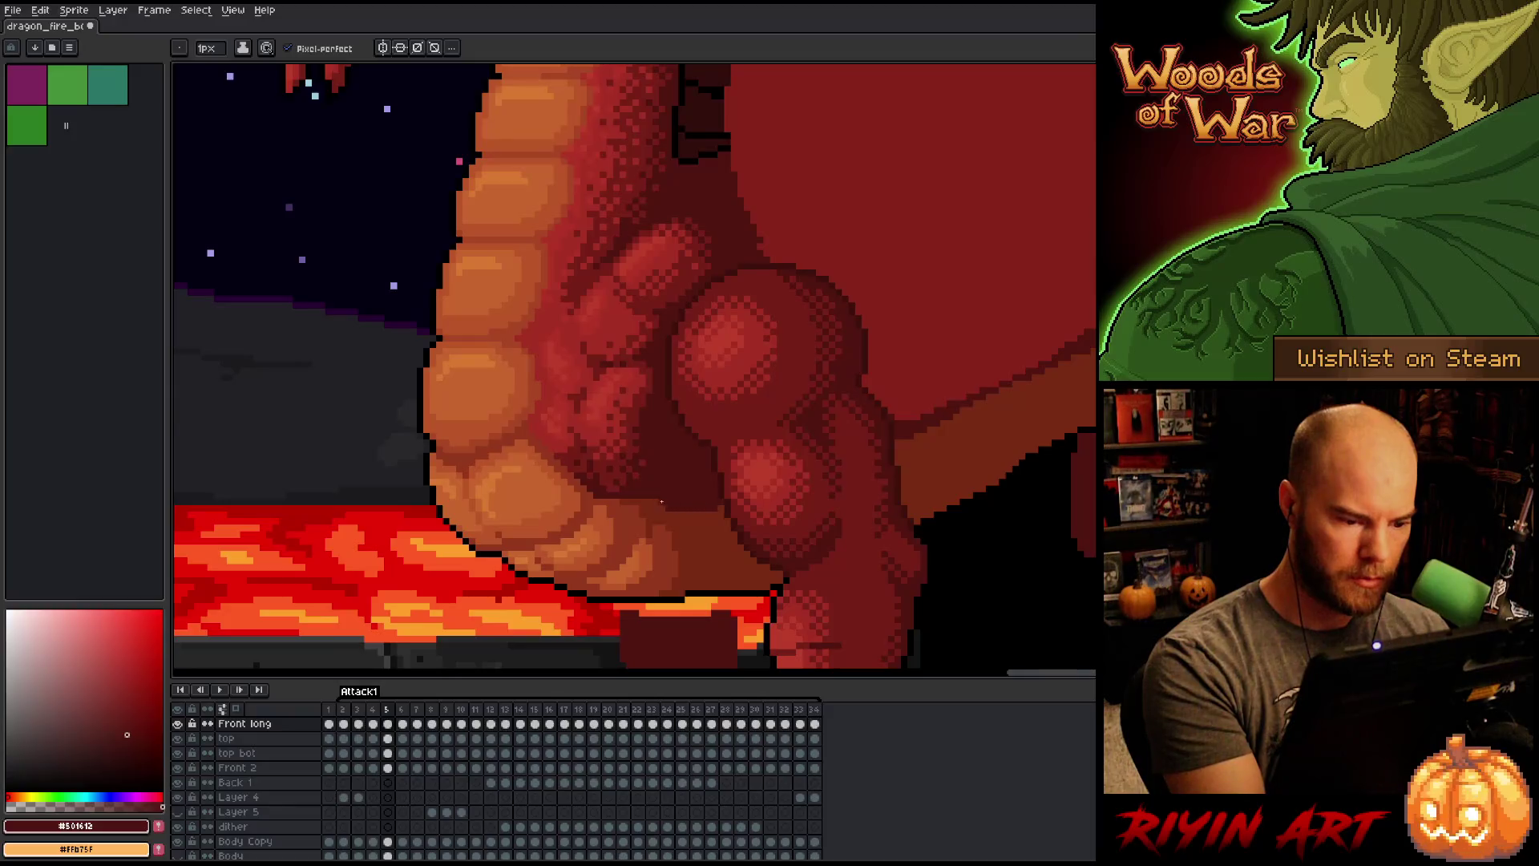
Step: Paint dark red over the light belly line on frame 4
{"action": "key", "text": "Right"}
{"action": "key", "text": "Left"}
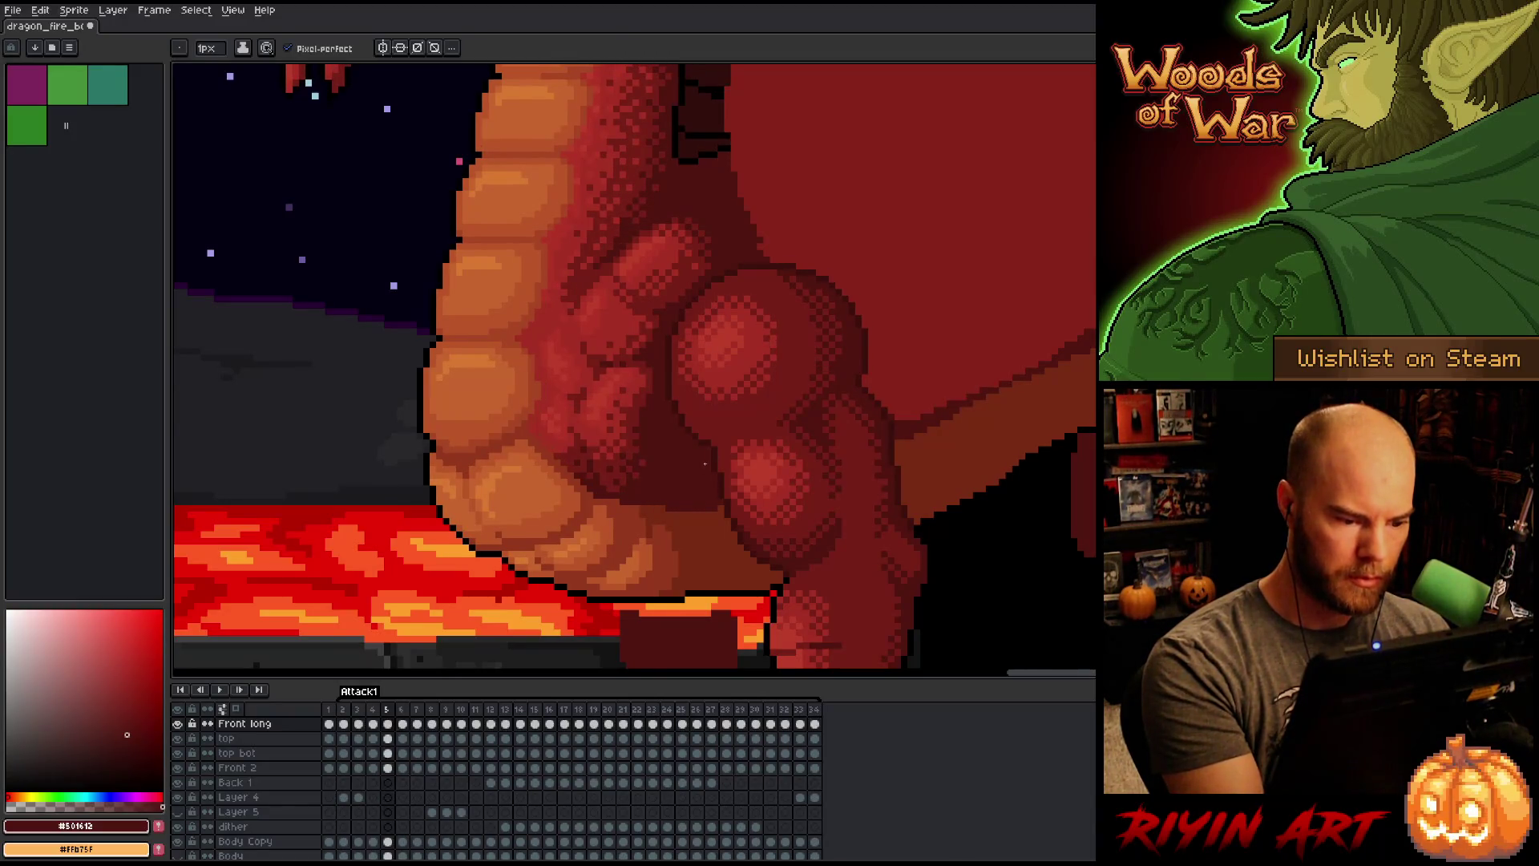
{"action": "key", "text": "Right"}
{"action": "key", "text": "Left"}
{"action": "key", "text": "Left"}
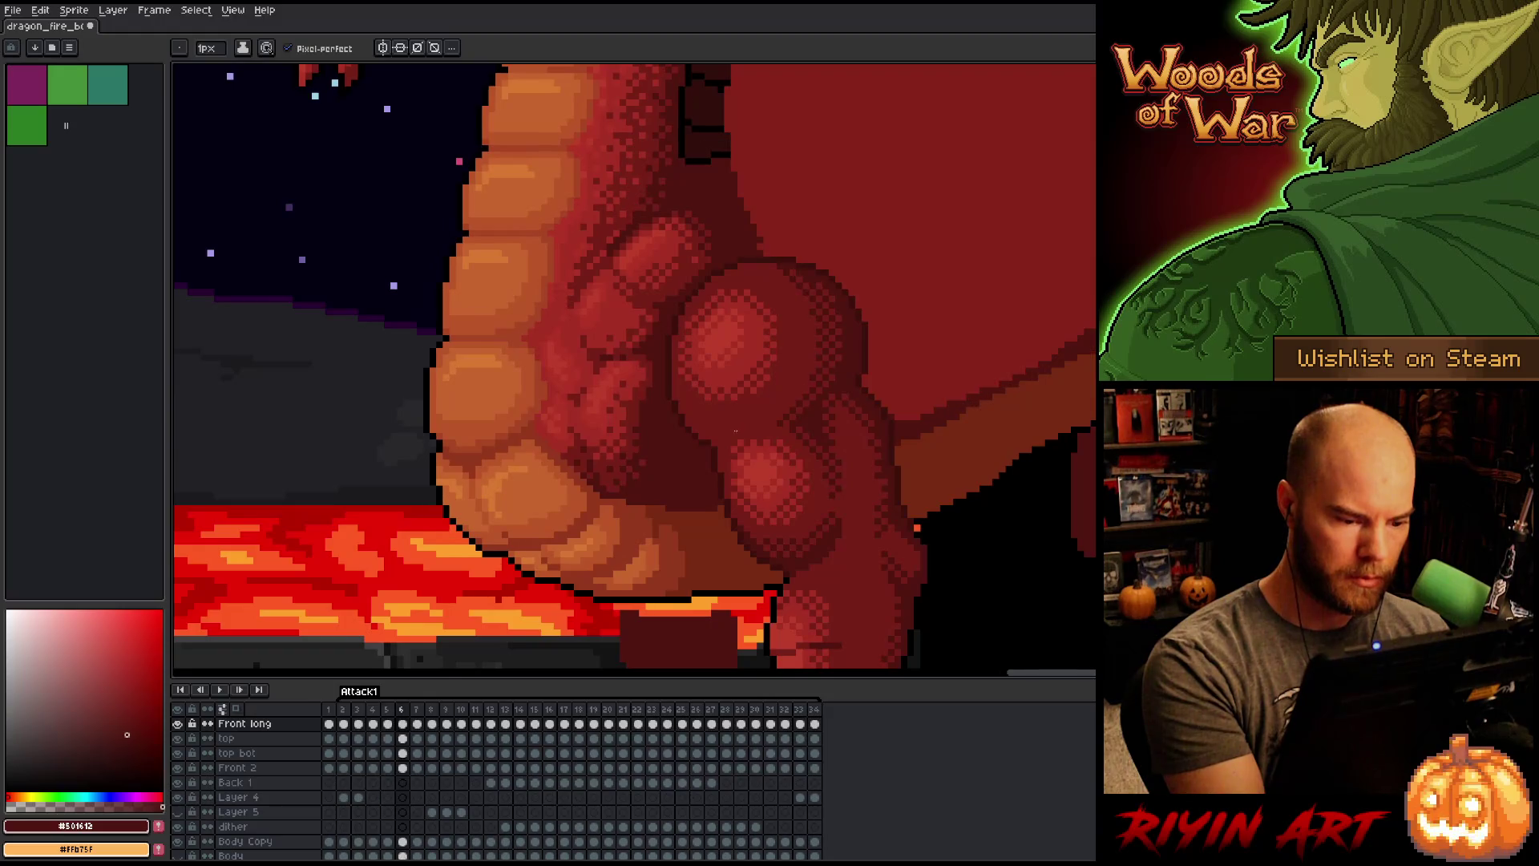
{"action": "key", "text": "Right"}
{"action": "key", "text": "Left"}
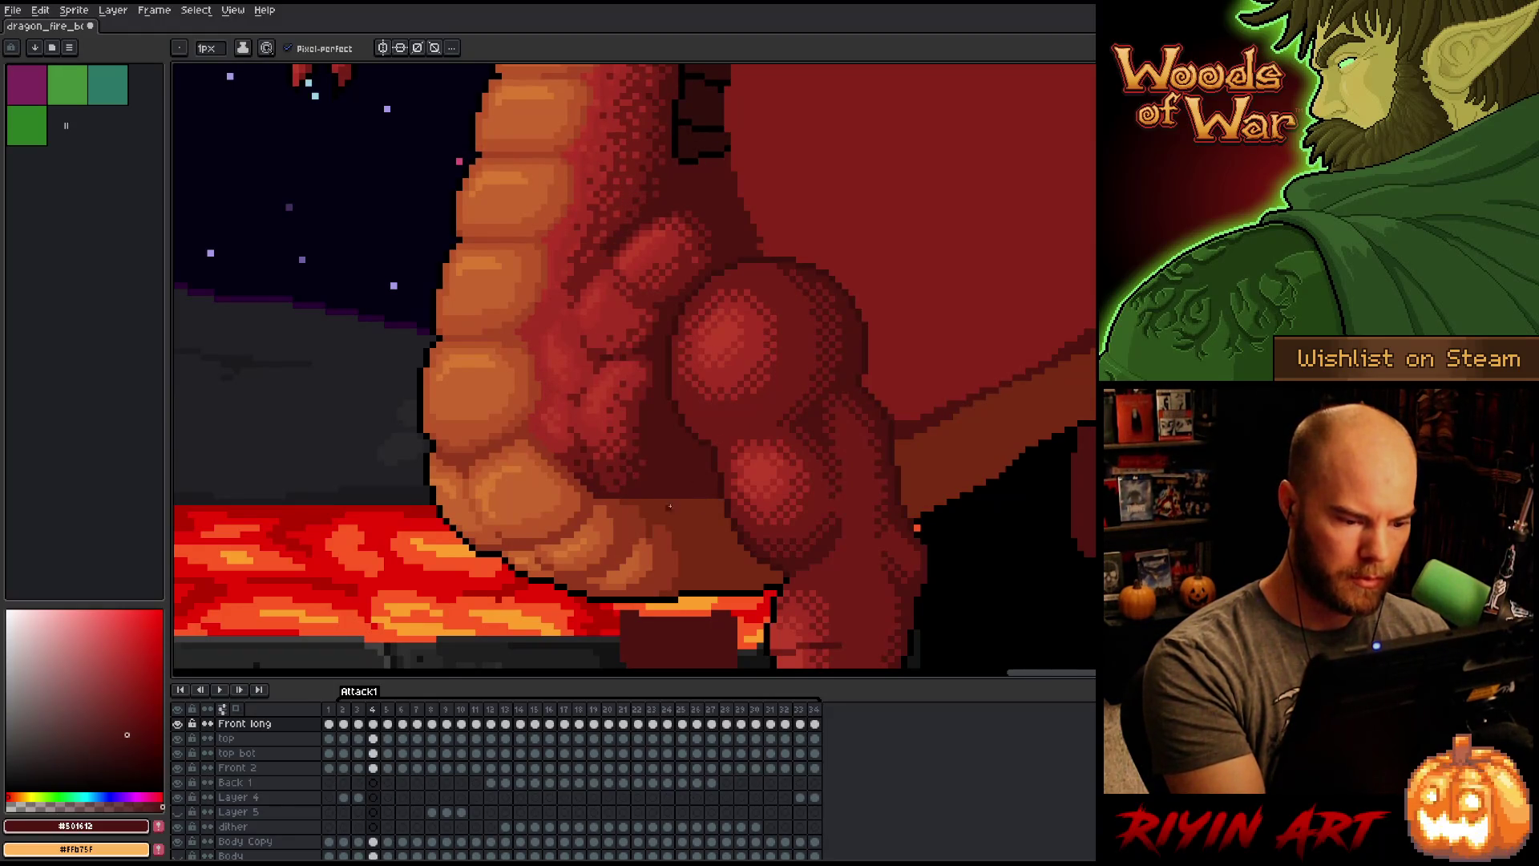
{"action": "left_click_drag", "start_coordinate": [646, 504], "coordinate": [718, 501]}
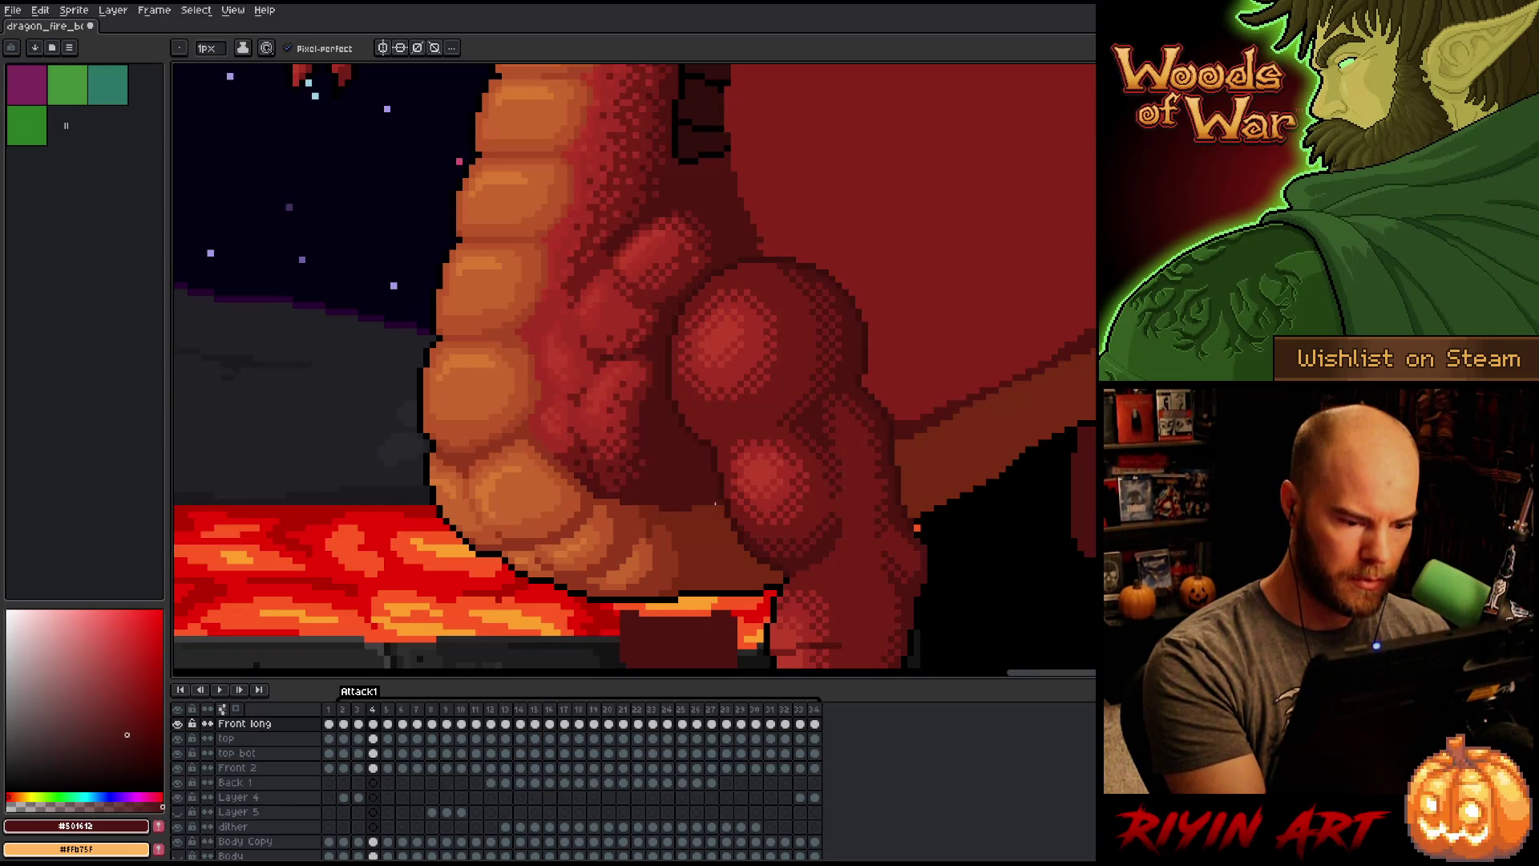
Step: On frame 3, paint a dark red stroke along the belly
{"action": "key", "text": "Right"}
{"action": "key", "text": "Left"}
{"action": "key", "text": "Left"}
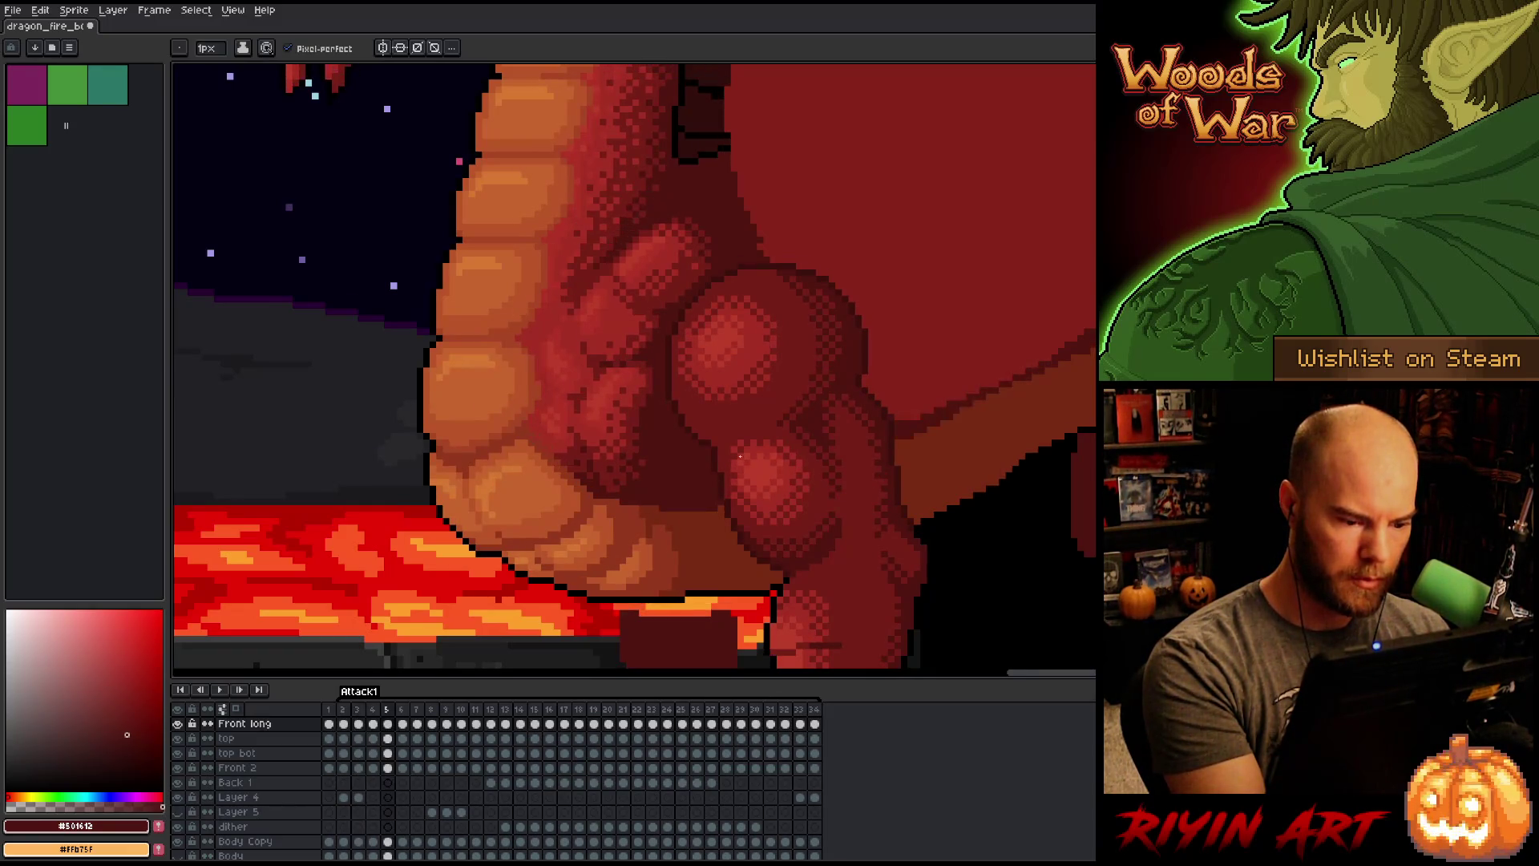
{"action": "key", "text": "Right"}
{"action": "key", "text": "Left"}
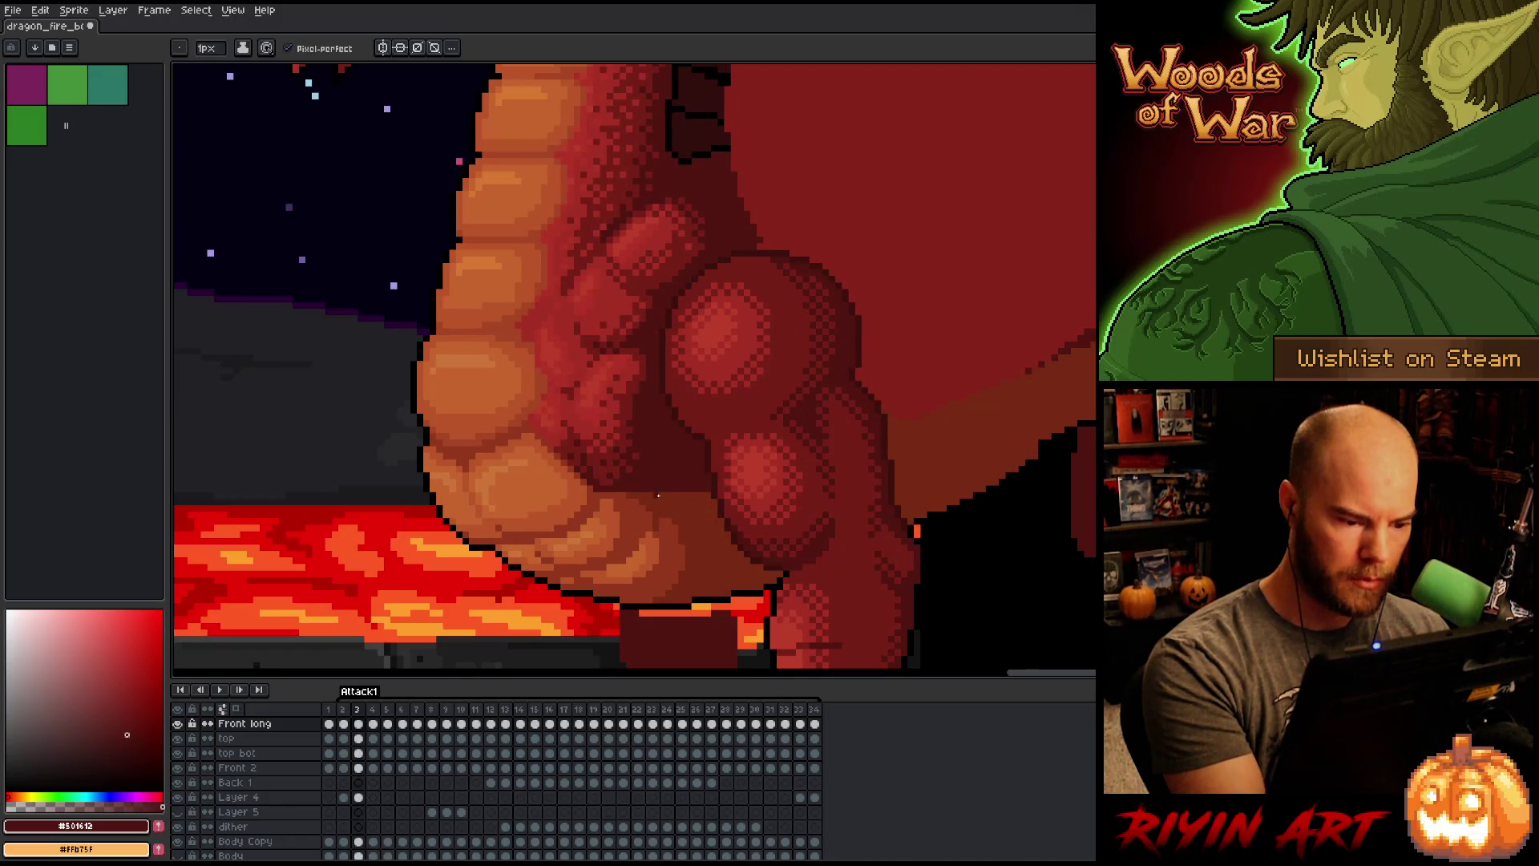
{"action": "mouse_move", "coordinate": [633, 495]}
{"action": "left_mouse_down"}
{"action": "mouse_move", "coordinate": [707, 493]}
{"action": "mouse_move", "coordinate": [678, 503]}
{"action": "left_mouse_up"}
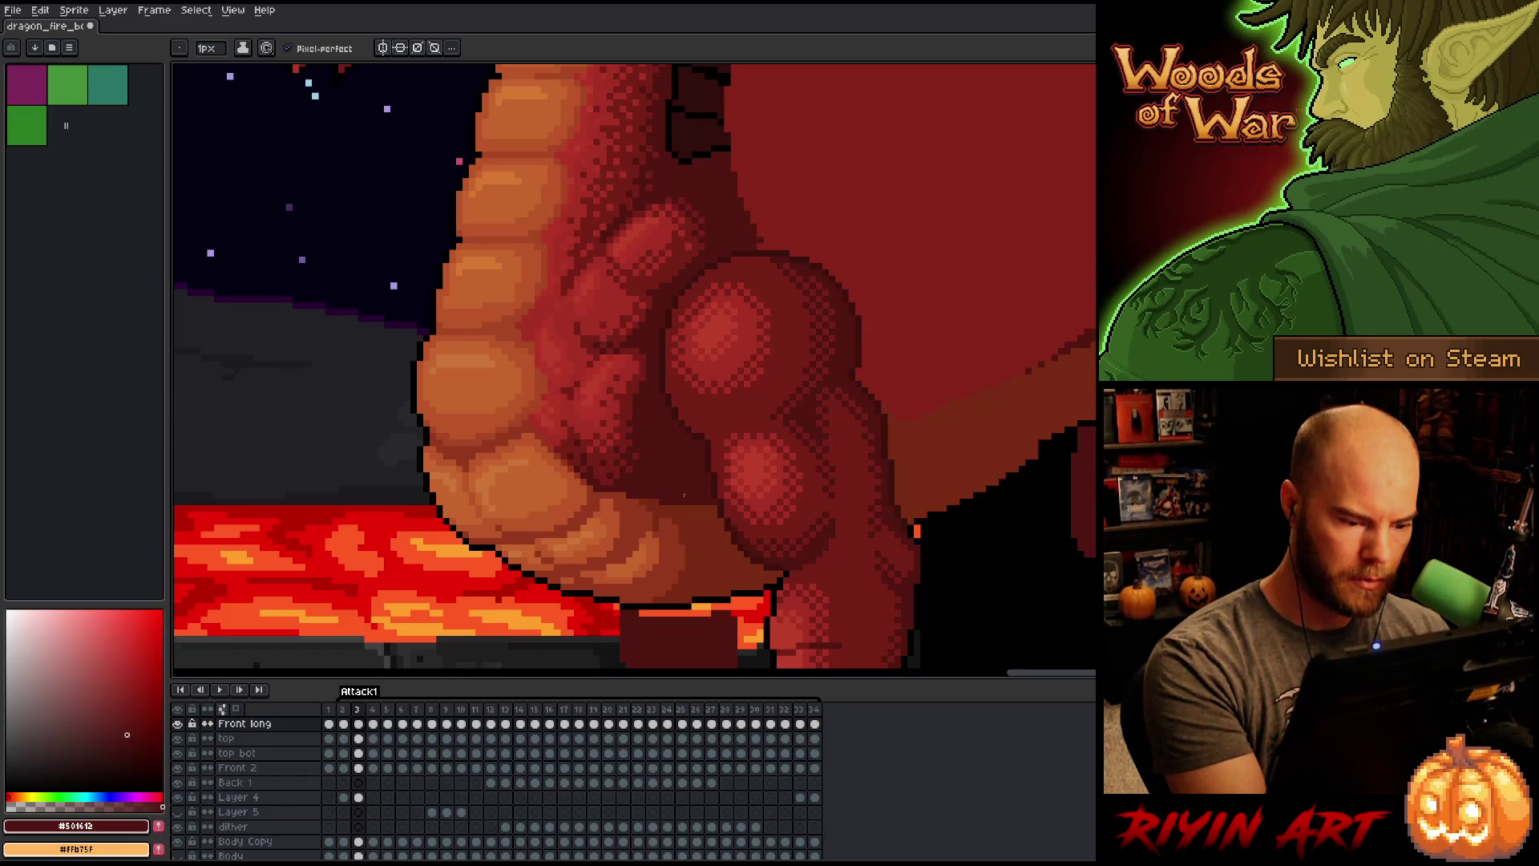
Step: Add a short dark red belly stroke on frame 2
{"action": "key", "text": "Right"}
{"action": "key", "text": "Left"}
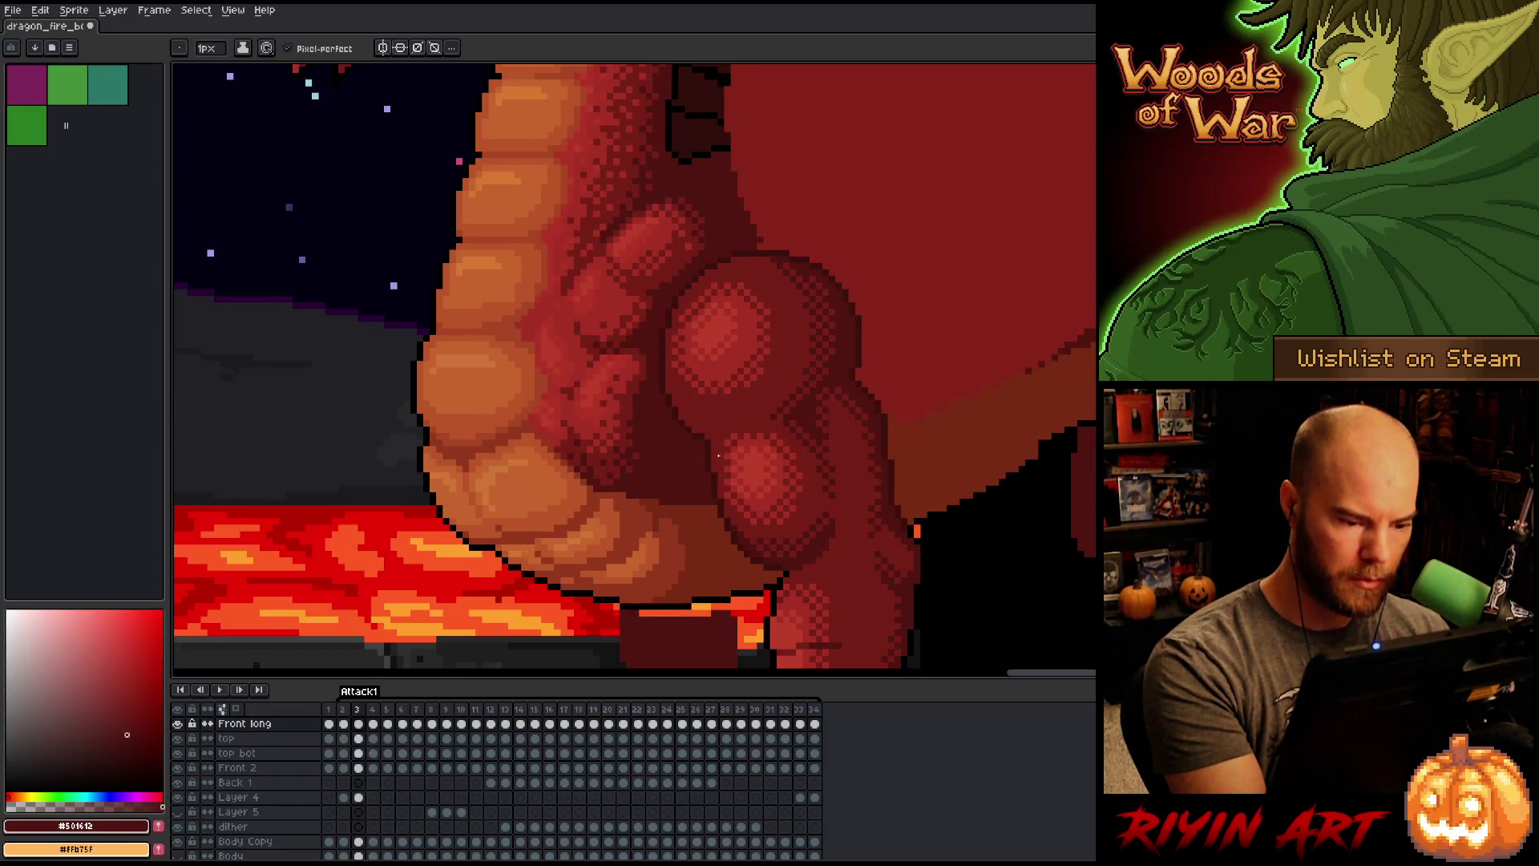
{"action": "key", "text": "Right"}
{"action": "key", "text": "Left"}
{"action": "key", "text": "Left"}
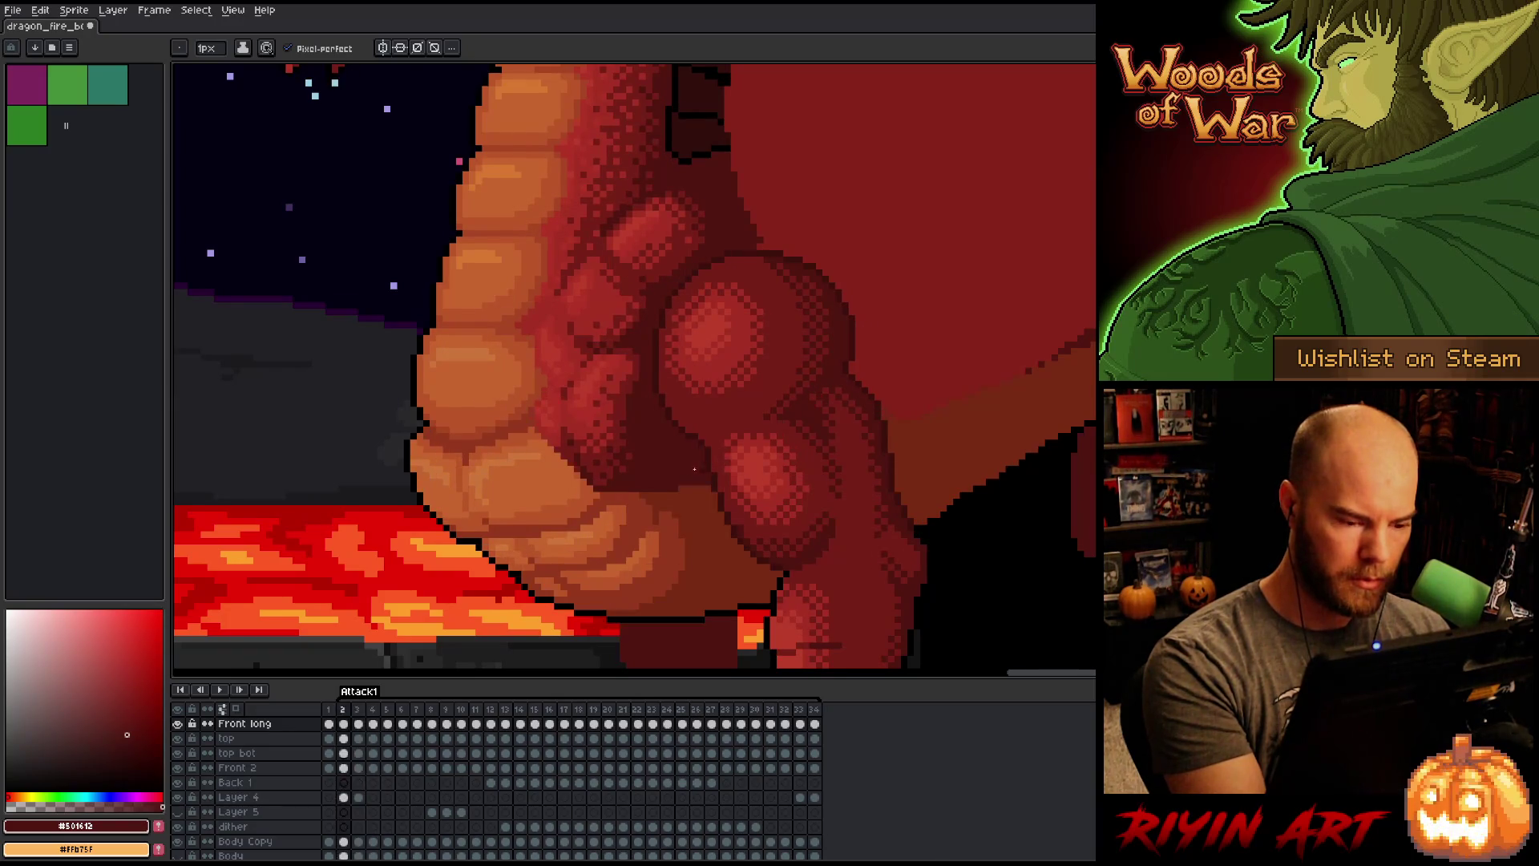
{"action": "left_click_drag", "start_coordinate": [662, 496], "coordinate": [711, 494]}
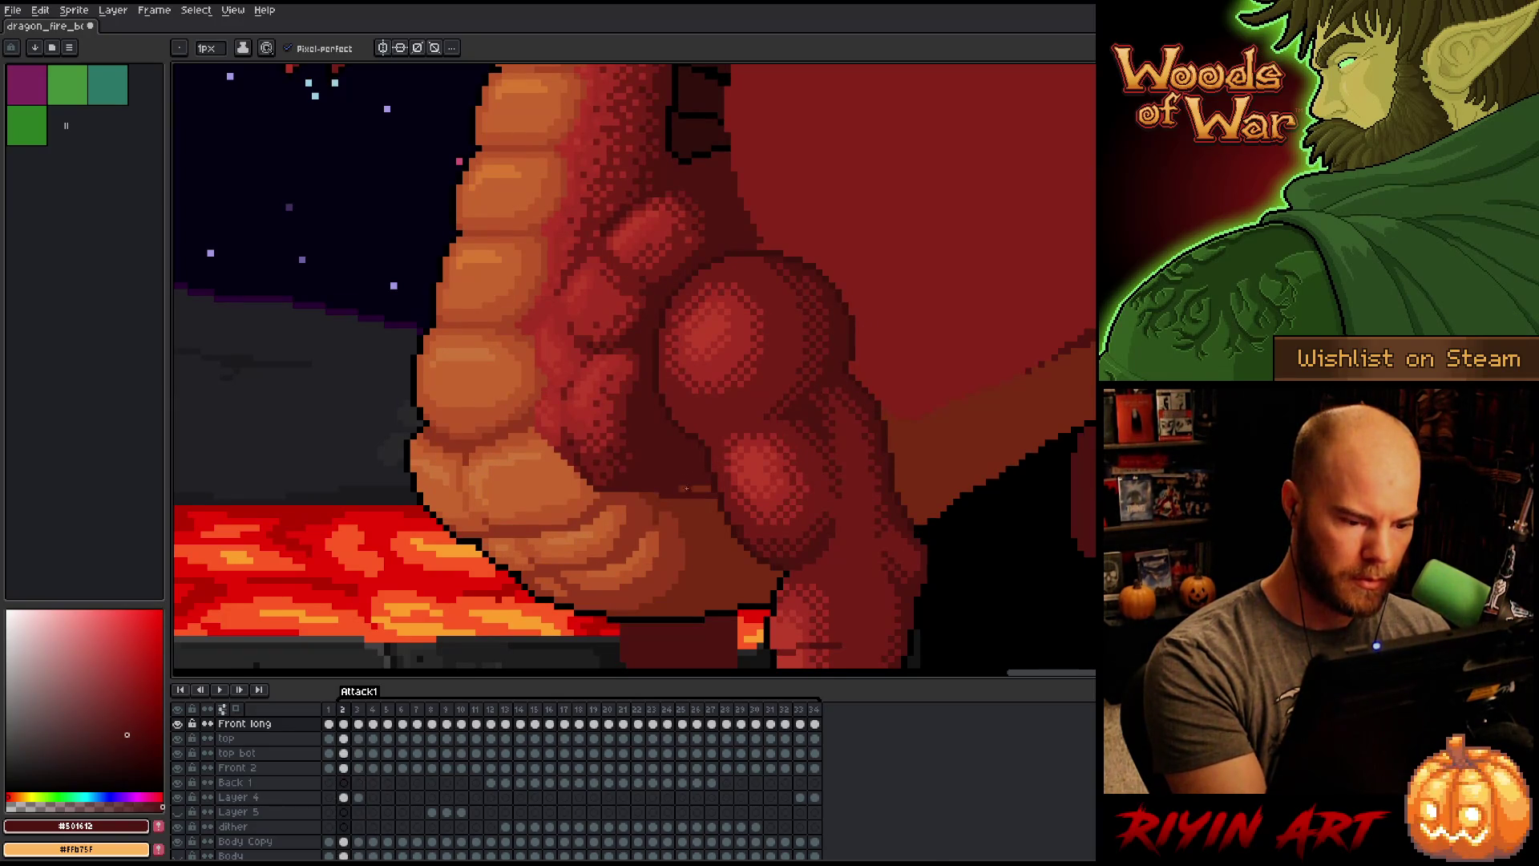
Step: Compare frames 2, 3 and 34, sampling mid, lighter and dark reds from the dragon
{"action": "key", "text": "Left"}
{"action": "key", "text": "Right"}
{"action": "key", "text": "Right"}
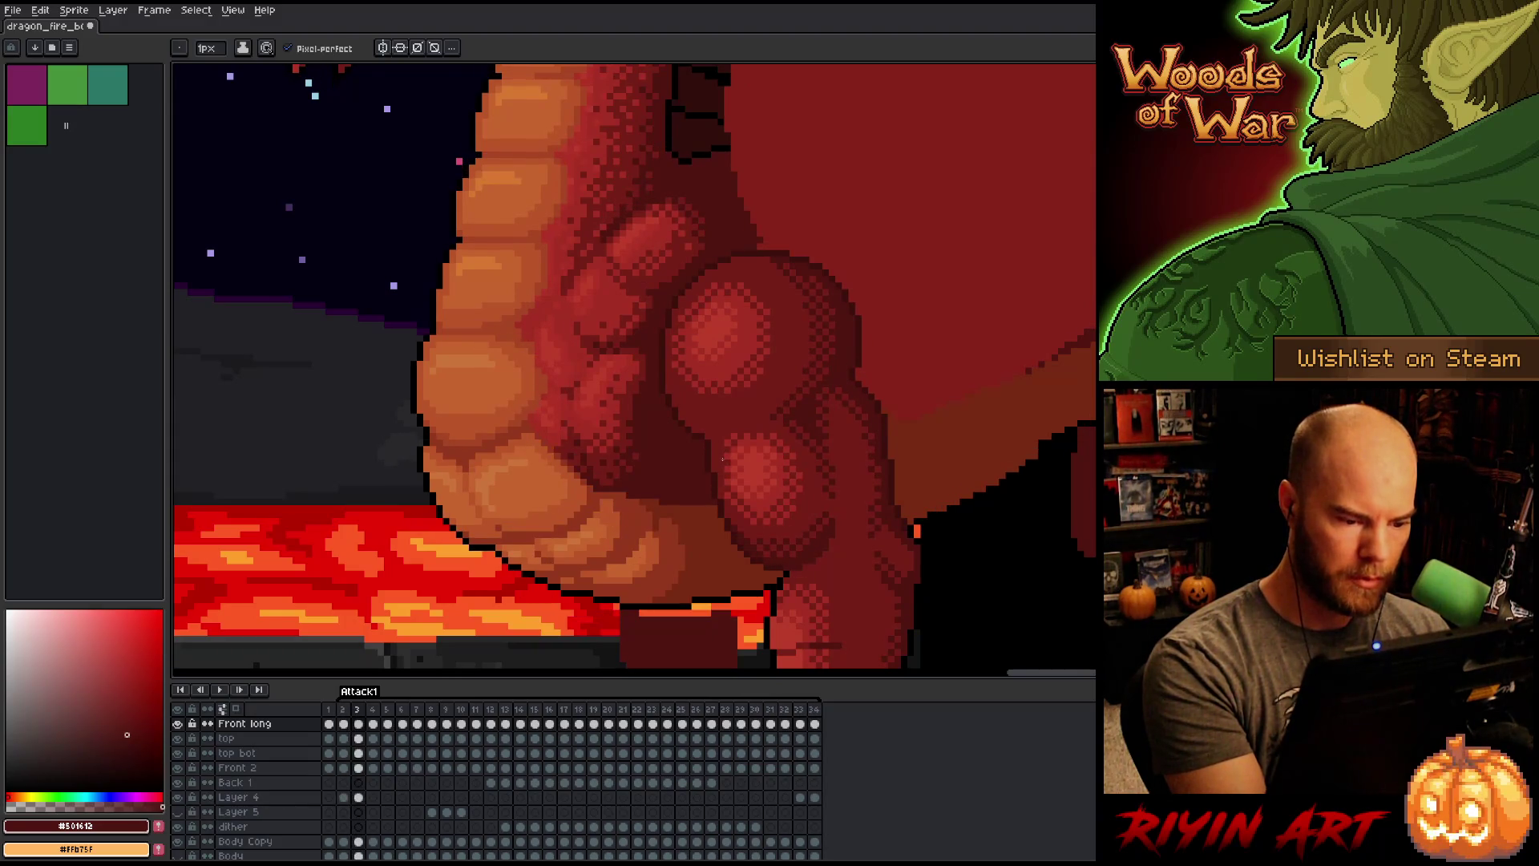
{"action": "key", "text": "Left"}
{"action": "key", "text": "Right"}
{"action": "key", "text": "Left"}
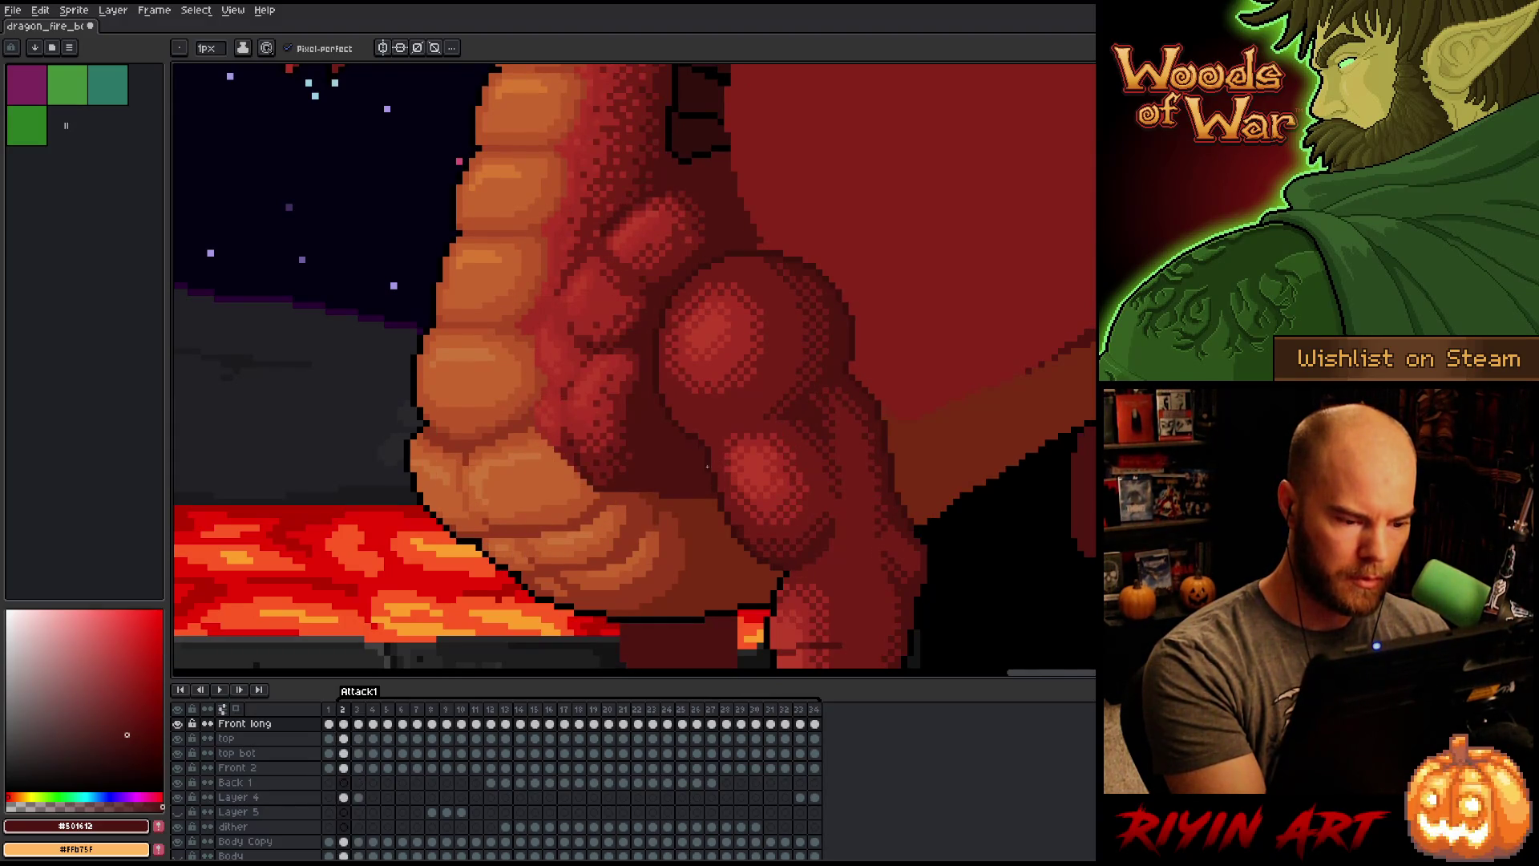
{"action": "key", "text": "Left"}
{"action": "key", "text": "Left"}
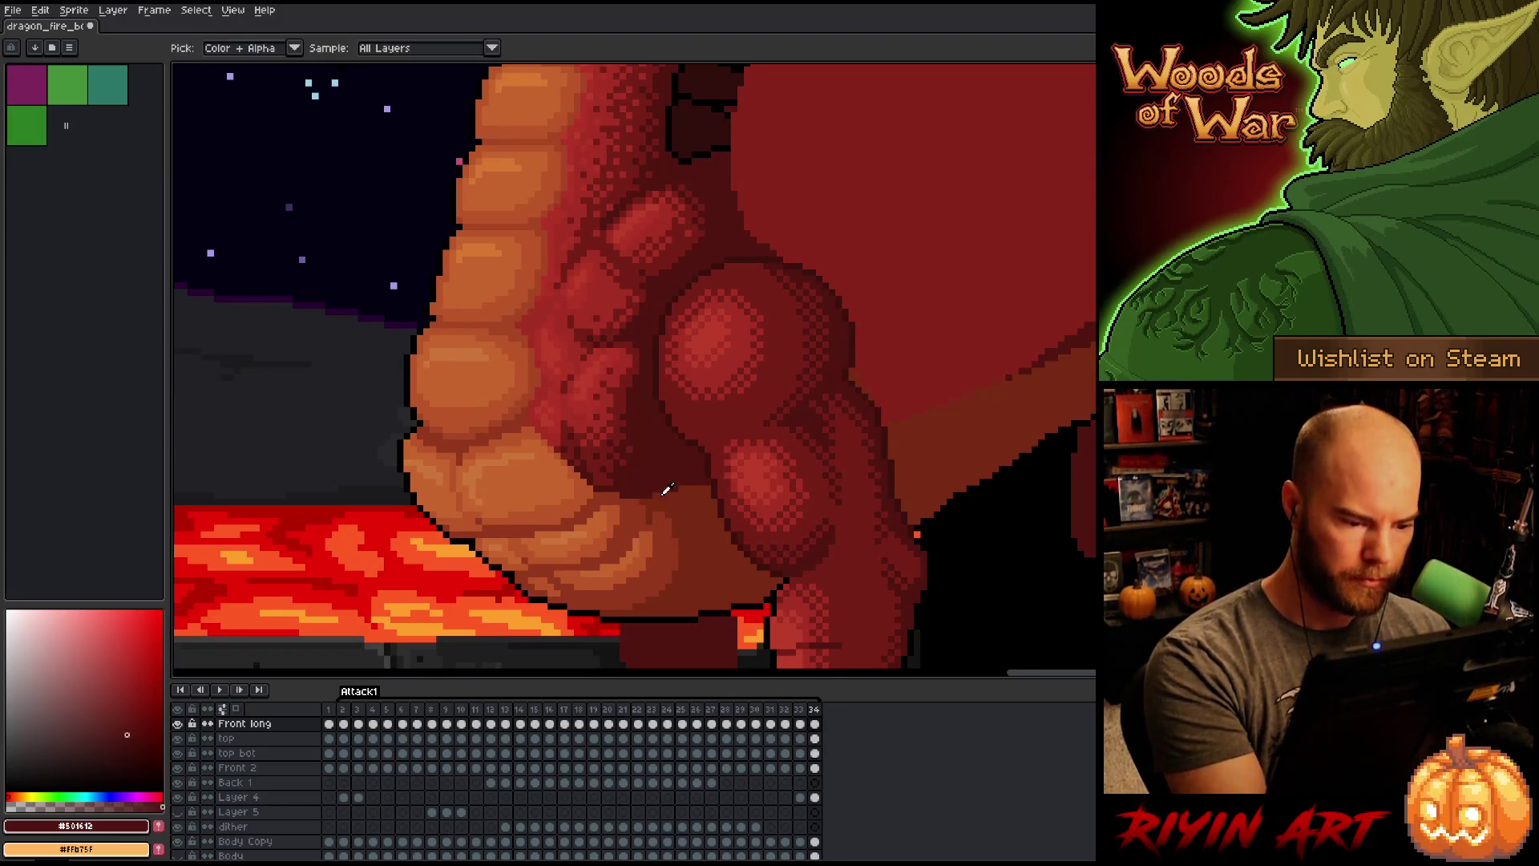
{"action": "left_click", "coordinate": [651, 495], "text": "alt"}
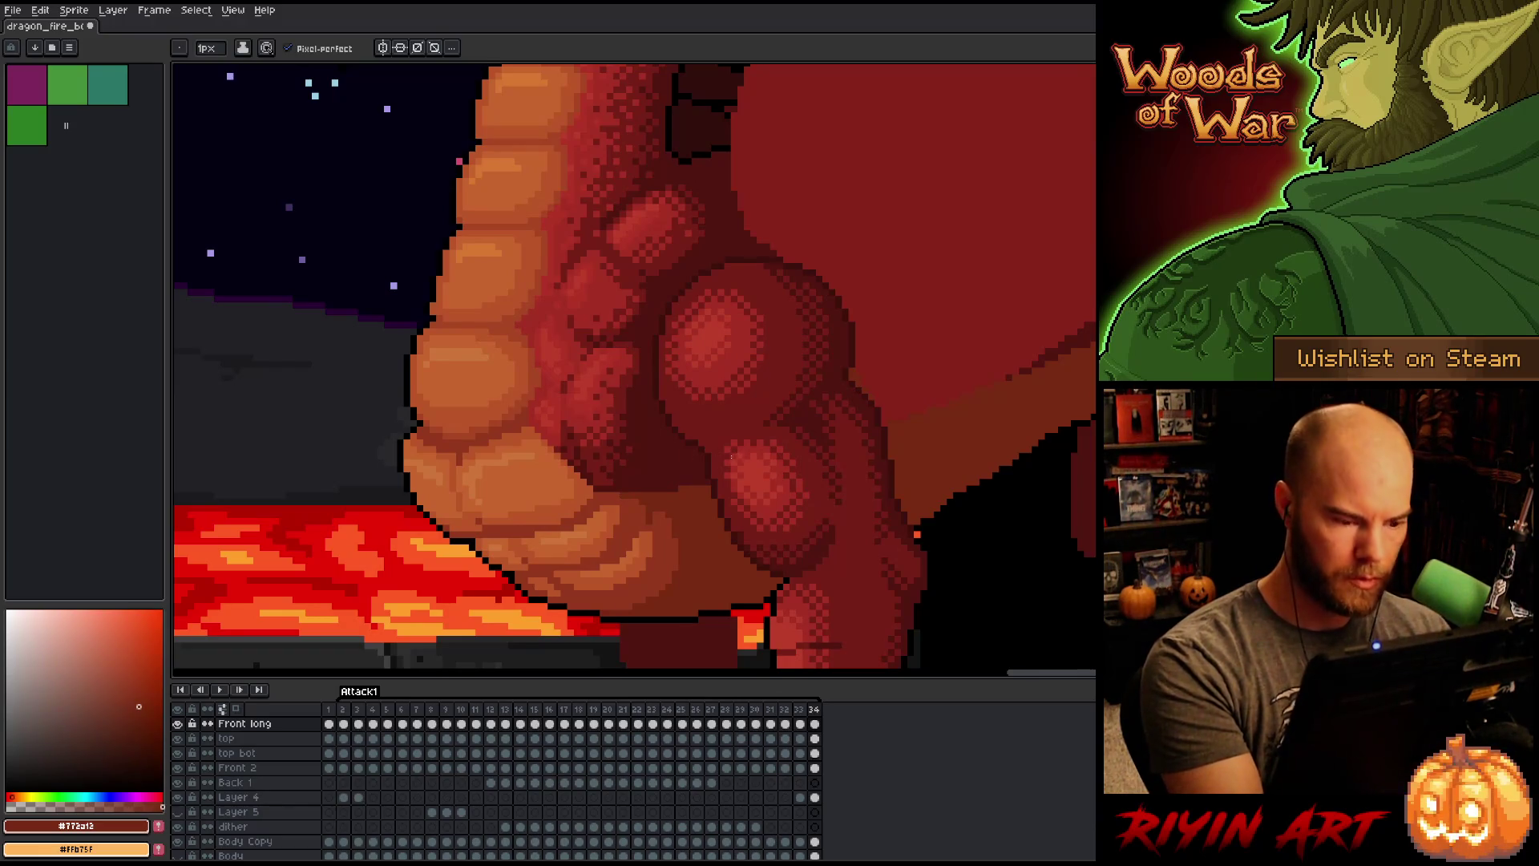
{"action": "key", "text": "Right"}
{"action": "key", "text": "Right"}
{"action": "key", "text": "Left"}
{"action": "key", "text": "Left"}
{"action": "left_click", "coordinate": [626, 497], "text": "alt"}
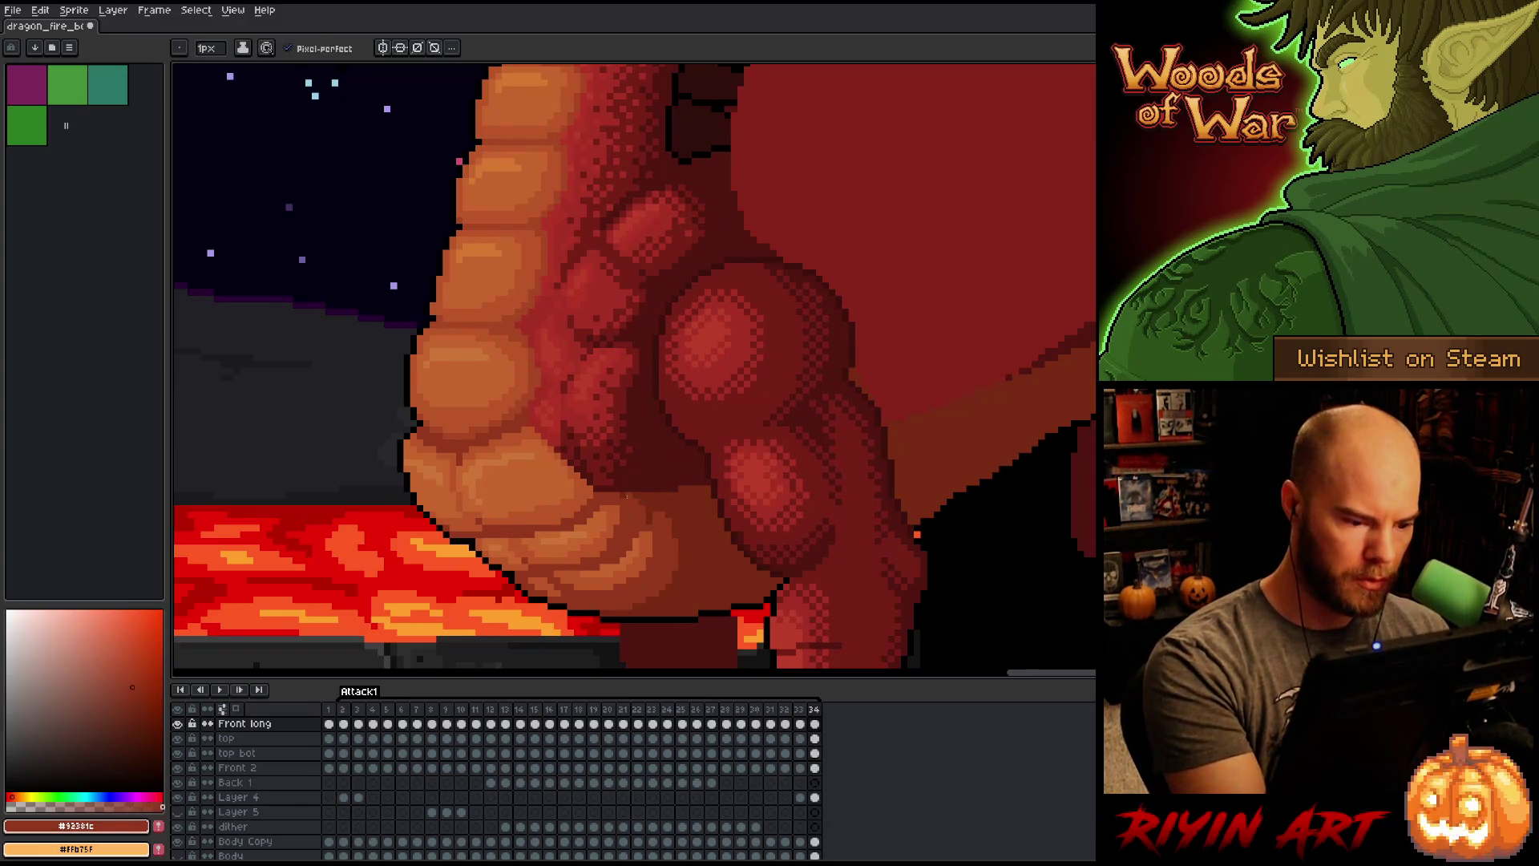
{"action": "left_click", "coordinate": [695, 449], "text": "alt"}
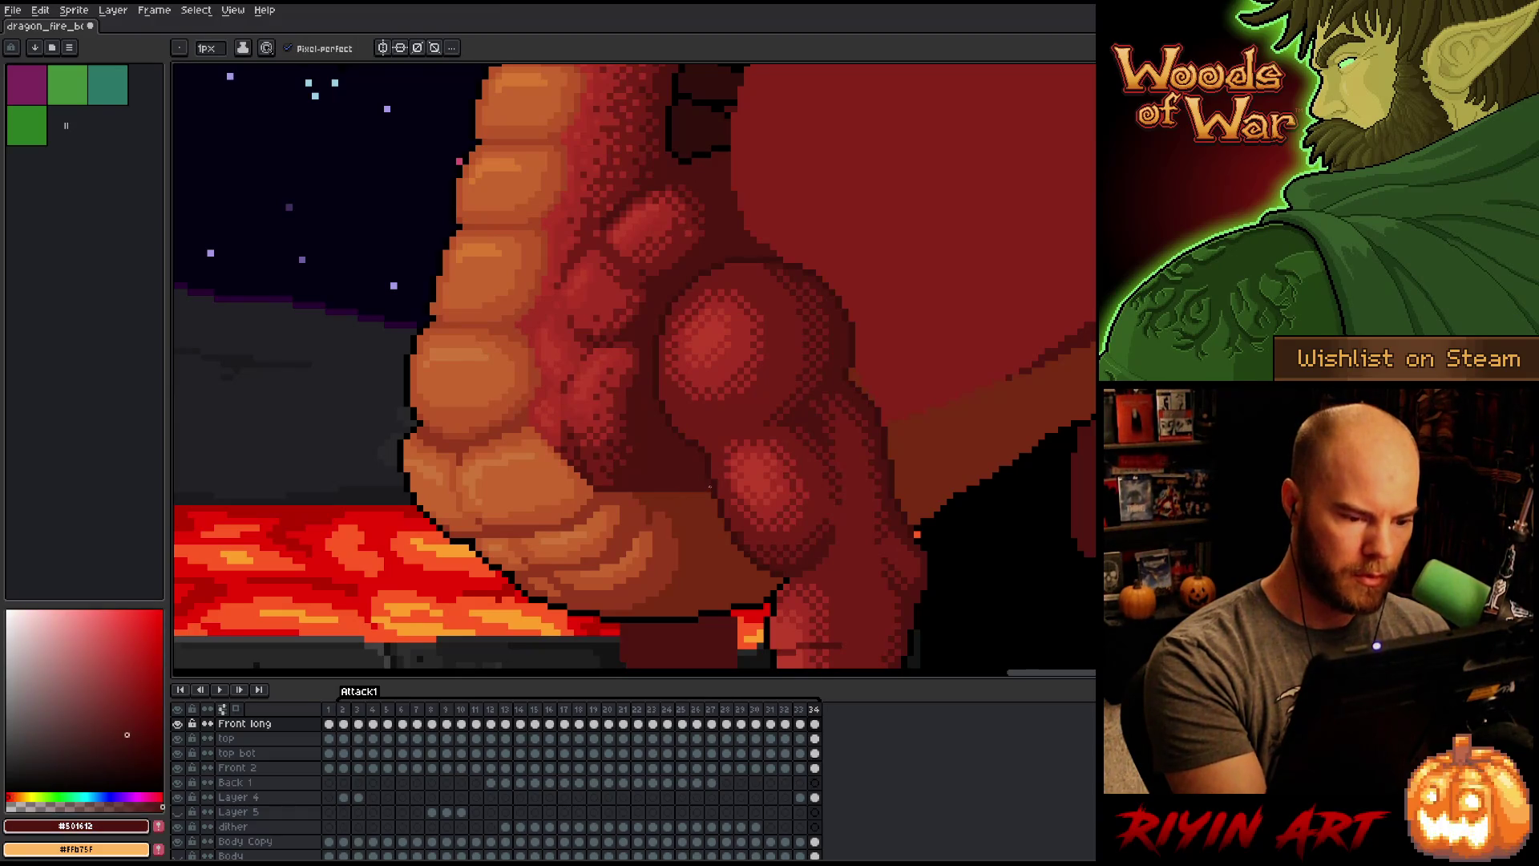
Step: Compare frames 2, 3, 33 and 34, then pick a lighter reddish-brown from the belly
{"action": "key", "text": "Right"}
{"action": "key", "text": "Right"}
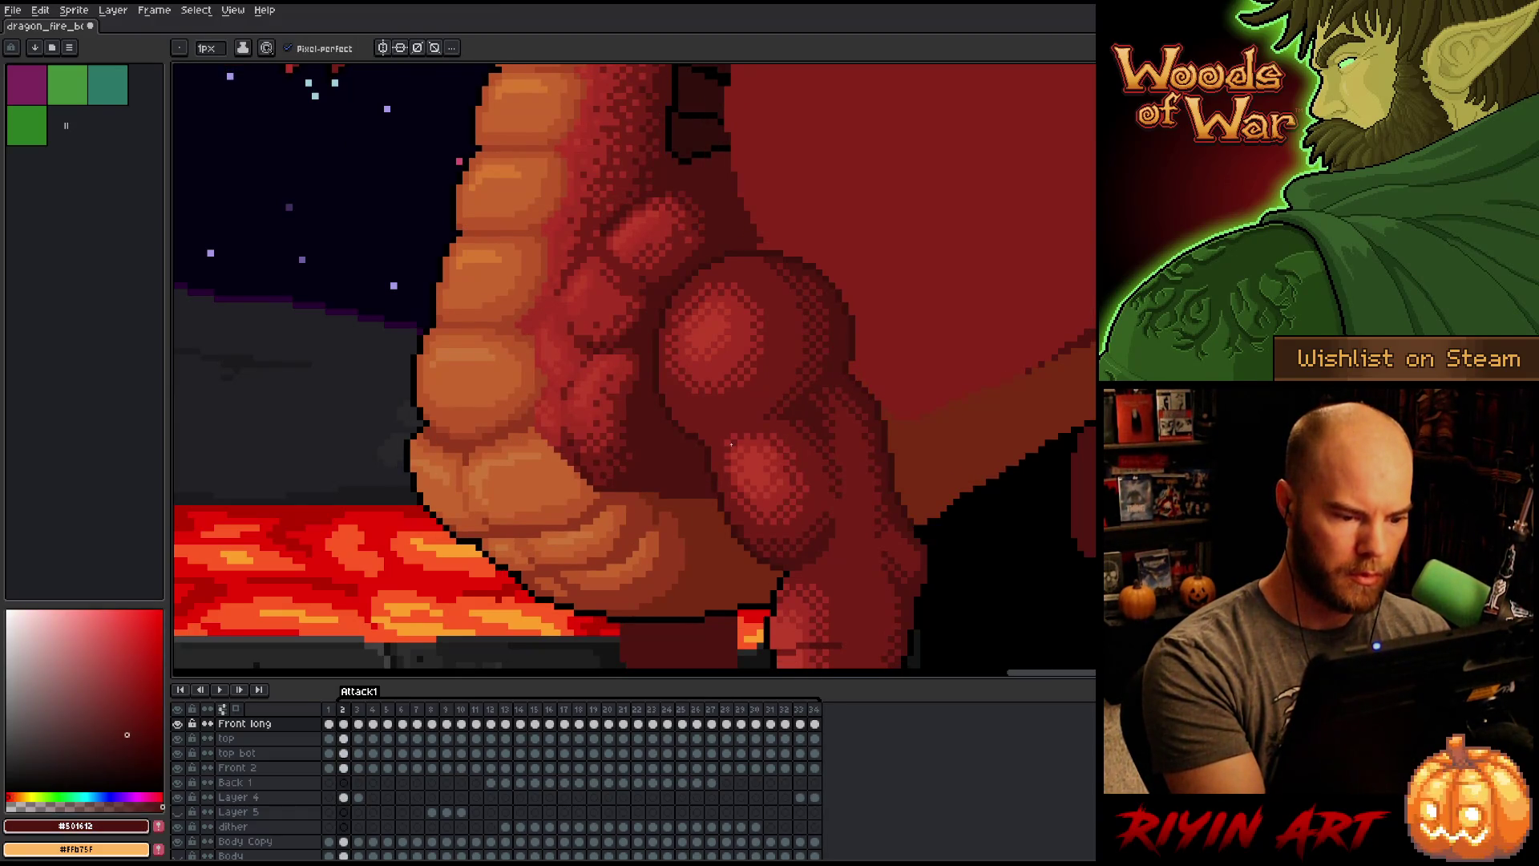
{"action": "key", "text": "Left"}
{"action": "key", "text": "Left"}
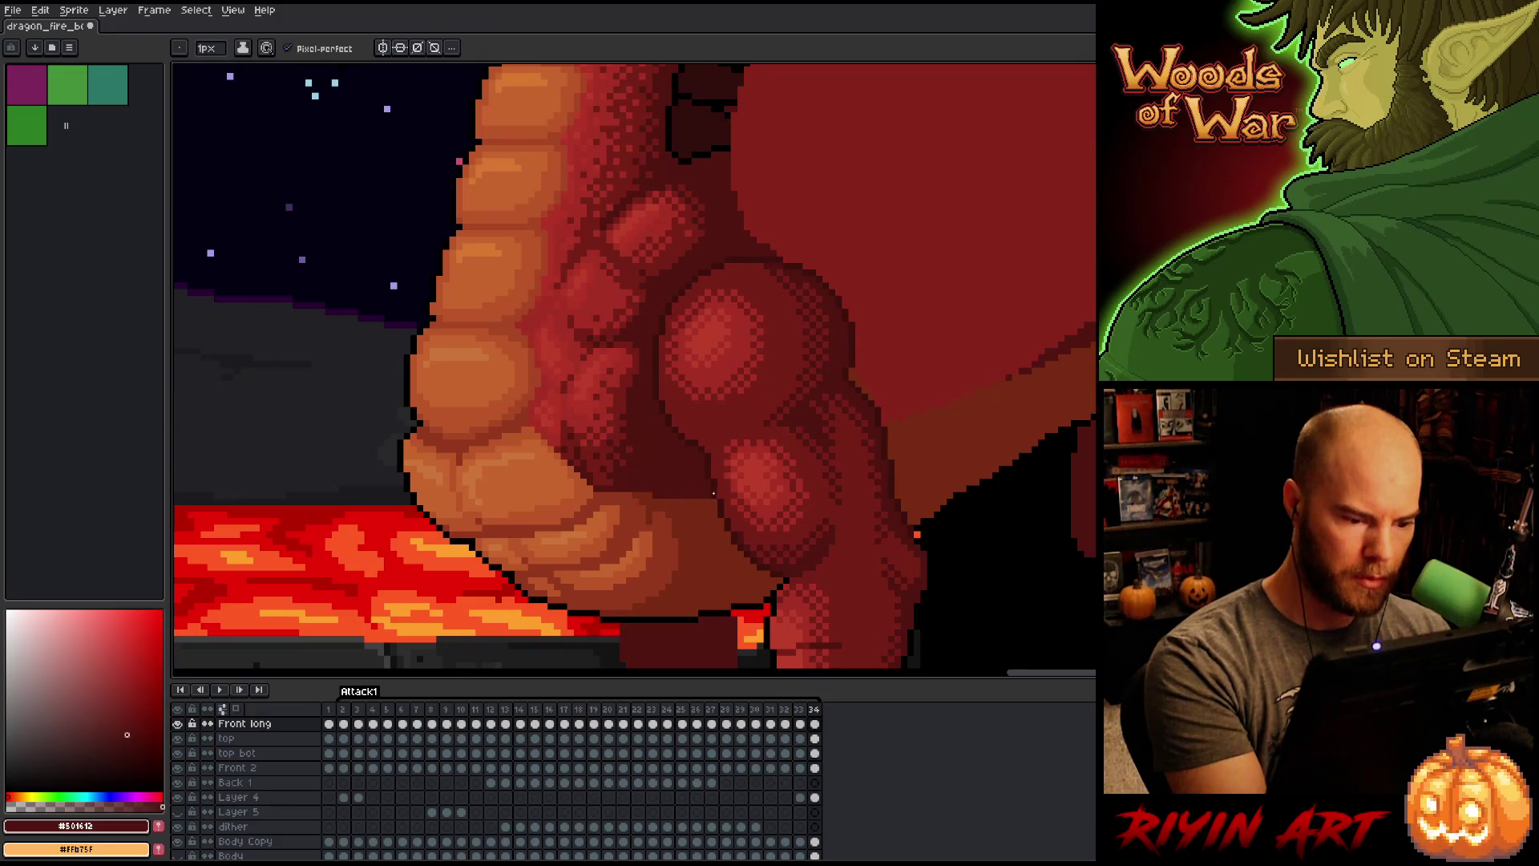
{"action": "key", "text": "Right"}
{"action": "key", "text": "Right"}
{"action": "key", "text": "Right"}
{"action": "key", "text": "Left"}
{"action": "key", "text": "Left"}
{"action": "key", "text": "Left"}
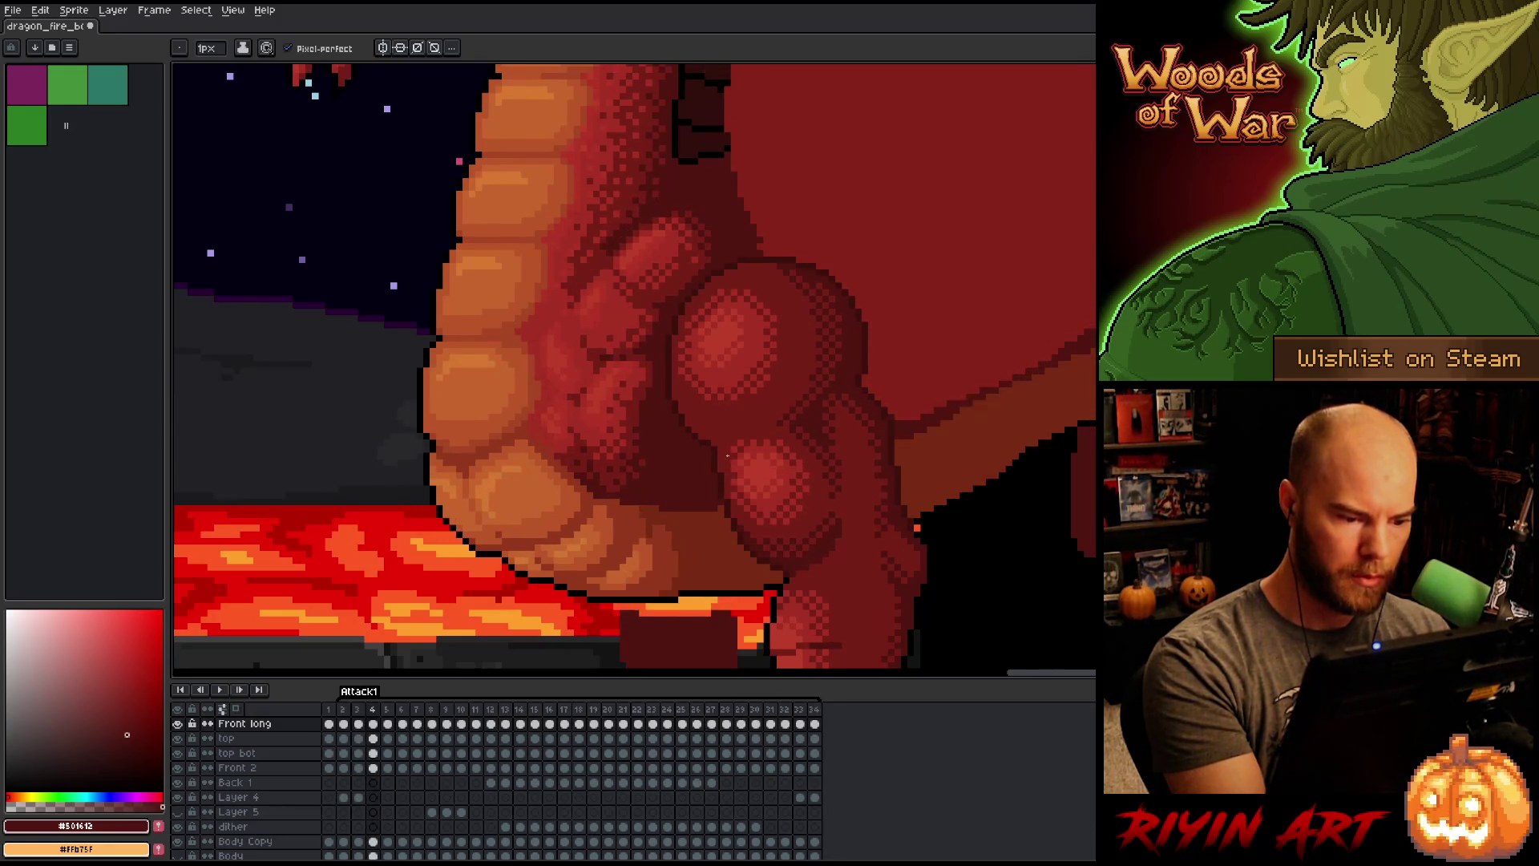
{"action": "key", "text": "Left"}
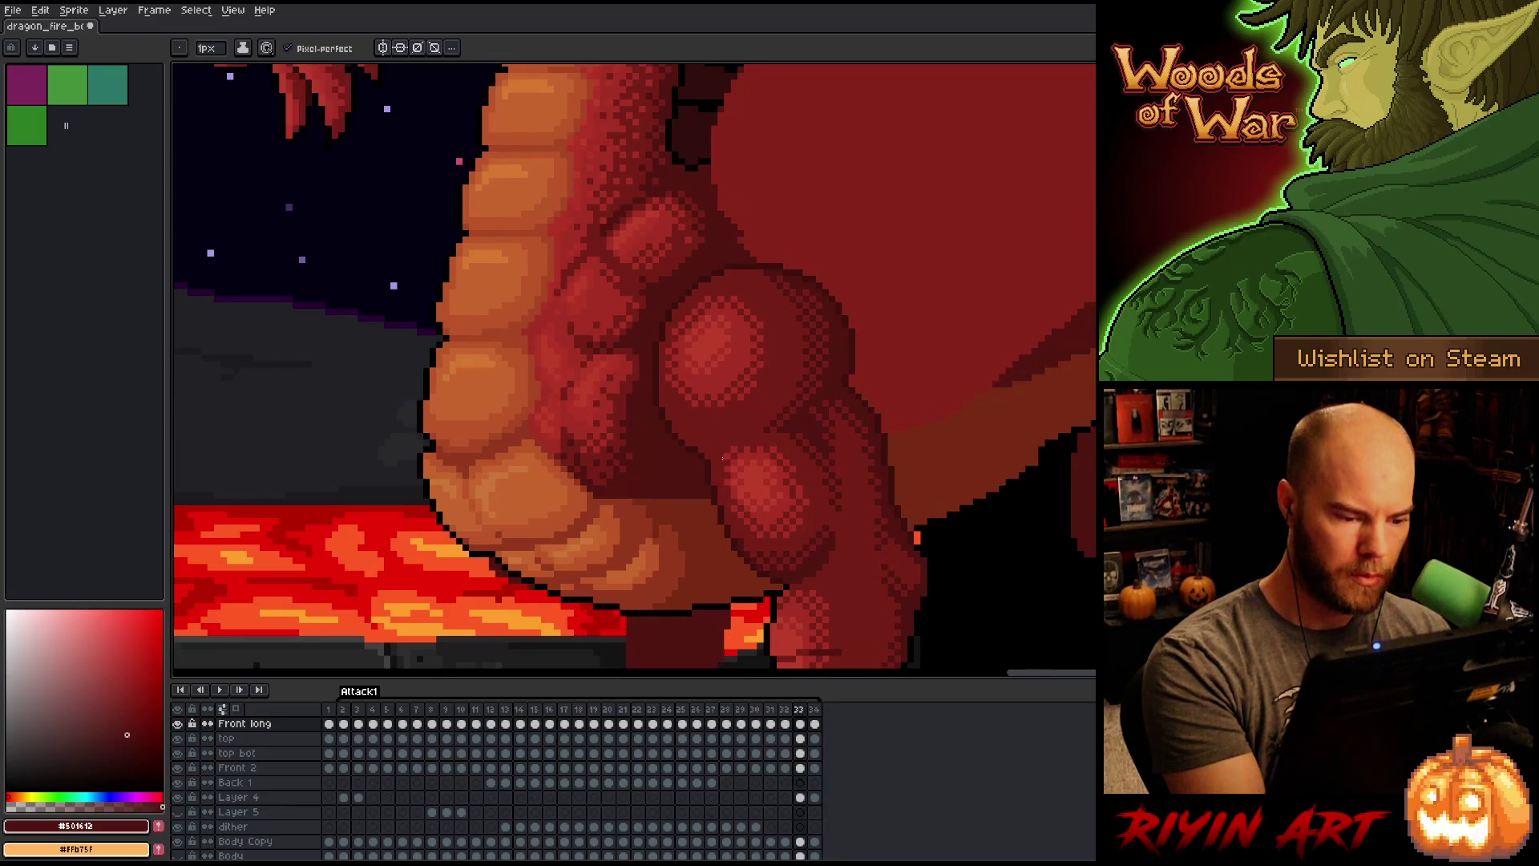
{"action": "key", "text": "Right"}
{"action": "key", "text": "Left"}
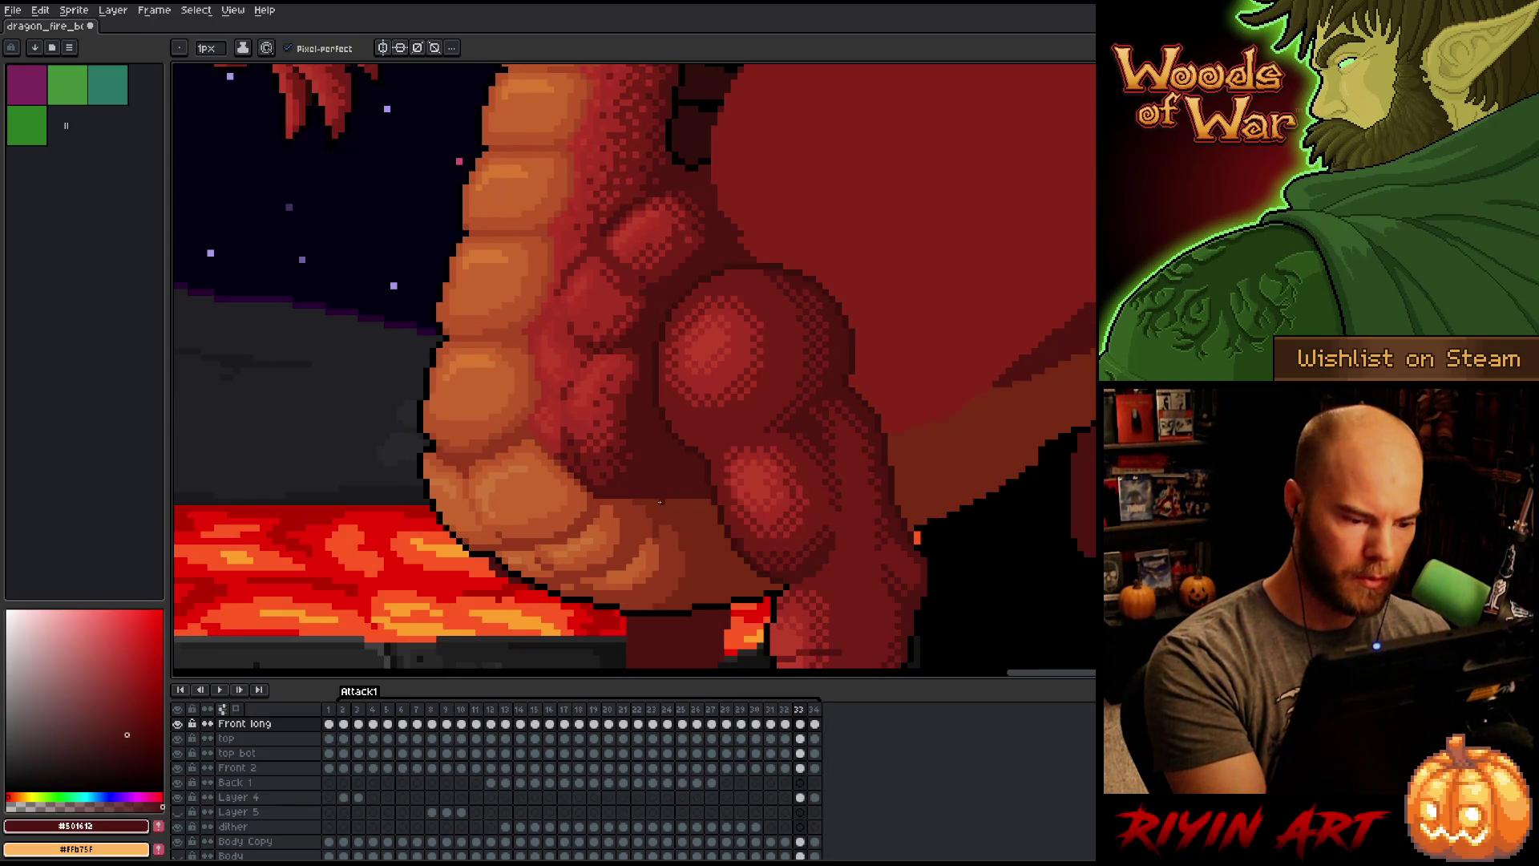
{"action": "key", "text": "Left"}
{"action": "key", "text": "Right"}
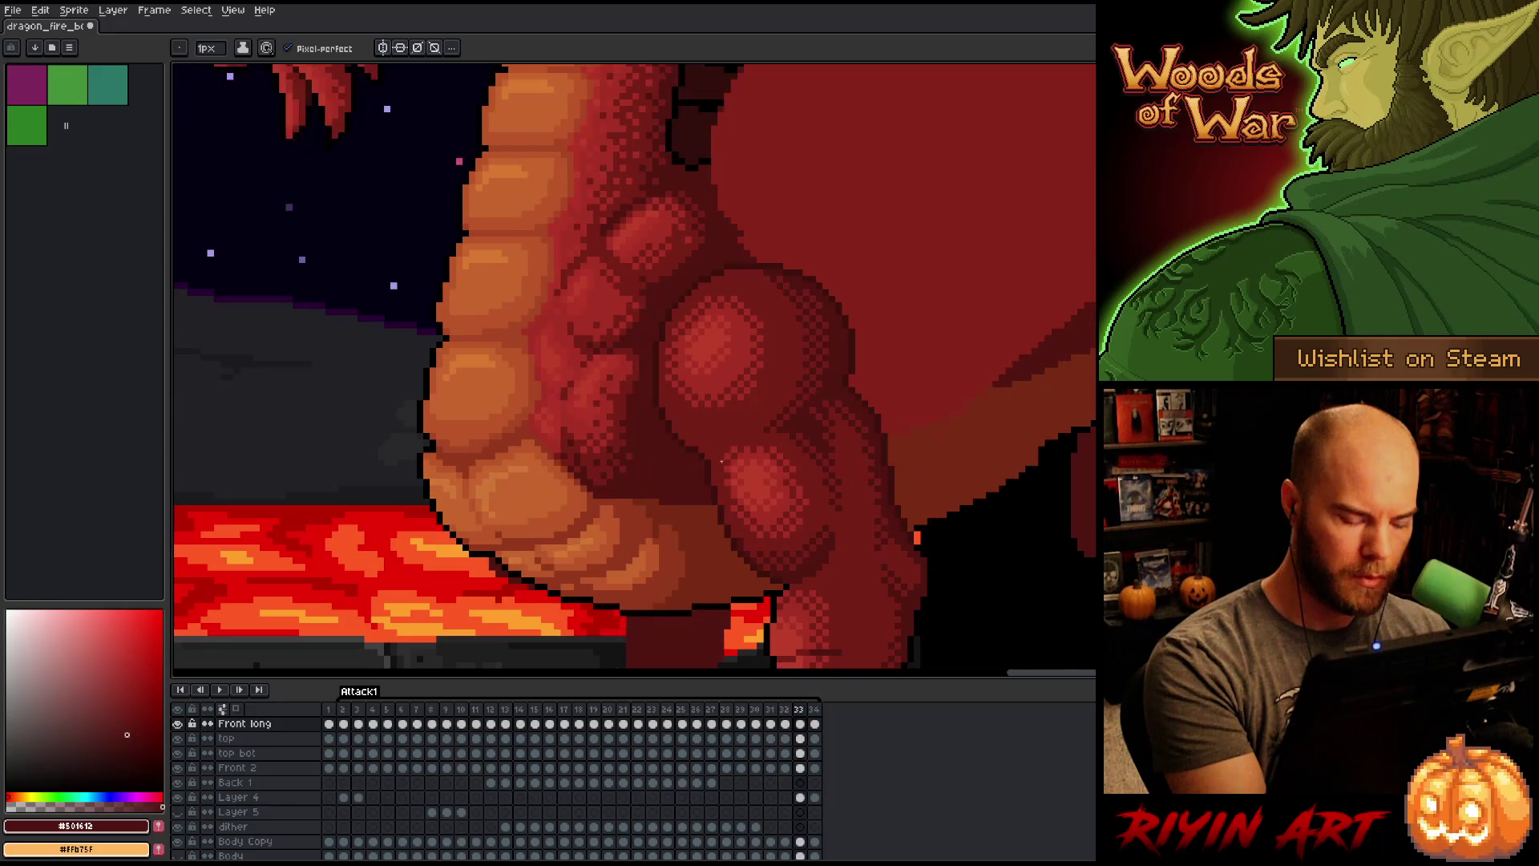
{"action": "key", "text": "Right"}
{"action": "key", "text": "Left"}
{"action": "key", "text": "Right"}
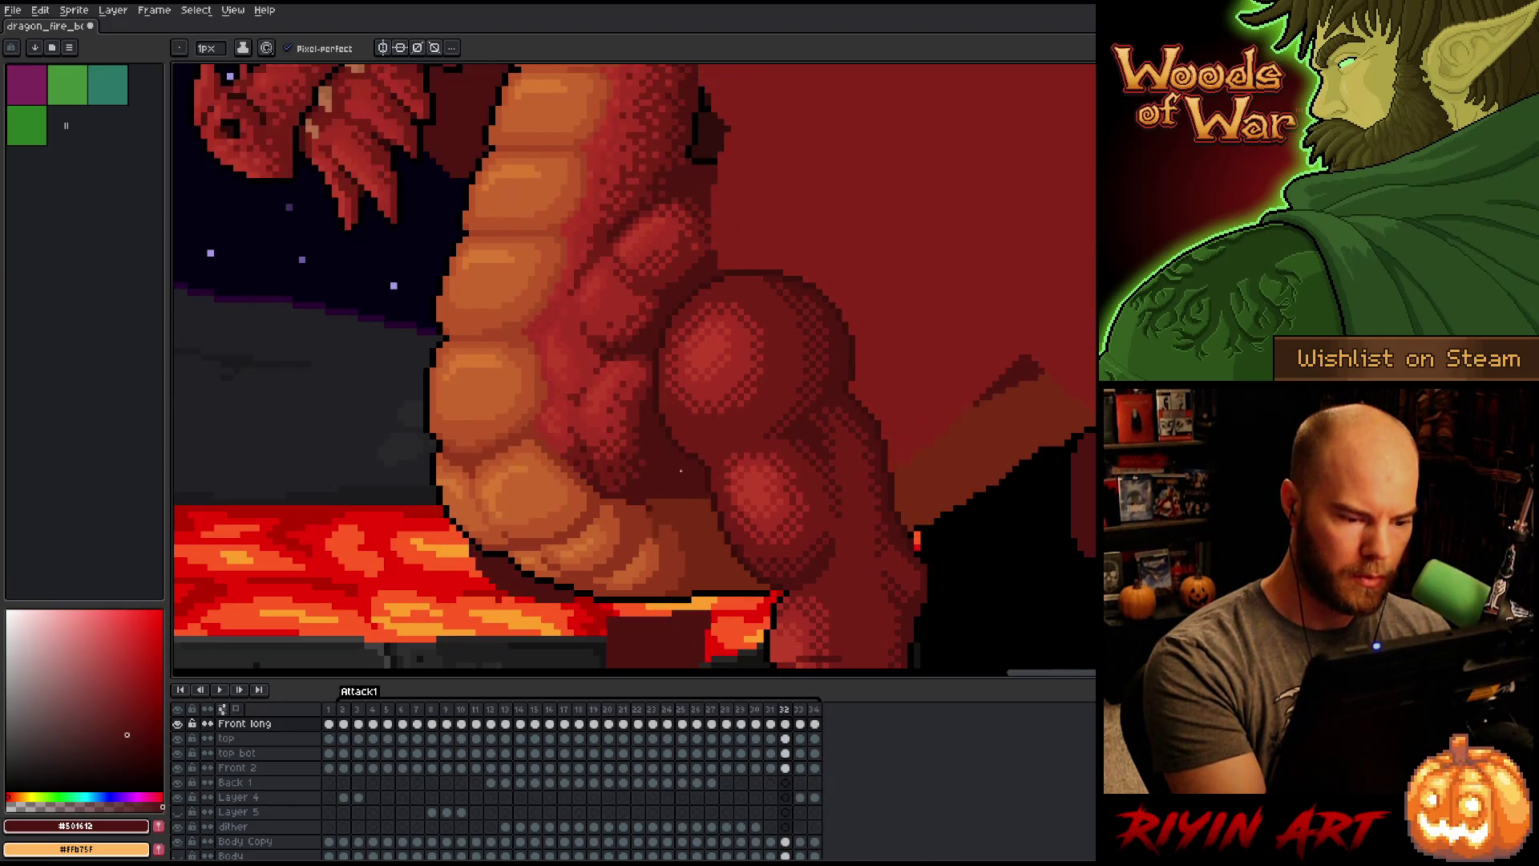
{"action": "key", "text": "Left"}
{"action": "key", "text": "Left"}
{"action": "key", "text": "Right"}
{"action": "key", "text": "alt"}
{"action": "left_click", "coordinate": [672, 510], "text": "alt"}
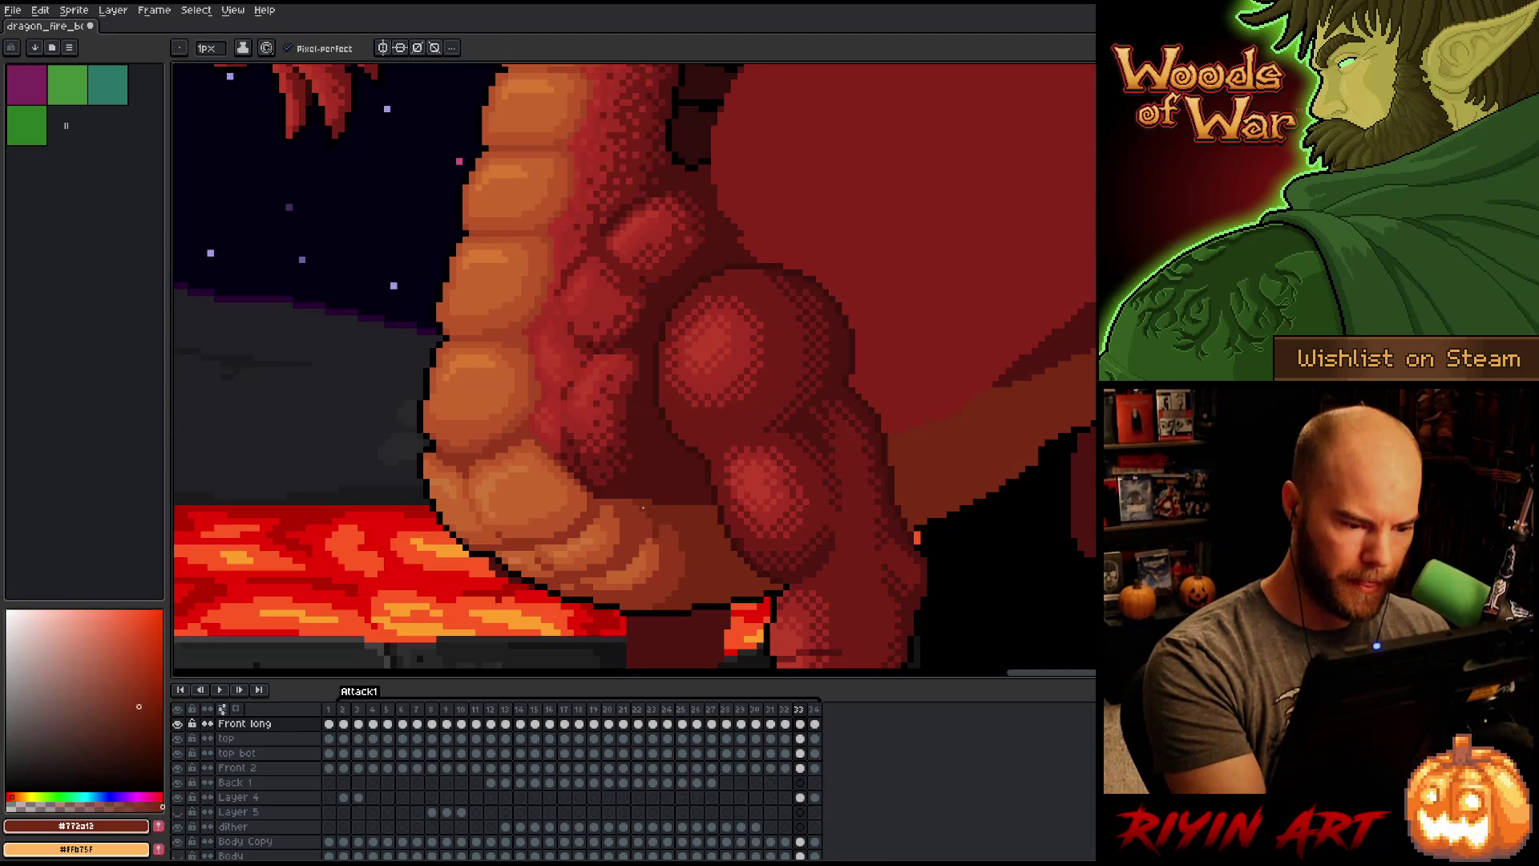
Step: Flip back and forth between frames 32, 33 and 34 to compare the belly shading
{"action": "key", "text": "Left"}
{"action": "key", "text": "Right"}
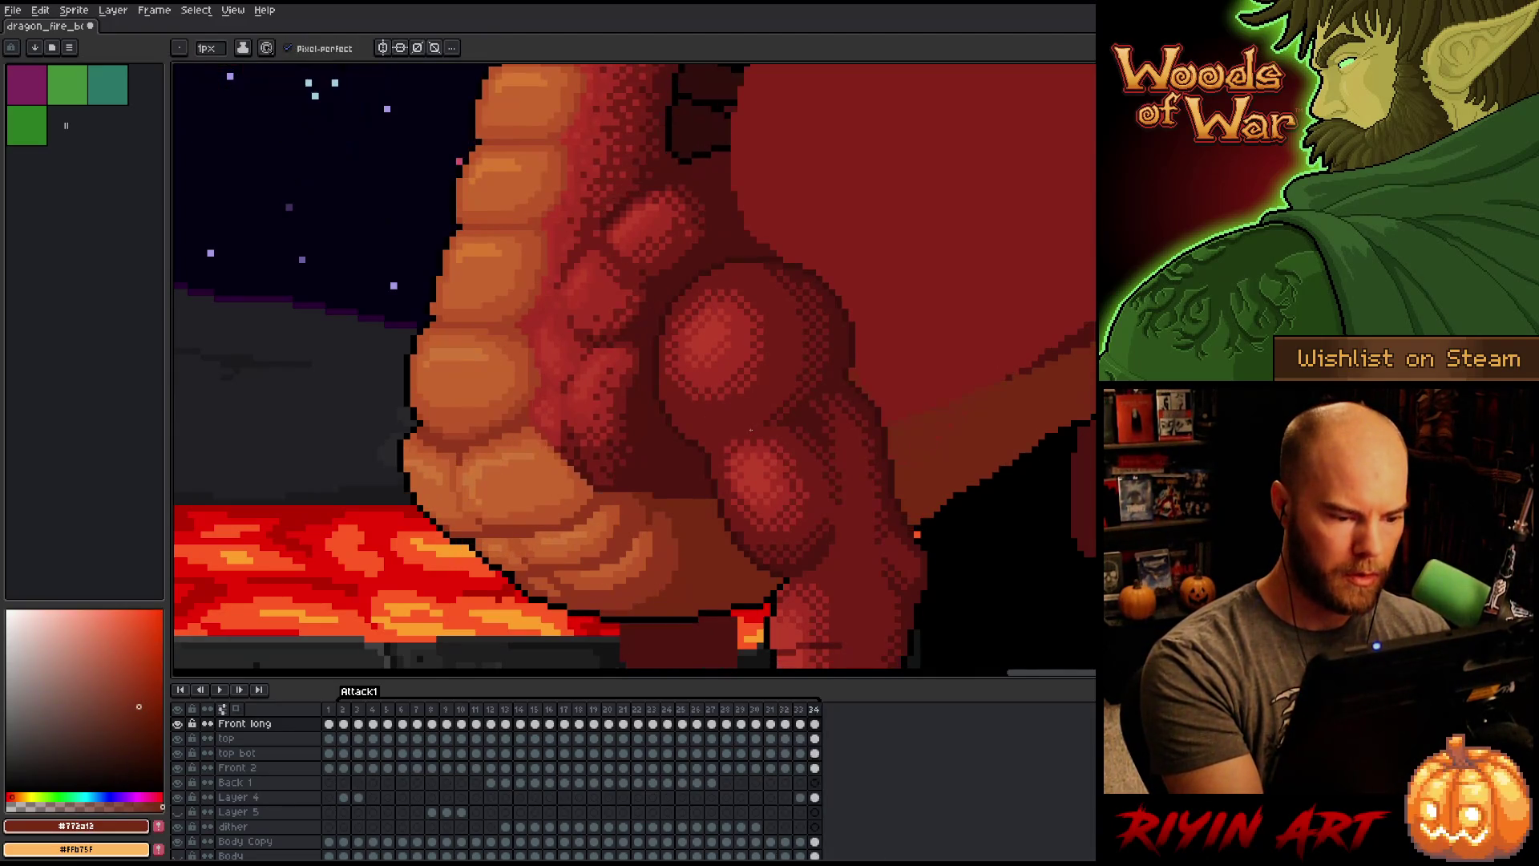
{"action": "key", "text": "Left"}
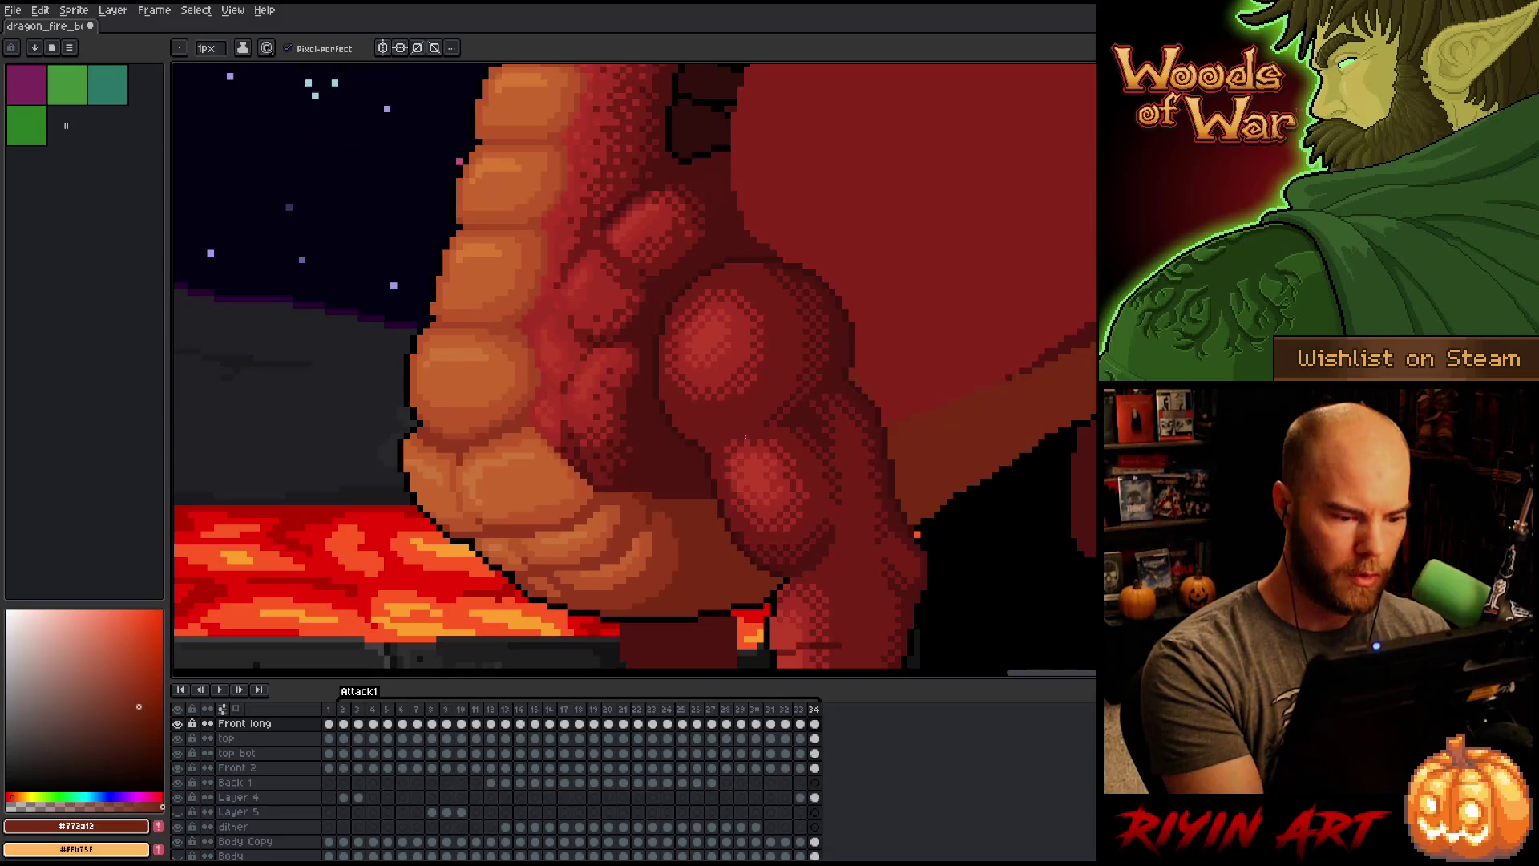
{"action": "key", "text": "Right"}
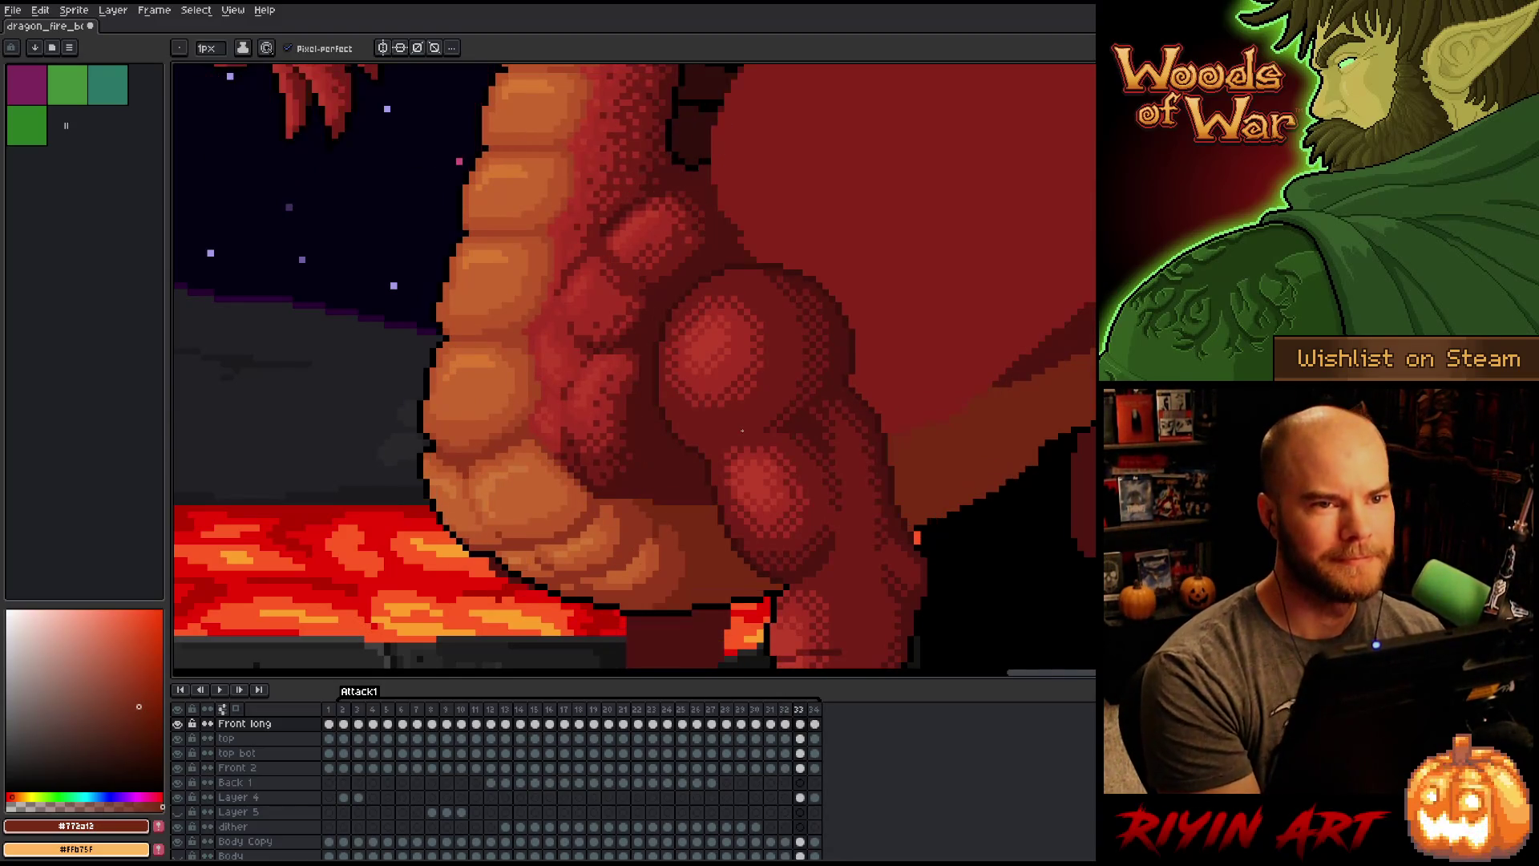
{"action": "key", "text": "Right"}
{"action": "key", "text": "Left"}
{"action": "key", "text": "Right"}
{"action": "key", "text": "Left"}
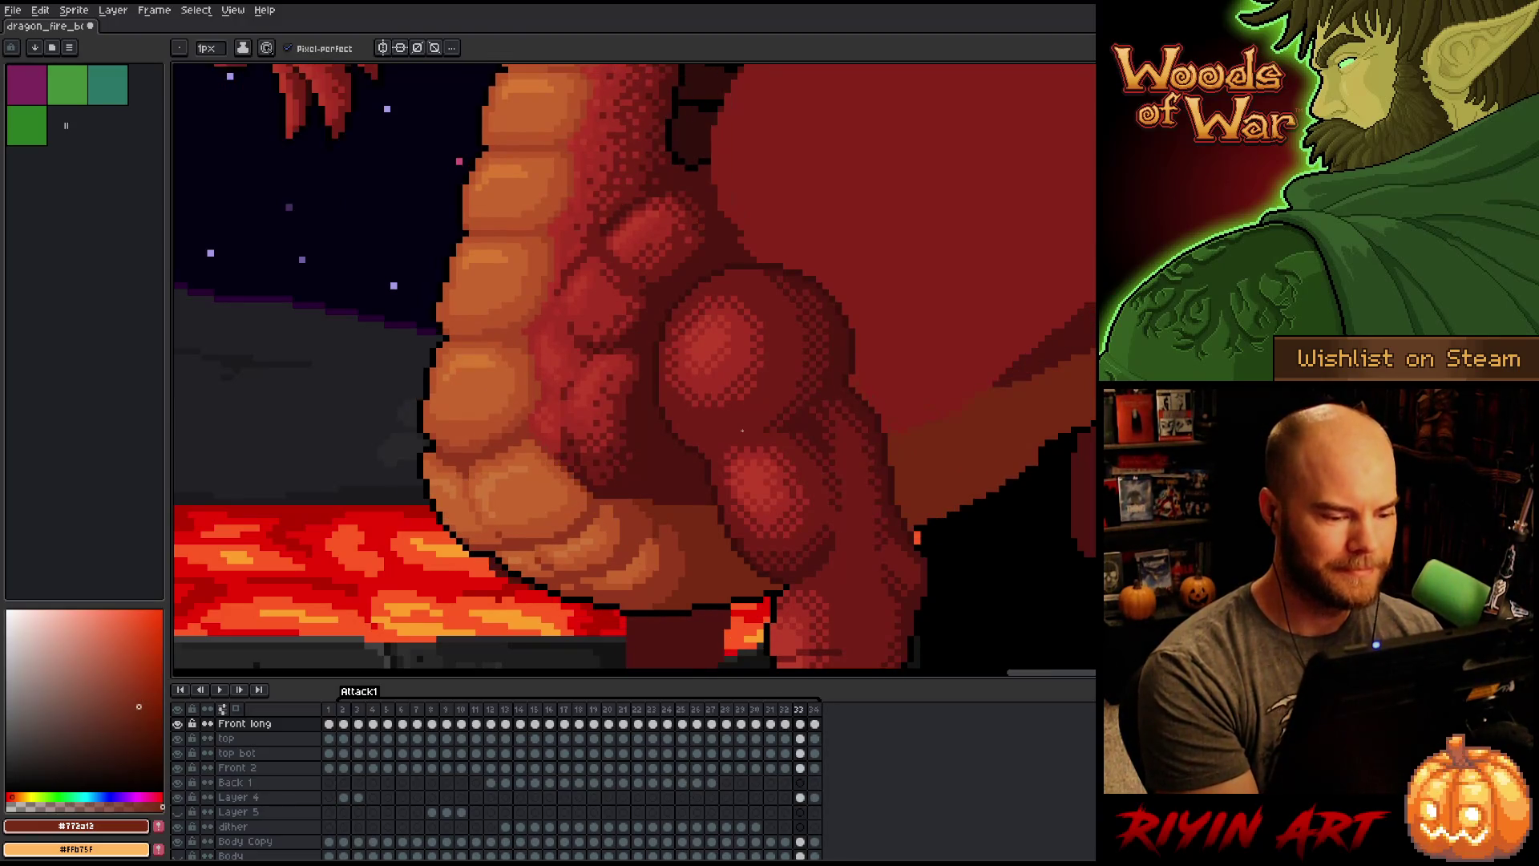
{"action": "key", "text": "Right"}
{"action": "key", "text": "Left"}
{"action": "key", "text": "Right"}
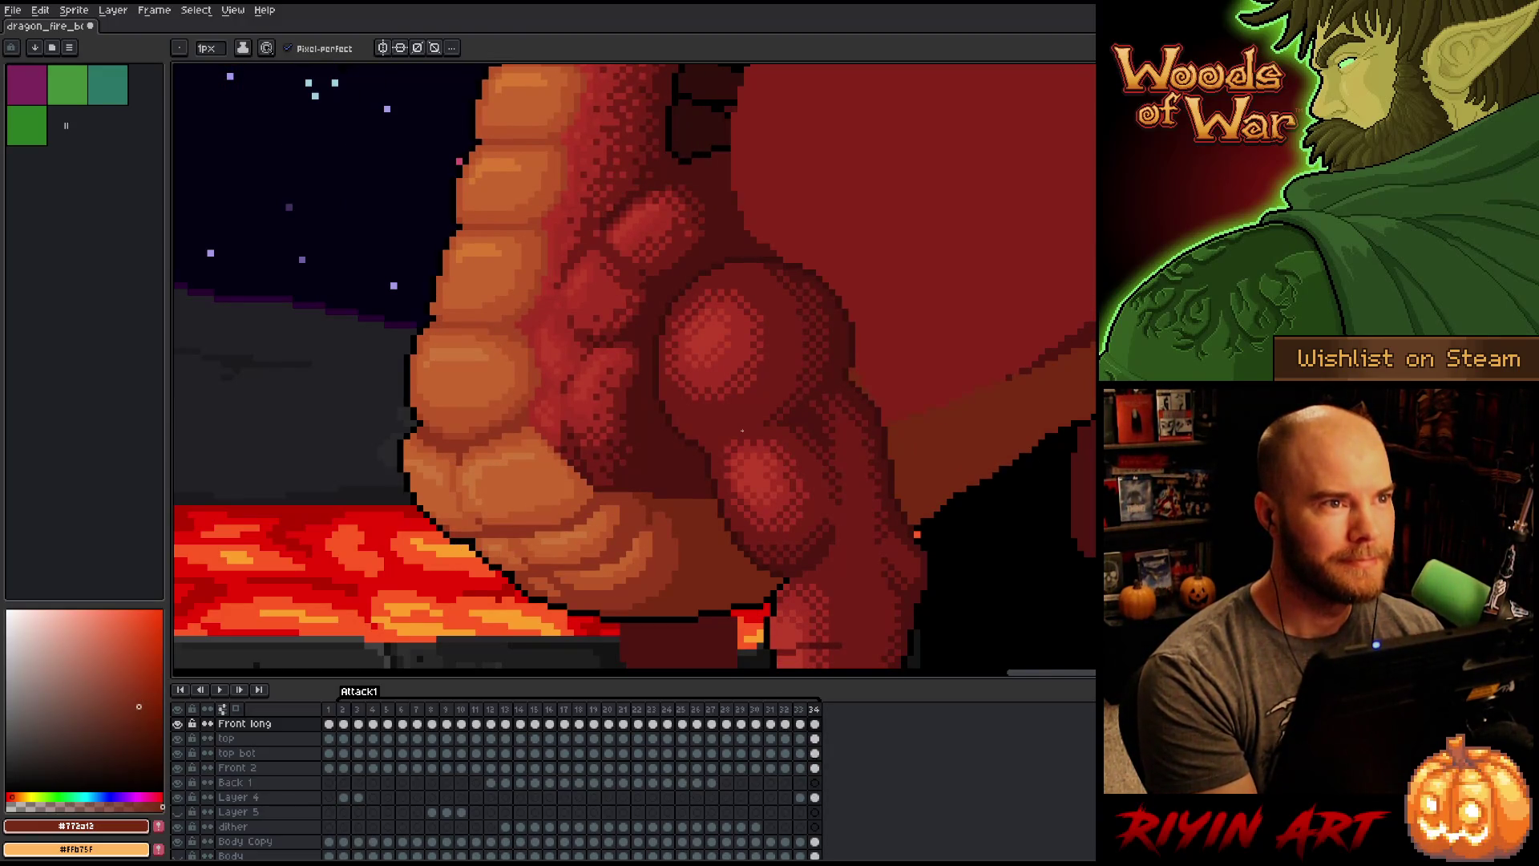
{"action": "key", "text": "Left"}
{"action": "key", "text": "Right"}
{"action": "key", "text": "Left"}
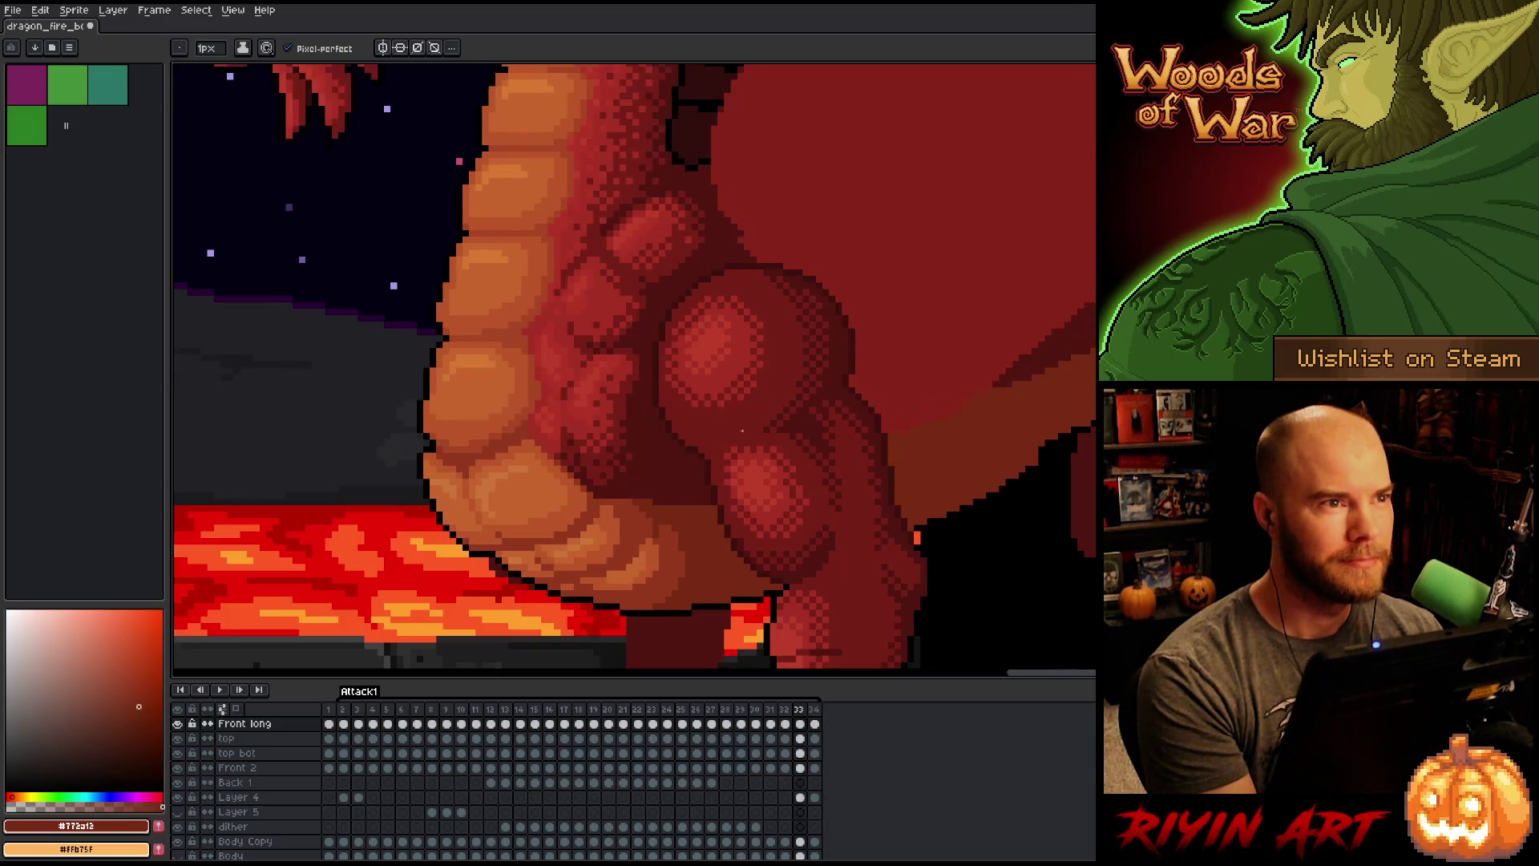
{"action": "key", "text": "Right"}
{"action": "key", "text": "Left"}
{"action": "key", "text": "Right"}
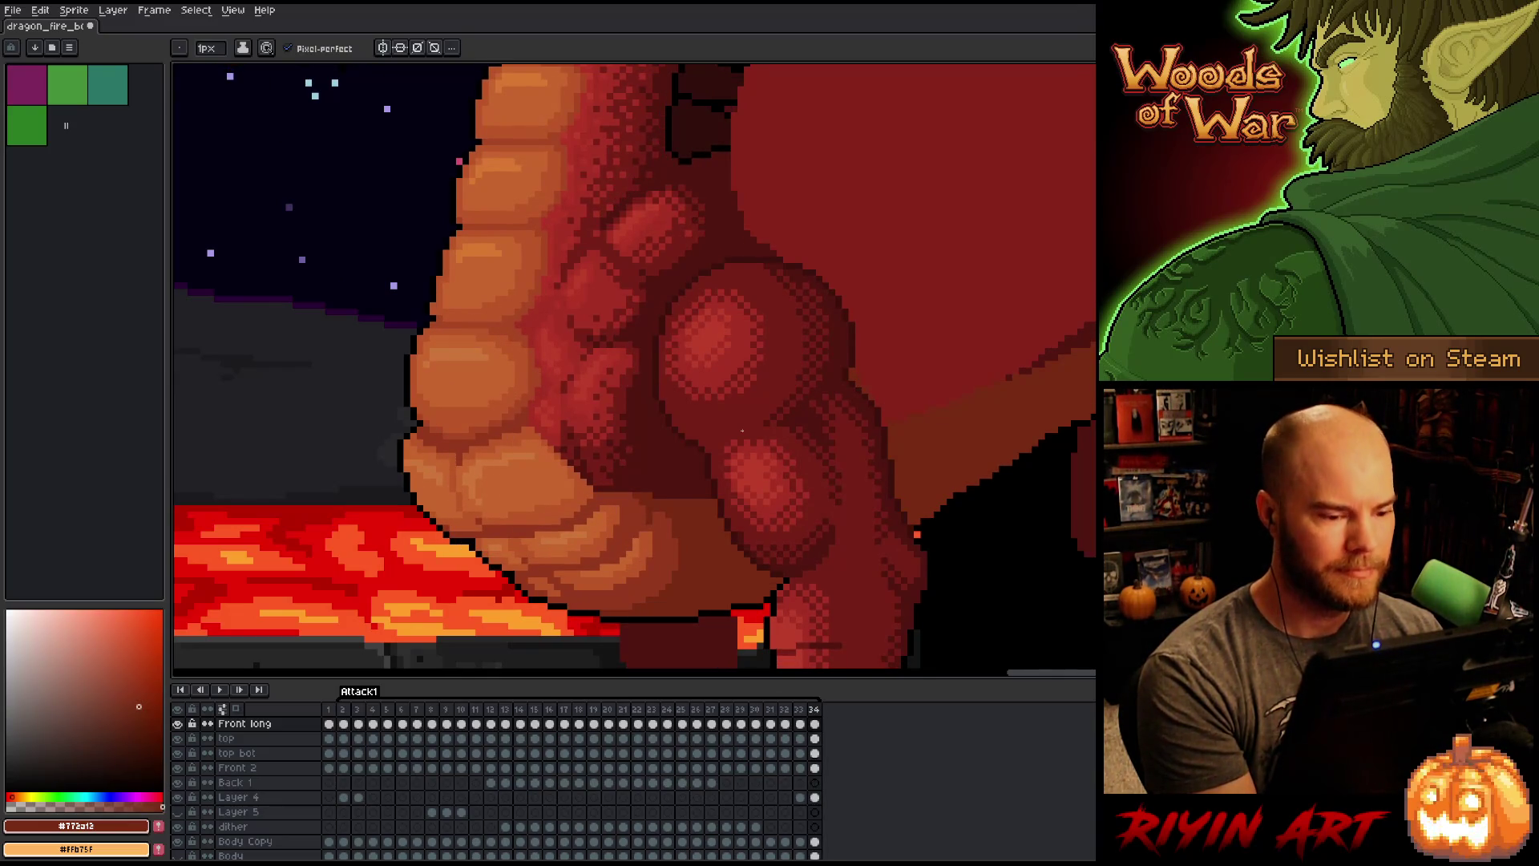
{"action": "key", "text": "Left"}
{"action": "key", "text": "Left"}
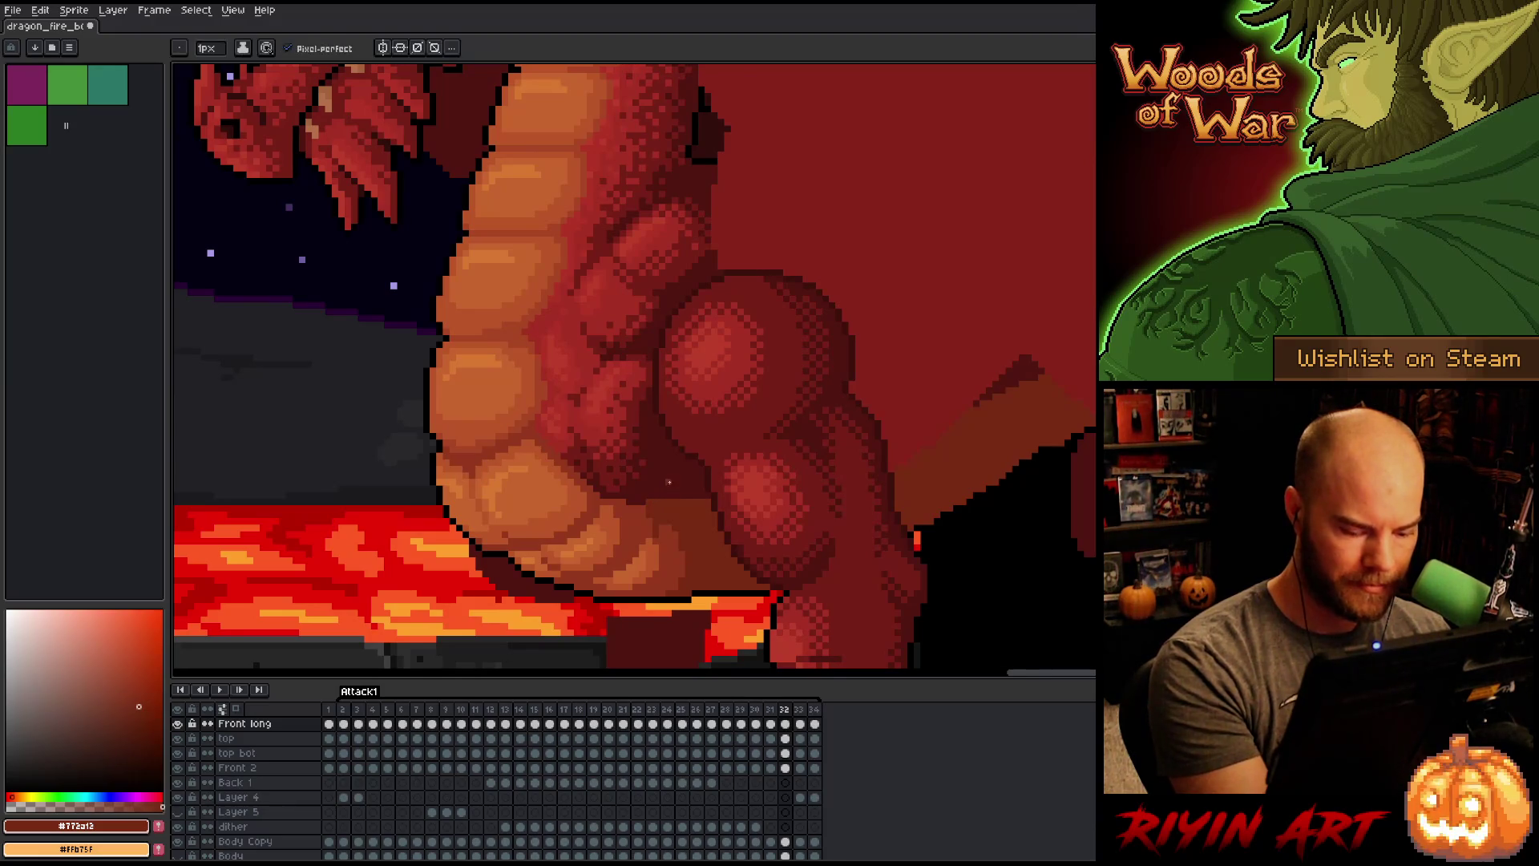
{"action": "key", "text": "Right"}
{"action": "key", "text": "Left"}
Step: On frame 32, paint a dark #501612 shadow stroke across the belly and resample the #772a12 red
{"action": "left_click", "coordinate": [632, 503], "text": "alt"}
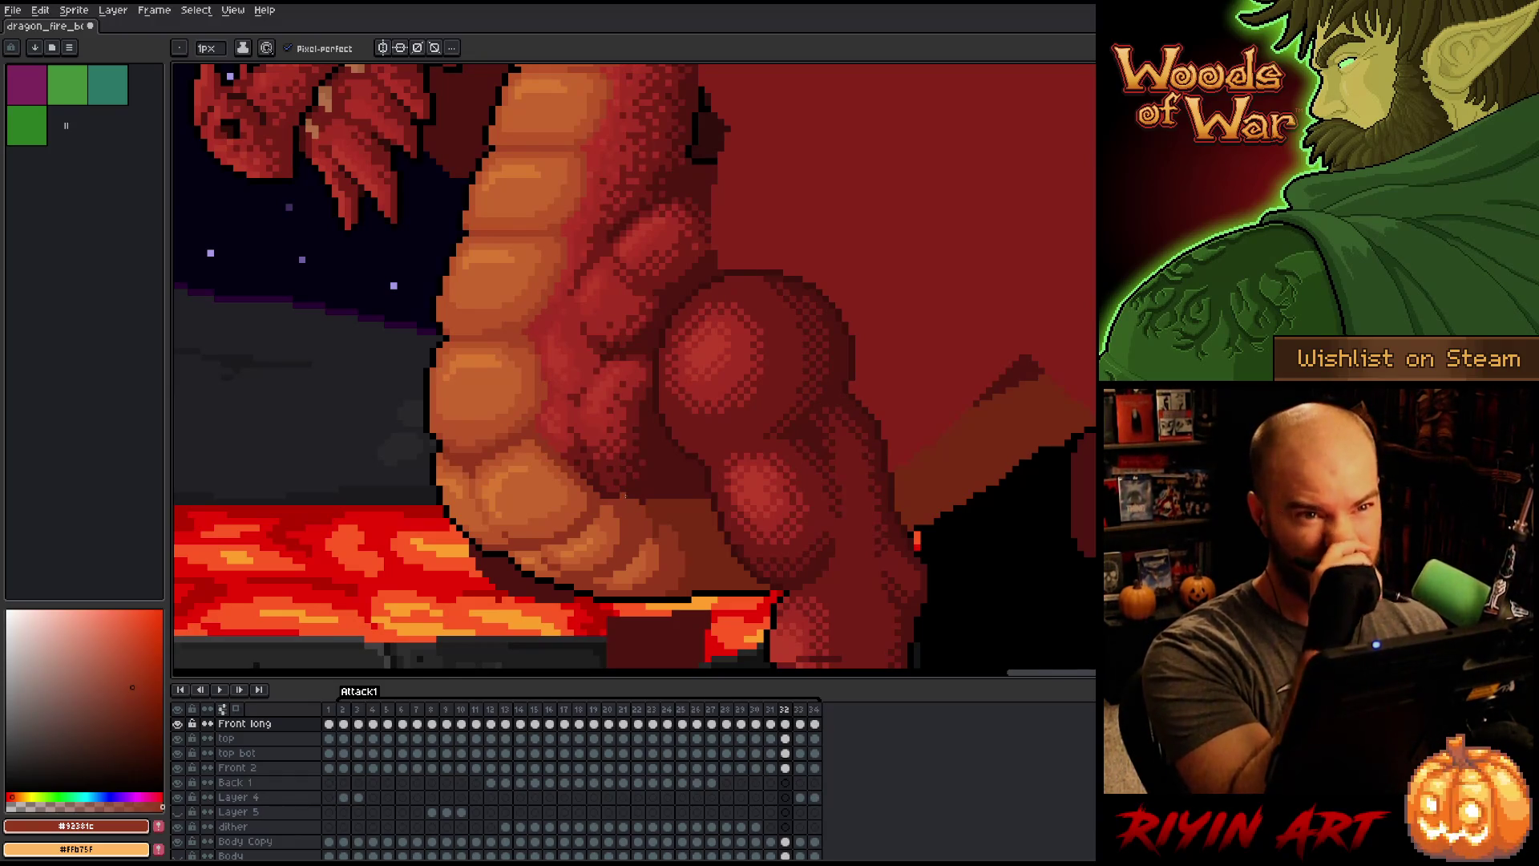
{"action": "left_click", "coordinate": [664, 490], "text": "alt"}
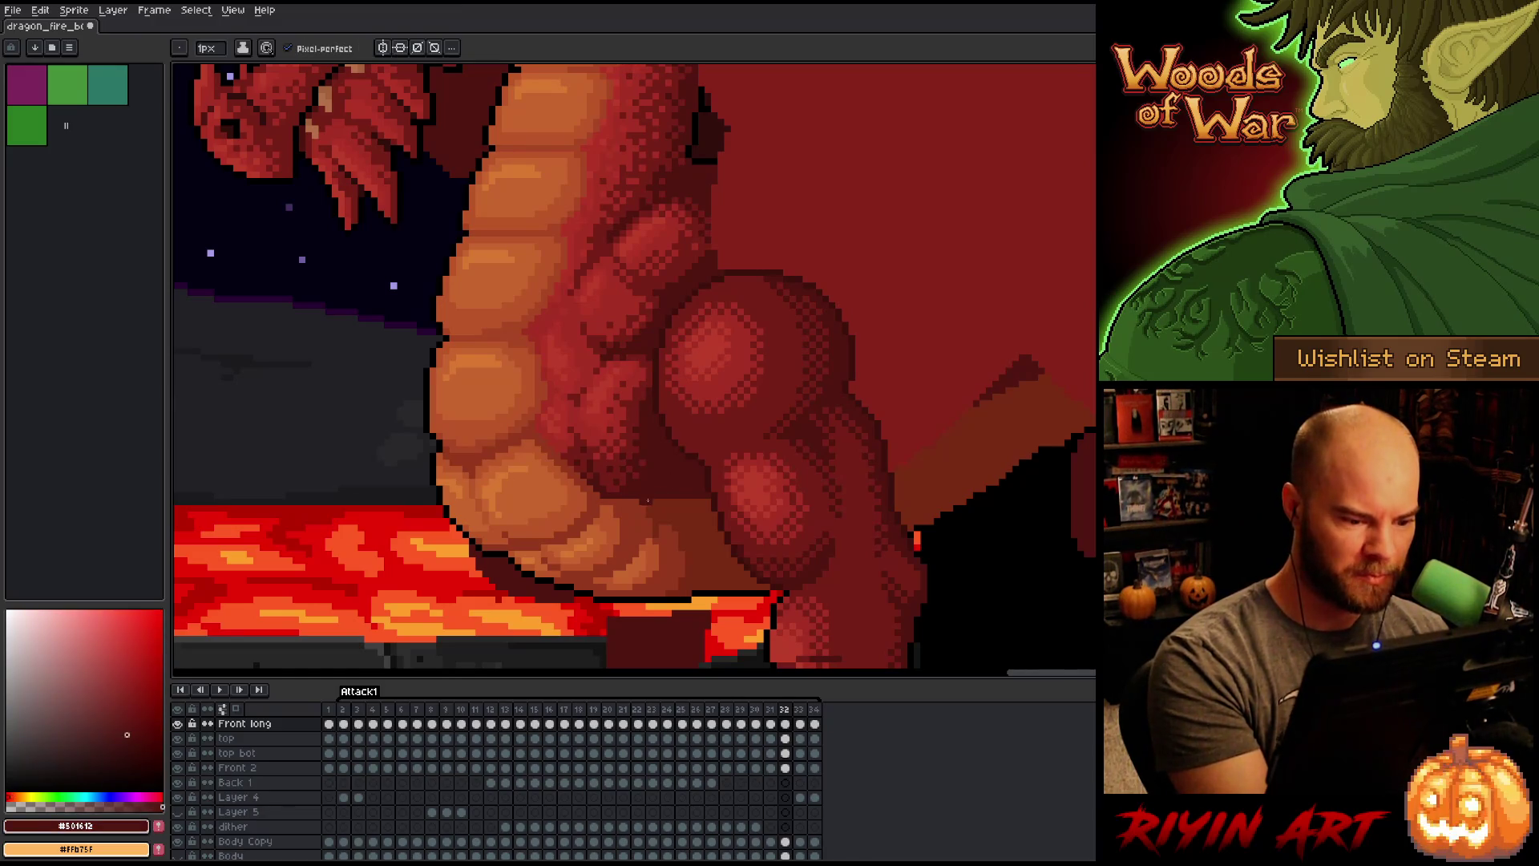
{"action": "left_click_drag", "start_coordinate": [648, 501], "coordinate": [712, 502]}
{"action": "key", "text": "Left"}
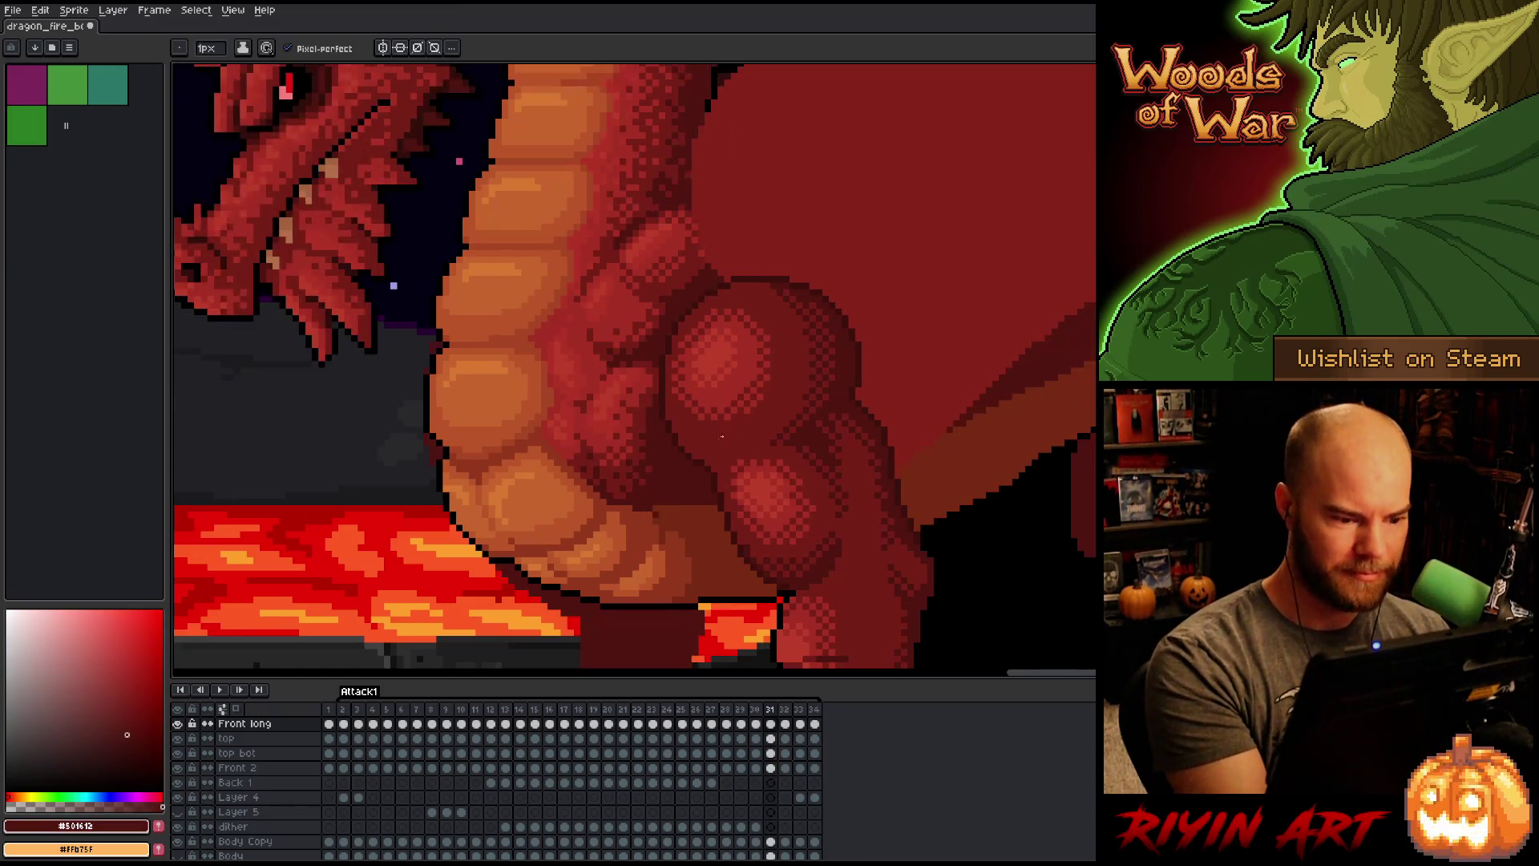
{"action": "key", "text": "Right"}
{"action": "key", "text": "Right"}
{"action": "key", "text": "Left"}
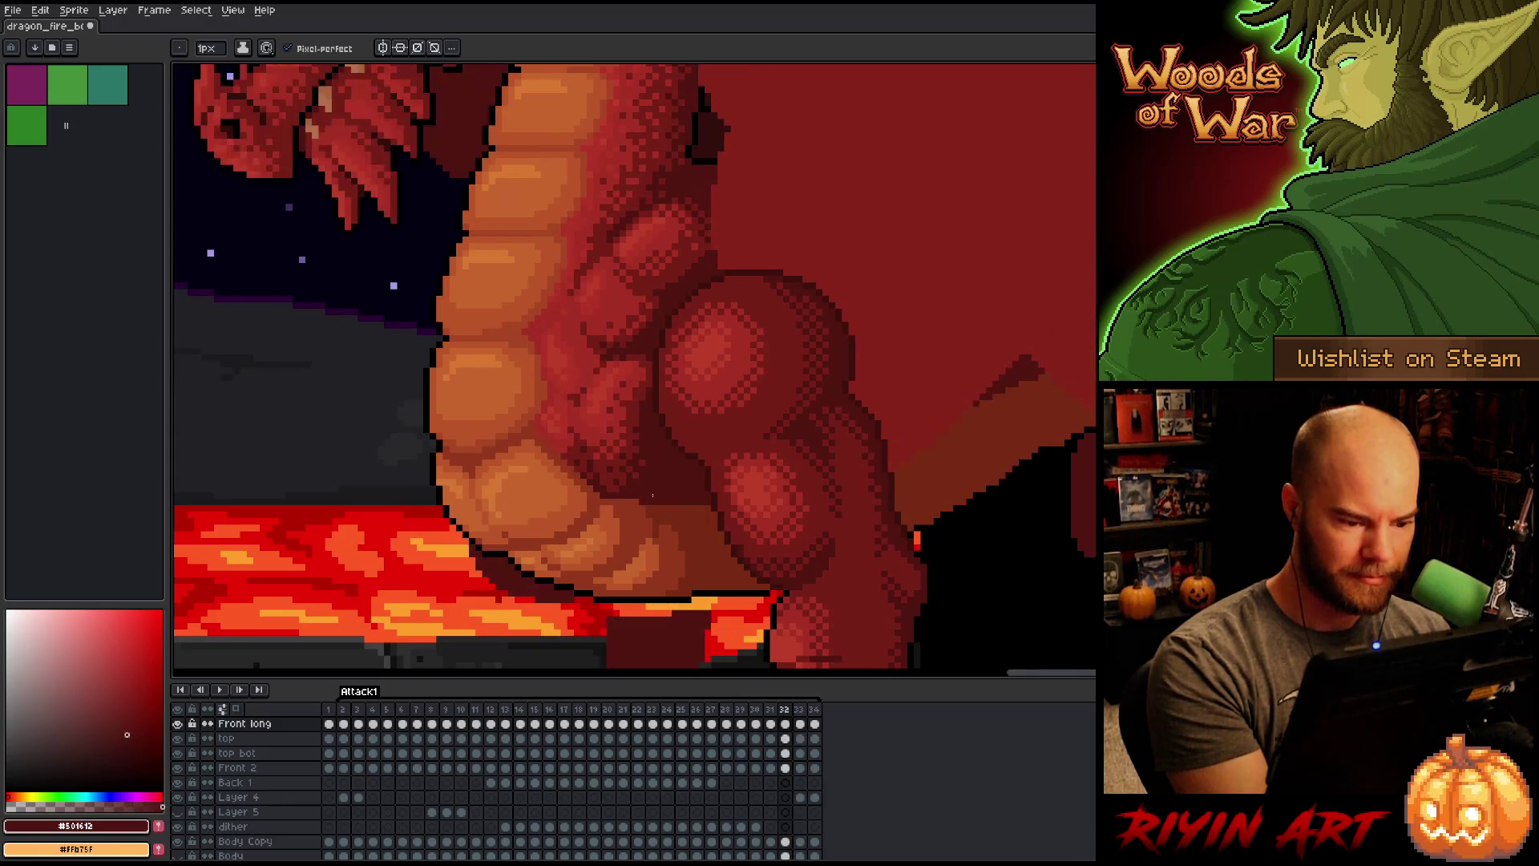
{"action": "left_click", "coordinate": [642, 503], "text": "alt"}
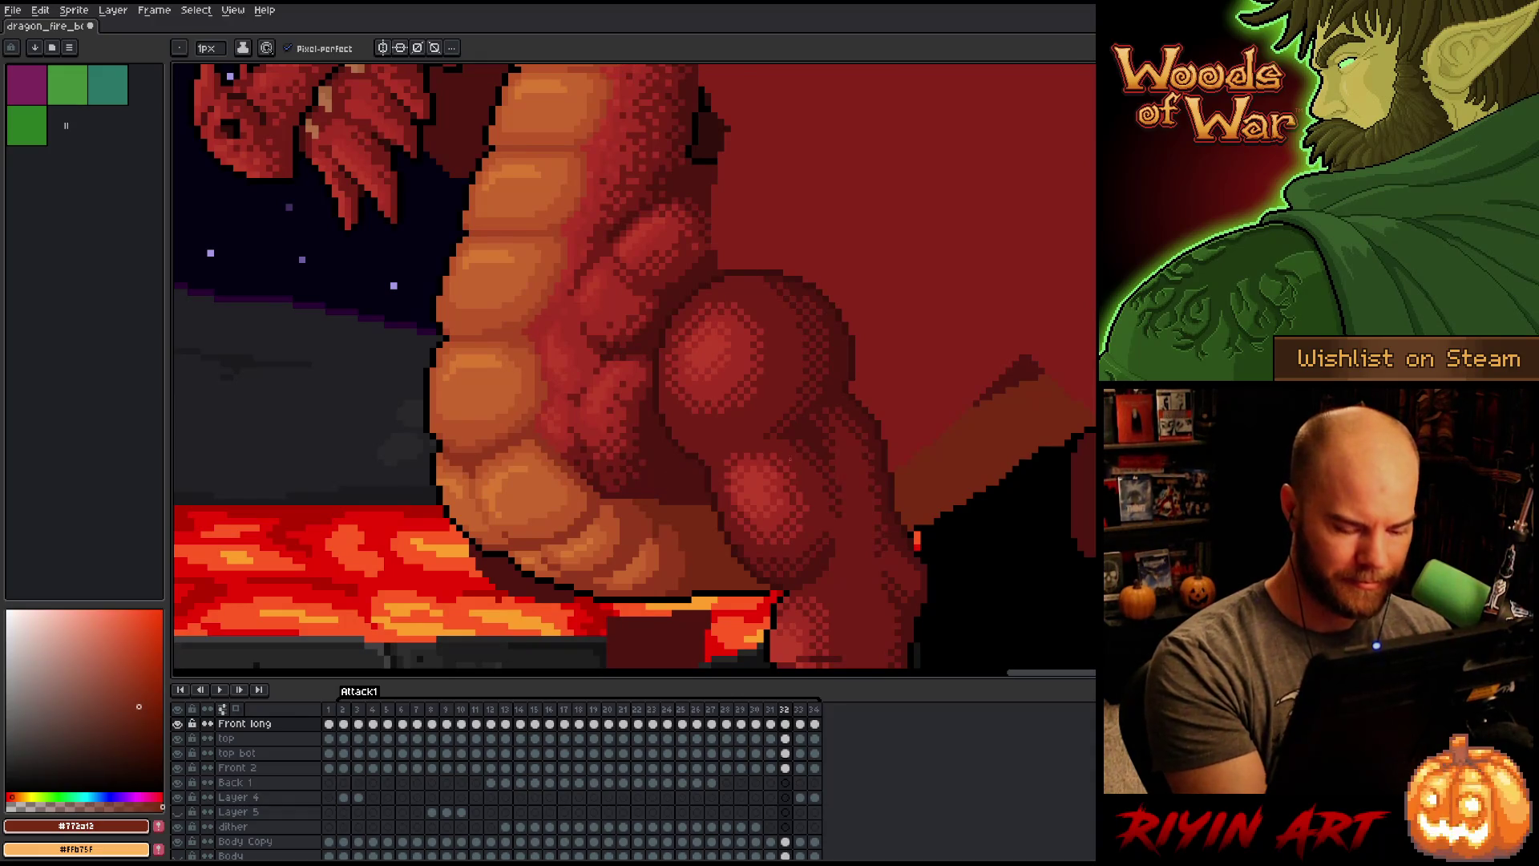
{"action": "key", "text": "Right"}
{"action": "key", "text": "Left"}
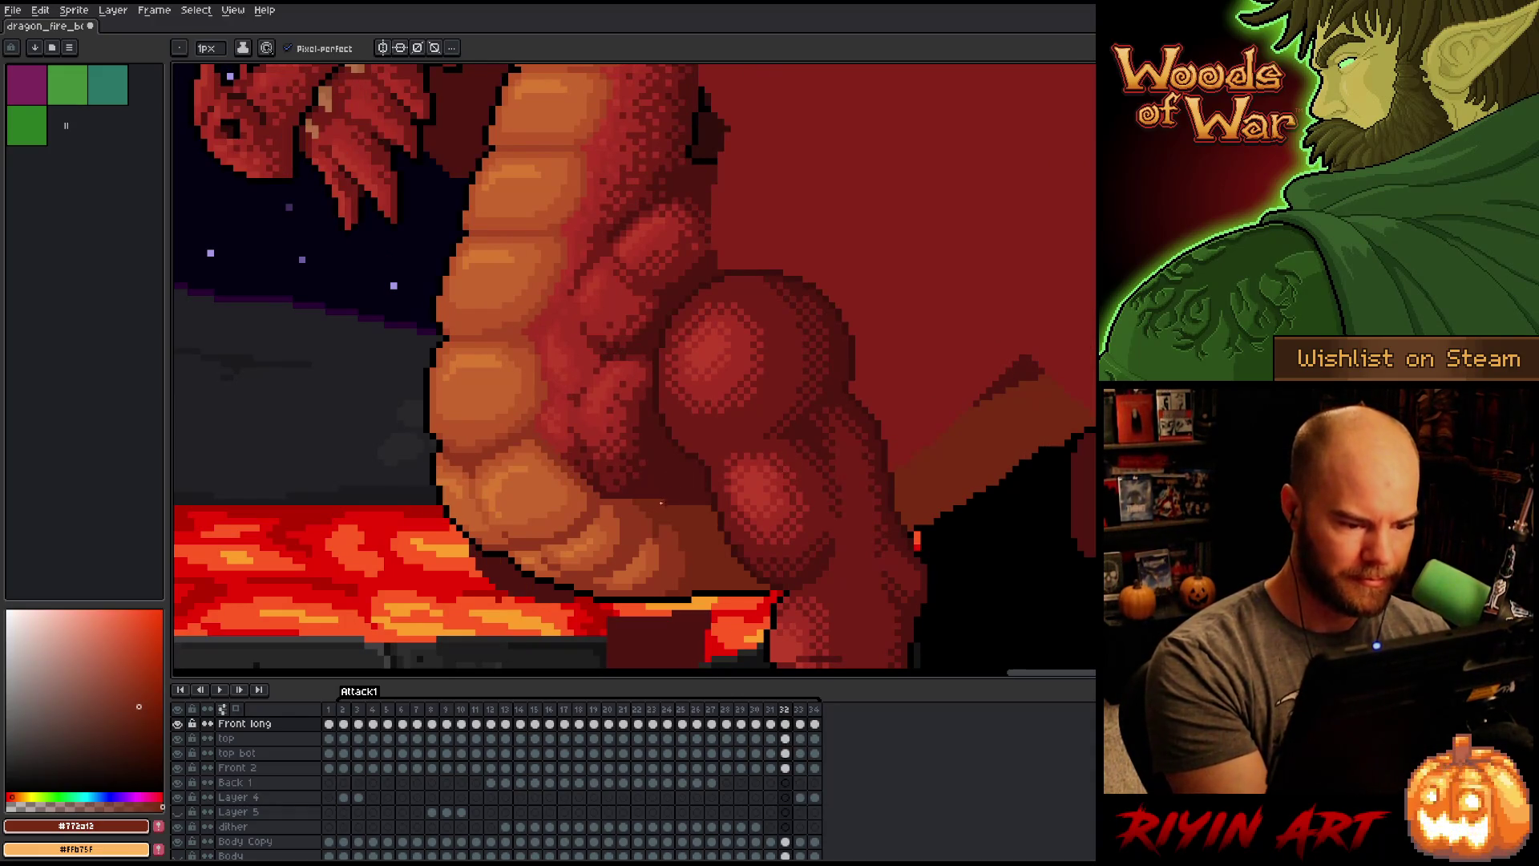
{"action": "left_click", "coordinate": [658, 502], "text": "alt"}
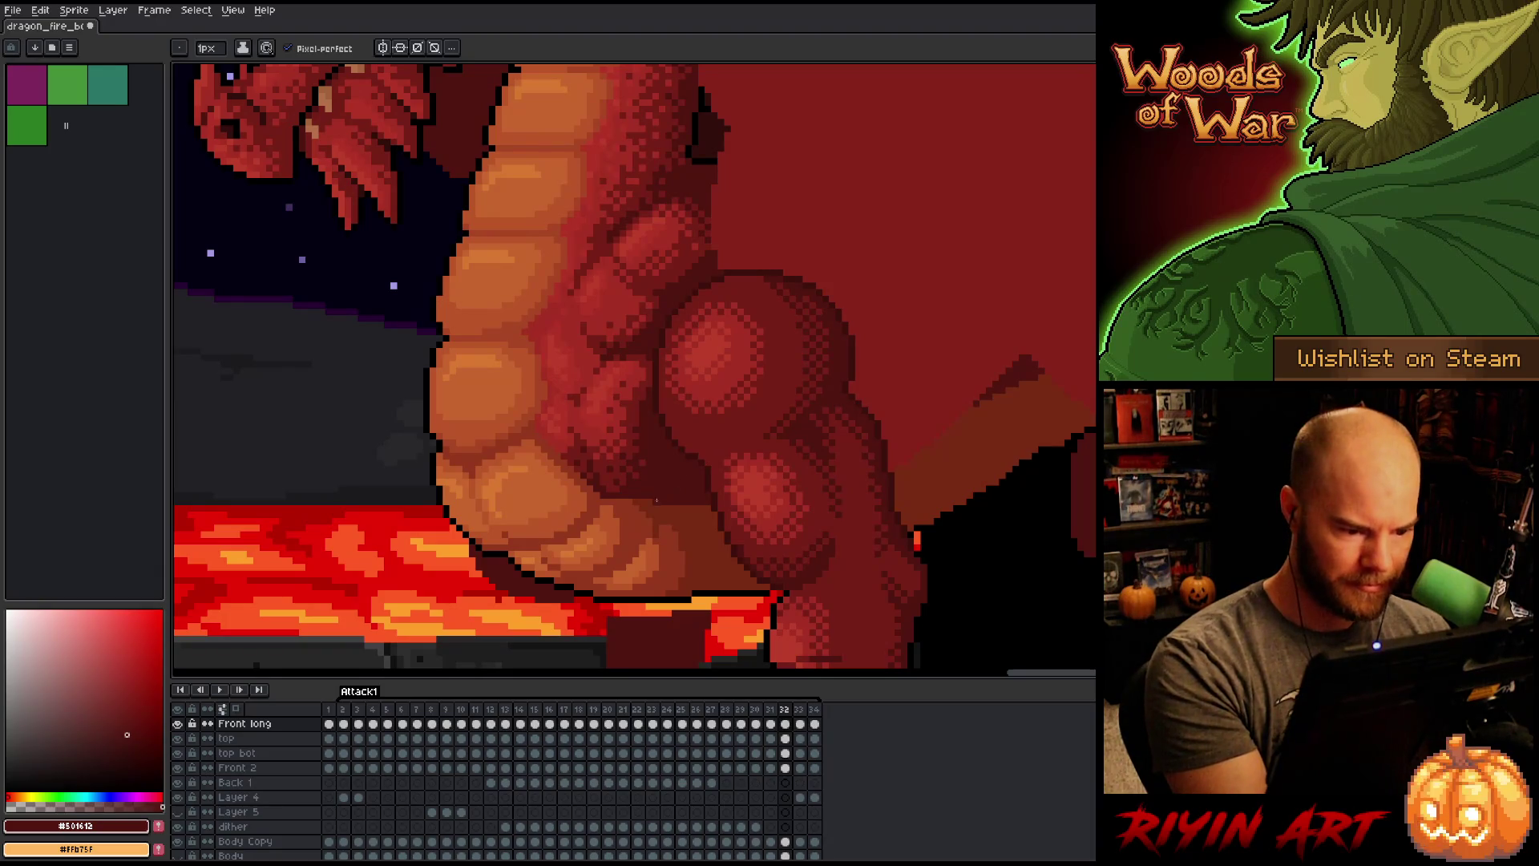
Step: Step through neighbouring frames, wrapping past the end to frame 2, and settle on frame 31
{"action": "key", "text": "Right"}
{"action": "key", "text": "Left"}
{"action": "key", "text": "Right"}
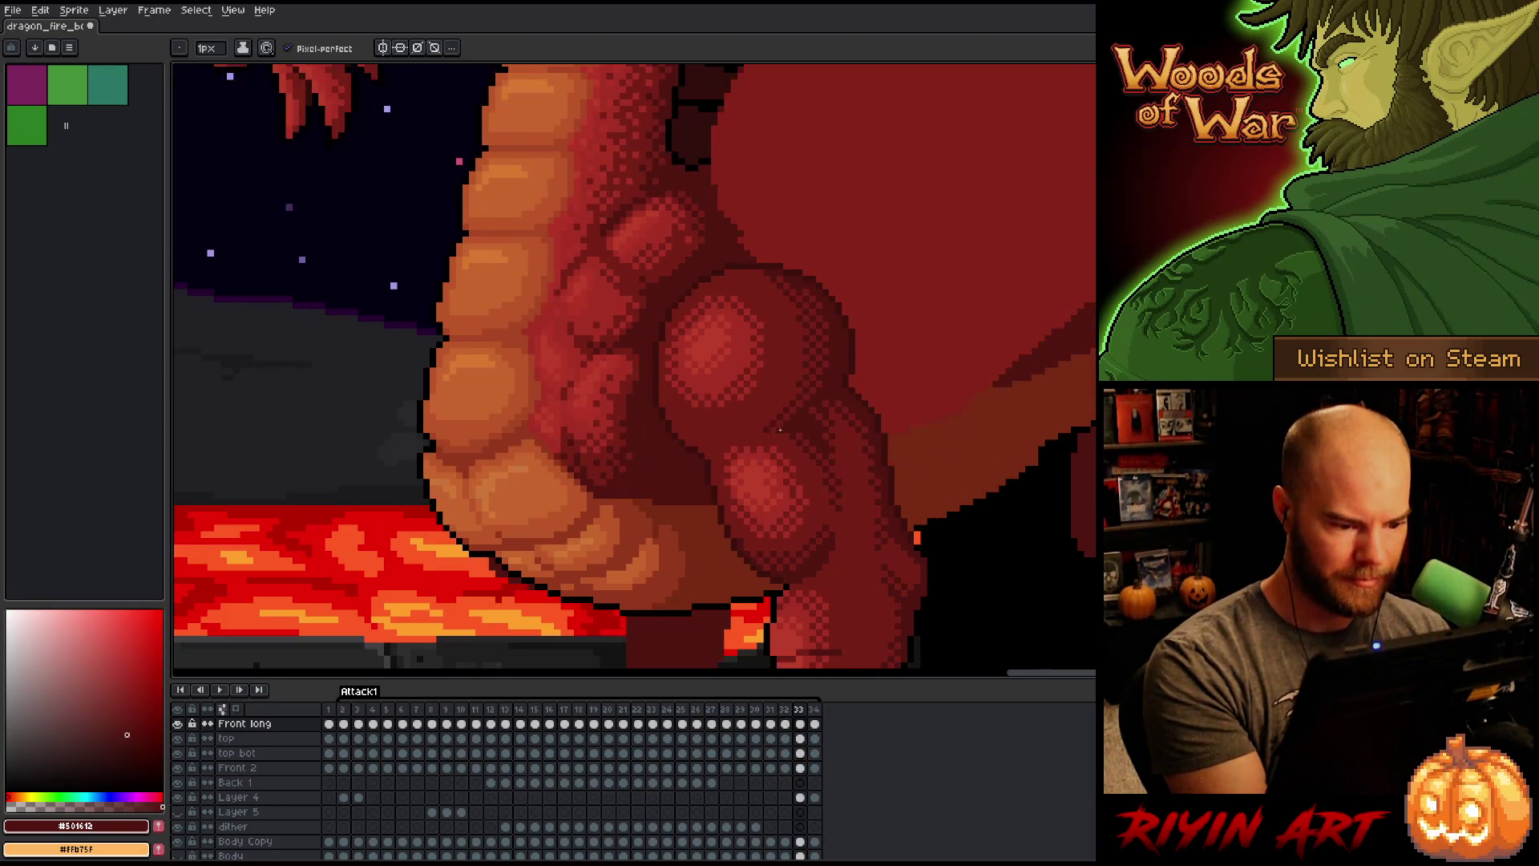
{"action": "key", "text": "Left"}
{"action": "key", "text": "Right"}
{"action": "key", "text": "Left"}
{"action": "key", "text": "Left"}
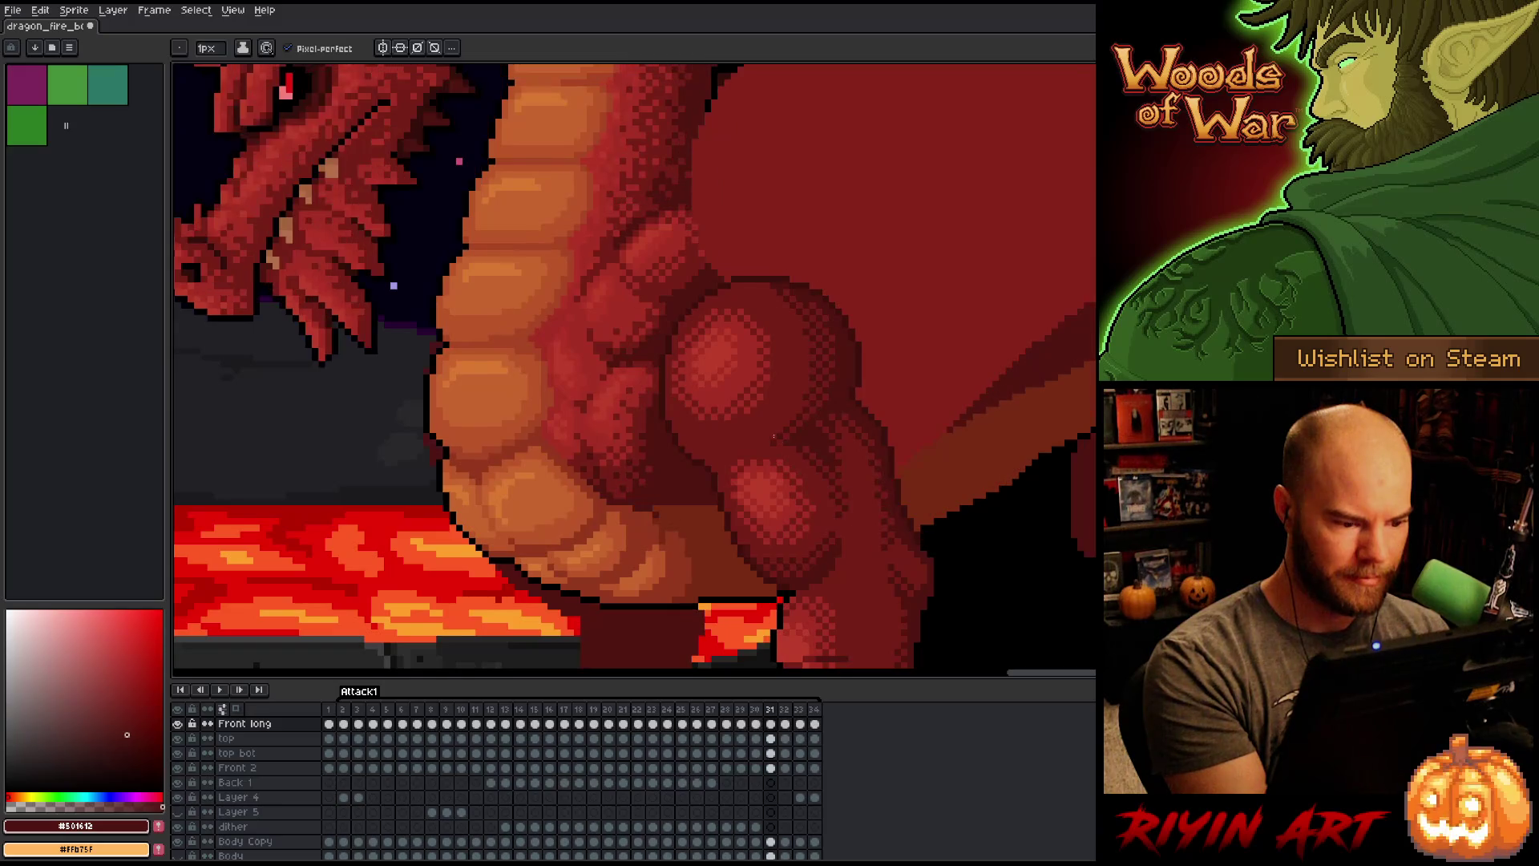
{"action": "key", "text": "Right"}
{"action": "key", "text": "Right"}
{"action": "key", "text": "Right"}
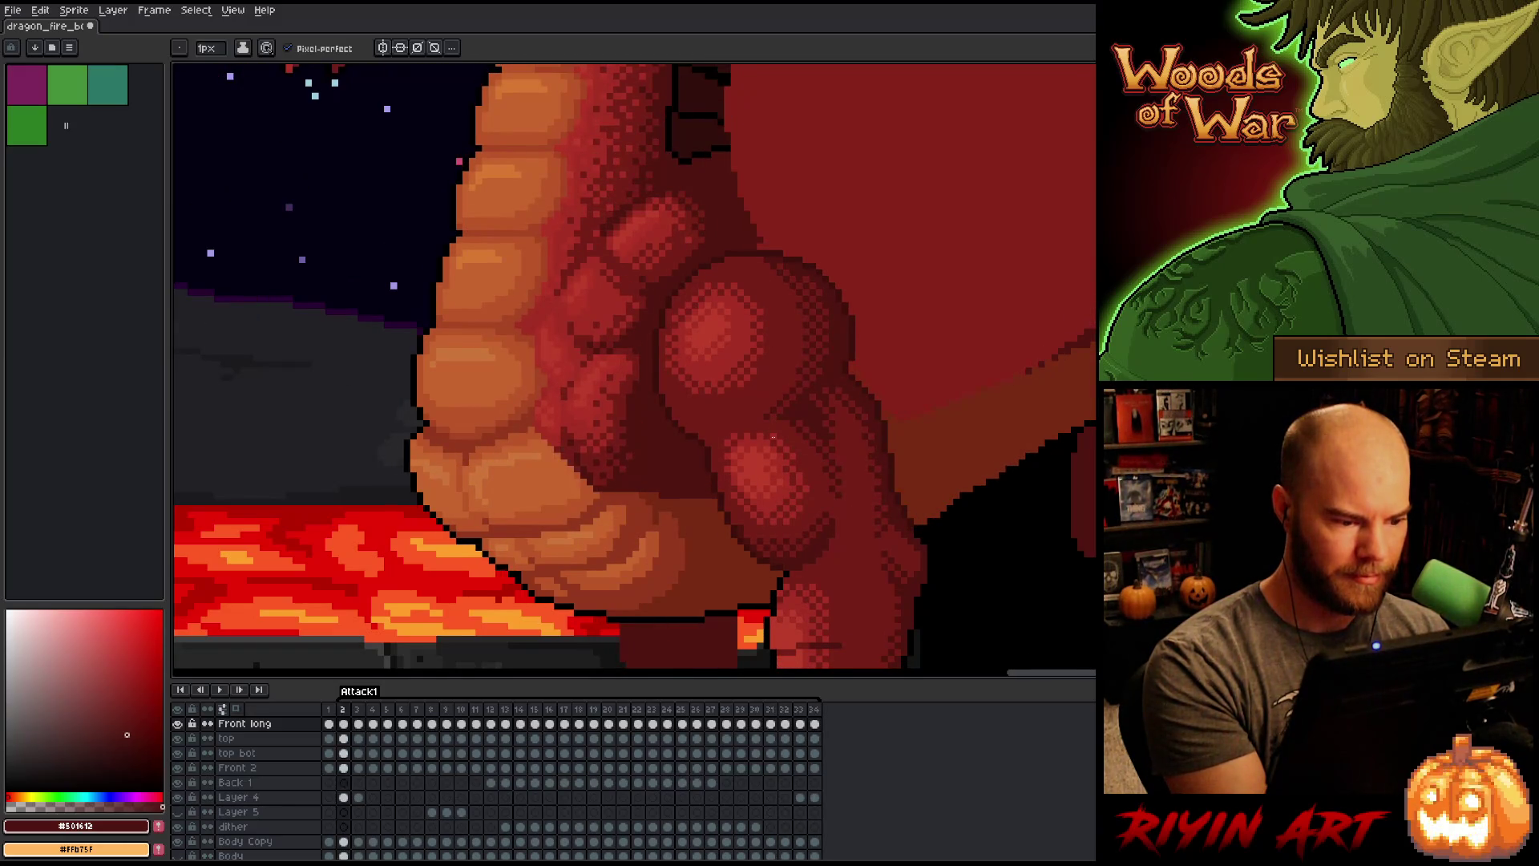
{"action": "key", "text": "Right"}
{"action": "key", "text": "Right"}
{"action": "key", "text": "Left"}
{"action": "key", "text": "Left"}
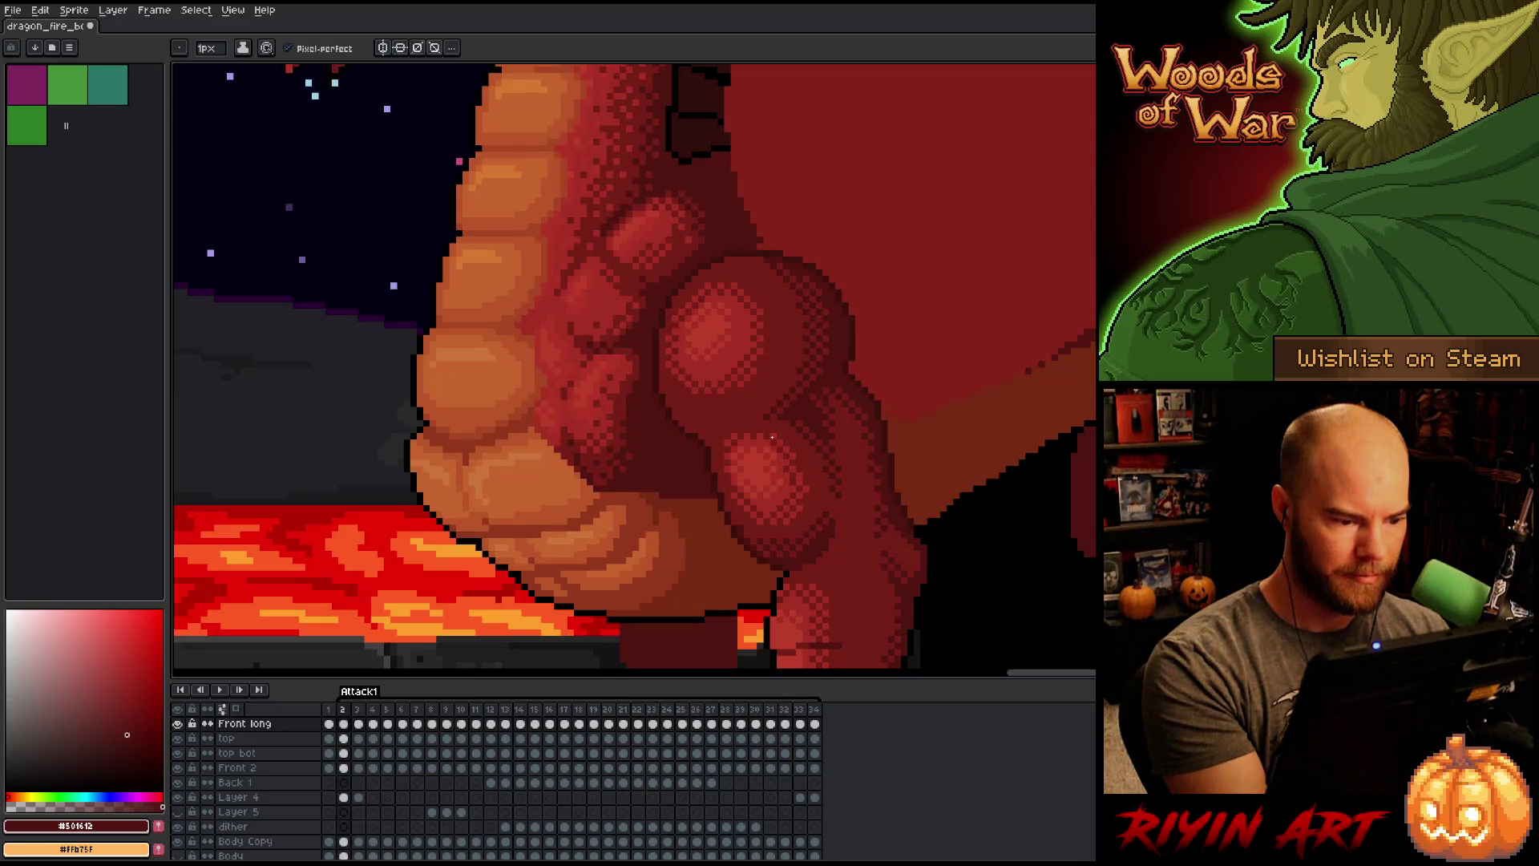
{"action": "key", "text": "Left"}
{"action": "key", "text": "Left"}
{"action": "key", "text": "Left"}
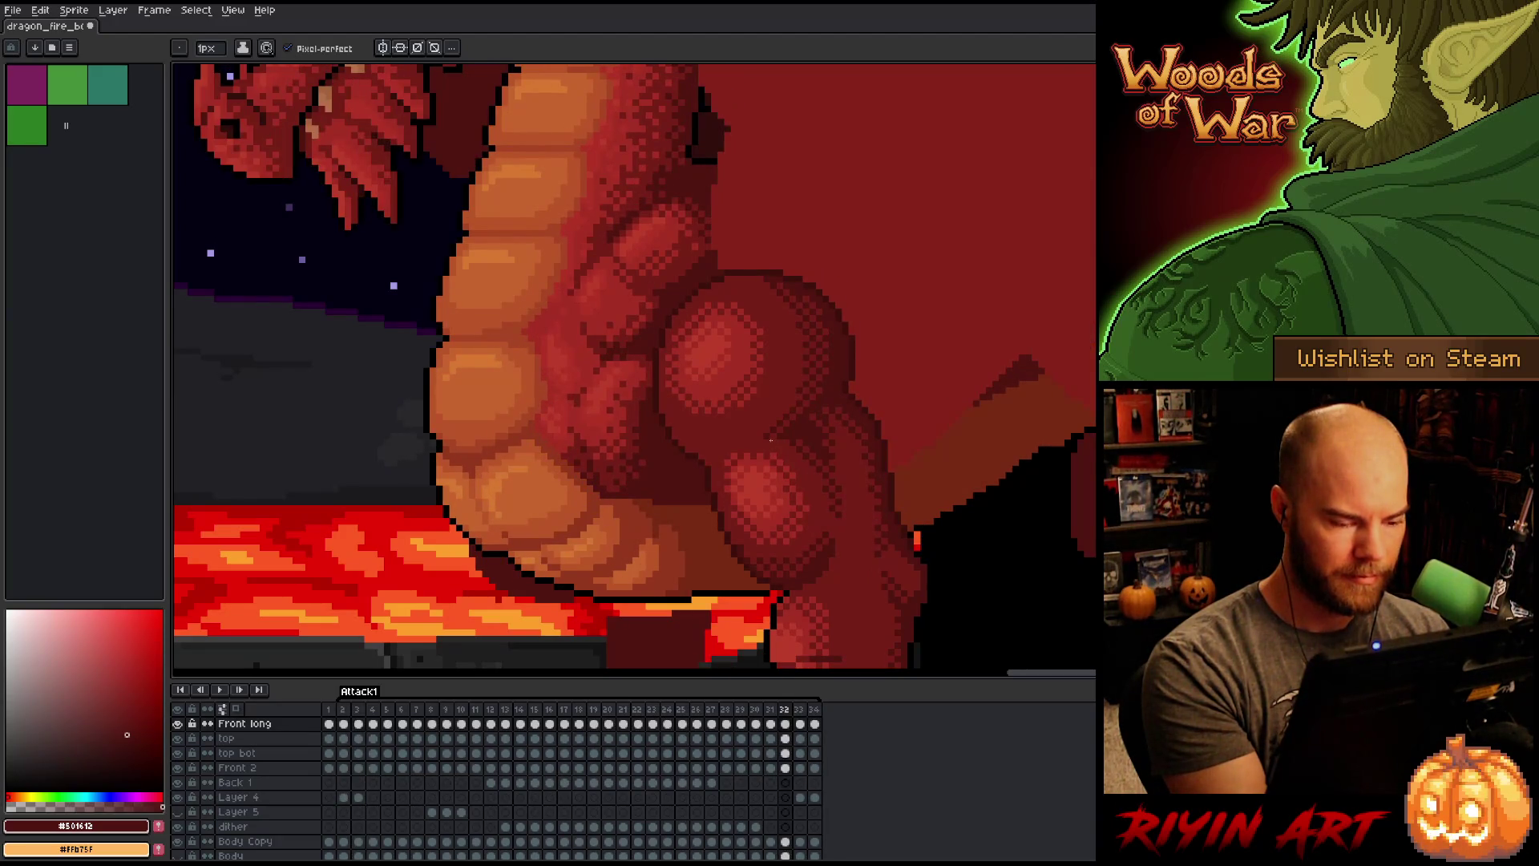
{"action": "key", "text": "Right"}
{"action": "key", "text": "Left"}
{"action": "key", "text": "Left"}
{"action": "key", "text": "Right"}
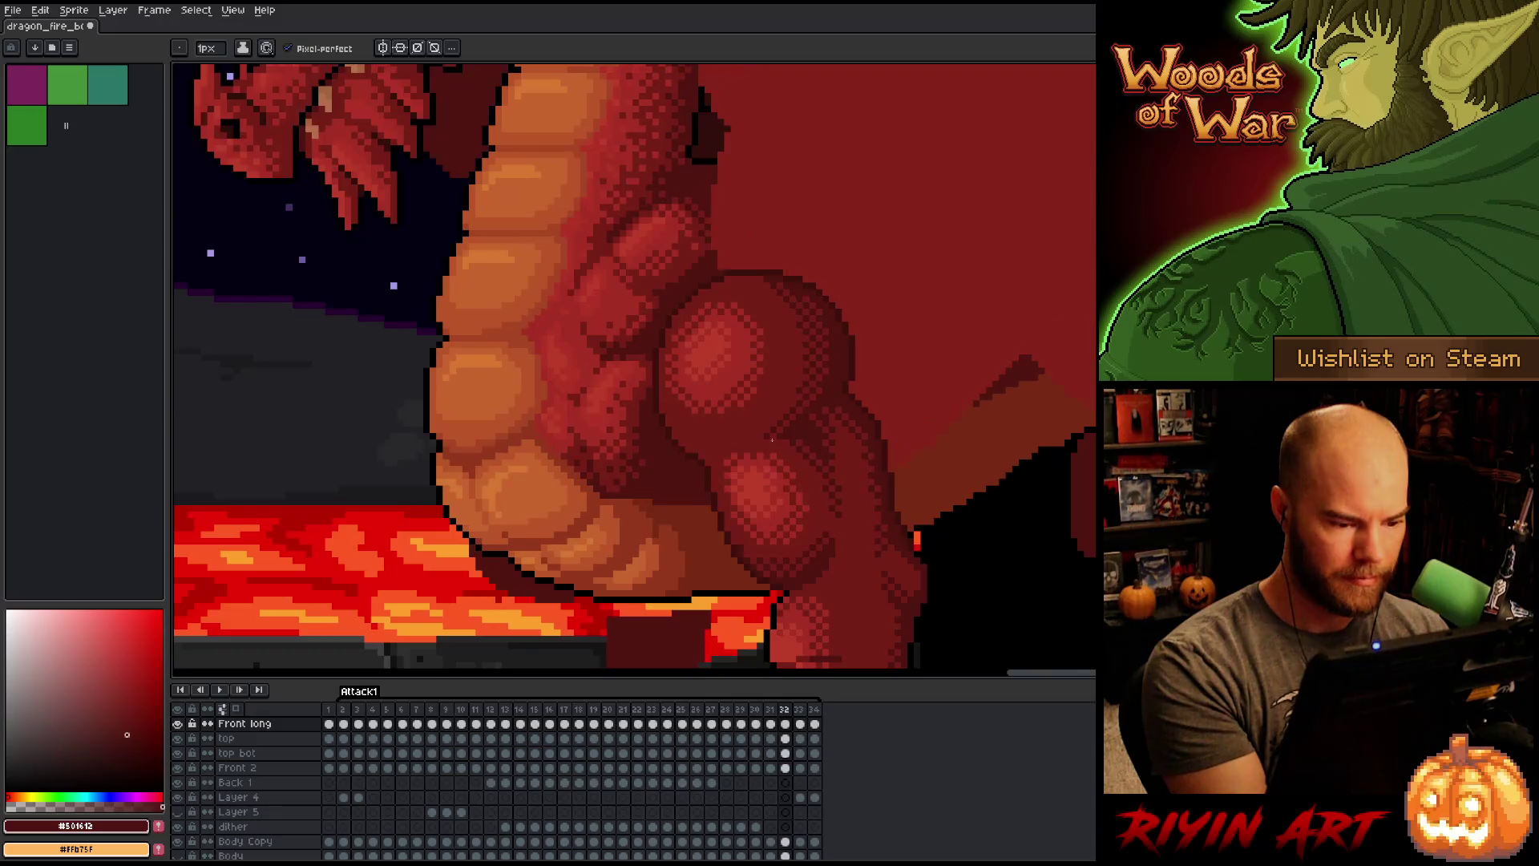
{"action": "key", "text": "Left"}
{"action": "key", "text": "Left"}
{"action": "key", "text": "Left"}
{"action": "key", "text": "Right"}
{"action": "key", "text": "Right"}
{"action": "key", "text": "Right"}
{"action": "key", "text": "Right"}
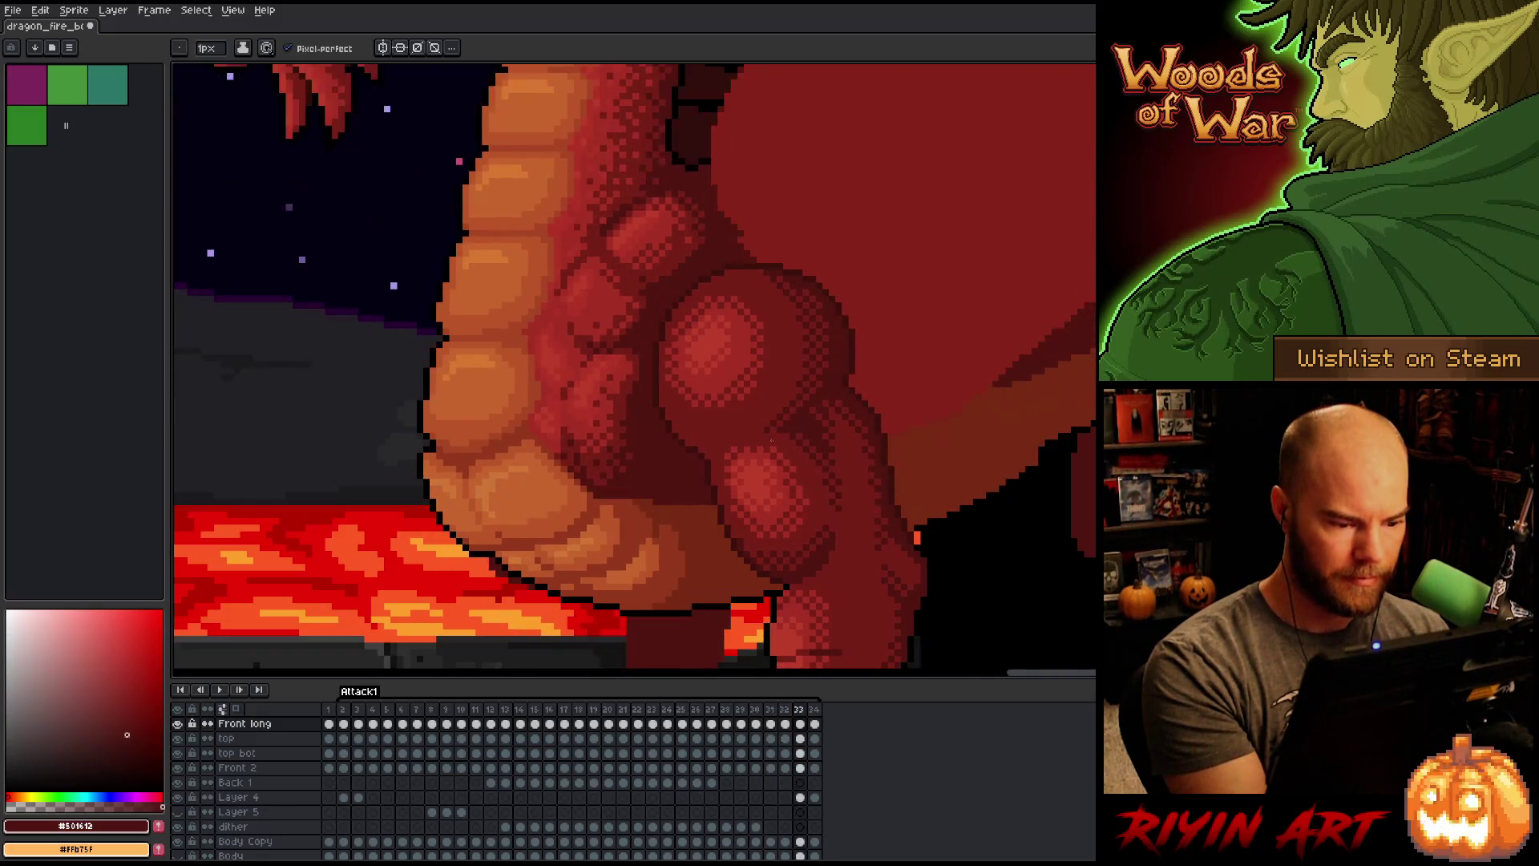
{"action": "key", "text": "Left"}
{"action": "key", "text": "Right"}
{"action": "key", "text": "Left"}
{"action": "key", "text": "Left"}
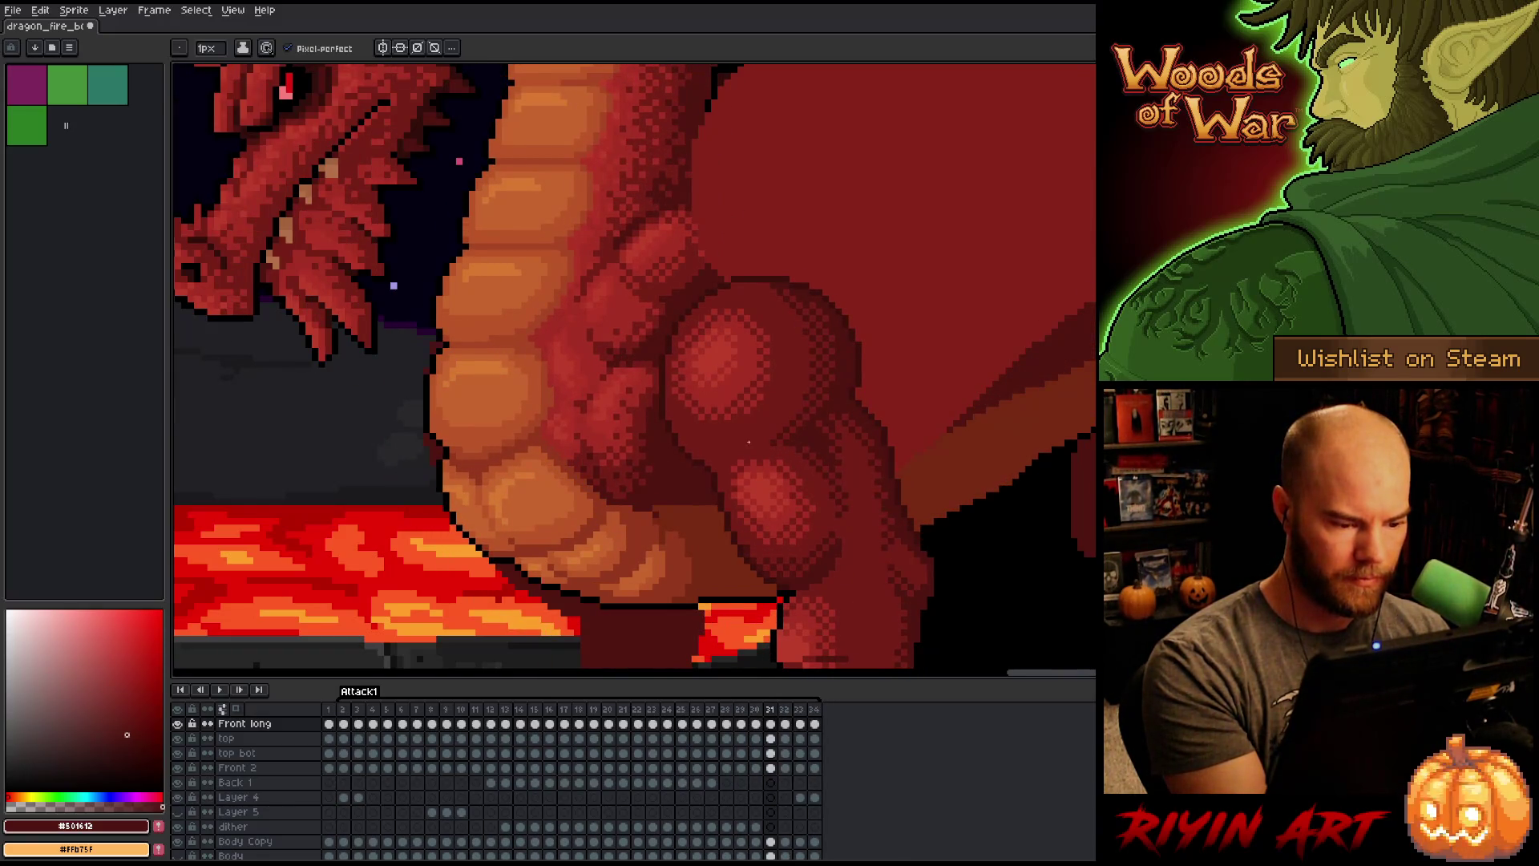
{"action": "key", "text": "Right"}
{"action": "key", "text": "Left"}
Step: On frame 31, sample the #772a12, #92381c and #501612 belly reds while comparing neighbouring frames
{"action": "left_click", "coordinate": [654, 511], "text": "alt"}
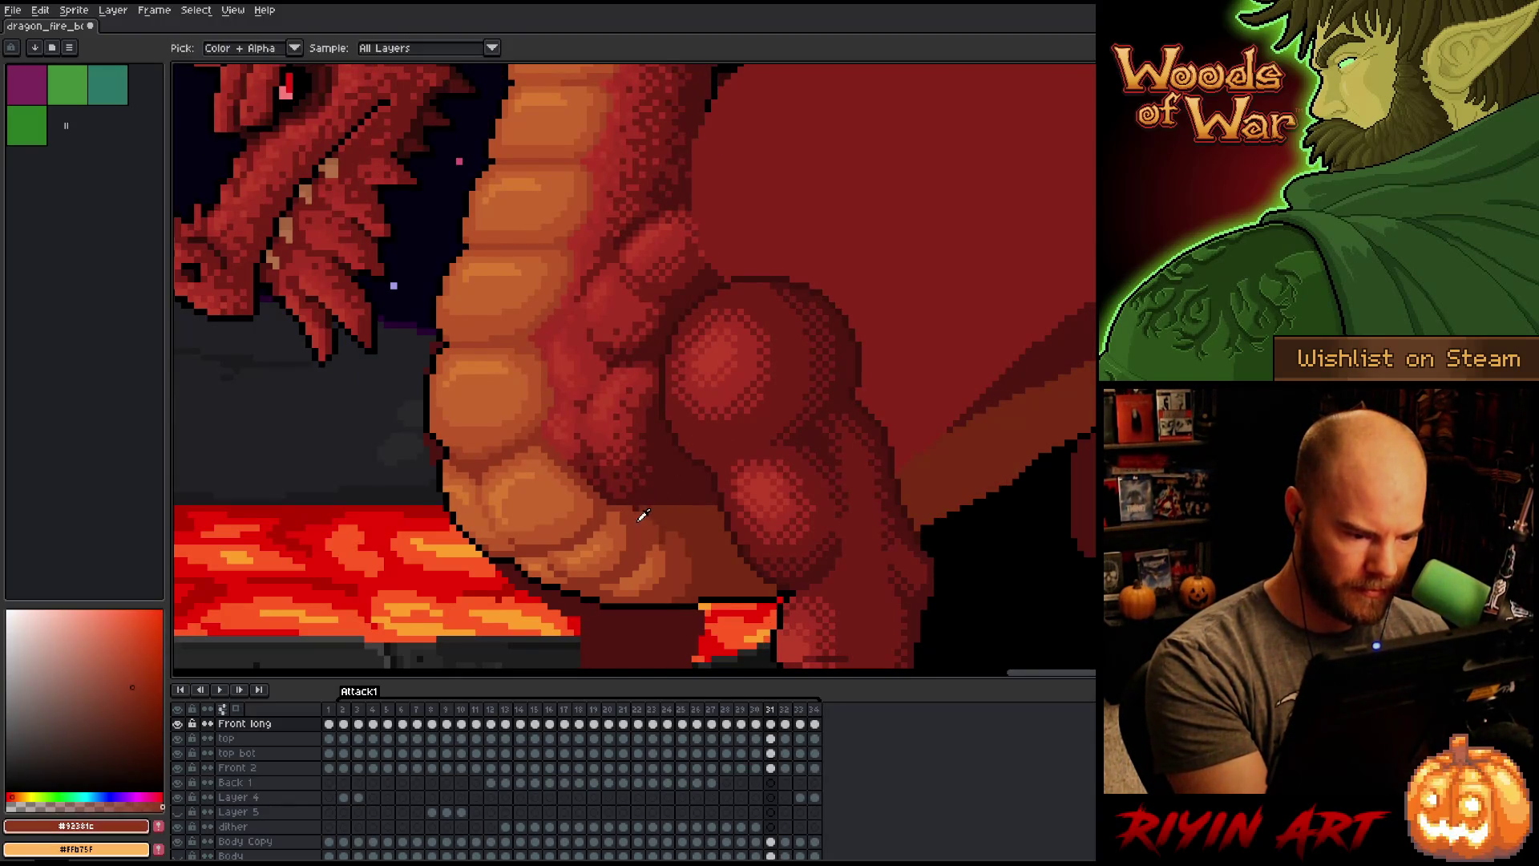
{"action": "left_click", "coordinate": [783, 429], "text": "alt"}
{"action": "key", "text": "Left"}
{"action": "key", "text": "Right"}
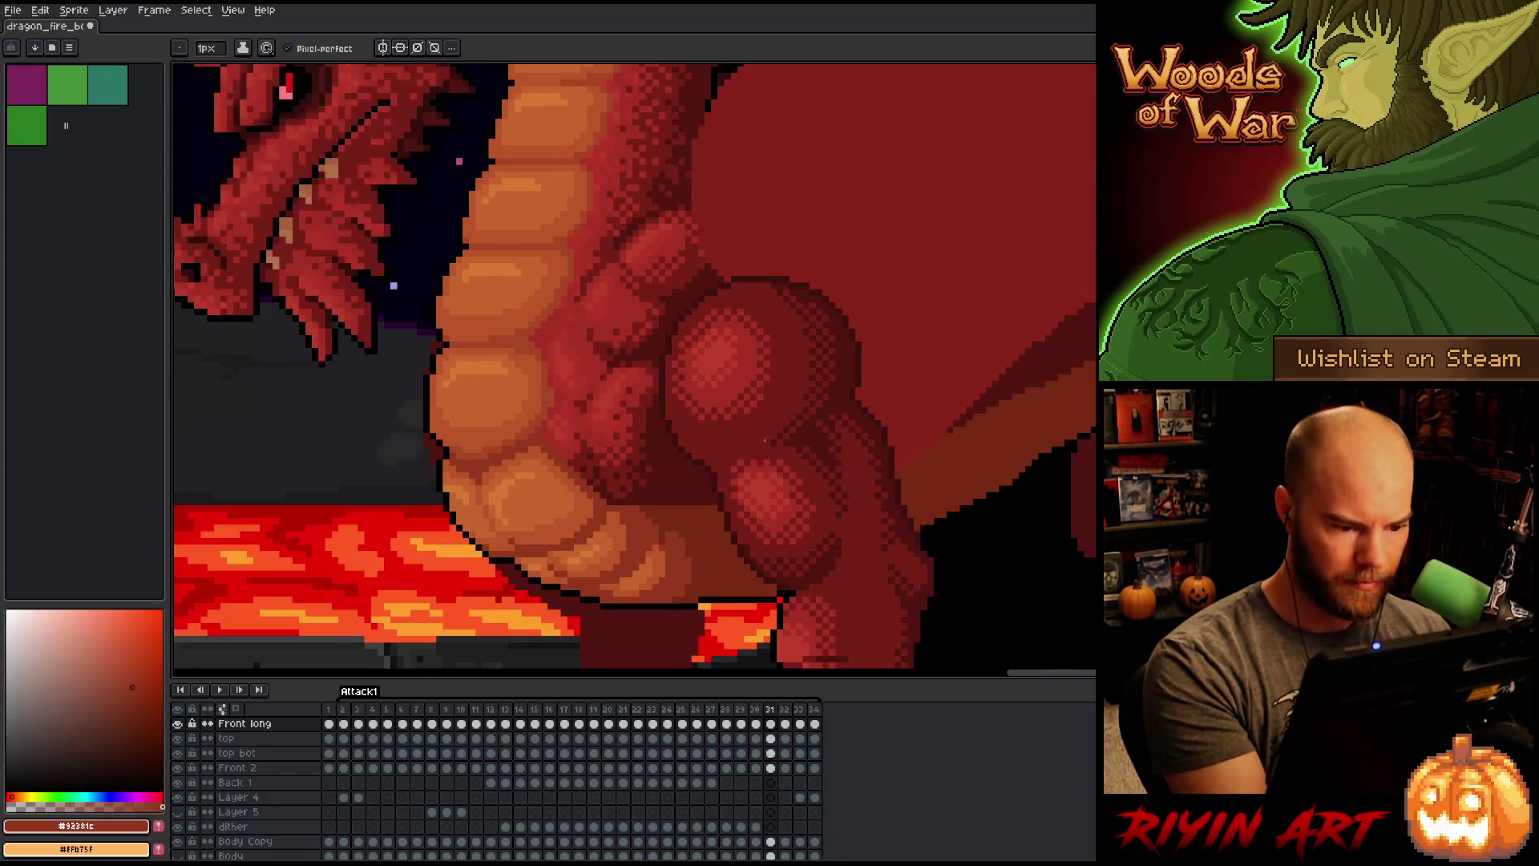
{"action": "key", "text": "Right"}
{"action": "key", "text": "Left"}
{"action": "left_click", "coordinate": [722, 489], "text": "alt"}
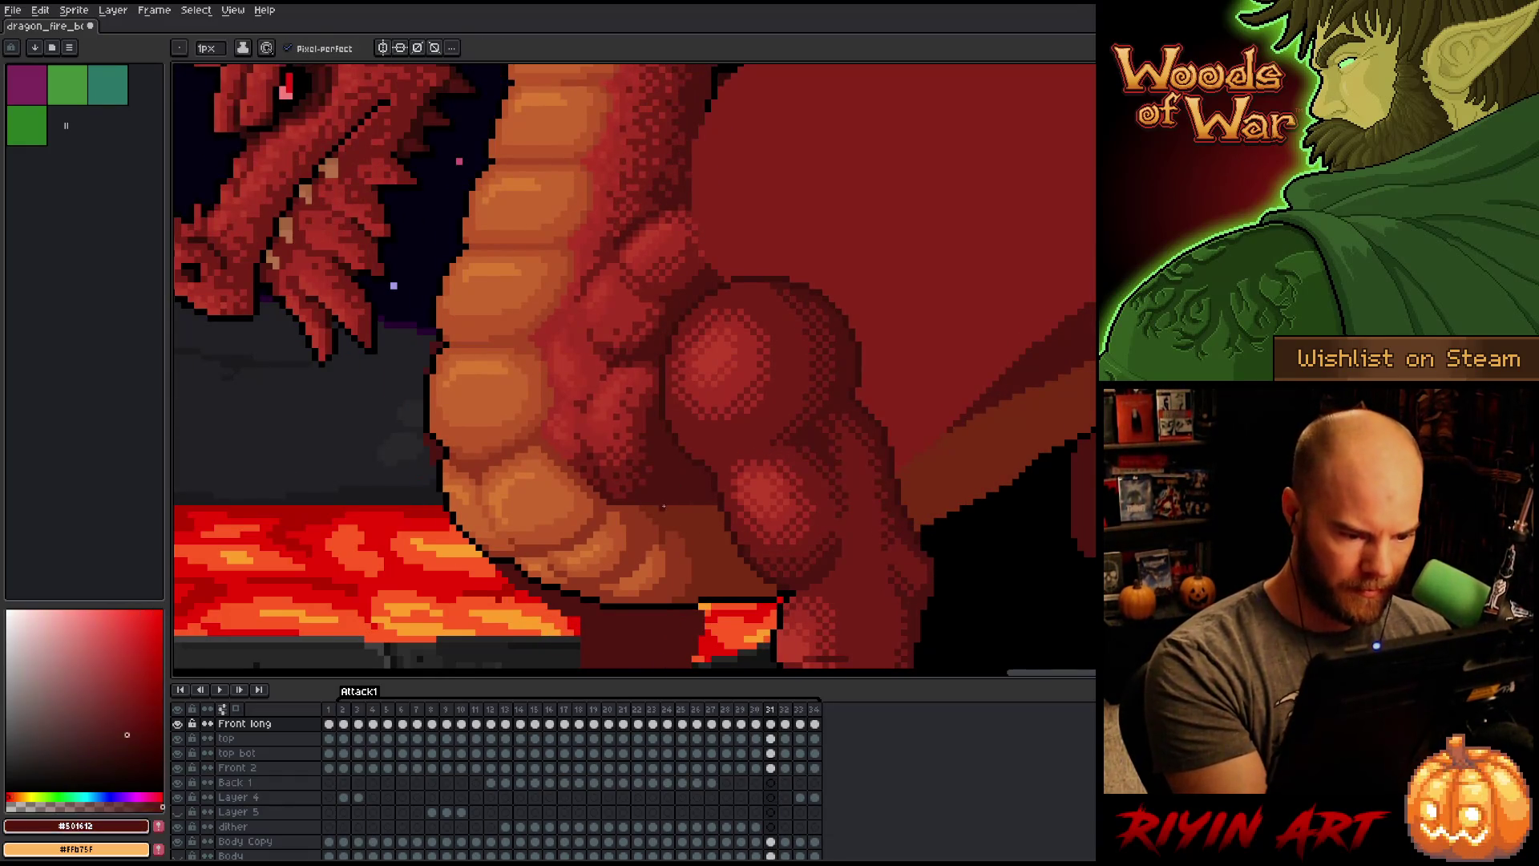
{"action": "key", "text": "Left"}
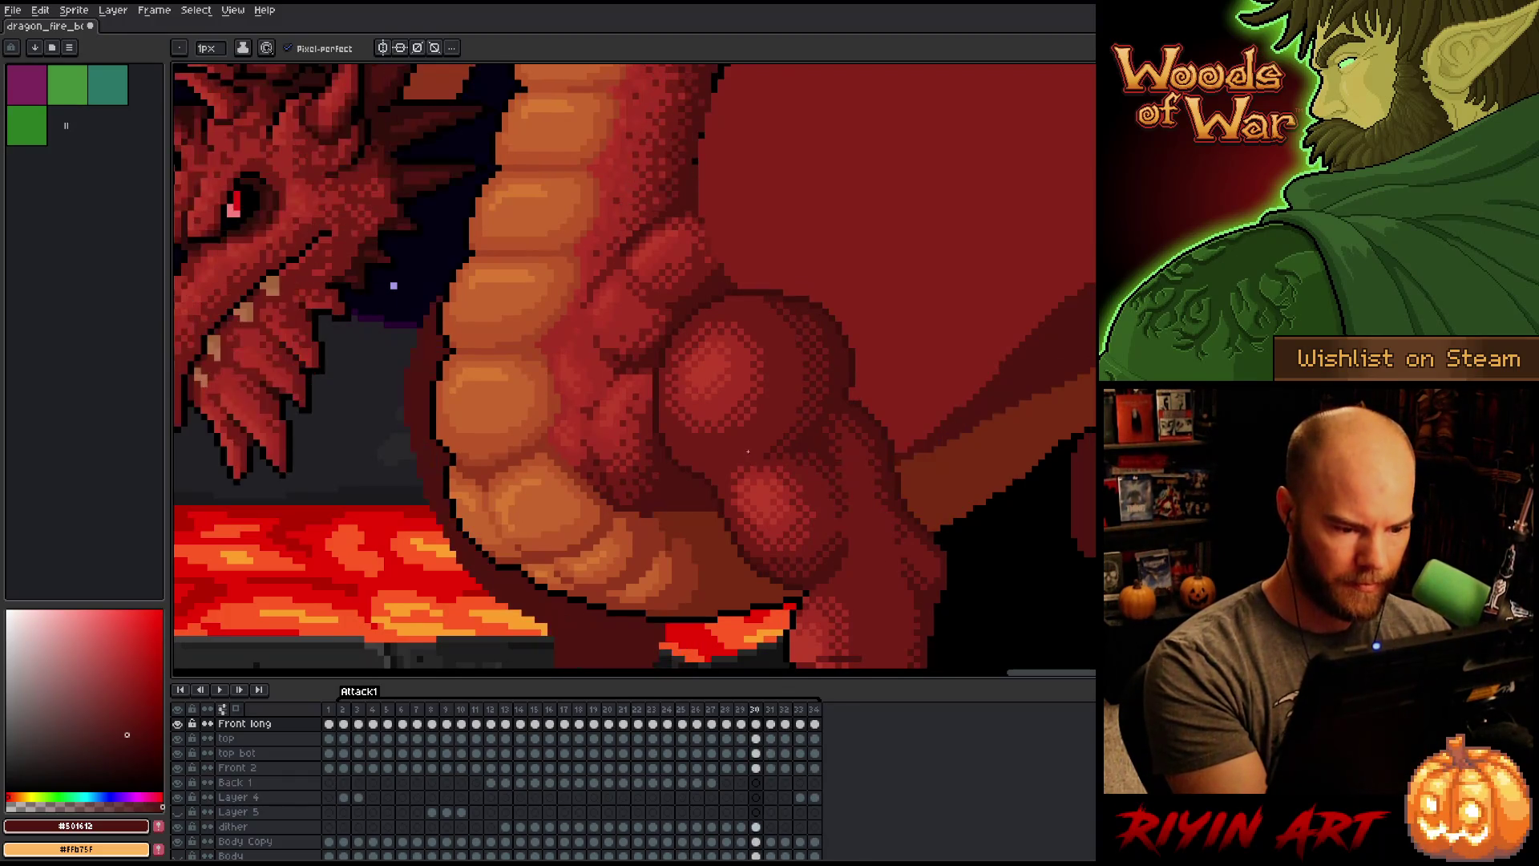
{"action": "key", "text": "Right"}
{"action": "key", "text": "Right"}
{"action": "key", "text": "Left"}
{"action": "key", "text": "Left"}
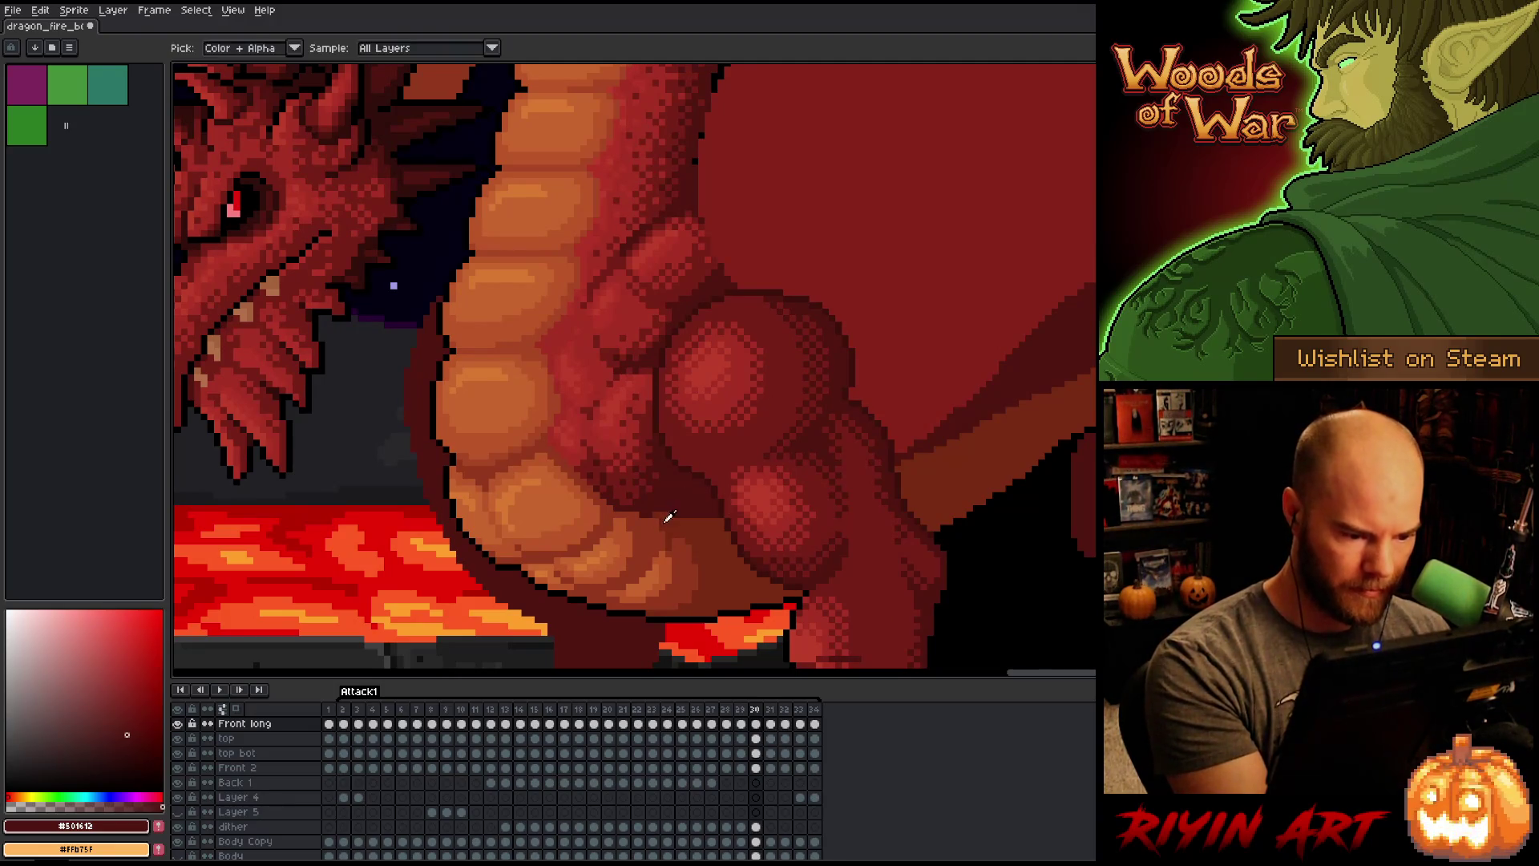
{"action": "left_click", "coordinate": [656, 519], "text": "alt"}
{"action": "left_click", "coordinate": [644, 517], "text": "alt"}
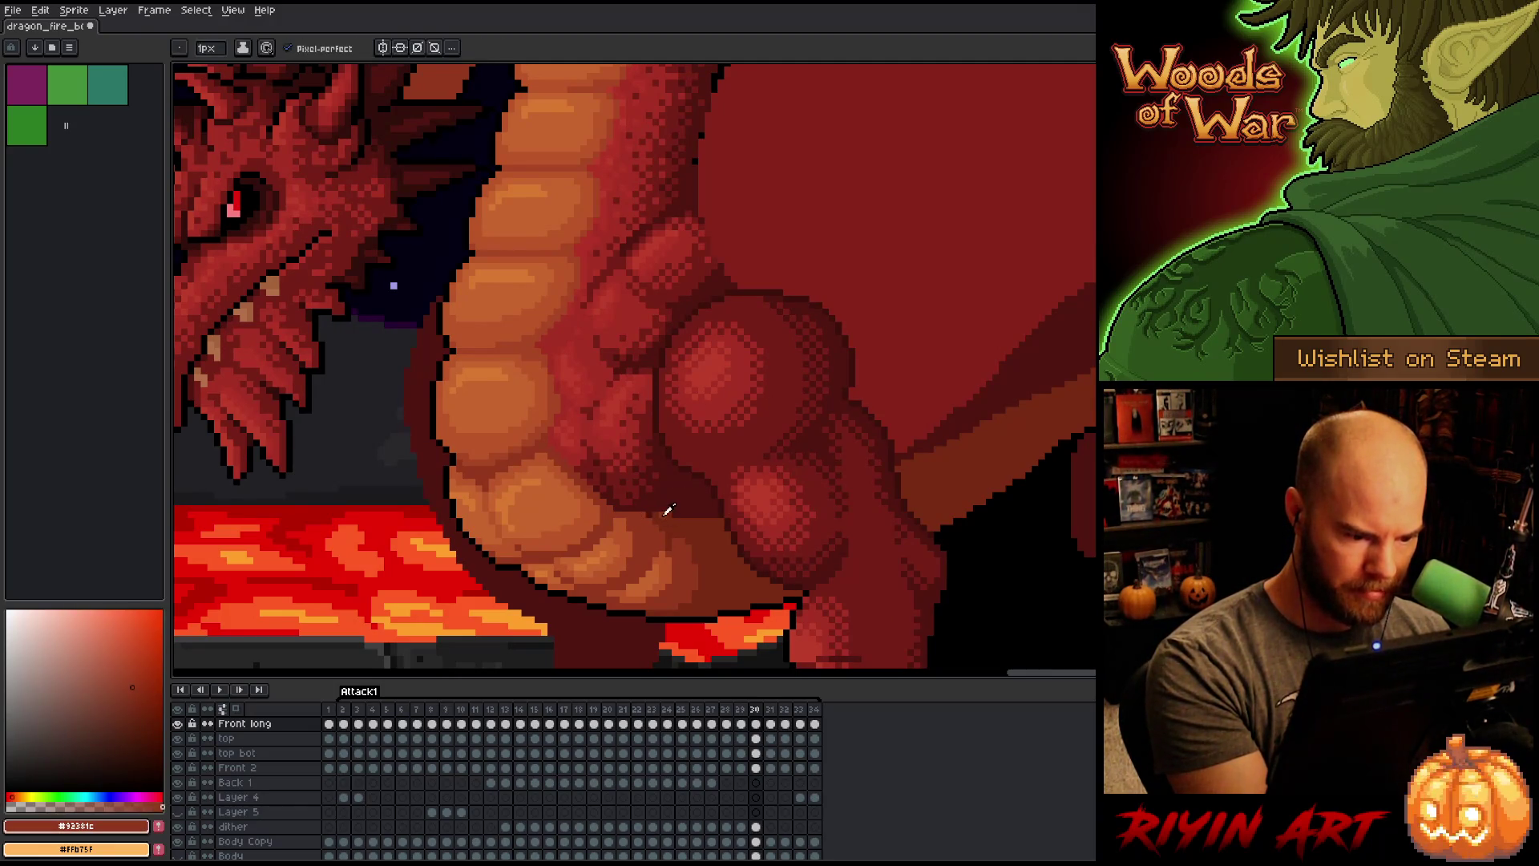
{"action": "left_click", "coordinate": [665, 513], "text": "alt"}
Step: Flicker between frames down to frame 29 and sample its #772a12 and #501612 reds
{"action": "key", "text": "Right"}
{"action": "key", "text": "Left"}
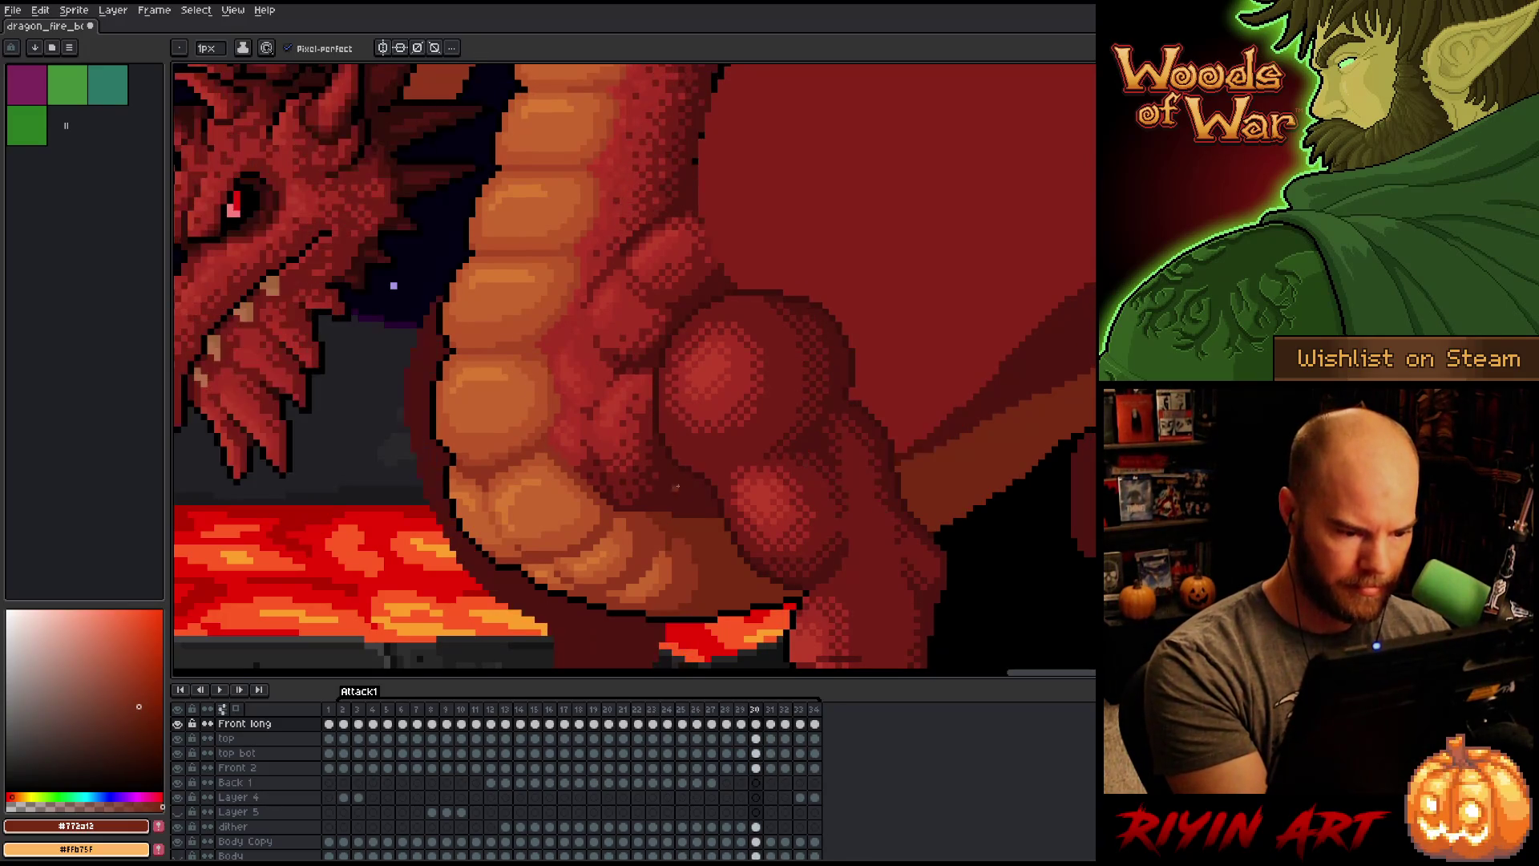
{"action": "left_click", "coordinate": [679, 493], "text": "alt"}
{"action": "key", "text": "Right"}
{"action": "key", "text": "Left"}
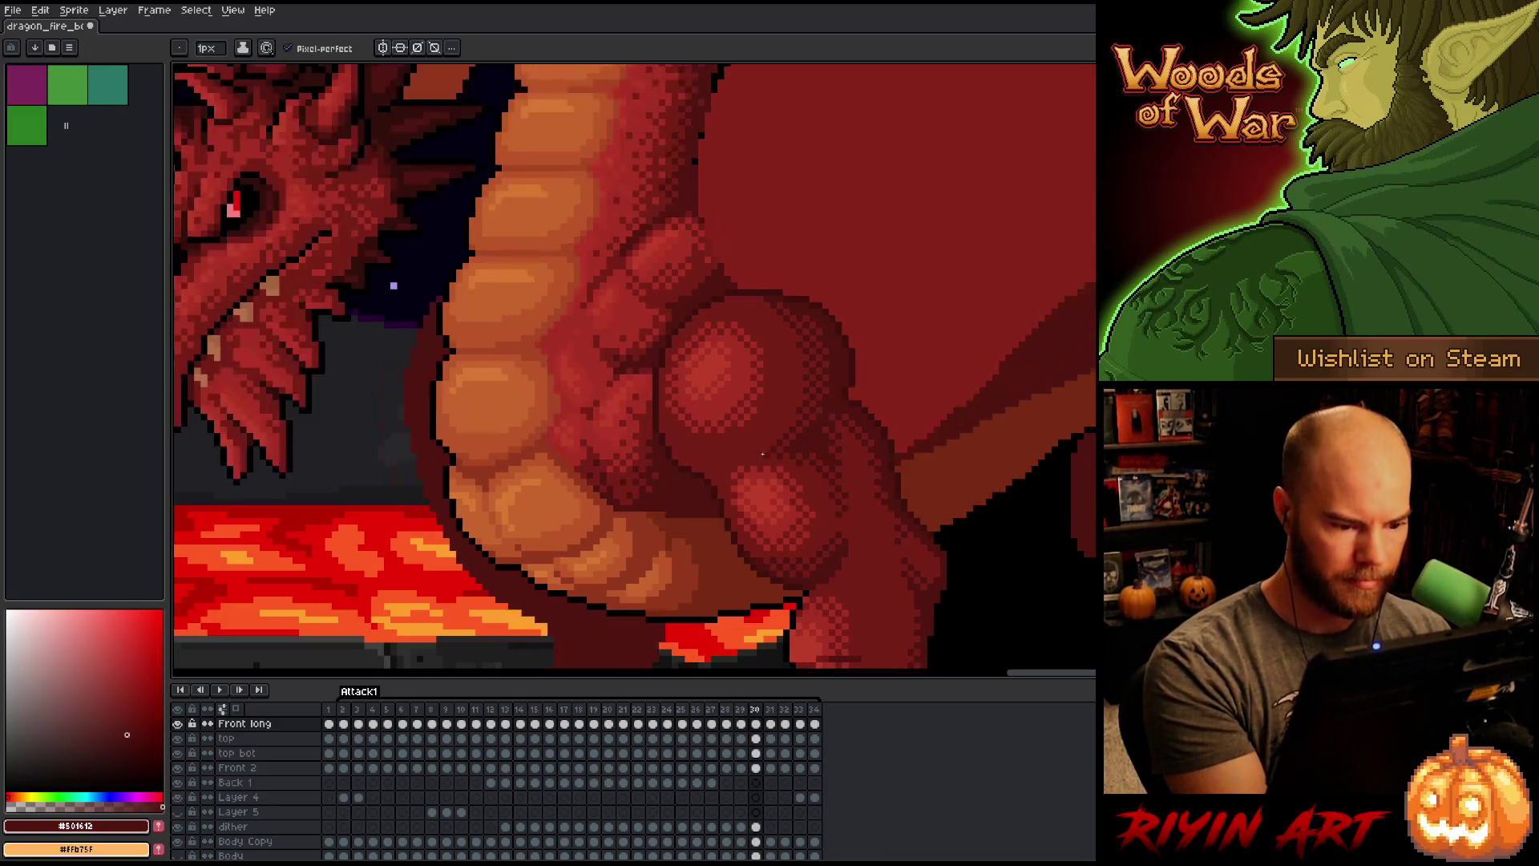
{"action": "key", "text": "Right"}
{"action": "key", "text": "Left"}
{"action": "key", "text": "Right"}
{"action": "key", "text": "Left"}
{"action": "key", "text": "Right"}
{"action": "key", "text": "Left"}
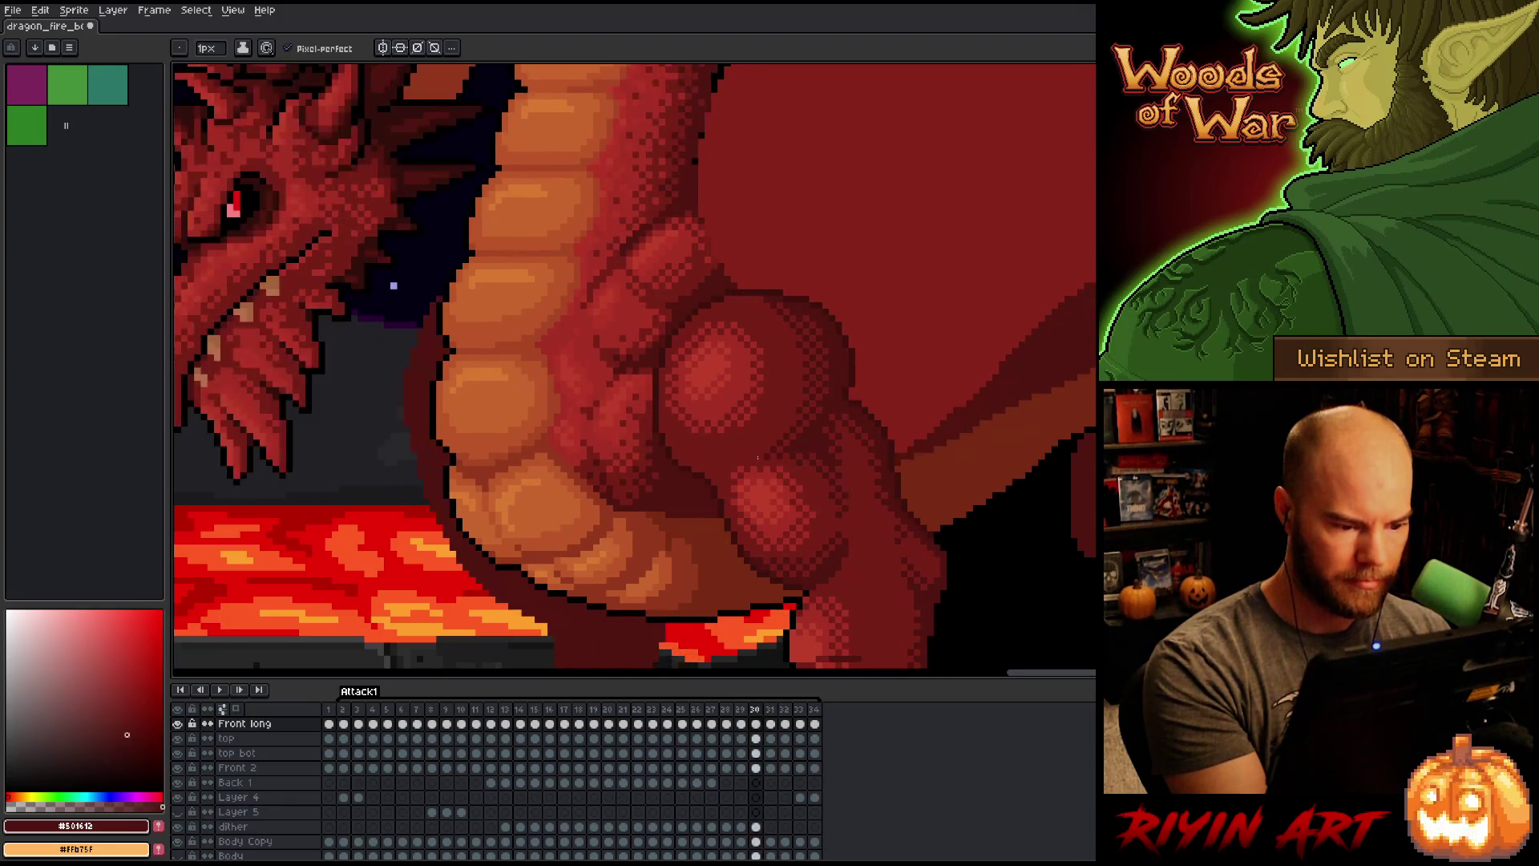
{"action": "key", "text": "Right"}
{"action": "key", "text": "Left"}
{"action": "key", "text": "Left"}
{"action": "left_click", "coordinate": [663, 521], "text": "alt"}
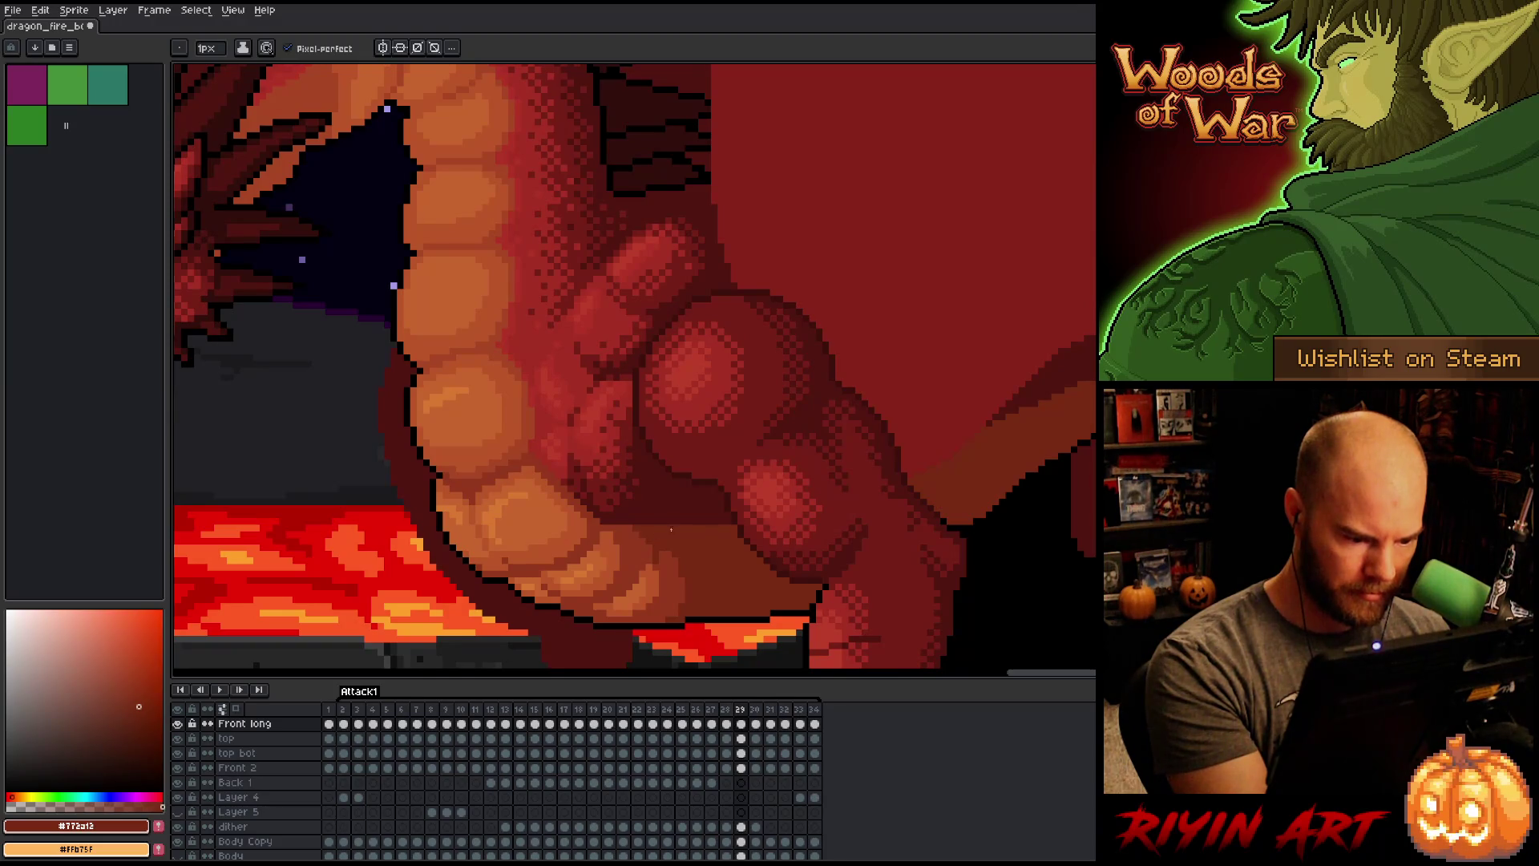
{"action": "left_click", "coordinate": [672, 529], "text": "alt"}
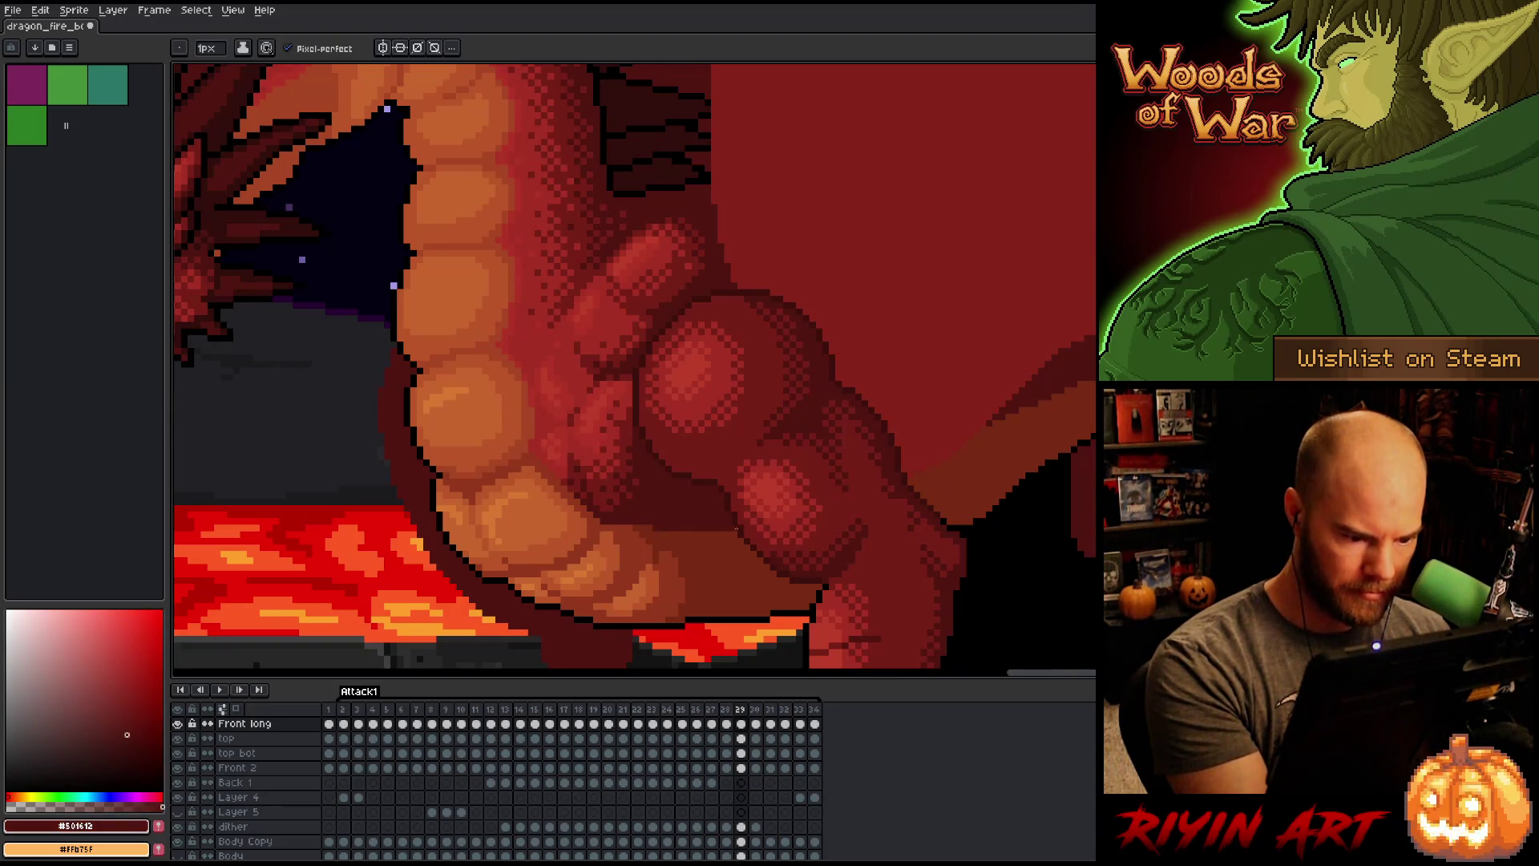
Step: Compare frames 28 and 29, picking the lighter body red and the darker shadow red
{"action": "key", "text": "Left"}
{"action": "key", "text": "Right"}
{"action": "key", "text": "Right"}
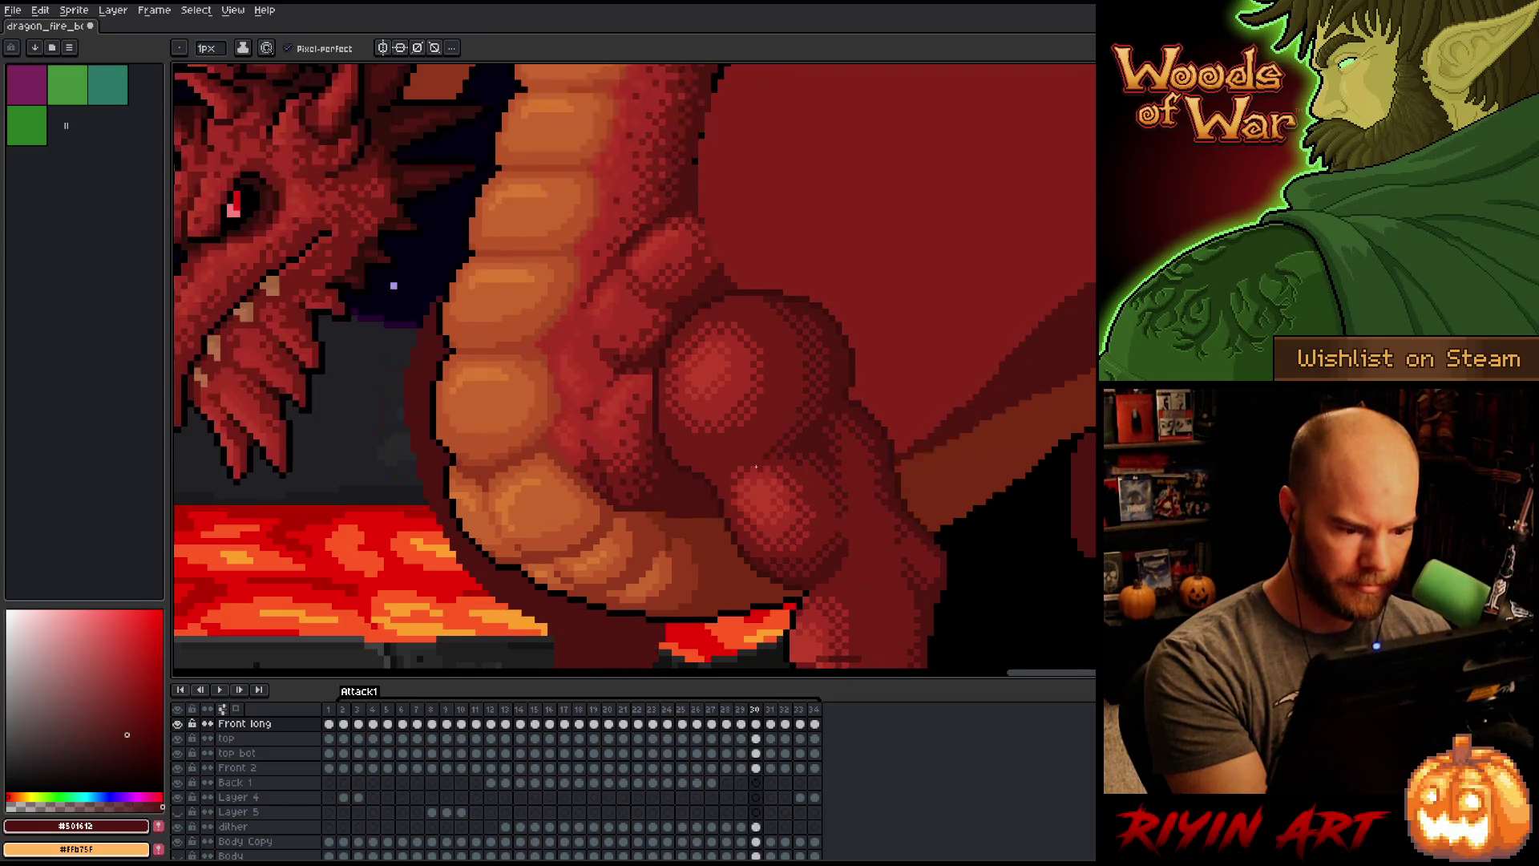
{"action": "key", "text": "Left"}
{"action": "key", "text": "Right"}
{"action": "key", "text": "Left"}
{"action": "left_click", "coordinate": [728, 530], "text": "alt"}
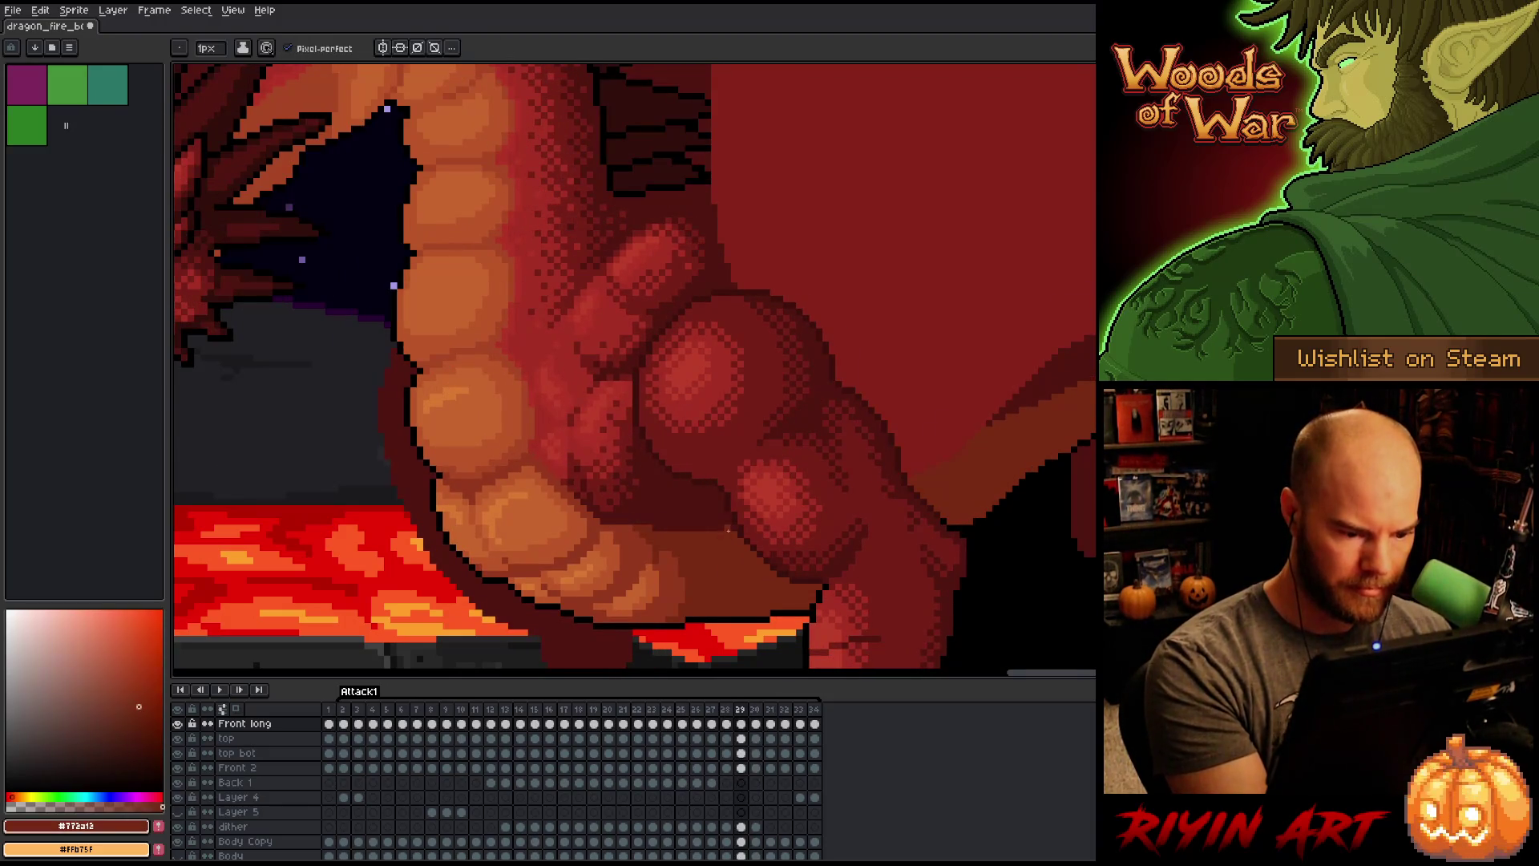
{"action": "key", "text": "Left"}
{"action": "key", "text": "Left"}
{"action": "key", "text": "Left"}
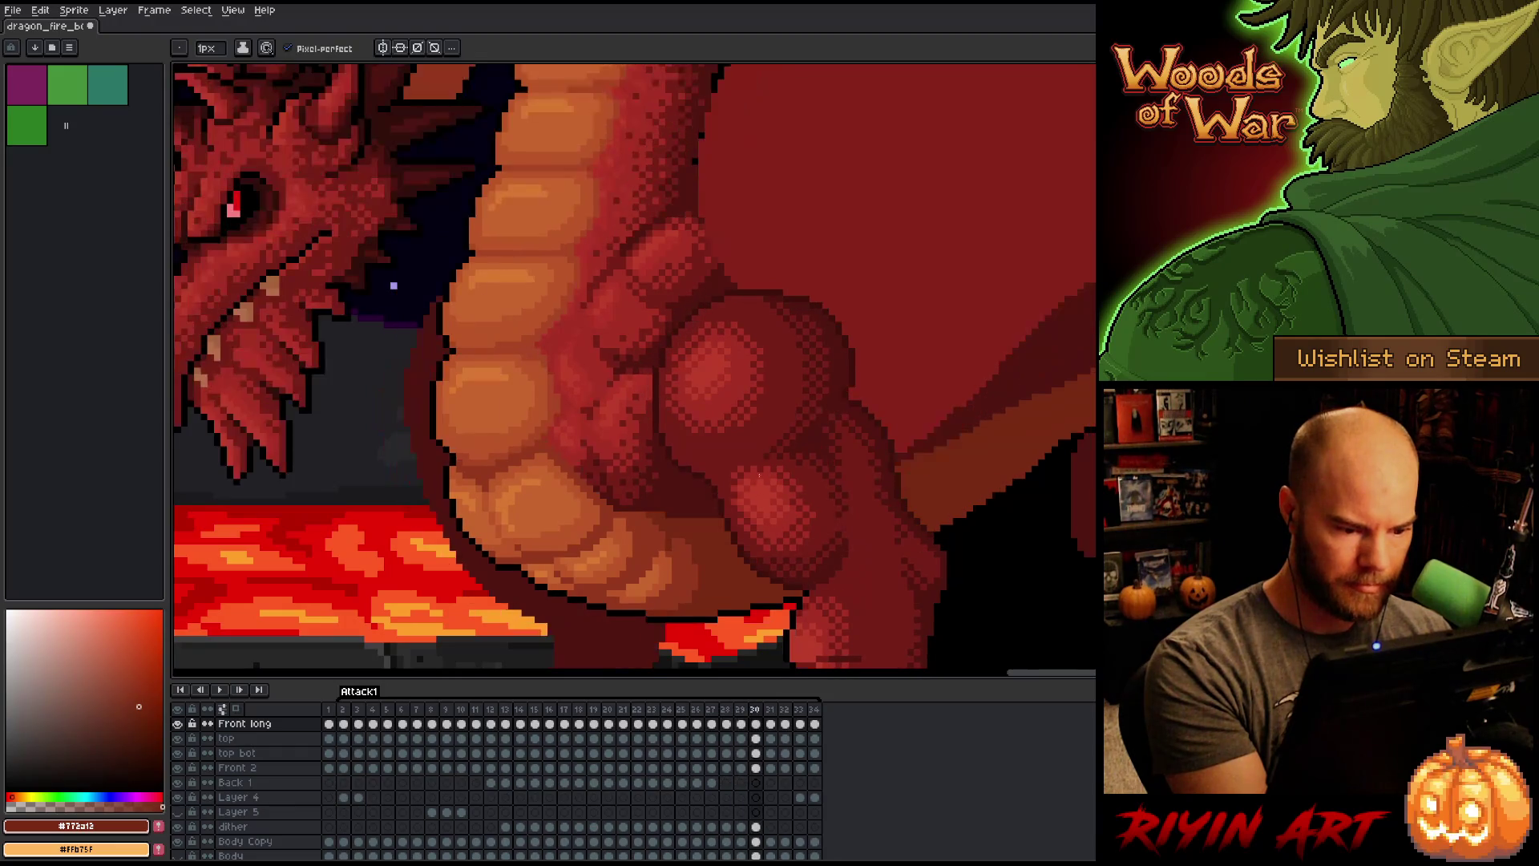
{"action": "key", "text": "Right"}
{"action": "key", "text": "Right"}
{"action": "key", "text": "Right"}
{"action": "key", "text": "Left"}
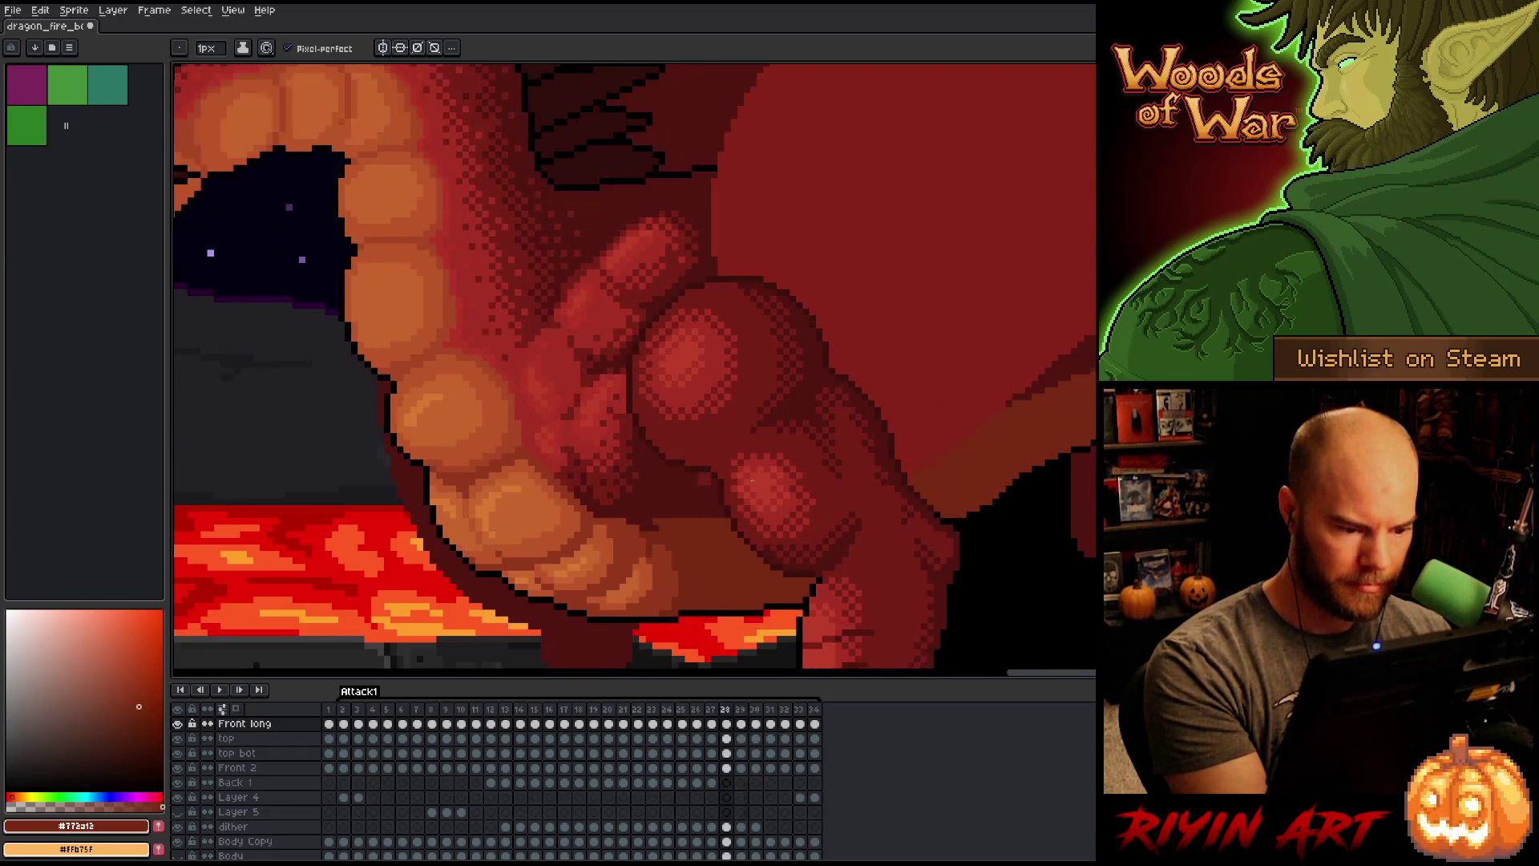
{"action": "left_click", "coordinate": [646, 521], "text": "alt"}
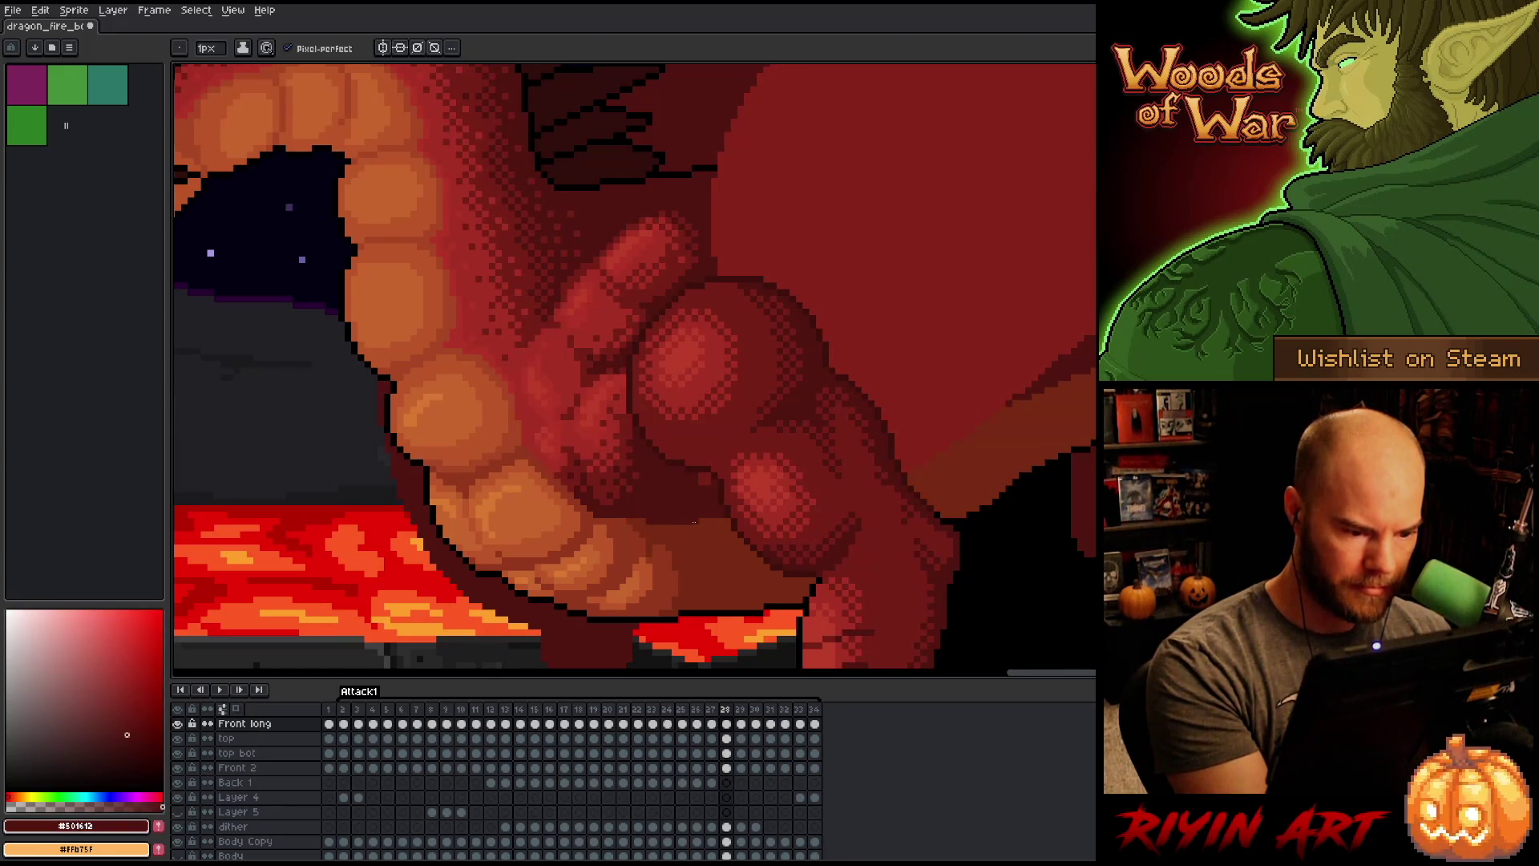
Step: Flip between frames 28 and 29, then go to frame 27 and pick the lighter body red
{"action": "key", "text": "Right"}
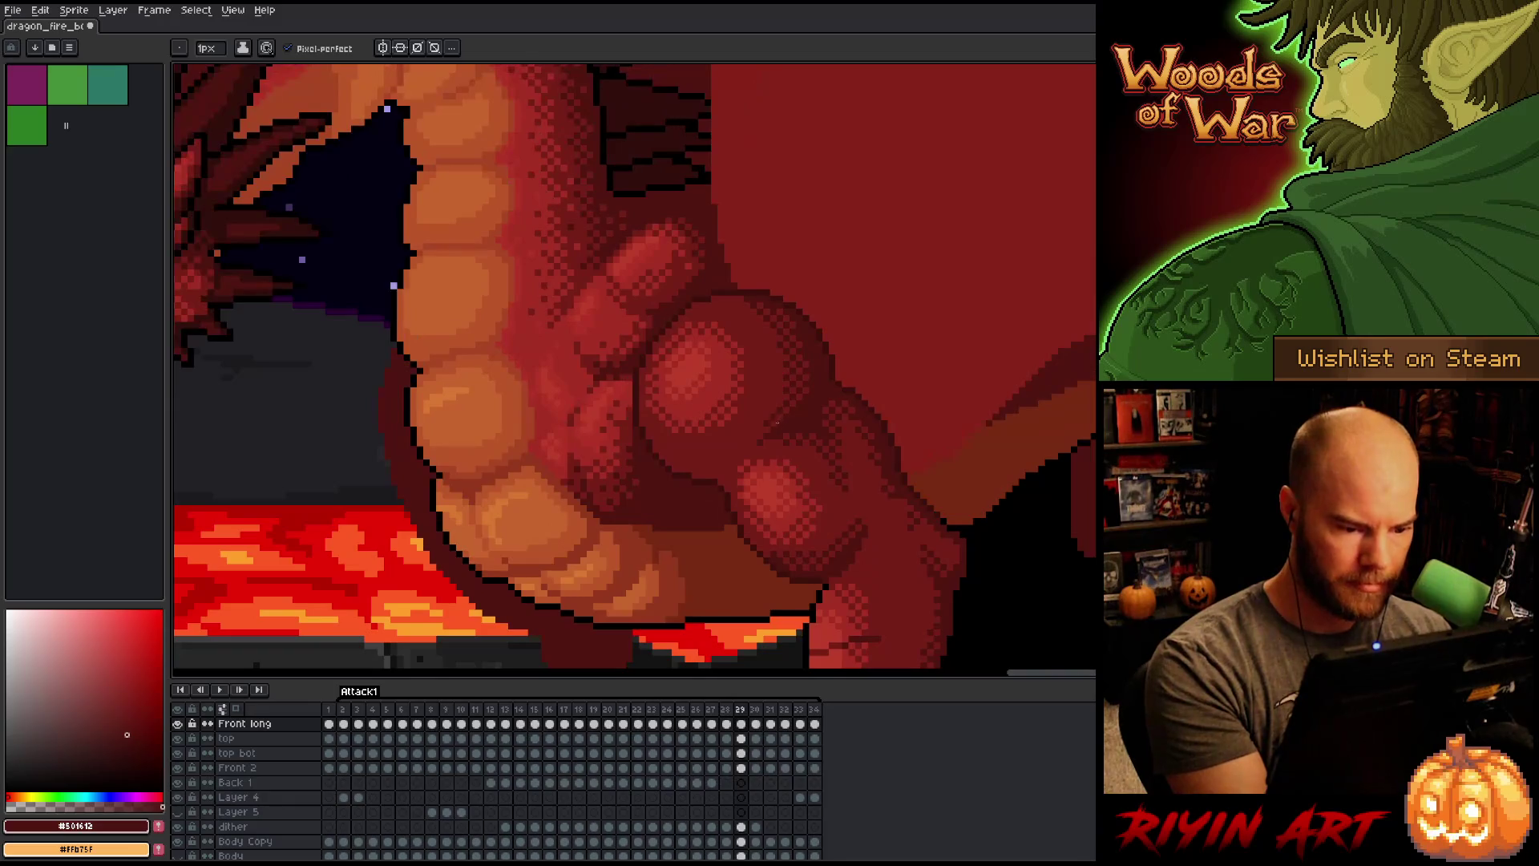
{"action": "key", "text": "Left"}
{"action": "key", "text": "Right"}
{"action": "key", "text": "Left"}
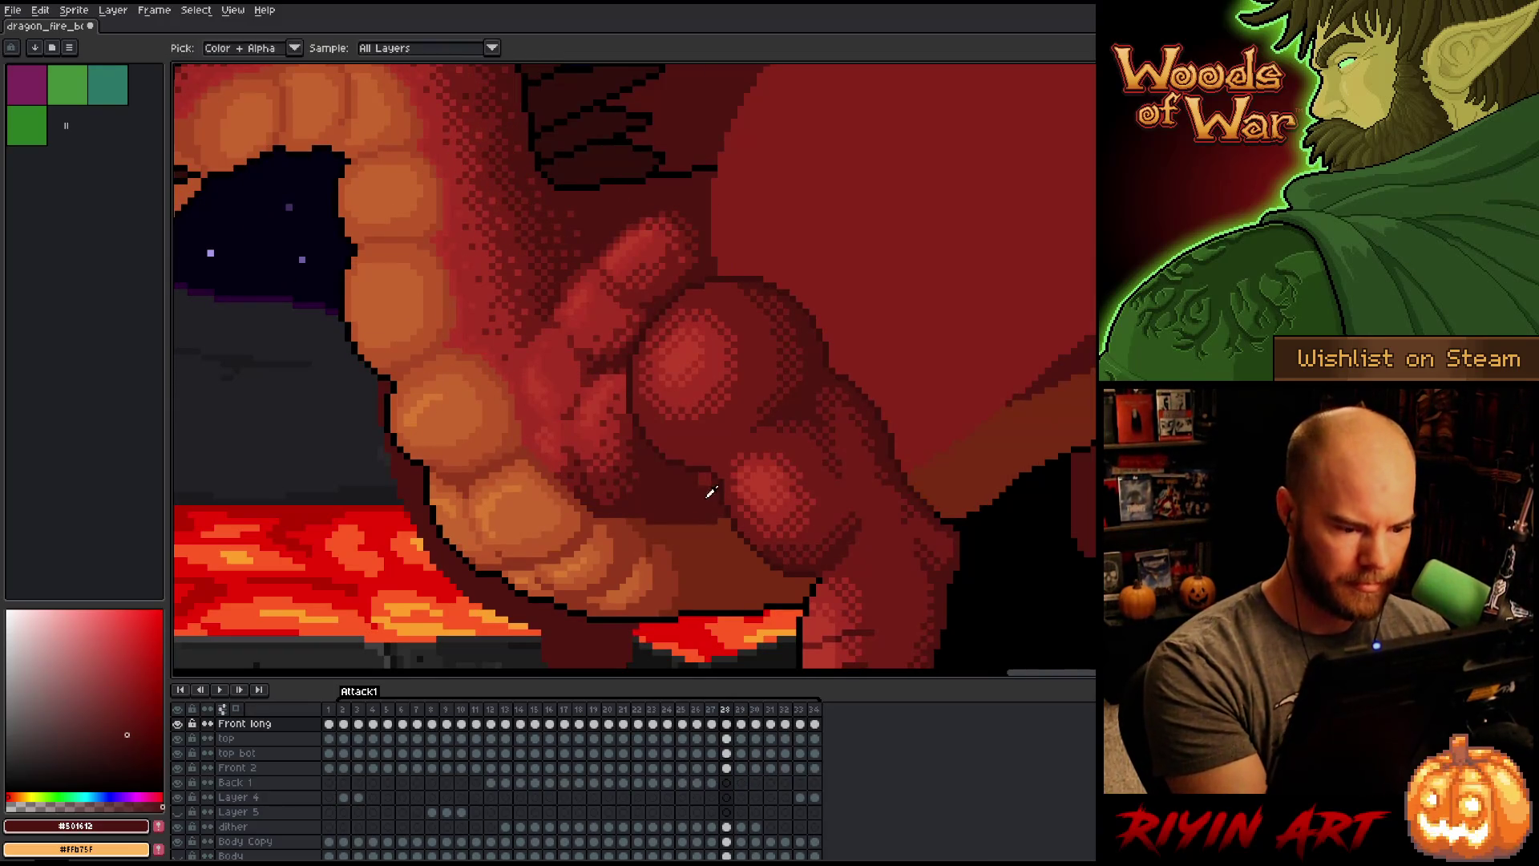
{"action": "key", "text": "Right"}
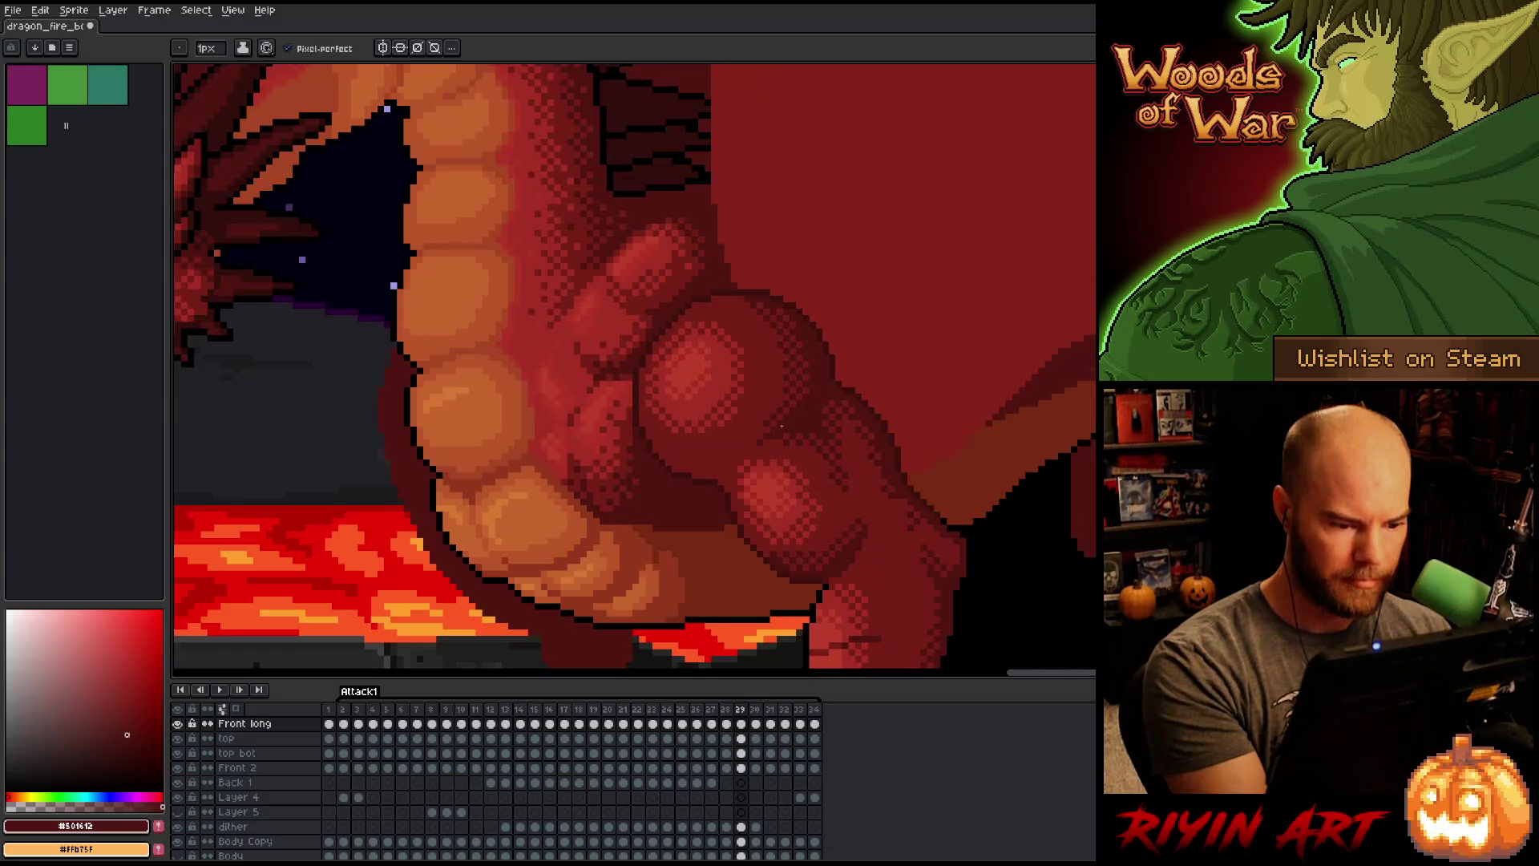
{"action": "key", "text": "Left"}
{"action": "key", "text": "Right"}
{"action": "key", "text": "Left"}
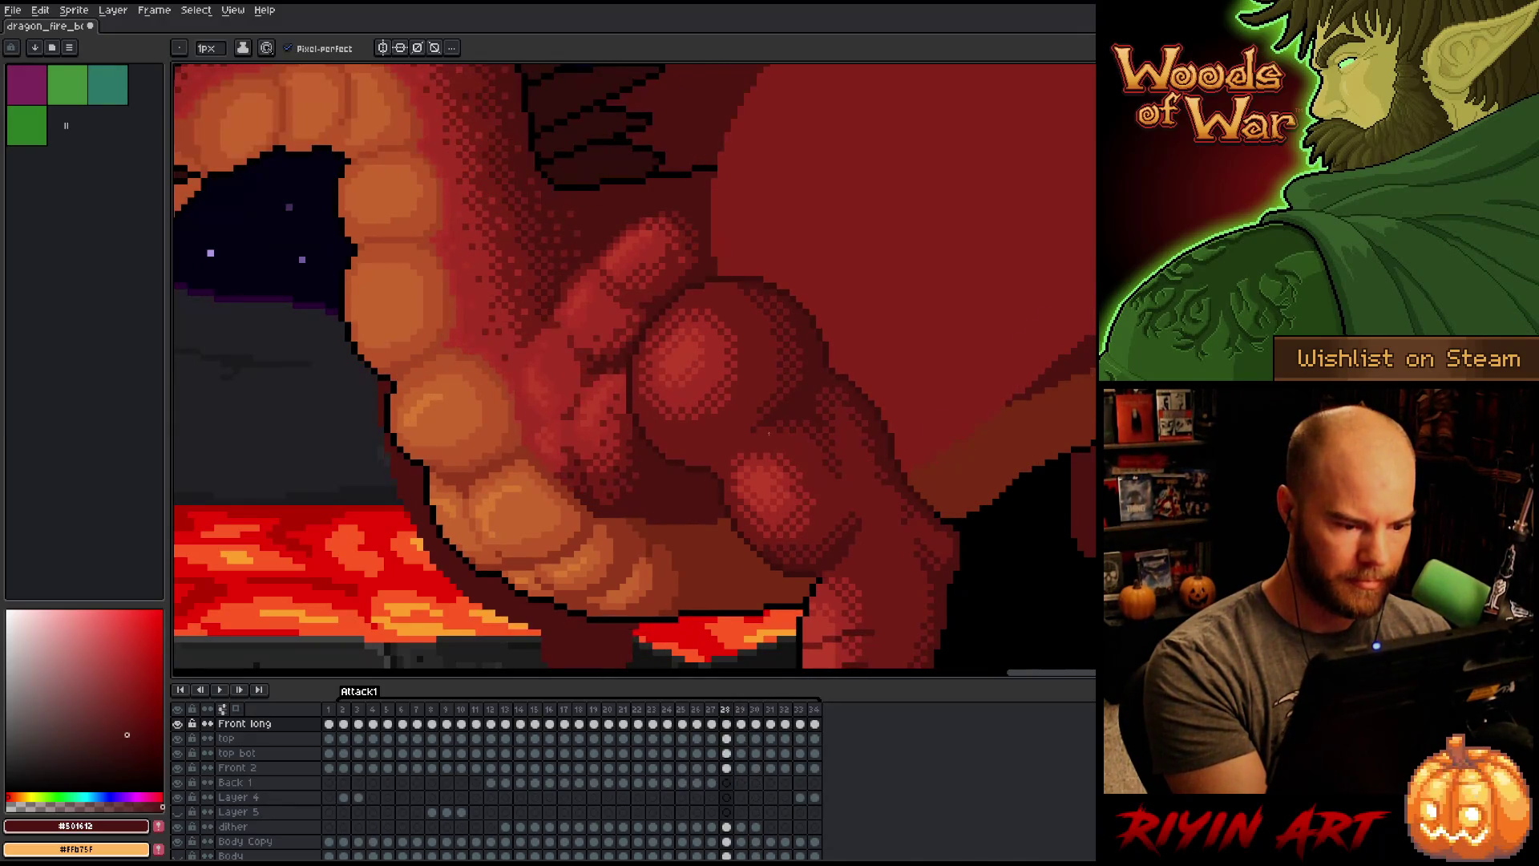
{"action": "key", "text": "Left"}
{"action": "left_click", "coordinate": [676, 533], "text": "alt"}
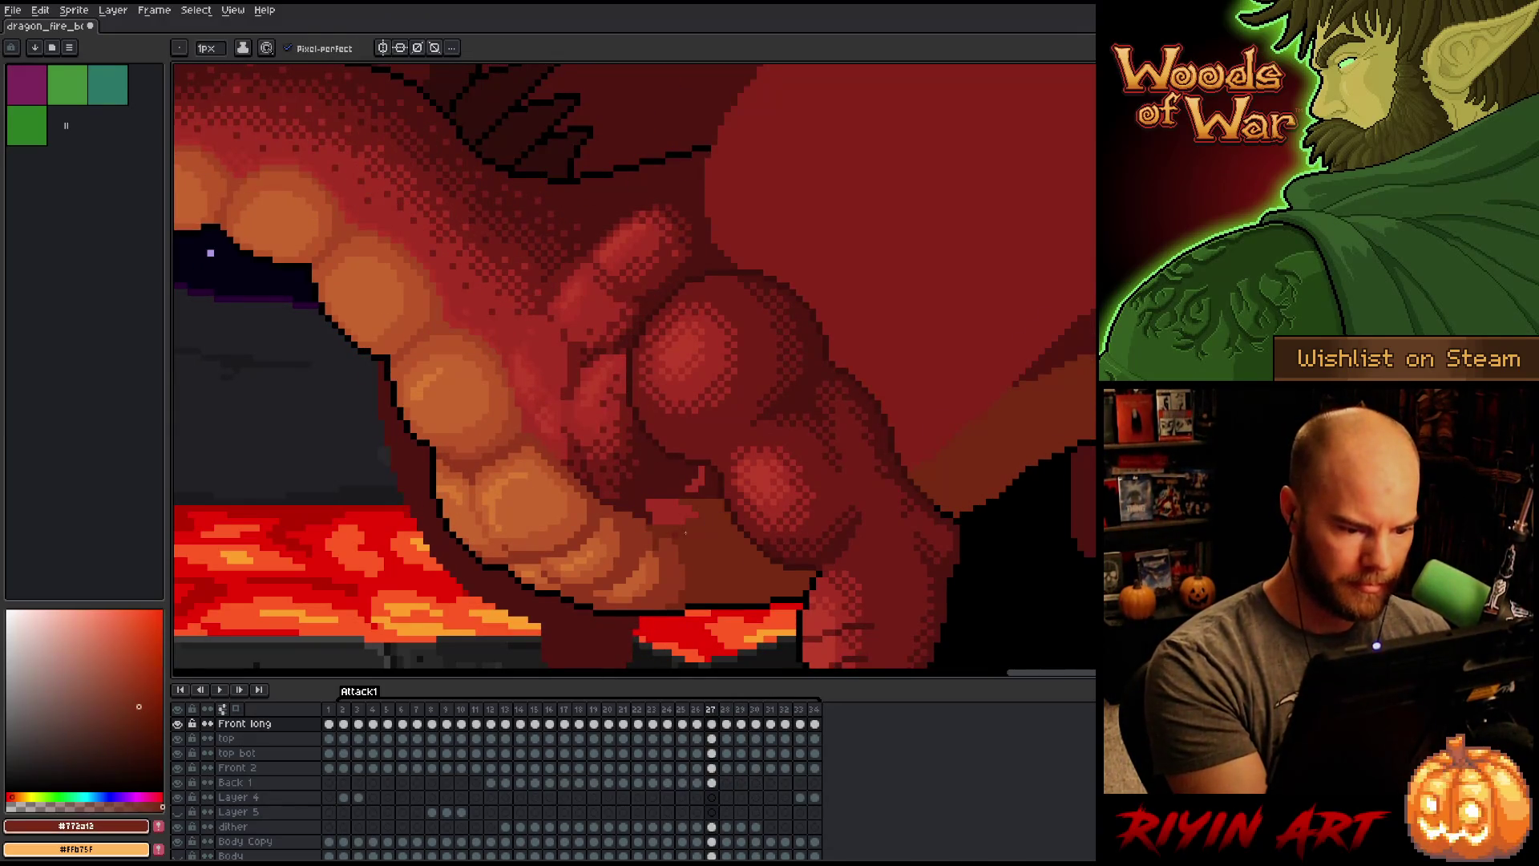
Step: On frame 27, paint dark red along the belly–thigh crease, covering the pinkish stroke
{"action": "left_click_drag", "start_coordinate": [647, 522], "coordinate": [685, 522]}
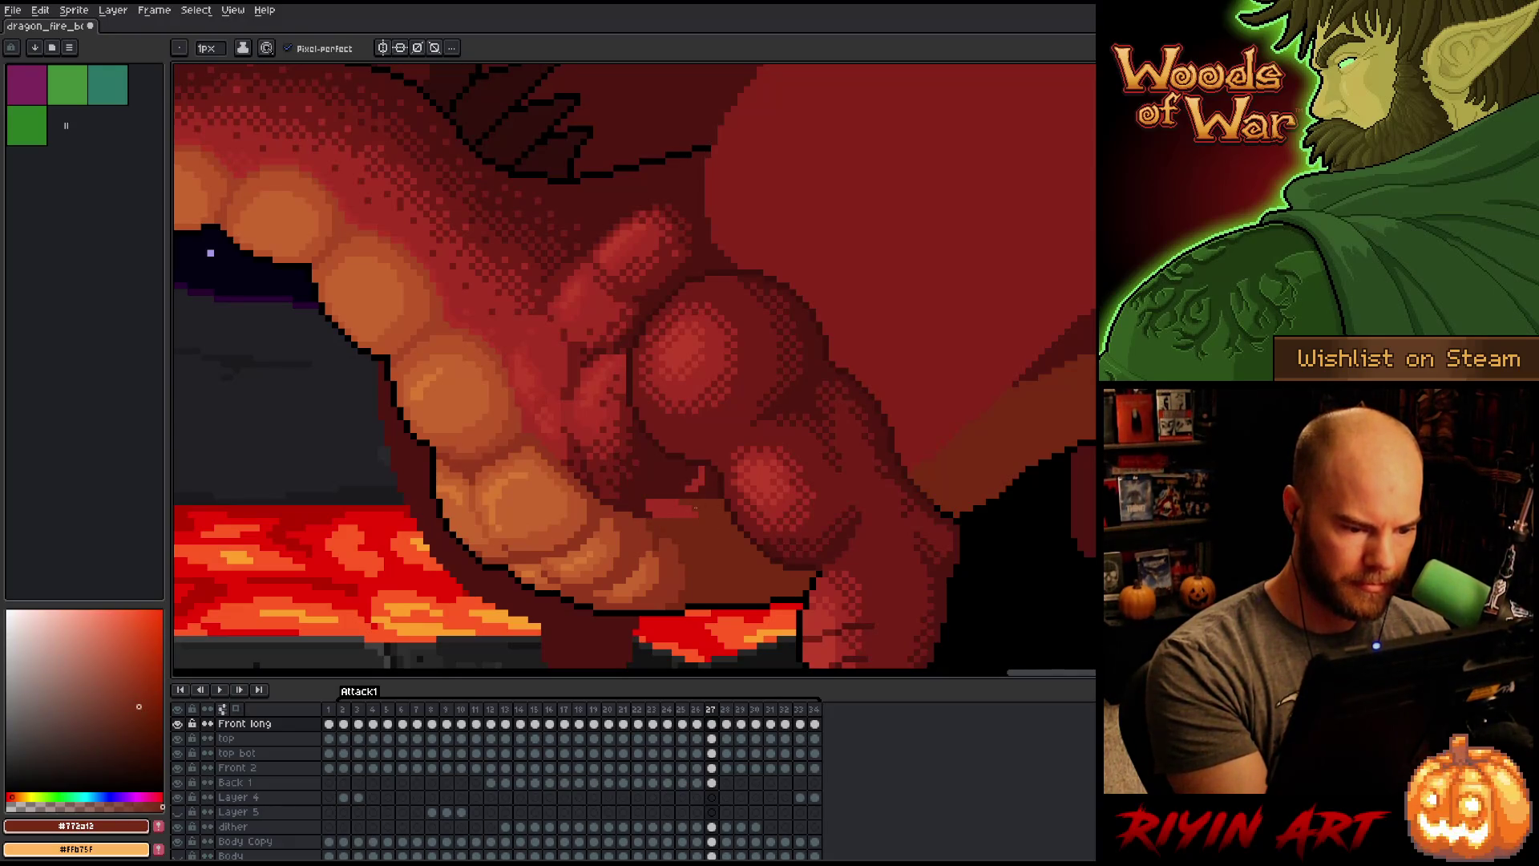
{"action": "left_click", "coordinate": [650, 507], "text": "alt"}
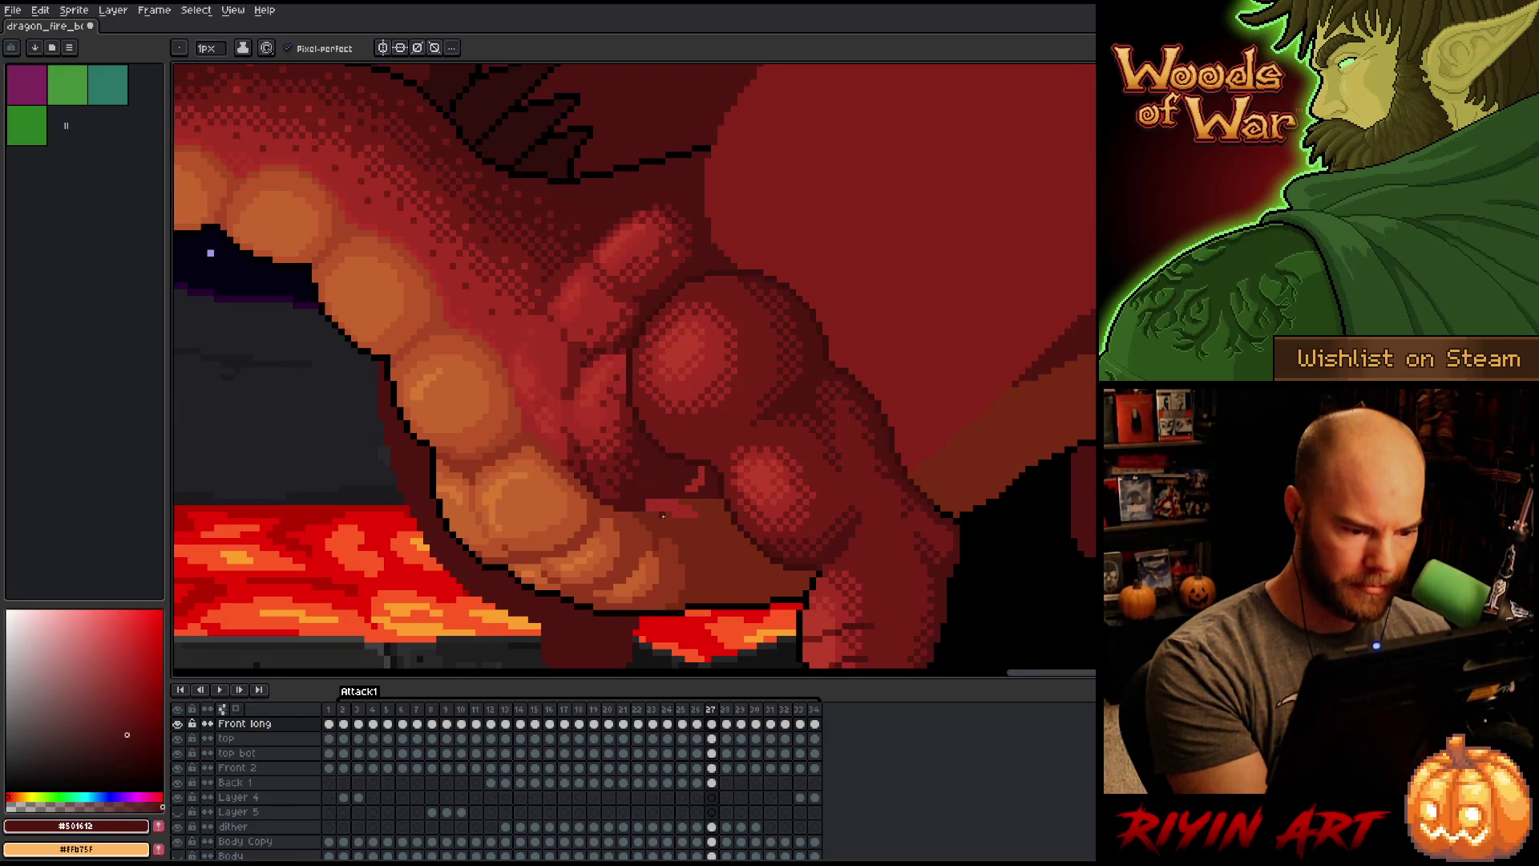
{"action": "left_click_drag", "start_coordinate": [663, 515], "coordinate": [724, 515]}
{"action": "left_click", "coordinate": [725, 515], "text": "alt"}
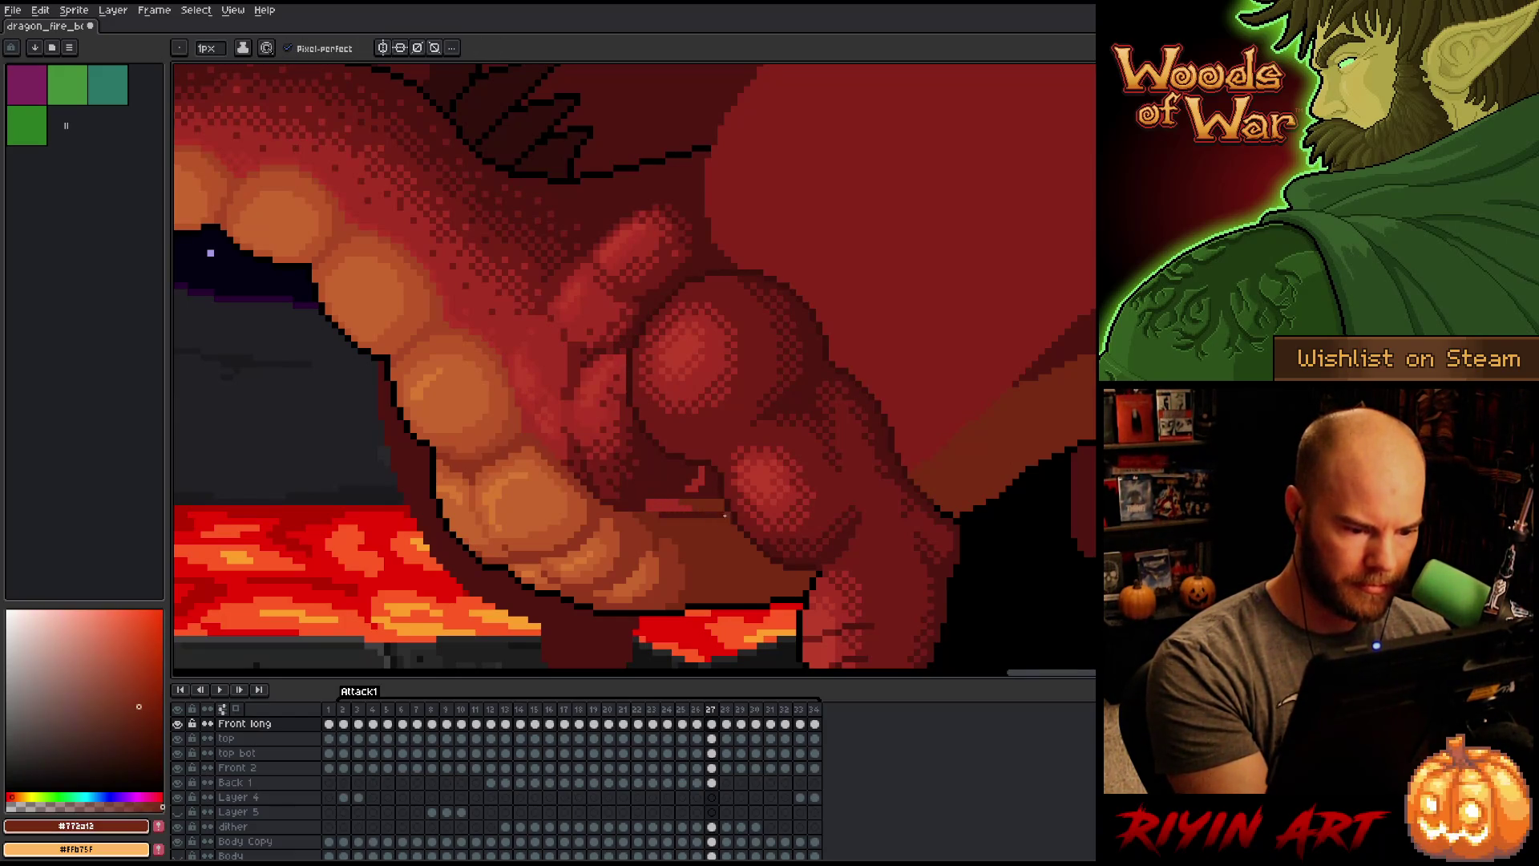
{"action": "left_click", "coordinate": [682, 496], "text": "alt"}
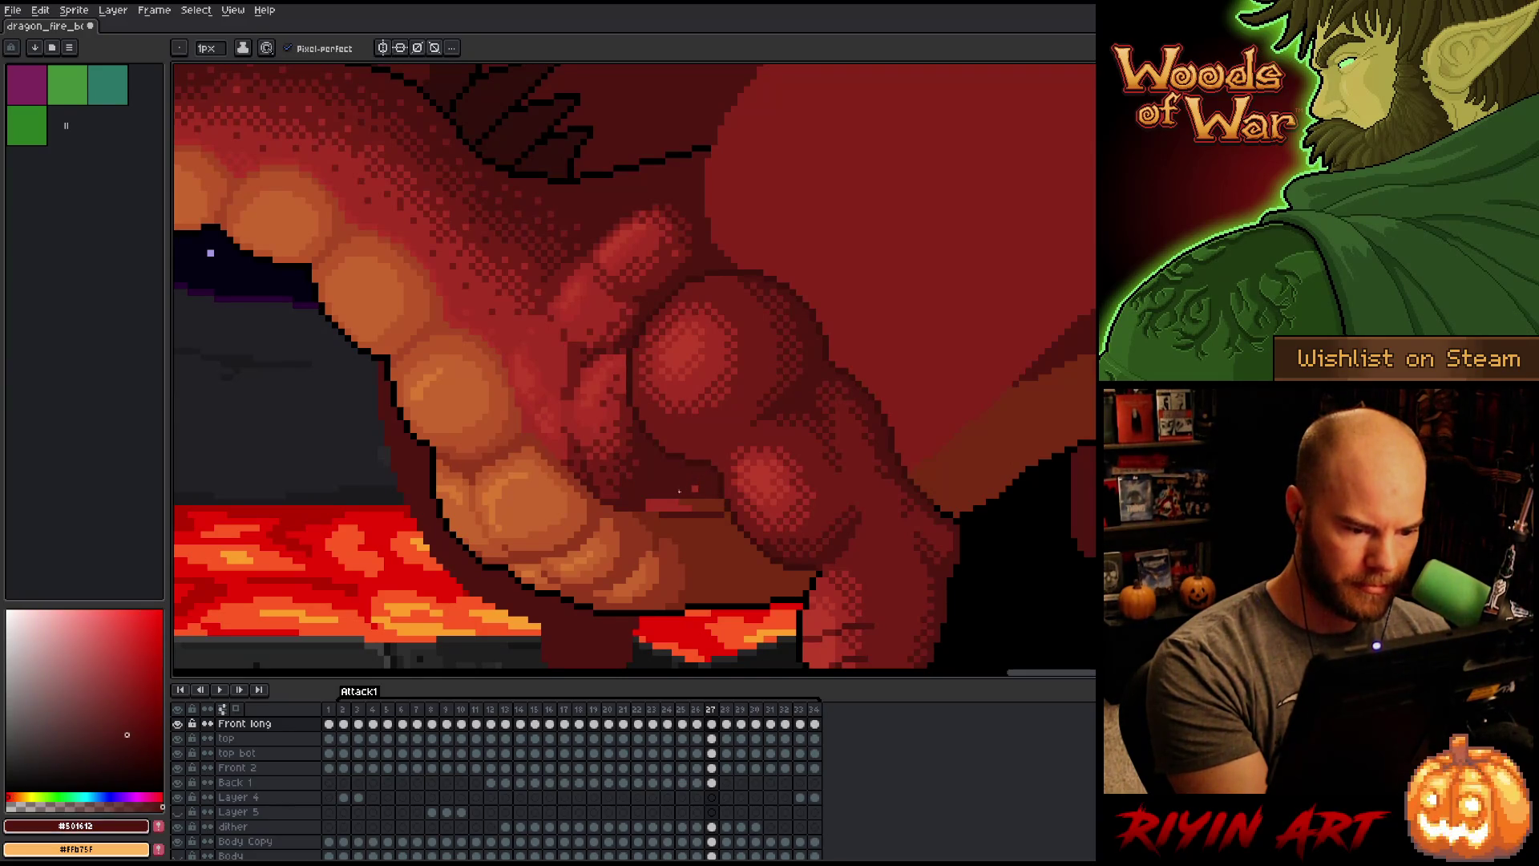
{"action": "left_click_drag", "start_coordinate": [640, 505], "coordinate": [708, 504]}
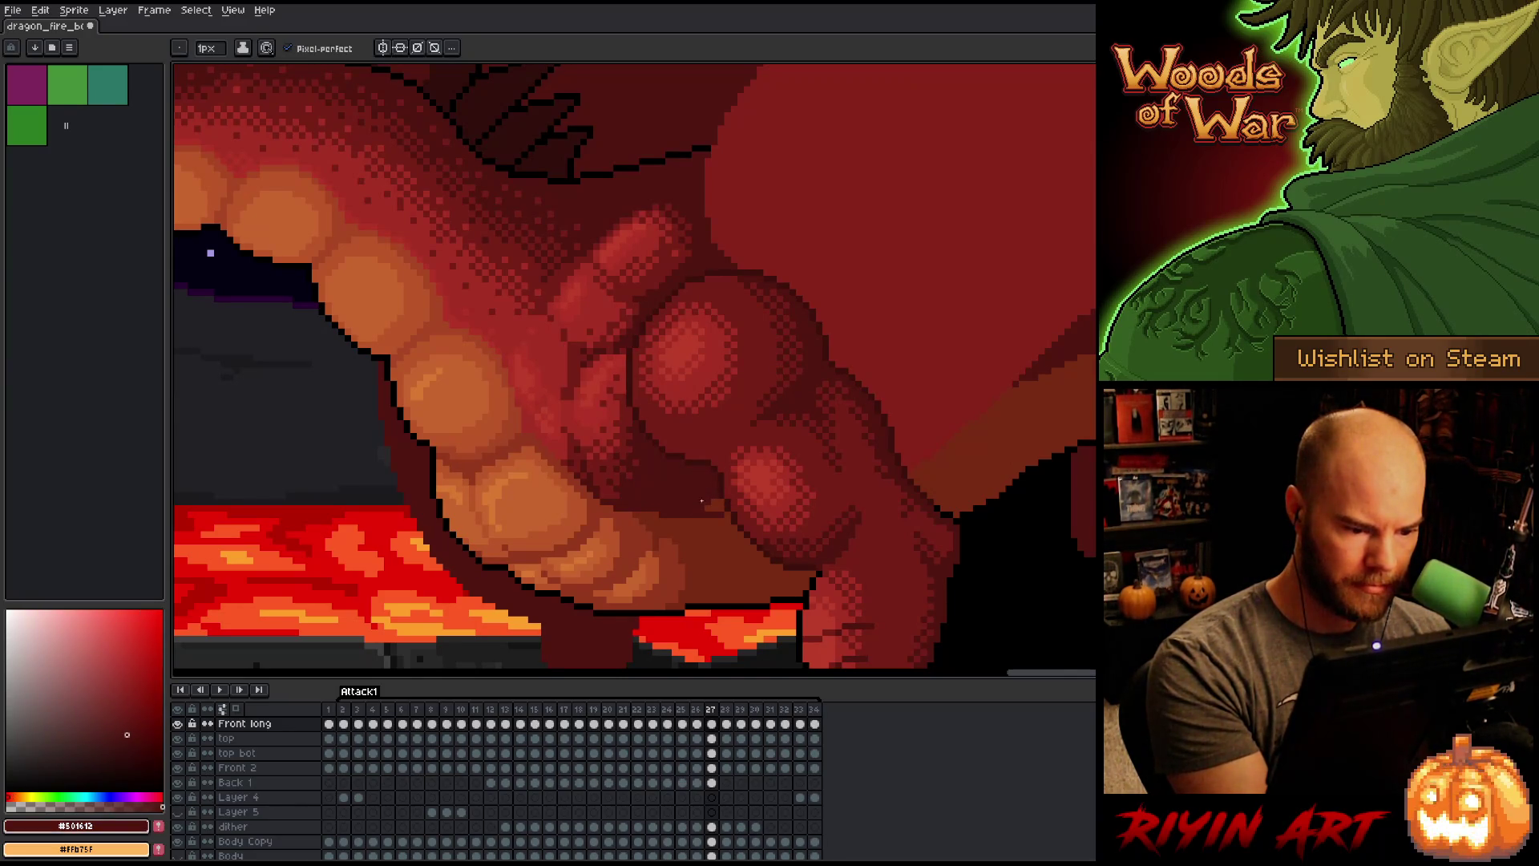
Step: Flip through neighbouring frames to compare the crease shading, ending on frame 26
{"action": "key", "text": "Left"}
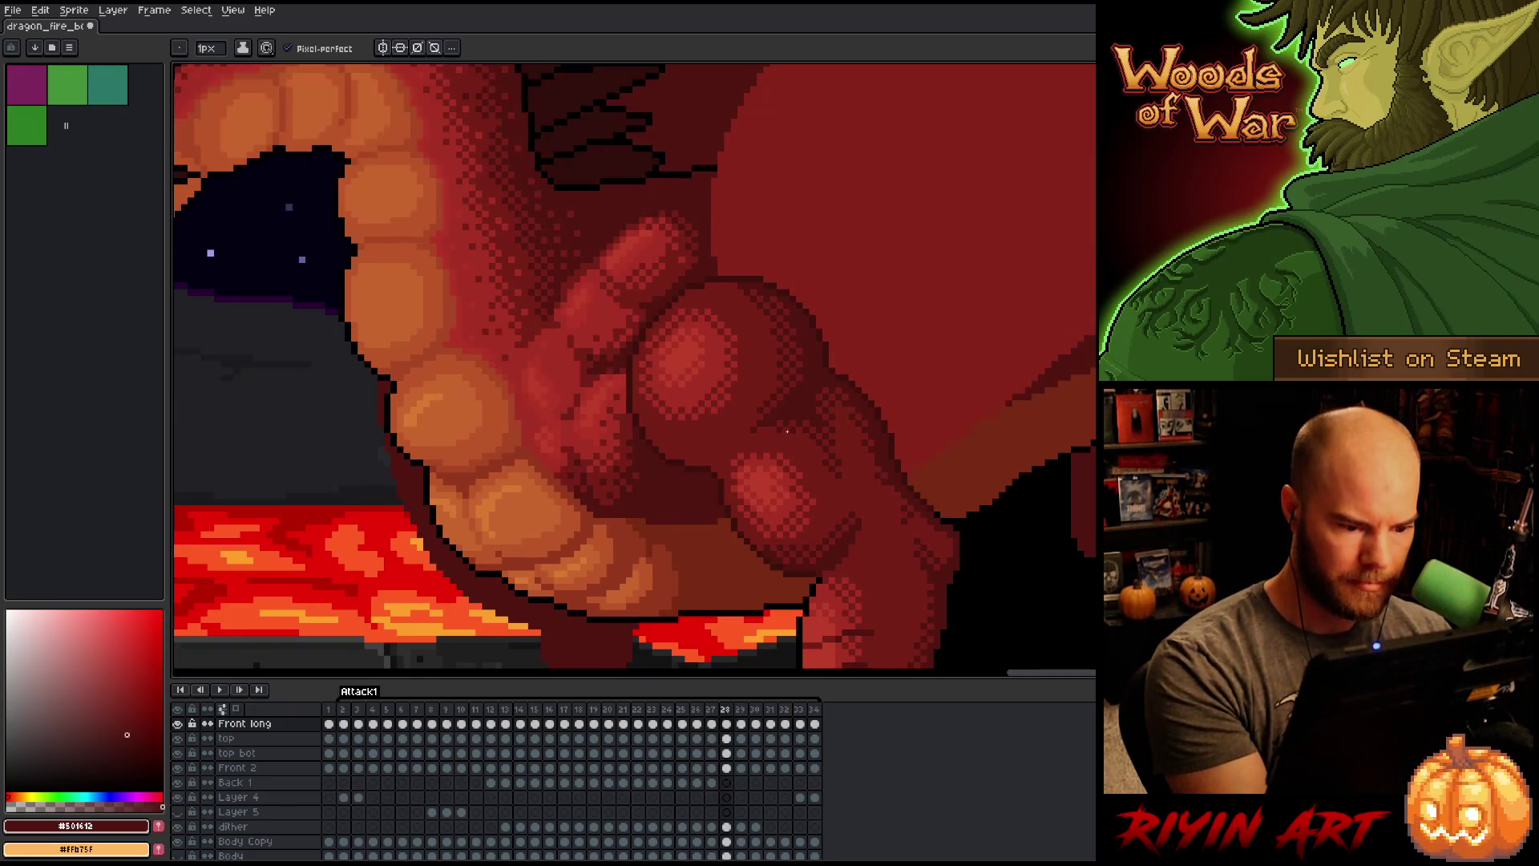
{"action": "key", "text": "Right"}
{"action": "key", "text": "Right"}
{"action": "key", "text": "Left"}
{"action": "key", "text": "Right"}
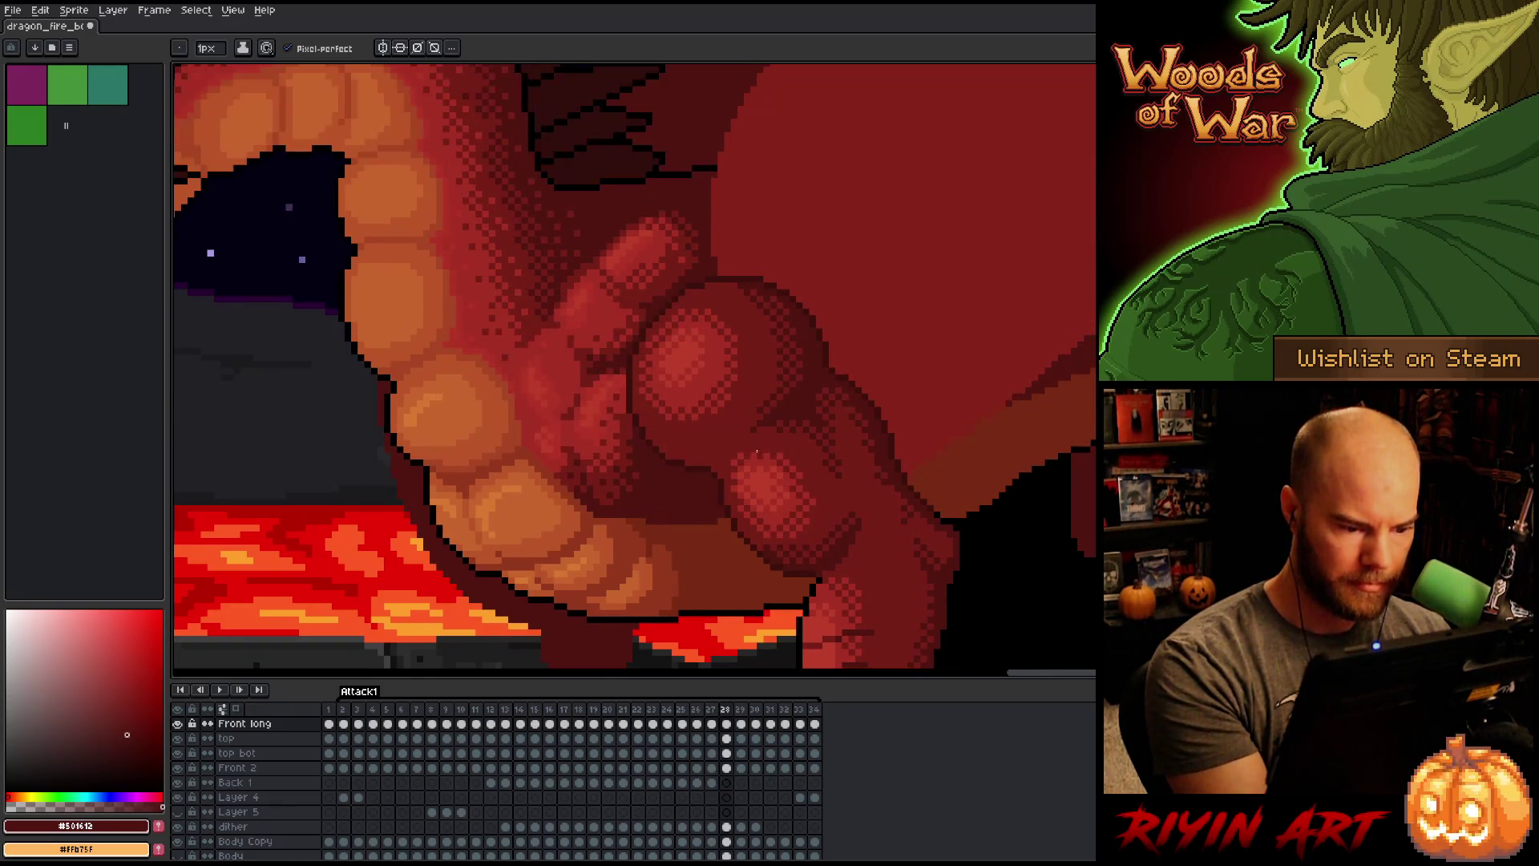
{"action": "key", "text": "Left"}
{"action": "key", "text": "Left"}
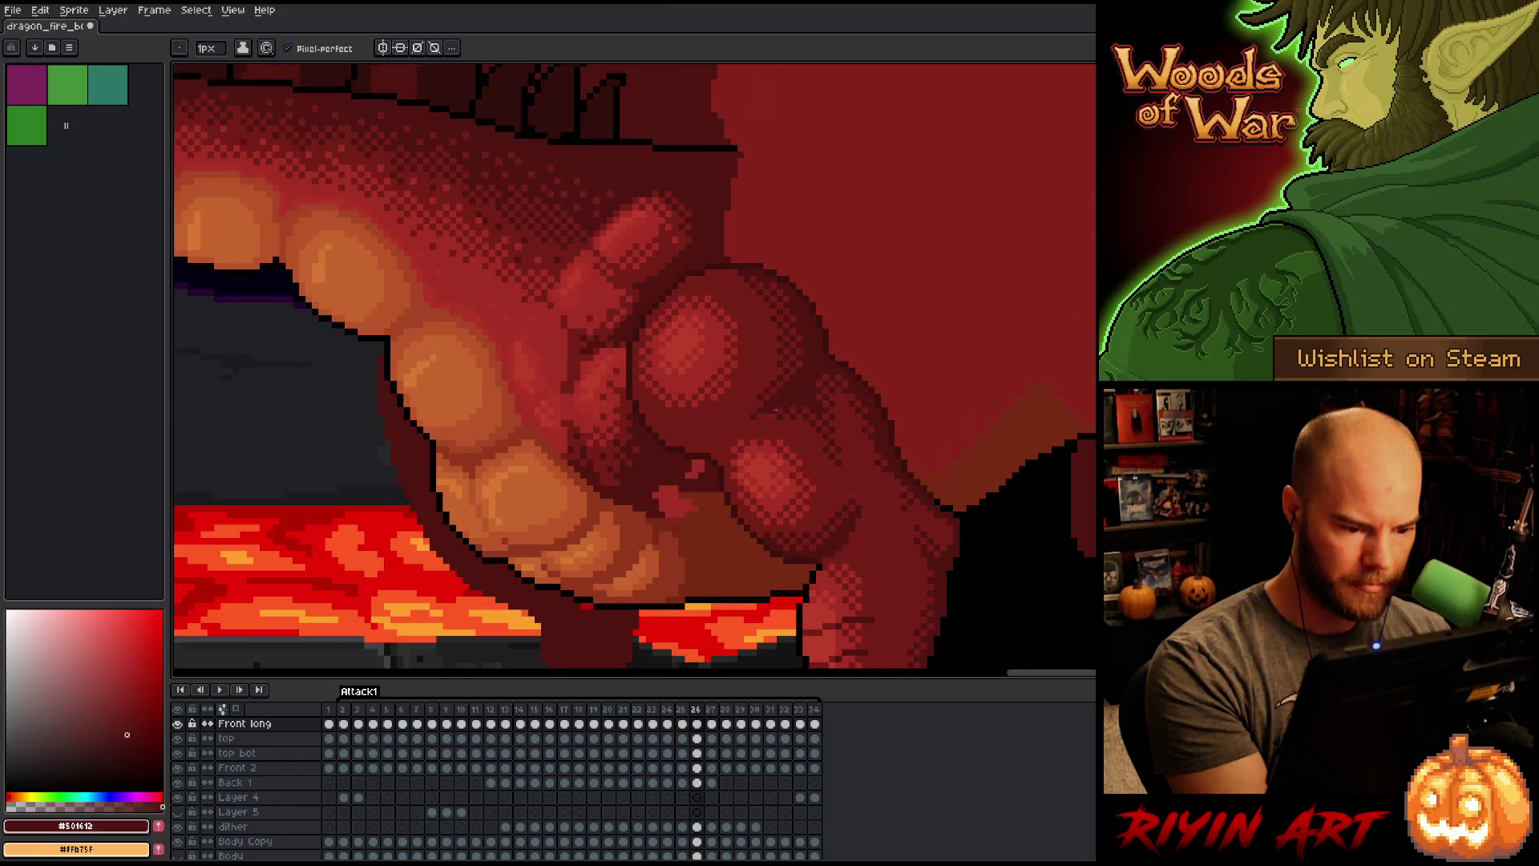
{"action": "key", "text": "Right"}
{"action": "key", "text": "Right"}
{"action": "key", "text": "Left"}
{"action": "key", "text": "Left"}
{"action": "key", "text": "Right"}
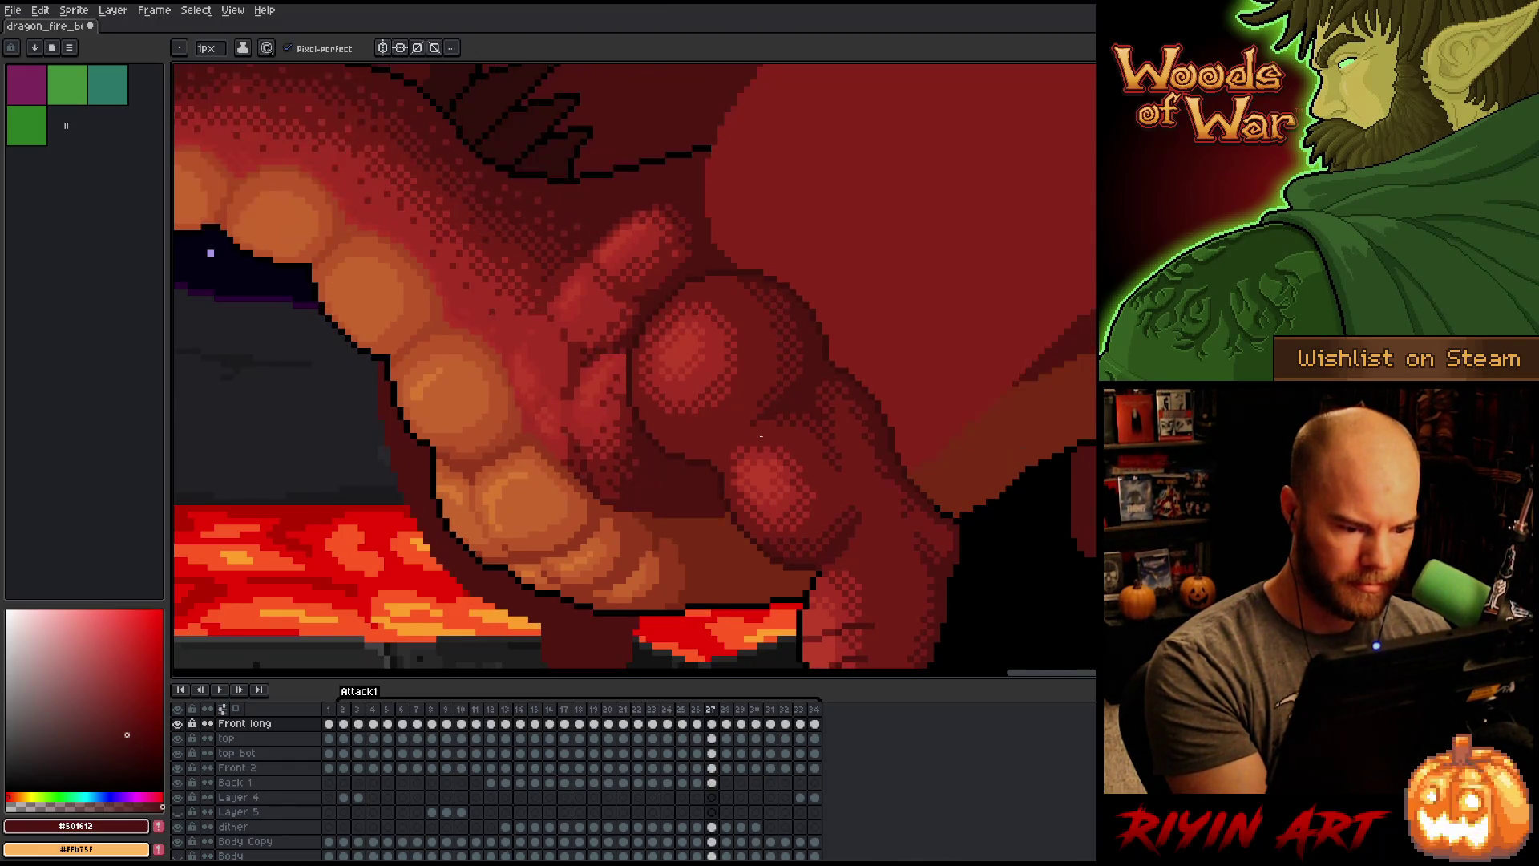
{"action": "key", "text": "Right"}
{"action": "key", "text": "Left"}
{"action": "key", "text": "Left"}
{"action": "key", "text": "Right"}
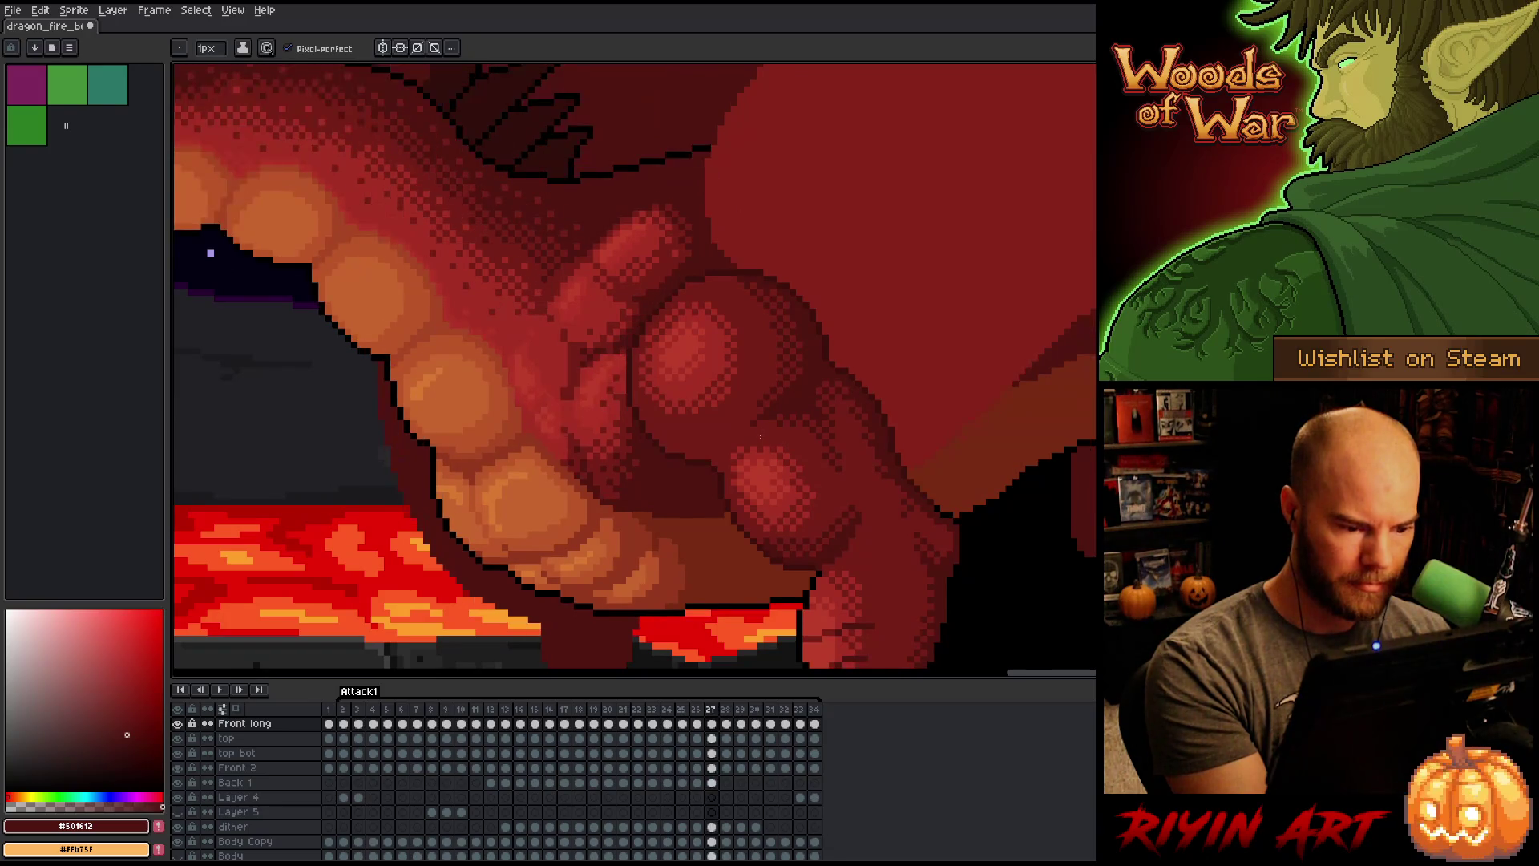
{"action": "key", "text": "Right"}
{"action": "key", "text": "Left"}
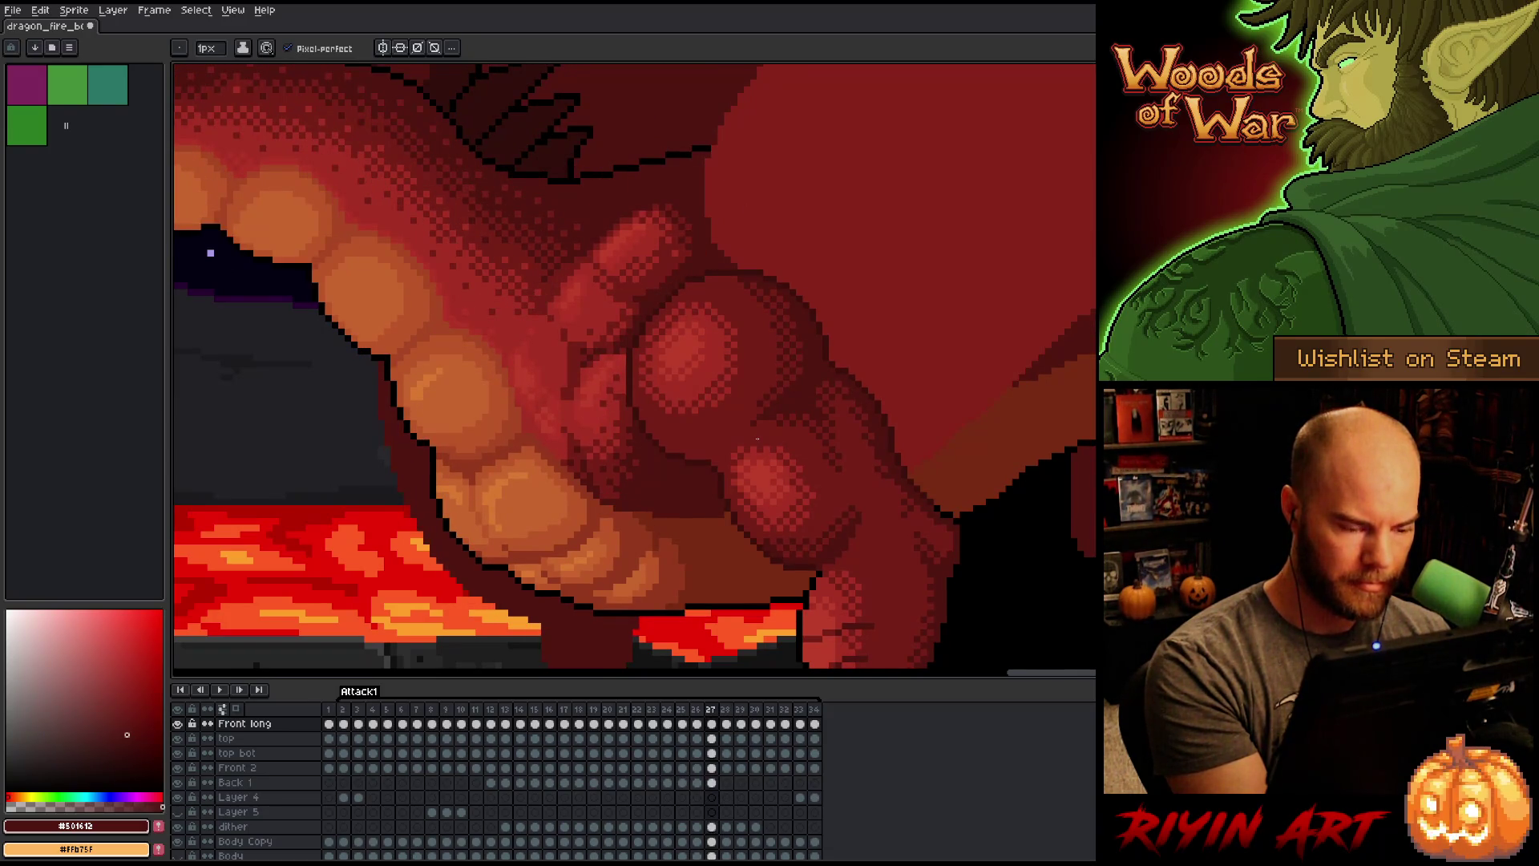
{"action": "key", "text": "Left"}
{"action": "key", "text": "Left"}
Step: On frame 26, paint lighter red along the belly edge and a darker stroke along the crease
{"action": "key", "text": "Right"}
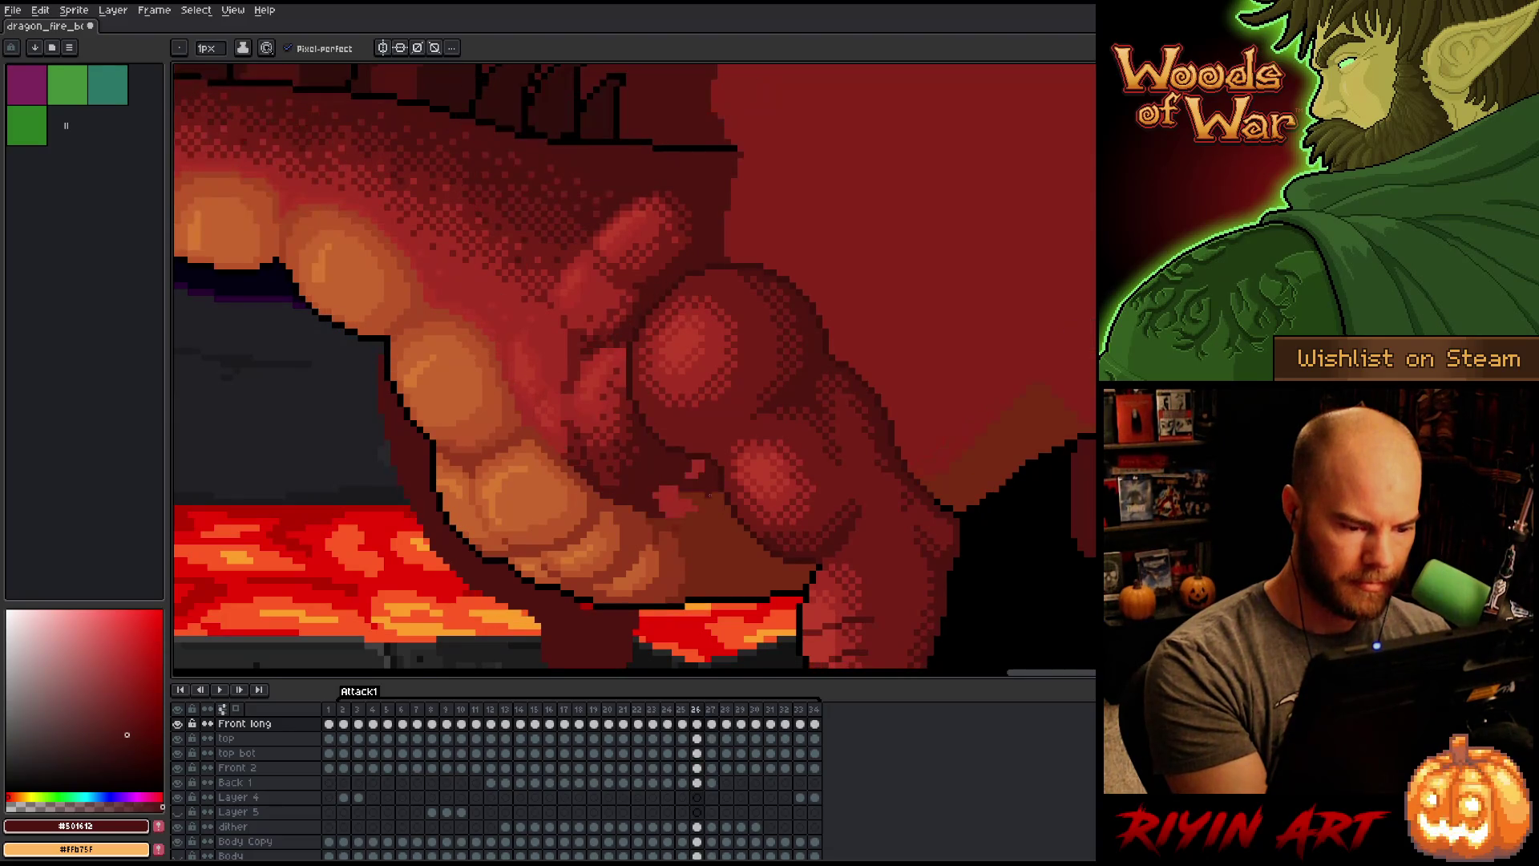
{"action": "left_click", "coordinate": [674, 506], "text": "alt"}
{"action": "left_click_drag", "start_coordinate": [646, 515], "coordinate": [688, 517]}
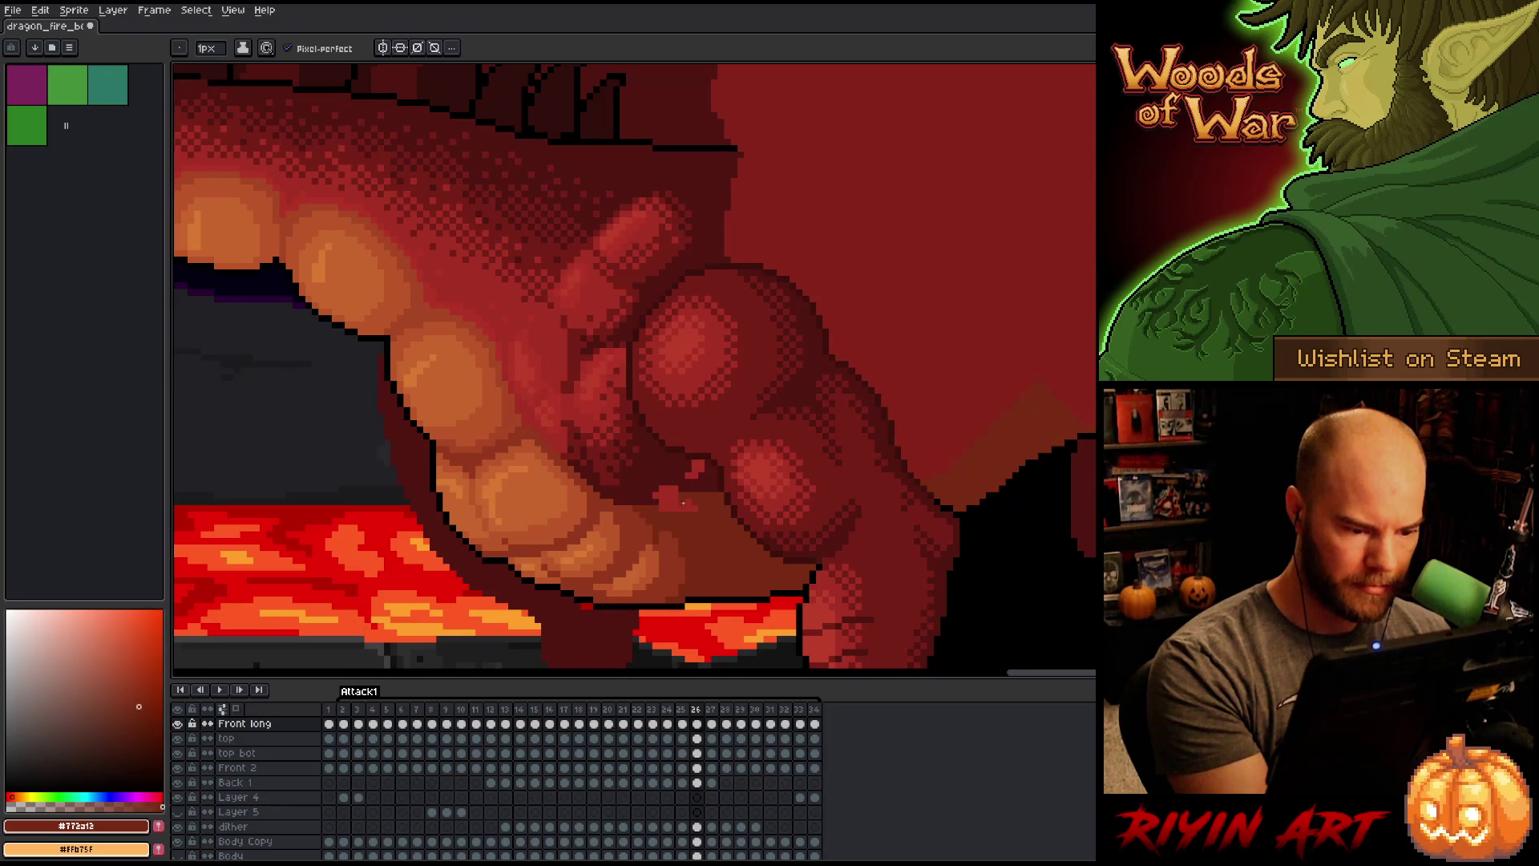
{"action": "key", "text": "alt"}
{"action": "left_click", "coordinate": [656, 491], "text": "alt"}
{"action": "mouse_move", "coordinate": [654, 503]}
{"action": "left_mouse_down"}
{"action": "mouse_move", "coordinate": [726, 507]}
{"action": "mouse_move", "coordinate": [654, 495]}
{"action": "mouse_move", "coordinate": [704, 470]}
{"action": "left_mouse_up"}
{"action": "left_click", "coordinate": [727, 508], "text": "alt"}
{"action": "left_click", "coordinate": [726, 507], "text": "alt"}
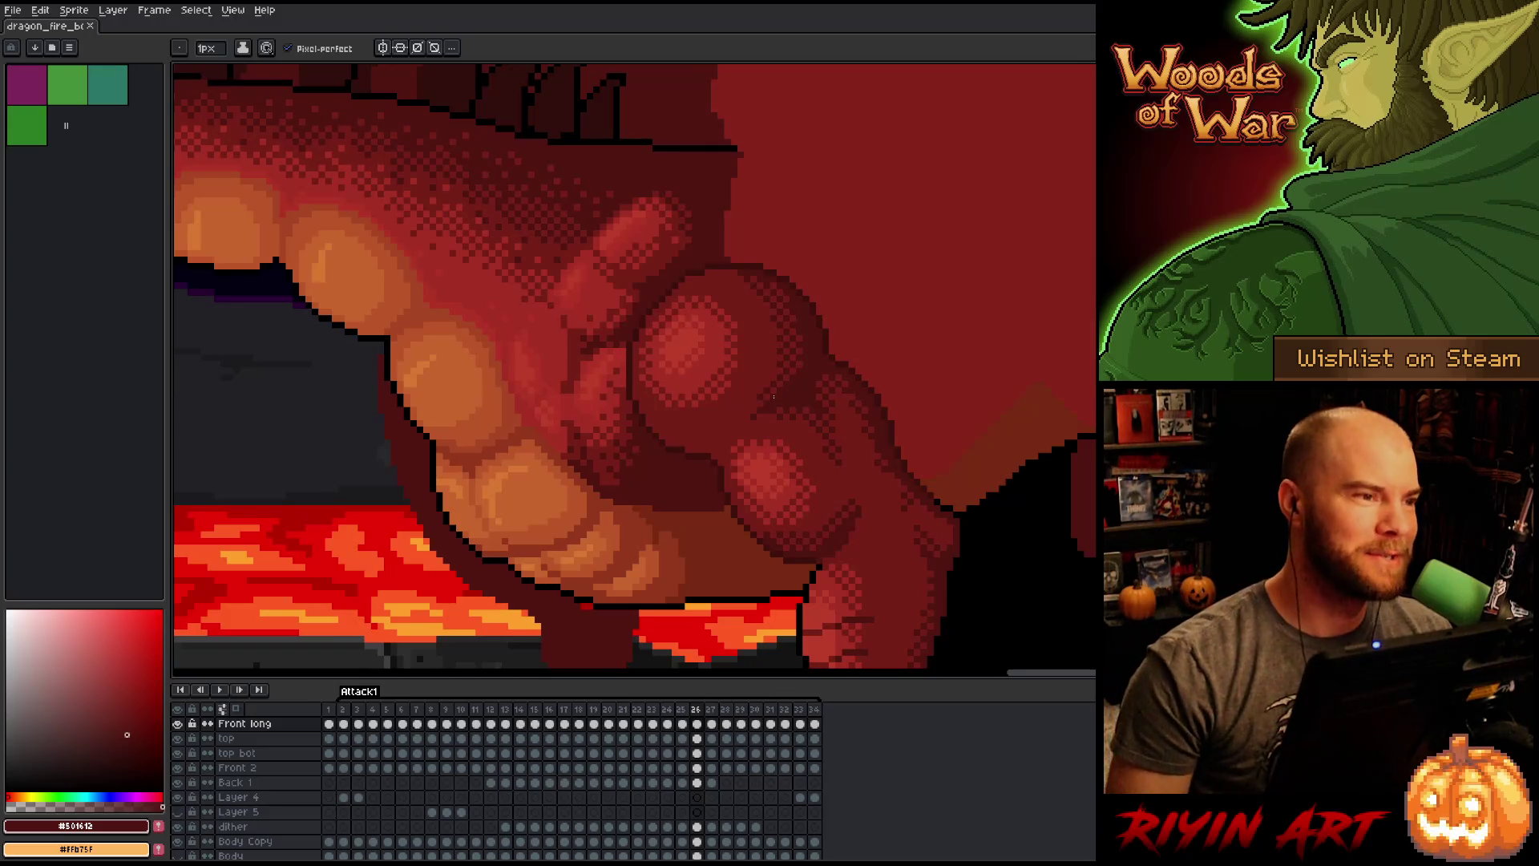
Step: Move to frame 25, compare it with frame 27, and dab lighter red onto the belly crease
{"action": "key", "text": "Left"}
{"action": "key", "text": "Right"}
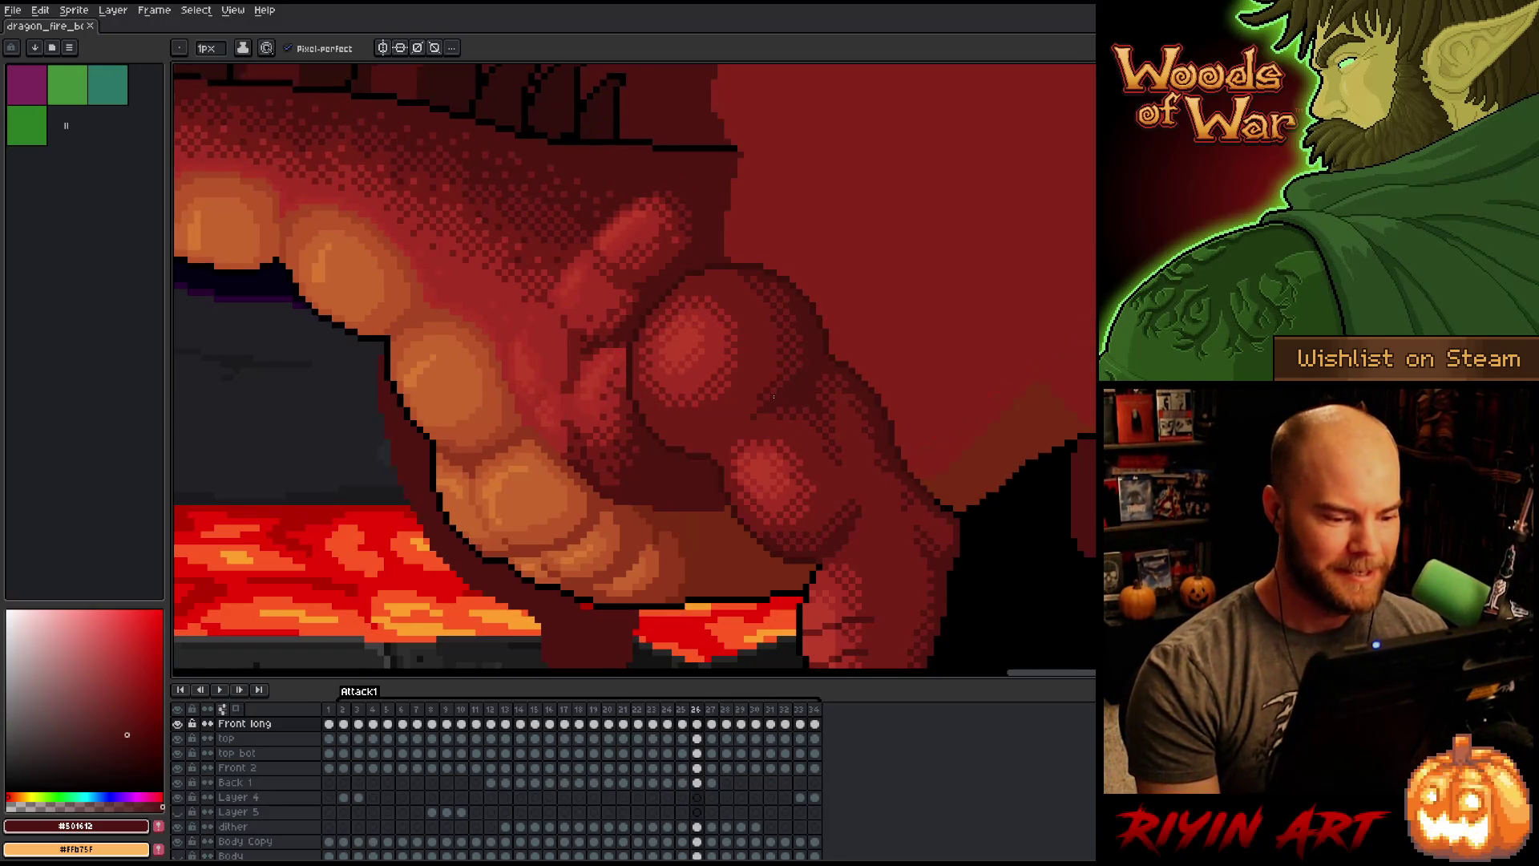
{"action": "key", "text": "Left"}
{"action": "key", "text": "Right"}
{"action": "key", "text": "Right"}
{"action": "key", "text": "Left"}
{"action": "key", "text": "Left"}
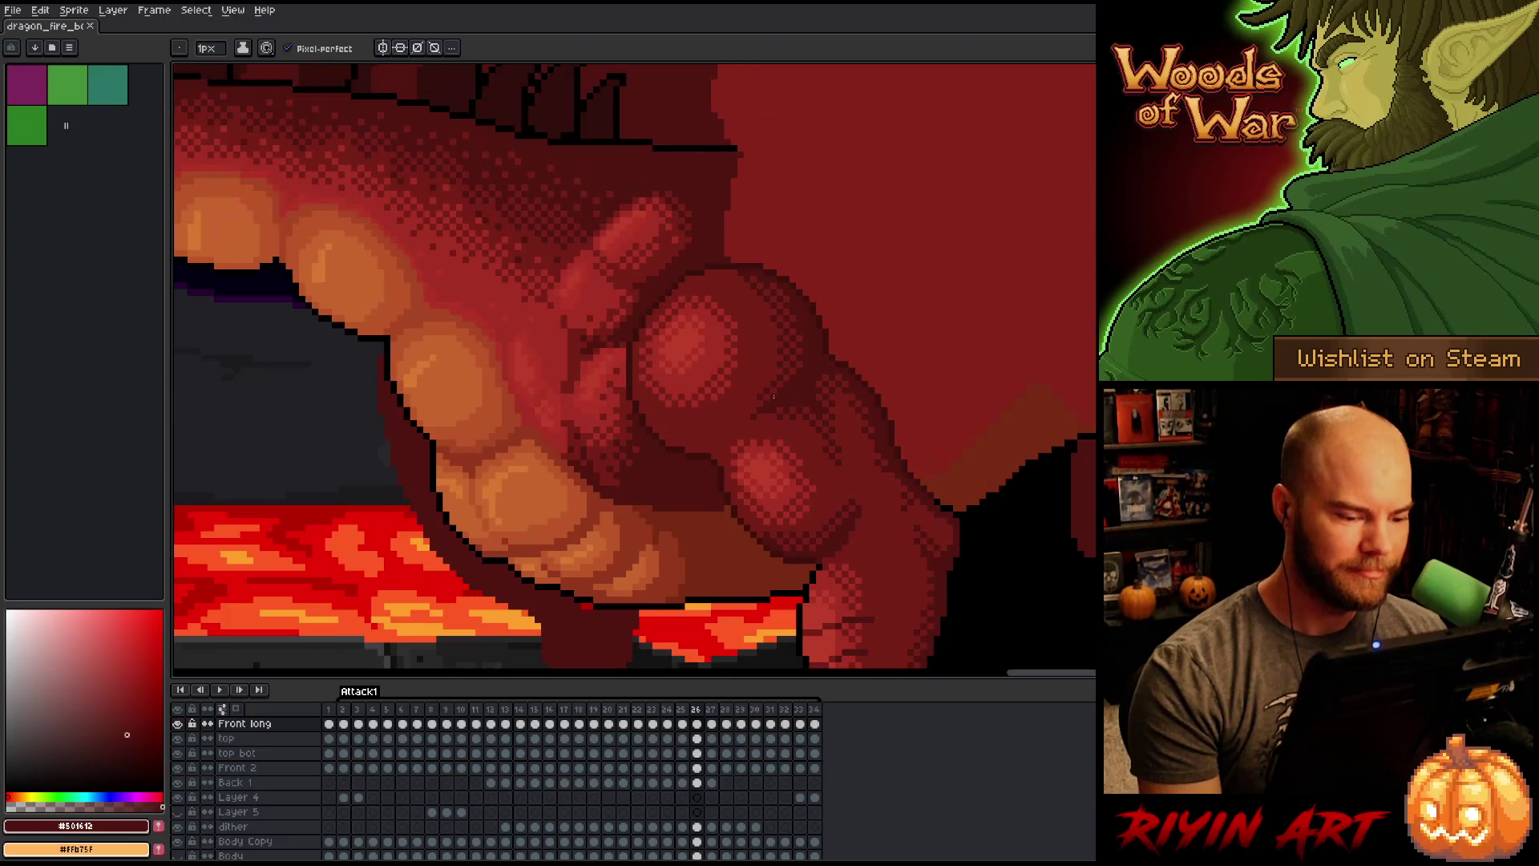
{"action": "left_click", "coordinate": [689, 505], "text": "alt"}
{"action": "left_click", "coordinate": [680, 488]}
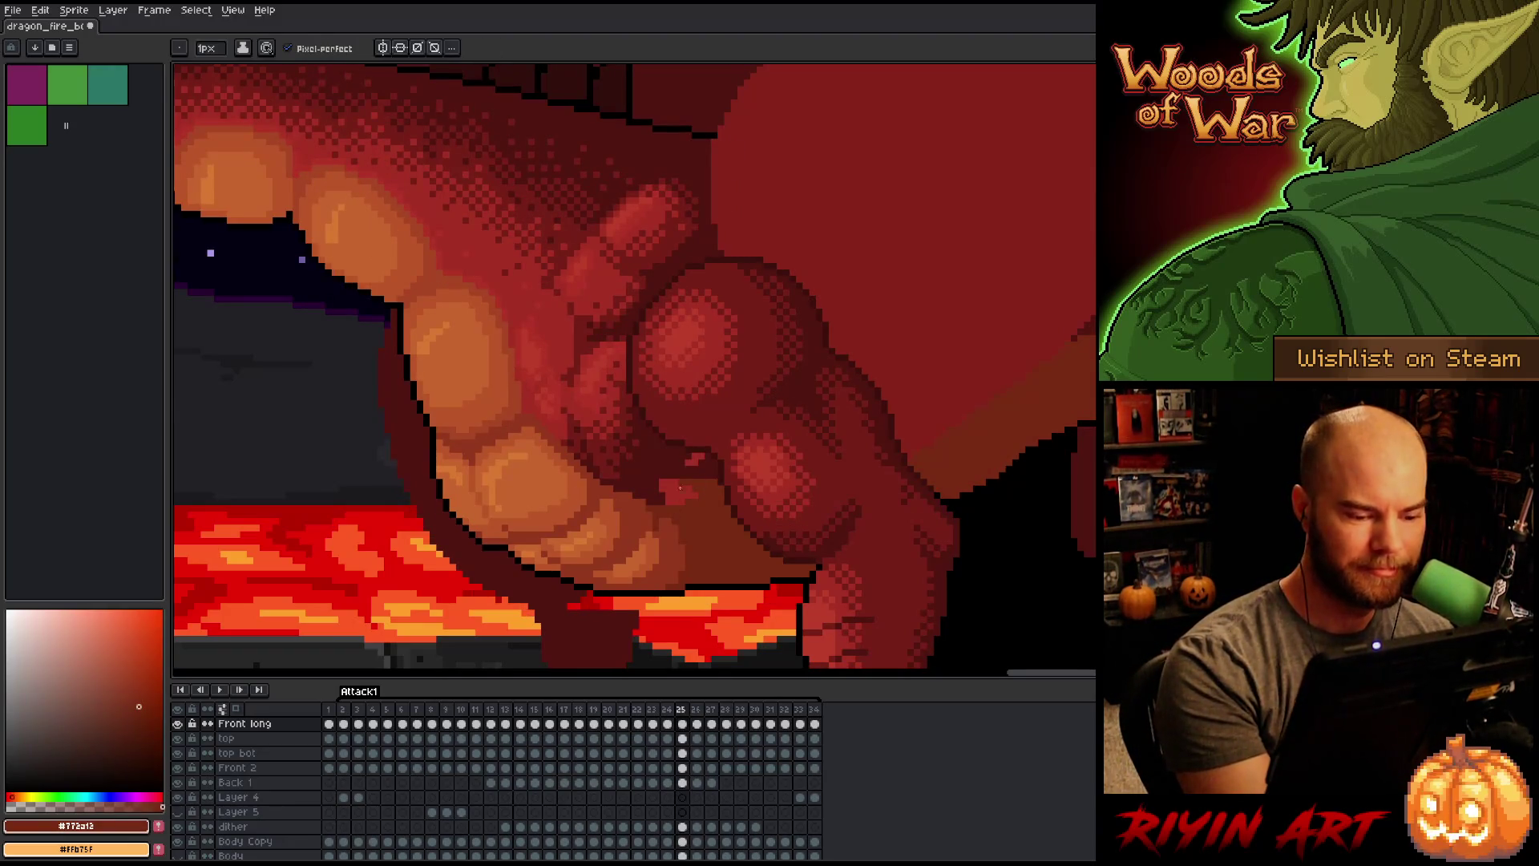
Step: Paint a short stroke along the belly crease, then compare shading across frames 24 to 26
{"action": "mouse_move", "coordinate": [656, 501]}
{"action": "left_mouse_down"}
{"action": "mouse_move", "coordinate": [722, 486]}
{"action": "mouse_move", "coordinate": [687, 461]}
{"action": "mouse_move", "coordinate": [704, 494]}
{"action": "mouse_move", "coordinate": [724, 493]}
{"action": "left_mouse_up"}
{"action": "left_click", "coordinate": [651, 490], "text": "alt"}
{"action": "key", "text": "Right"}
{"action": "key", "text": "Left"}
{"action": "key", "text": "Right"}
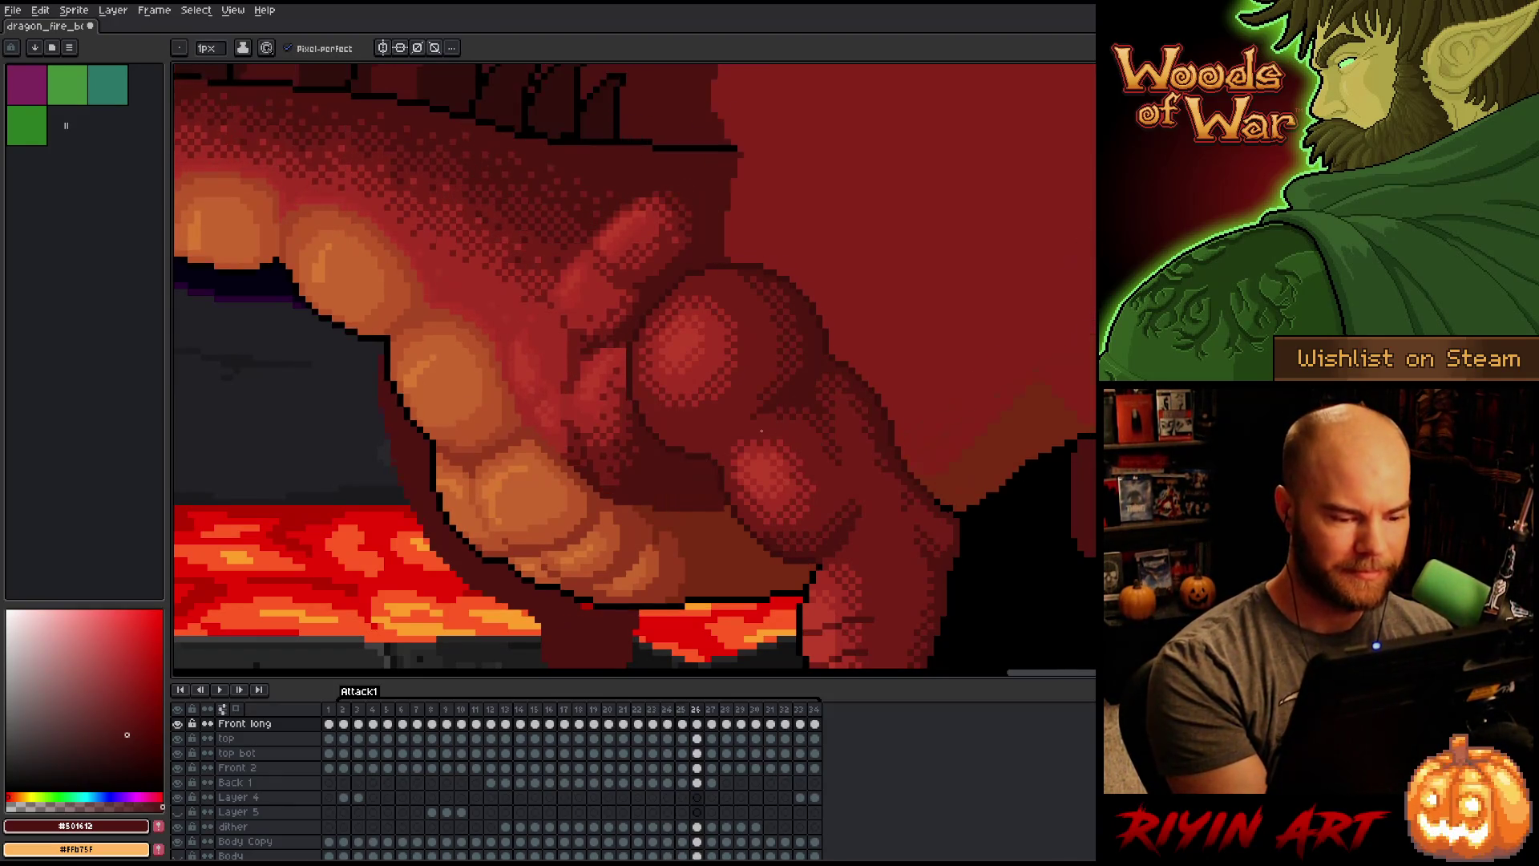
{"action": "key", "text": "Left"}
{"action": "key", "text": "Right"}
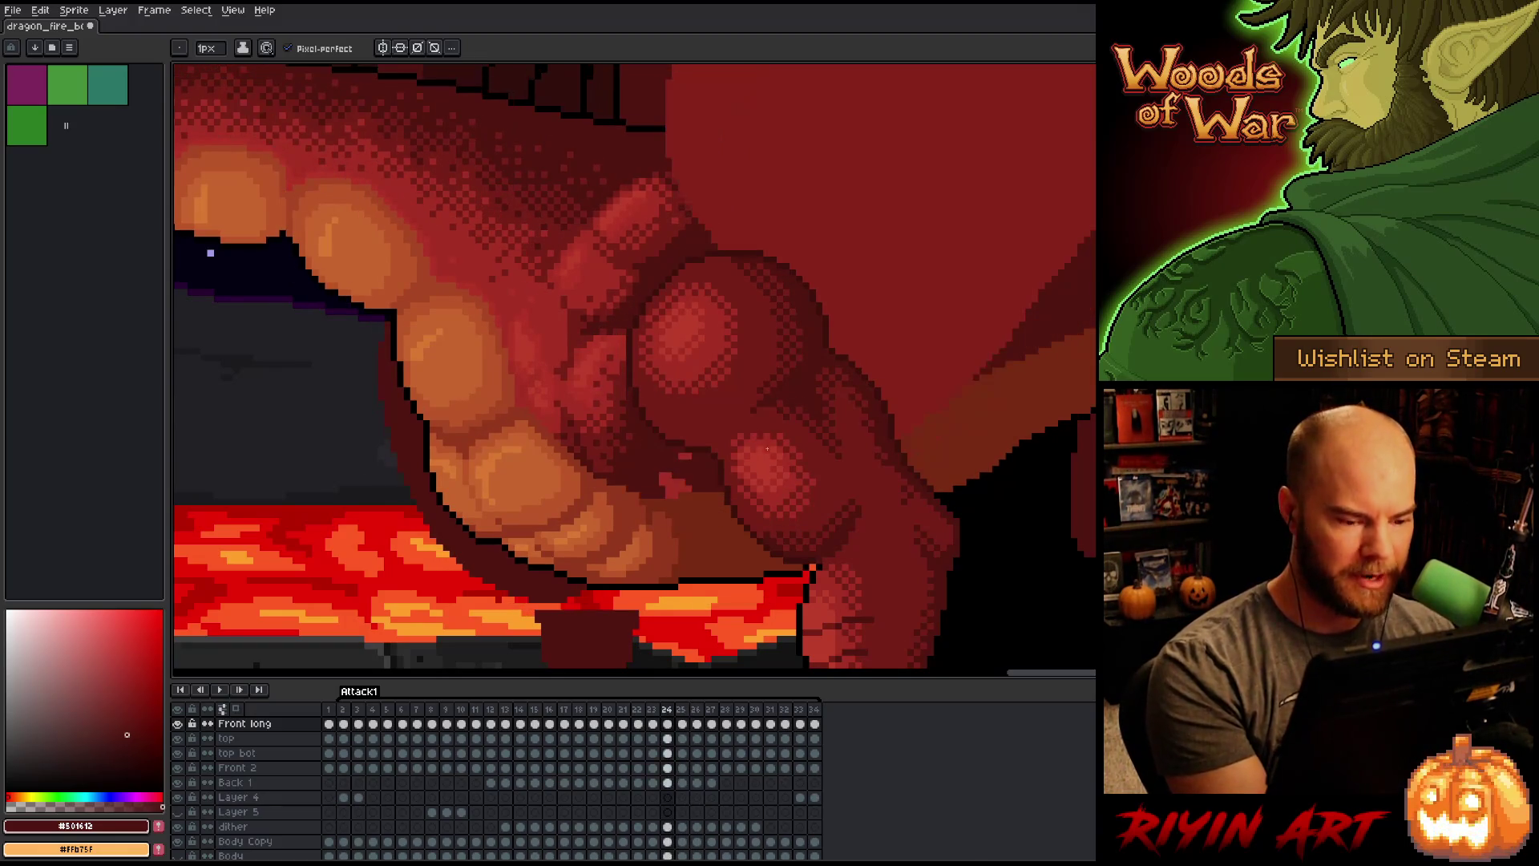
{"action": "key", "text": "Left"}
{"action": "key", "text": "Left"}
{"action": "key", "text": "Right"}
{"action": "key", "text": "Left"}
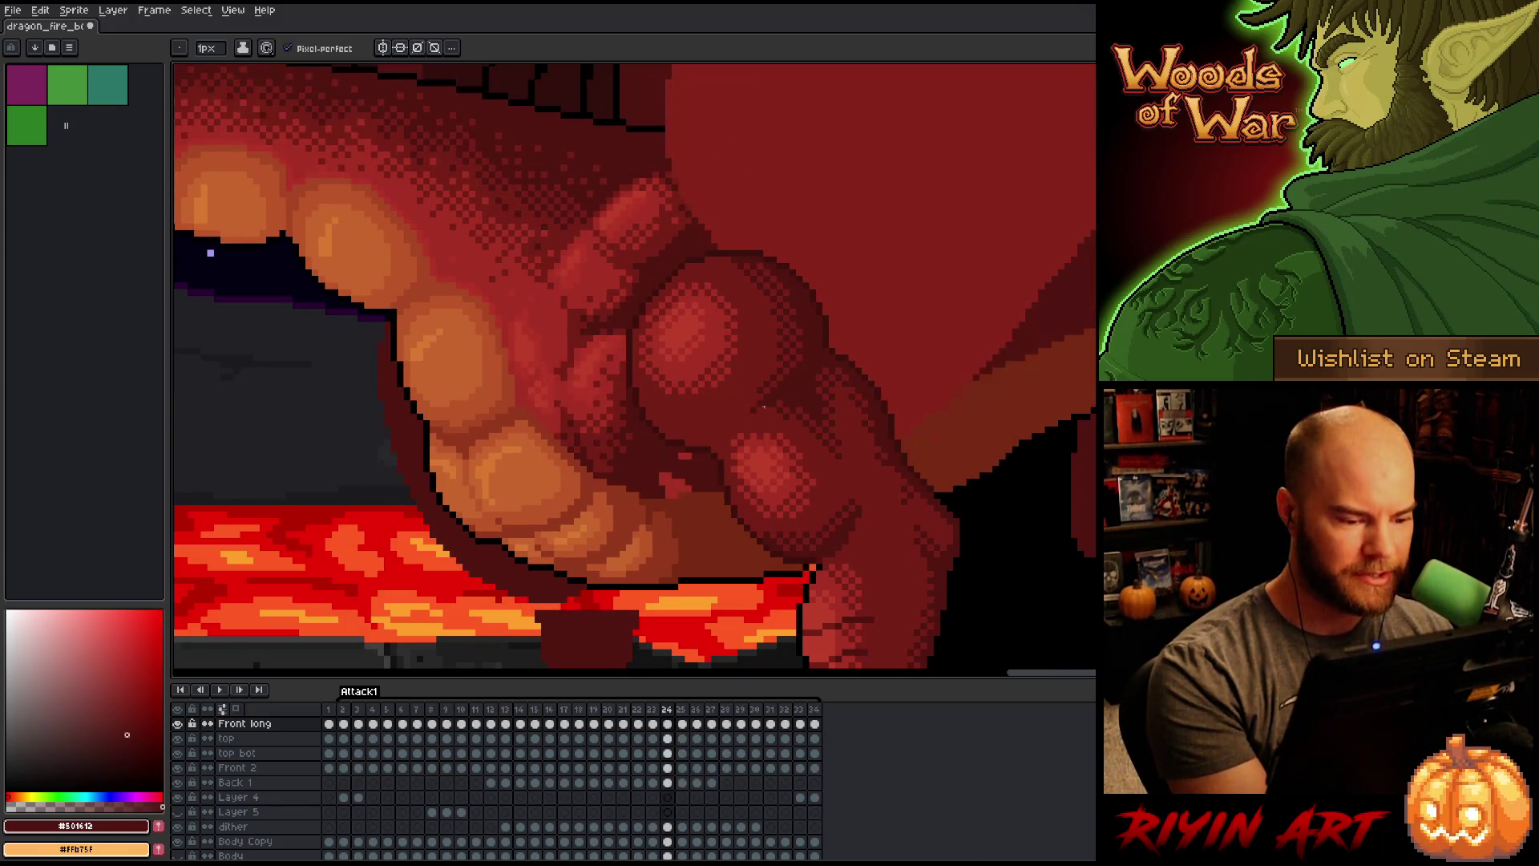
{"action": "key", "text": "Right"}
{"action": "key", "text": "Left"}
Step: On frame 24, eyedrop the body reds, ending on mid red #772a13 from the thigh
{"action": "left_click", "coordinate": [695, 512], "text": "alt"}
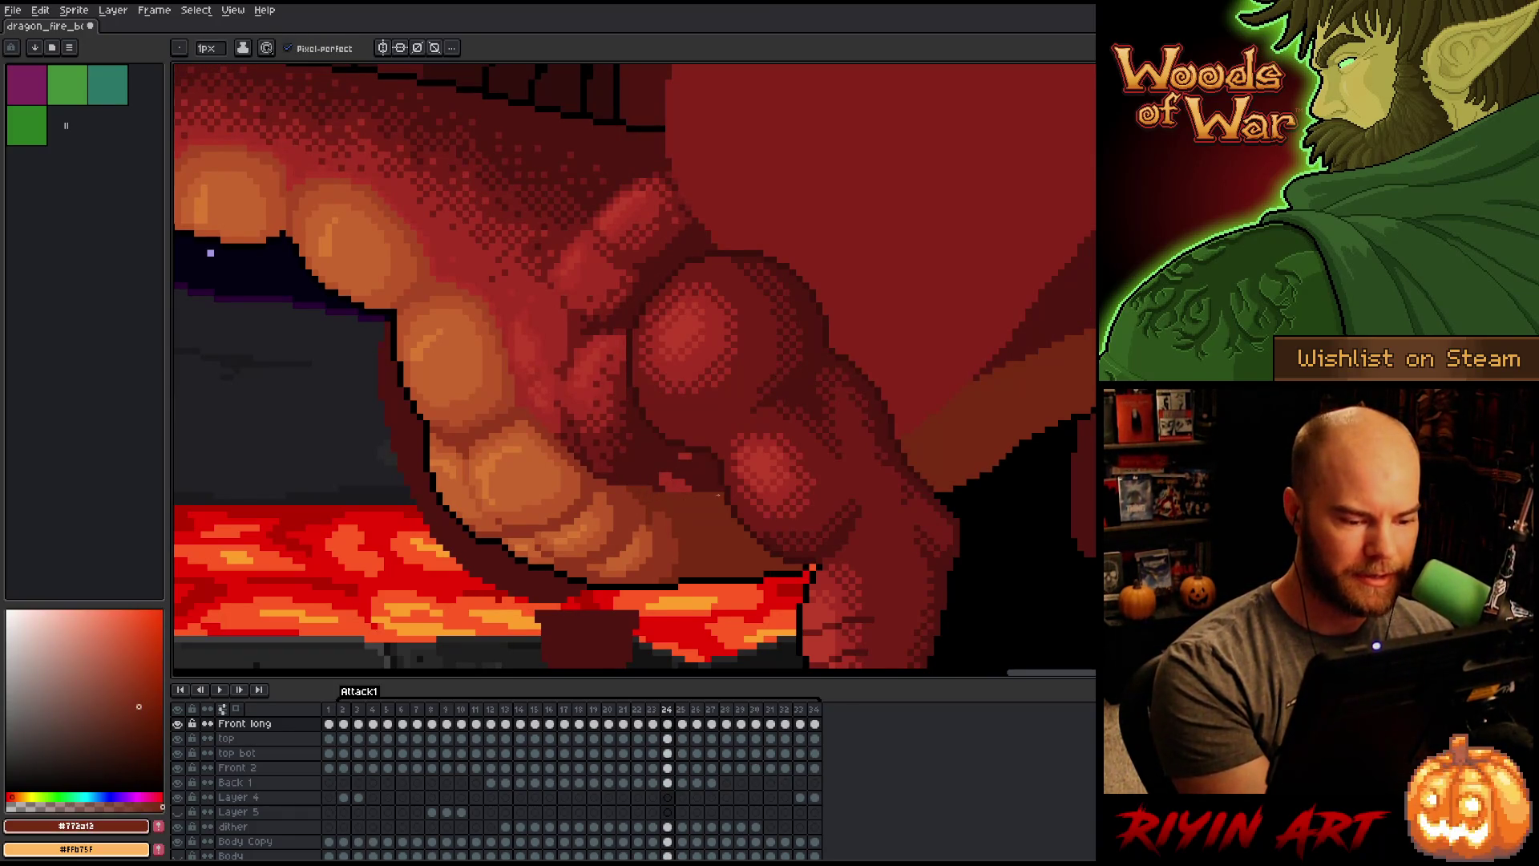
{"action": "left_click", "coordinate": [733, 467], "text": "alt"}
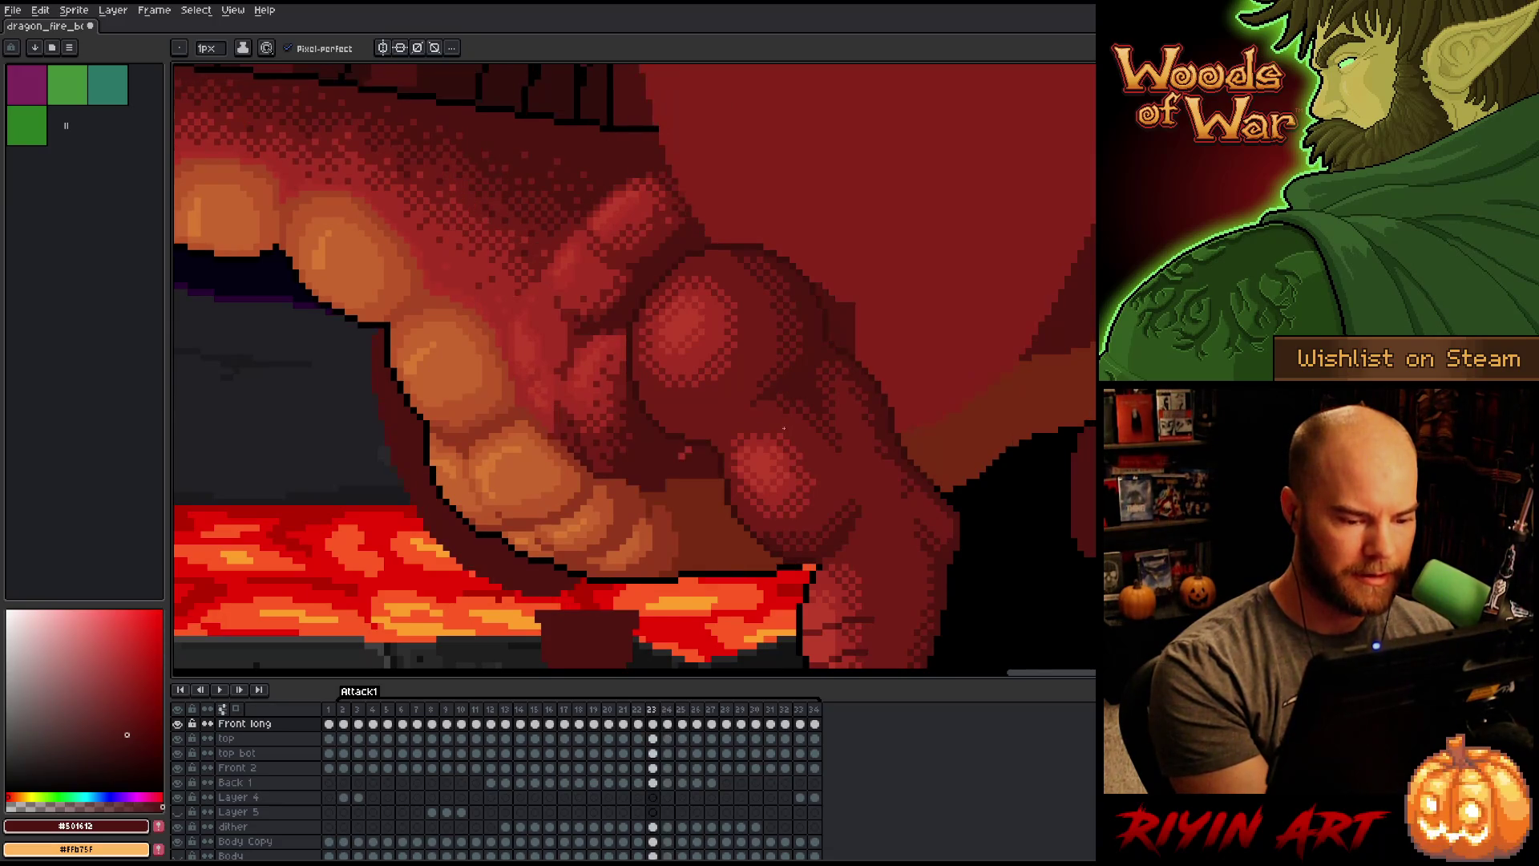
{"action": "key", "text": "alt"}
{"action": "left_click", "coordinate": [725, 497], "text": "alt"}
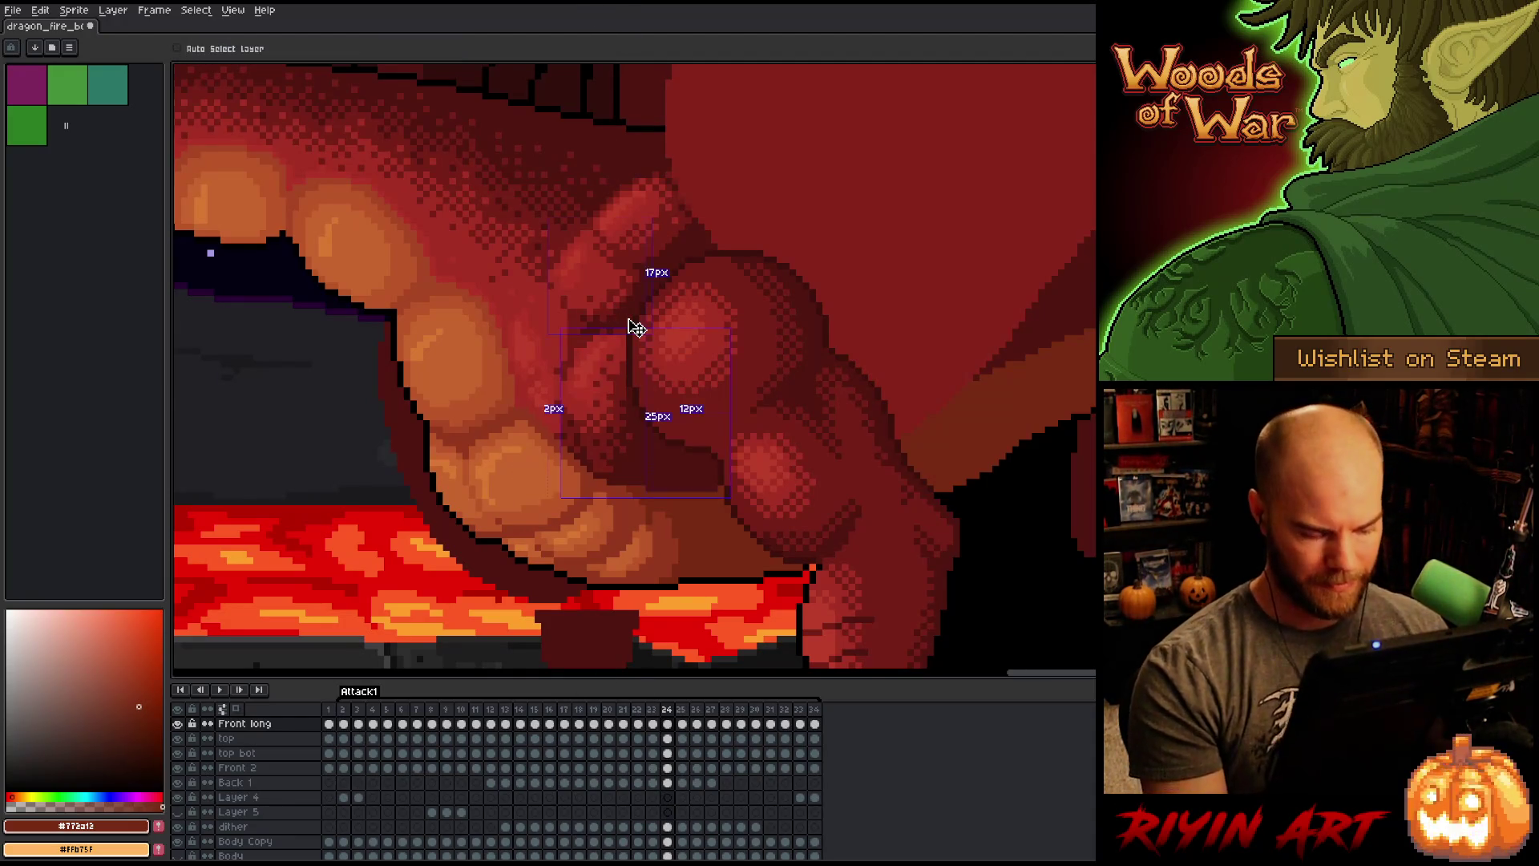
Step: Go back to frame 23, compare it with frame 24, and sample the #501612 and #772a13 reds
{"action": "key", "text": "comma"}
{"action": "key", "text": "period"}
{"action": "key", "text": "comma"}
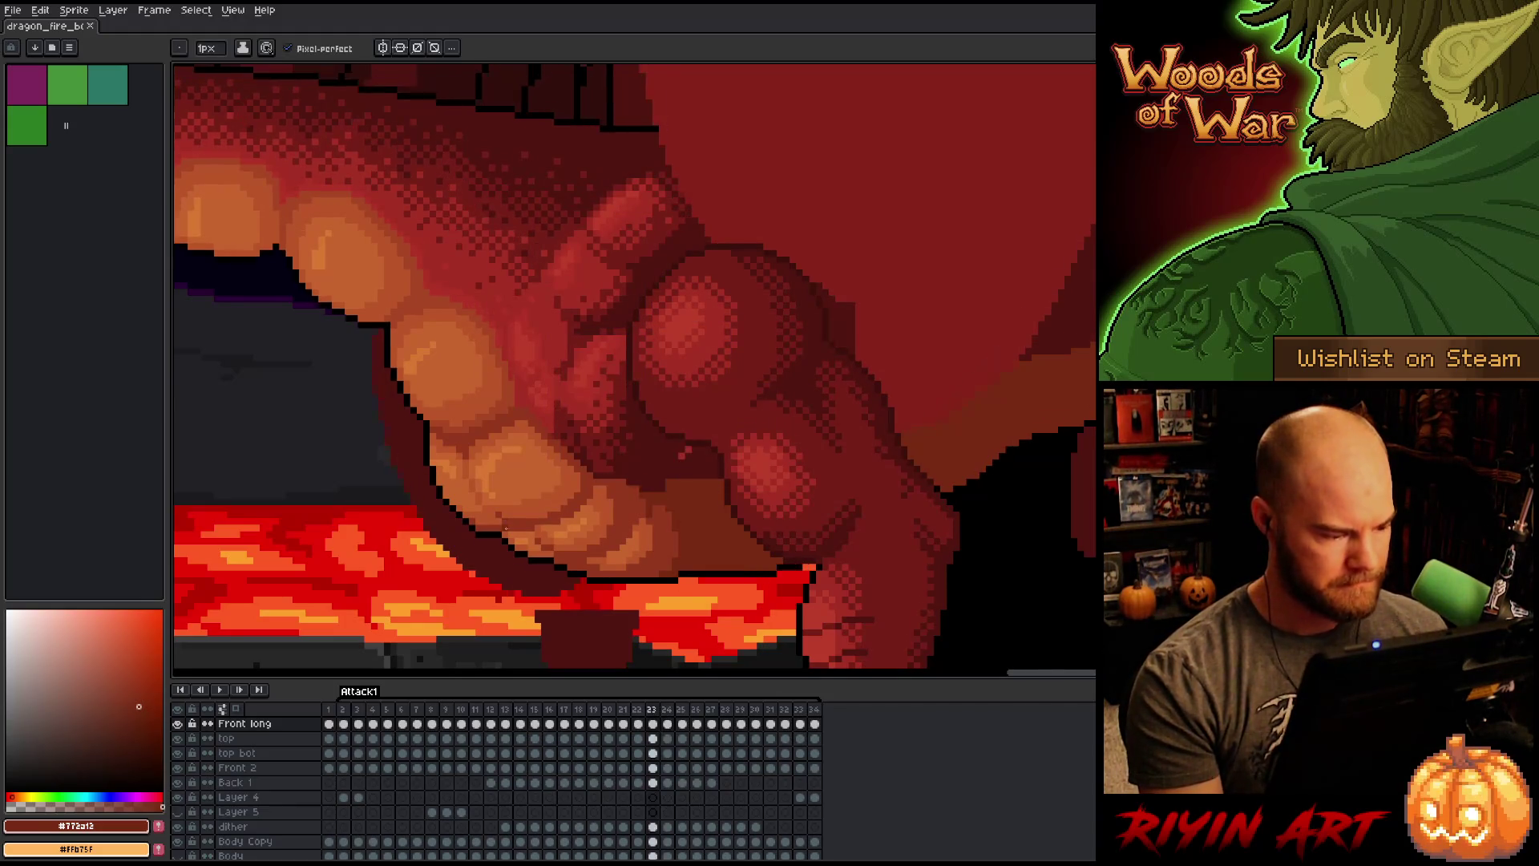
{"action": "key", "text": "period"}
{"action": "key", "text": "comma"}
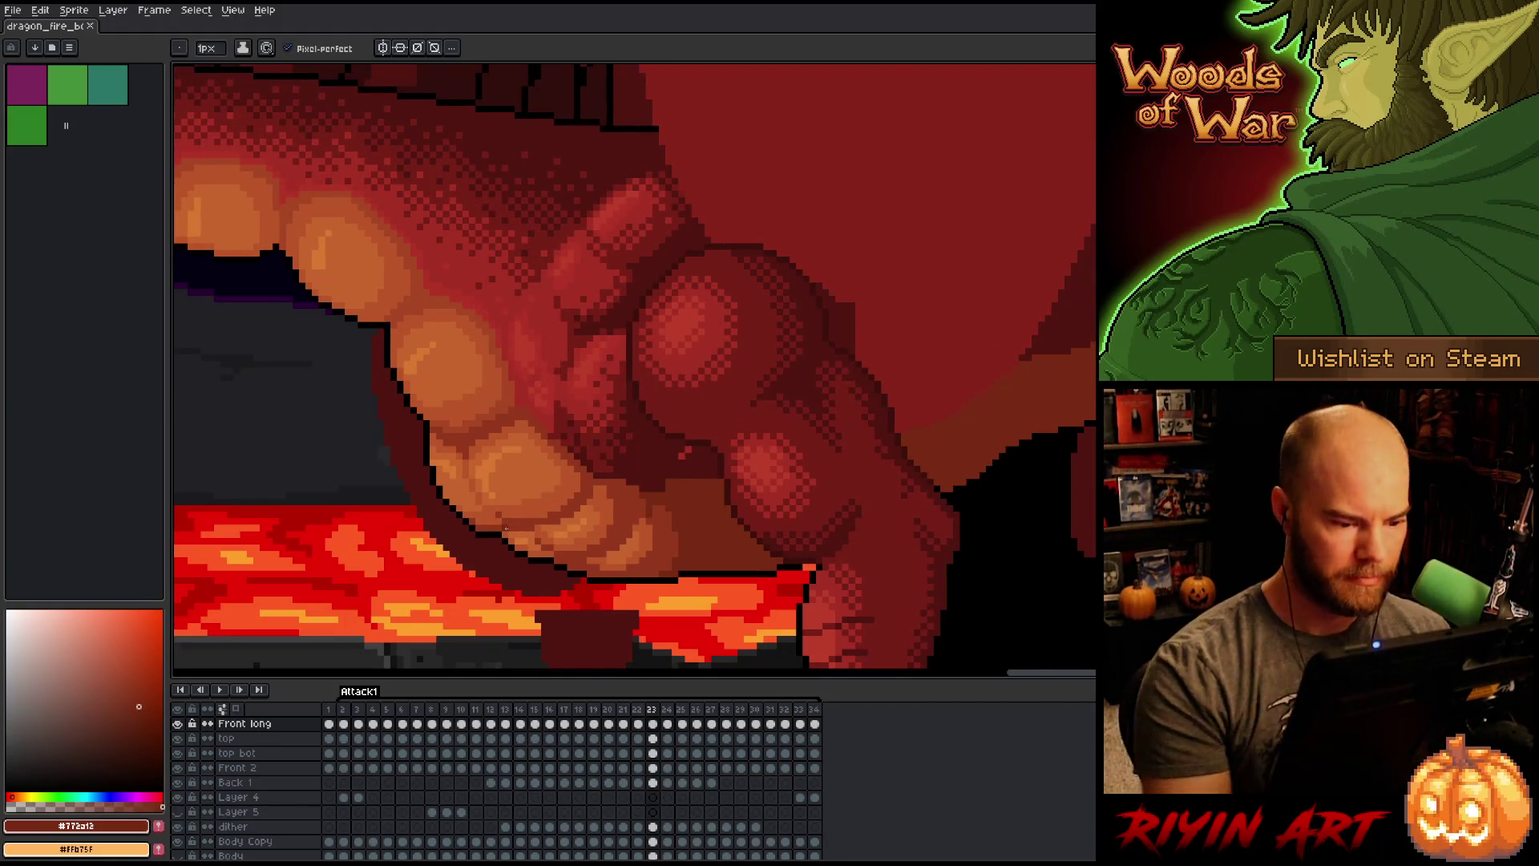
{"action": "left_click", "coordinate": [693, 449], "text": "alt"}
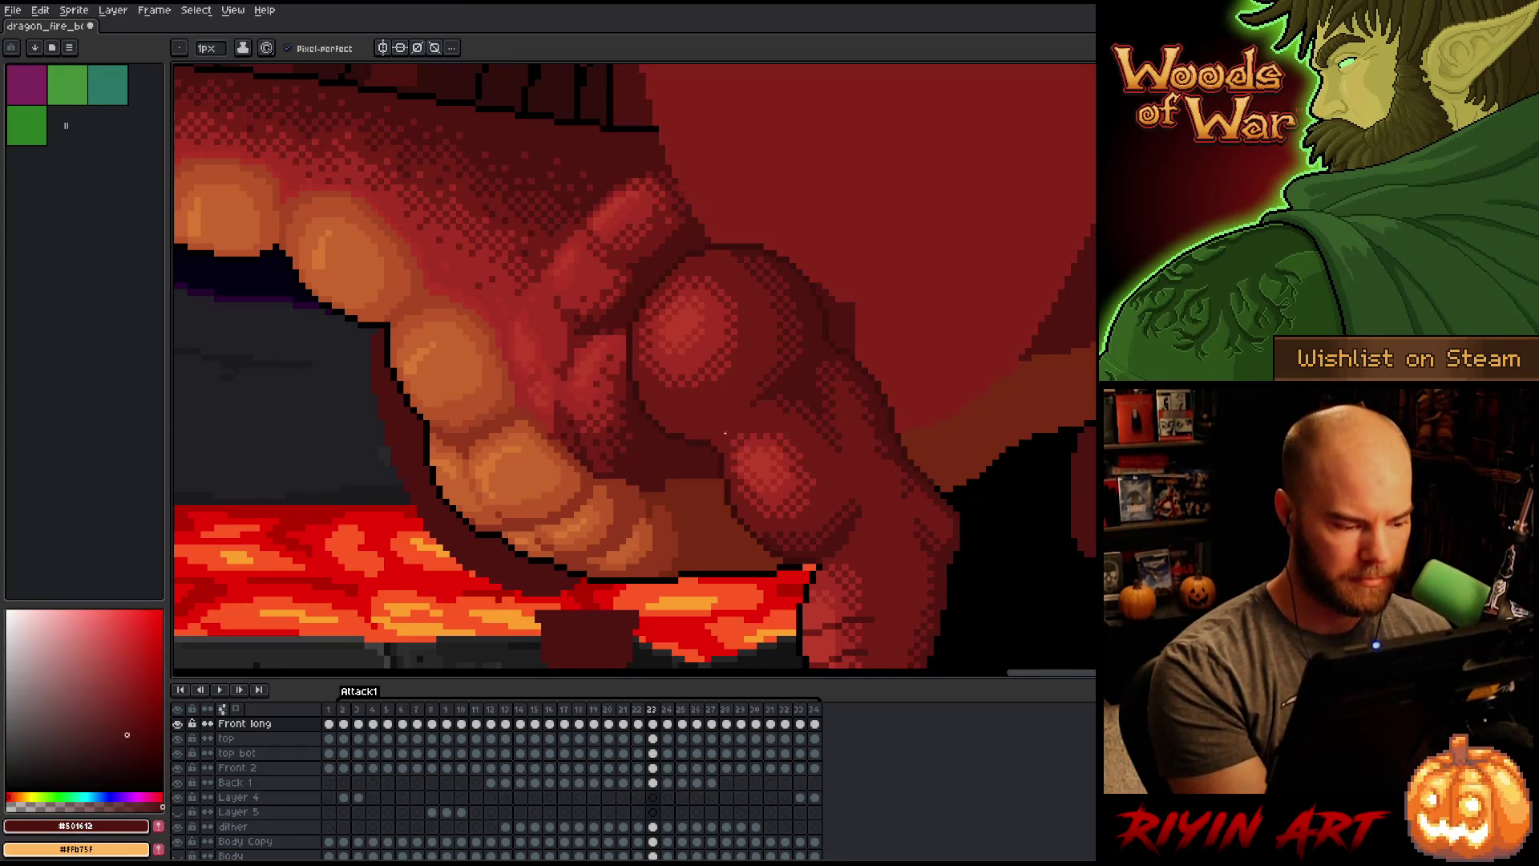
{"action": "left_click", "coordinate": [675, 488], "text": "alt"}
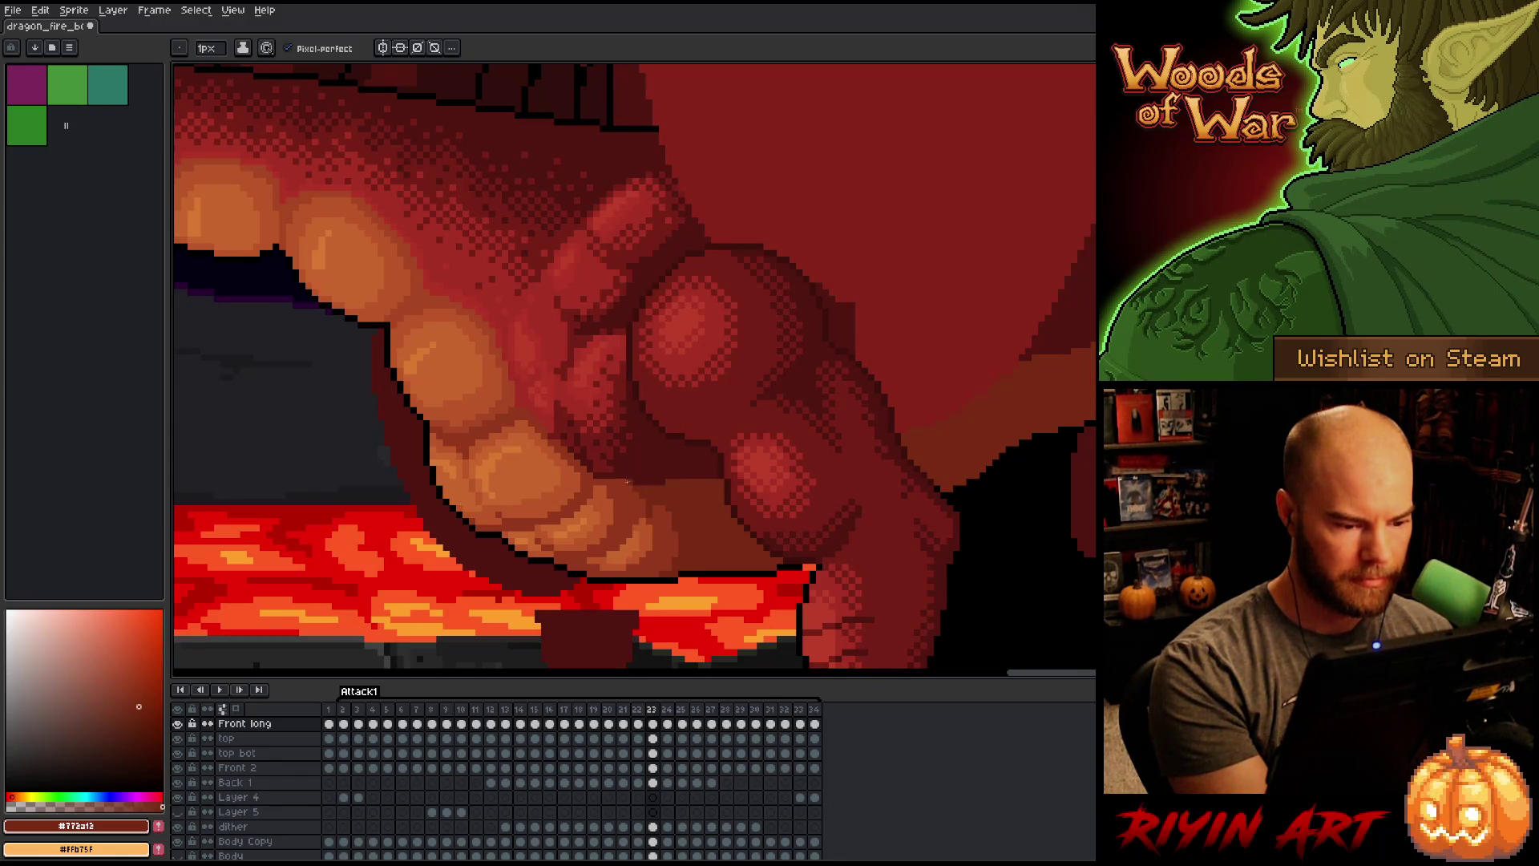
{"action": "left_click", "coordinate": [670, 481], "text": "alt"}
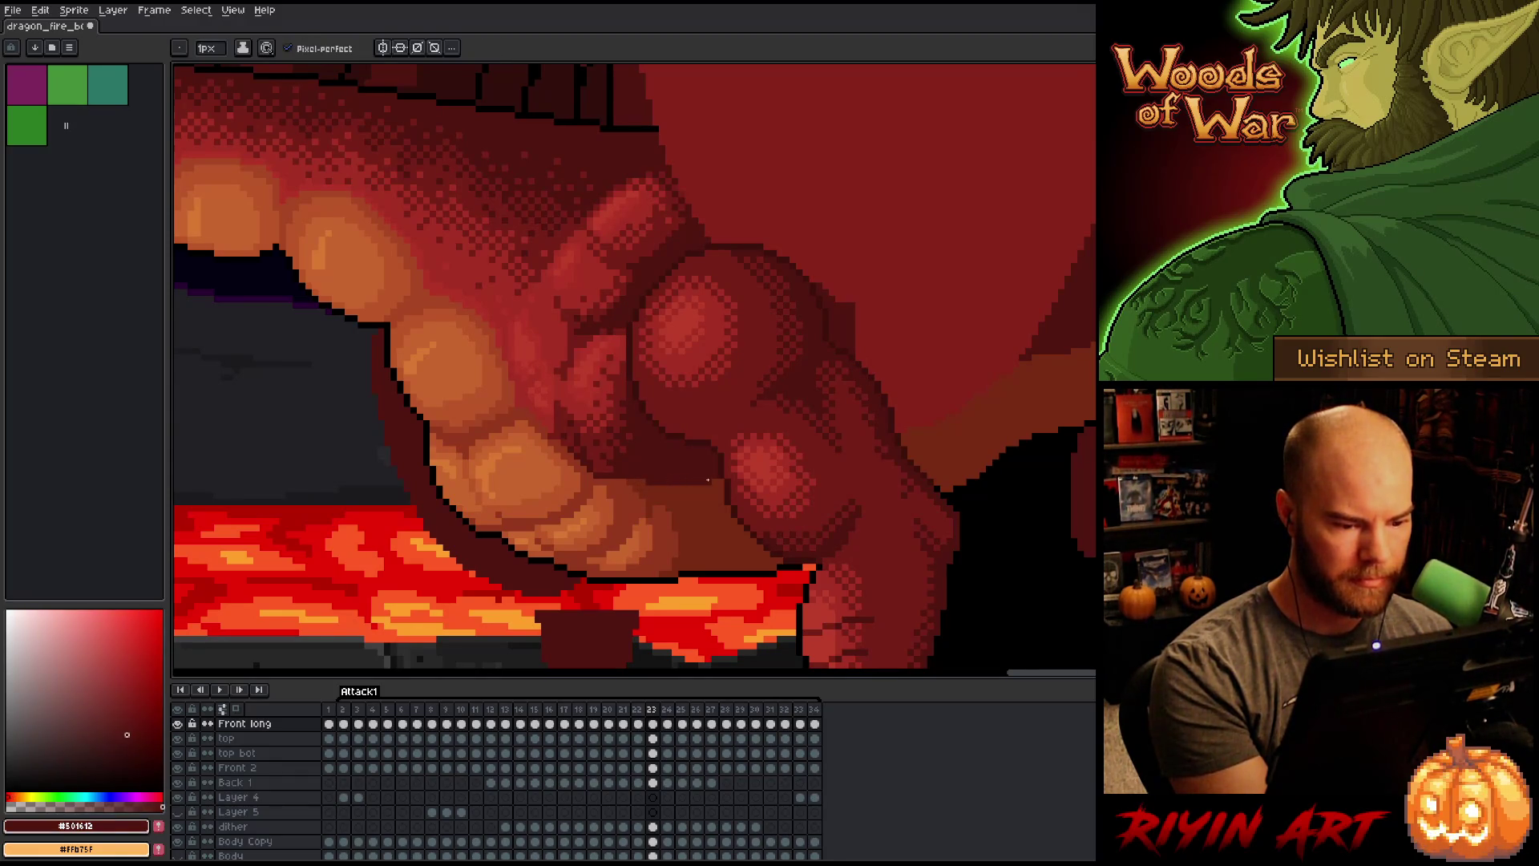
Step: Flip frame 23 against its neighbour to check the thigh shading, then move back to frame 22
{"action": "key", "text": "period"}
{"action": "key", "text": "comma"}
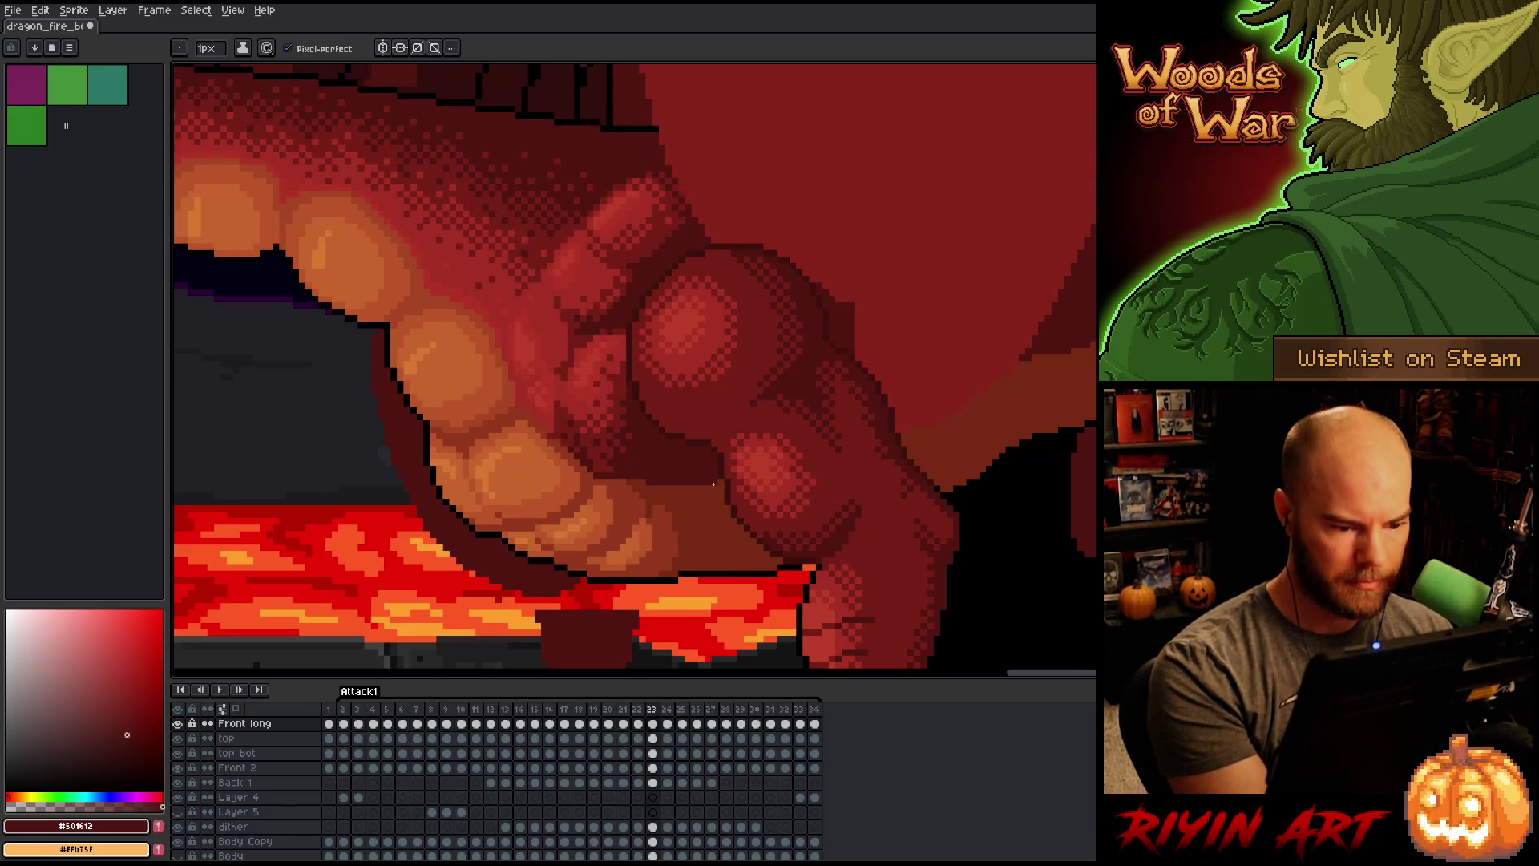
{"action": "key", "text": "period"}
{"action": "key", "text": "comma"}
{"action": "key", "text": "comma"}
{"action": "key", "text": "period"}
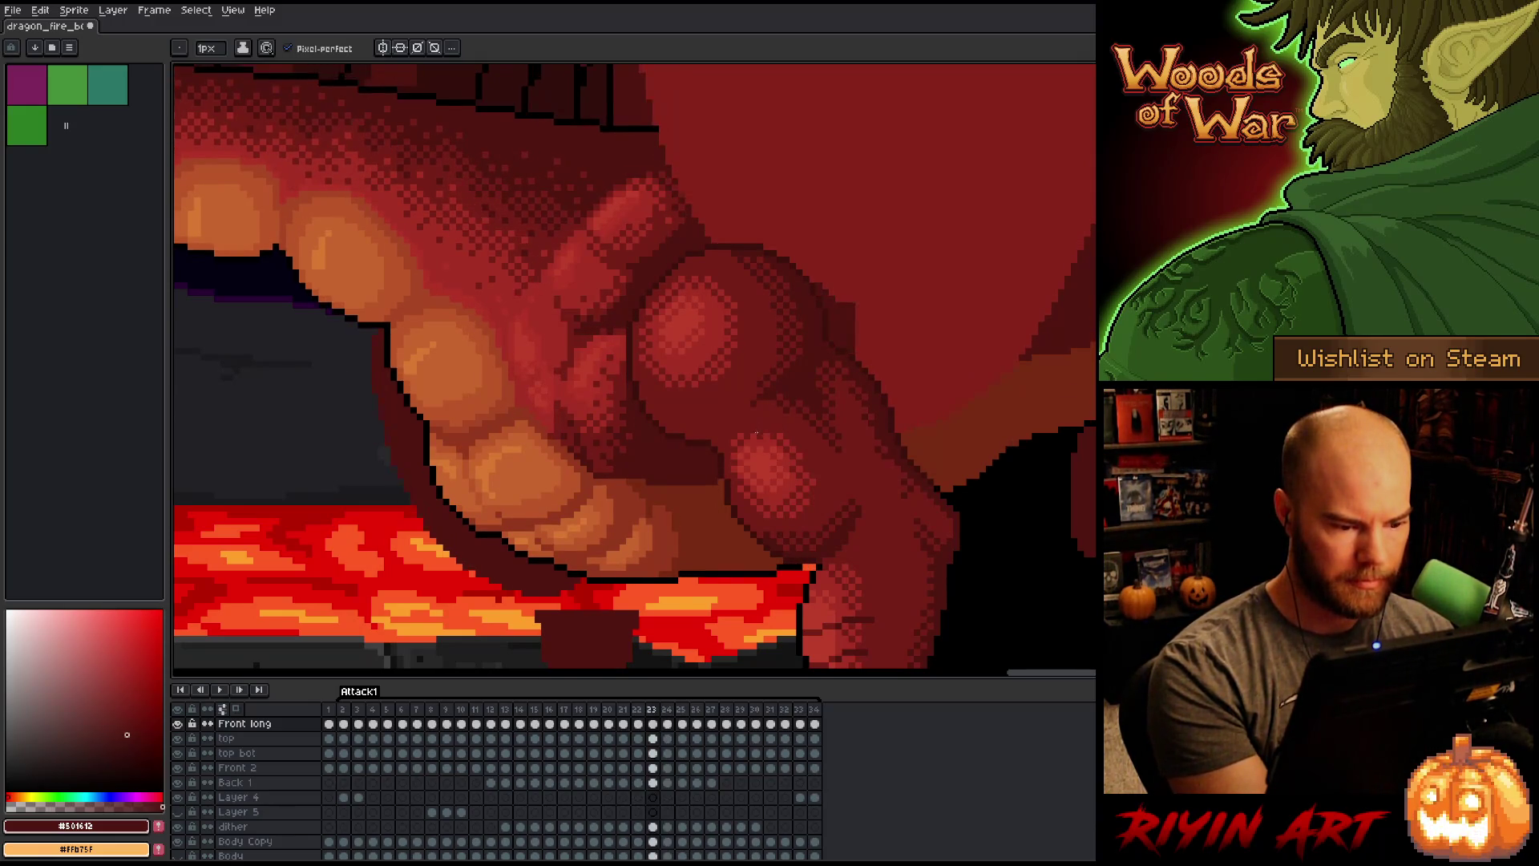
{"action": "key", "text": "comma"}
{"action": "key", "text": "period"}
{"action": "key", "text": "comma"}
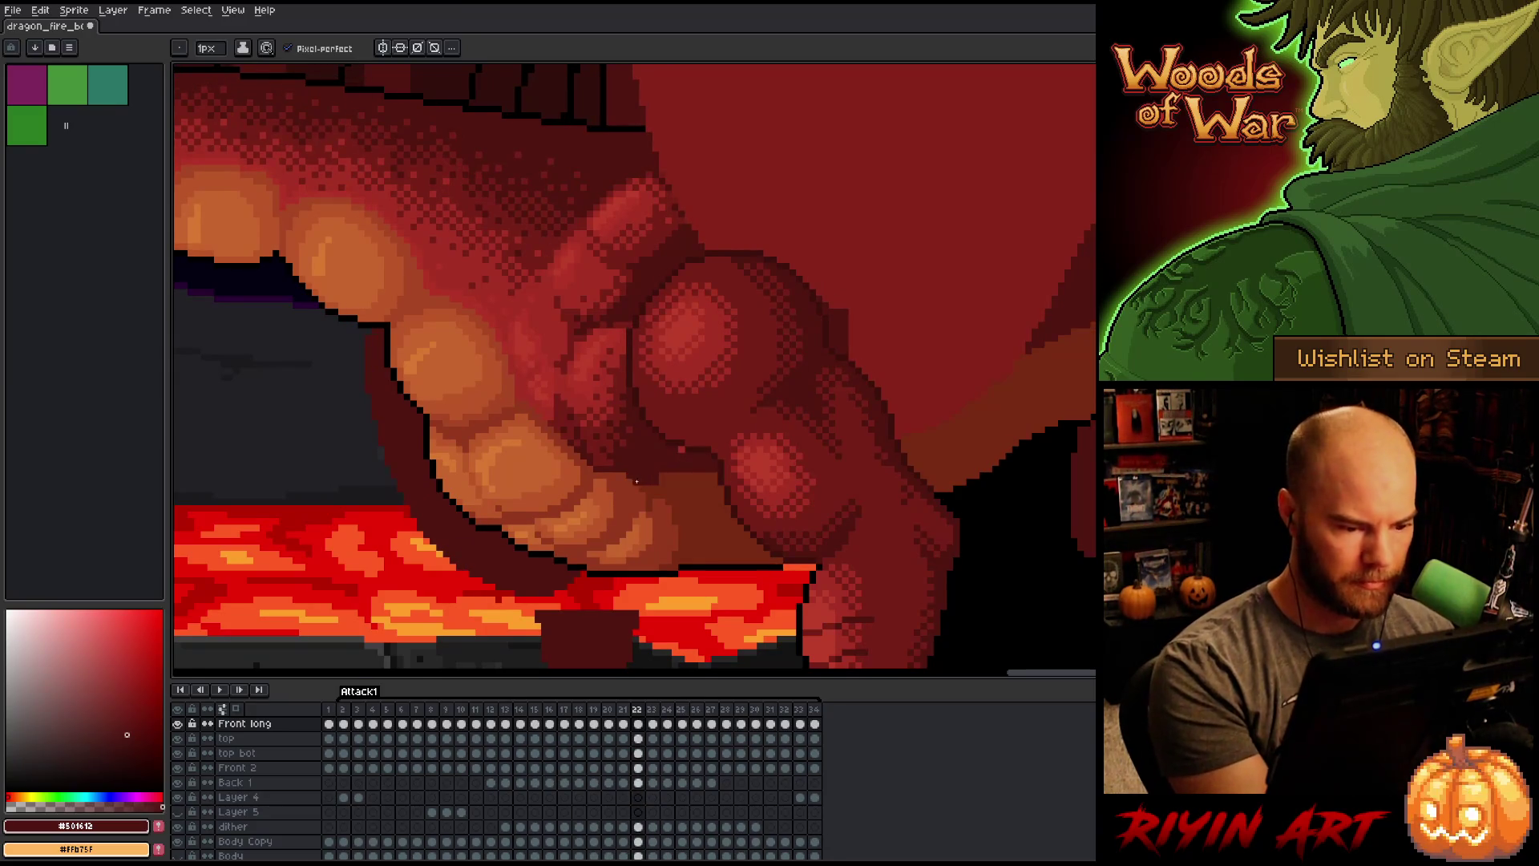
Step: Sample the mid and dark #501612 reds on frame 22, compare neighbours, and reach frame 21
{"action": "left_click", "coordinate": [661, 475], "text": "alt"}
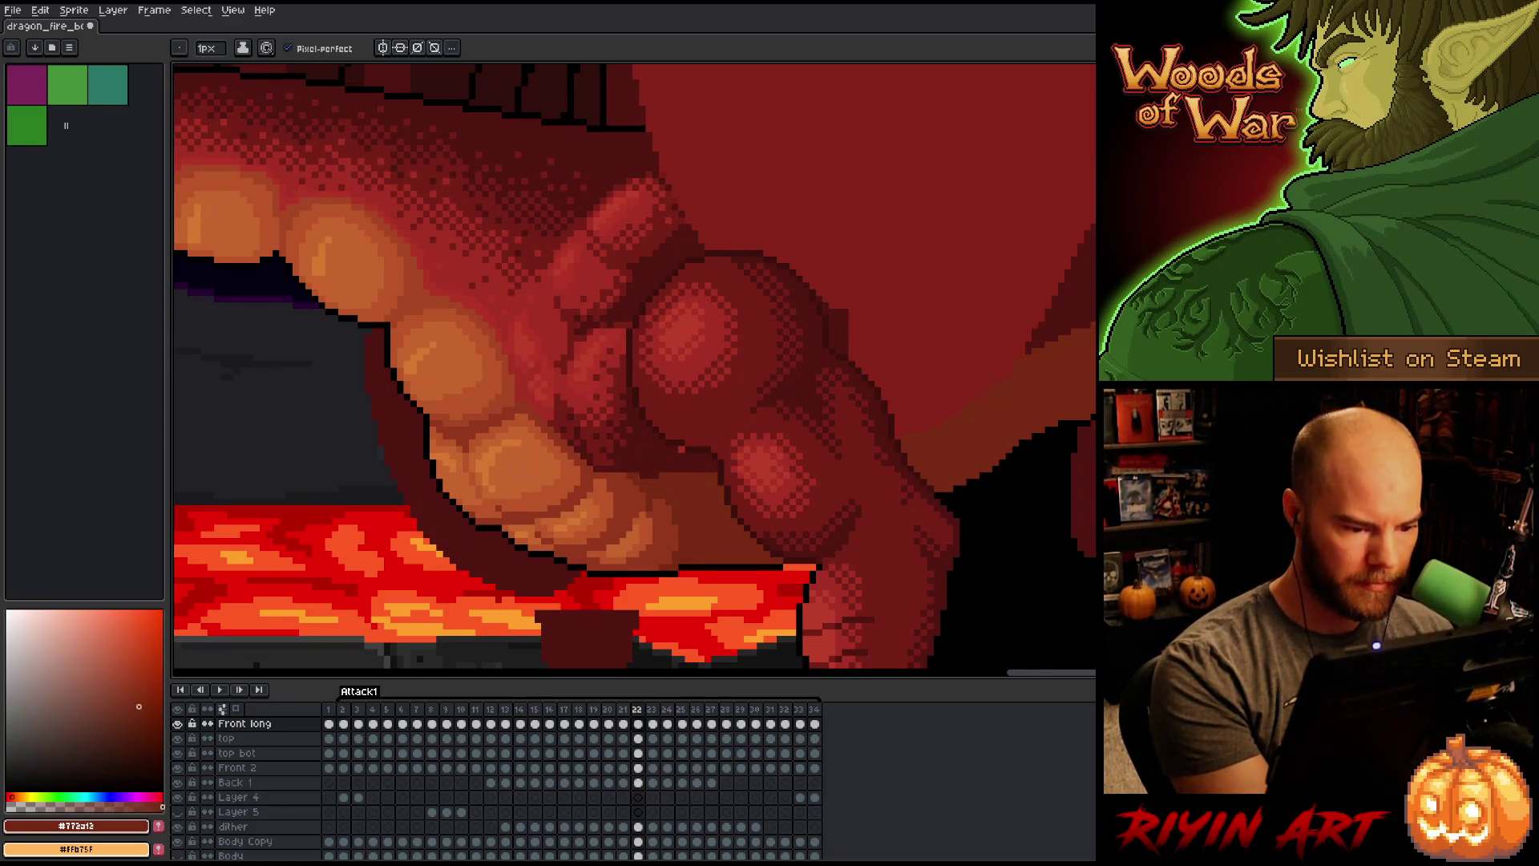
{"action": "left_click", "coordinate": [659, 473], "text": "alt"}
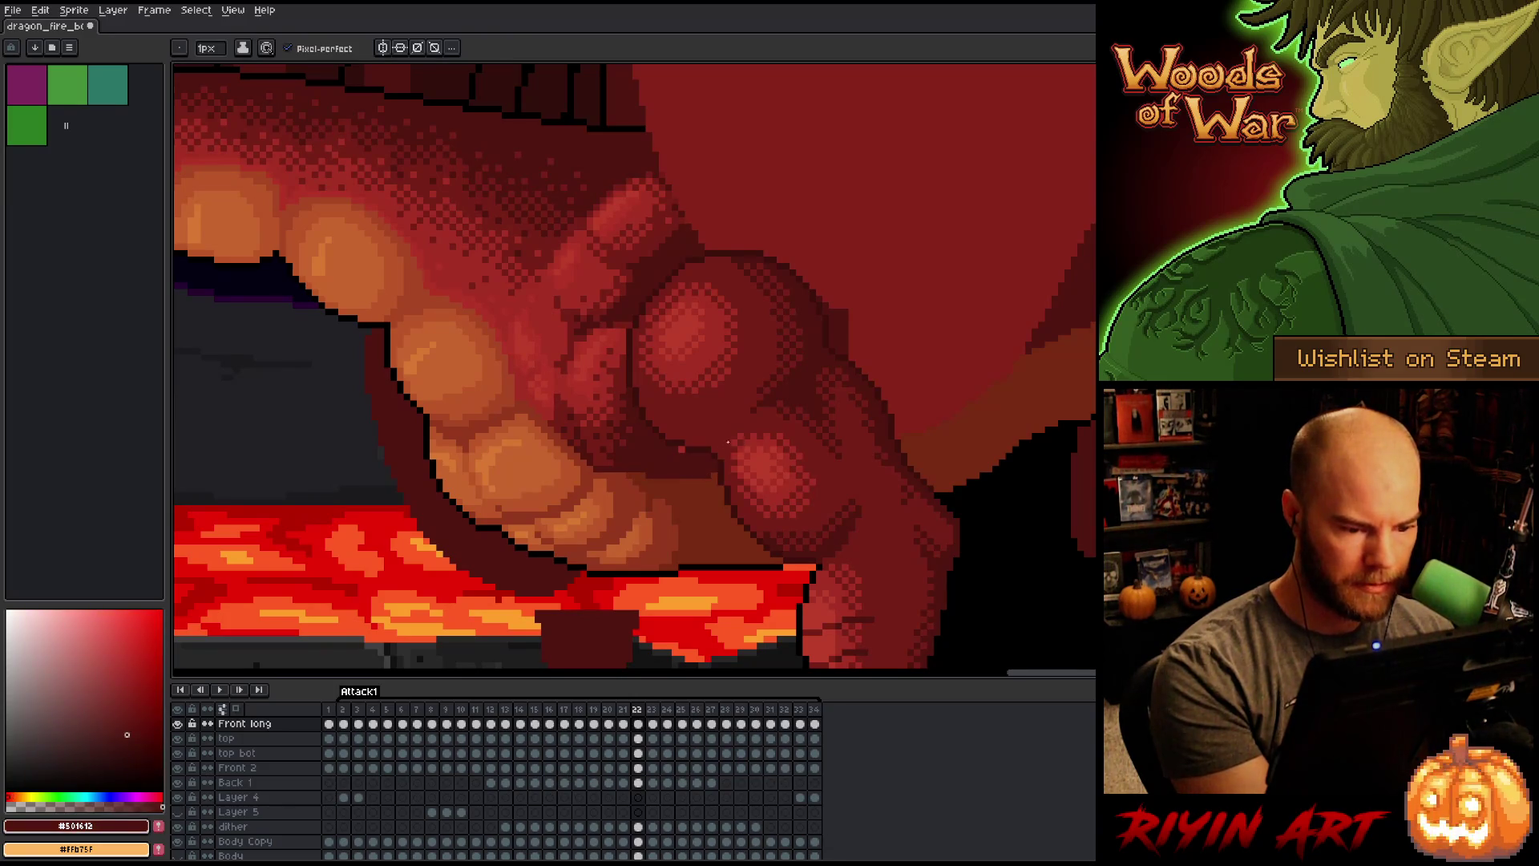
{"action": "key", "text": "period"}
{"action": "key", "text": "comma"}
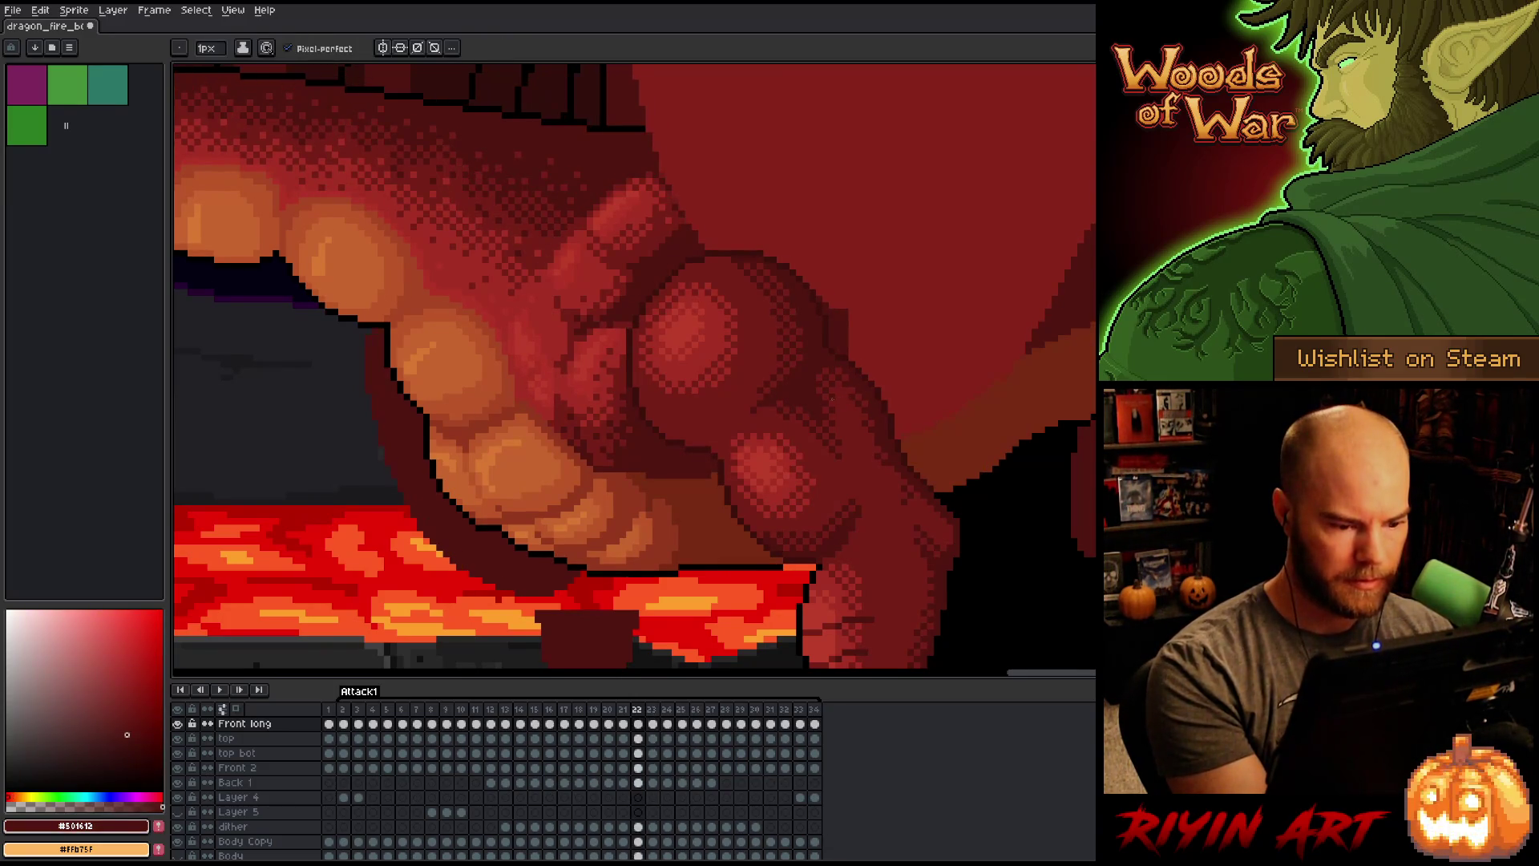
{"action": "key", "text": "comma"}
{"action": "key", "text": "period"}
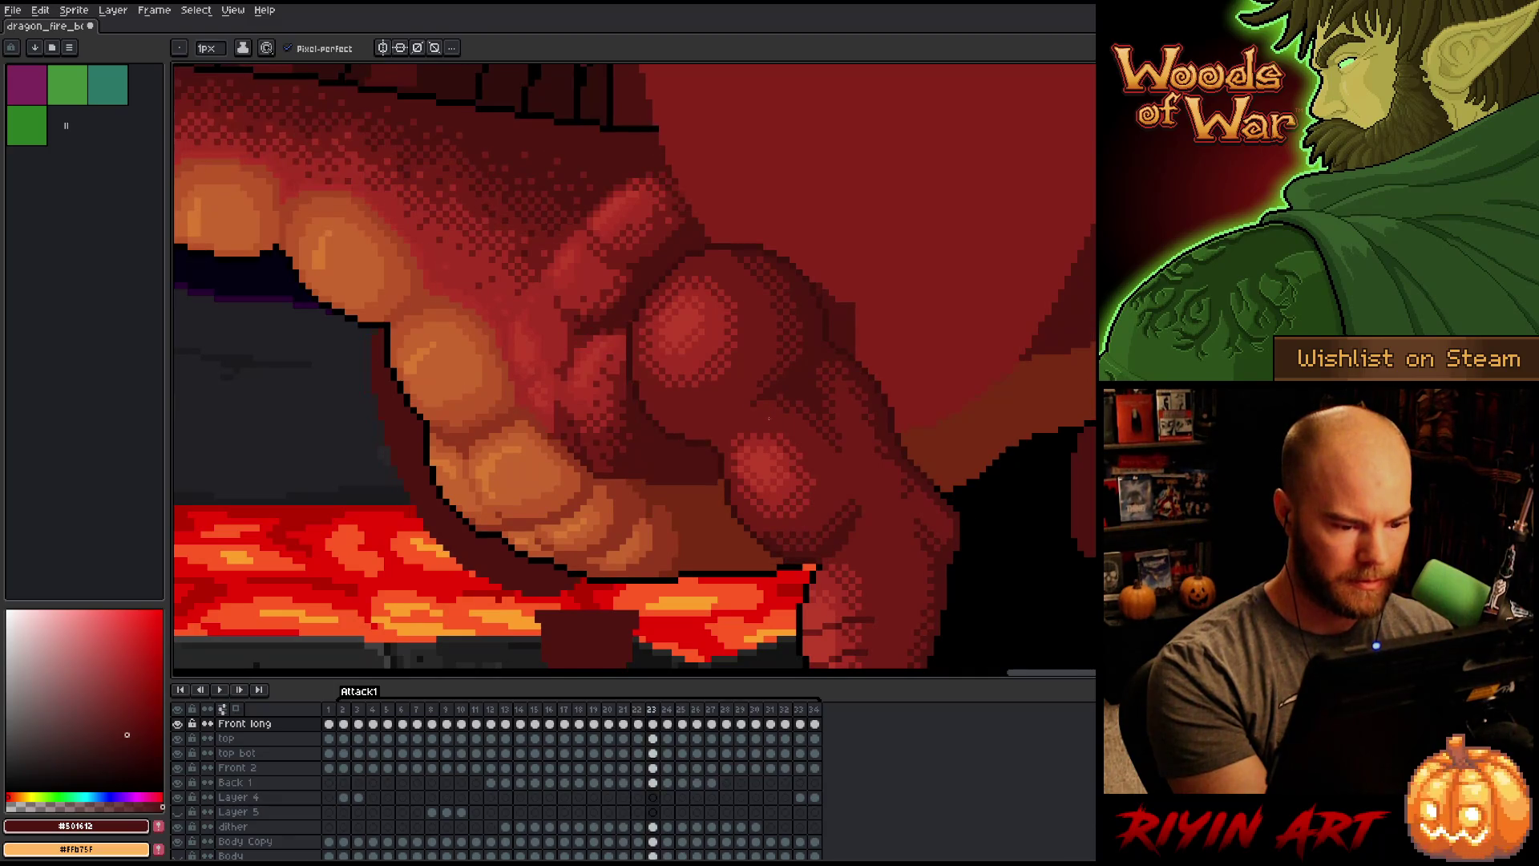
{"action": "key", "text": "comma"}
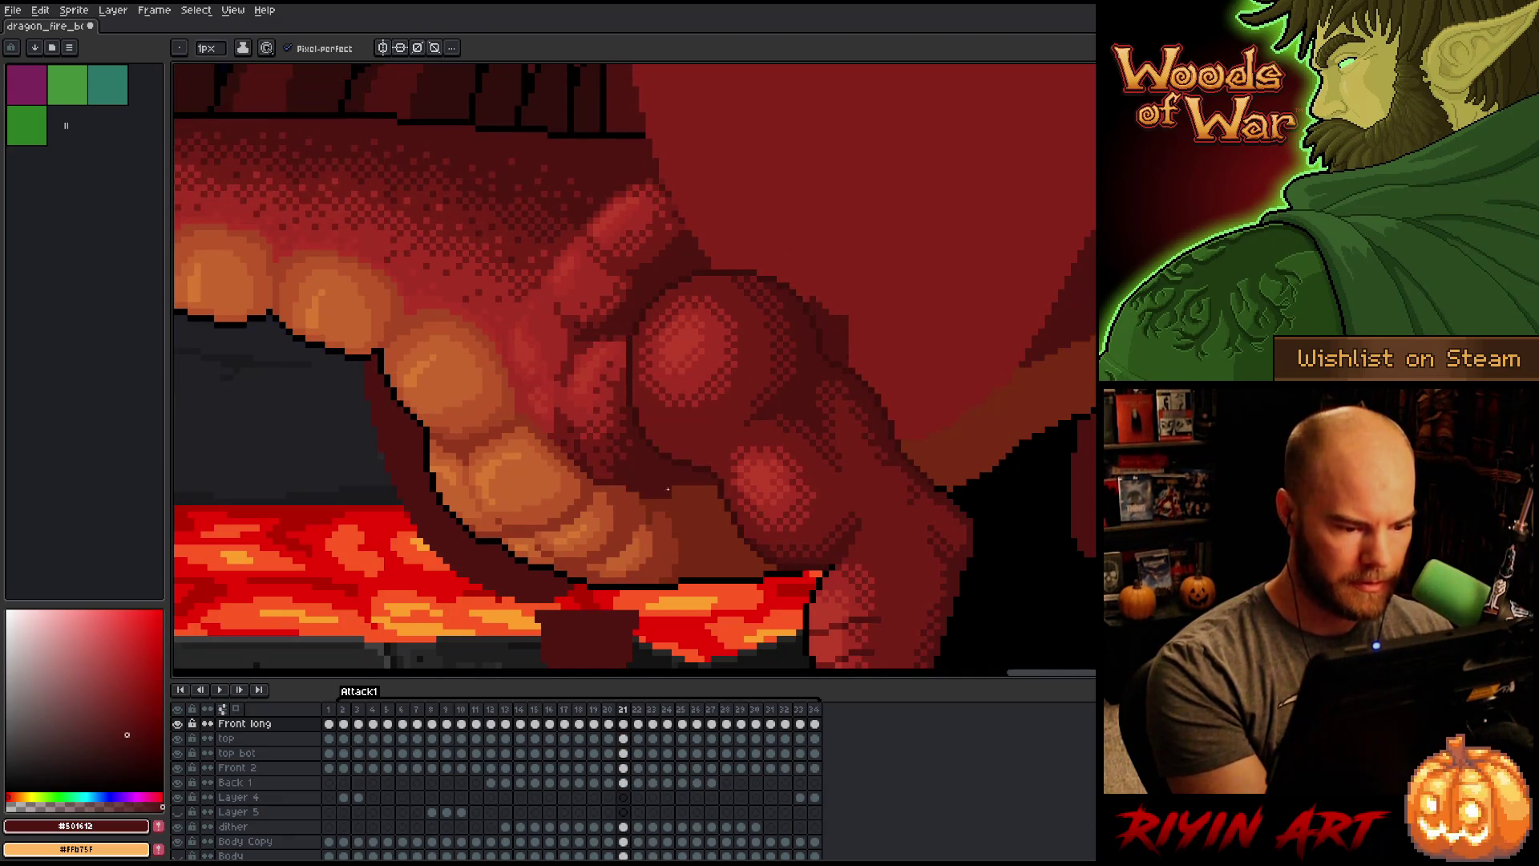
Step: Sample the #772a13 and #501612 reds on frame 21, compare it with neighbours, and go to frame 20
{"action": "left_click", "coordinate": [658, 489], "text": "alt"}
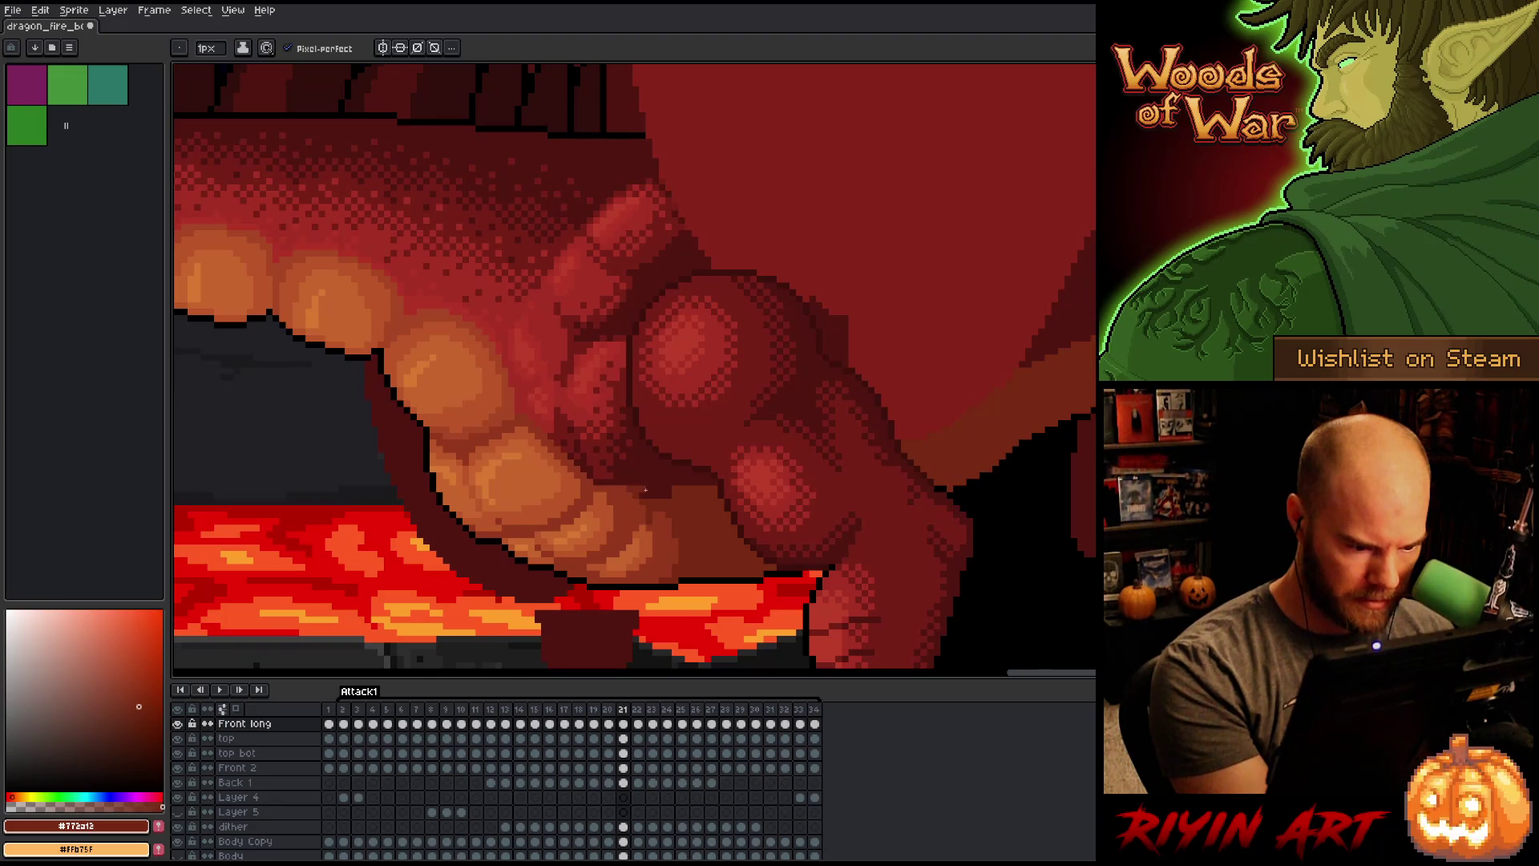
{"action": "left_click", "coordinate": [701, 482], "text": "alt"}
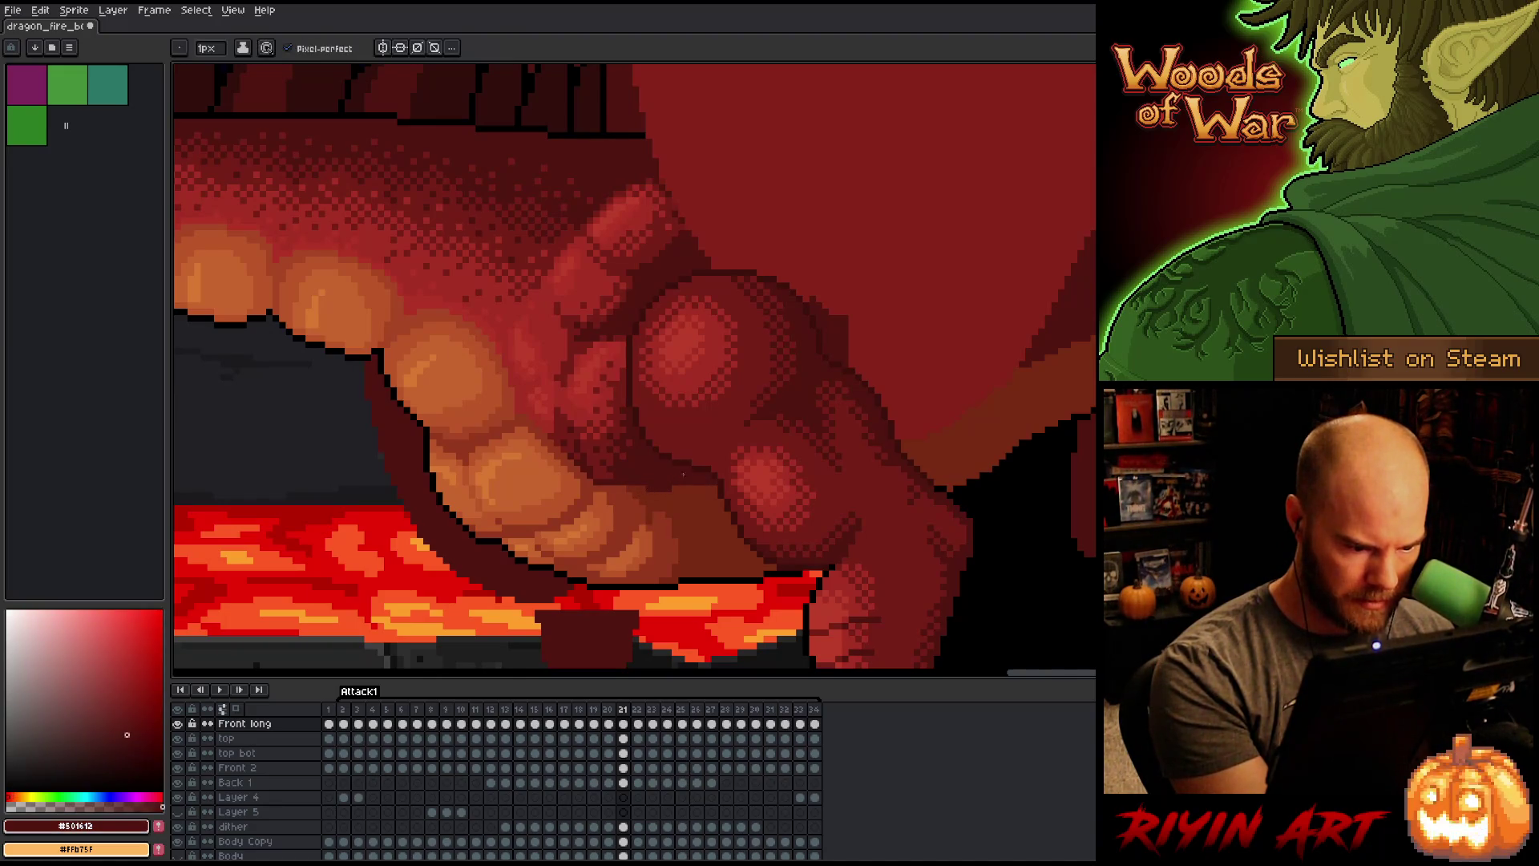
{"action": "key", "text": "period"}
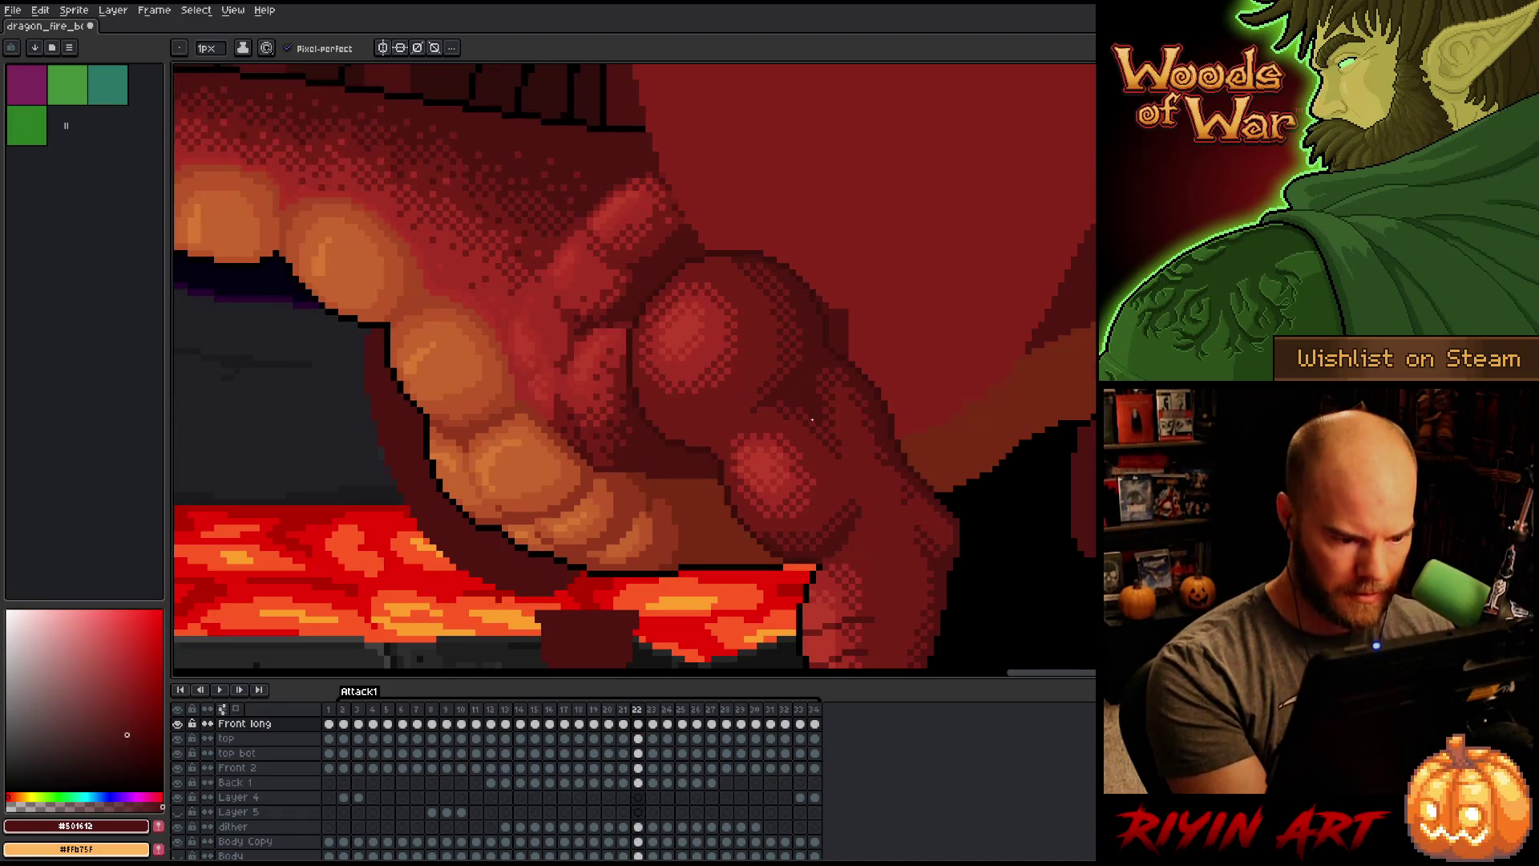
{"action": "key", "text": "comma"}
{"action": "key", "text": "period"}
{"action": "key", "text": "comma"}
{"action": "key", "text": "comma"}
{"action": "key", "text": "period"}
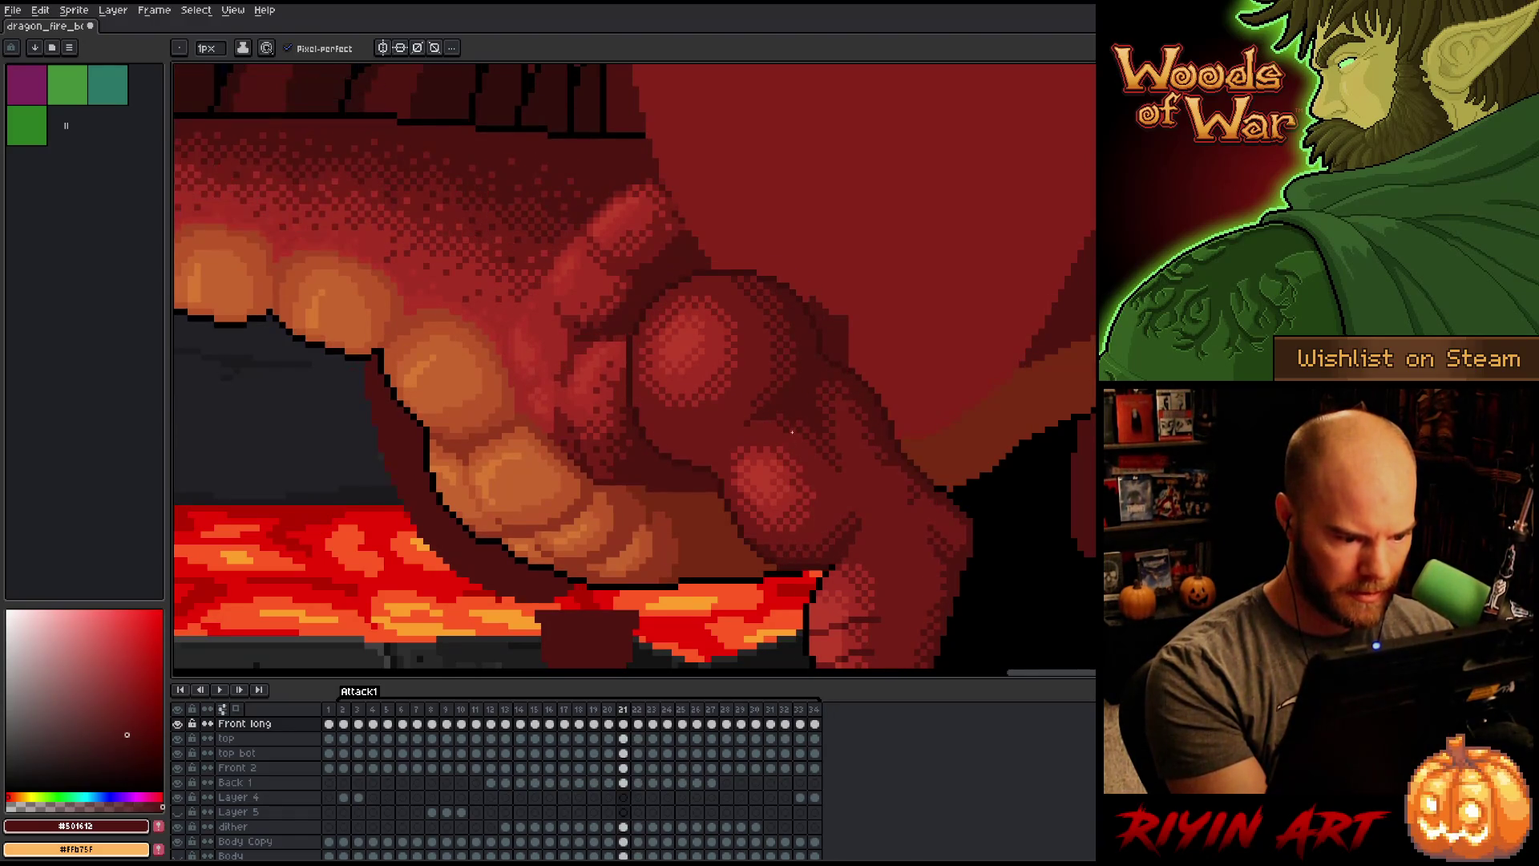
{"action": "key", "text": "comma"}
Step: On frame 20, paint a short dark #501612 shading stroke across the thigh
{"action": "left_click", "coordinate": [681, 503], "text": "alt"}
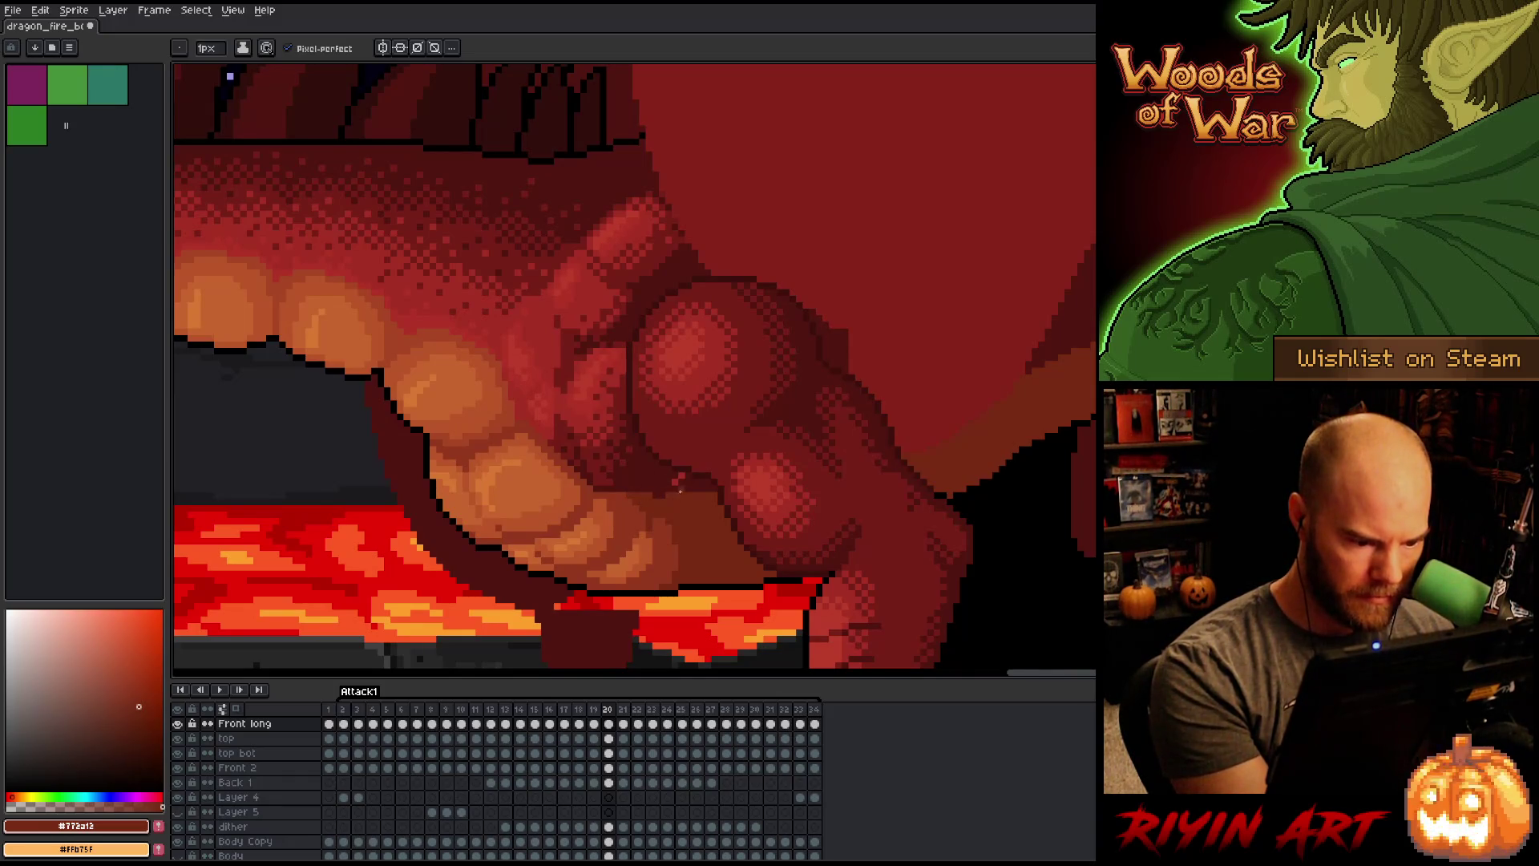
{"action": "left_click", "coordinate": [651, 497], "text": "alt"}
{"action": "left_click_drag", "start_coordinate": [666, 495], "coordinate": [719, 495]}
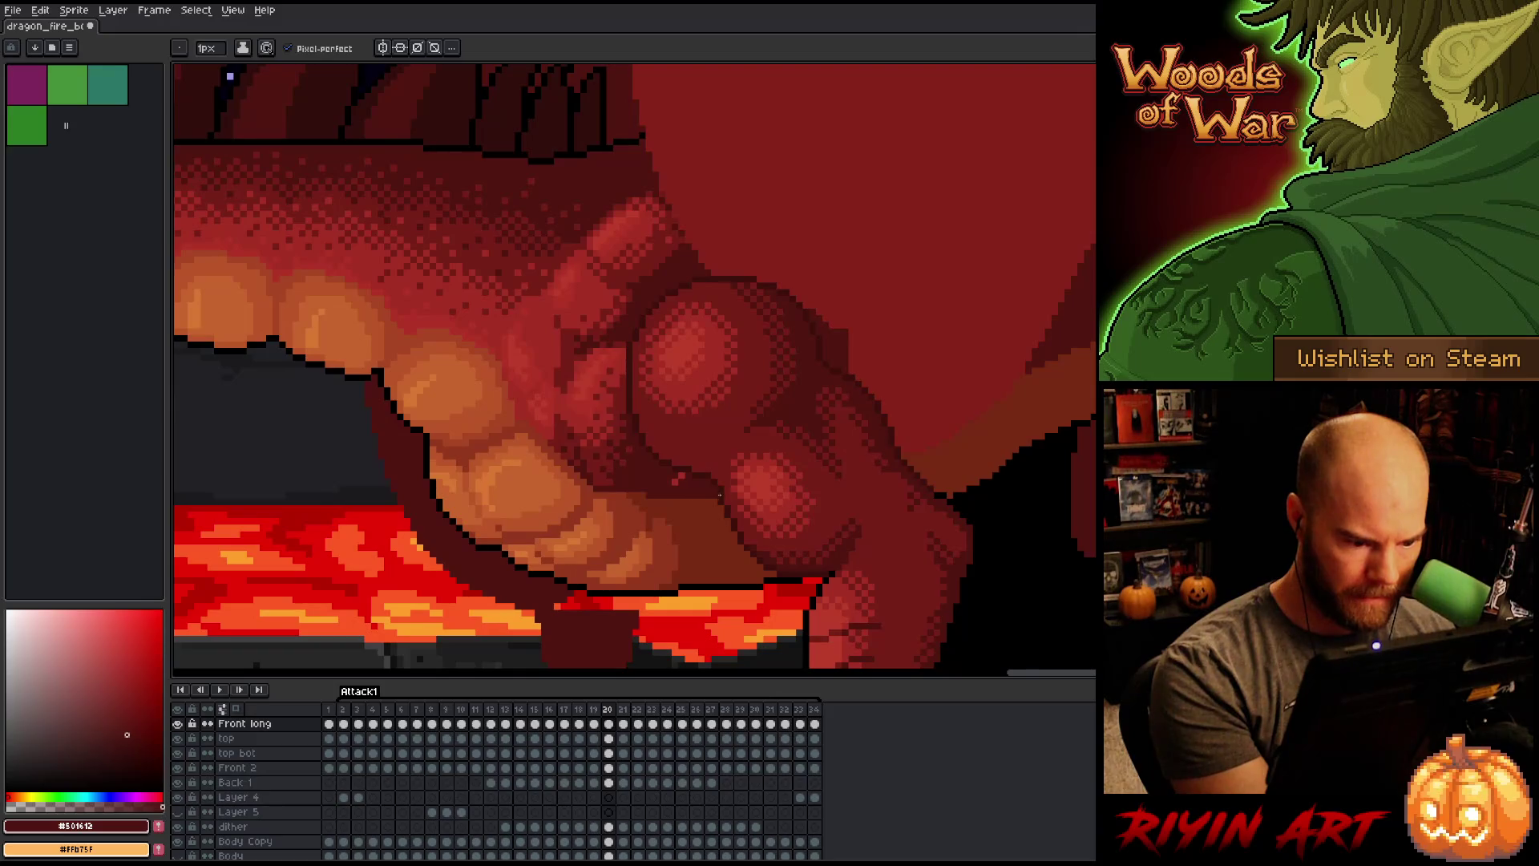
Step: Move back to frame 19 and eyedrop the mid #772a13 and dark #501612 thigh reds
{"action": "key", "text": "comma"}
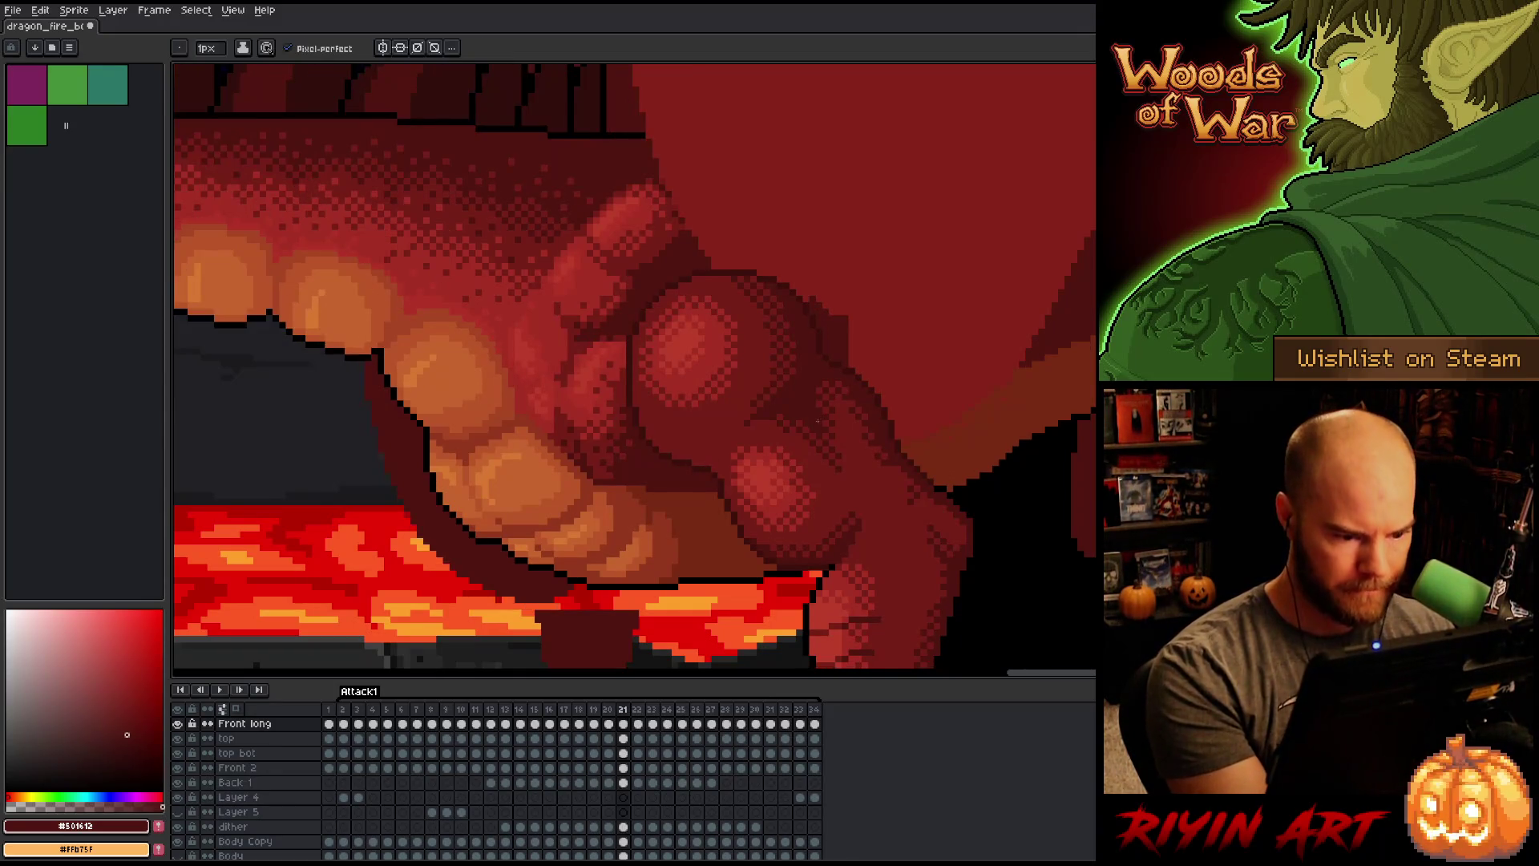
{"action": "key", "text": "period"}
{"action": "key", "text": "comma"}
{"action": "key", "text": "period"}
{"action": "key", "text": "comma"}
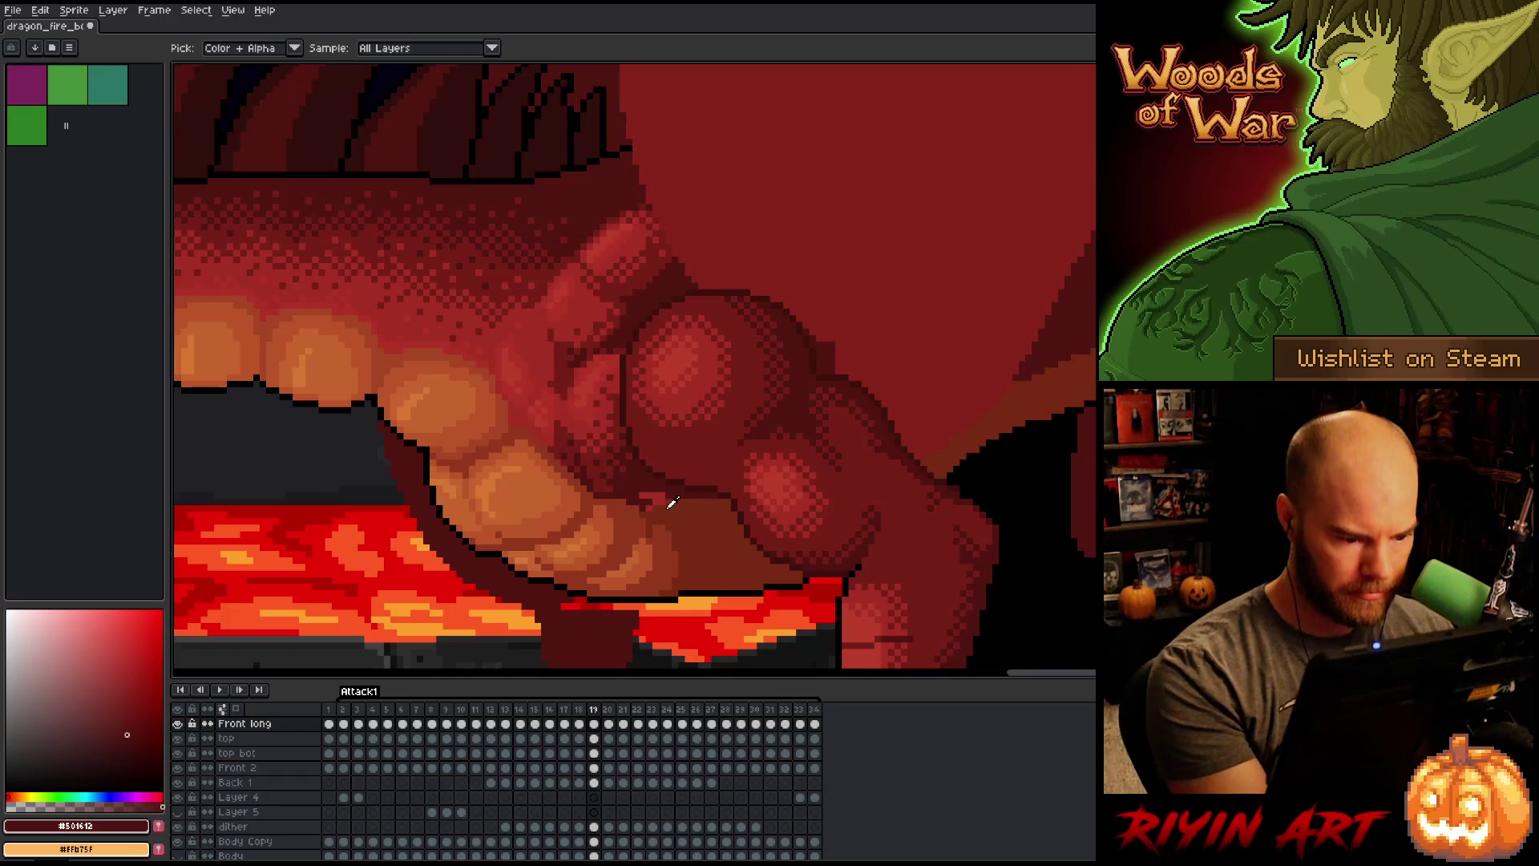
{"action": "left_click", "coordinate": [646, 505], "text": "alt"}
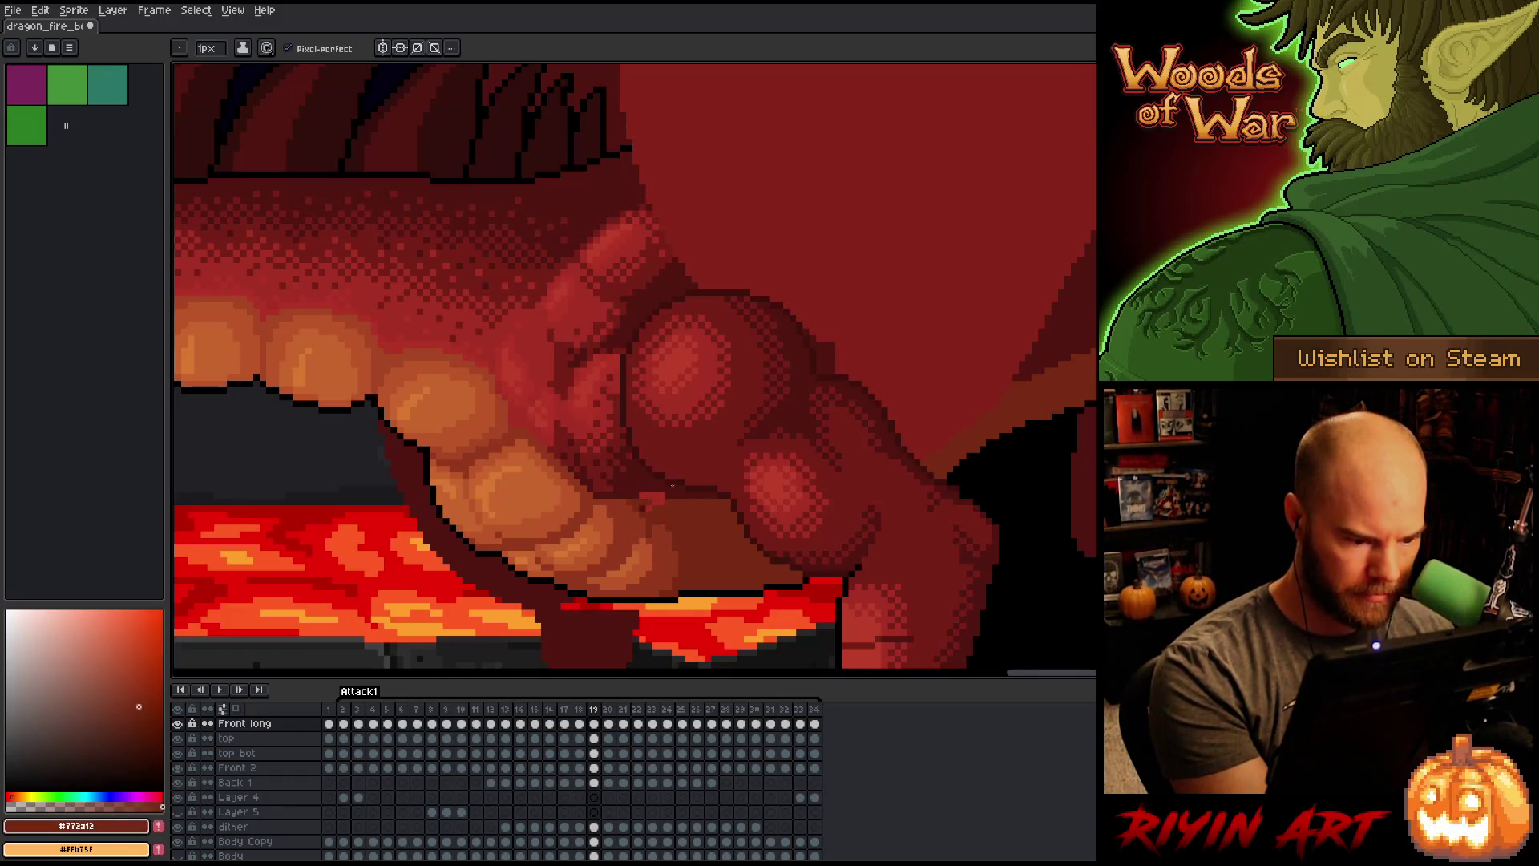
{"action": "left_click", "coordinate": [654, 495], "text": "alt"}
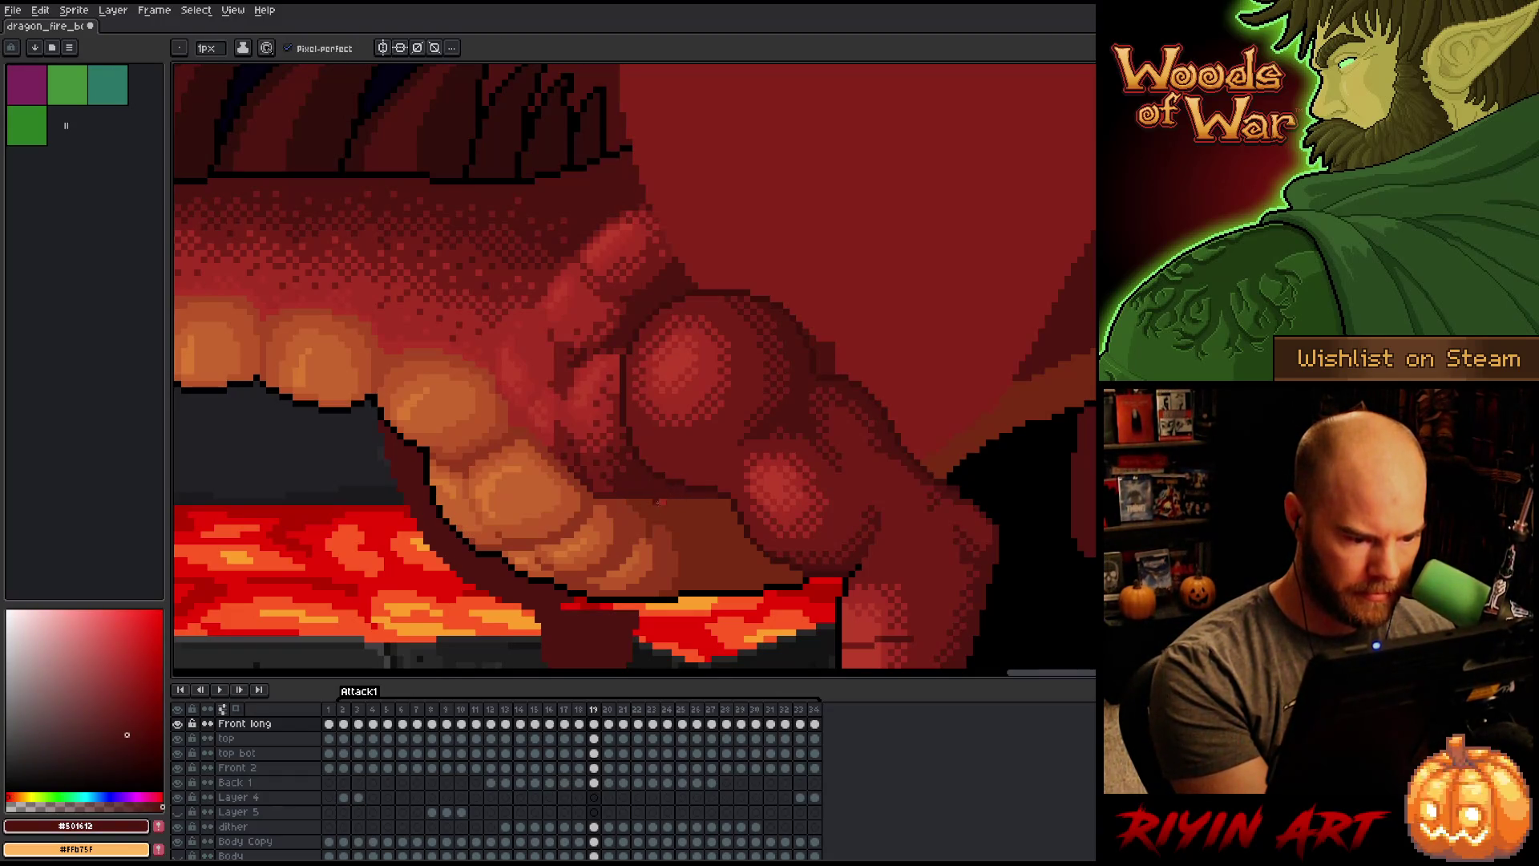
Step: Play the animation to review the thigh shading, sampling the mid red #772a13 along the way
{"action": "key", "text": "Return"}
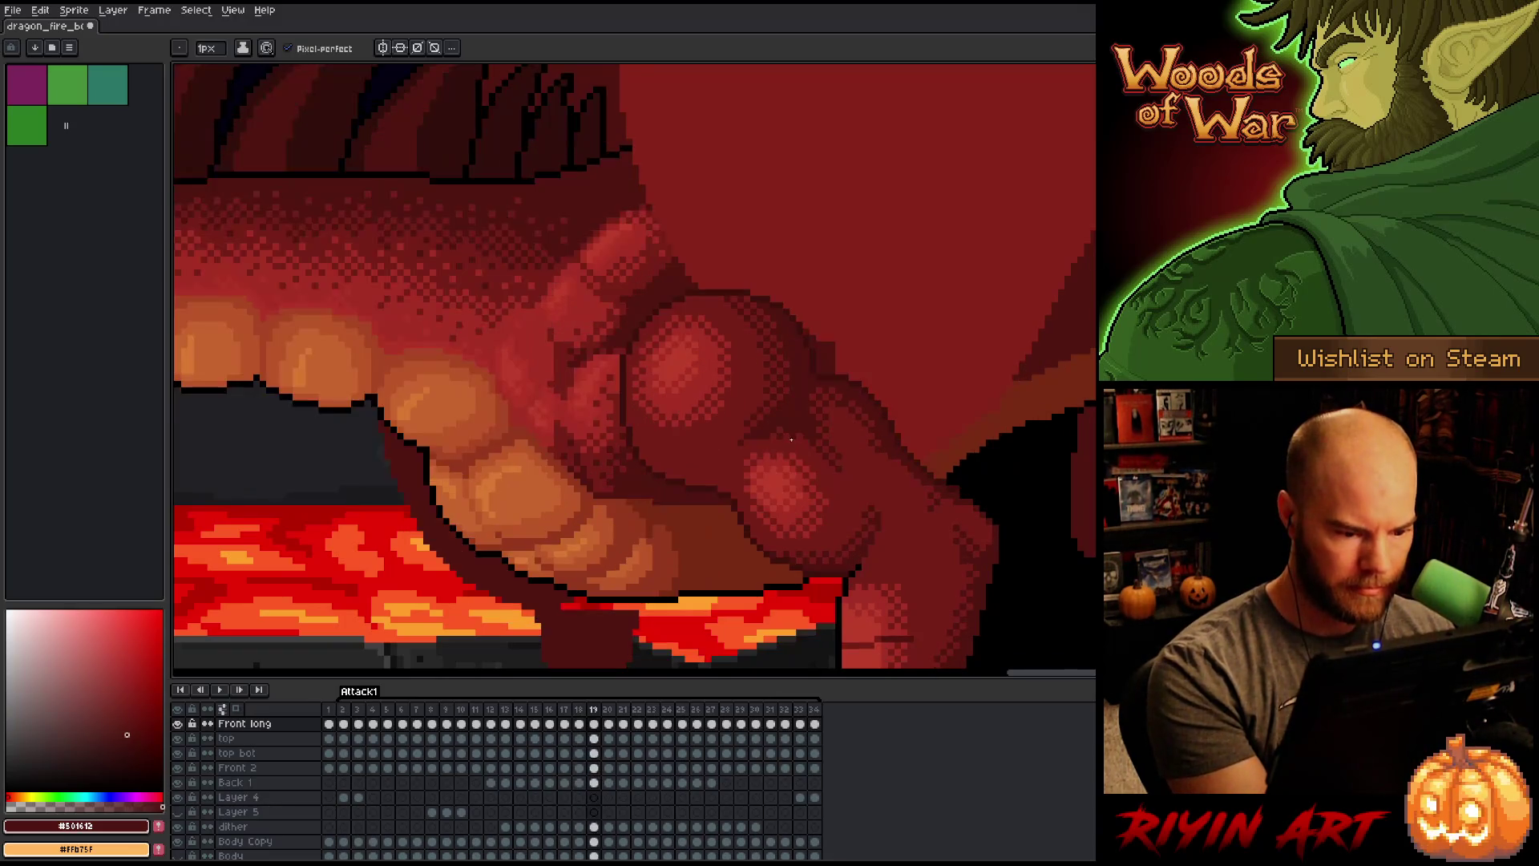
{"action": "key", "text": "Return"}
{"action": "left_click", "coordinate": [782, 445], "text": "alt"}
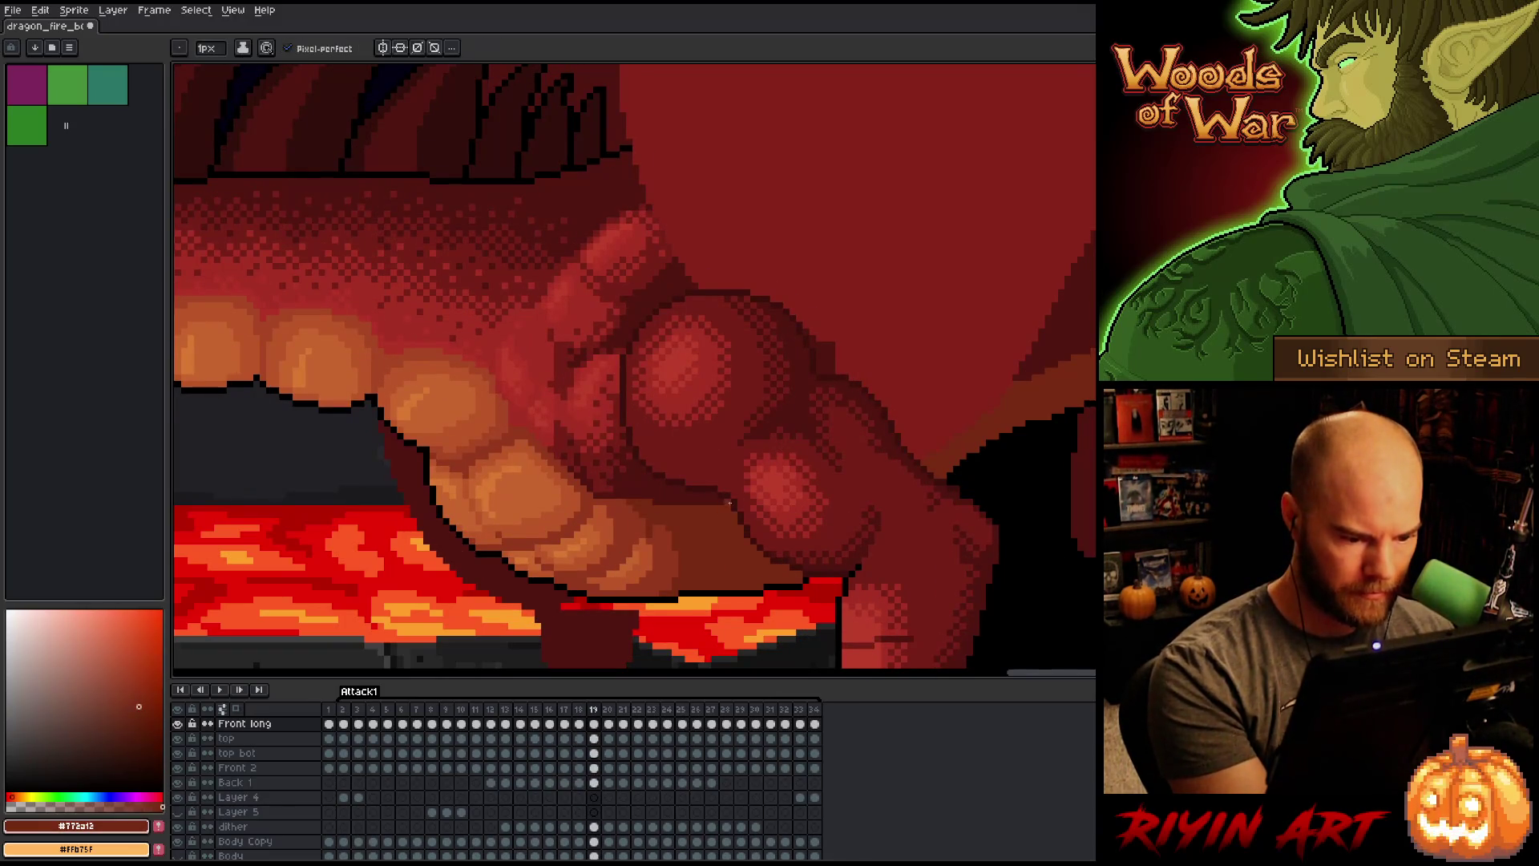
{"action": "key", "text": "Return"}
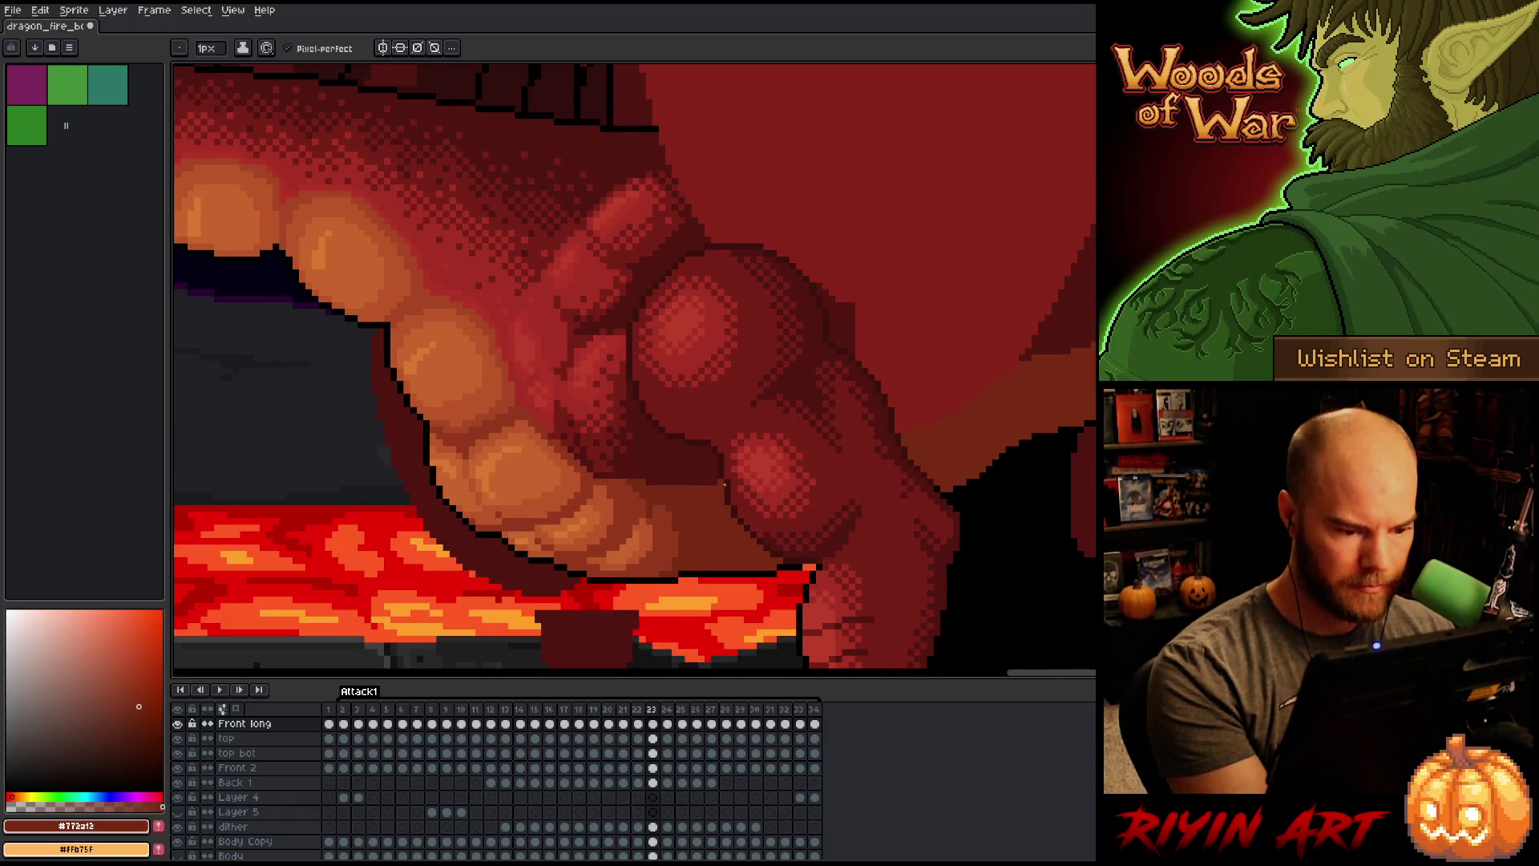
{"action": "key", "text": "Return"}
Step: Compare frame 19 with frames 18 and 20, sample the dark red #501612, and settle on frame 18
{"action": "key", "text": "comma"}
{"action": "key", "text": "comma"}
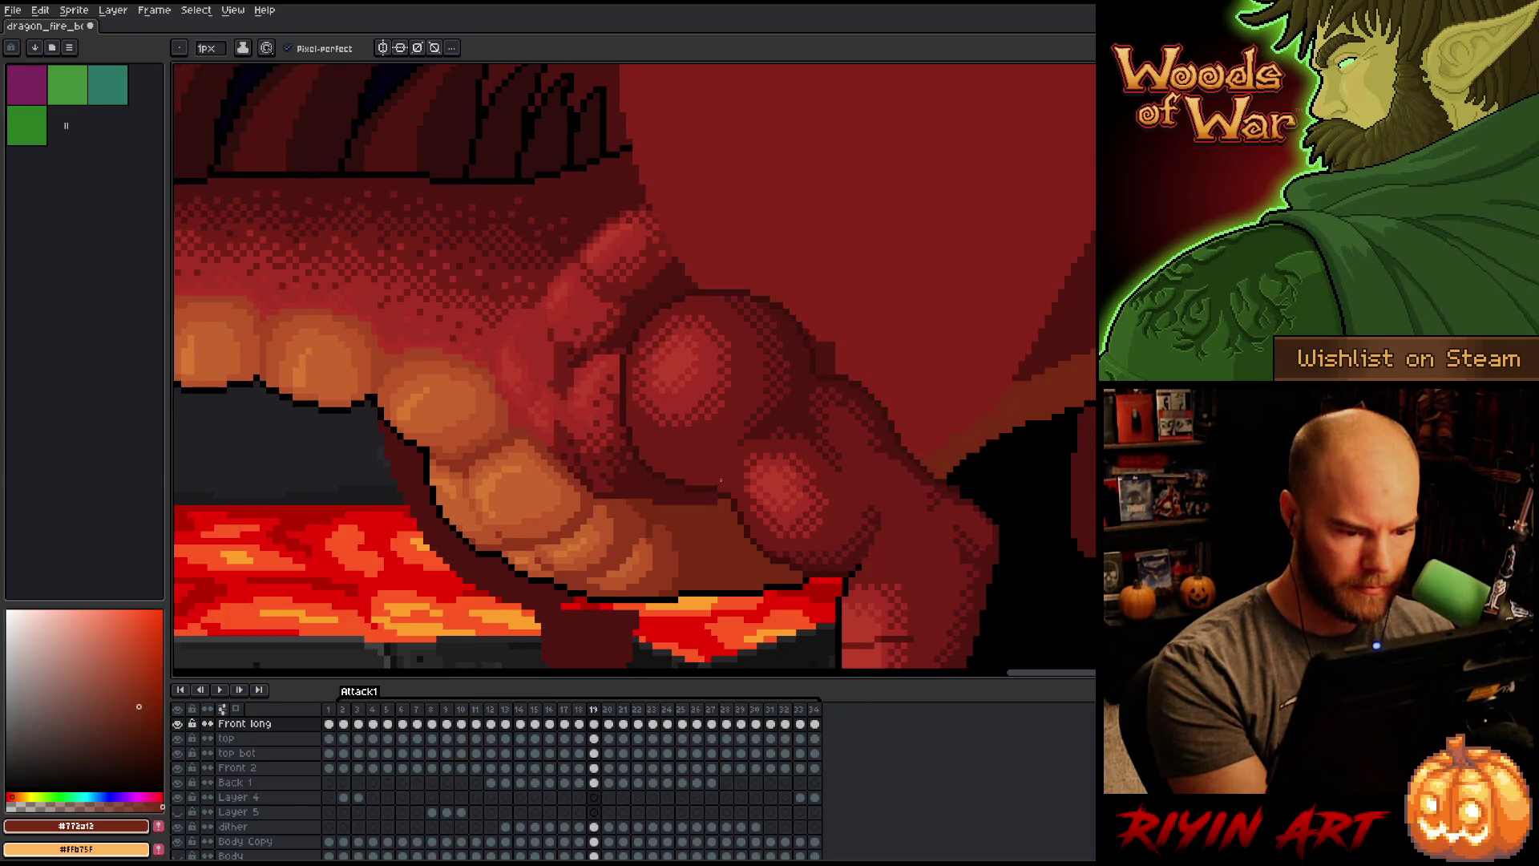
{"action": "key", "text": "comma"}
{"action": "key", "text": "period"}
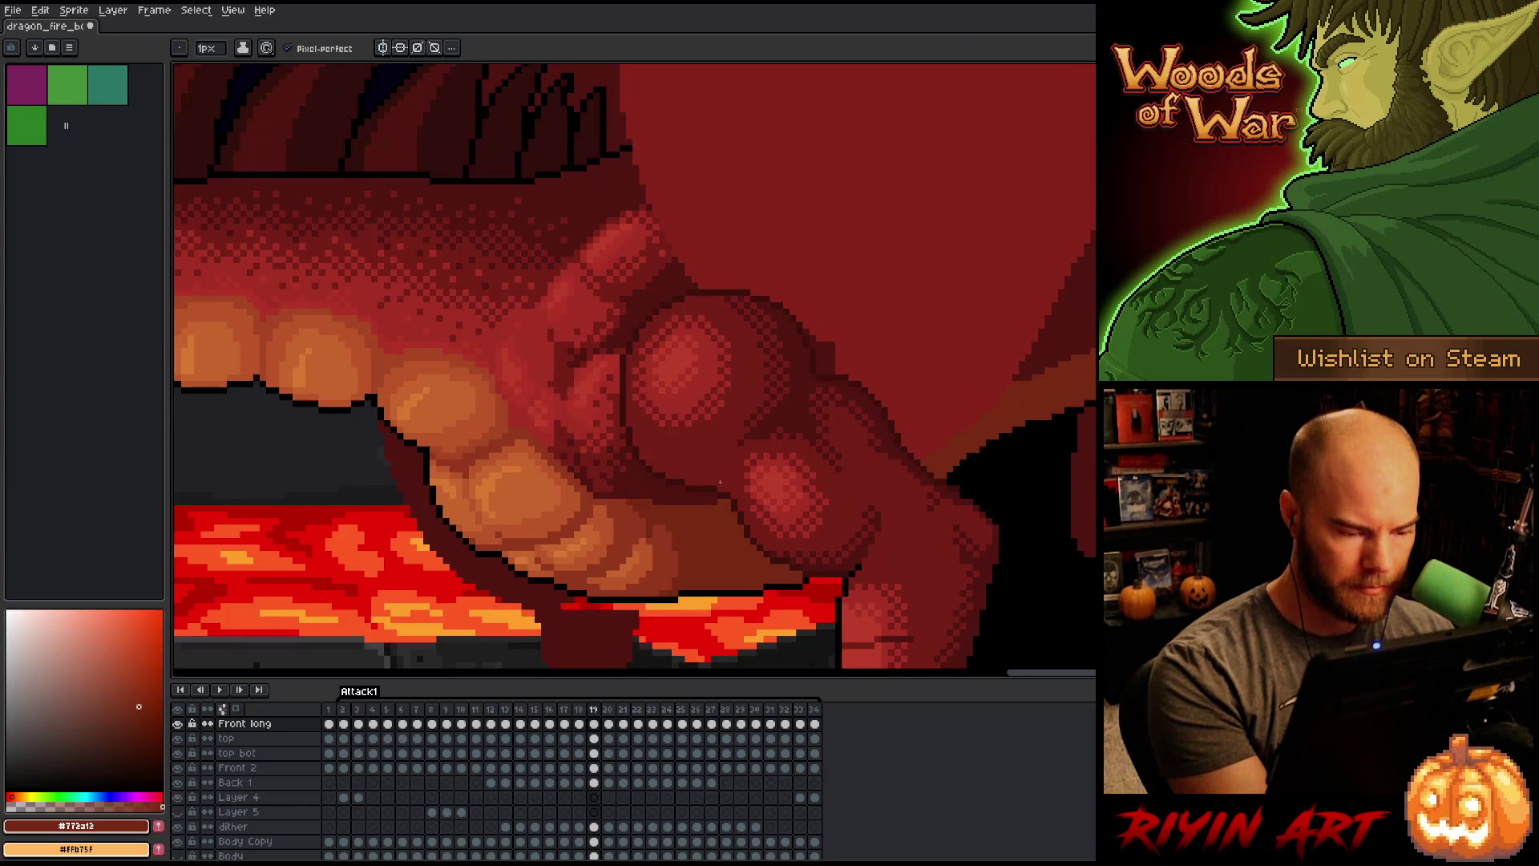
{"action": "key", "text": "comma"}
{"action": "key", "text": "period"}
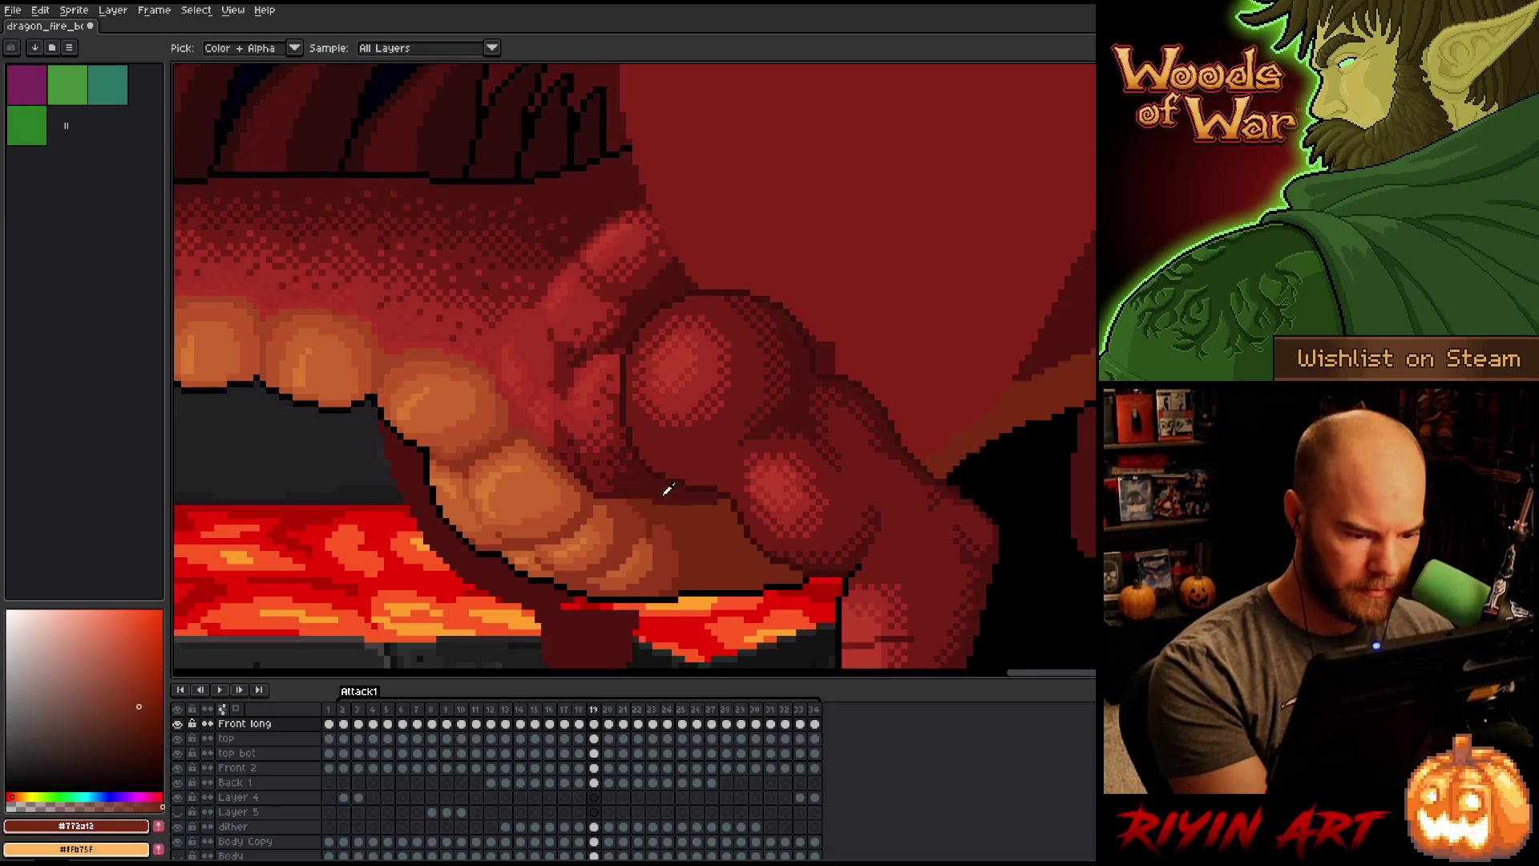
{"action": "left_click", "coordinate": [656, 489], "text": "alt"}
{"action": "key", "text": "period"}
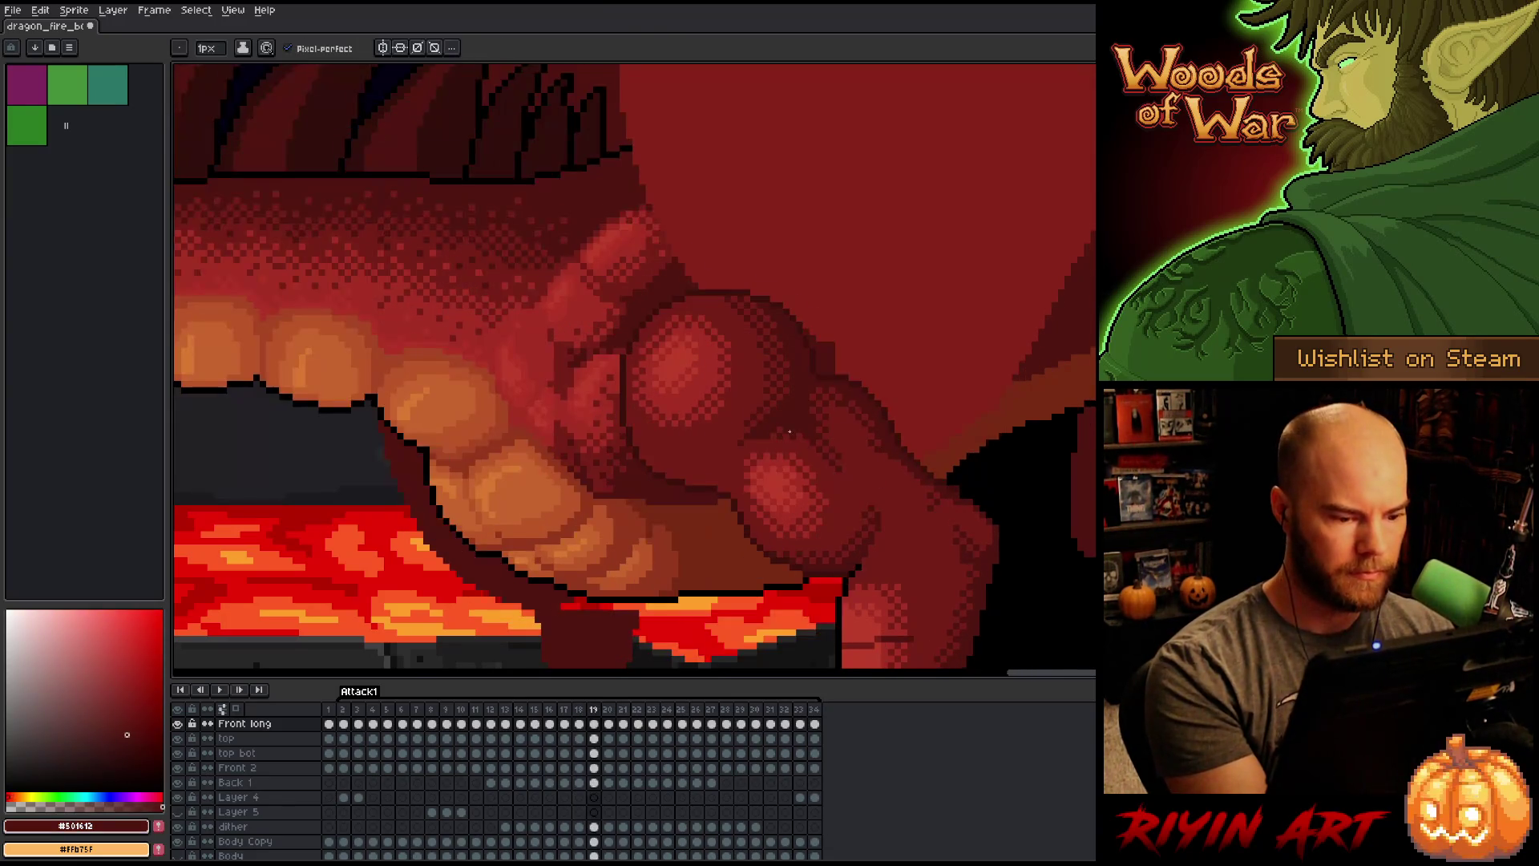
{"action": "key", "text": "comma"}
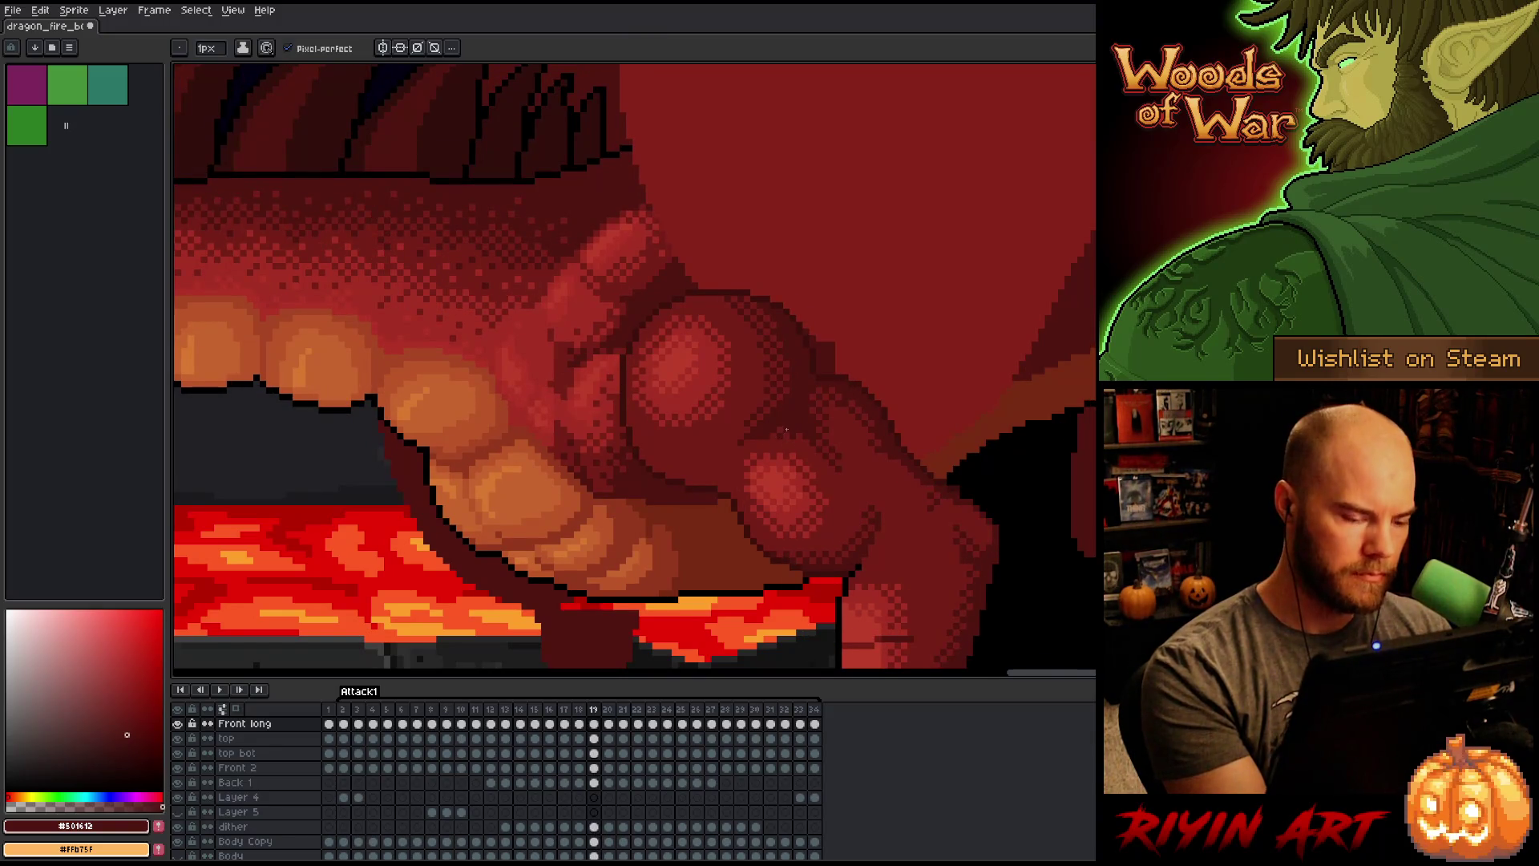
{"action": "key", "text": "comma"}
Step: Compare frames 18 and 19, then sample the mid red #772a13 from the thigh
{"action": "key", "text": "period"}
{"action": "key", "text": "comma"}
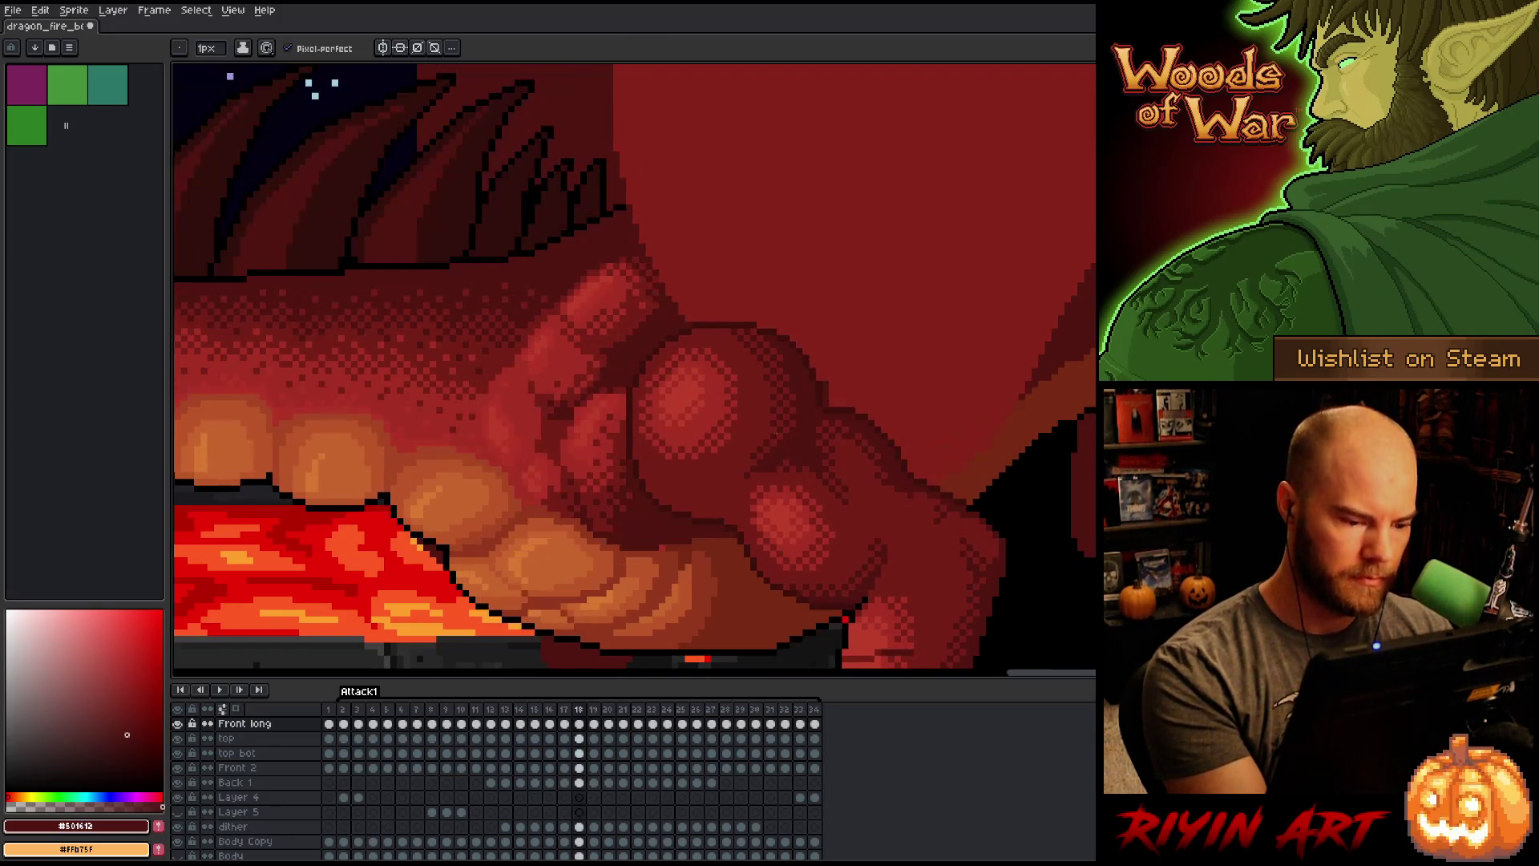
{"action": "key", "text": "period"}
{"action": "key", "text": "comma"}
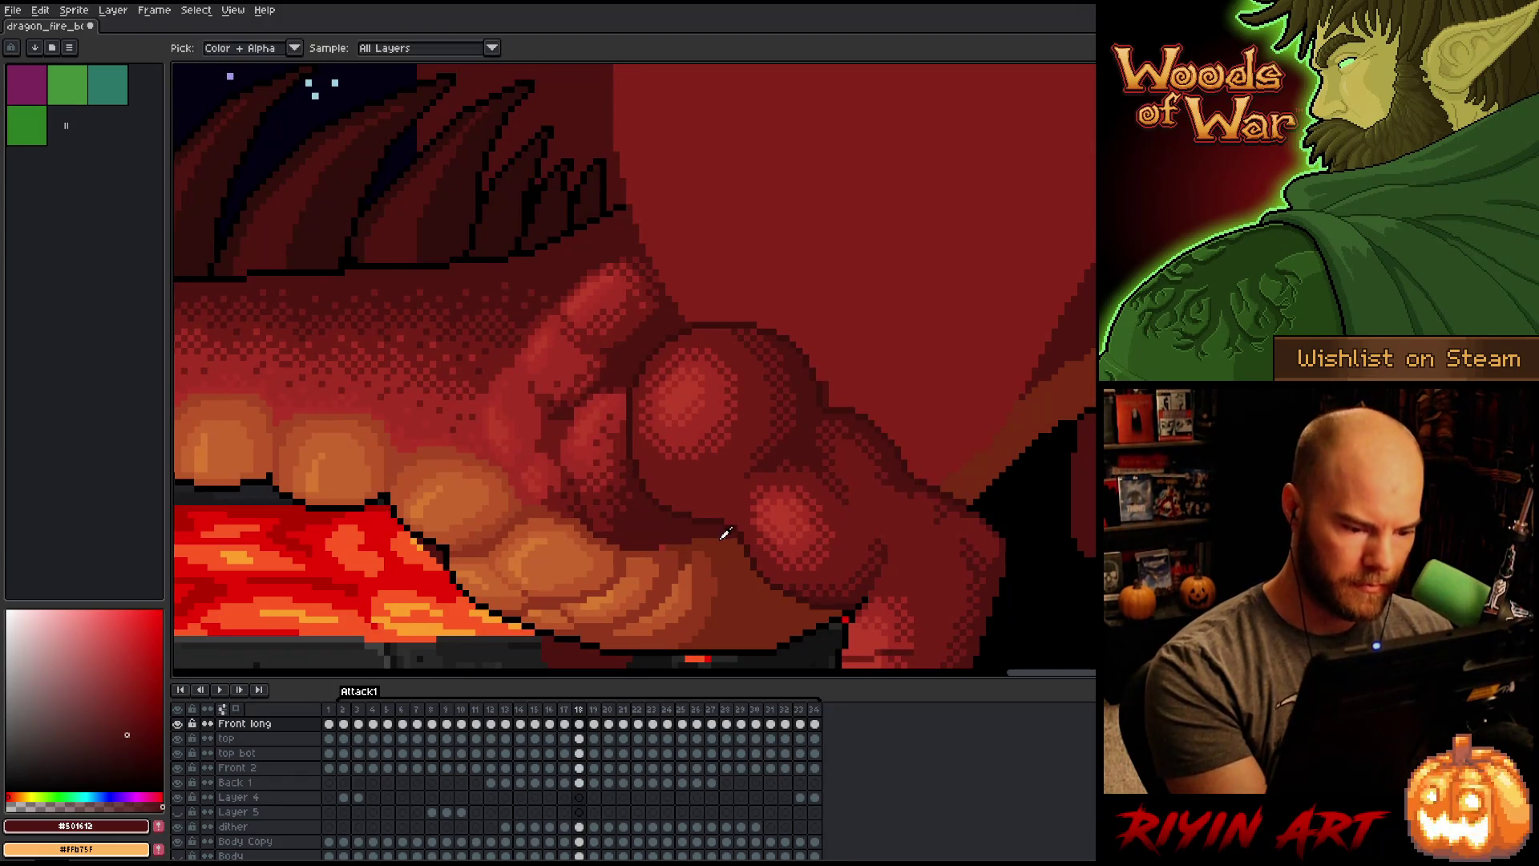
{"action": "left_click", "coordinate": [676, 553], "text": "alt"}
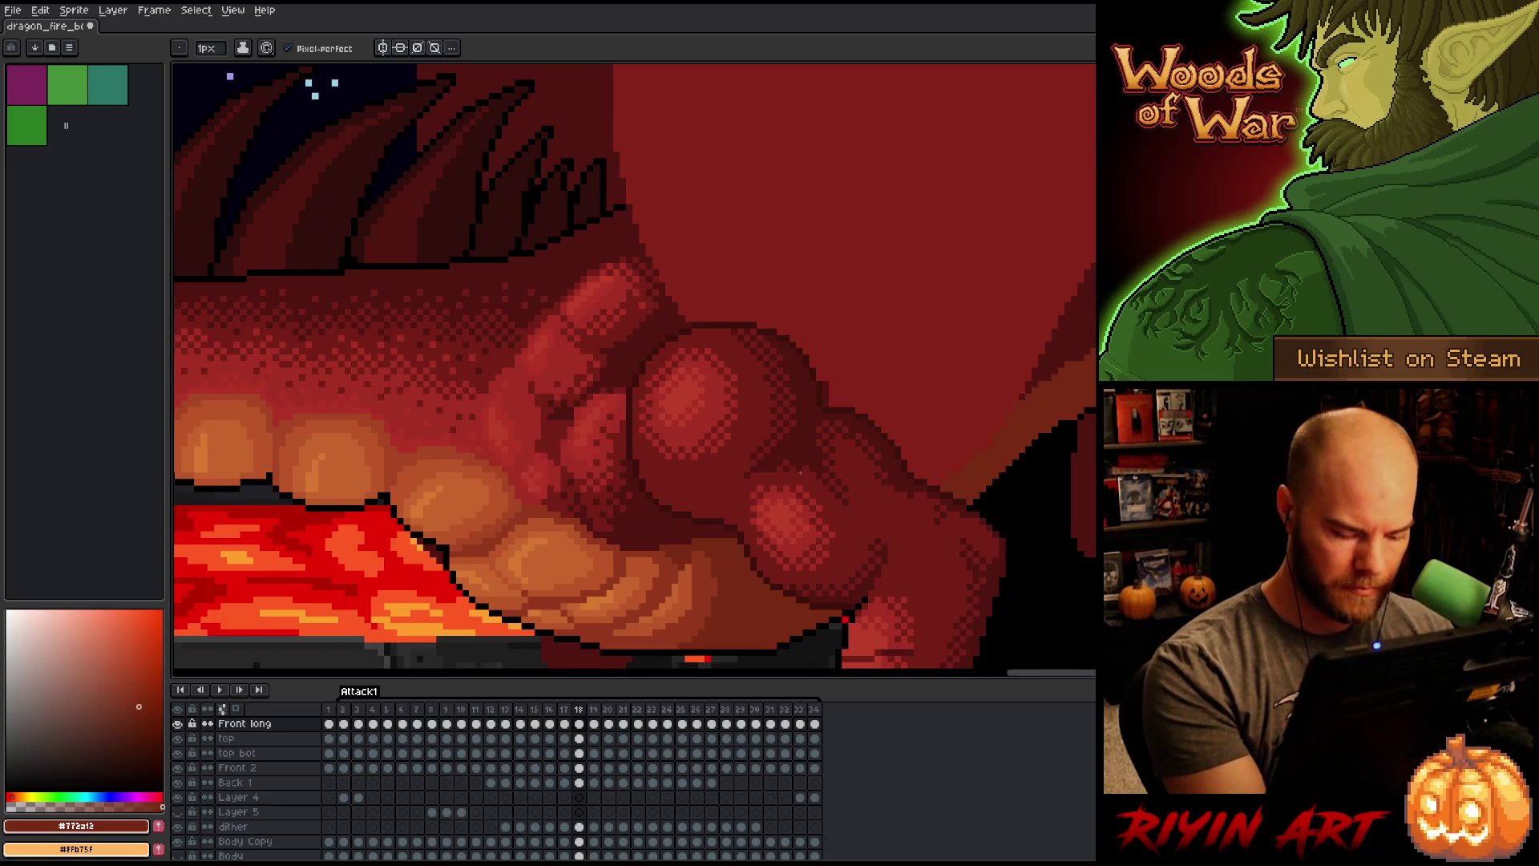
Step: Move back to frame 17, flip it against its neighbours, and sample the dark red #501612
{"action": "key", "text": "comma"}
{"action": "key", "text": "period"}
{"action": "key", "text": "comma"}
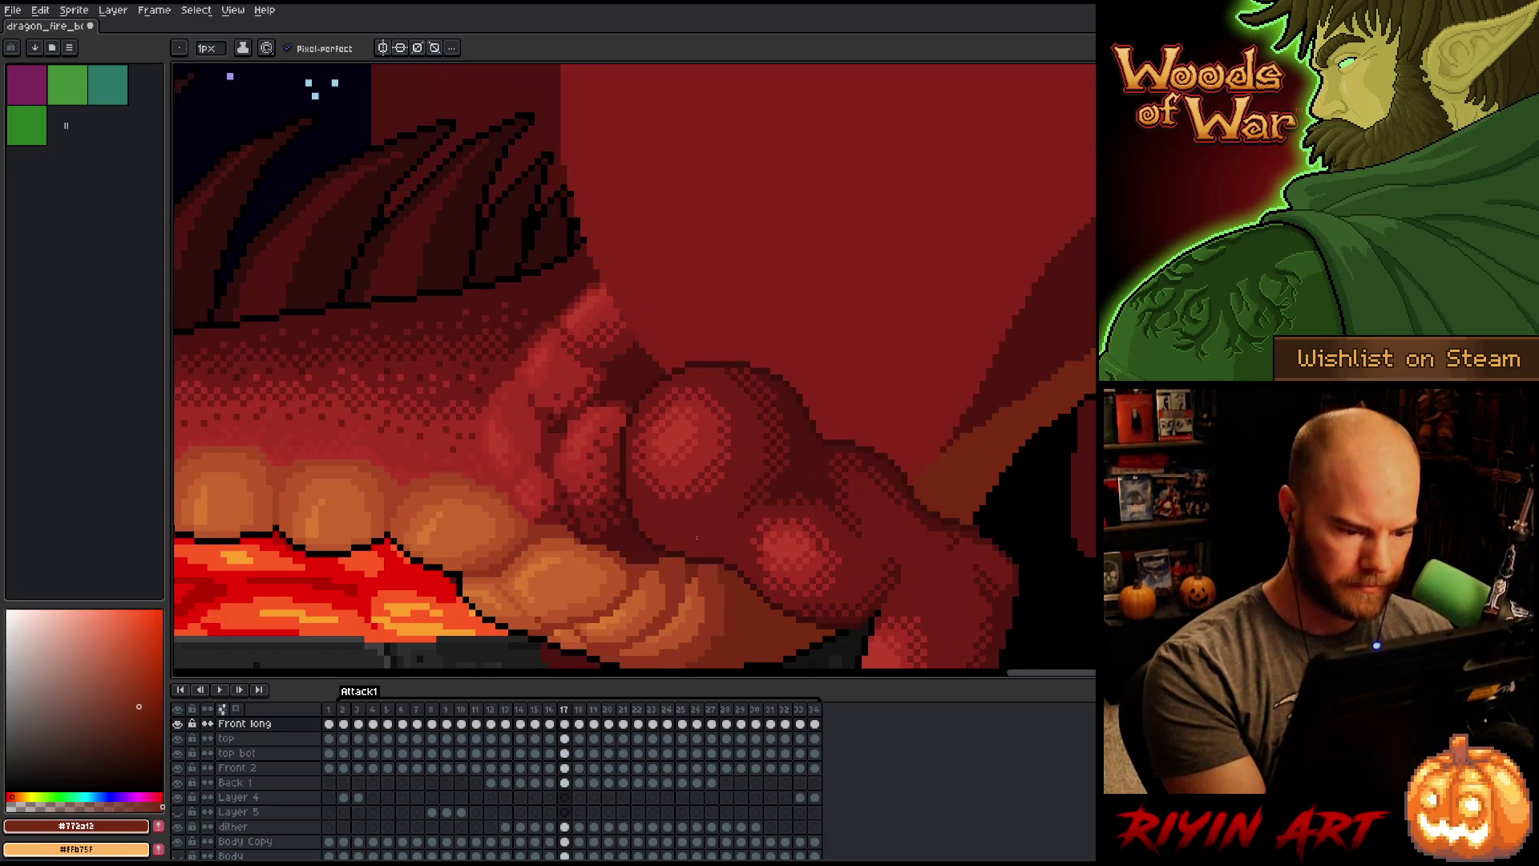
{"action": "key", "text": "period"}
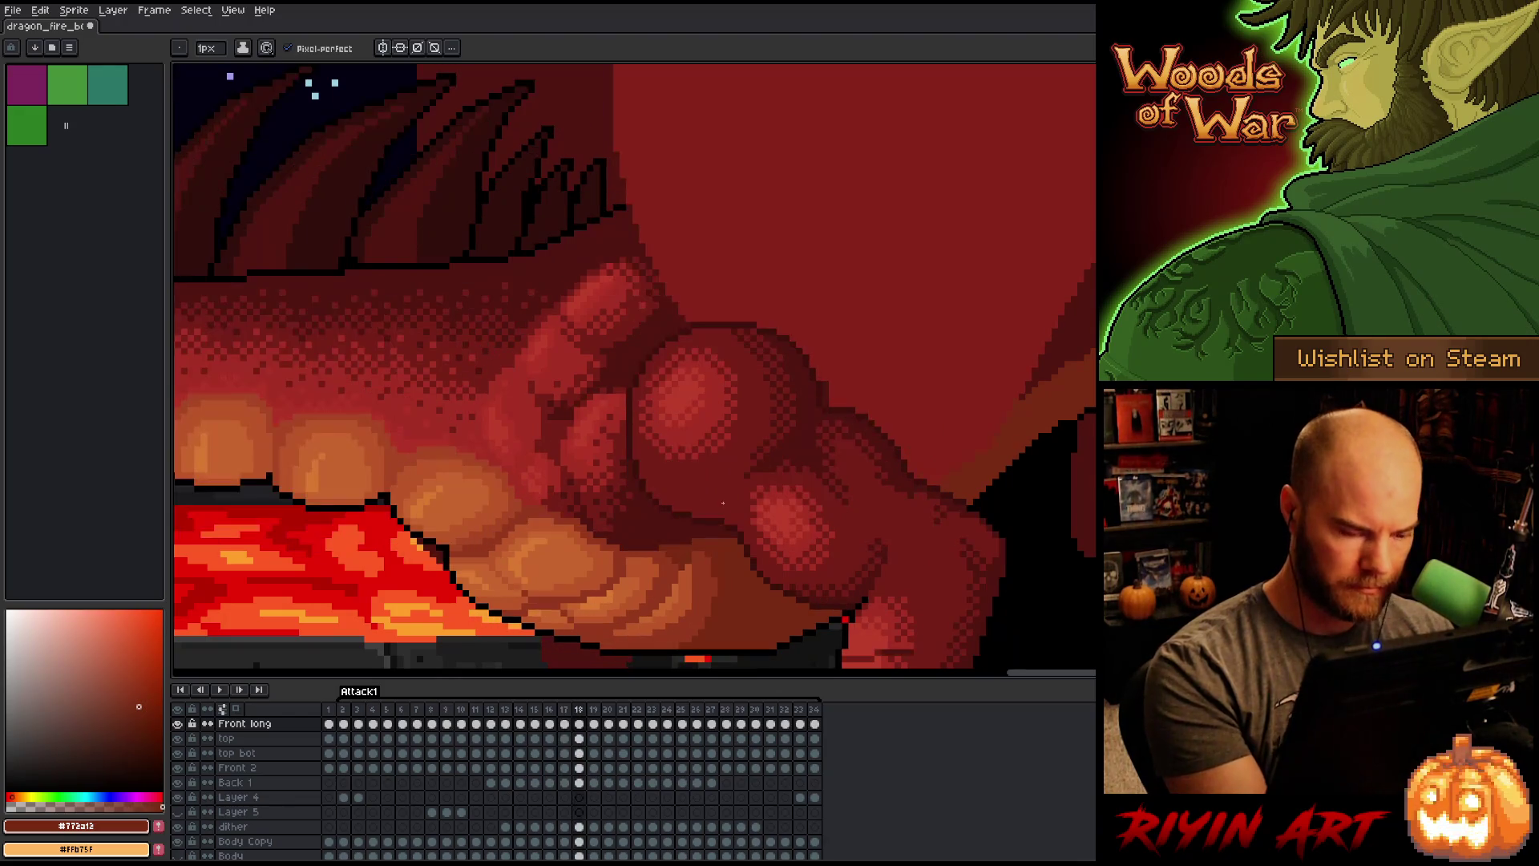
{"action": "key", "text": "comma"}
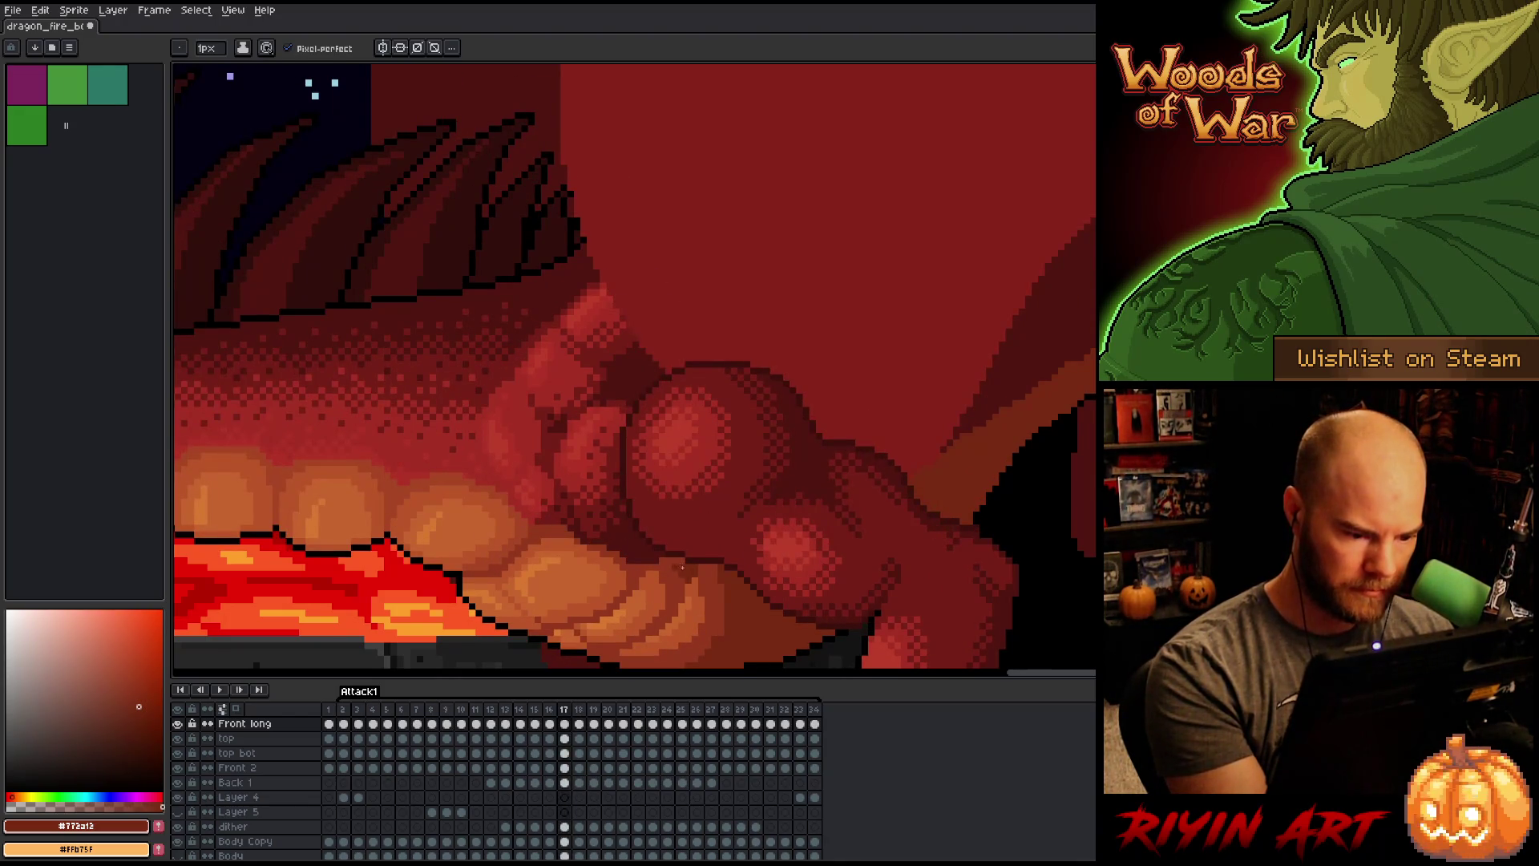
{"action": "key", "text": "period"}
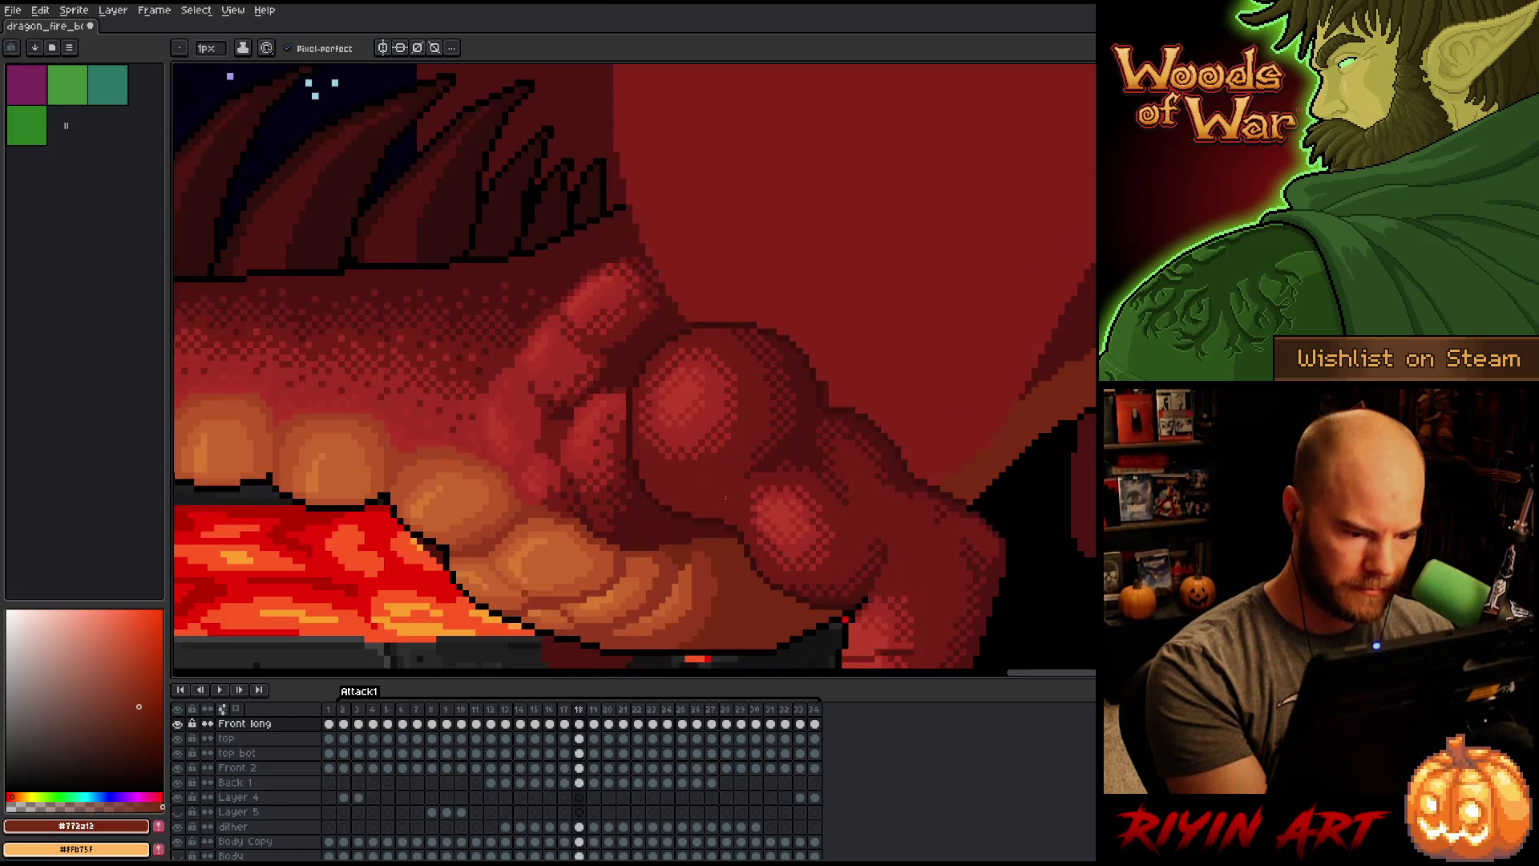
{"action": "key", "text": "period"}
{"action": "key", "text": "comma"}
Step: Toggle between frames 17 and 18 to compare shading and sample the mid red #772a13
{"action": "key", "text": "comma"}
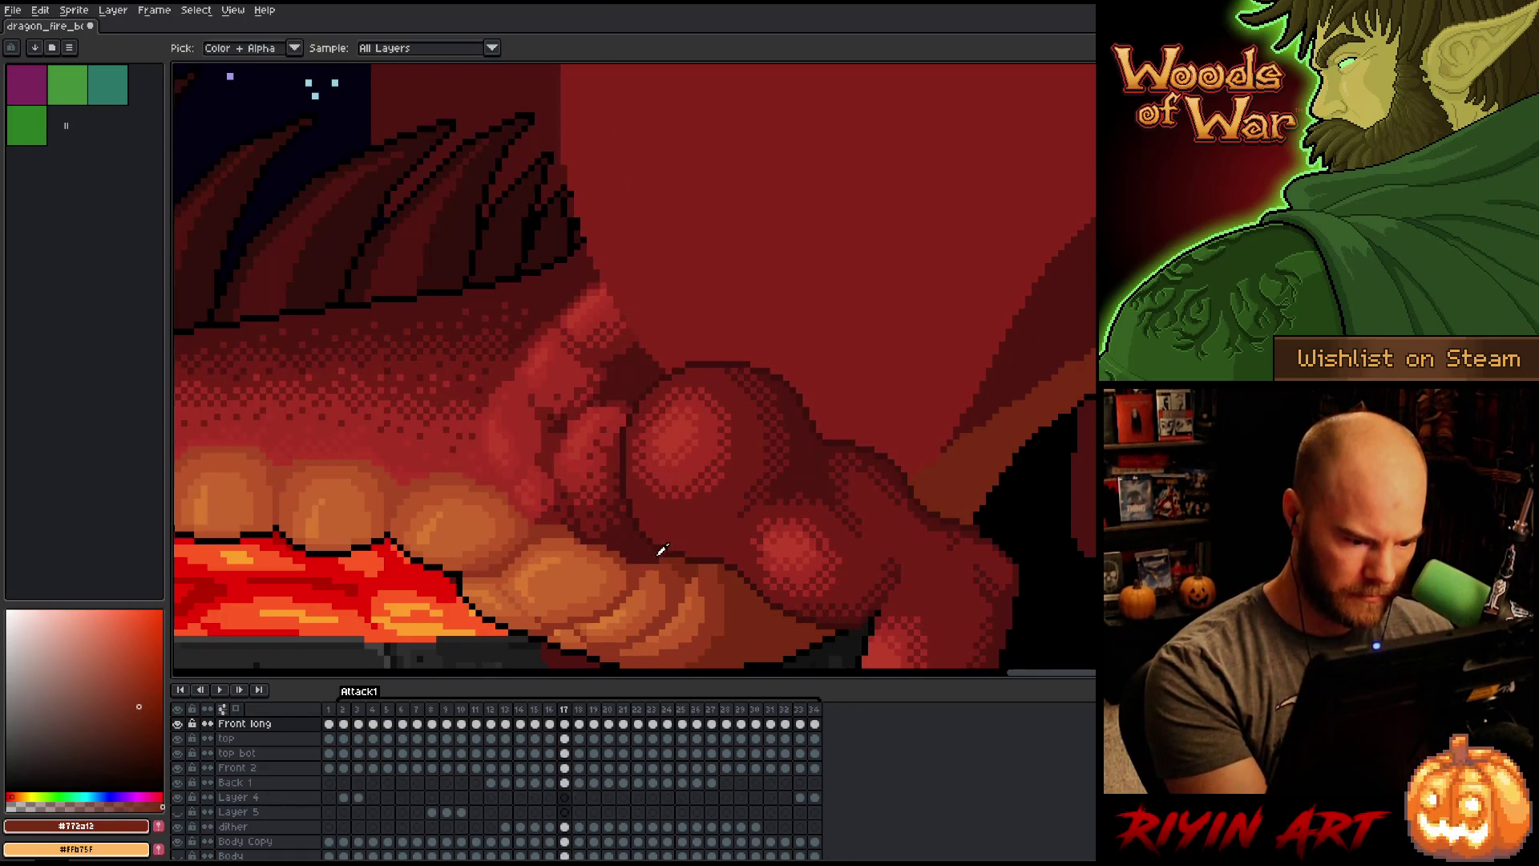
{"action": "left_click", "coordinate": [666, 549], "text": "alt"}
{"action": "key", "text": "period"}
{"action": "key", "text": "comma"}
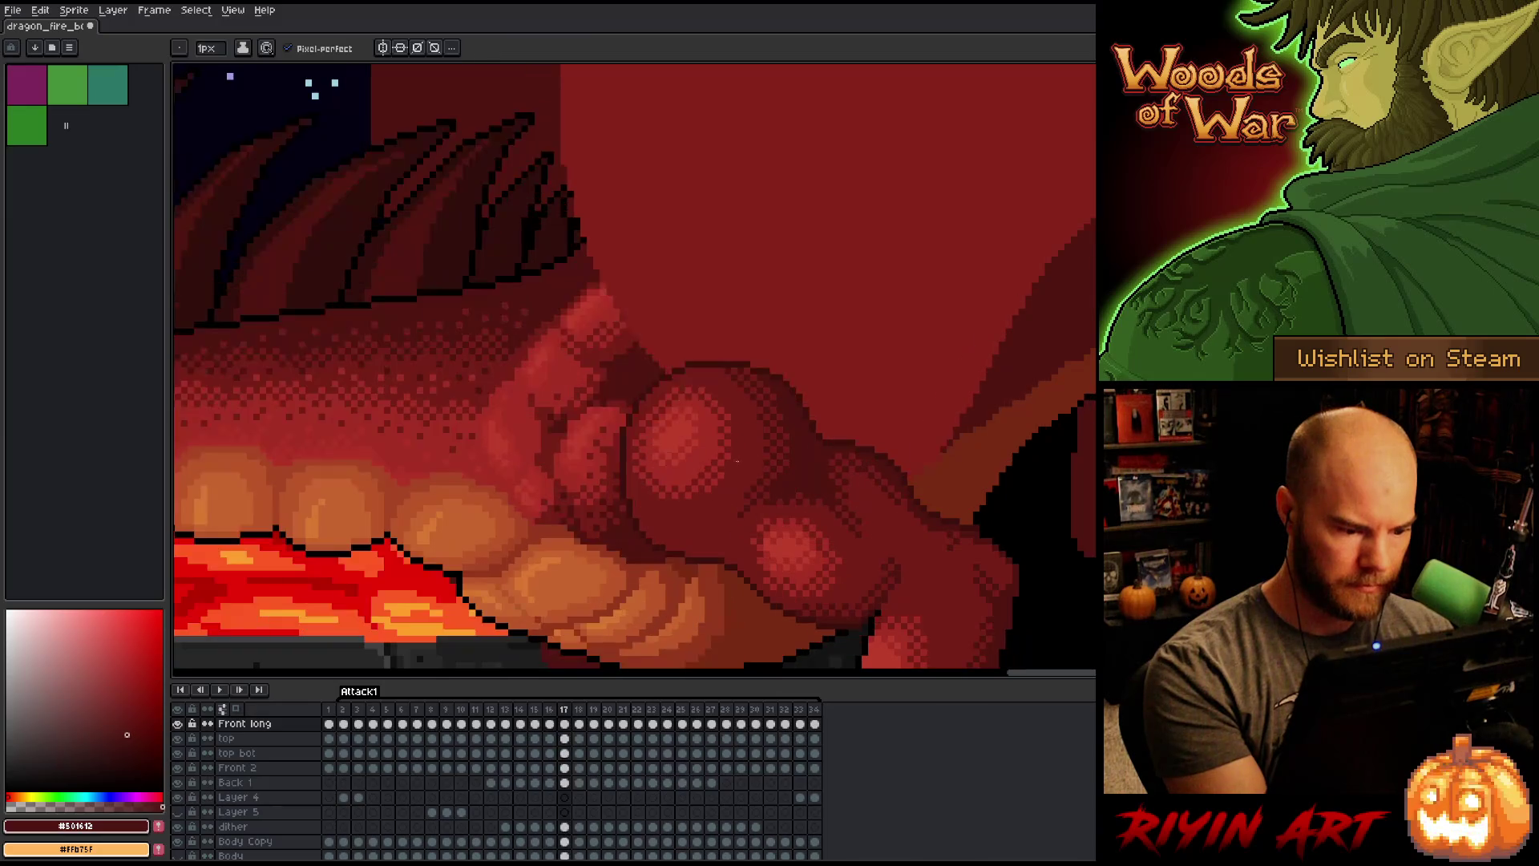
{"action": "key", "text": "period"}
{"action": "key", "text": "comma"}
{"action": "key", "text": "period"}
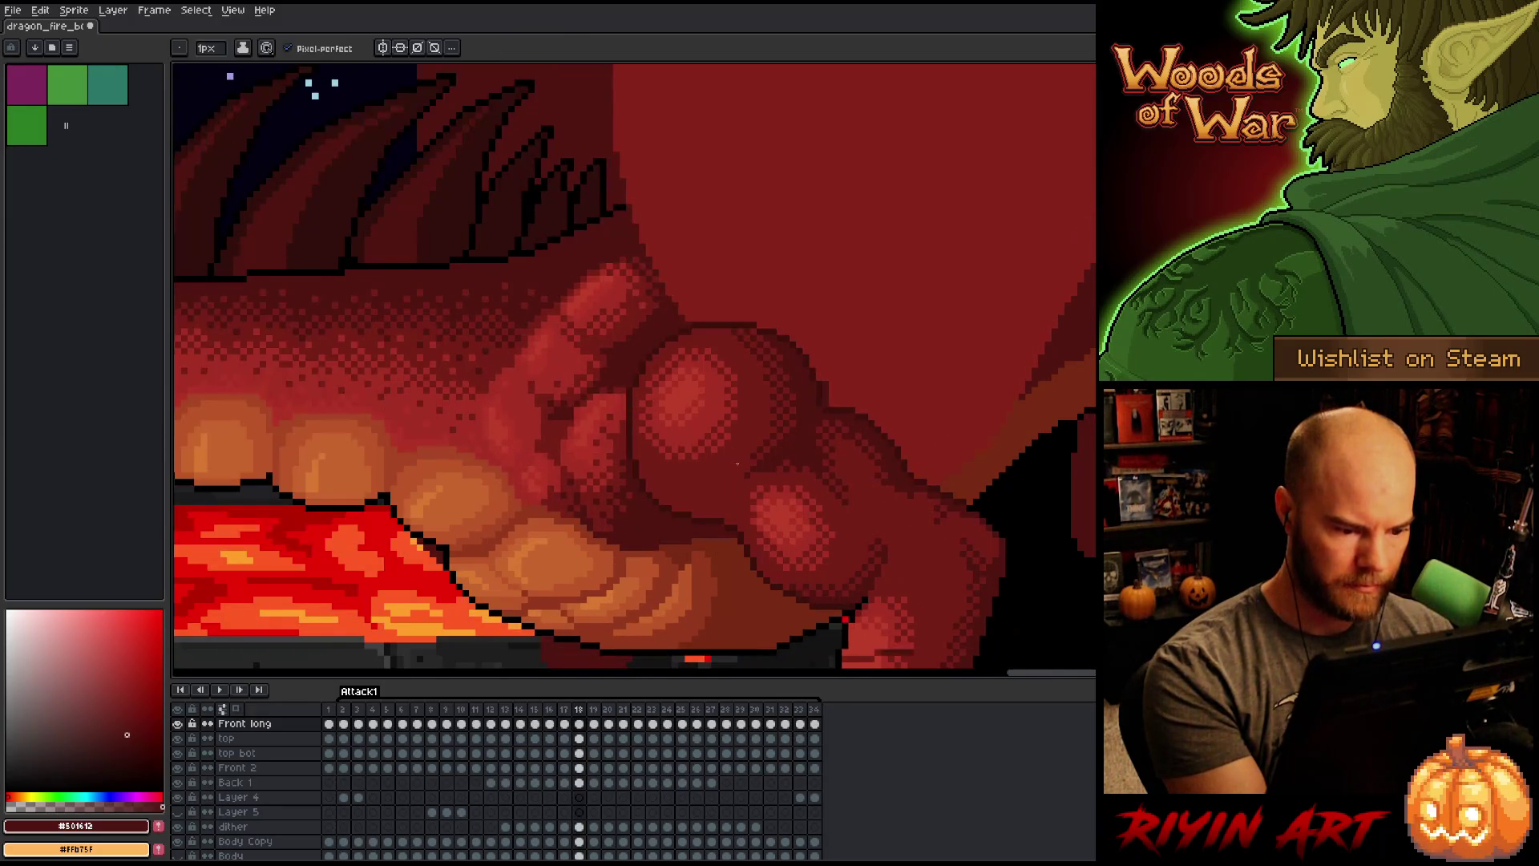
{"action": "key", "text": "comma"}
{"action": "key", "text": "period"}
{"action": "key", "text": "comma"}
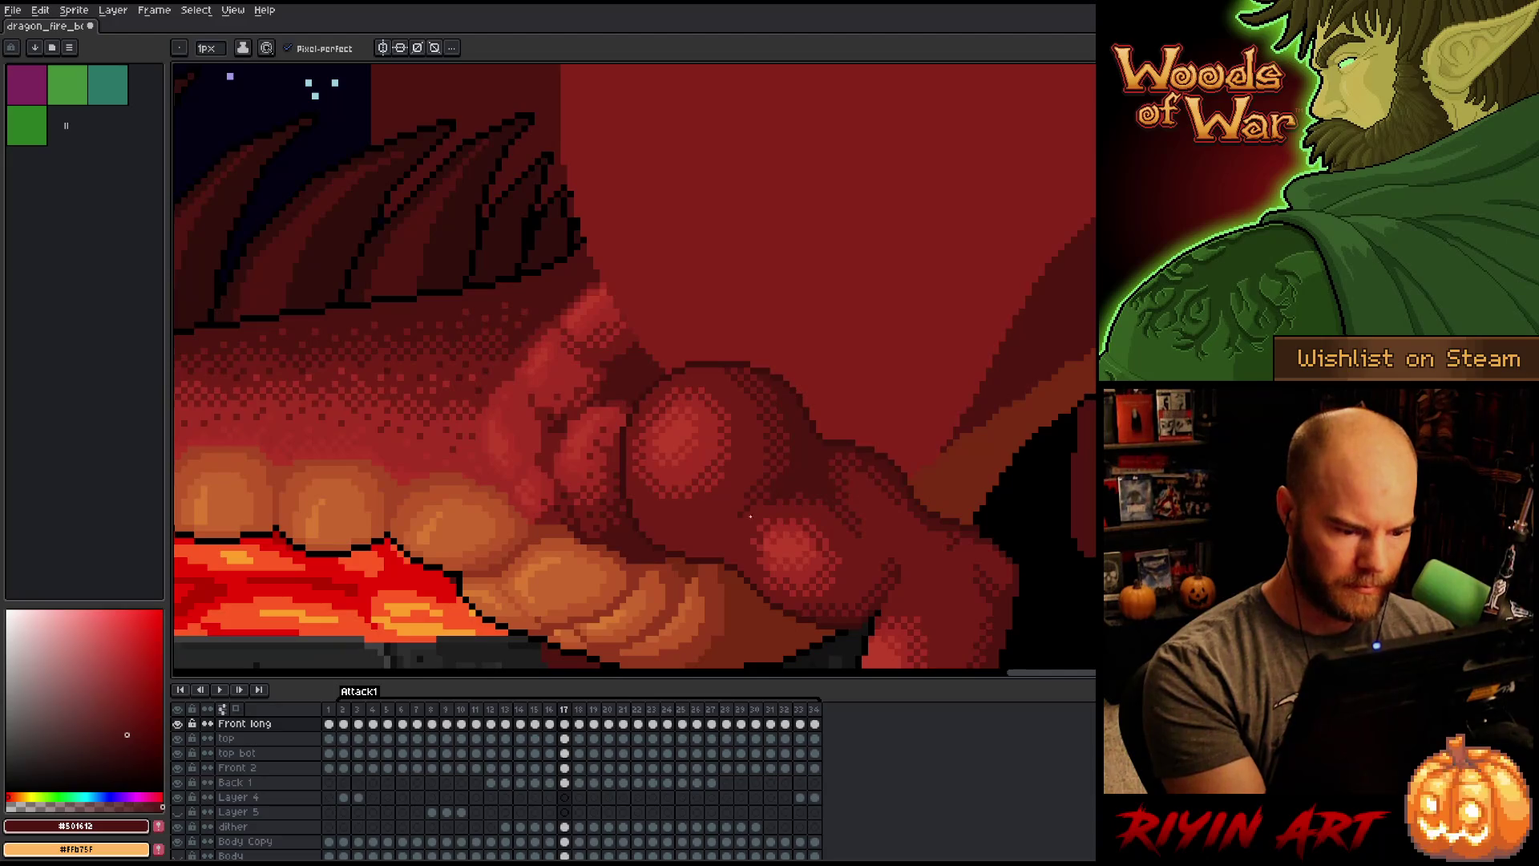
{"action": "left_click", "coordinate": [715, 567], "text": "alt"}
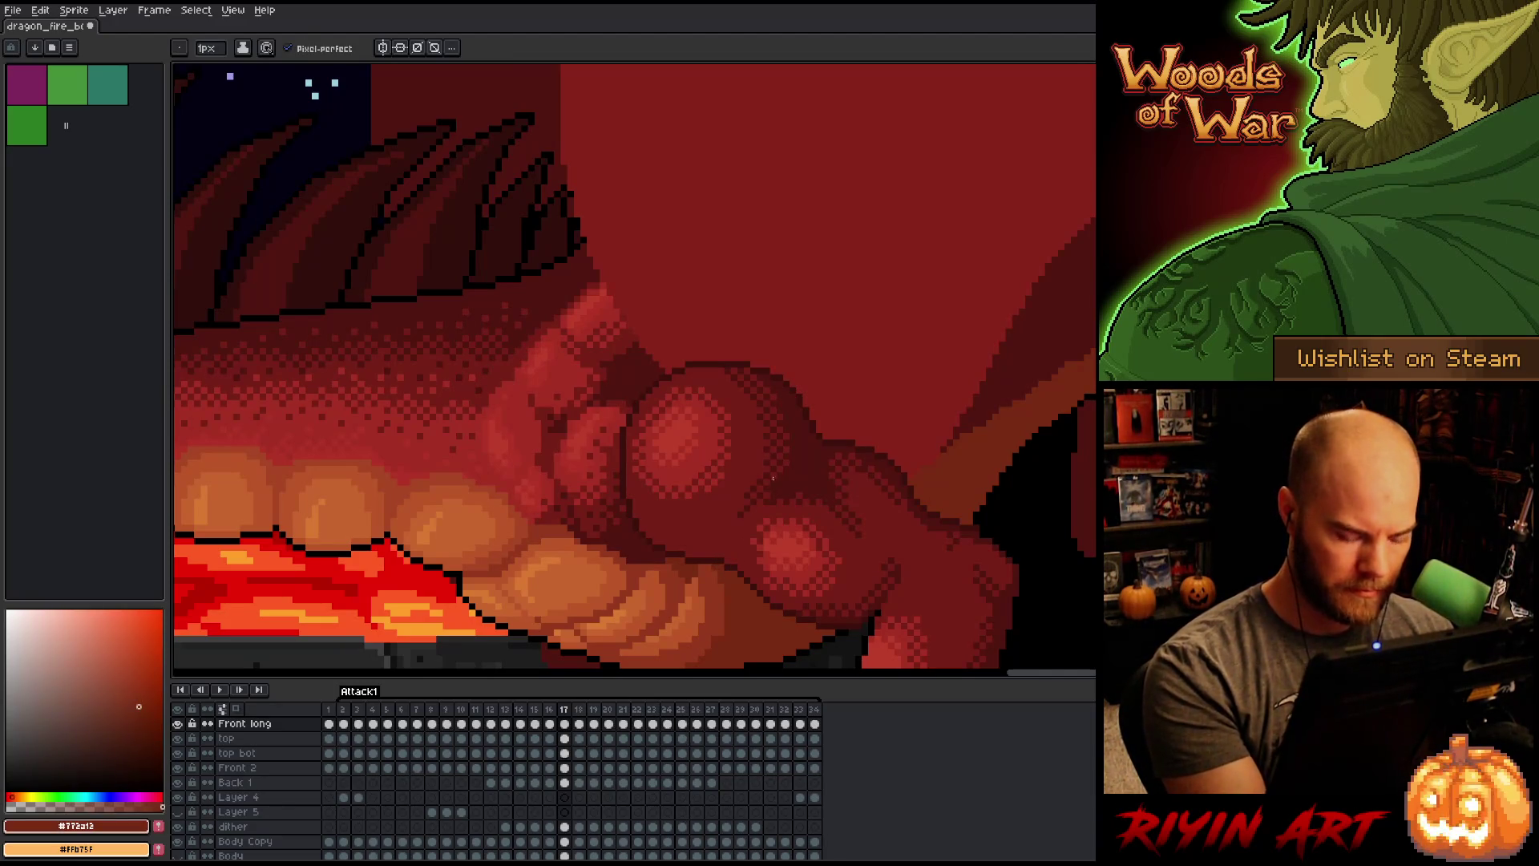
Step: Do a final flip between frames 17 and 18, then step back to frame 16
{"action": "key", "text": "period"}
{"action": "key", "text": "comma"}
{"action": "key", "text": "period"}
{"action": "key", "text": "comma"}
{"action": "key", "text": "period"}
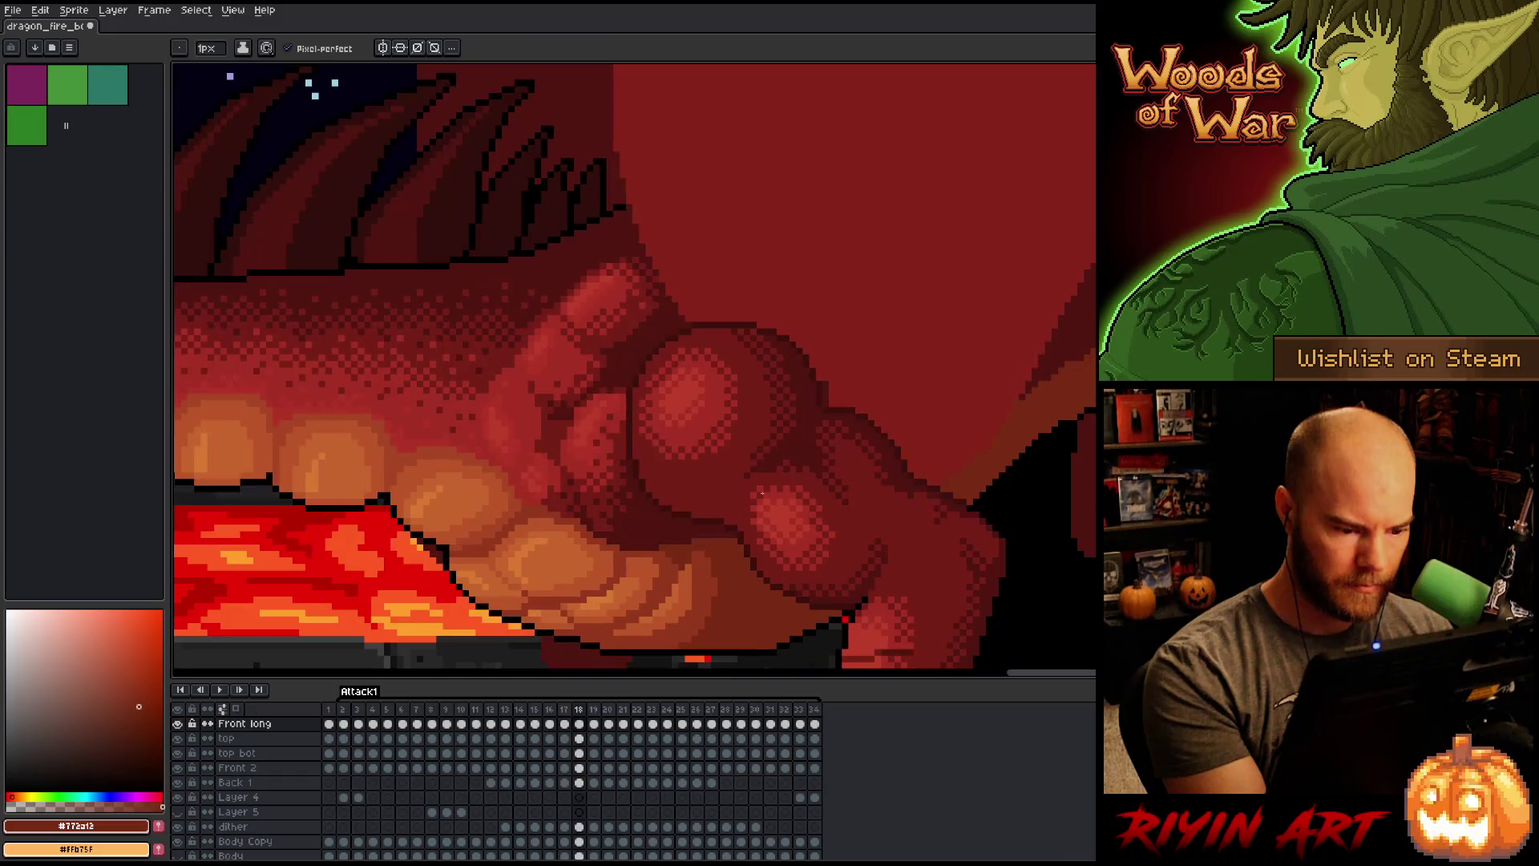
{"action": "key", "text": "comma"}
{"action": "key", "text": "comma"}
{"action": "key", "text": "period"}
{"action": "key", "text": "comma"}
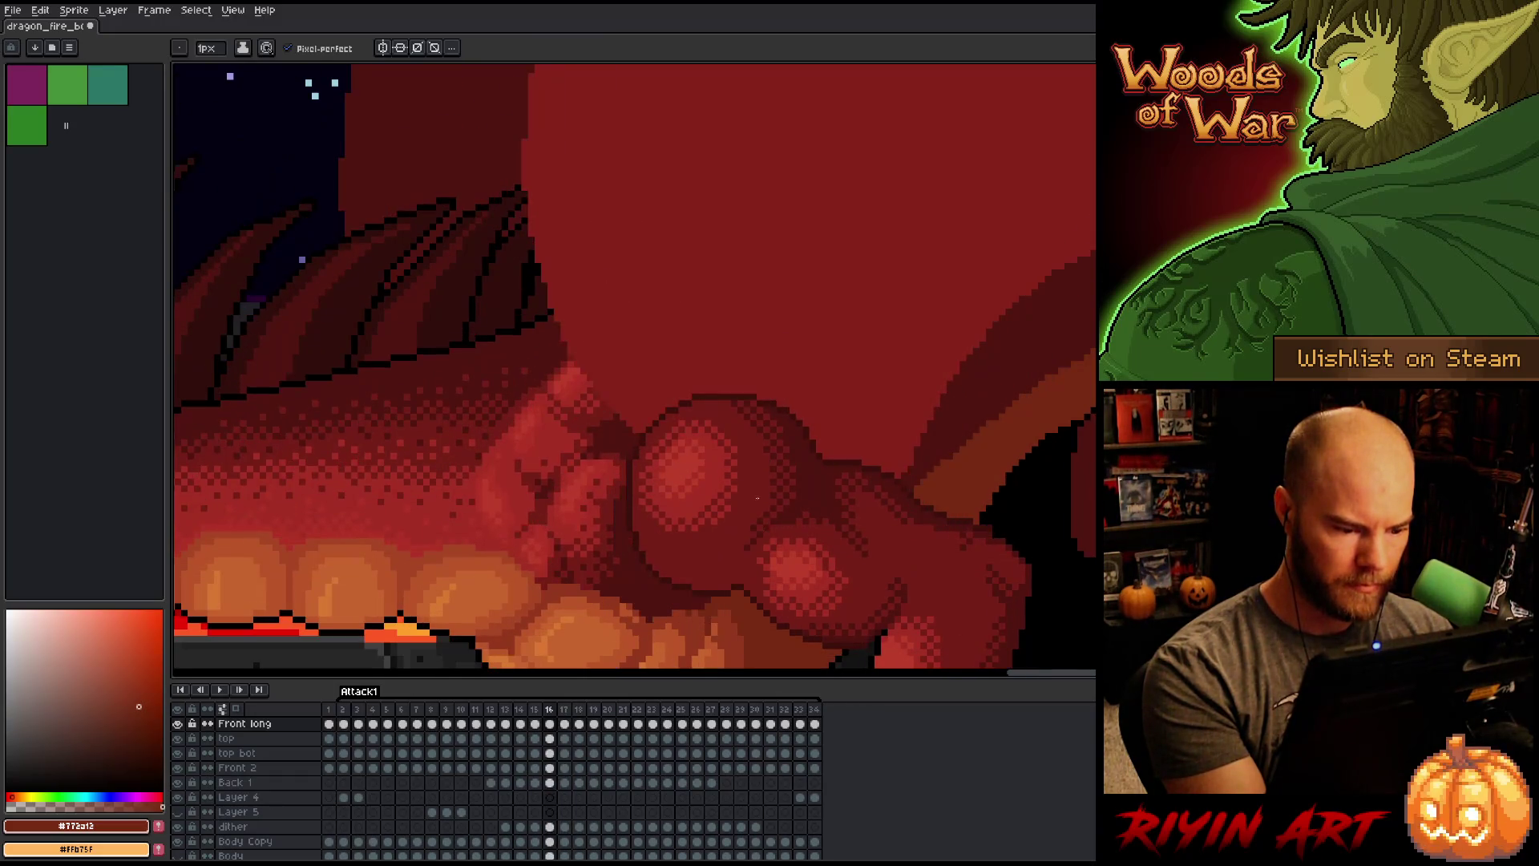
Step: Bring the belly and lava rocks into view, sample thigh red #92381c, and compare frames 16 and 17
{"action": "left_click_drag", "start_coordinate": [756, 608], "coordinate": [732, 457]}
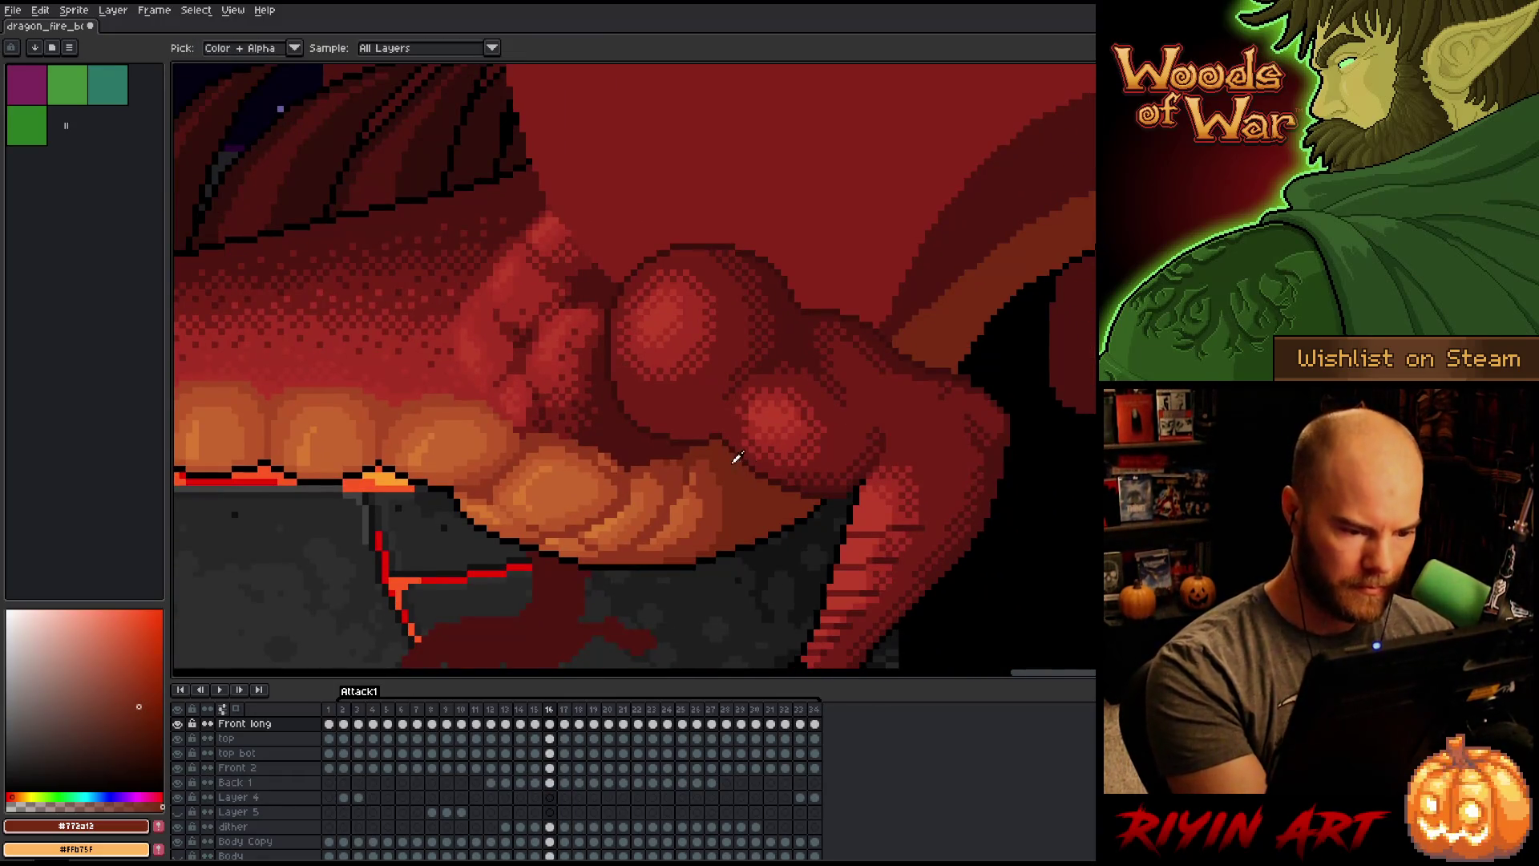
{"action": "left_click", "coordinate": [668, 464], "text": "alt"}
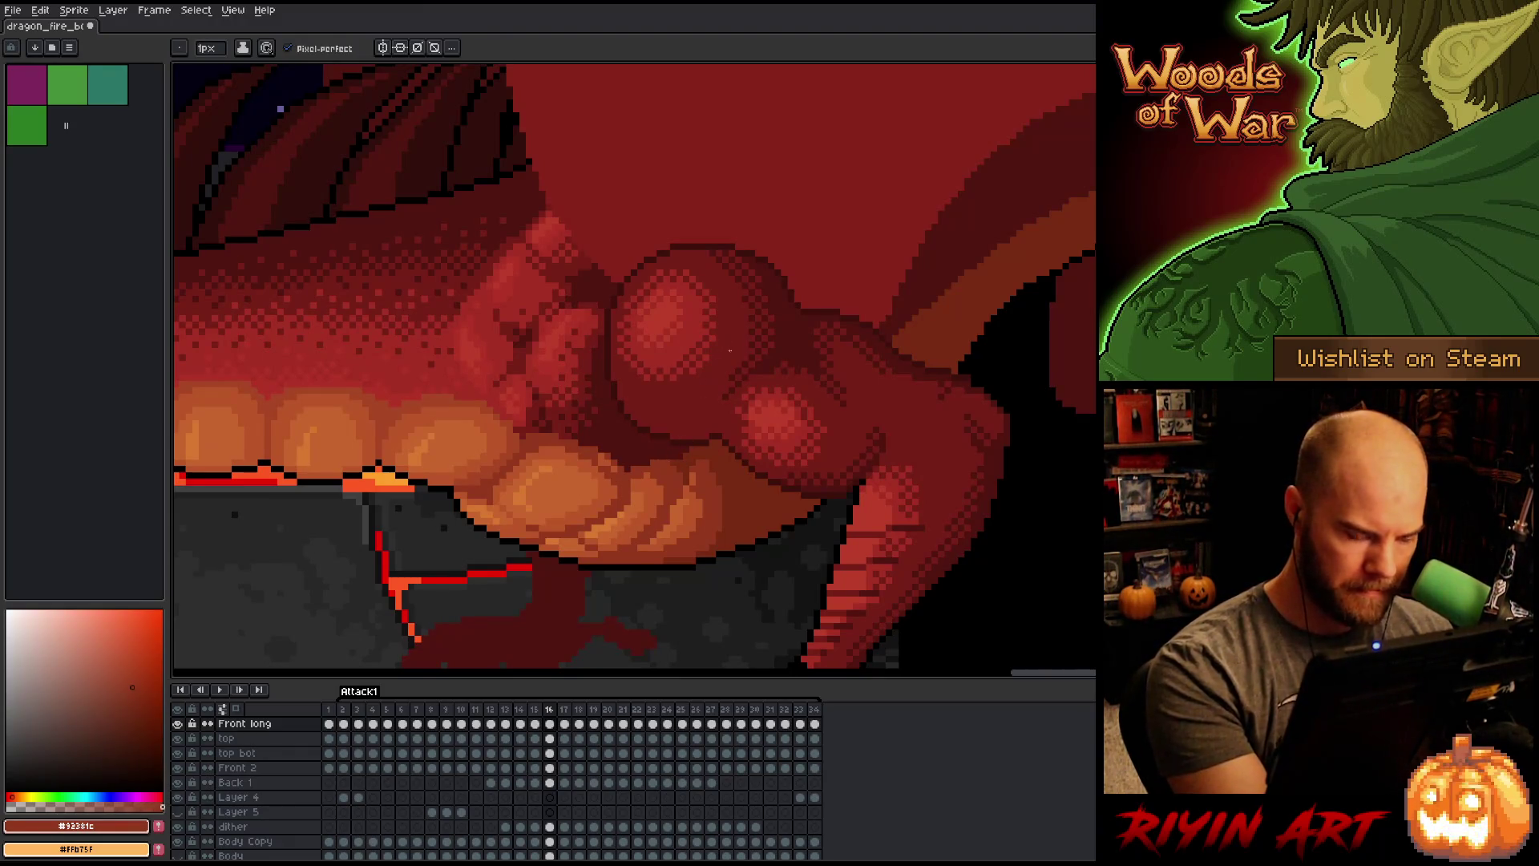
{"action": "key", "text": "period"}
{"action": "key", "text": "comma"}
{"action": "key", "text": "period"}
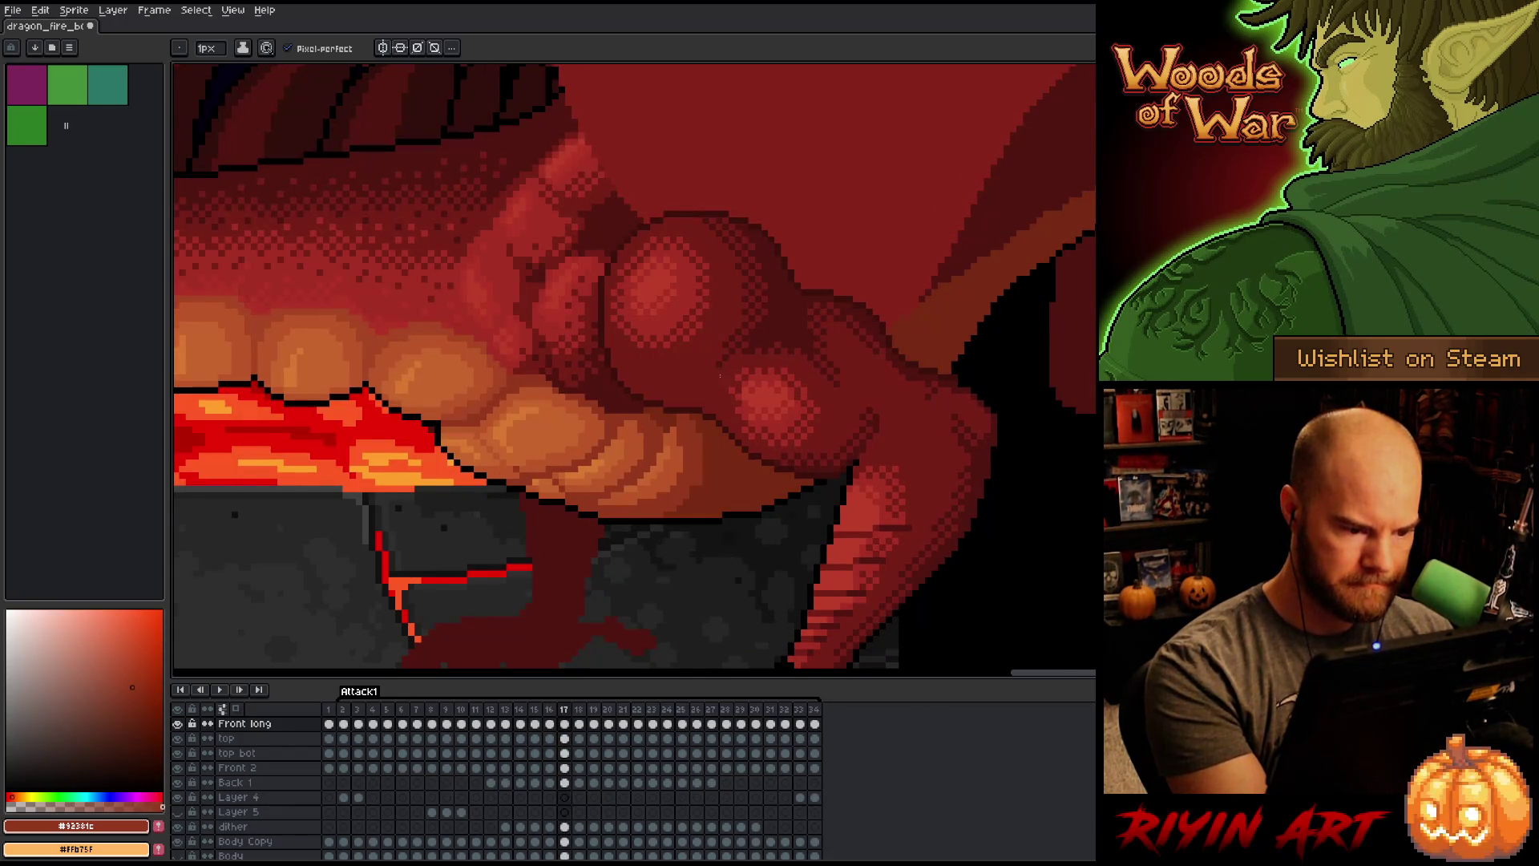
{"action": "key", "text": "comma"}
Step: Sample belly orange #bb5629 and flip around frame 16 to check the motion
{"action": "left_click", "coordinate": [764, 355], "text": "alt"}
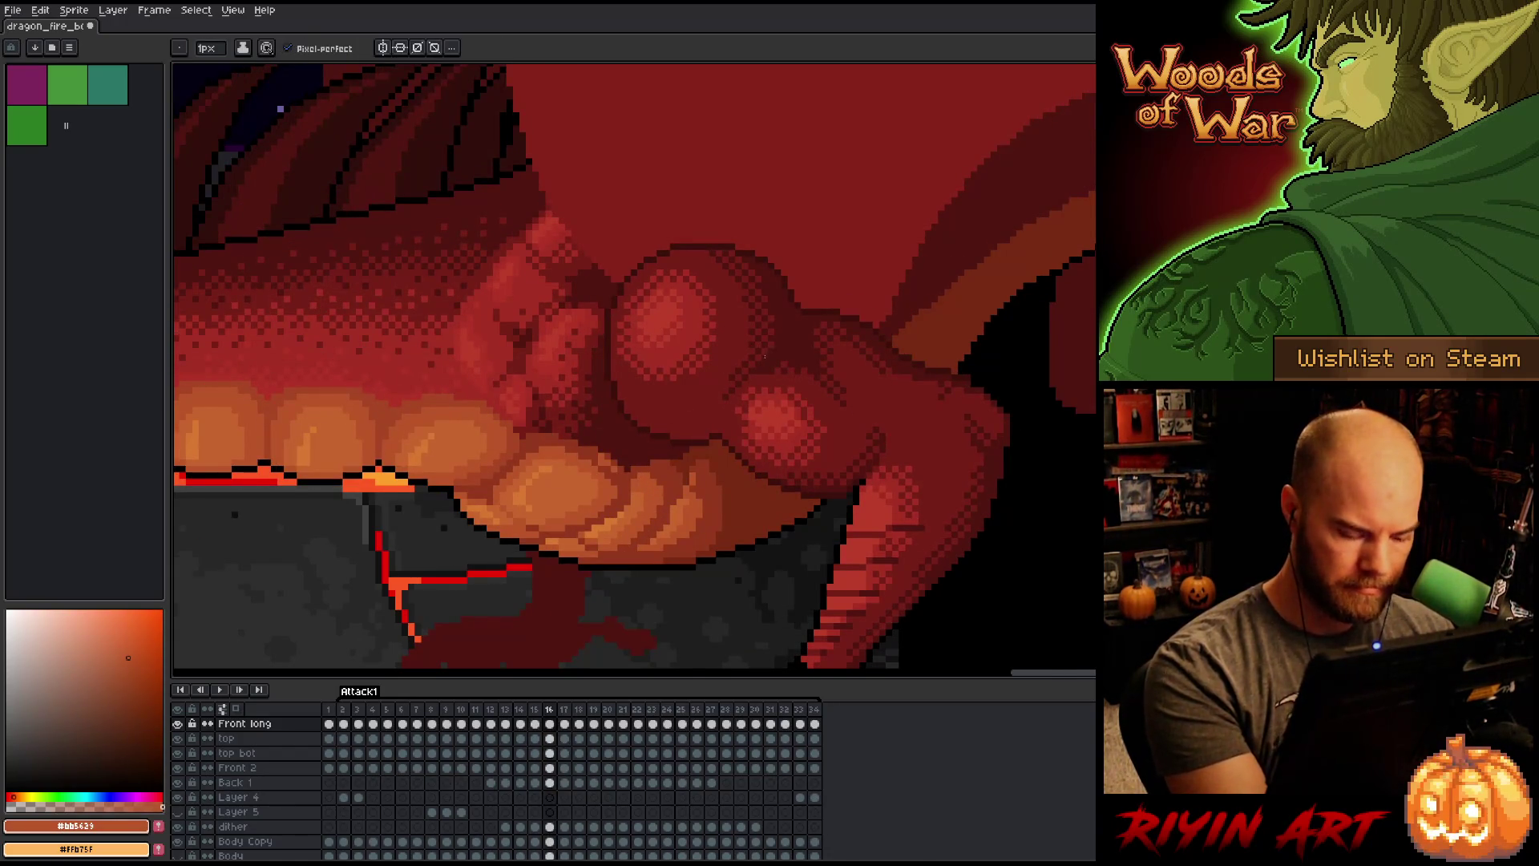
{"action": "key", "text": "comma"}
{"action": "key", "text": "period"}
{"action": "key", "text": "period"}
{"action": "key", "text": "comma"}
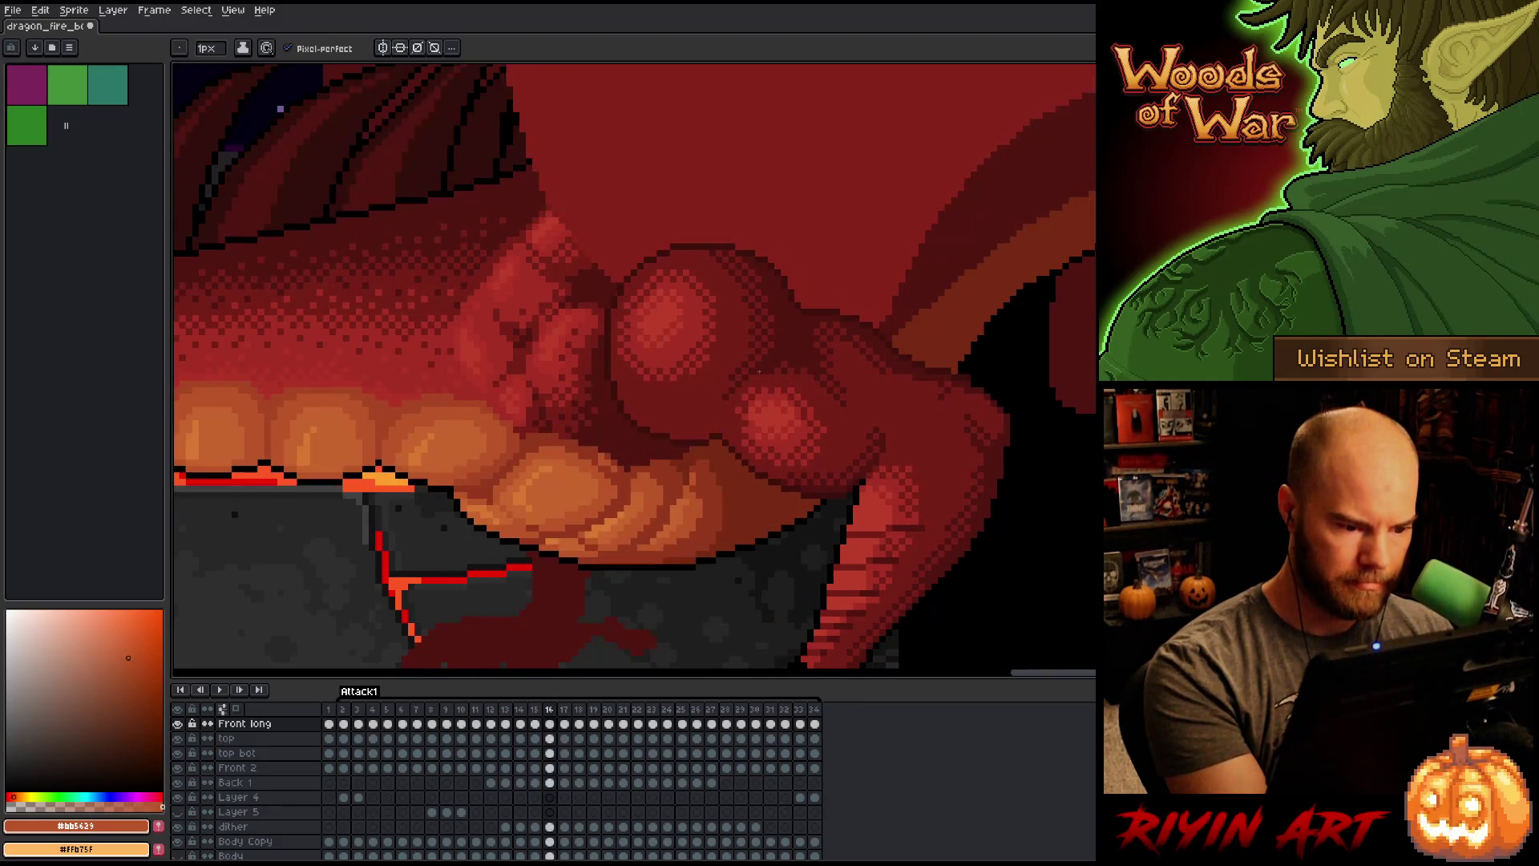
{"action": "key", "text": "period"}
{"action": "key", "text": "comma"}
{"action": "key", "text": "period"}
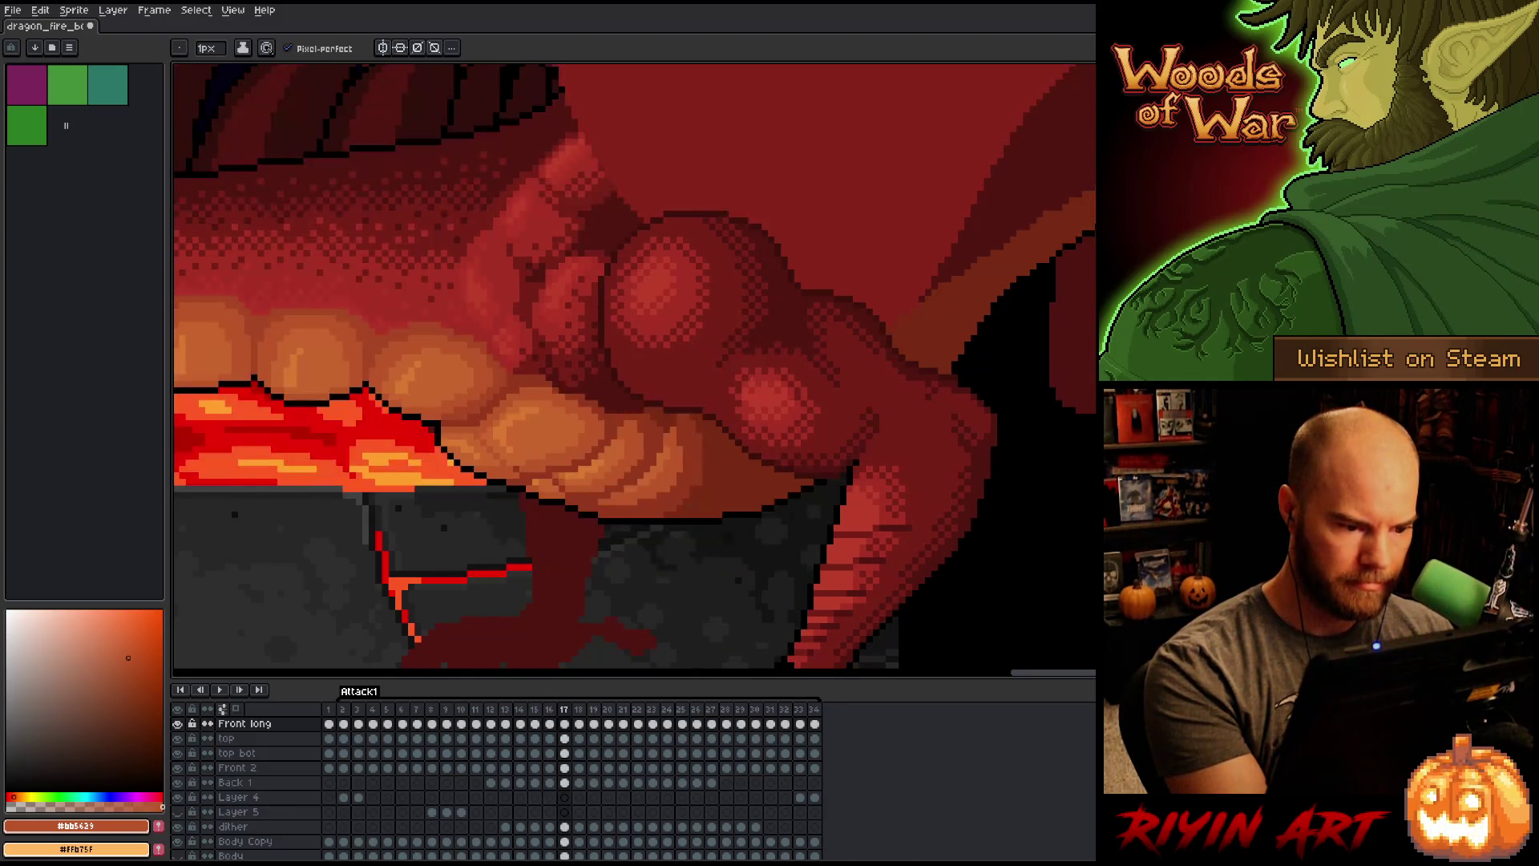
{"action": "key", "text": "comma"}
Step: Sample mid thigh red #772a12 and flick repeatedly between frames 16 and 17
{"action": "left_click", "coordinate": [680, 455], "text": "alt"}
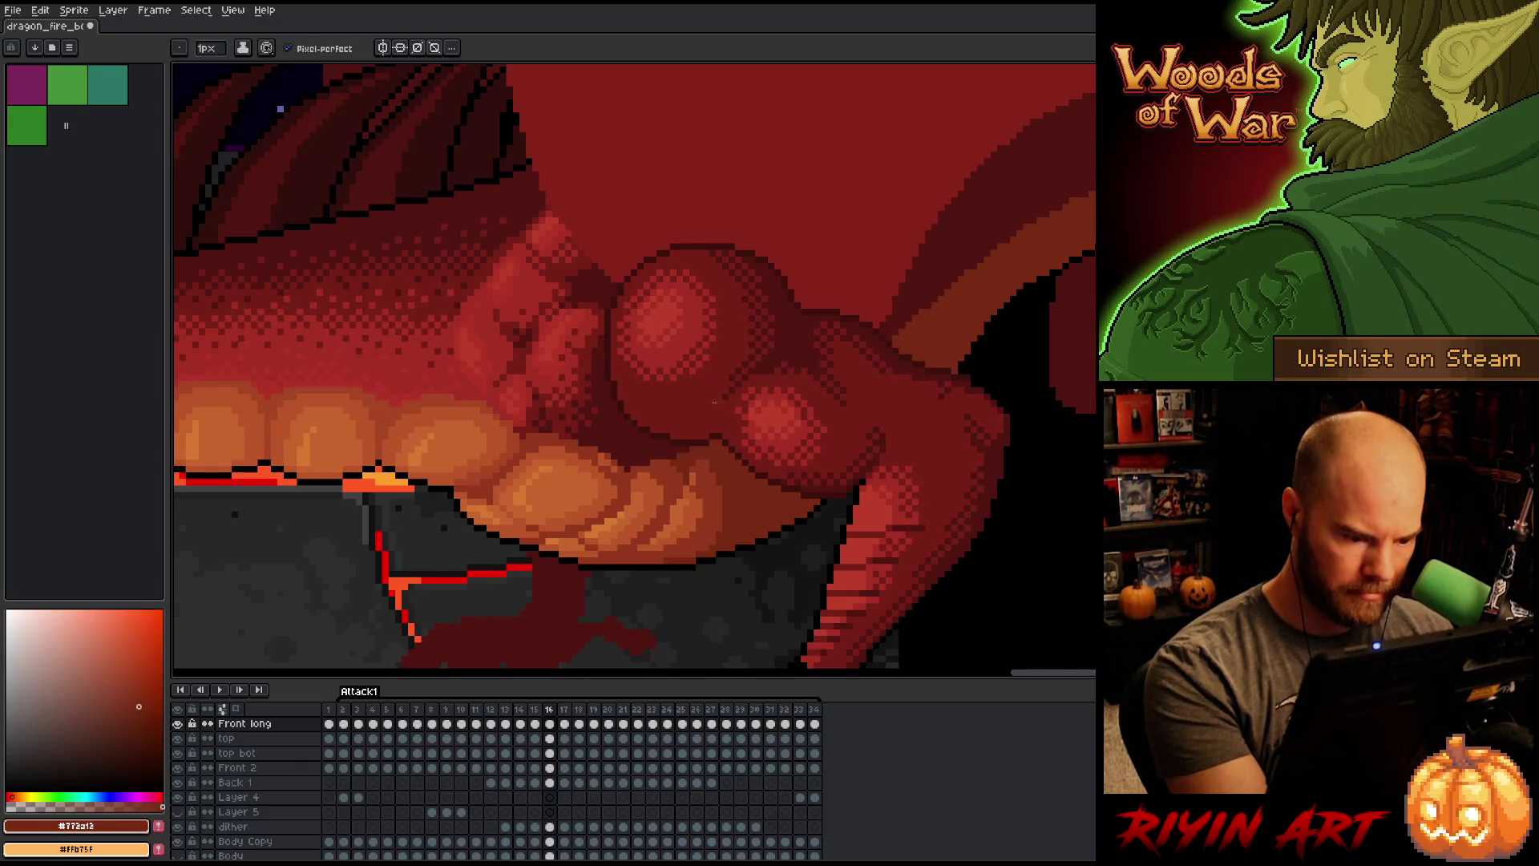
{"action": "key", "text": "period"}
{"action": "key", "text": "comma"}
{"action": "key", "text": "period"}
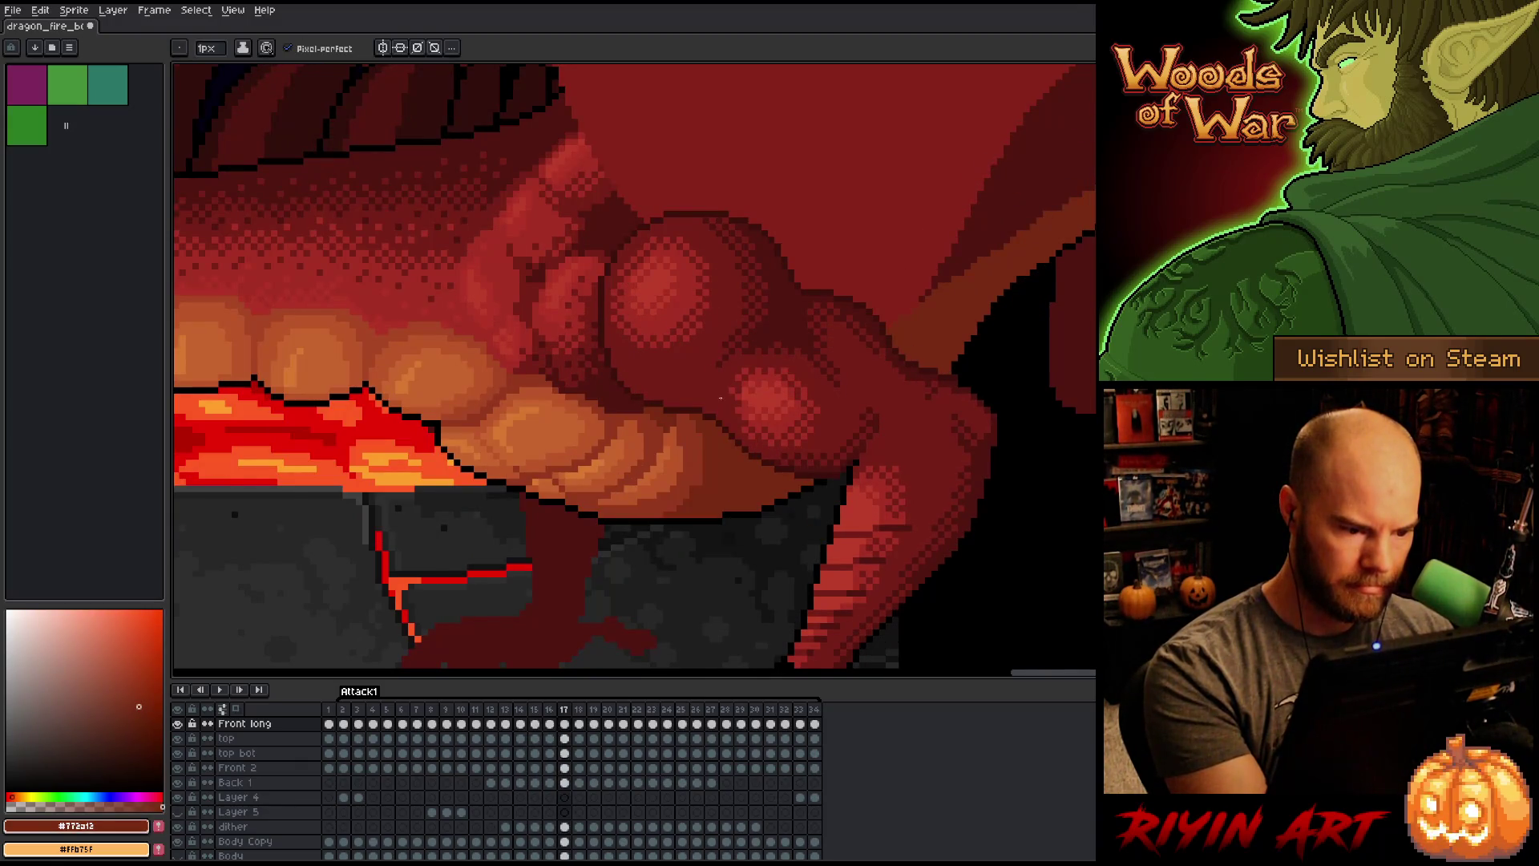
{"action": "key", "text": "comma"}
{"action": "key", "text": "period"}
{"action": "key", "text": "comma"}
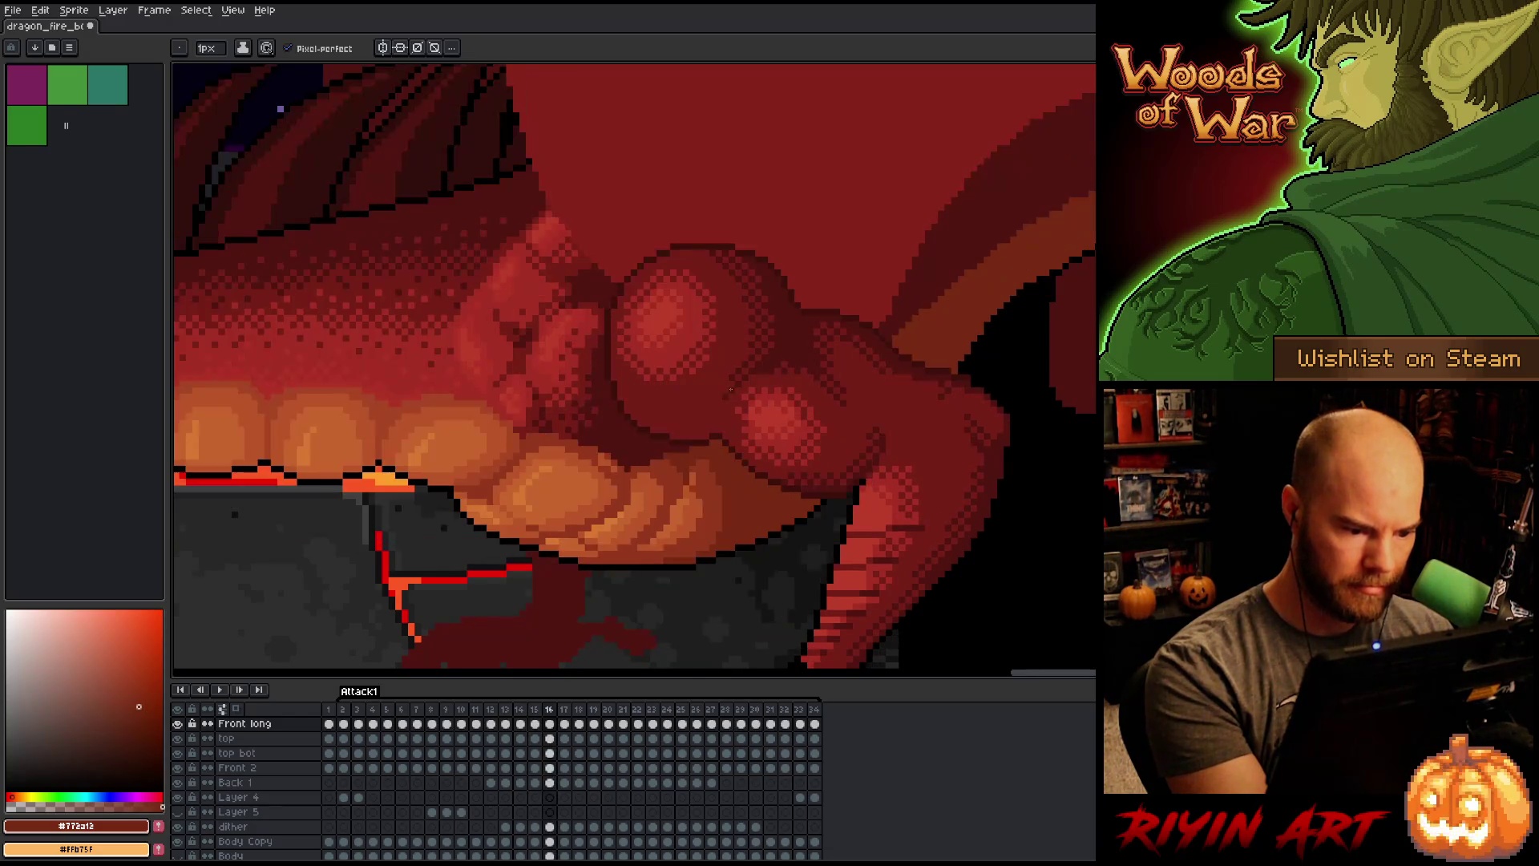
{"action": "key", "text": "period"}
{"action": "key", "text": "comma"}
{"action": "key", "text": "period"}
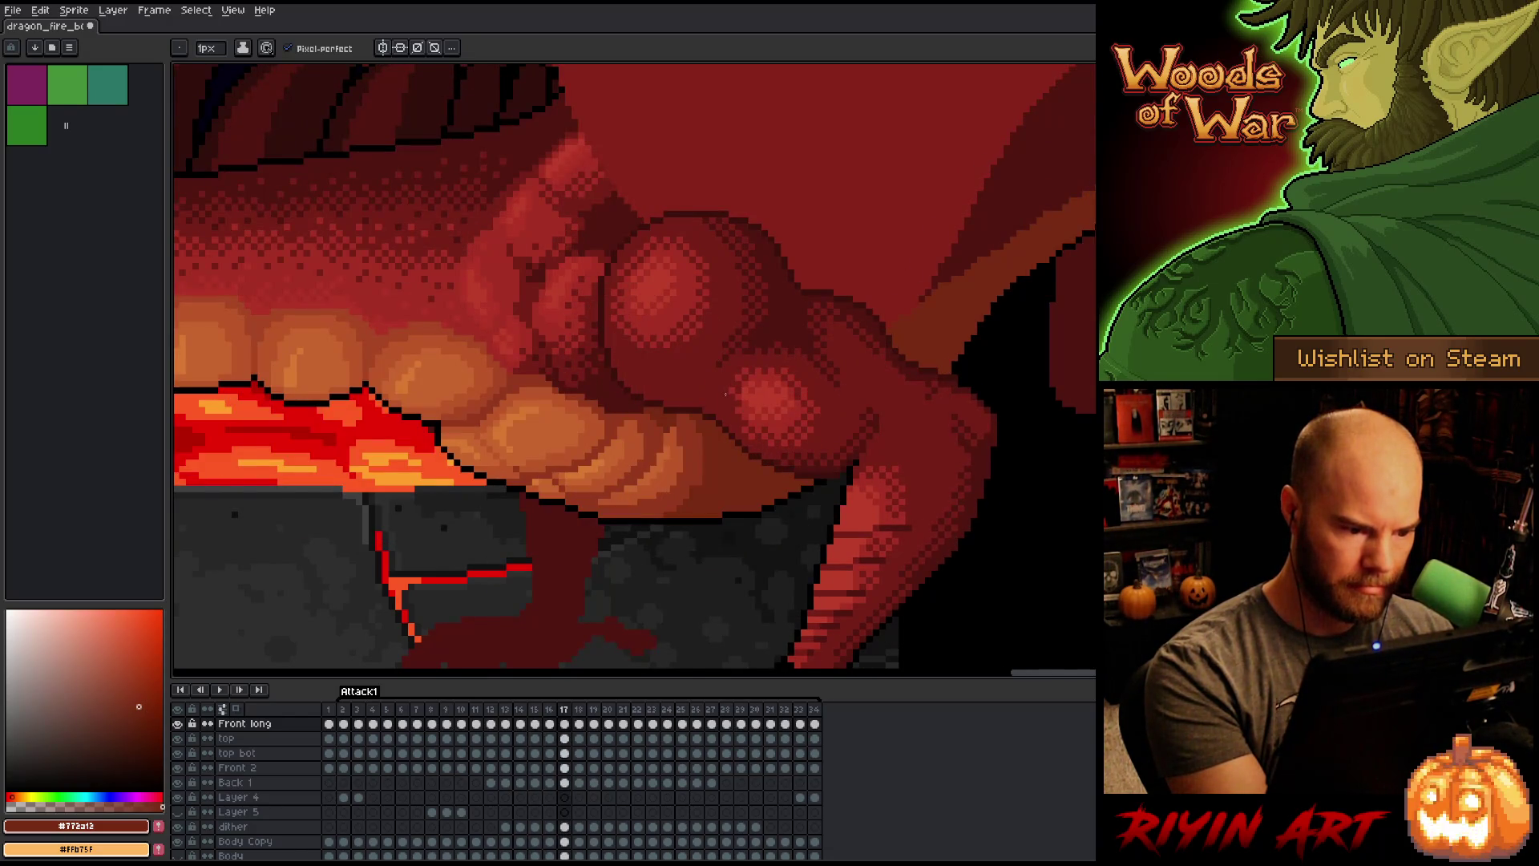
{"action": "key", "text": "comma"}
{"action": "key", "text": "period"}
{"action": "key", "text": "comma"}
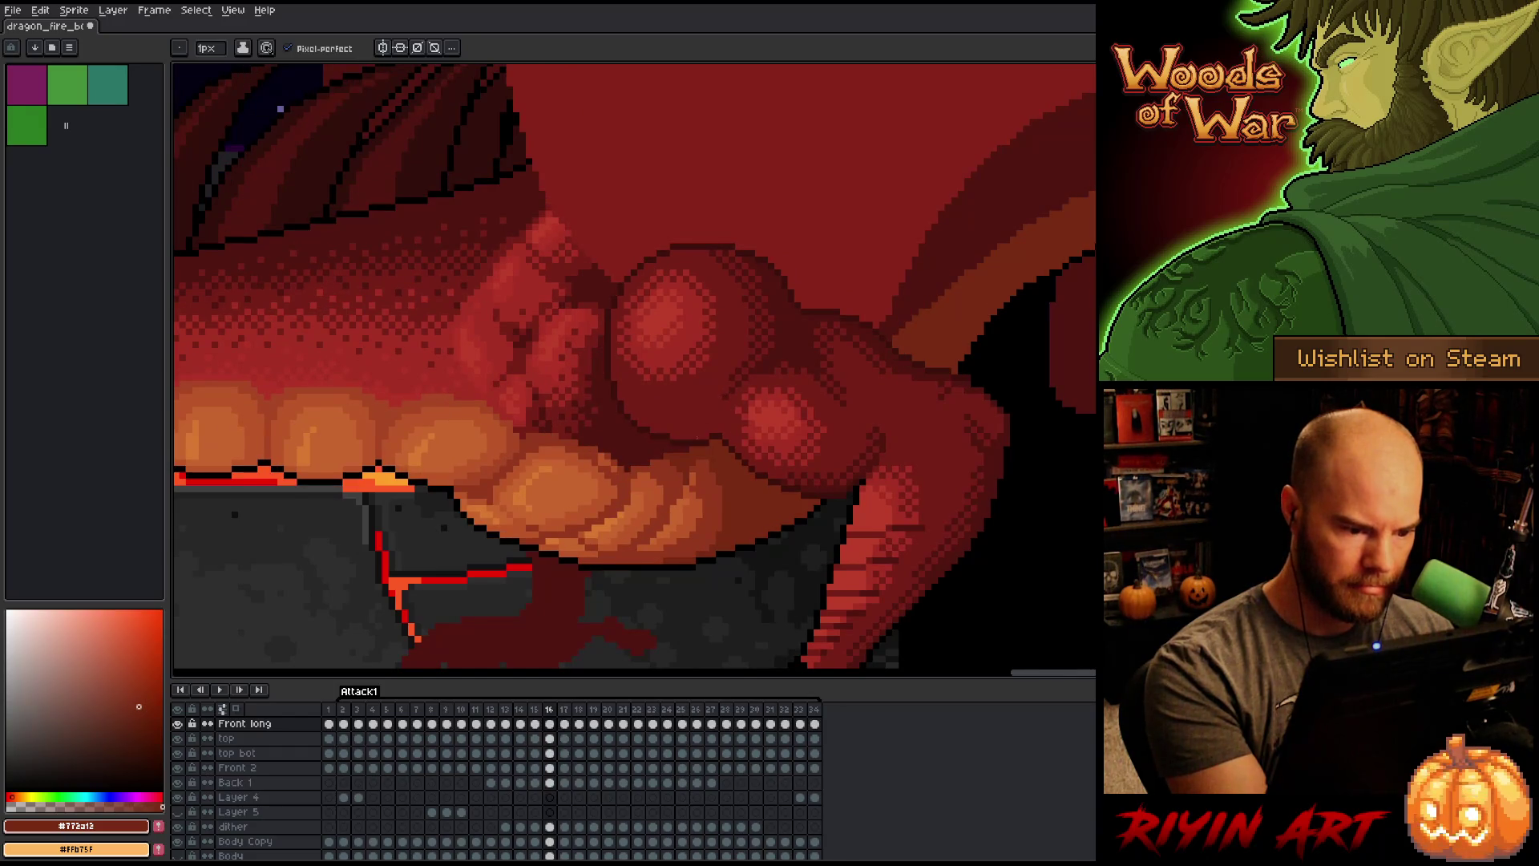
{"action": "key", "text": "period"}
{"action": "key", "text": "comma"}
{"action": "key", "text": "period"}
{"action": "key", "text": "comma"}
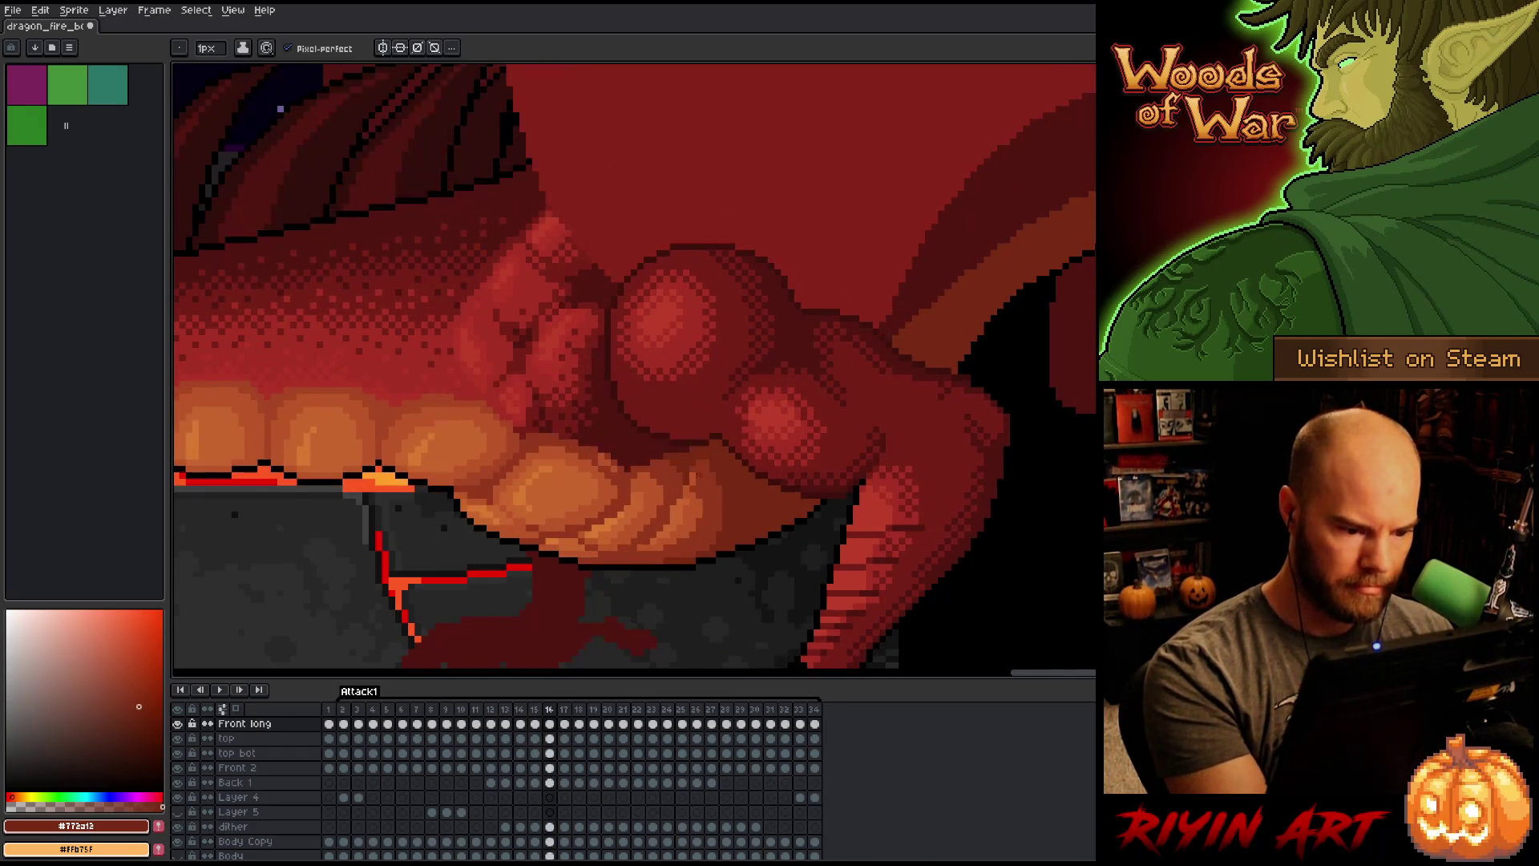
Step: Re-sample belly orange #bb5629 and compare the shading on frames 16 and 17
{"action": "left_click", "coordinate": [688, 480], "text": "alt"}
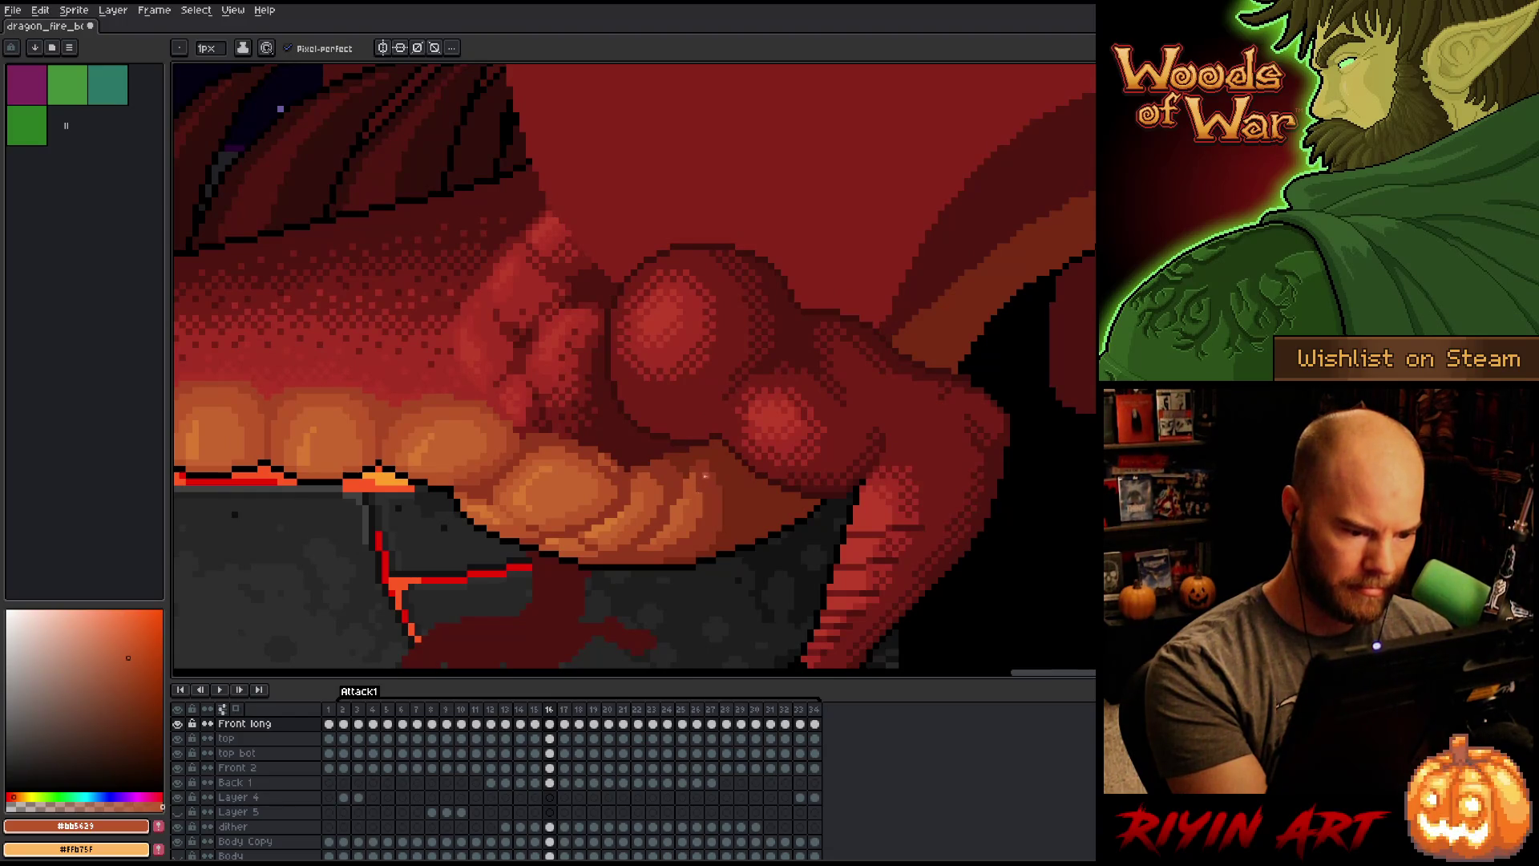
{"action": "key", "text": "period"}
{"action": "key", "text": "comma"}
{"action": "key", "text": "period"}
{"action": "key", "text": "comma"}
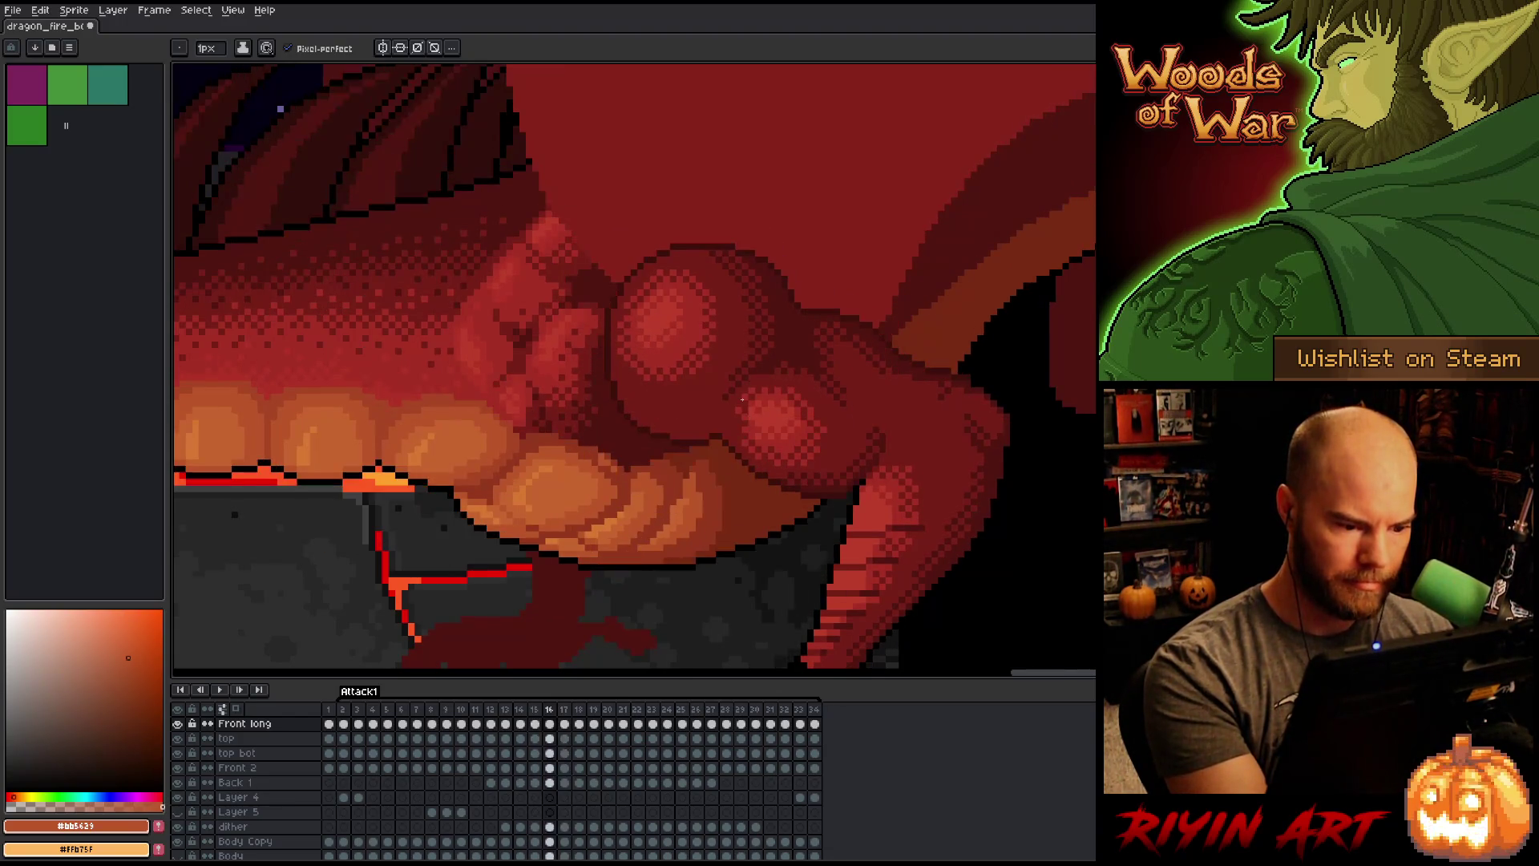
{"action": "key", "text": "period"}
{"action": "key", "text": "comma"}
{"action": "key", "text": "period"}
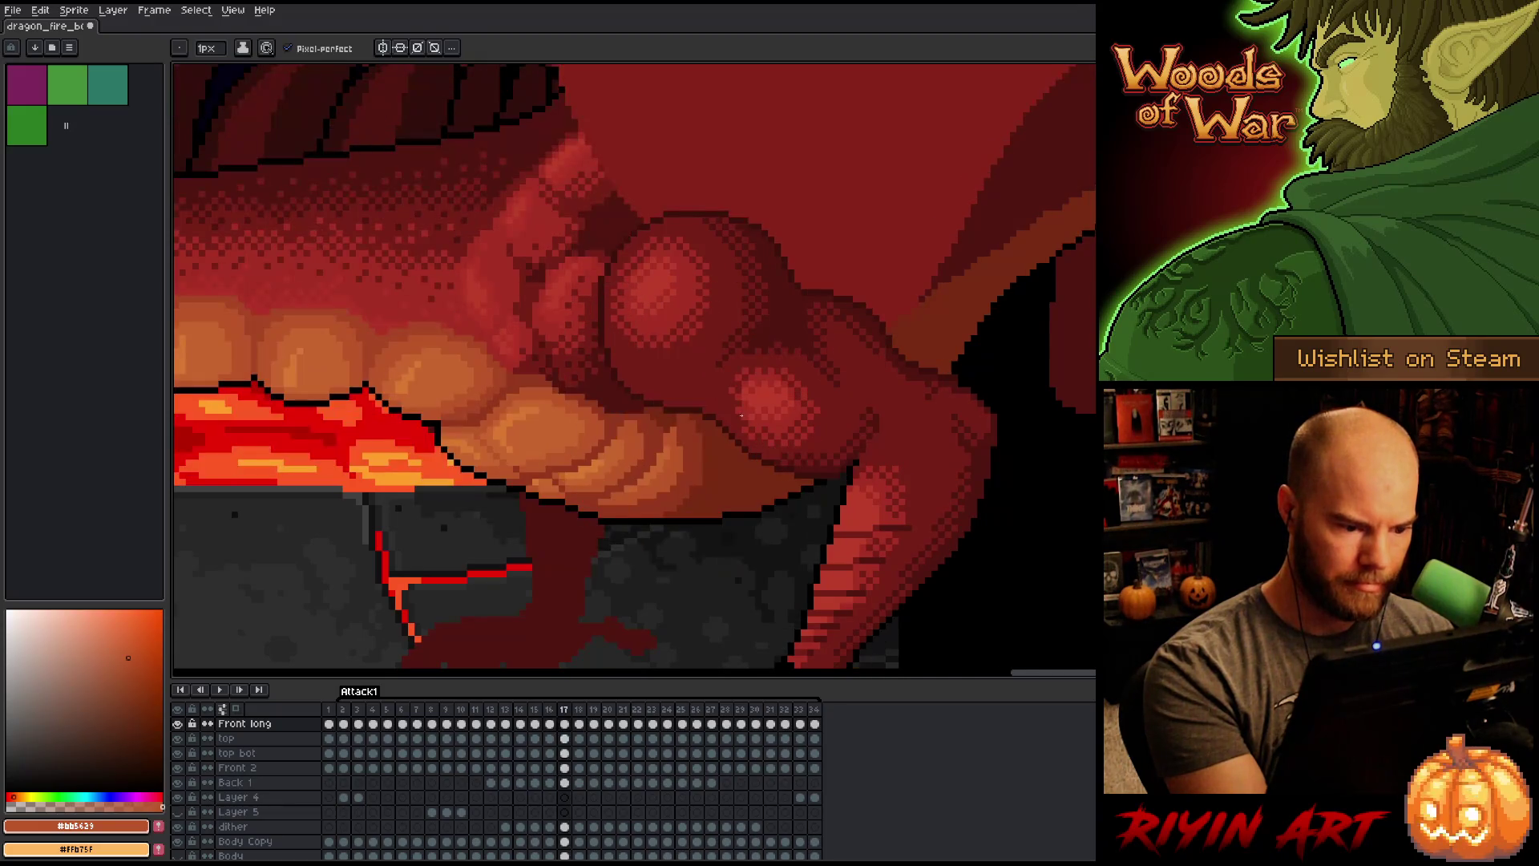
{"action": "key", "text": "comma"}
{"action": "key", "text": "period"}
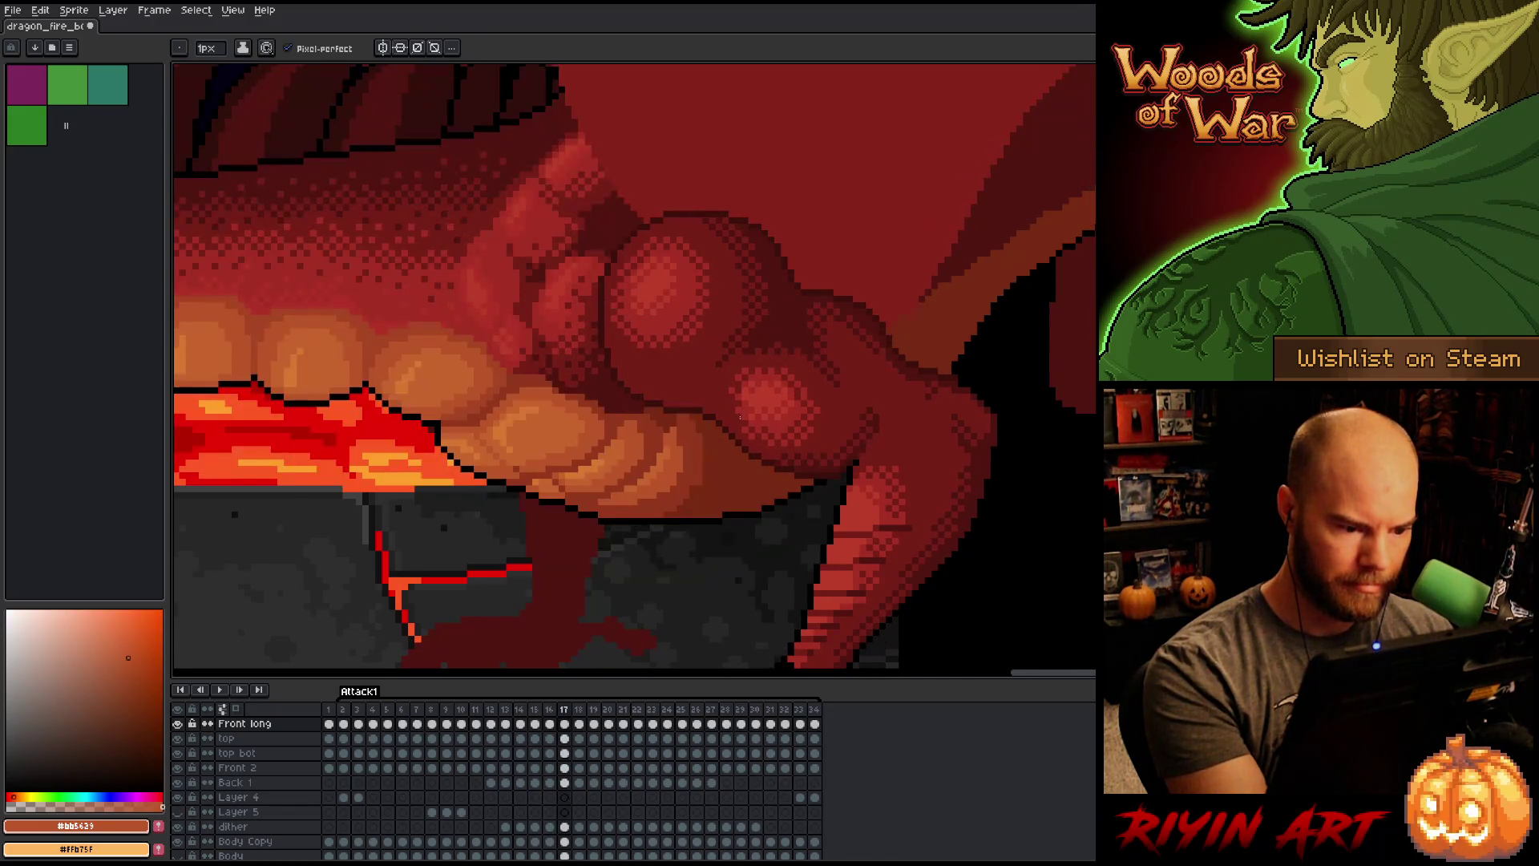
Step: On frame 17 sample a darker thigh red, check frame 18, then sample the deepest thigh-shadow red
{"action": "left_click", "coordinate": [732, 370], "text": "alt"}
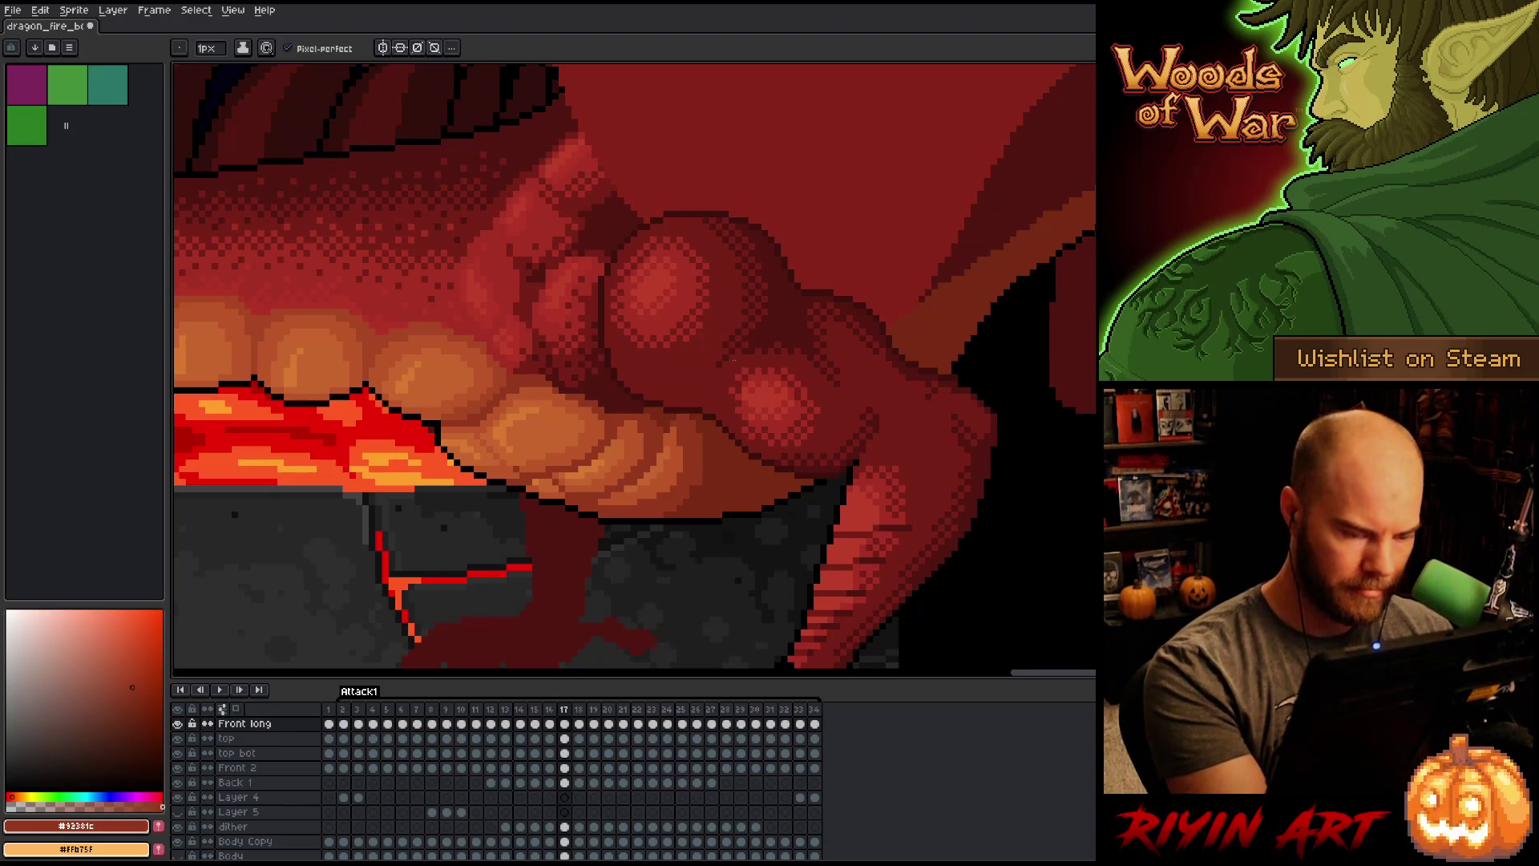
{"action": "key", "text": "comma"}
{"action": "key", "text": "period"}
{"action": "key", "text": "period"}
{"action": "key", "text": "comma"}
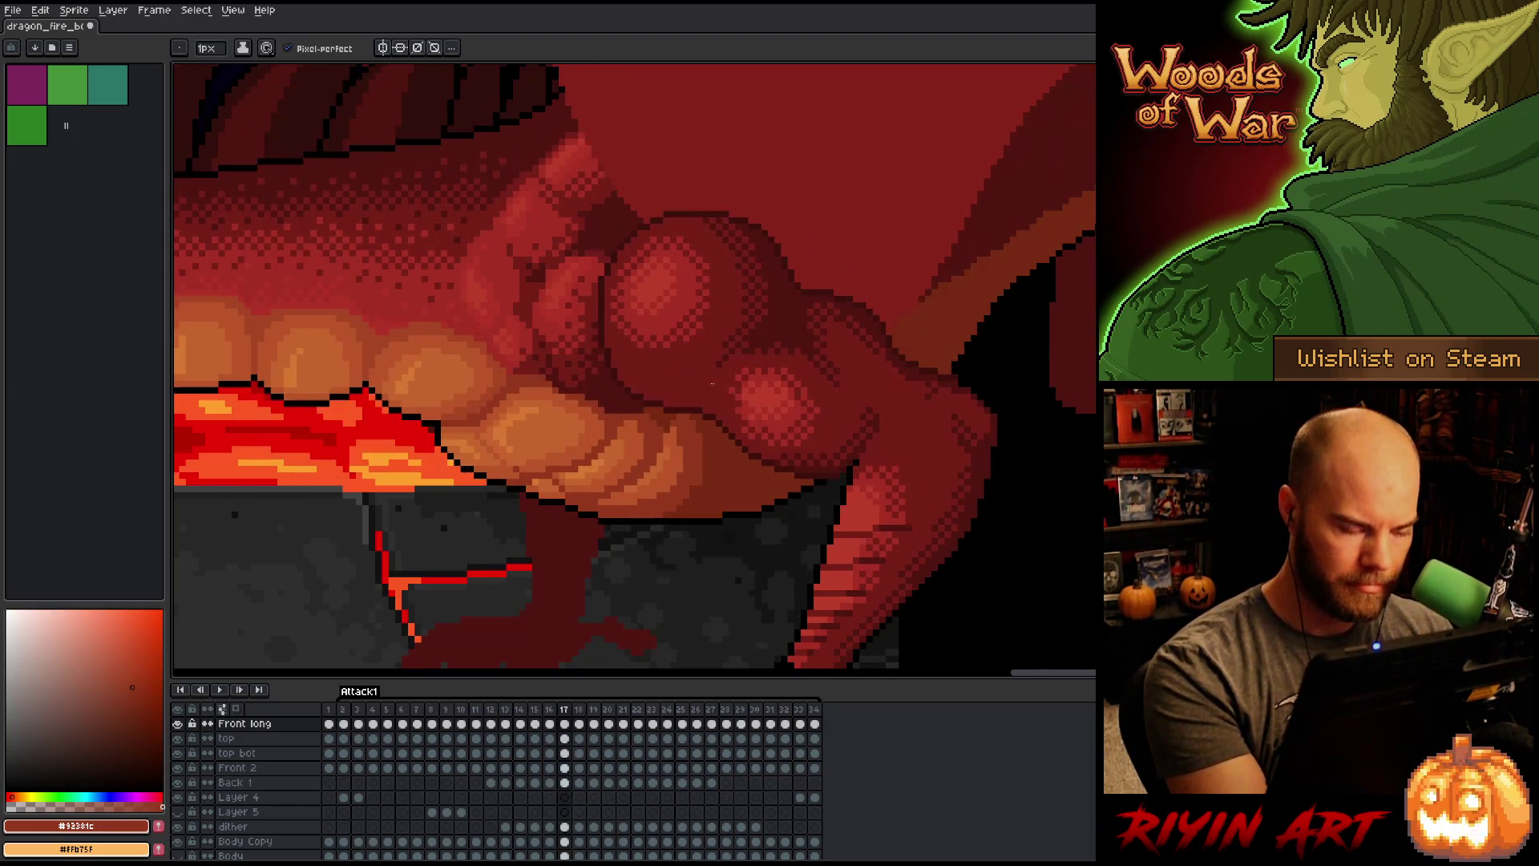
{"action": "left_click", "coordinate": [685, 418], "text": "alt"}
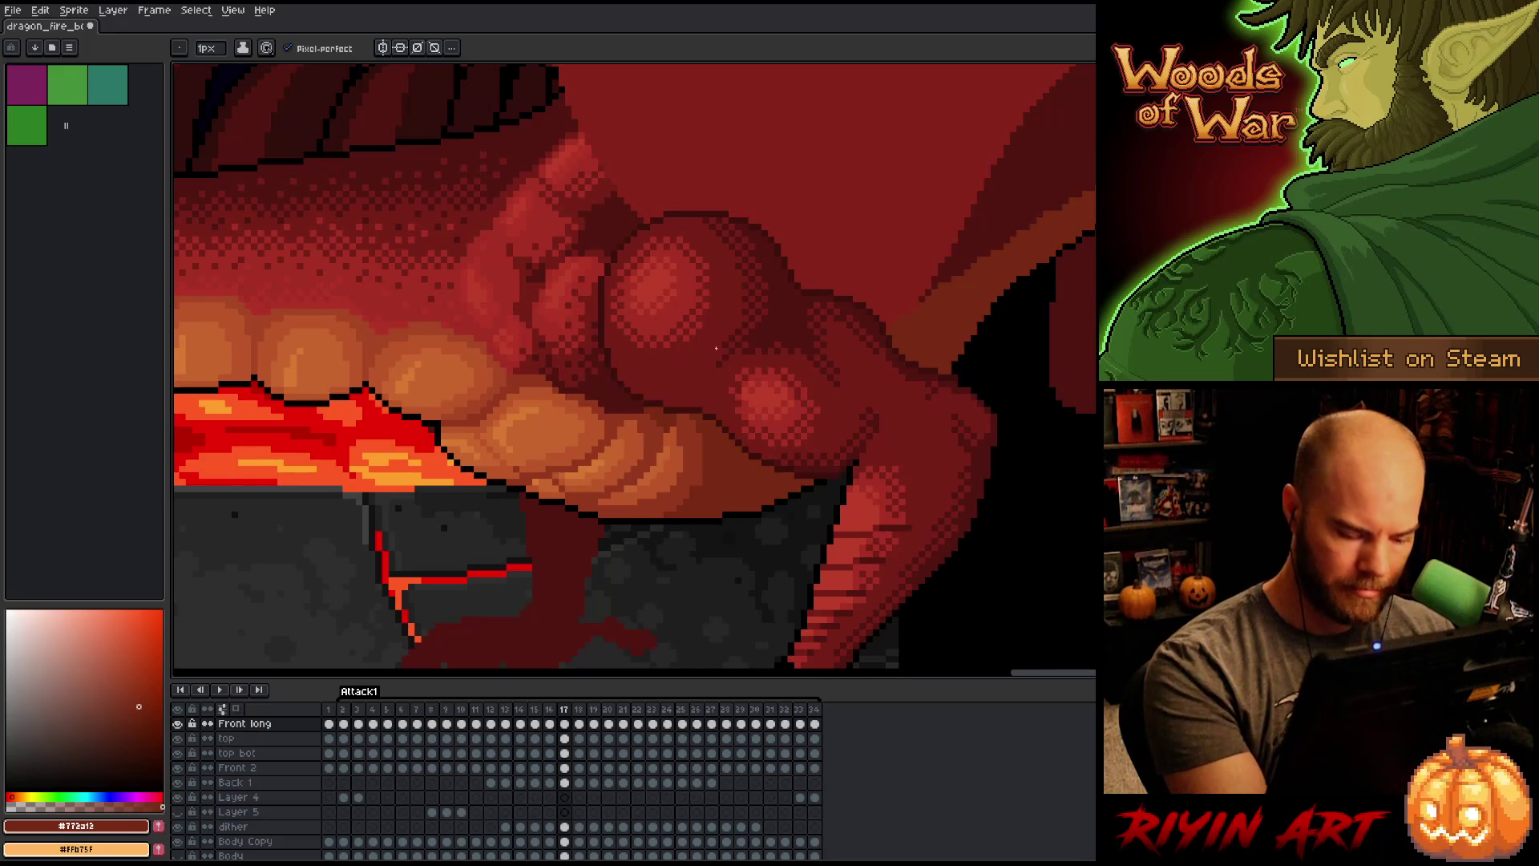
Step: Move back to frame 15 and sample its mid-dark and deepest thigh reds
{"action": "key", "text": "comma"}
{"action": "key", "text": "period"}
{"action": "key", "text": "comma"}
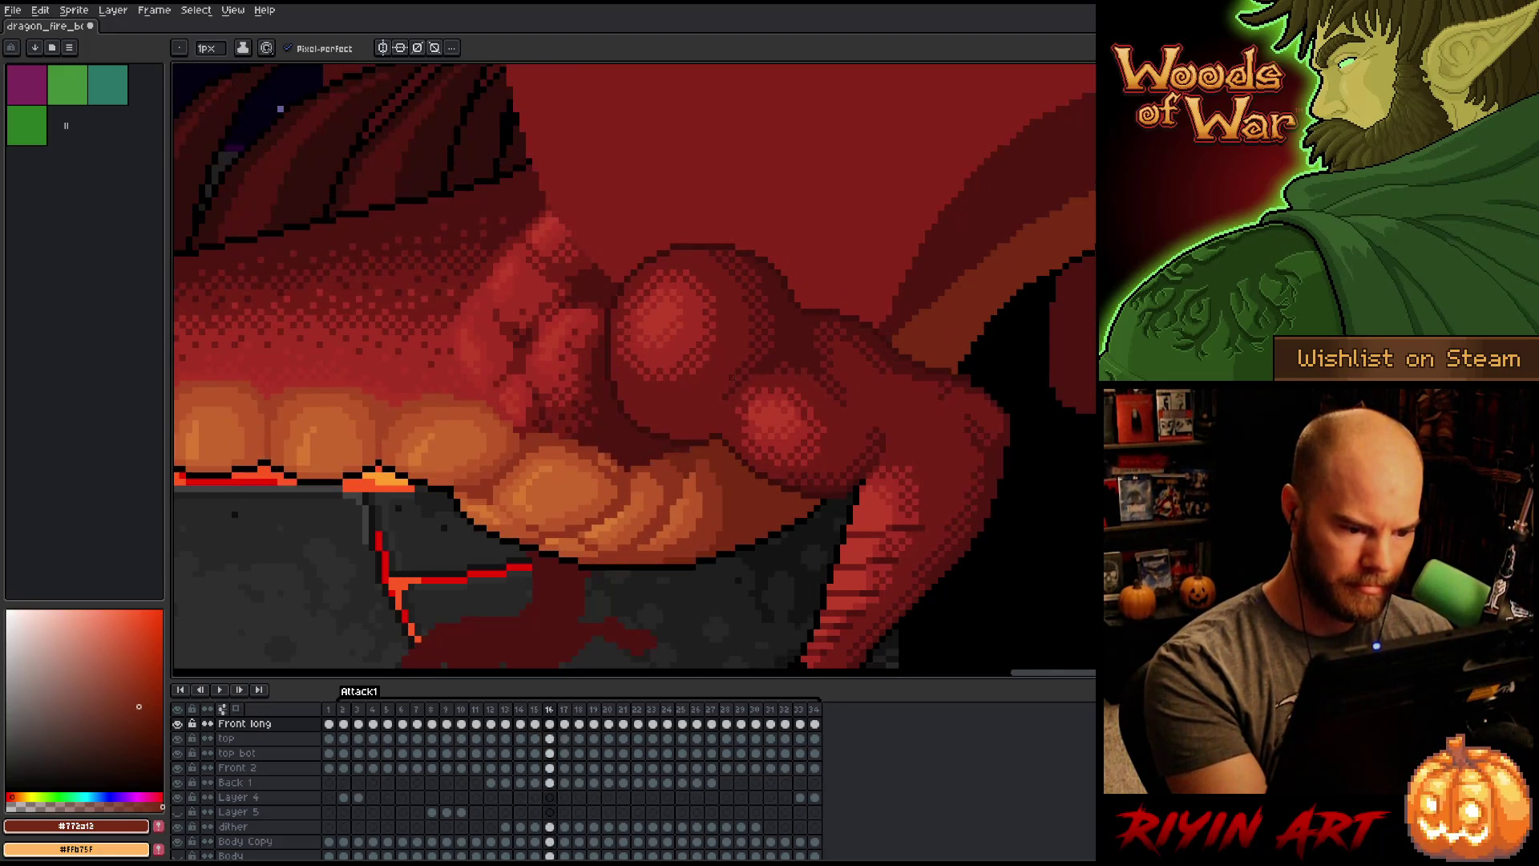
{"action": "key", "text": "period"}
{"action": "key", "text": "comma"}
{"action": "key", "text": "comma"}
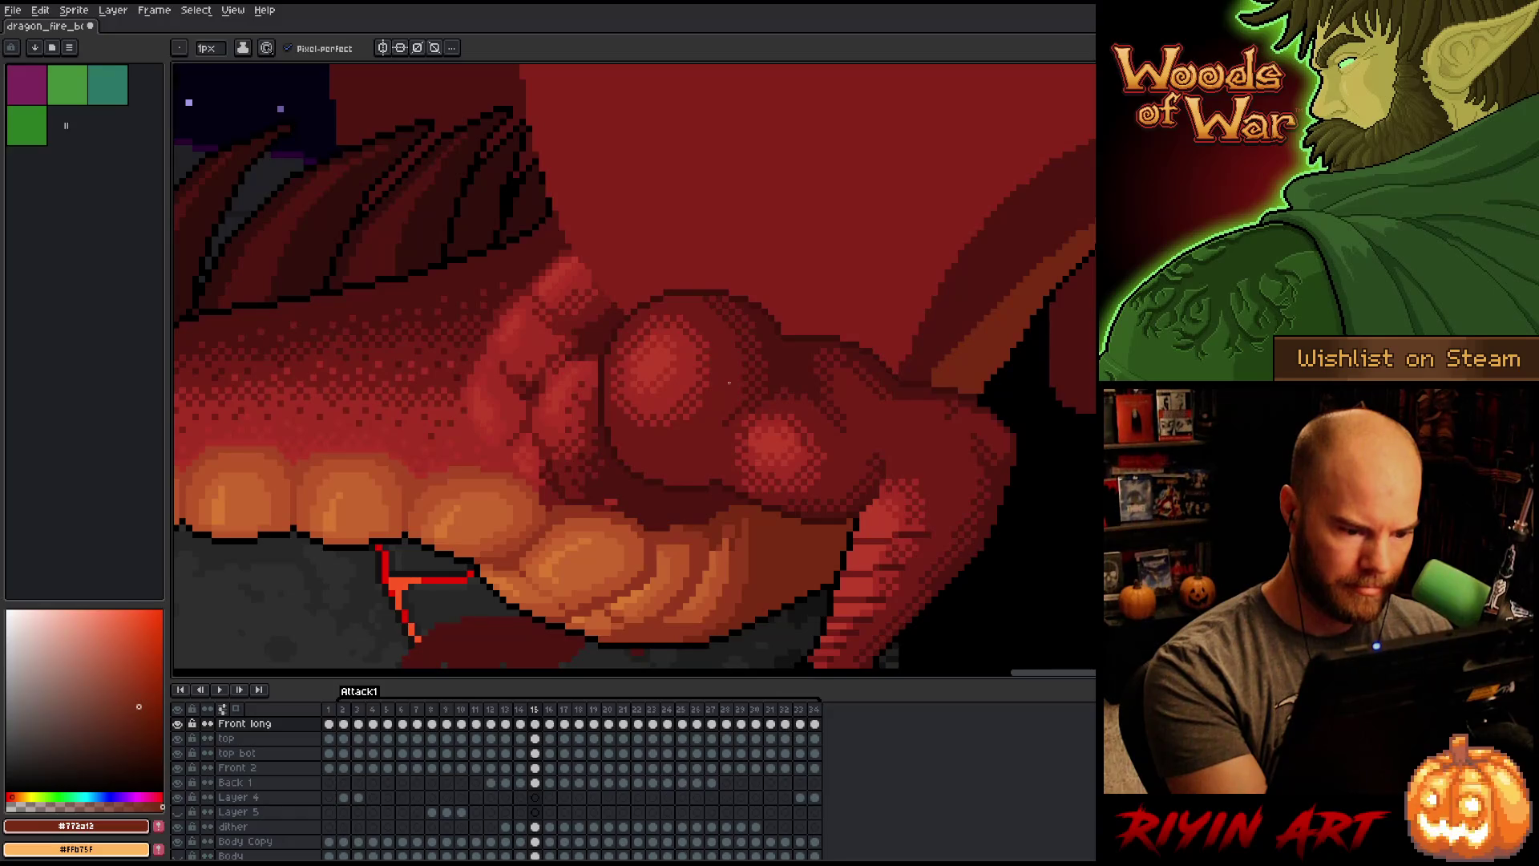
{"action": "key", "text": "period"}
{"action": "key", "text": "comma"}
{"action": "left_click", "coordinate": [731, 533], "text": "alt"}
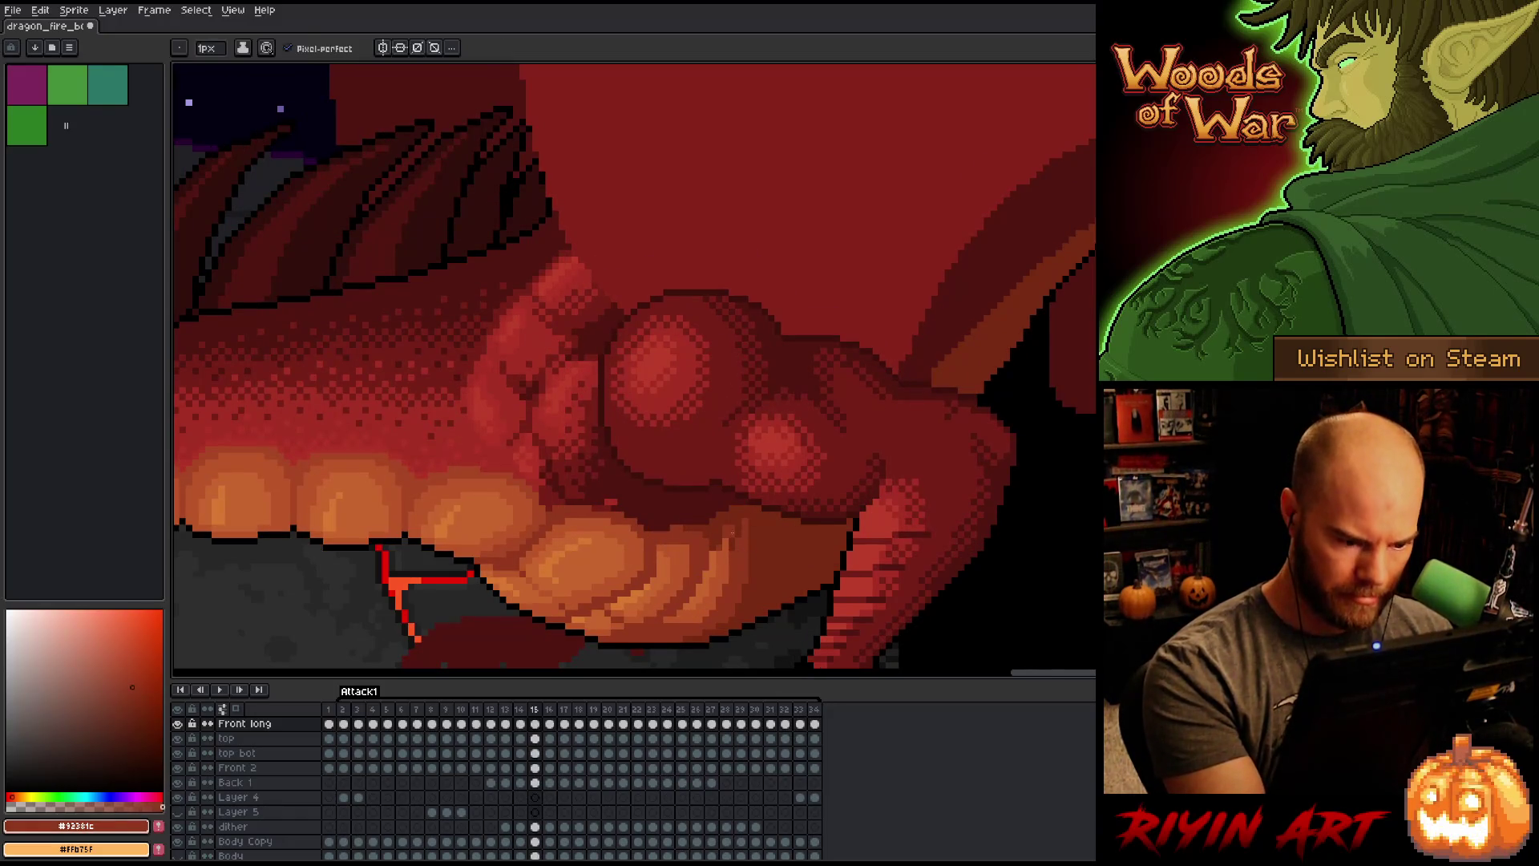
{"action": "left_click", "coordinate": [733, 535], "text": "alt"}
Step: Check frame 14, sample the mid-dark muscle red on frame 15, and flick against frame 16, ending on 15
{"action": "key", "text": "comma"}
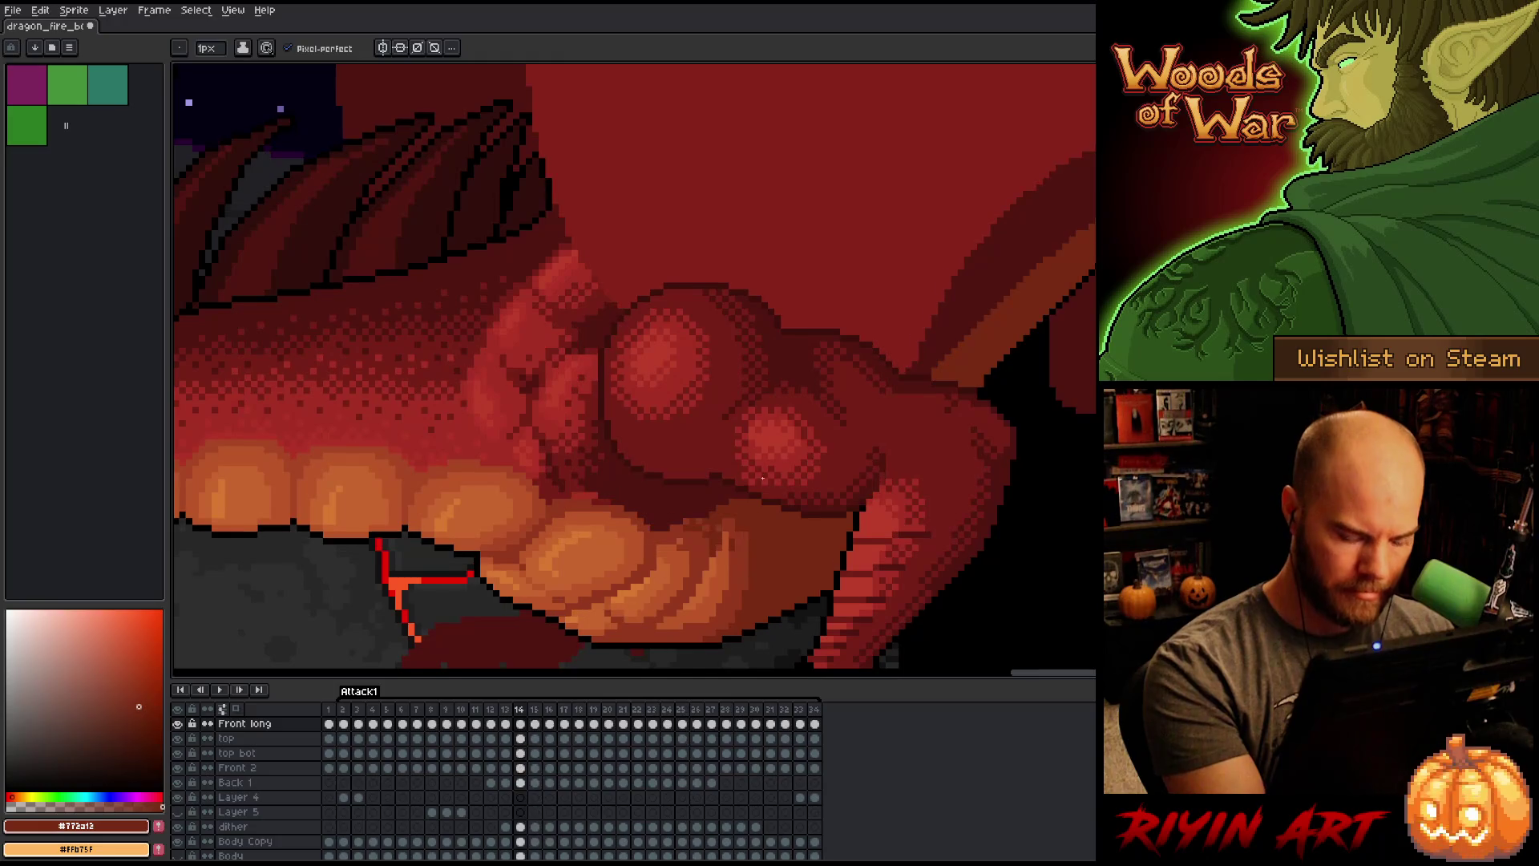
{"action": "key", "text": "period"}
{"action": "key", "text": "period"}
{"action": "key", "text": "comma"}
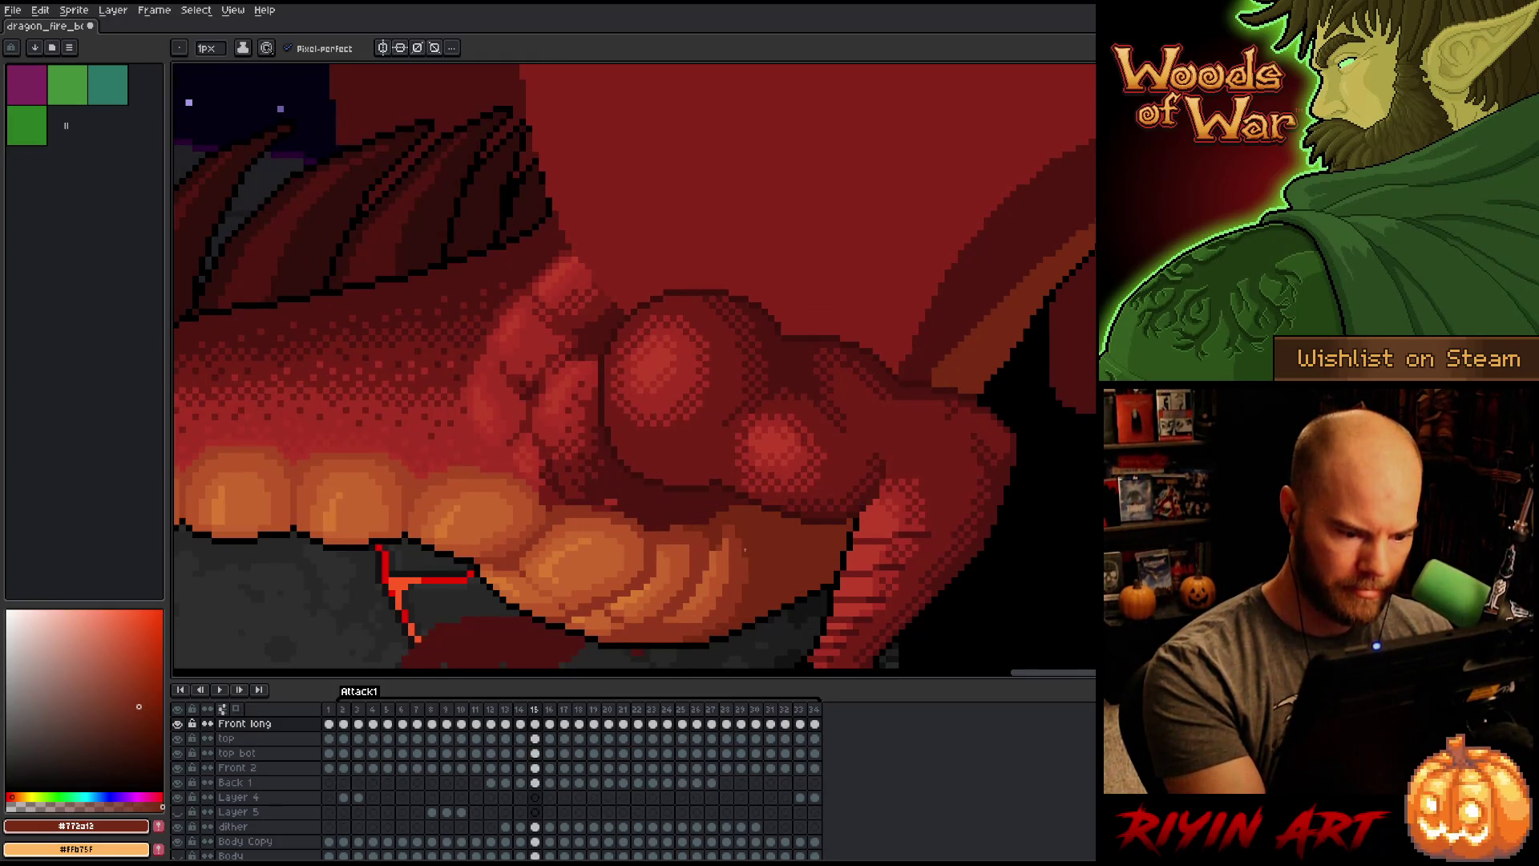
{"action": "left_click", "coordinate": [785, 433], "text": "alt"}
{"action": "key", "text": "period"}
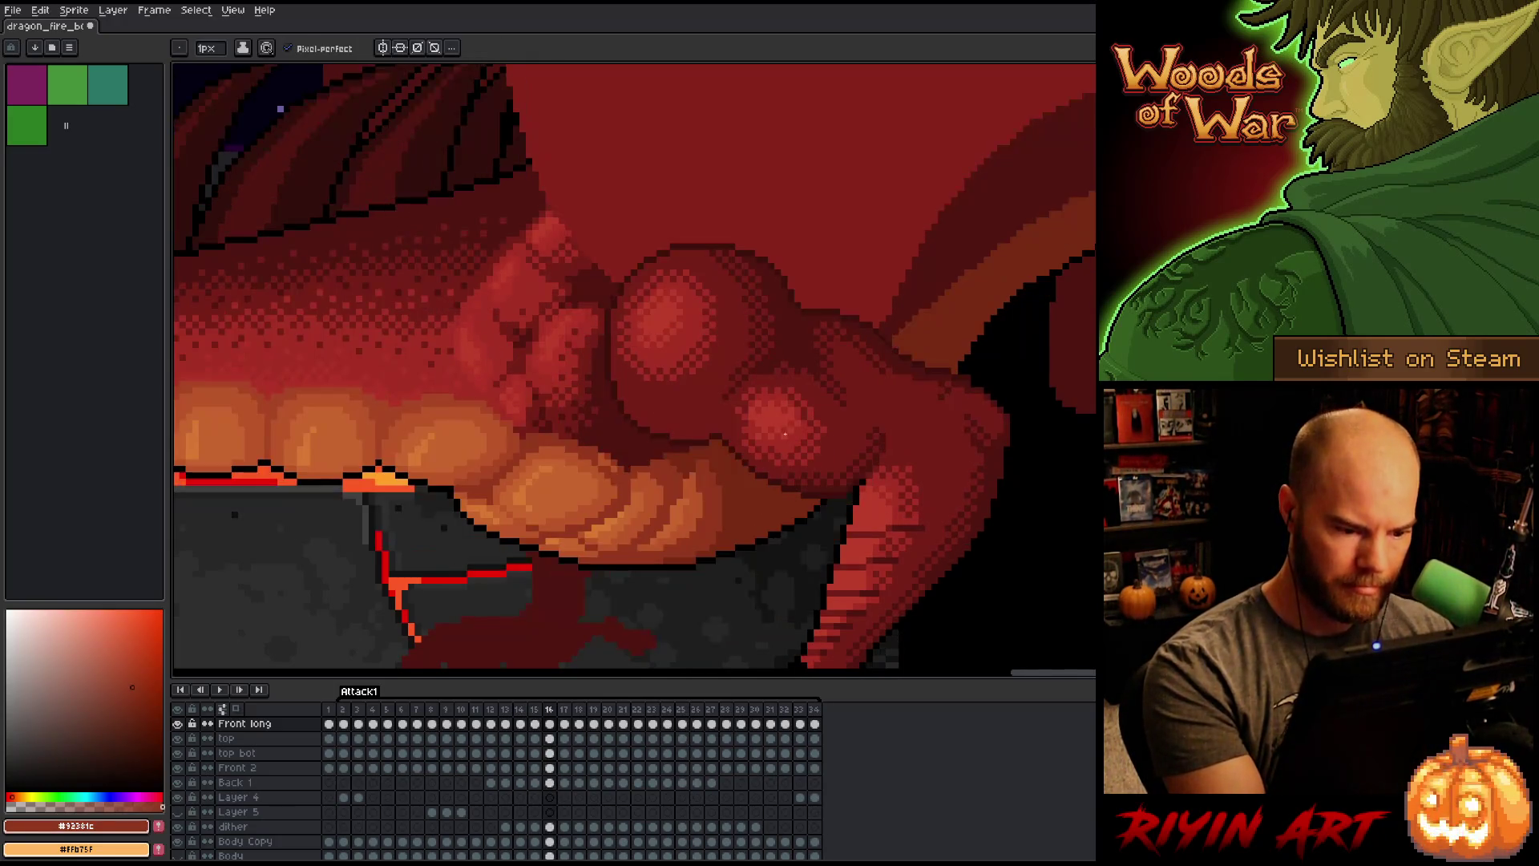
{"action": "key", "text": "comma"}
{"action": "key", "text": "comma"}
{"action": "key", "text": "period"}
{"action": "key", "text": "period"}
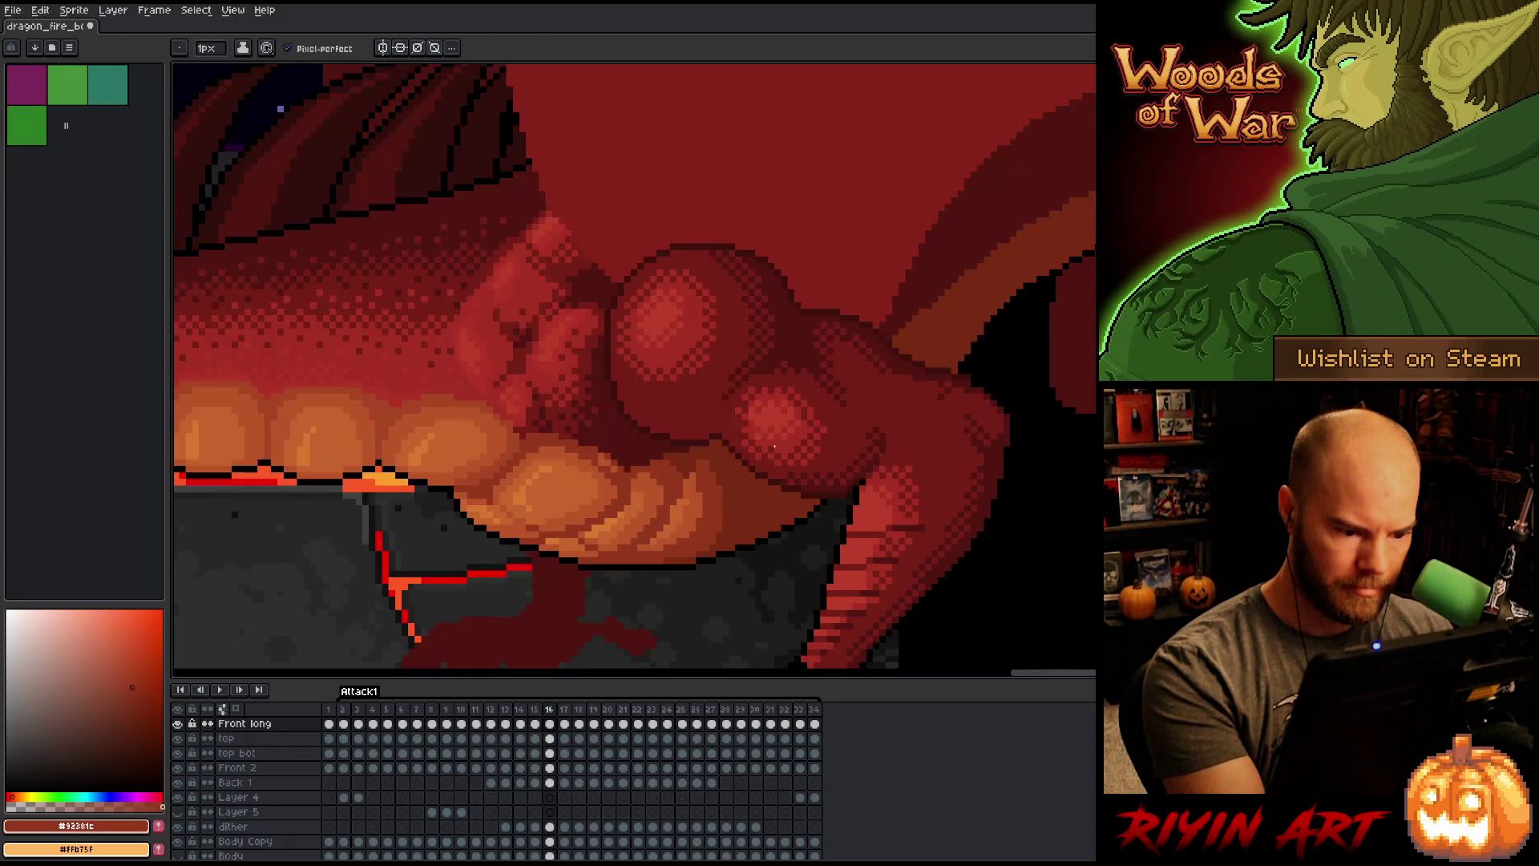
{"action": "key", "text": "comma"}
{"action": "key", "text": "period"}
{"action": "key", "text": "comma"}
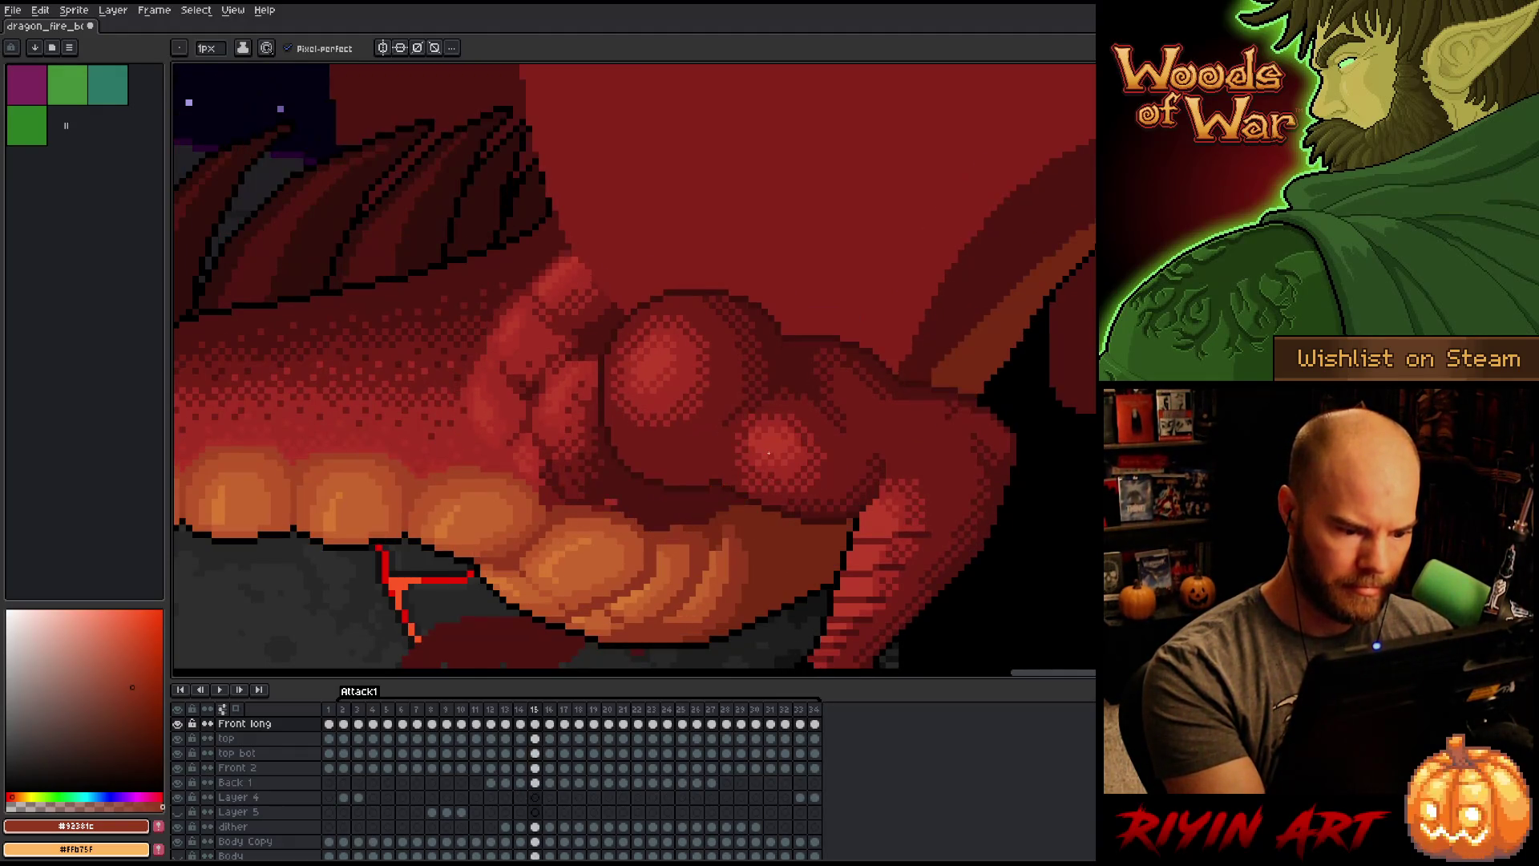
{"action": "key", "text": "period"}
{"action": "key", "text": "comma"}
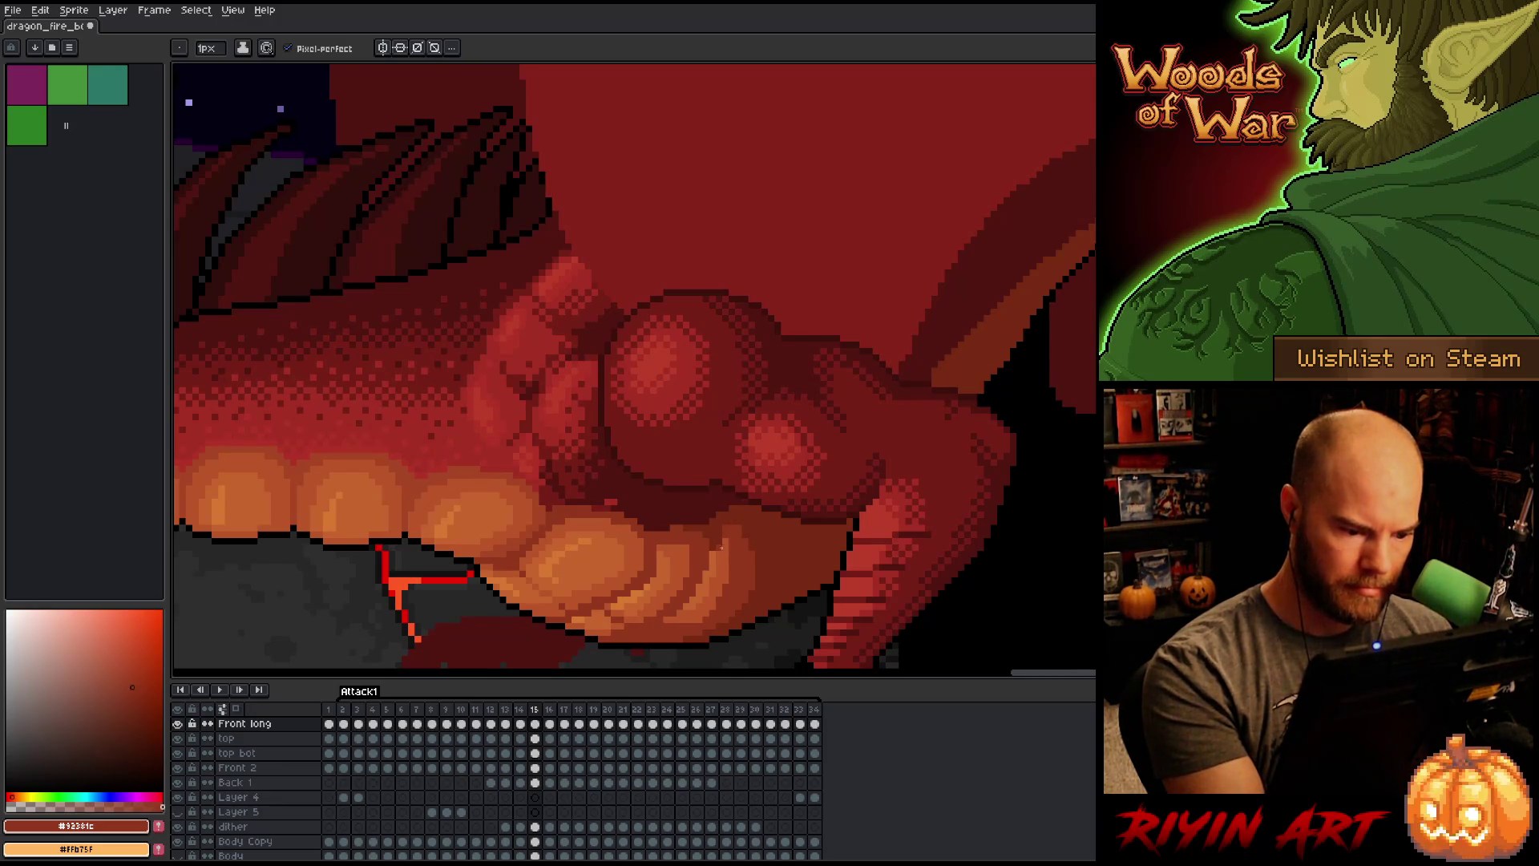
Step: Sample the warm orange-red from the body on frame 15 and compare it with frame 16
{"action": "left_click", "coordinate": [718, 546], "text": "alt"}
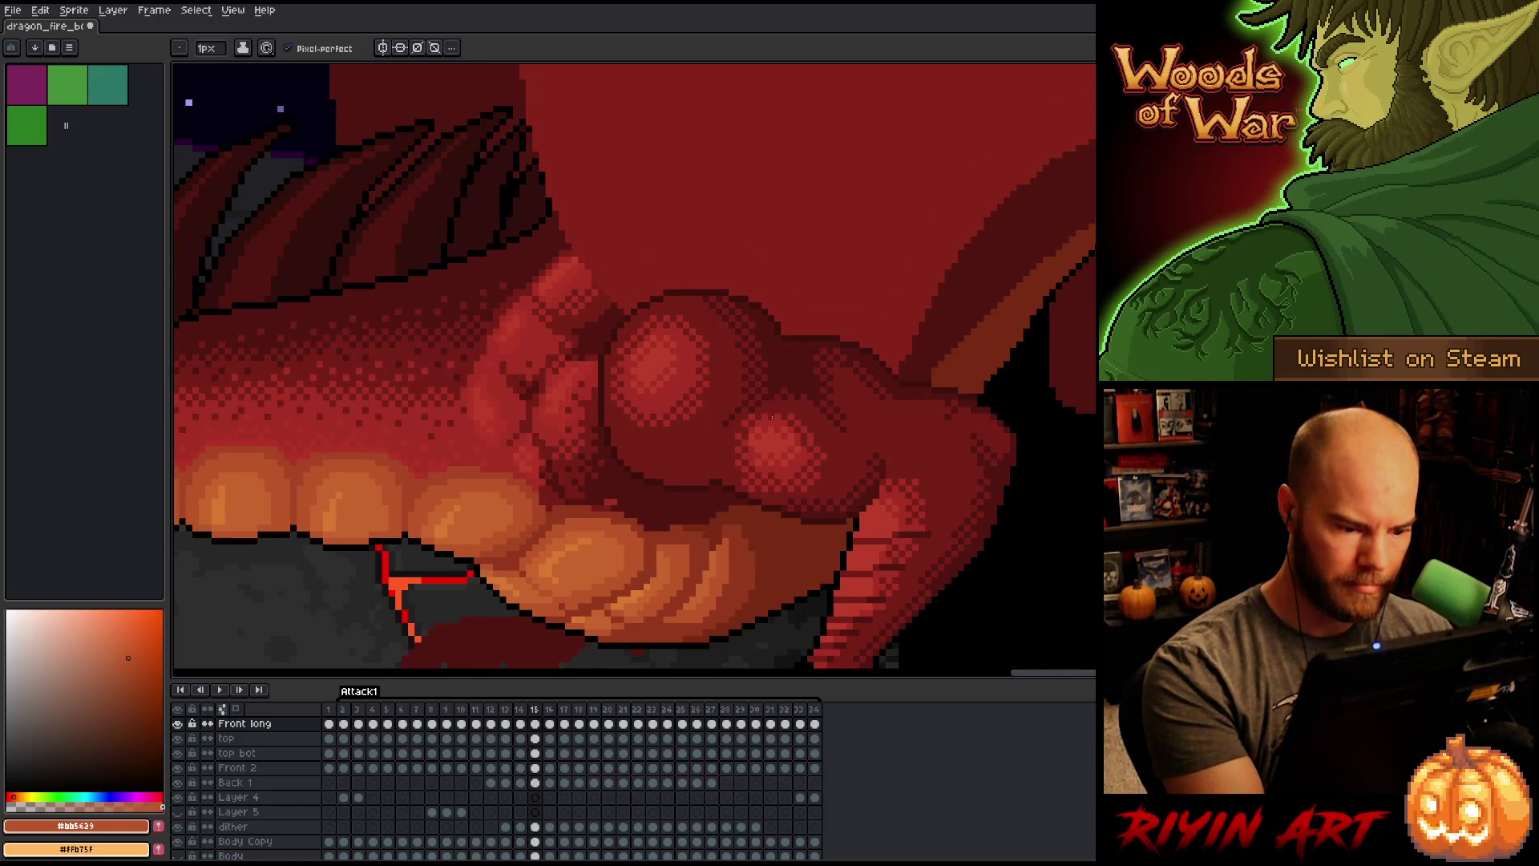
{"action": "key", "text": "period"}
{"action": "key", "text": "period"}
{"action": "key", "text": "comma"}
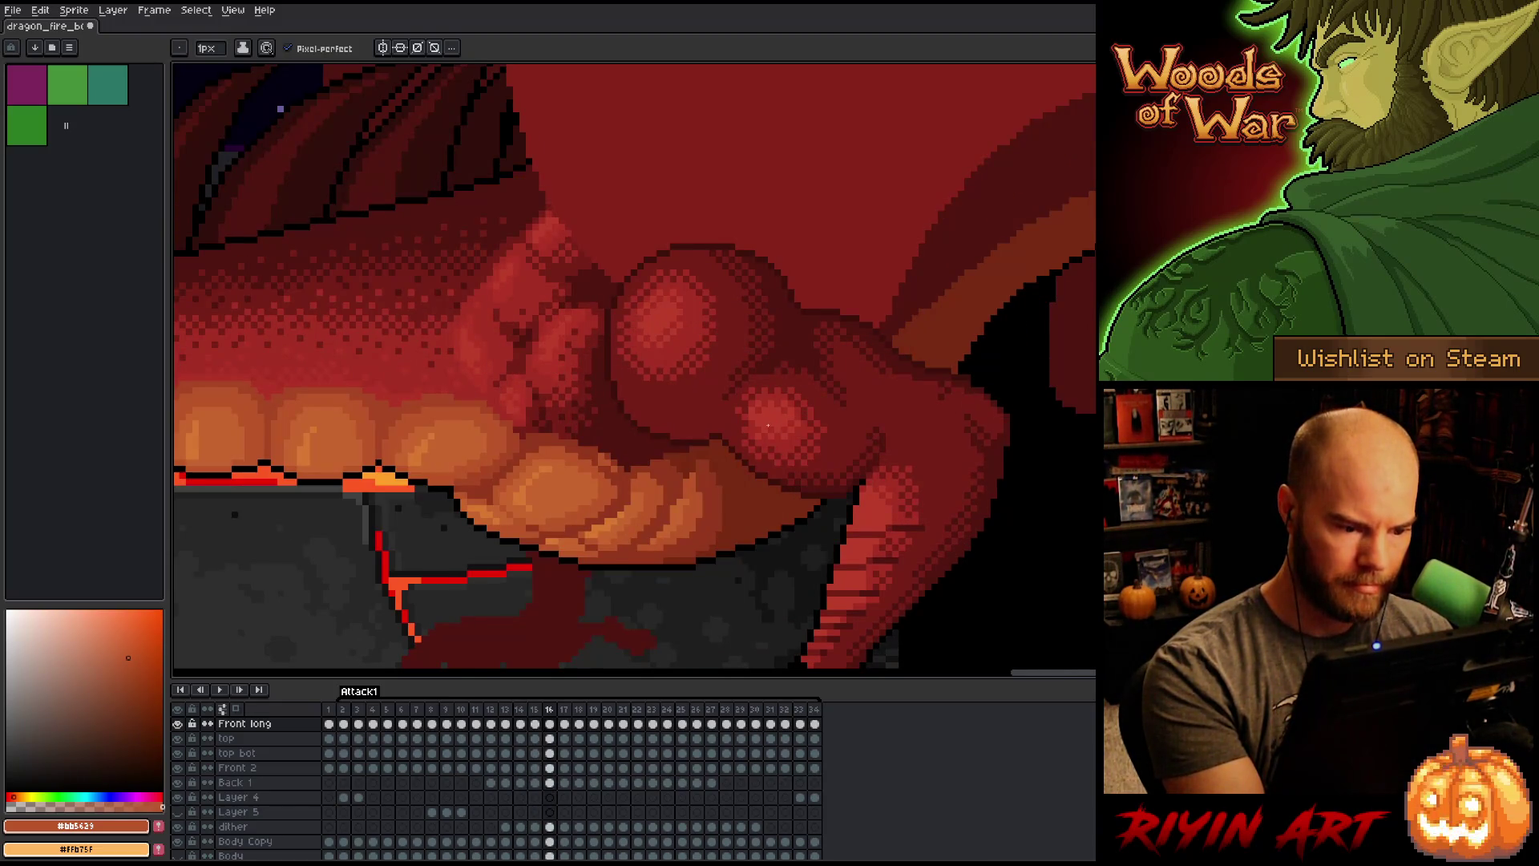
{"action": "key", "text": "comma"}
{"action": "key", "text": "period"}
{"action": "key", "text": "comma"}
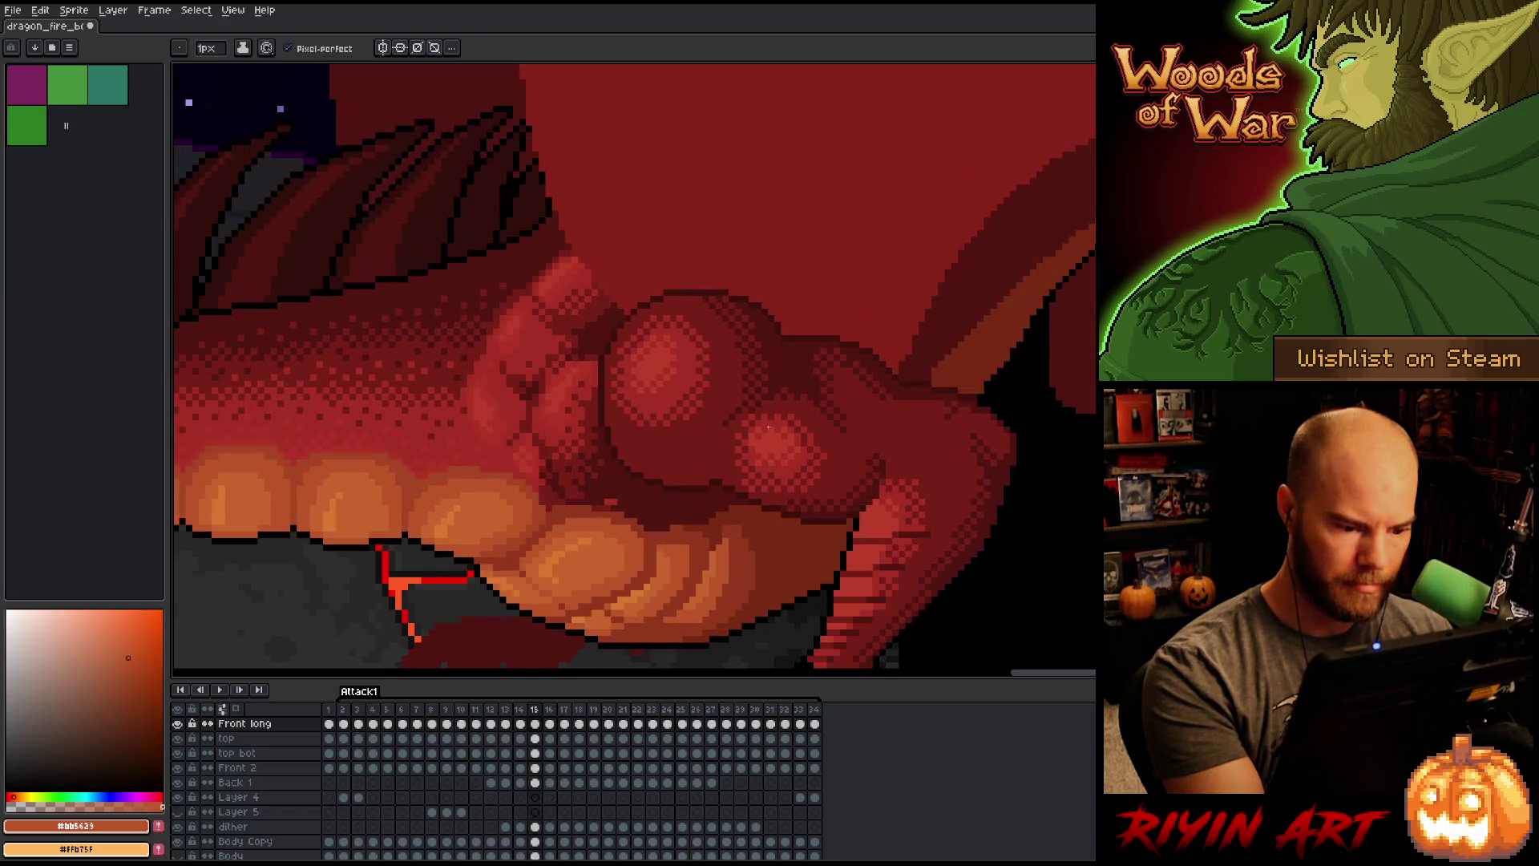
{"action": "key", "text": "period"}
{"action": "key", "text": "comma"}
Step: Sample the darkest thigh-shading red and flick between frames 15 and 16
{"action": "left_click", "coordinate": [767, 428], "text": "alt"}
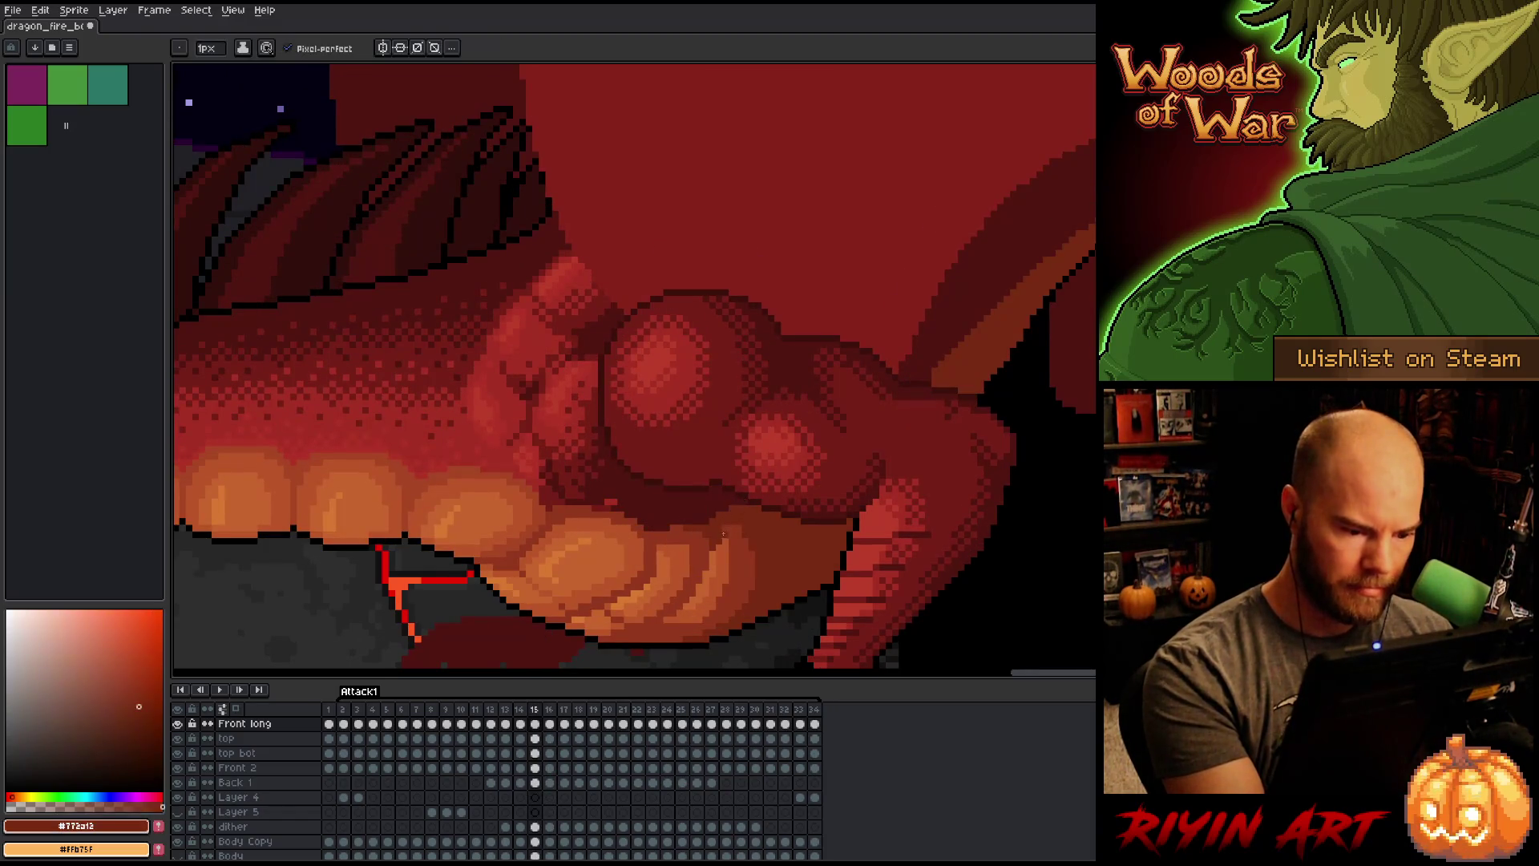
{"action": "key", "text": "period"}
{"action": "key", "text": "comma"}
{"action": "key", "text": "period"}
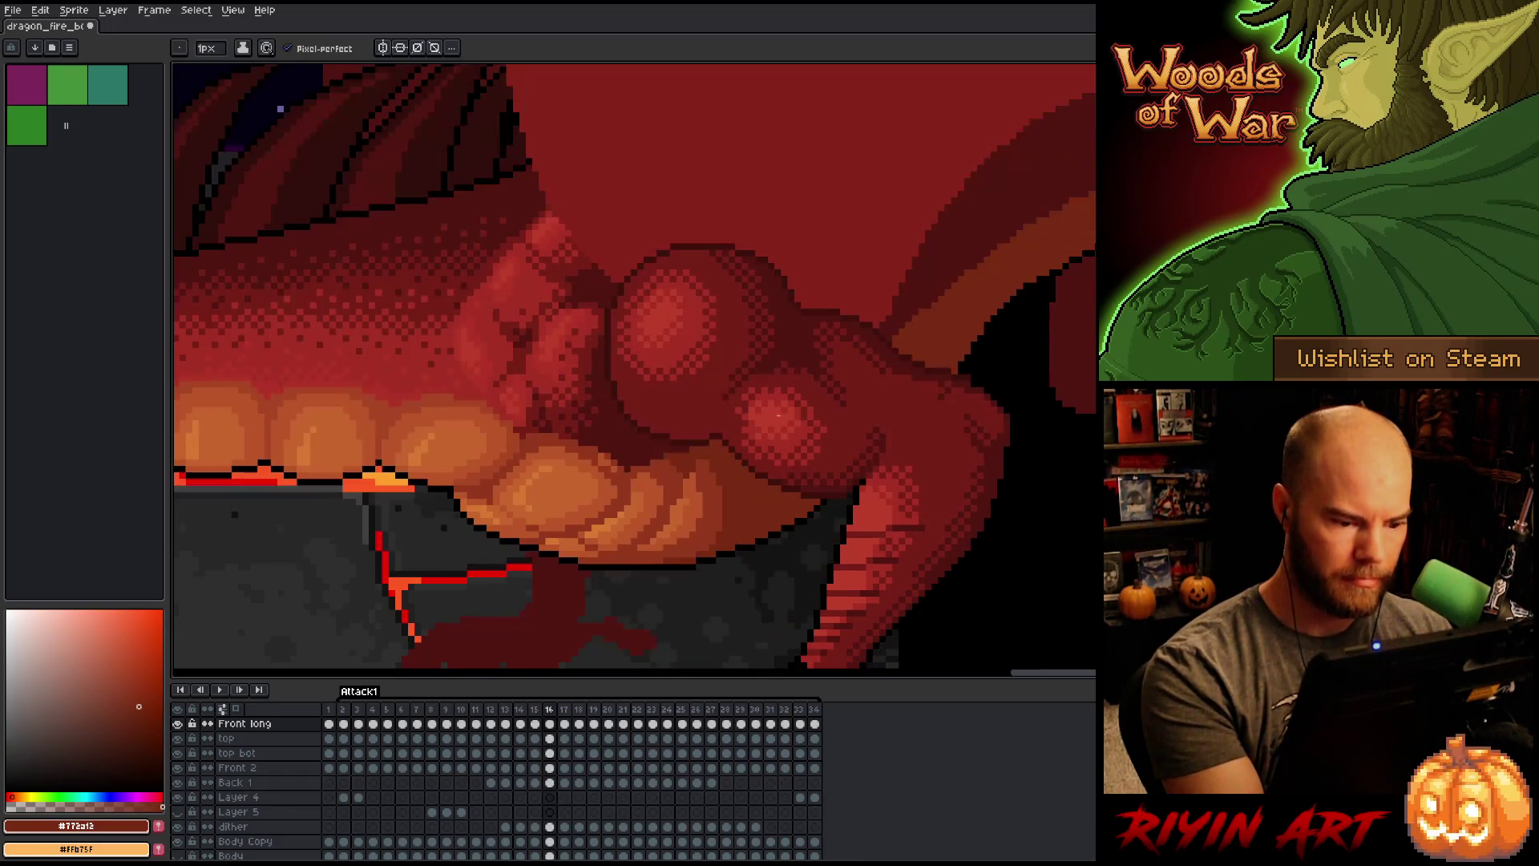
{"action": "key", "text": "comma"}
{"action": "key", "text": "period"}
{"action": "key", "text": "comma"}
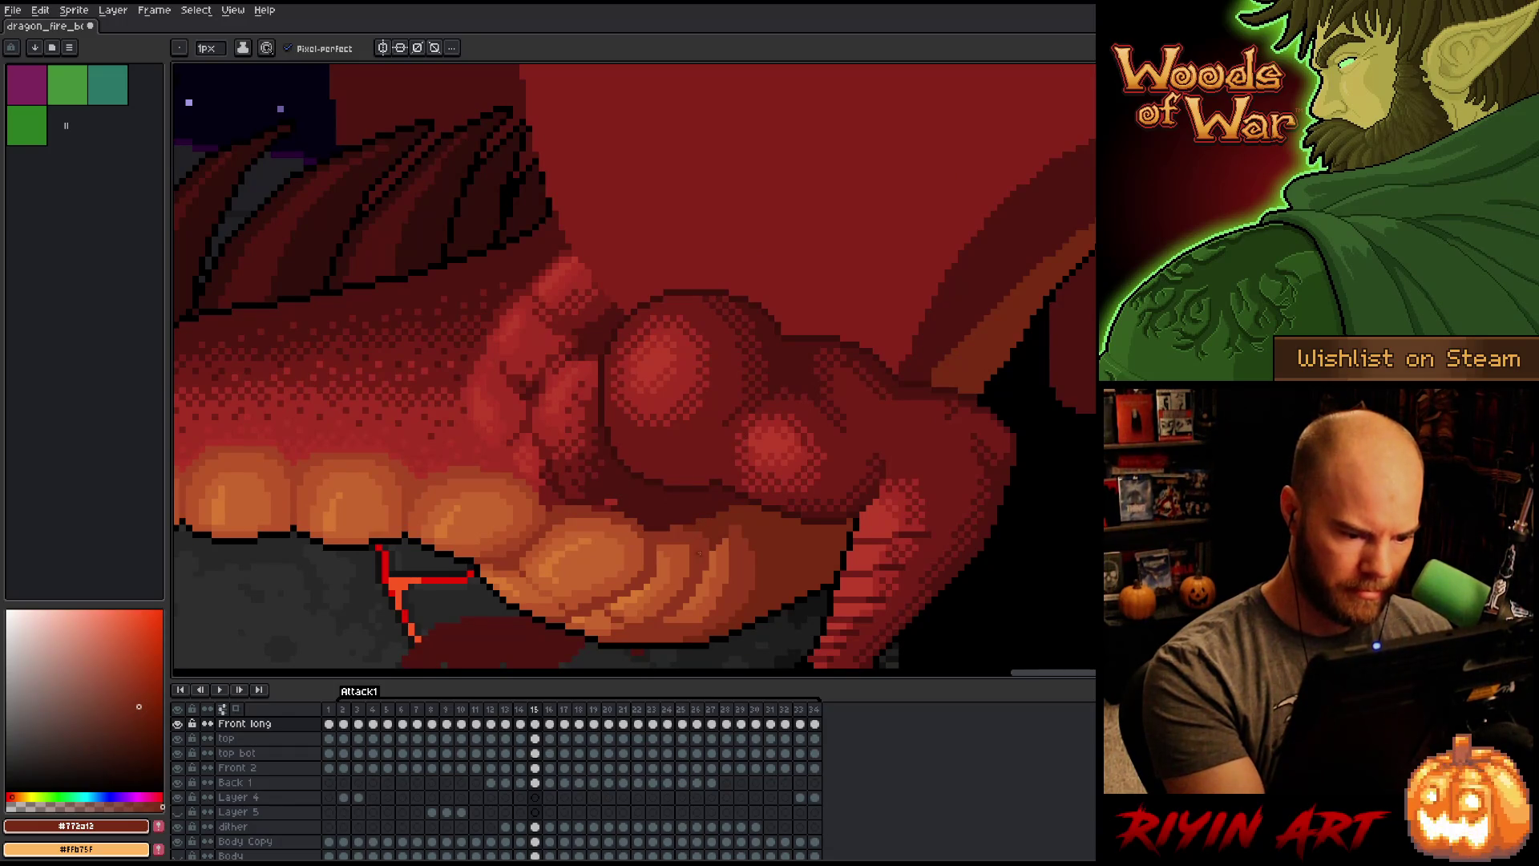
Step: Flick frame 15 against its neighbour repeatedly to judge the thigh shading
{"action": "key", "text": "period"}
{"action": "key", "text": "comma"}
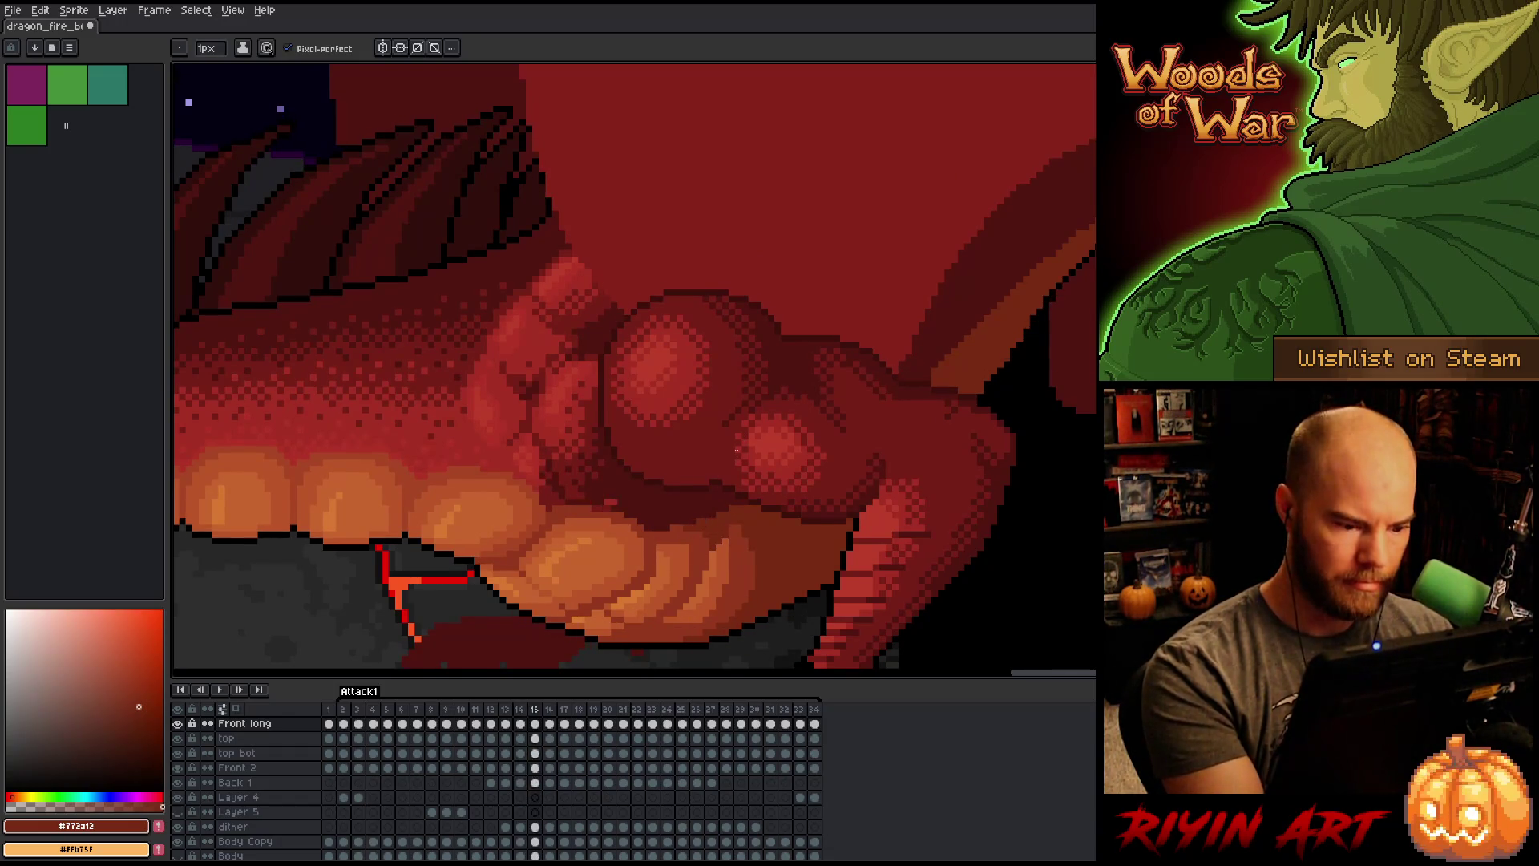
{"action": "key", "text": "period"}
{"action": "key", "text": "comma"}
{"action": "key", "text": "period"}
{"action": "key", "text": "comma"}
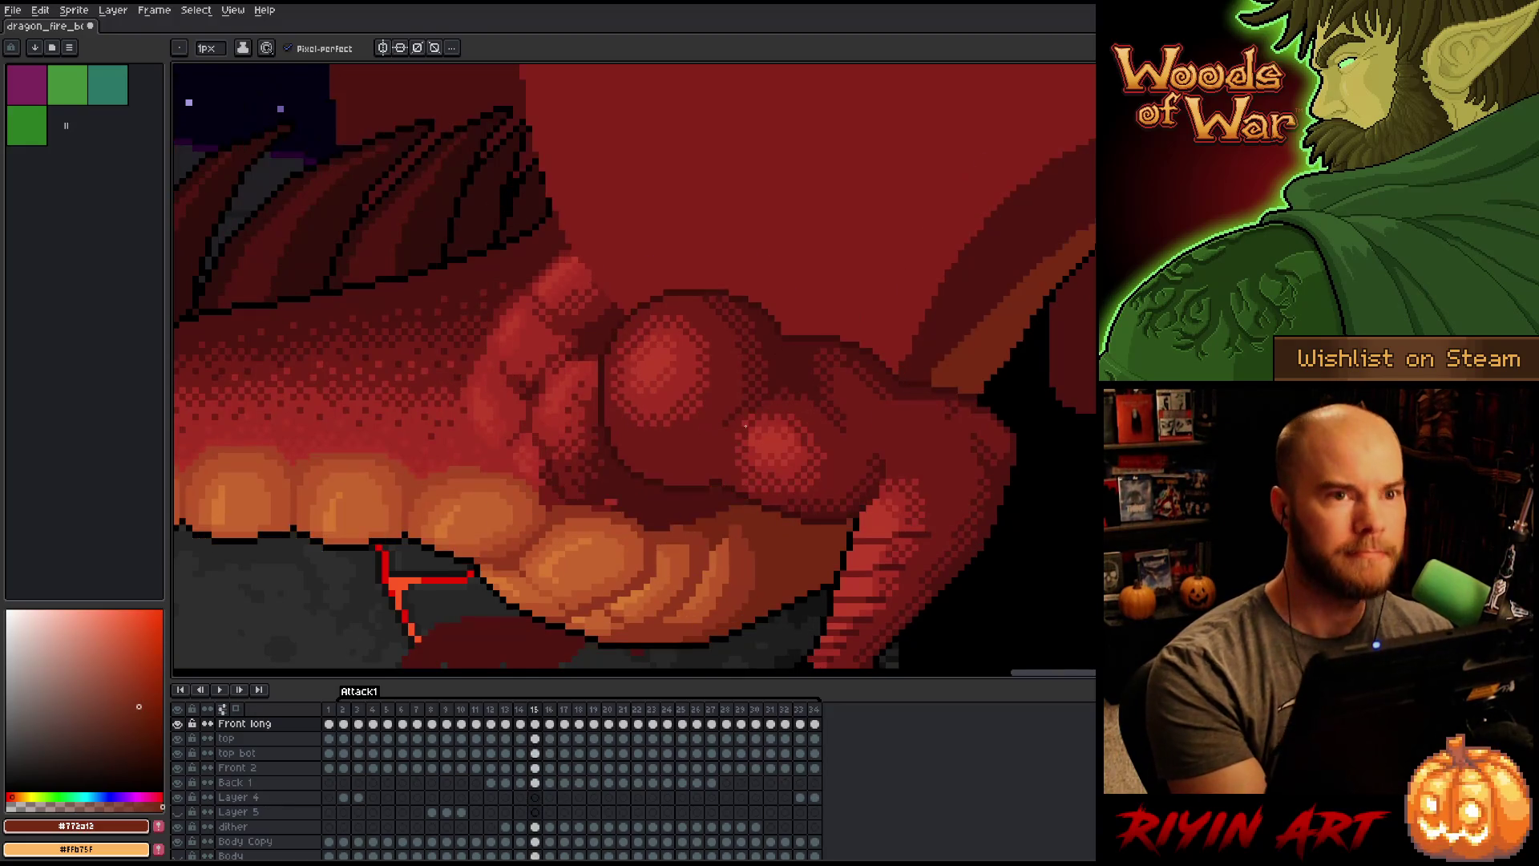
{"action": "key", "text": "period"}
{"action": "key", "text": "comma"}
{"action": "key", "text": "period"}
{"action": "key", "text": "comma"}
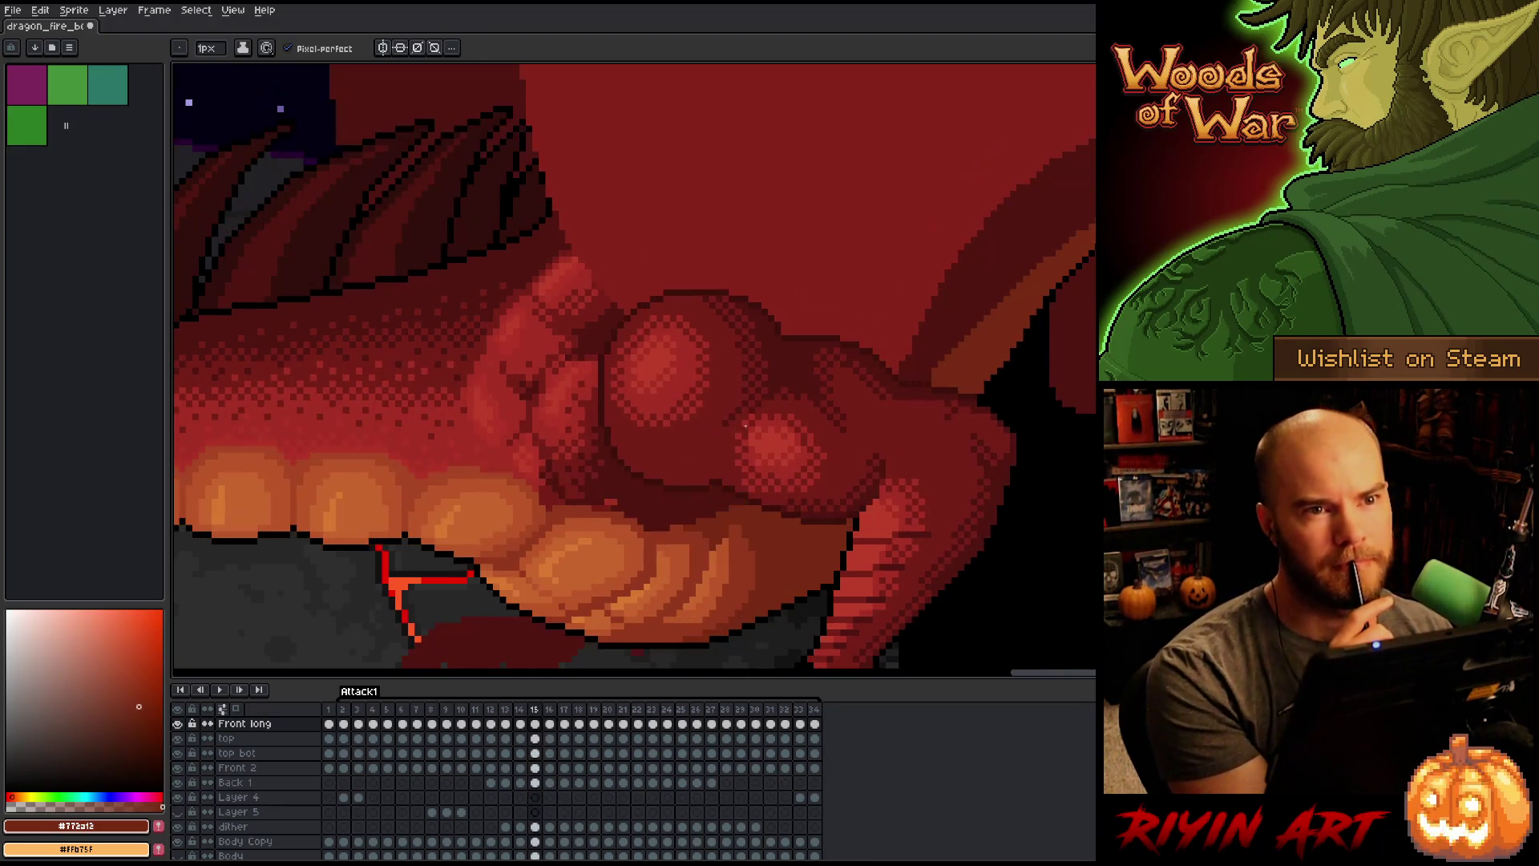
{"action": "key", "text": "period"}
{"action": "key", "text": "comma"}
{"action": "key", "text": "period"}
{"action": "key", "text": "comma"}
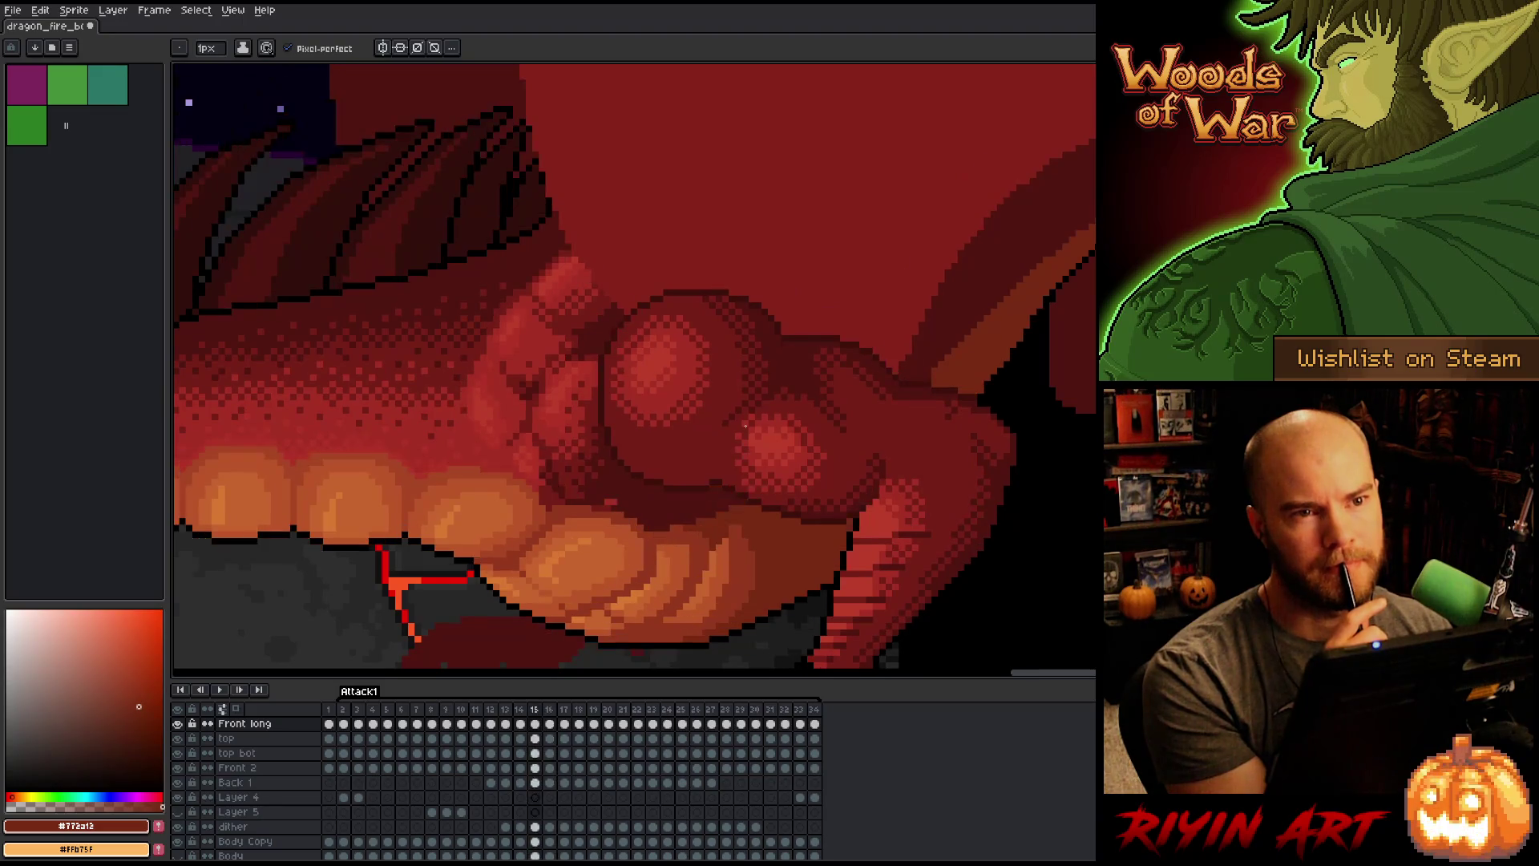
{"action": "key", "text": "period"}
{"action": "key", "text": "comma"}
Step: Step through the neighbouring frames, settle on frame 16, and sample a light orange
{"action": "key", "text": "period"}
{"action": "key", "text": "period"}
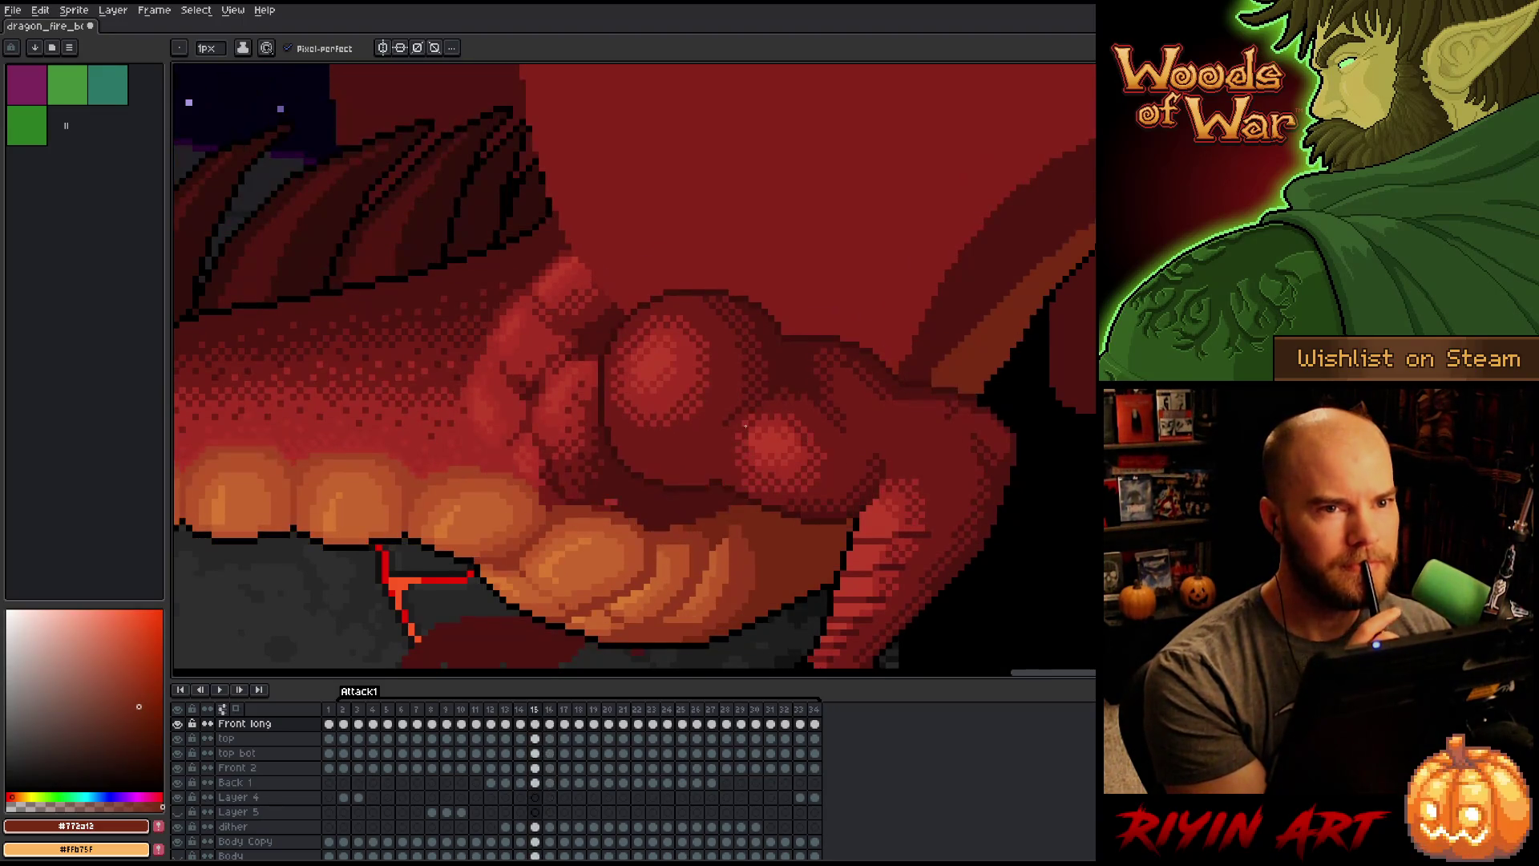
{"action": "key", "text": "comma"}
{"action": "key", "text": "comma"}
{"action": "key", "text": "period"}
{"action": "key", "text": "period"}
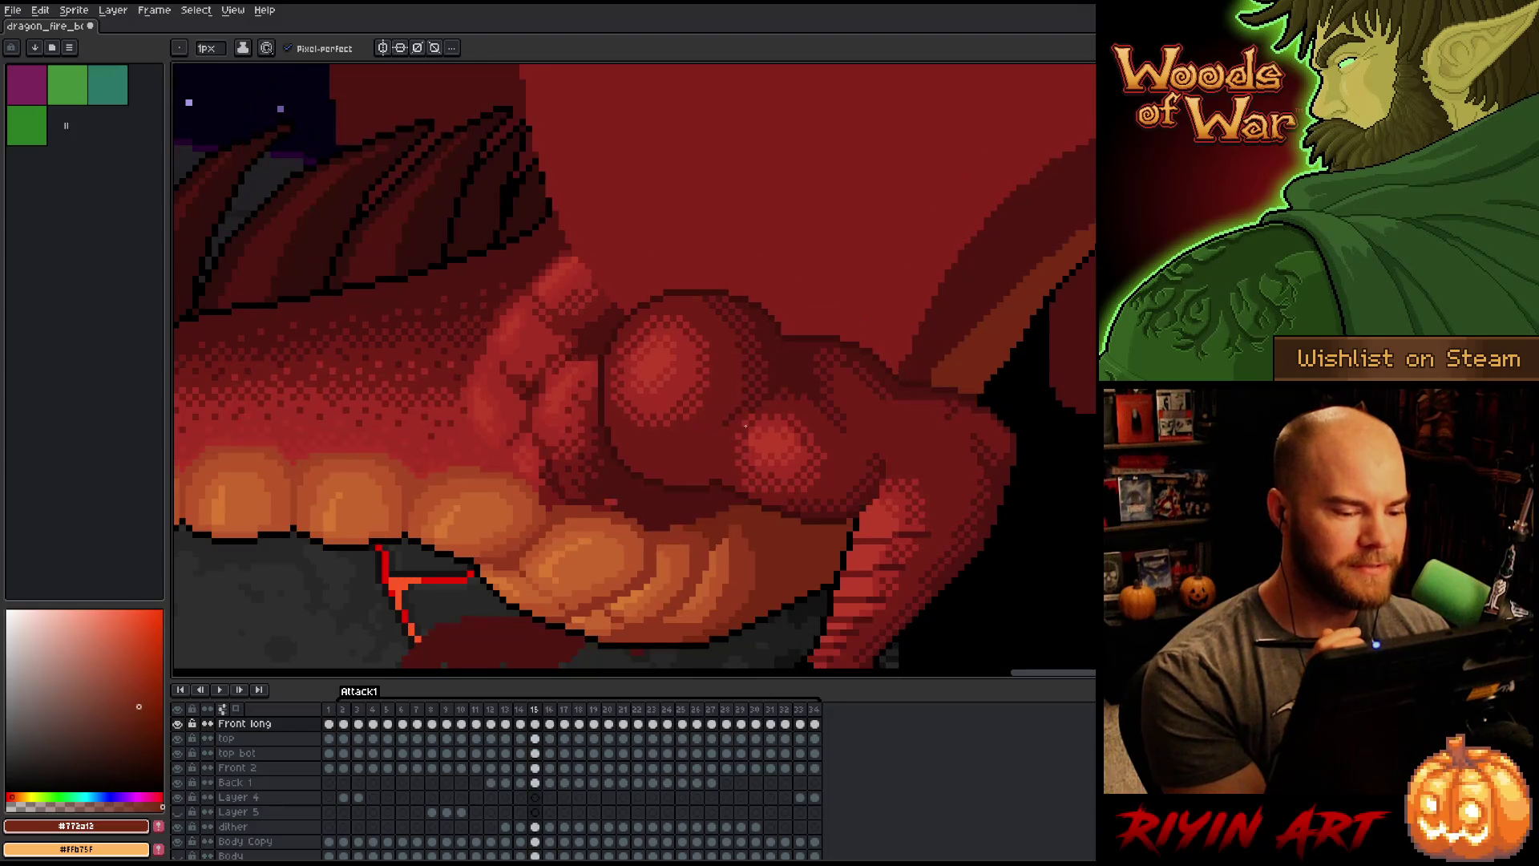
{"action": "key", "text": "comma"}
{"action": "key", "text": "comma"}
{"action": "key", "text": "period"}
{"action": "key", "text": "comma"}
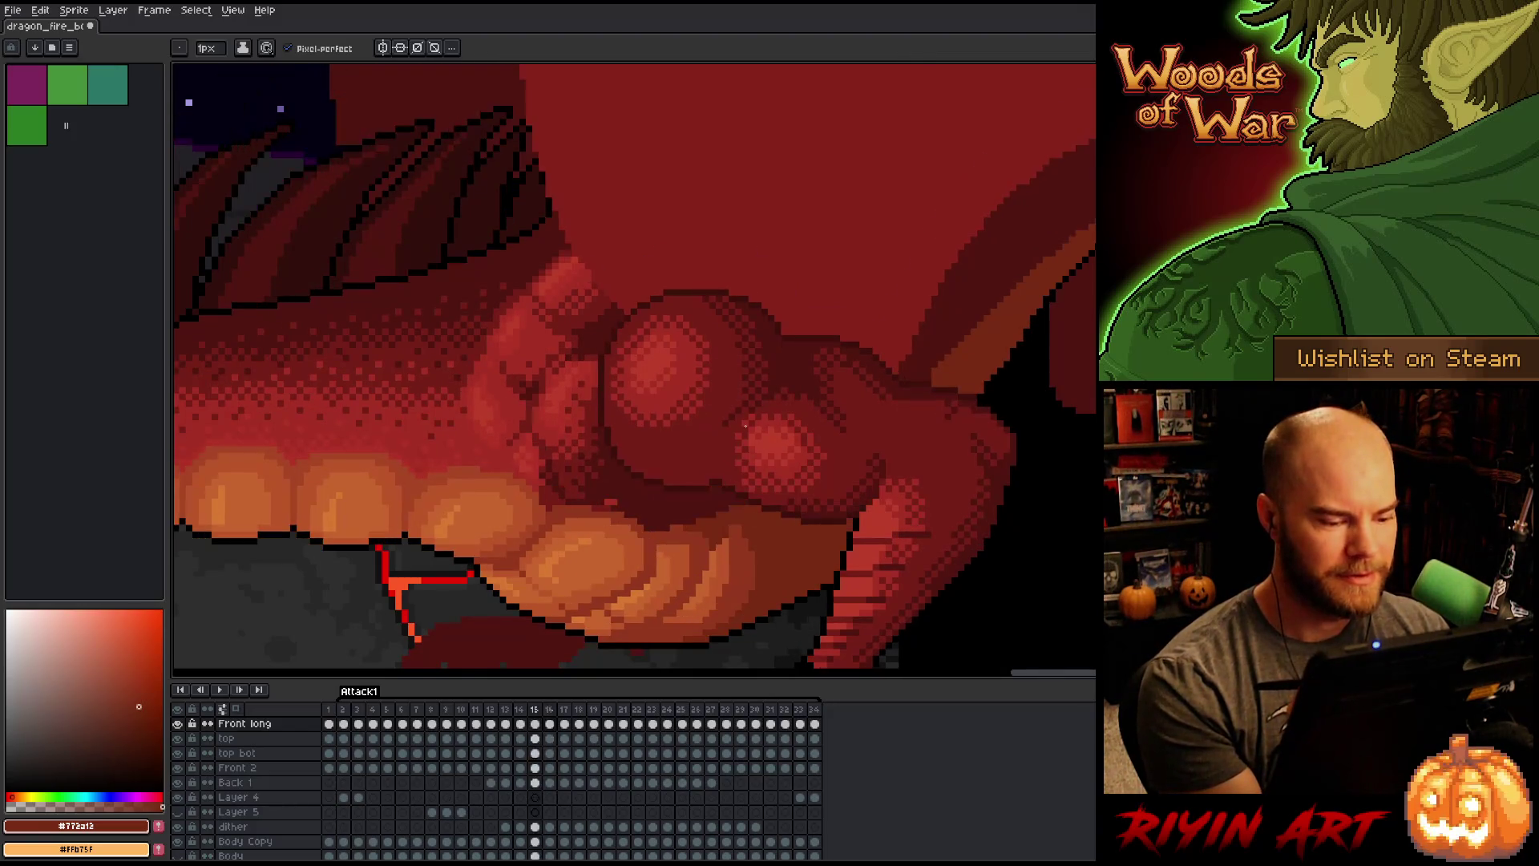
{"action": "key", "text": "period"}
{"action": "key", "text": "comma"}
{"action": "key", "text": "period"}
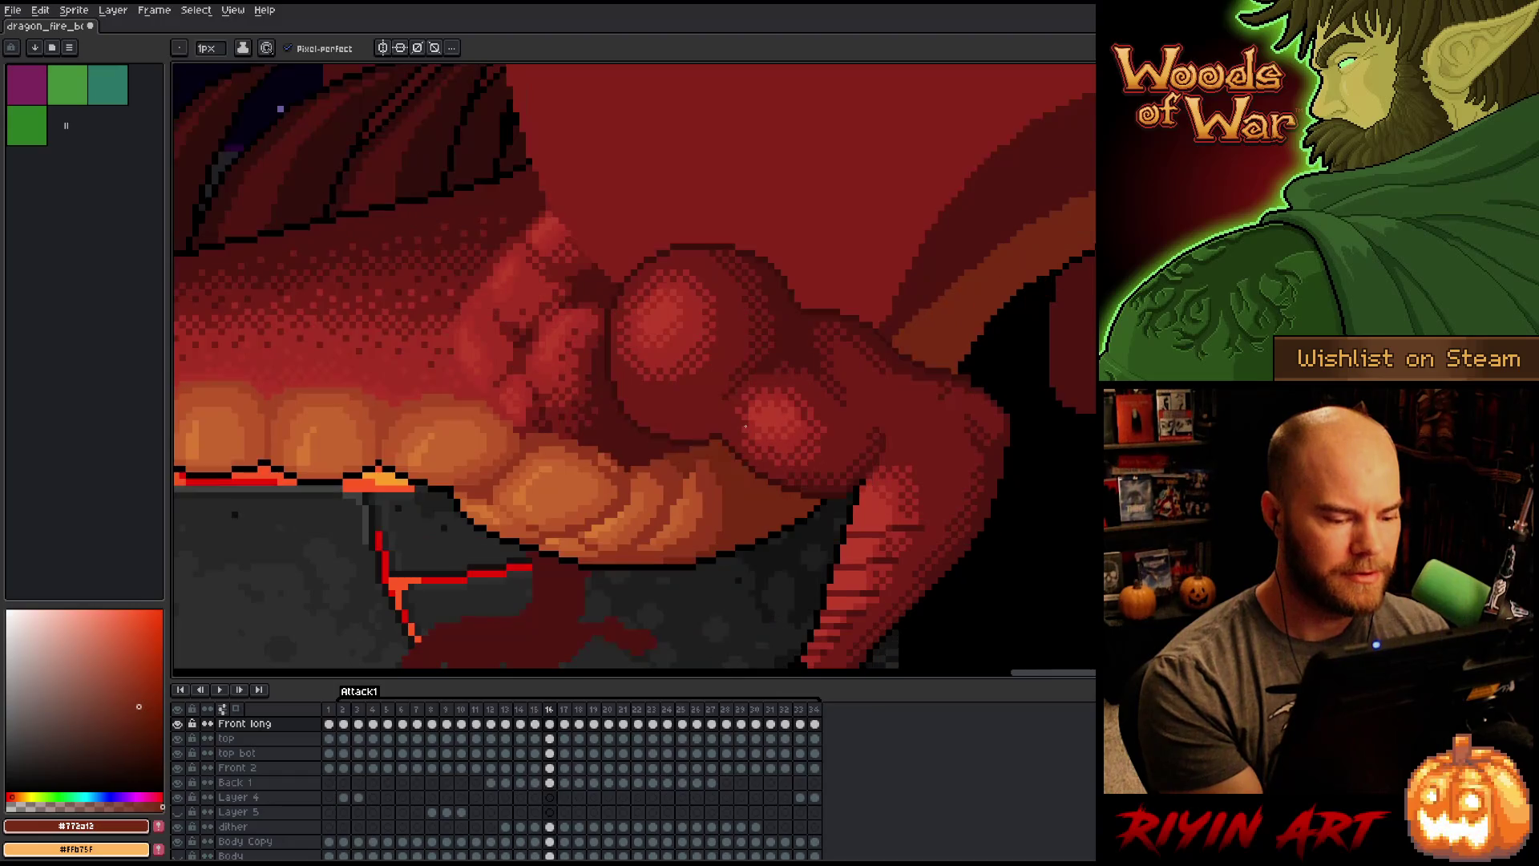
{"action": "left_click", "coordinate": [685, 488], "text": "alt"}
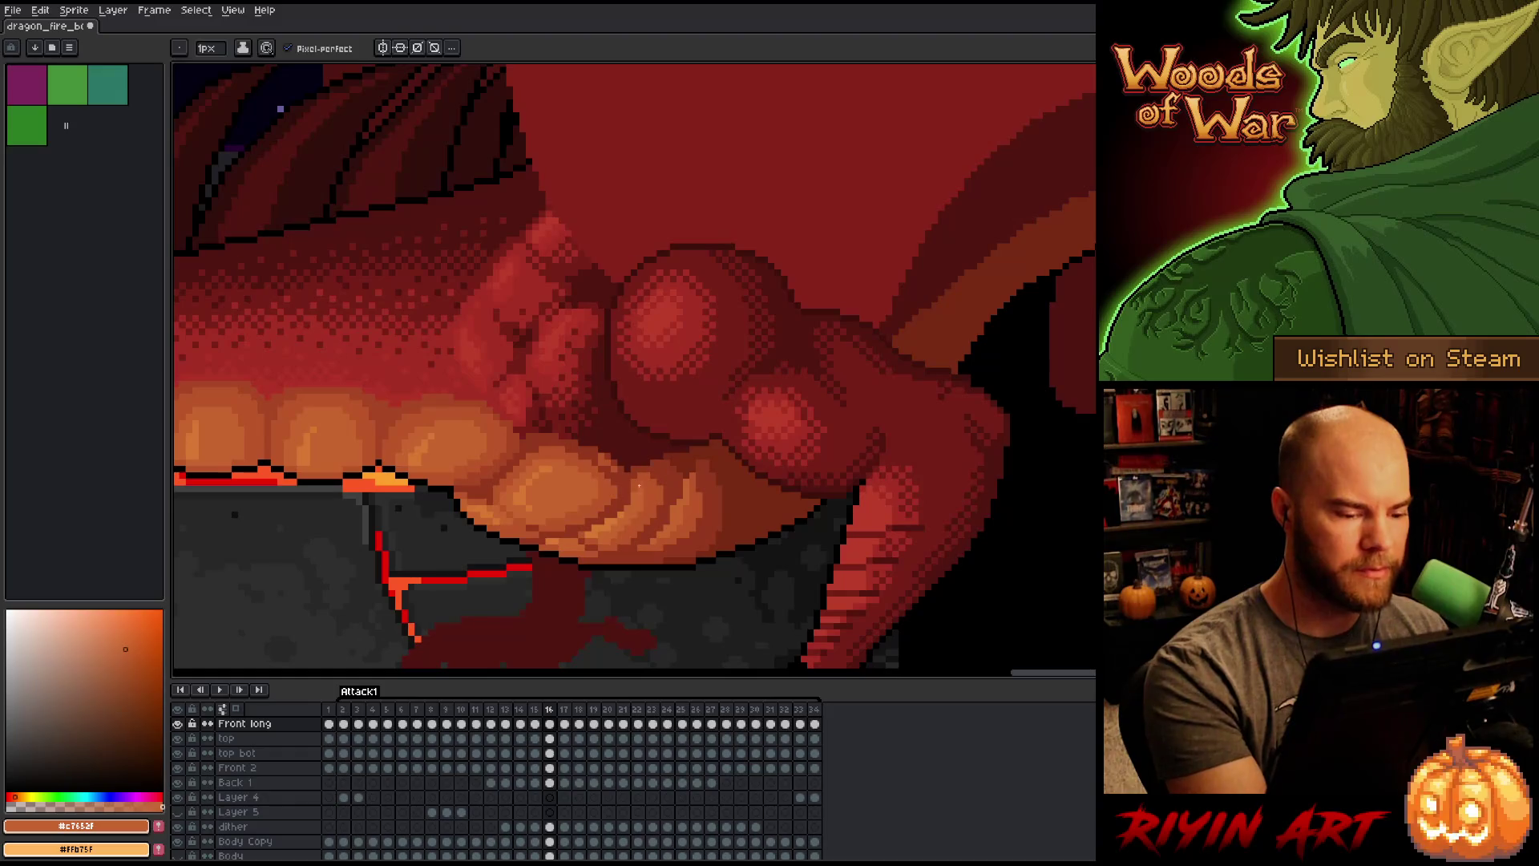
Step: Compare frames 15 and 16, then sample the orange-brown shade from the canvas
{"action": "key", "text": "comma"}
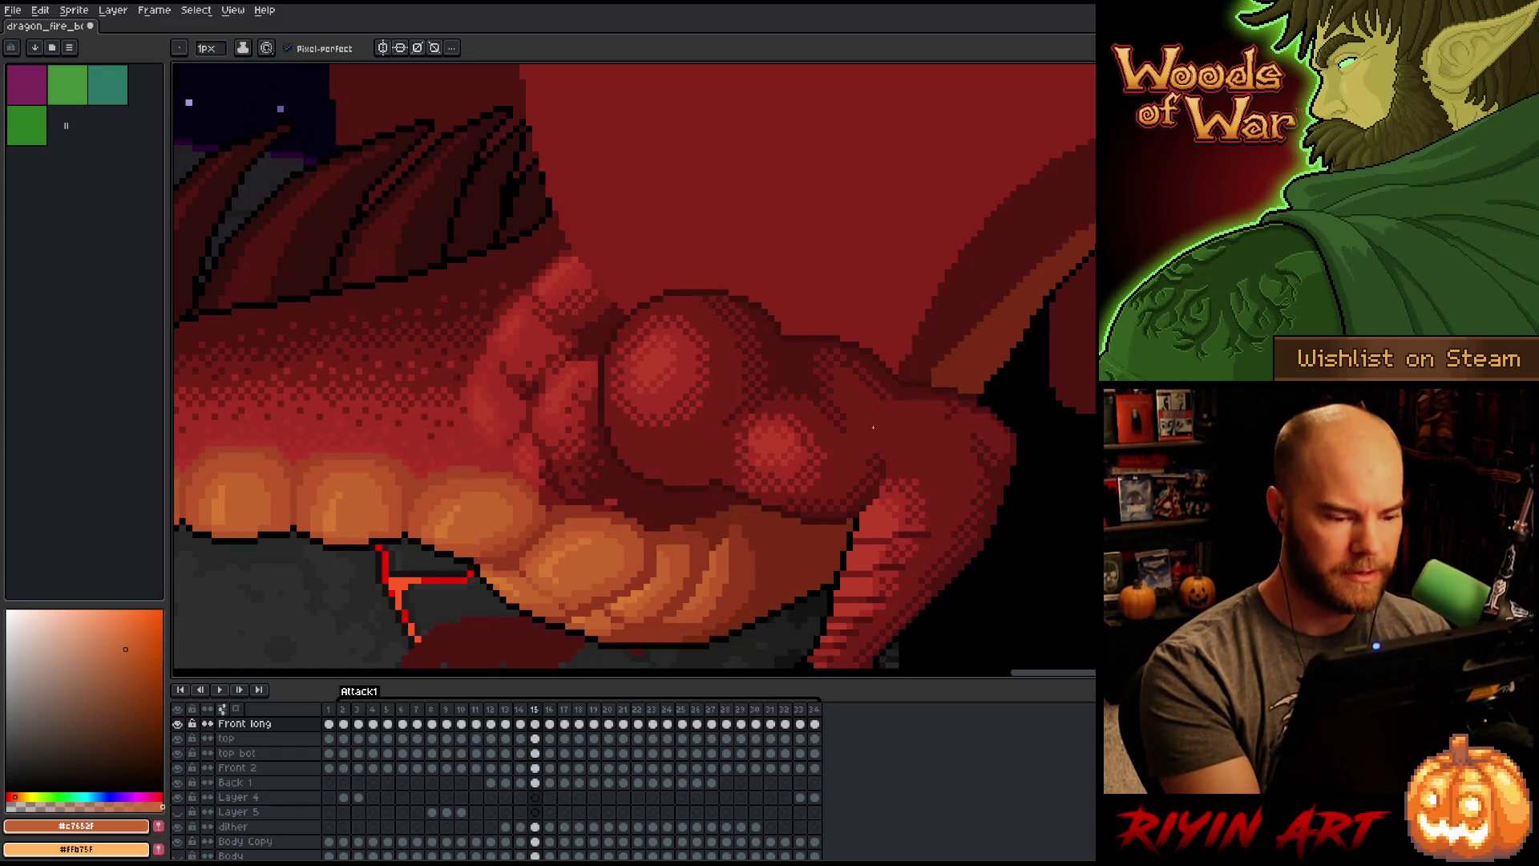
{"action": "key", "text": "period"}
{"action": "key", "text": "comma"}
{"action": "key", "text": "period"}
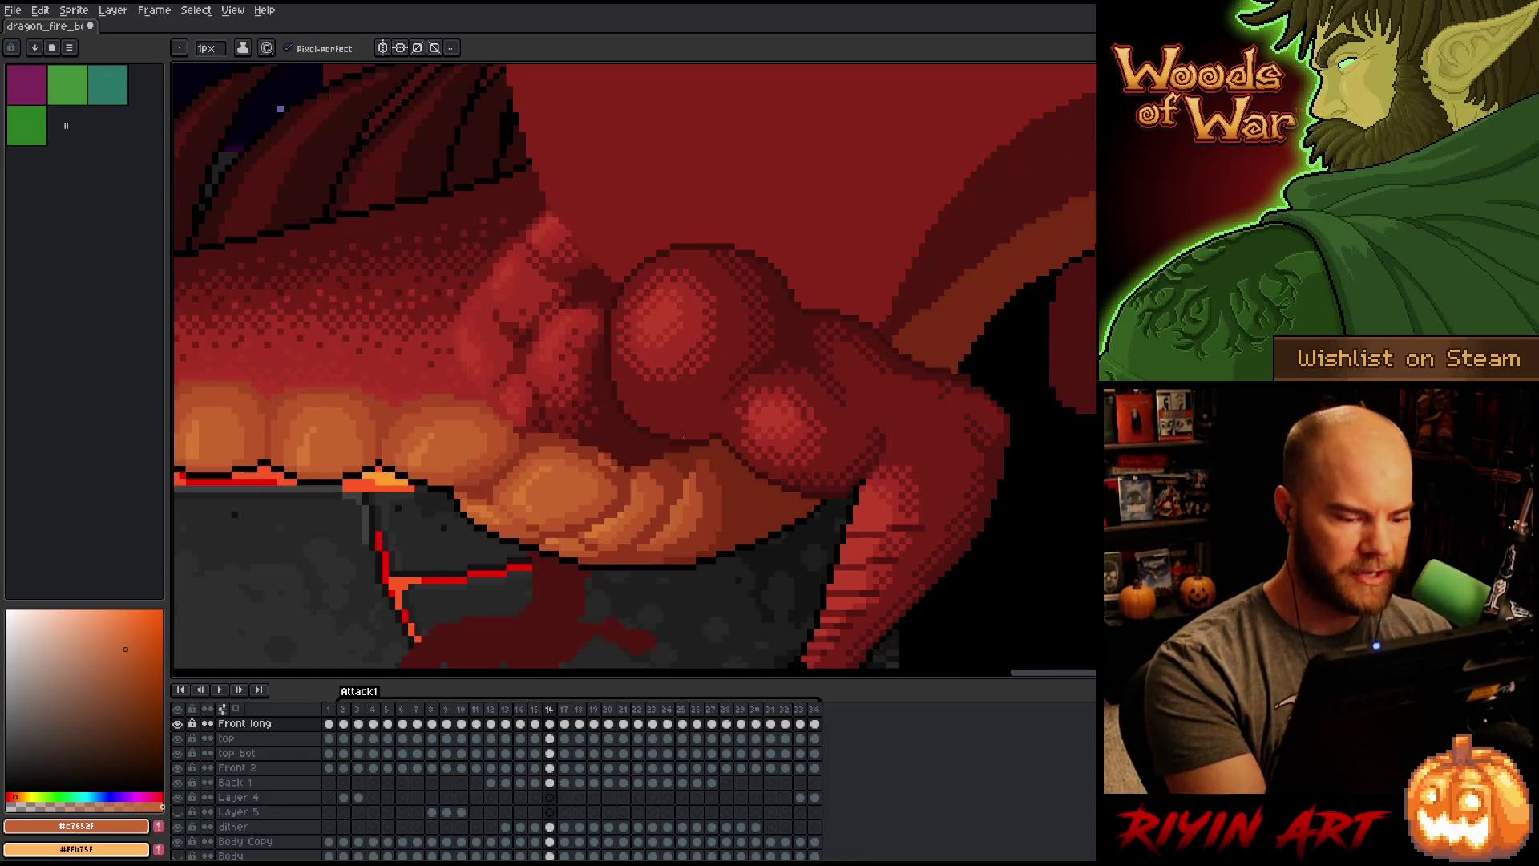
{"action": "left_click", "coordinate": [659, 484], "text": "alt"}
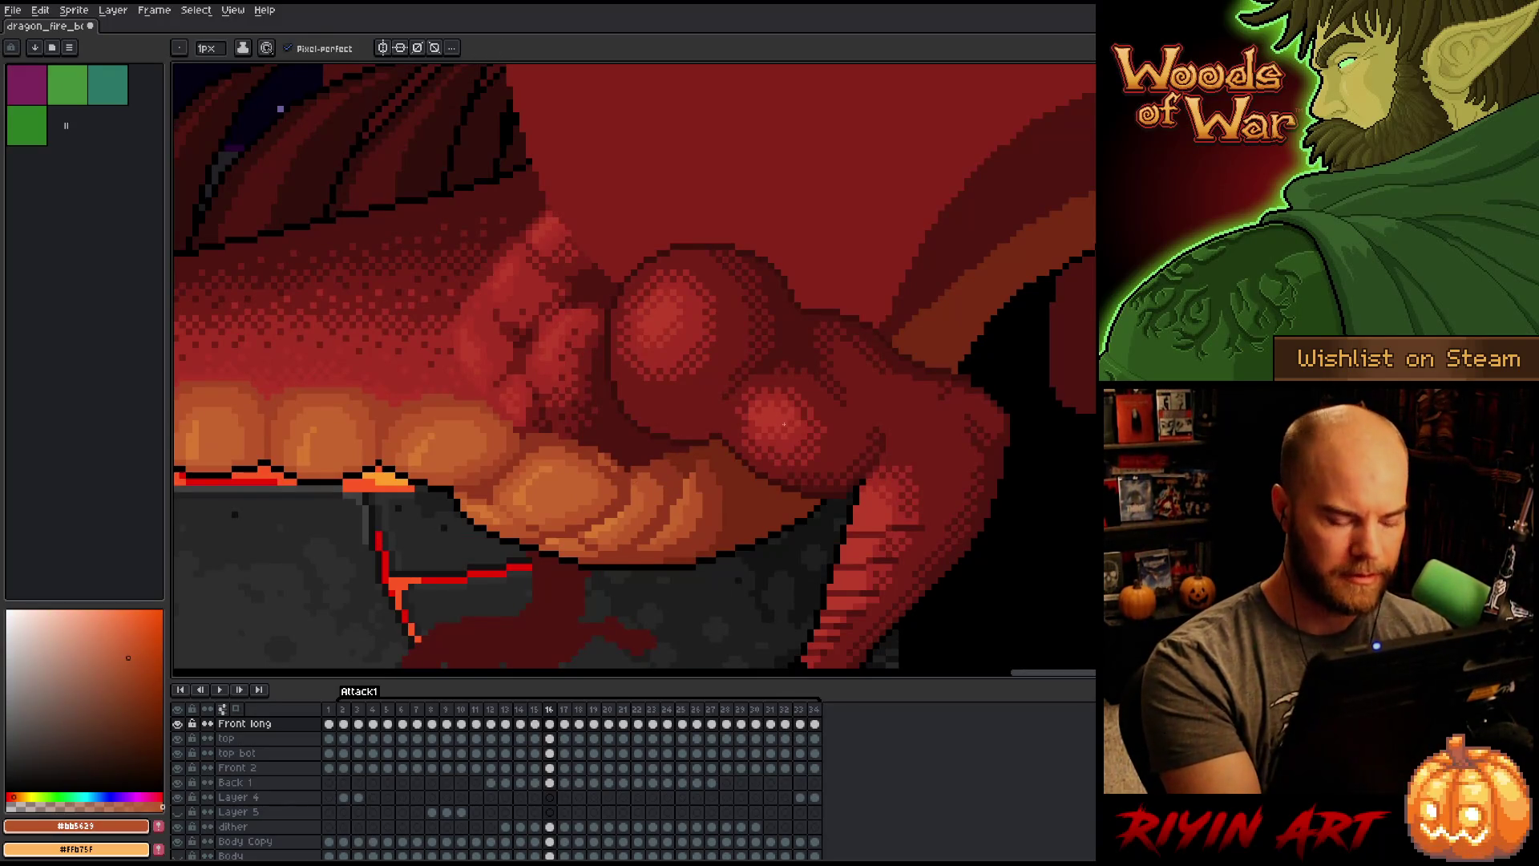
Step: Toggle between frames 16 and 15, then sample the thigh's mid red-brown shade
{"action": "key", "text": "comma"}
{"action": "key", "text": "period"}
{"action": "key", "text": "comma"}
{"action": "key", "text": "period"}
{"action": "key", "text": "comma"}
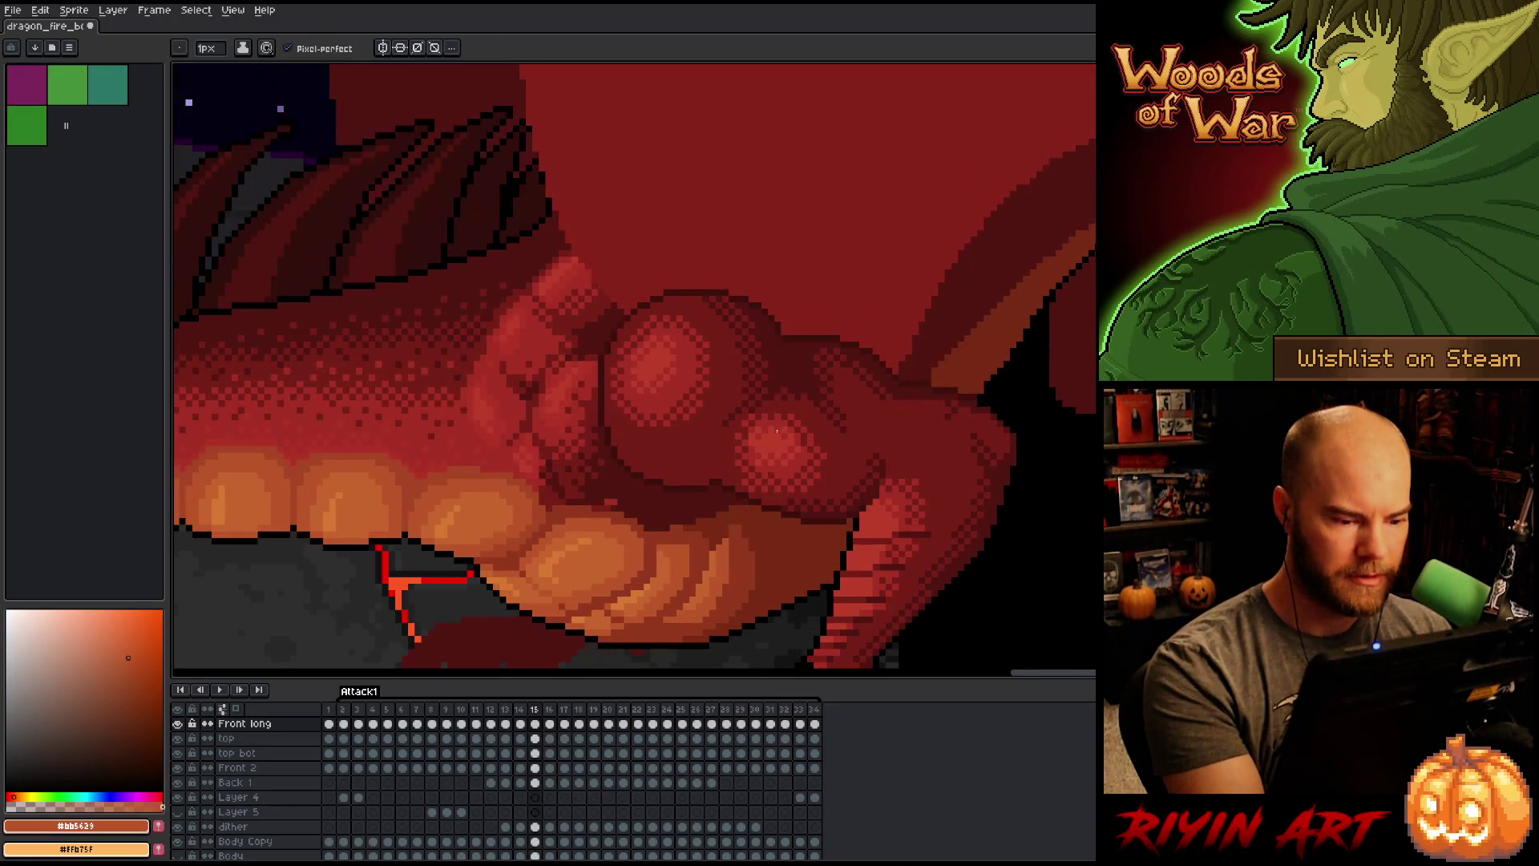
{"action": "key", "text": "period"}
{"action": "key", "text": "comma"}
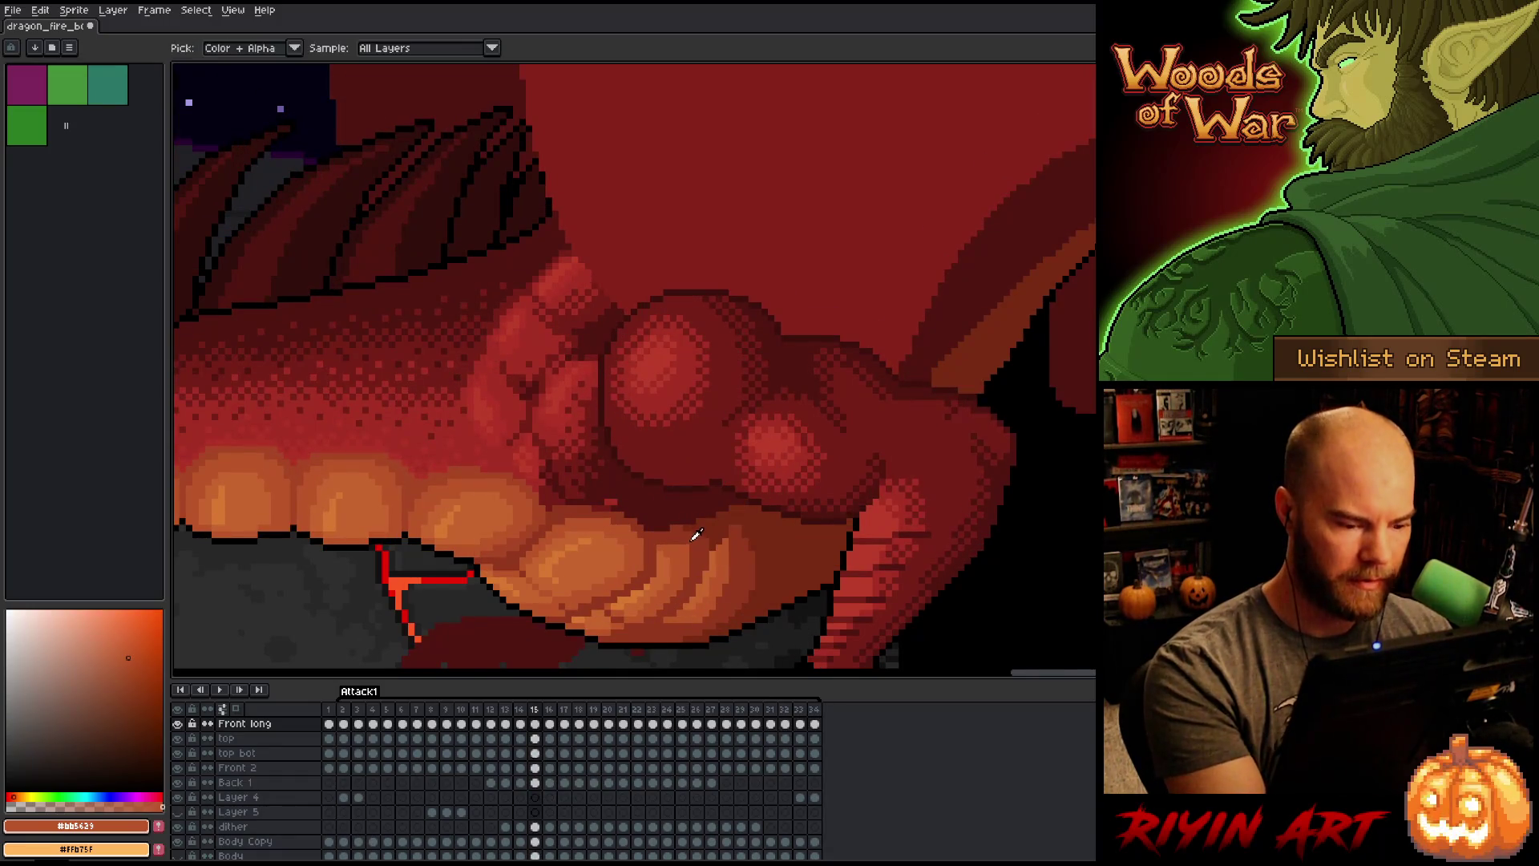
{"action": "left_click", "coordinate": [685, 529], "text": "alt"}
Step: Preview the following frames, settle on frame 16, and sample the darkest muscle-shadow red
{"action": "key", "text": "period"}
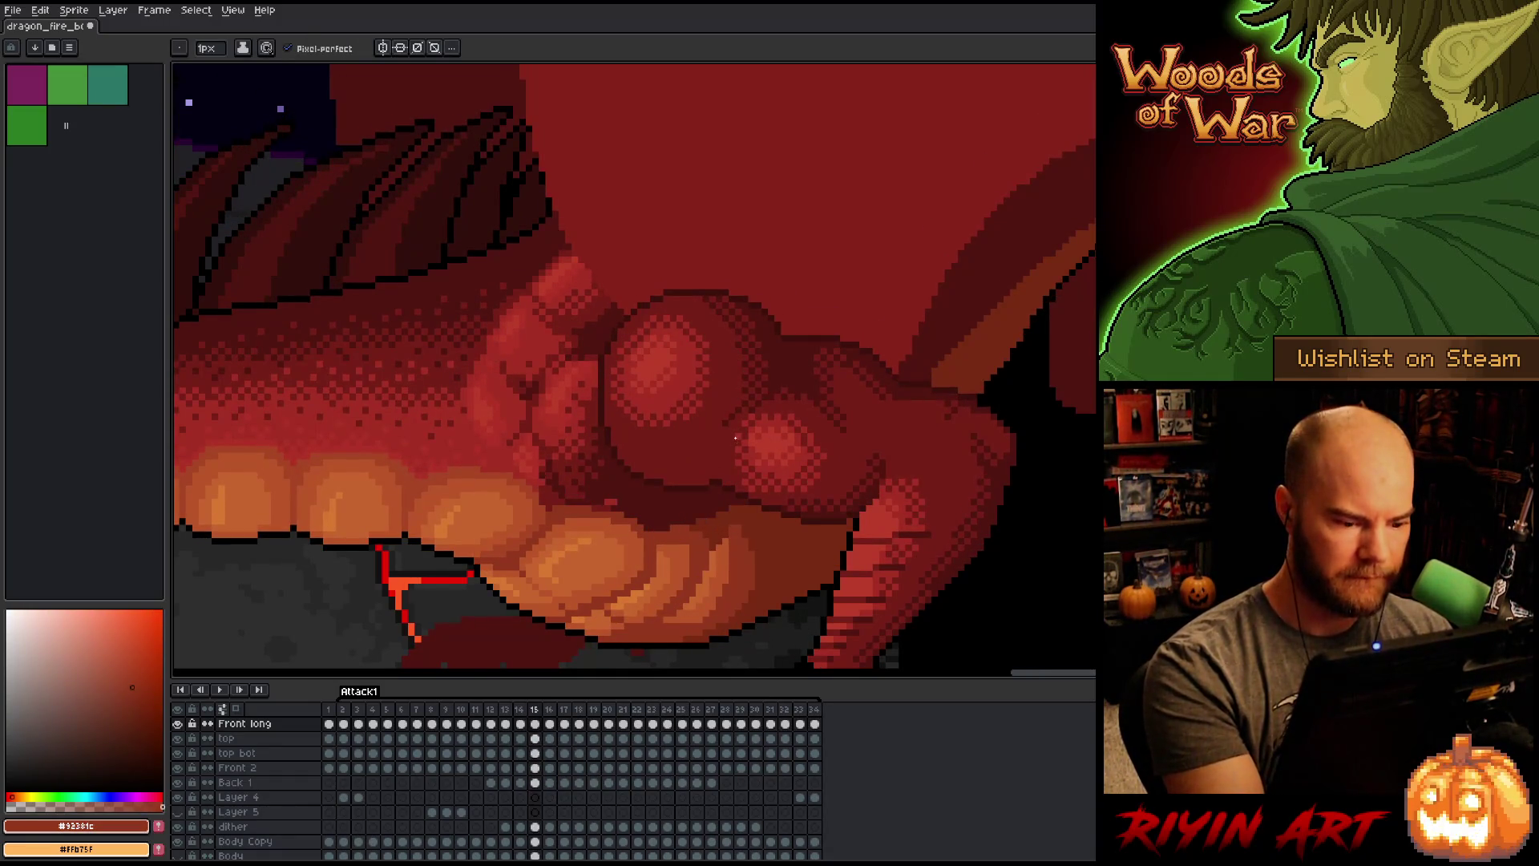
{"action": "key", "text": "period"}
{"action": "key", "text": "comma"}
{"action": "key", "text": "comma"}
{"action": "key", "text": "period"}
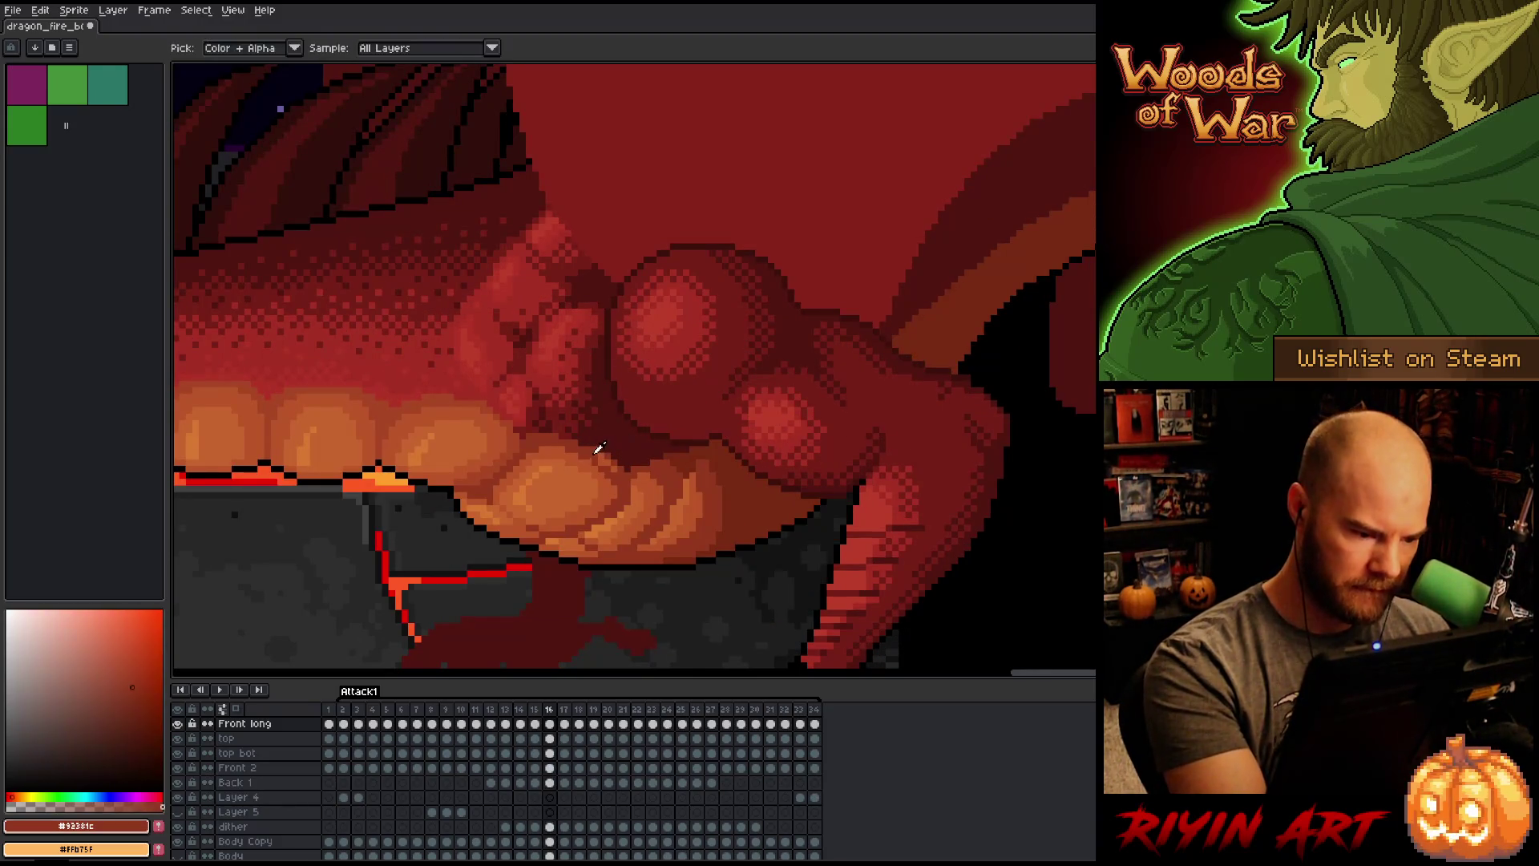
{"action": "left_click", "coordinate": [622, 467], "text": "alt"}
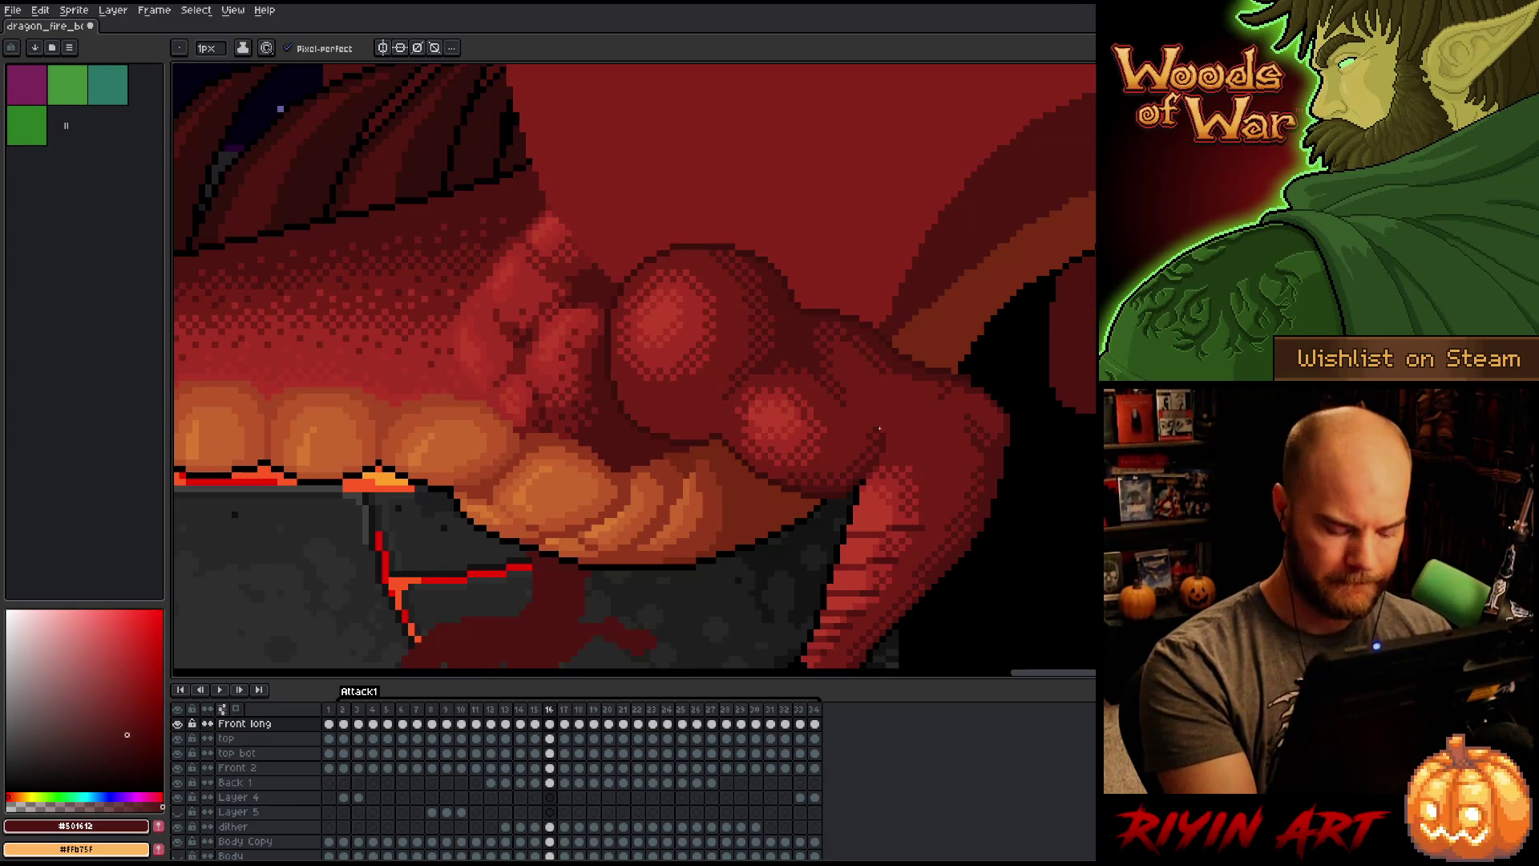
Step: Compare frames 16, 15 and 17, then return to frame 15 and resample the mid red-brown
{"action": "key", "text": "comma"}
{"action": "key", "text": "period"}
{"action": "key", "text": "comma"}
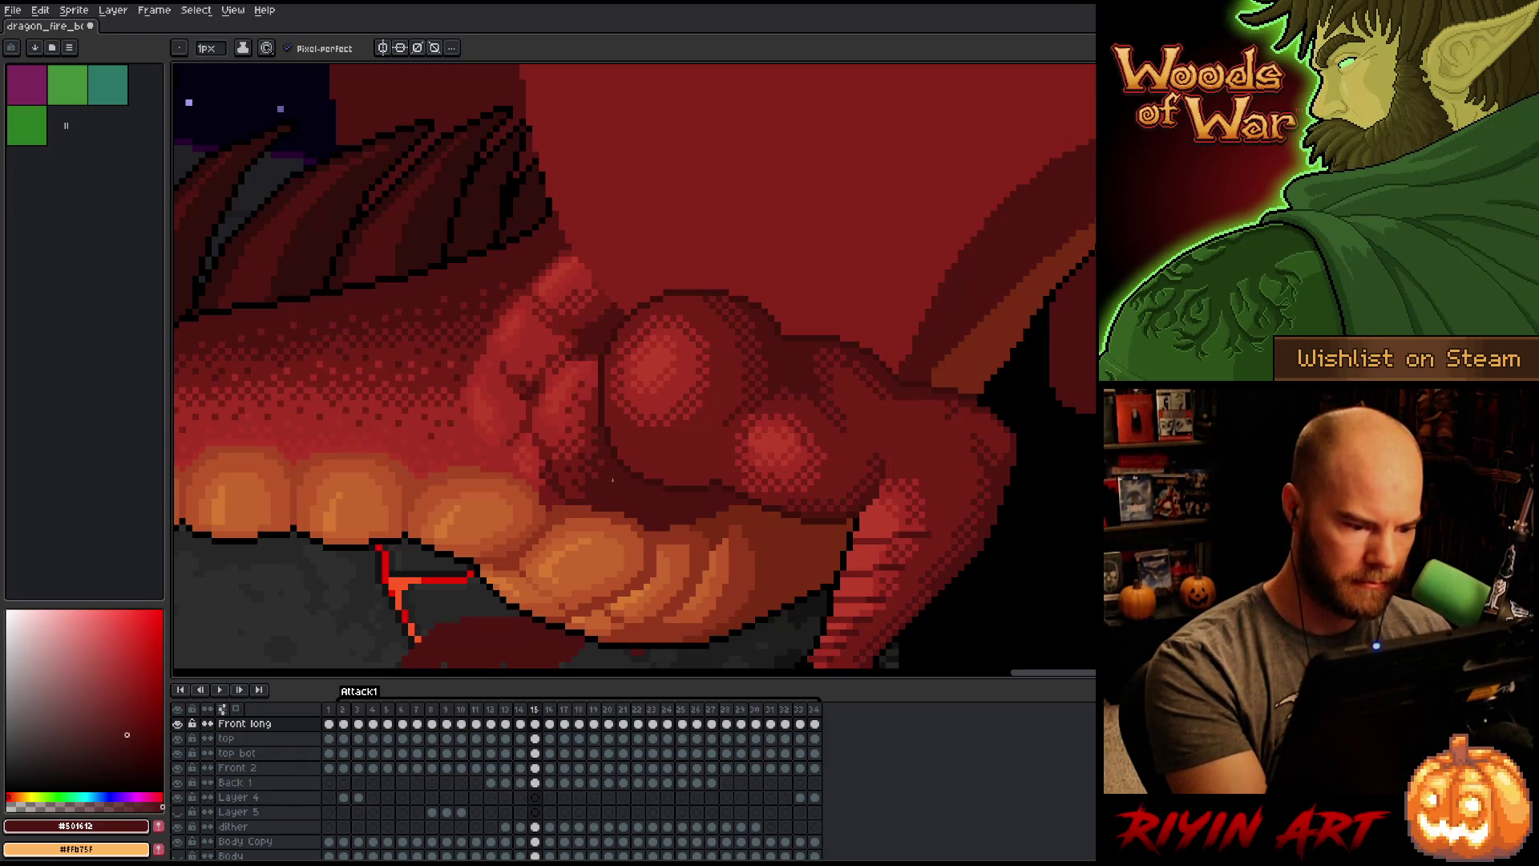
{"action": "key", "text": "period"}
{"action": "key", "text": "period"}
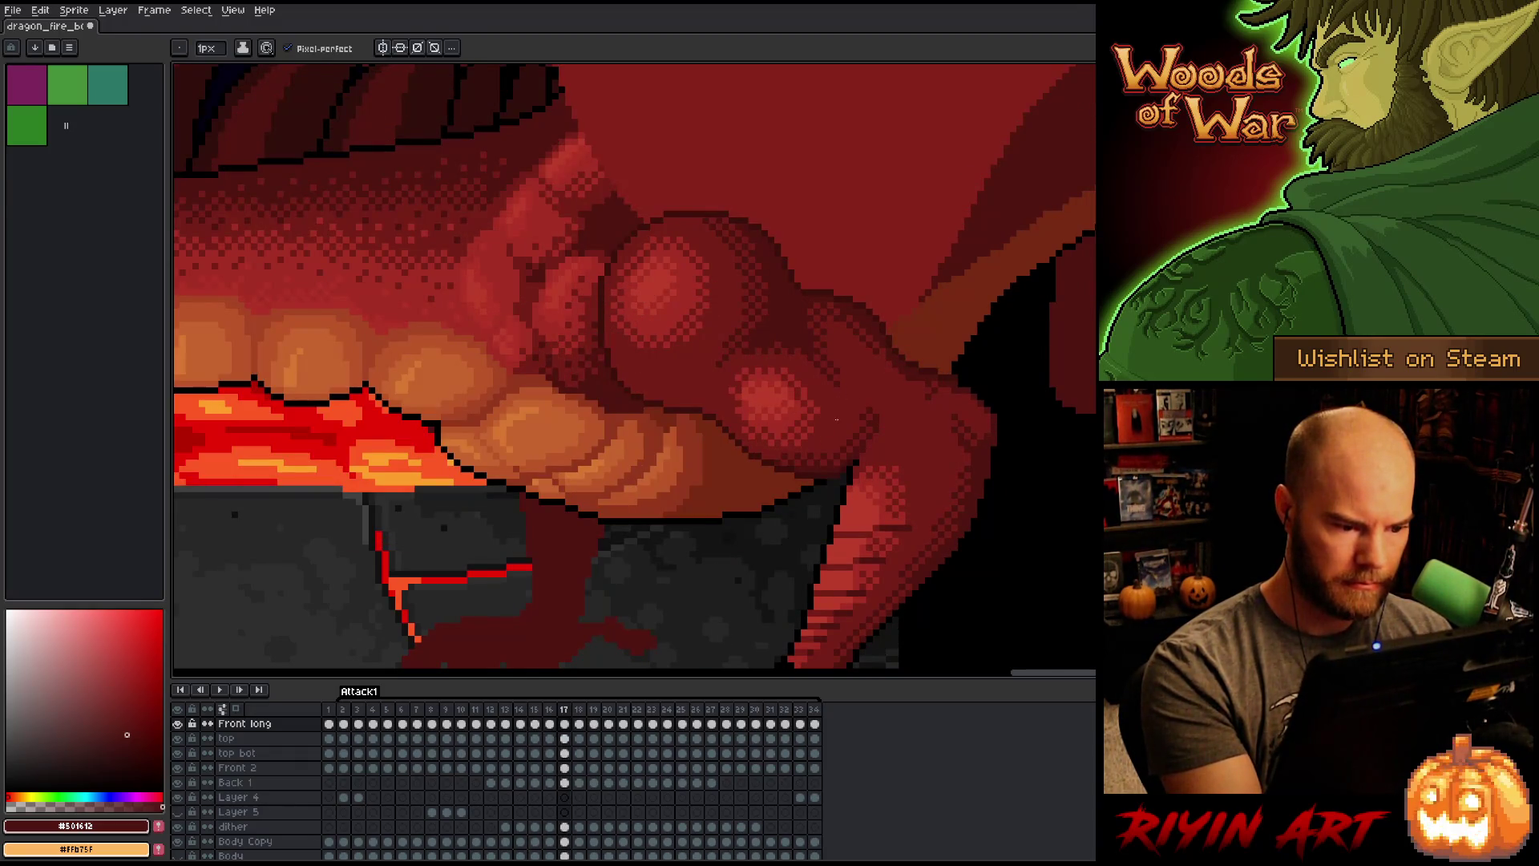
{"action": "key", "text": "comma"}
{"action": "key", "text": "comma"}
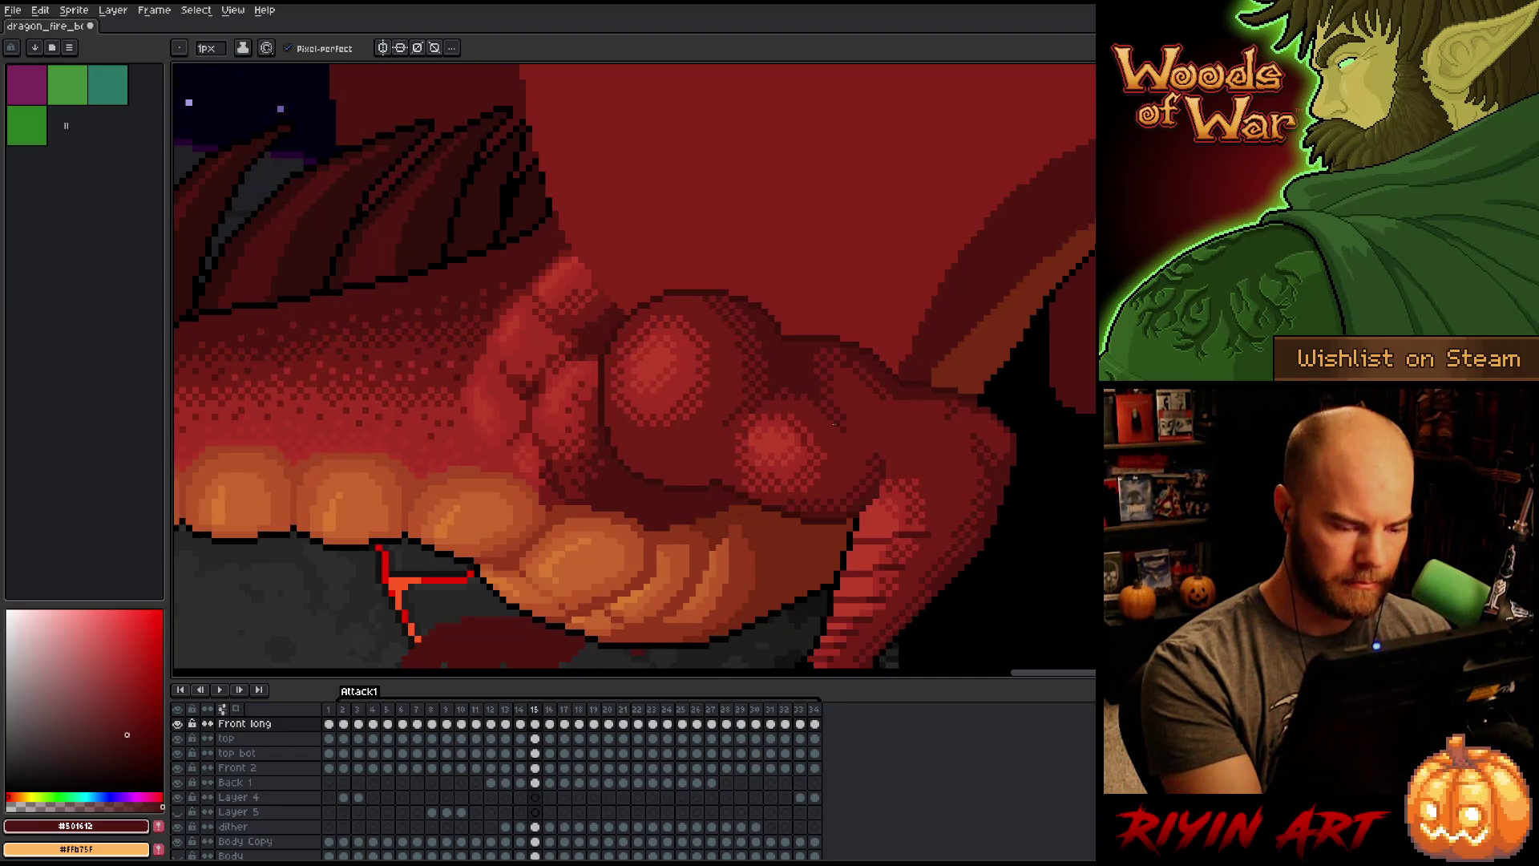
{"action": "left_click", "coordinate": [761, 380], "text": "alt"}
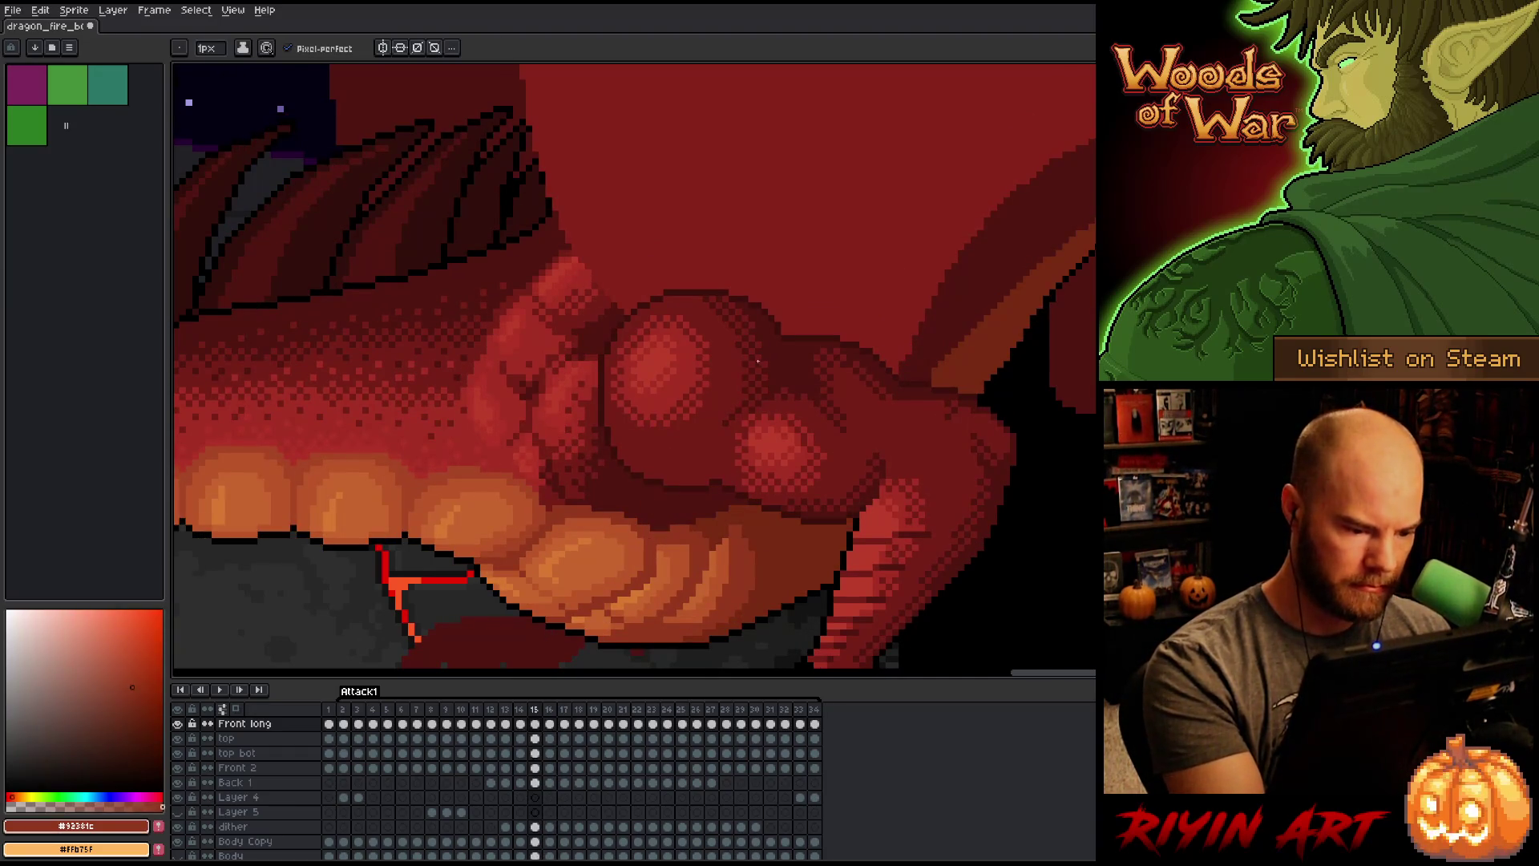
Step: Compare against frame 16, then move to frame 14 and sample the muscle's dark red
{"action": "key", "text": "period"}
{"action": "key", "text": "comma"}
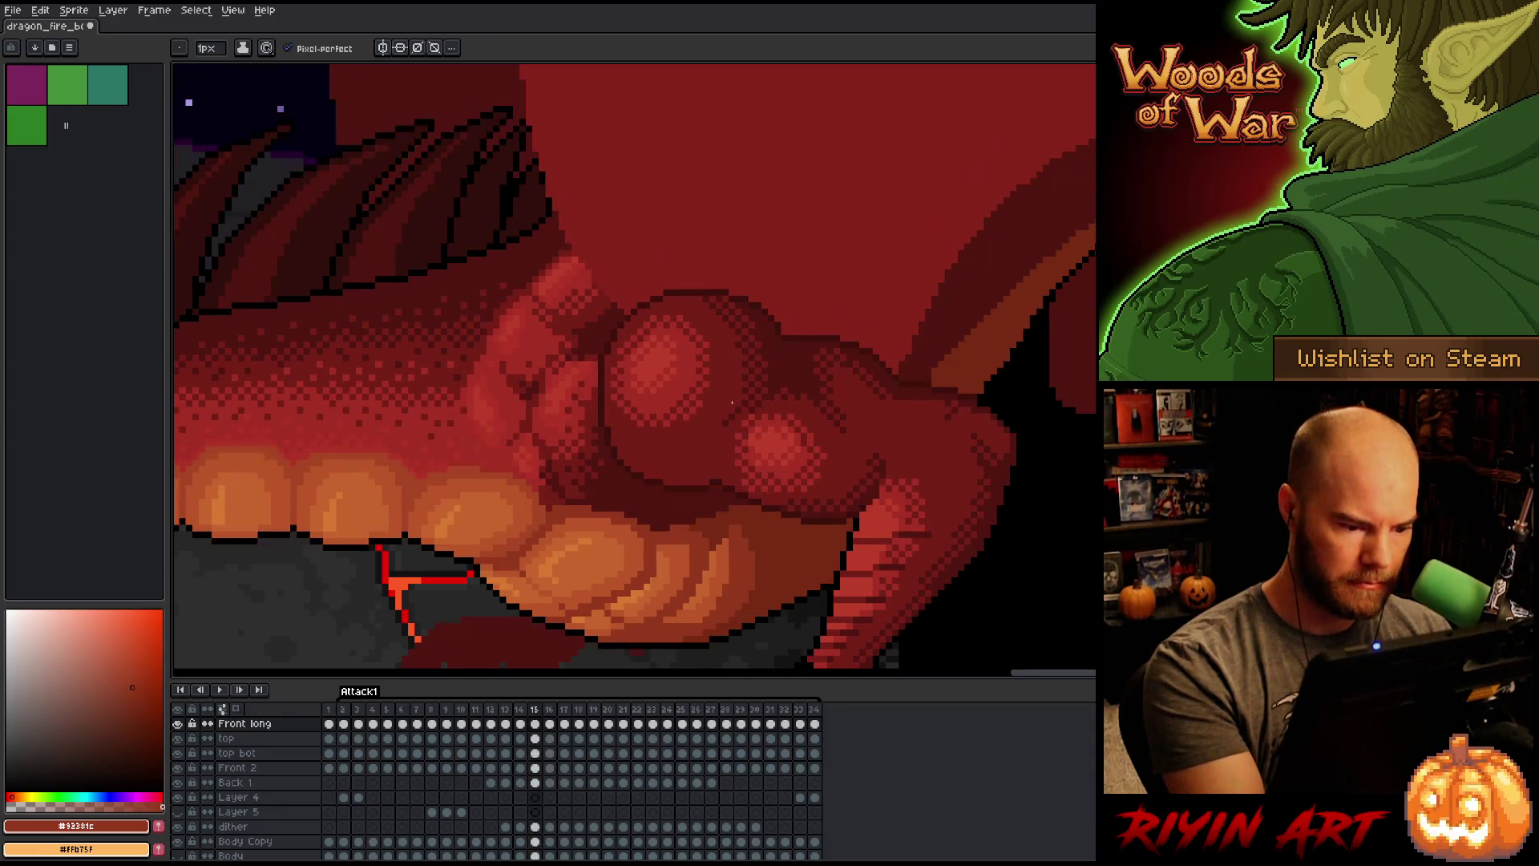
{"action": "key", "text": "comma"}
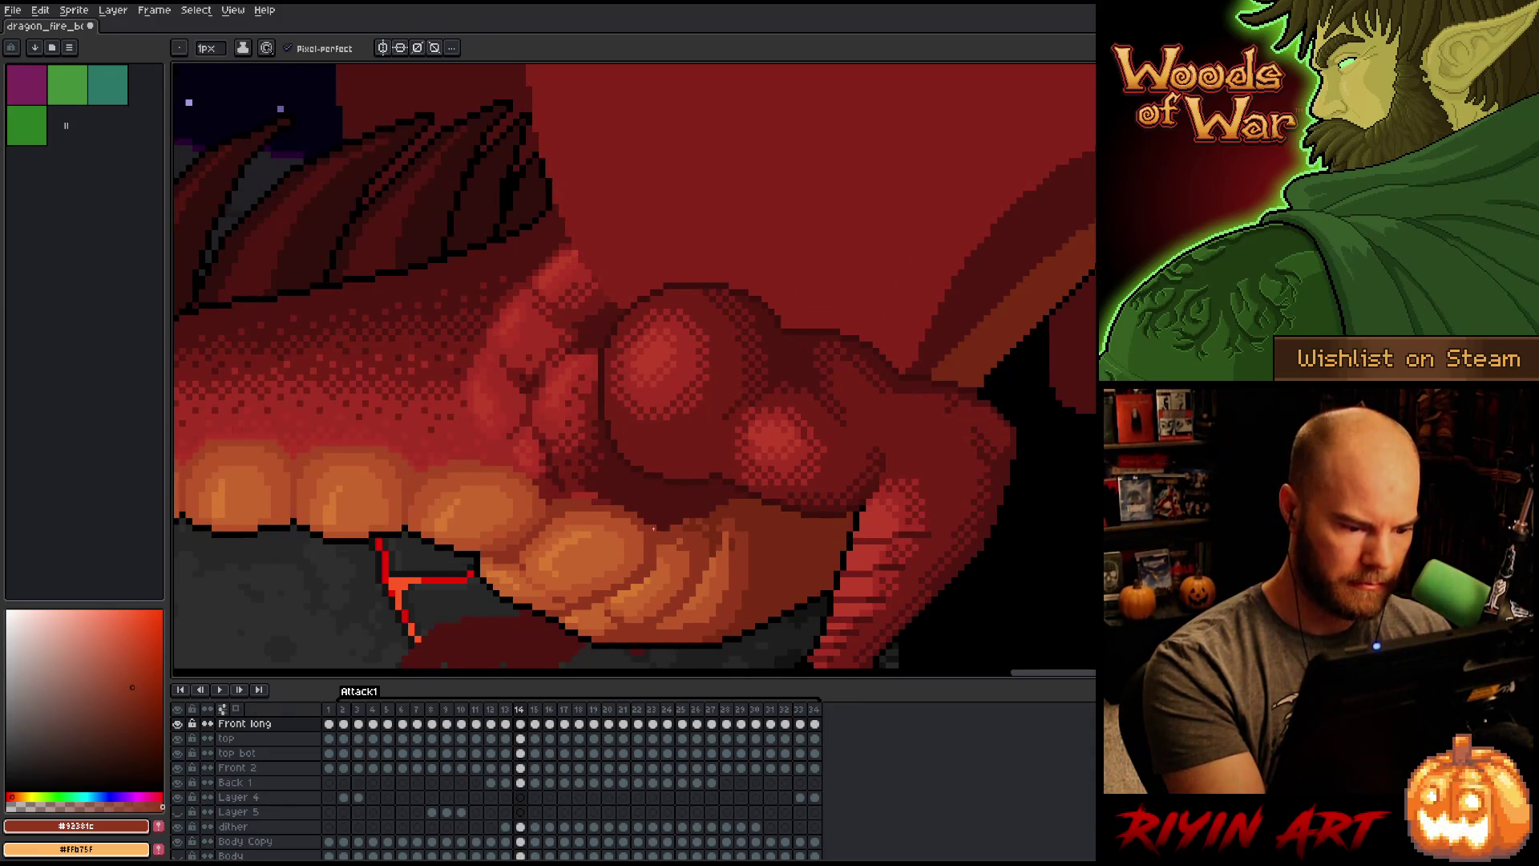
{"action": "key", "text": "period"}
{"action": "key", "text": "comma"}
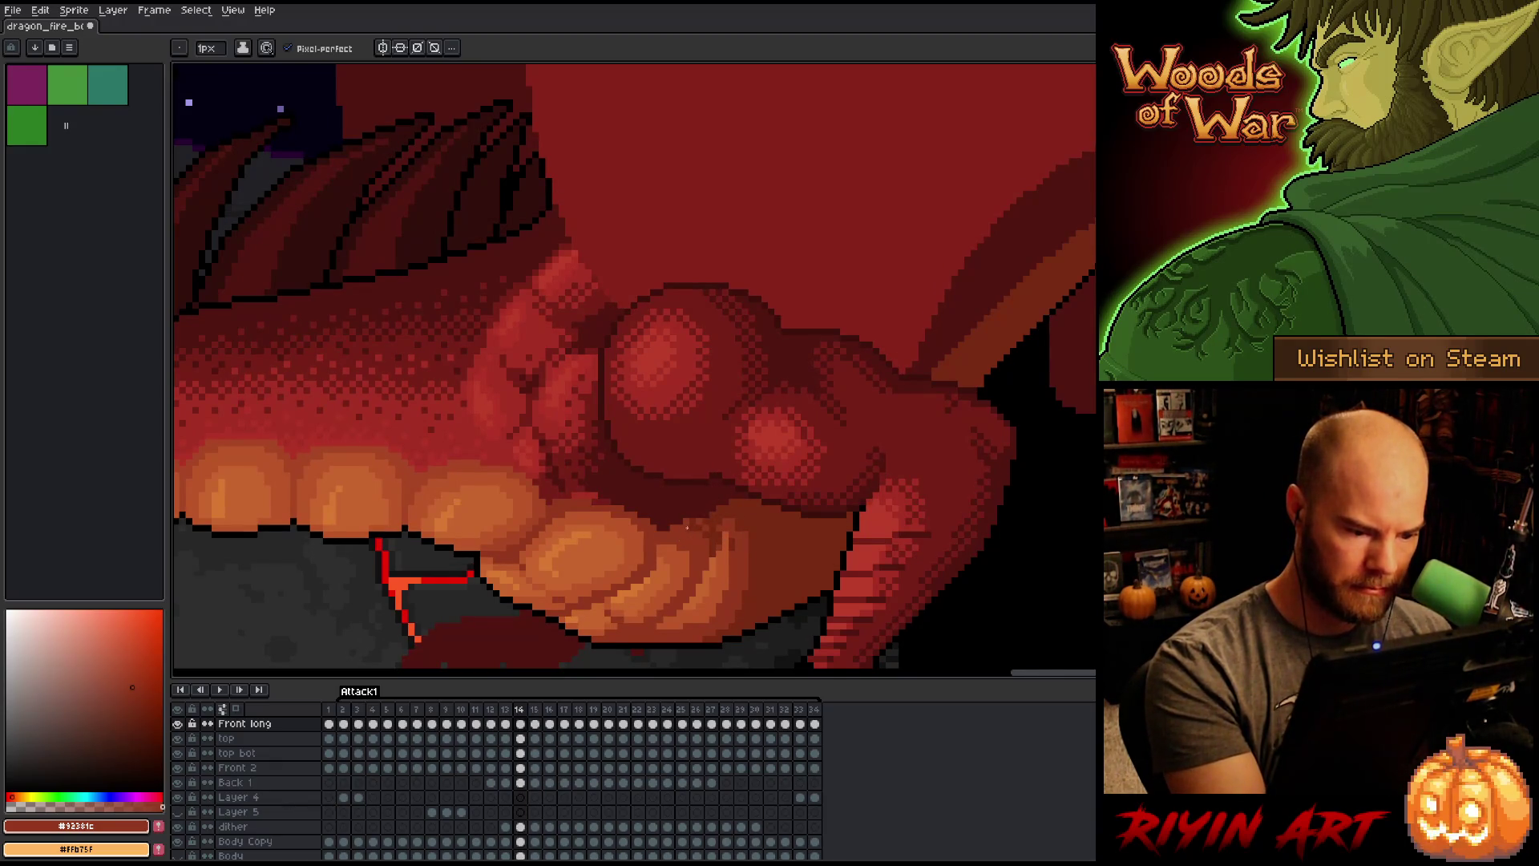
{"action": "left_click", "coordinate": [689, 522], "text": "alt"}
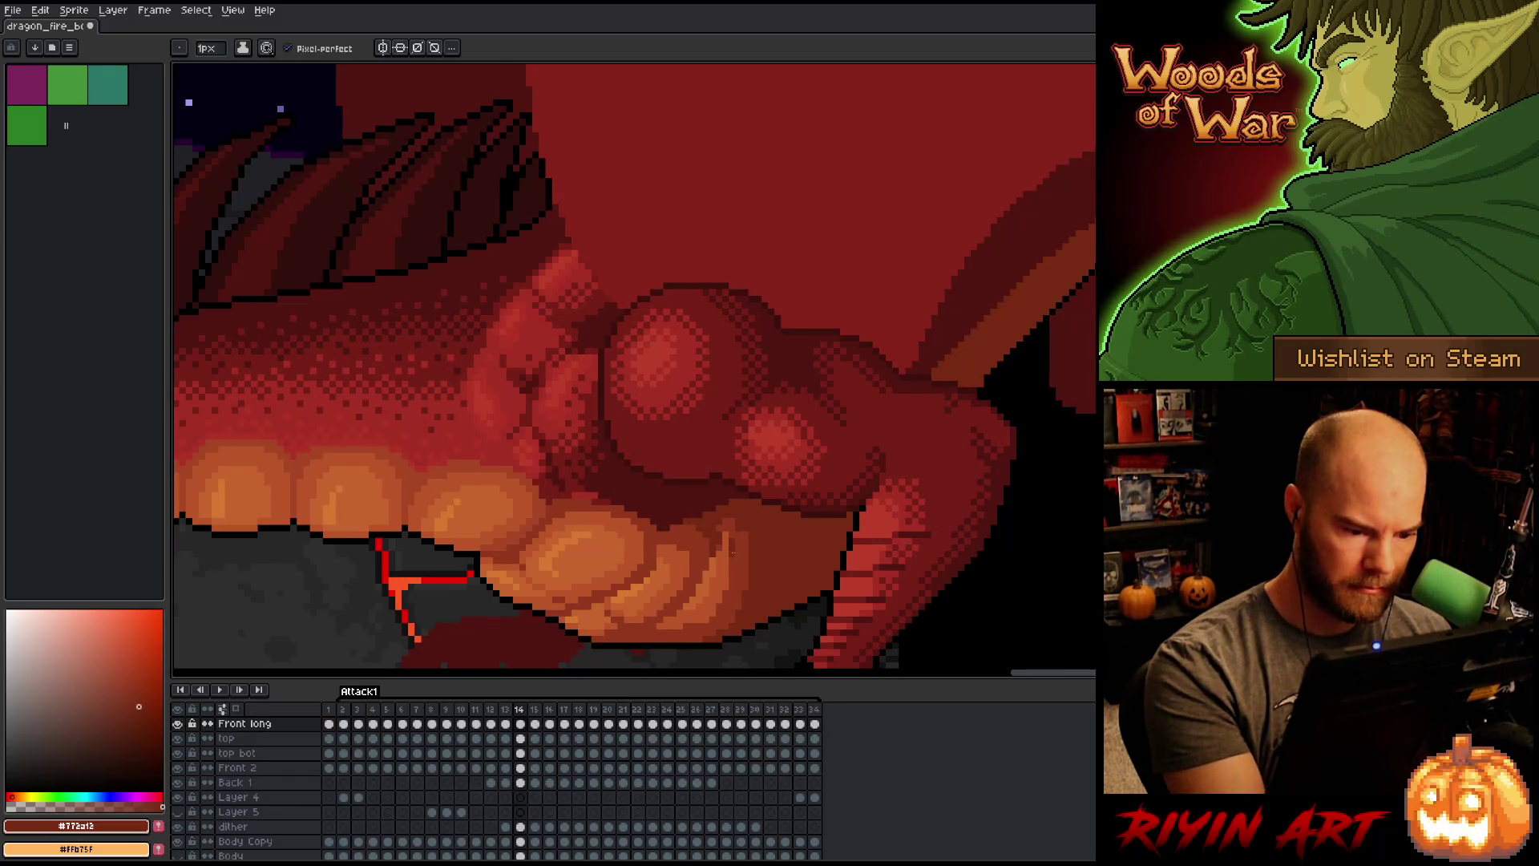
Step: On frame 14, sample the mid red-brown, orange-brown belly and dark red shades in turn
{"action": "left_click", "coordinate": [732, 543], "text": "alt"}
{"action": "left_click", "coordinate": [722, 541], "text": "alt"}
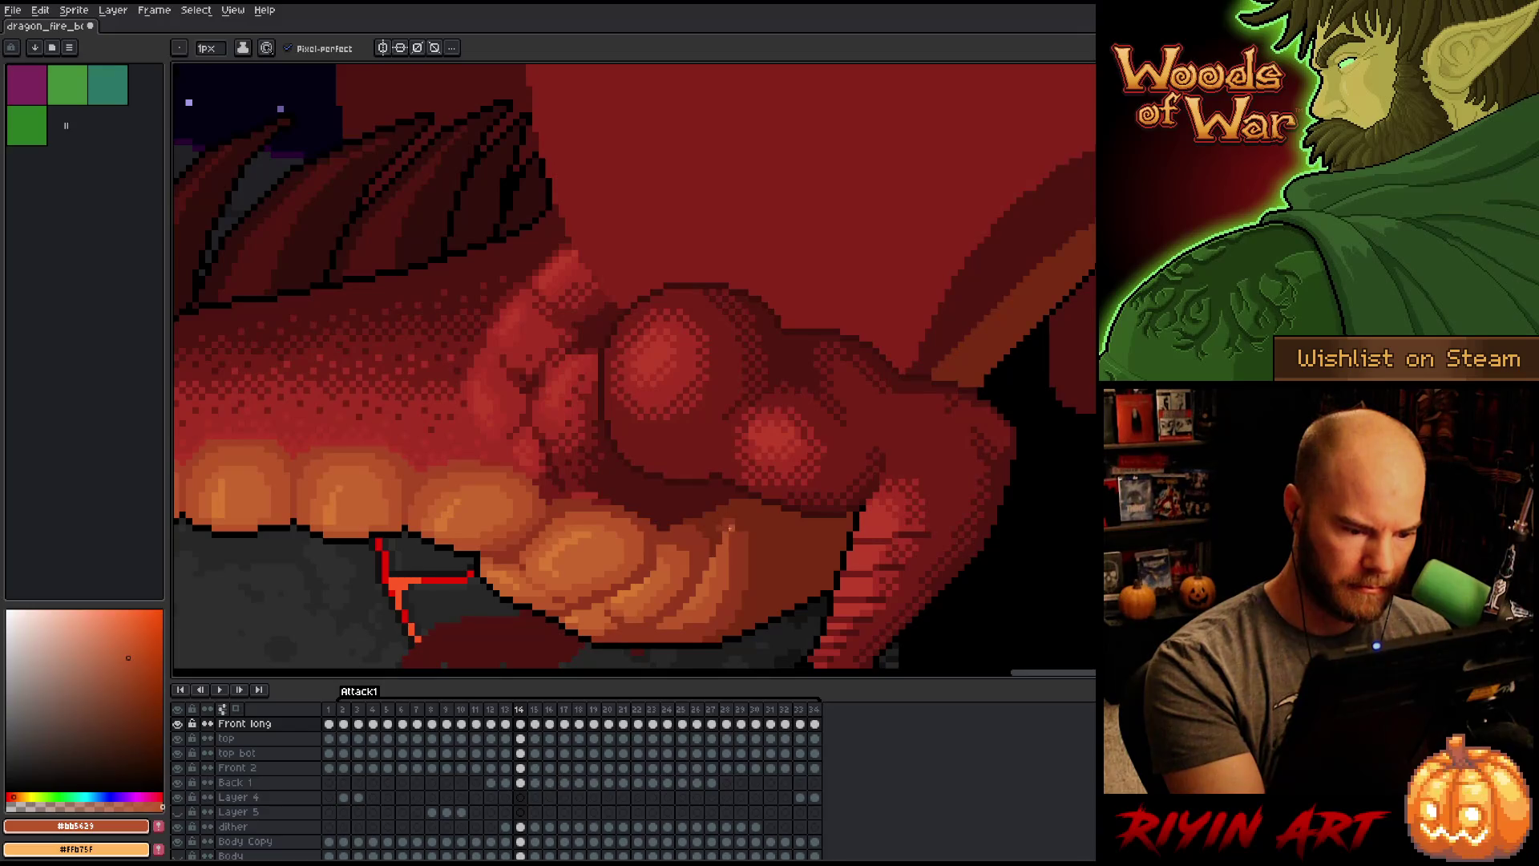
{"action": "left_click", "coordinate": [727, 502], "text": "alt"}
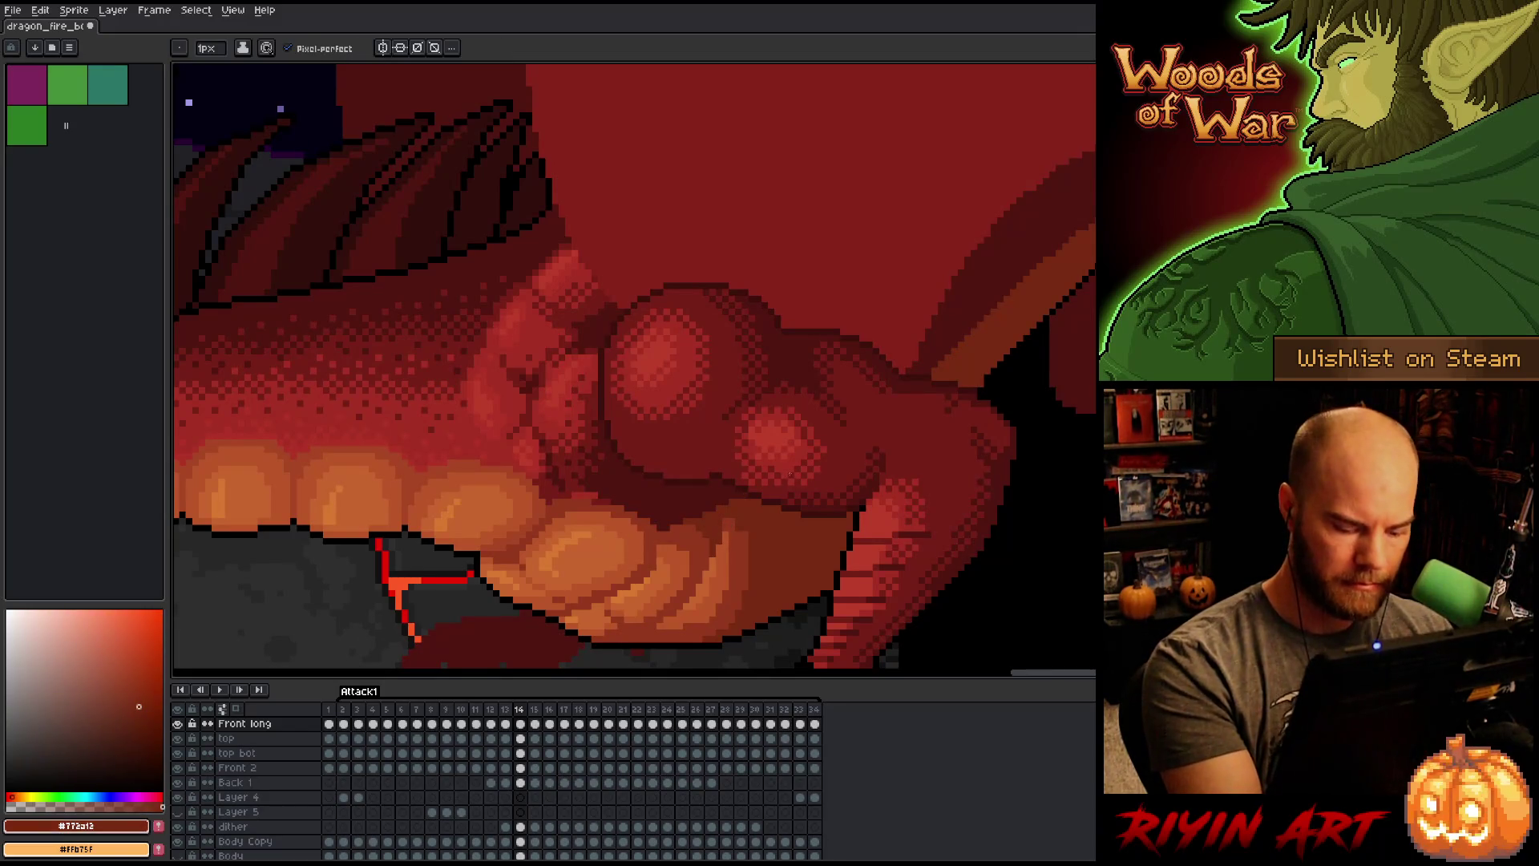
{"action": "left_click", "coordinate": [738, 540], "text": "alt"}
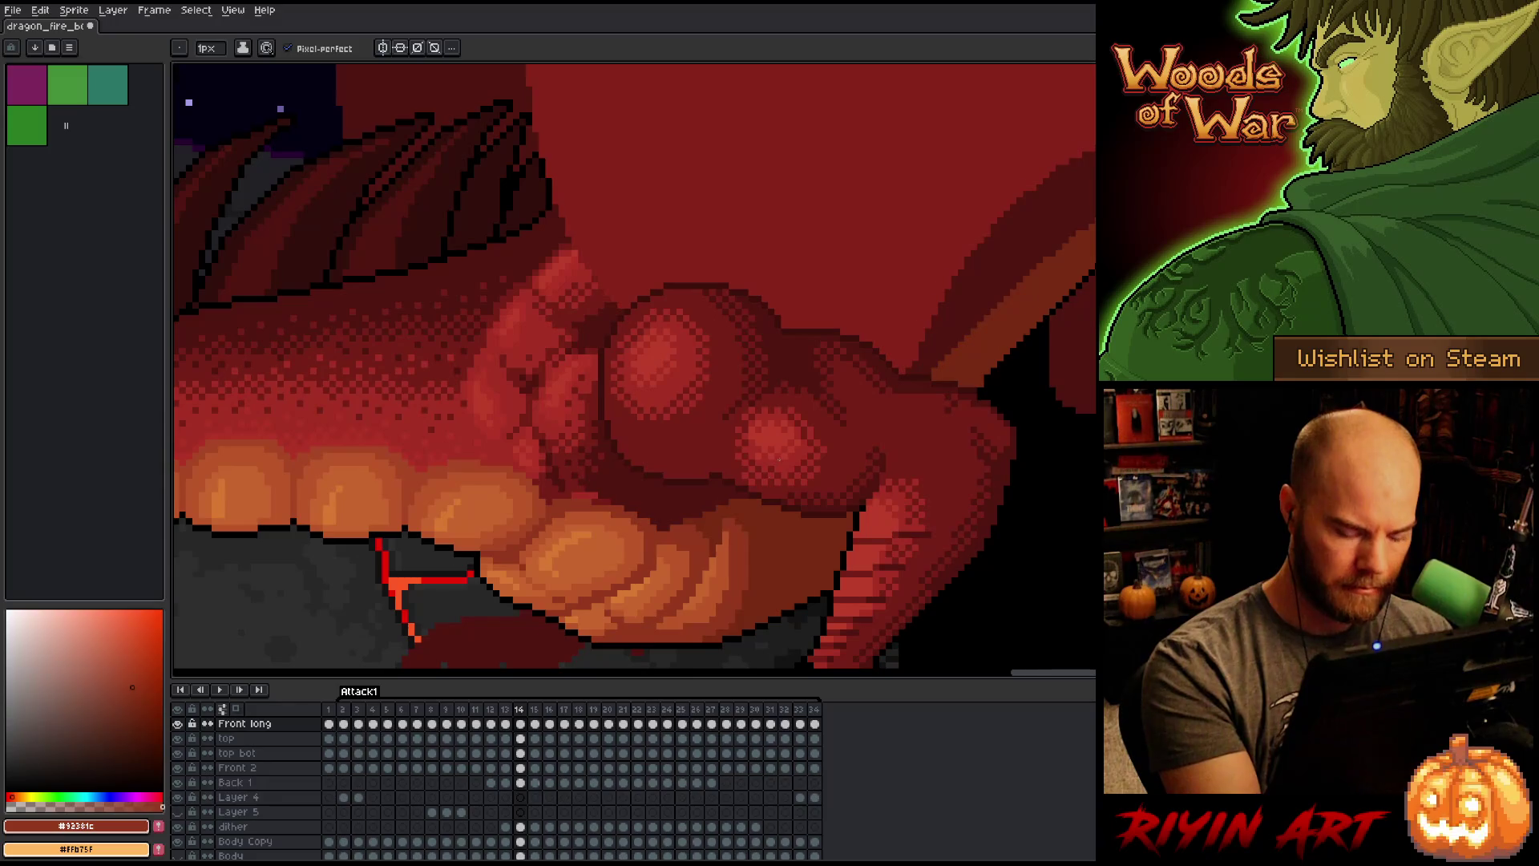
Step: Compare frames 14 and 15, then sample the darker red for thigh shading on frame 14
{"action": "key", "text": "Right"}
{"action": "key", "text": "Left"}
{"action": "key", "text": "Right"}
{"action": "key", "text": "Left"}
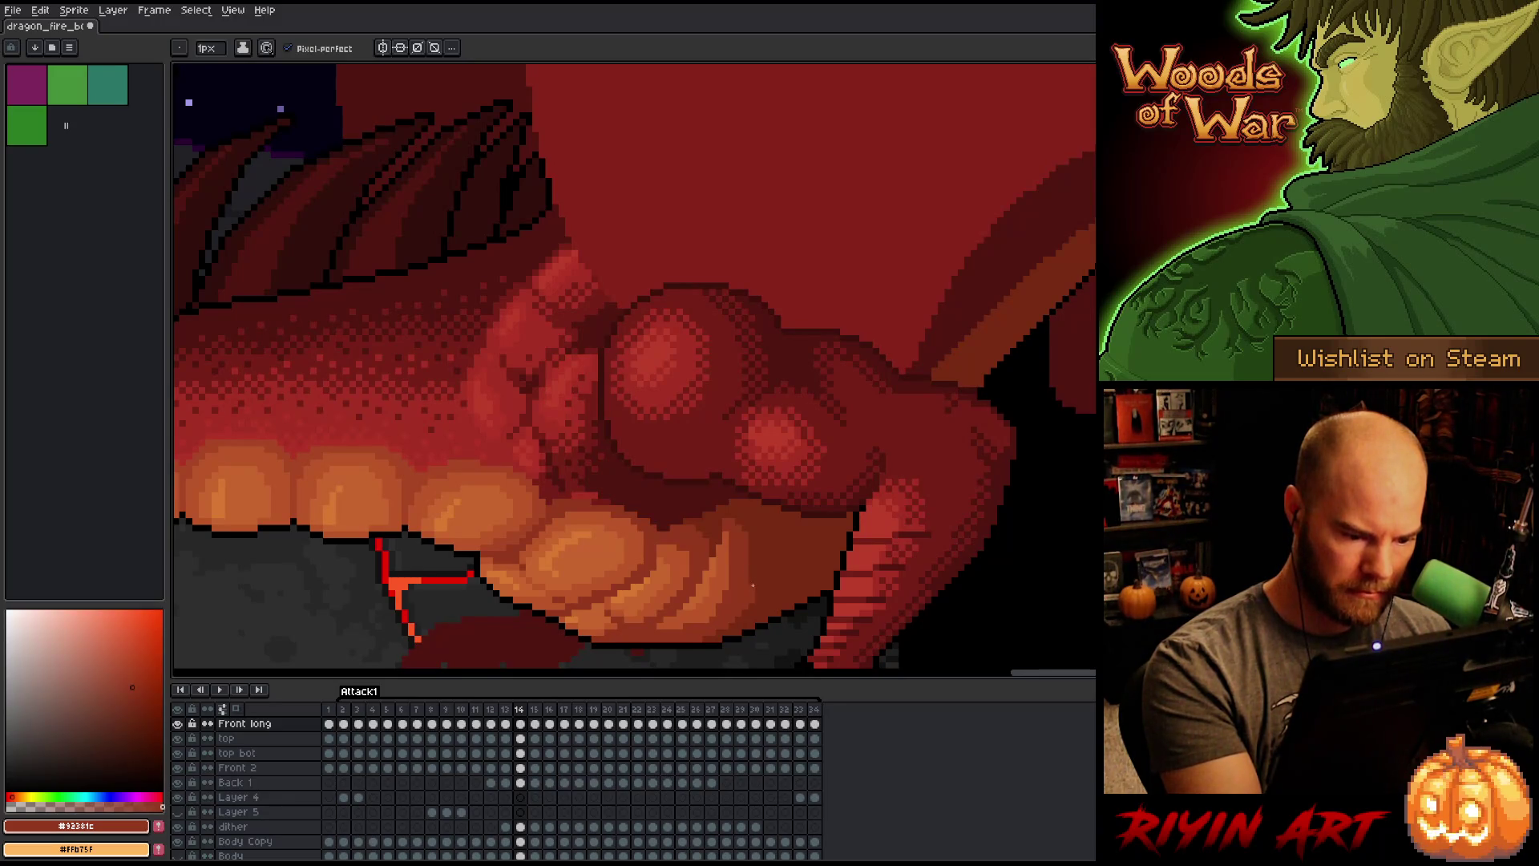
{"action": "left_click", "coordinate": [753, 525], "text": "alt"}
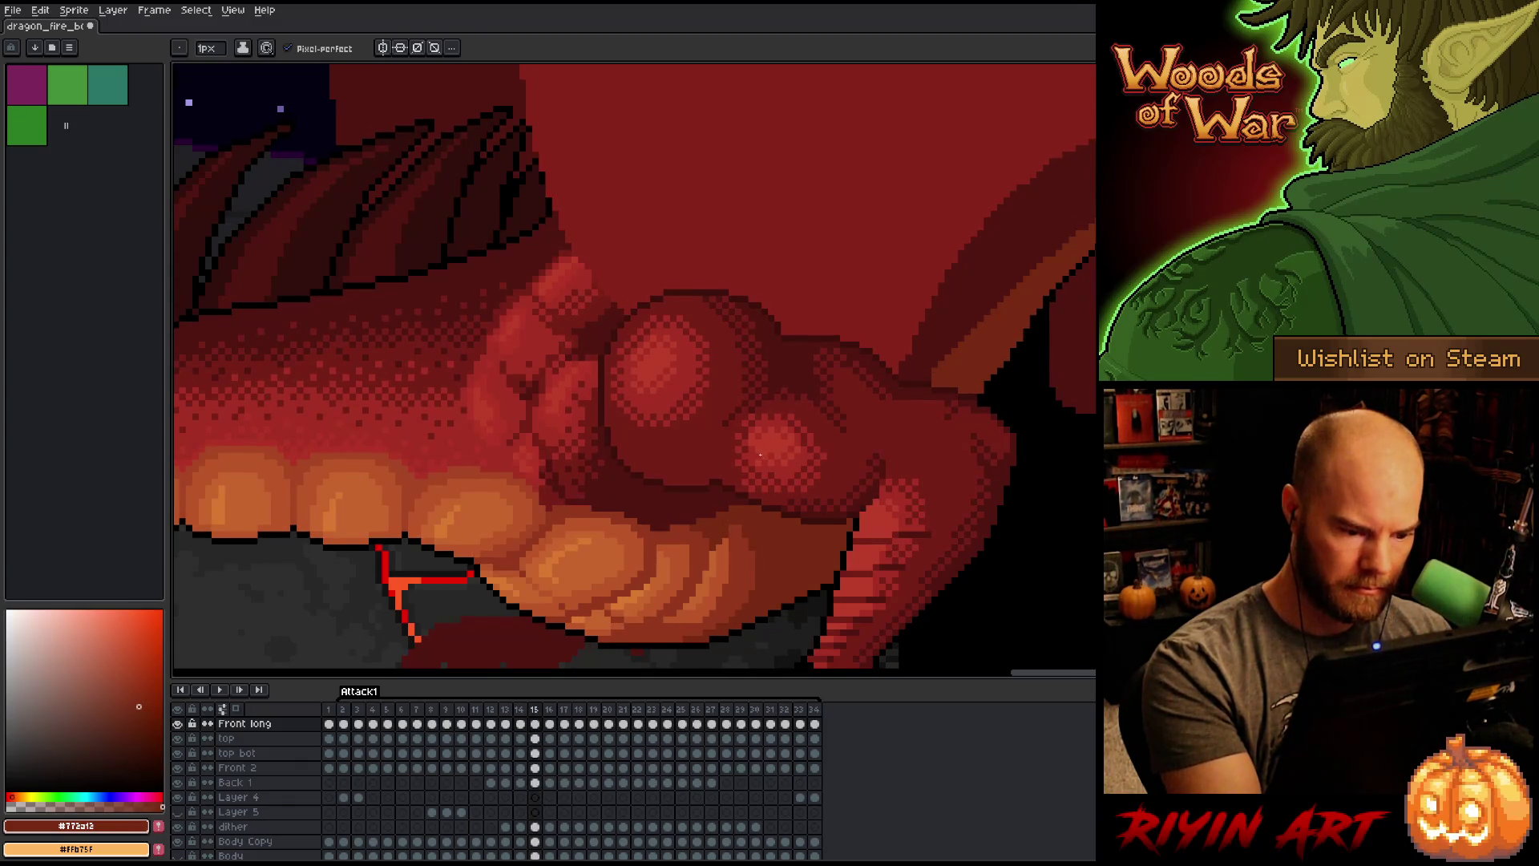
Step: Step ahead to frame 16 and back, settling on frame 15
{"action": "key", "text": "Right"}
{"action": "key", "text": "Left"}
{"action": "key", "text": "Right"}
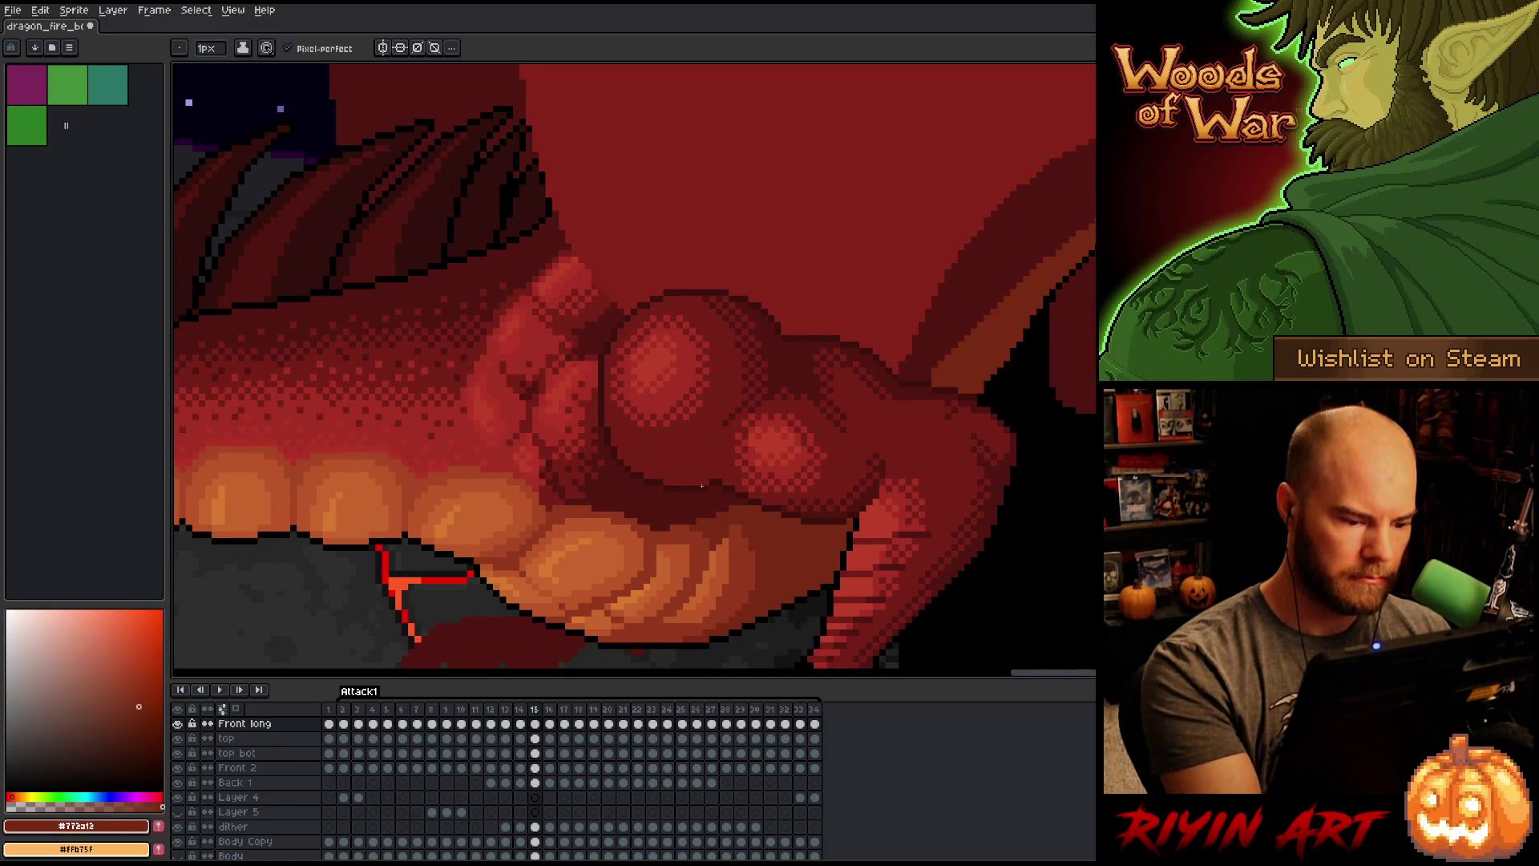
{"action": "key", "text": "Right"}
{"action": "key", "text": "Left"}
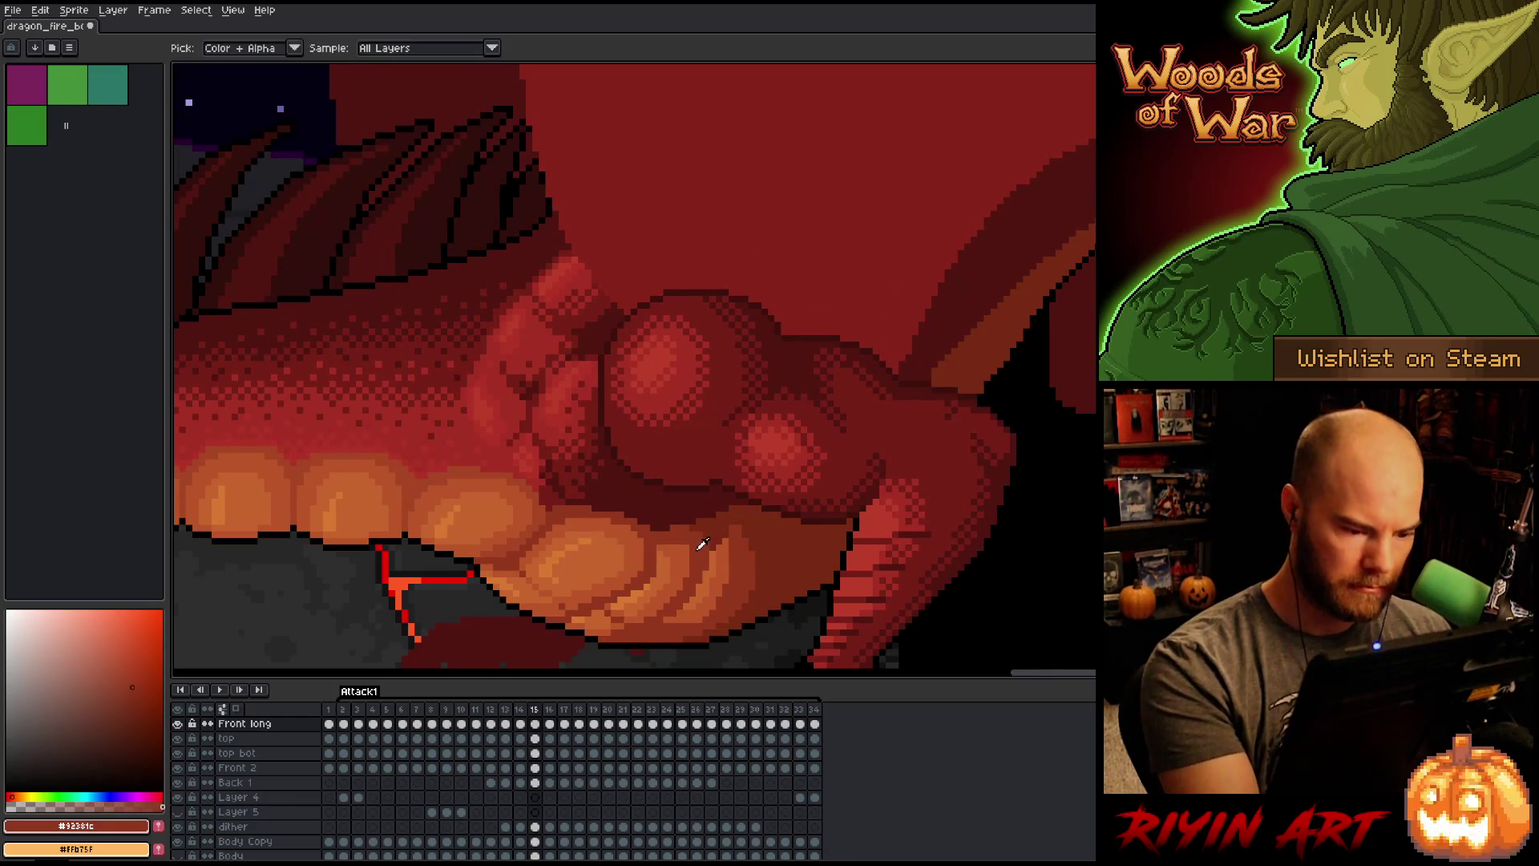
Step: Sample the mid red-brown shade and compare frame 15 with its neighbour
{"action": "left_click", "coordinate": [686, 551], "text": "alt"}
{"action": "key", "text": "Right"}
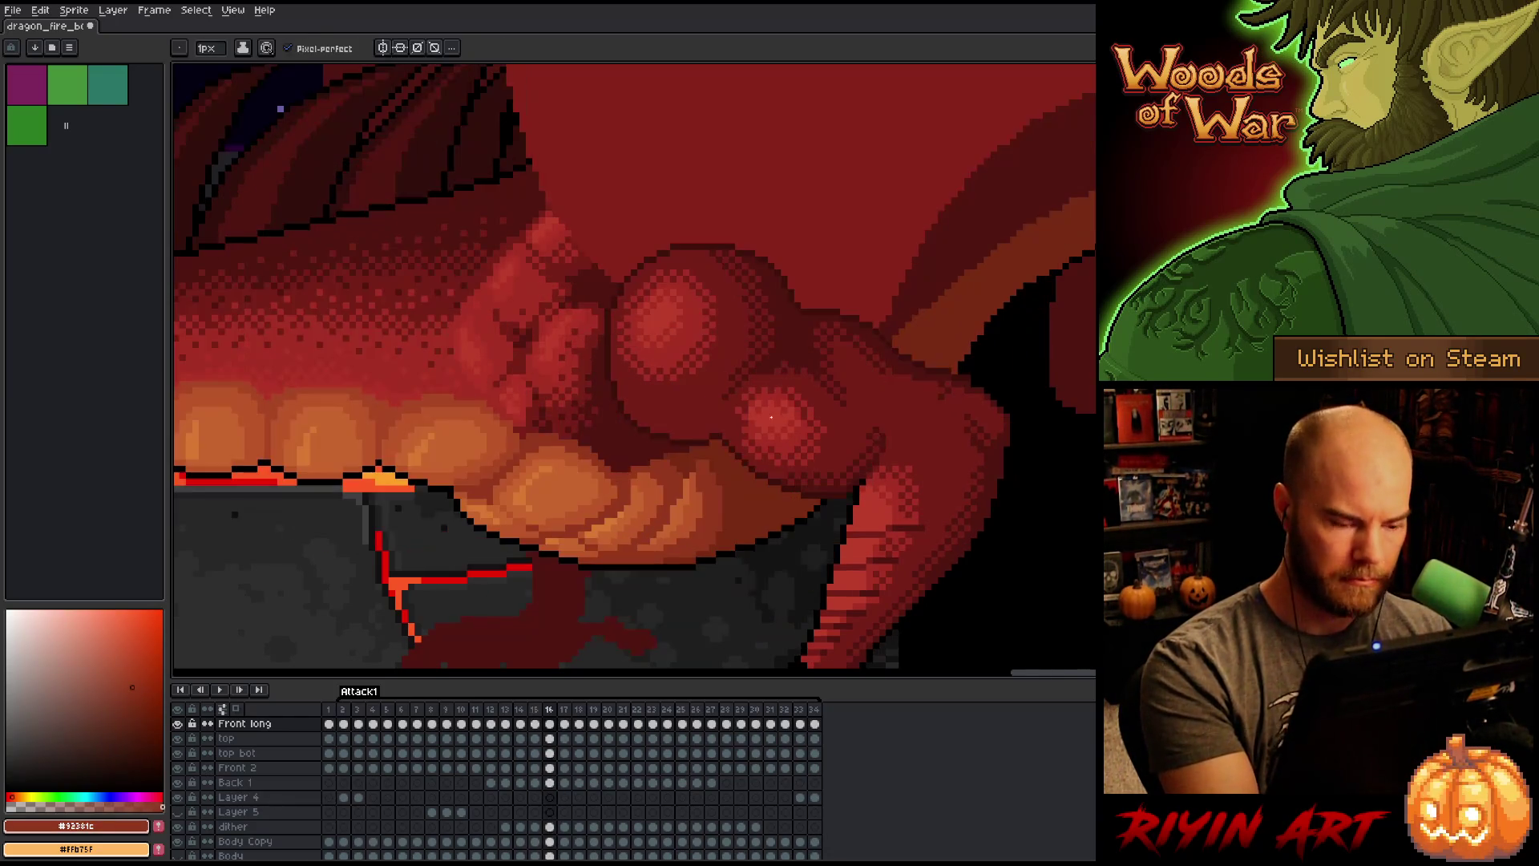
{"action": "key", "text": "Left"}
{"action": "key", "text": "Right"}
{"action": "key", "text": "Left"}
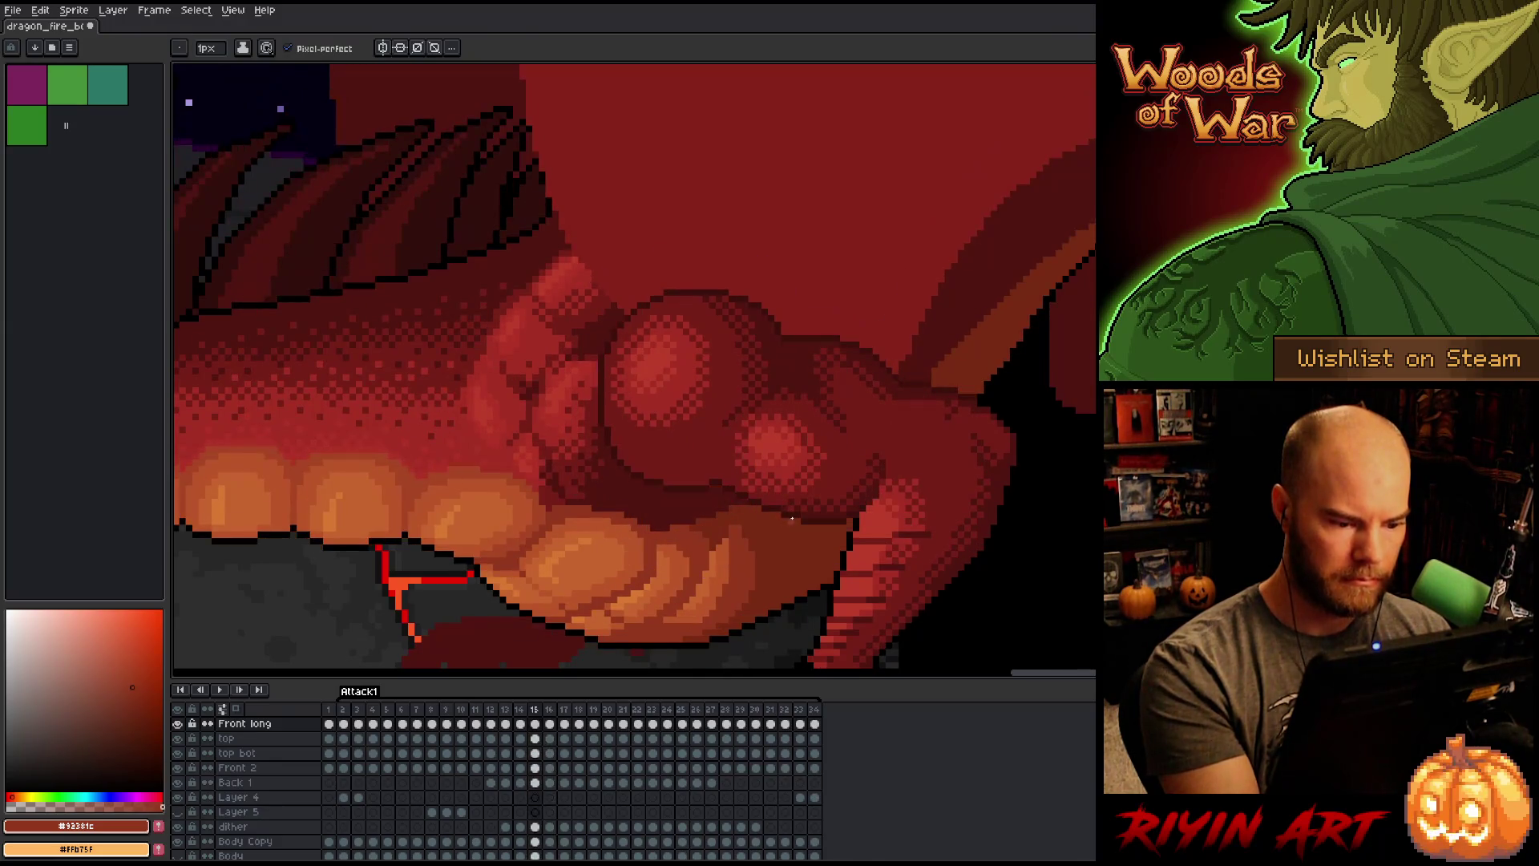
Step: Check frames 14 and 16, then sample the dark red shade on frame 15
{"action": "key", "text": "Left"}
{"action": "key", "text": "Right"}
{"action": "key", "text": "Right"}
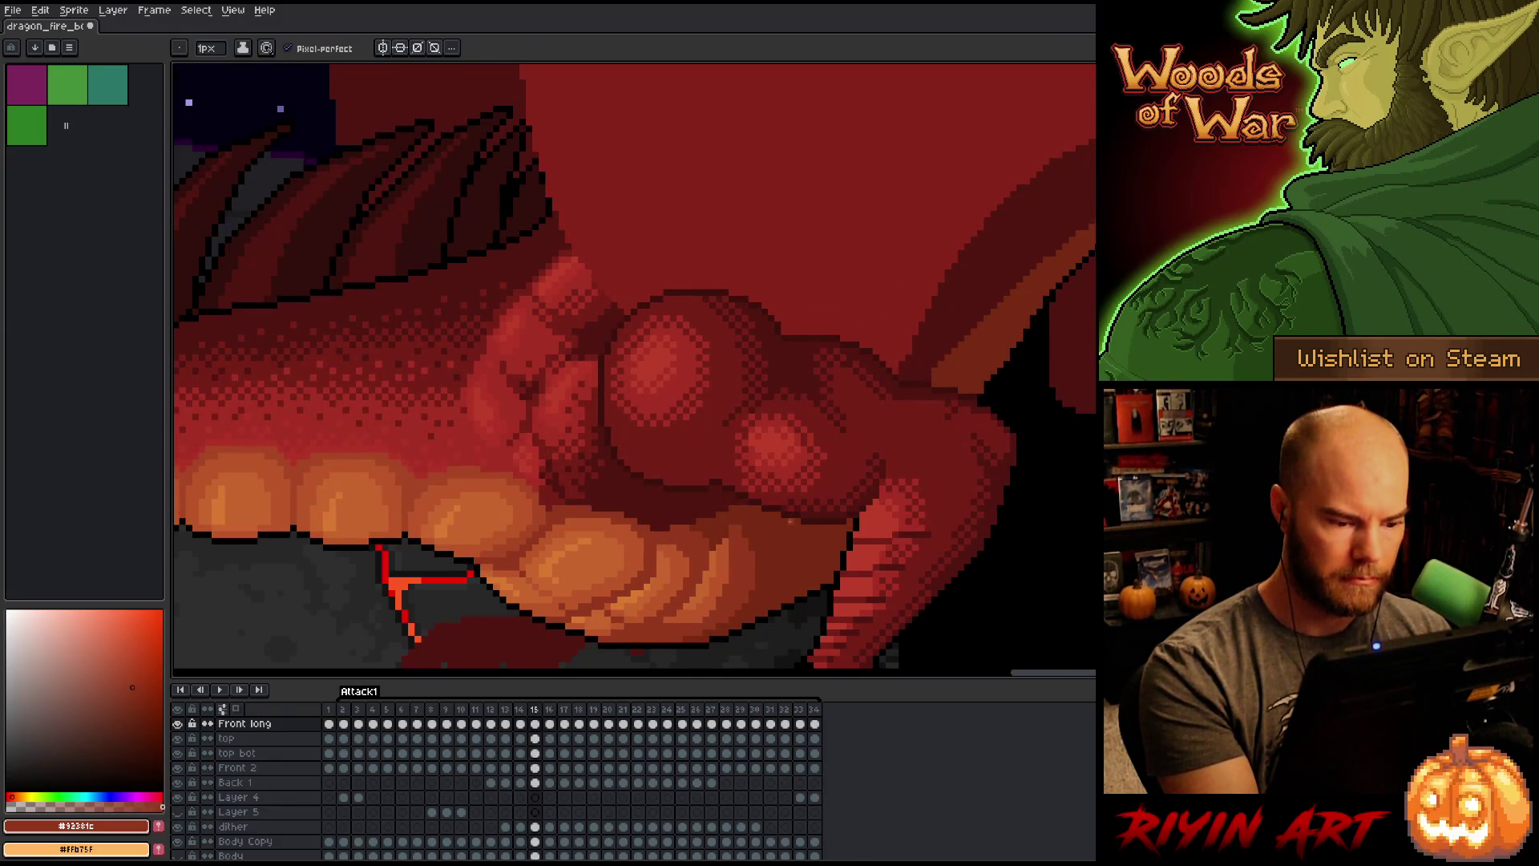
{"action": "key", "text": "Left"}
{"action": "left_click", "coordinate": [698, 525], "text": "alt"}
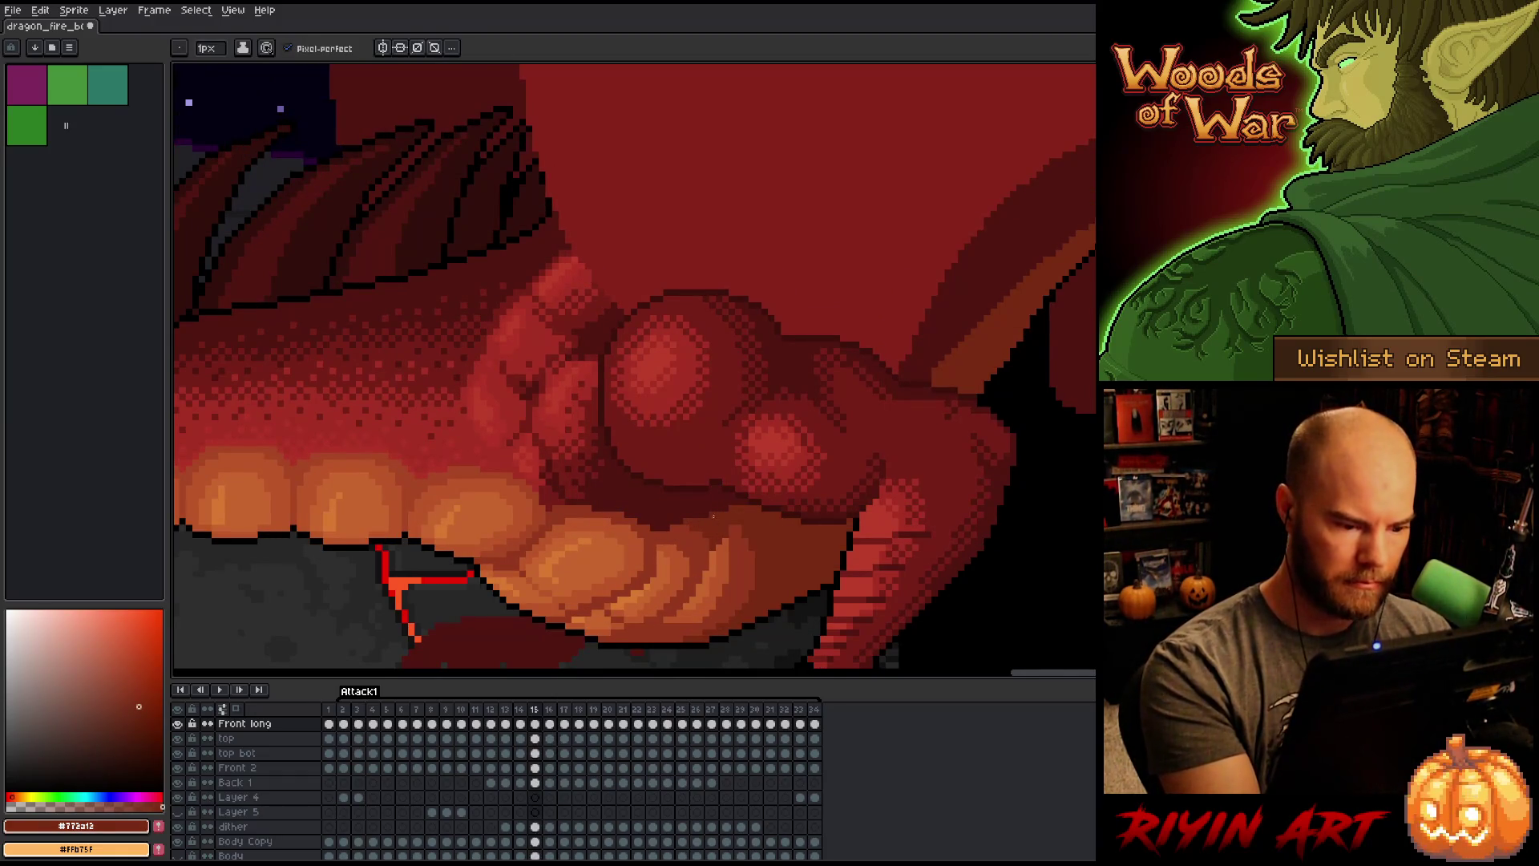
Step: Compare neighbouring frames, move to frame 14, and sample the darkest red shade
{"action": "key", "text": "Right"}
{"action": "key", "text": "Left"}
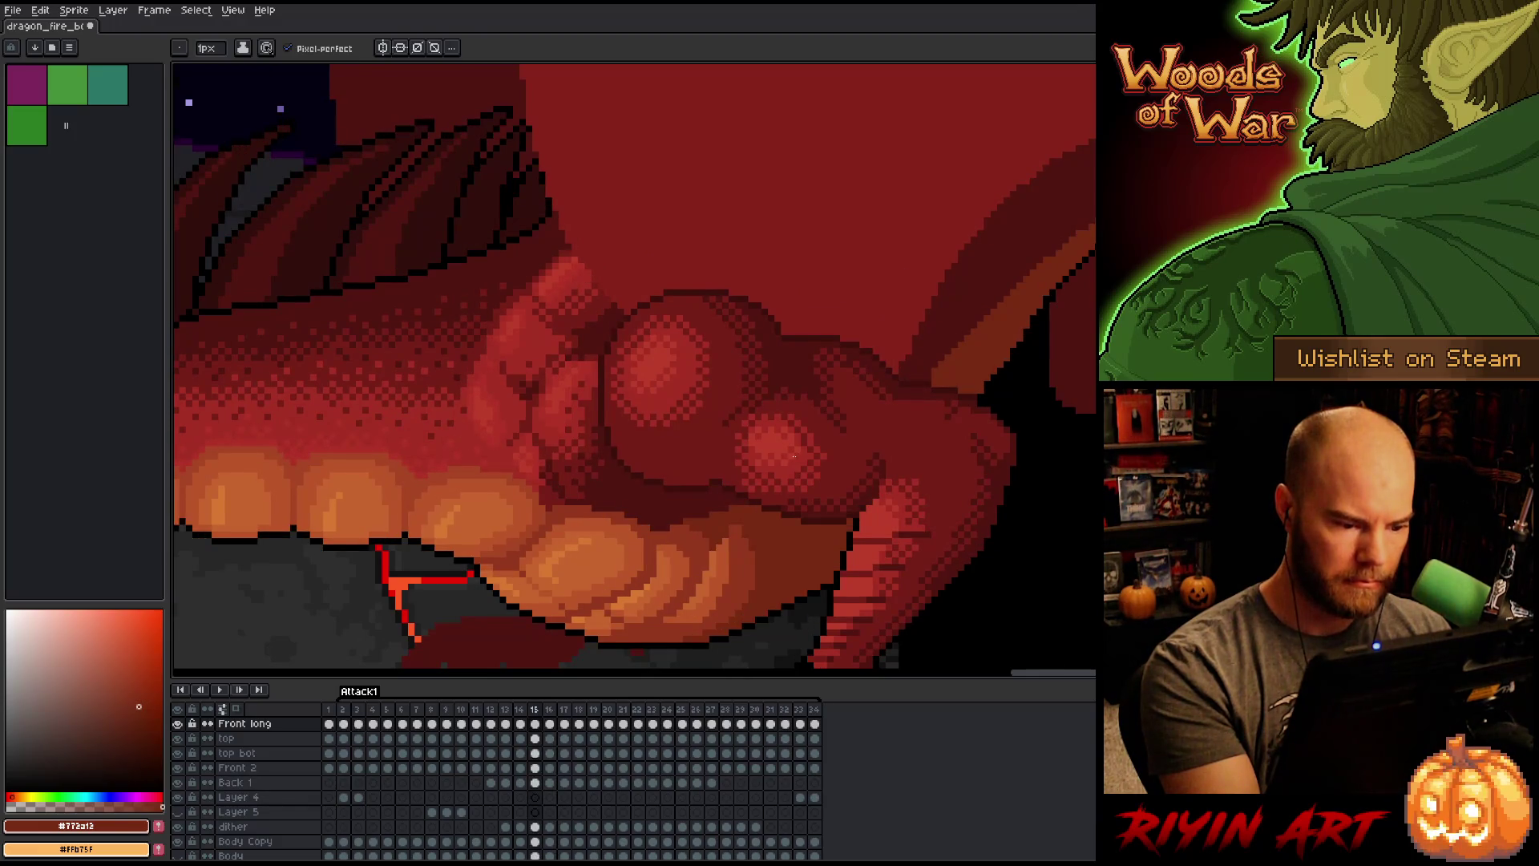
{"action": "key", "text": "Left"}
{"action": "key", "text": "Right"}
{"action": "key", "text": "Left"}
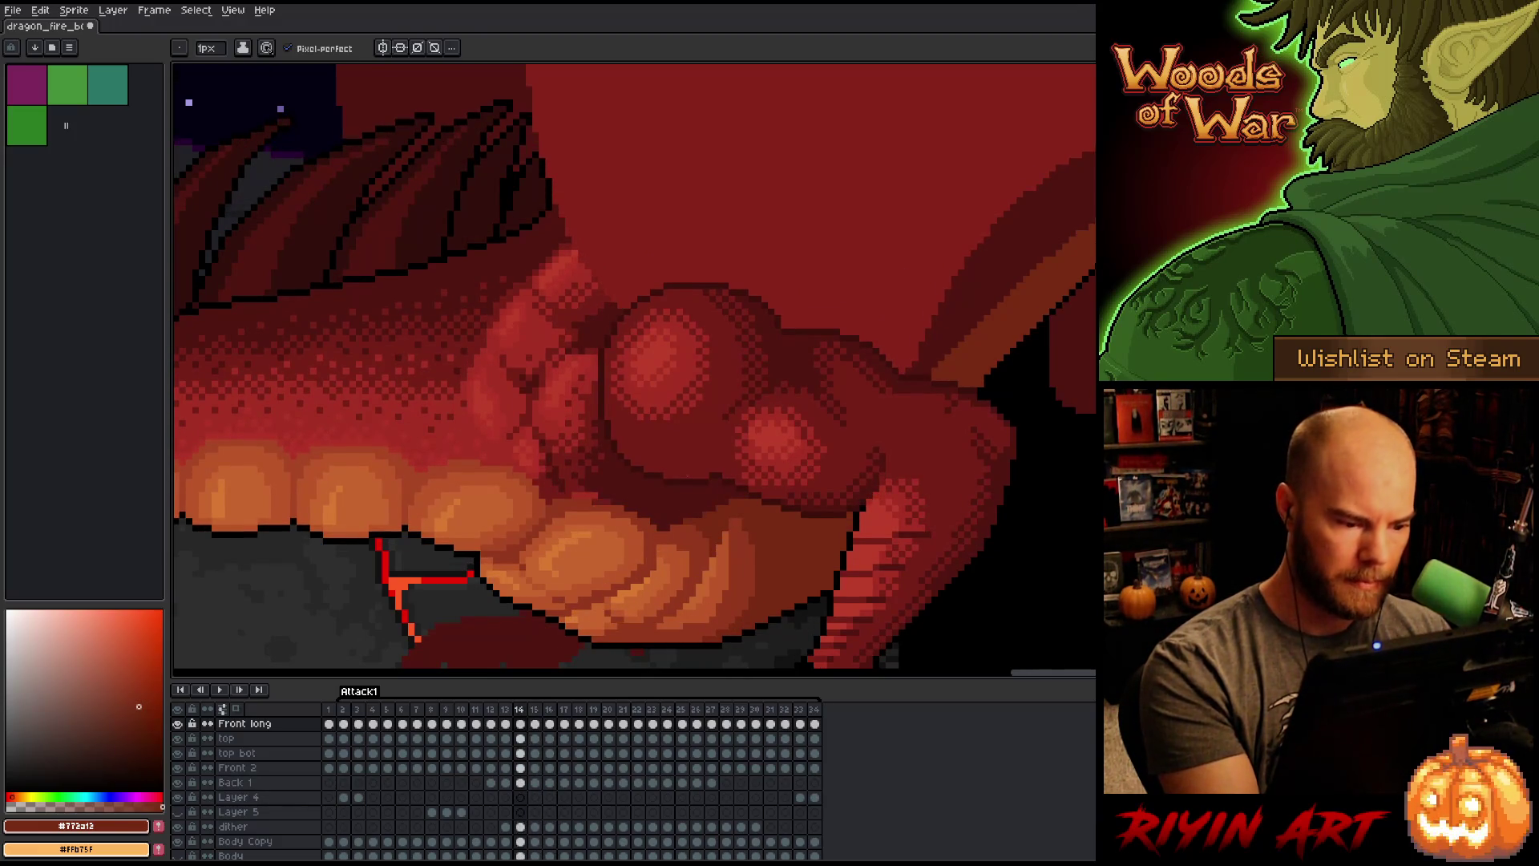
{"action": "left_click", "coordinate": [597, 501], "text": "alt"}
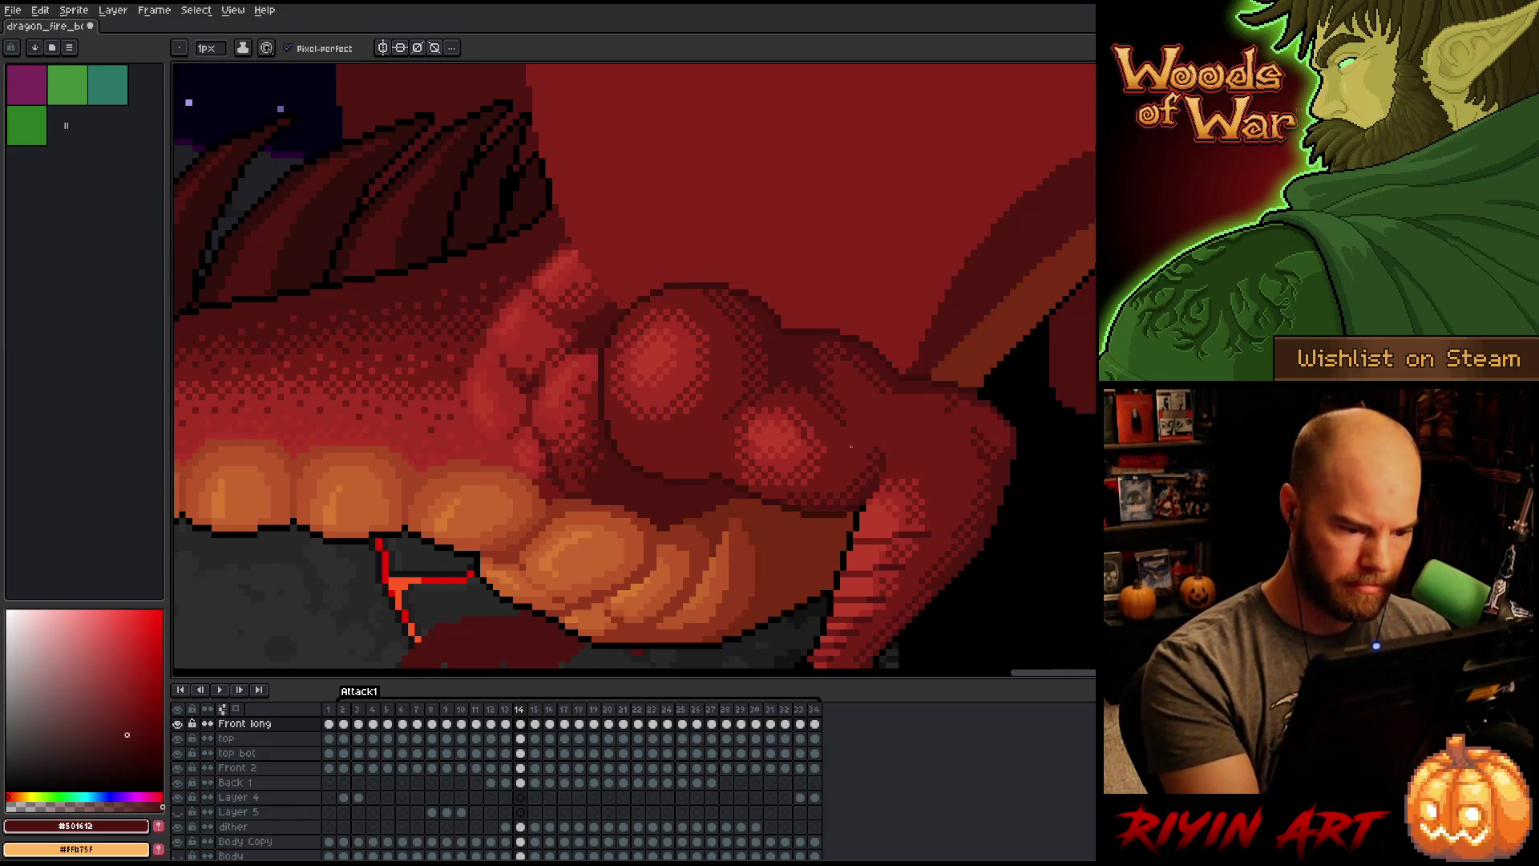
Step: Flip between neighbouring frames, settle on frame 13, and sample the thigh's dark red-brown
{"action": "key", "text": "Right"}
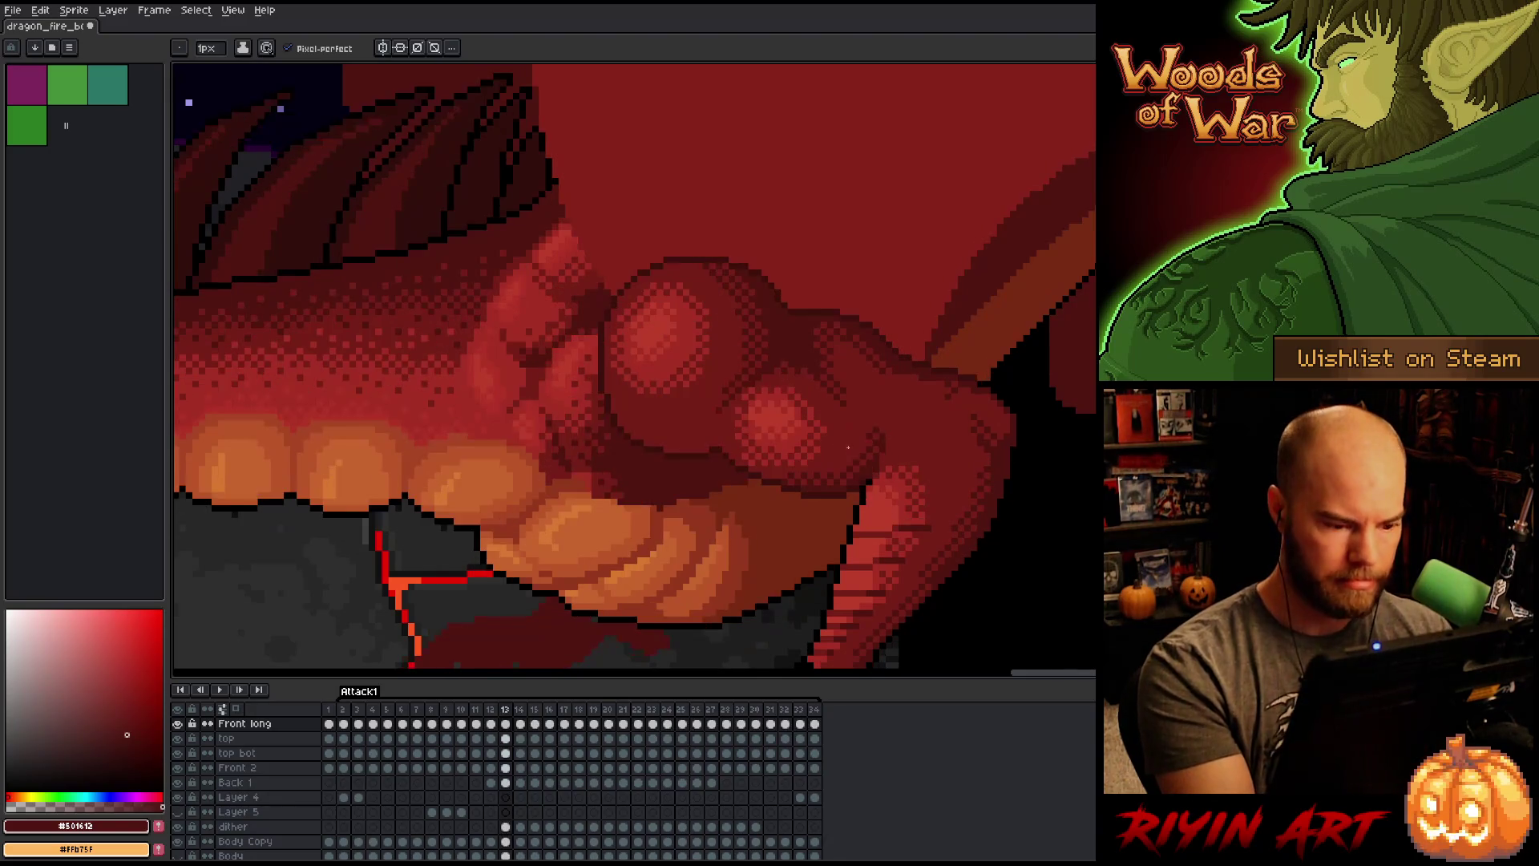
{"action": "key", "text": "Left"}
{"action": "key", "text": "Right"}
{"action": "key", "text": "Left"}
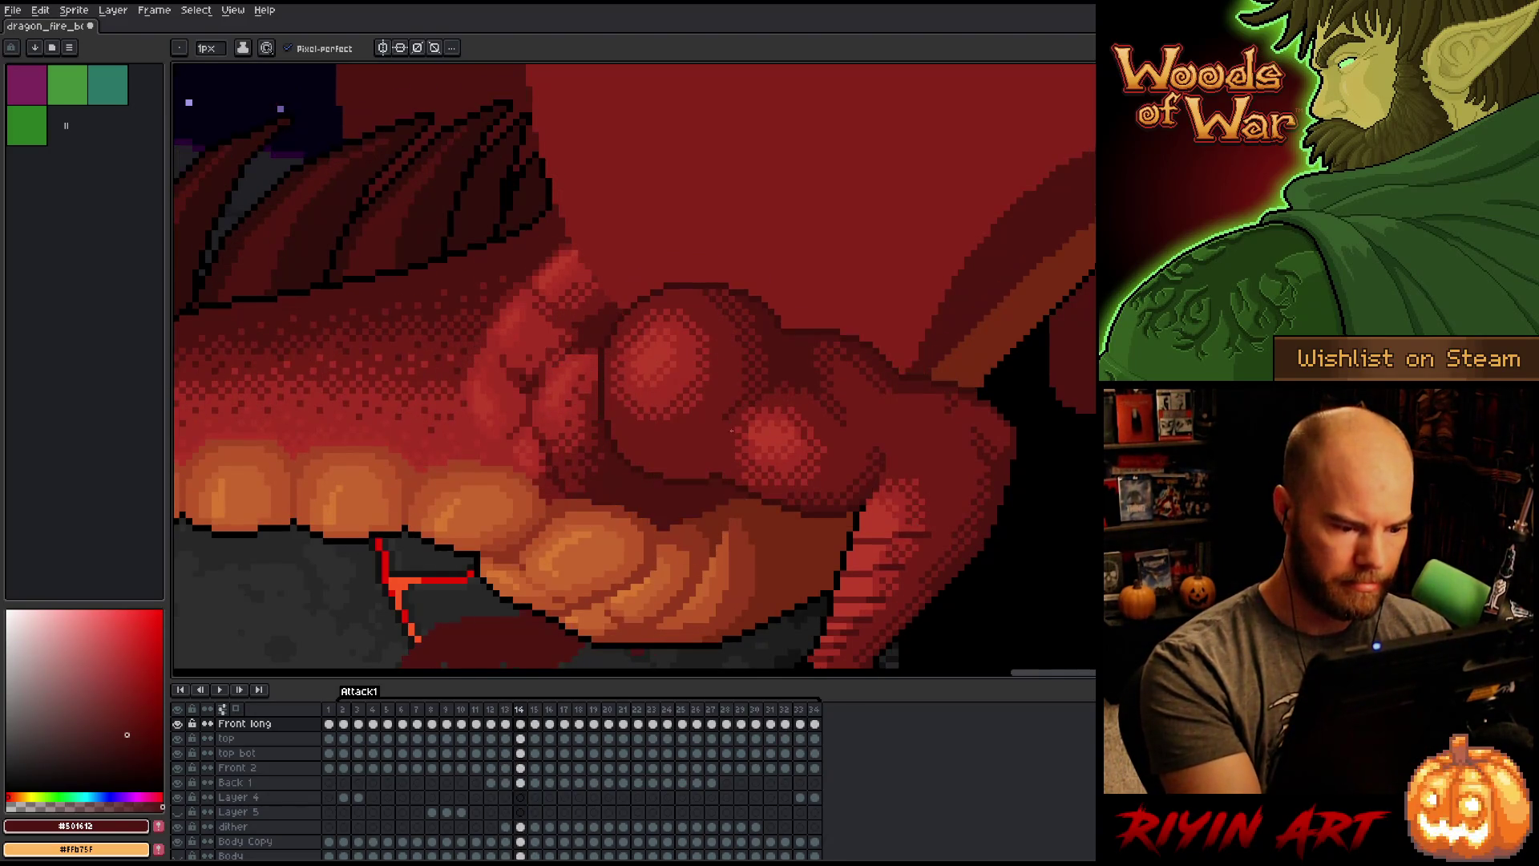
{"action": "key", "text": "Left"}
{"action": "key", "text": "Right"}
{"action": "key", "text": "Left"}
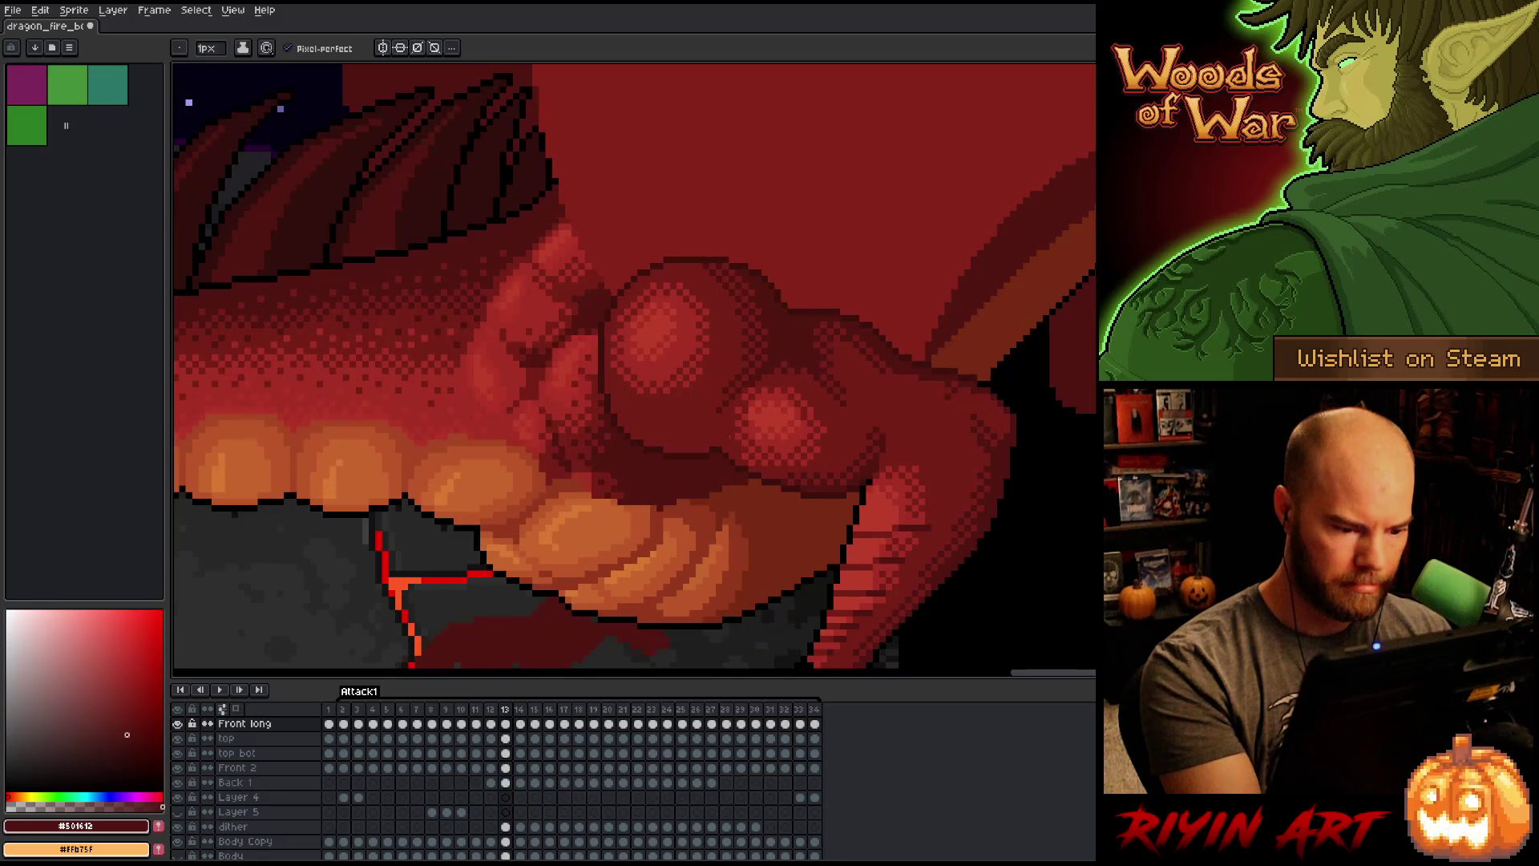
{"action": "left_click", "coordinate": [713, 516], "text": "alt"}
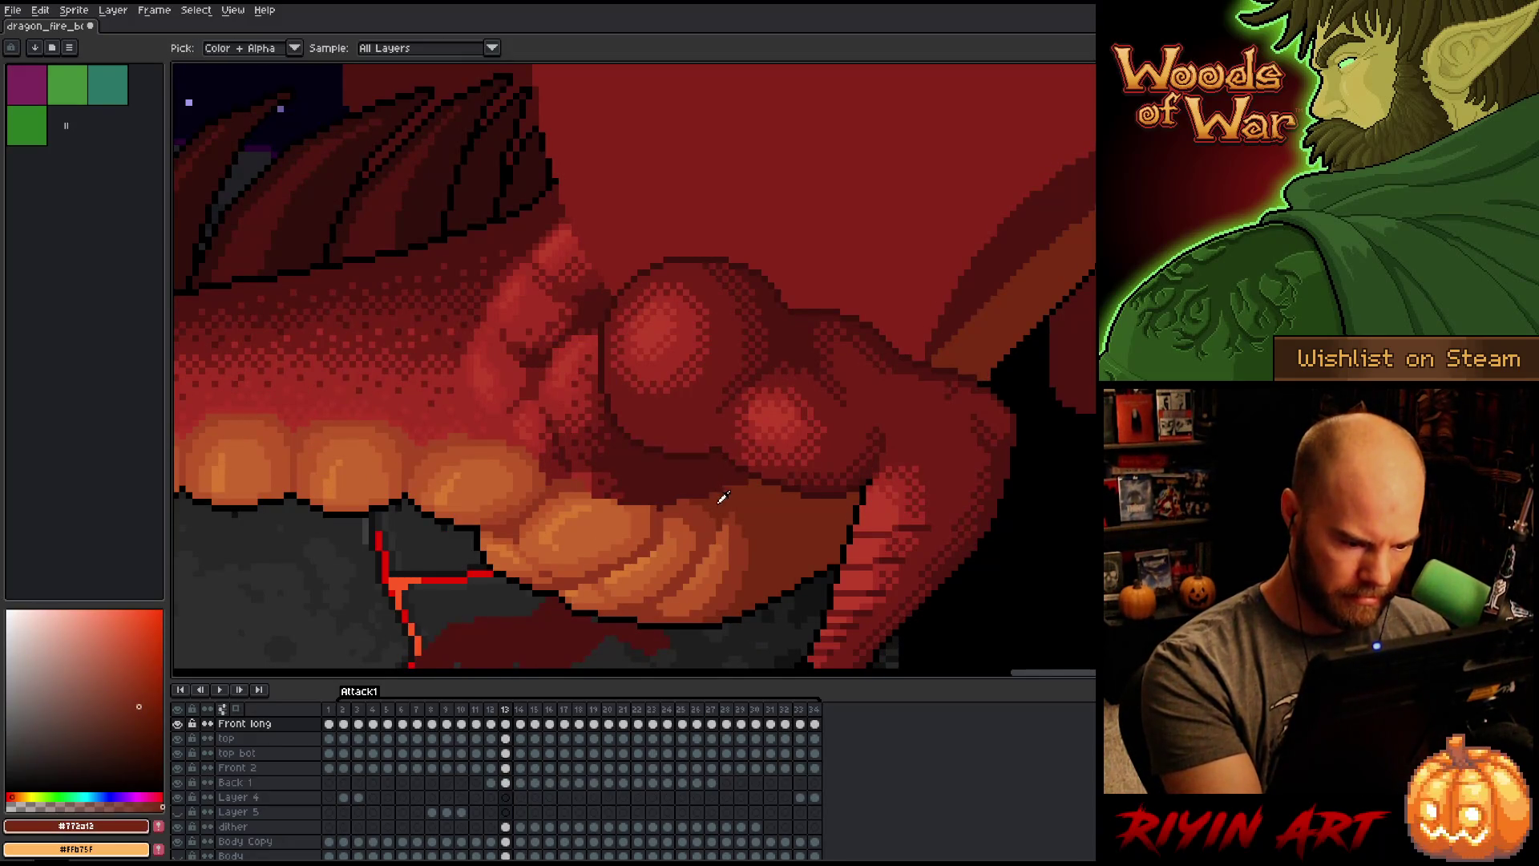
Step: Flip between frames 13 and 14, return to frame 13, and sample the thigh's darkest red
{"action": "key", "text": "Left"}
{"action": "key", "text": "Right"}
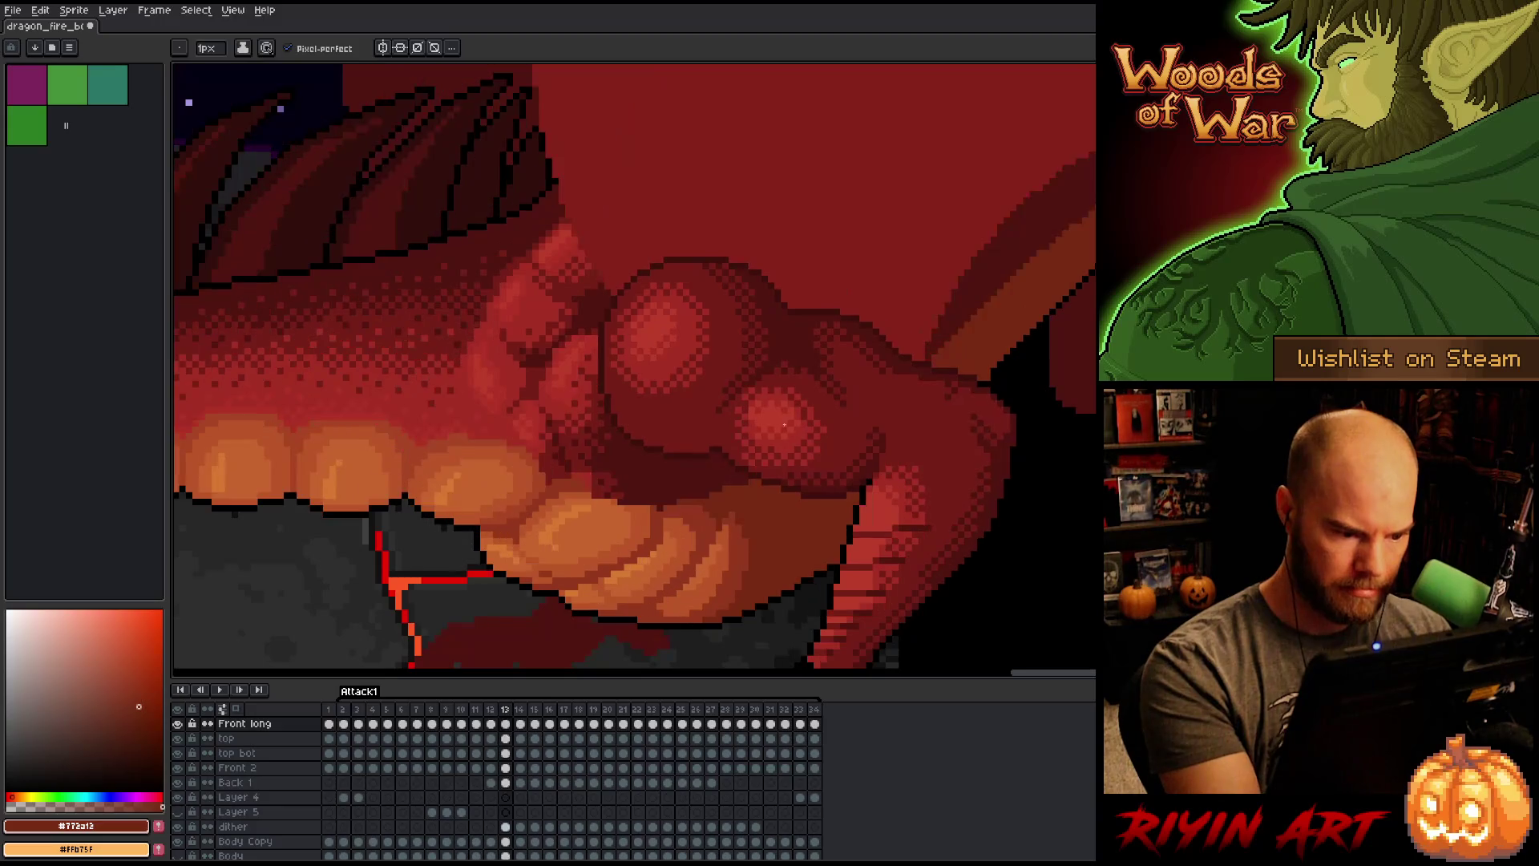
{"action": "key", "text": "Right"}
{"action": "key", "text": "Left"}
{"action": "key", "text": "Right"}
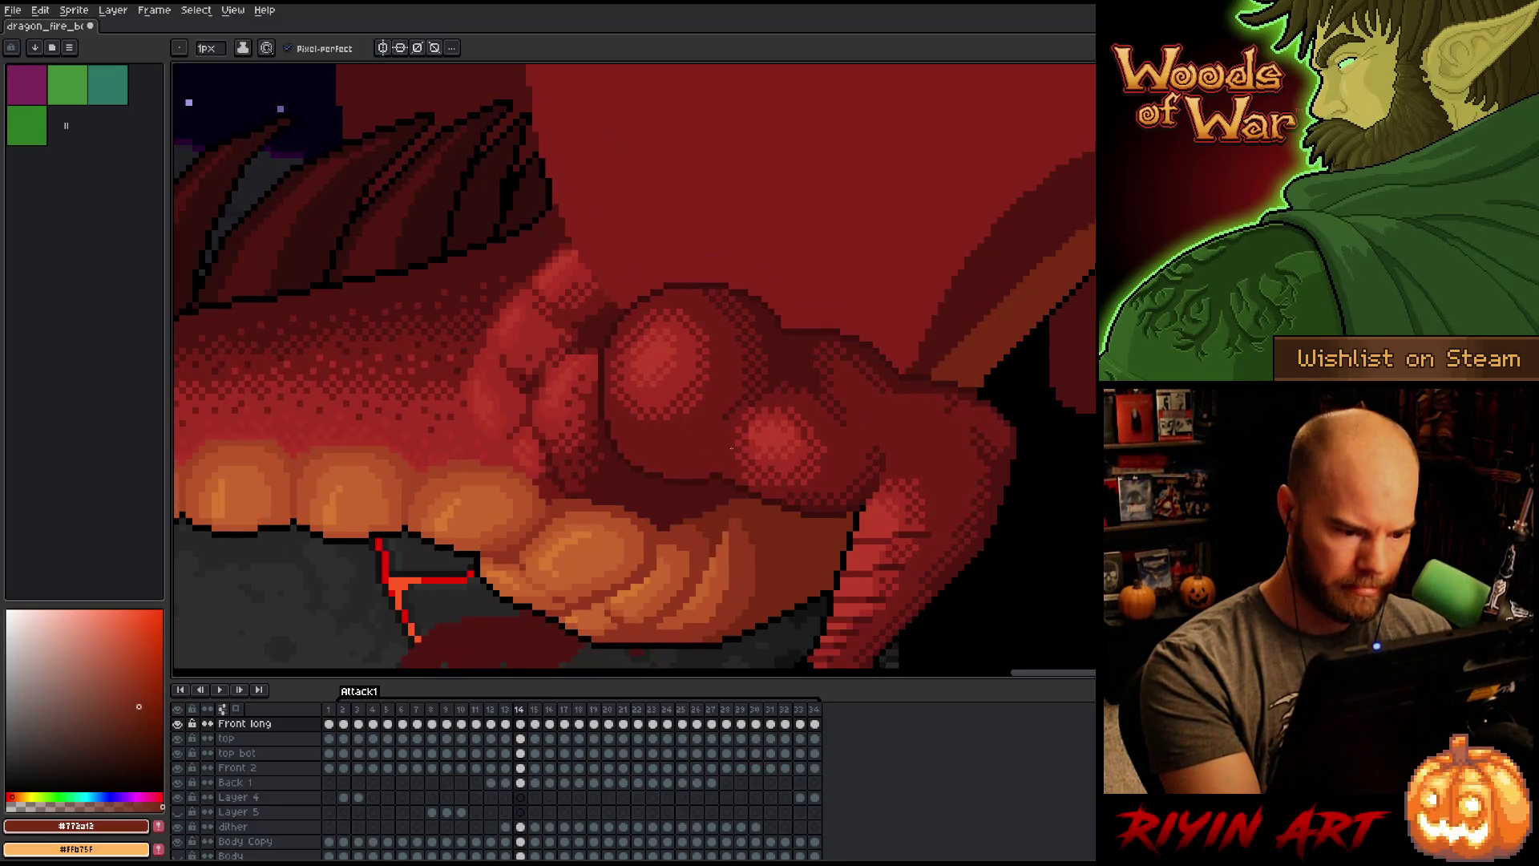
{"action": "key", "text": "Left"}
{"action": "left_click", "coordinate": [688, 482], "text": "alt"}
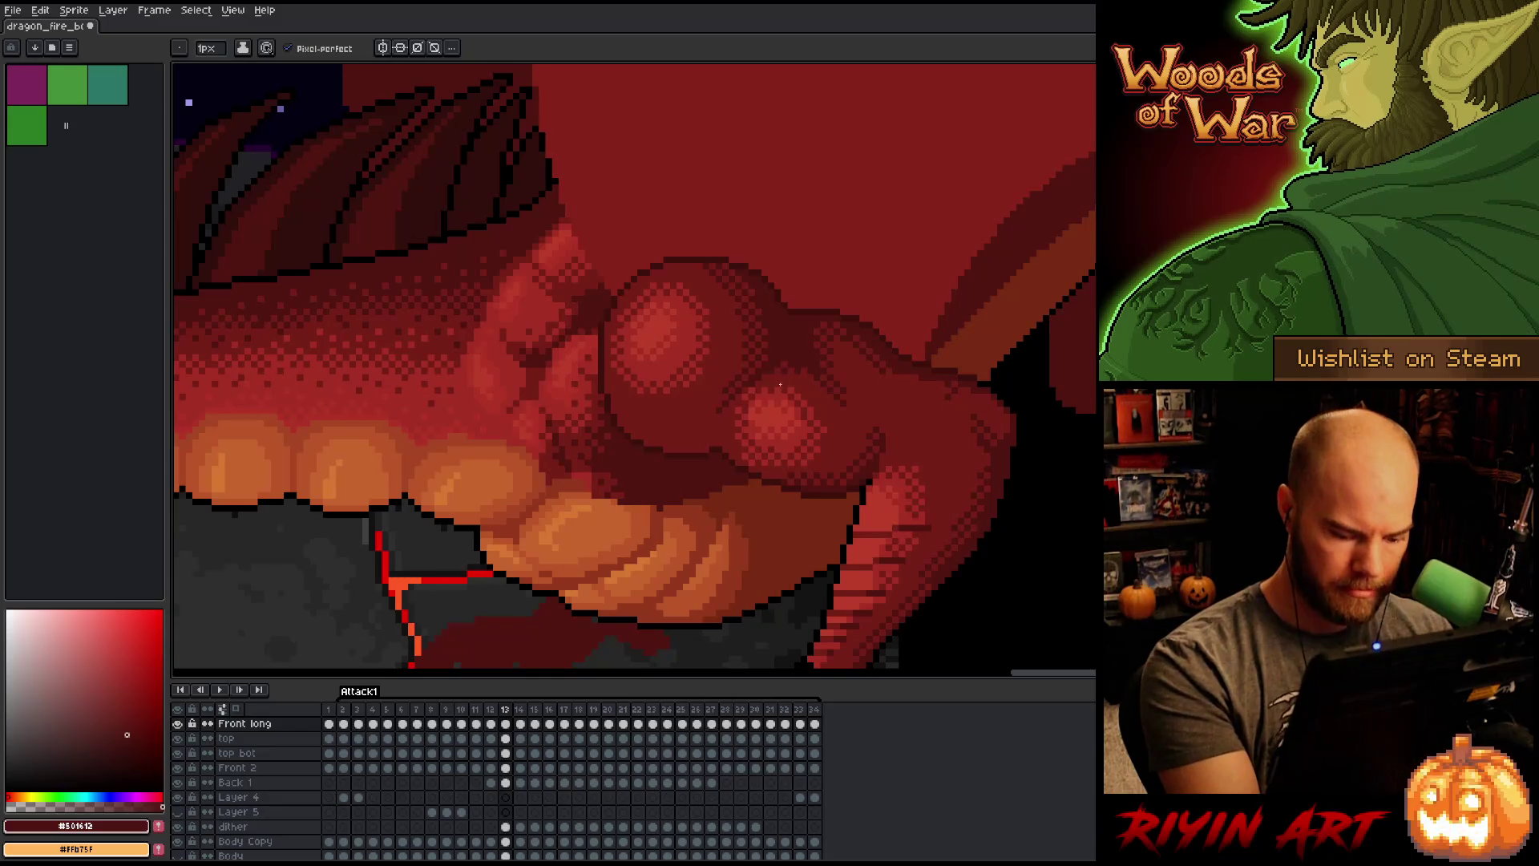
Step: Compare neighbouring frames, advance to frame 14, and sample a lighter muscle red-brown
{"action": "key", "text": "Right"}
{"action": "key", "text": "Right"}
{"action": "key", "text": "Left"}
{"action": "key", "text": "Left"}
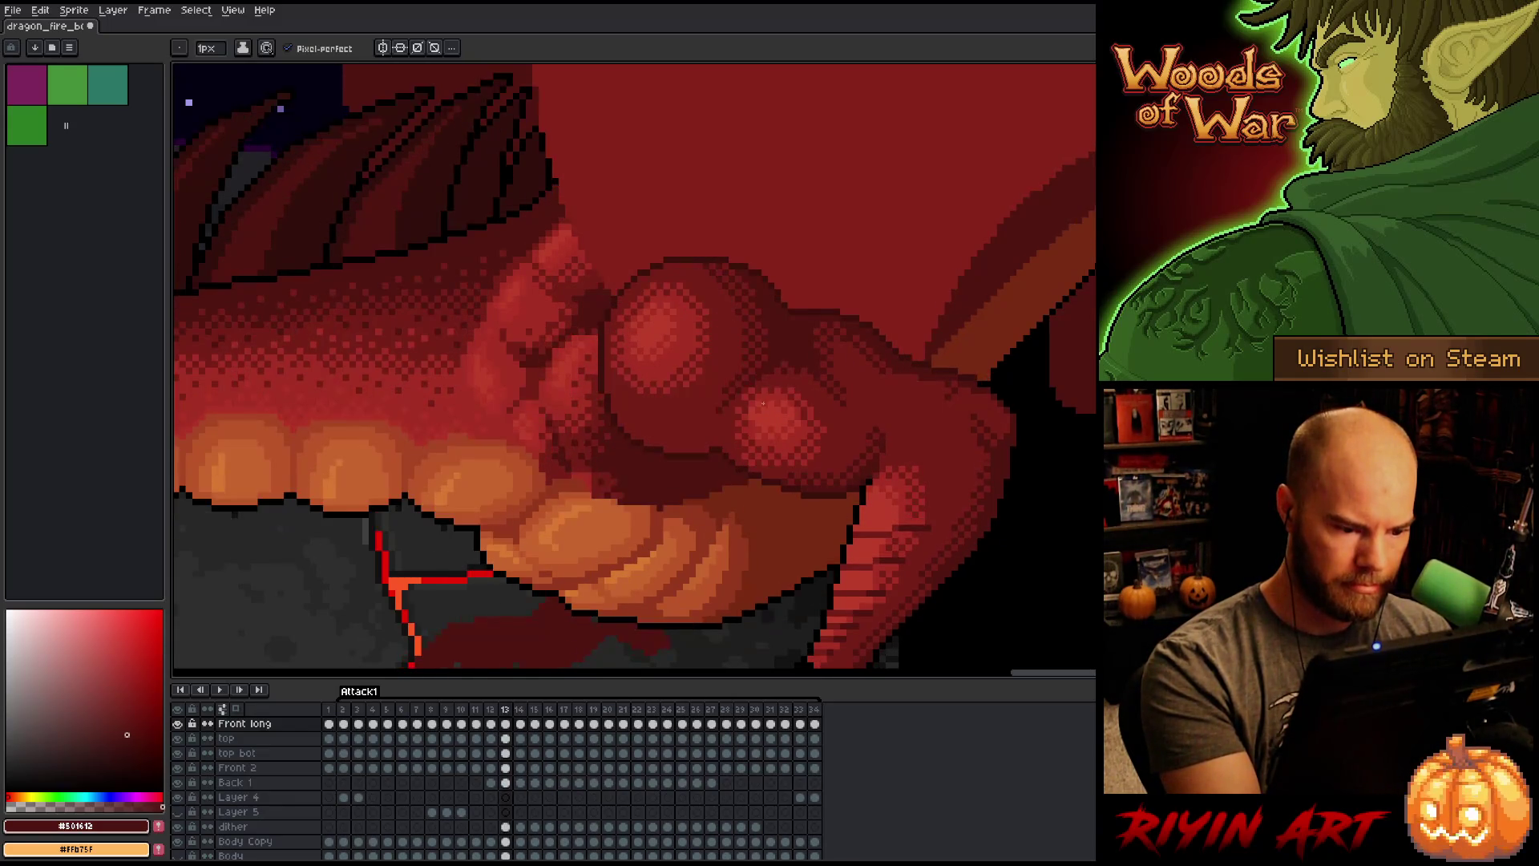
{"action": "key", "text": "Right"}
{"action": "left_click", "coordinate": [685, 554], "text": "alt"}
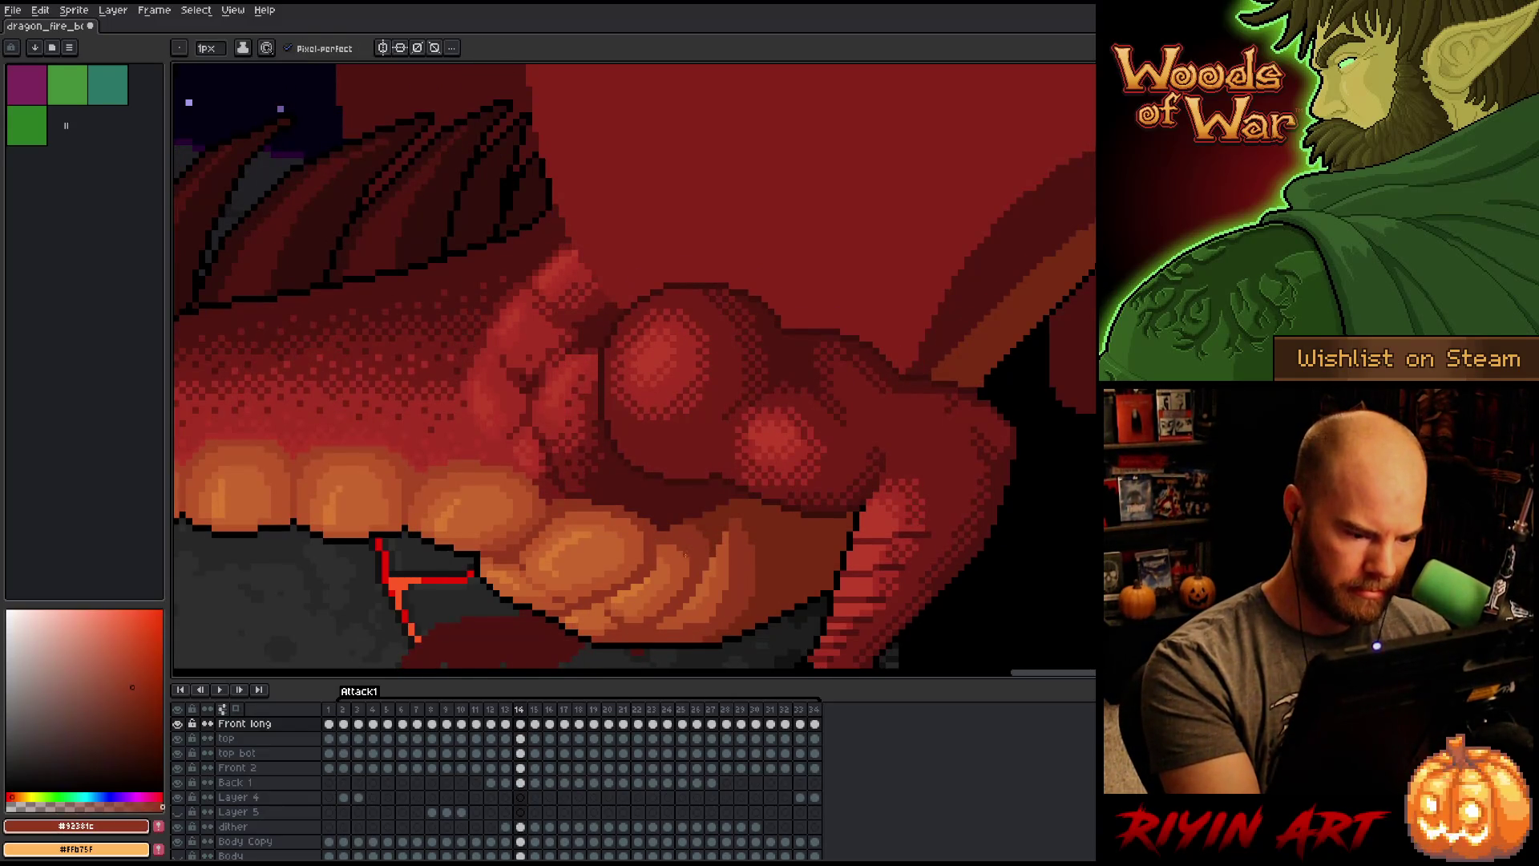
Step: Check frame 15, return to frame 14, and sample the belly's orange highlight and deeper orange
{"action": "key", "text": "Right"}
{"action": "key", "text": "Left"}
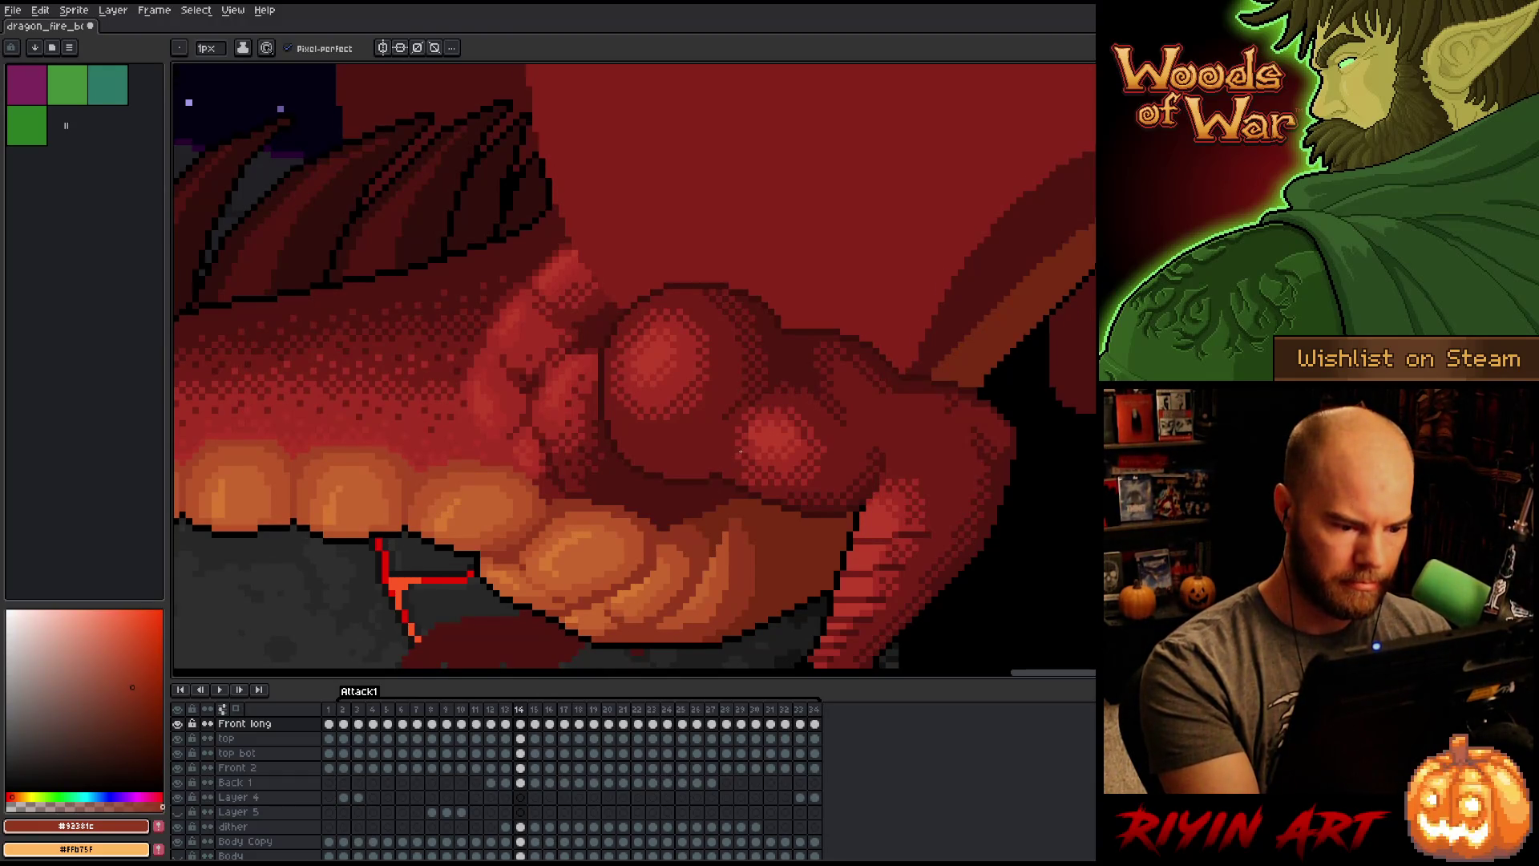
{"action": "key", "text": "Right"}
{"action": "key", "text": "Left"}
{"action": "key", "text": "Right"}
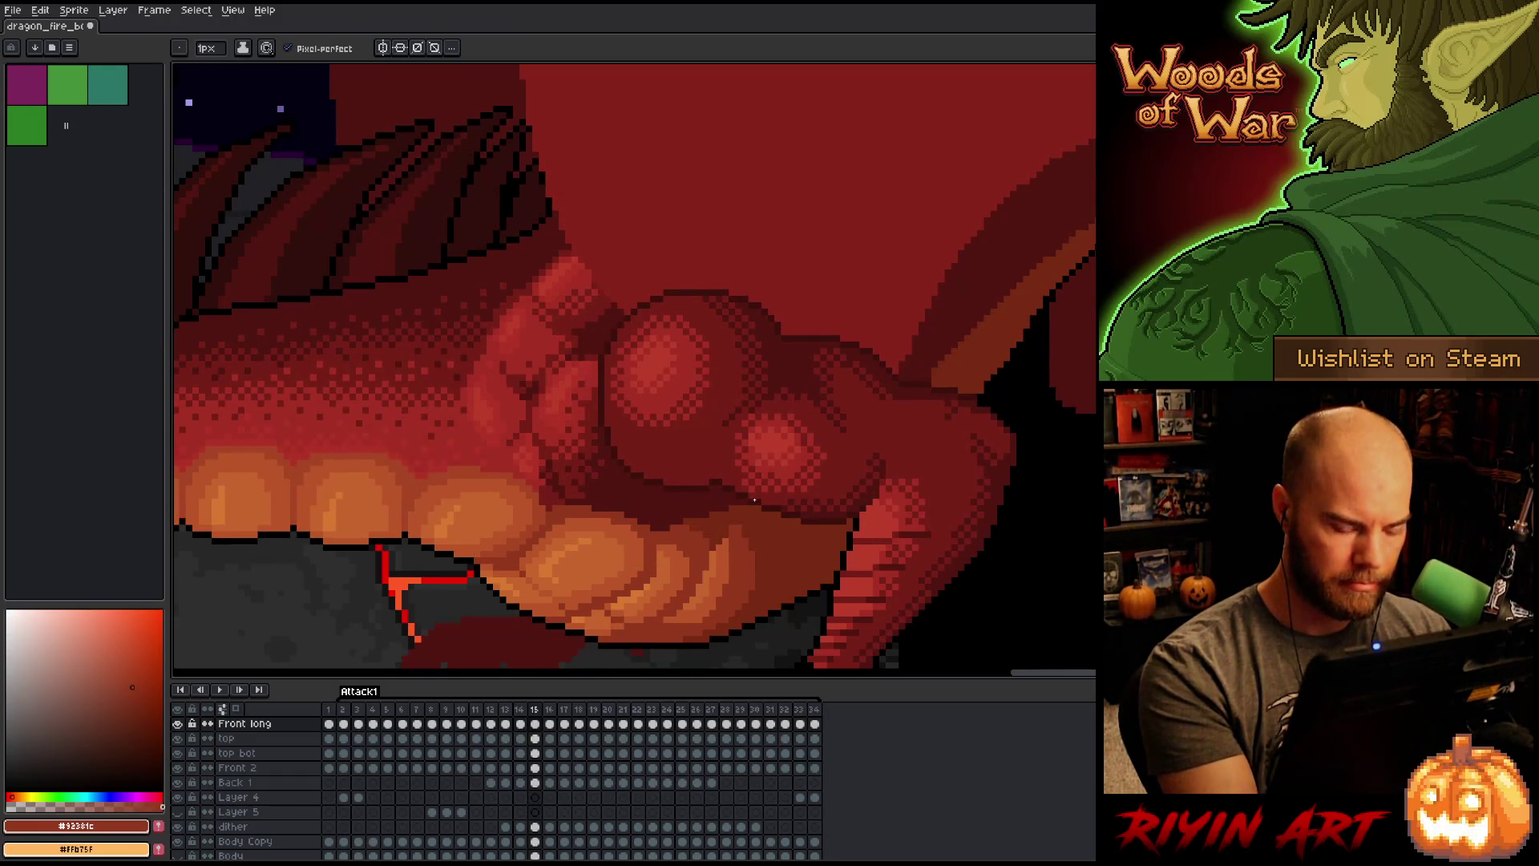
{"action": "key", "text": "Left"}
{"action": "left_click", "coordinate": [712, 555], "text": "alt"}
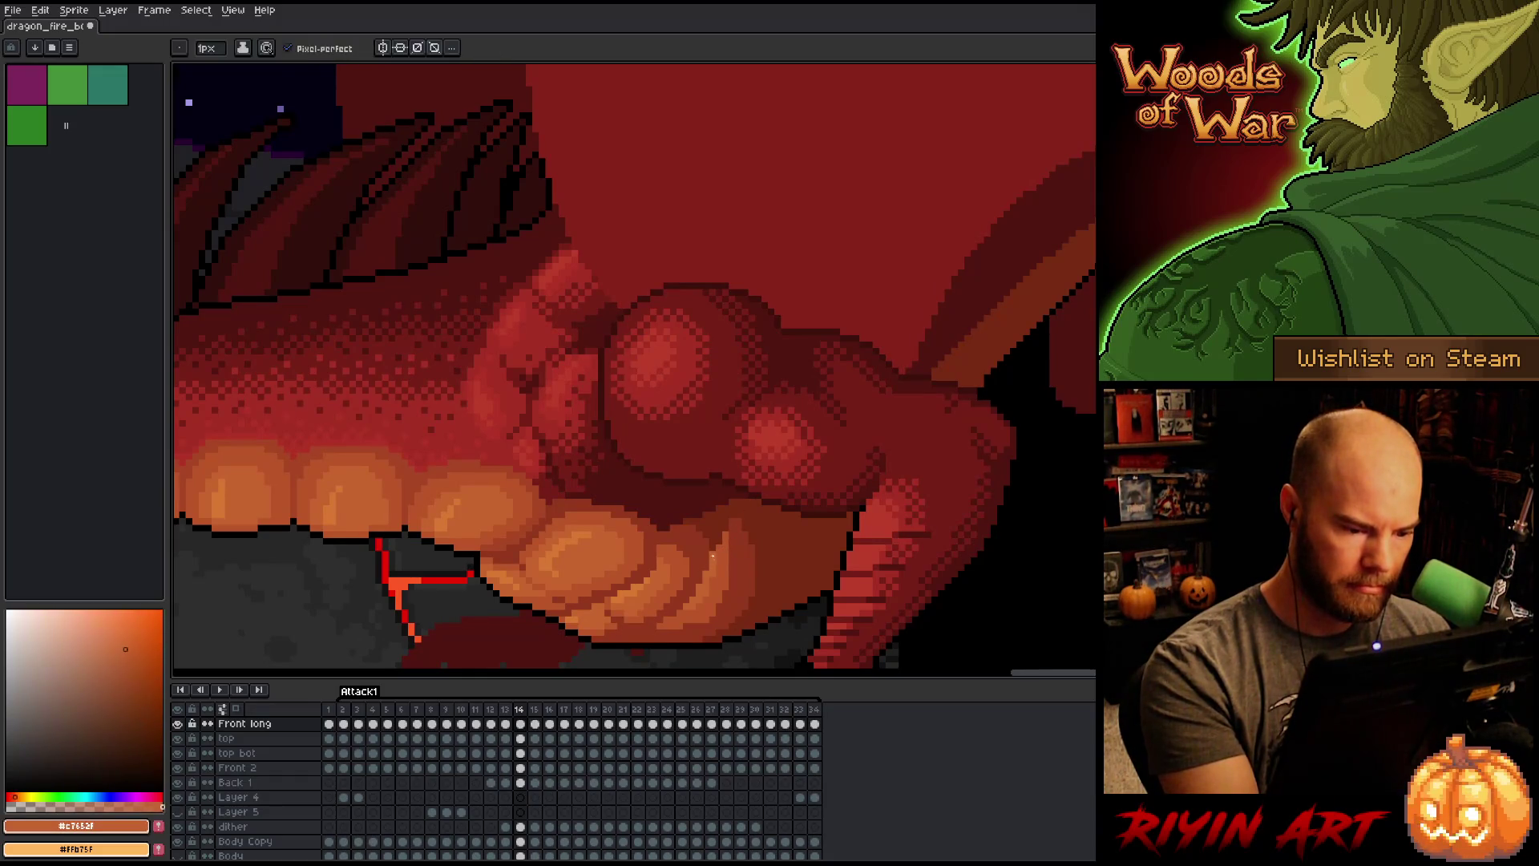
{"action": "left_click", "coordinate": [717, 547], "text": "alt"}
Step: Flick between frame 14 and the next frame repeatedly to compare the shading
{"action": "key", "text": "Right"}
{"action": "key", "text": "Left"}
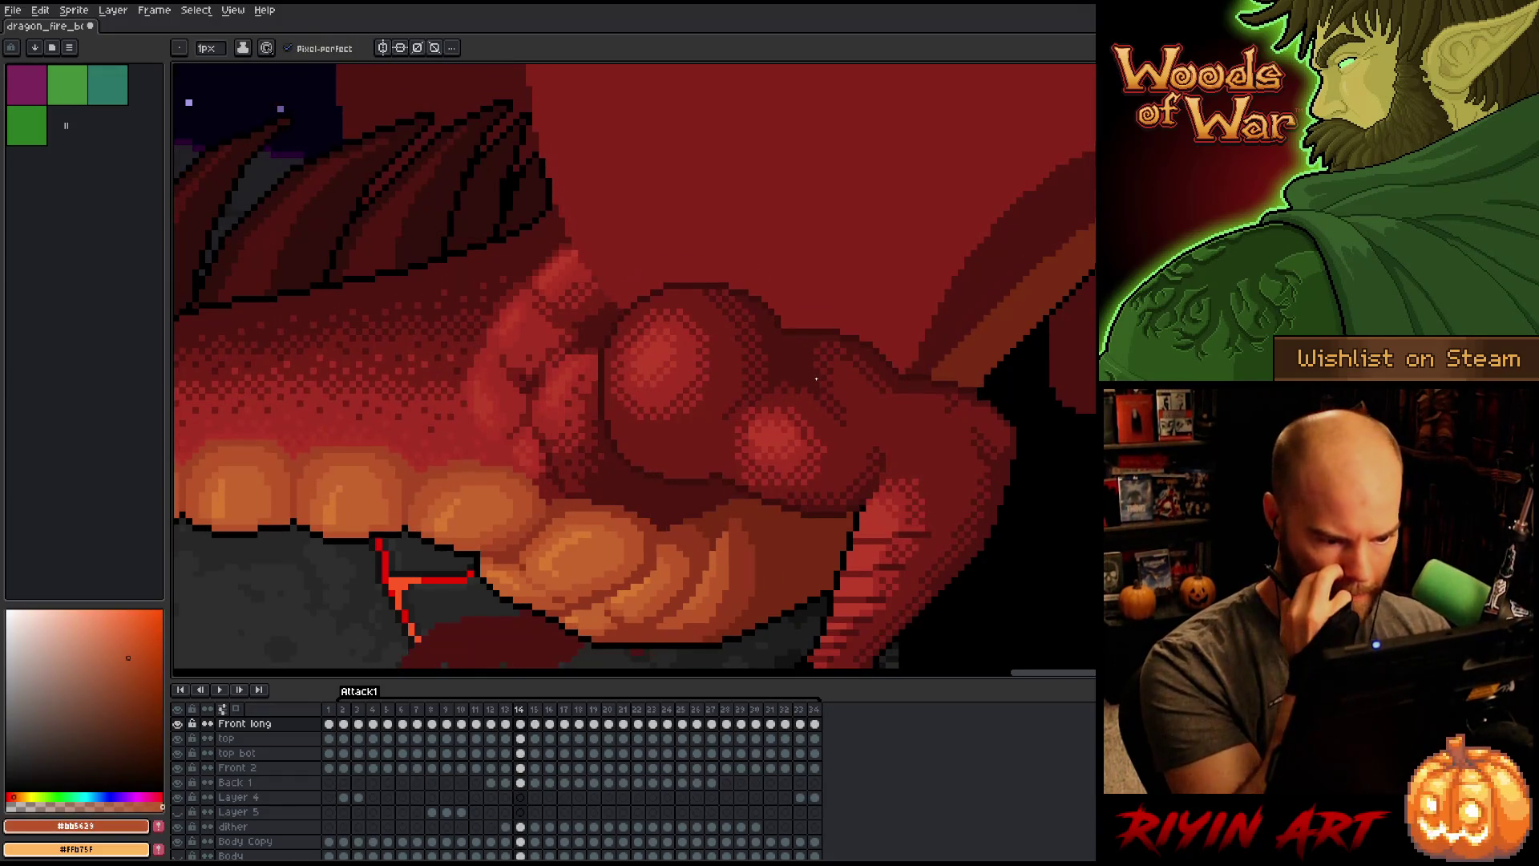
{"action": "key", "text": "Right"}
{"action": "key", "text": "Left"}
{"action": "key", "text": "Right"}
{"action": "key", "text": "Left"}
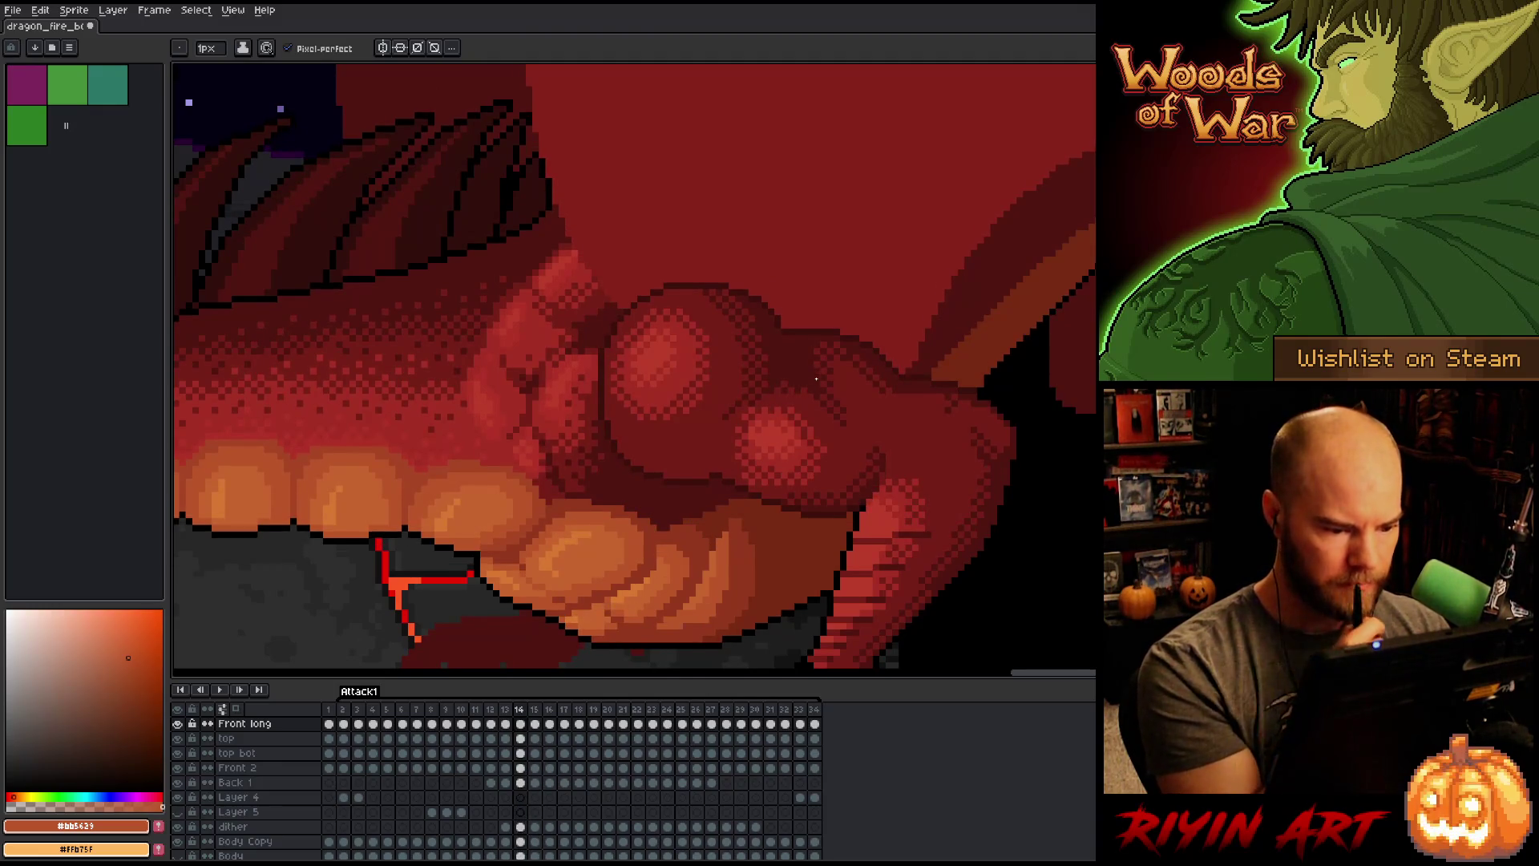
{"action": "key", "text": "Right"}
Step: Flick around neighbouring frames, then sample the thigh muscle's mid red on frame 14
{"action": "key", "text": "Left"}
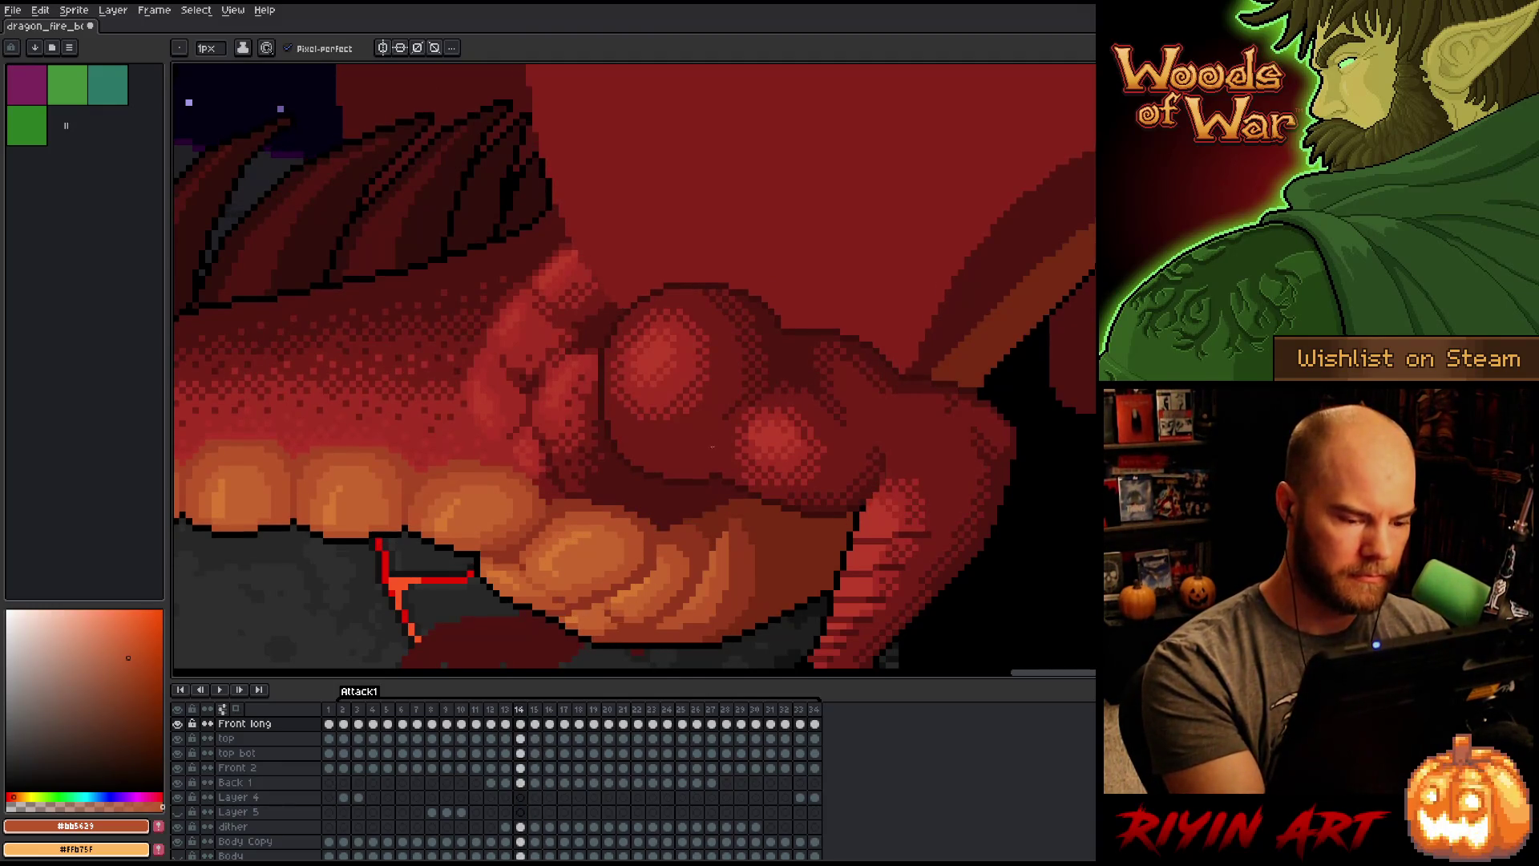
{"action": "key", "text": "Right"}
{"action": "key", "text": "Right"}
{"action": "key", "text": "Left"}
{"action": "key", "text": "Right"}
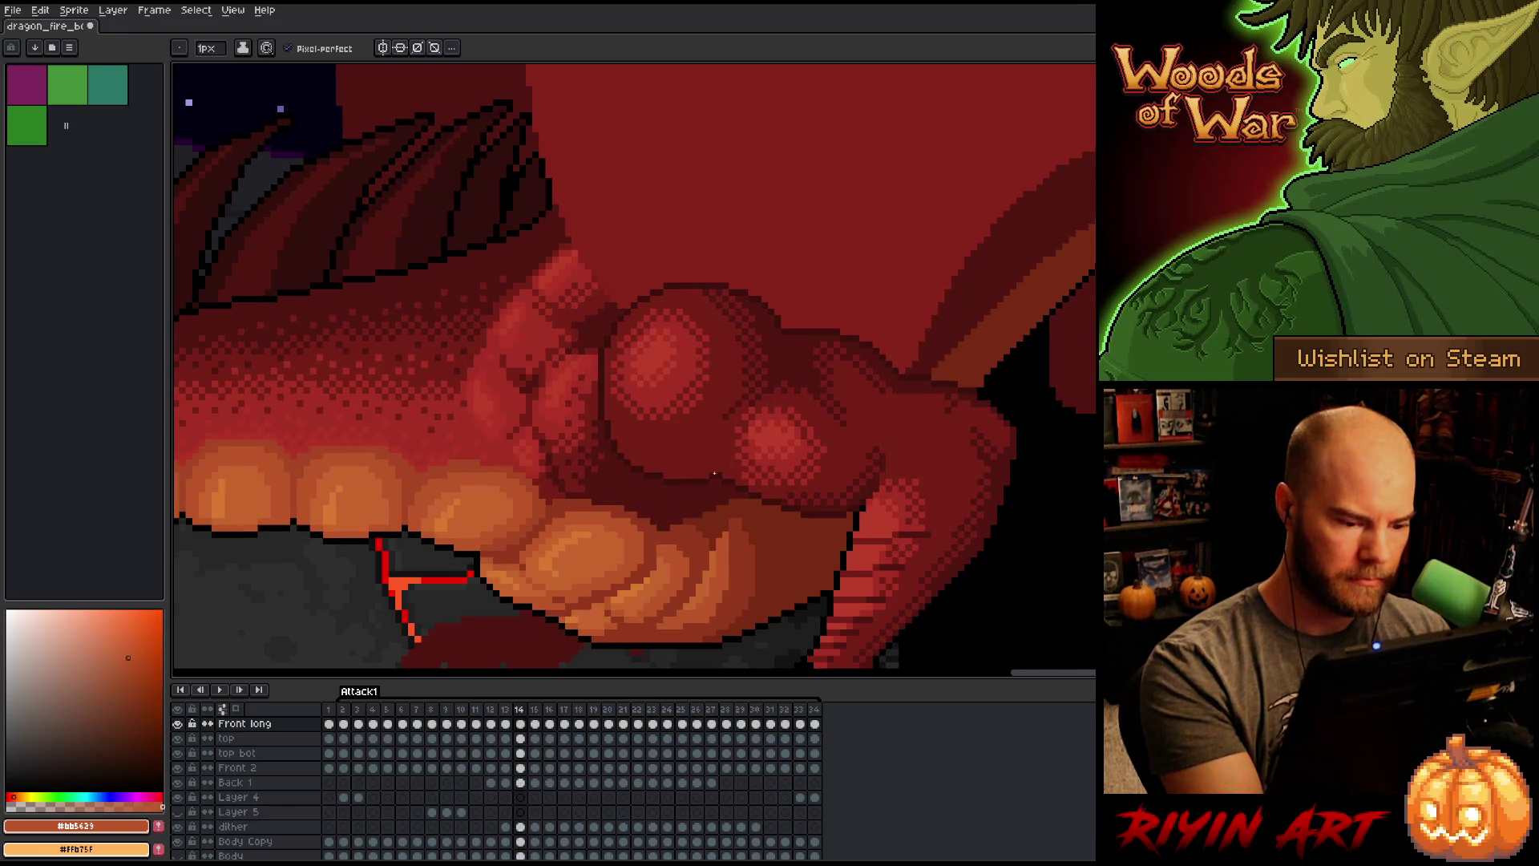
{"action": "key", "text": "Left"}
{"action": "left_click", "coordinate": [711, 456], "text": "alt"}
Step: Toggle between frames 14 and 15 to compare, settling back on frame 14
{"action": "key", "text": "Left"}
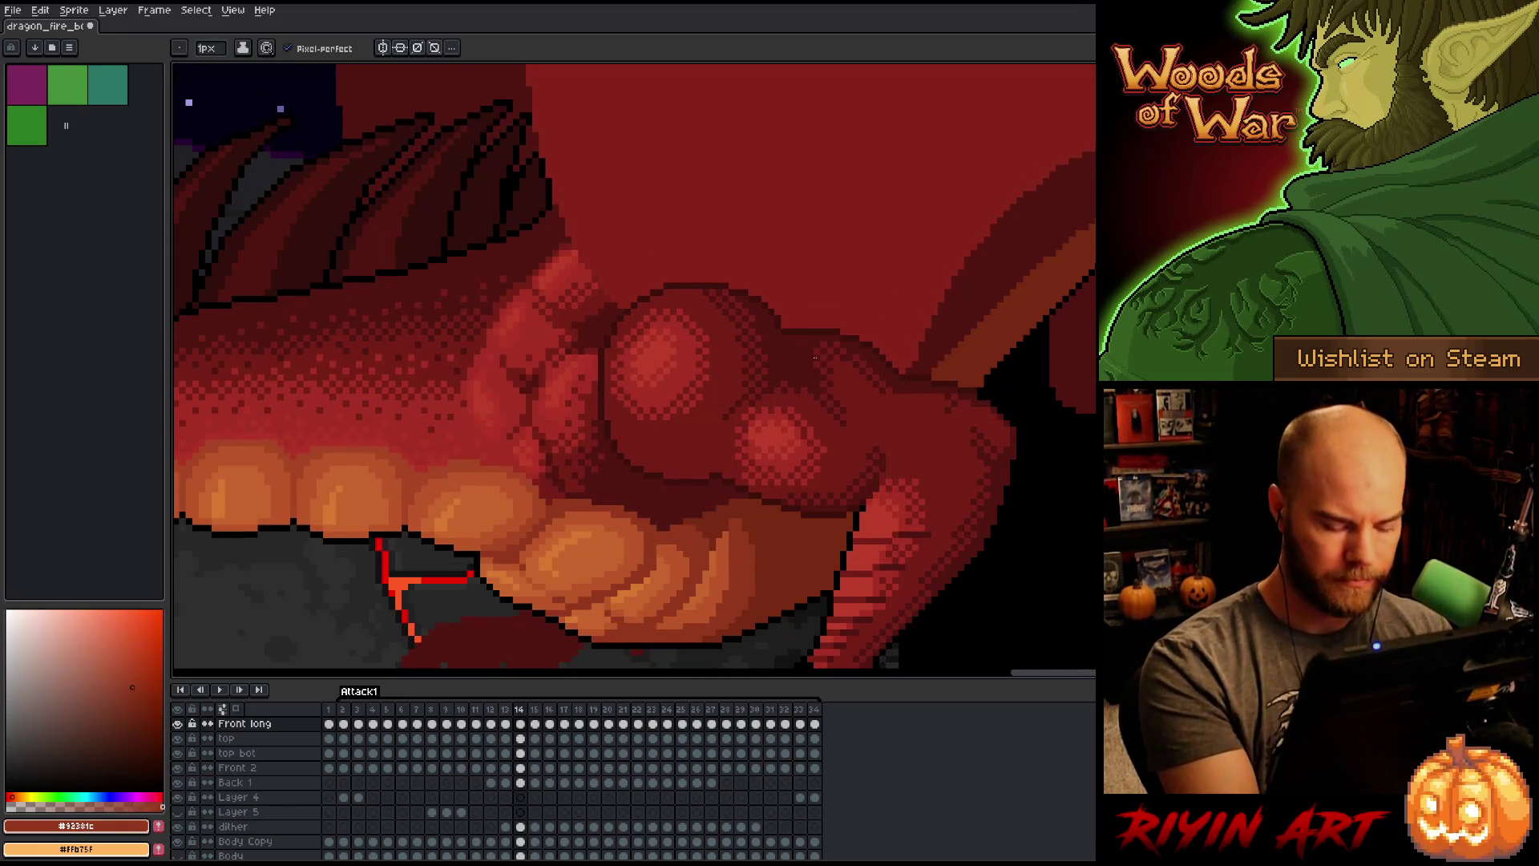
{"action": "key", "text": "Right"}
{"action": "key", "text": "Left"}
{"action": "key", "text": "Right"}
{"action": "key", "text": "Left"}
{"action": "key", "text": "Right"}
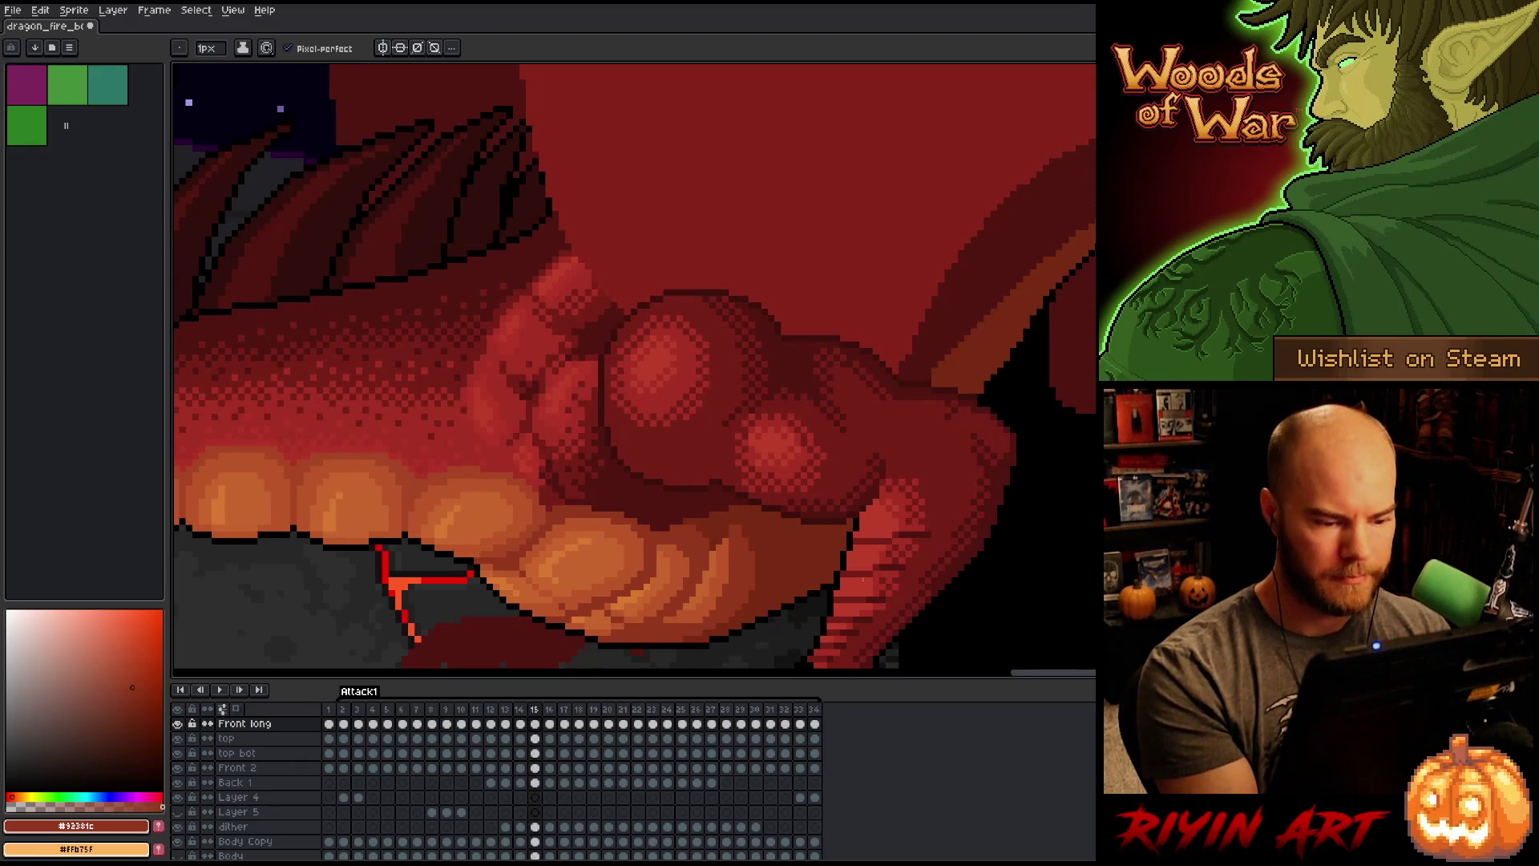
{"action": "key", "text": "Left"}
{"action": "key", "text": "Right"}
{"action": "key", "text": "Left"}
{"action": "key", "text": "Right"}
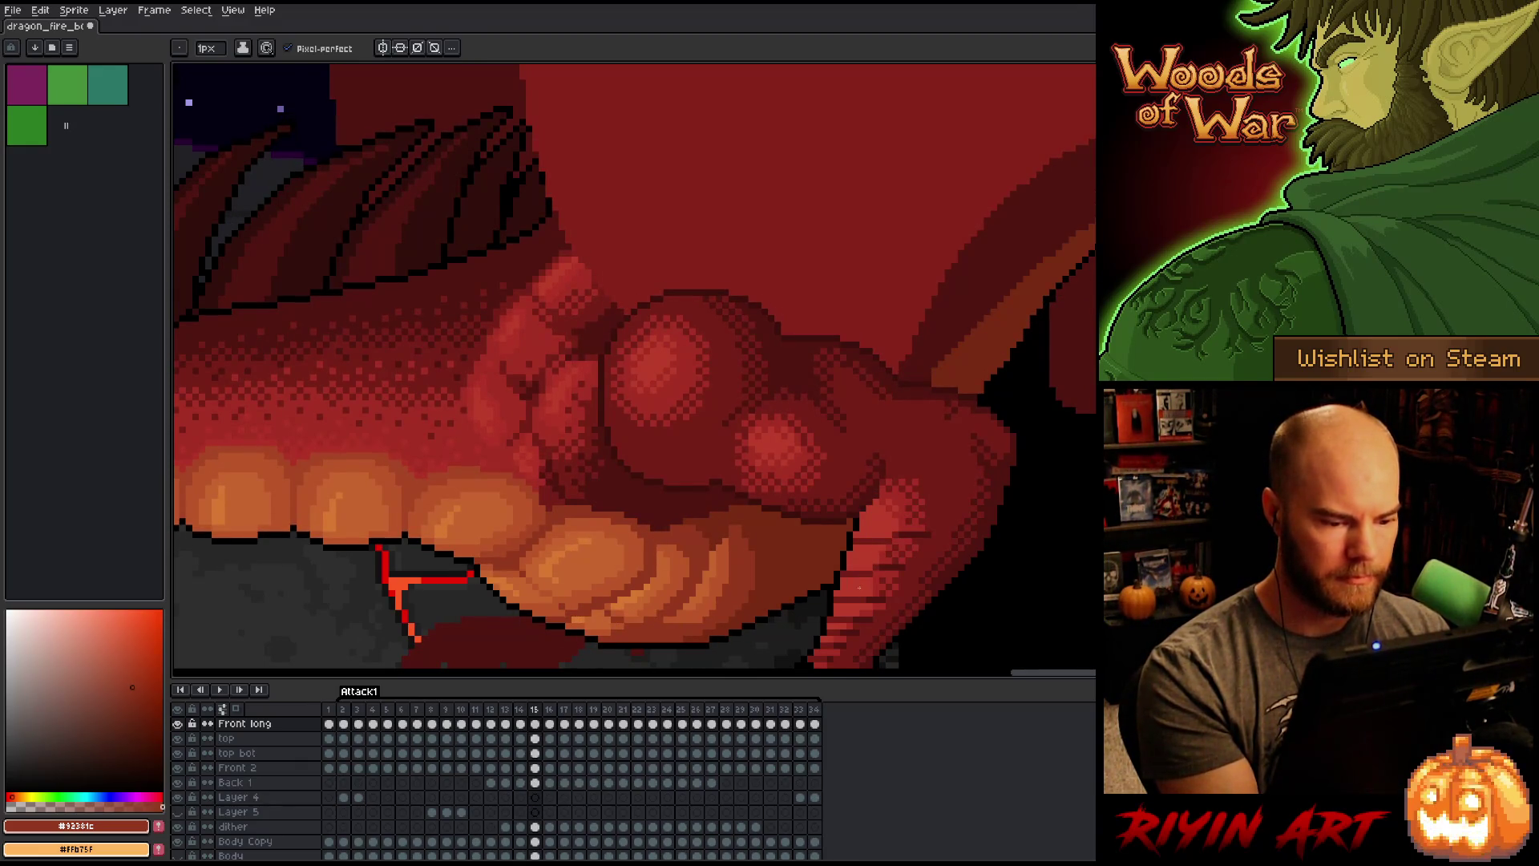
{"action": "key", "text": "Left"}
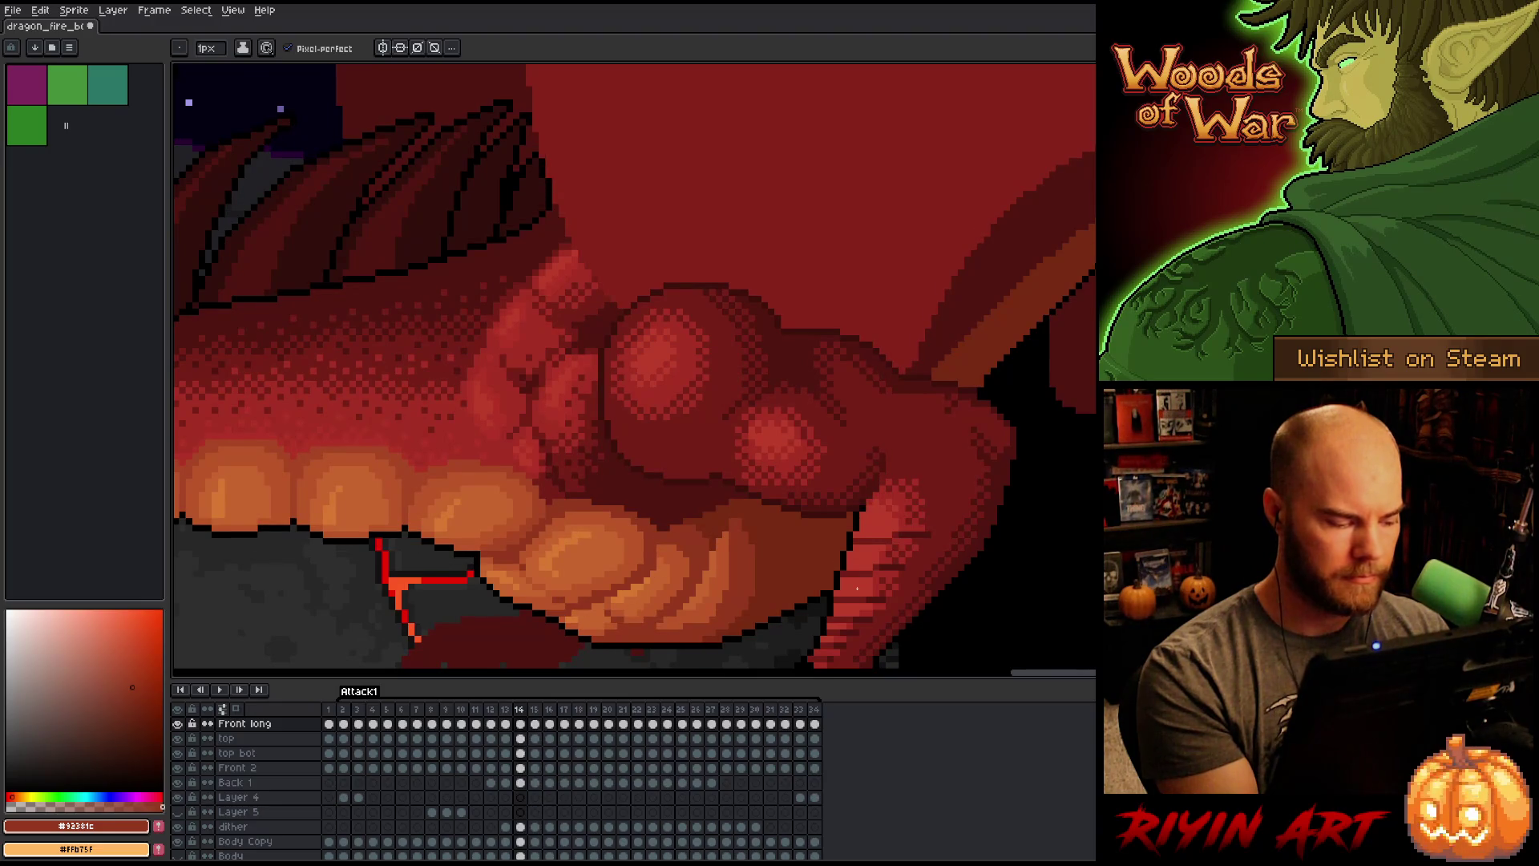
Step: Step back to frame 13 and sample the thigh's darkest red and the muscle's mid red
{"action": "key", "text": "Left"}
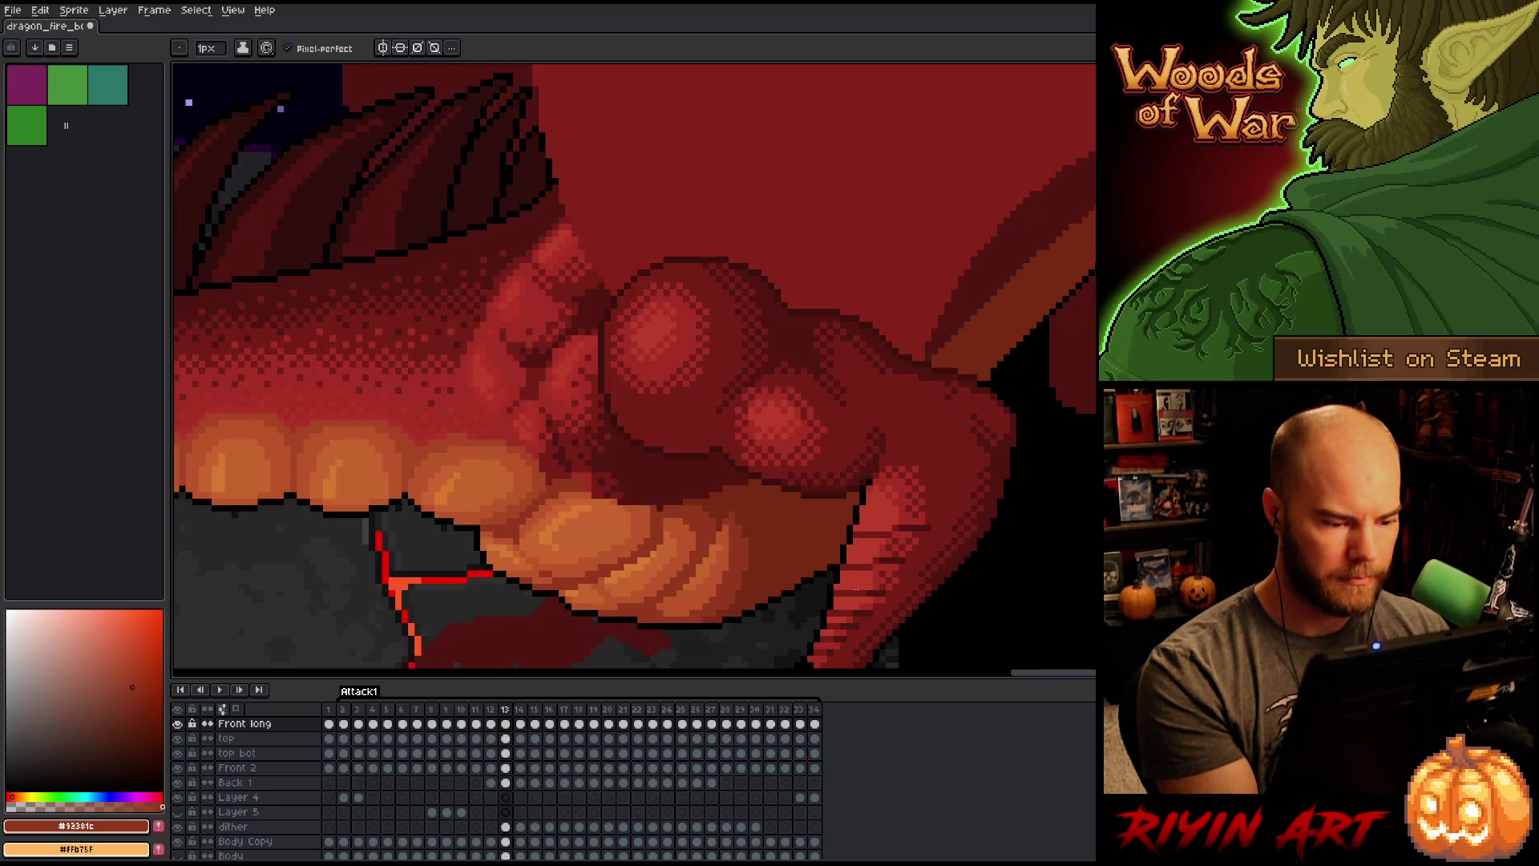
{"action": "key", "text": "Right"}
{"action": "key", "text": "Left"}
{"action": "key", "text": "alt"}
{"action": "left_click", "coordinate": [666, 494], "text": "alt"}
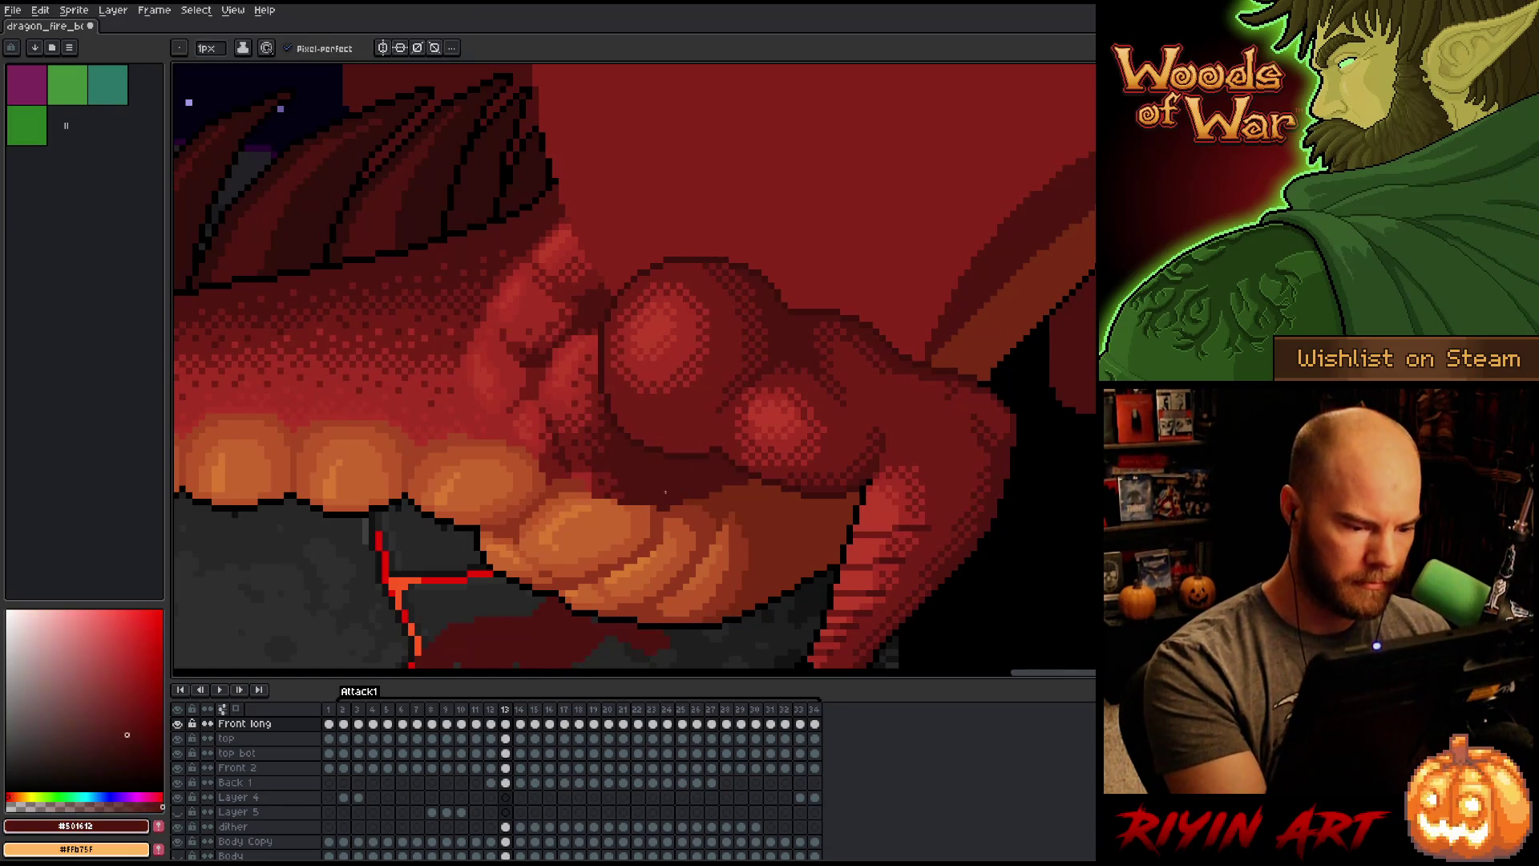
{"action": "left_click", "coordinate": [665, 390], "text": "alt"}
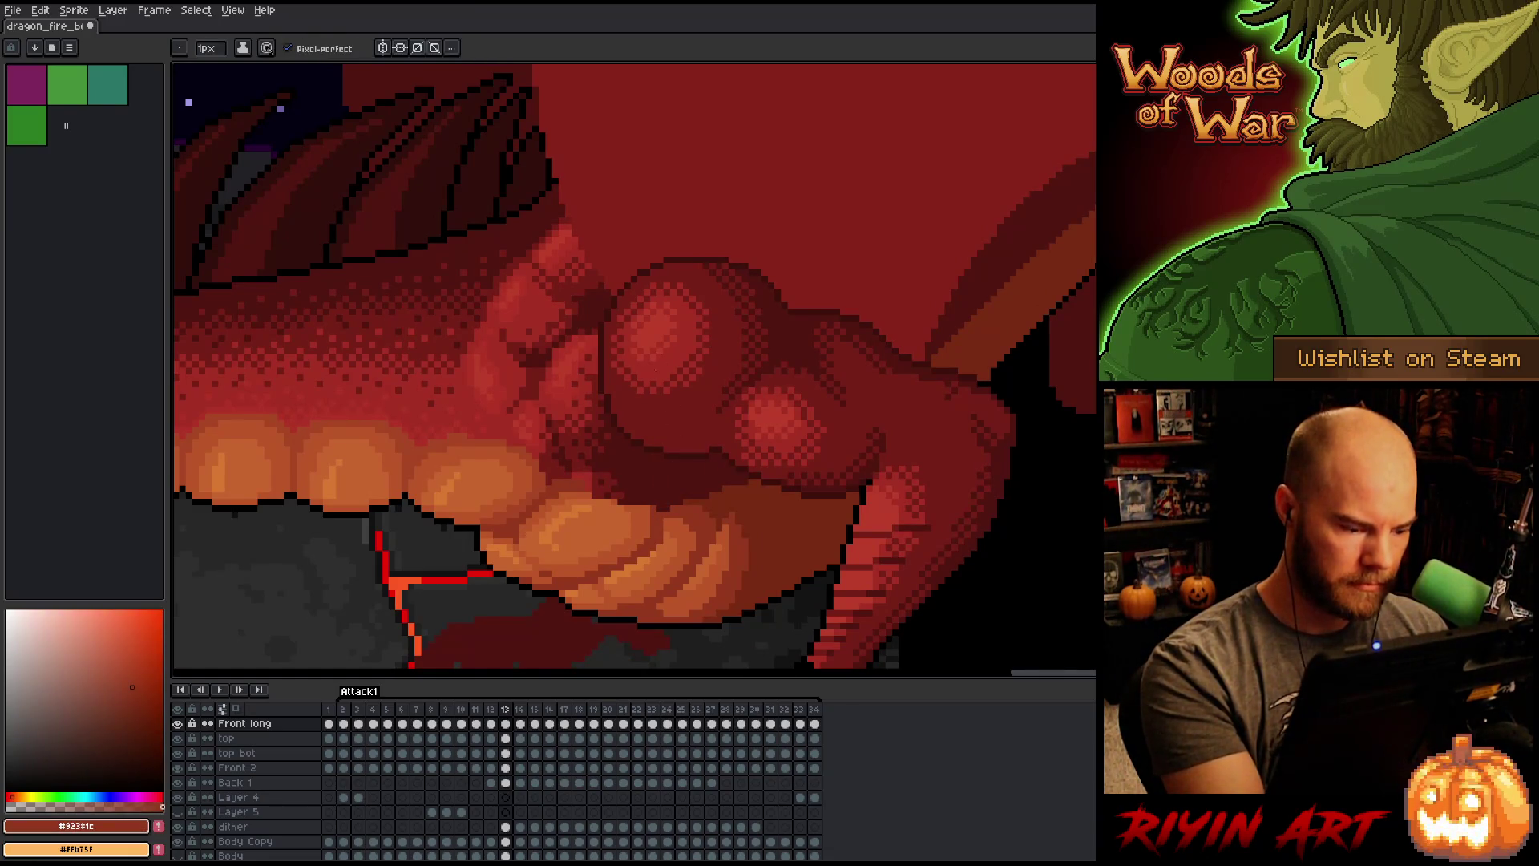
Step: Hide and re-show the Front long layer on frame 13, then sample belly orange and thigh crimson
{"action": "left_click", "coordinate": [505, 724]}
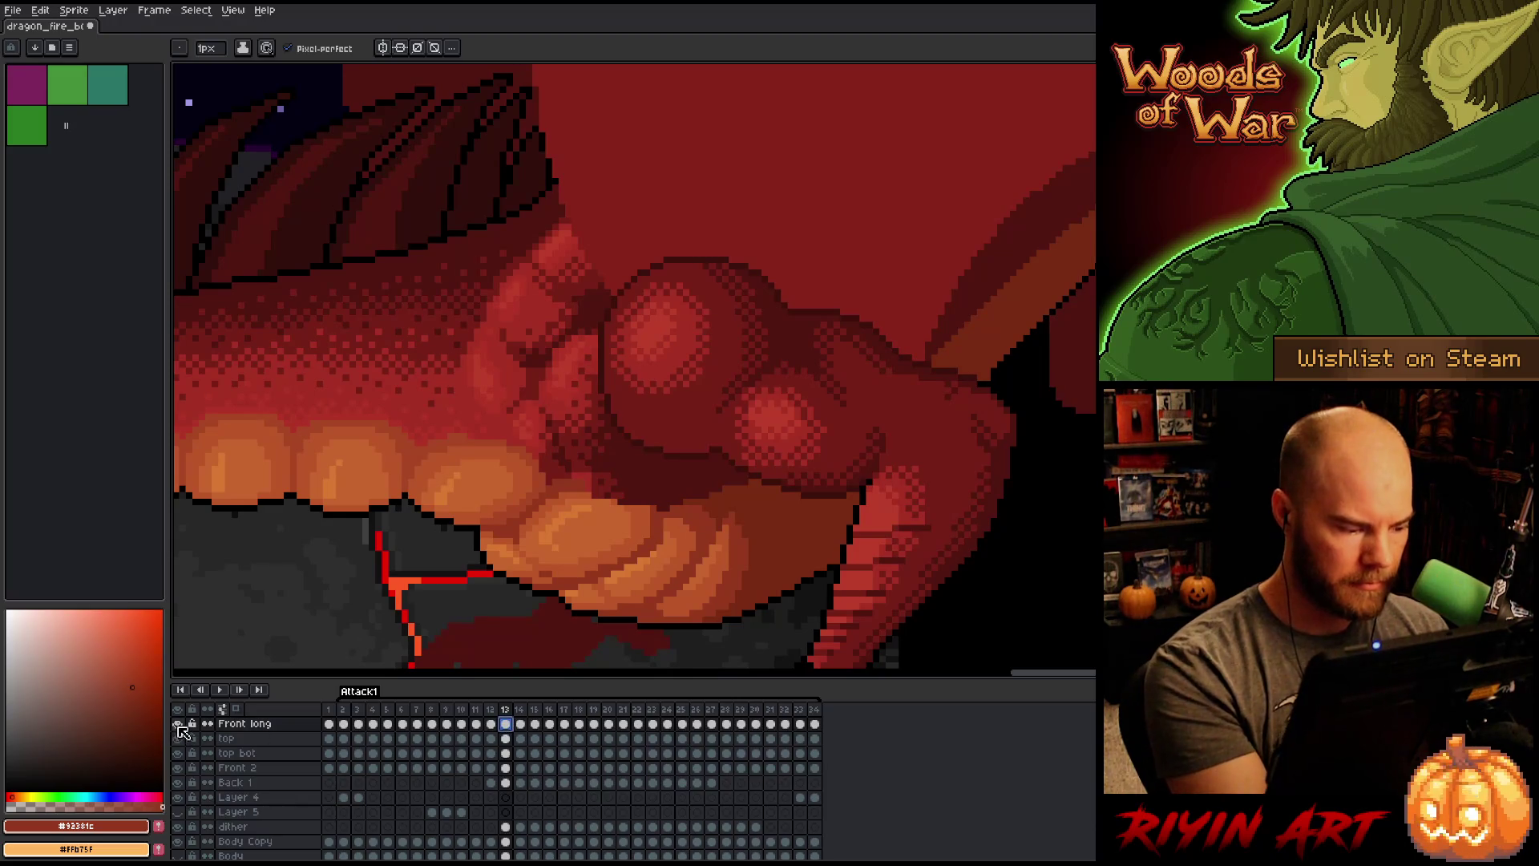
{"action": "left_click", "coordinate": [178, 724]}
{"action": "left_click", "coordinate": [177, 725]}
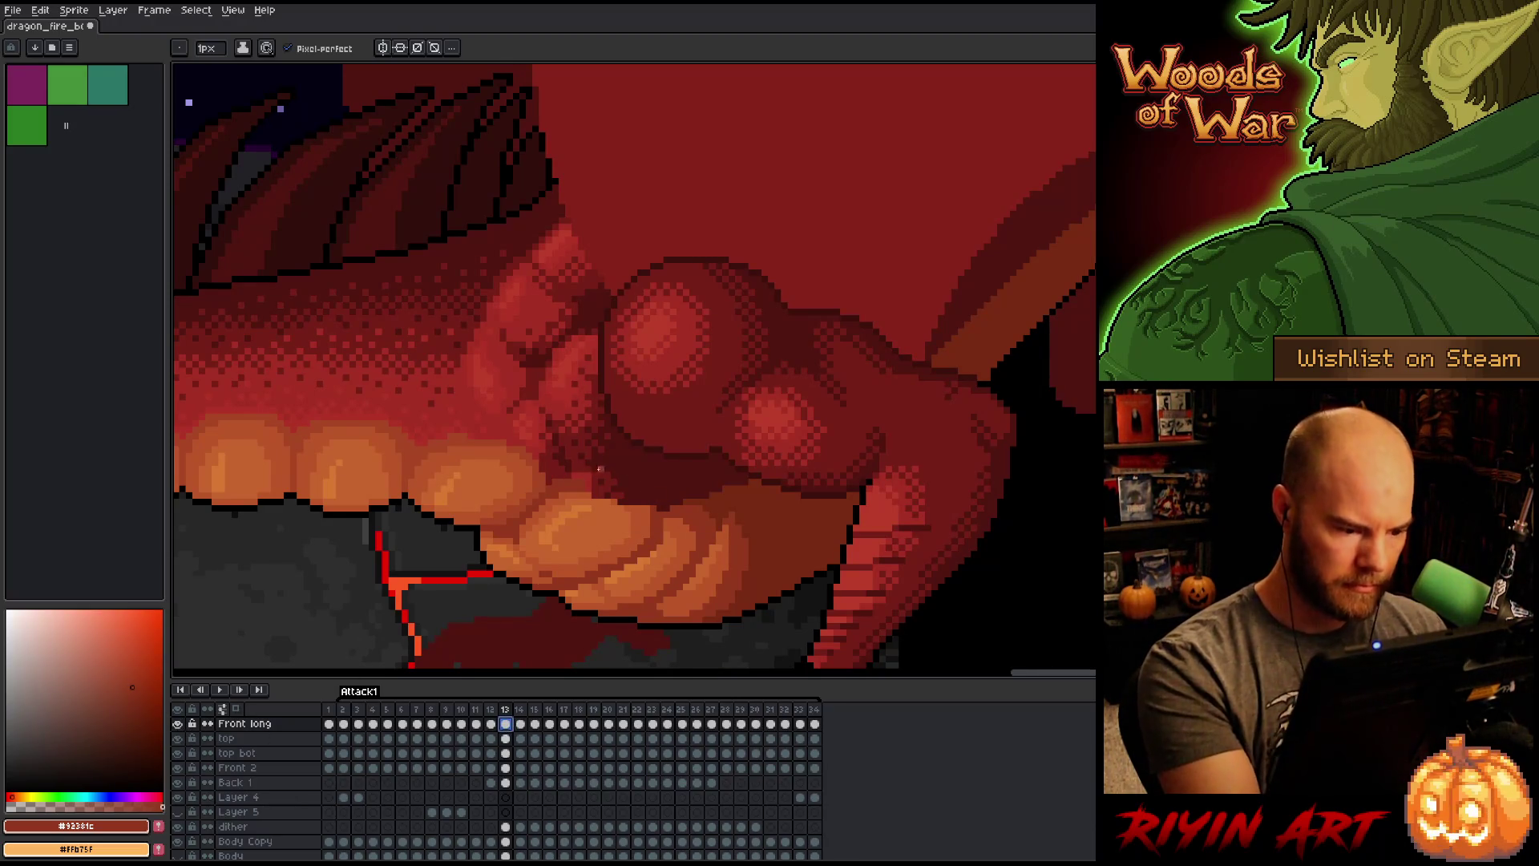
{"action": "left_click", "coordinate": [595, 486], "text": "alt"}
{"action": "left_click", "coordinate": [598, 481], "text": "alt"}
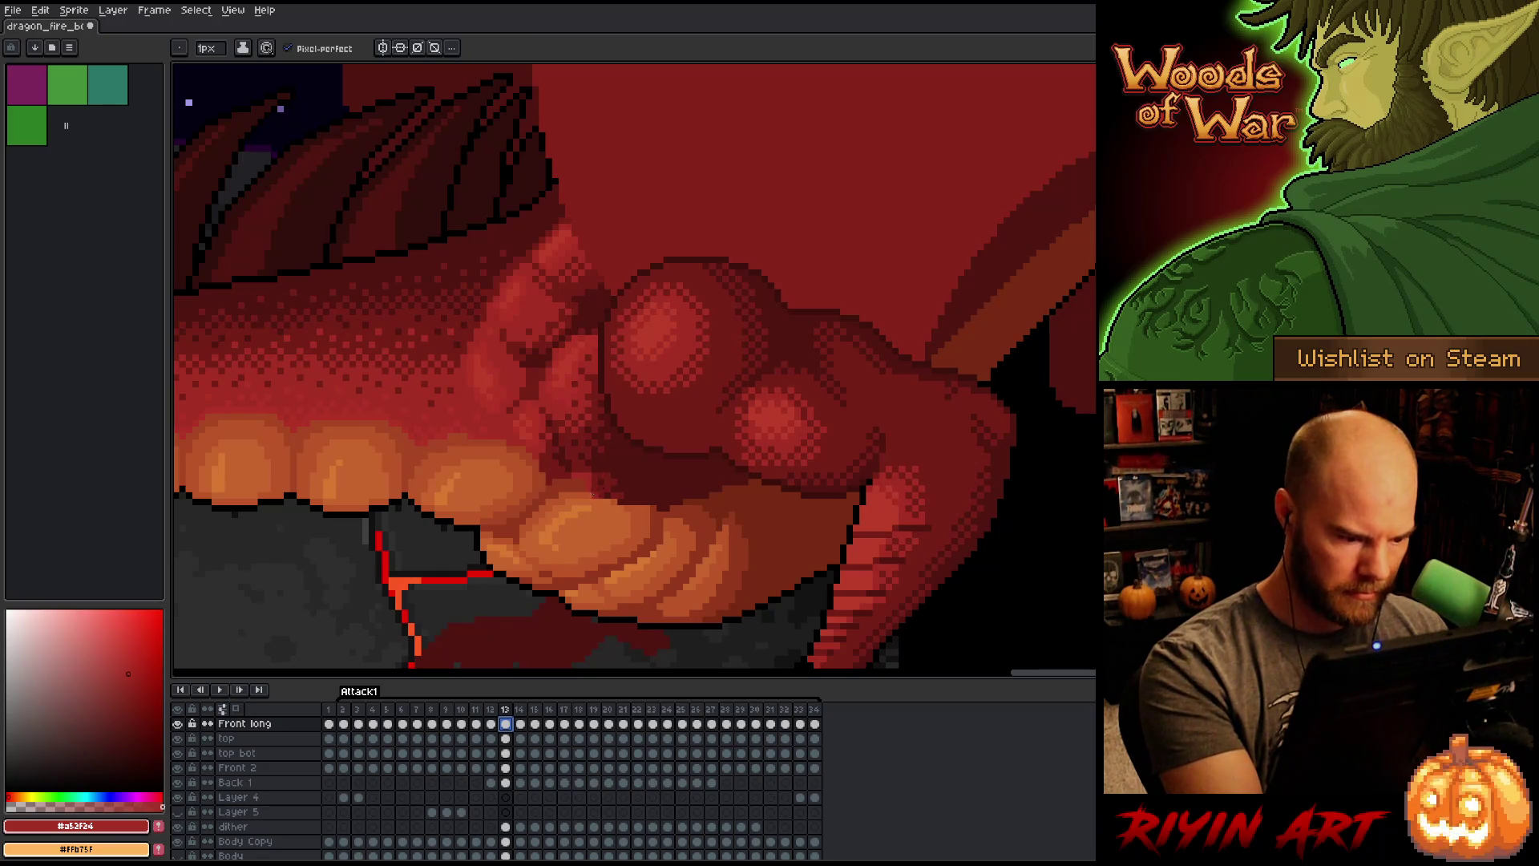
{"action": "left_click", "coordinate": [607, 488], "text": "alt"}
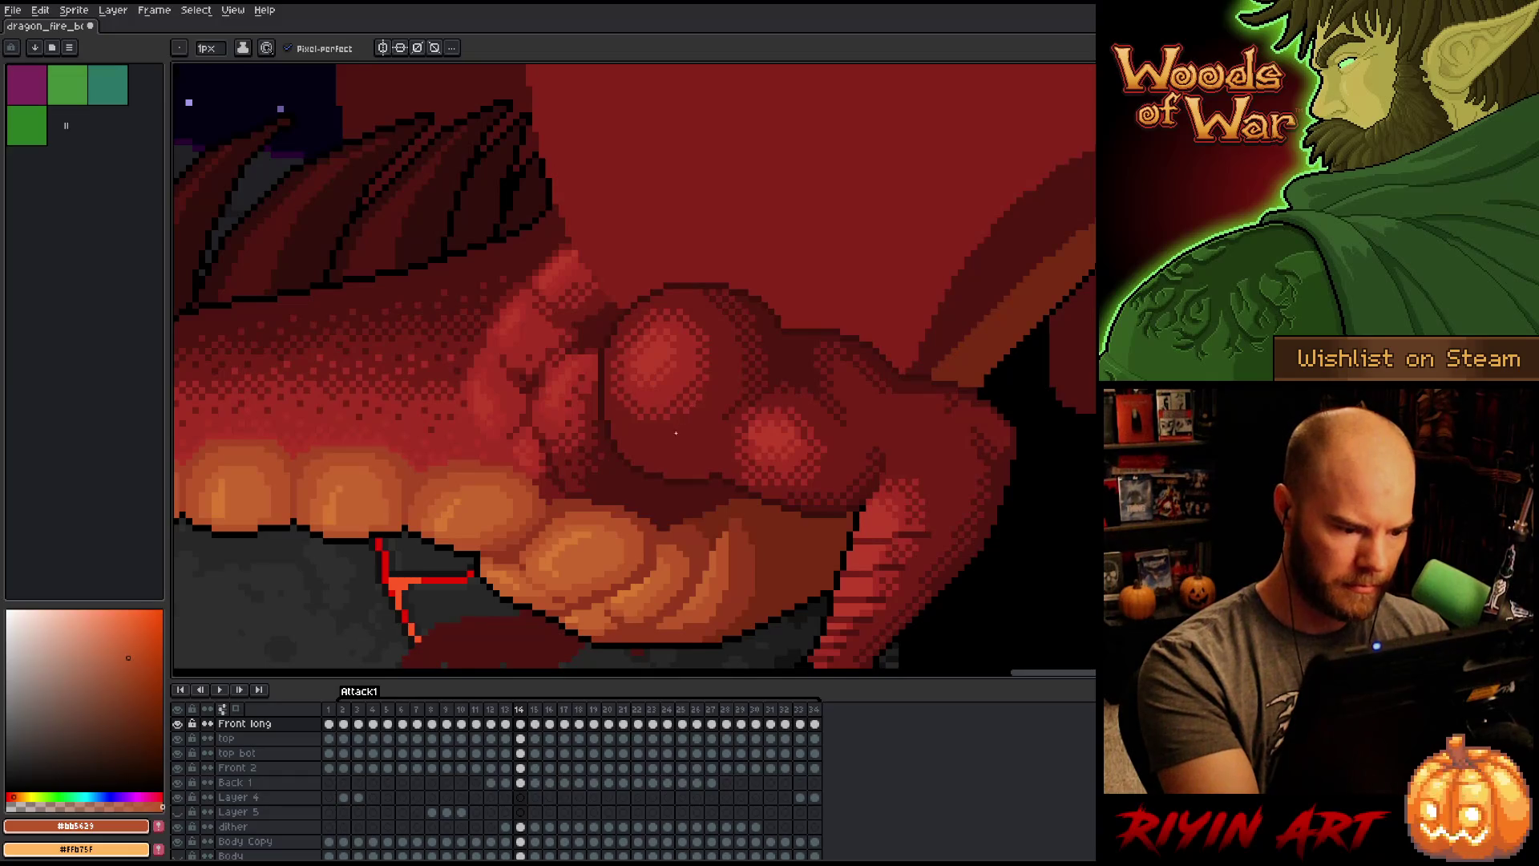
Step: Return to frame 13 after a quick comparison and sample the thigh's mid red #92381c
{"action": "key", "text": "Left"}
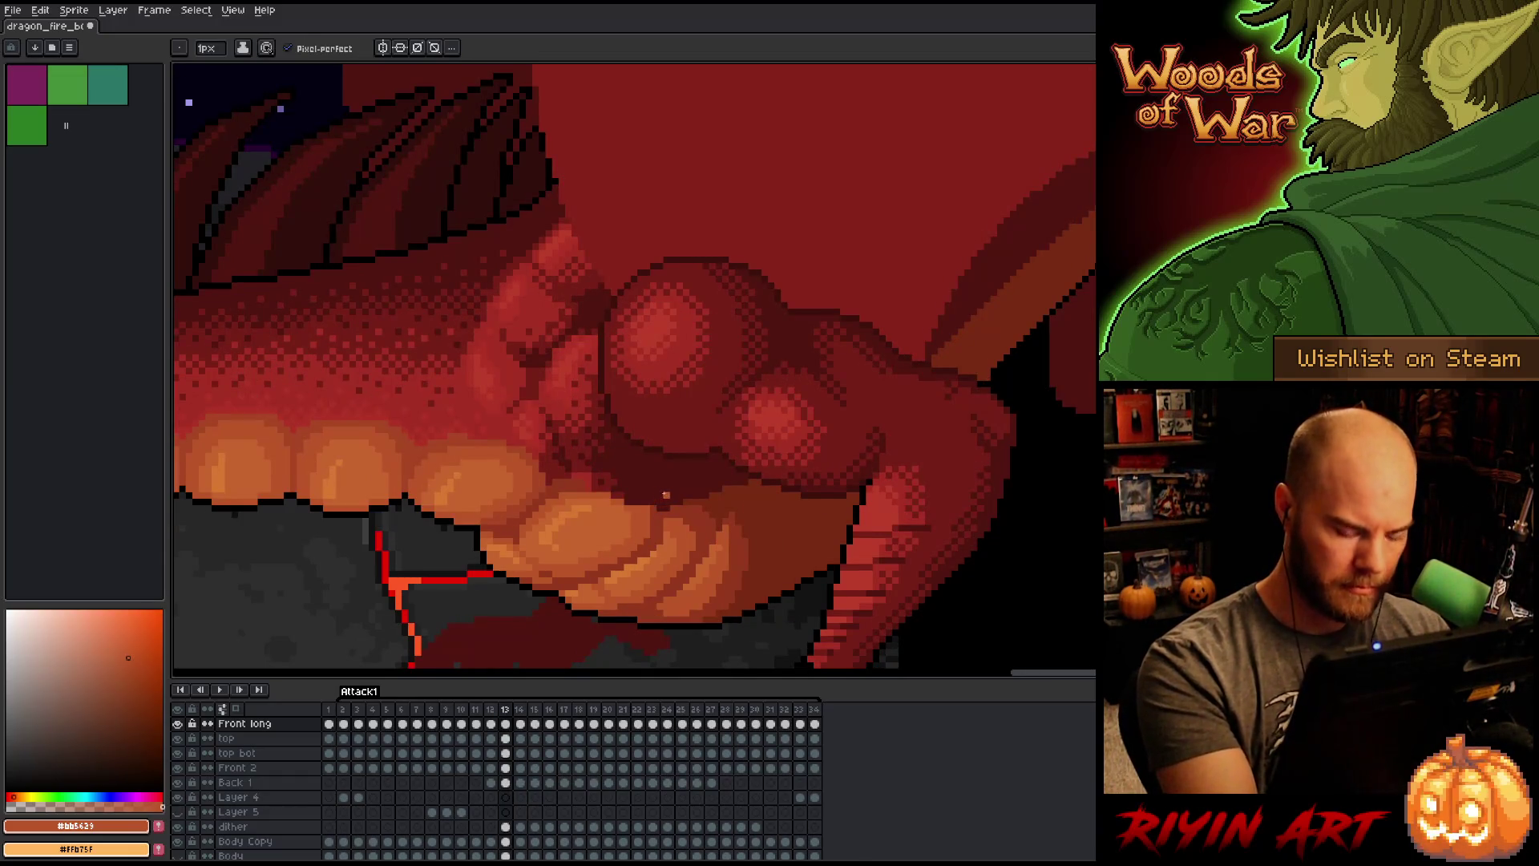
{"action": "key", "text": "Right"}
{"action": "key", "text": "Left"}
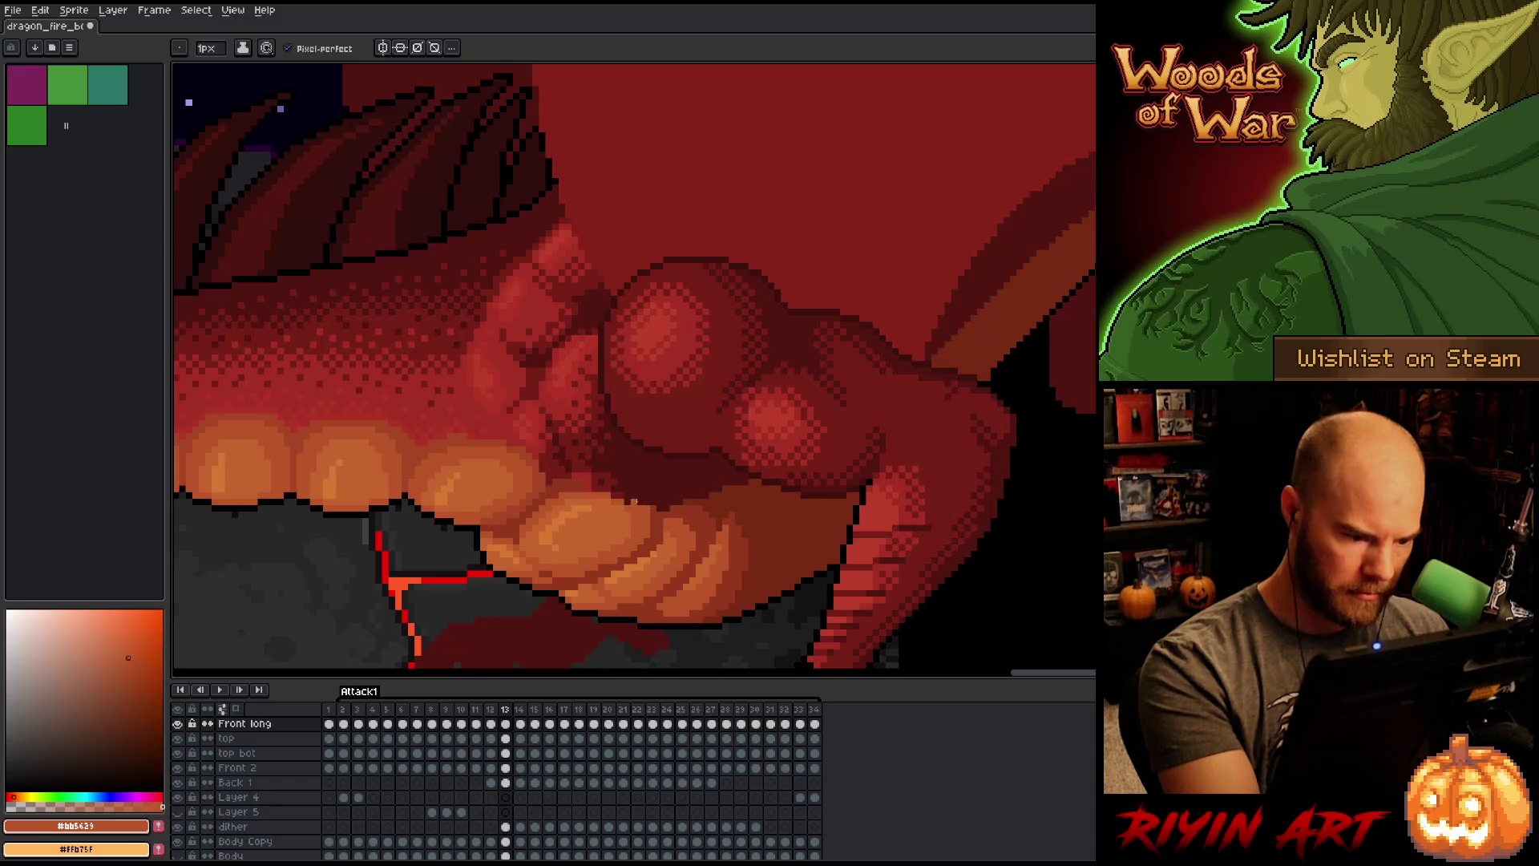
{"action": "left_click", "coordinate": [658, 508], "text": "alt"}
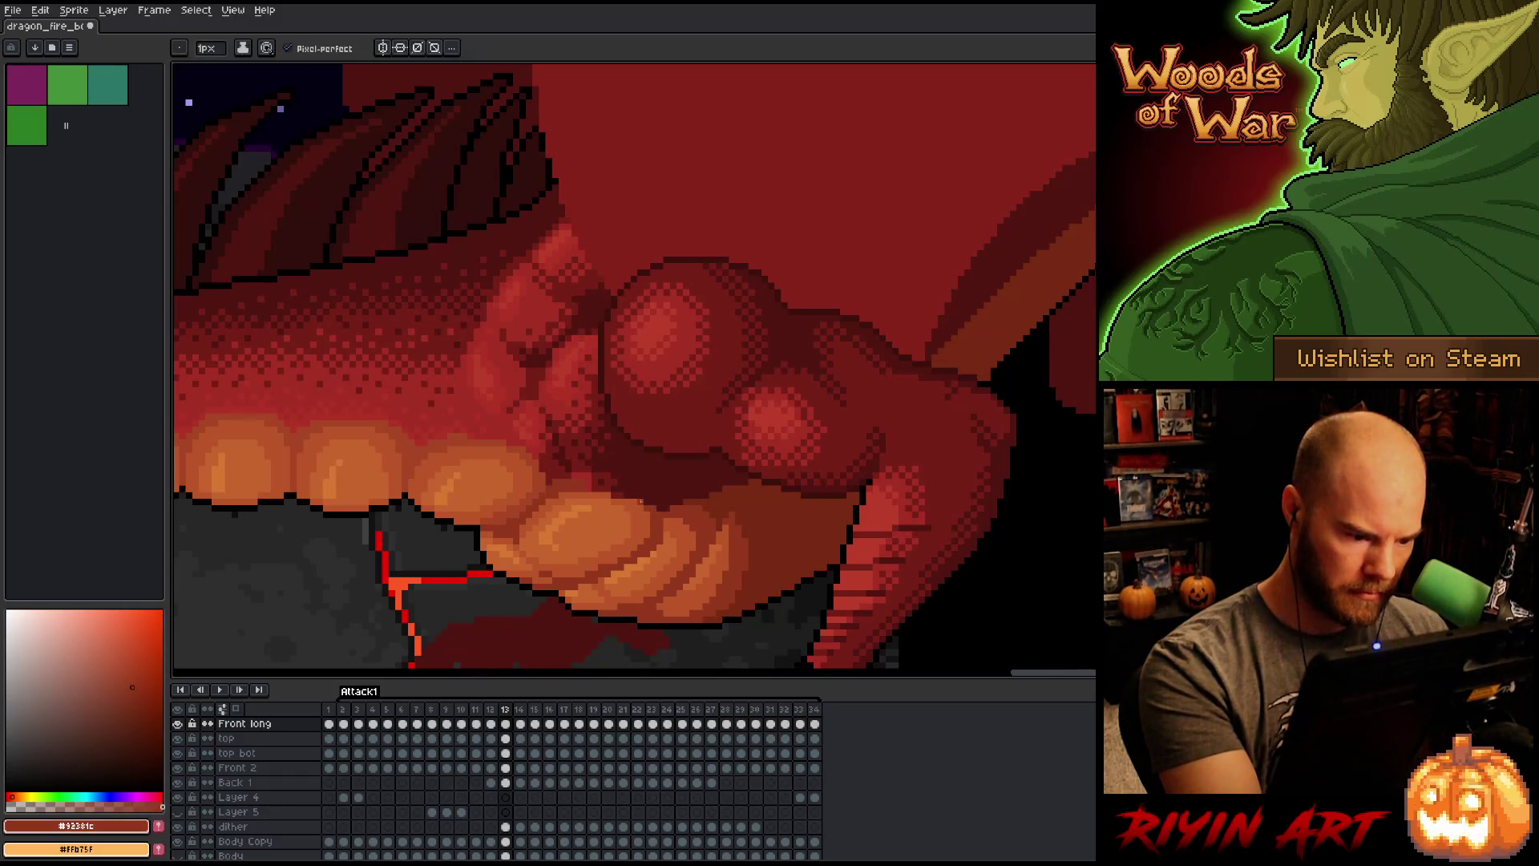
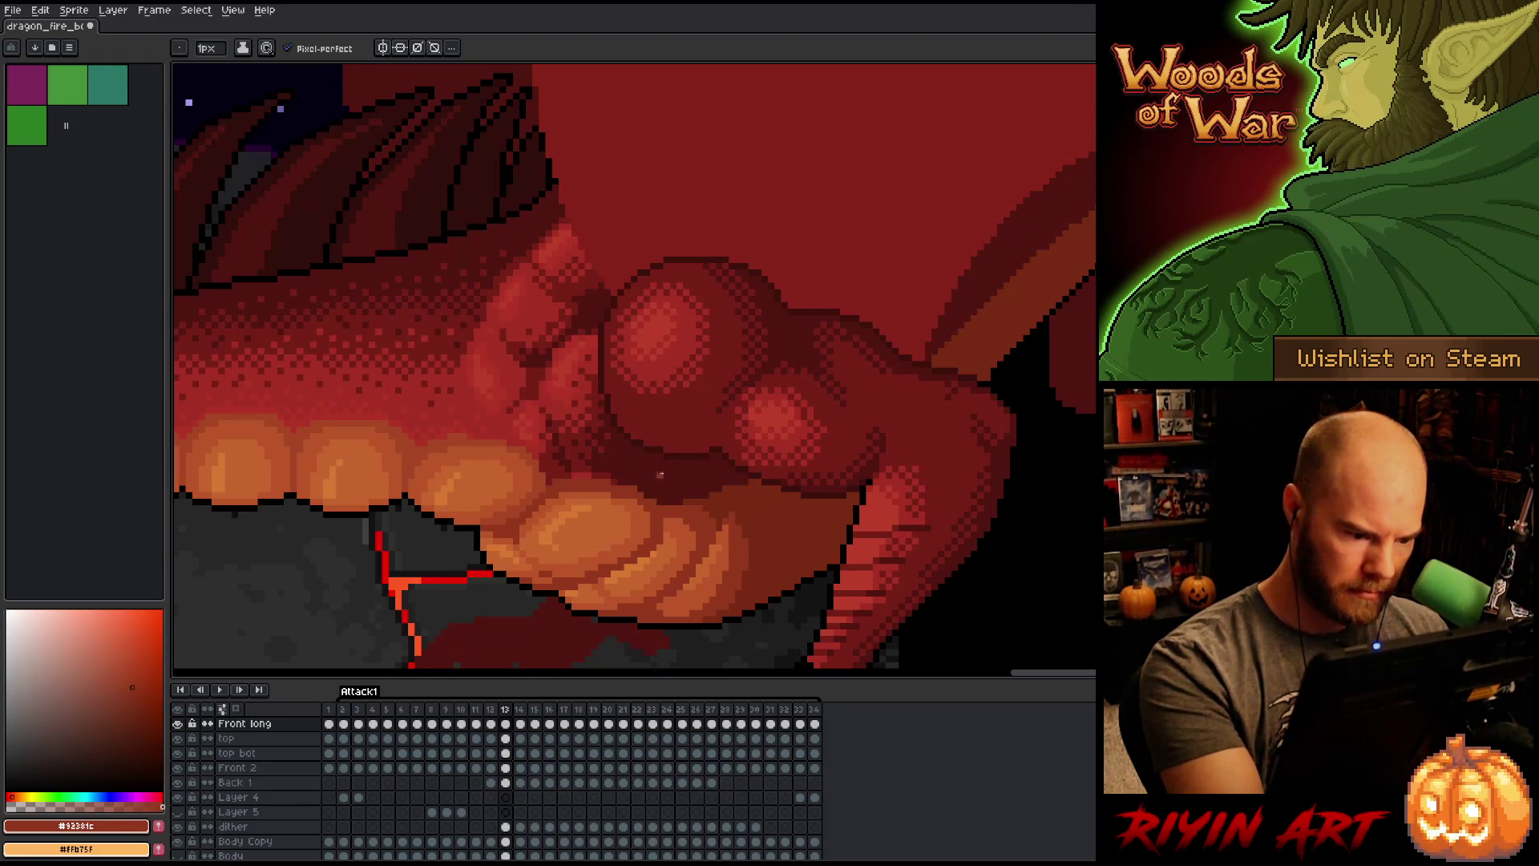
Step: Flip between frames 13, 14 and 15 to compare the dragon's poses, ending on frame 14
{"action": "key", "text": "Return"}
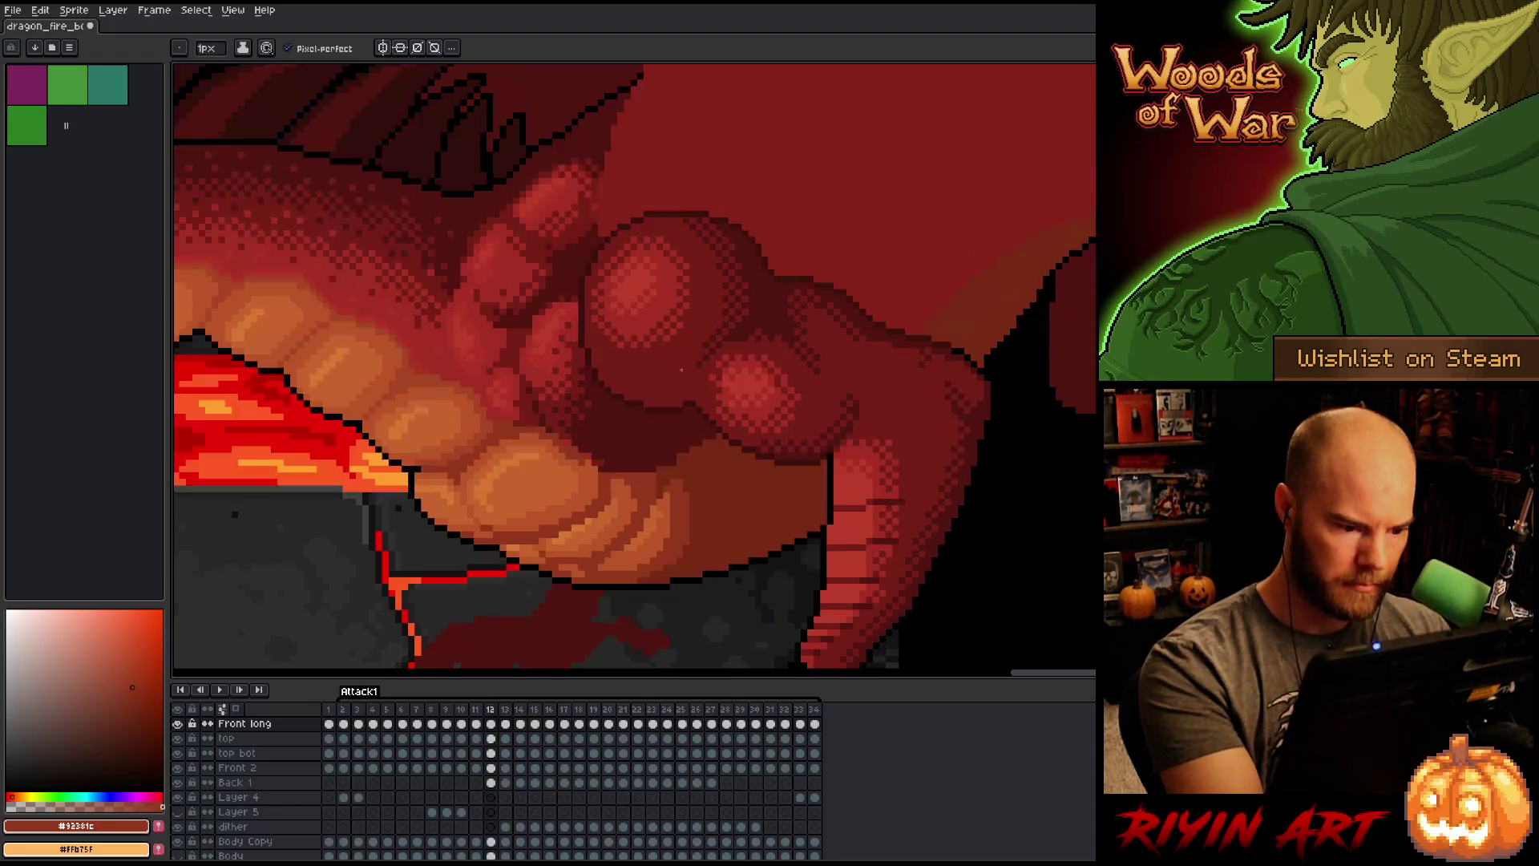
{"action": "key", "text": "Return"}
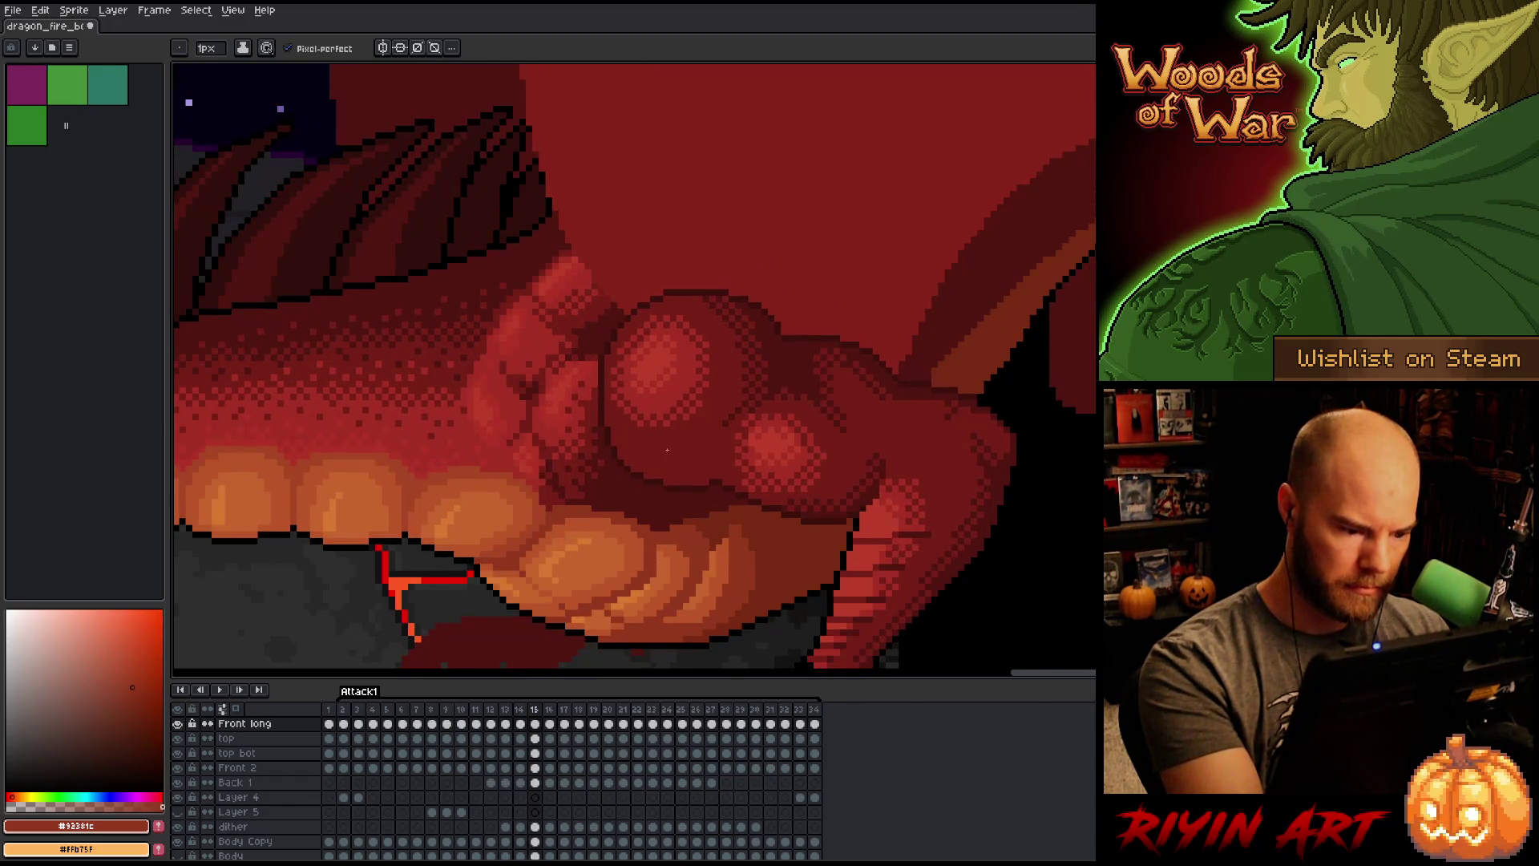
{"action": "key", "text": "Left"}
{"action": "key", "text": "Right"}
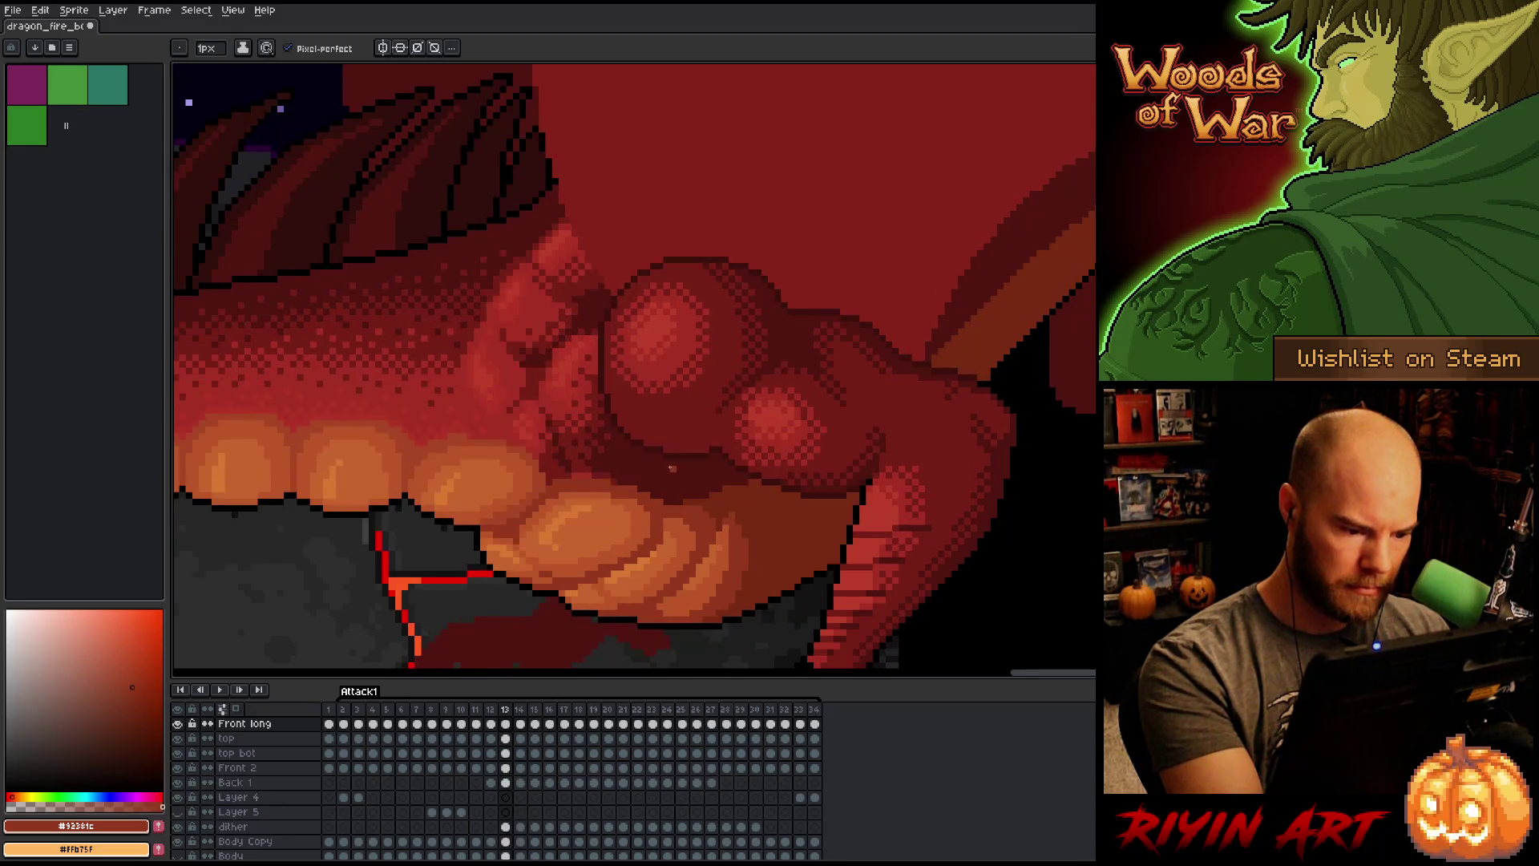
{"action": "key", "text": "Left"}
{"action": "key", "text": "Right"}
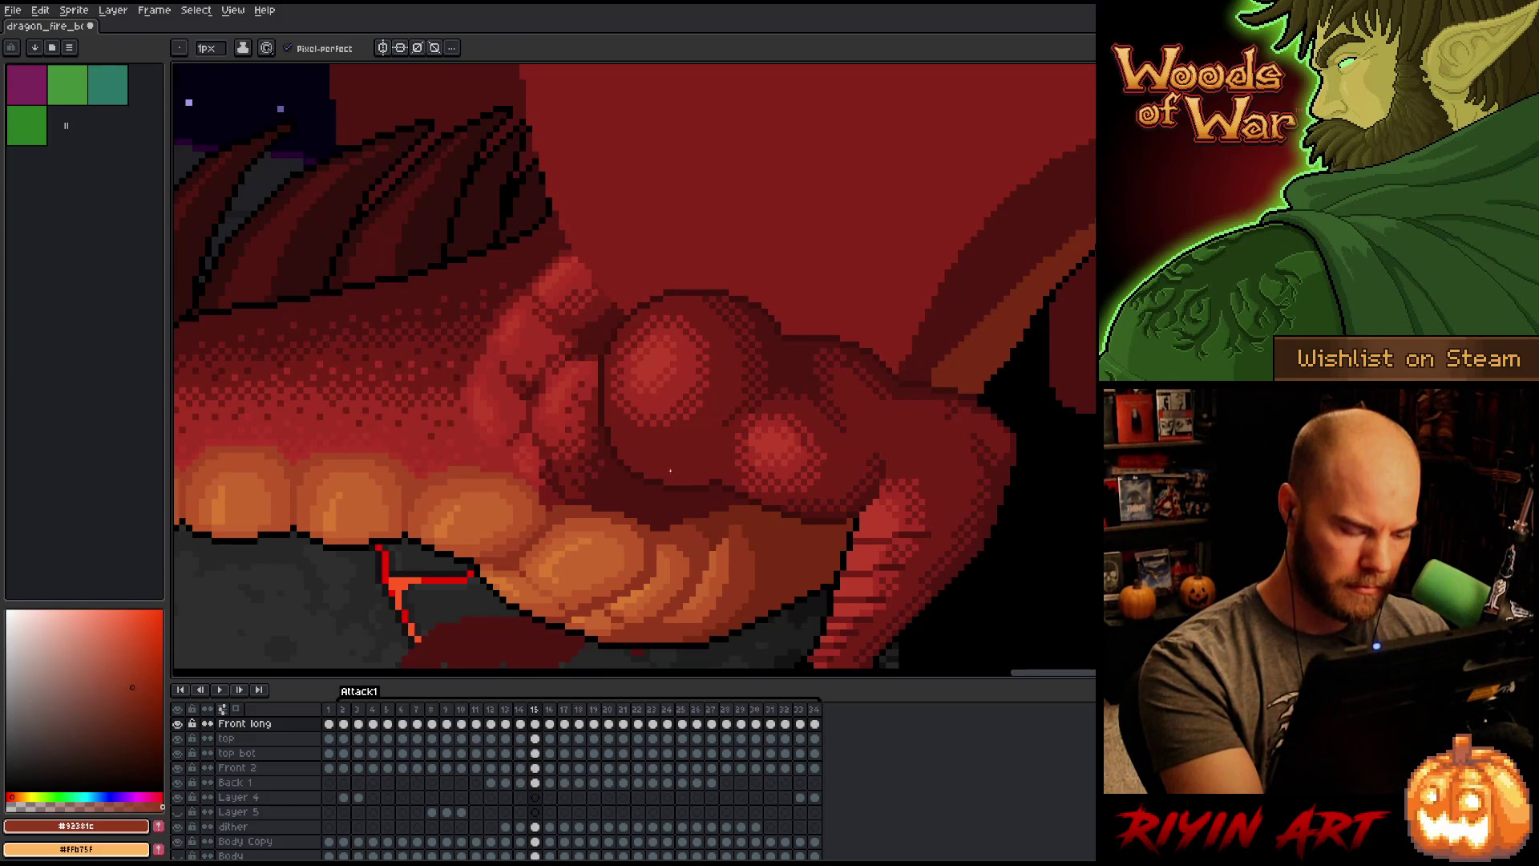
{"action": "key", "text": "Left"}
{"action": "key", "text": "Right"}
{"action": "key", "text": "Left"}
{"action": "key", "text": "Right"}
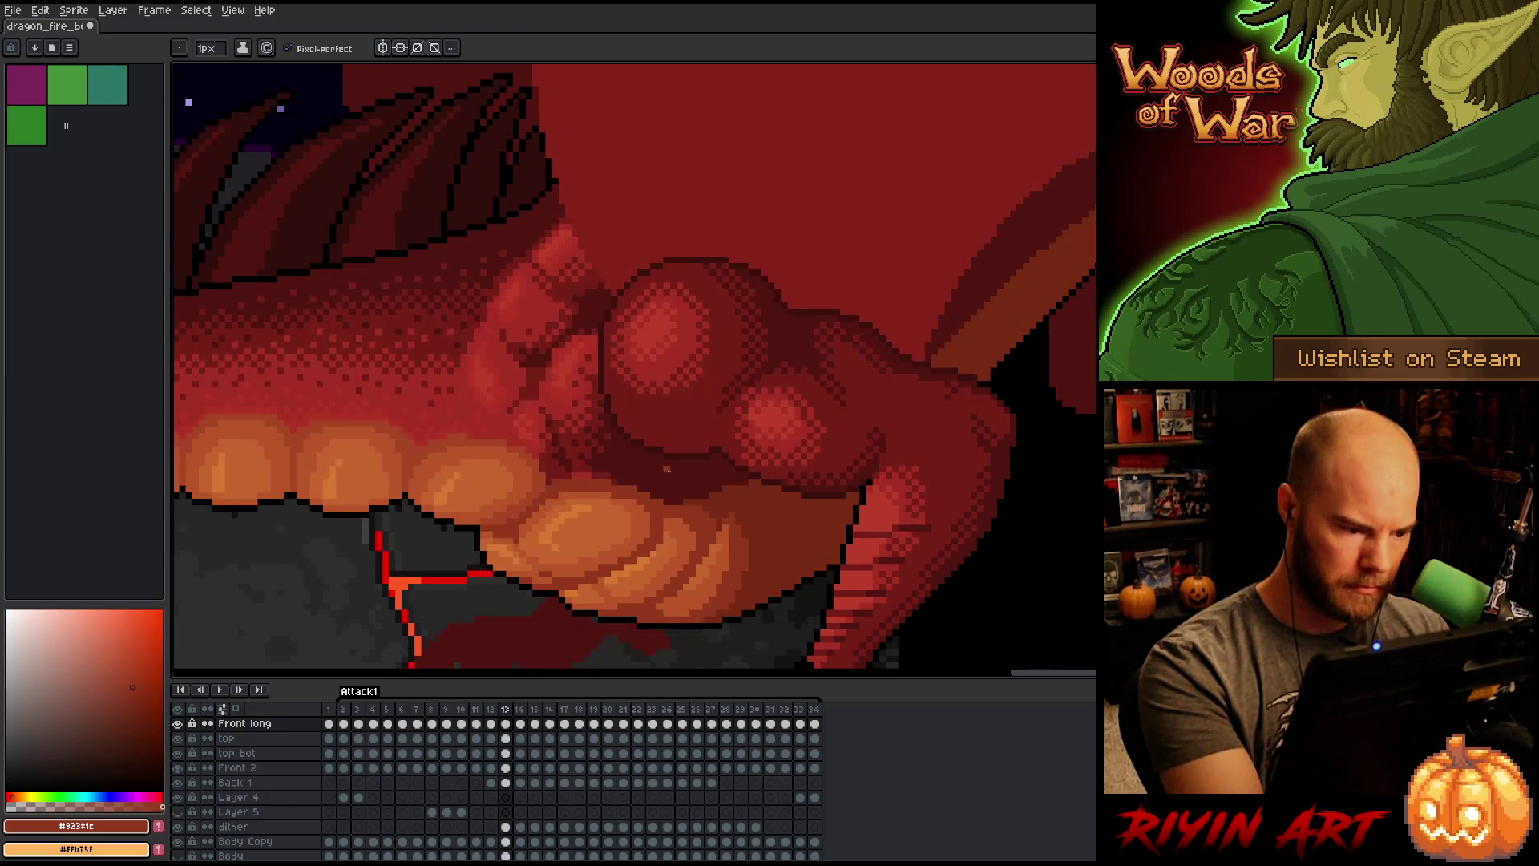
{"action": "key", "text": "Left"}
{"action": "key", "text": "Right"}
{"action": "key", "text": "Left"}
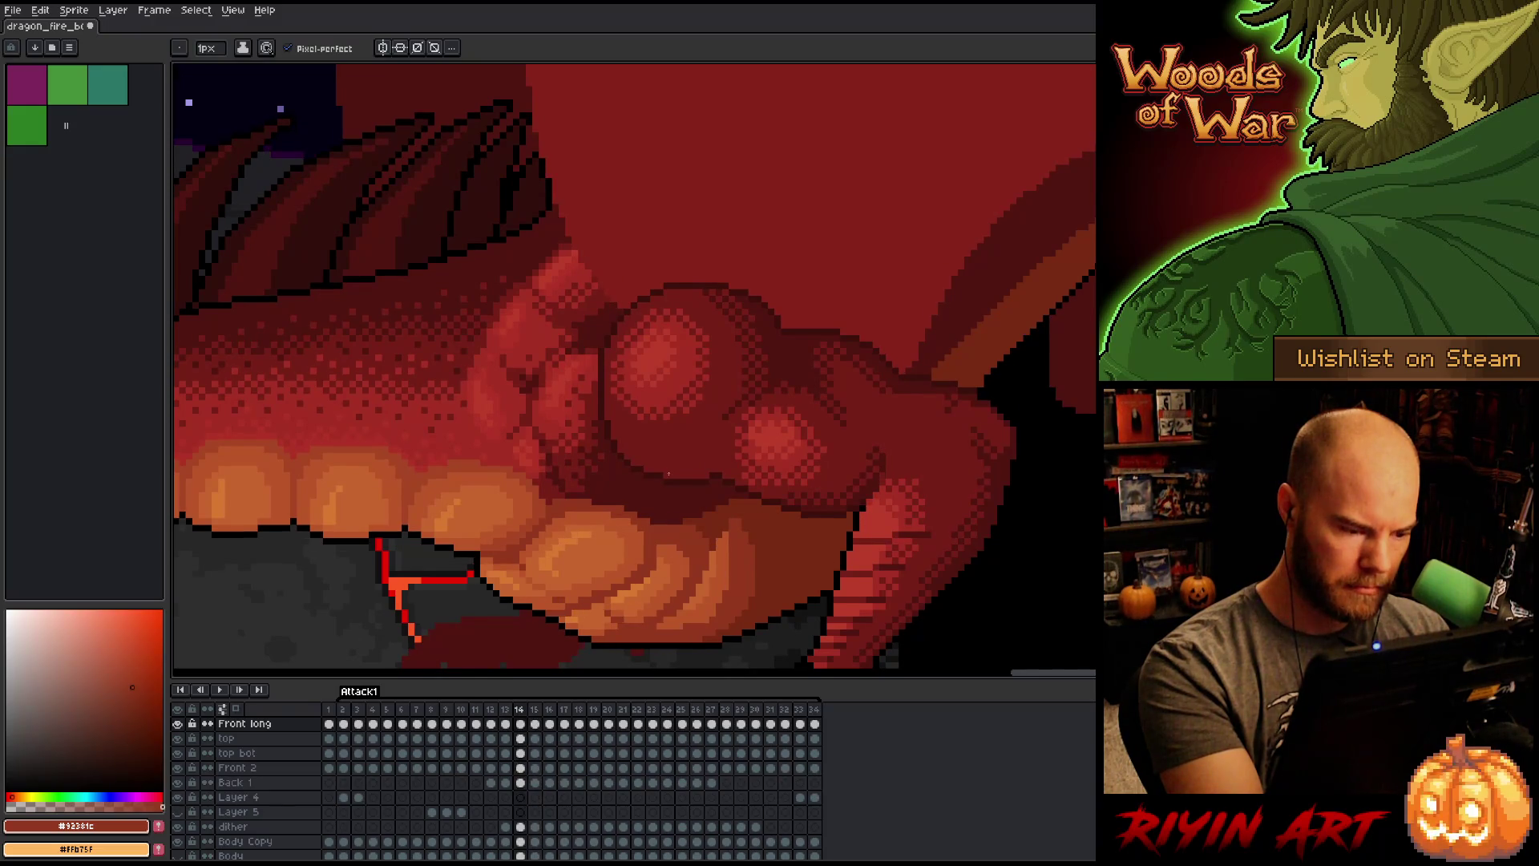
Step: Sample dark red #501612 and mid red #761f18 while checking frames 14–16, then save
{"action": "key", "text": "i"}
{"action": "left_click", "coordinate": [551, 455]}
{"action": "key", "text": "b"}
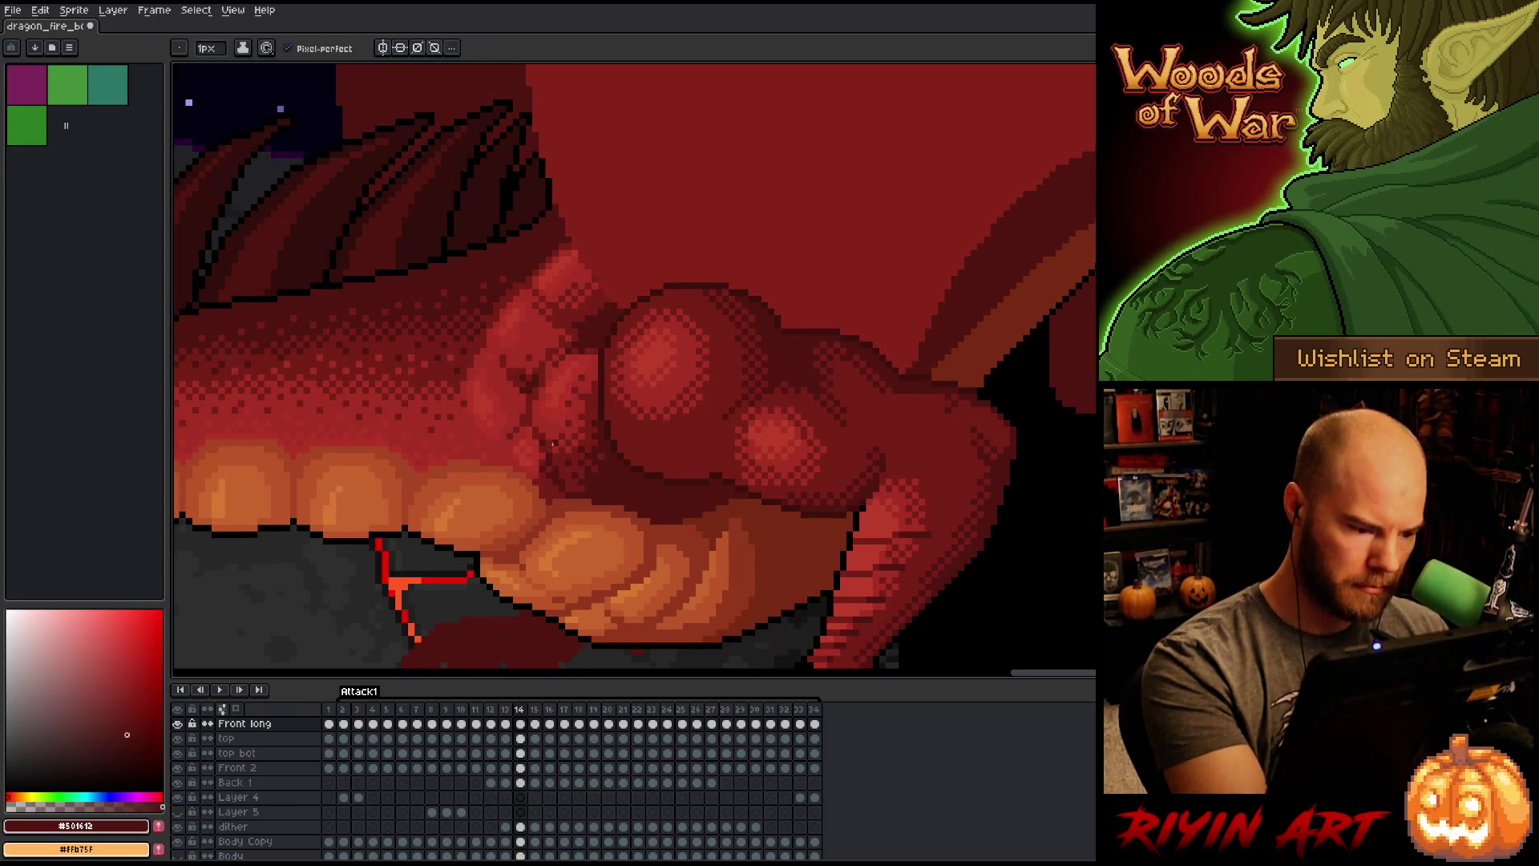
{"action": "key", "text": "Right"}
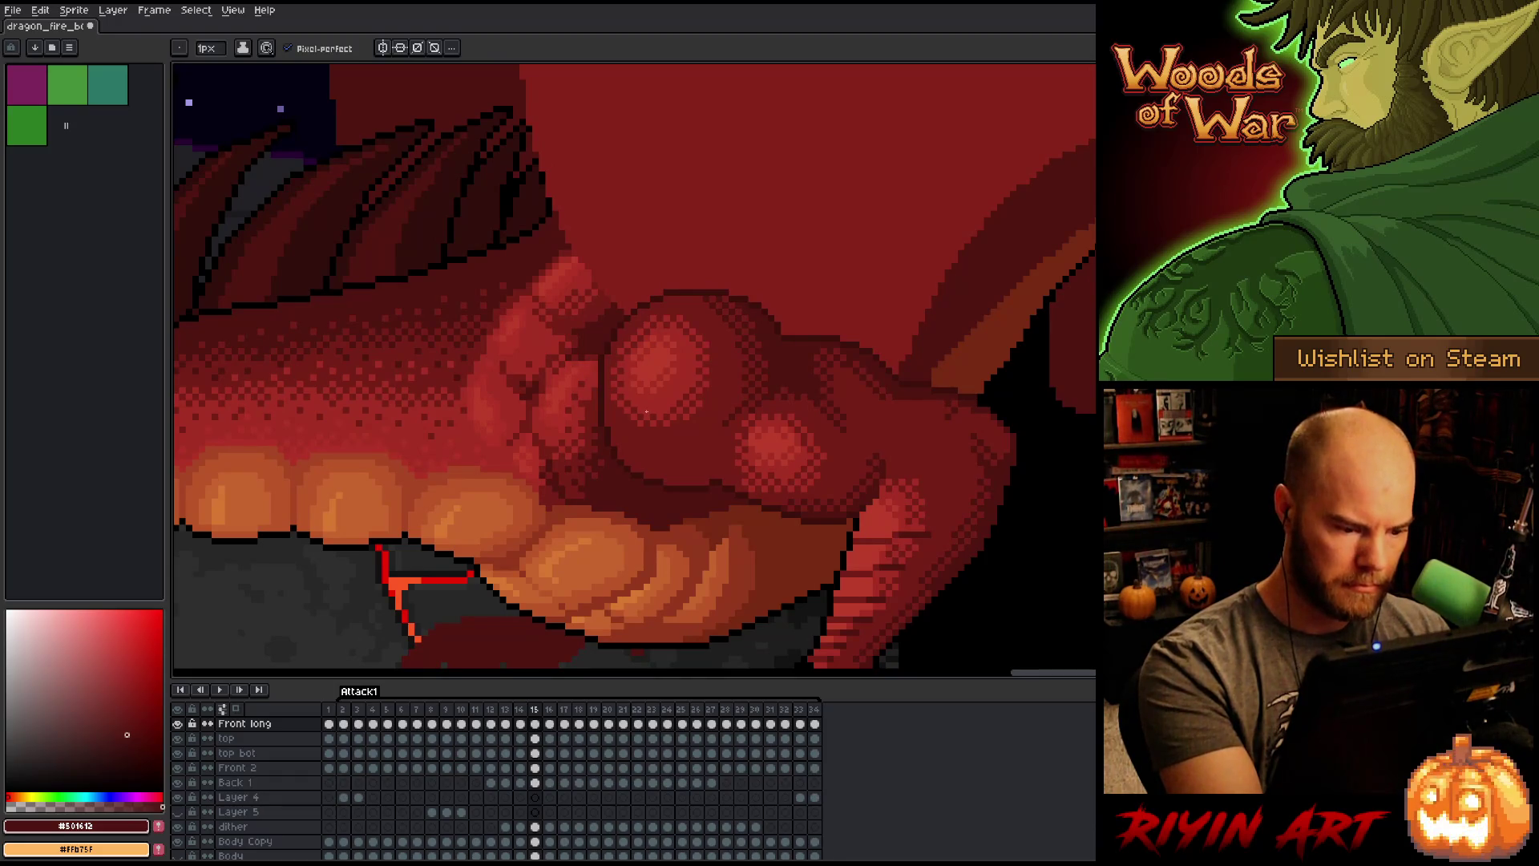
{"action": "key", "text": "Right"}
{"action": "key", "text": "Left"}
{"action": "key", "text": "Left"}
{"action": "key", "text": "Left"}
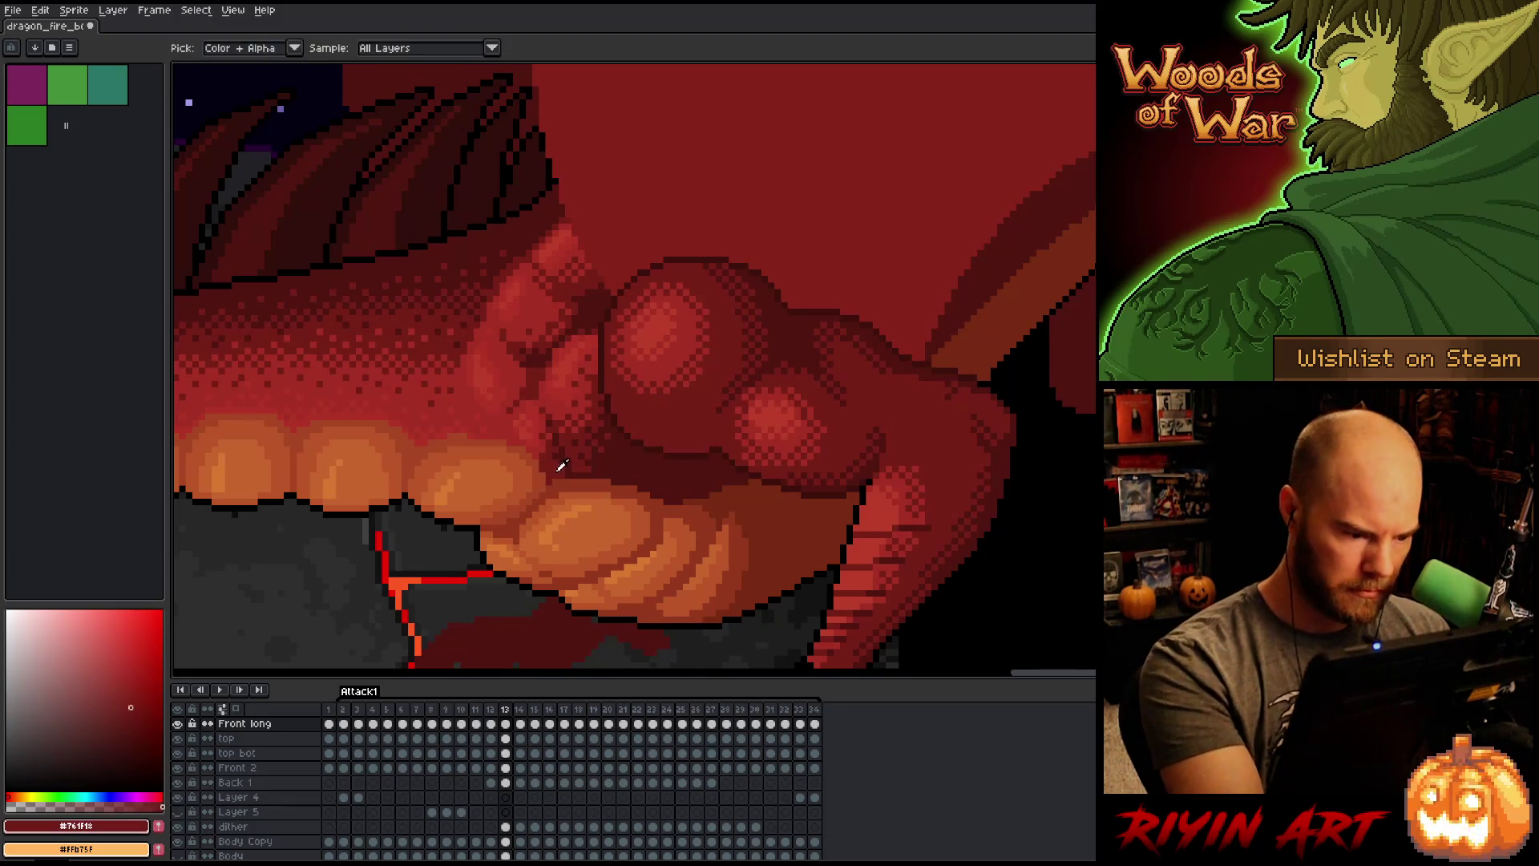
{"action": "left_click", "coordinate": [568, 473], "text": "alt"}
{"action": "left_click", "coordinate": [622, 449], "text": "alt"}
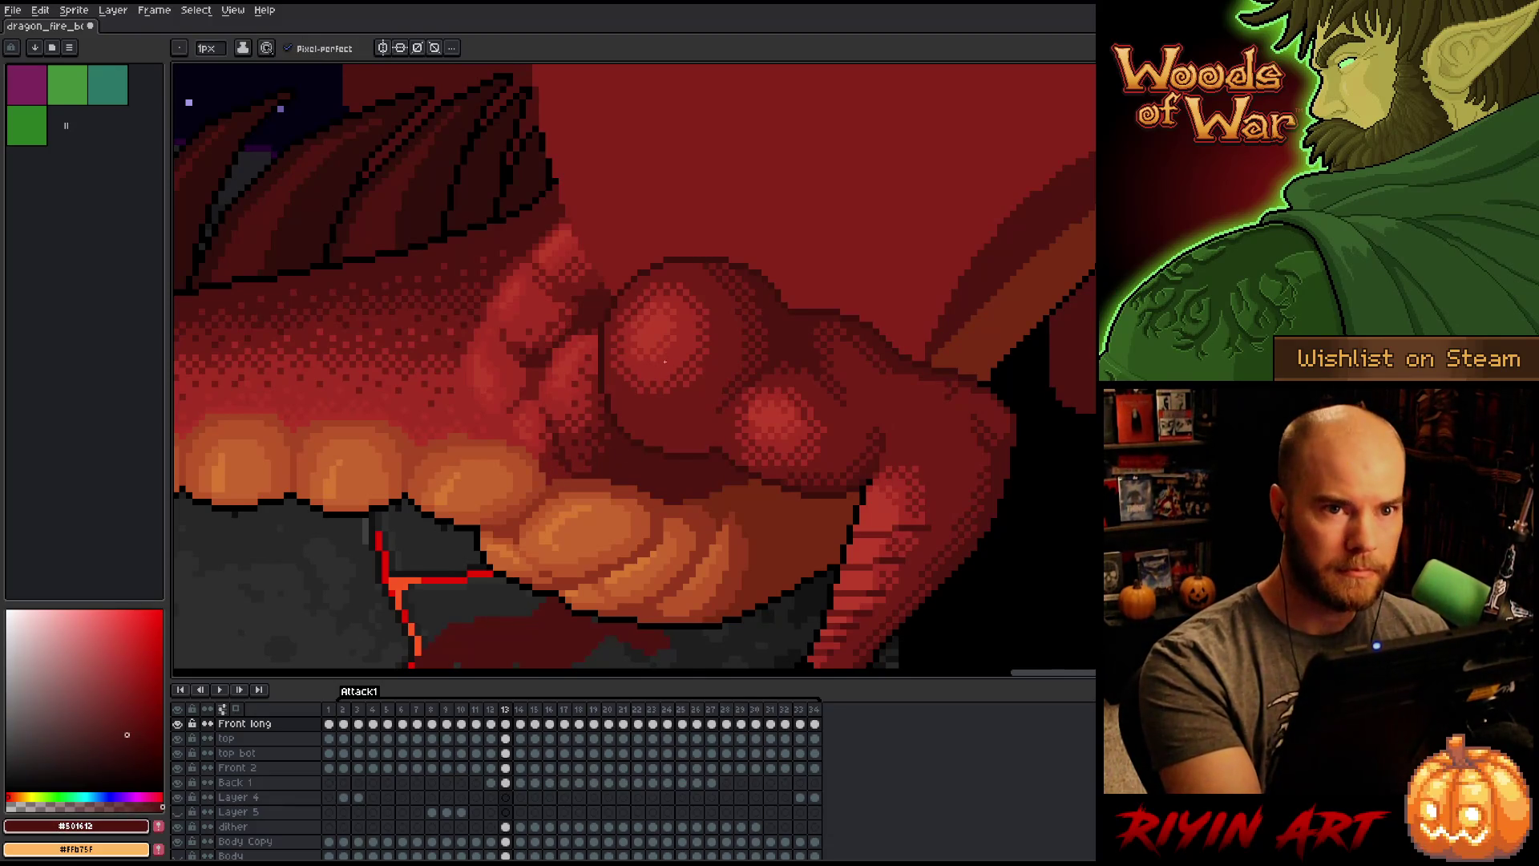
{"action": "key", "text": "ctrl+s"}
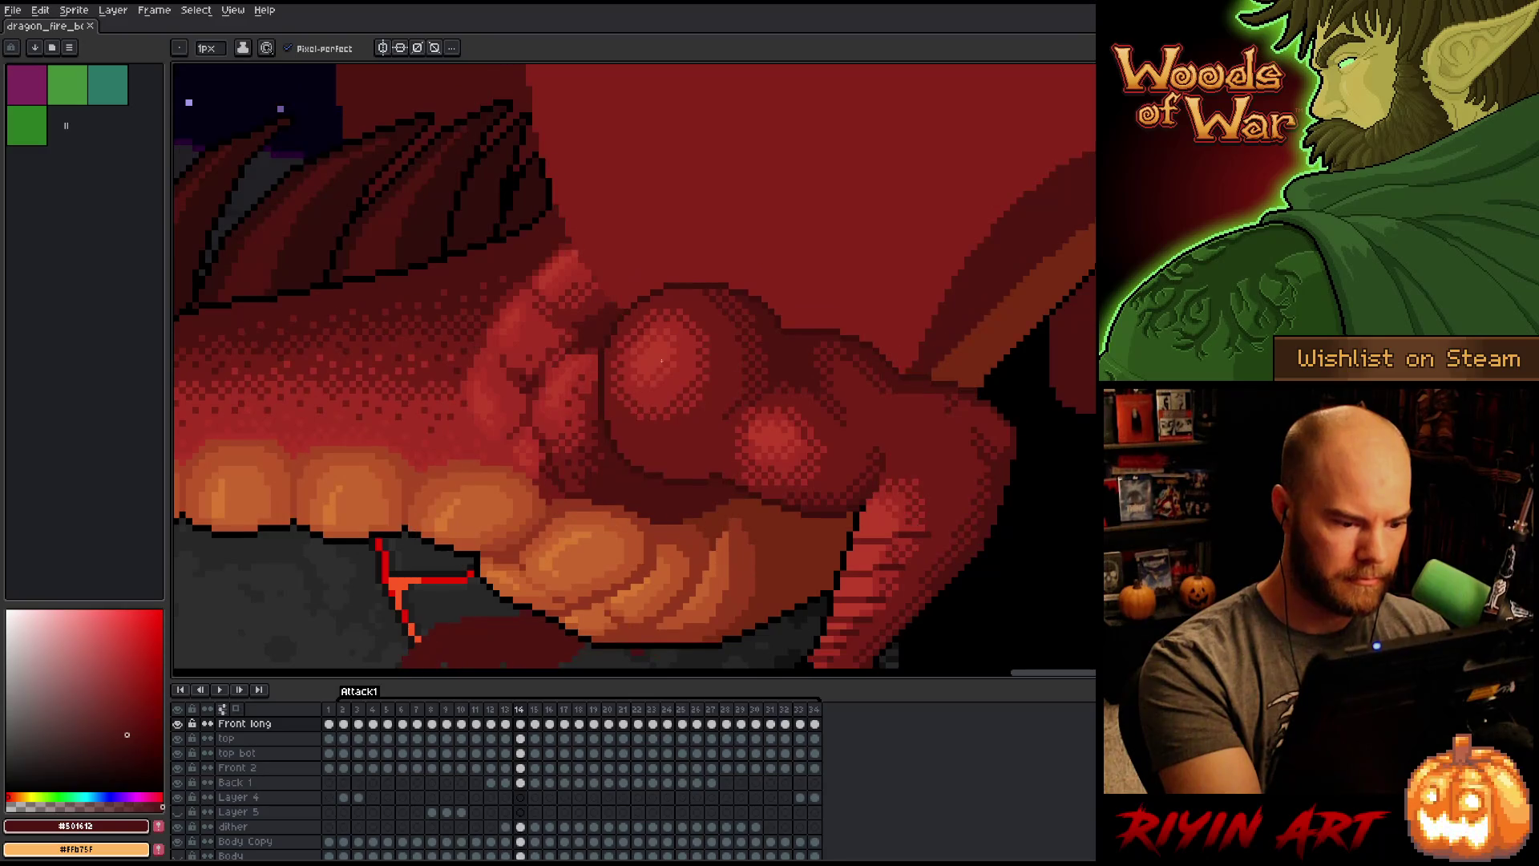
Step: On frame 12, sample red-orange #92381C and belly orange #BB5629 from the artwork
{"action": "key", "text": "comma"}
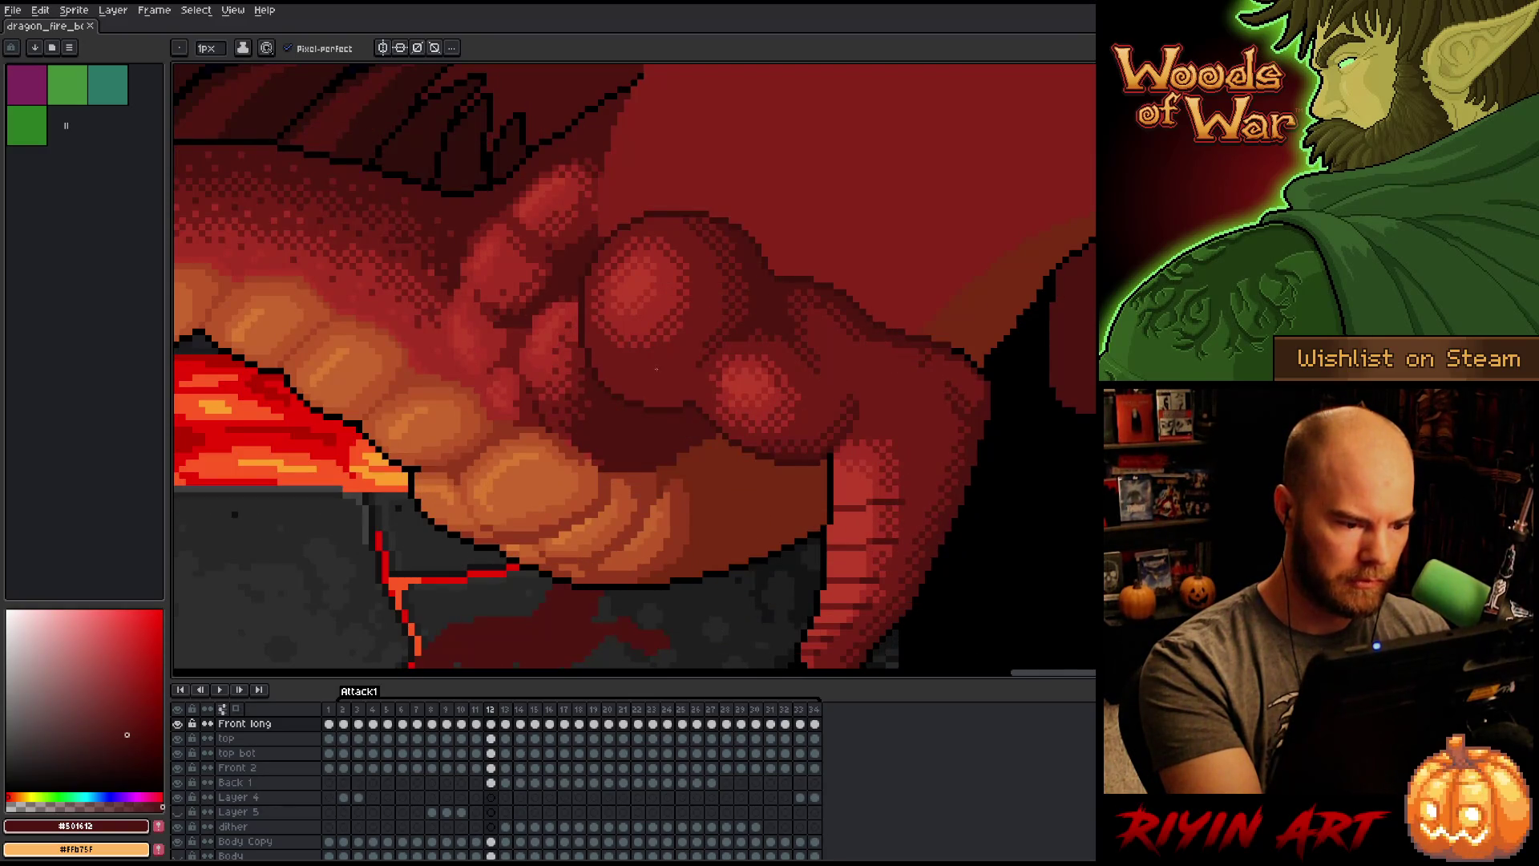
{"action": "left_click", "coordinate": [575, 443], "text": "alt"}
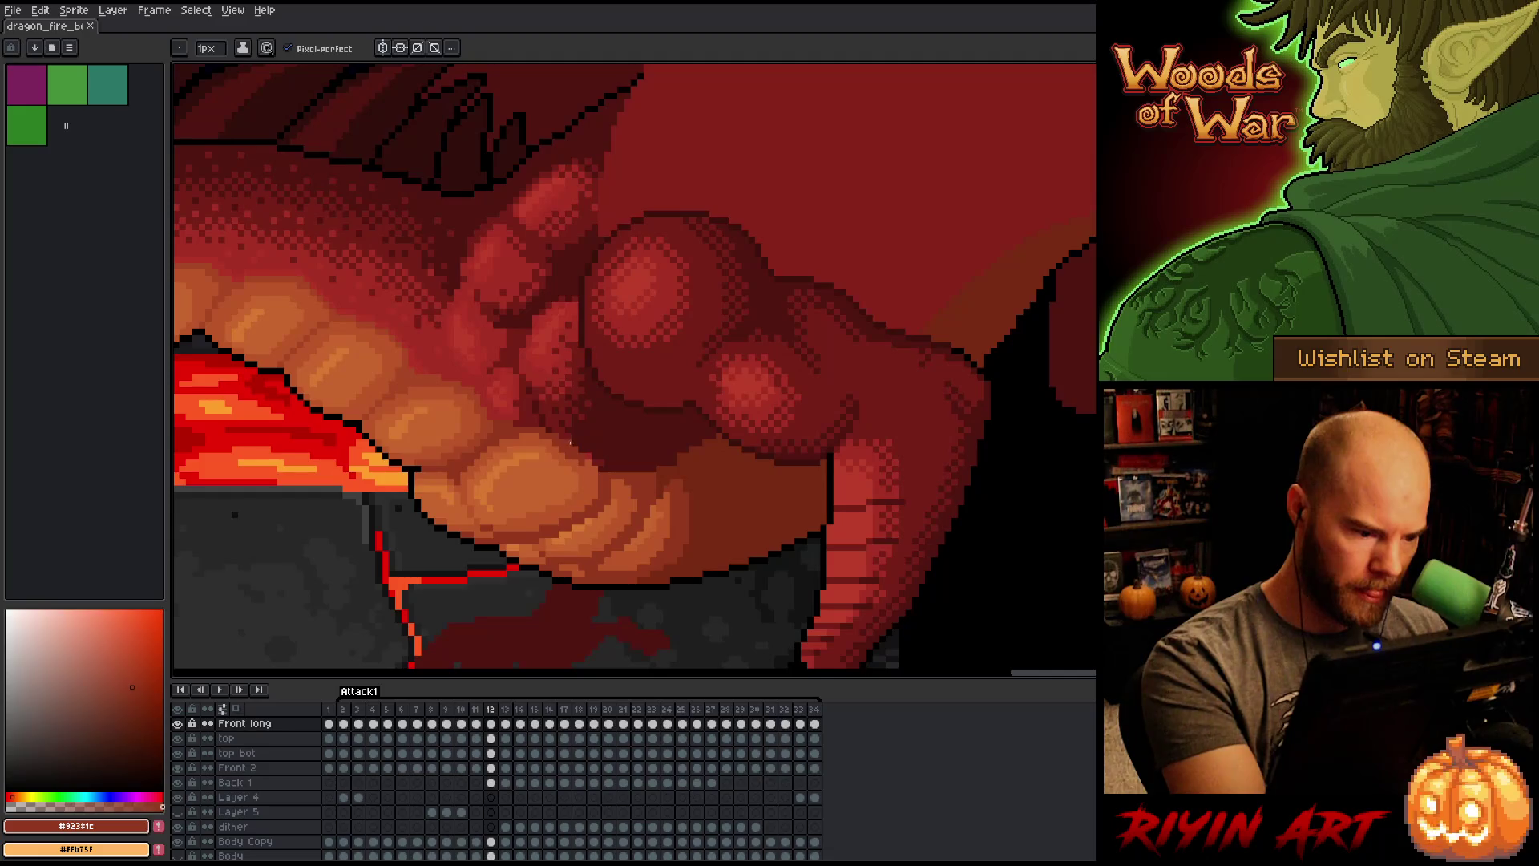
{"action": "left_click", "coordinate": [583, 465], "text": "alt"}
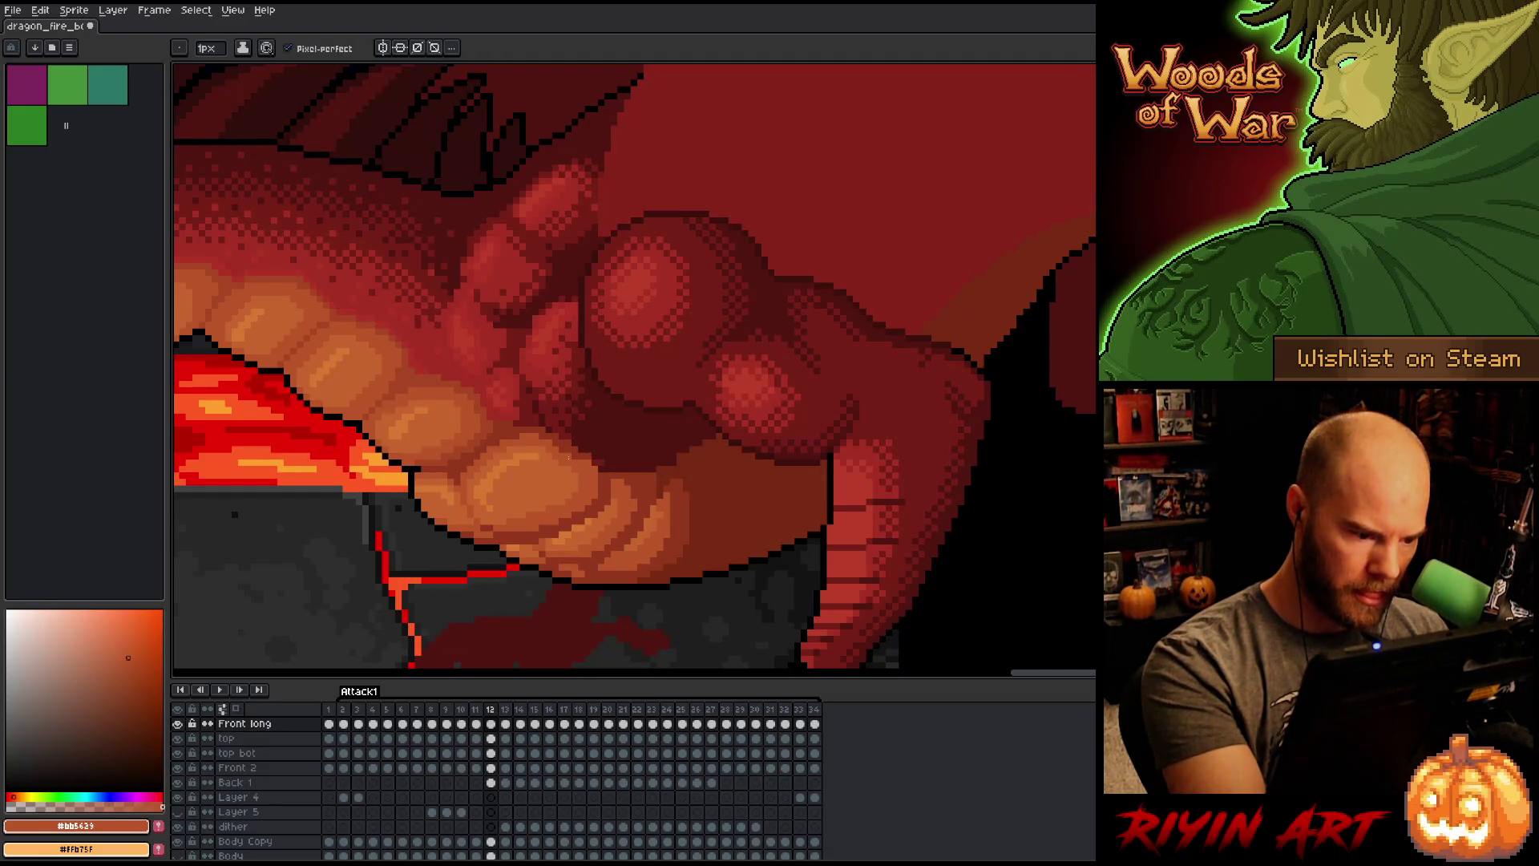
{"action": "left_click", "coordinate": [592, 459], "text": "alt"}
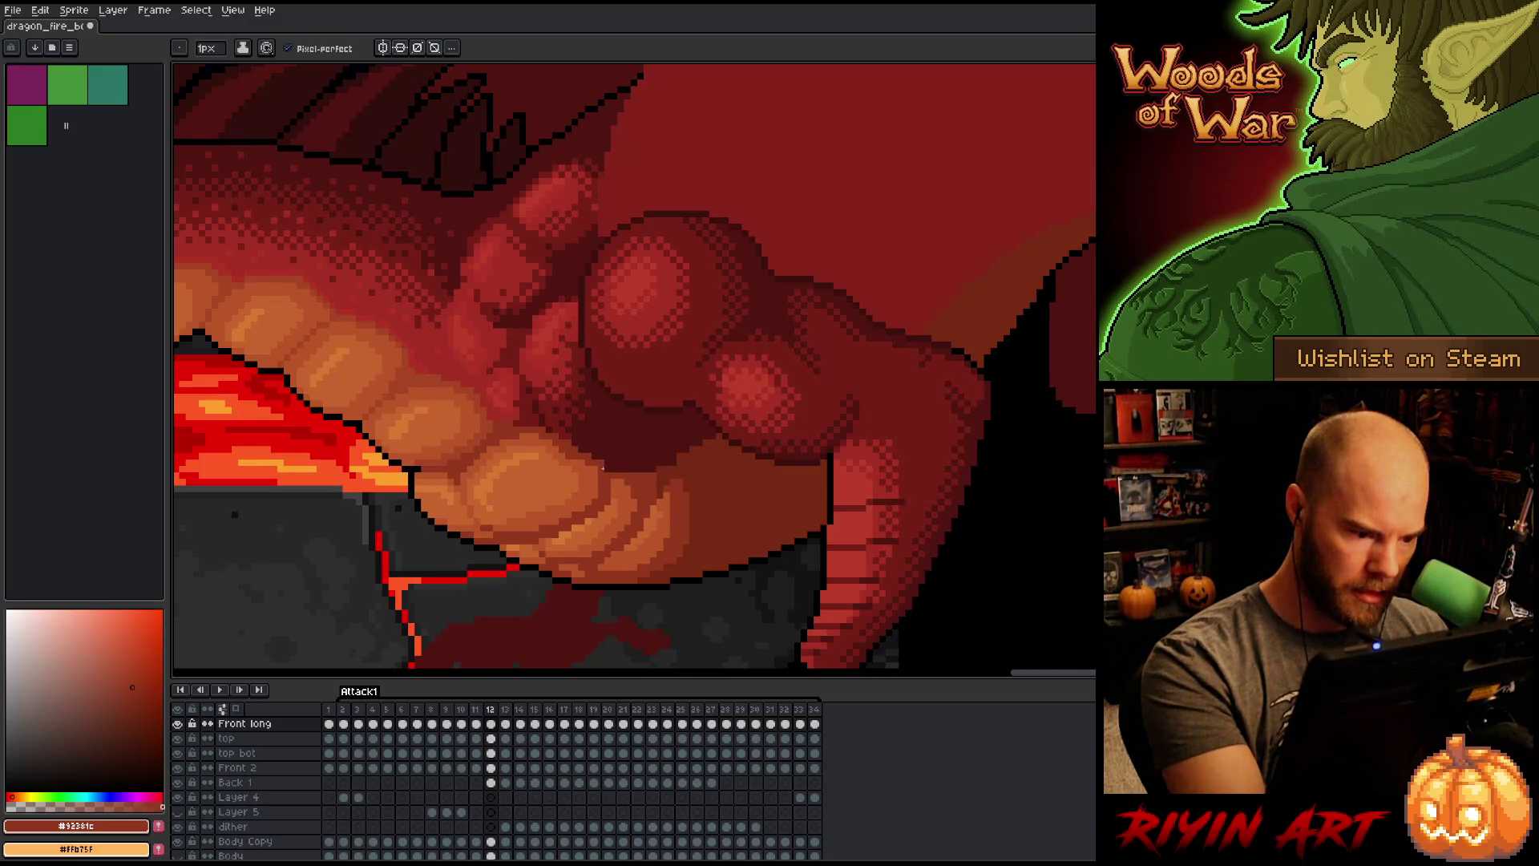
{"action": "key", "text": "Return"}
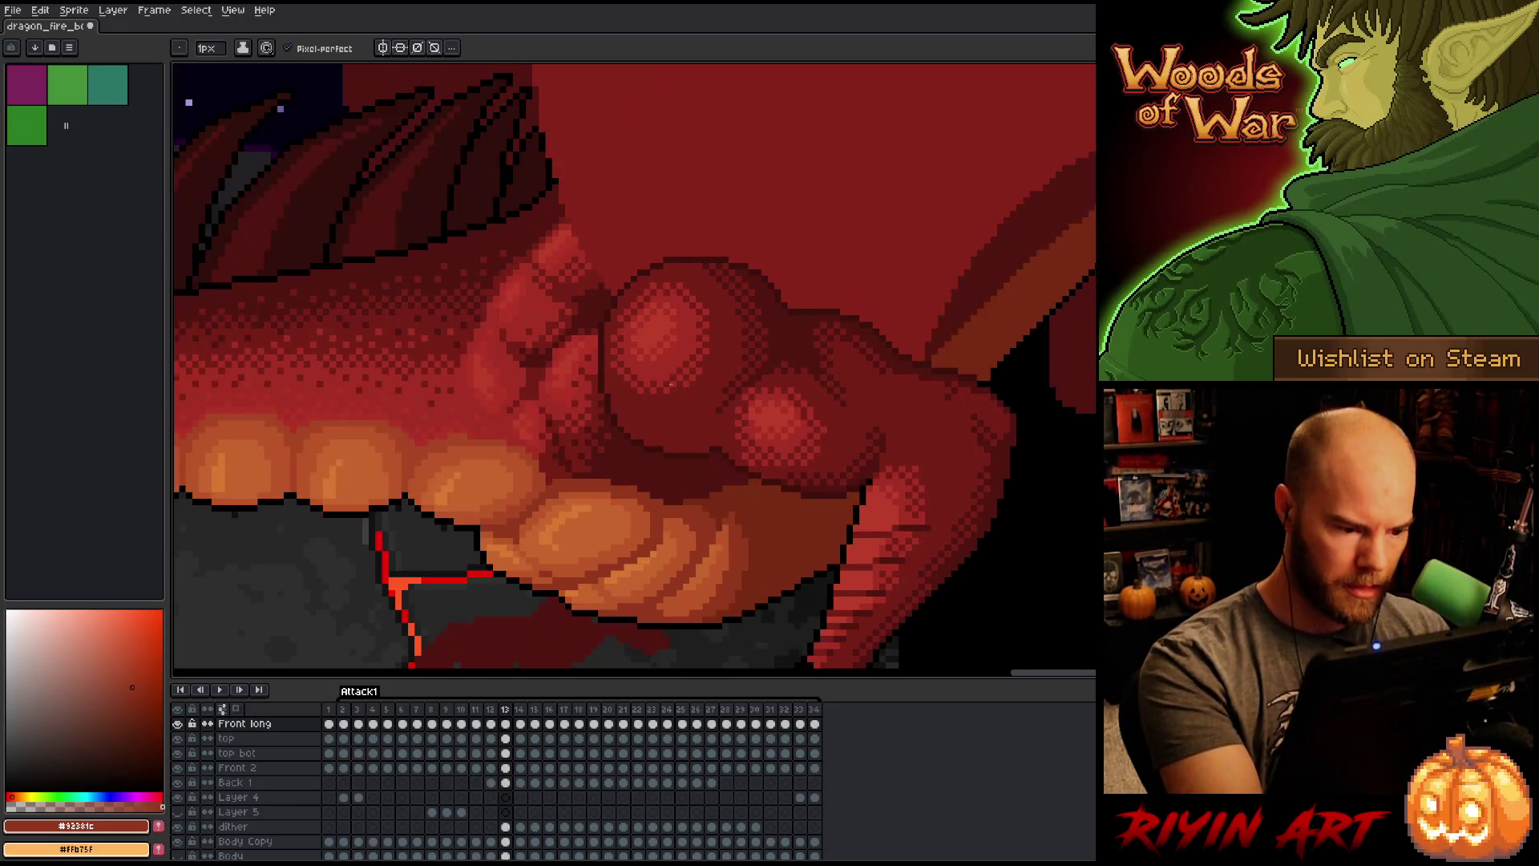
{"action": "key", "text": "Return"}
{"action": "key", "text": "Right"}
{"action": "key", "text": "Left"}
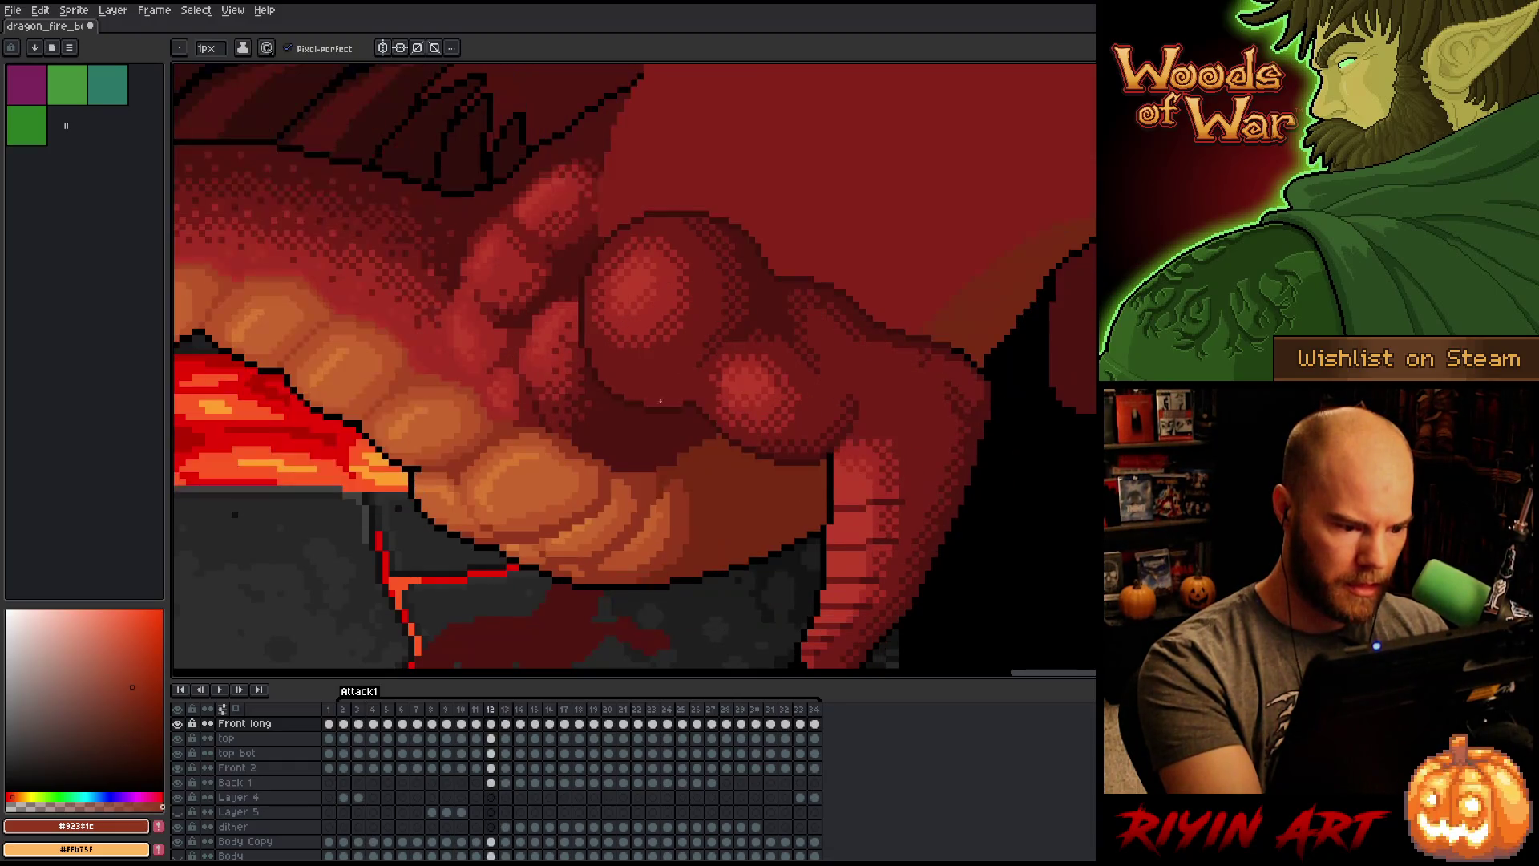
{"action": "left_click", "coordinate": [593, 472], "text": "alt"}
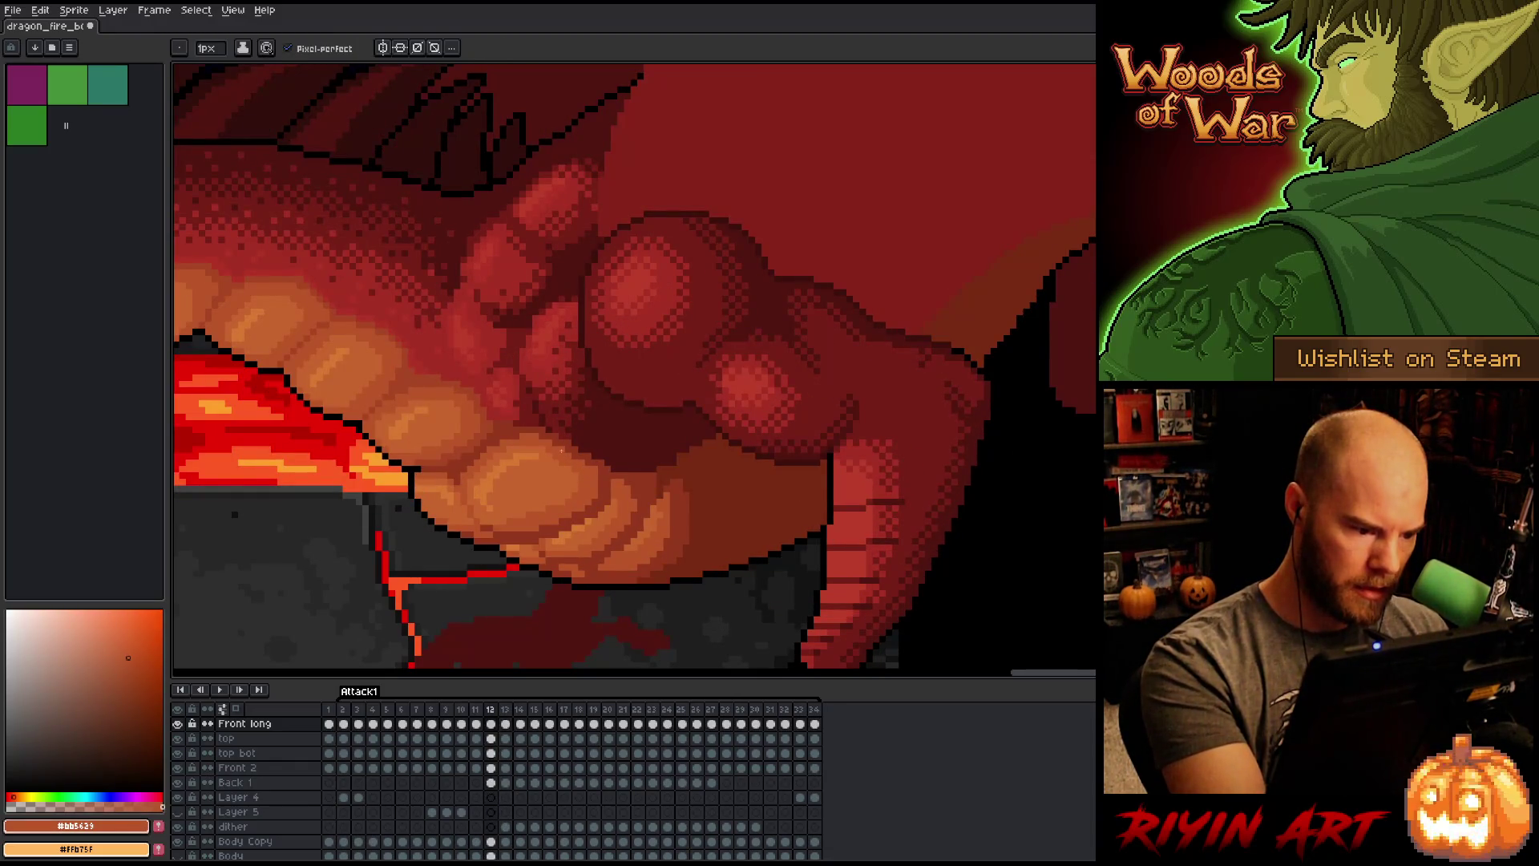
Step: Compare frame 12's fist against frame 13, then sample the red #92381c
{"action": "key", "text": "Right"}
{"action": "key", "text": "Left"}
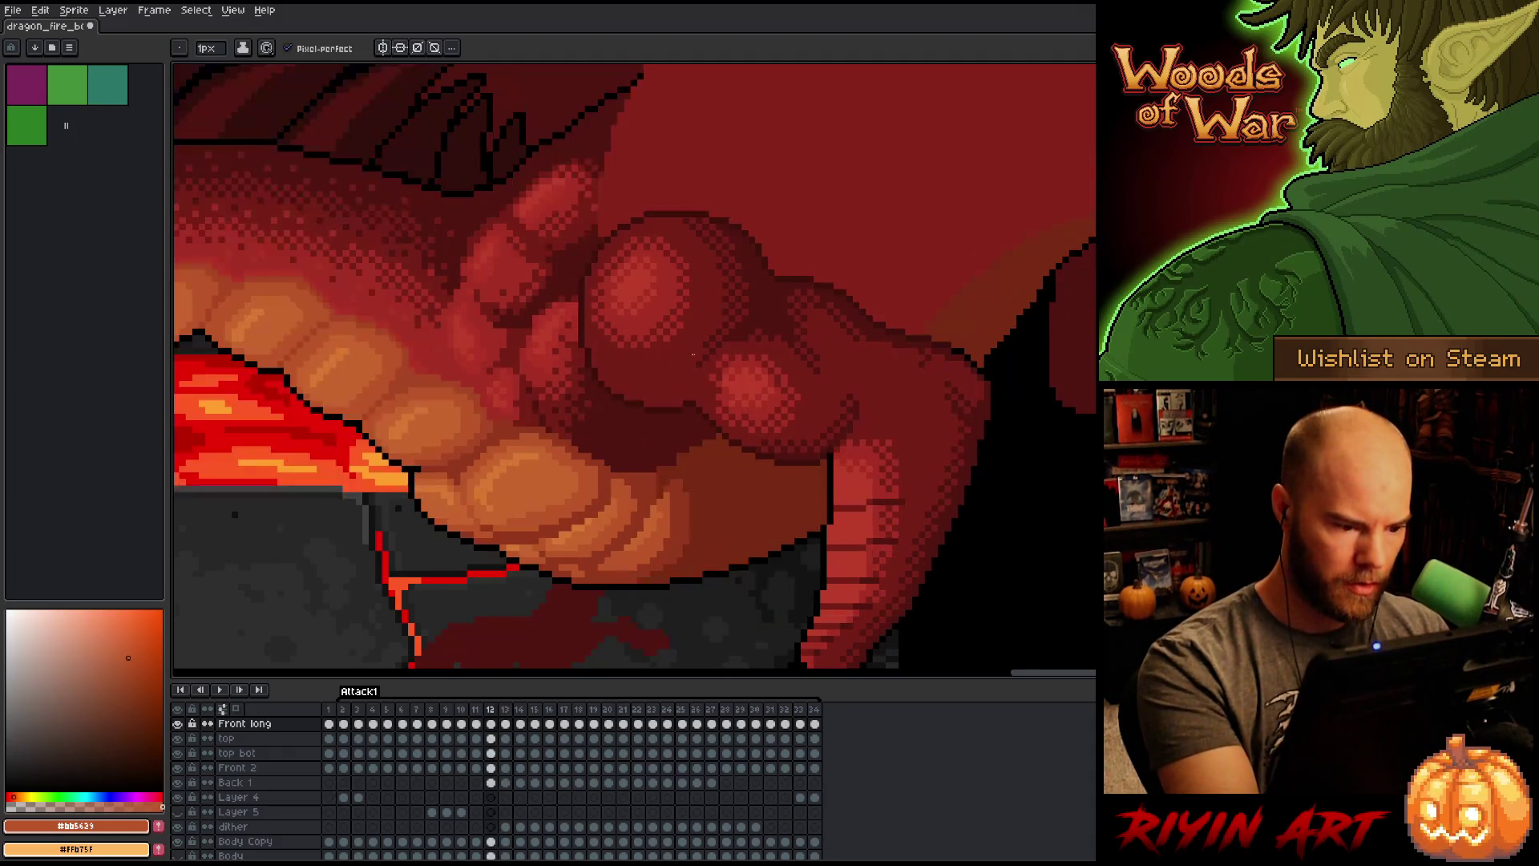
{"action": "key", "text": "Right"}
{"action": "key", "text": "Left"}
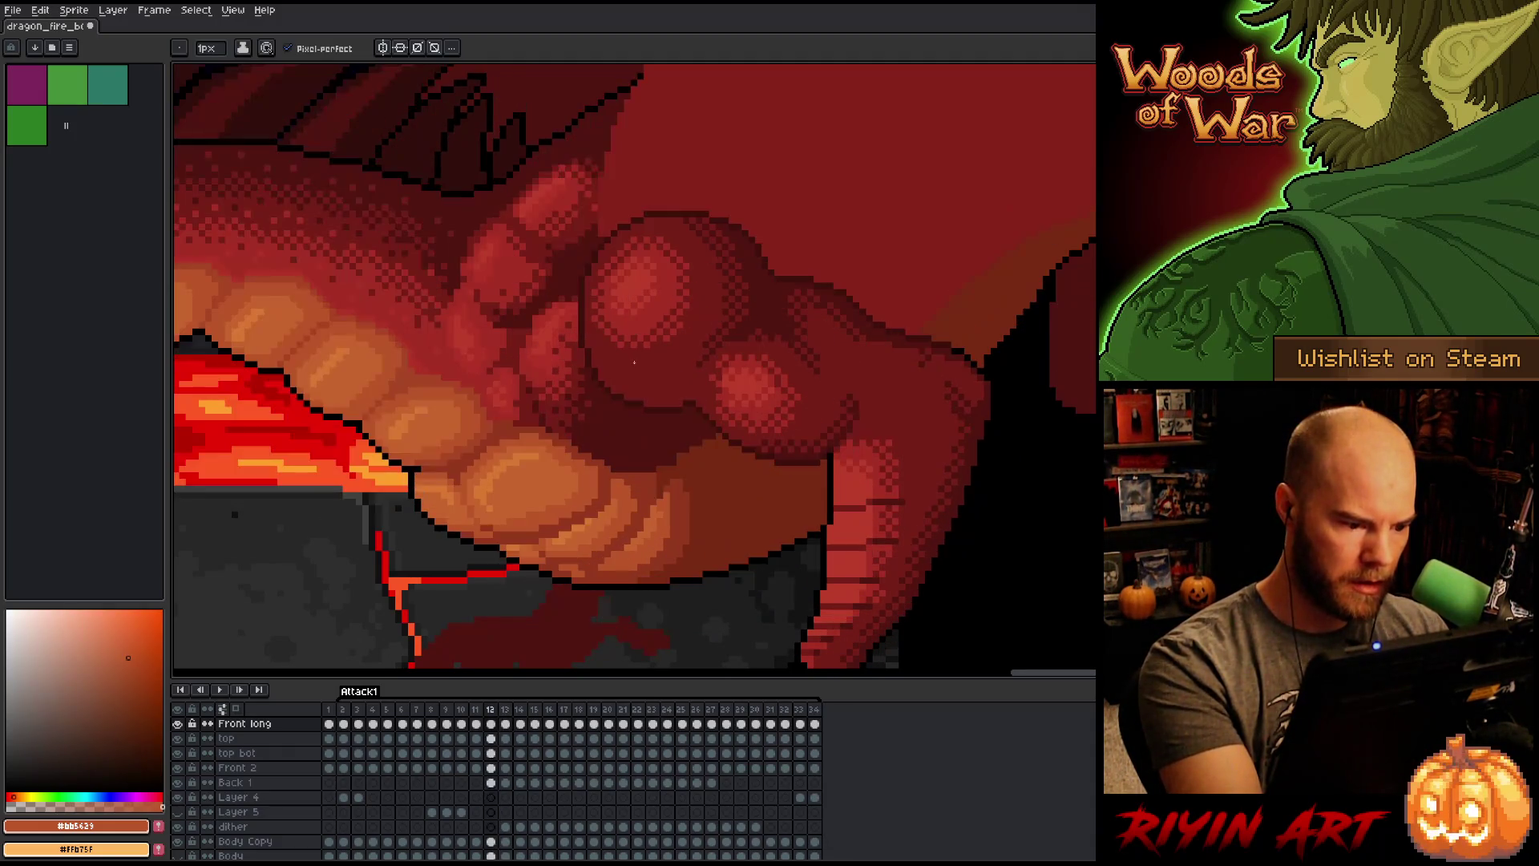
{"action": "key", "text": "Right"}
{"action": "key", "text": "Left"}
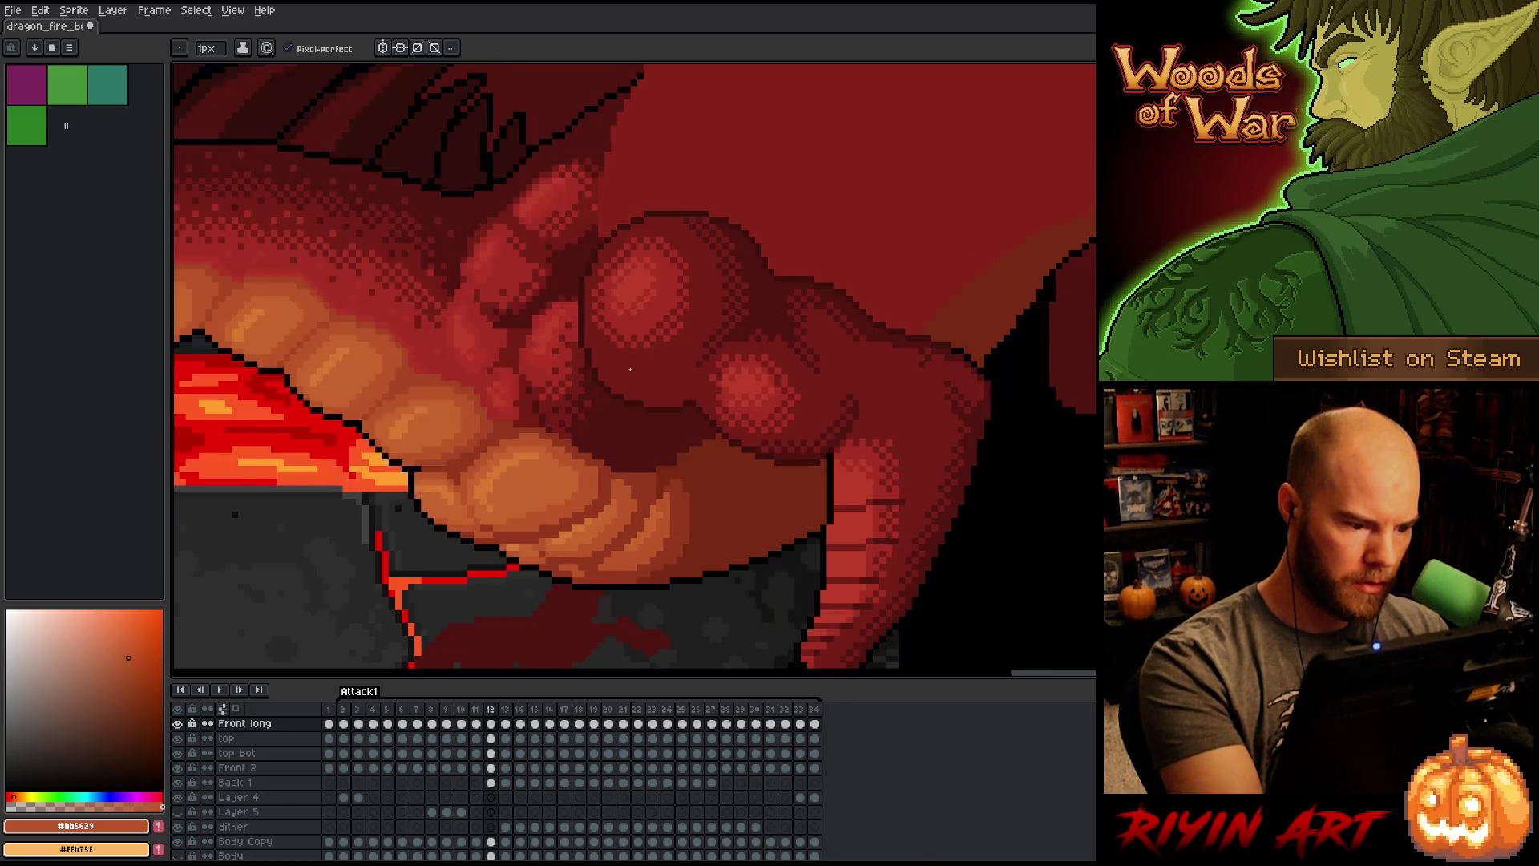
{"action": "key", "text": "Right"}
{"action": "key", "text": "Left"}
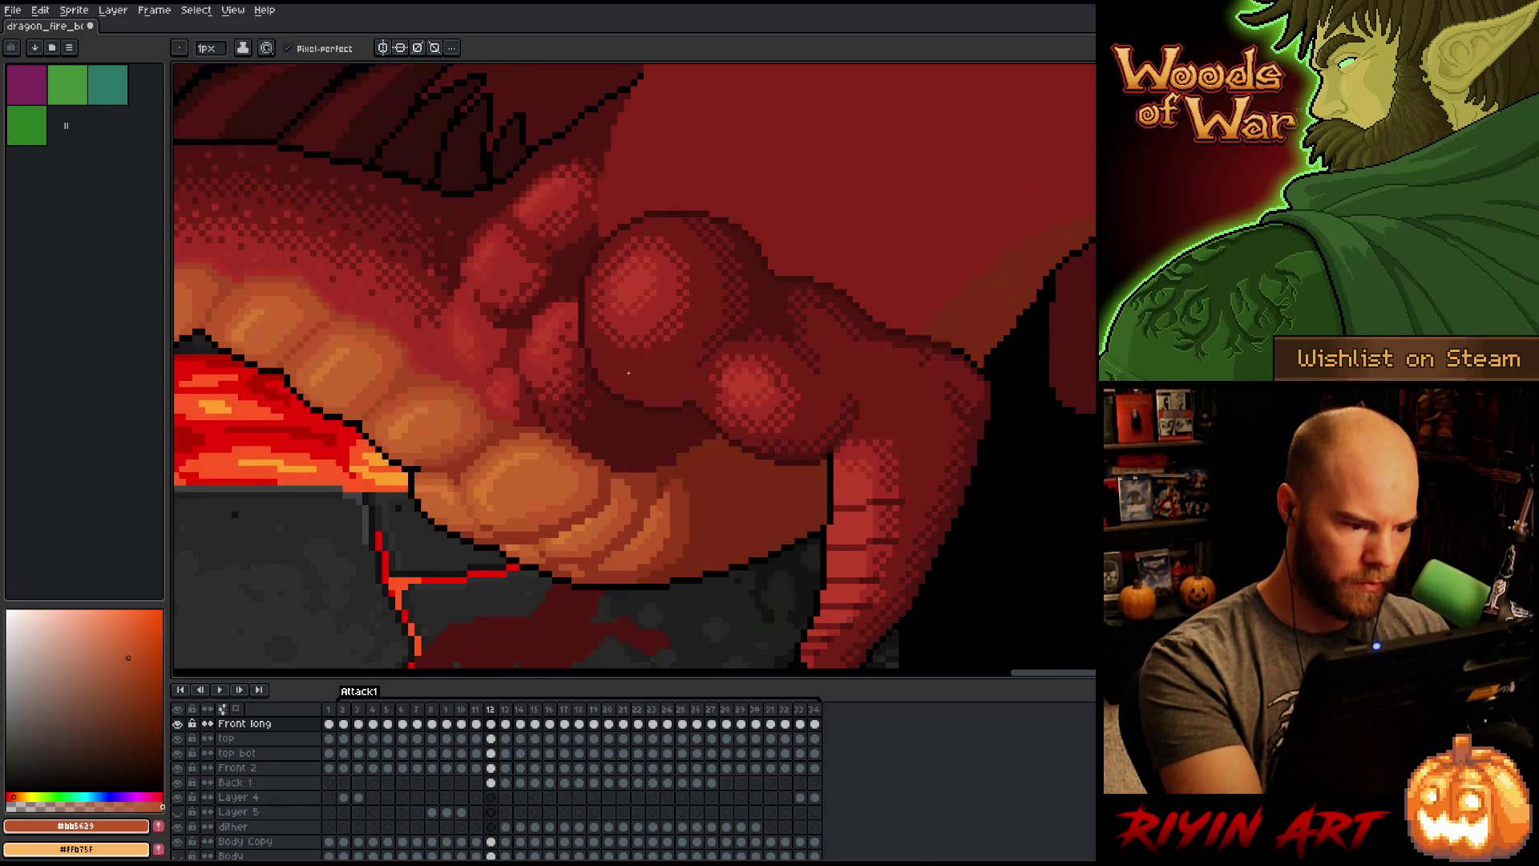
{"action": "key", "text": "Right"}
{"action": "key", "text": "Left"}
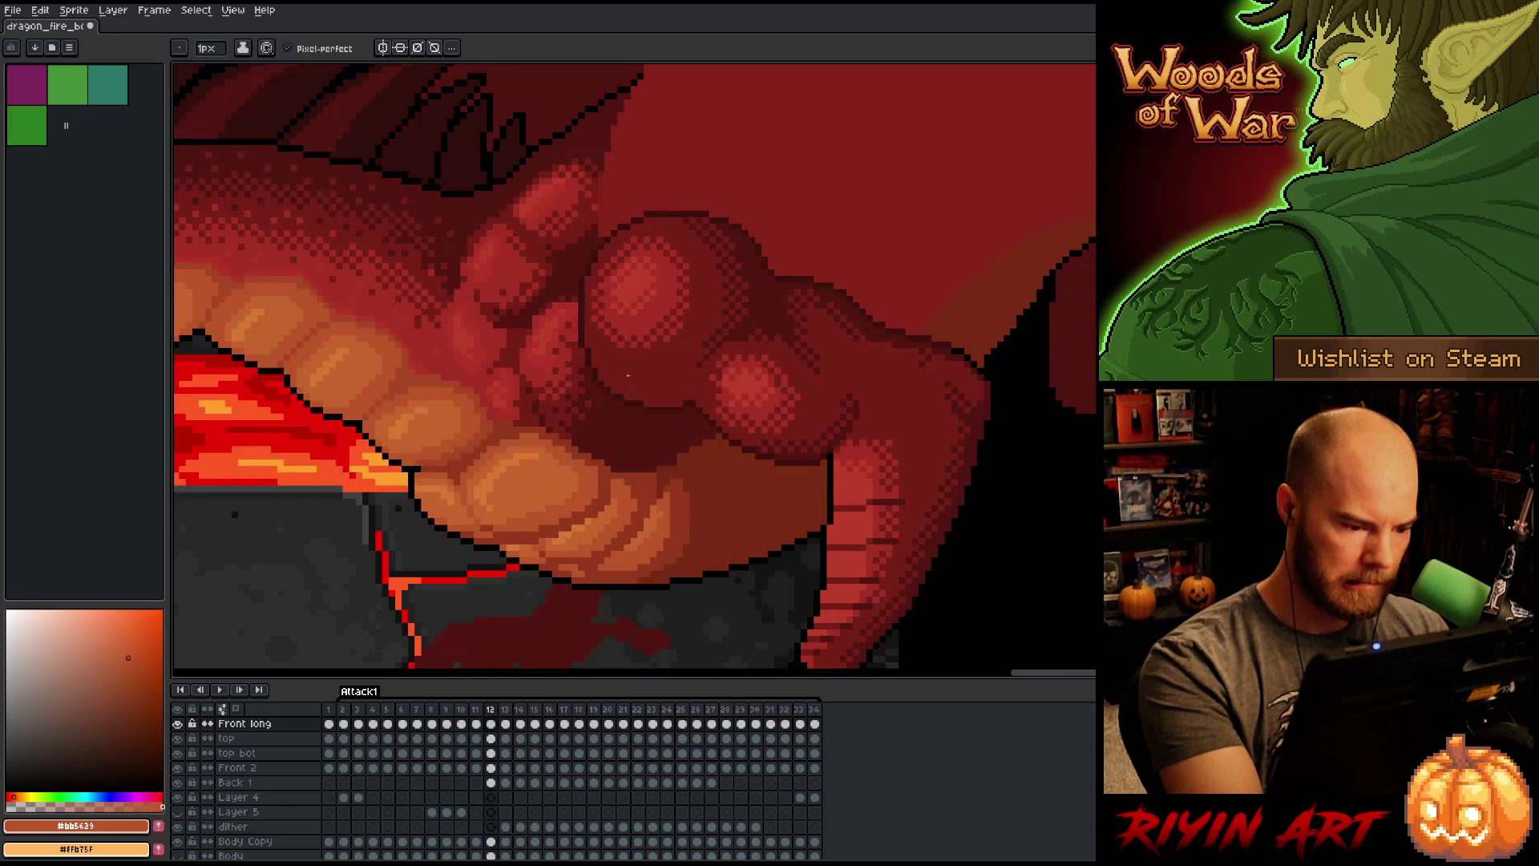
{"action": "left_click", "coordinate": [524, 425], "text": "alt"}
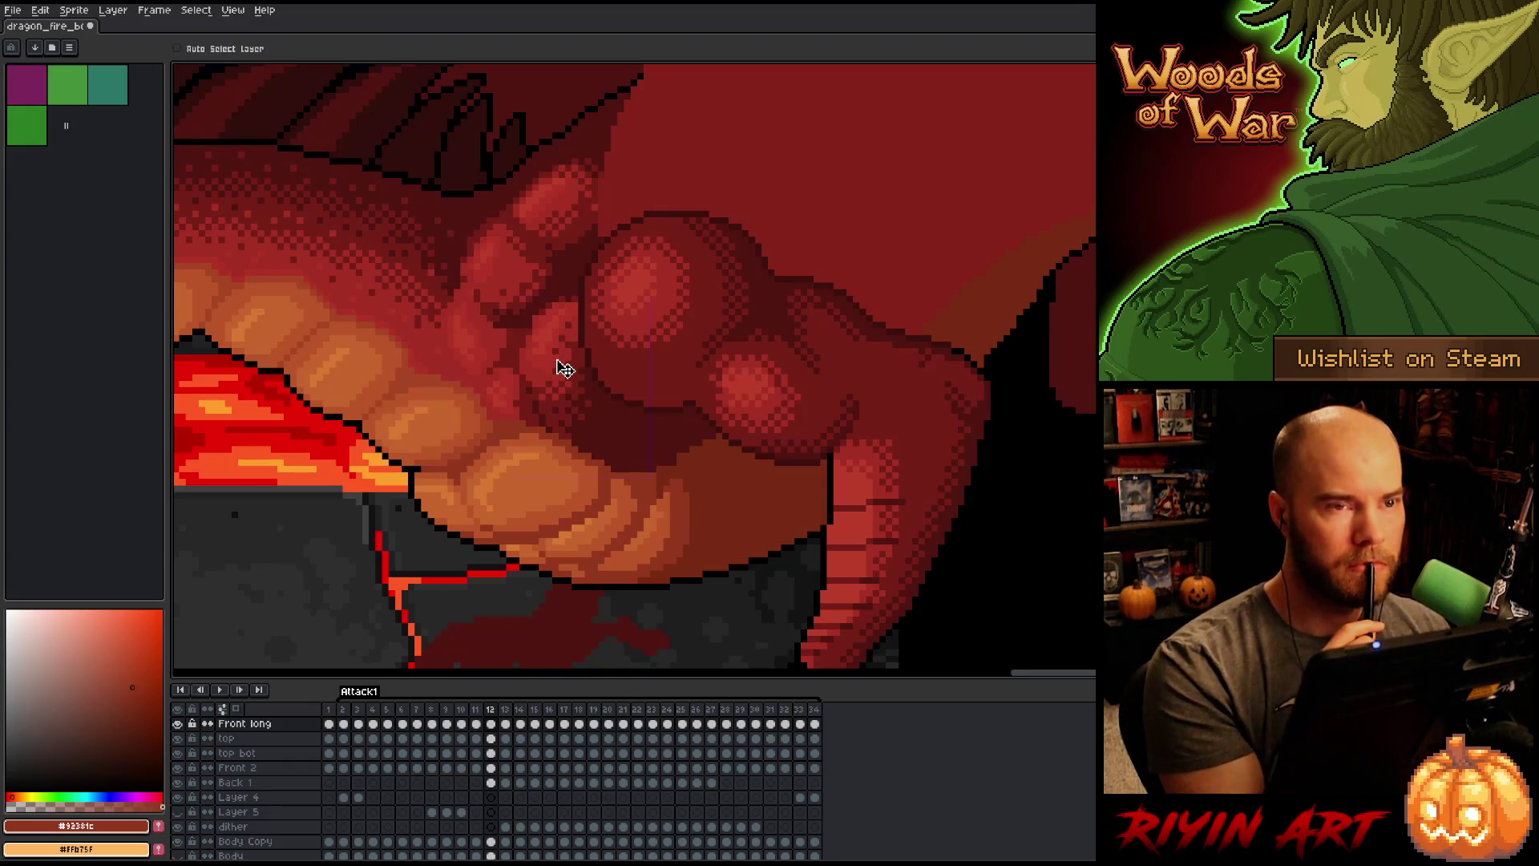
Step: Save, then sample arm red #a52f24 and mid red #761f18 around frames 12 and 13
{"action": "key", "text": "ctrl+s"}
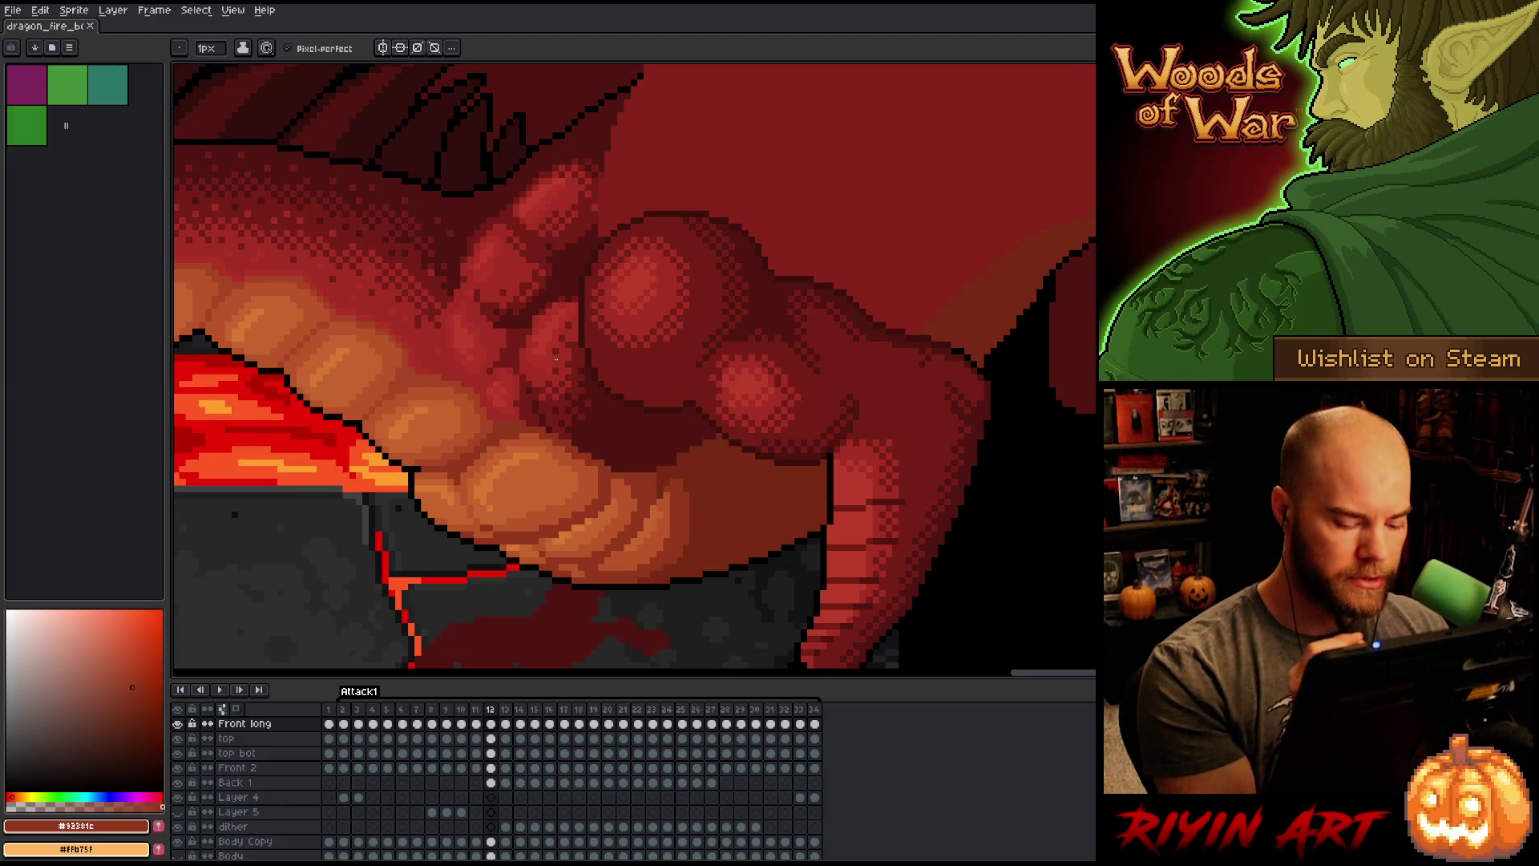
{"action": "key", "text": "ctrl+s"}
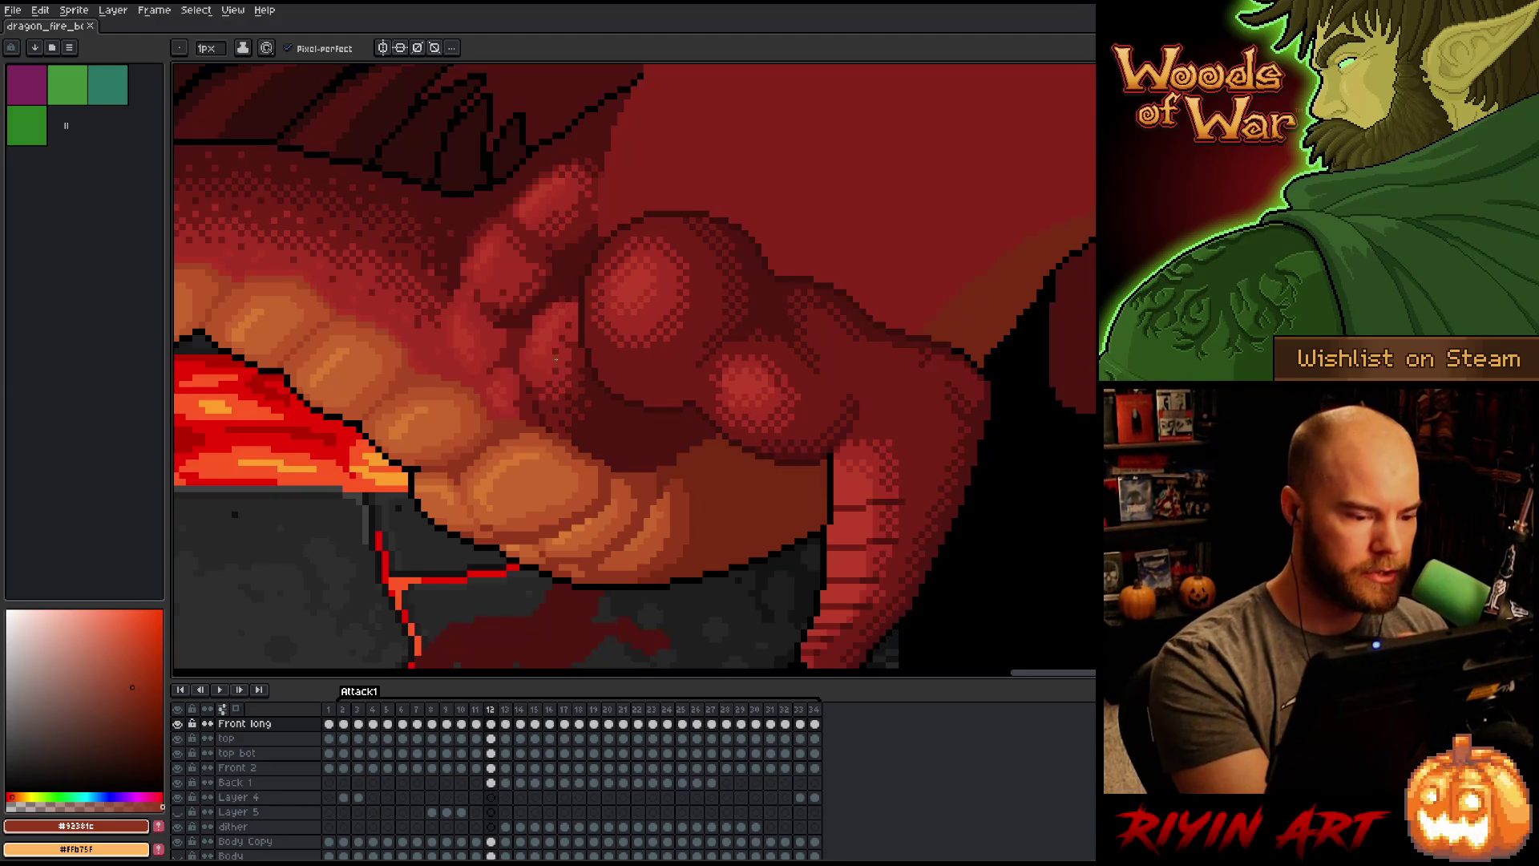
{"action": "left_click", "coordinate": [496, 420], "text": "alt"}
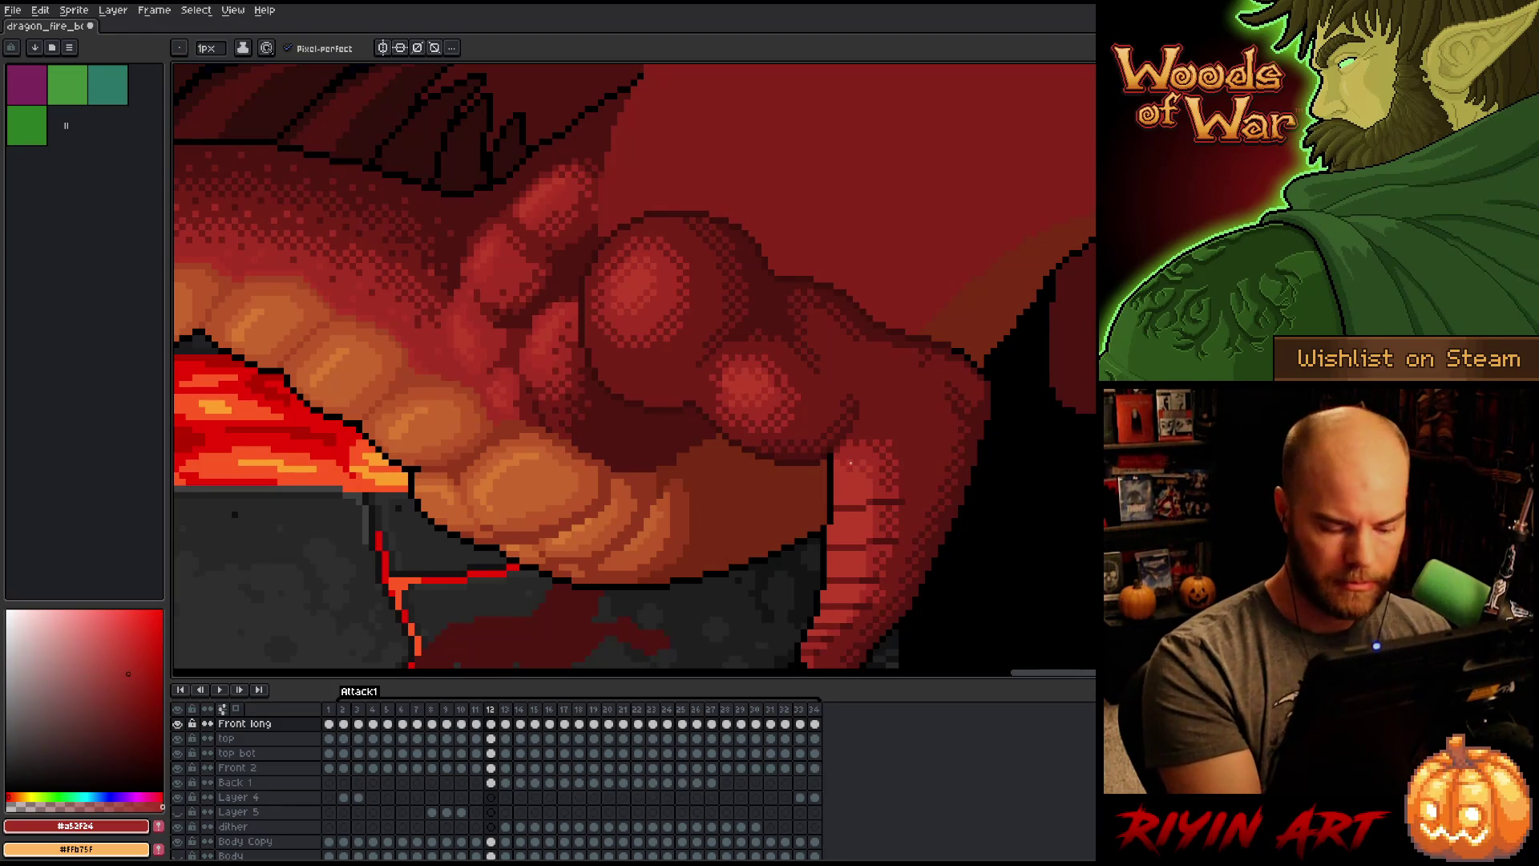
{"action": "key", "text": "period"}
{"action": "key", "text": "comma"}
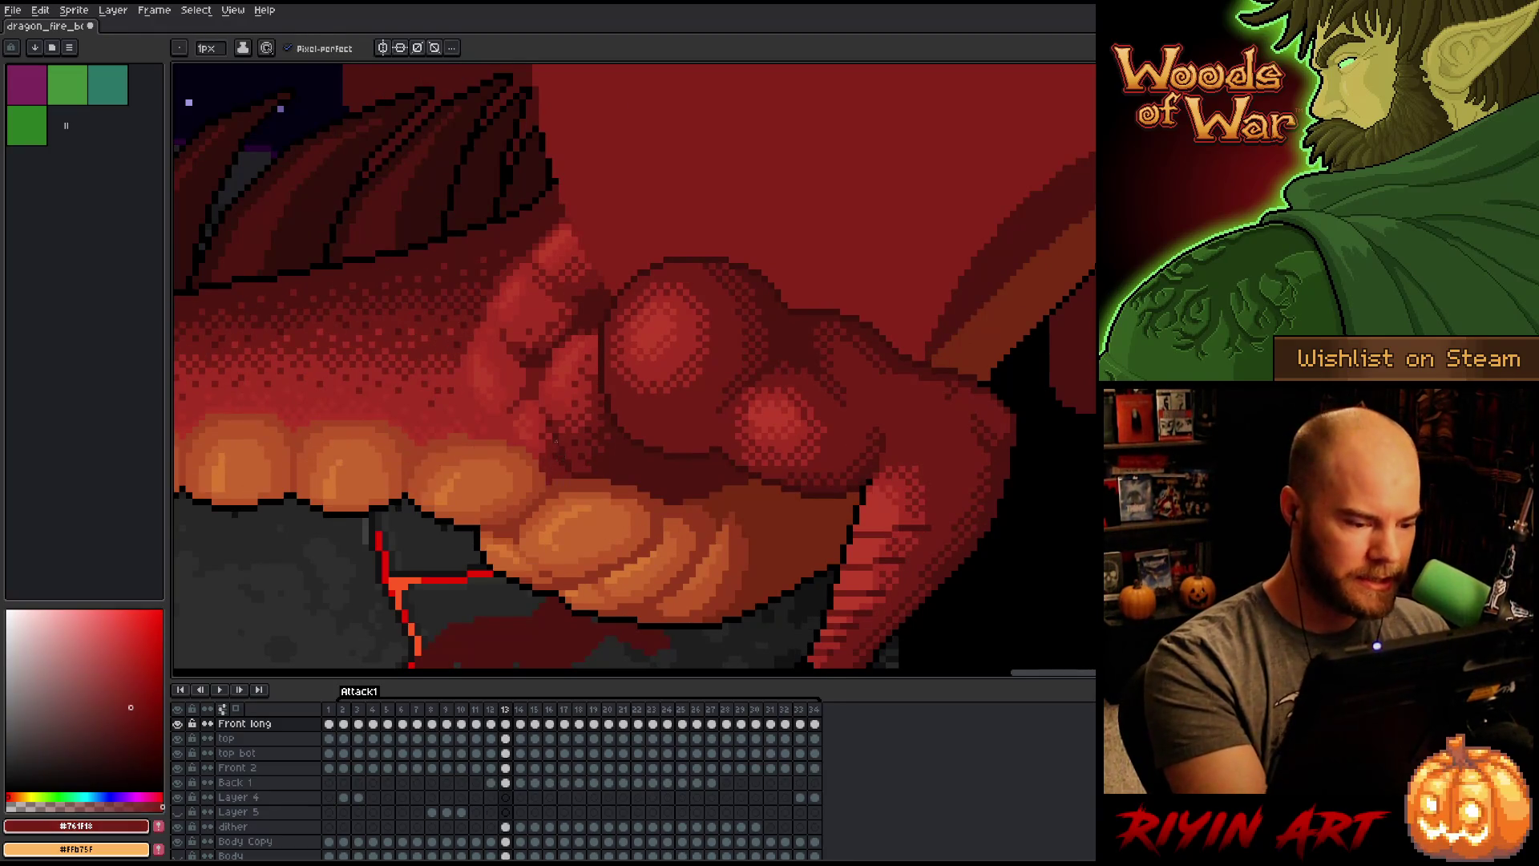
{"action": "left_click", "coordinate": [562, 419], "text": "alt"}
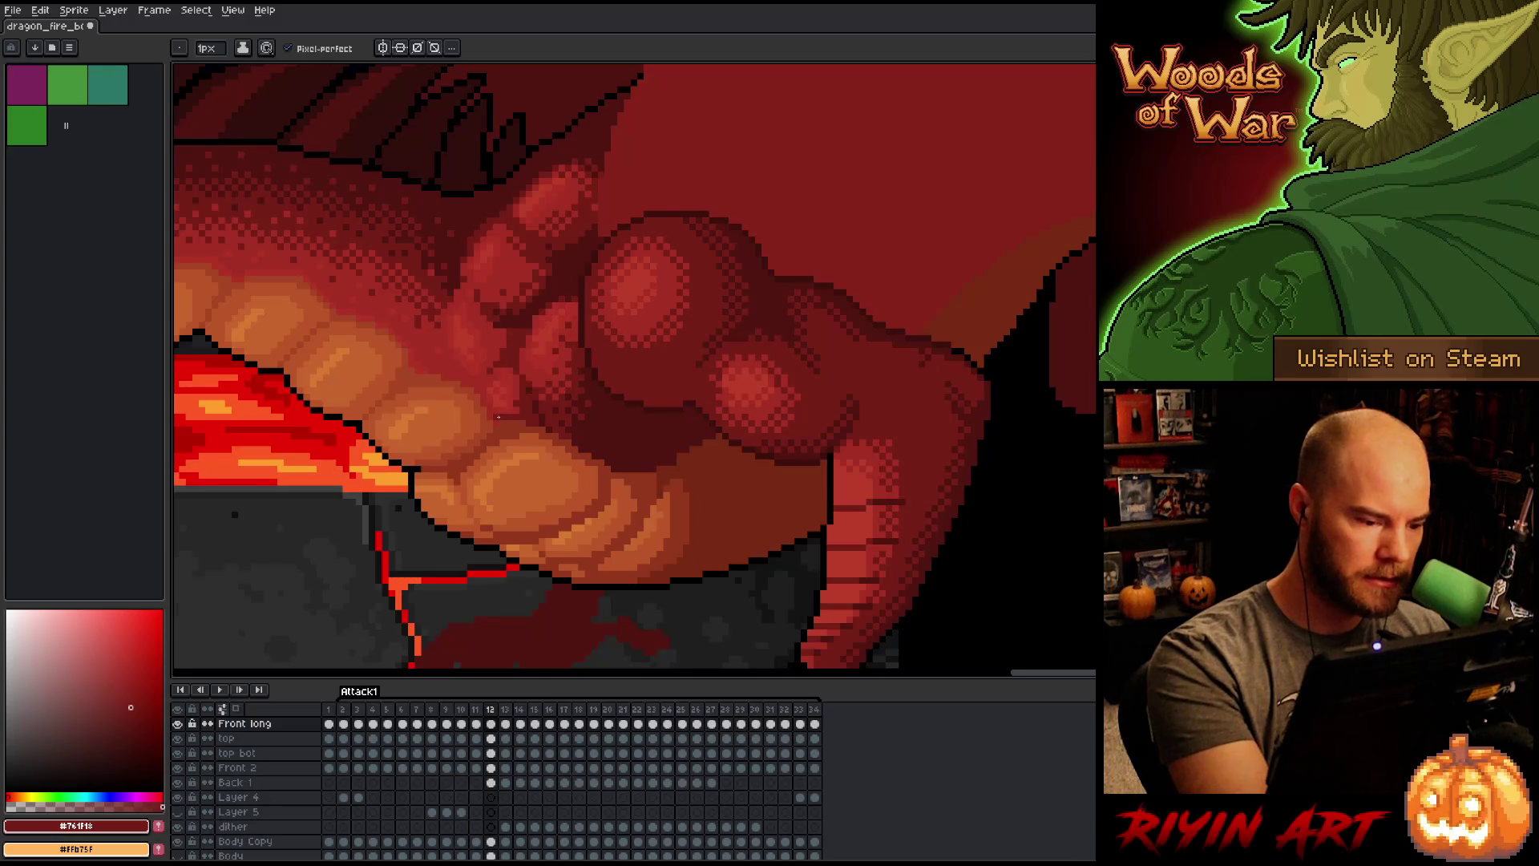
Step: Compare frames 12 and 13 shading, then save the dragon animation
{"action": "key", "text": "period"}
{"action": "key", "text": "comma"}
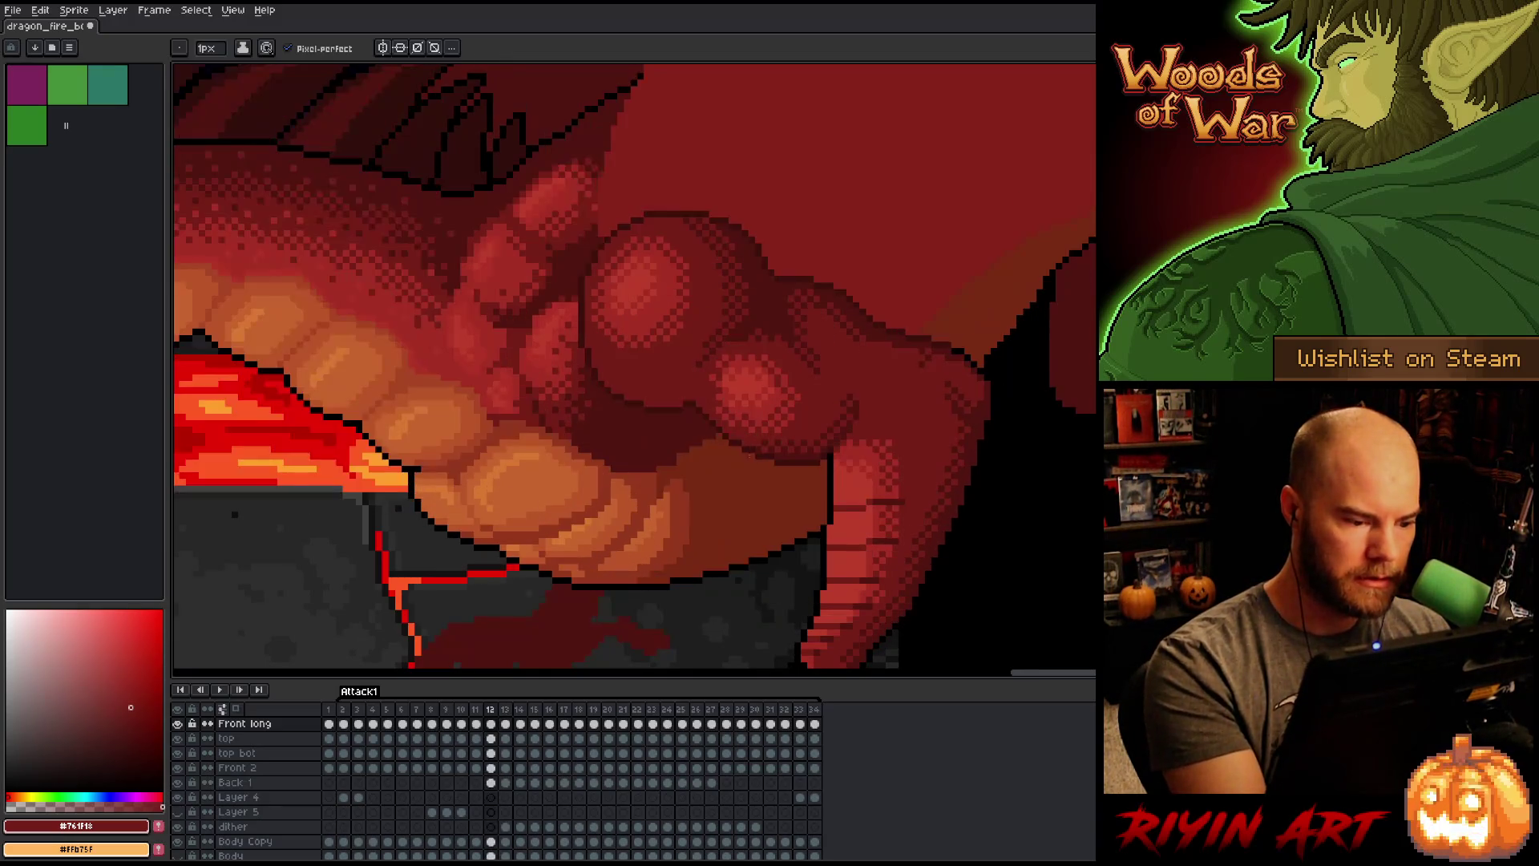
{"action": "key", "text": "period"}
{"action": "key", "text": "comma"}
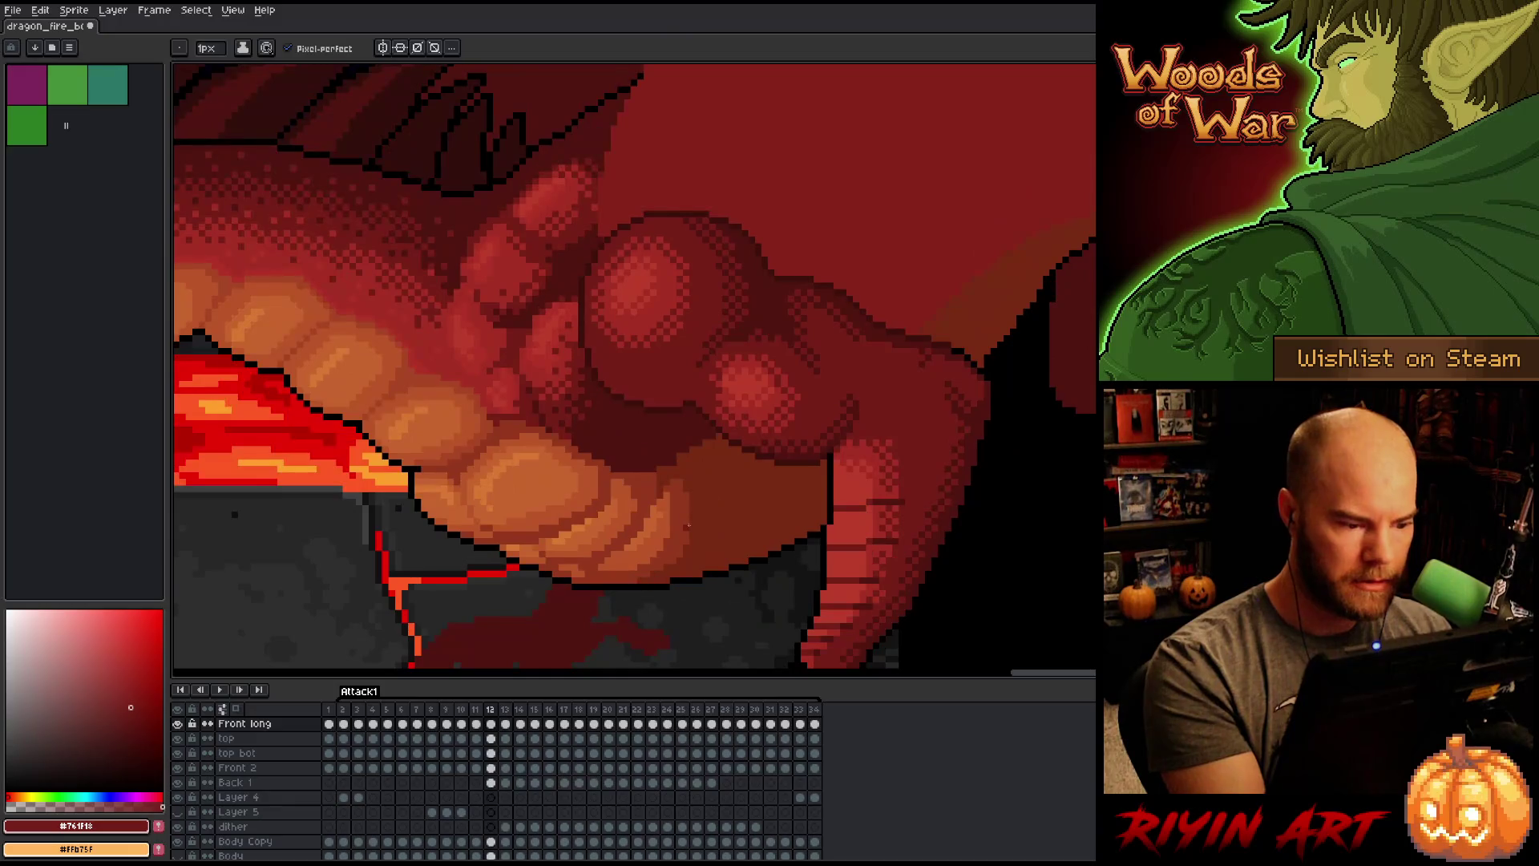
{"action": "key", "text": "period"}
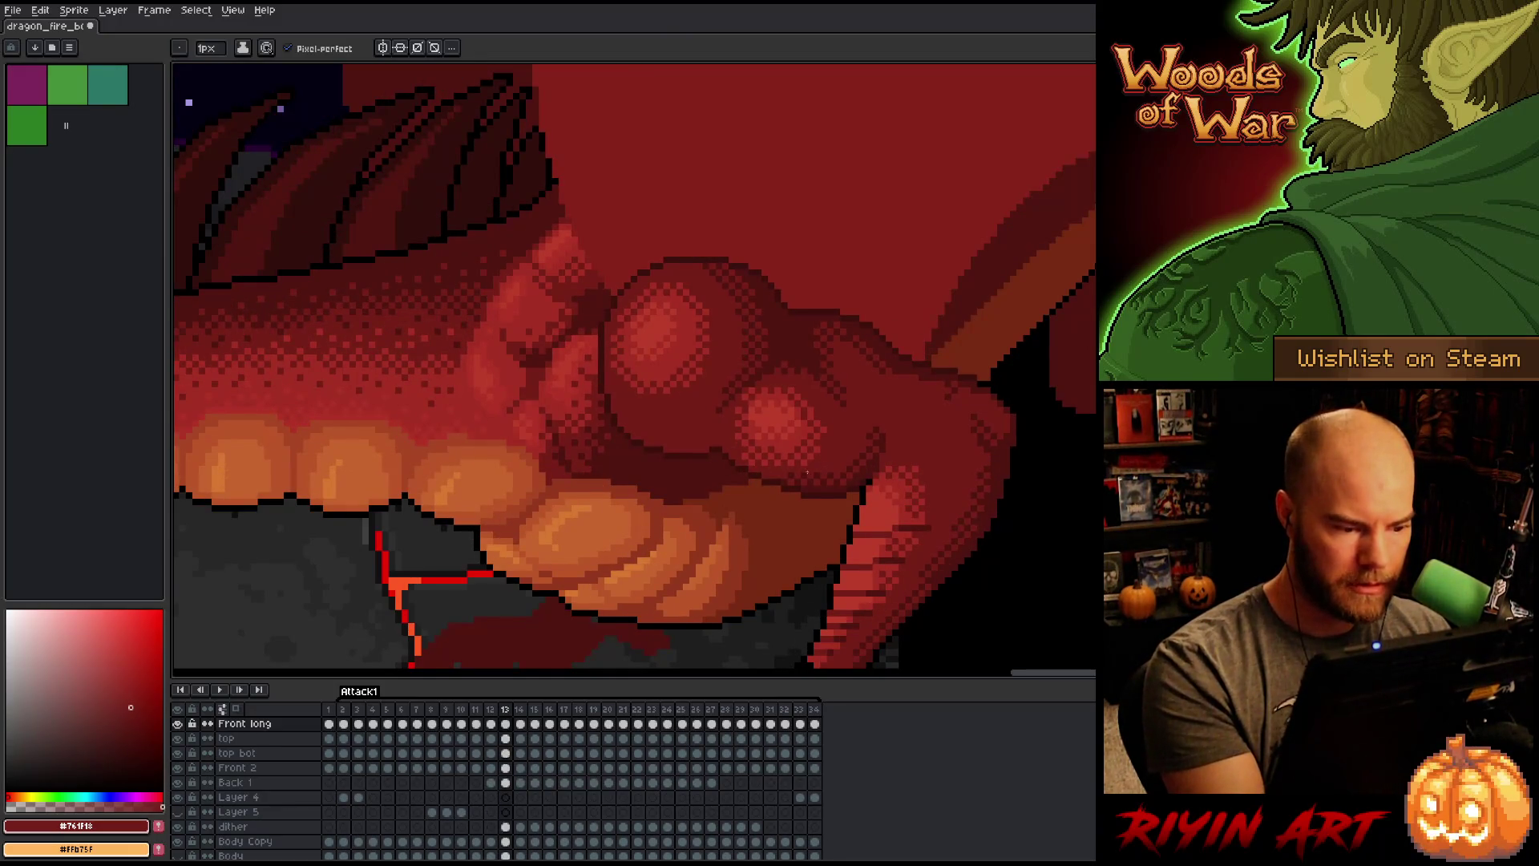
{"action": "key", "text": "comma"}
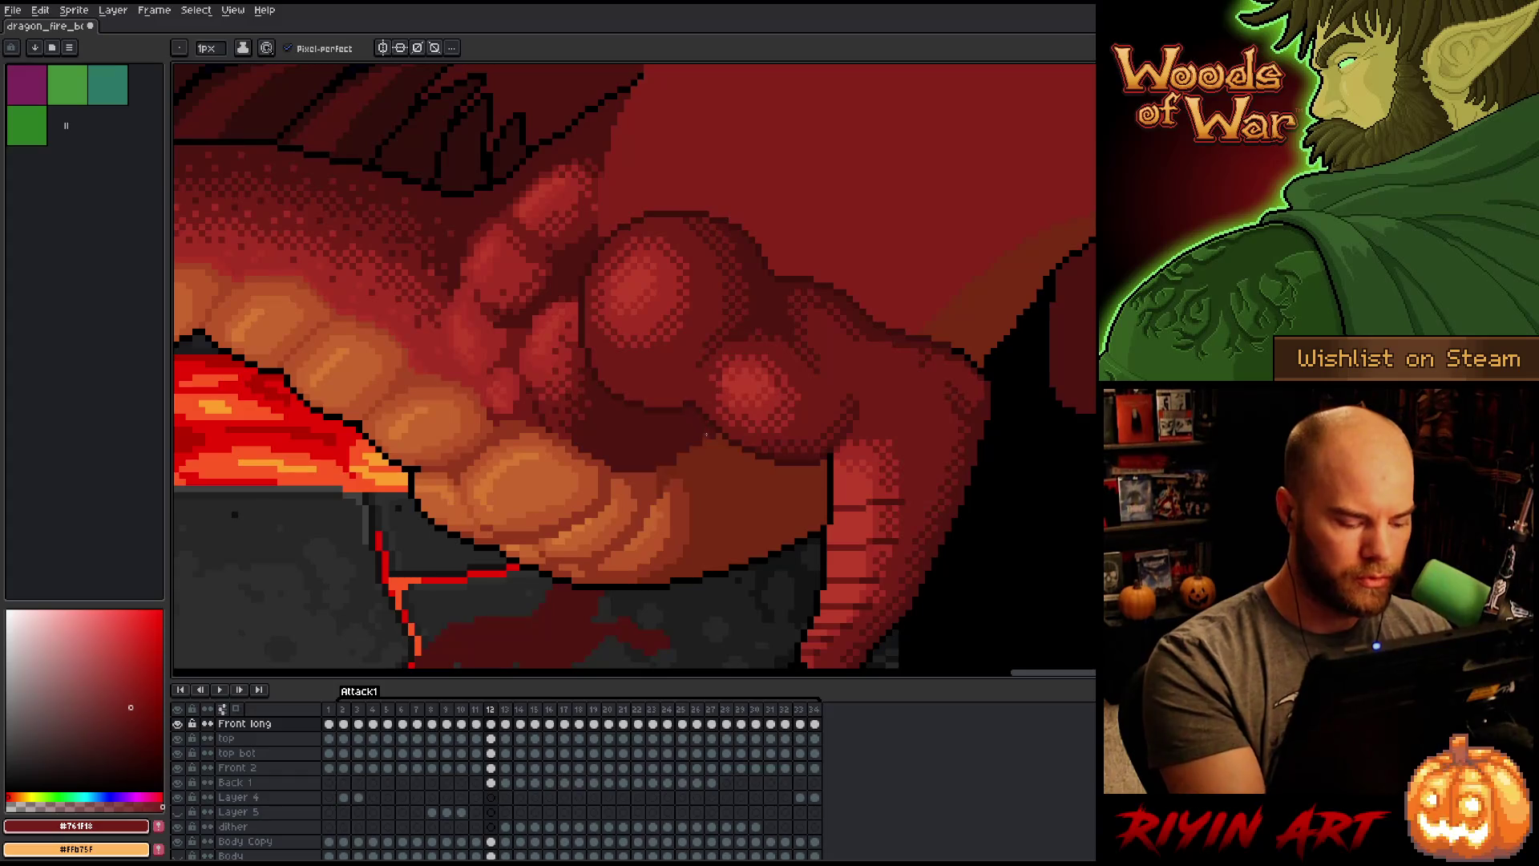
{"action": "key", "text": "ctrl+s"}
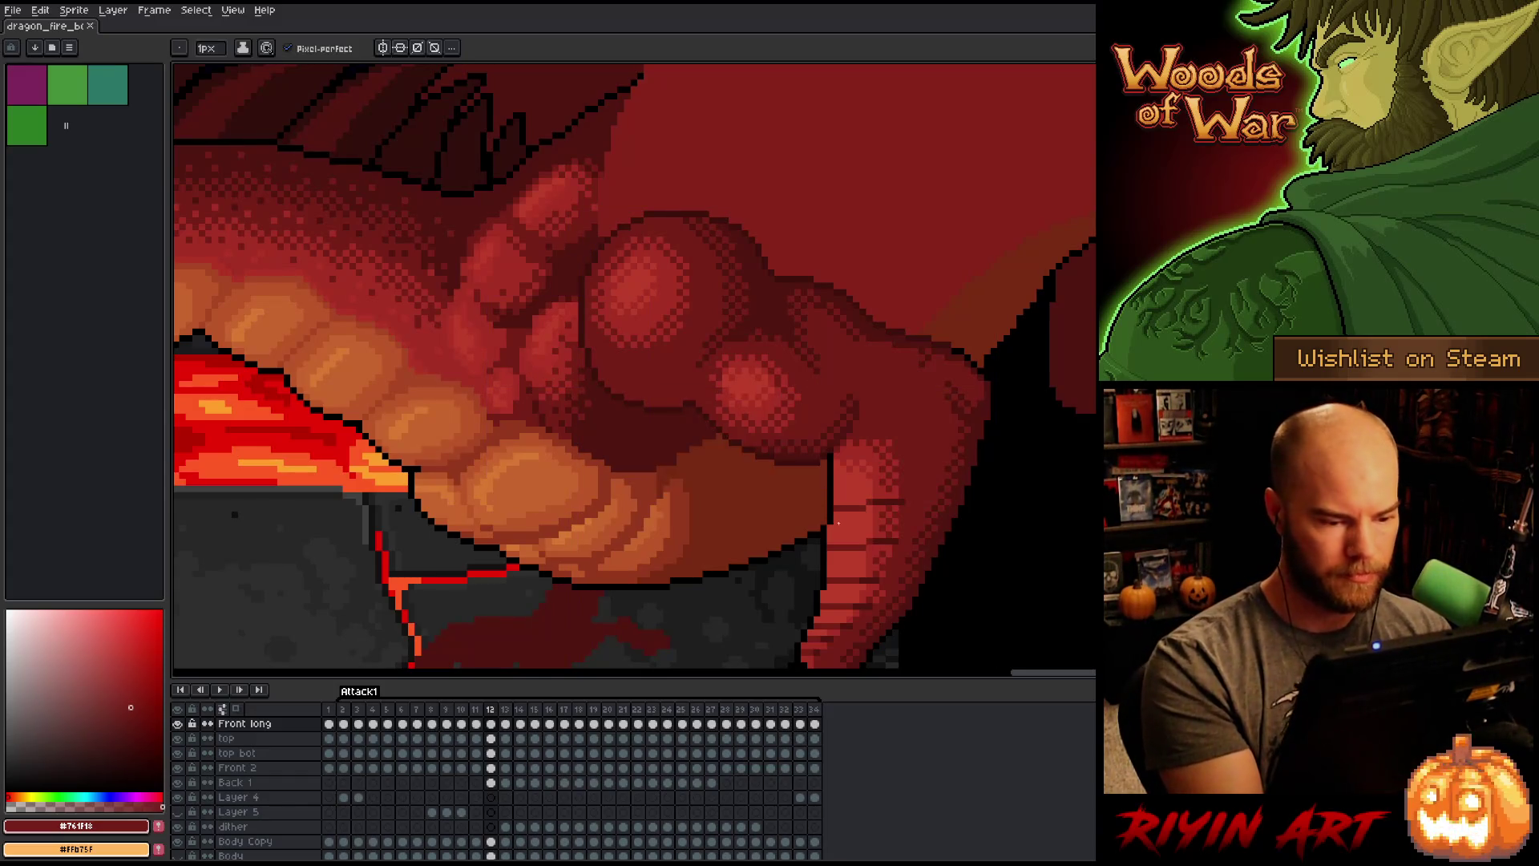
Step: Sample rusty red #92381c from frame 12's belly, then move on to frame 14
{"action": "key", "text": "comma"}
{"action": "key", "text": "period"}
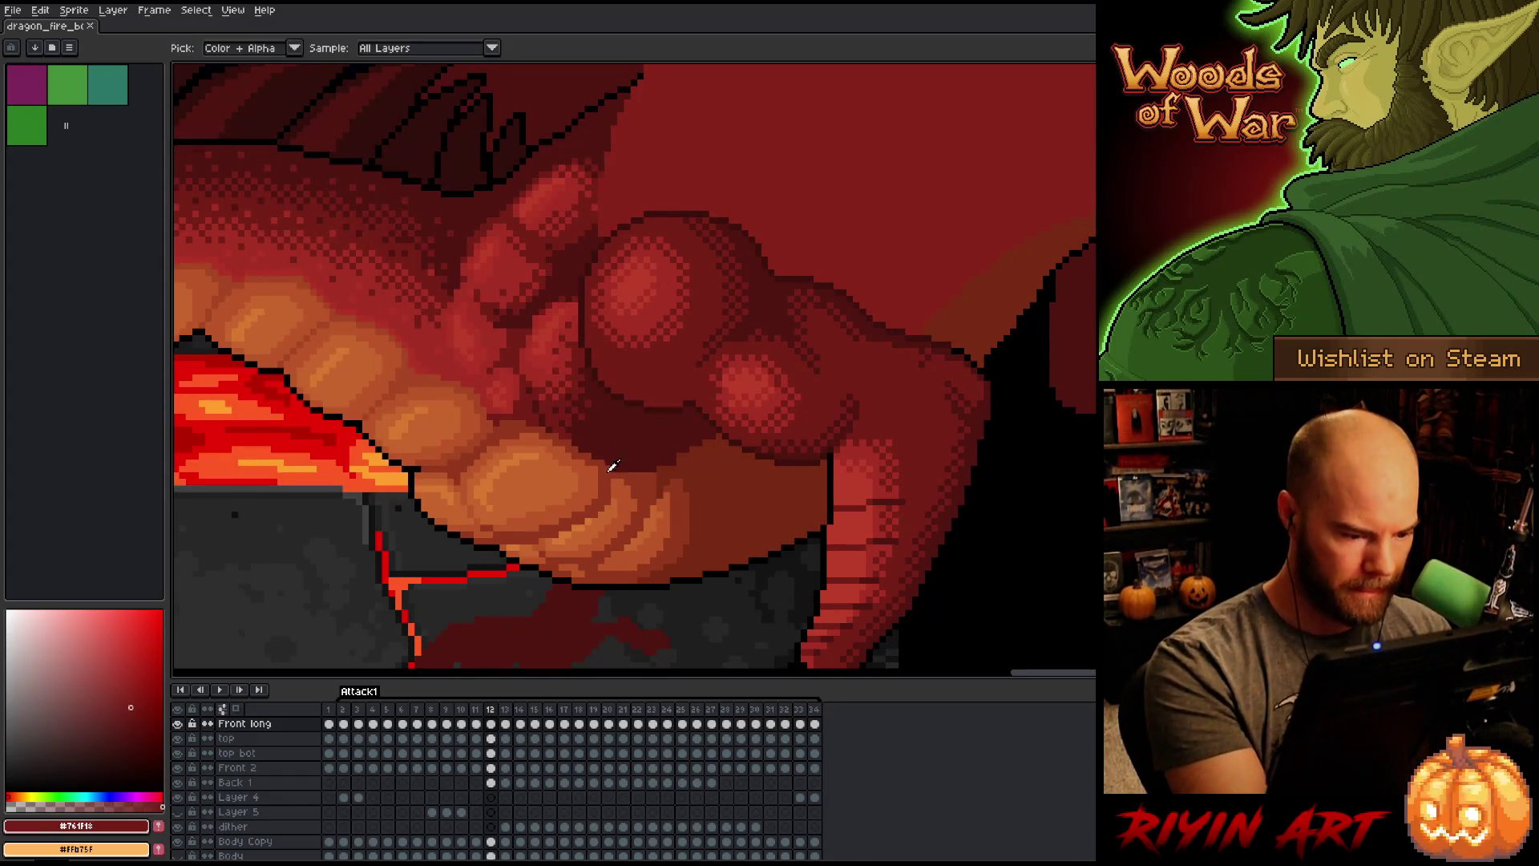
{"action": "left_click", "coordinate": [754, 401], "text": "alt"}
{"action": "key", "text": "period"}
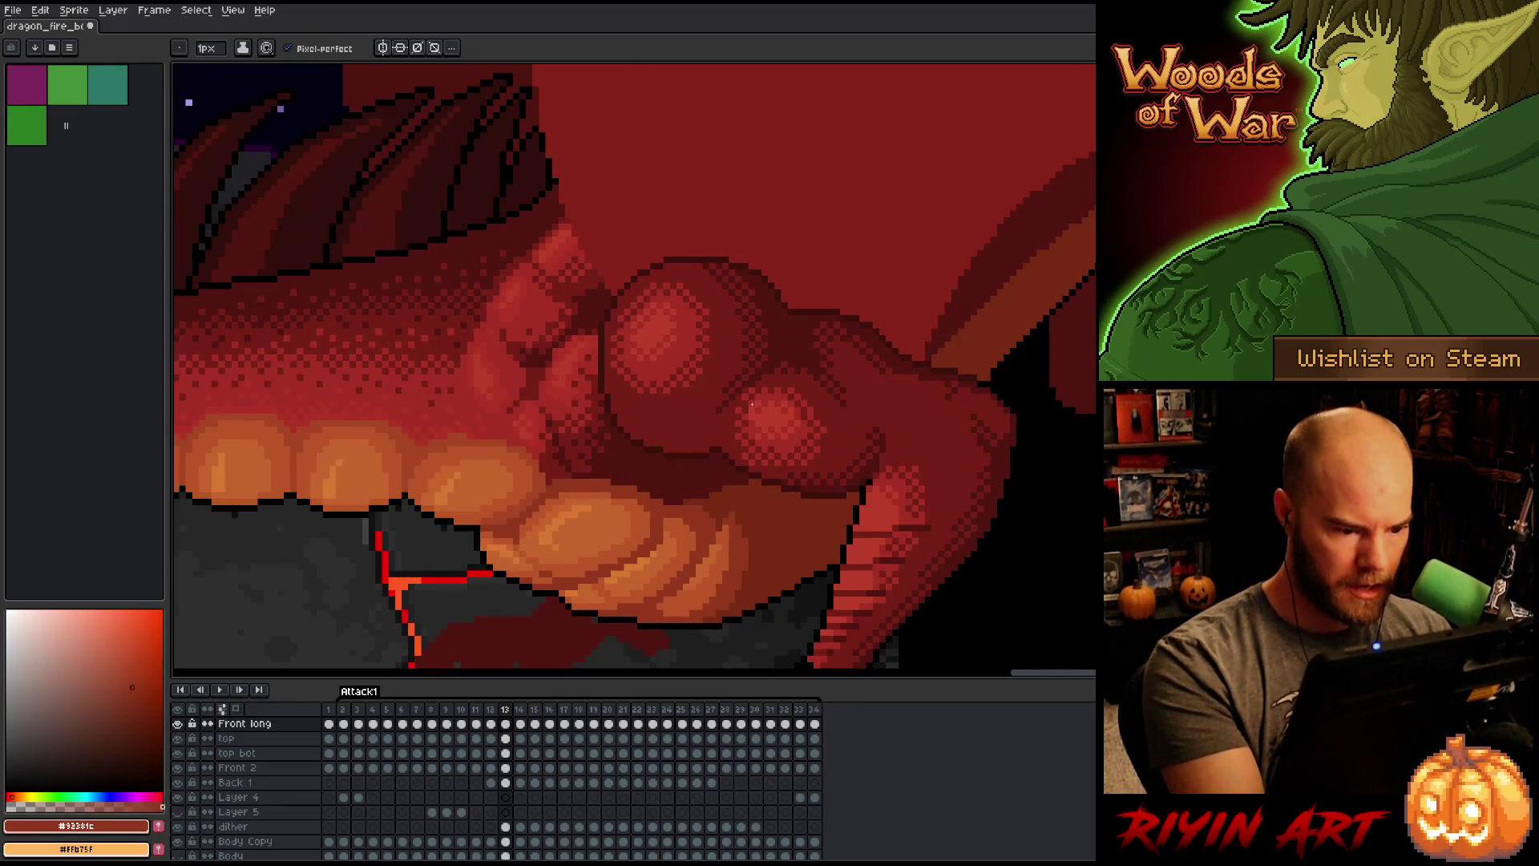
{"action": "key", "text": "comma"}
{"action": "key", "text": "period"}
{"action": "key", "text": "period"}
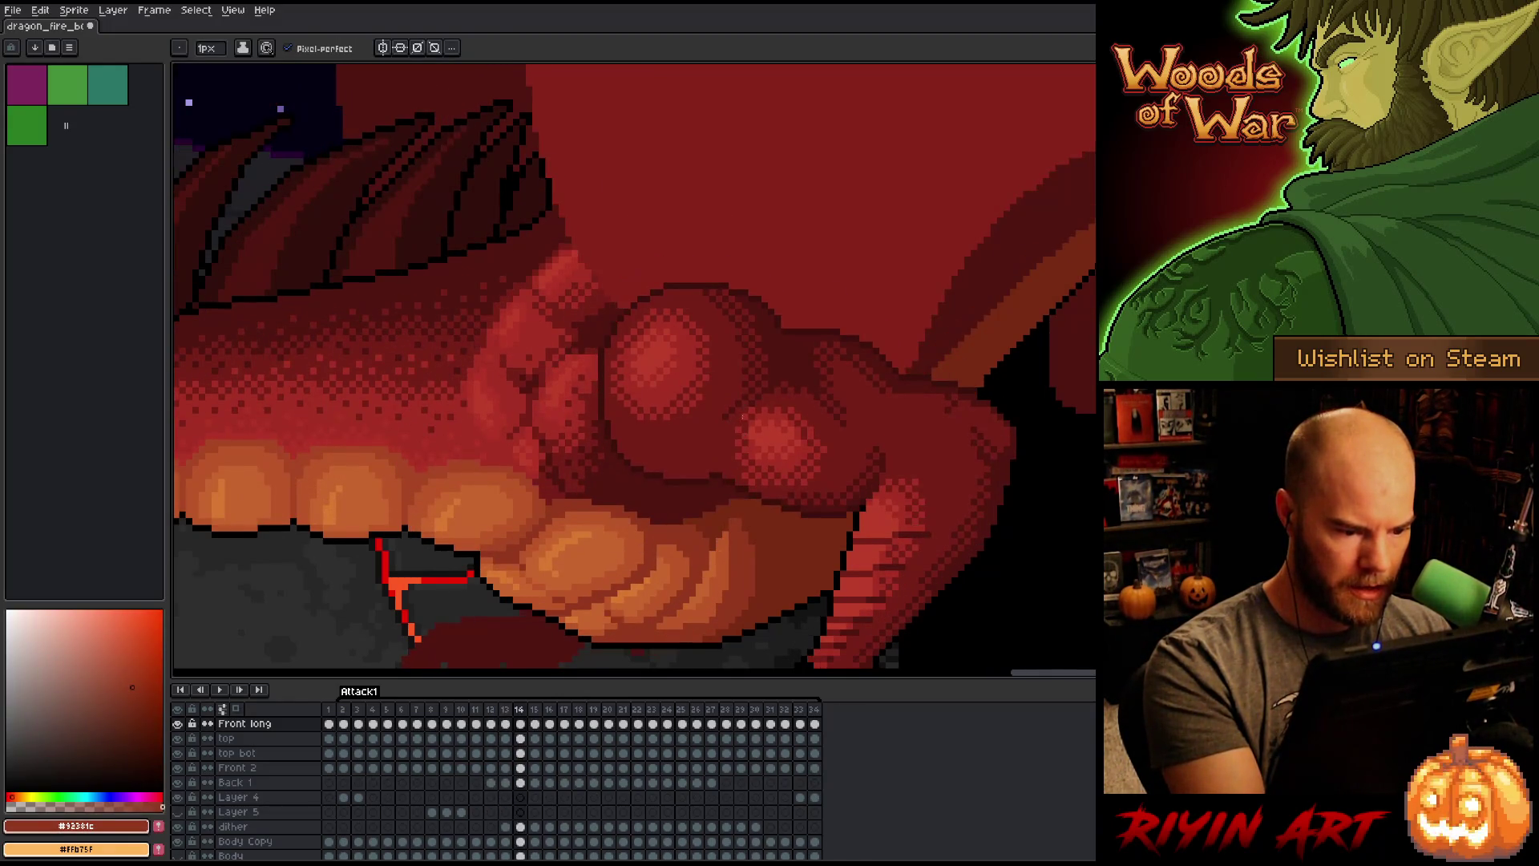
Step: Review frames 10 and 11, return to frame 12, and choose darker red #772a13
{"action": "key", "text": "comma"}
{"action": "key", "text": "comma"}
{"action": "key", "text": "comma"}
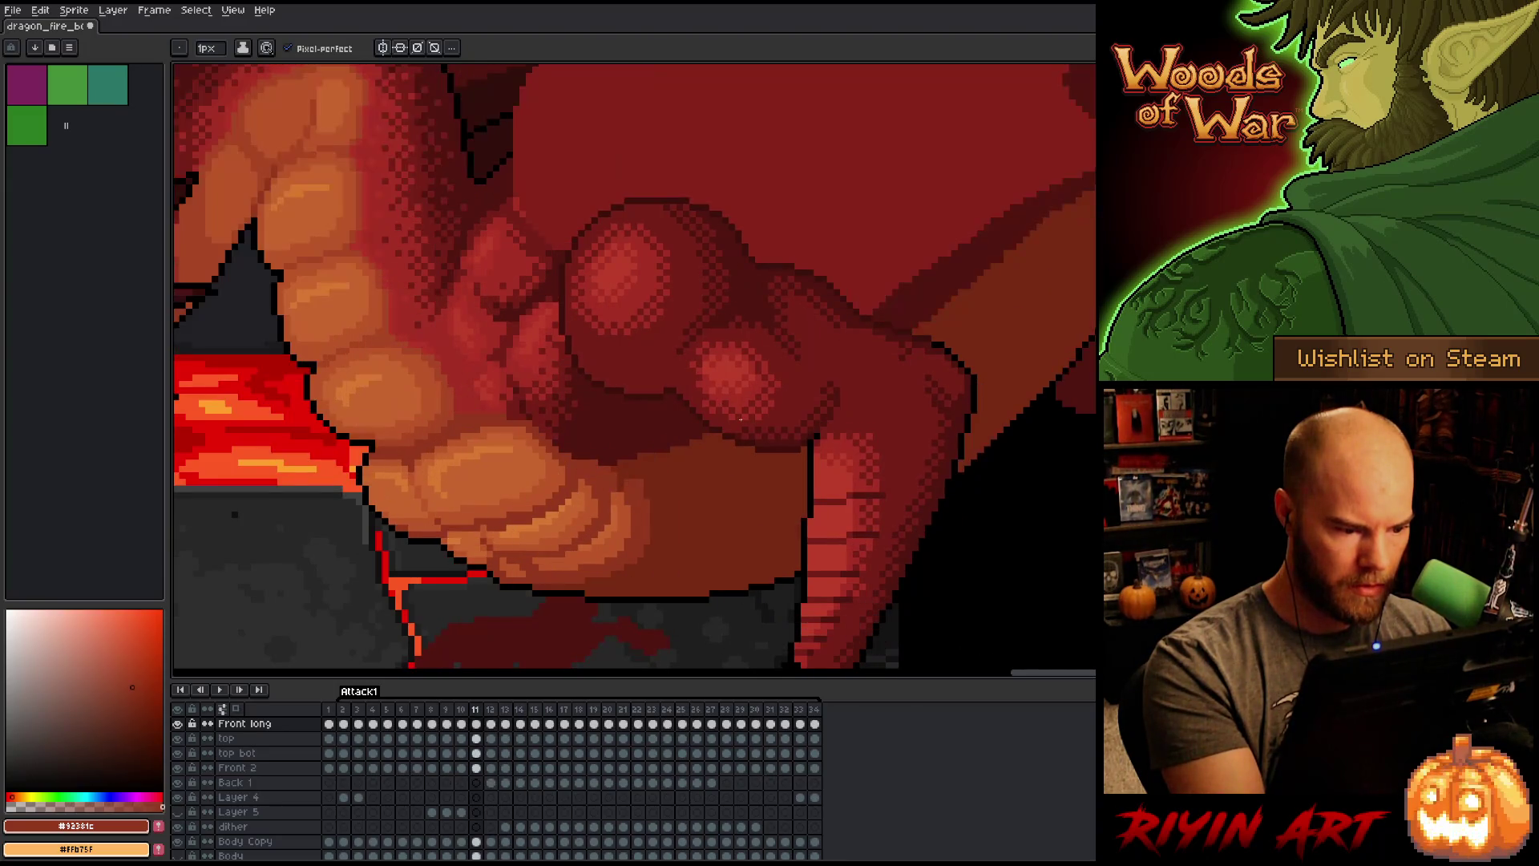
{"action": "key", "text": "comma"}
{"action": "key", "text": "period"}
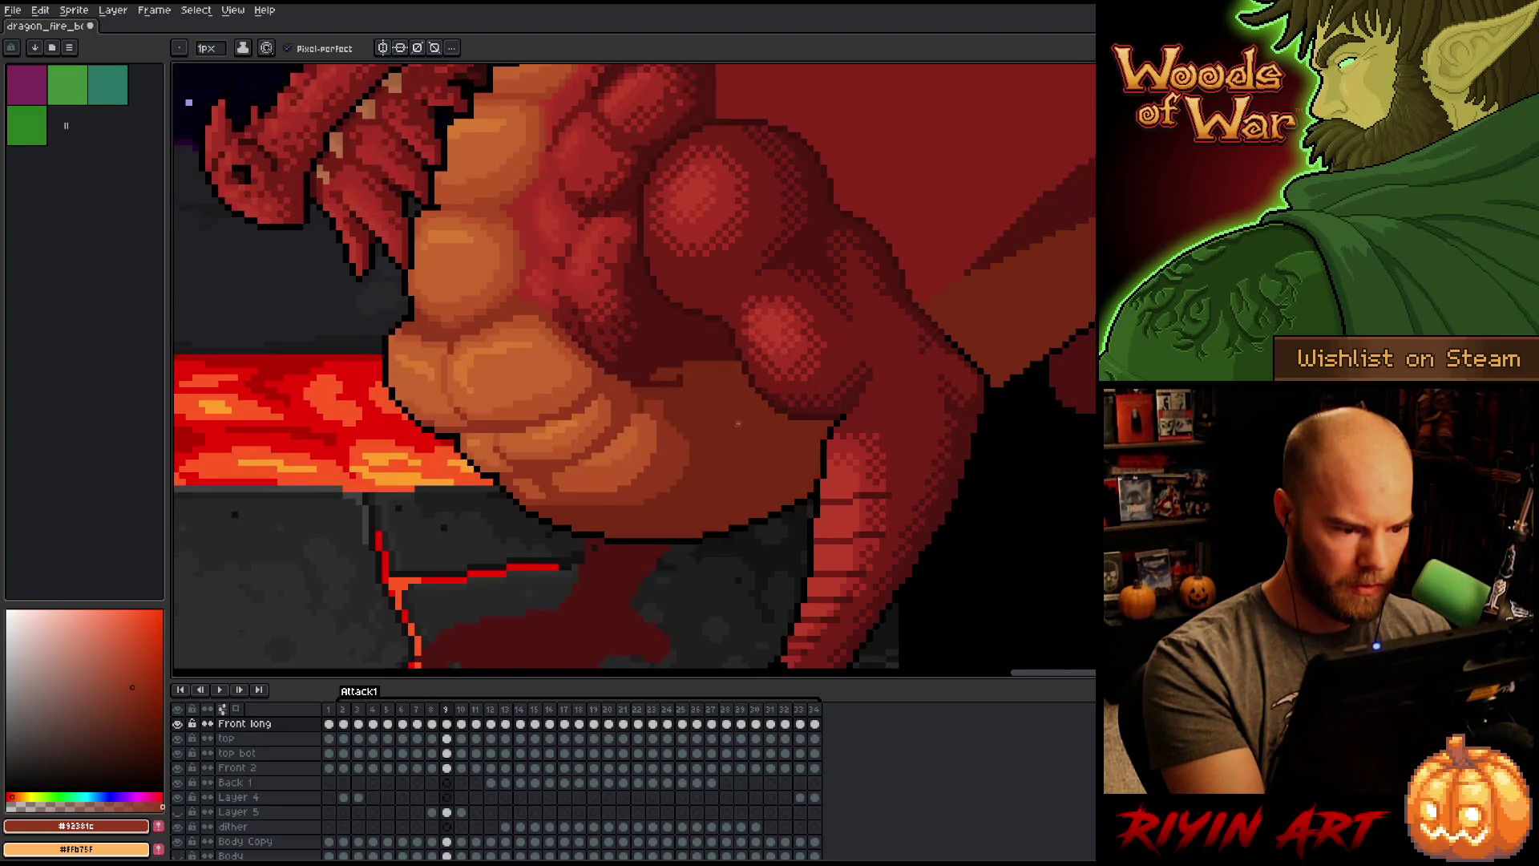
{"action": "key", "text": "period"}
{"action": "key", "text": "period"}
{"action": "key", "text": "comma"}
{"action": "key", "text": "comma"}
{"action": "key", "text": "comma"}
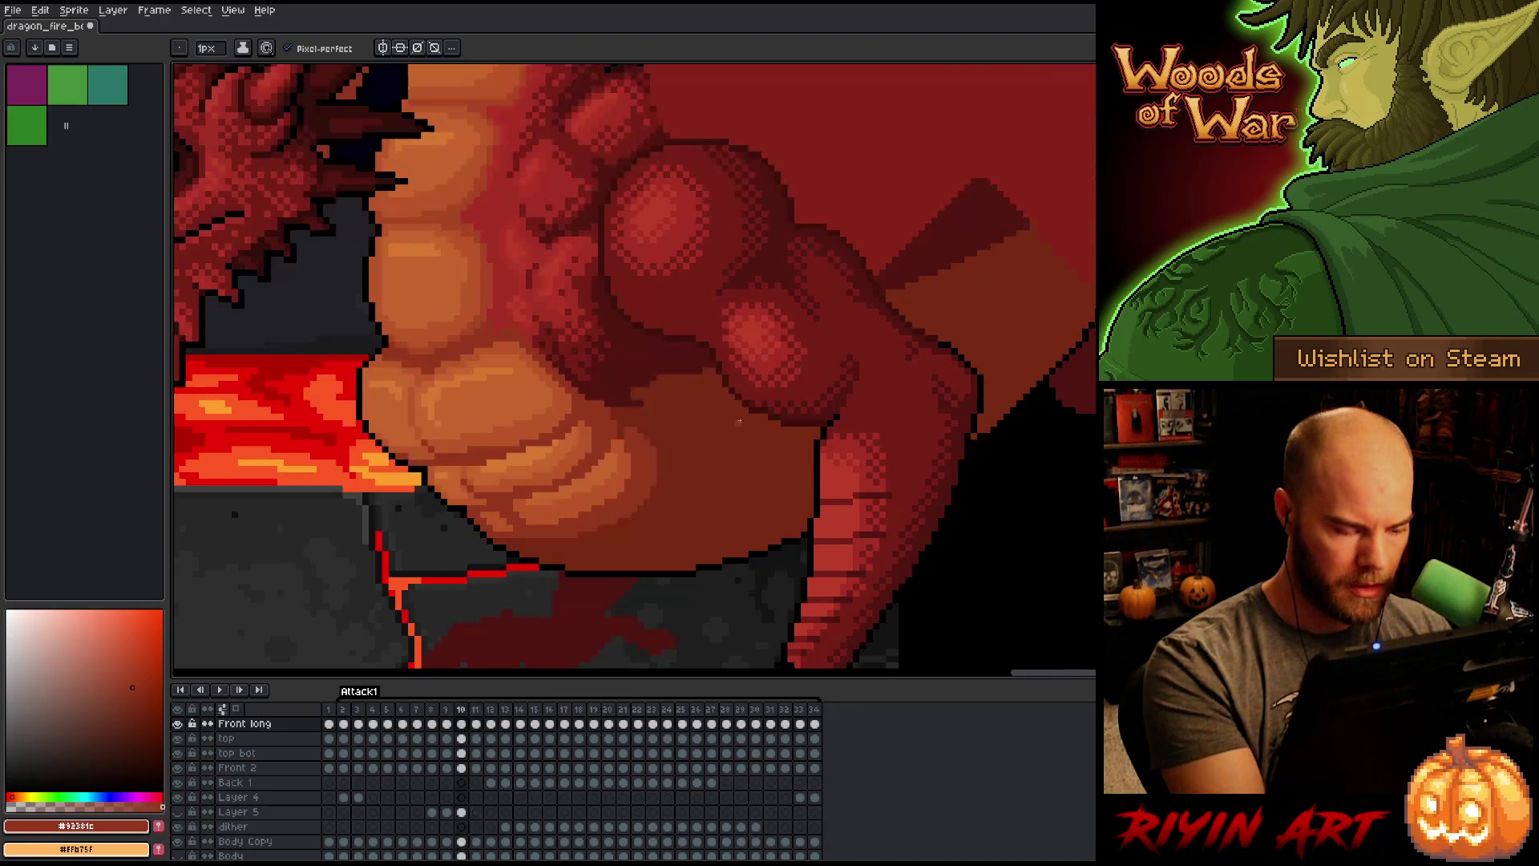
{"action": "key", "text": "period"}
{"action": "key", "text": "period"}
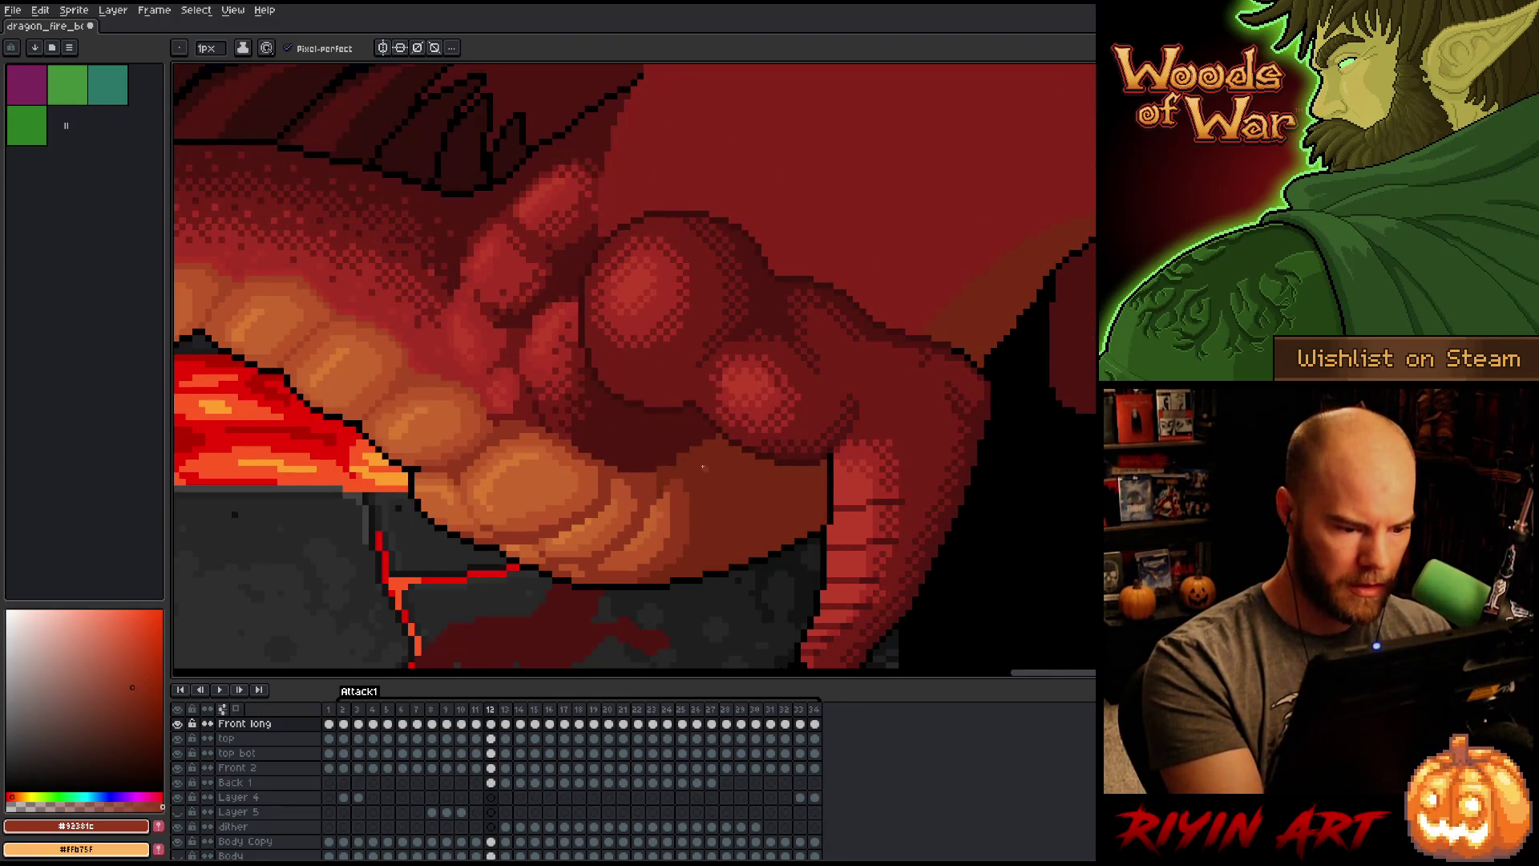
{"action": "left_click", "coordinate": [670, 462], "text": "alt"}
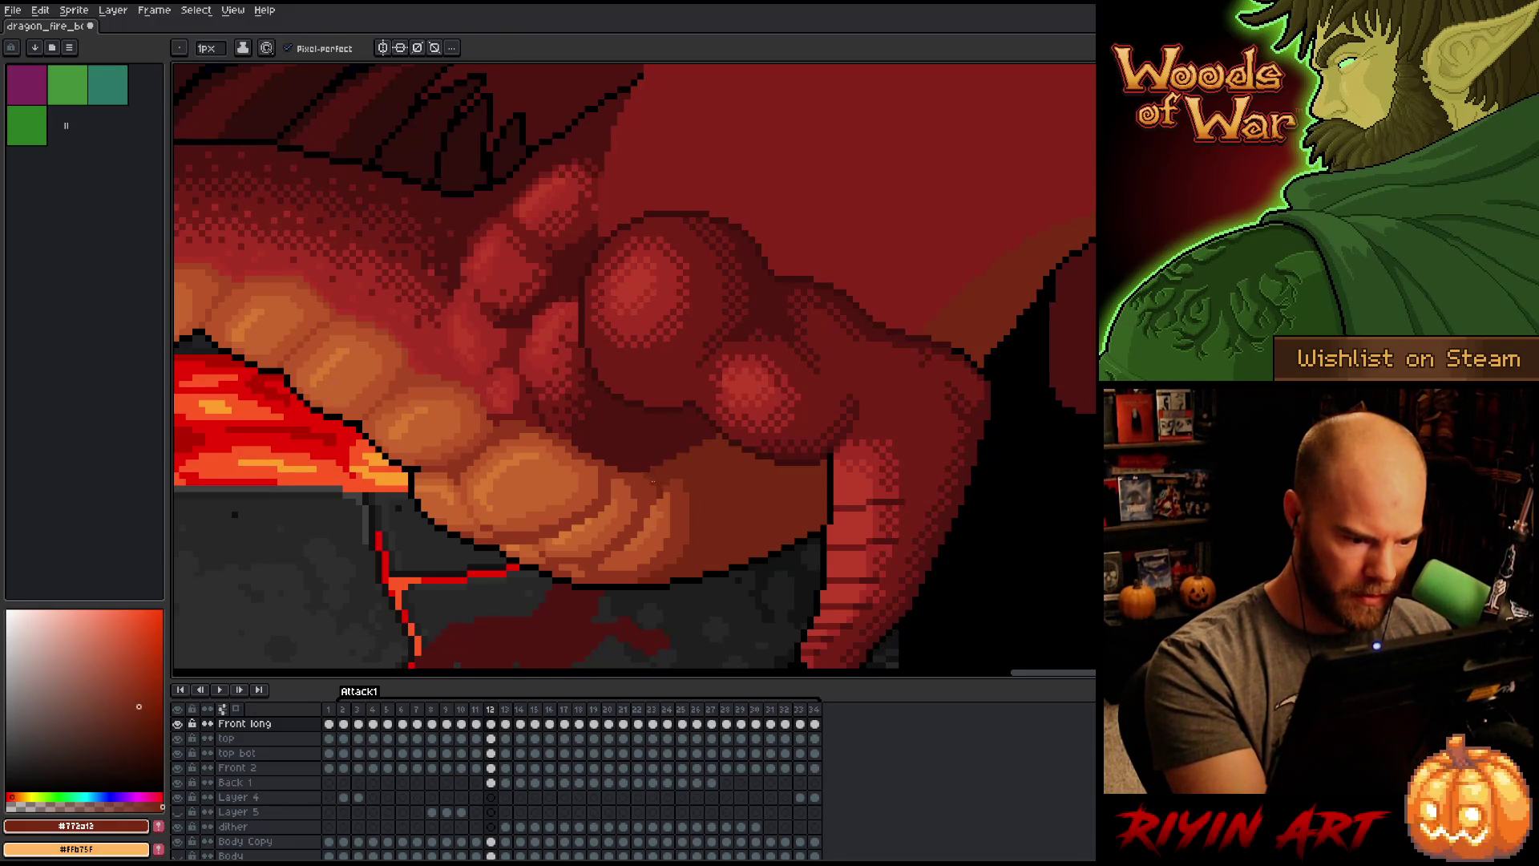
Step: Compare frame 13 with frame 12 and pick rusty red #92381c again
{"action": "key", "text": "period"}
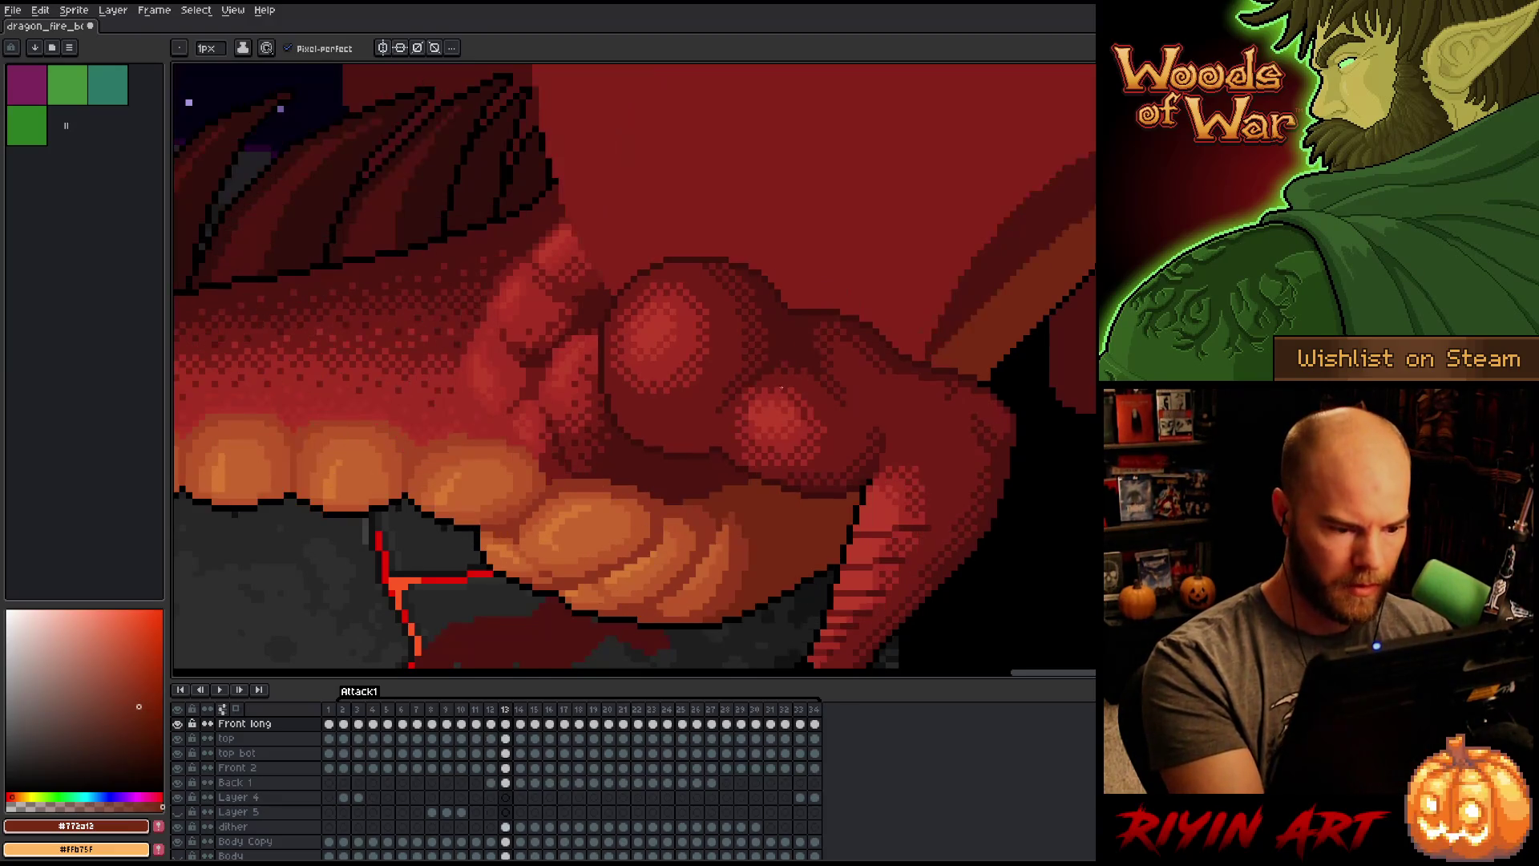
{"action": "key", "text": "comma"}
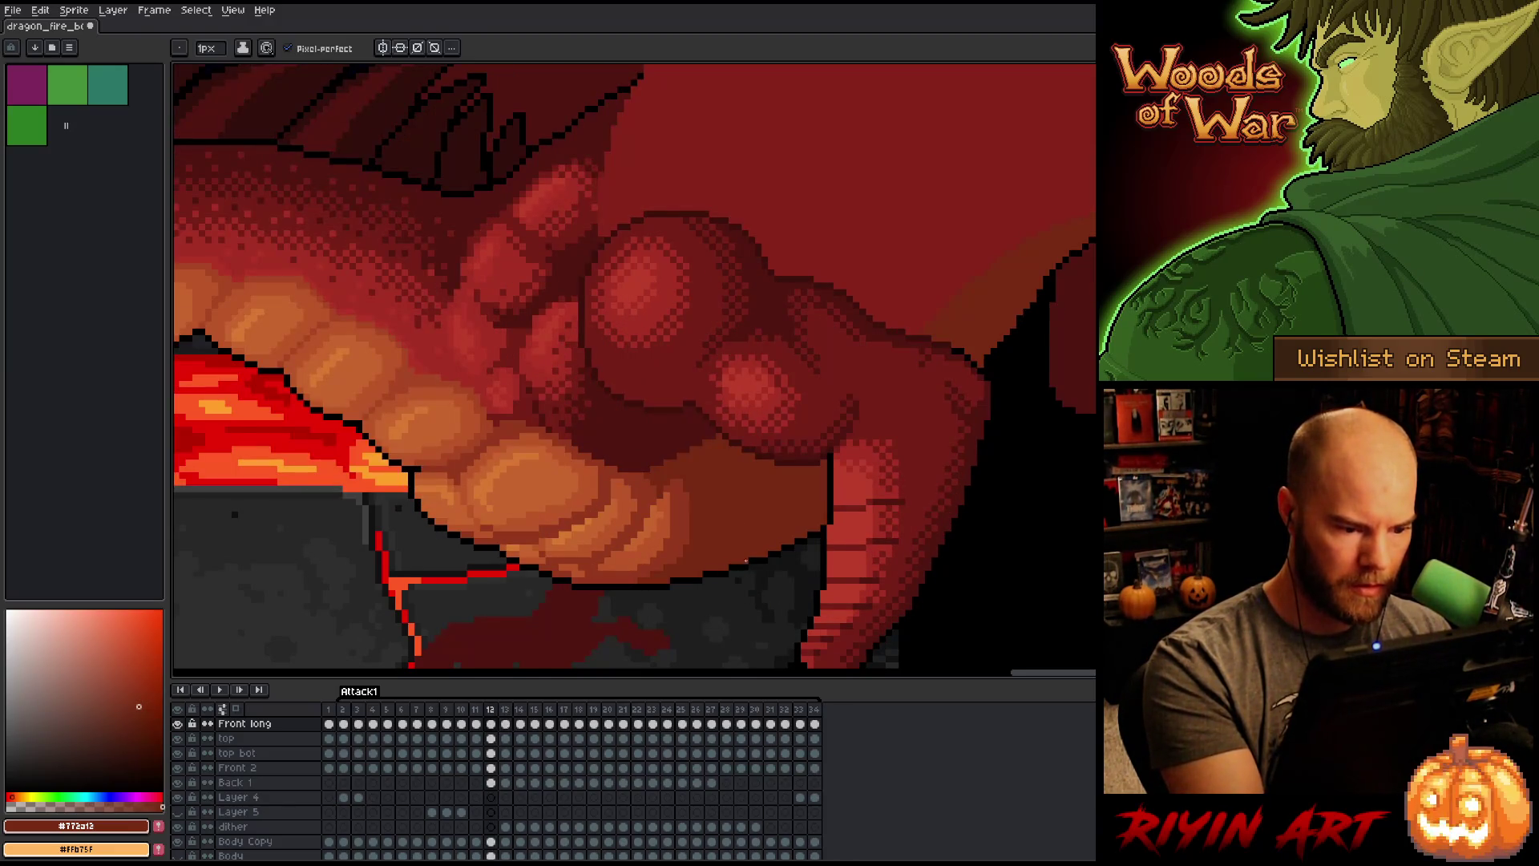
{"action": "key", "text": "period"}
{"action": "left_click", "coordinate": [132, 687]}
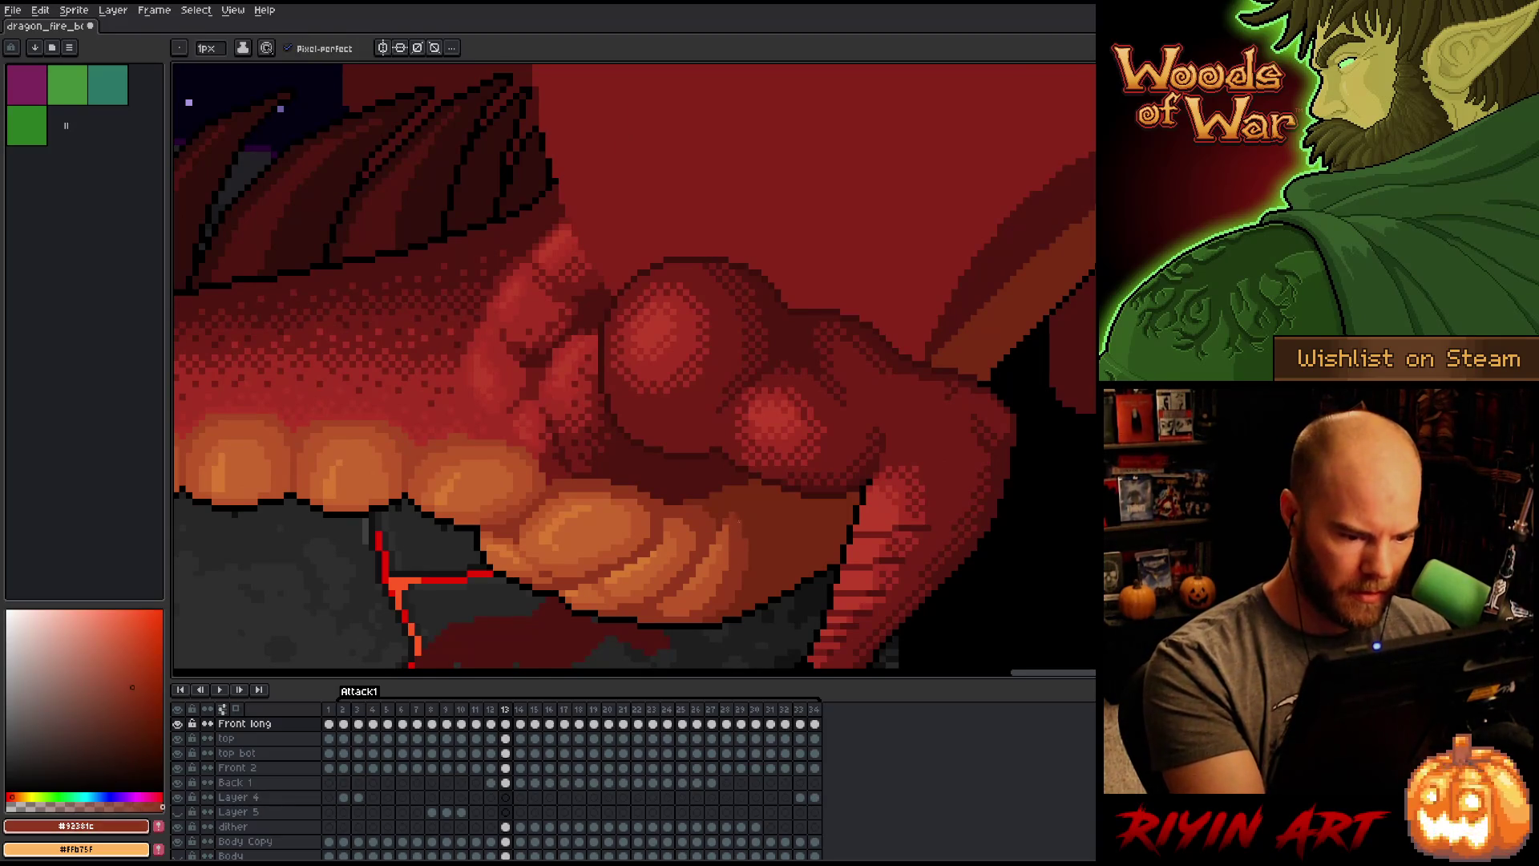
{"action": "key", "text": "comma"}
{"action": "key", "text": "comma"}
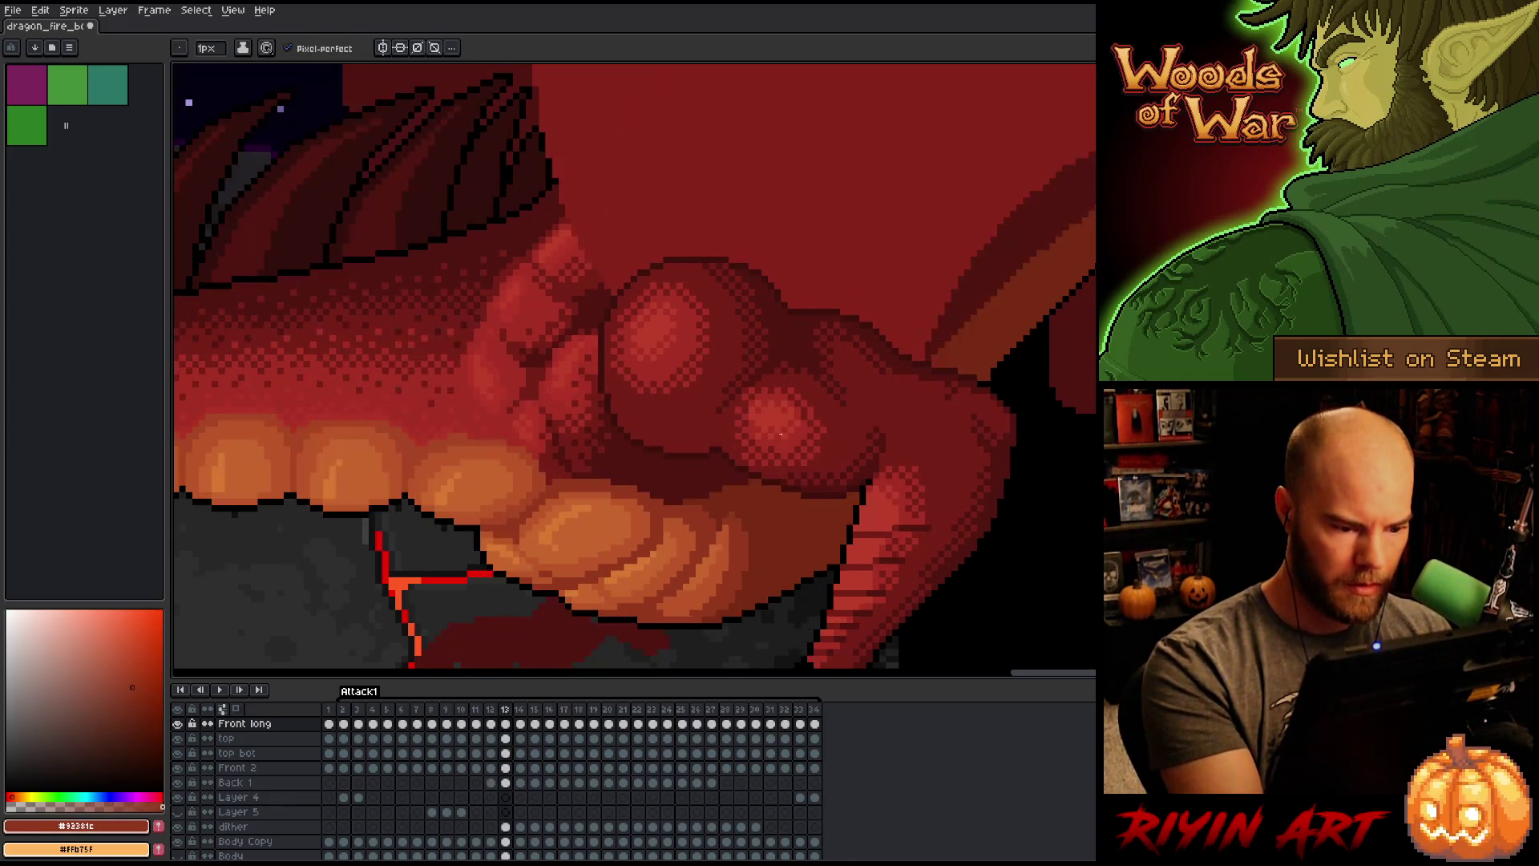
Step: Flip back and forth between frame 13 and its neighbour to compare shading
{"action": "key", "text": "period"}
{"action": "key", "text": "period"}
{"action": "key", "text": "comma"}
{"action": "key", "text": "period"}
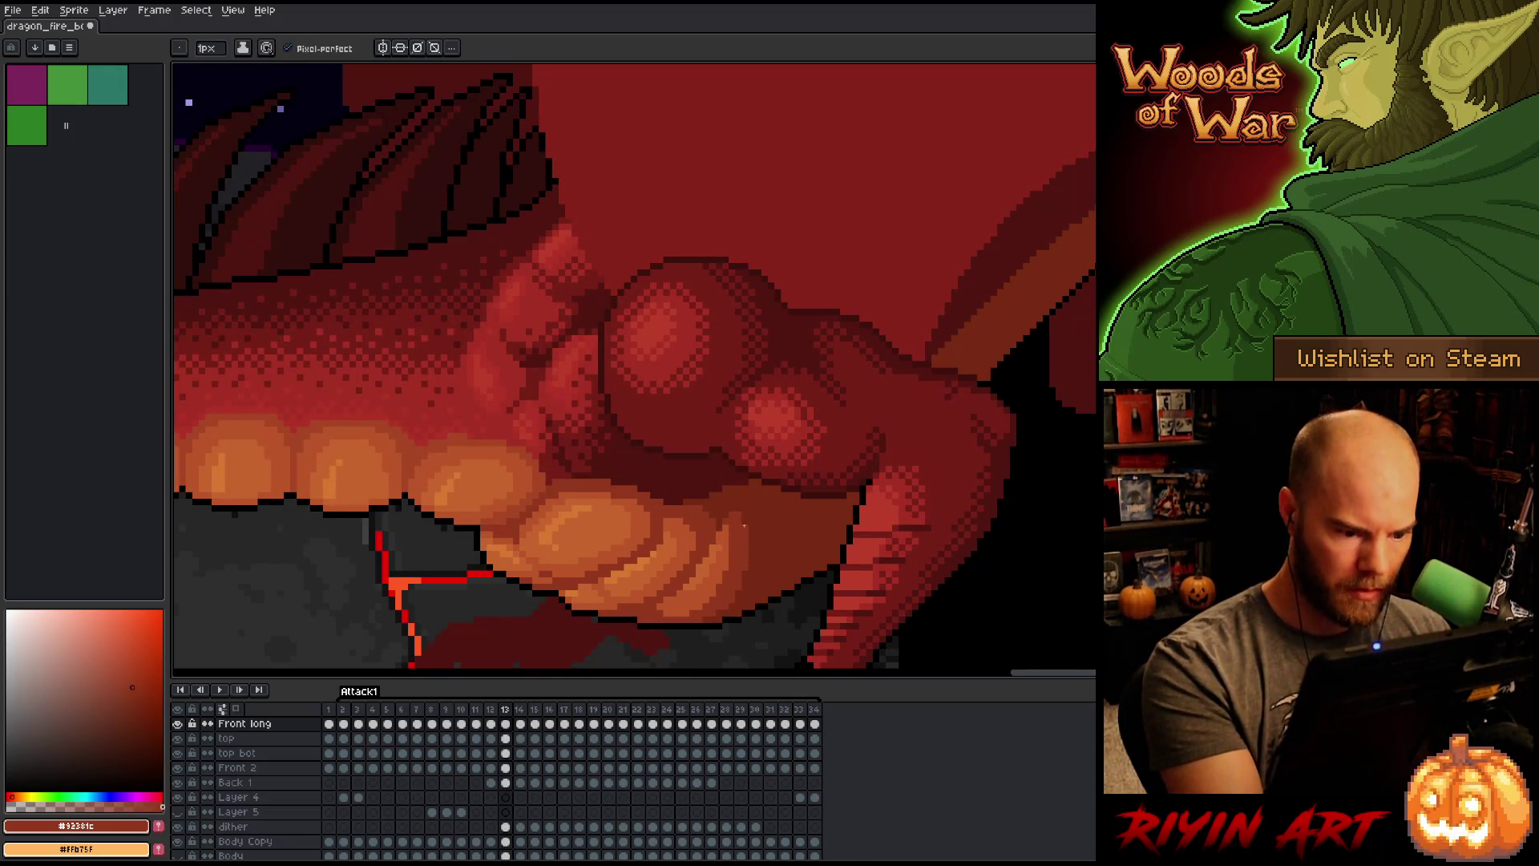
{"action": "key", "text": "comma"}
{"action": "key", "text": "period"}
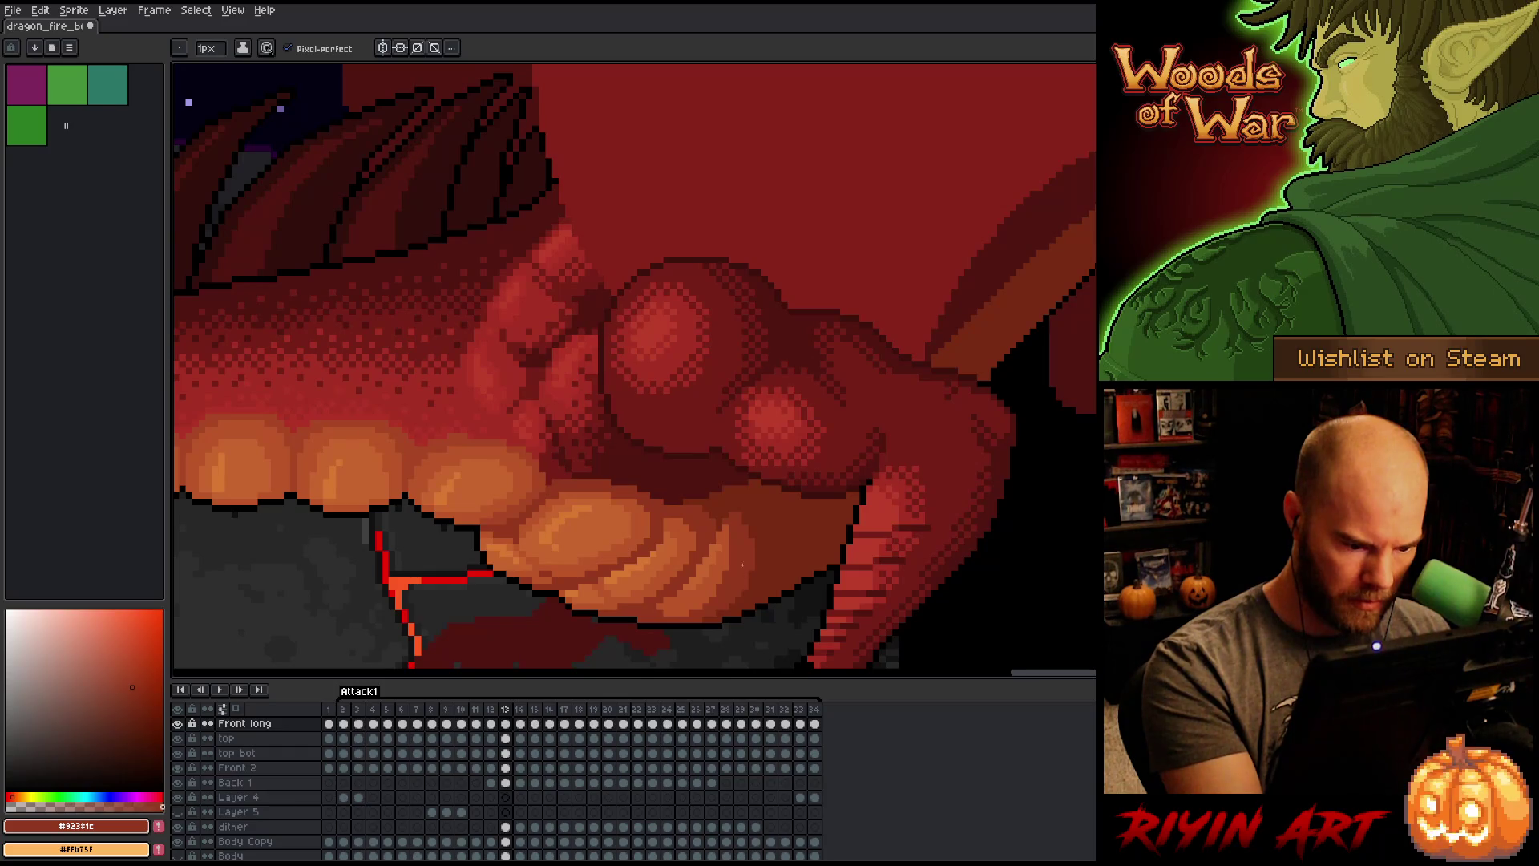
{"action": "key", "text": "comma"}
{"action": "key", "text": "period"}
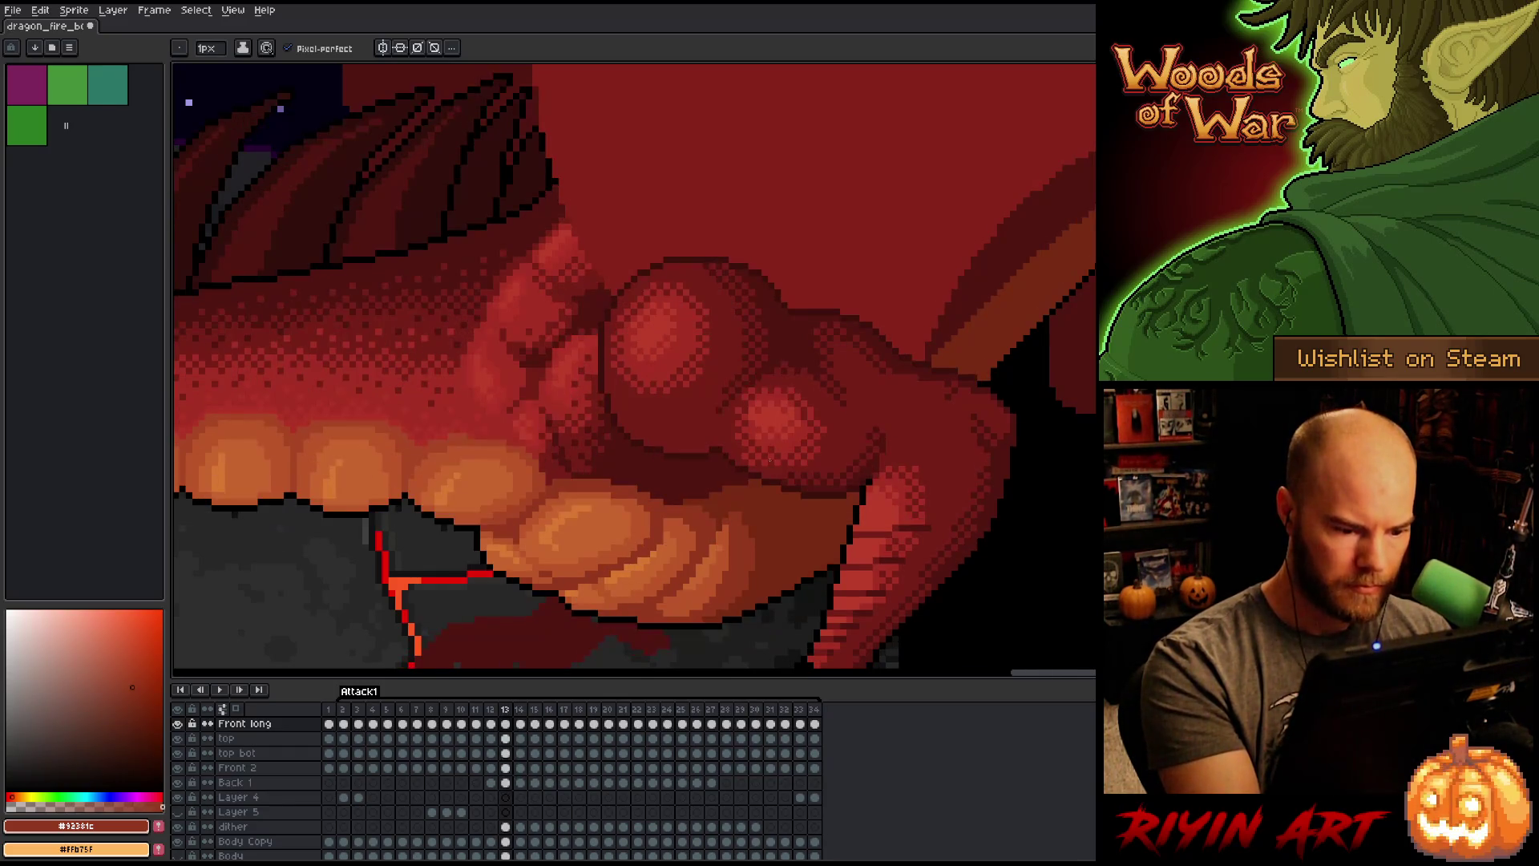
Step: Settle on frame 12 after comparing with frame 13, and choose very dark red #501612
{"action": "key", "text": "period"}
{"action": "key", "text": "comma"}
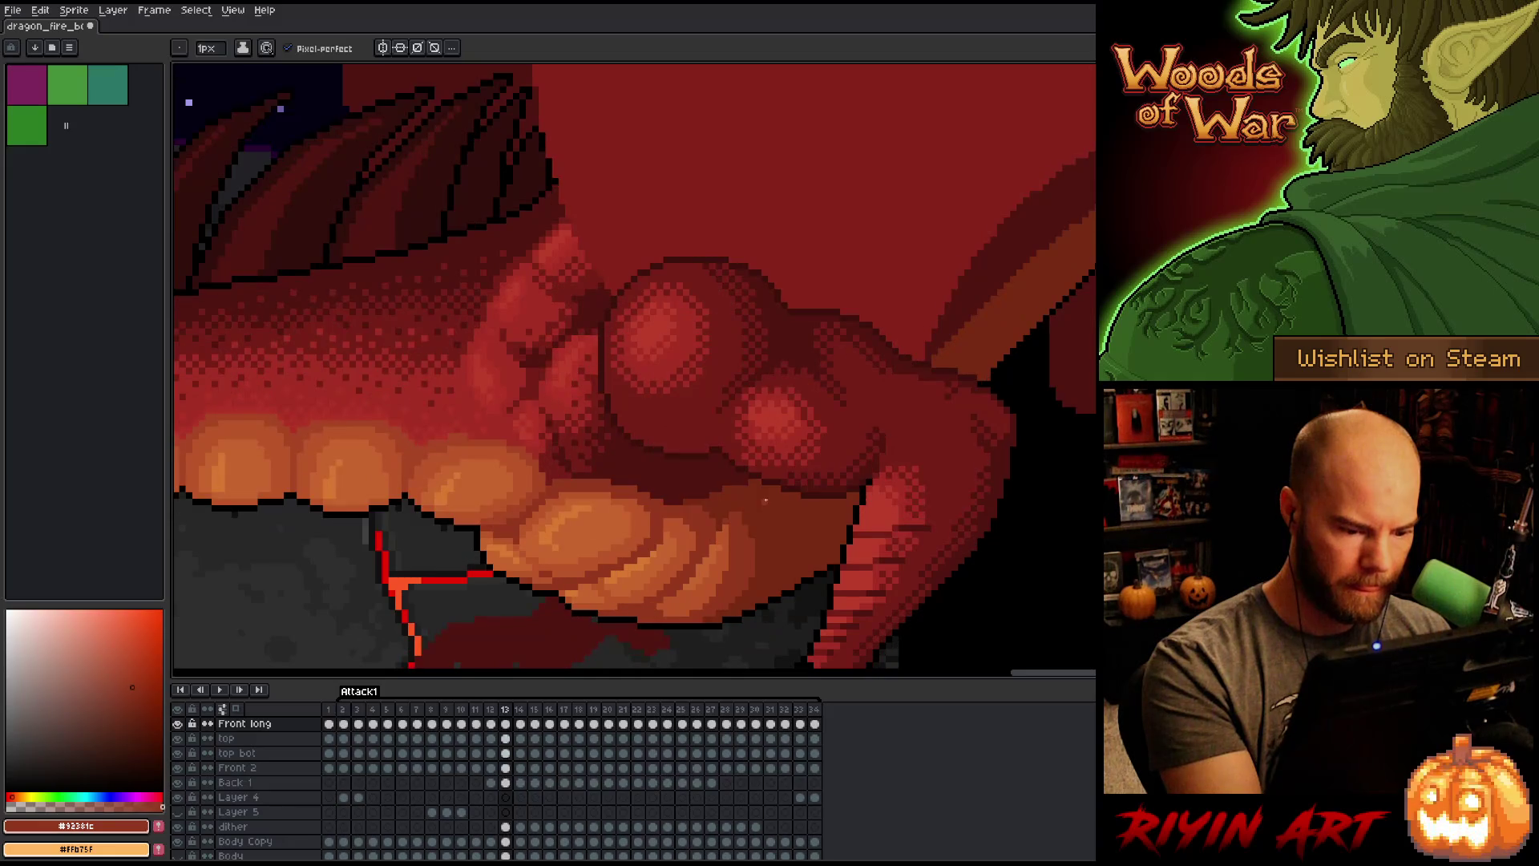
{"action": "key", "text": "comma"}
{"action": "key", "text": "period"}
{"action": "key", "text": "comma"}
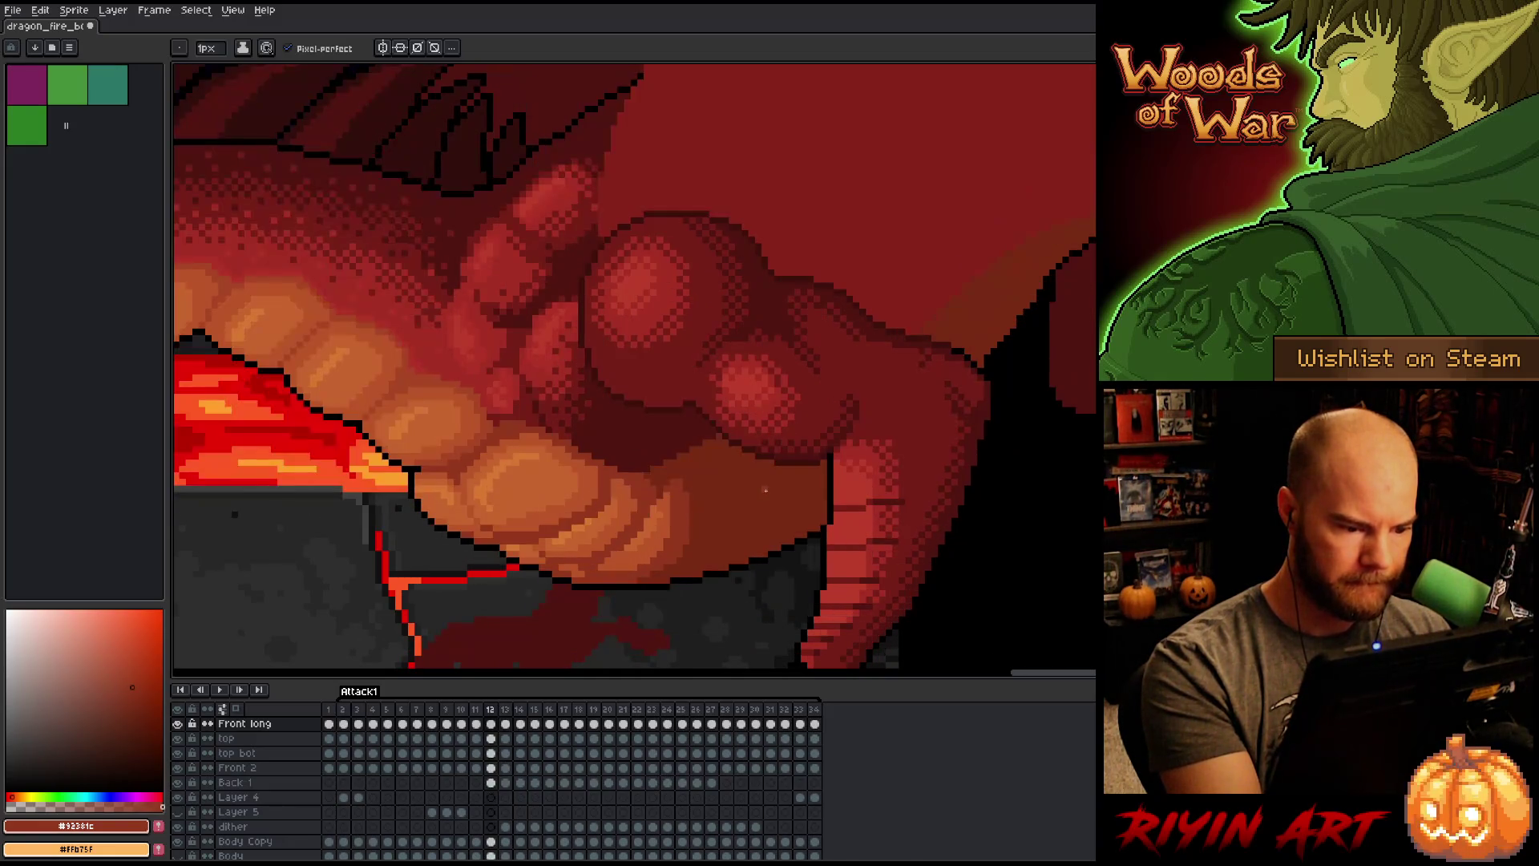
{"action": "key", "text": "period"}
{"action": "key", "text": "comma"}
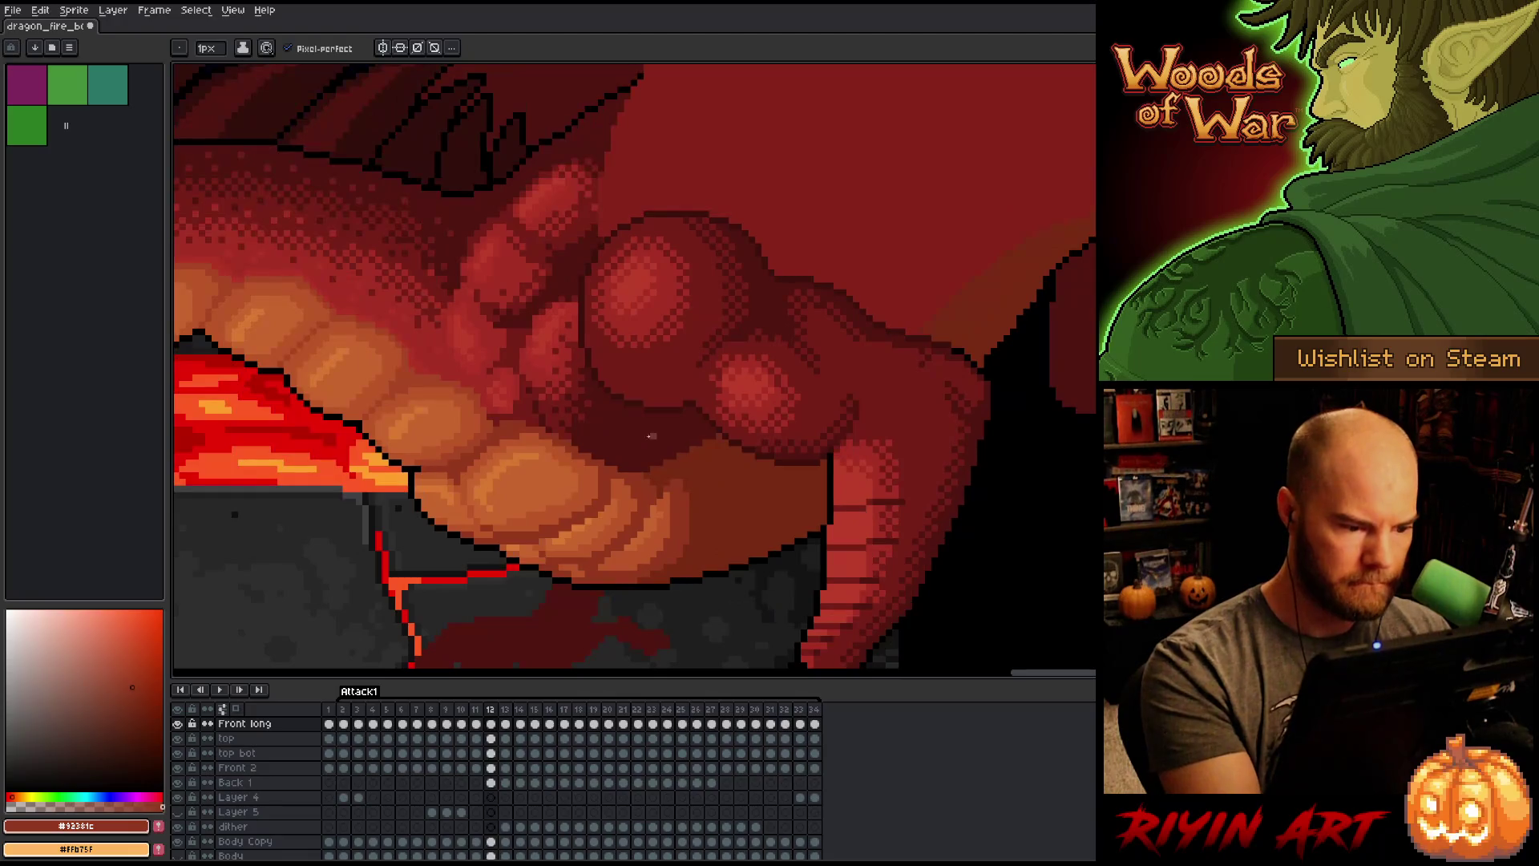
{"action": "left_click", "coordinate": [577, 431], "text": "alt"}
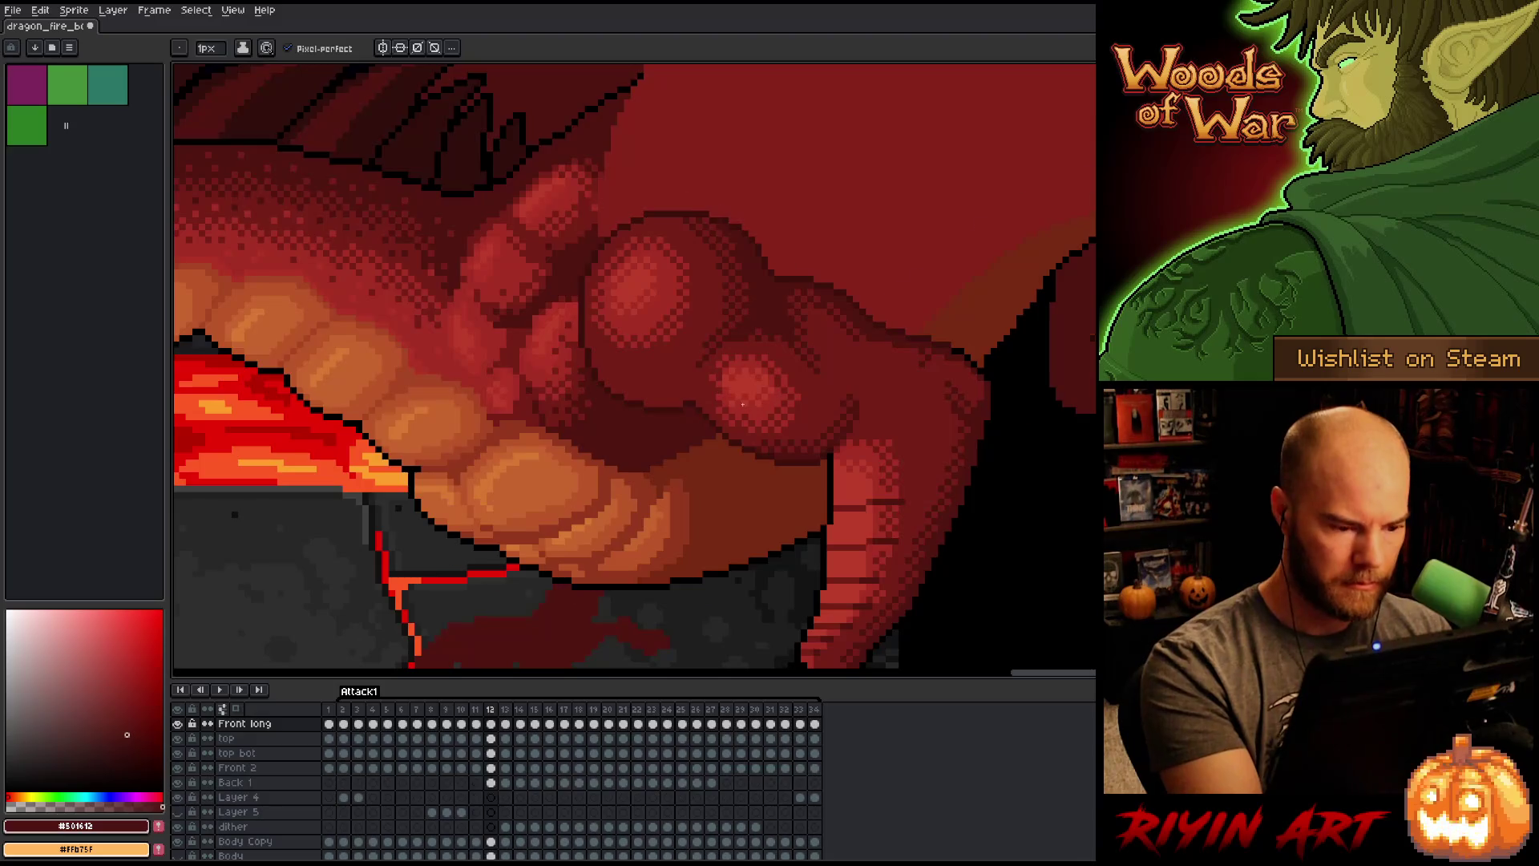
Step: On frame 11 choose dark red #772a13, then step back to frame 10
{"action": "key", "text": "comma"}
{"action": "key", "text": "period"}
{"action": "key", "text": "comma"}
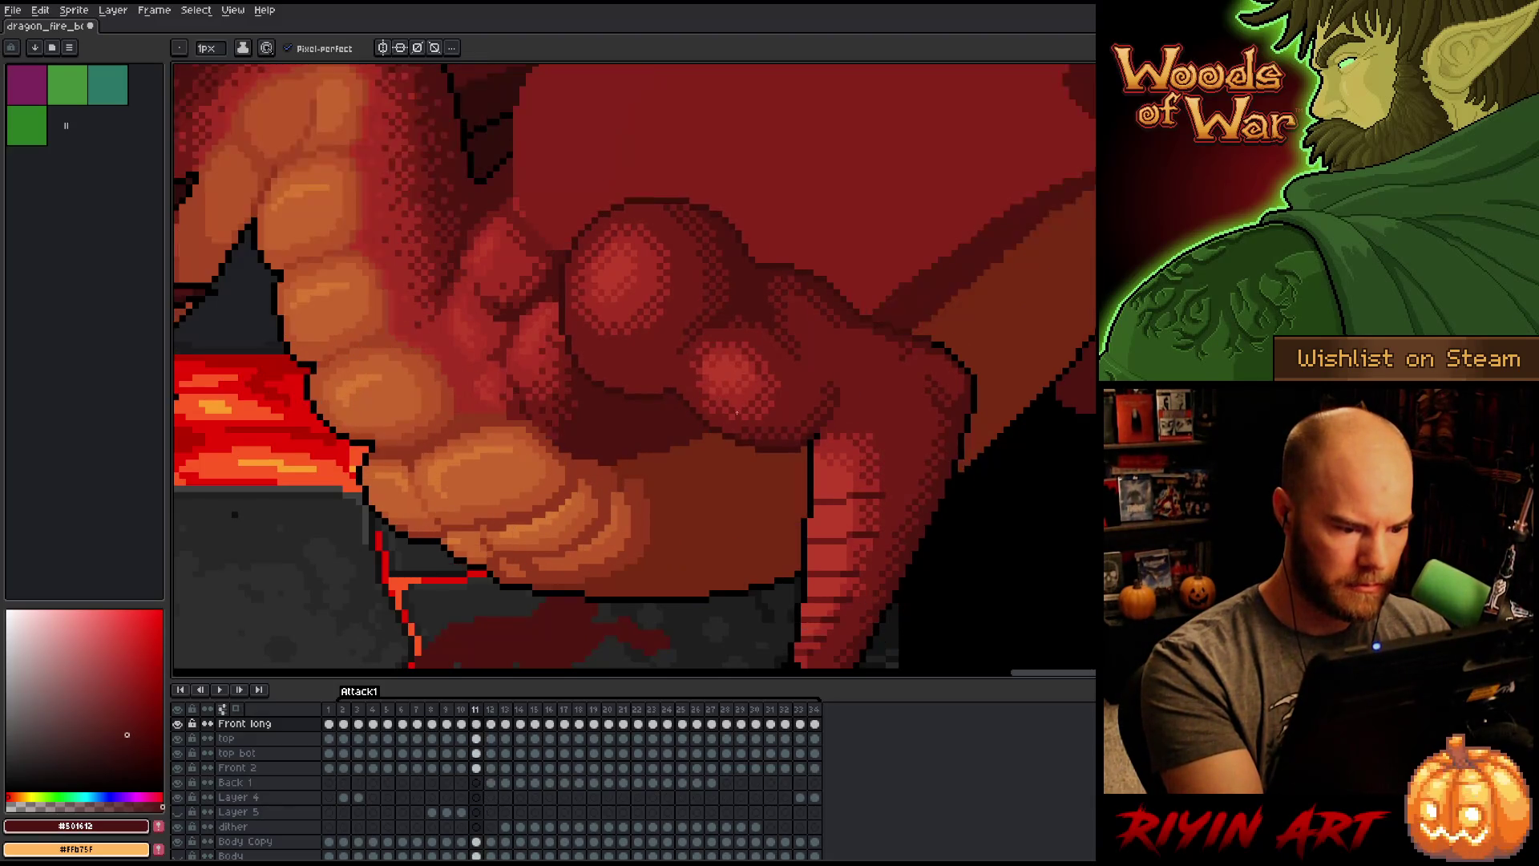
{"action": "key", "text": "period"}
{"action": "key", "text": "period"}
{"action": "key", "text": "comma"}
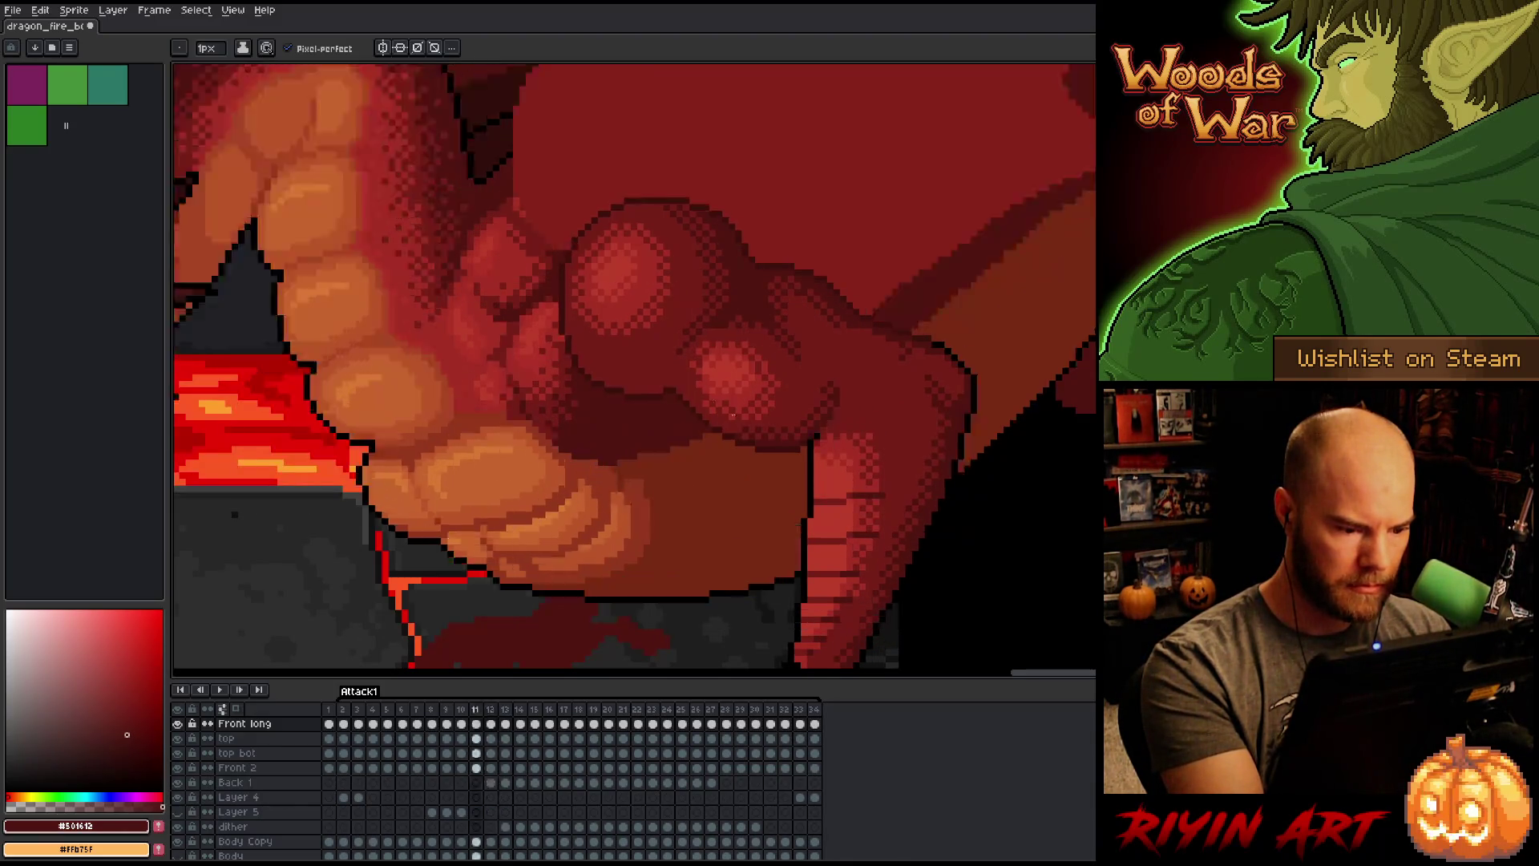
{"action": "key", "text": "comma"}
{"action": "left_click", "coordinate": [634, 459], "text": "alt"}
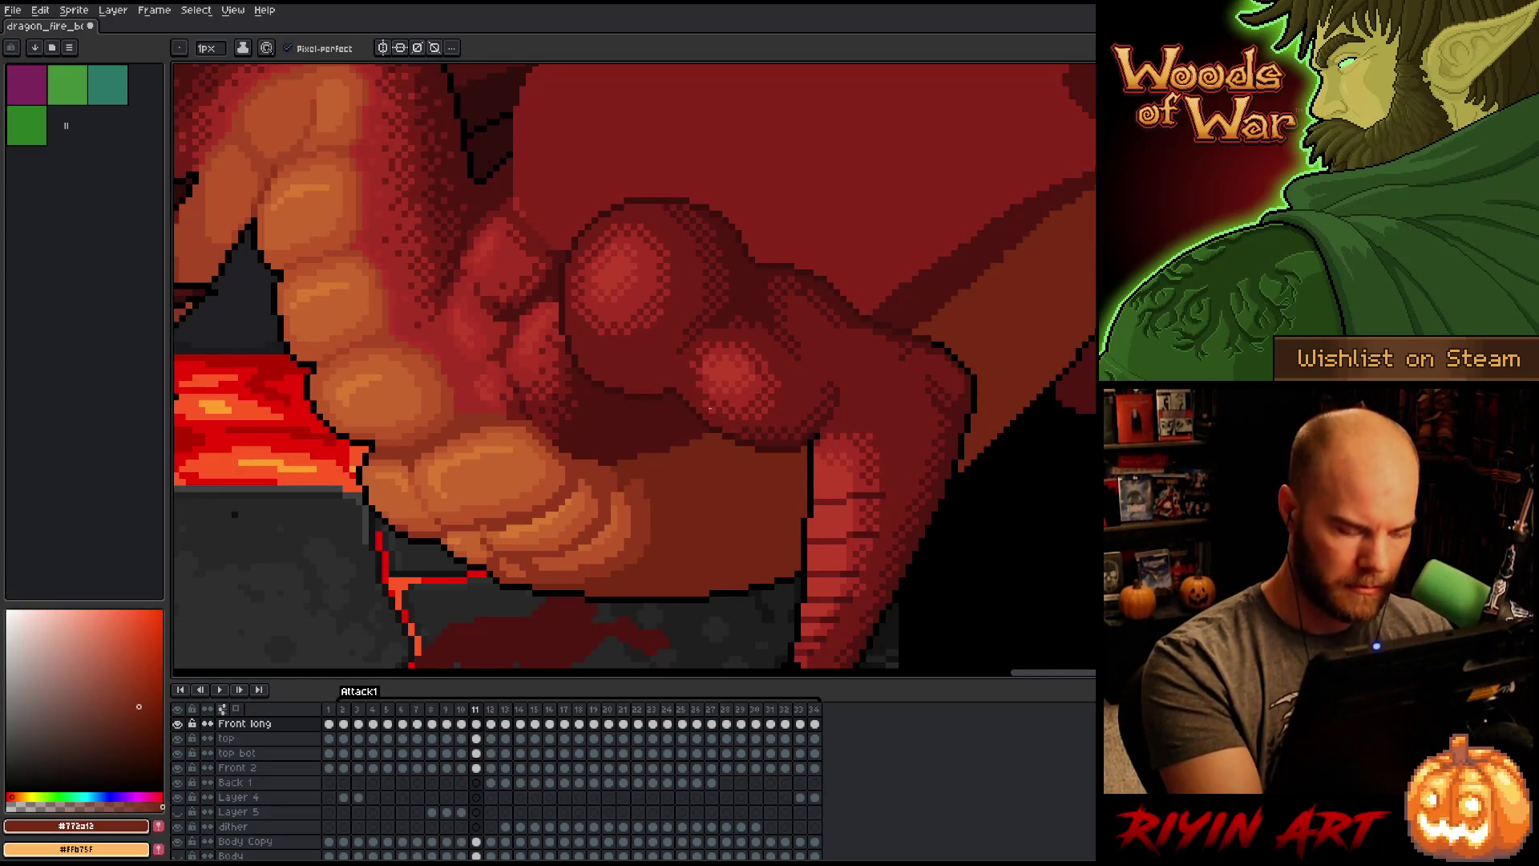
{"action": "key", "text": "comma"}
{"action": "key", "text": "period"}
{"action": "key", "text": "comma"}
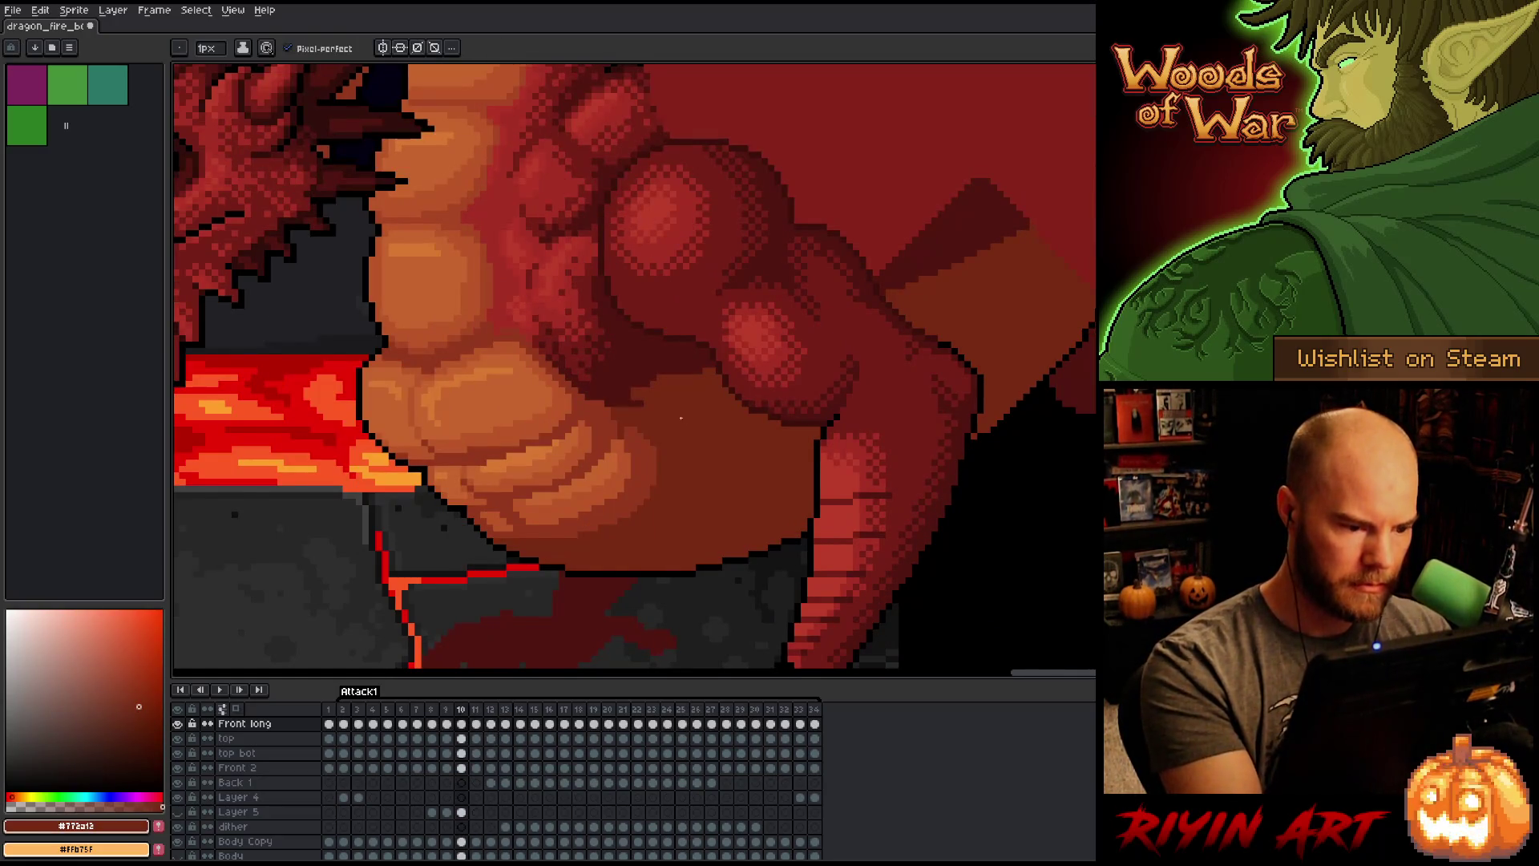
Step: Eyedrop the dark red shadow colour and go to frame 9, comparing it with frame 10
{"action": "key", "text": "alt"}
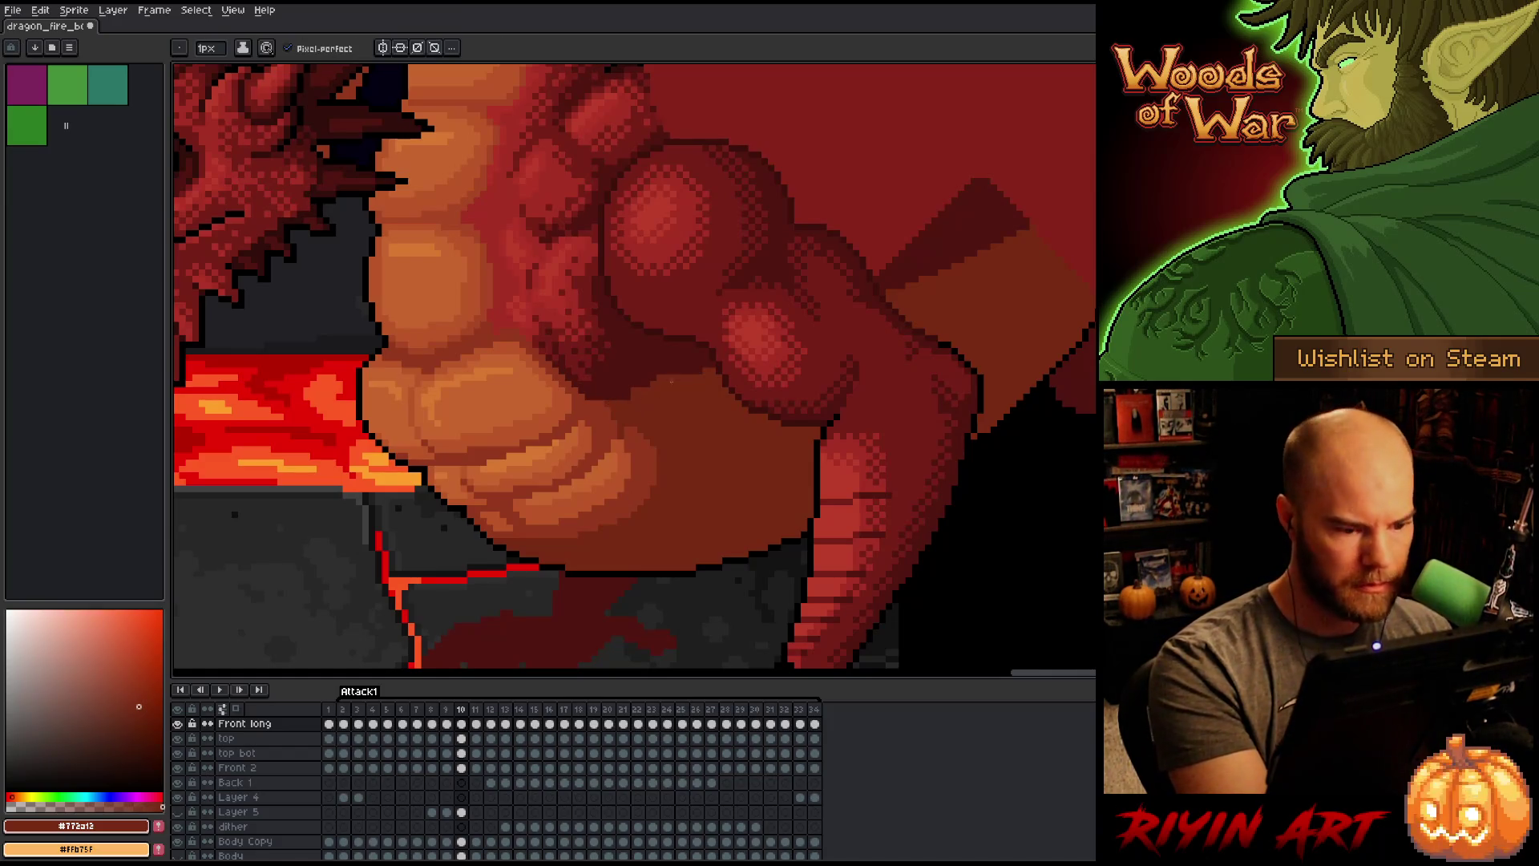
{"action": "left_click", "coordinate": [649, 388], "text": "alt"}
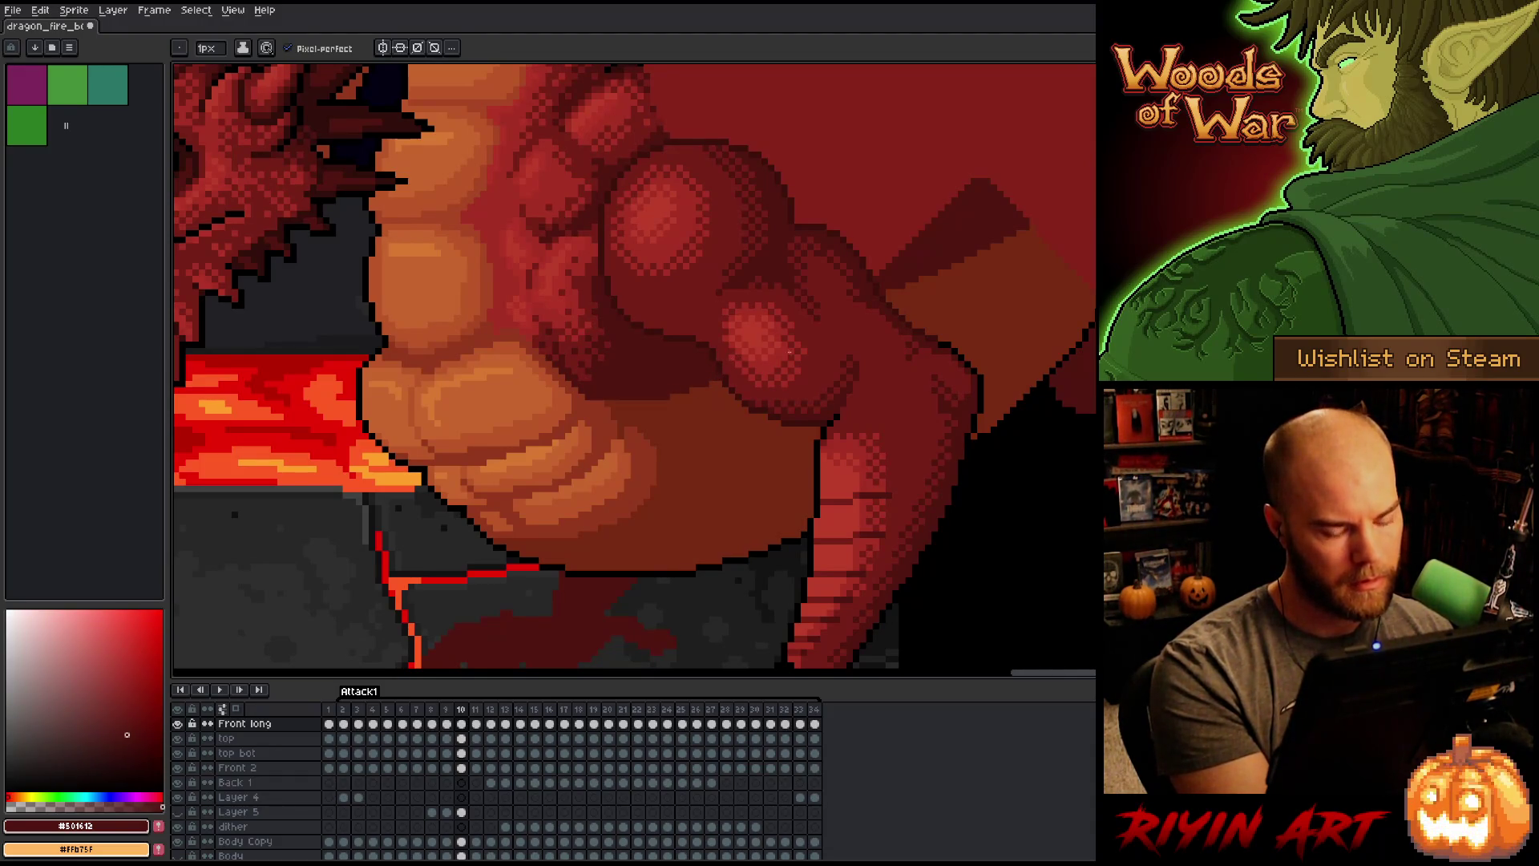
{"action": "key", "text": "period"}
{"action": "key", "text": "comma"}
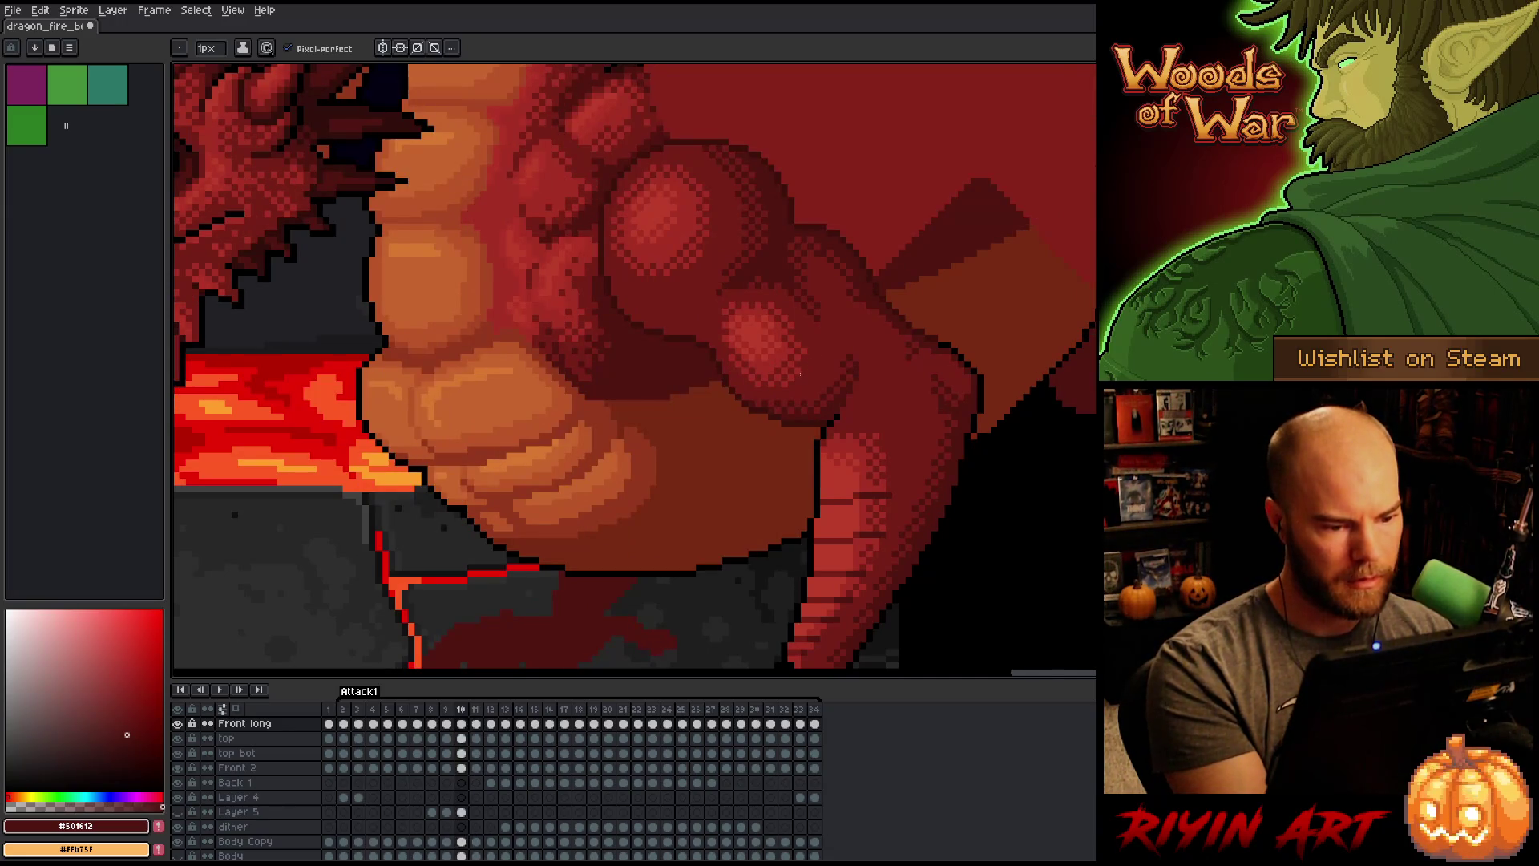
{"action": "key", "text": "comma"}
{"action": "key", "text": "period"}
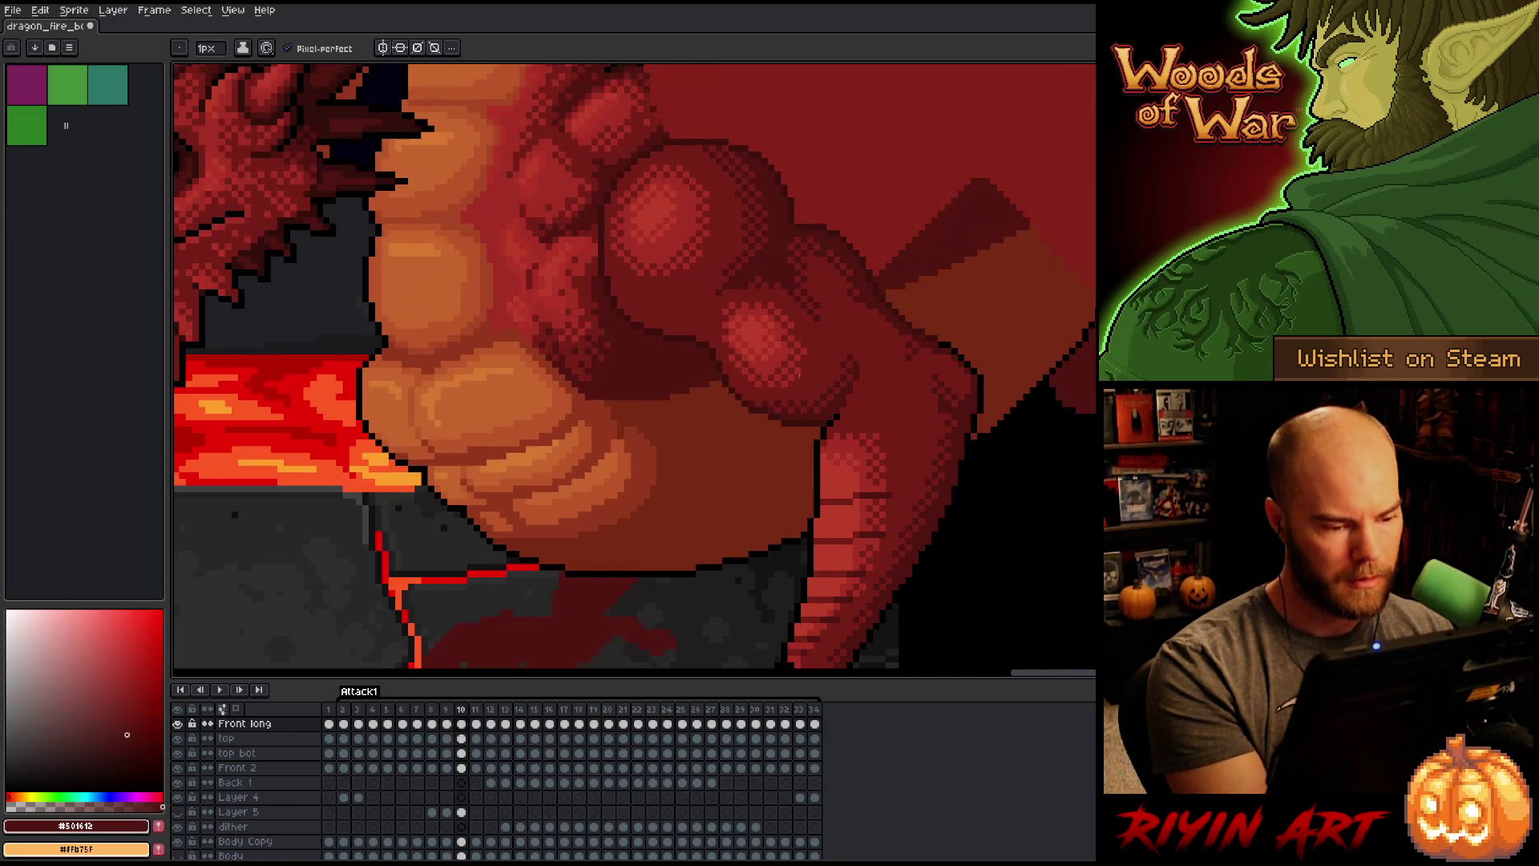
{"action": "key", "text": "comma"}
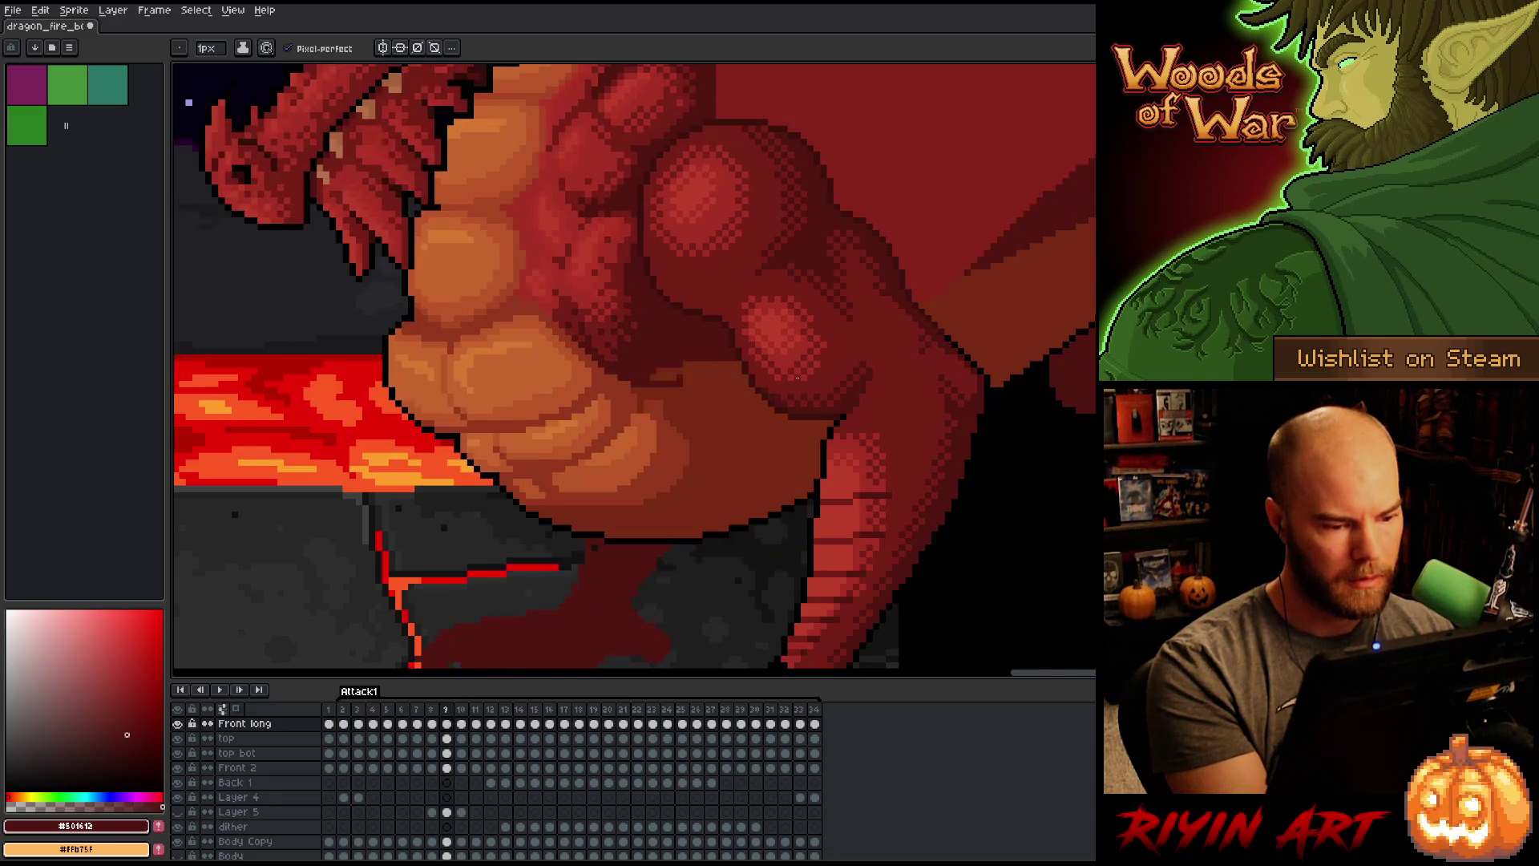
Step: On frame 9, draw a dark shadow line under the belly plus two short accent strokes
{"action": "left_click", "coordinate": [642, 362], "text": "alt"}
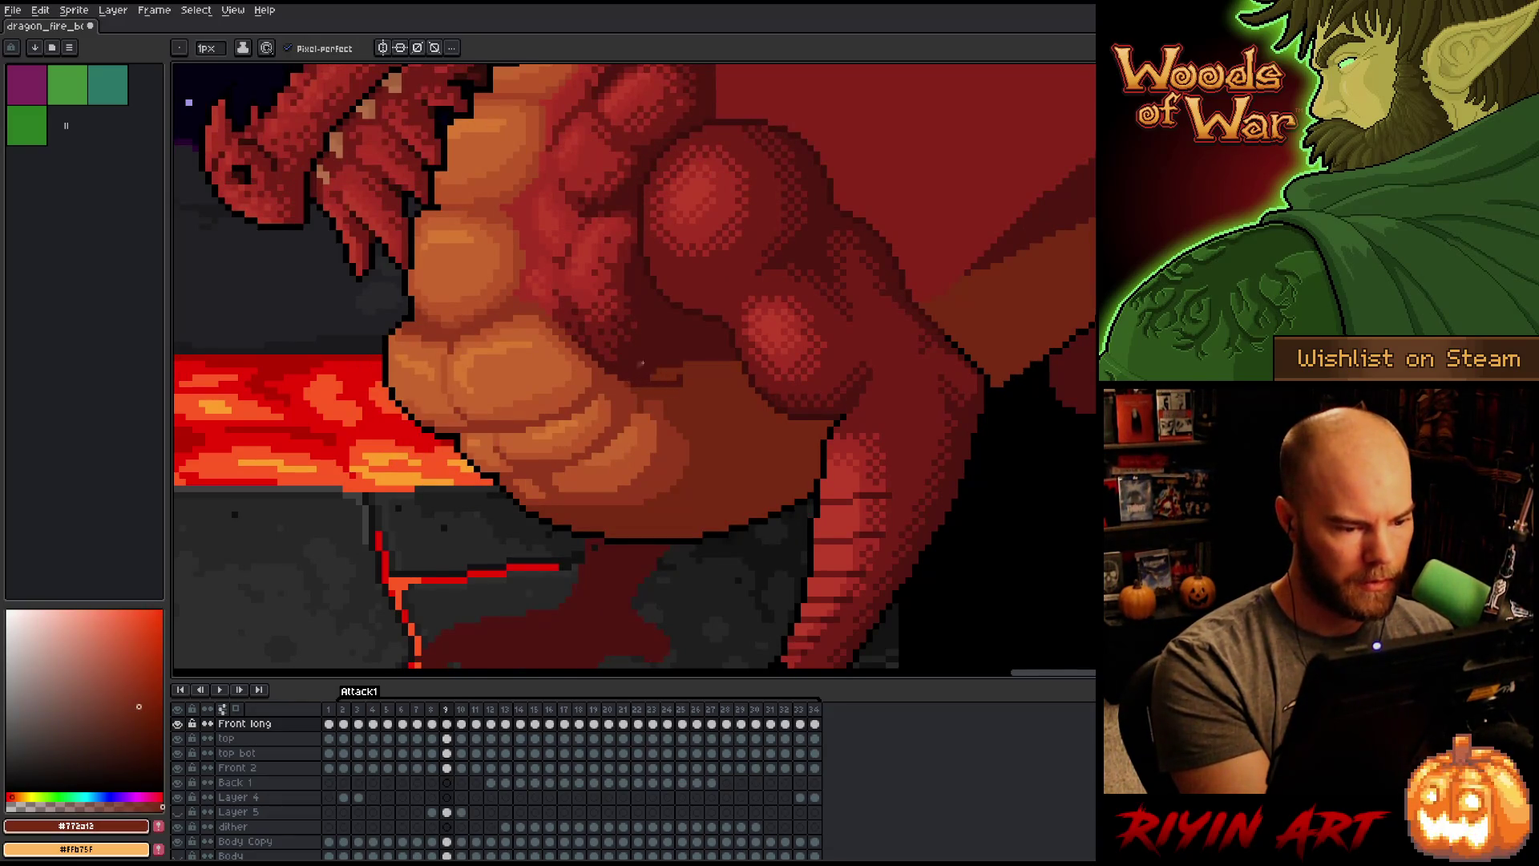
{"action": "left_click", "coordinate": [683, 354], "text": "alt"}
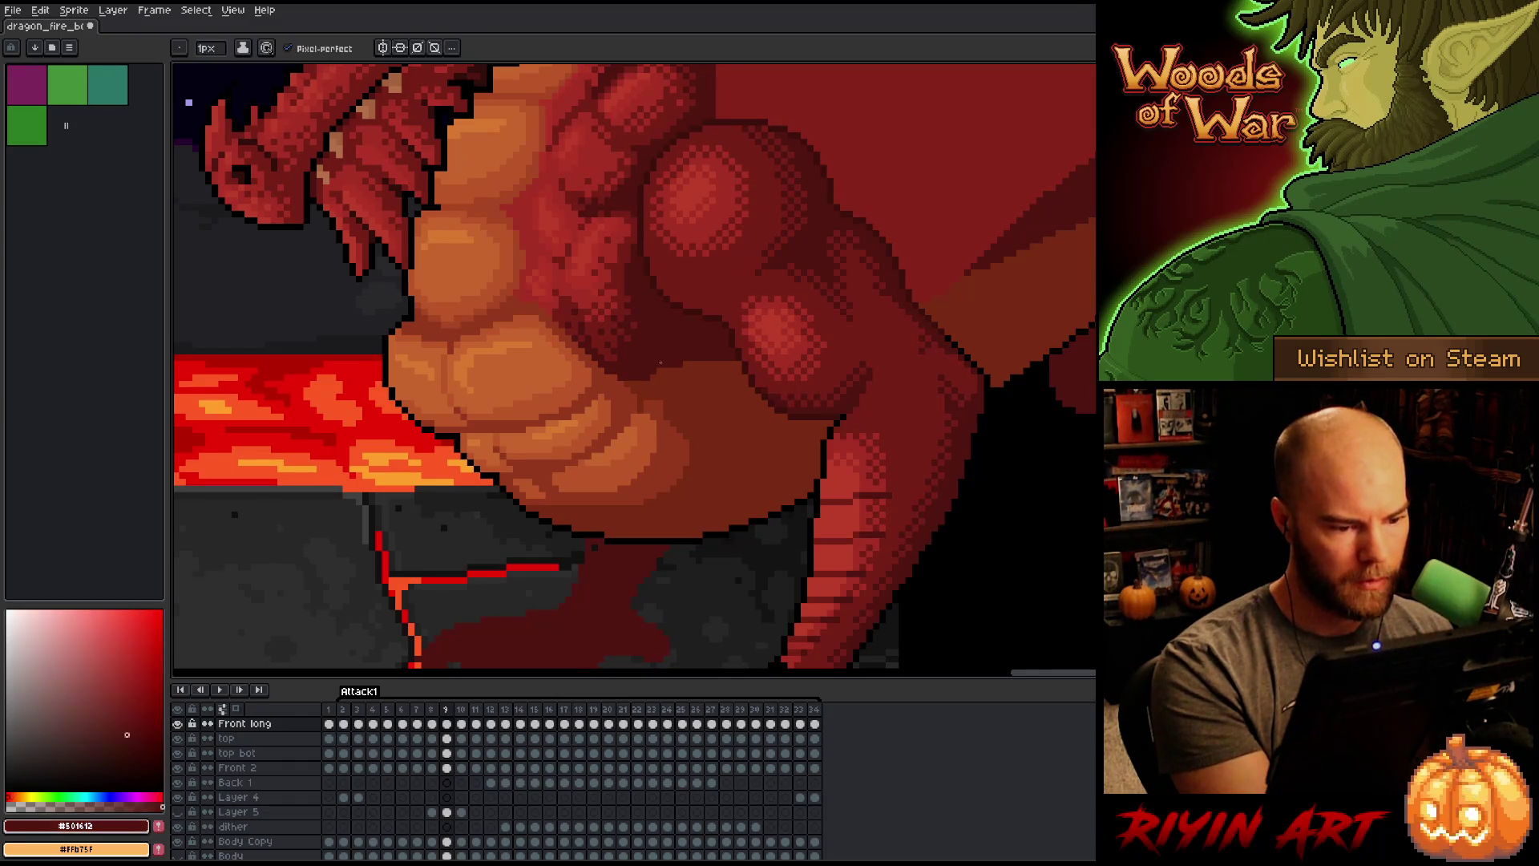
{"action": "mouse_move", "coordinate": [650, 374]}
{"action": "left_mouse_down"}
{"action": "mouse_move", "coordinate": [739, 374]}
{"action": "mouse_move", "coordinate": [656, 372]}
{"action": "mouse_move", "coordinate": [717, 377]}
{"action": "left_mouse_up"}
{"action": "left_click", "coordinate": [728, 385], "text": "alt"}
{"action": "left_click", "coordinate": [714, 373], "text": "alt"}
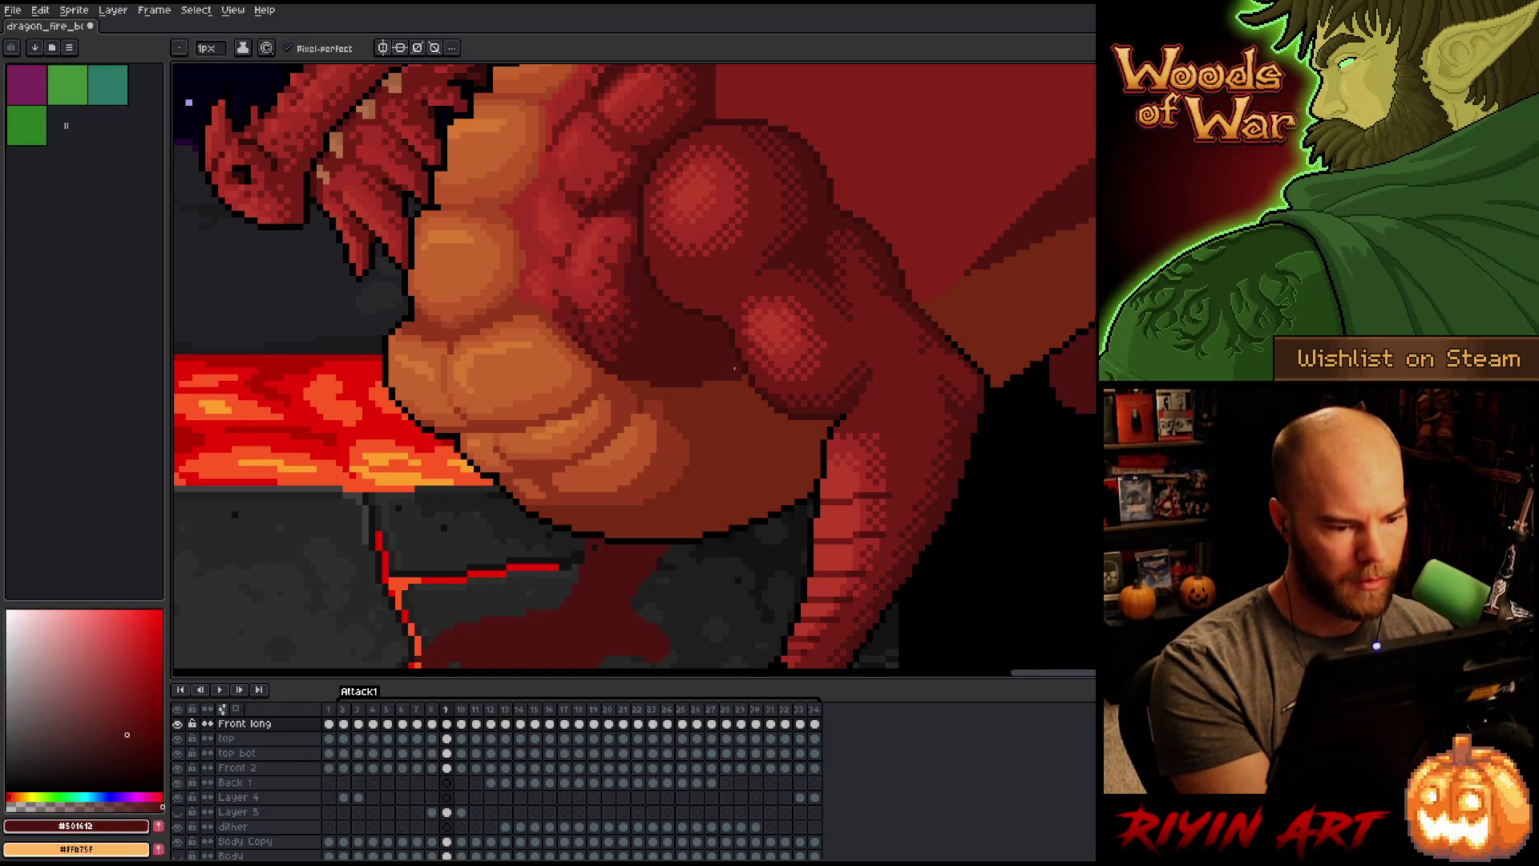
{"action": "key", "text": "period"}
{"action": "key", "text": "comma"}
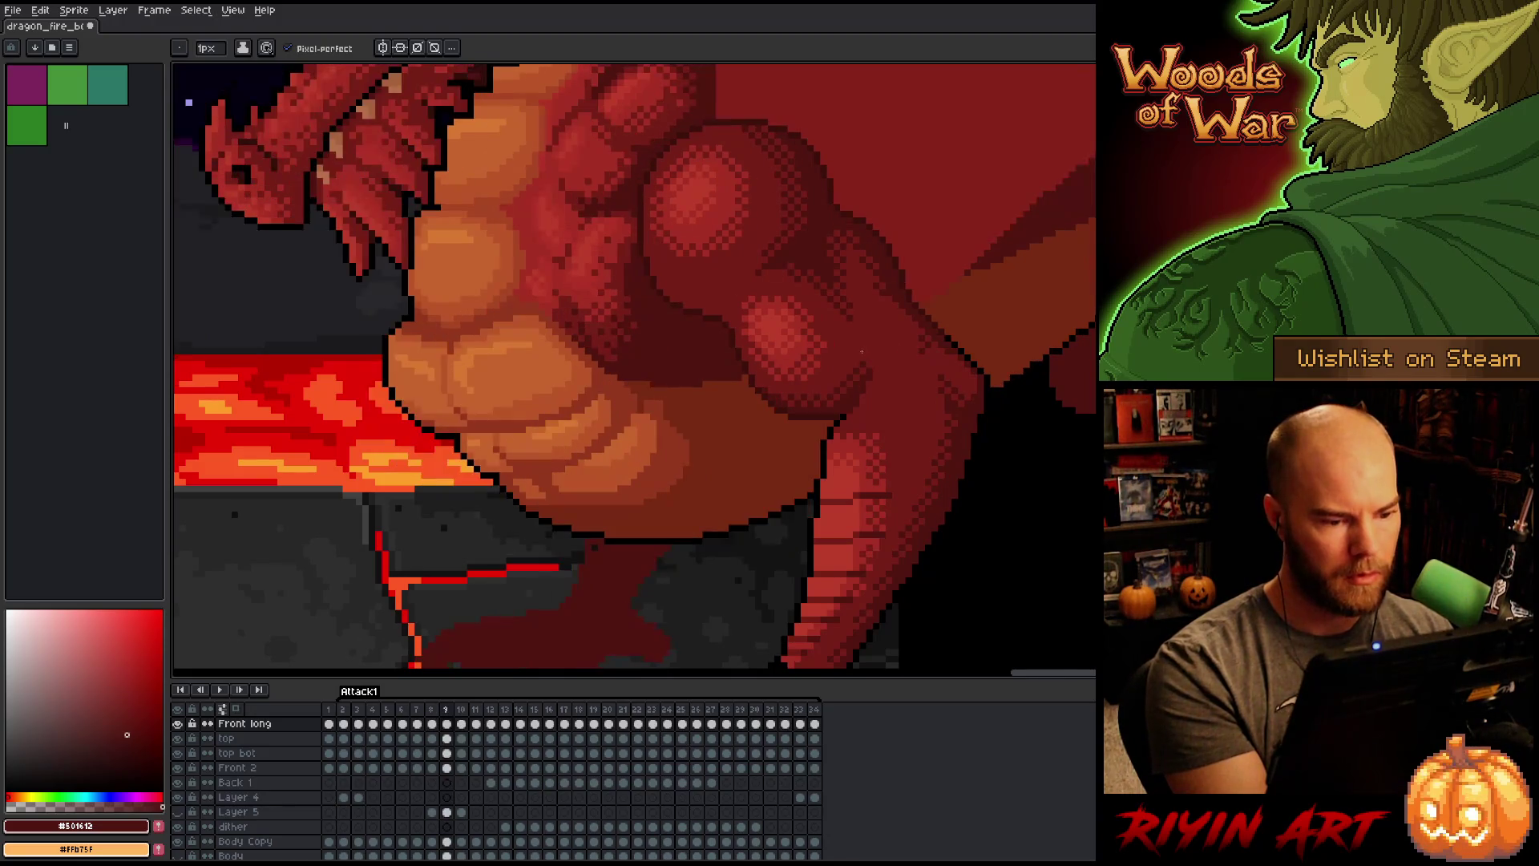
Step: Paint a short dark shadow stroke on frame 8, compare with frame 7, then return to frame 9
{"action": "key", "text": "comma"}
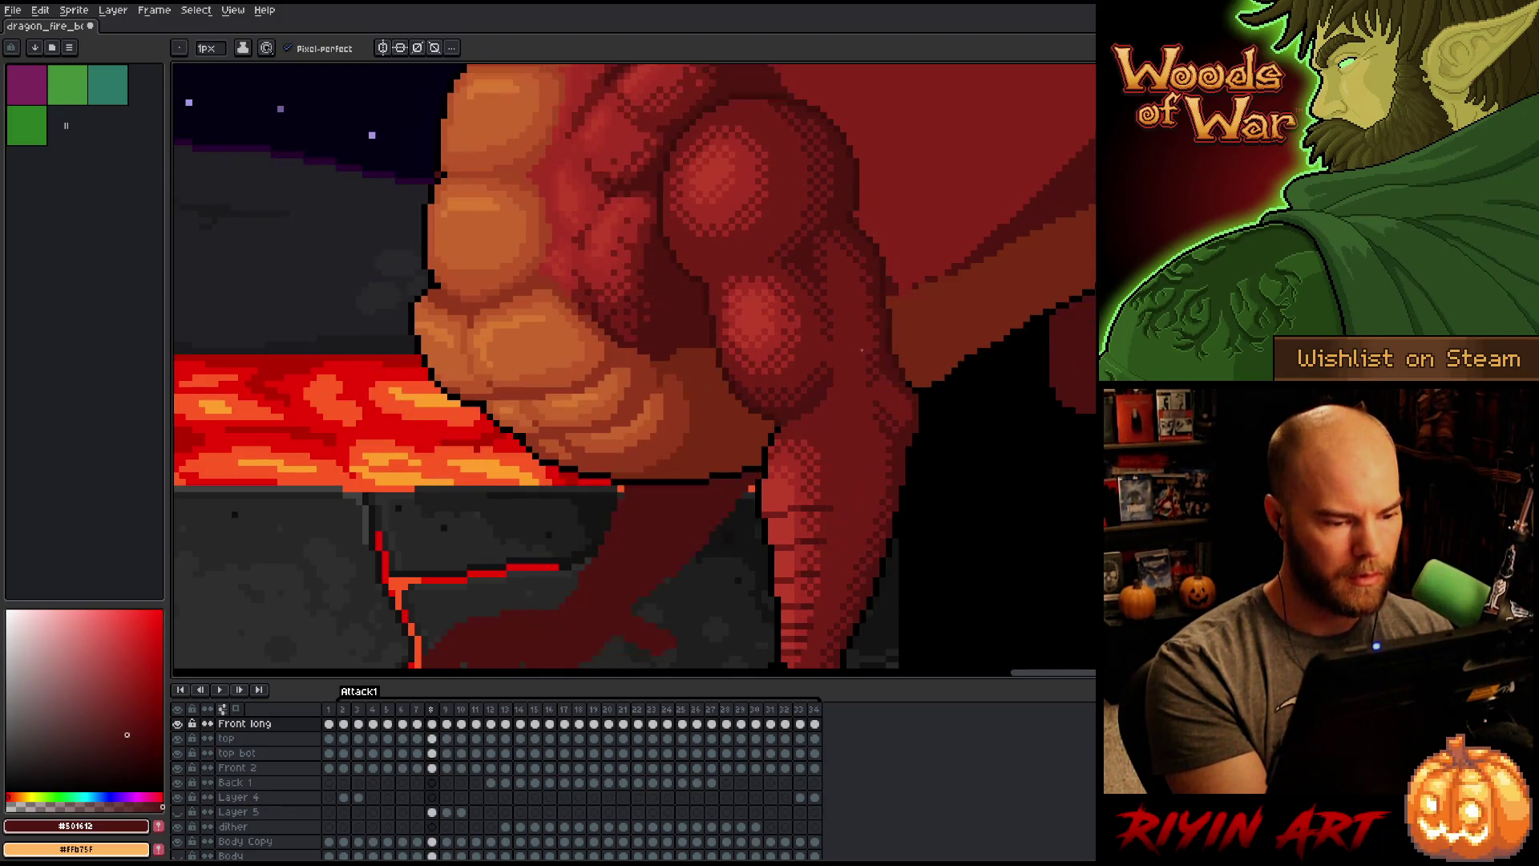
{"action": "left_click", "coordinate": [646, 356], "text": "alt"}
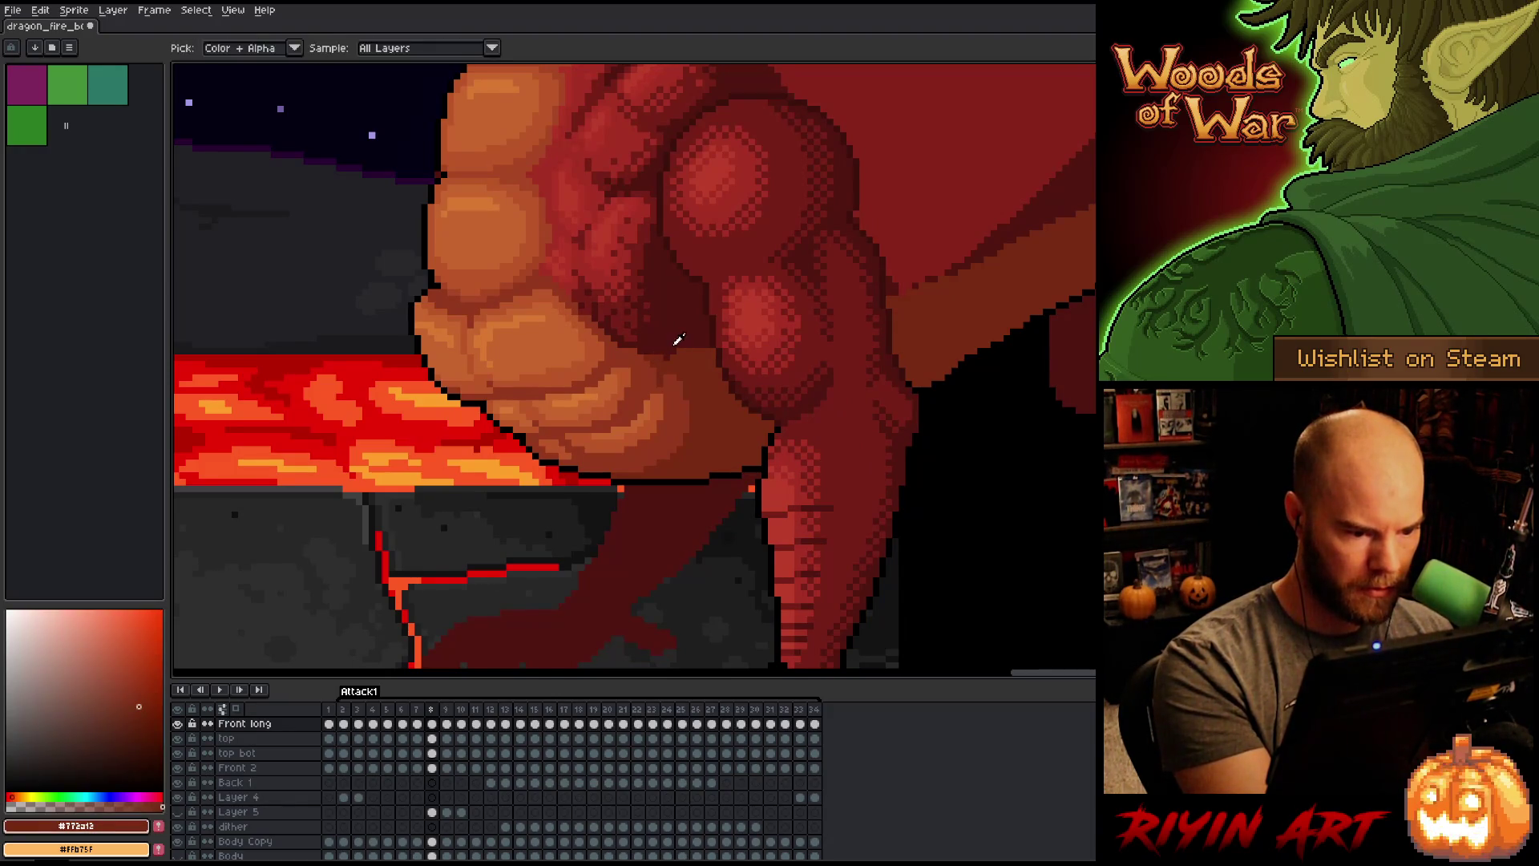
{"action": "left_click", "coordinate": [669, 353], "text": "alt"}
{"action": "left_click_drag", "start_coordinate": [717, 353], "coordinate": [680, 354]}
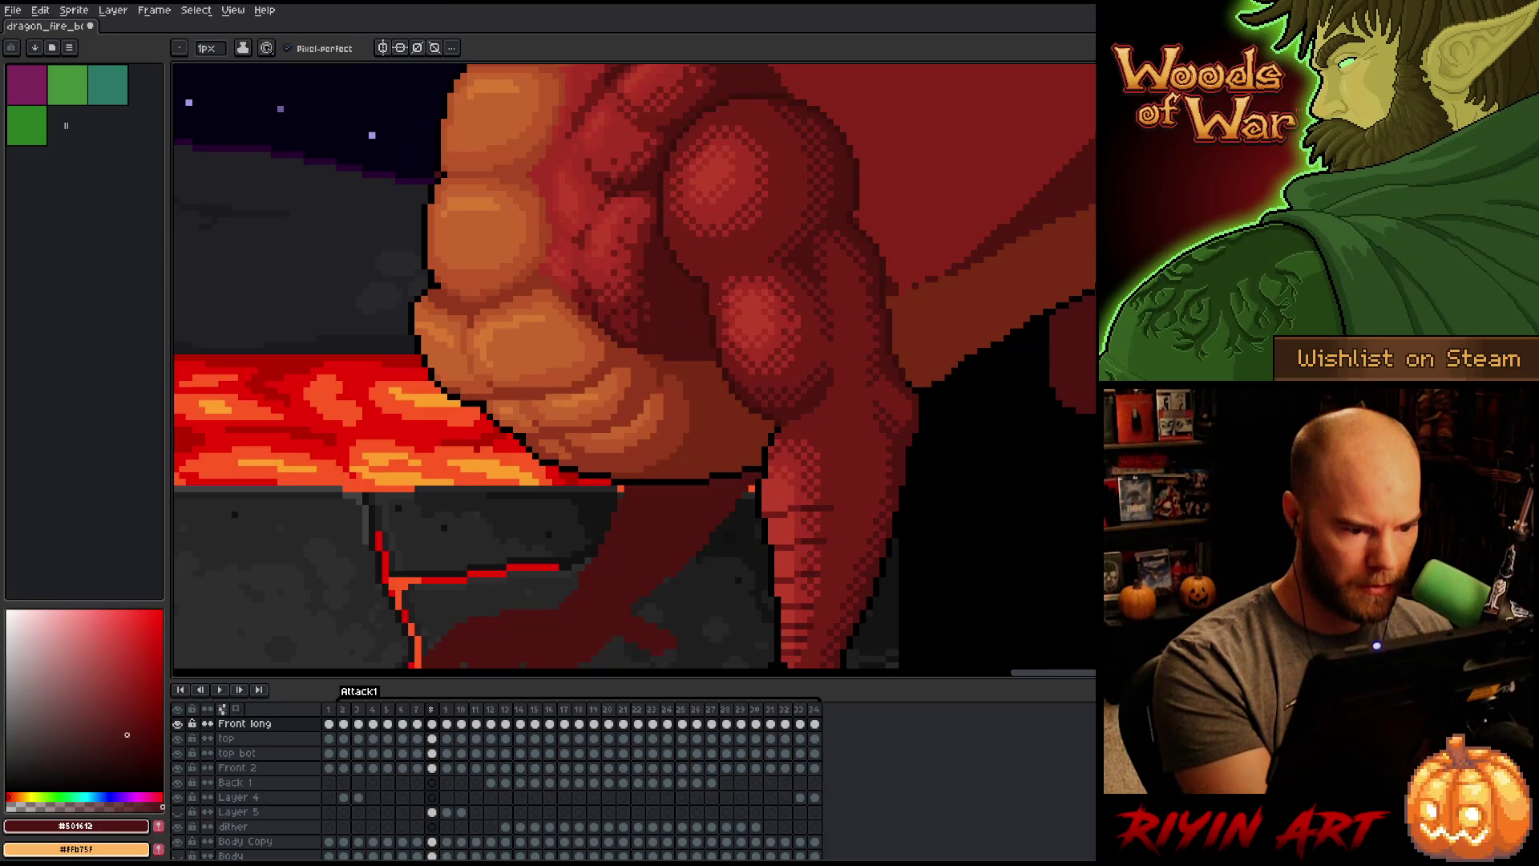
{"action": "key", "text": "Left"}
{"action": "key", "text": "Right"}
{"action": "key", "text": "Left"}
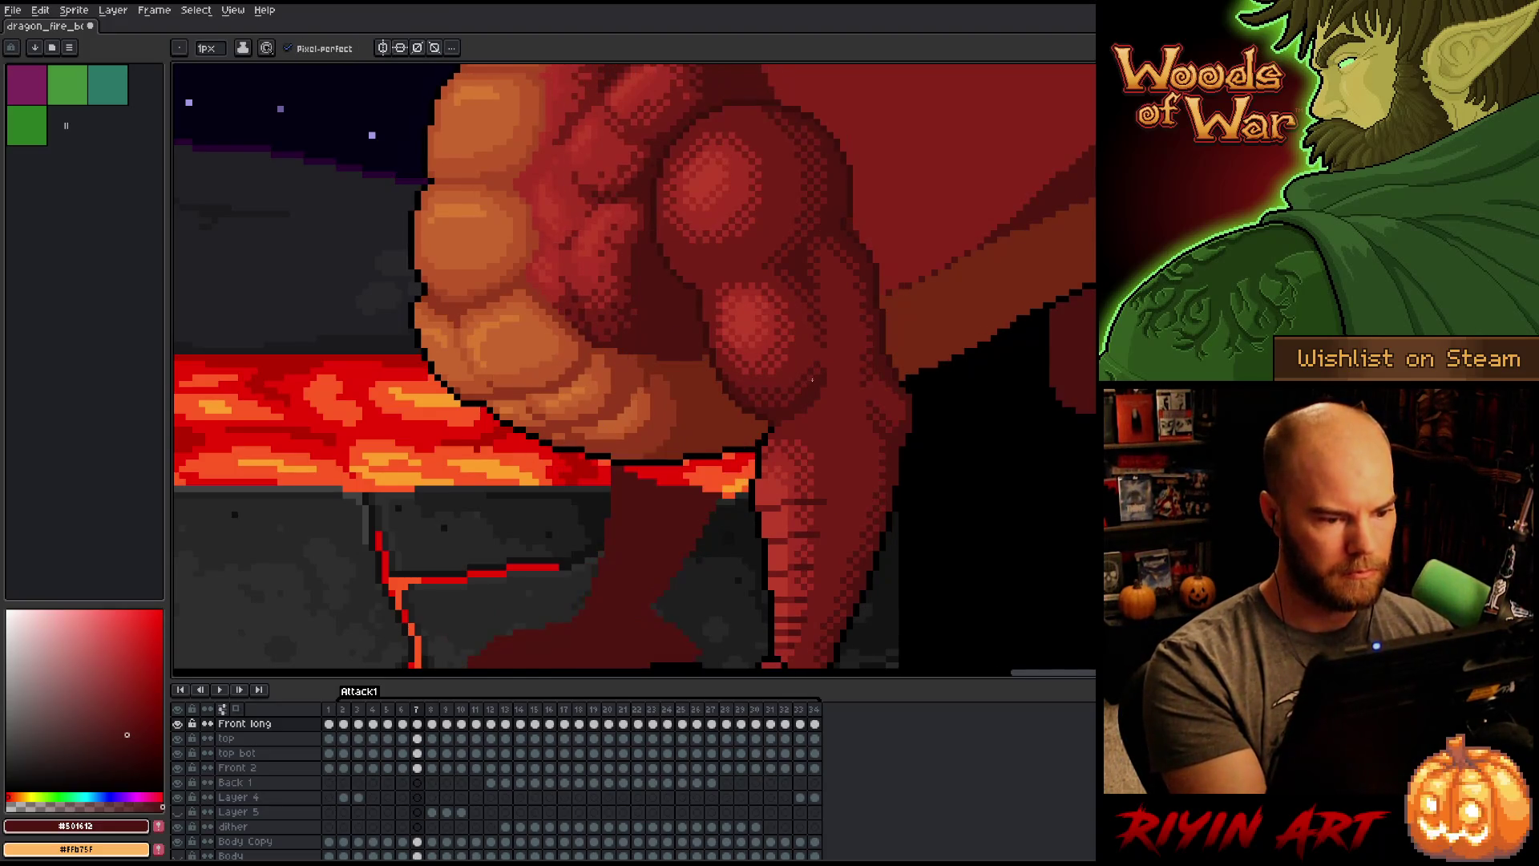
{"action": "left_click", "coordinate": [632, 355], "text": "alt"}
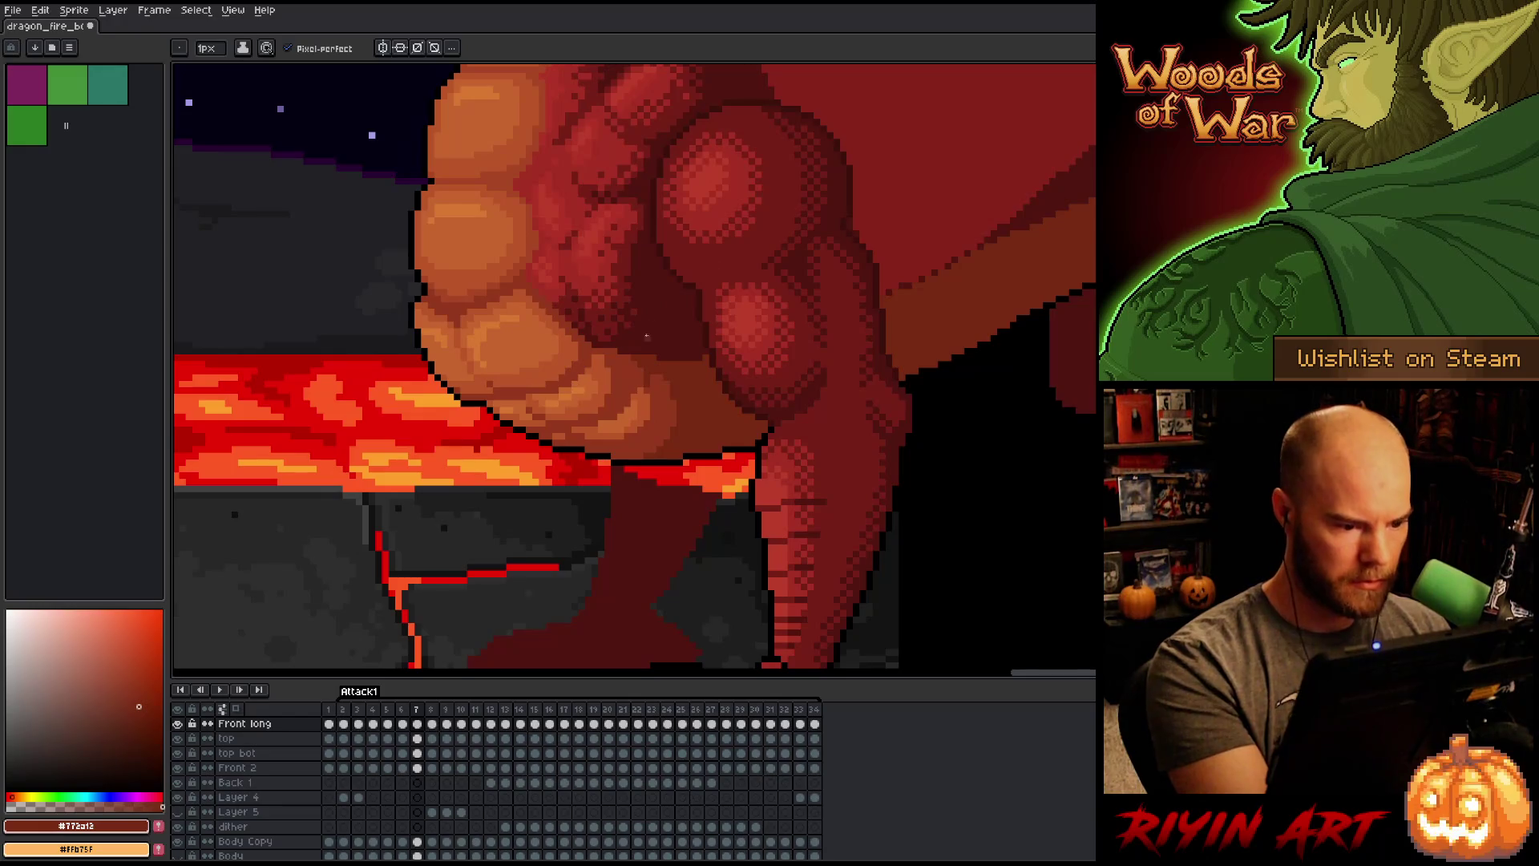
{"action": "key", "text": "Right"}
{"action": "key", "text": "Right"}
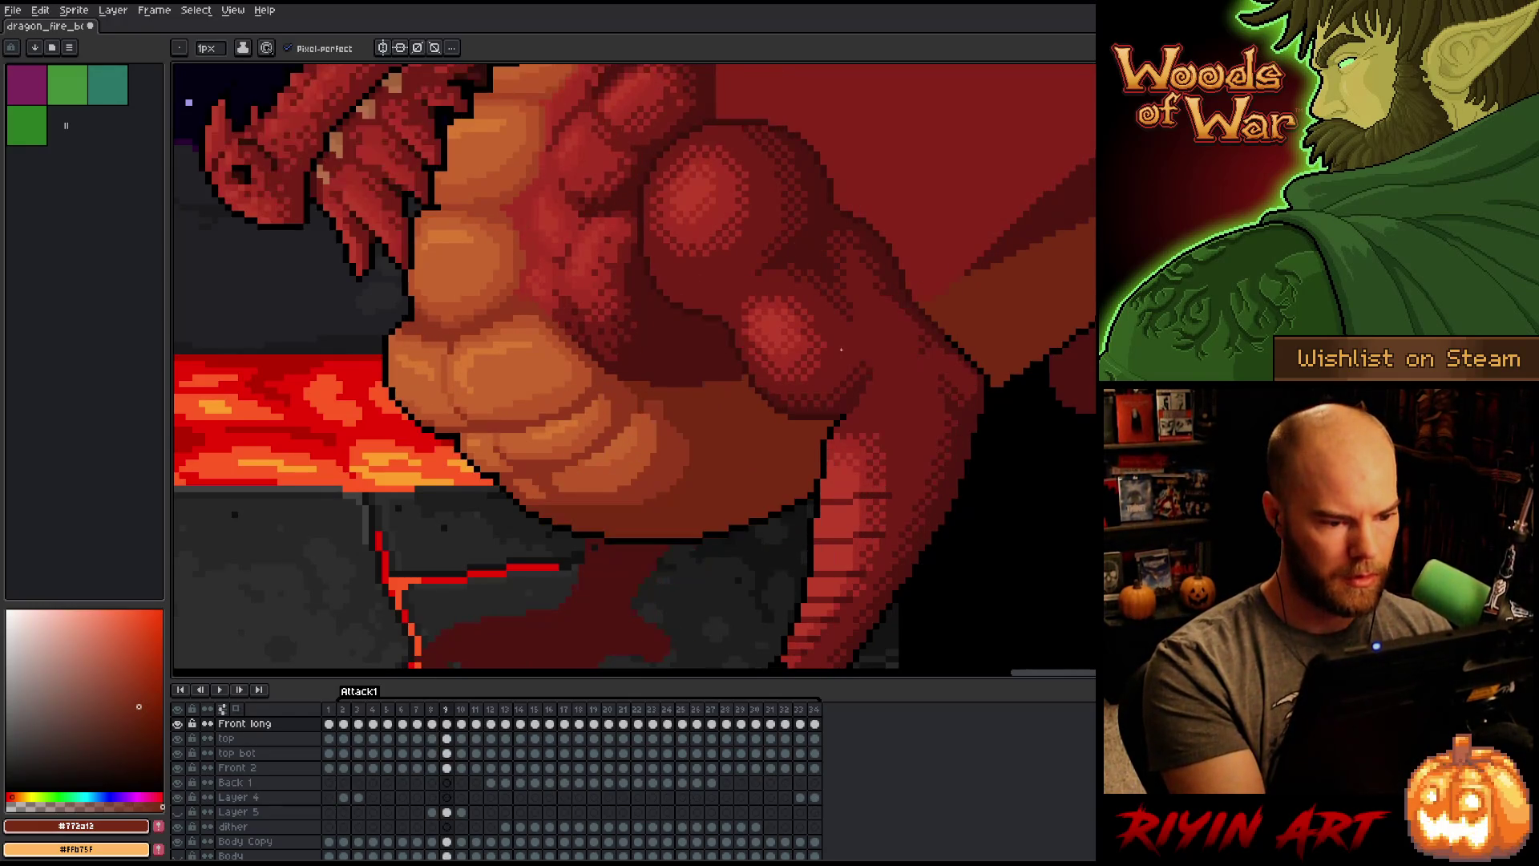
Step: Compare shading across frames 8–10, then eyedrop a lighter orange-red from the dragon
{"action": "key", "text": "Right"}
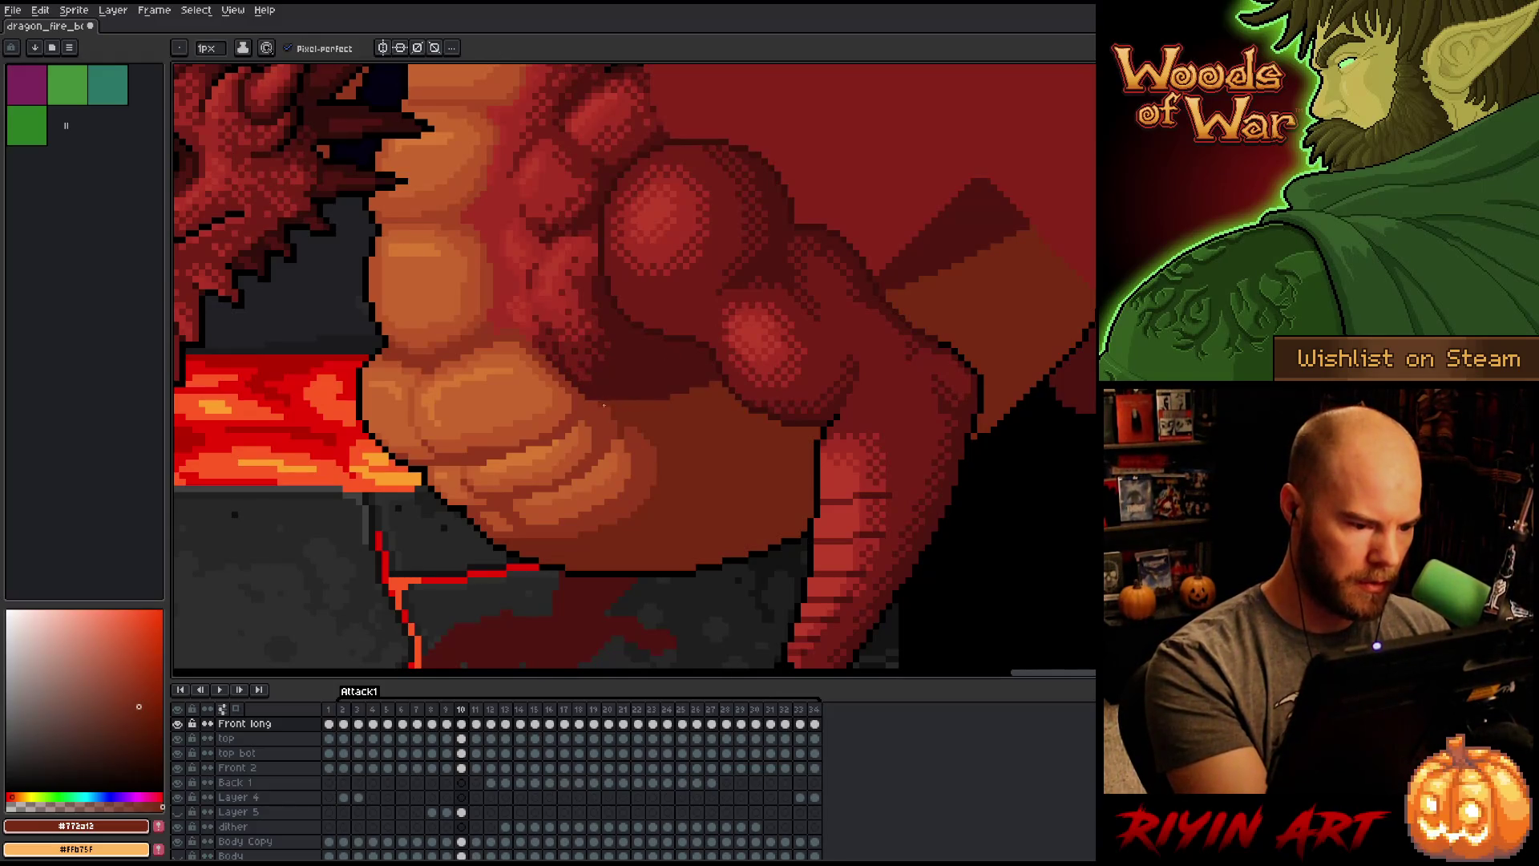
{"action": "key", "text": "Left"}
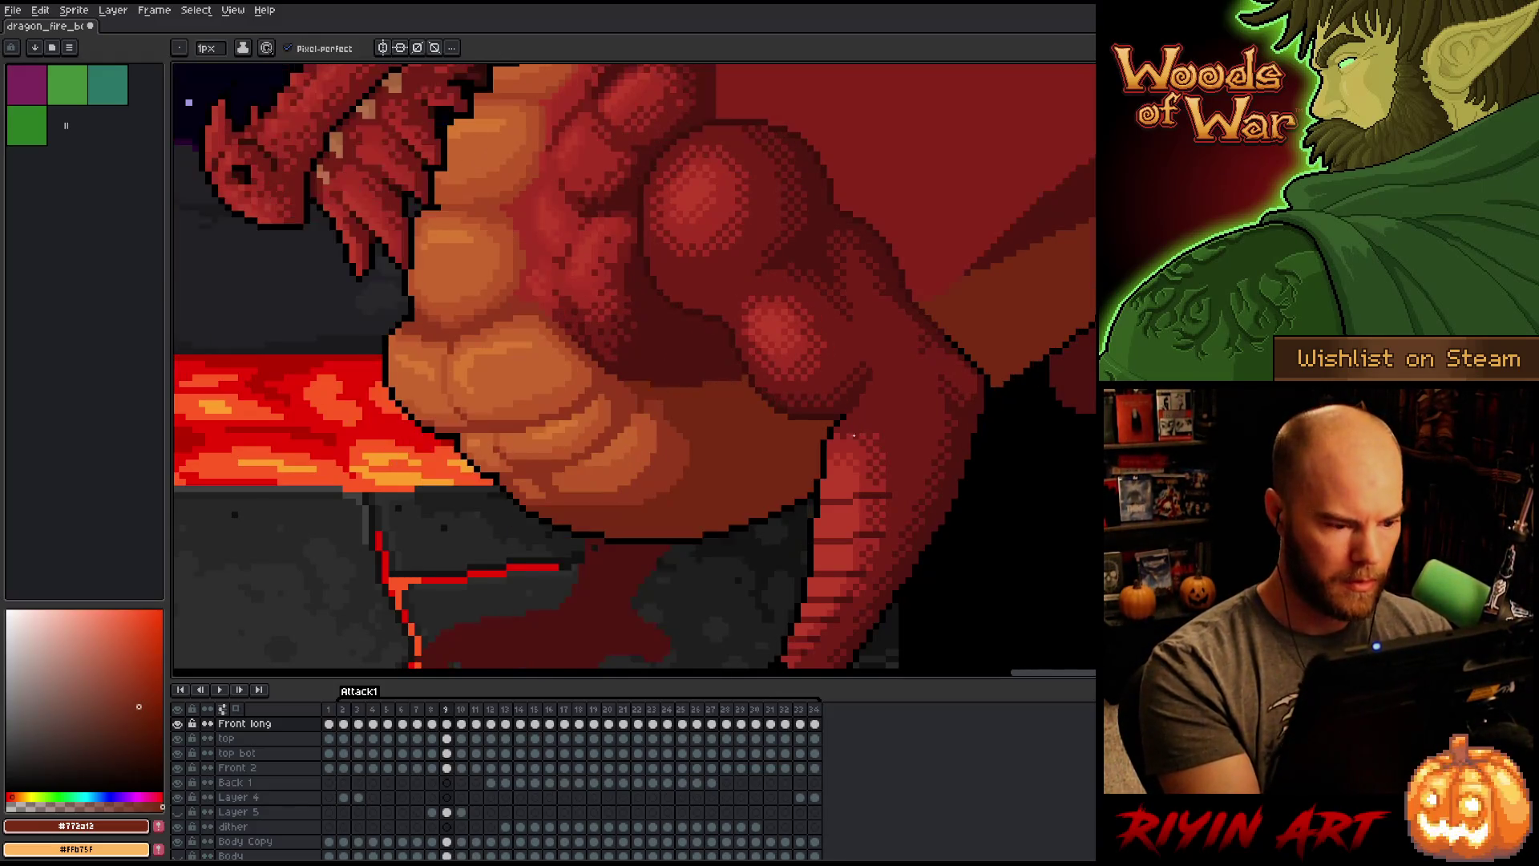
{"action": "key", "text": "Right"}
{"action": "key", "text": "Left"}
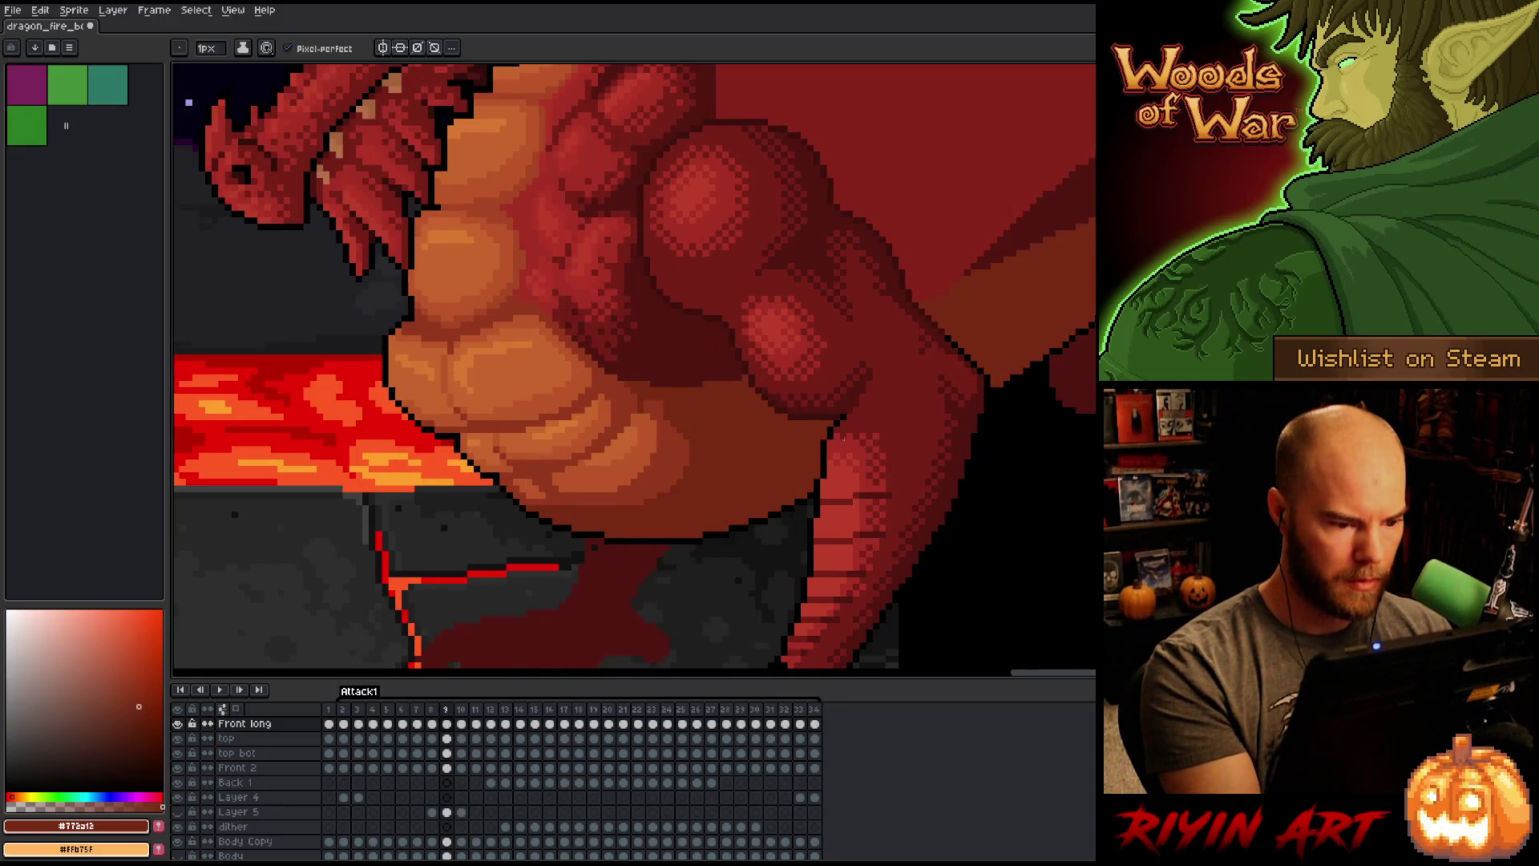
{"action": "key", "text": "Left"}
{"action": "key", "text": "Right"}
{"action": "key", "text": "Left"}
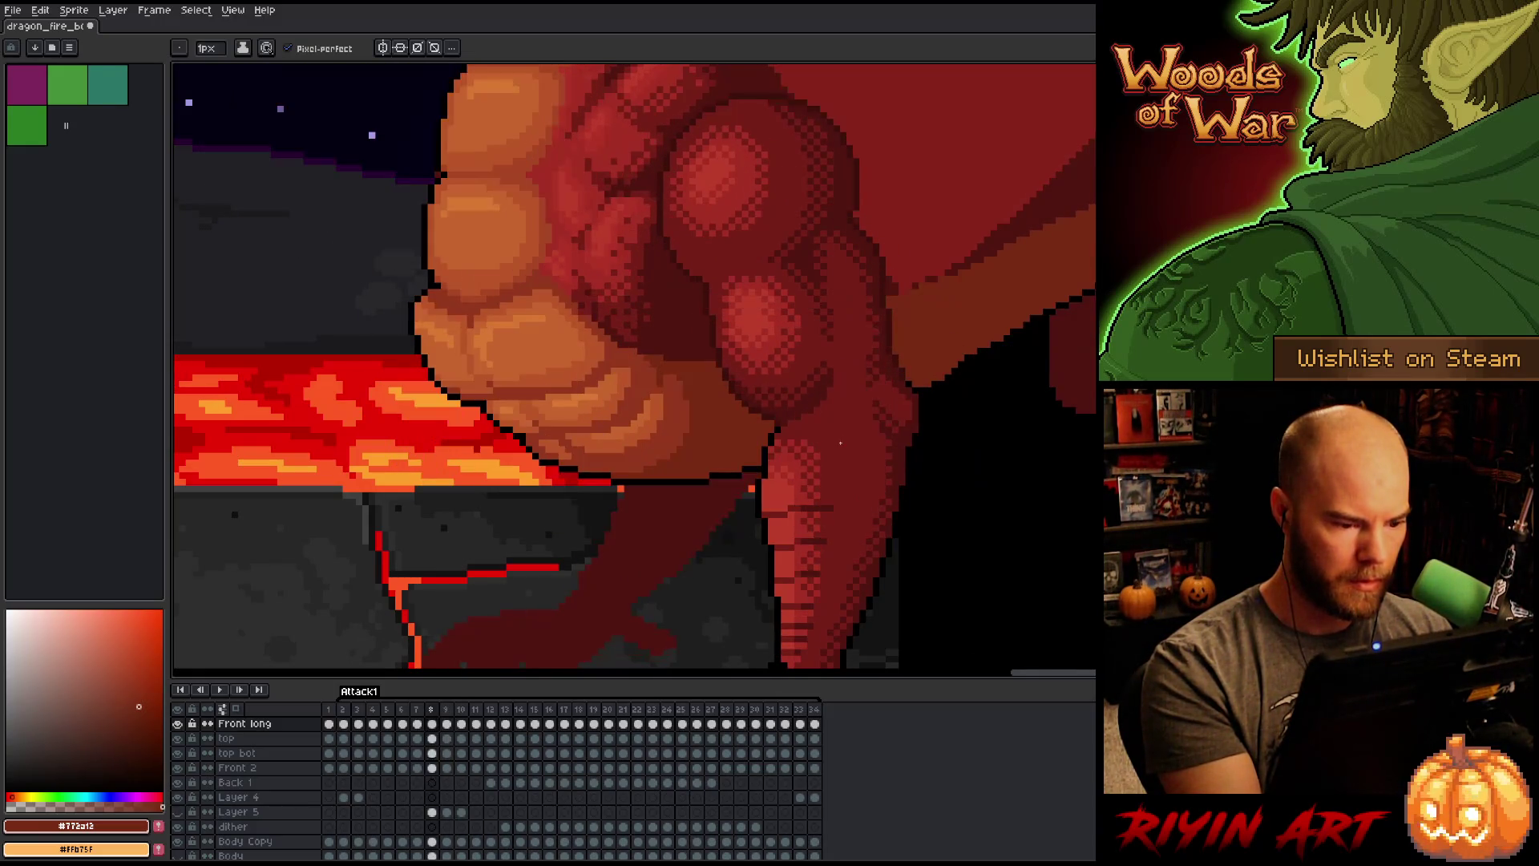
{"action": "key", "text": "Right"}
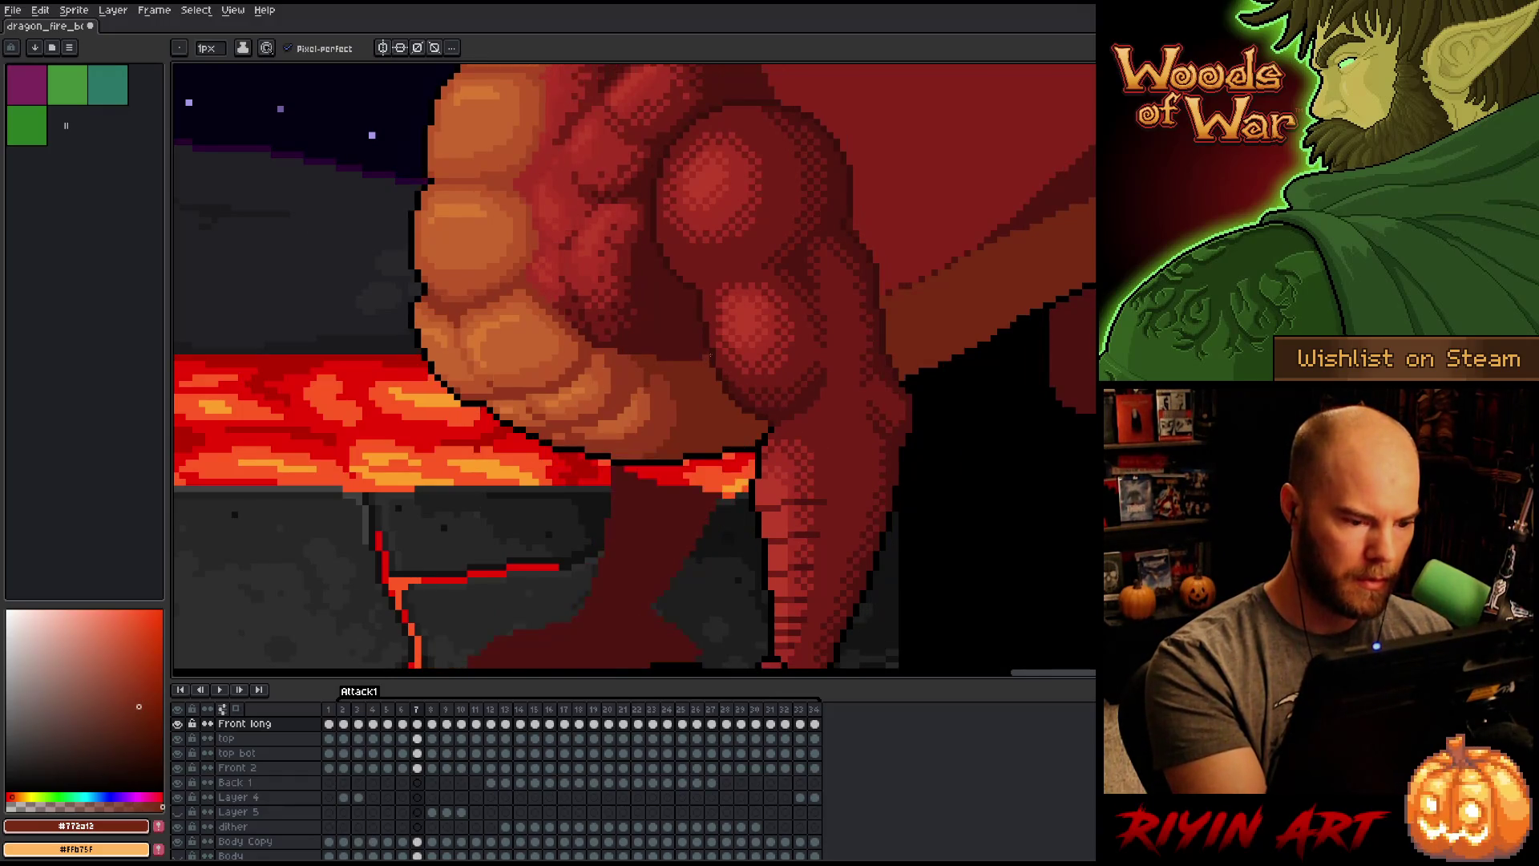
{"action": "key", "text": "Left"}
{"action": "key", "text": "Left"}
{"action": "key", "text": "Right"}
{"action": "key", "text": "Right"}
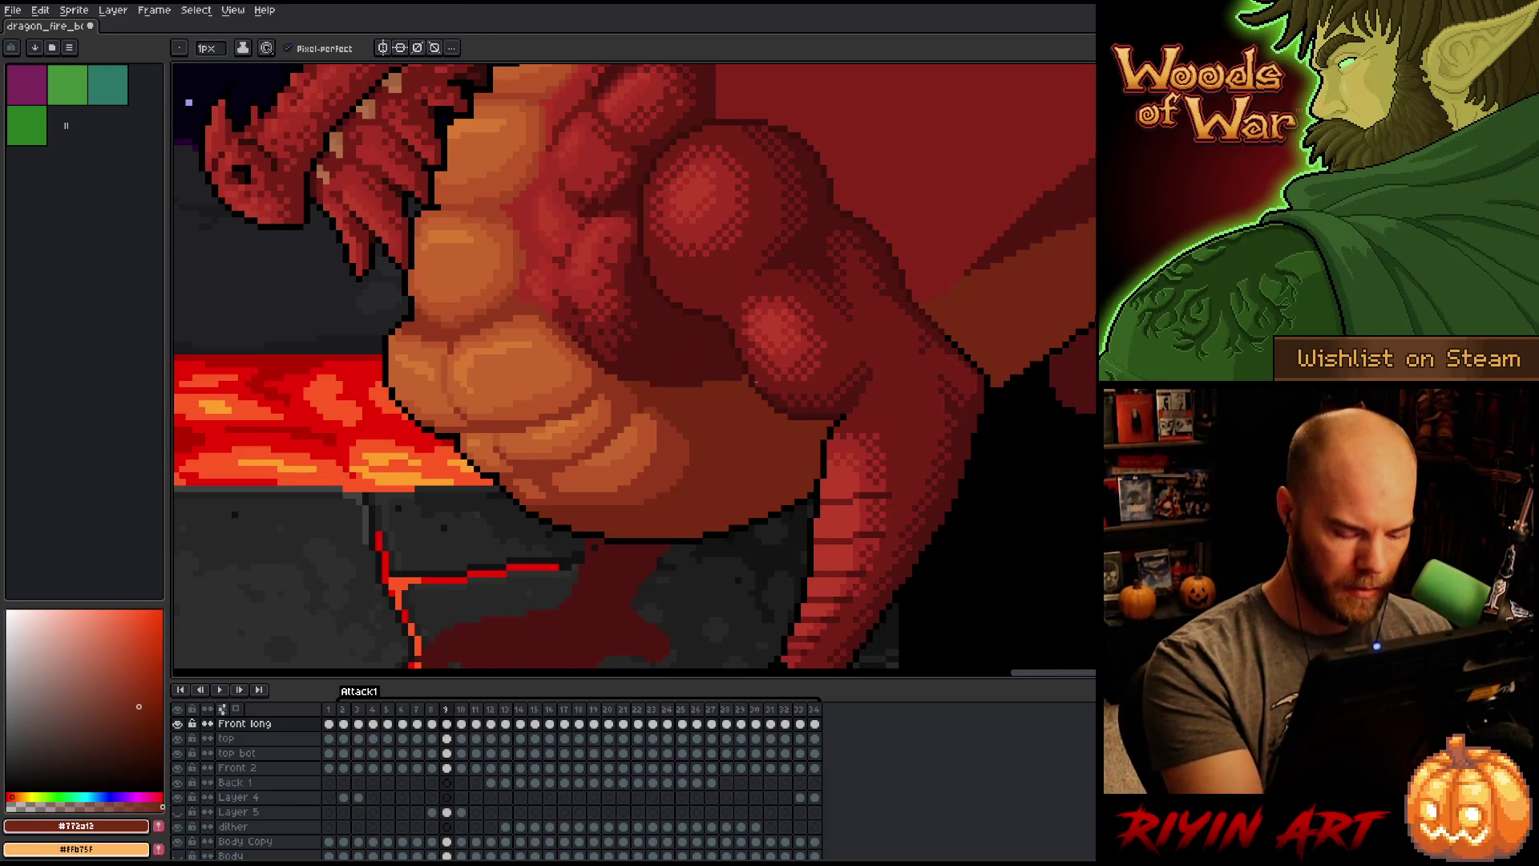
{"action": "key", "text": "Right"}
{"action": "key", "text": "Left"}
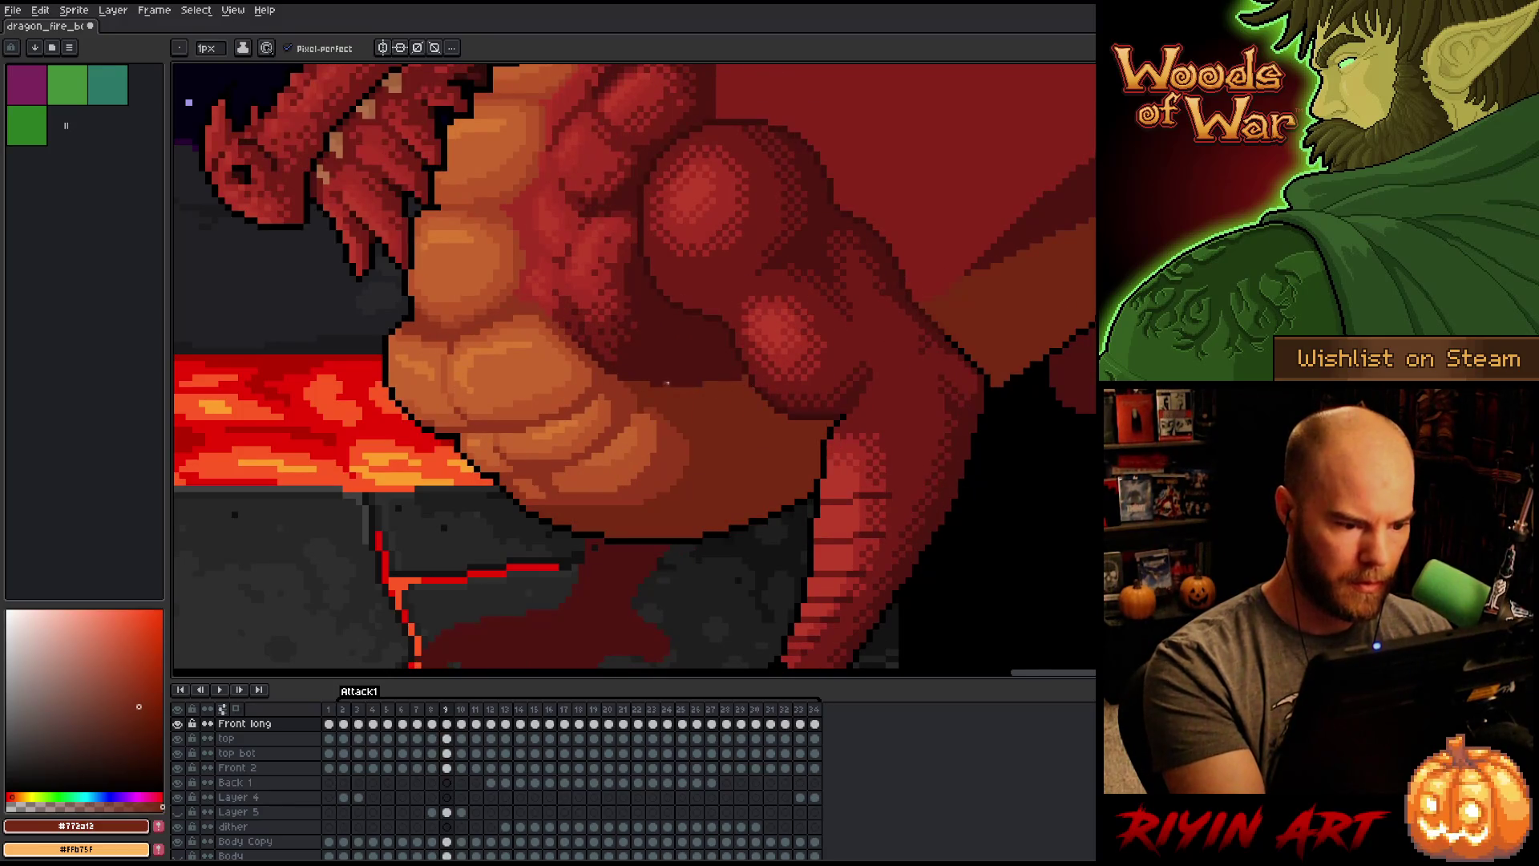
{"action": "left_click", "coordinate": [635, 395], "text": "alt"}
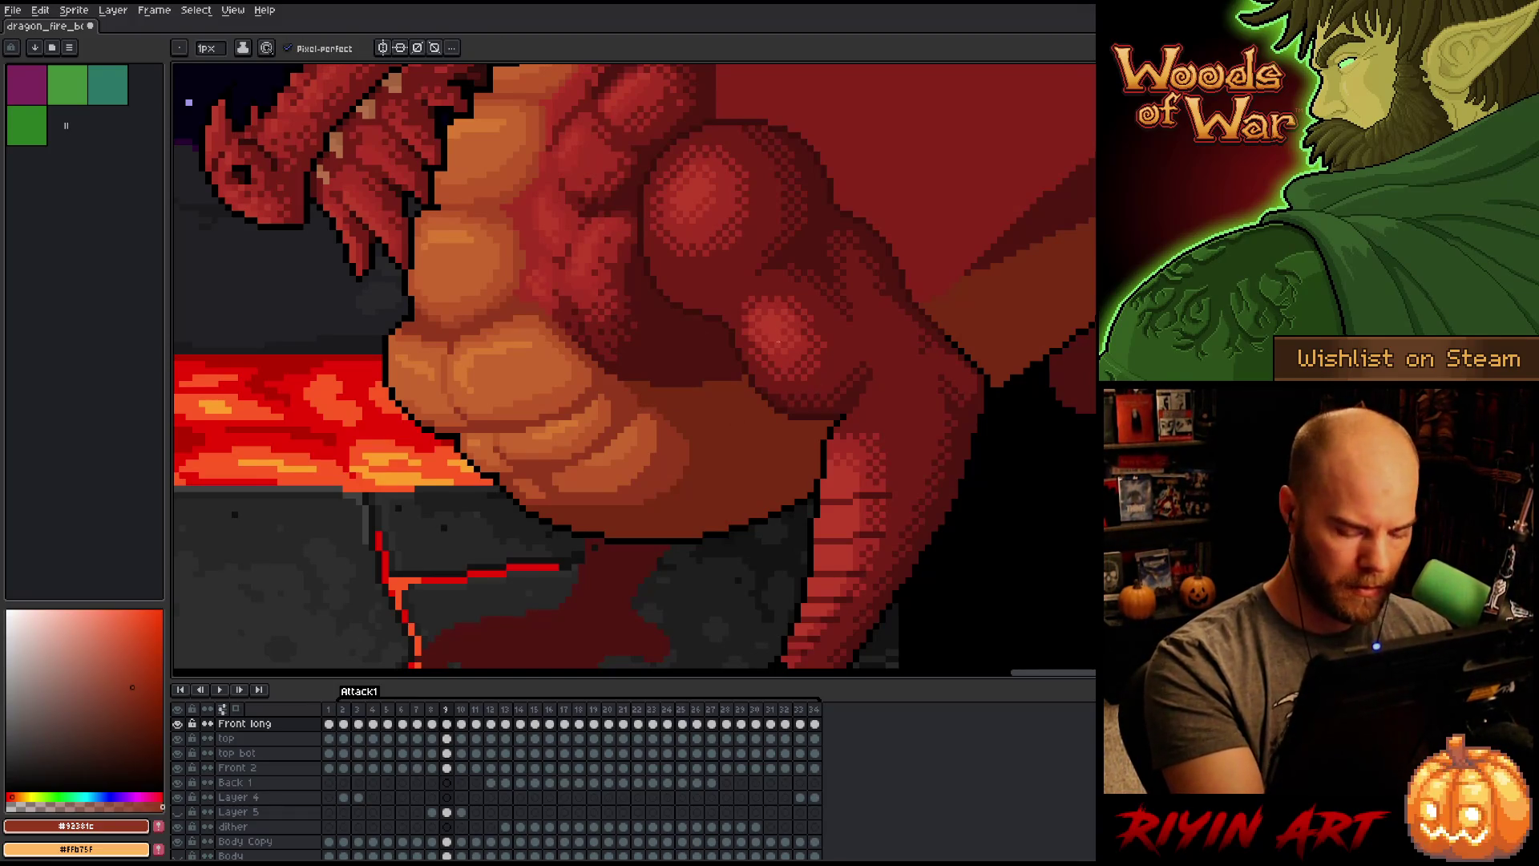
Step: Flick between frames 9, 10 and 11 to check the pose transition
{"action": "key", "text": "Right"}
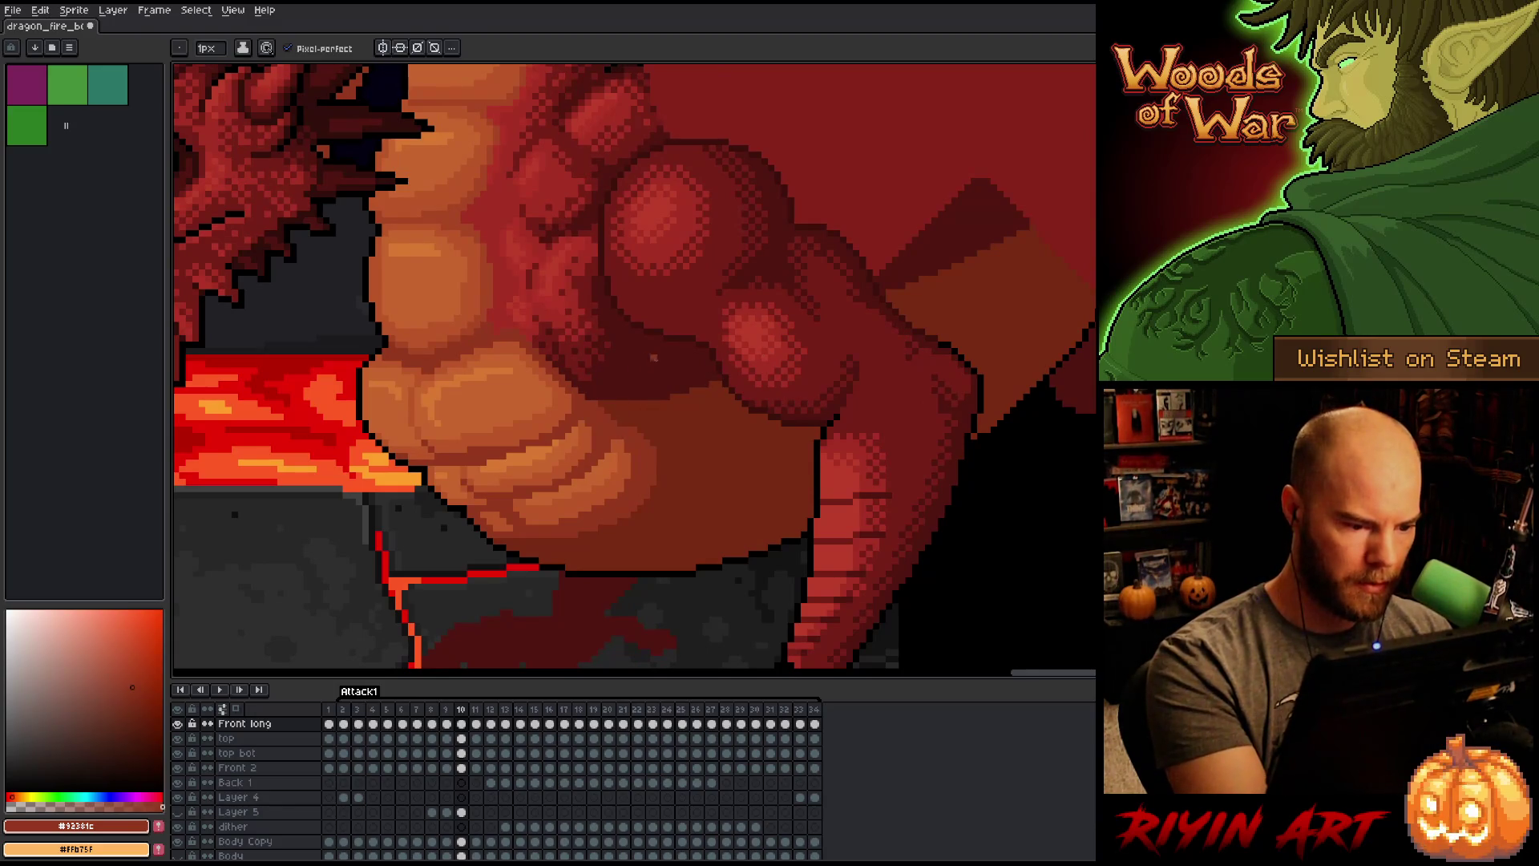
{"action": "key", "text": "Right"}
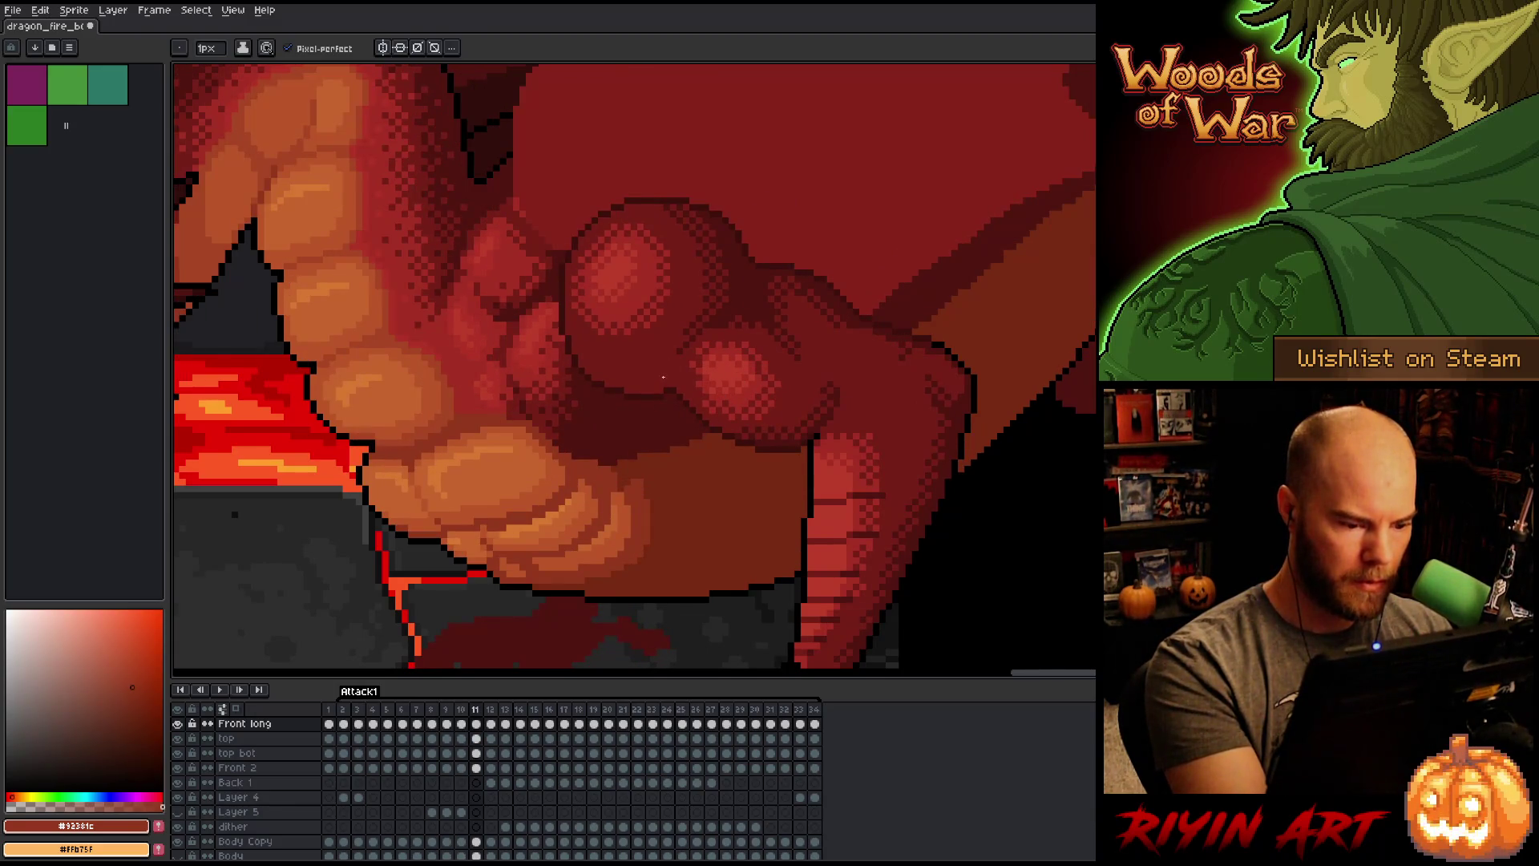
{"action": "key", "text": "Left"}
{"action": "key", "text": "Left"}
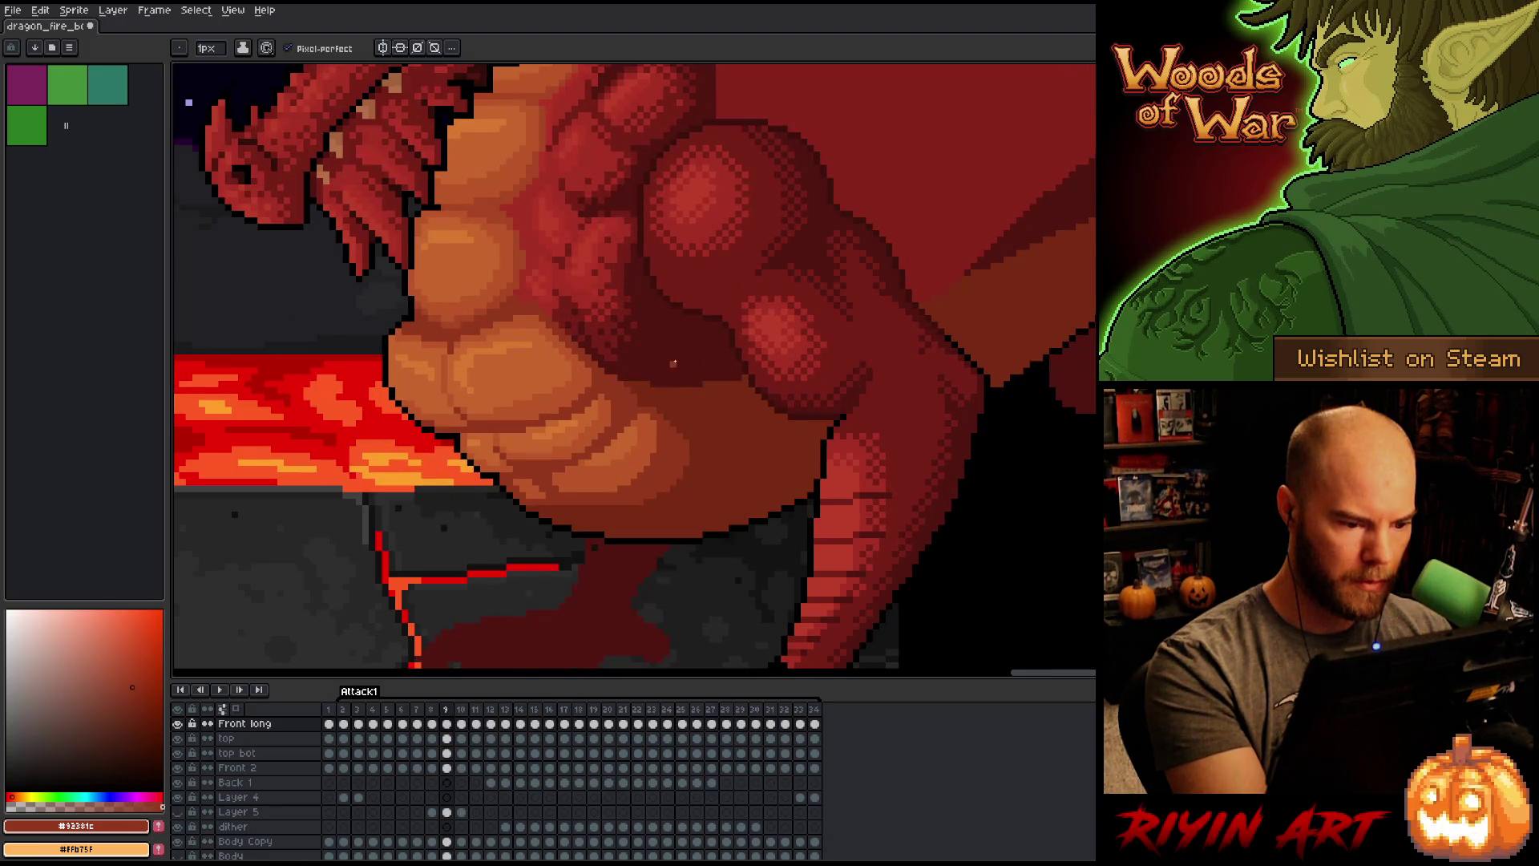
{"action": "key", "text": "Right"}
{"action": "key", "text": "Left"}
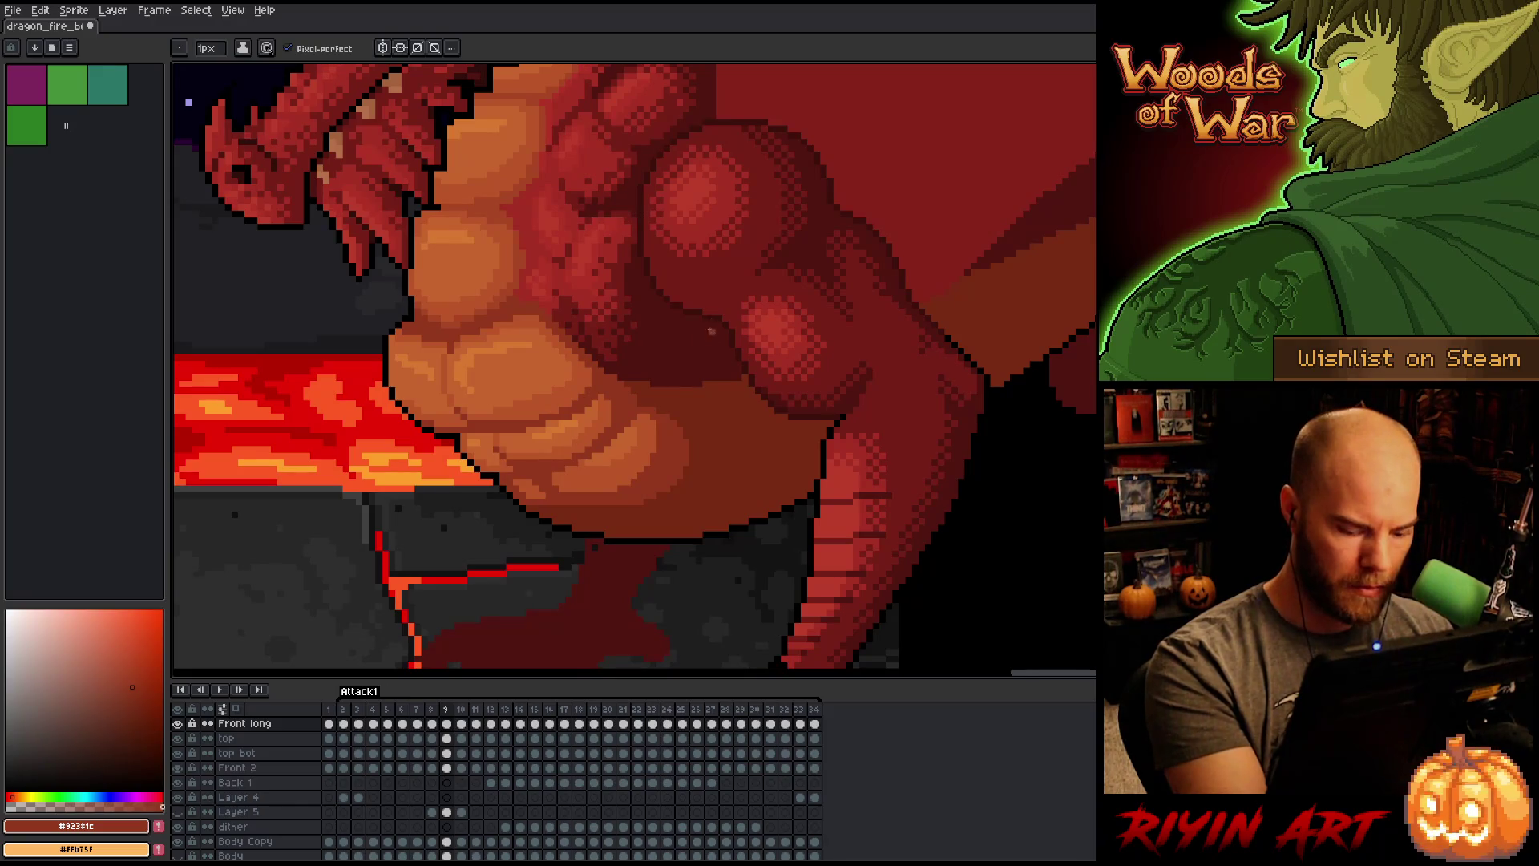
{"action": "key", "text": "Right"}
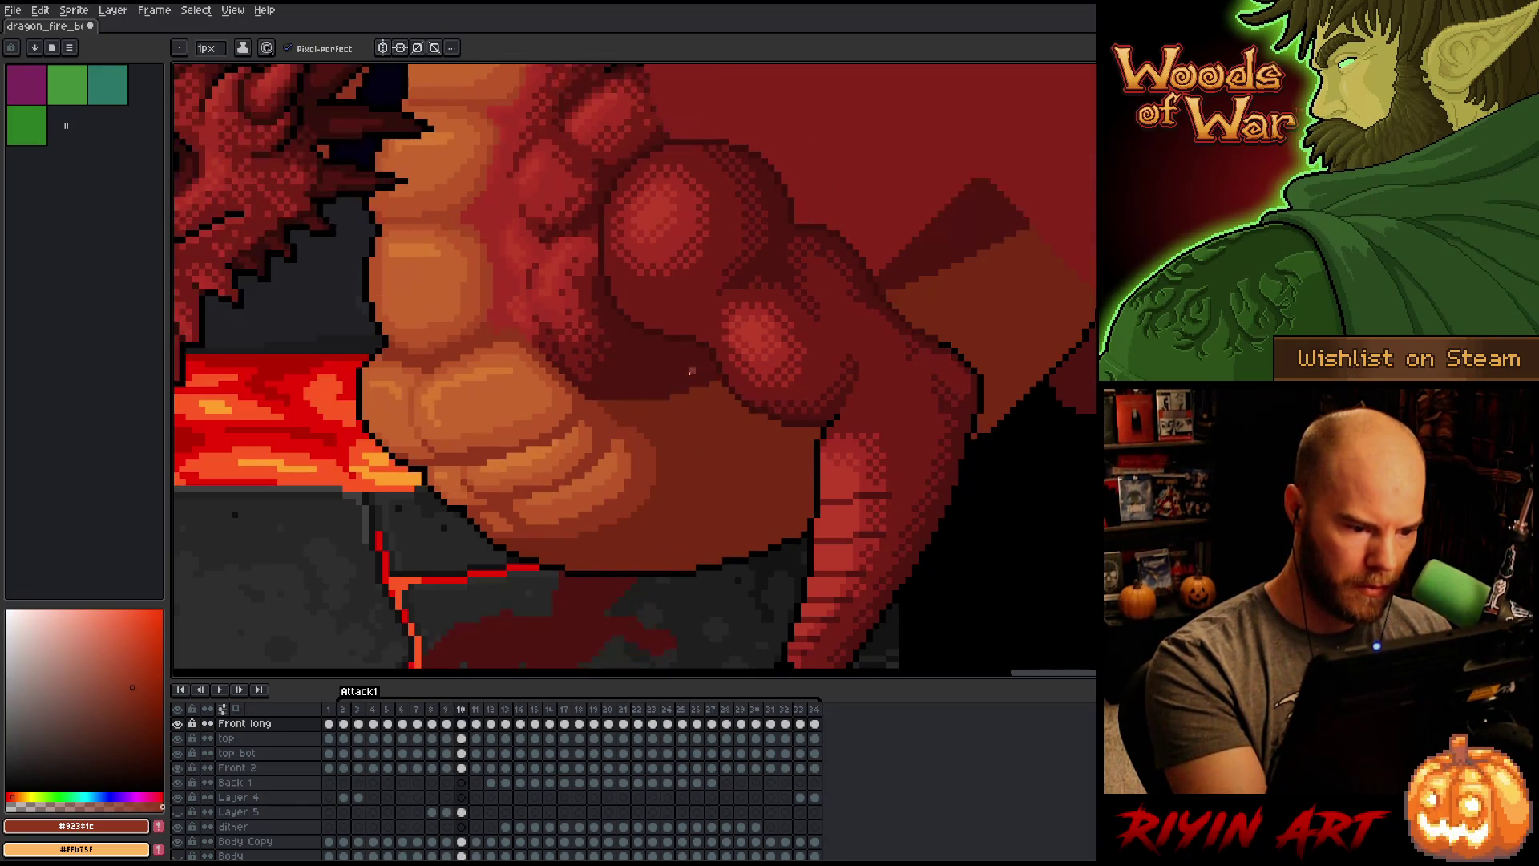
{"action": "key", "text": "Left"}
{"action": "key", "text": "Right"}
{"action": "key", "text": "Left"}
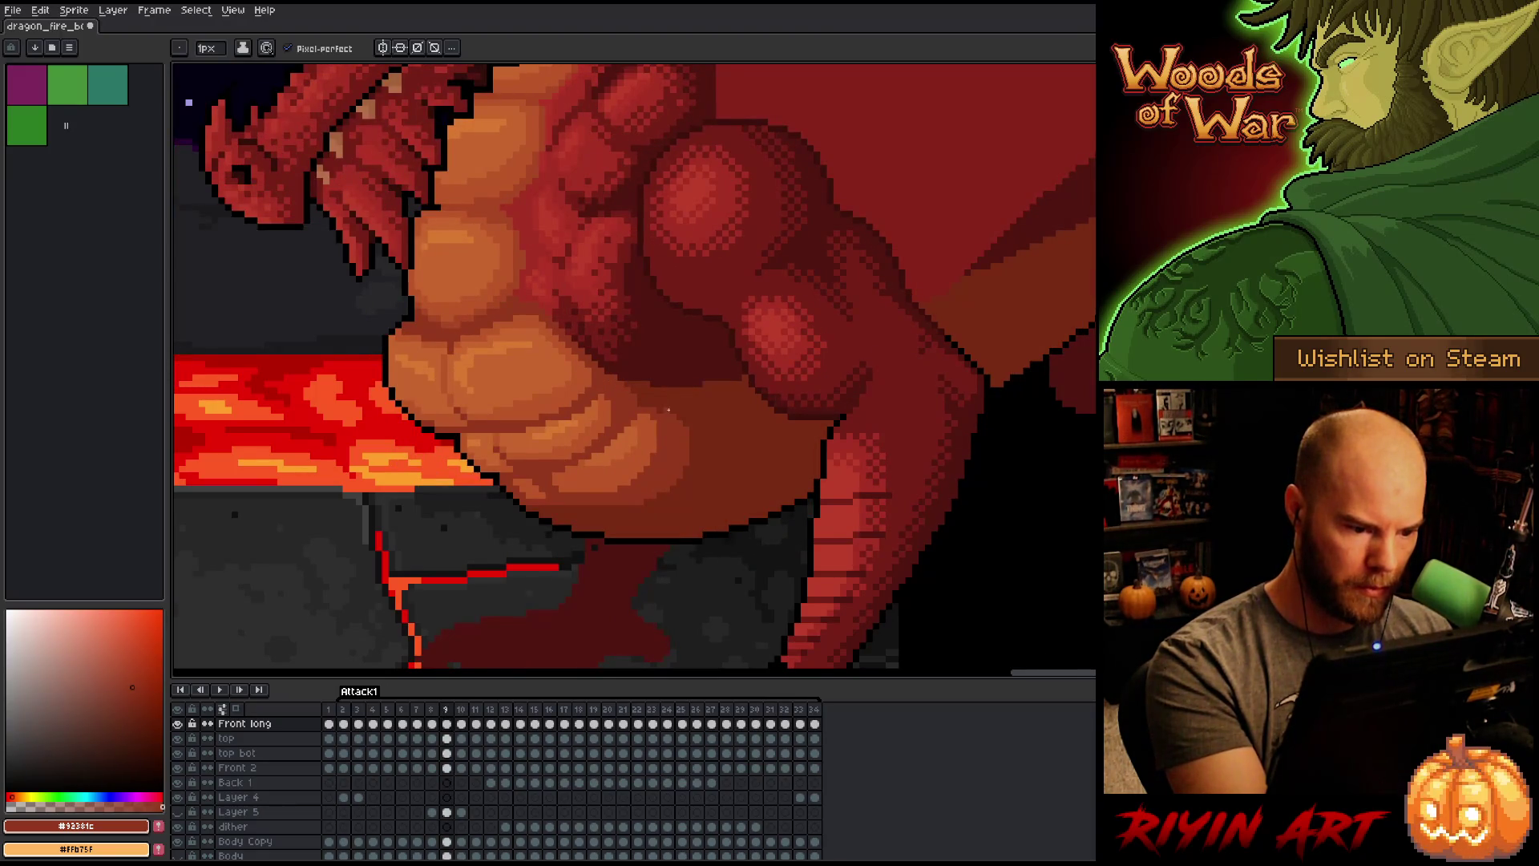
Step: Compare neighbouring frames while stepping back through frames 8 and 7 to frame 6
{"action": "key", "text": "Left"}
{"action": "key", "text": "Right"}
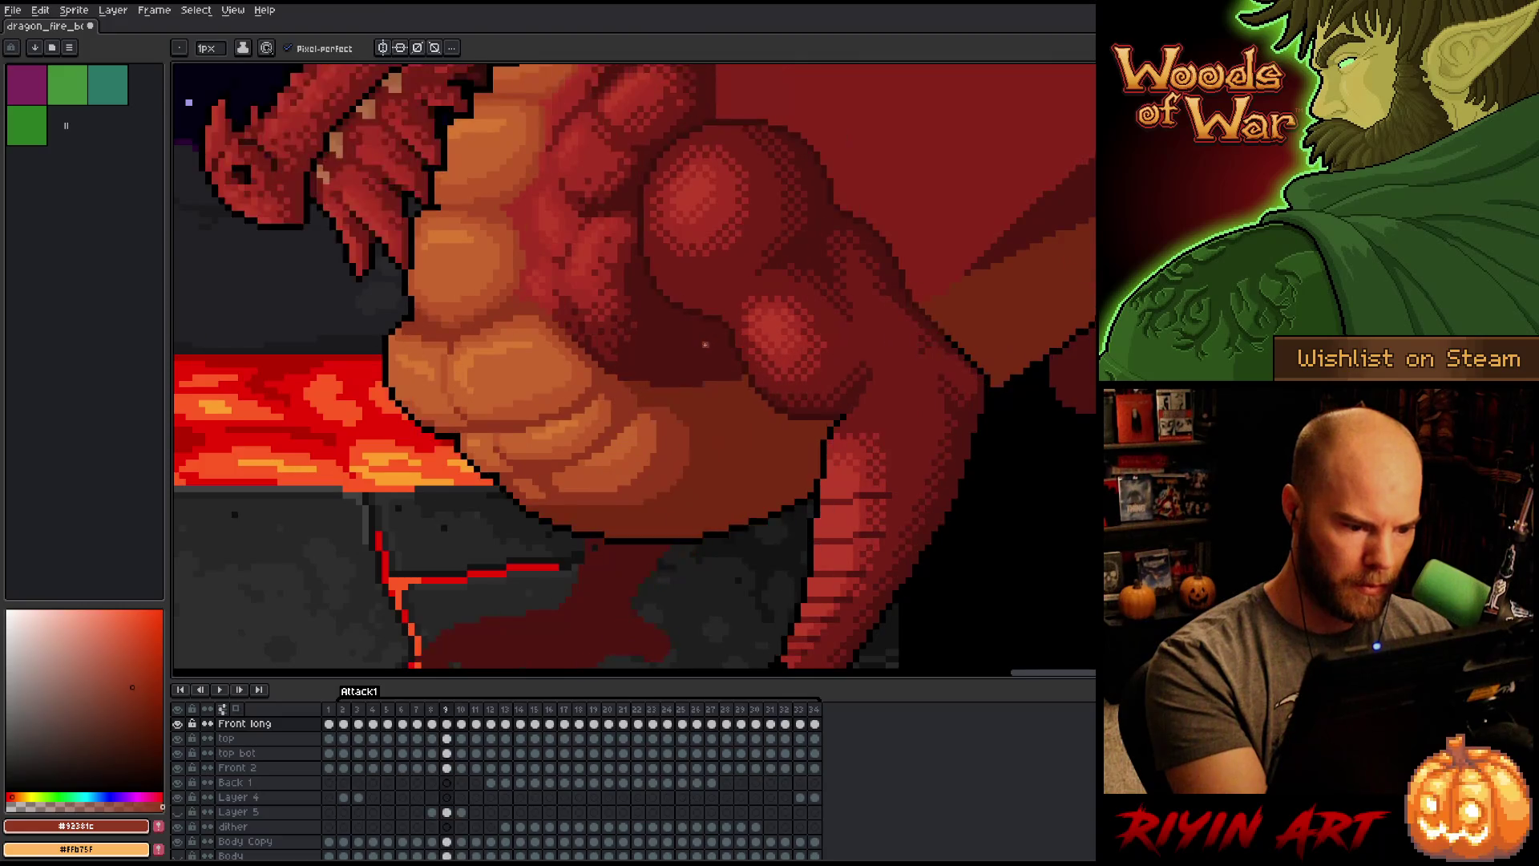
{"action": "key", "text": "Right"}
{"action": "key", "text": "Left"}
{"action": "key", "text": "Left"}
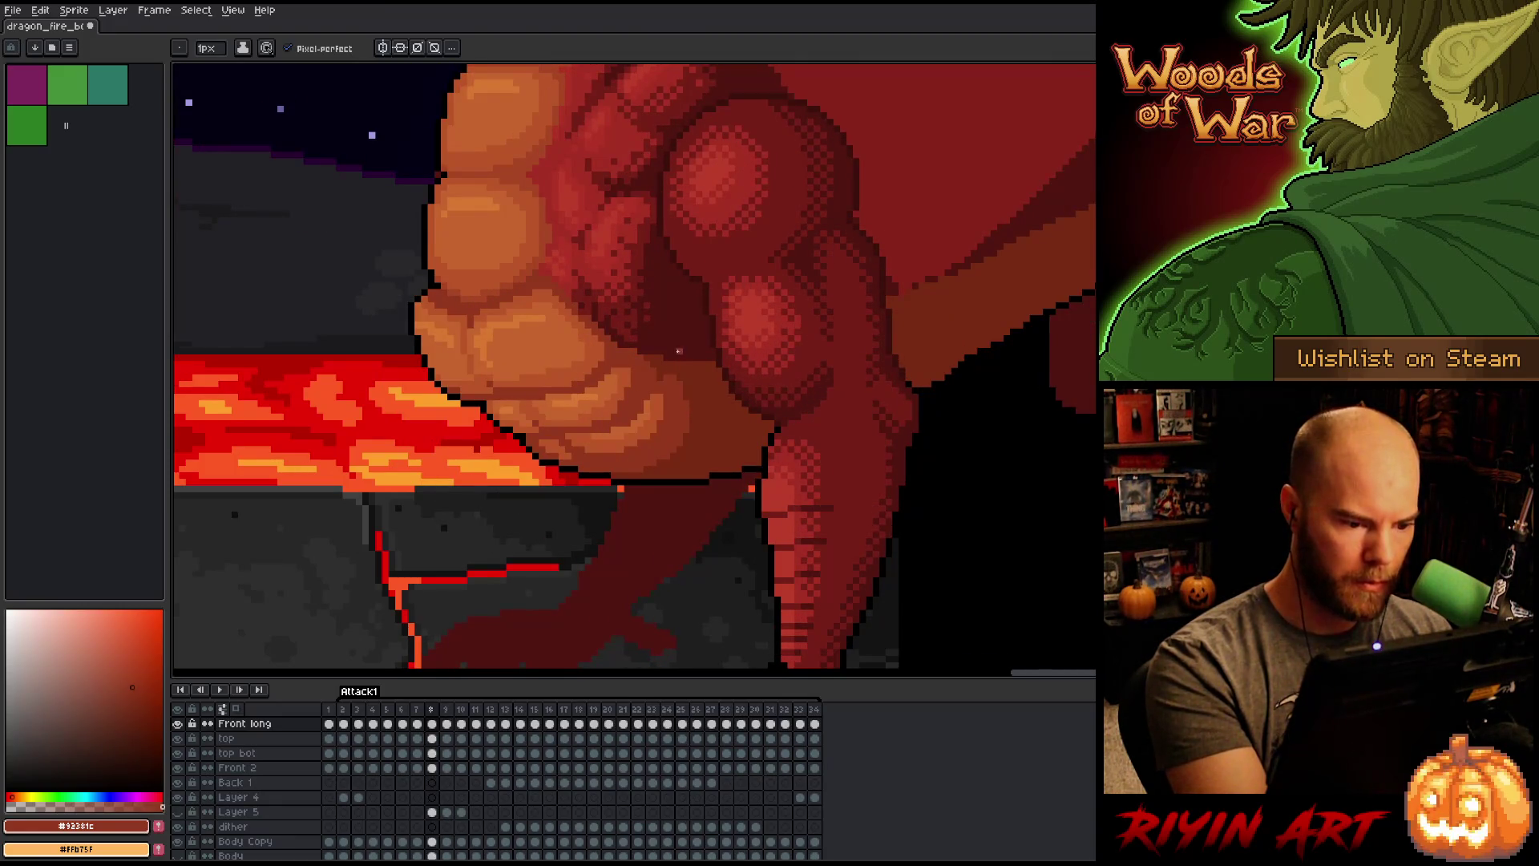
{"action": "key", "text": "Right"}
{"action": "key", "text": "Left"}
{"action": "key", "text": "Right"}
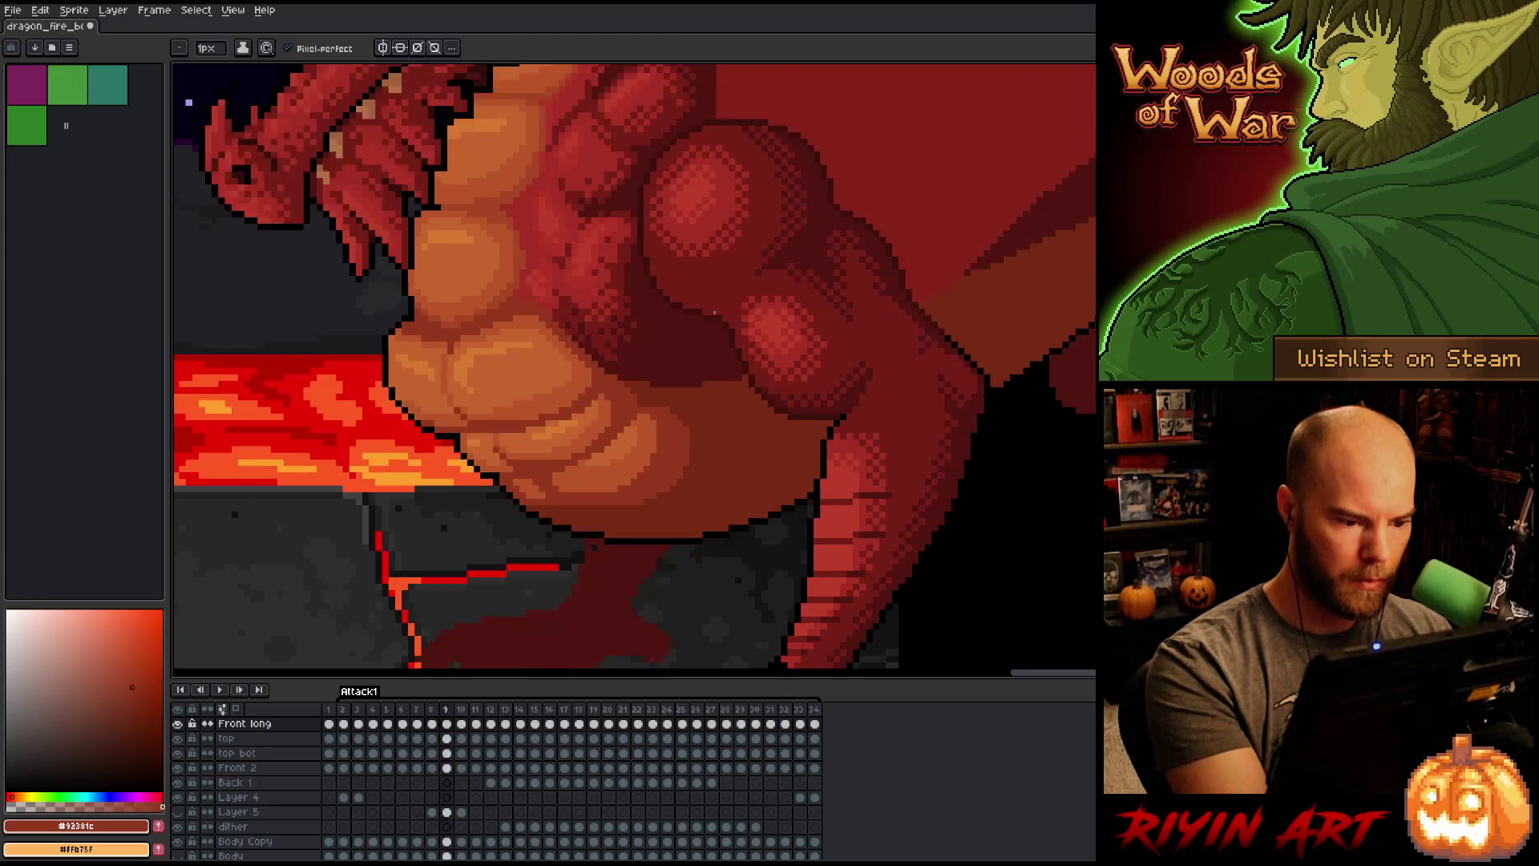
{"action": "key", "text": "Left"}
{"action": "key", "text": "Left"}
{"action": "key", "text": "Left"}
{"action": "key", "text": "Right"}
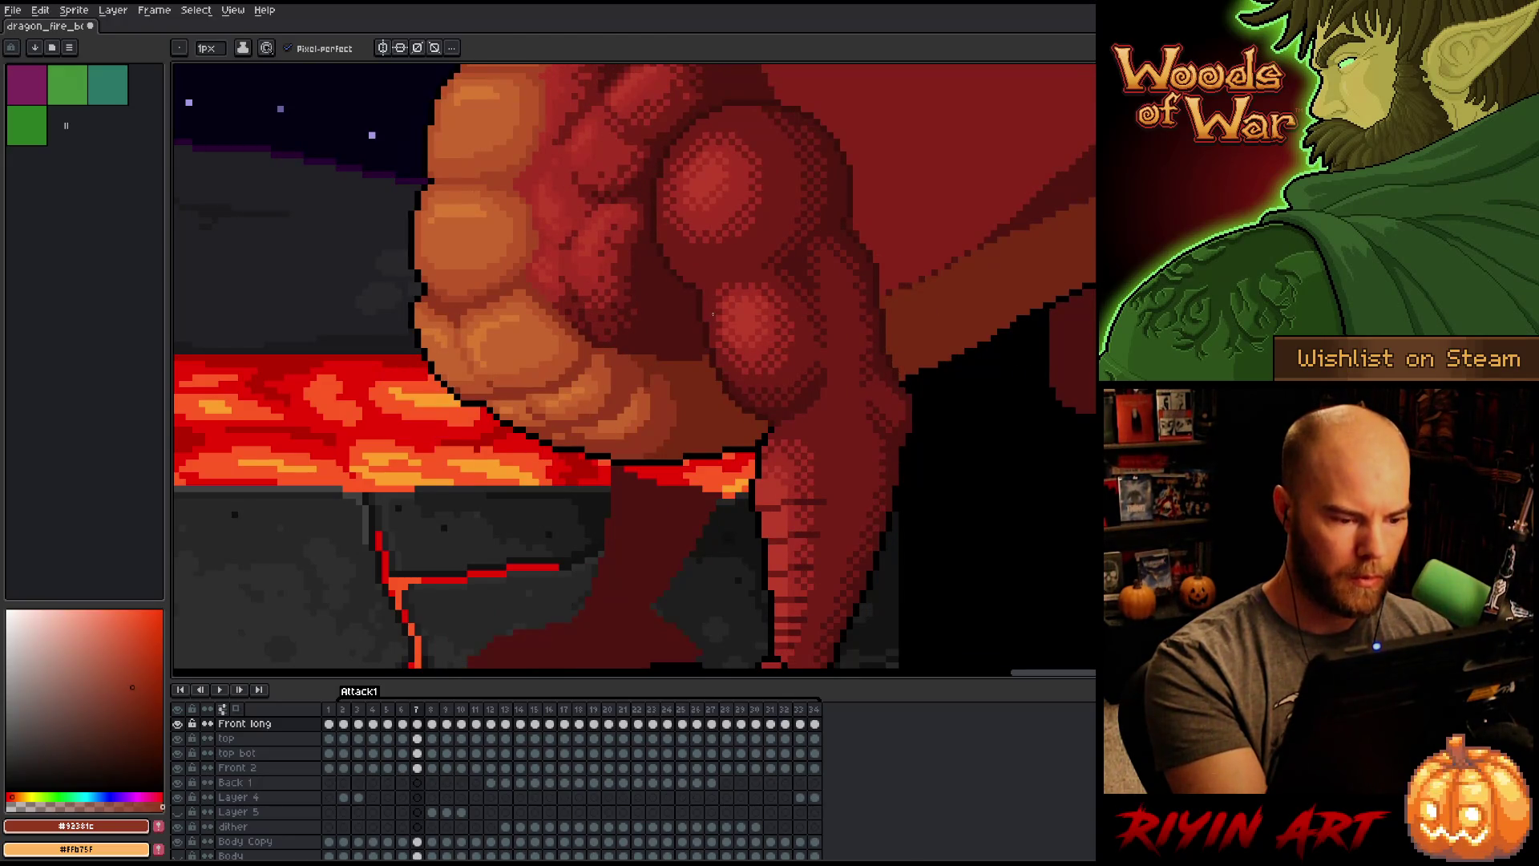
{"action": "key", "text": "Right"}
{"action": "key", "text": "Right"}
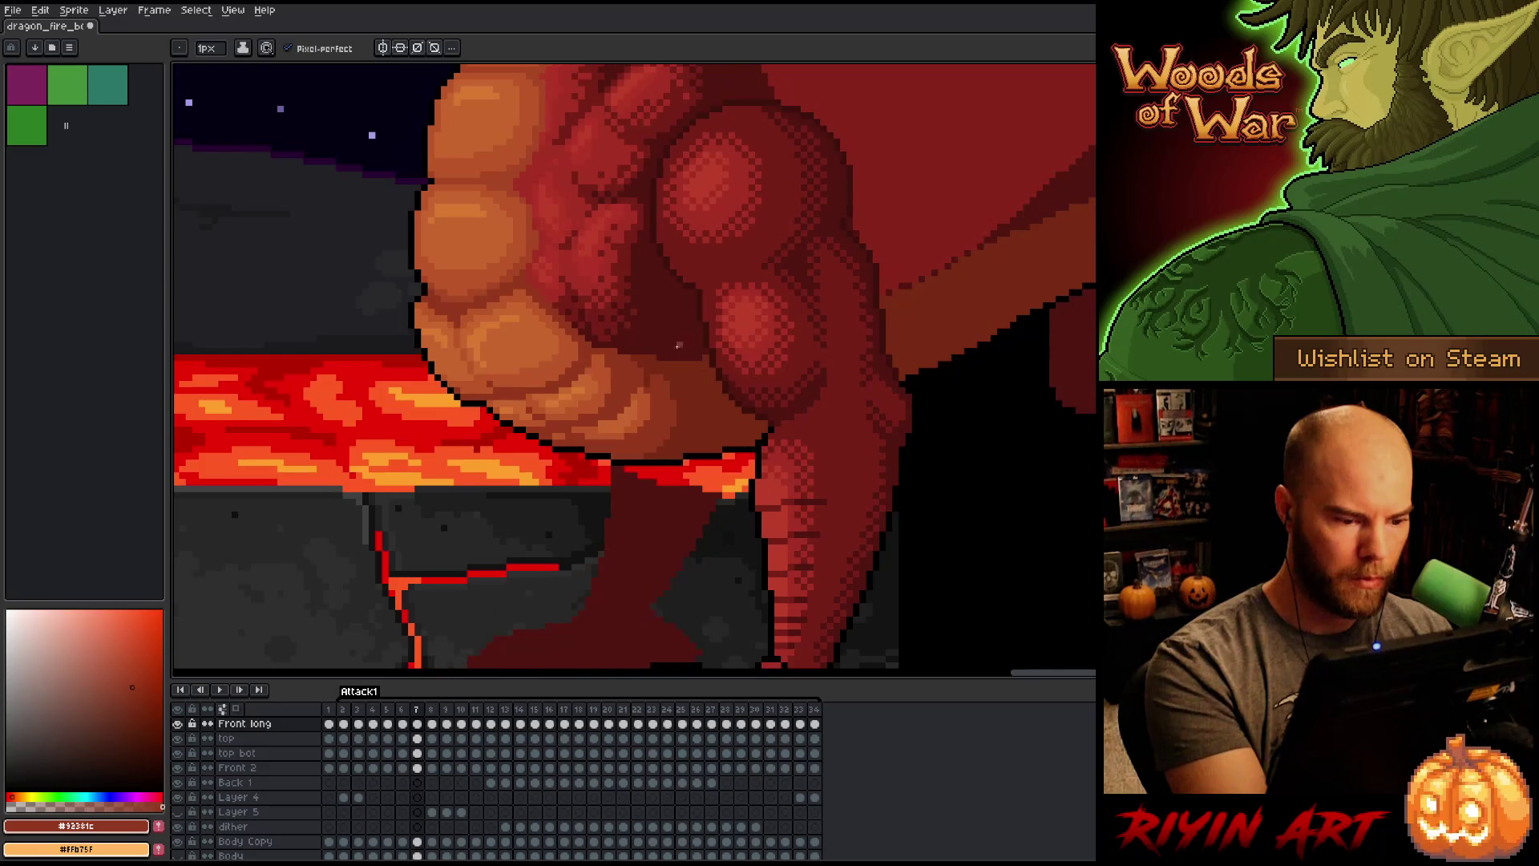
{"action": "key", "text": "Left"}
{"action": "key", "text": "Left"}
{"action": "key", "text": "Left"}
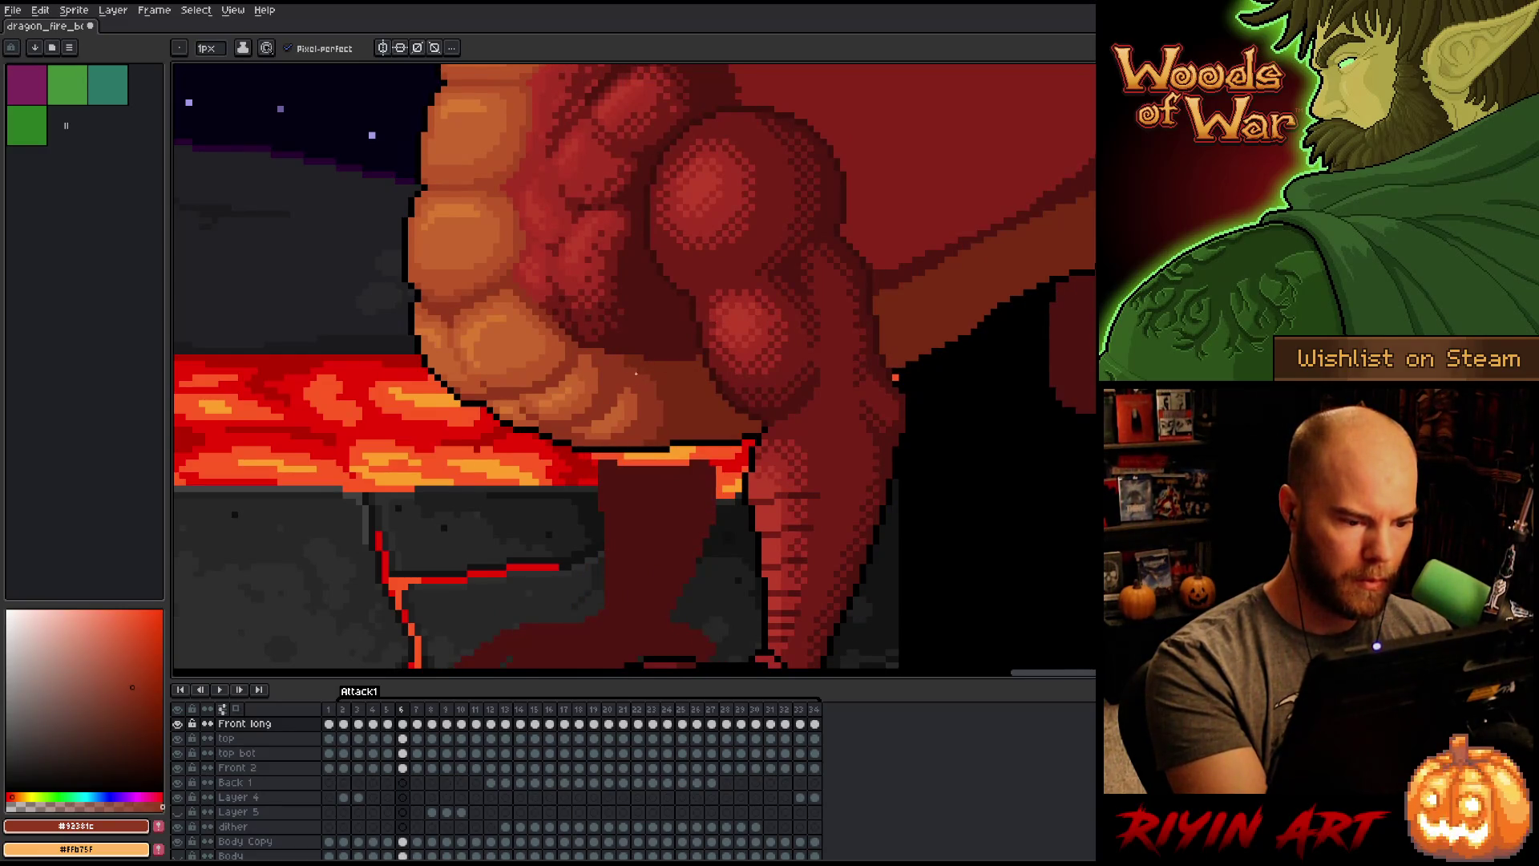
{"action": "key", "text": "Left"}
{"action": "key", "text": "Left"}
{"action": "key", "text": "Left"}
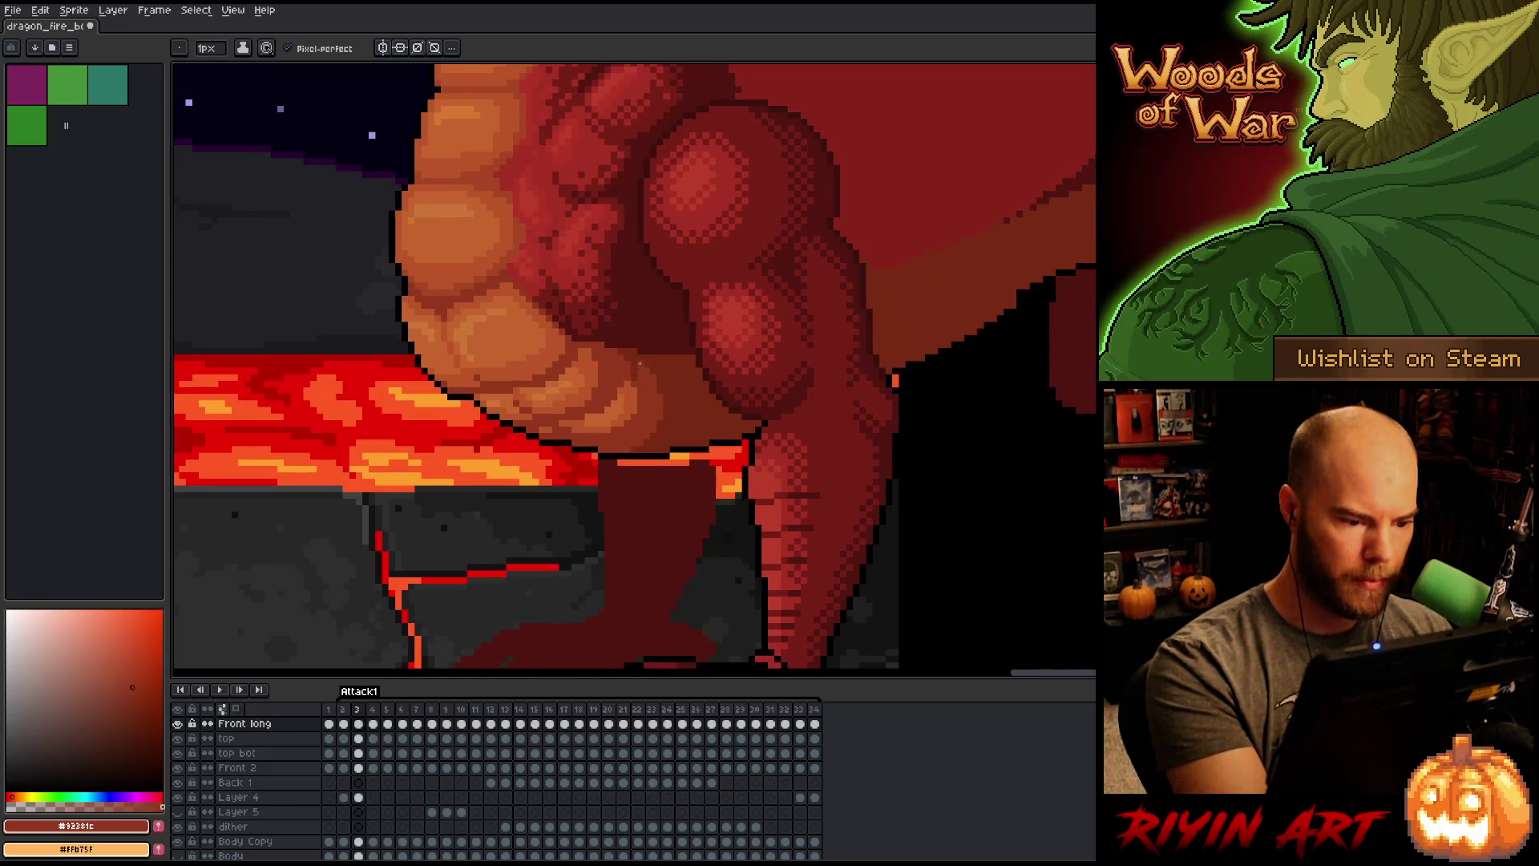
Step: Wrap around to frame 34 and step back through the loop to frame 16
{"action": "key", "text": "Left"}
{"action": "key", "text": "Left"}
{"action": "key", "text": "Left"}
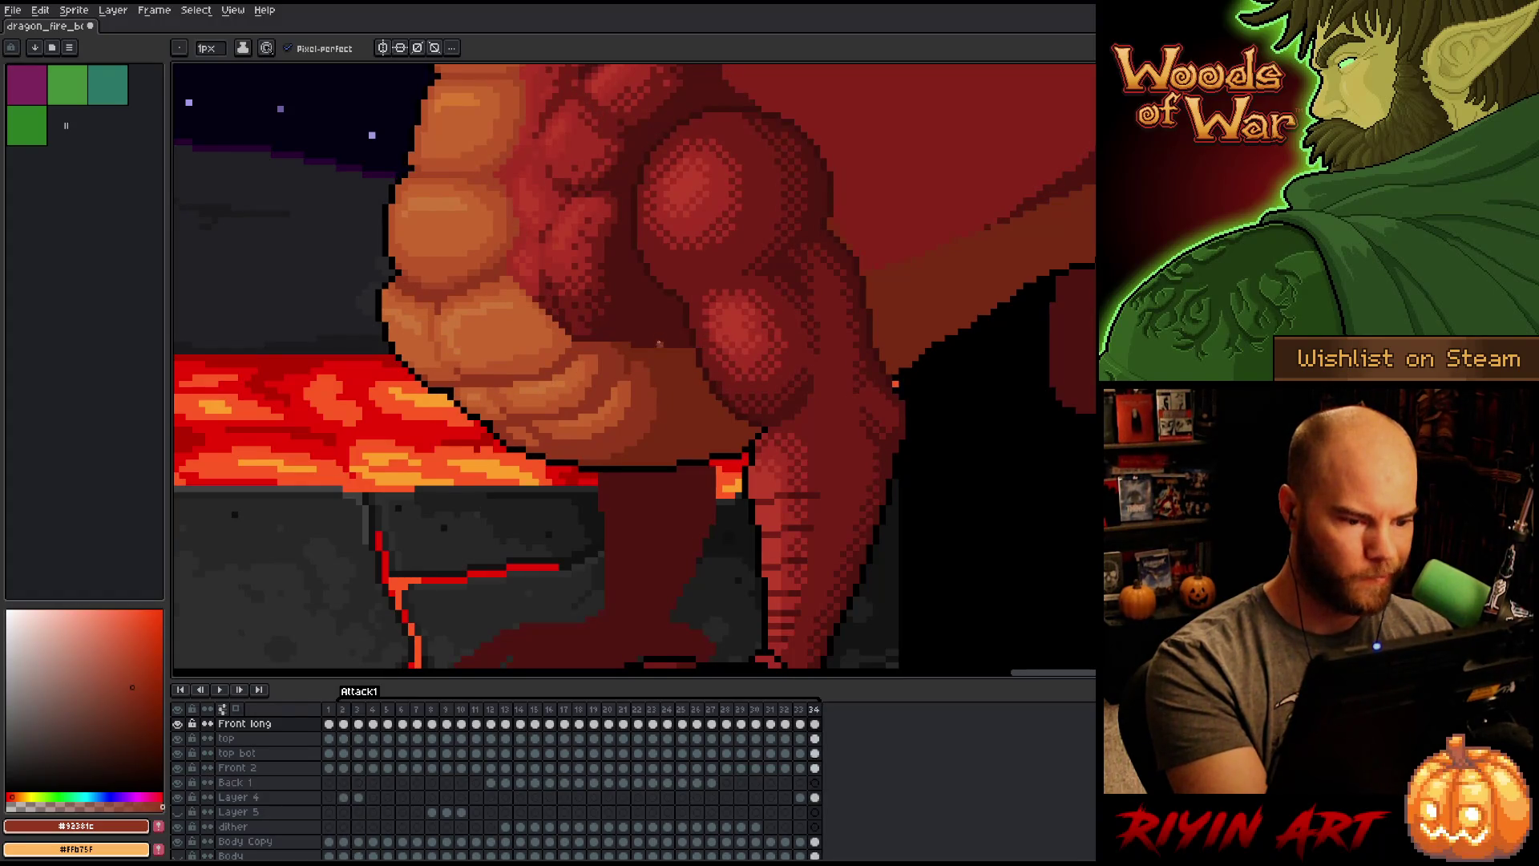
{"action": "key", "text": "Left"}
{"action": "key", "text": "Left"}
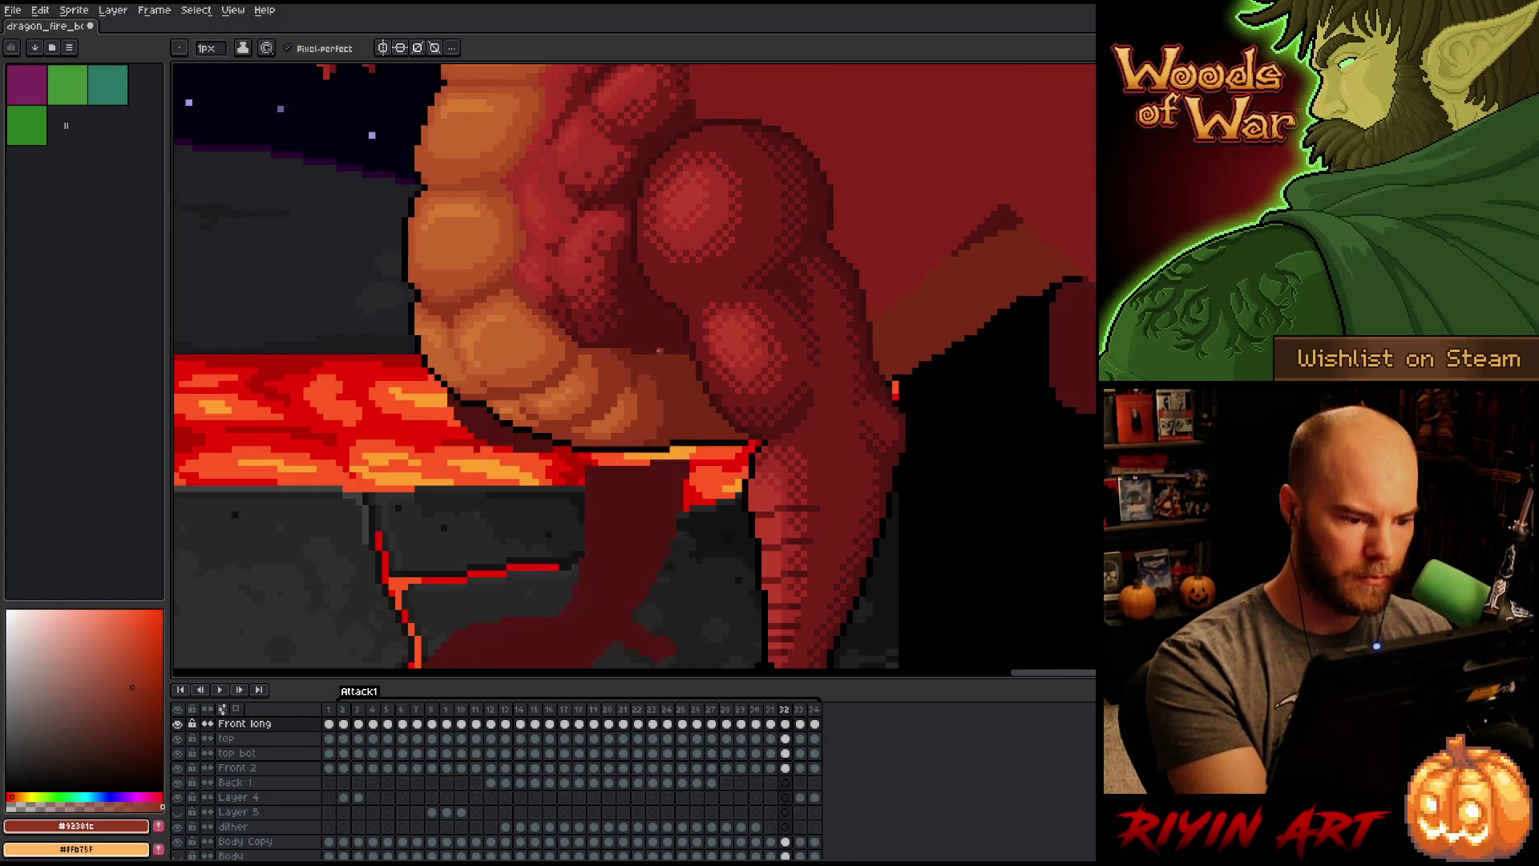
{"action": "key", "text": "Left"}
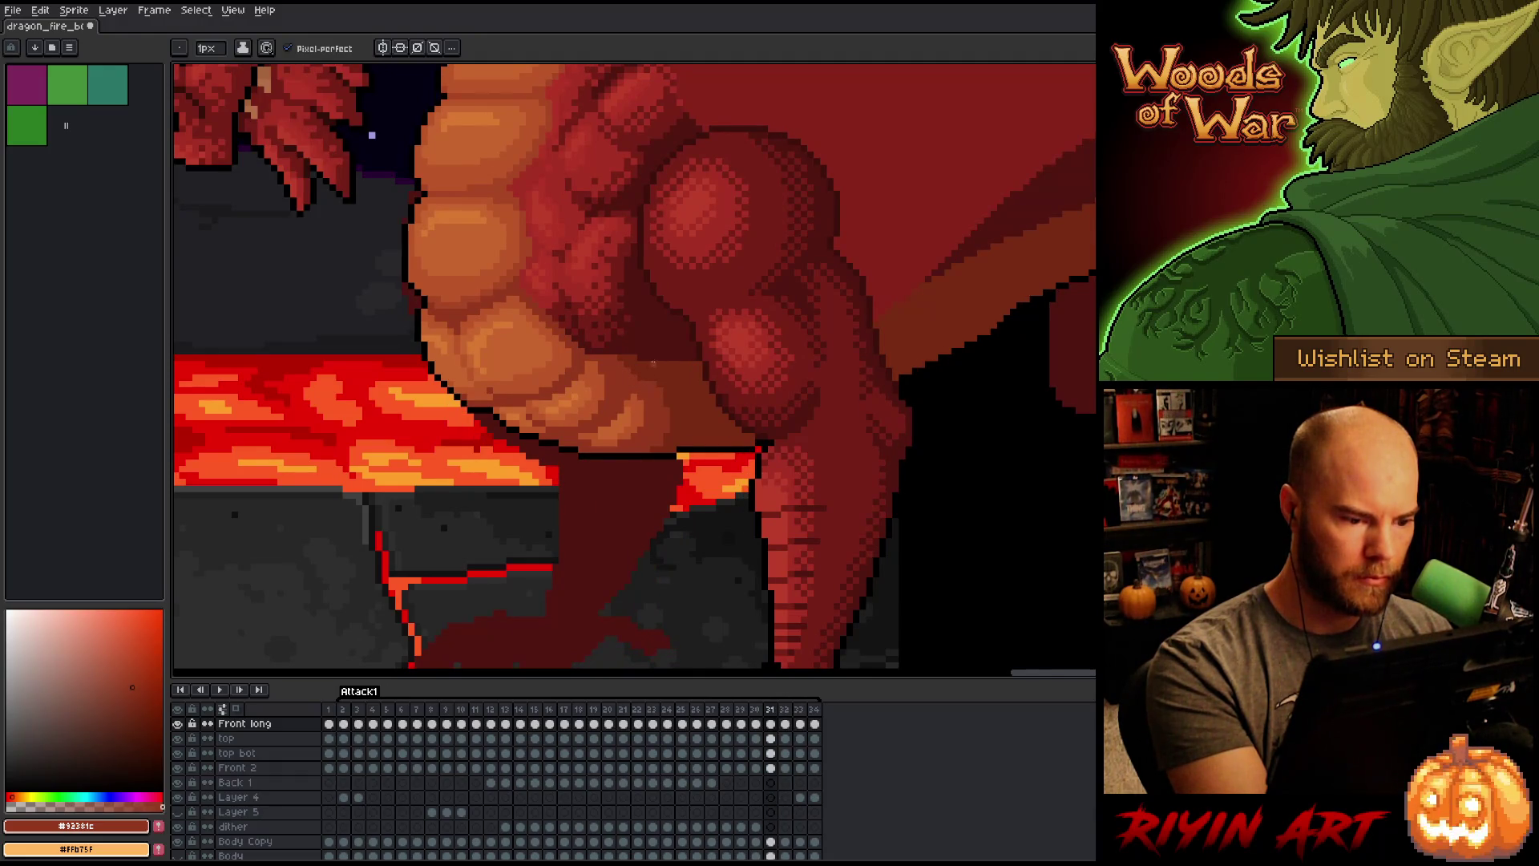
{"action": "key", "text": "Left"}
{"action": "key", "text": "Left"}
{"action": "key", "text": "Left"}
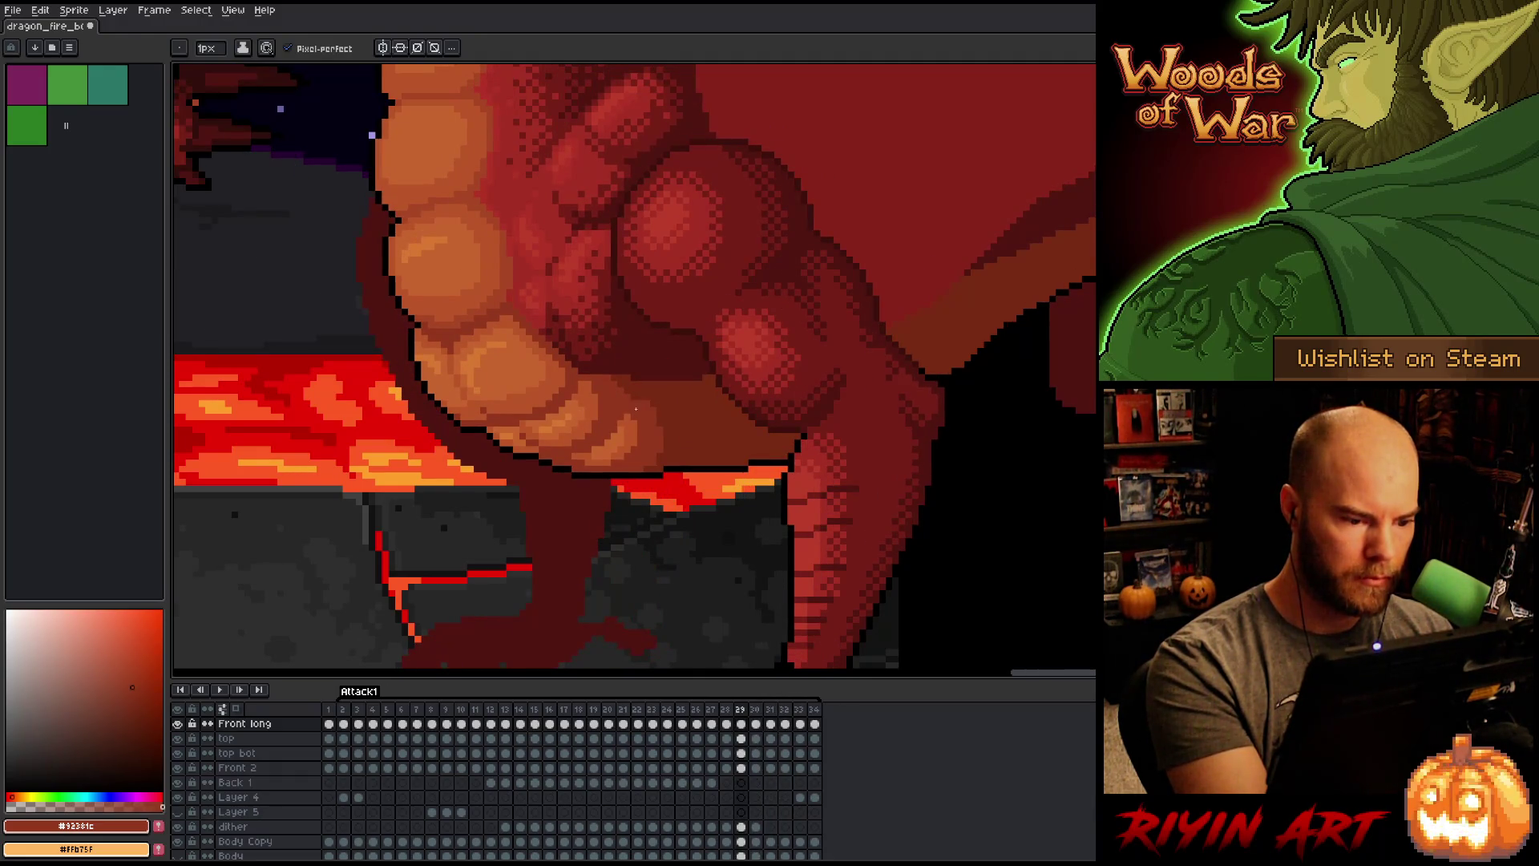
{"action": "key", "text": "Left"}
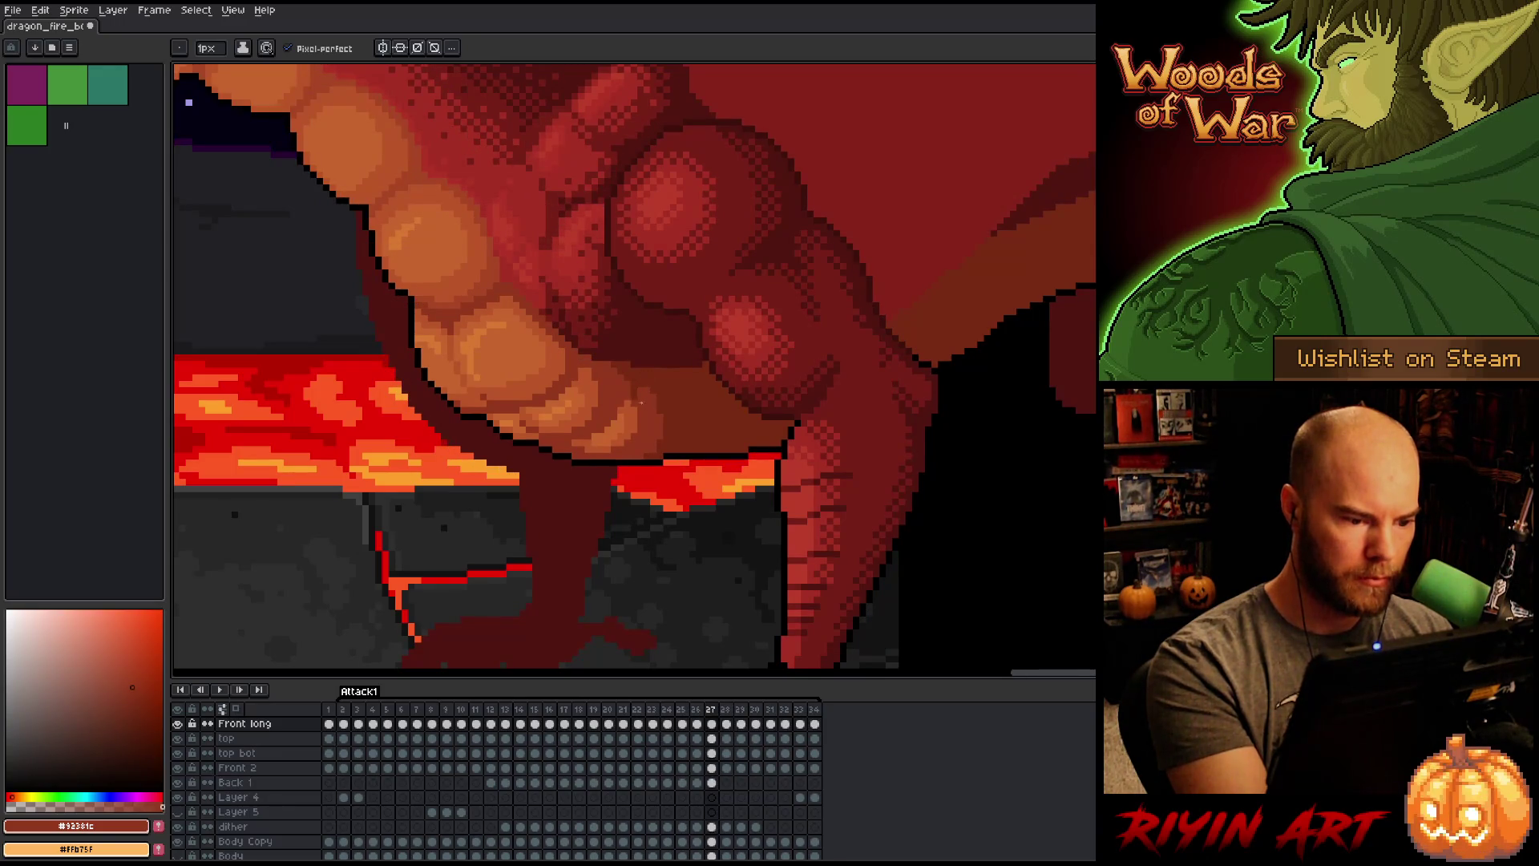
{"action": "key", "text": "Left"}
{"action": "key", "text": "Left"}
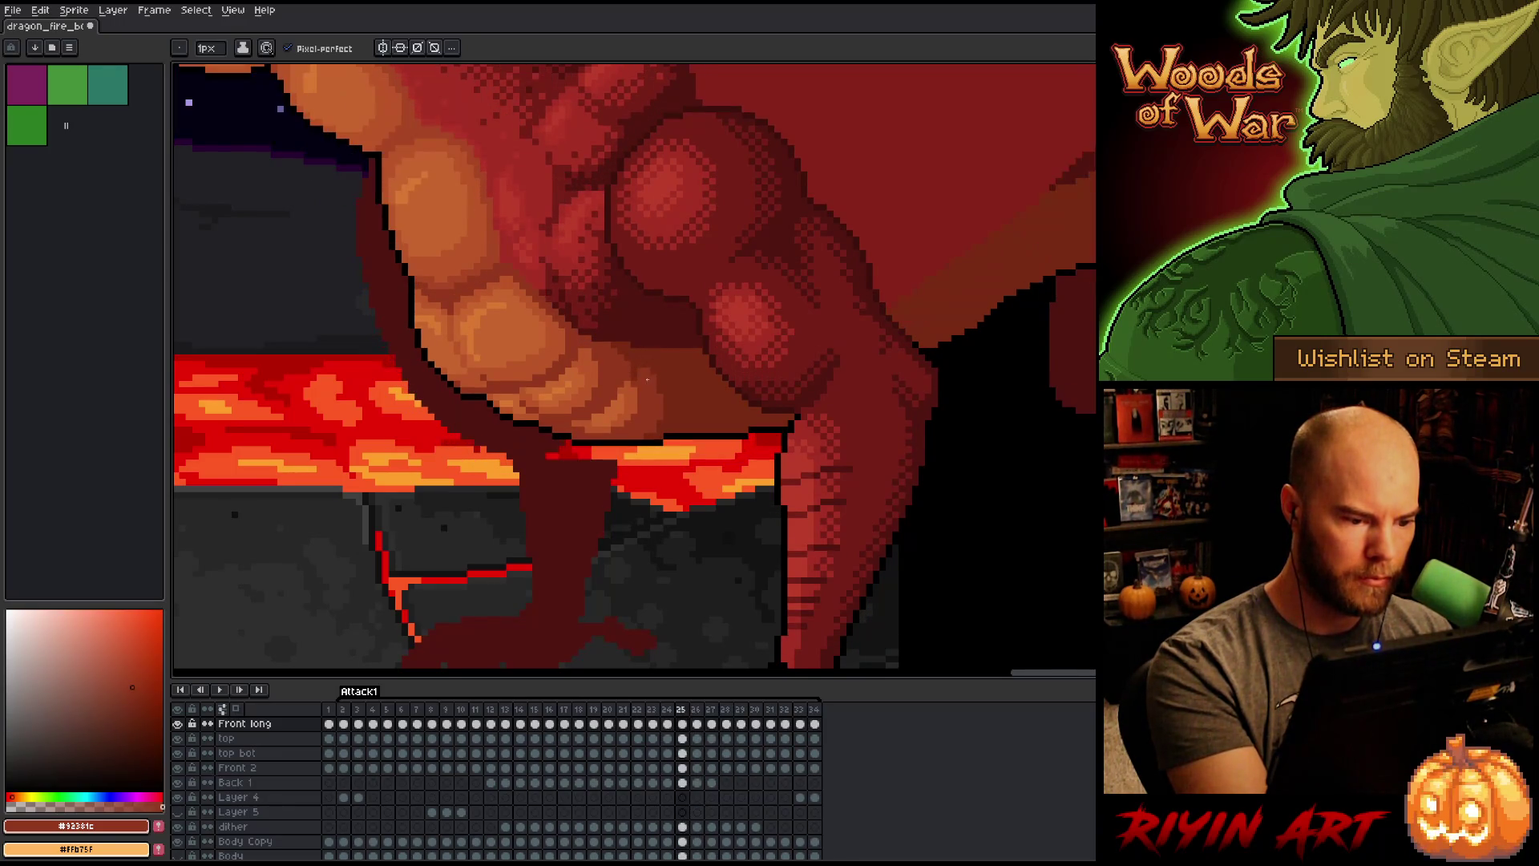
{"action": "key", "text": "Left"}
{"action": "key", "text": "Left"}
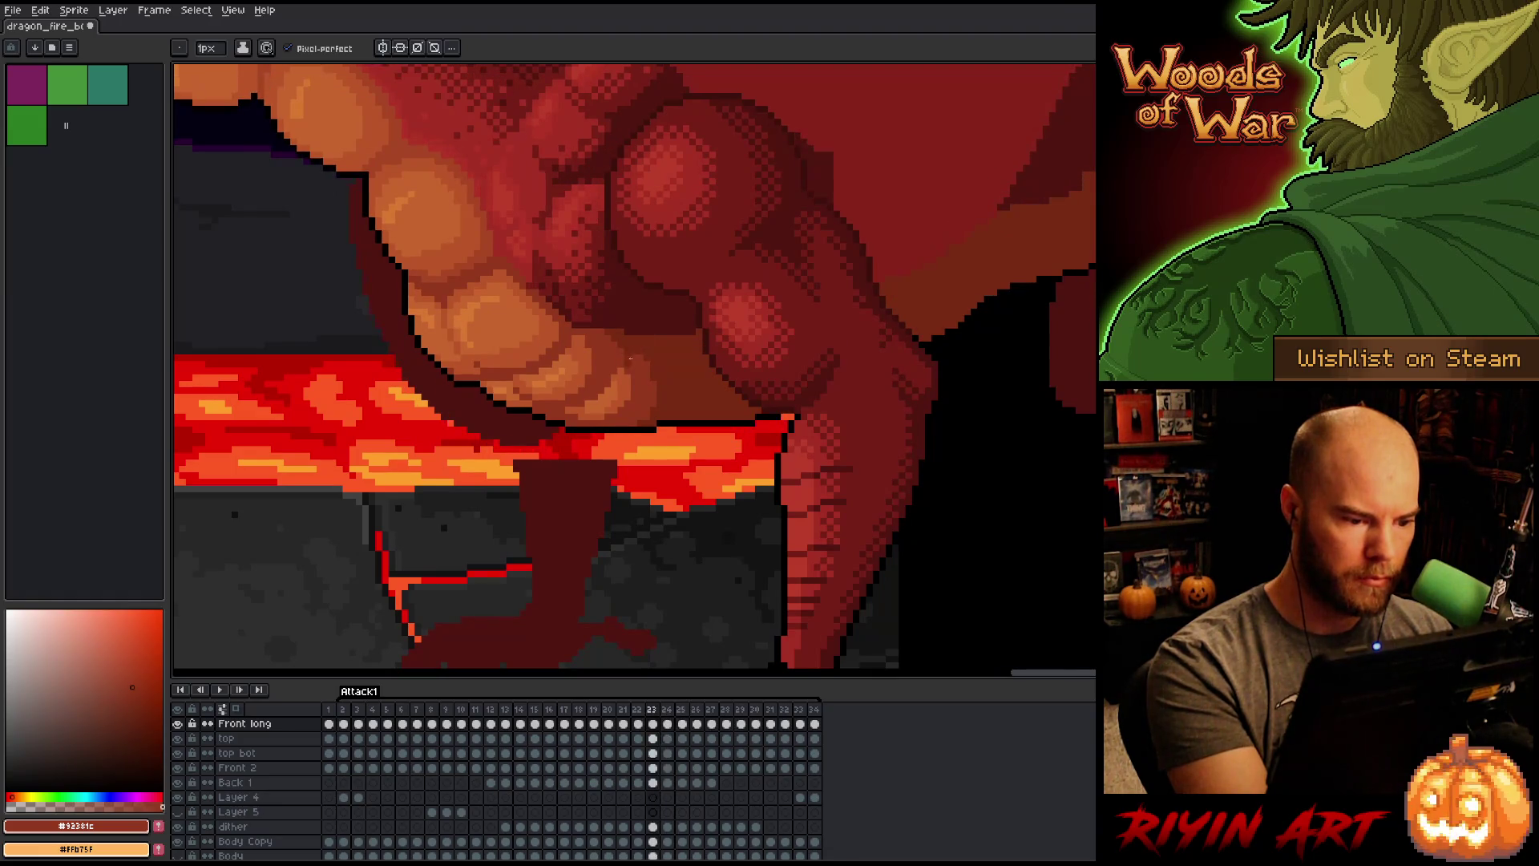
{"action": "key", "text": "Left"}
{"action": "key", "text": "Left"}
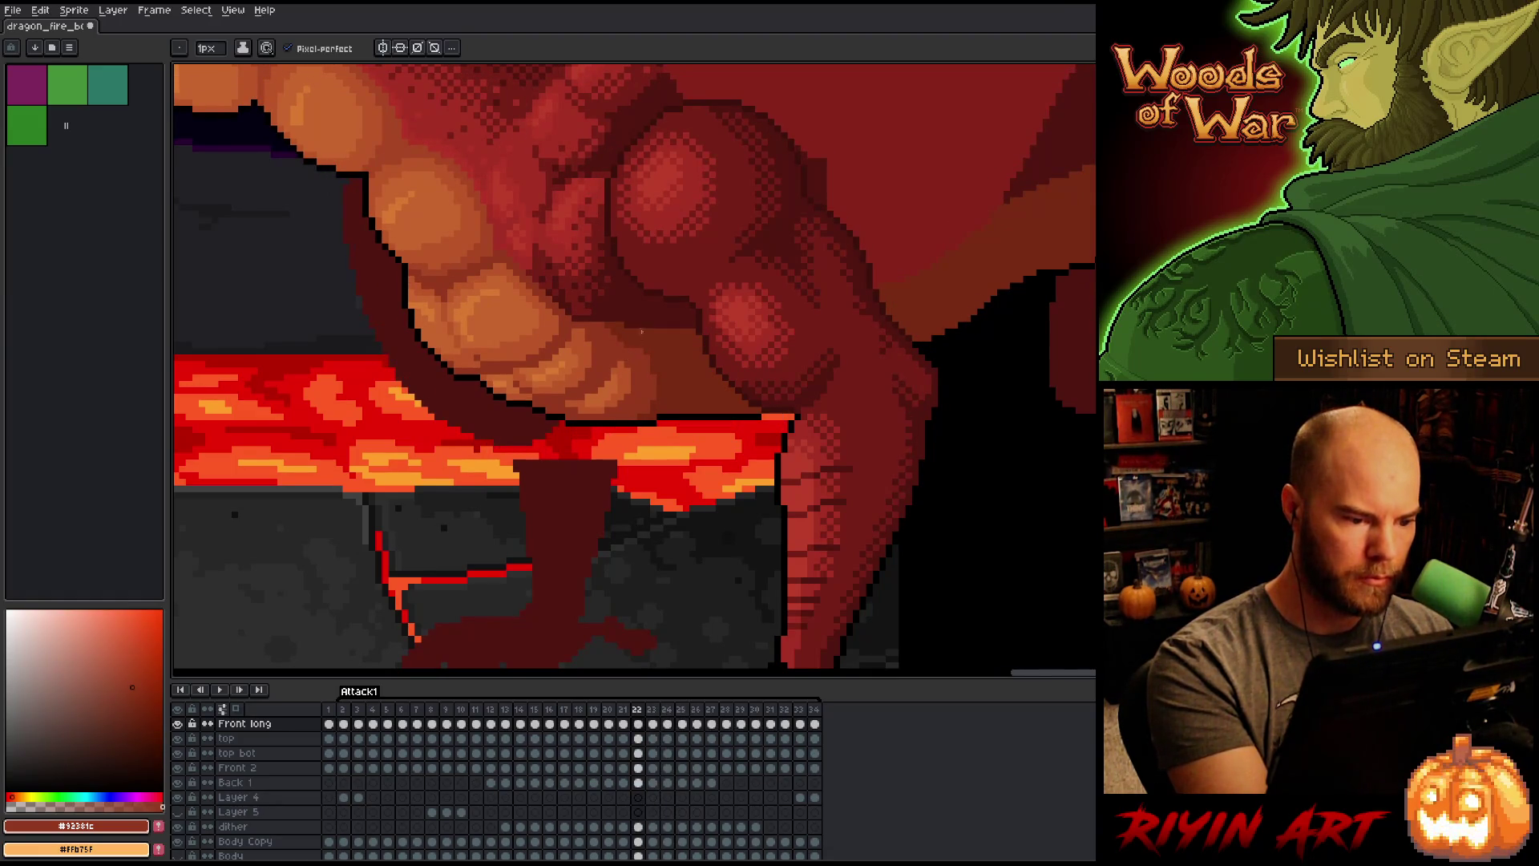
{"action": "key", "text": "Left"}
{"action": "key", "text": "Left"}
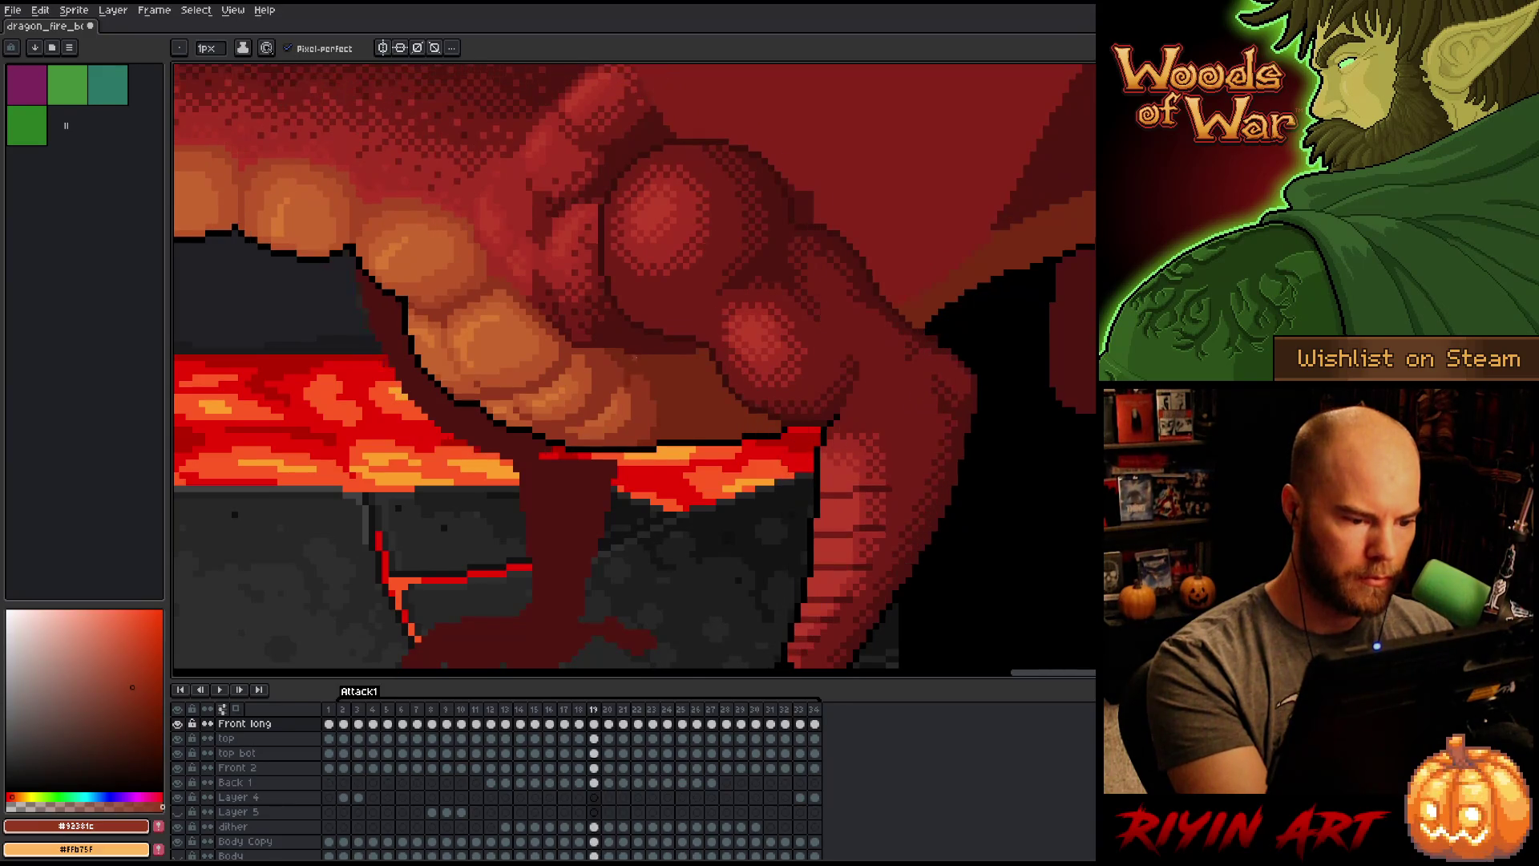
{"action": "key", "text": "Left"}
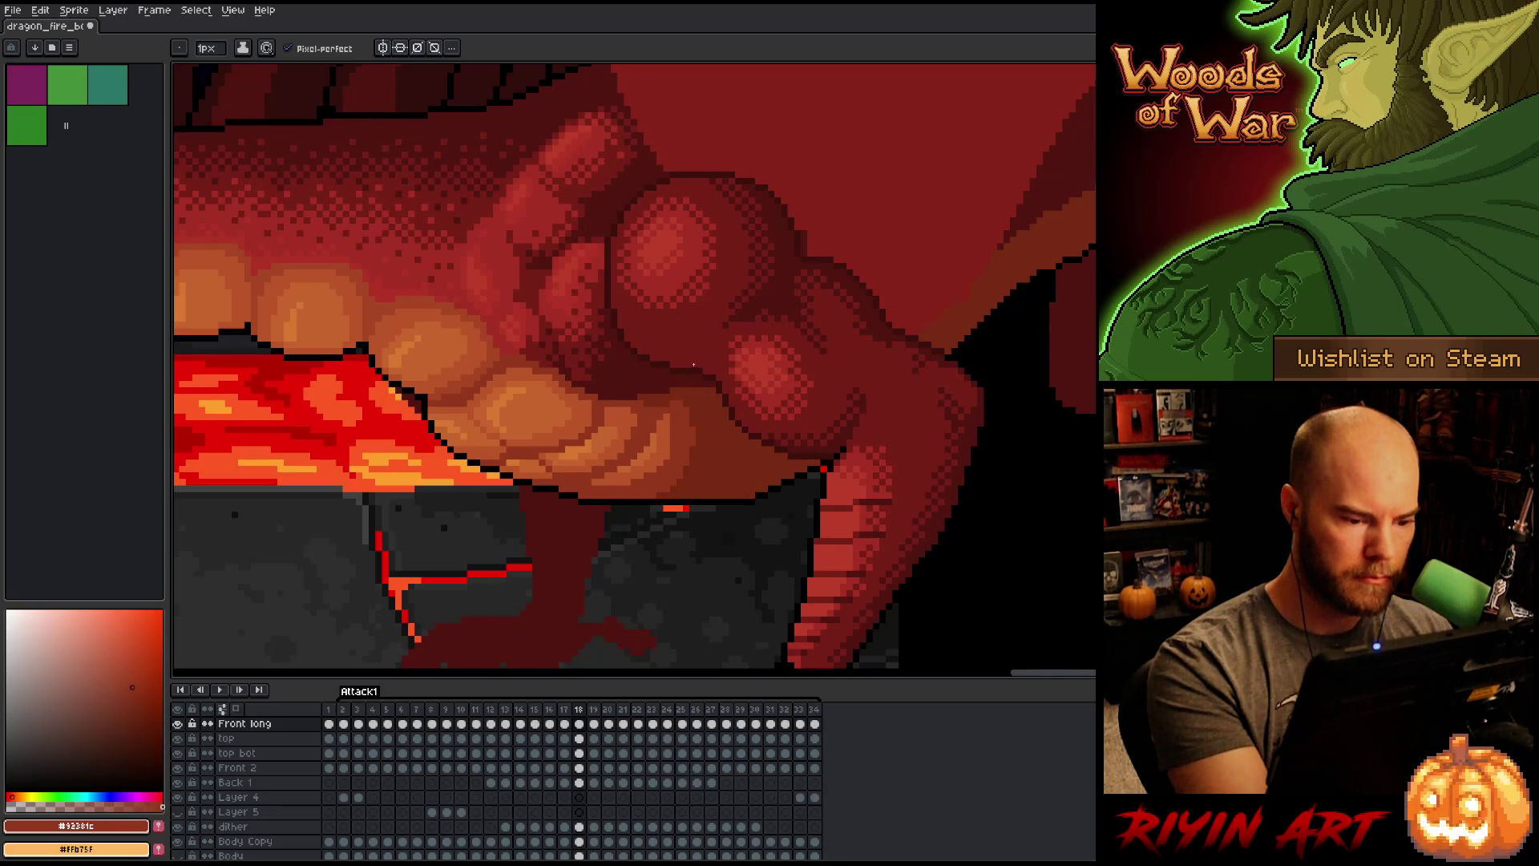
{"action": "key", "text": "Left"}
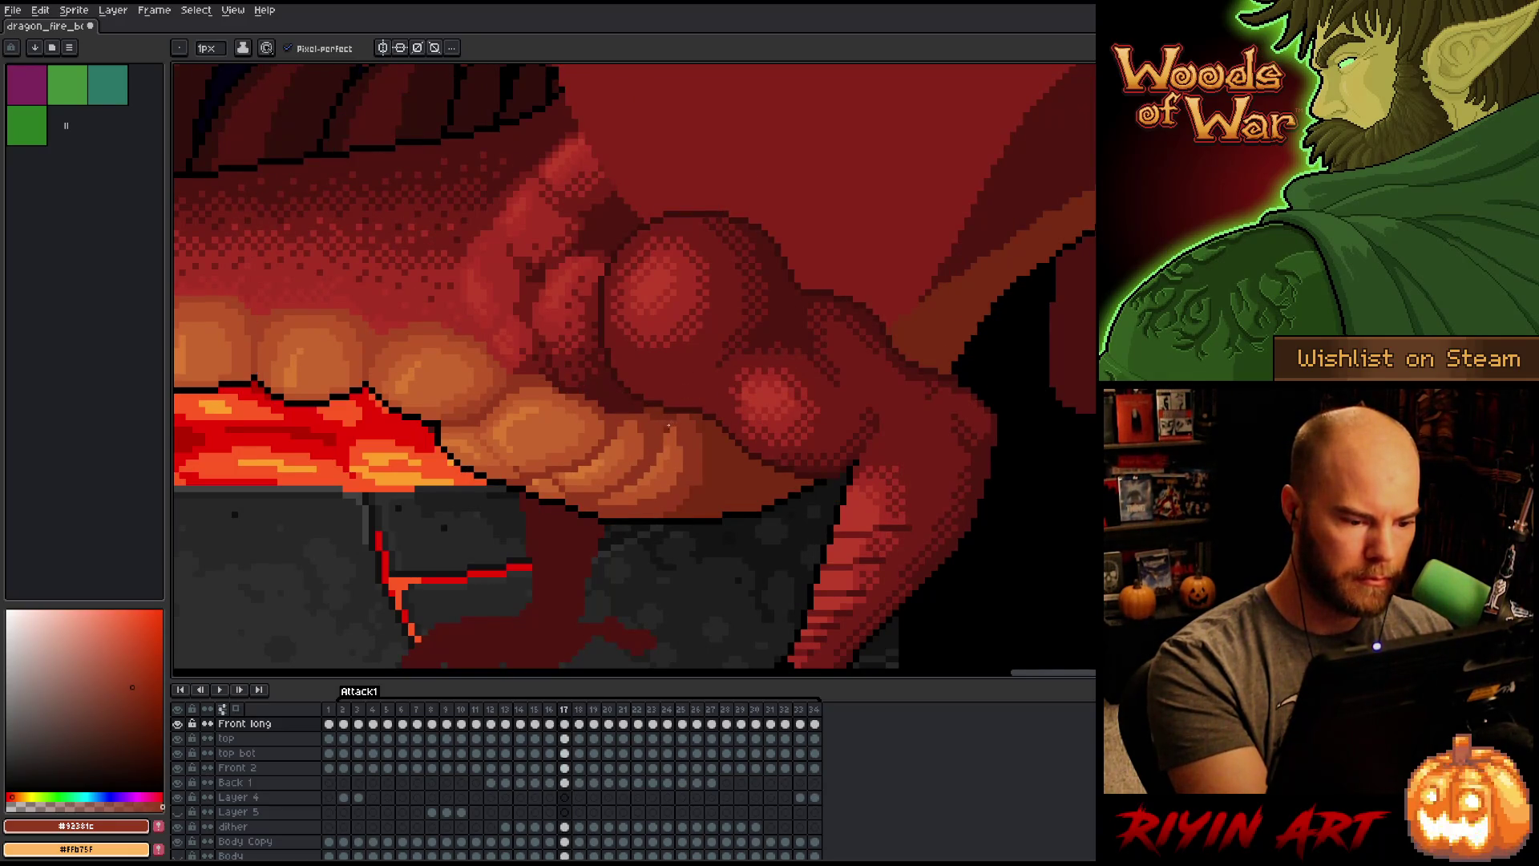
{"action": "key", "text": "Left"}
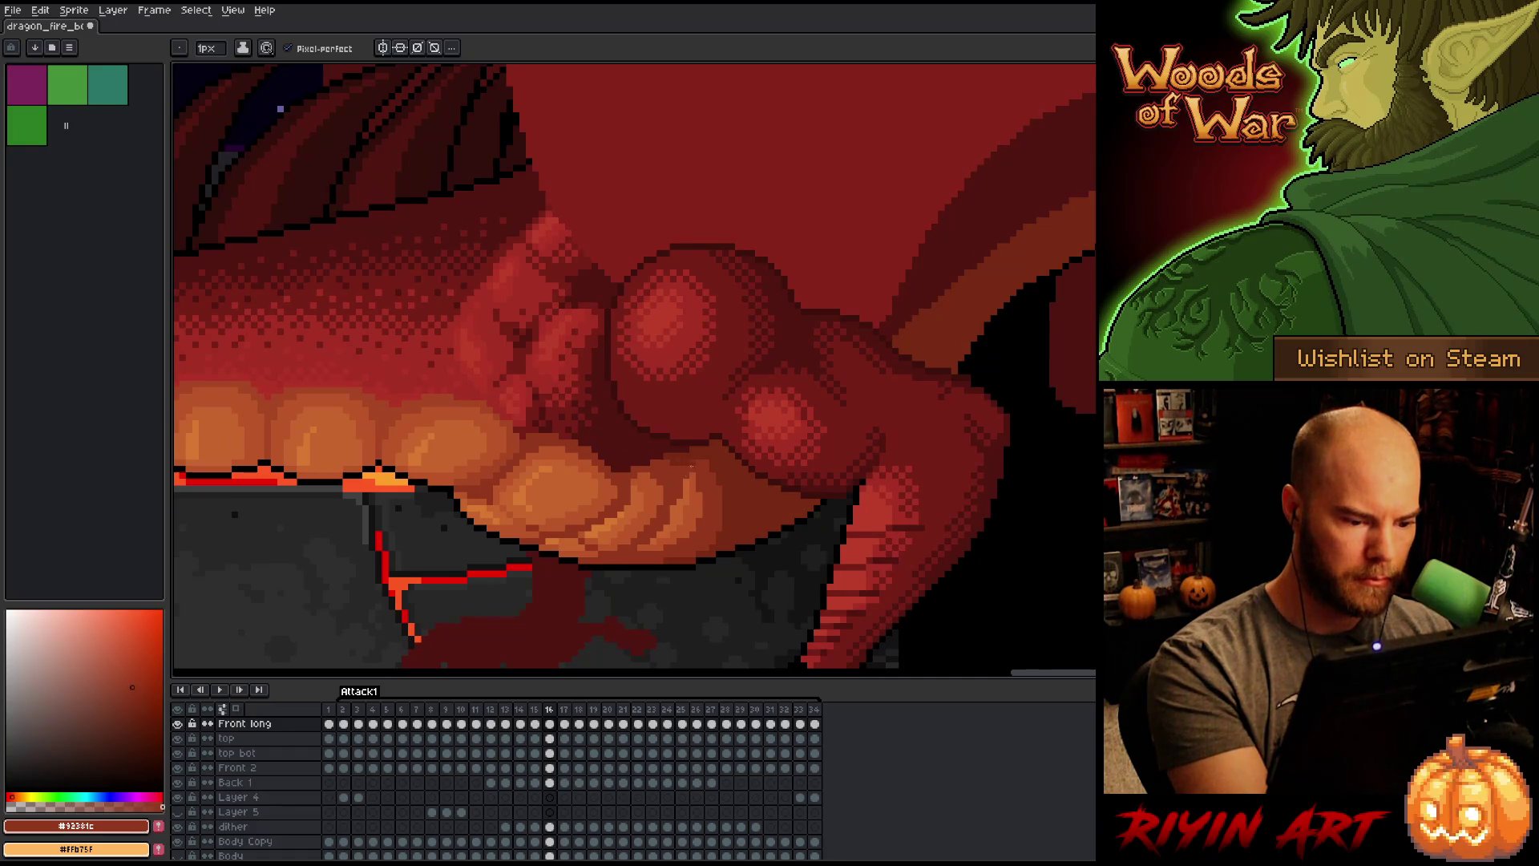
Step: Eyedrop the orange belly and dark red body colours, then step back to frame 14
{"action": "left_click", "coordinate": [680, 494], "text": "alt"}
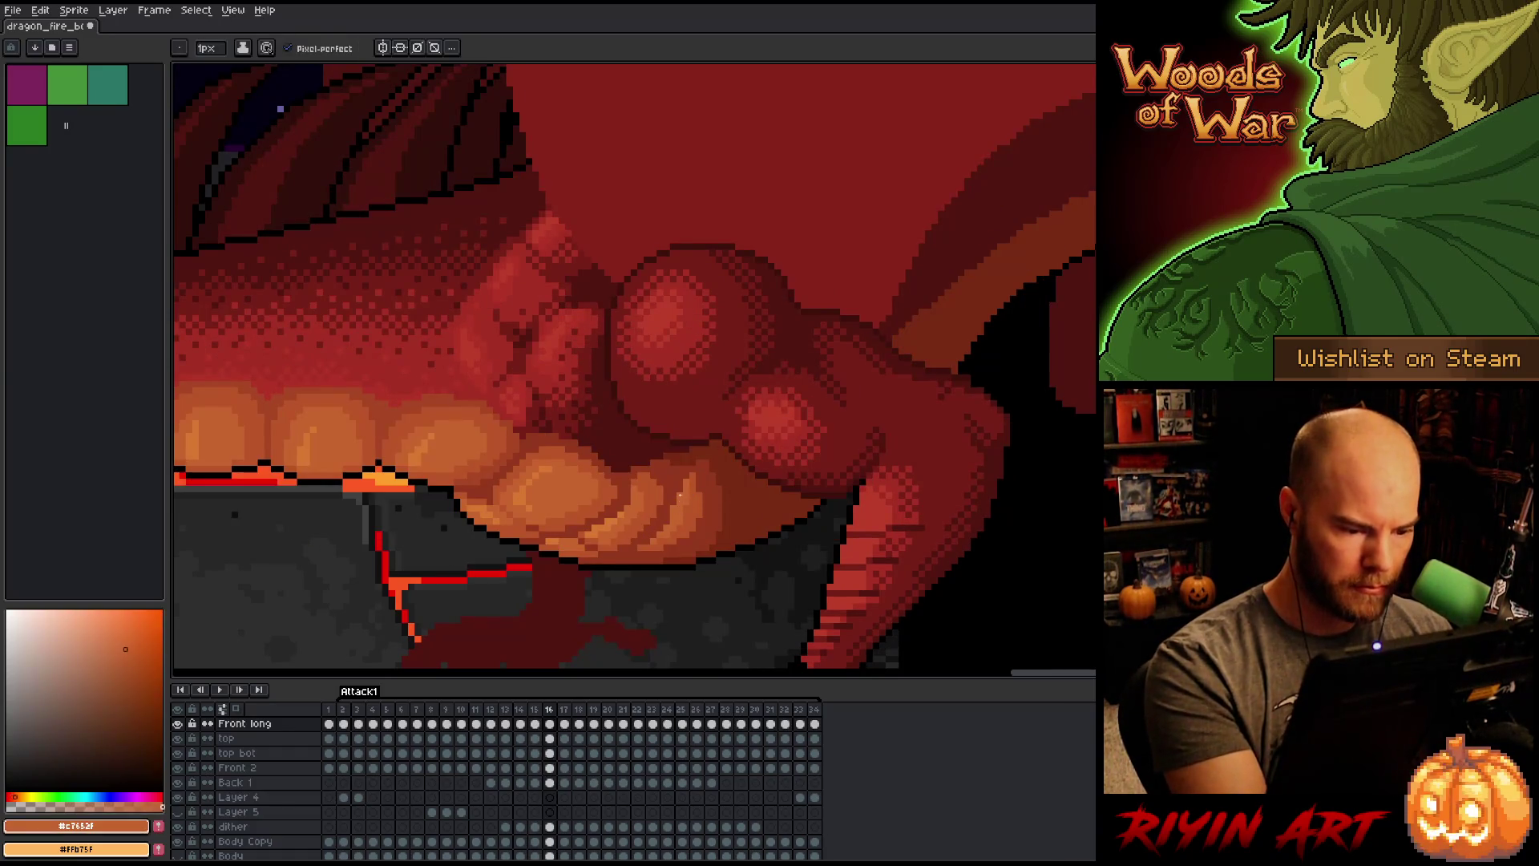
{"action": "left_click", "coordinate": [692, 457], "text": "alt"}
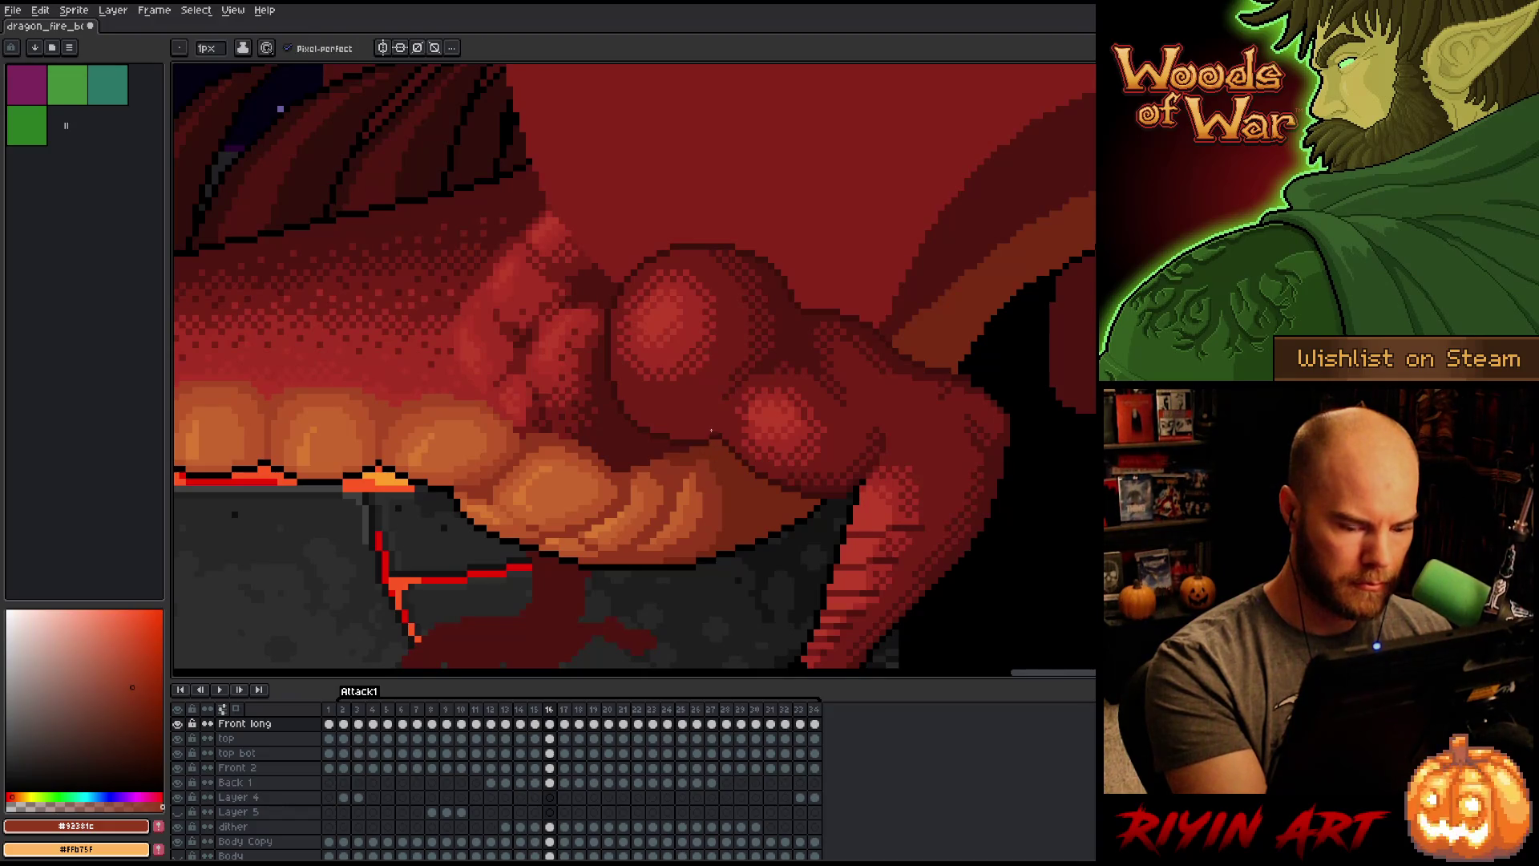
{"action": "key", "text": "comma"}
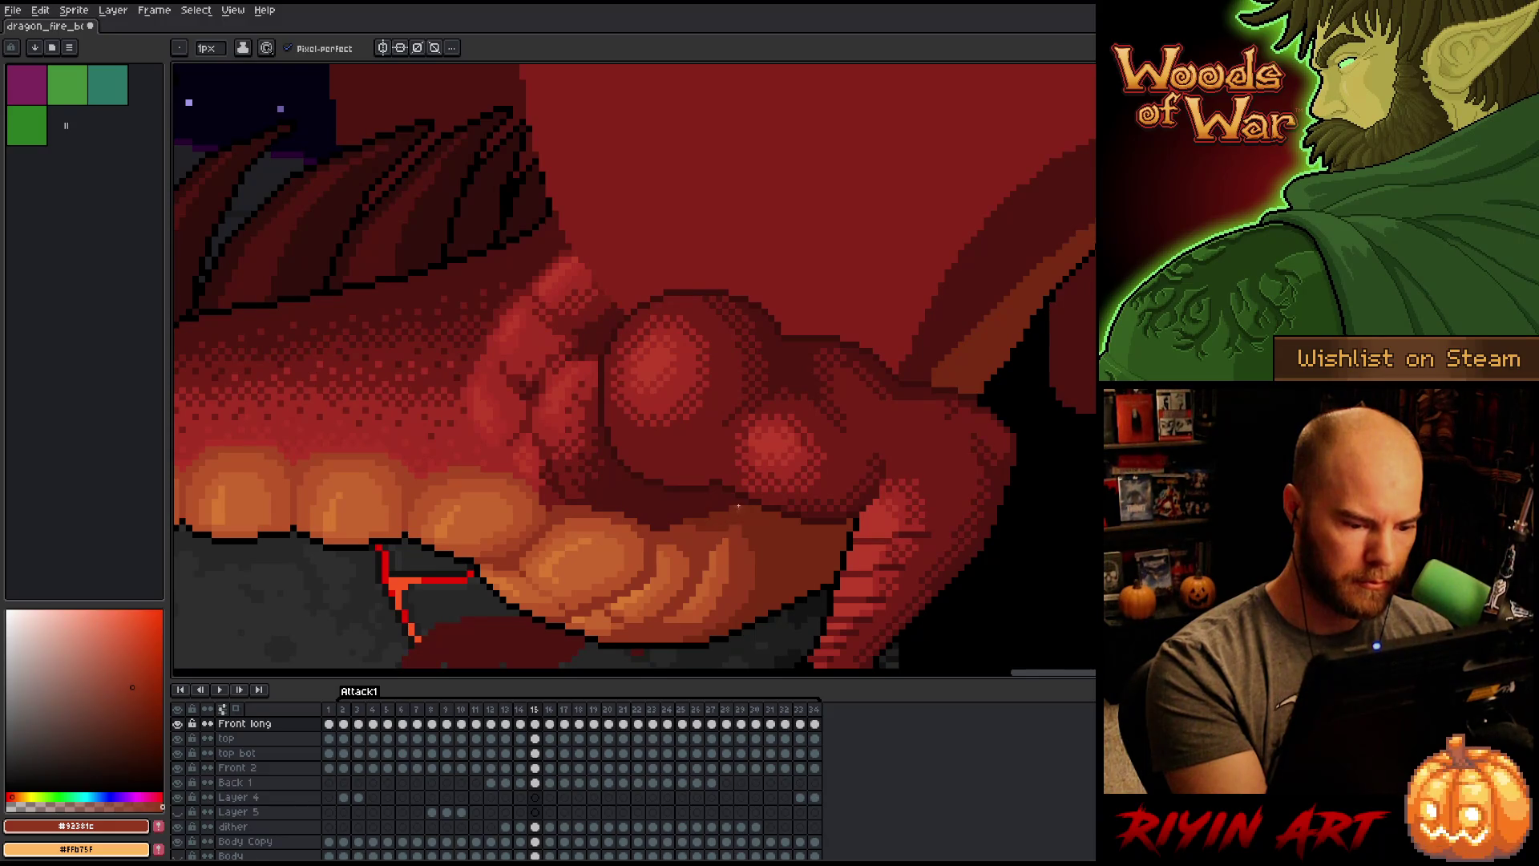
{"action": "key", "text": "comma"}
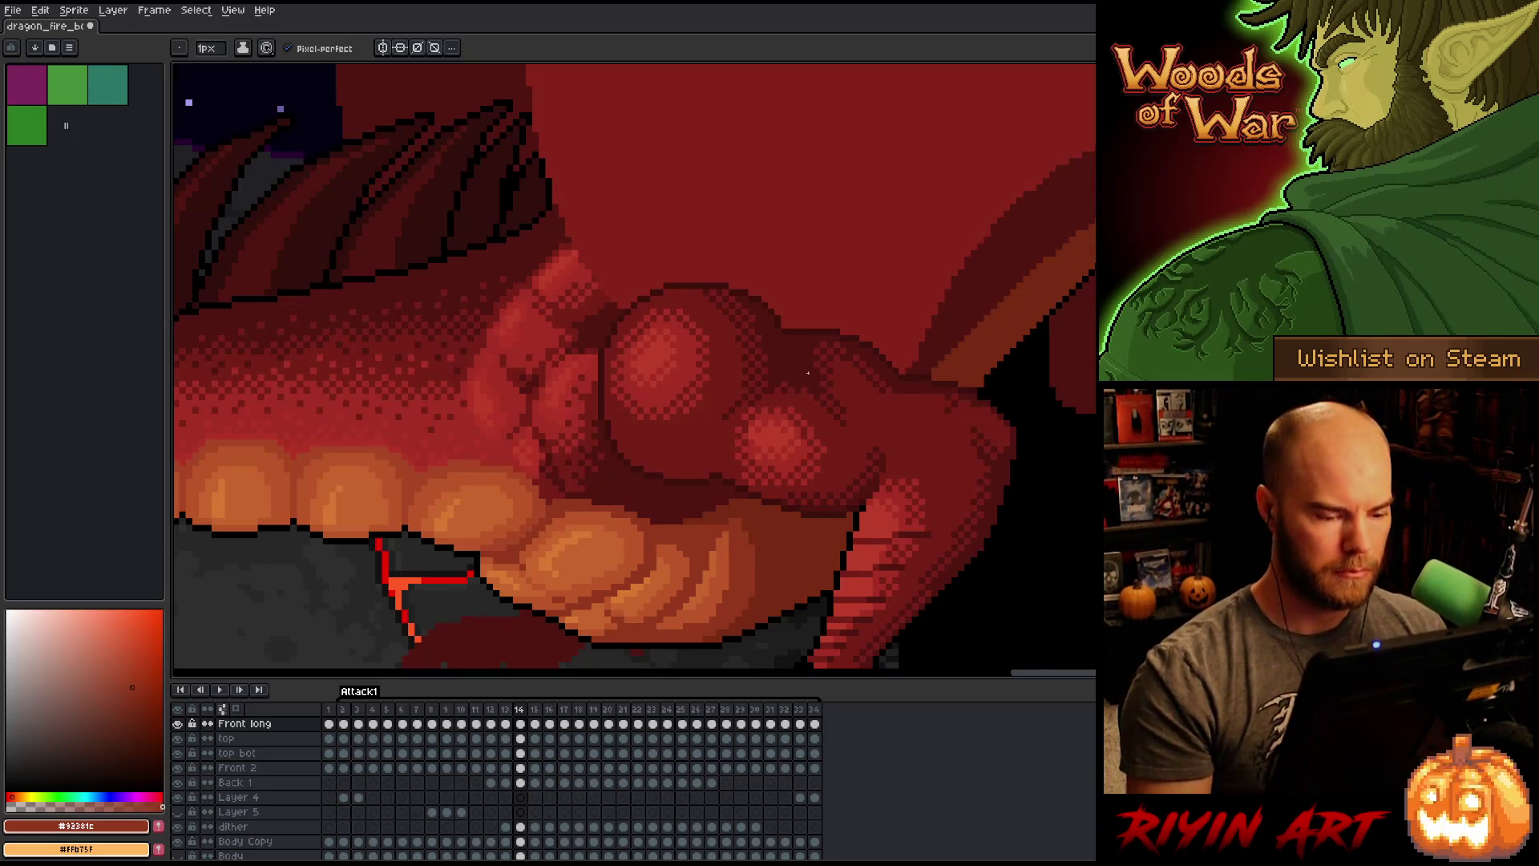
{"action": "key", "text": "ctrl"}
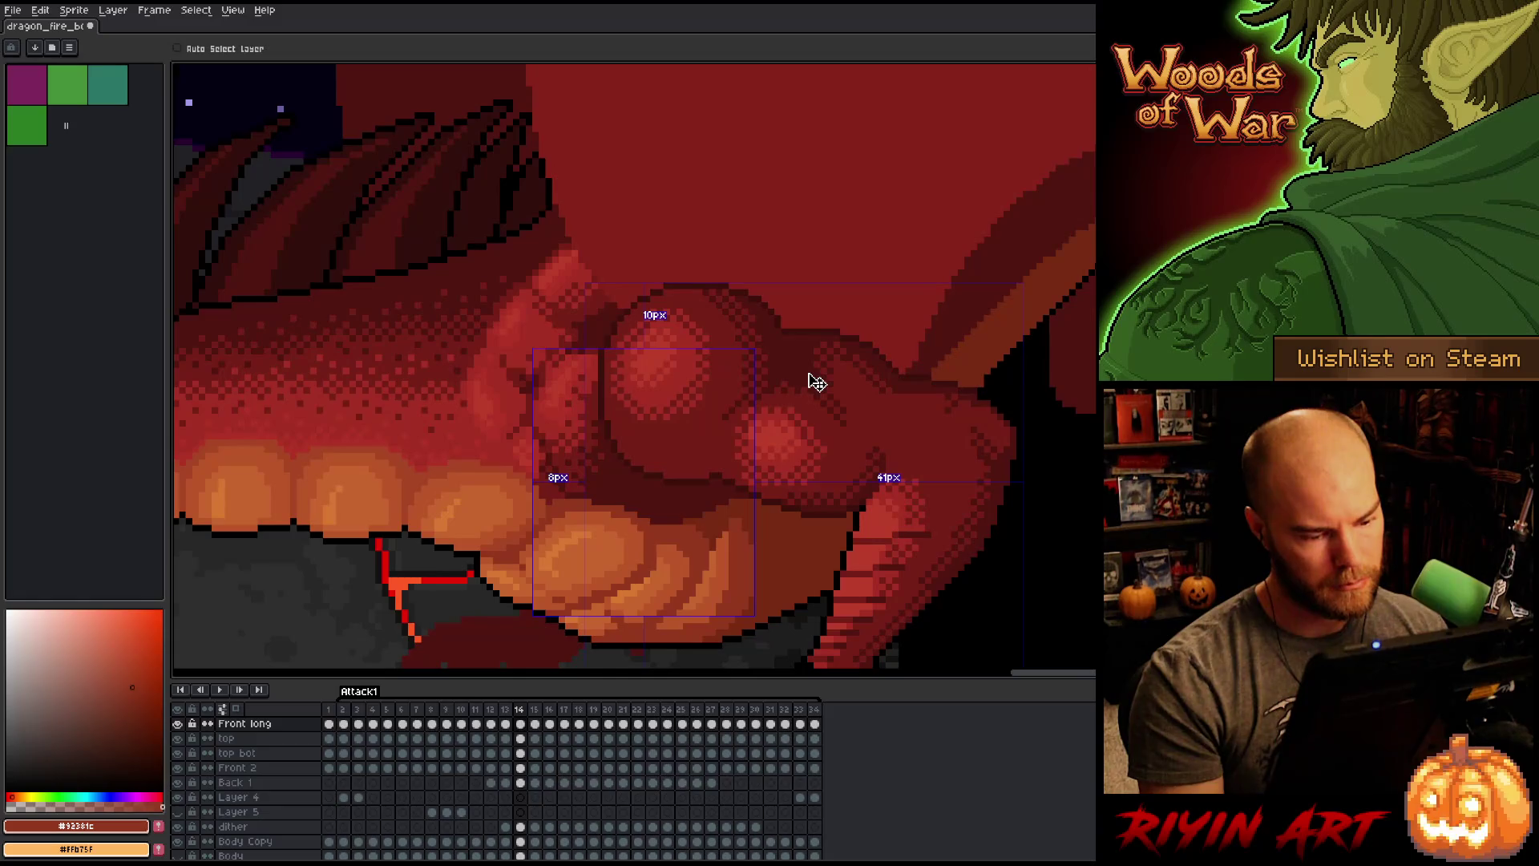
Step: Step forward from frame 15 through frame 34, wrapping around the Attack1 loop to frame 11
{"action": "key", "text": "Right"}
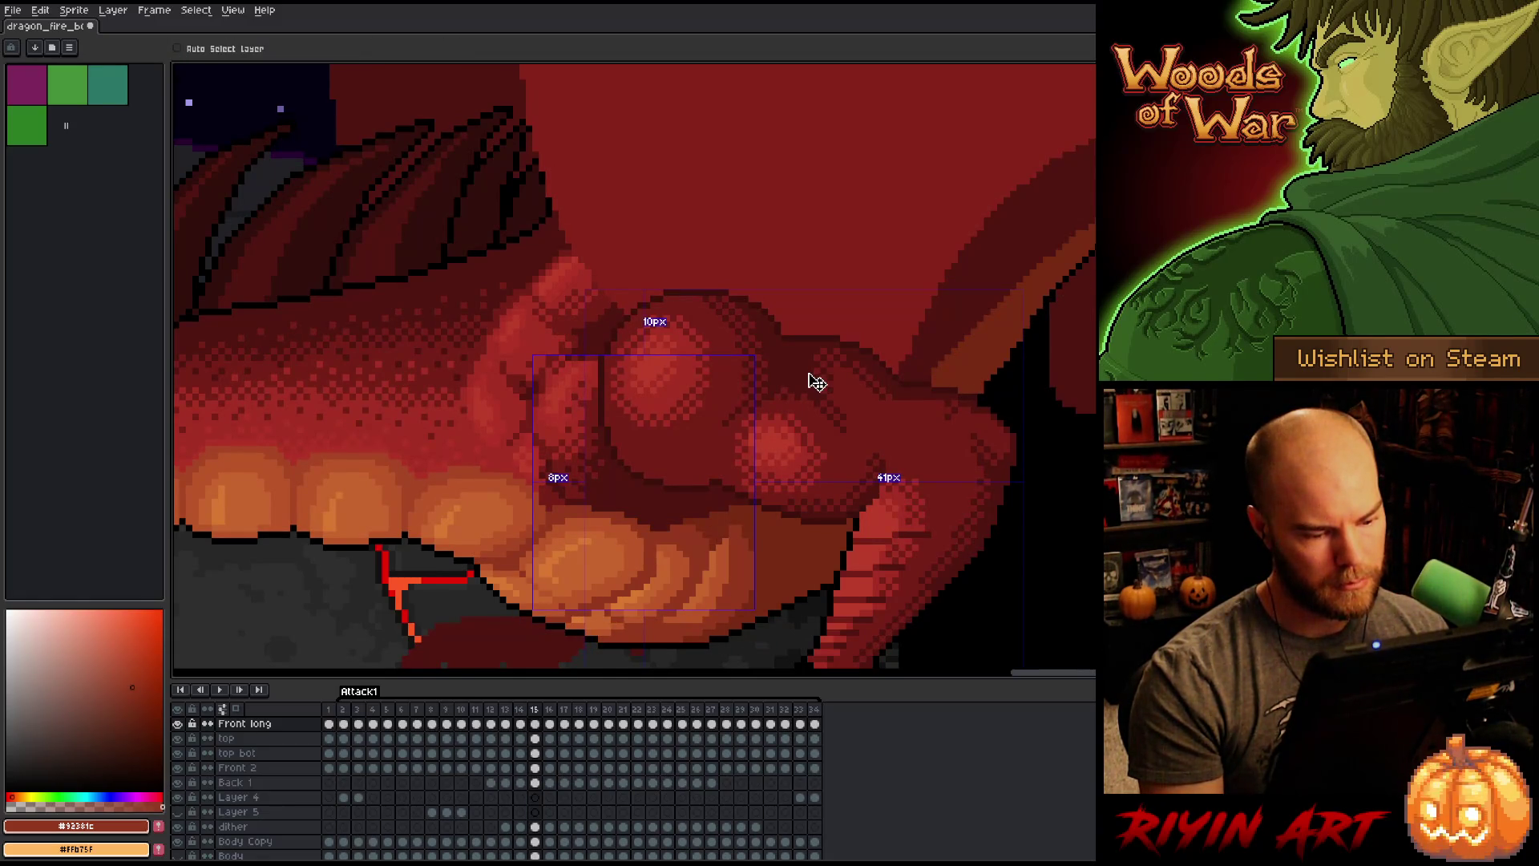
{"action": "key", "text": "Right"}
{"action": "key", "text": "Right"}
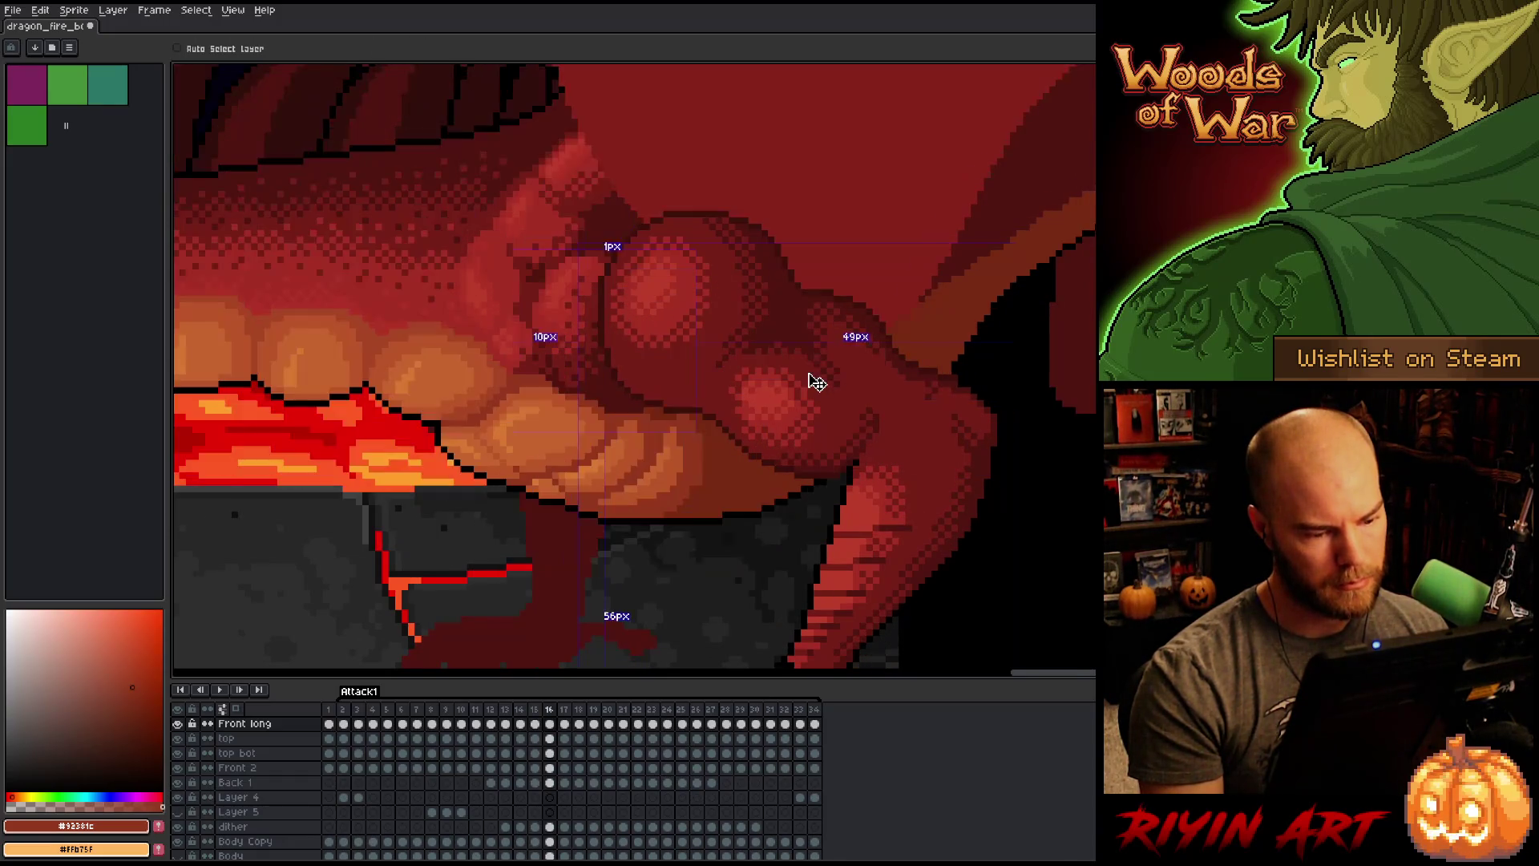
{"action": "key", "text": "Right"}
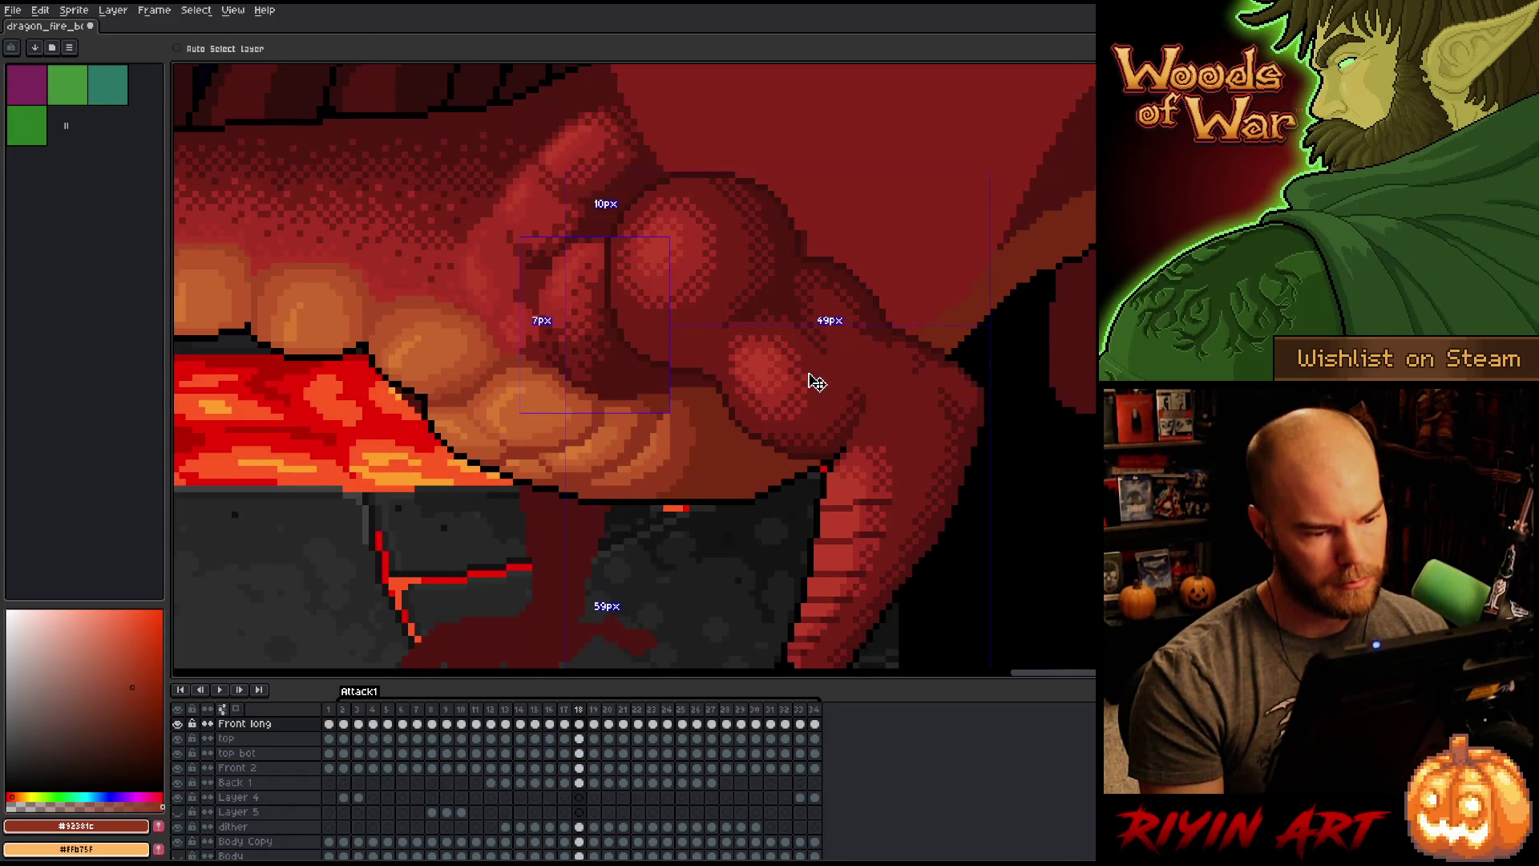
{"action": "key", "text": "Right"}
{"action": "key", "text": "Right"}
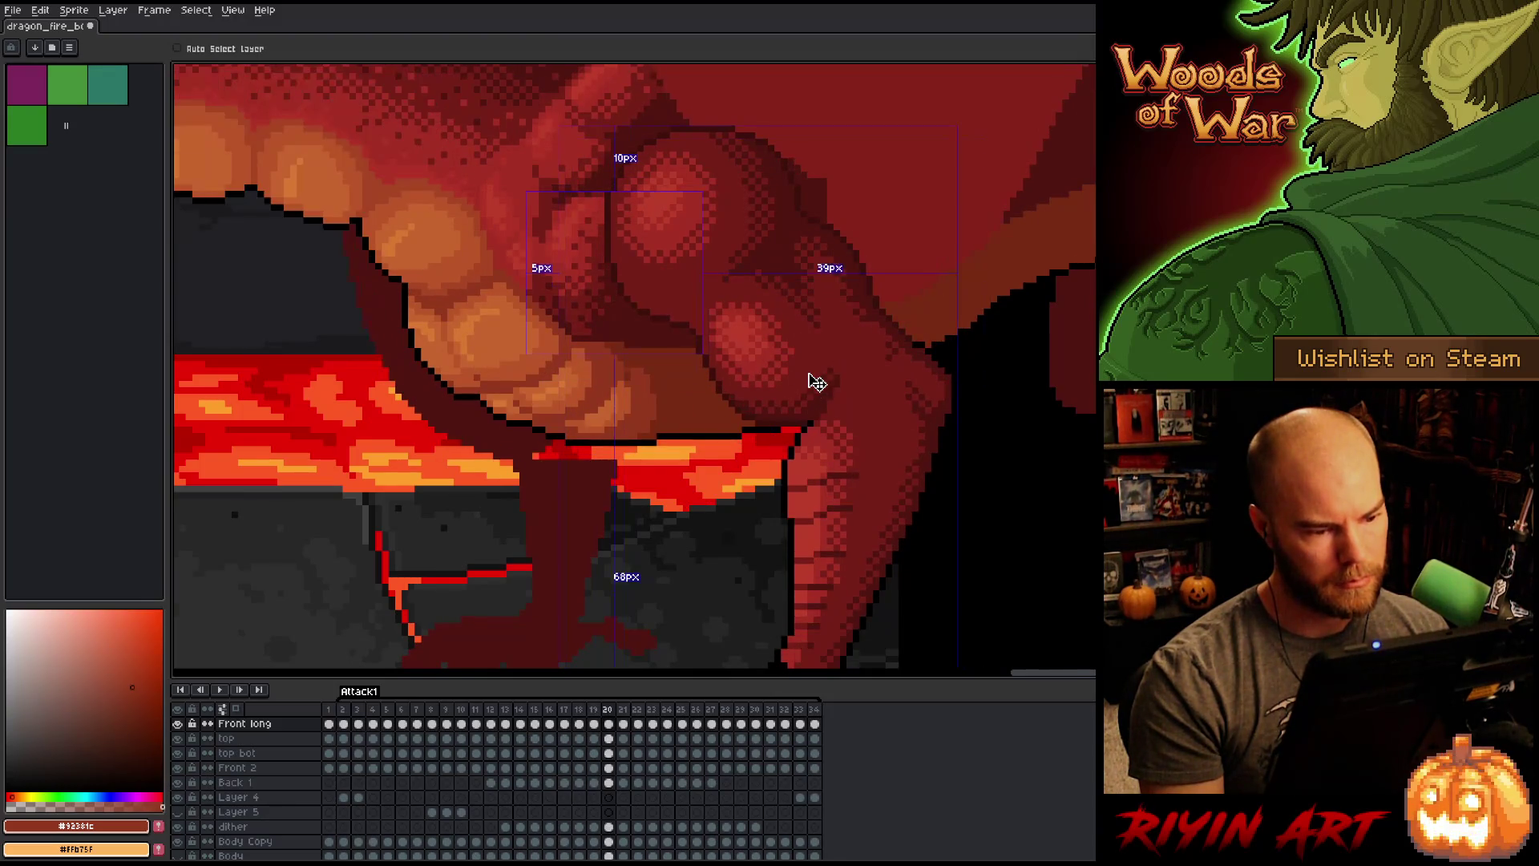
{"action": "key", "text": "Right"}
{"action": "key", "text": "Right"}
{"action": "key", "text": "Right"}
{"action": "key", "text": "Right"}
{"action": "key", "text": "Right"}
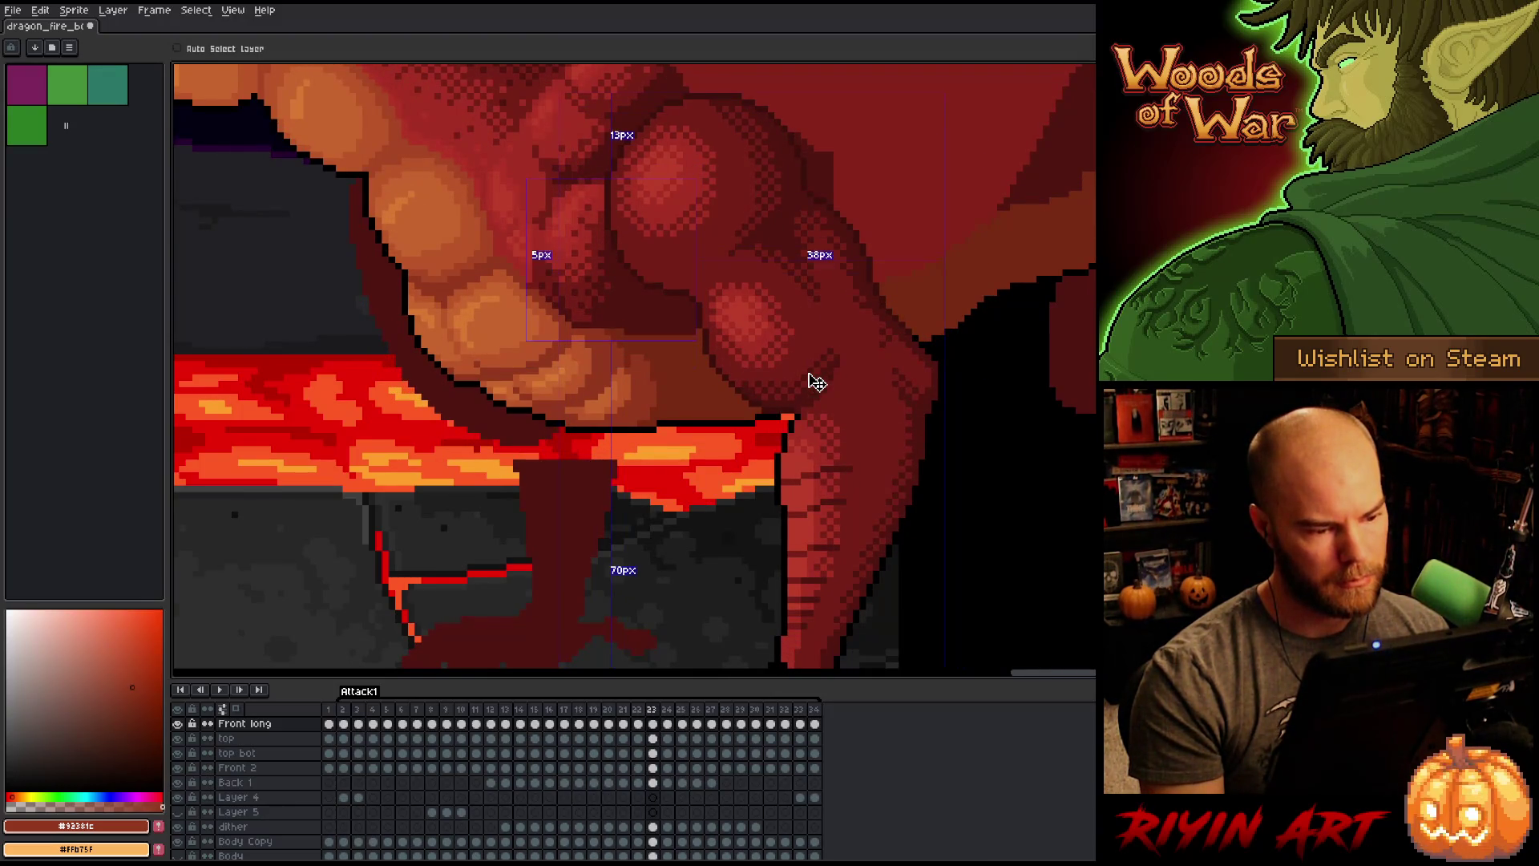
{"action": "key", "text": "Right"}
{"action": "key", "text": "Right"}
{"action": "key", "text": "Right"}
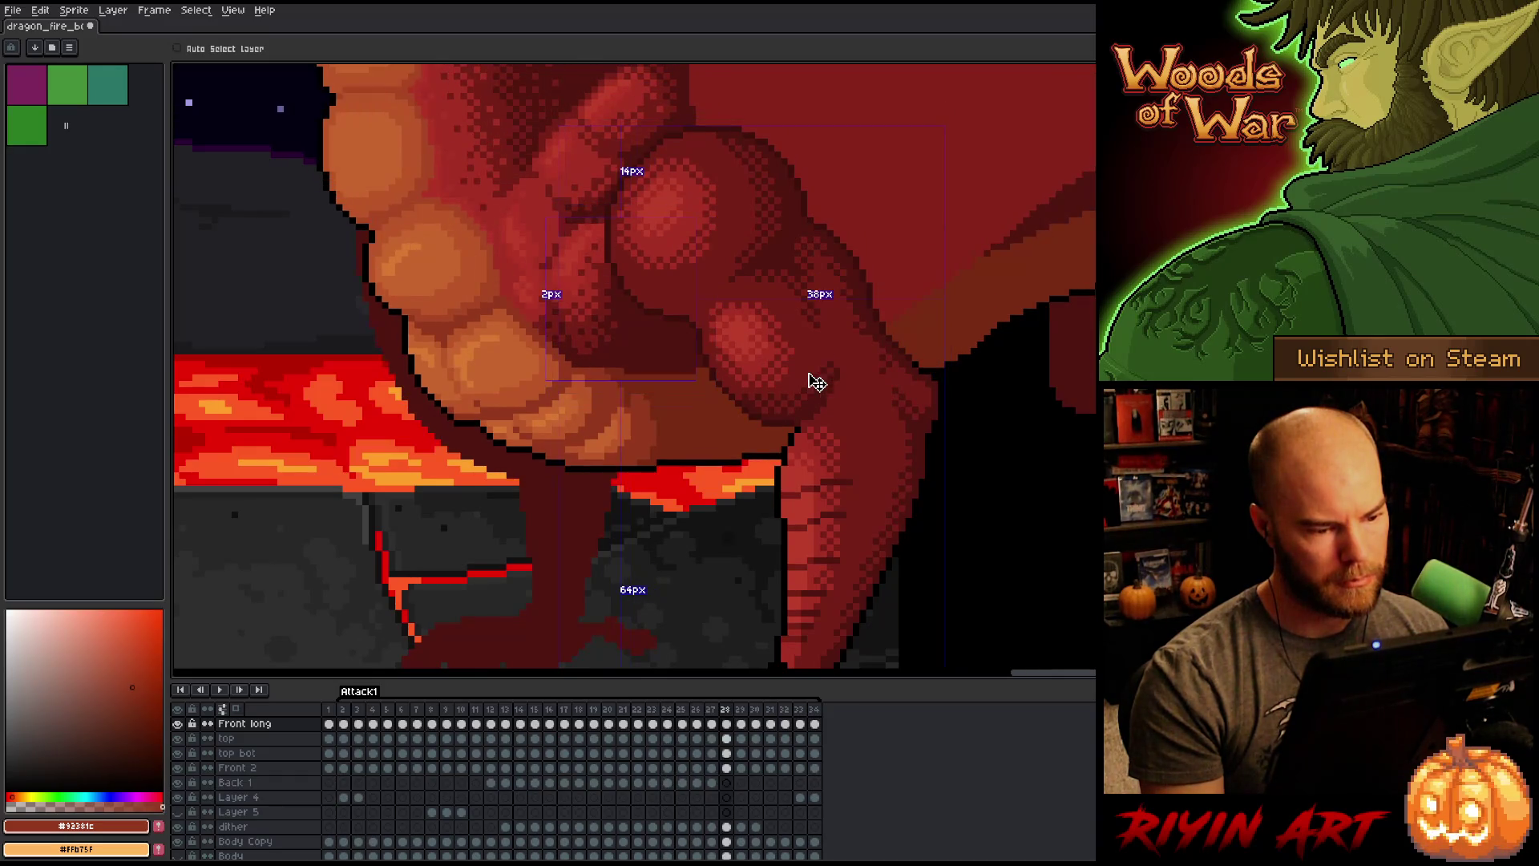
{"action": "key", "text": "Right"}
{"action": "key", "text": "Right"}
{"action": "key", "text": "Right"}
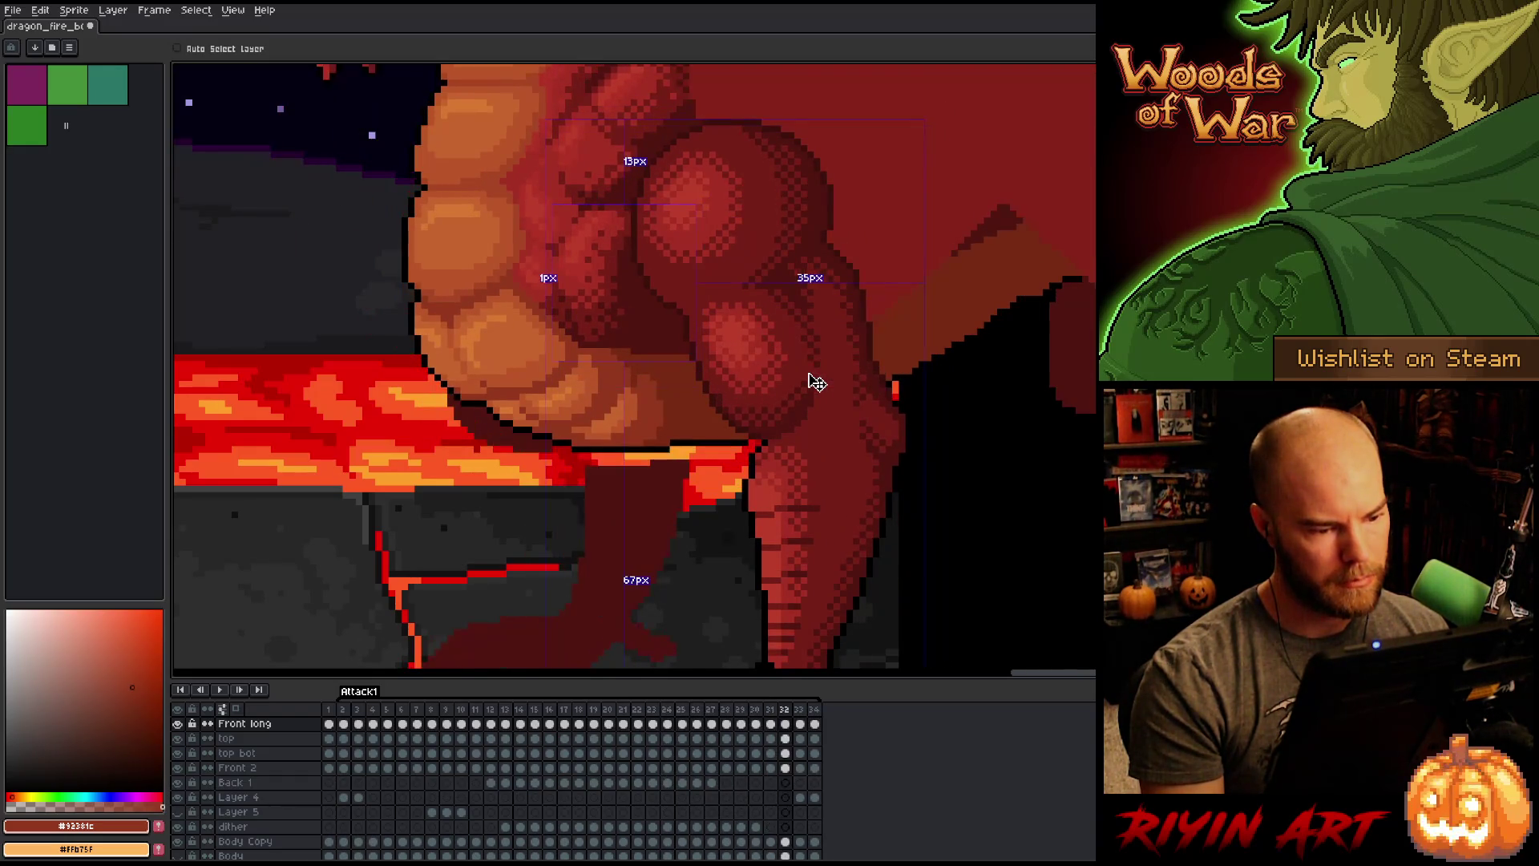
{"action": "key", "text": "Right"}
{"action": "key", "text": "Right"}
{"action": "key", "text": "Right"}
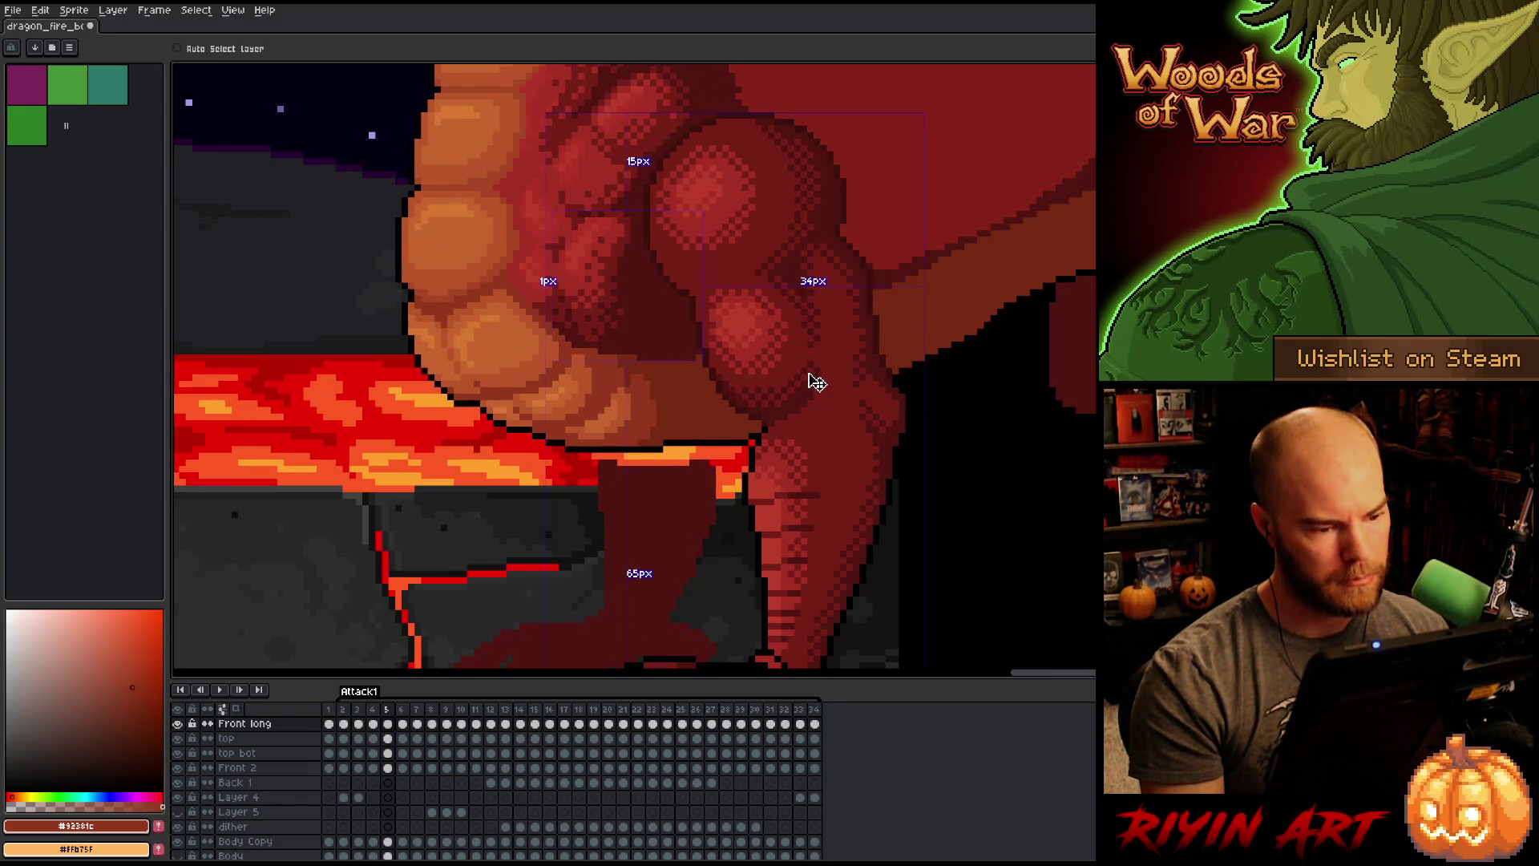
{"action": "key", "text": "Right"}
{"action": "key", "text": "Right"}
{"action": "key", "text": "Right"}
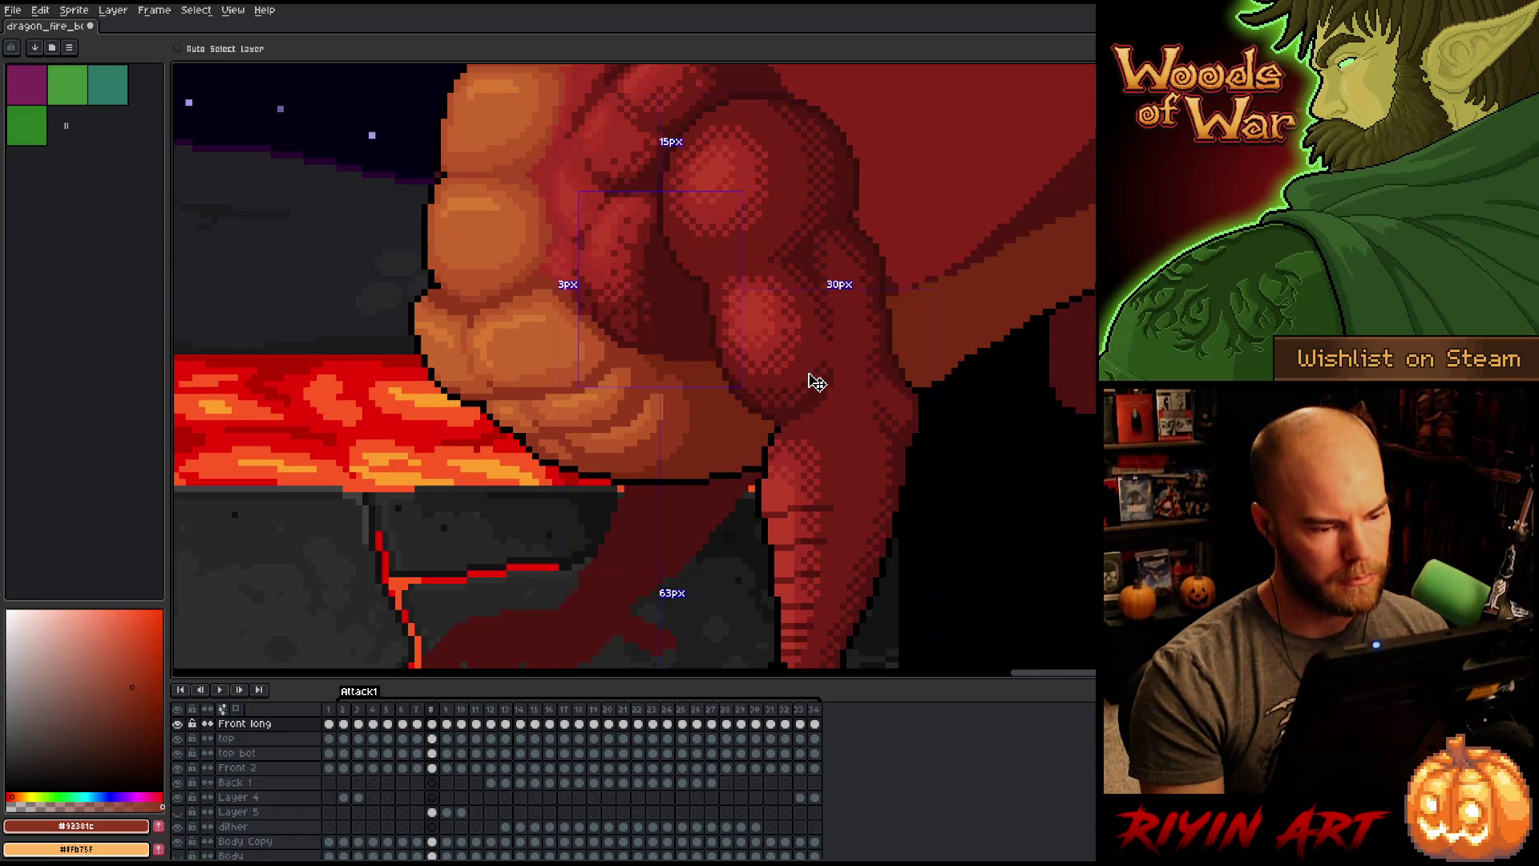
{"action": "key", "text": "Right"}
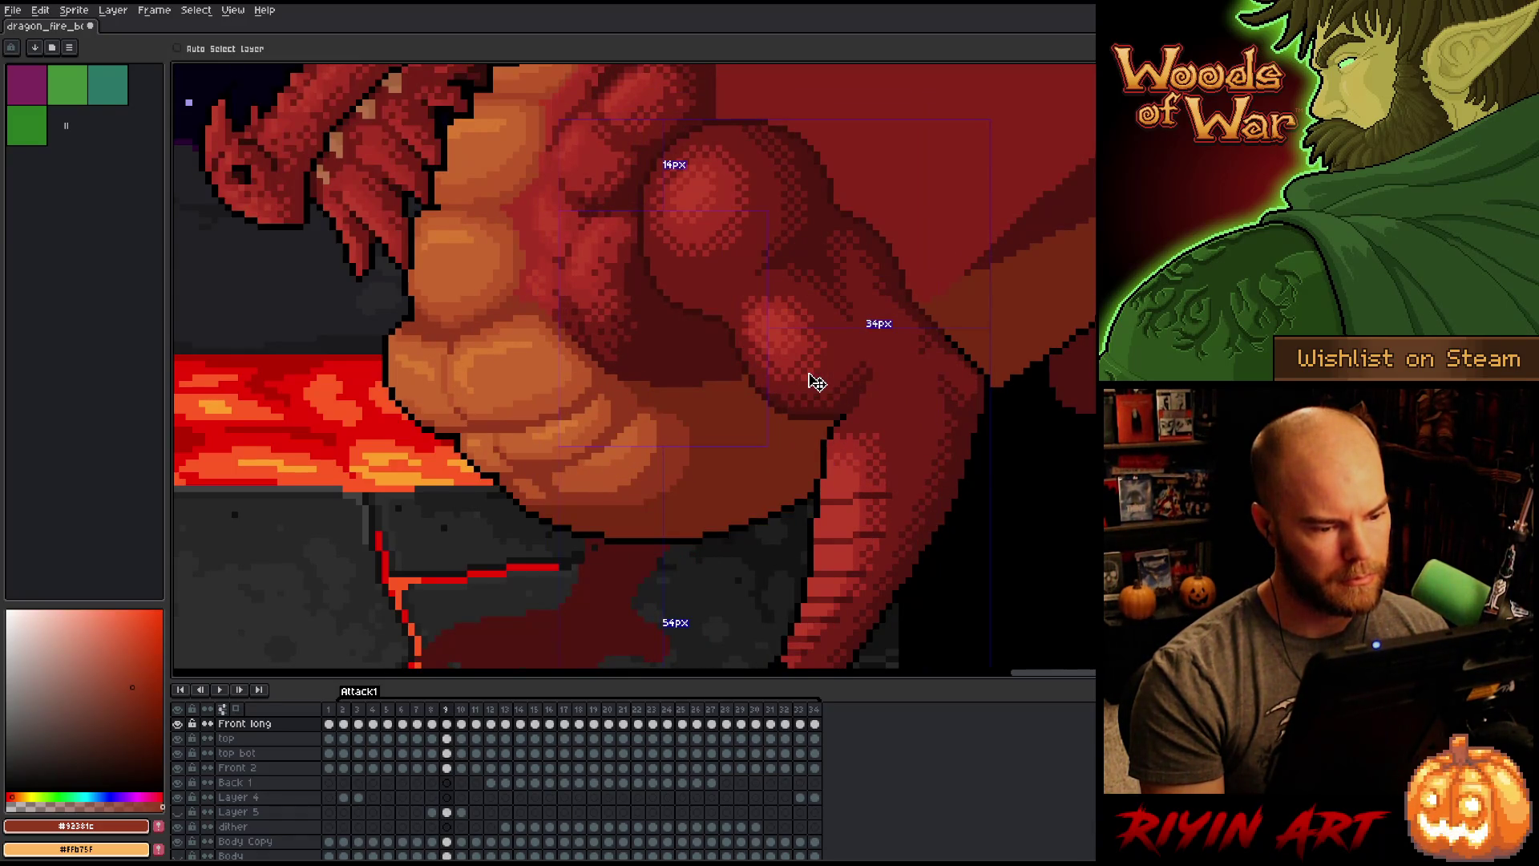
{"action": "key", "text": "Right"}
{"action": "key", "text": "Right"}
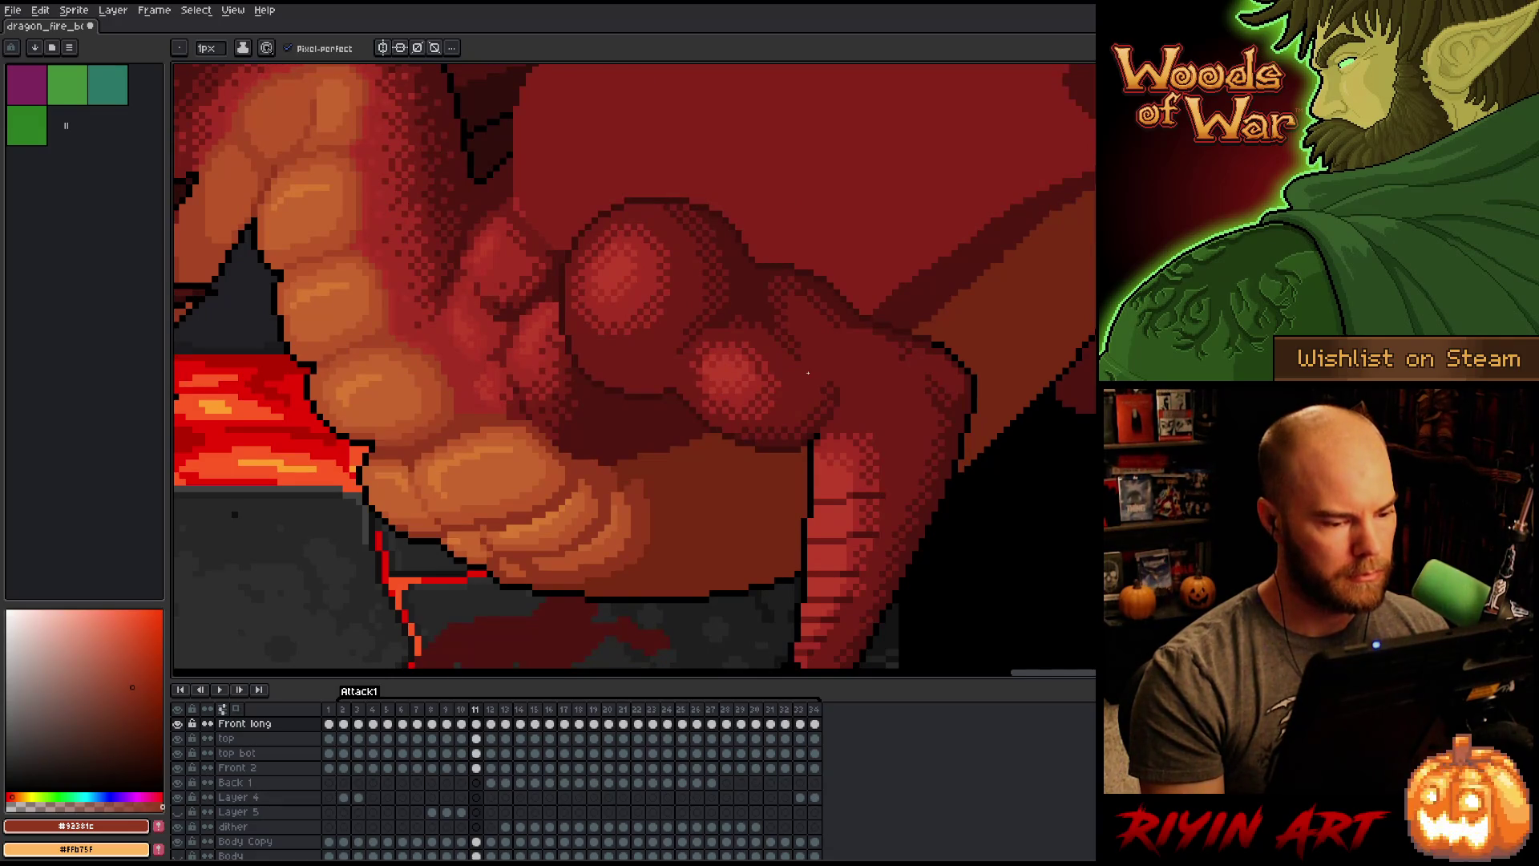
Step: Step forward from frame 12 round to frame 4, then eyedrop dark red #772a13
{"action": "key", "text": "Right"}
{"action": "key", "text": "Right"}
{"action": "key", "text": "Right"}
{"action": "key", "text": "Right"}
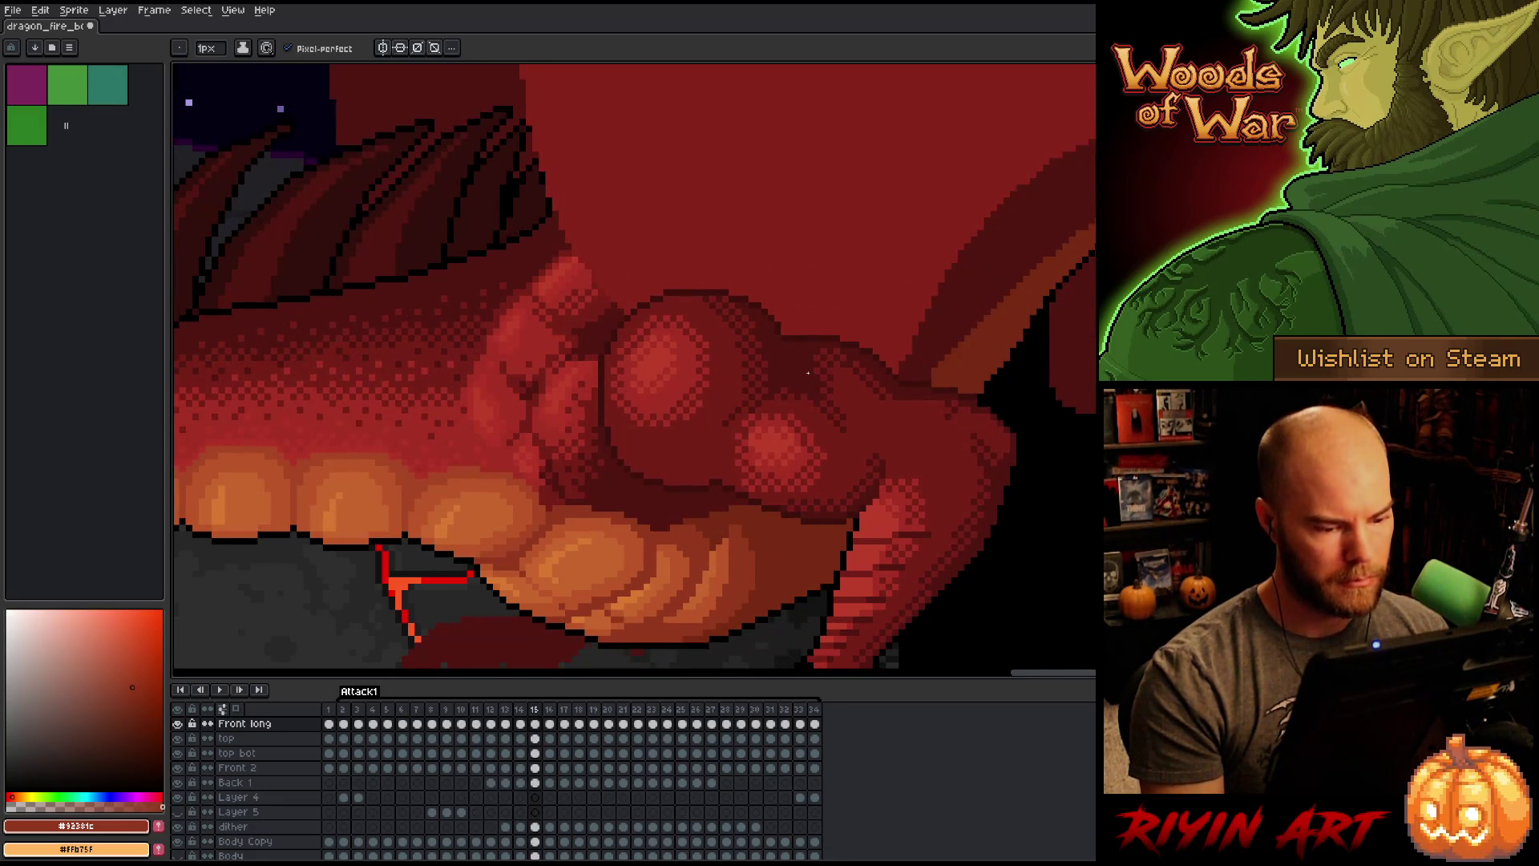
{"action": "key", "text": "Right"}
{"action": "key", "text": "Right"}
{"action": "key", "text": "Right"}
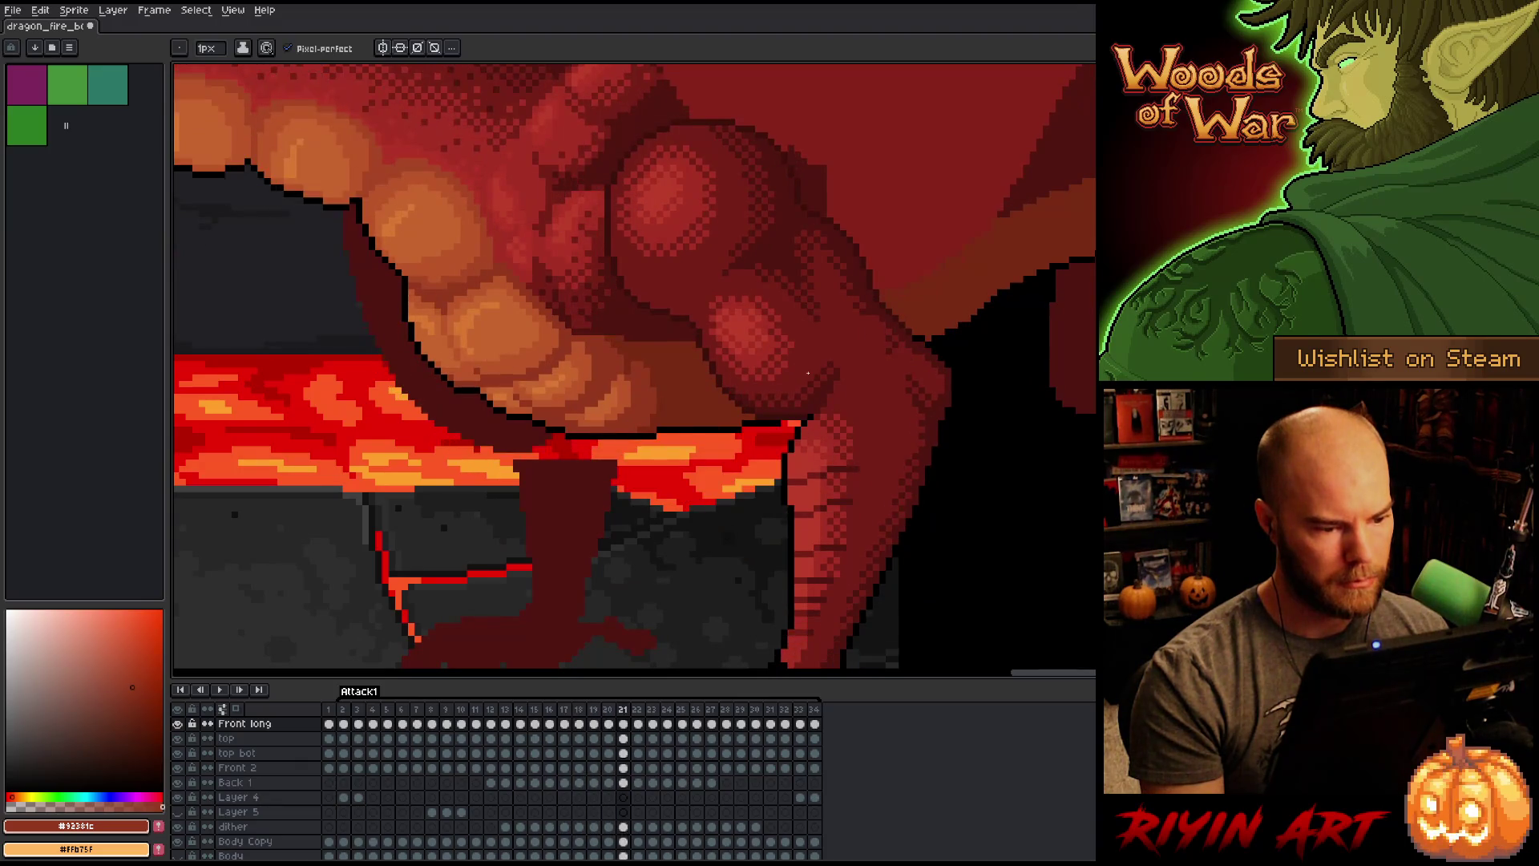
{"action": "key", "text": "Right"}
{"action": "key", "text": "Right"}
{"action": "key", "text": "Right"}
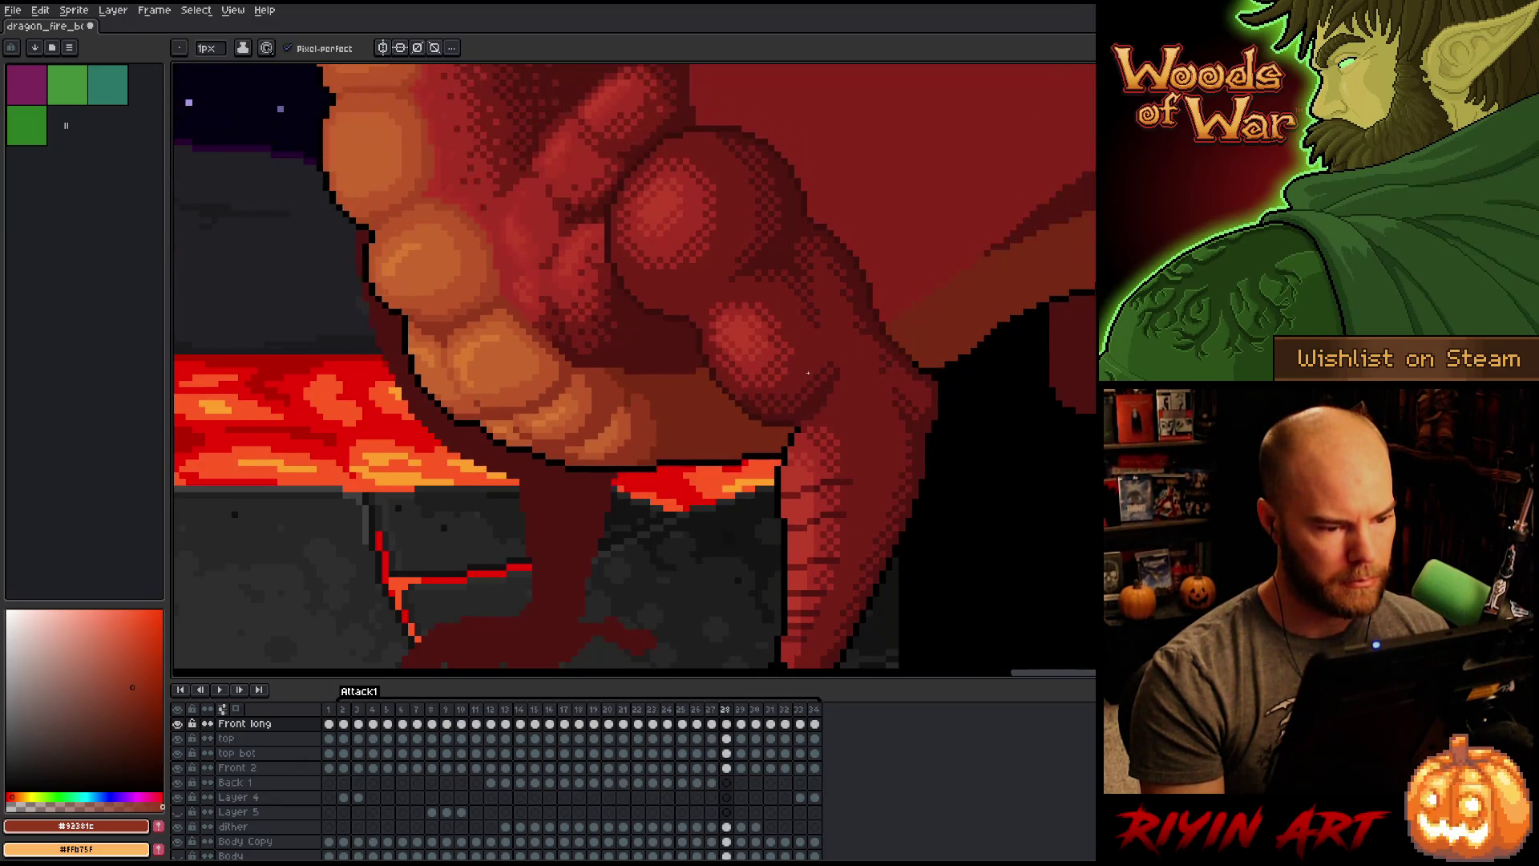
{"action": "key", "text": "Right"}
{"action": "key", "text": "Right"}
{"action": "key", "text": "Right"}
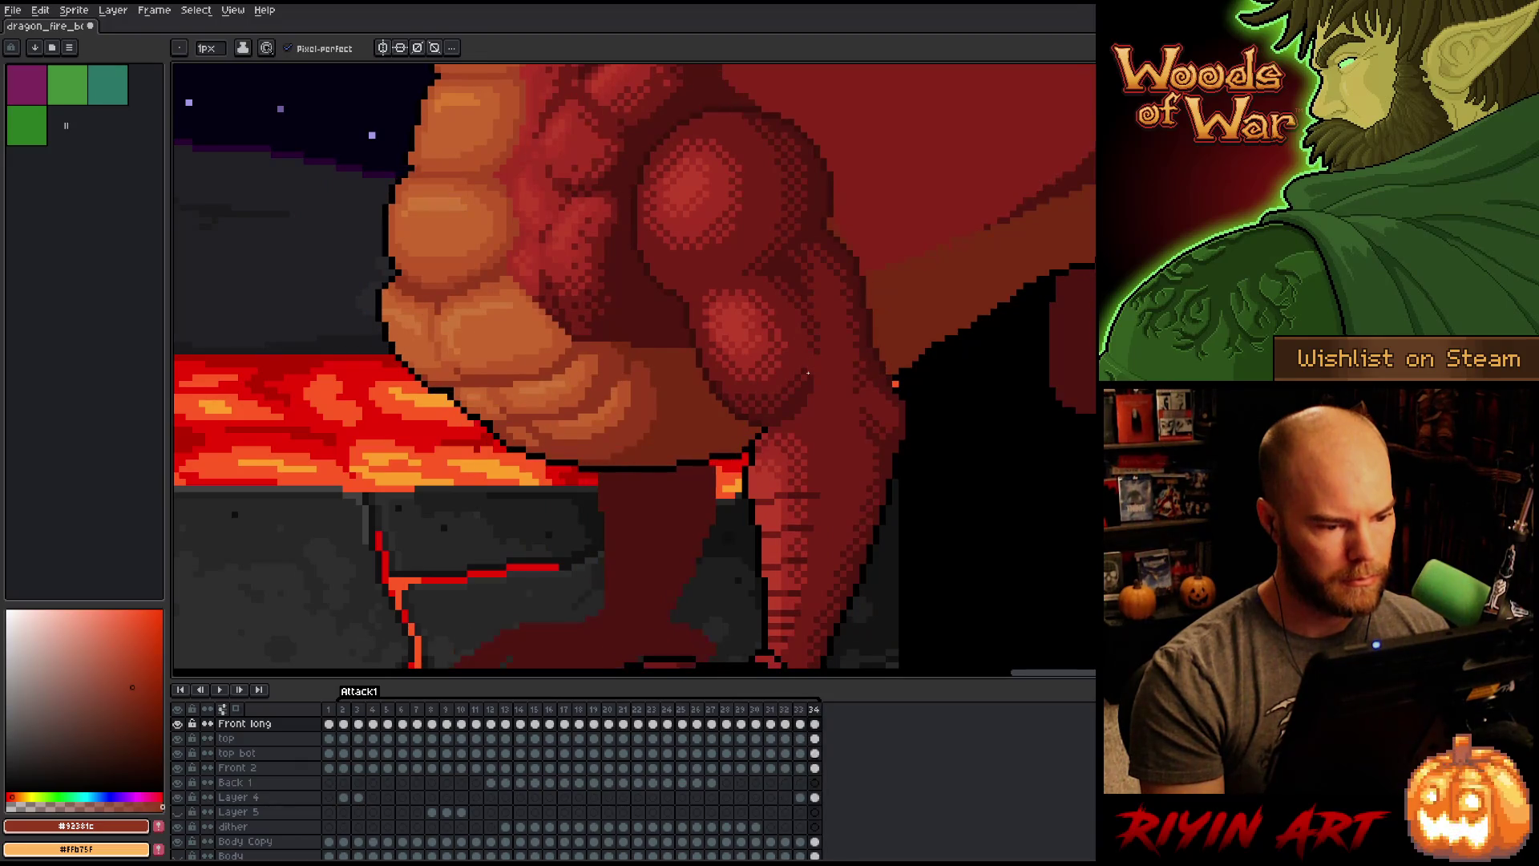
{"action": "key", "text": "Right"}
{"action": "key", "text": "Left"}
{"action": "key", "text": "Right"}
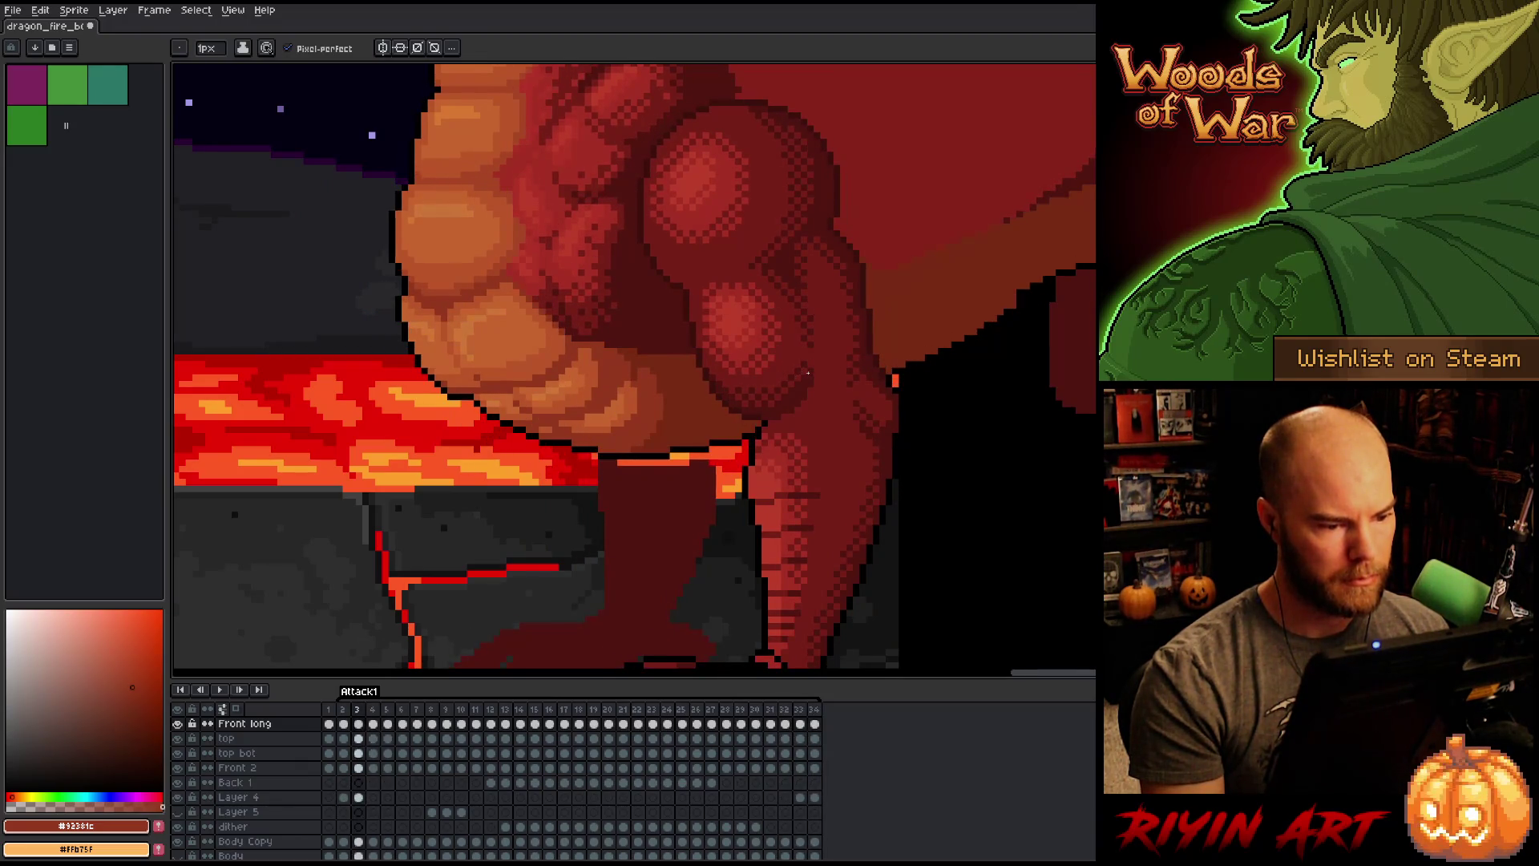
{"action": "key", "text": "Left"}
{"action": "left_click", "coordinate": [644, 146], "text": "alt"}
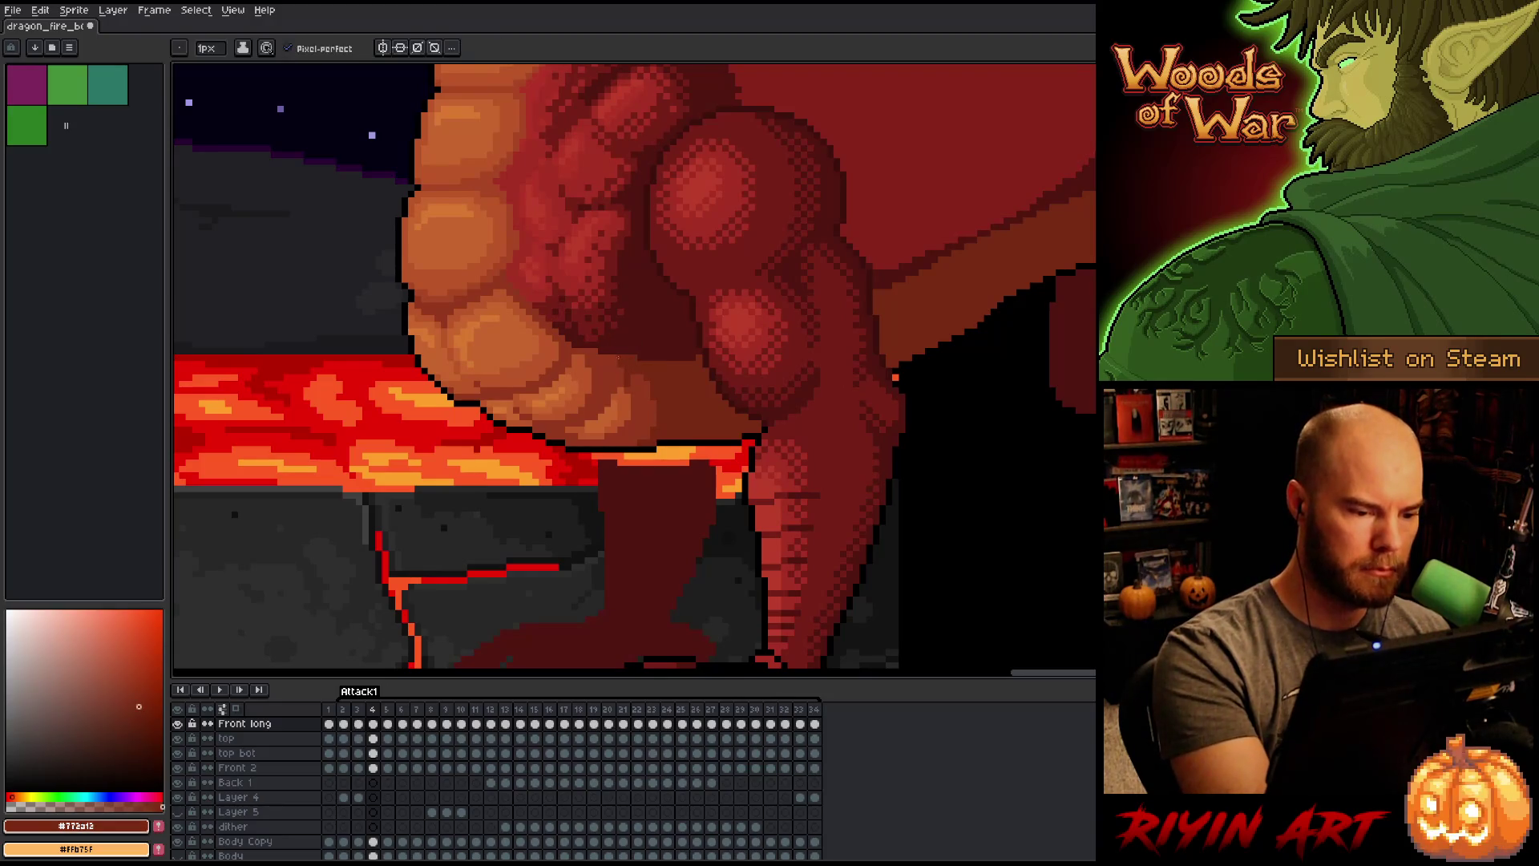
Step: Review frames 7 through 13, settle on frame 12 and eyedrop brighter red #a52f24
{"action": "key", "text": "Right"}
{"action": "key", "text": "Right"}
{"action": "key", "text": "Right"}
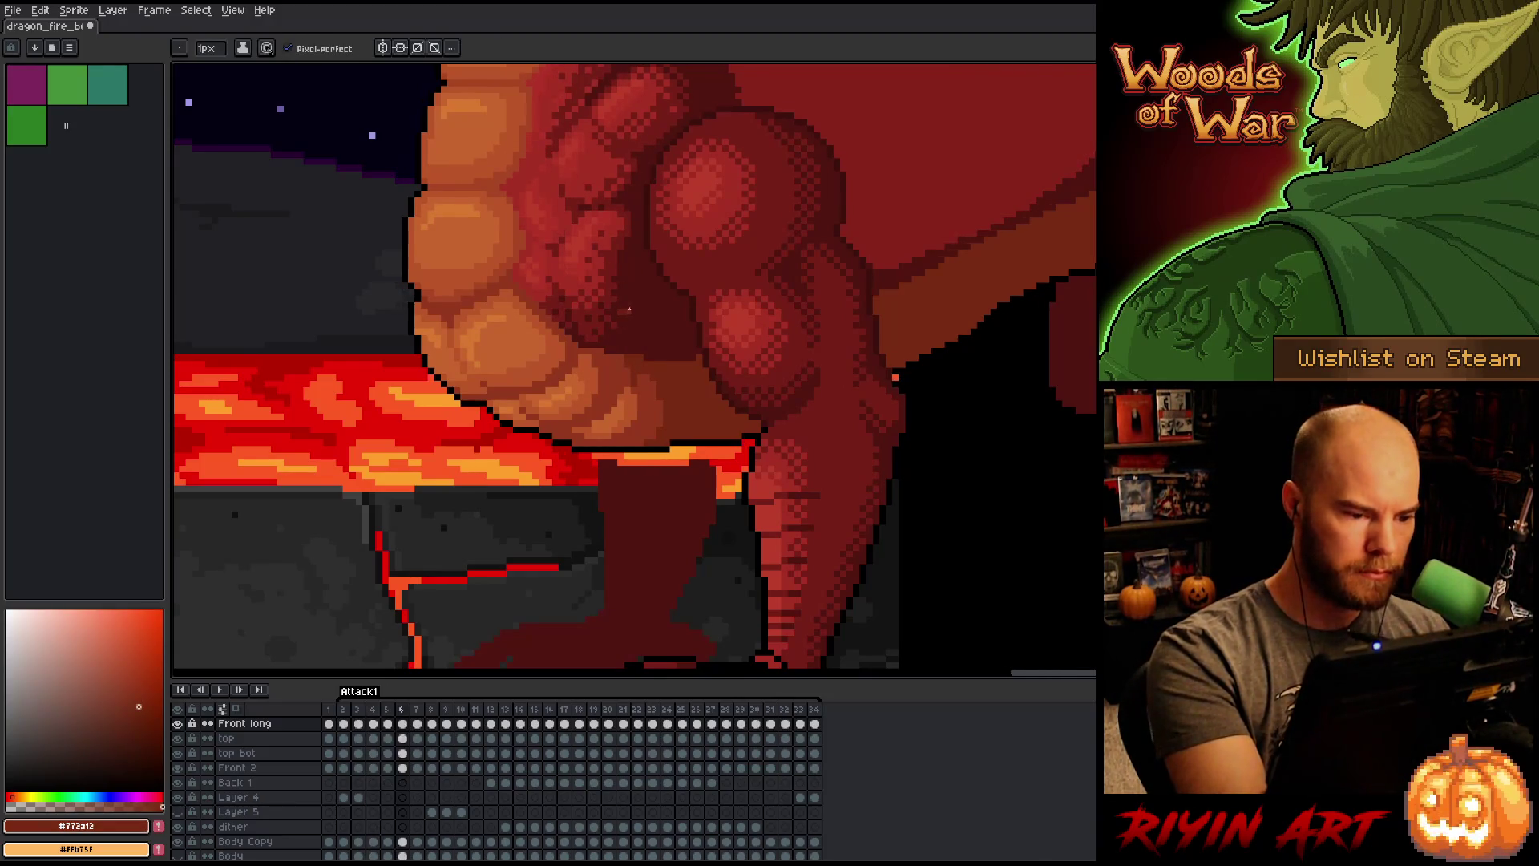
{"action": "key", "text": "Right"}
{"action": "key", "text": "Right"}
{"action": "key", "text": "Right"}
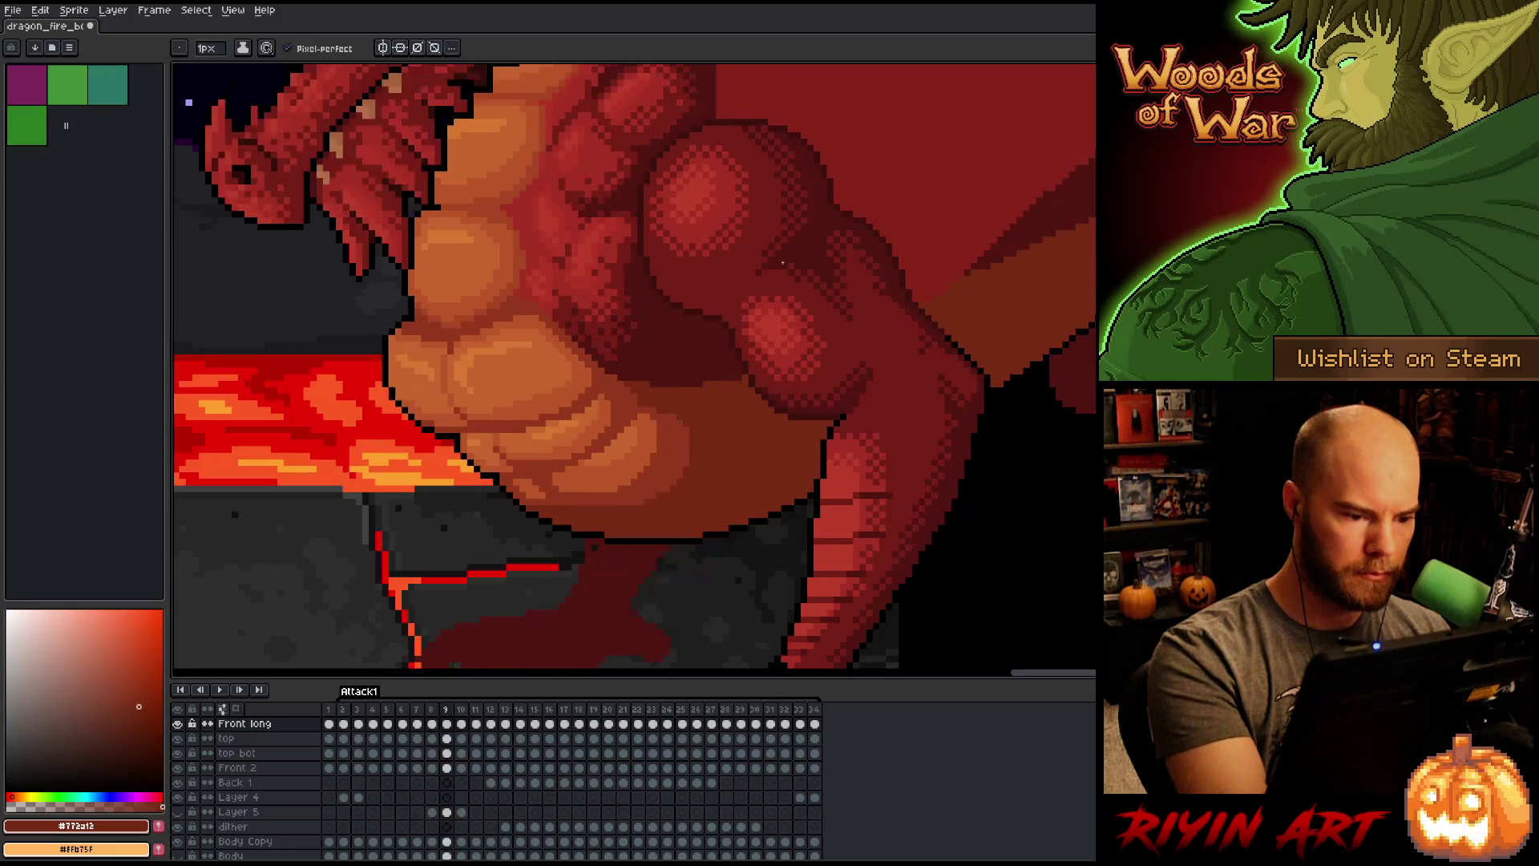
{"action": "key", "text": "Left"}
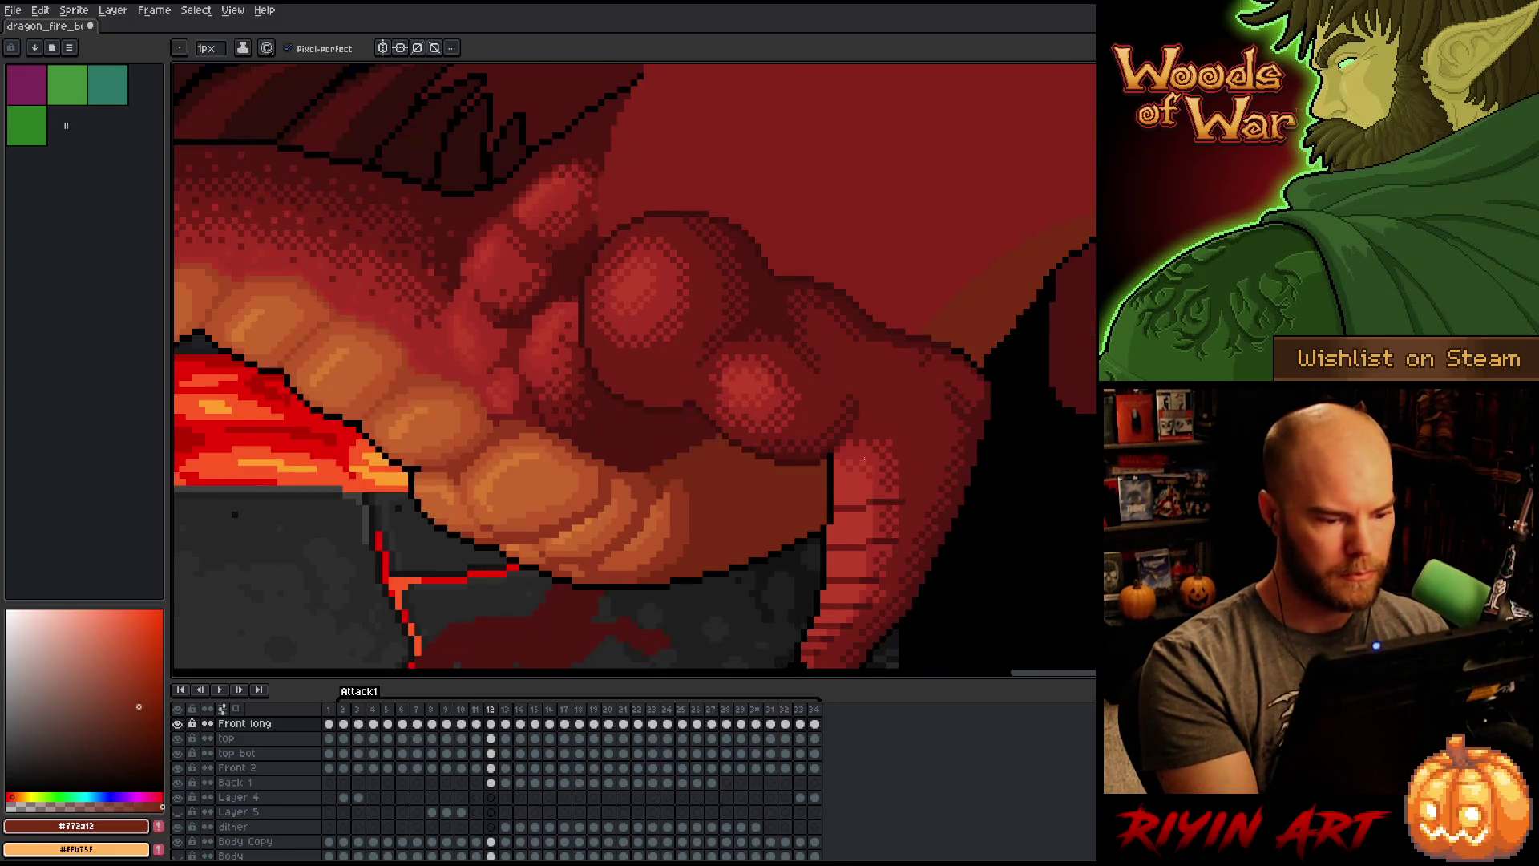
{"action": "key", "text": "Left"}
{"action": "key", "text": "Left"}
{"action": "key", "text": "Right"}
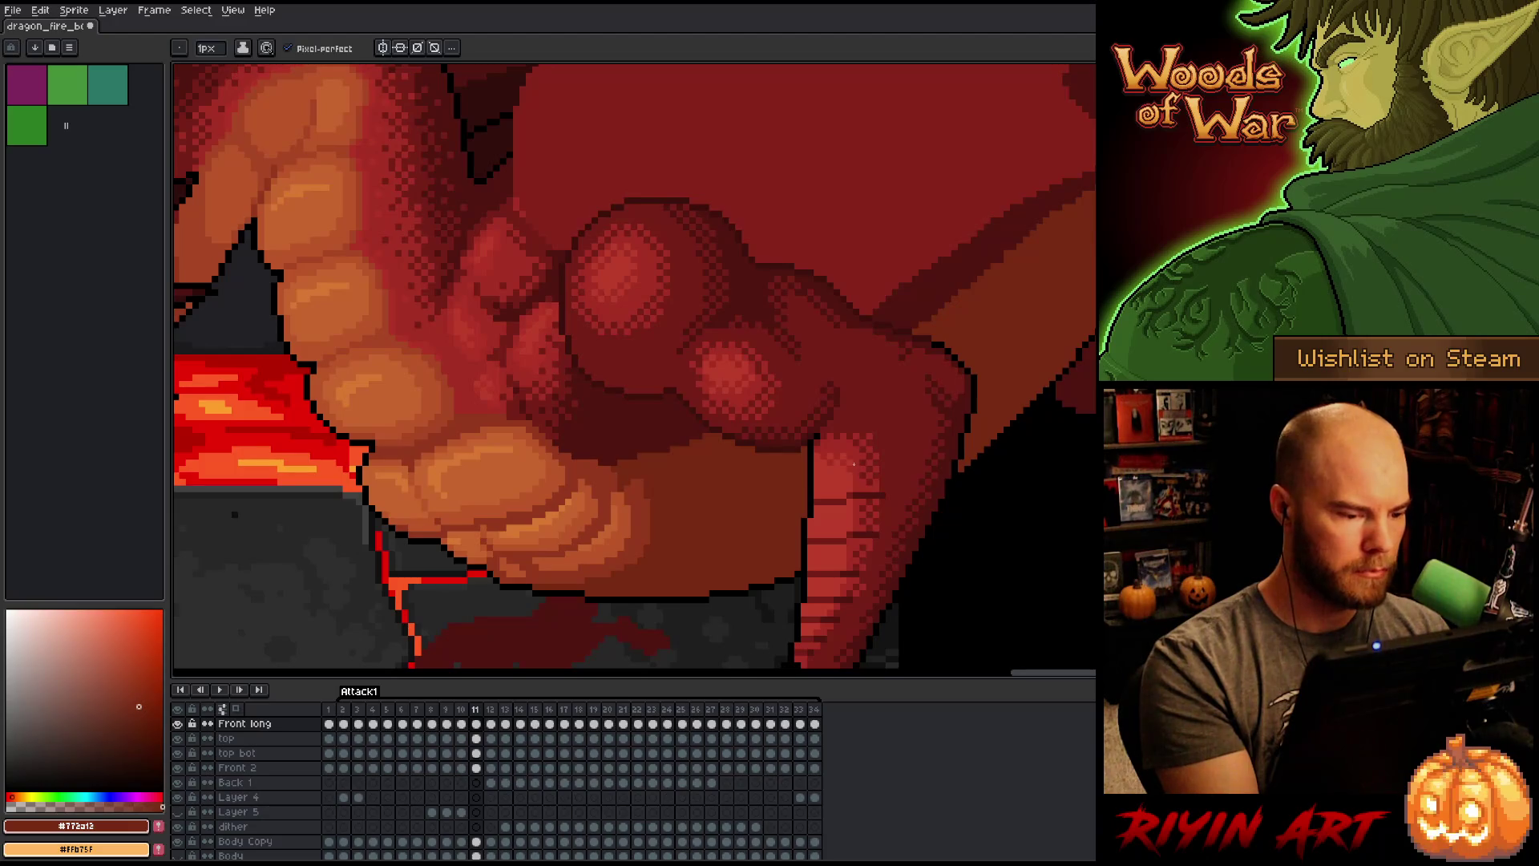
{"action": "key", "text": "Right"}
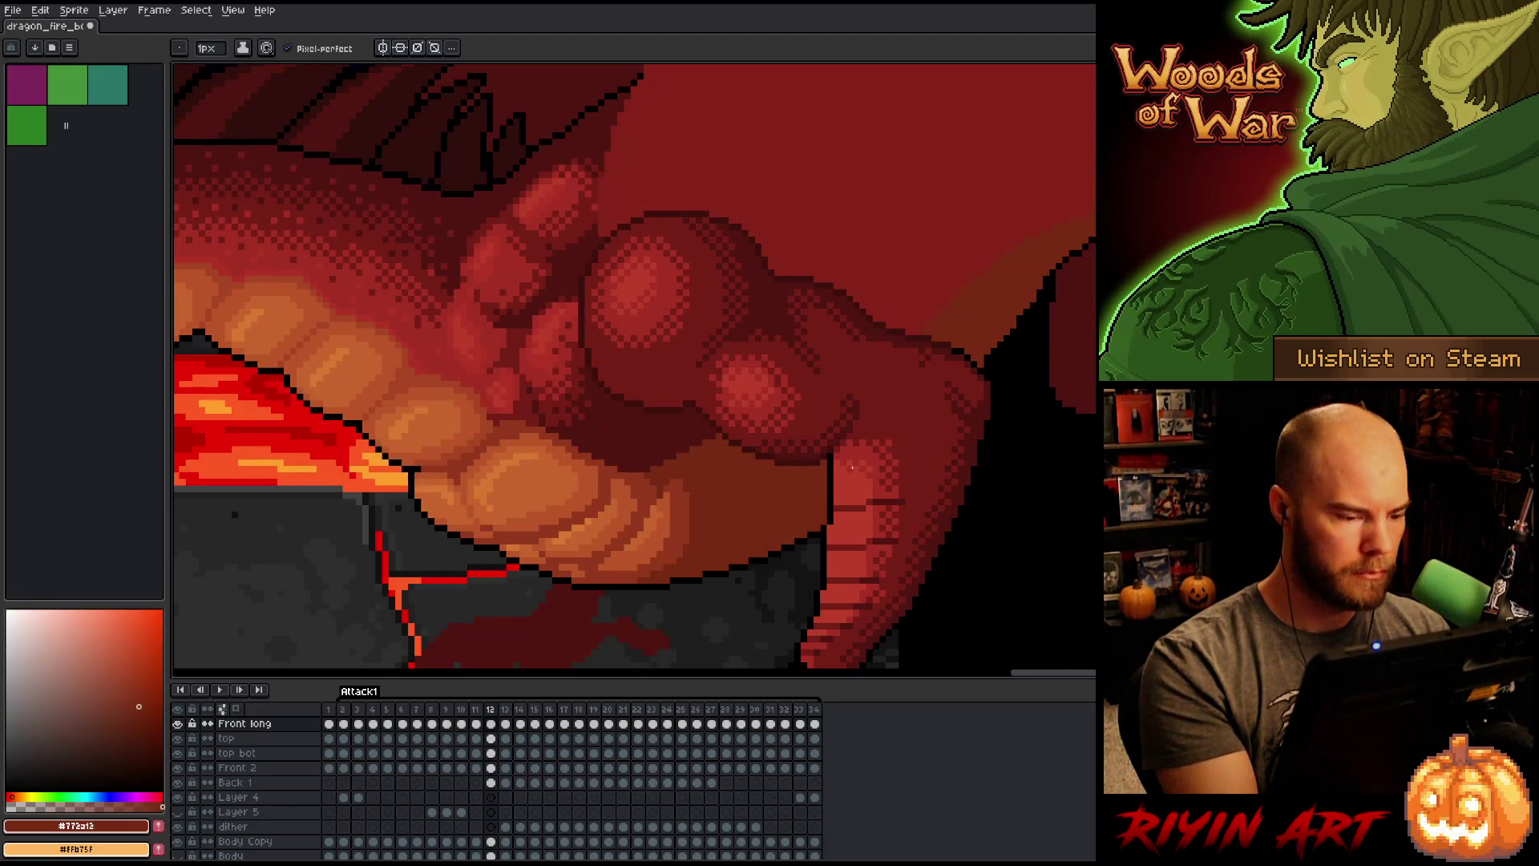
{"action": "left_click", "coordinate": [497, 419], "text": "alt"}
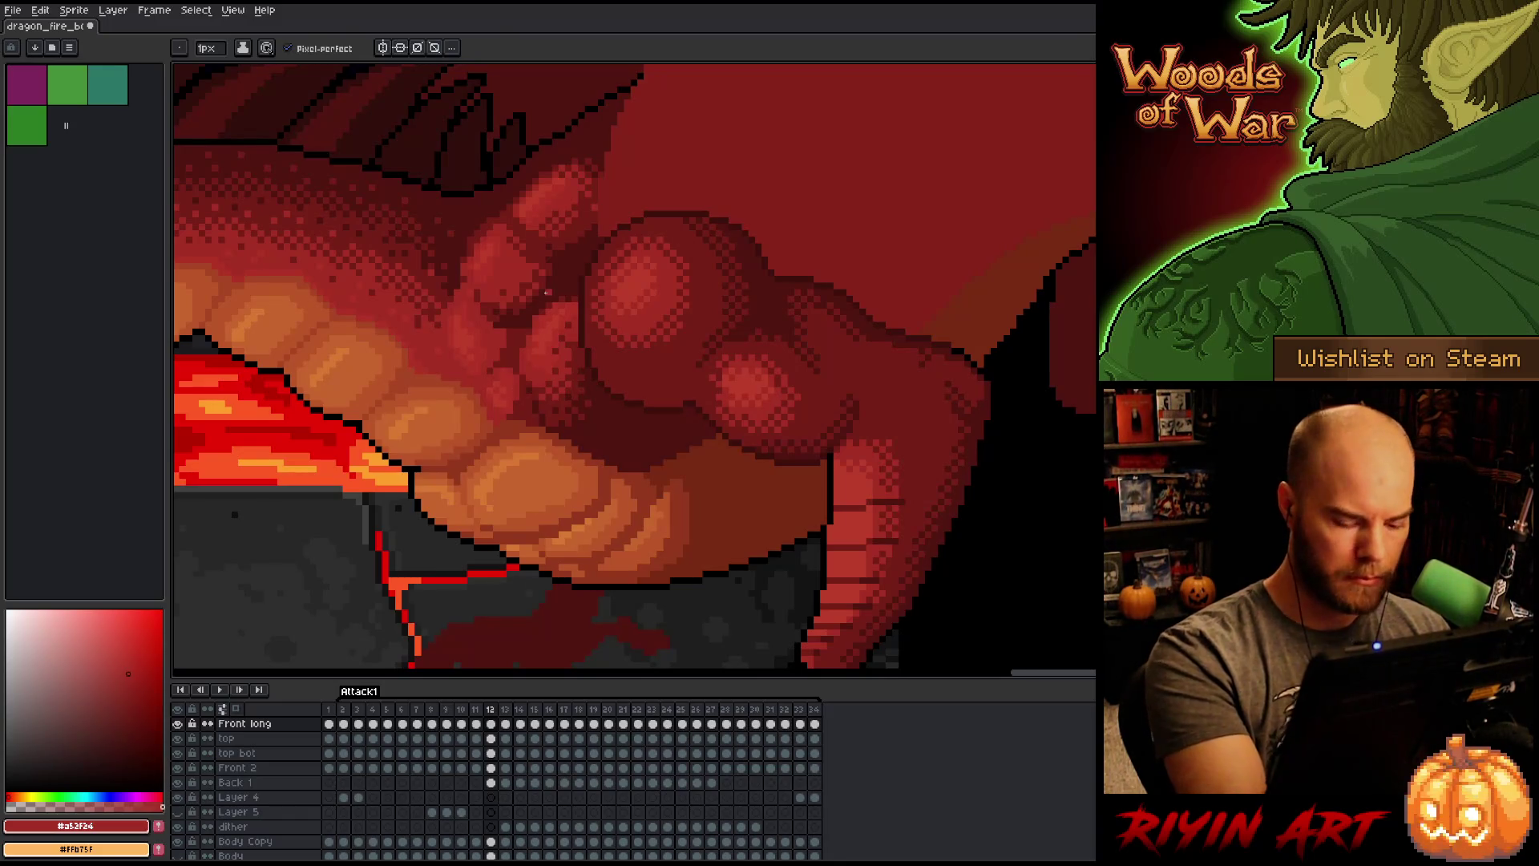
Step: Move through frames 13–17, settle on frame 16 and eyedrop darker red #761f18
{"action": "key", "text": "Left"}
{"action": "key", "text": "Right"}
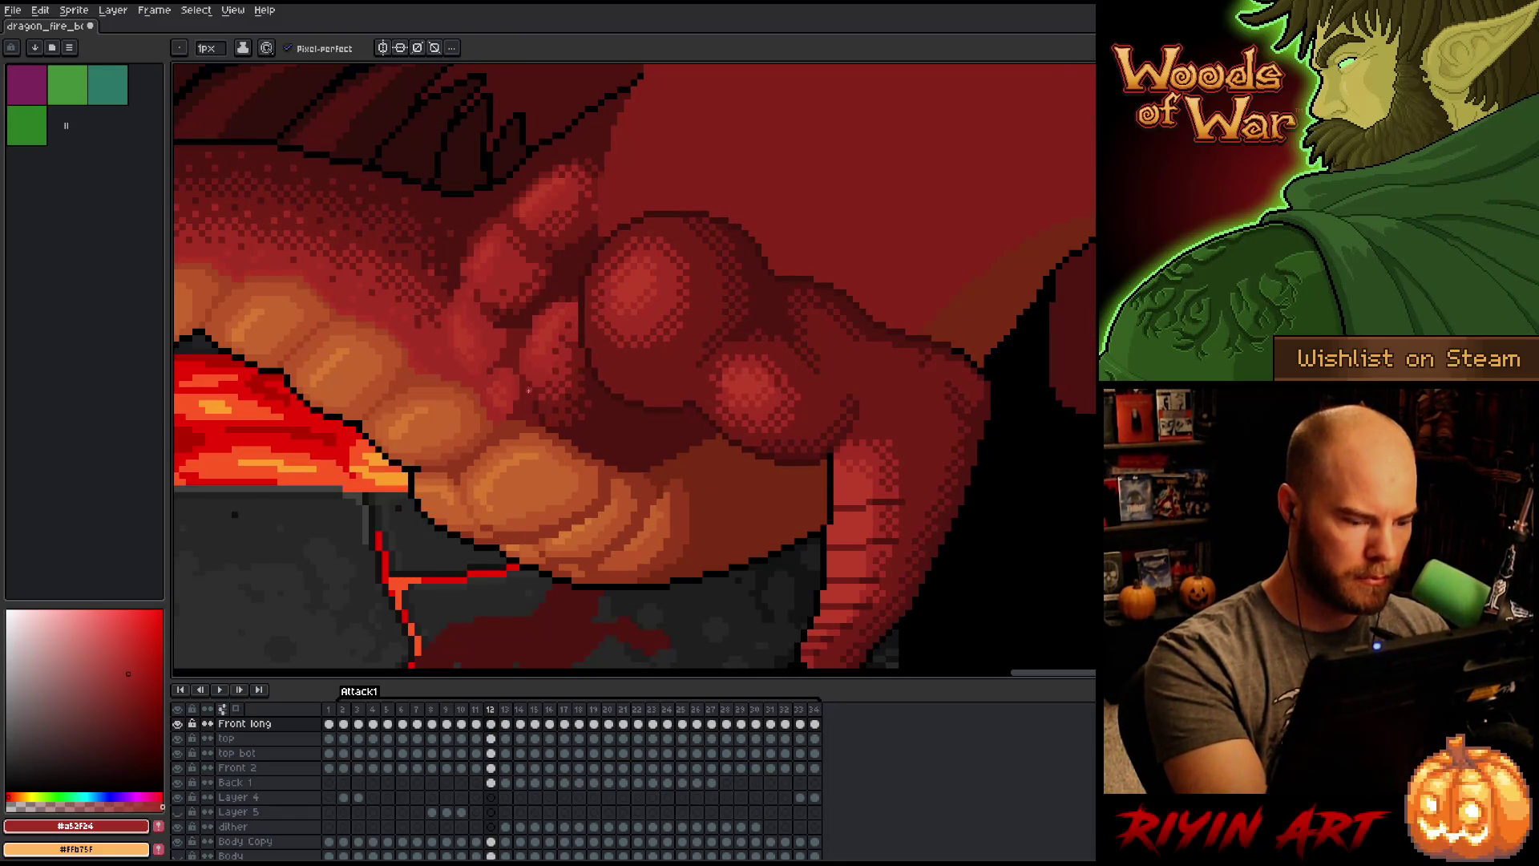
{"action": "key", "text": "Right"}
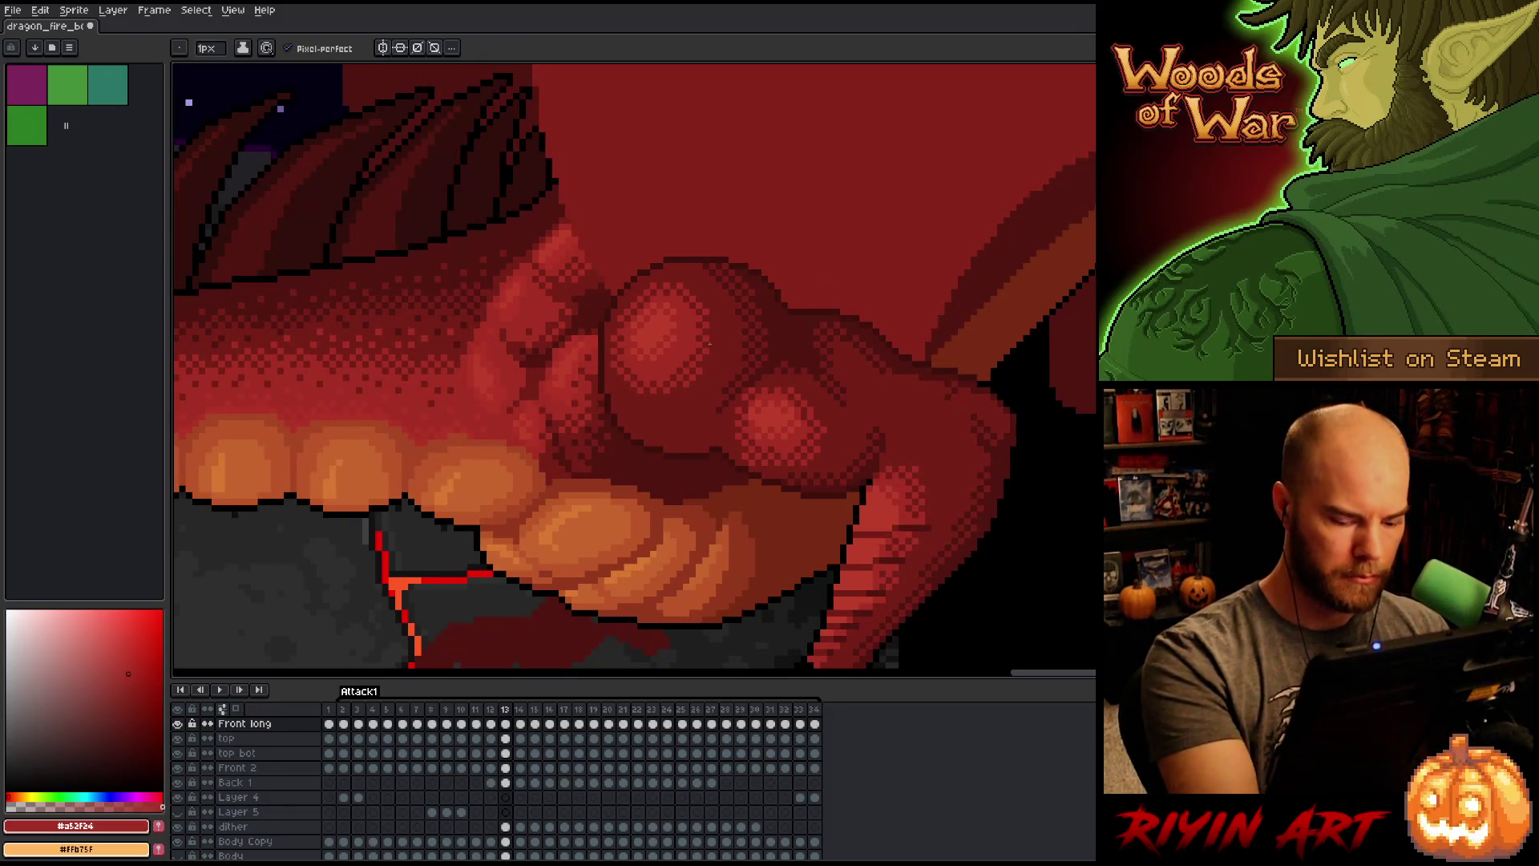
{"action": "key", "text": "Right"}
{"action": "key", "text": "Right"}
{"action": "key", "text": "Right"}
{"action": "key", "text": "Left"}
{"action": "key", "text": "Left"}
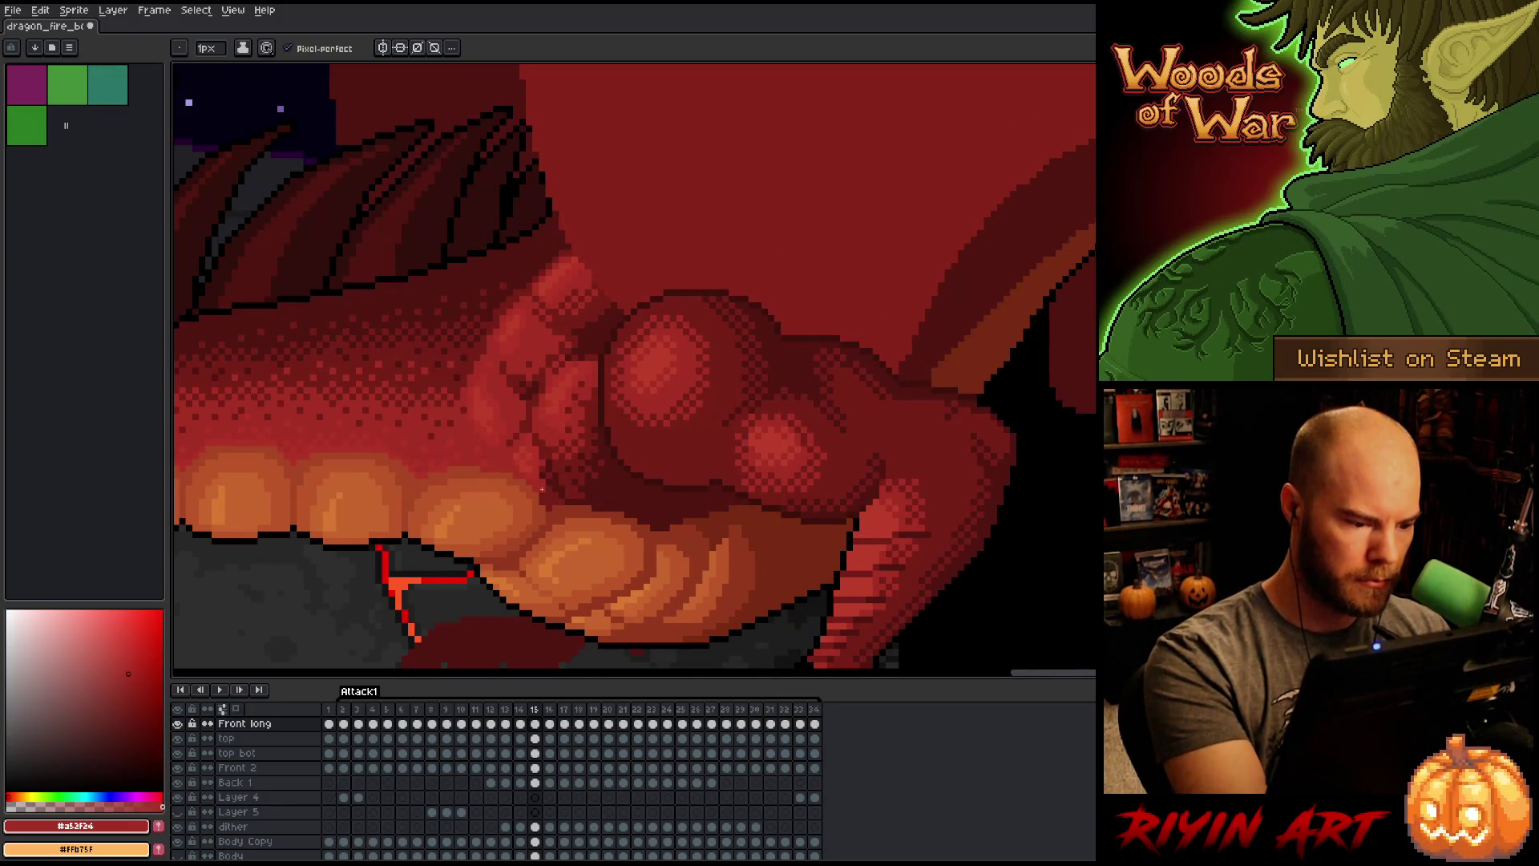
{"action": "key", "text": "Right"}
{"action": "left_click", "coordinate": [570, 306], "text": "alt"}
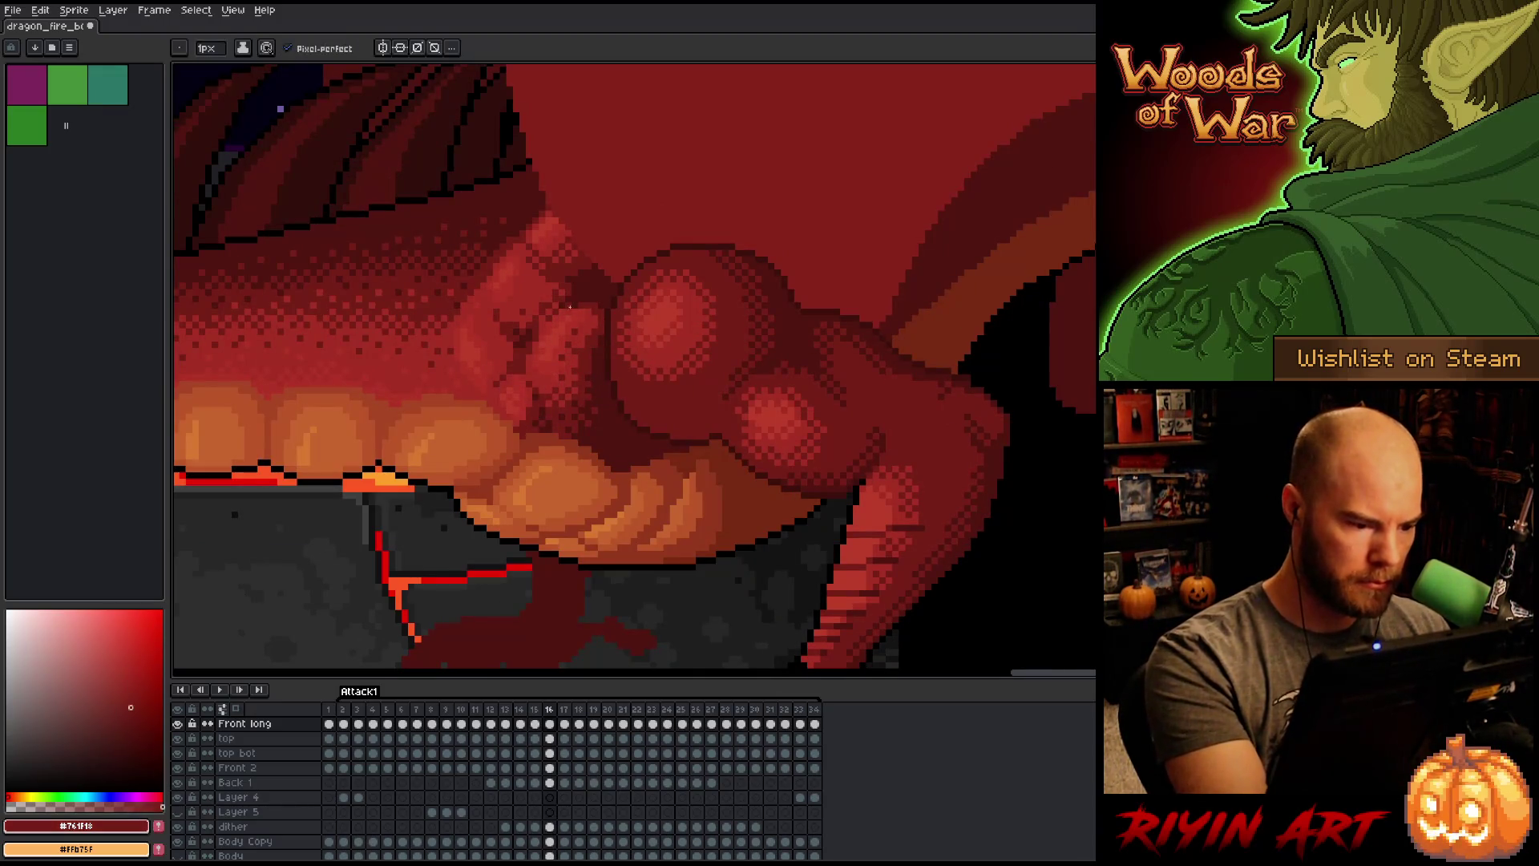
Step: Compare frames 16–17, then advance and compare frames 23 and 24
{"action": "key", "text": "Right"}
{"action": "key", "text": "Left"}
{"action": "key", "text": "Right"}
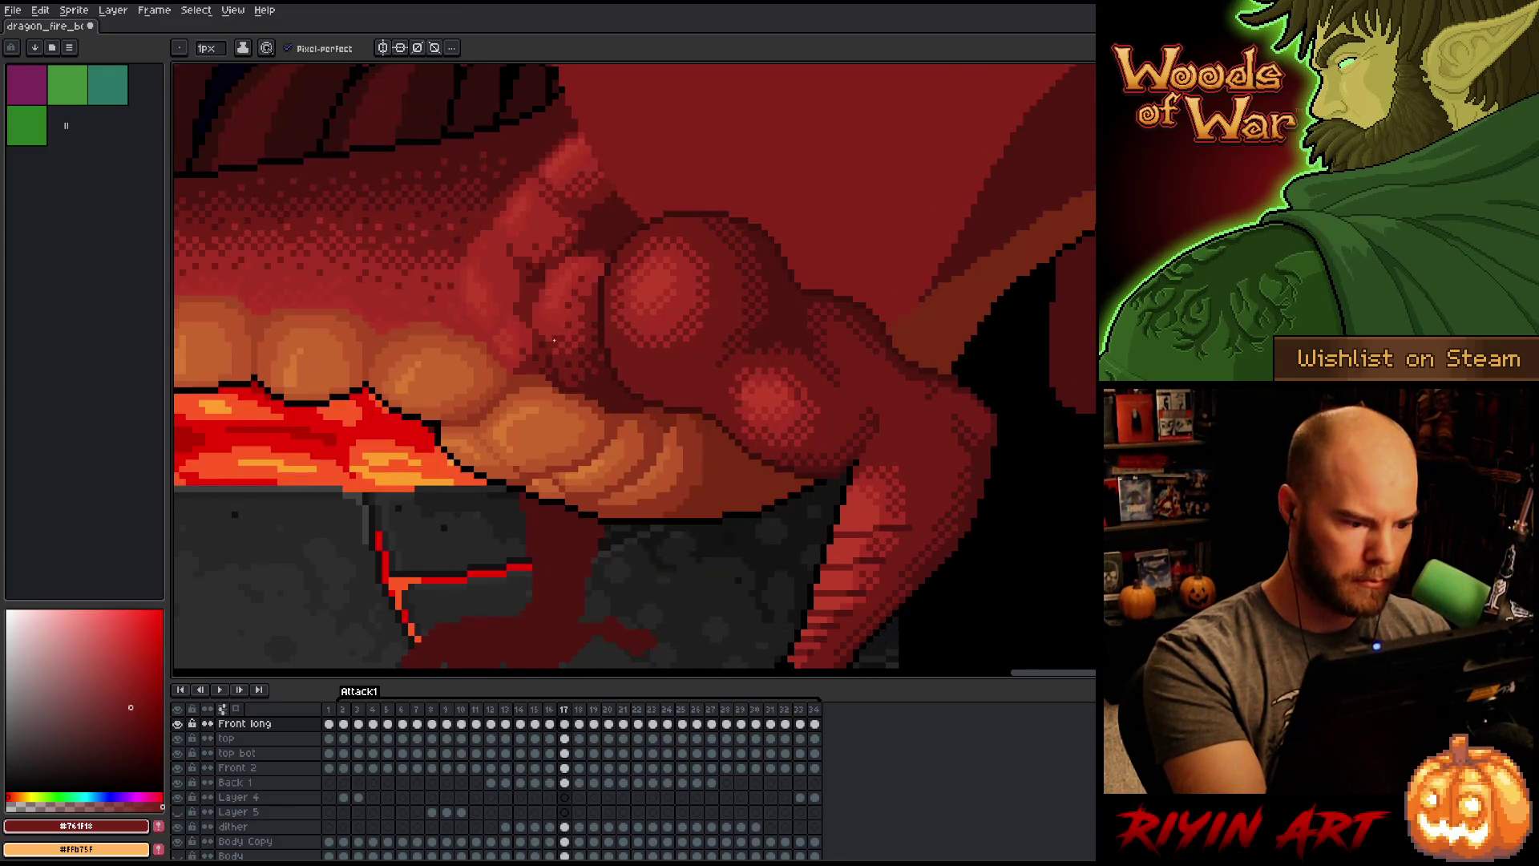
{"action": "key", "text": "Right"}
{"action": "key", "text": "Right"}
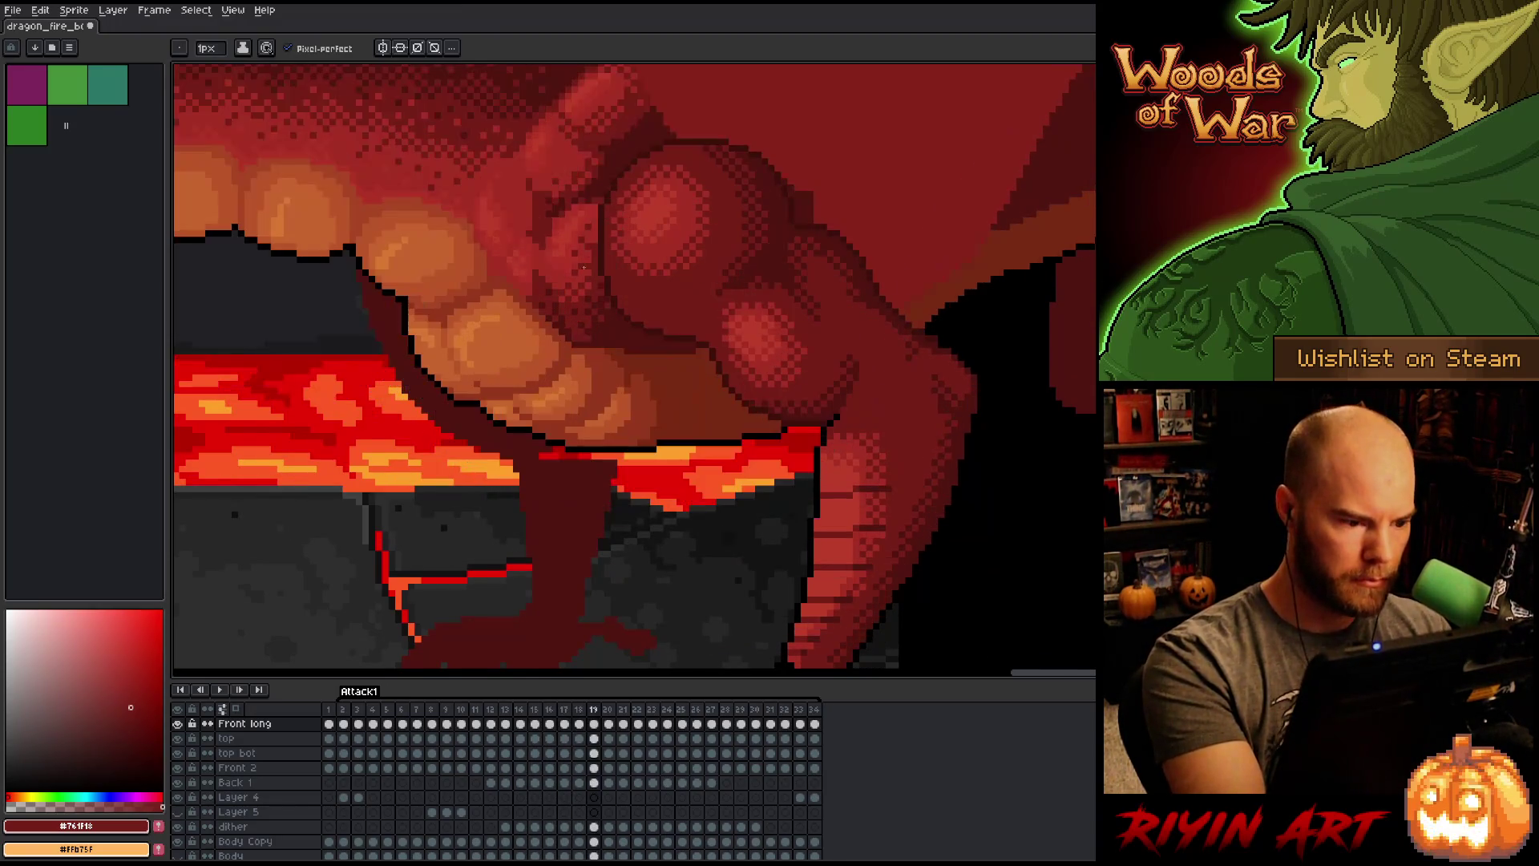
{"action": "key", "text": "Right"}
{"action": "key", "text": "Right"}
{"action": "key", "text": "Right"}
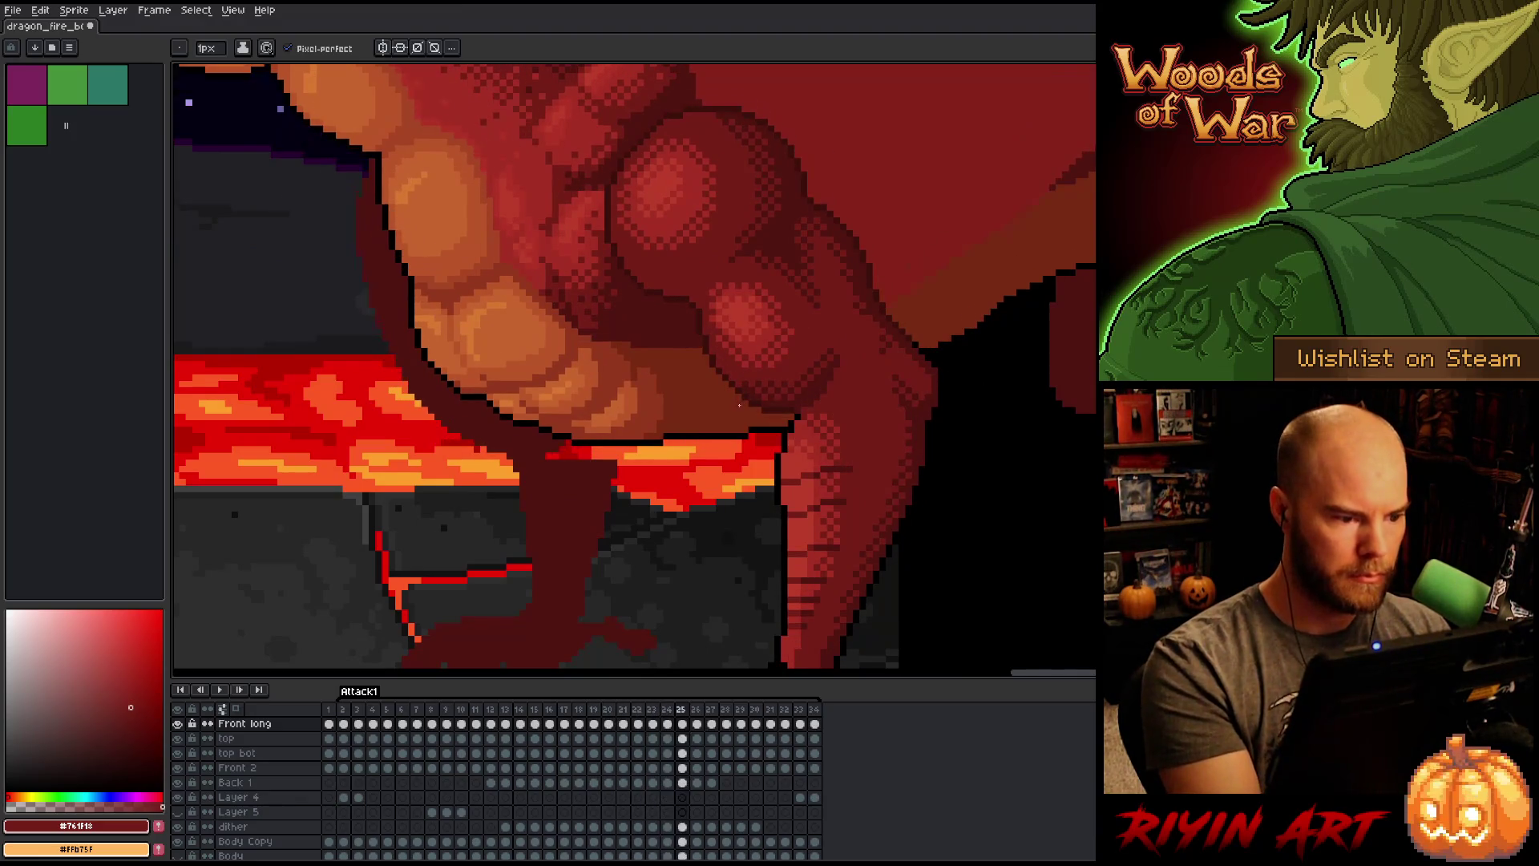
{"action": "key", "text": "Left"}
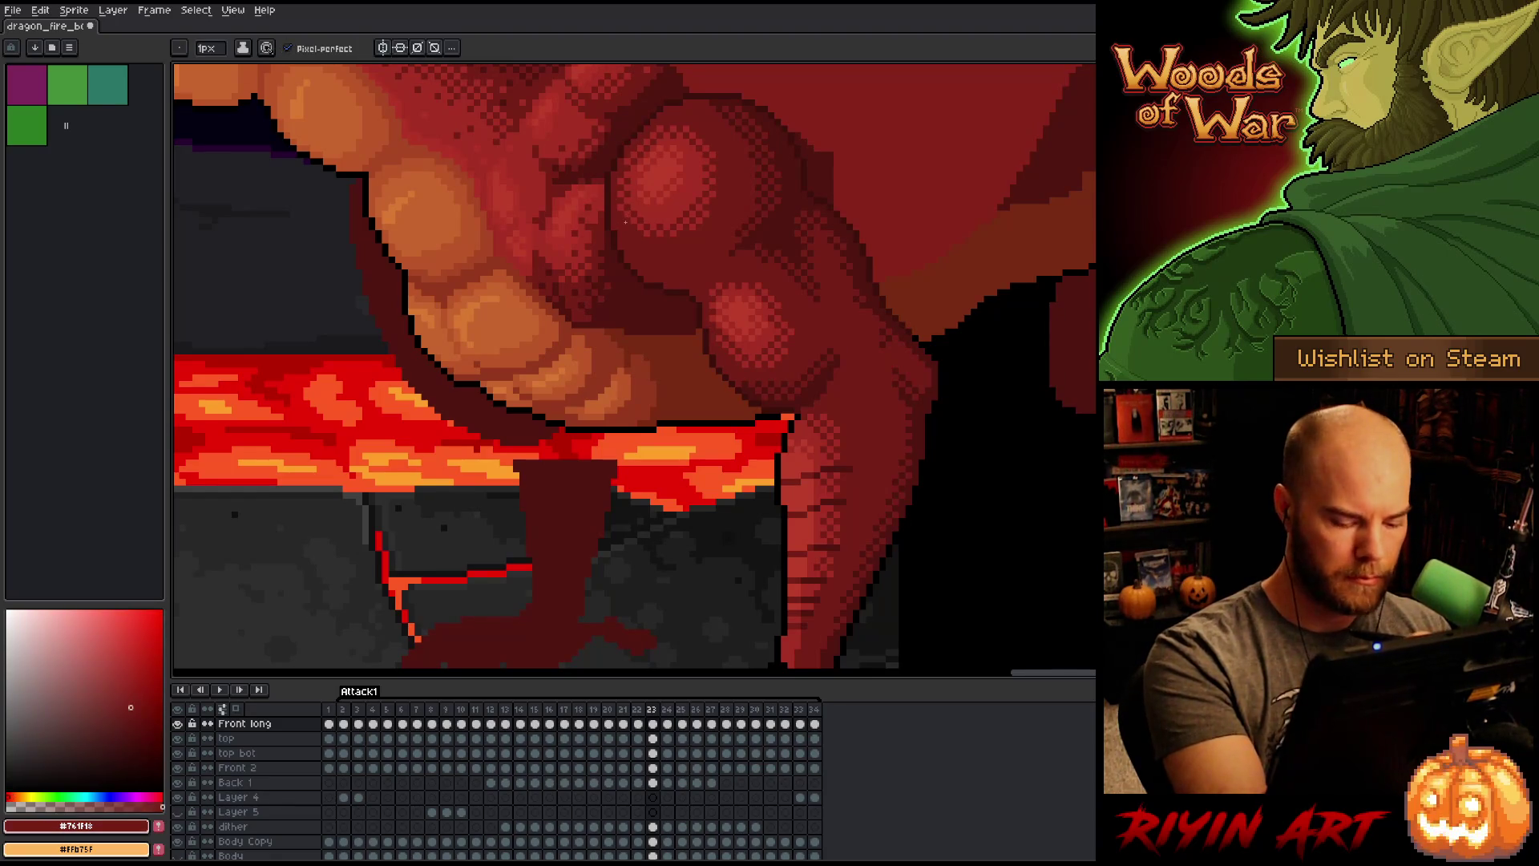
{"action": "key", "text": "Right"}
{"action": "key", "text": "Left"}
{"action": "key", "text": "Right"}
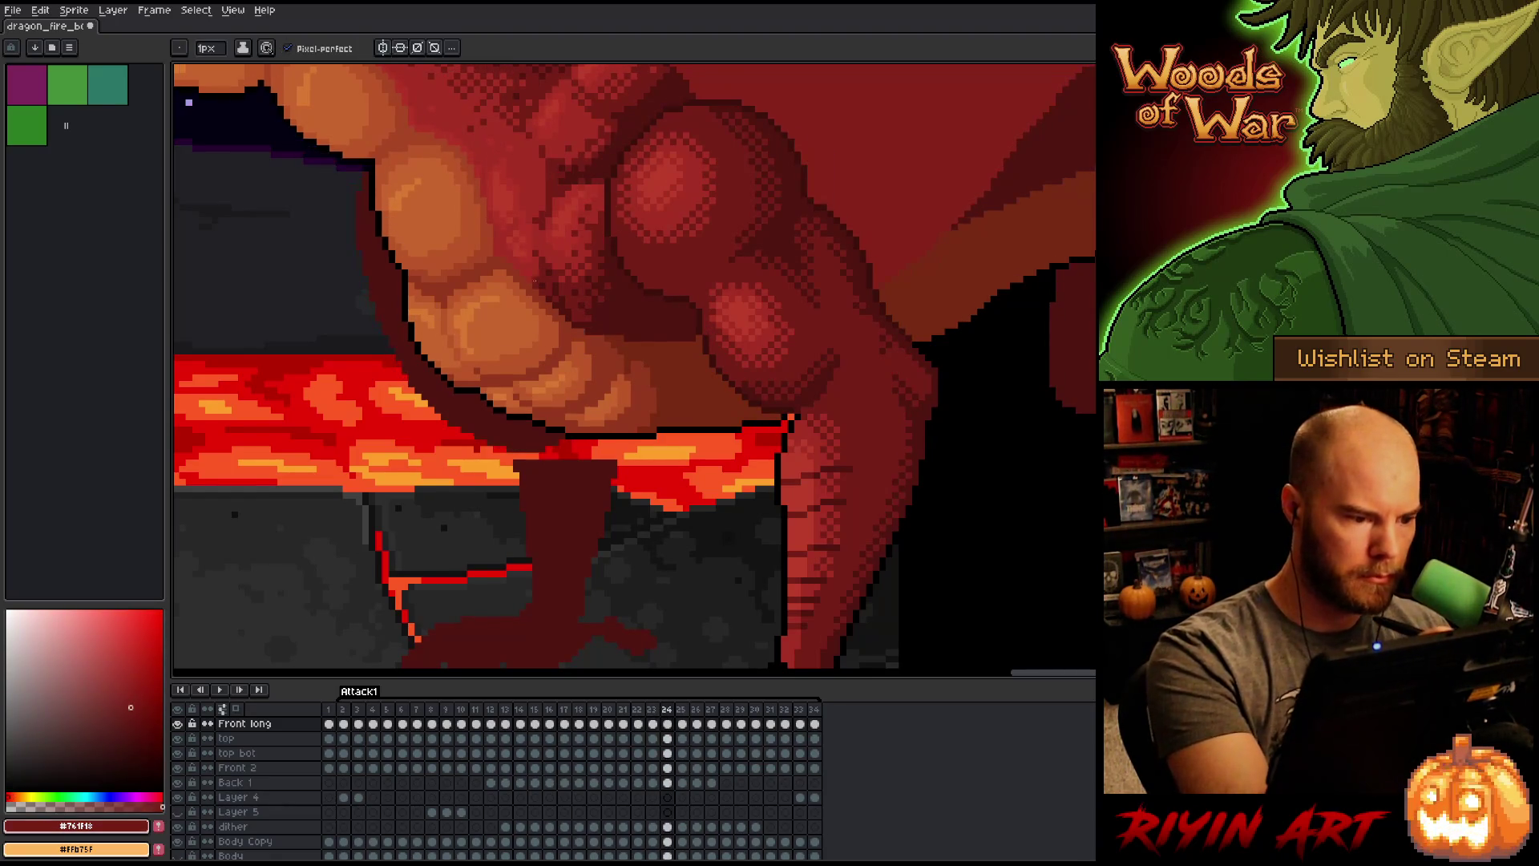
{"action": "key", "text": "Right"}
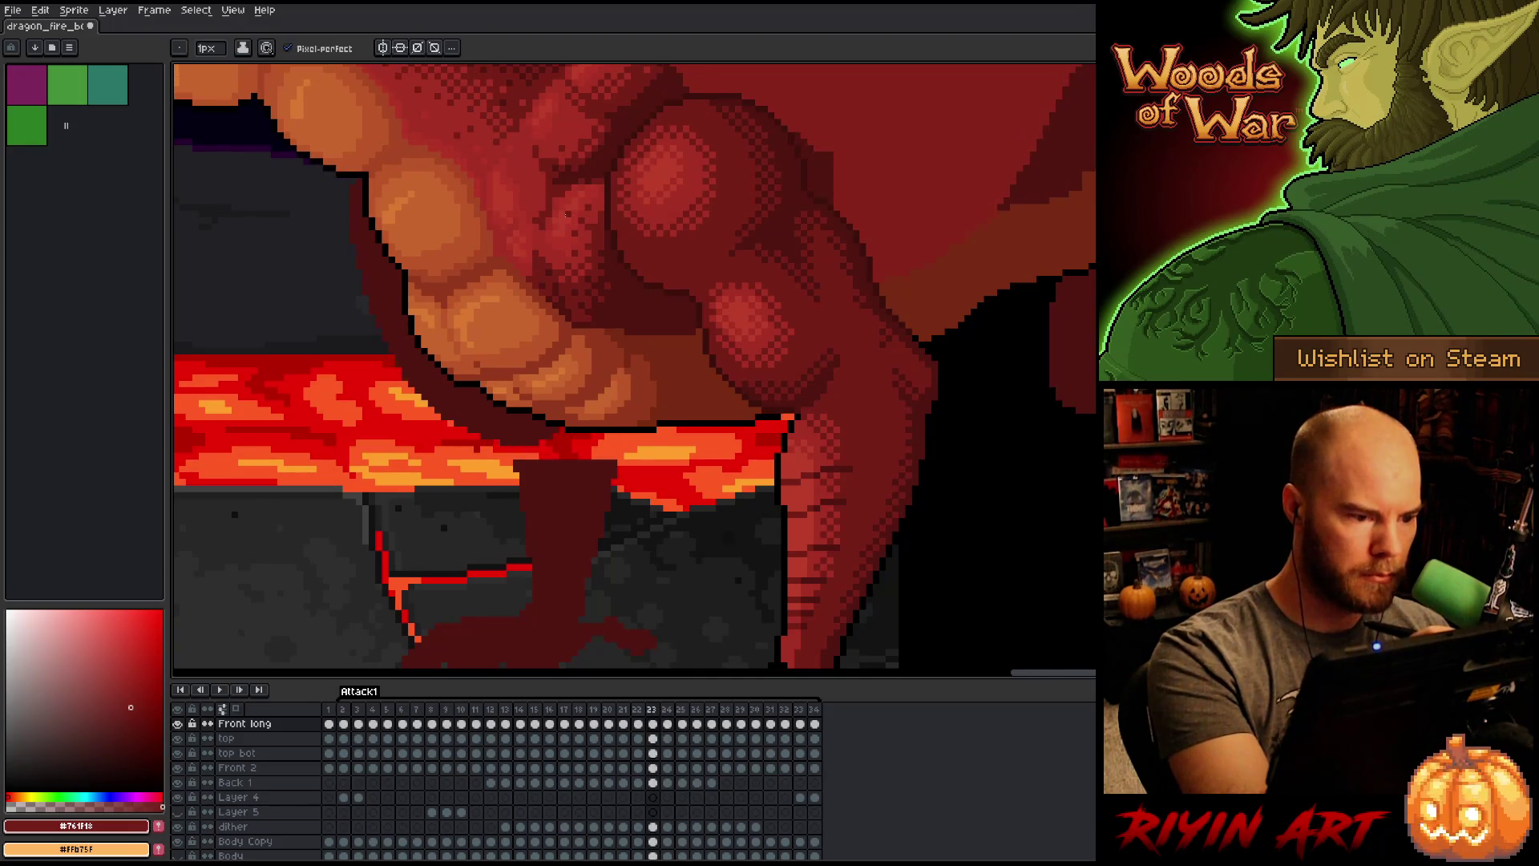
{"action": "key", "text": "Left"}
{"action": "key", "text": "Left"}
{"action": "key", "text": "Right"}
Step: Step through frames 25 to 32 toward the final frames of the attack
{"action": "key", "text": "Right"}
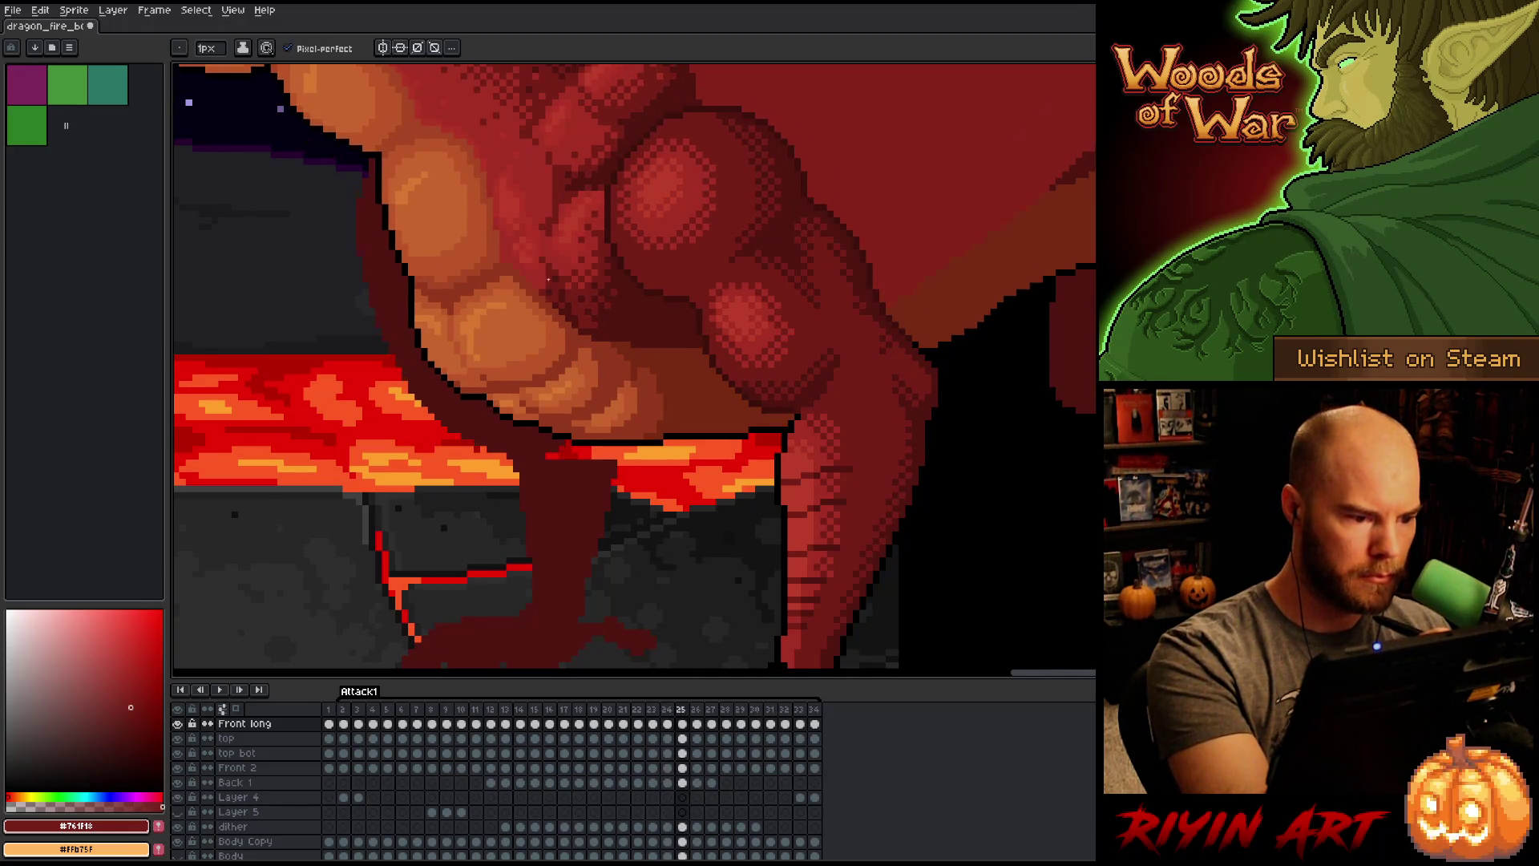
{"action": "key", "text": "Right"}
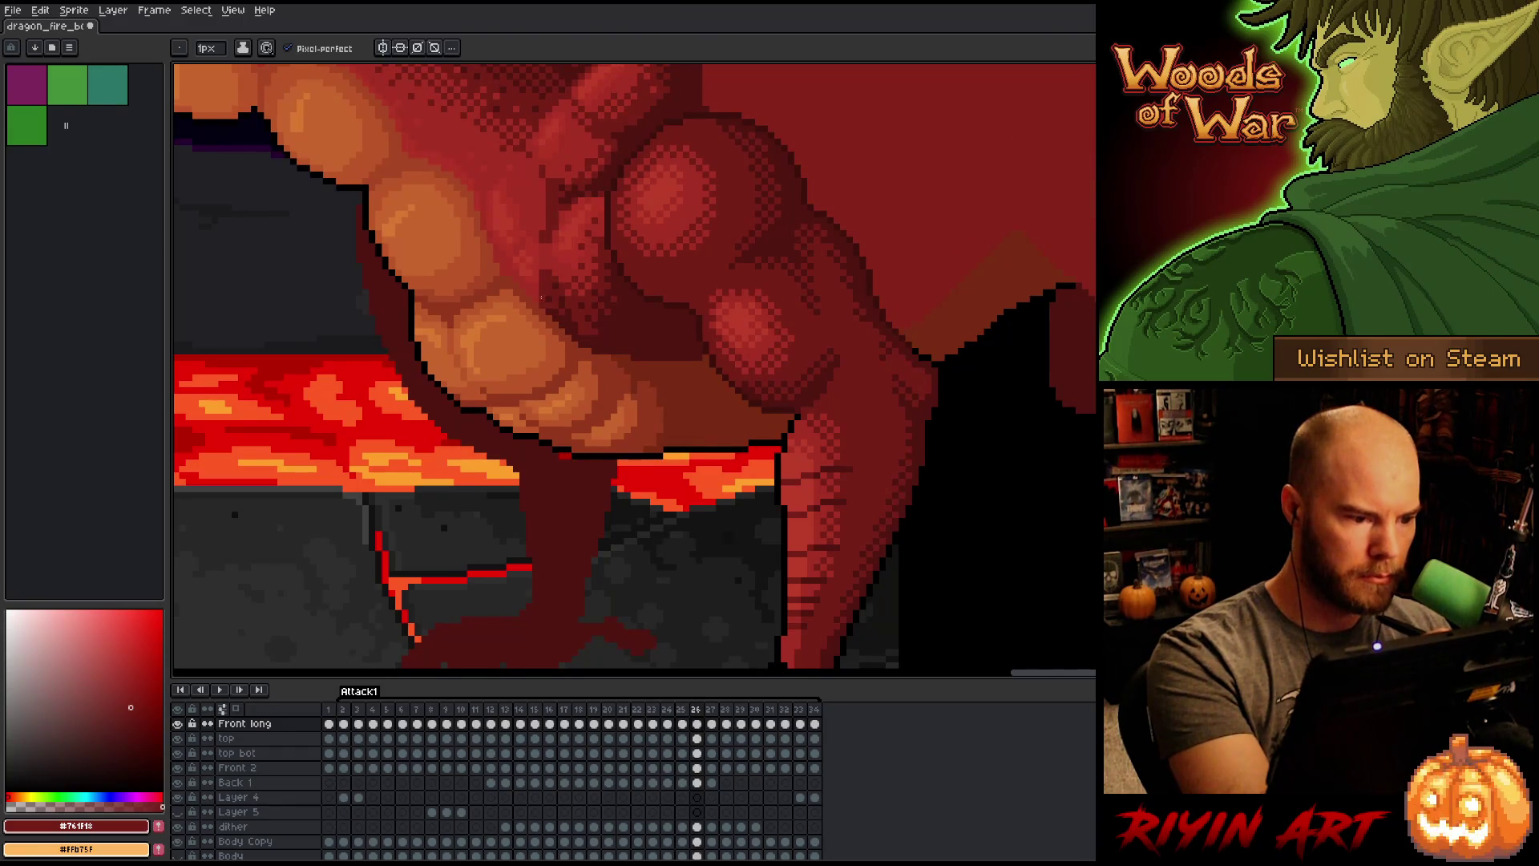
{"action": "key", "text": "Right"}
{"action": "key", "text": "Right"}
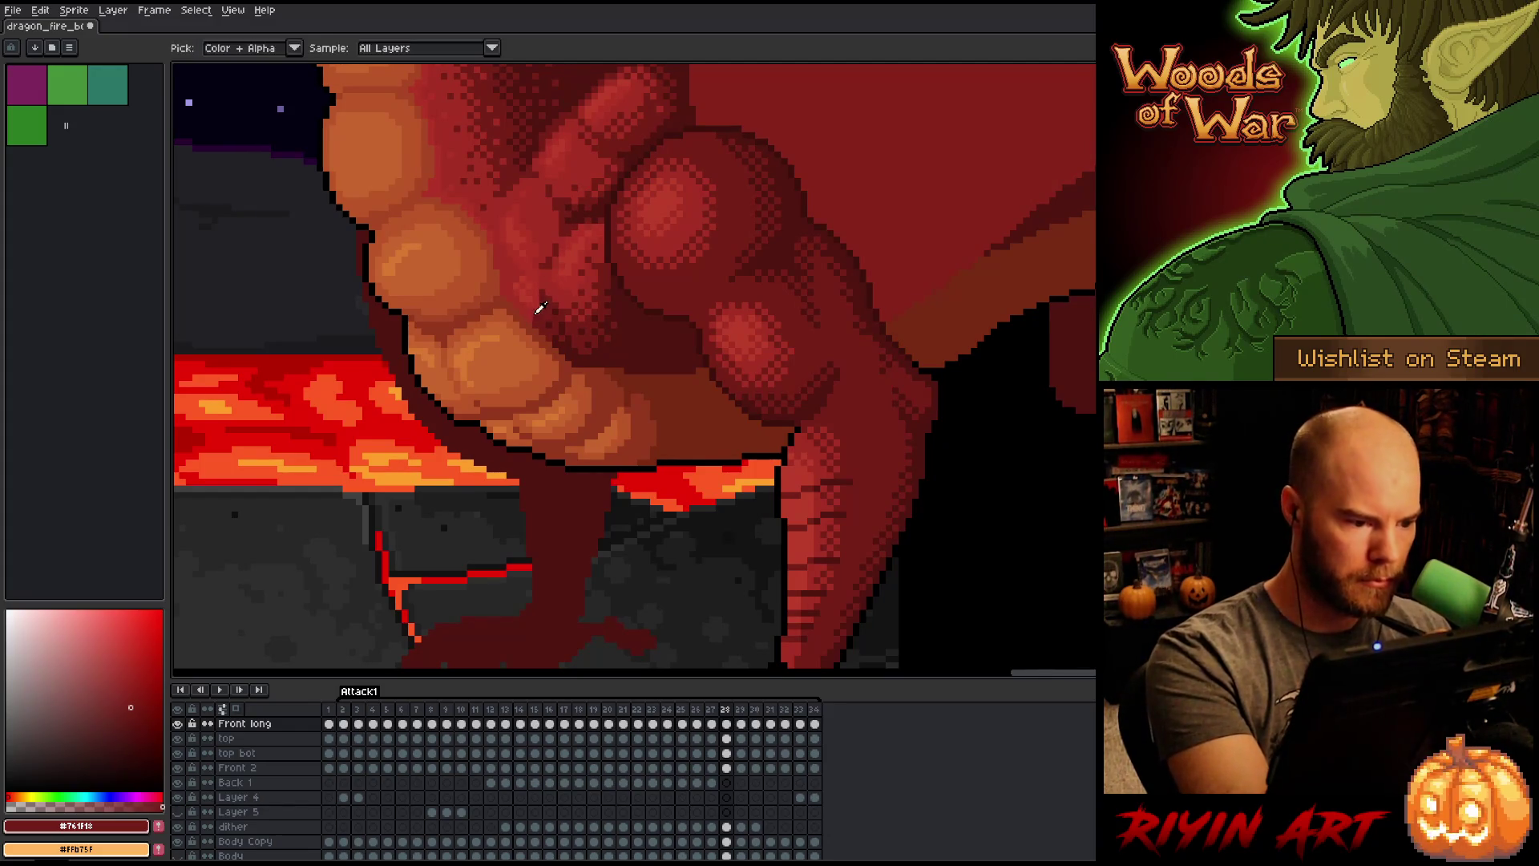
{"action": "key", "text": "Left"}
{"action": "key", "text": "Right"}
{"action": "key", "text": "Right"}
{"action": "key", "text": "Right"}
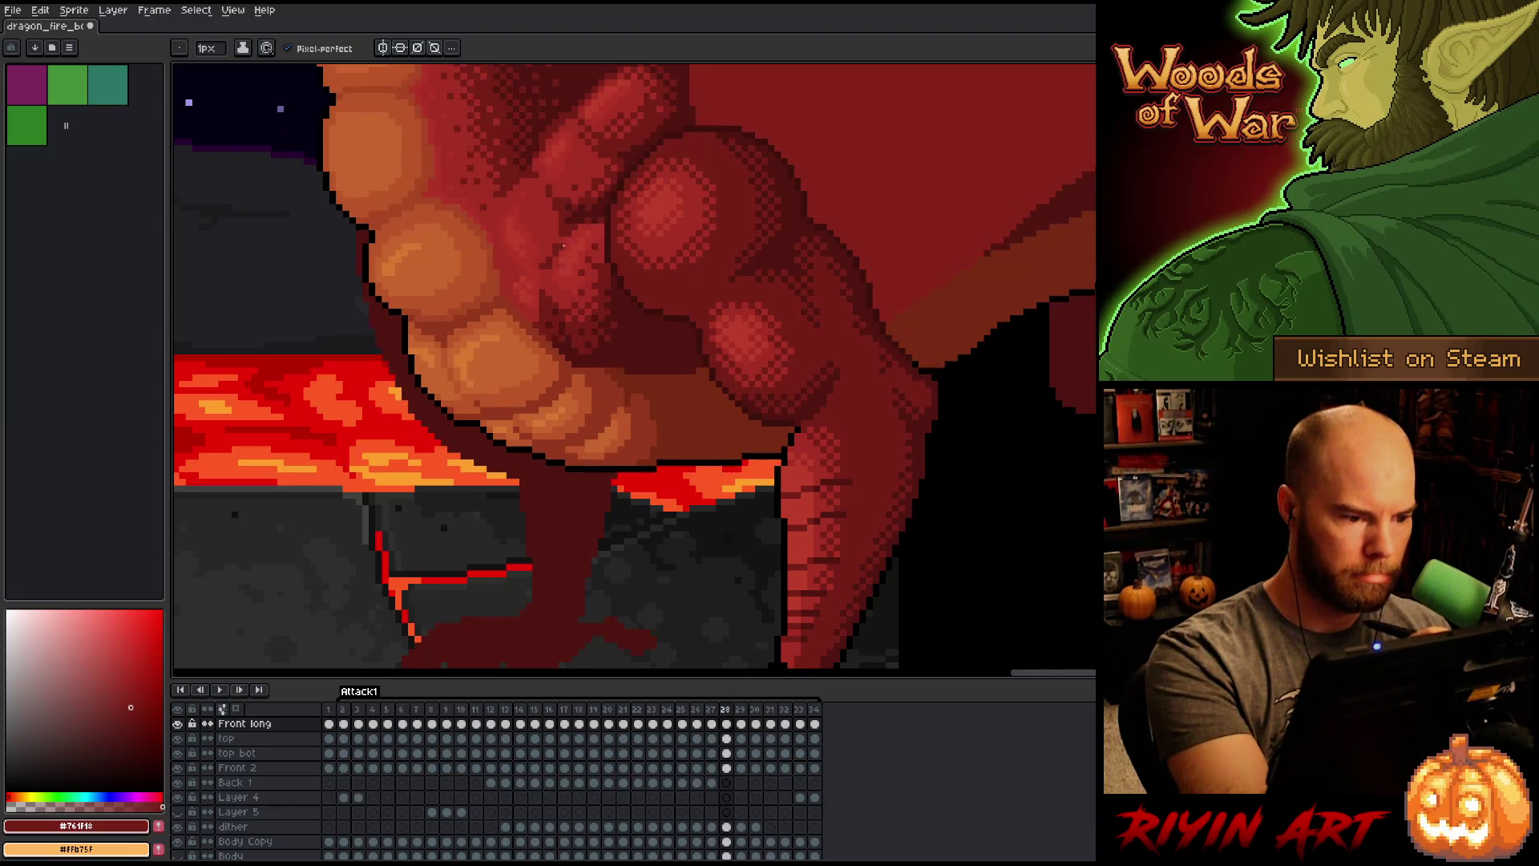
{"action": "key", "text": "Left"}
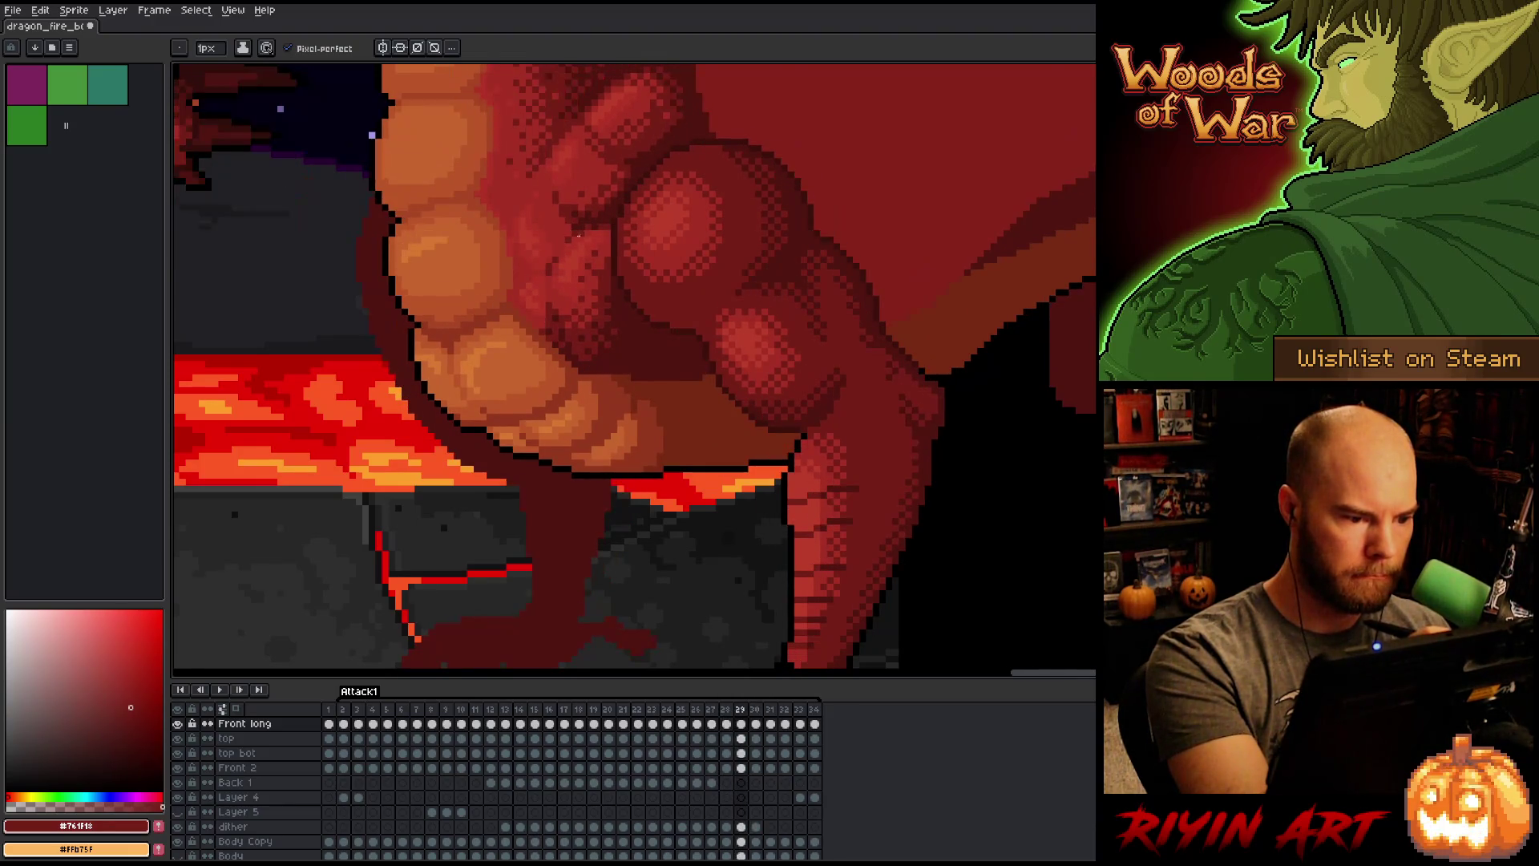
{"action": "key", "text": "Right"}
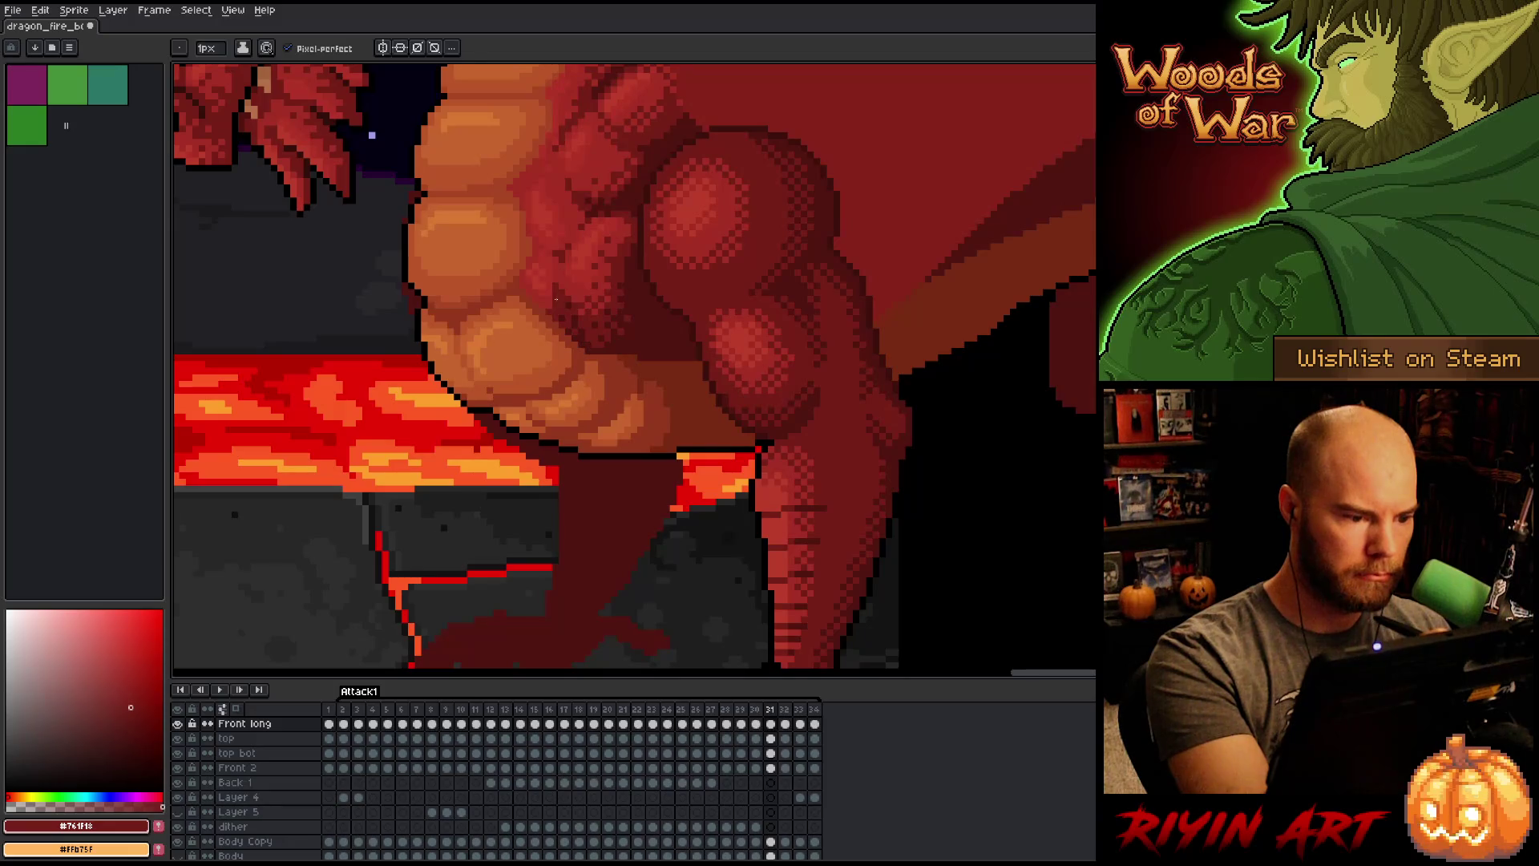
{"action": "key", "text": "Right"}
{"action": "key", "text": "Right"}
{"action": "key", "text": "Right"}
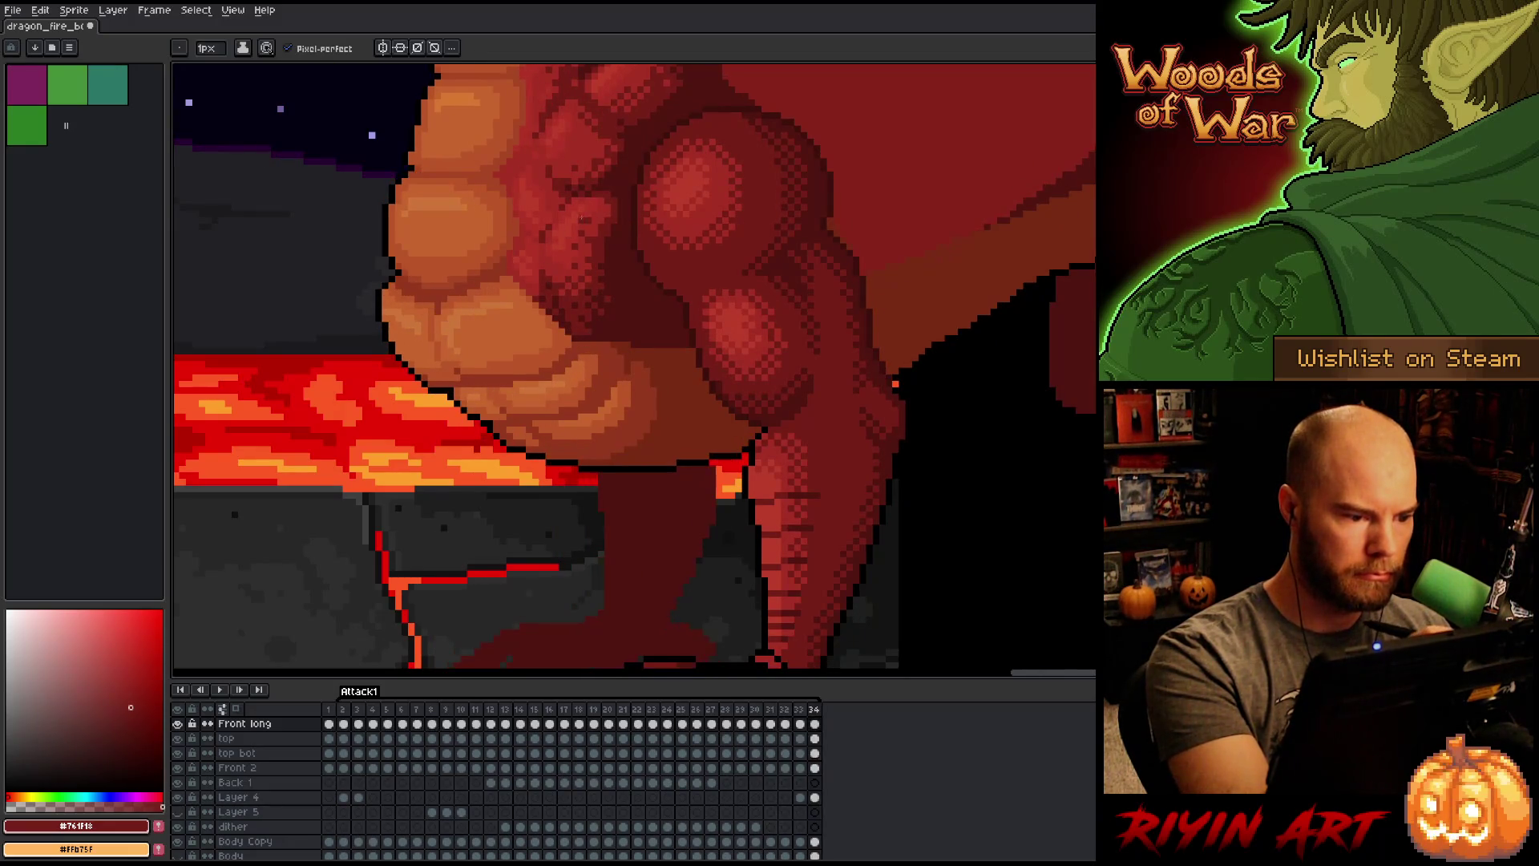
{"action": "key", "text": "Left"}
{"action": "key", "text": "Right"}
{"action": "key", "text": "Right"}
{"action": "key", "text": "Right"}
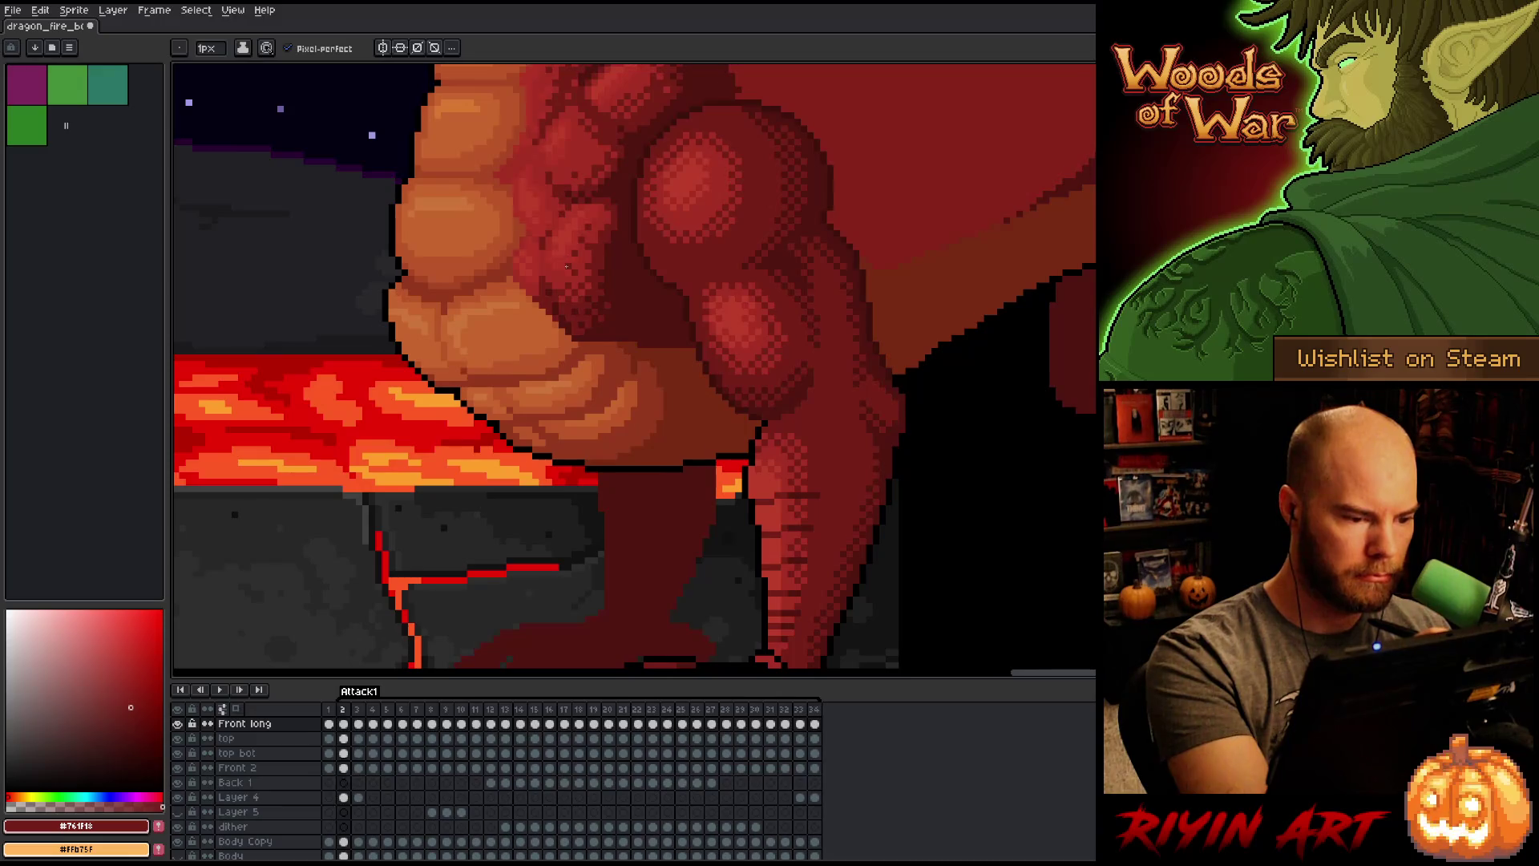
Step: Eyedrop a darker red, review frames 3–13, then eyedrop brighter red #a52f24
{"action": "left_click", "coordinate": [557, 317], "text": "alt"}
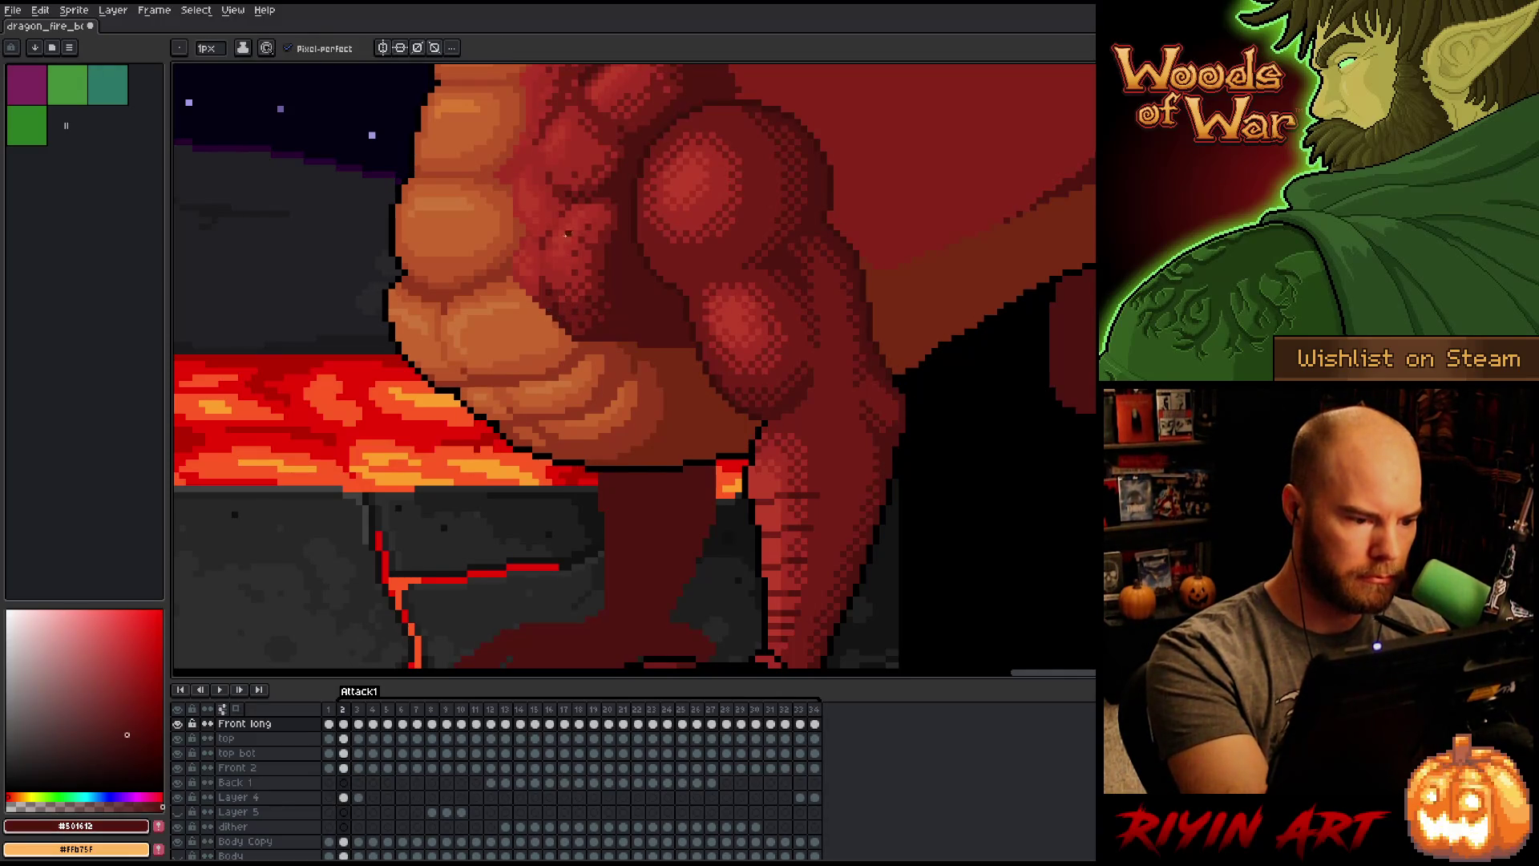
{"action": "key", "text": "Right"}
{"action": "key", "text": "Right"}
{"action": "key", "text": "Right"}
{"action": "key", "text": "Right"}
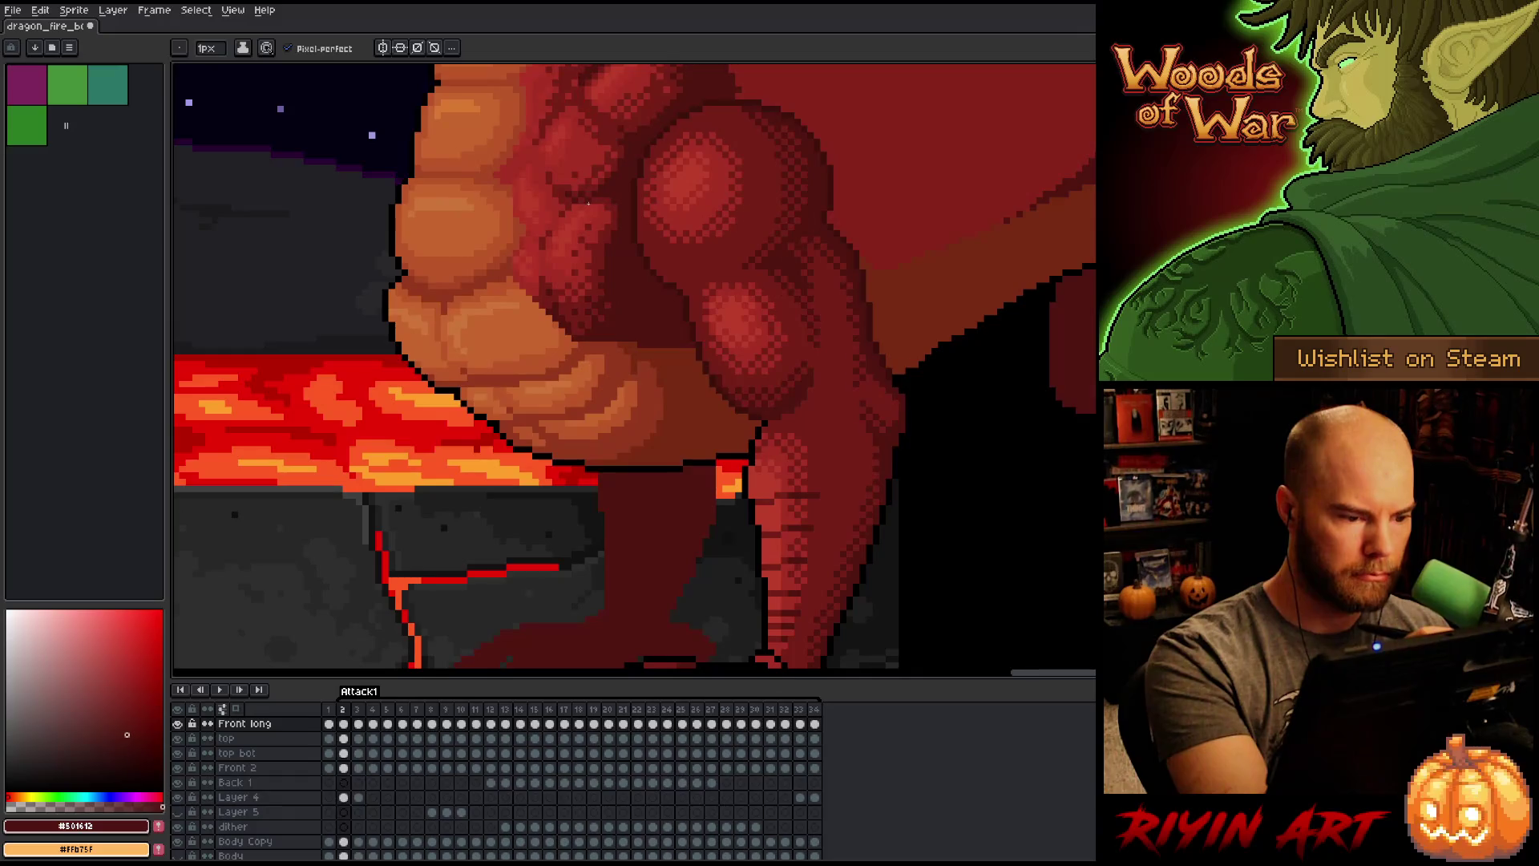
{"action": "key", "text": "Right"}
{"action": "key", "text": "Right"}
{"action": "key", "text": "Right"}
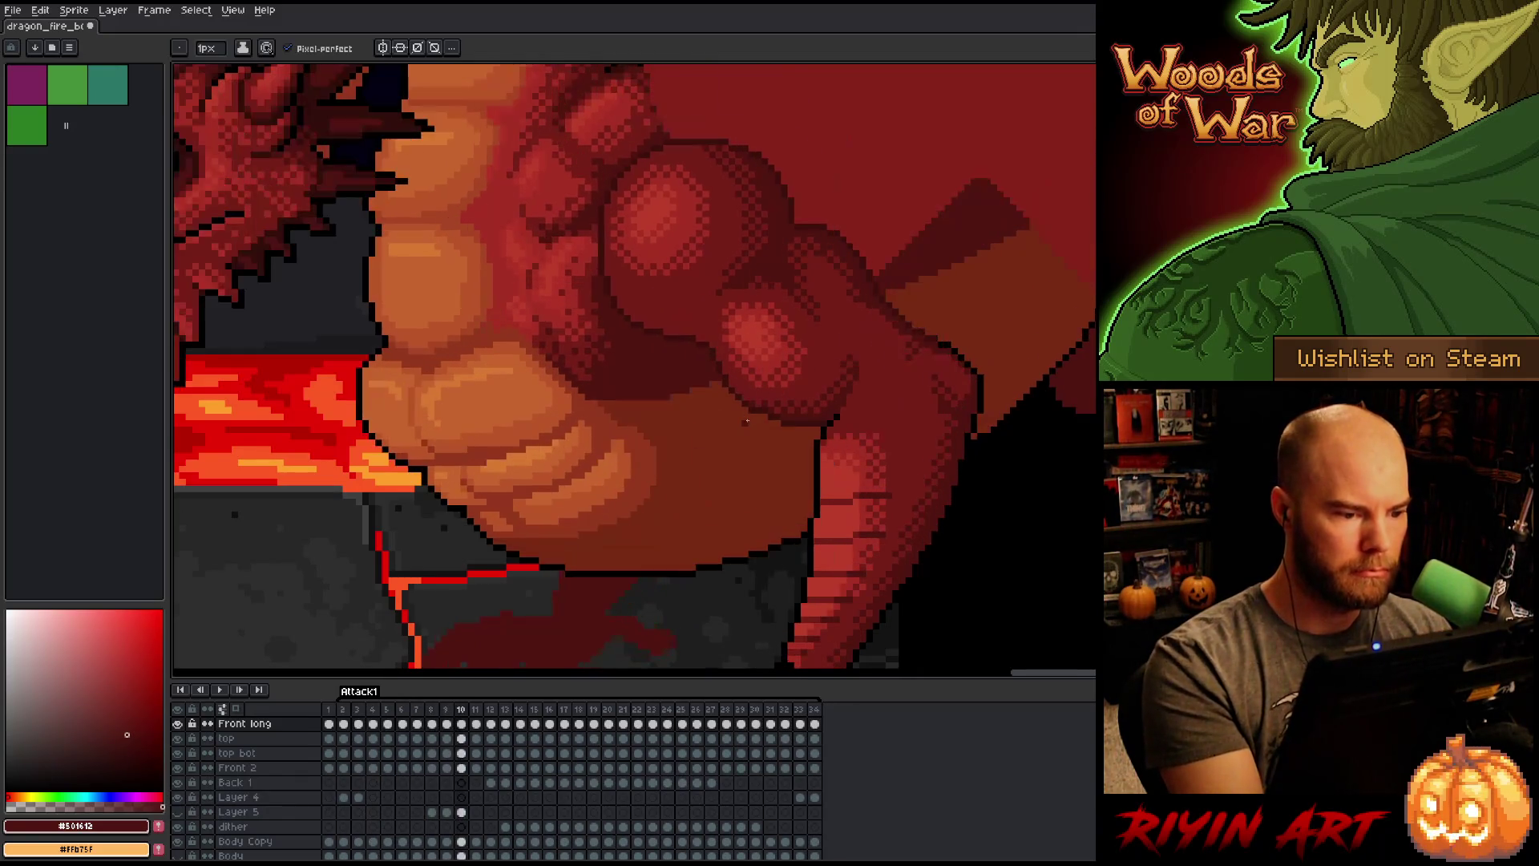
{"action": "key", "text": "Left"}
{"action": "key", "text": "Left"}
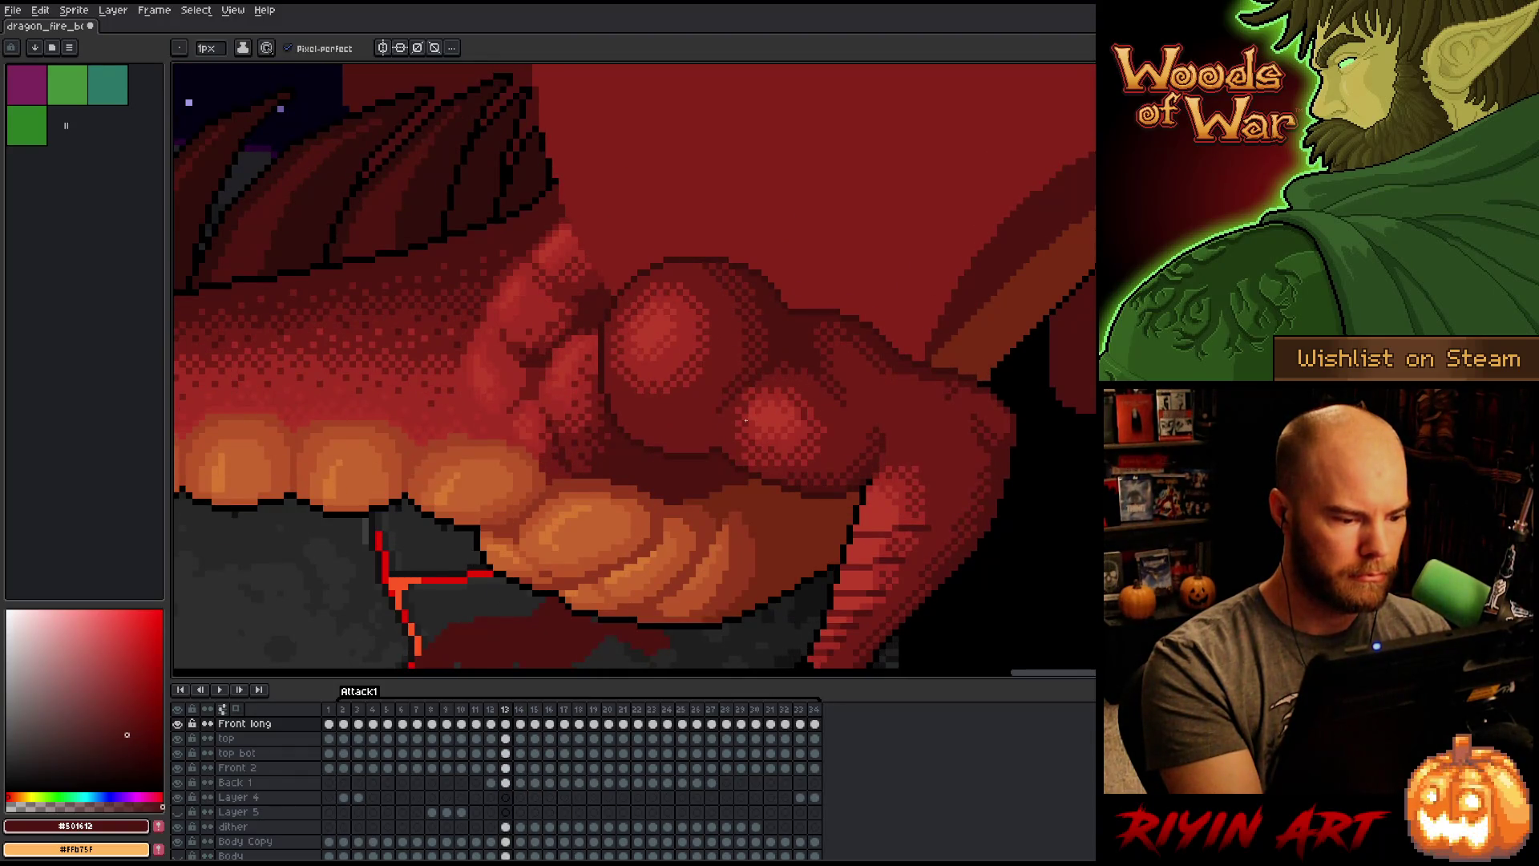
{"action": "key", "text": "Left"}
{"action": "key", "text": "Right"}
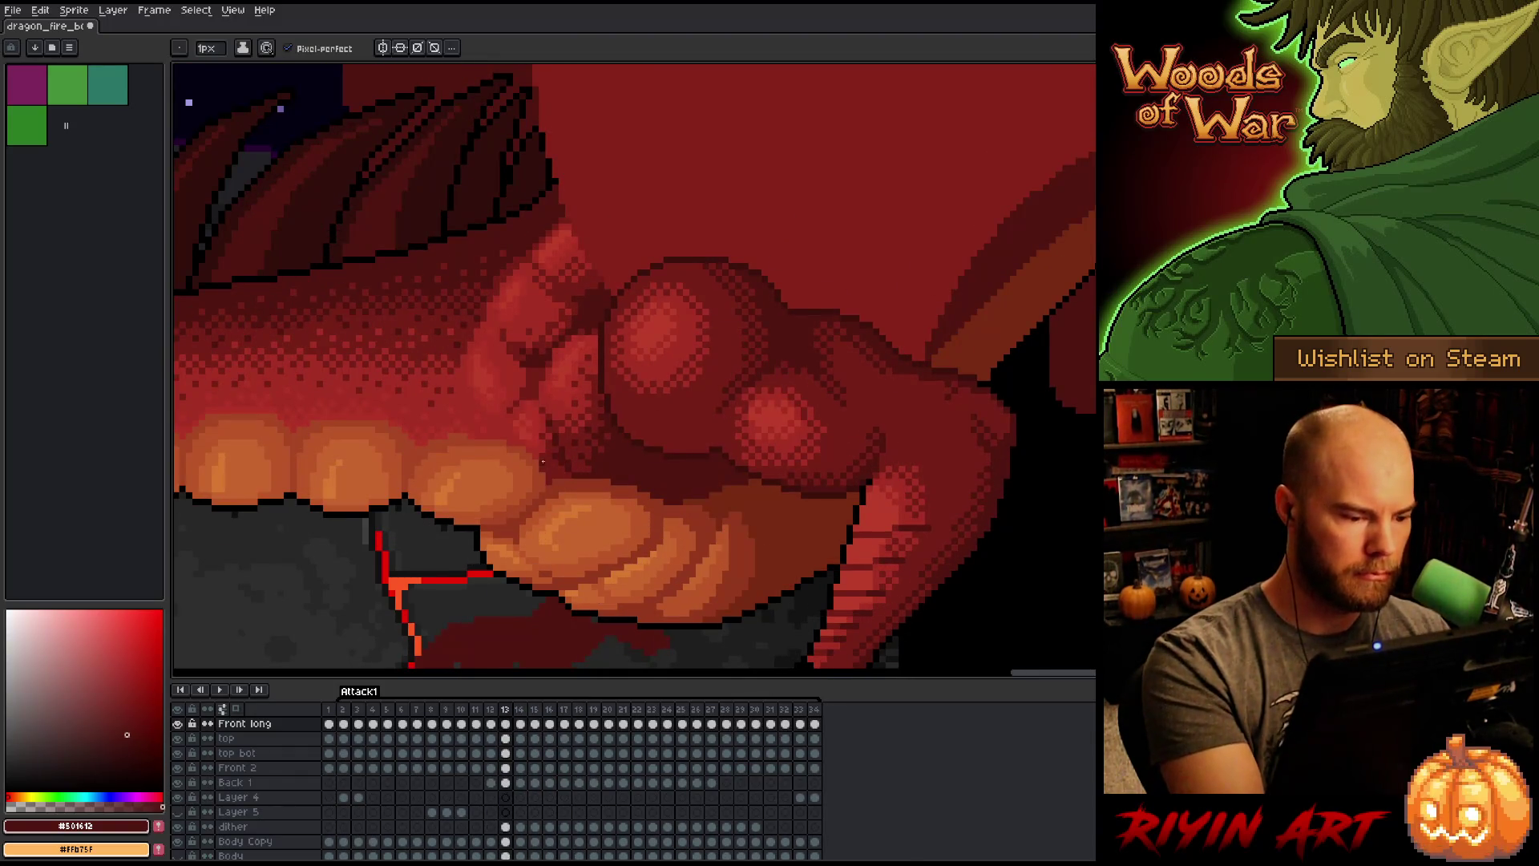
{"action": "left_click", "coordinate": [548, 449], "text": "alt"}
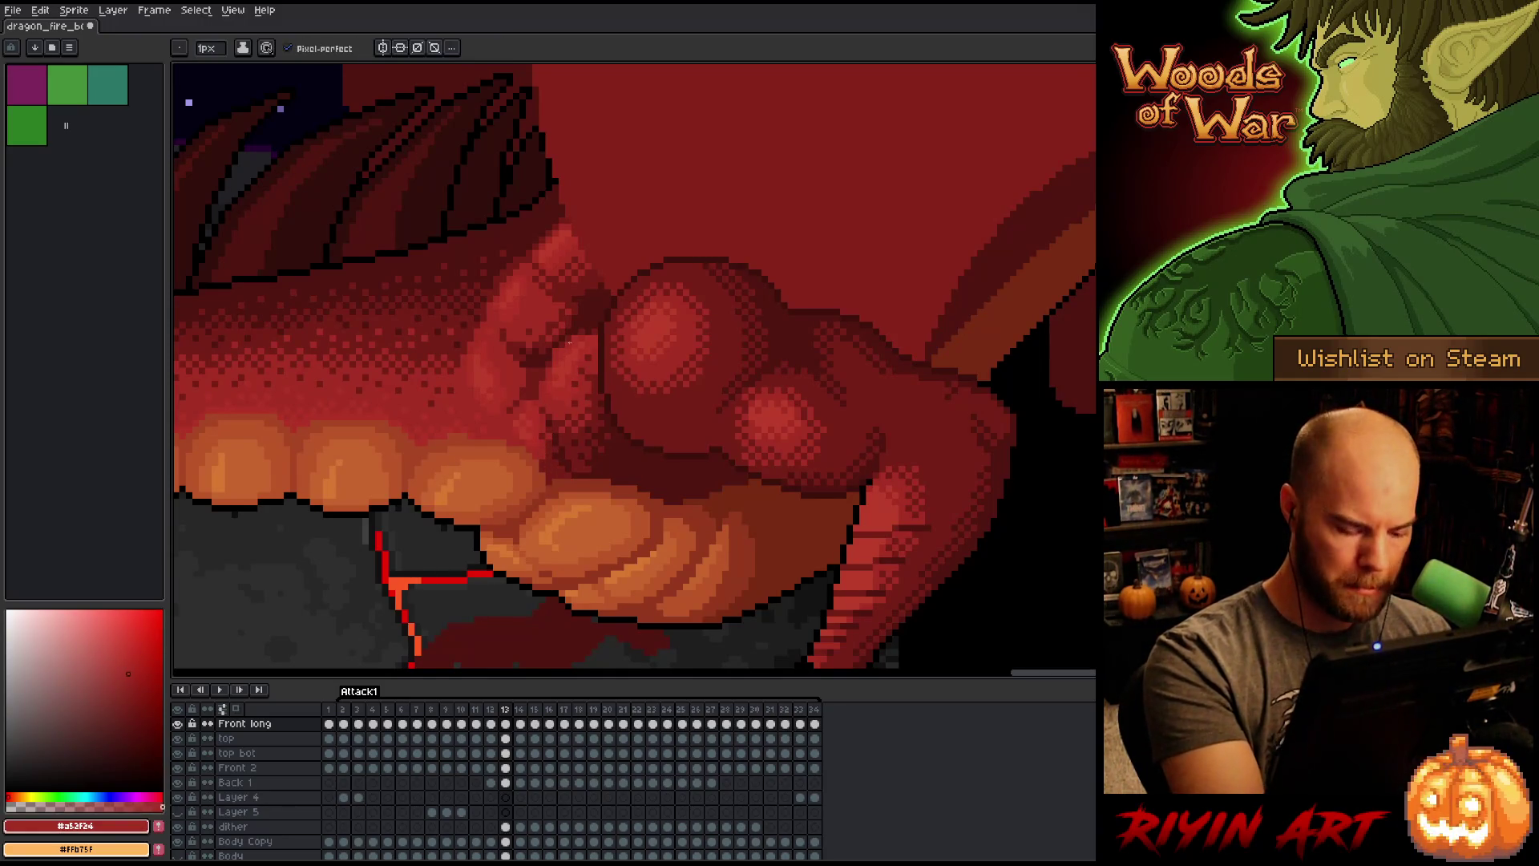
Step: On frame 15 eyedrop mid red #761f18 and review shading across frames 12–17
{"action": "key", "text": "Right"}
{"action": "key", "text": "Right"}
{"action": "key", "text": "Left"}
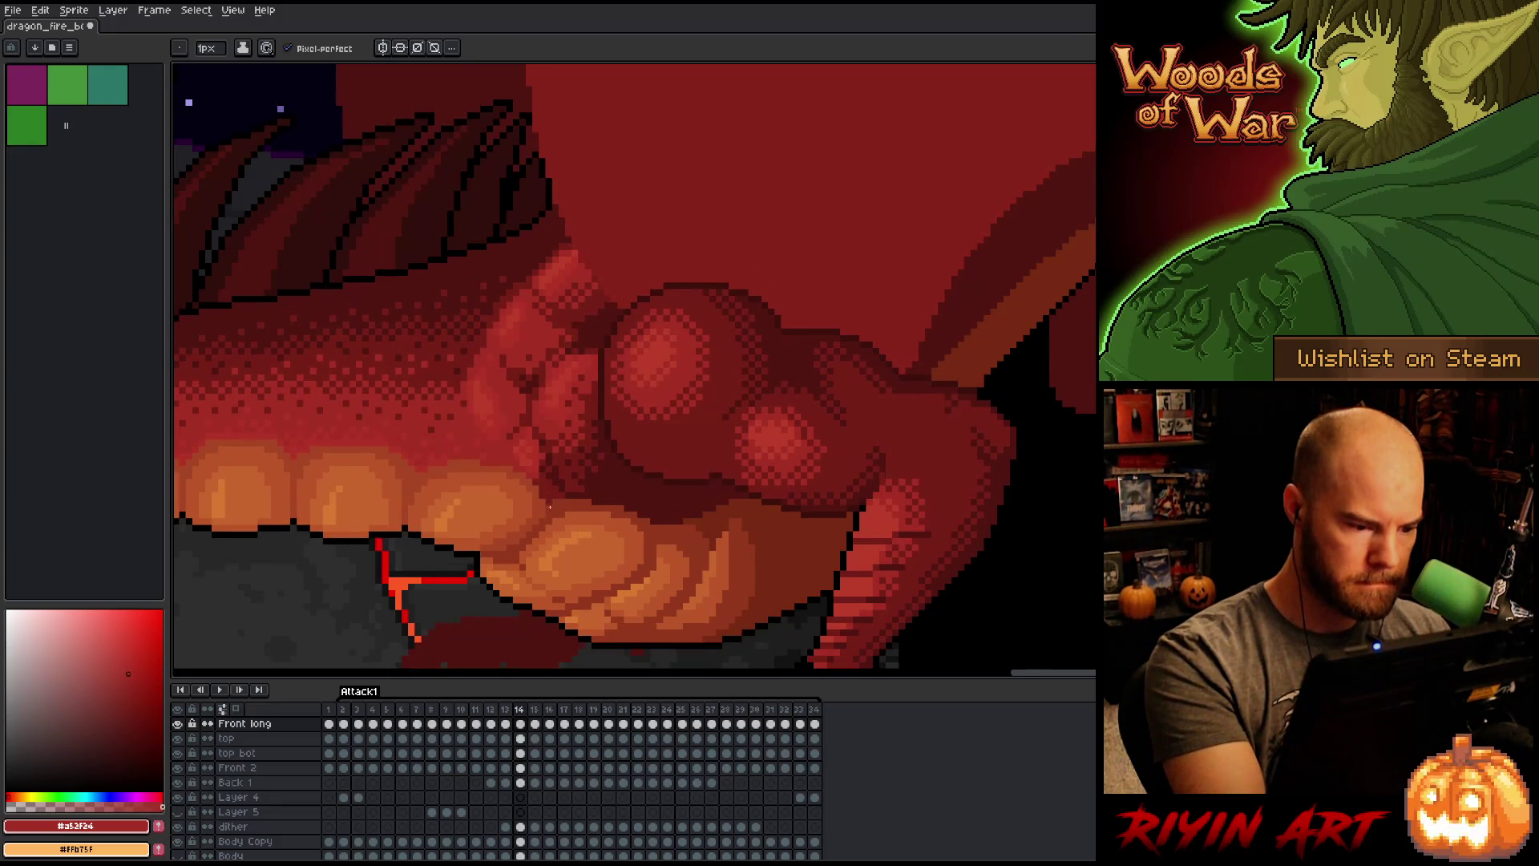
{"action": "key", "text": "Right"}
{"action": "left_click", "coordinate": [536, 486], "text": "alt"}
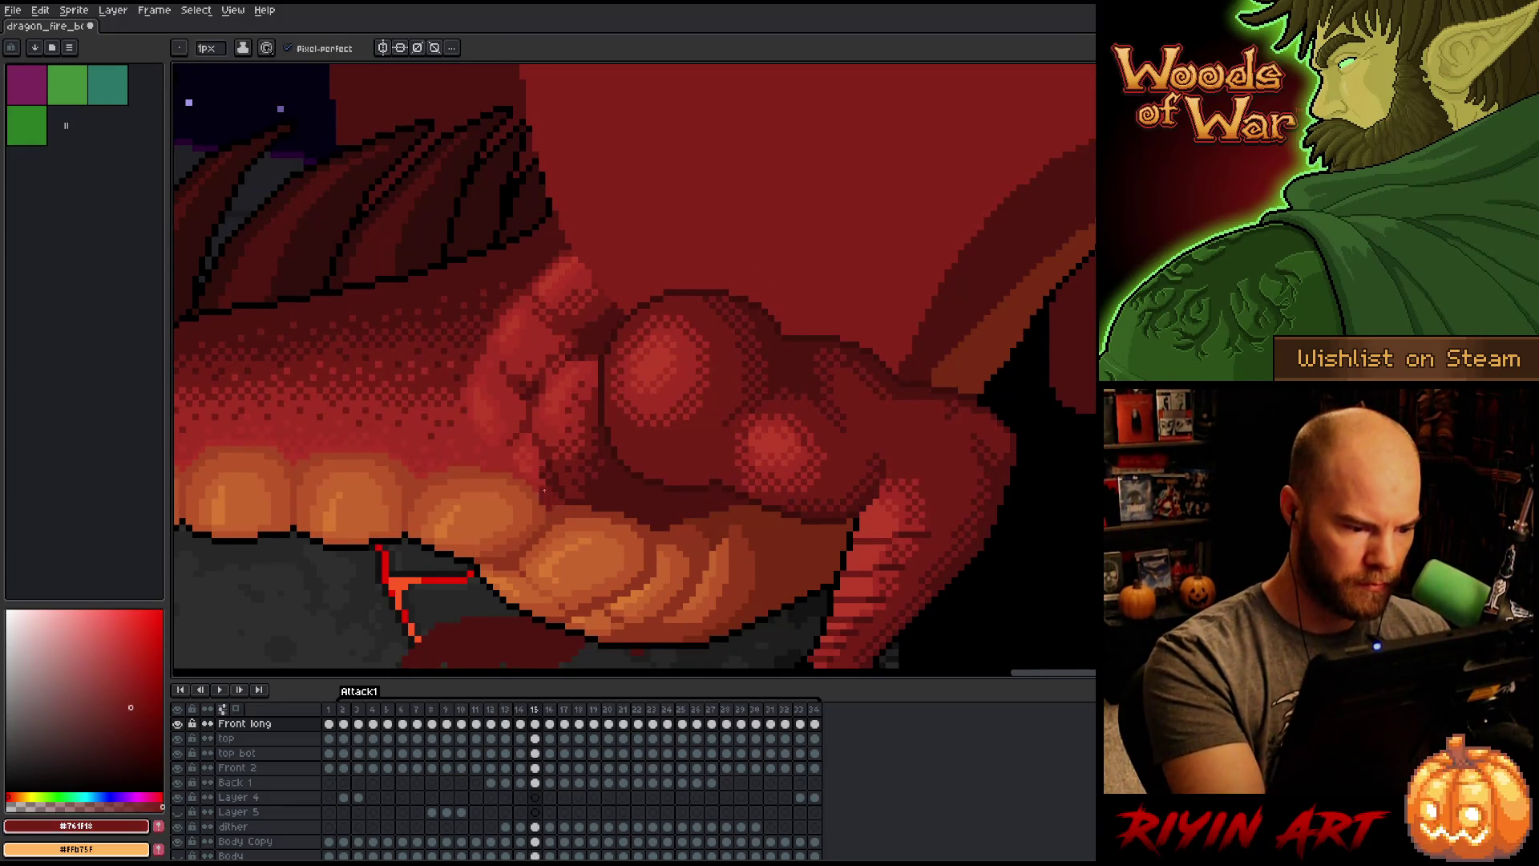
{"action": "key", "text": "Left"}
{"action": "key", "text": "Left"}
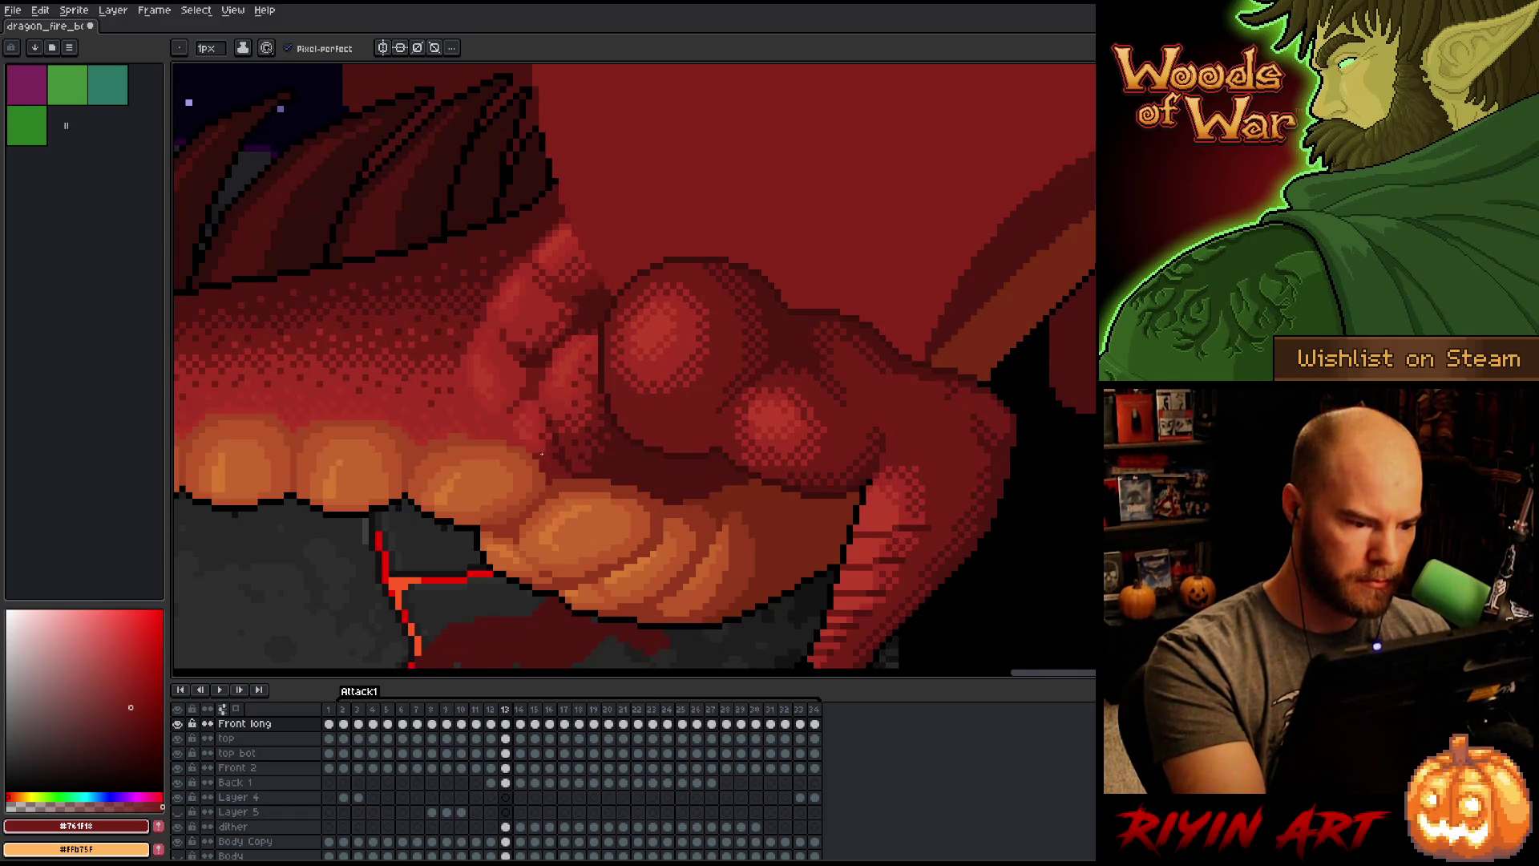
{"action": "key", "text": "Left"}
{"action": "key", "text": "Right"}
{"action": "key", "text": "Right"}
{"action": "key", "text": "Right"}
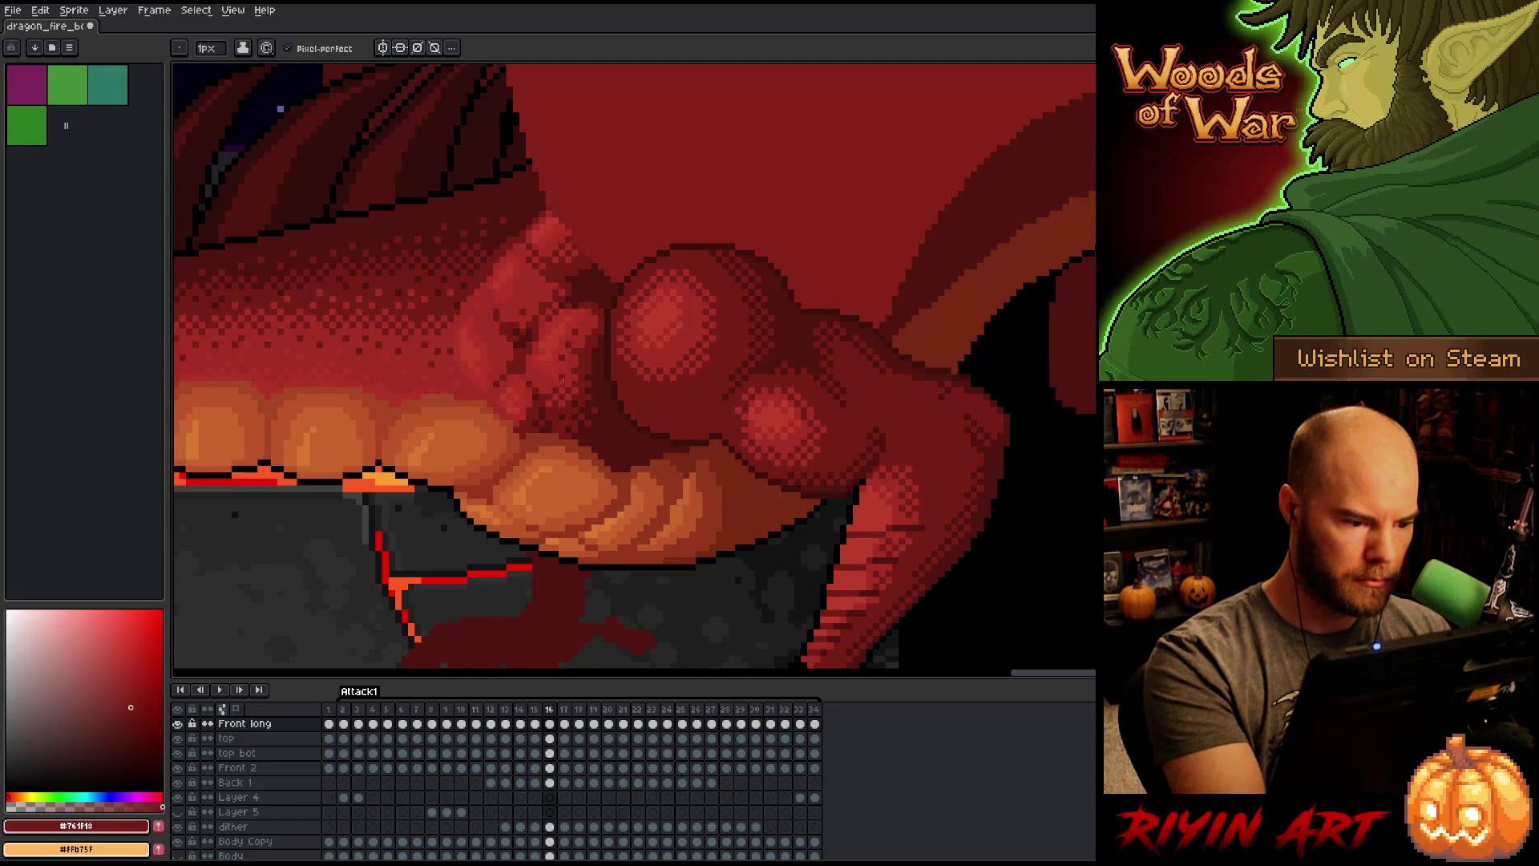
{"action": "key", "text": "Left"}
{"action": "key", "text": "Right"}
{"action": "key", "text": "Right"}
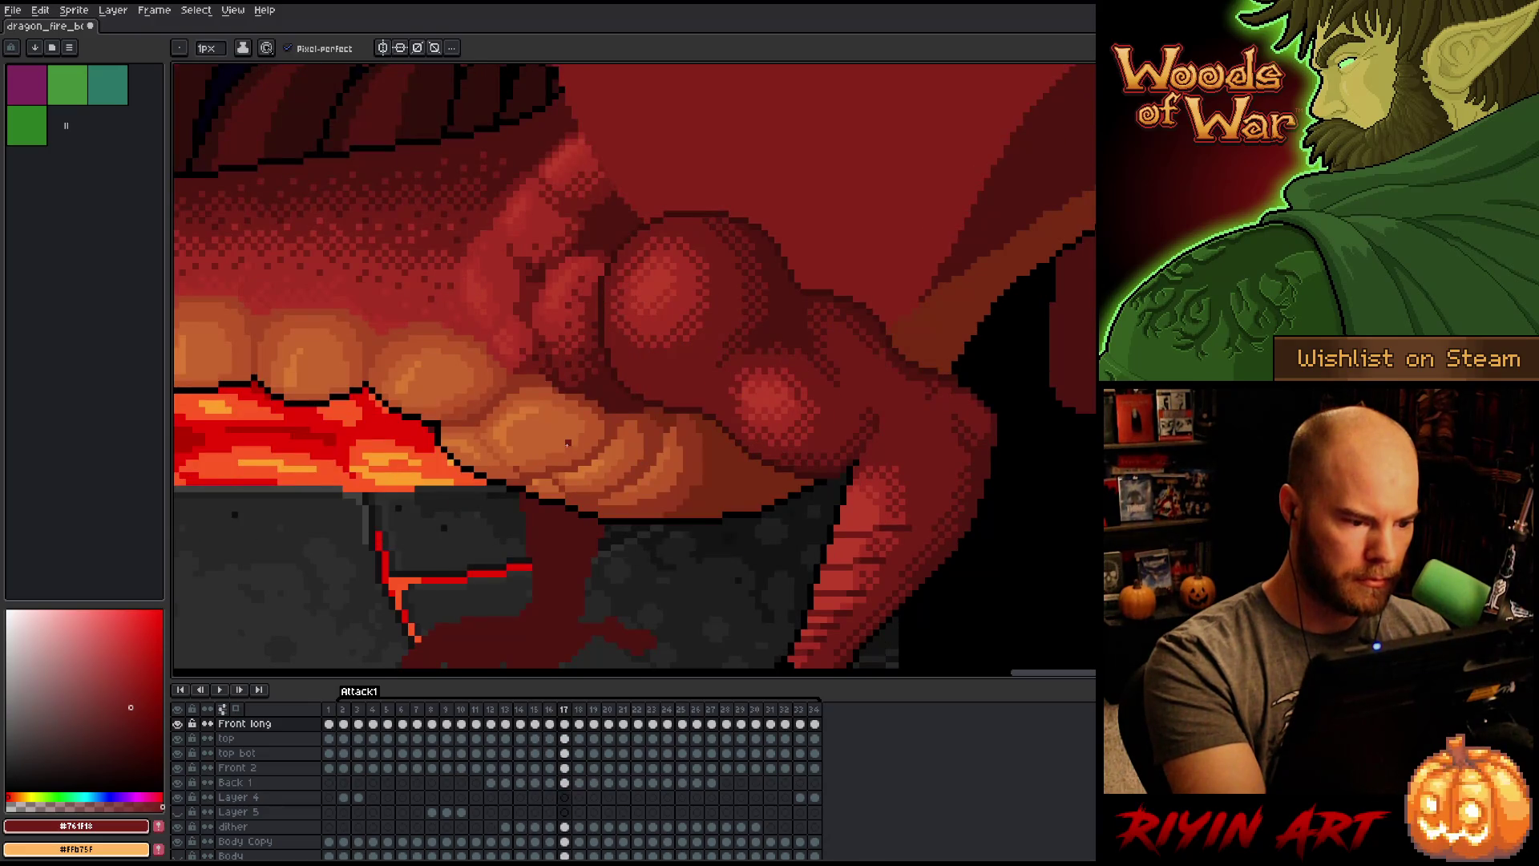
Step: Cycle through the loop to frame 15, save the sprite, and play then stop the animation
{"action": "key", "text": "Right"}
{"action": "key", "text": "Right"}
{"action": "key", "text": "Right"}
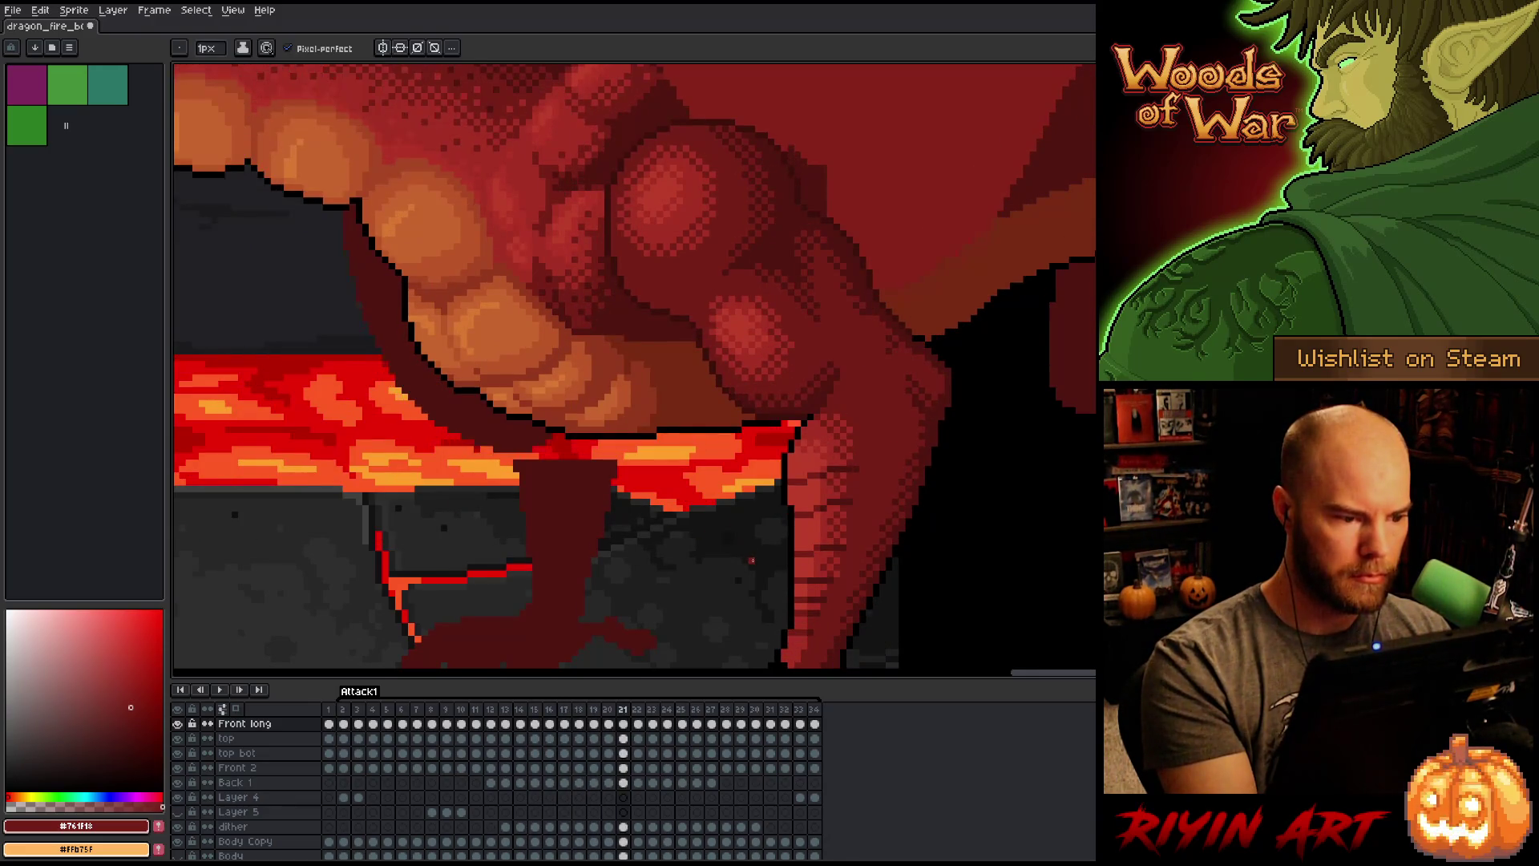
{"action": "key", "text": "Right"}
{"action": "key", "text": "Right"}
{"action": "key", "text": "Right"}
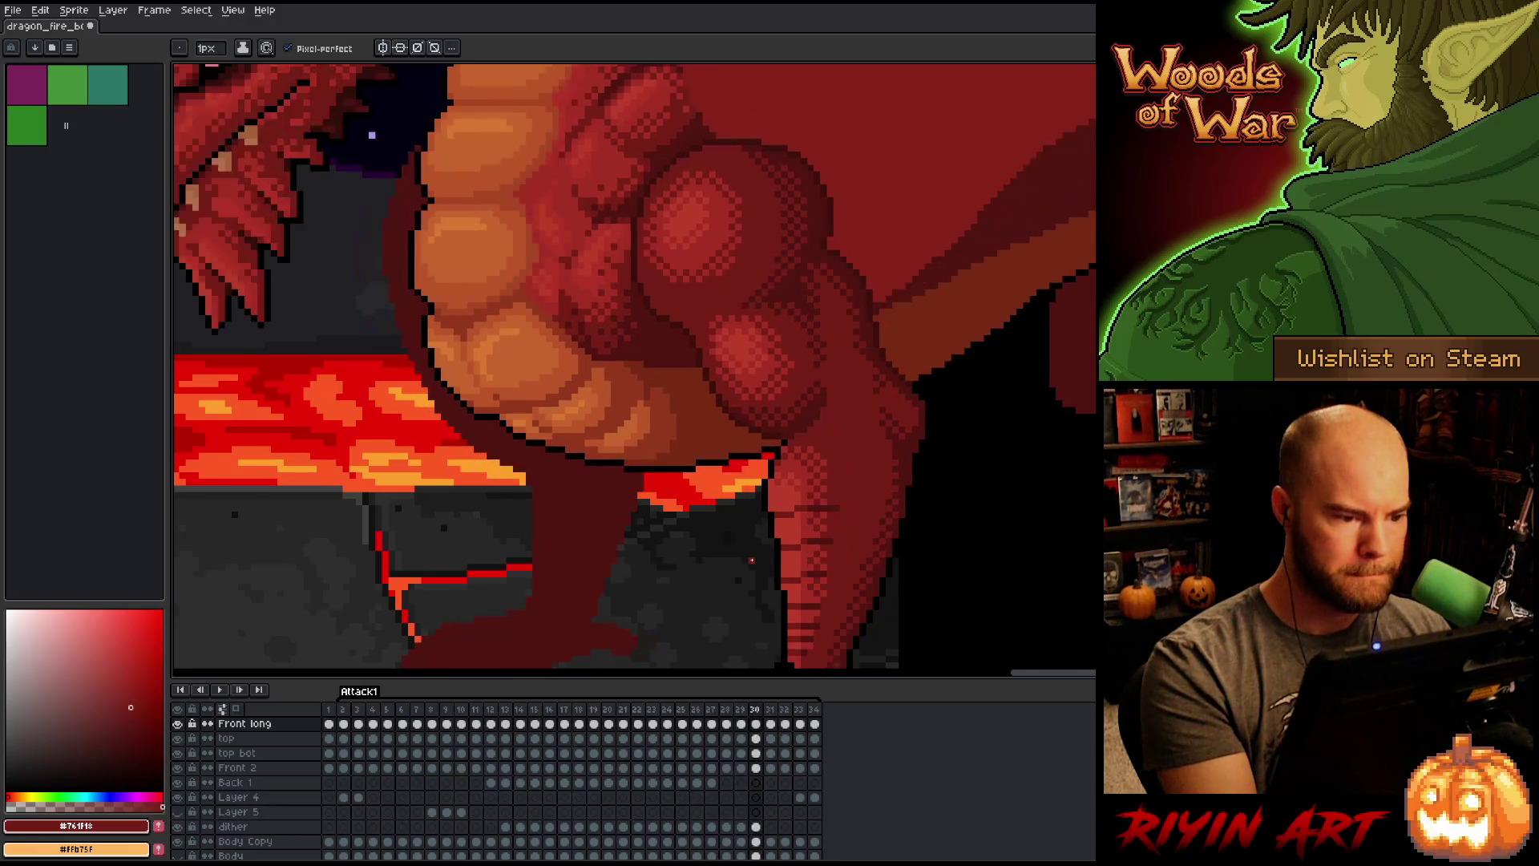
{"action": "key", "text": "Right"}
{"action": "key", "text": "Right"}
{"action": "key", "text": "Right"}
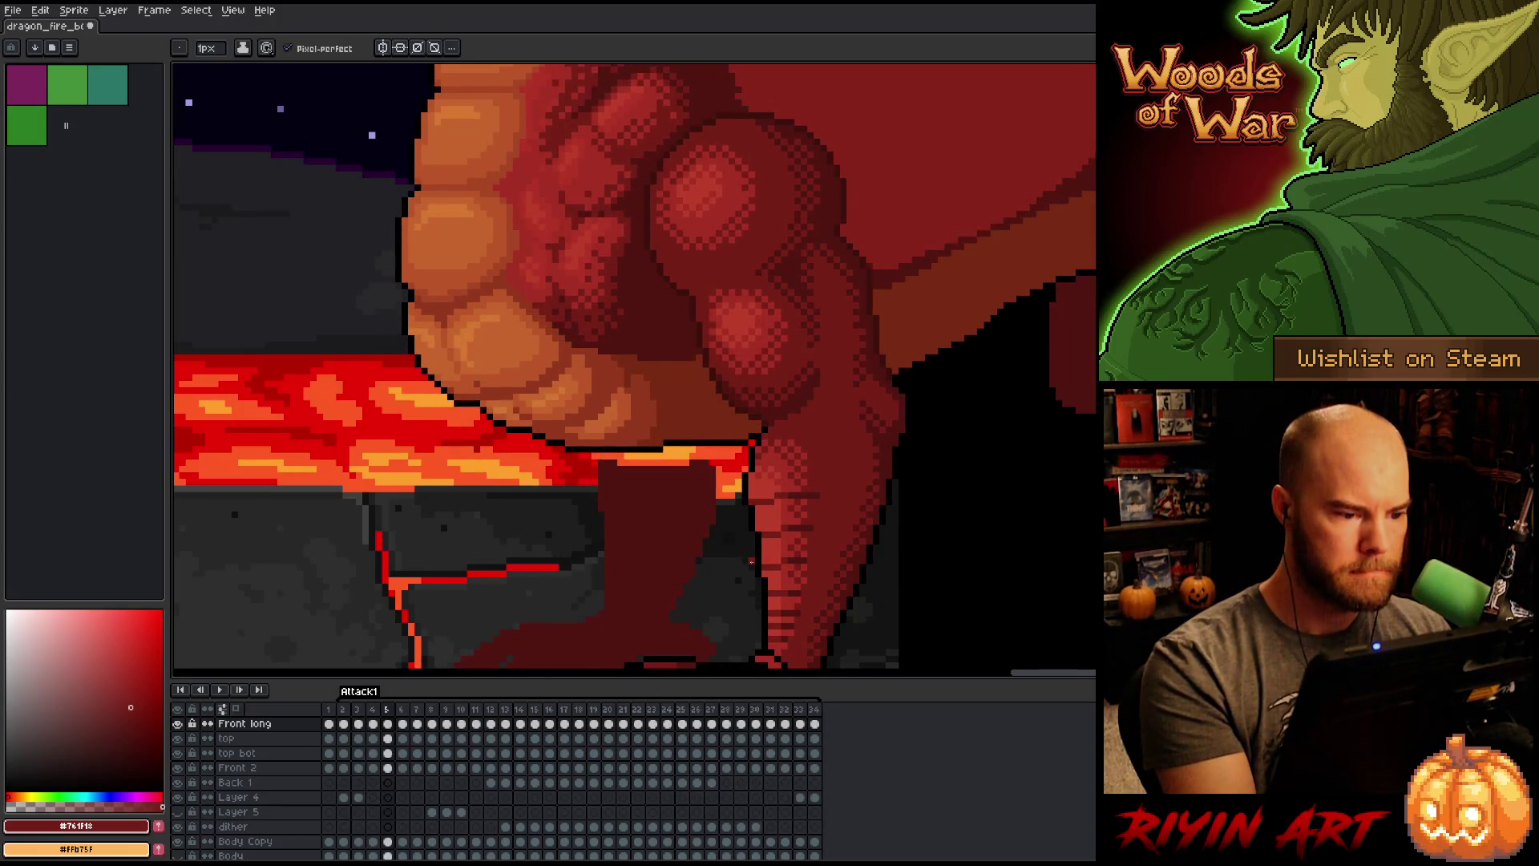
{"action": "key", "text": "Right"}
{"action": "key", "text": "Right"}
{"action": "key", "text": "Right"}
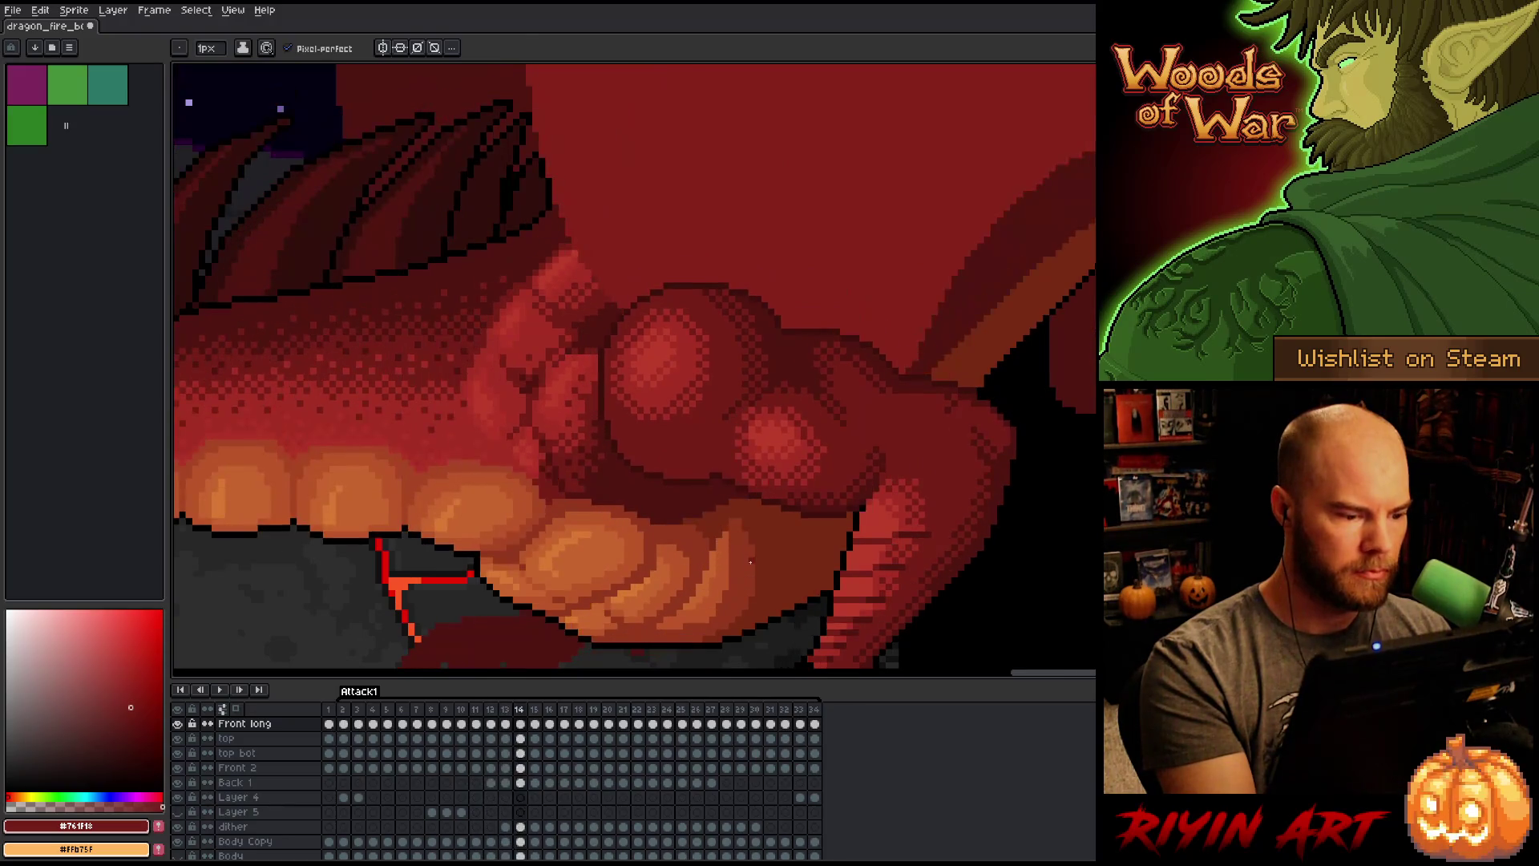
{"action": "key", "text": "Right"}
{"action": "key", "text": "ctrl+s"}
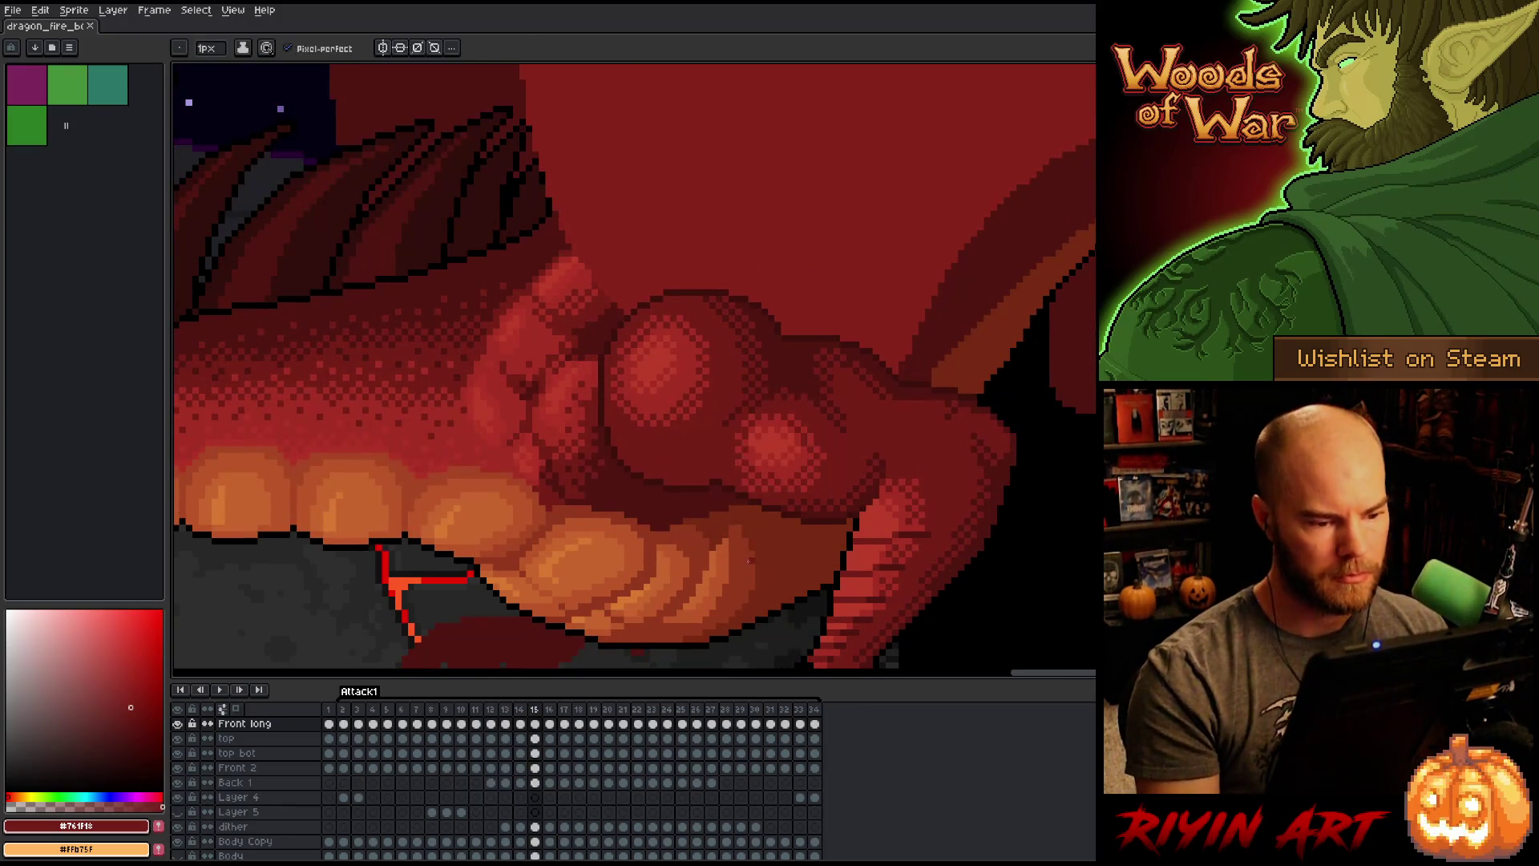
{"action": "key", "text": "Return"}
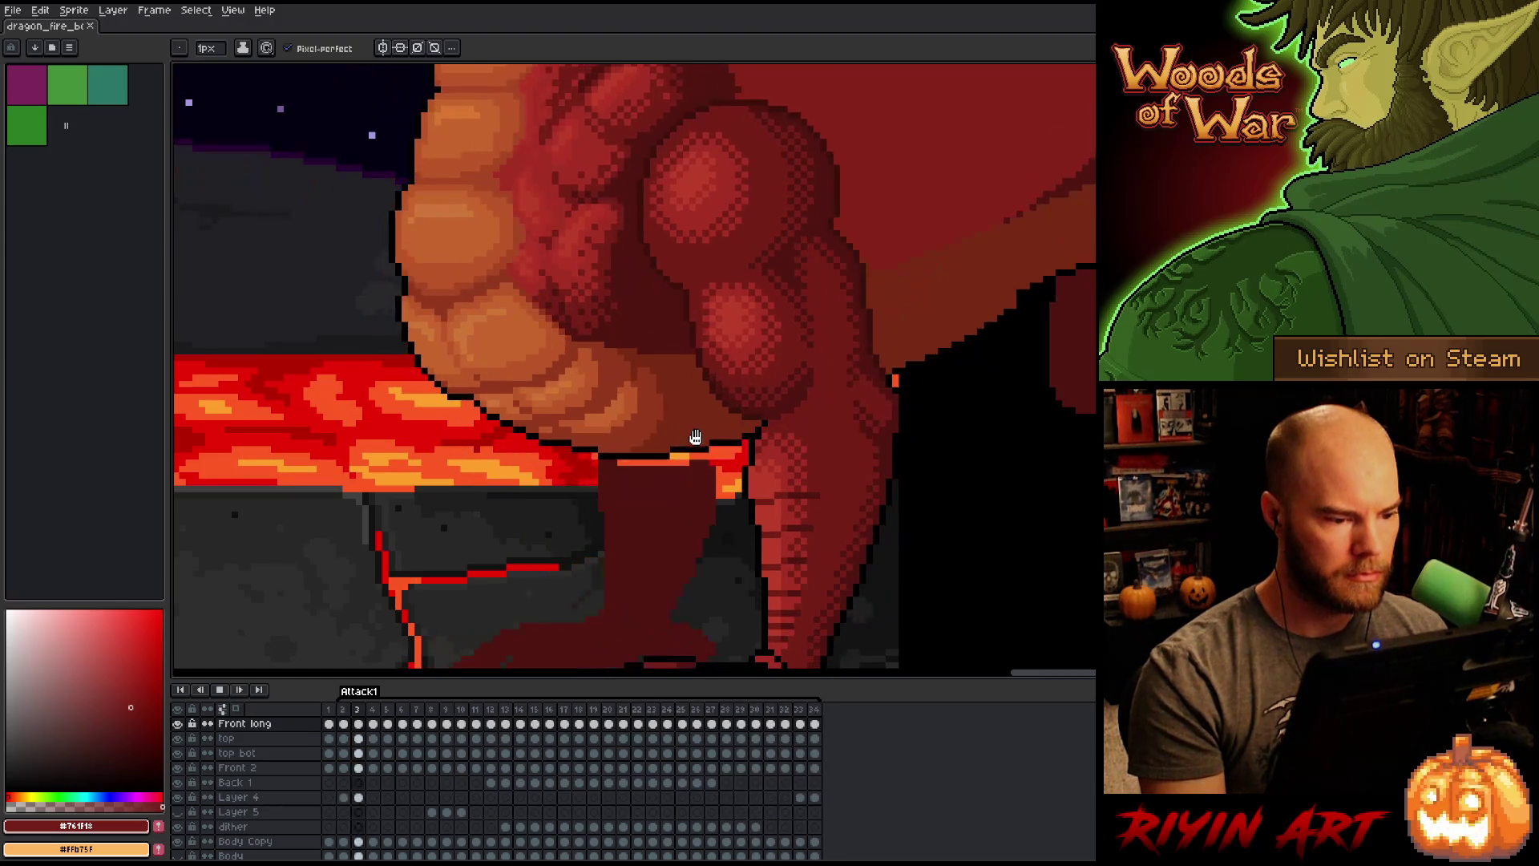
{"action": "key", "text": "Return"}
Step: Return to frame 8 with the pencil and eyedrop rusty red #92381c
{"action": "key", "text": "m"}
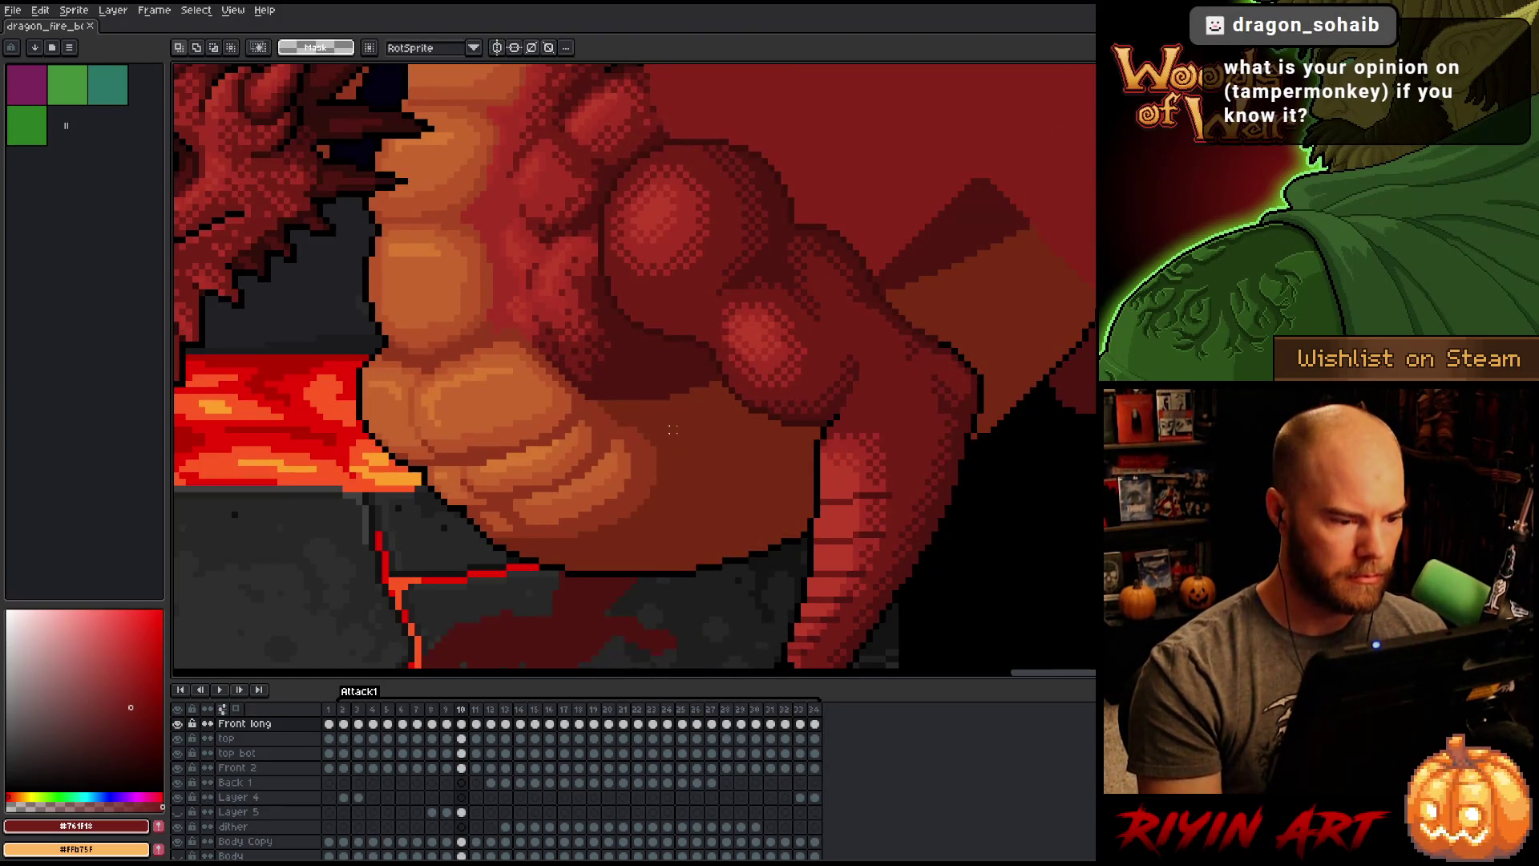
{"action": "key", "text": "Left"}
{"action": "key", "text": "Left"}
{"action": "key", "text": "Left"}
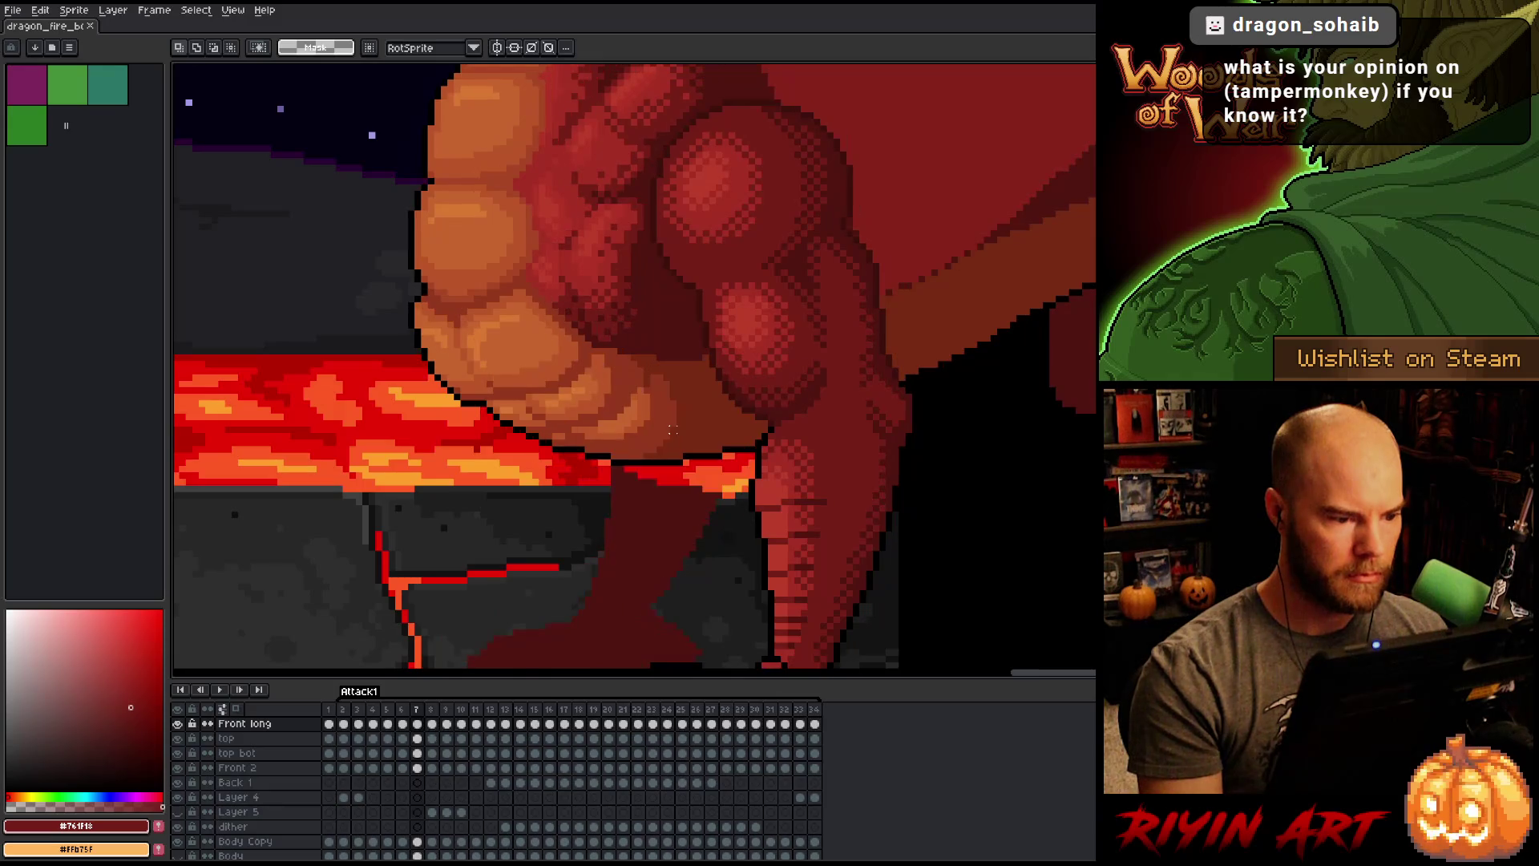
{"action": "key", "text": "Right"}
{"action": "key", "text": "b"}
{"action": "left_click", "coordinate": [579, 311], "text": "alt"}
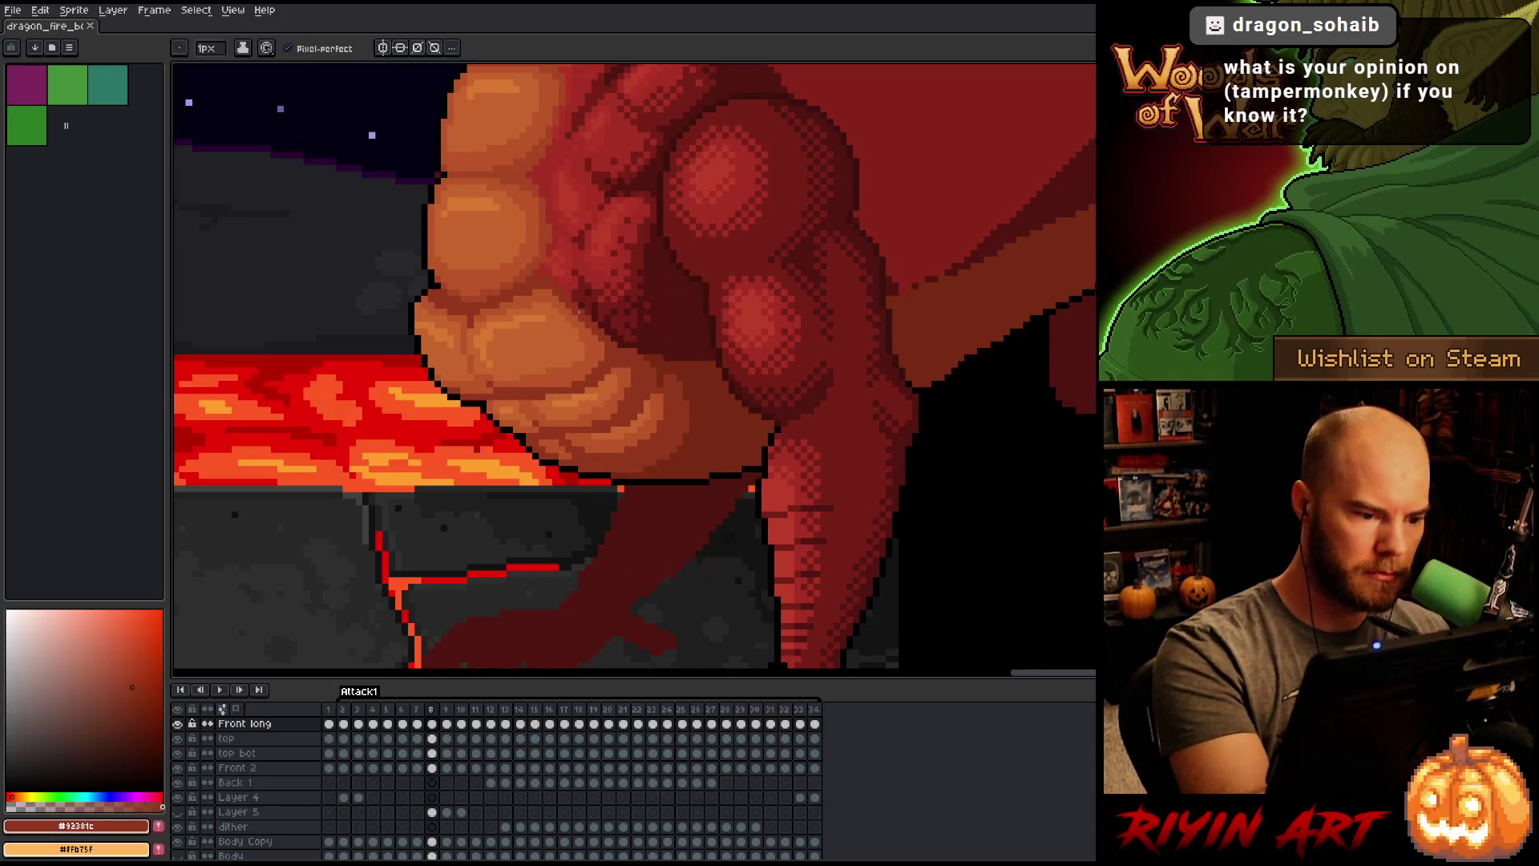
Step: Step back through the Attack1 frames to frame 2
{"action": "key", "text": "Left"}
{"action": "key", "text": "Left"}
{"action": "key", "text": "Left"}
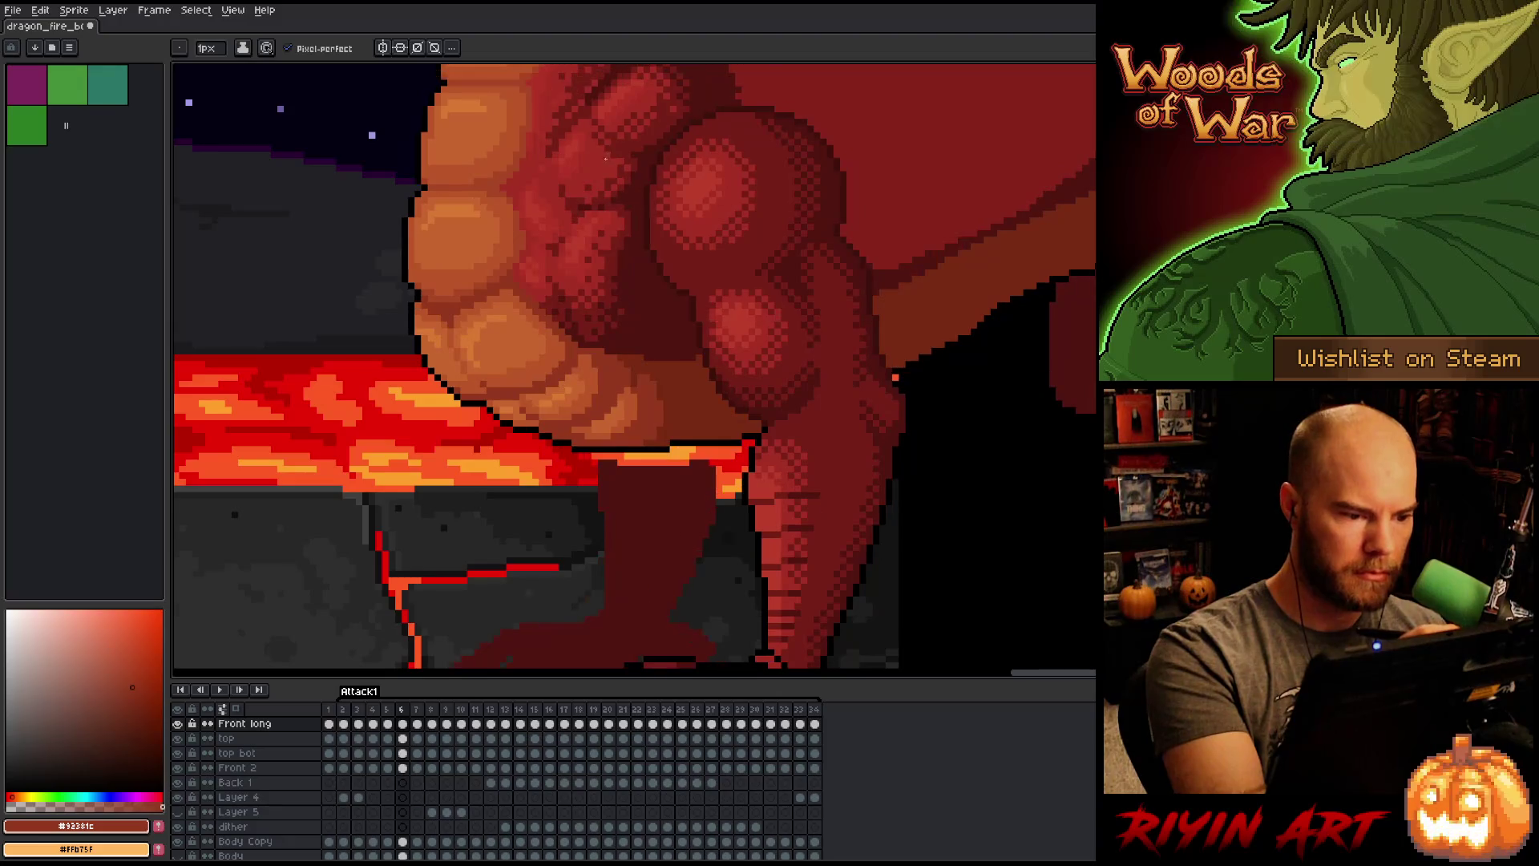
{"action": "key", "text": "Left"}
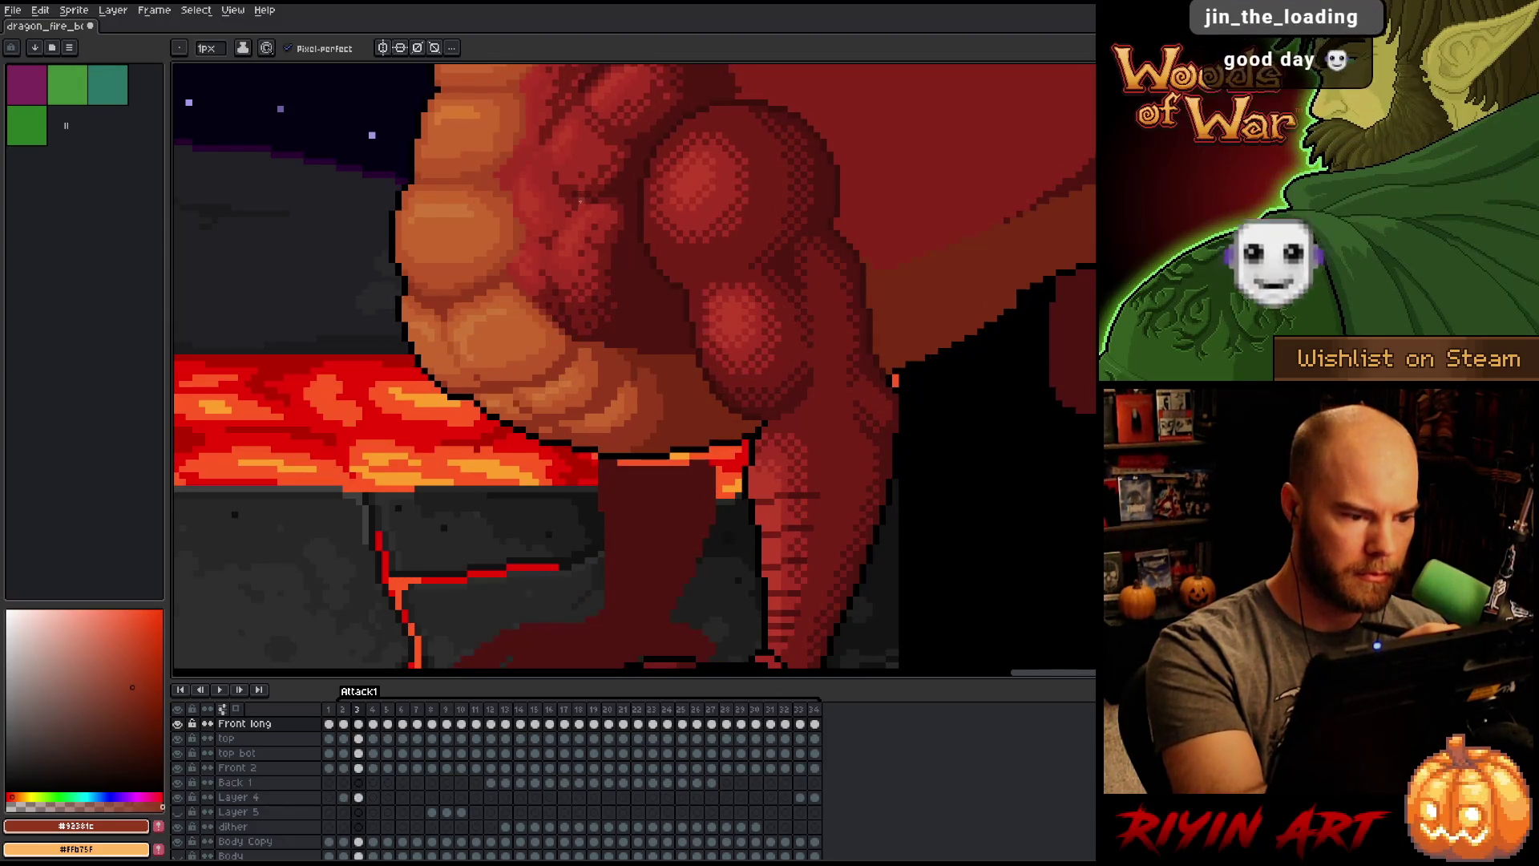
{"action": "key", "text": "Left"}
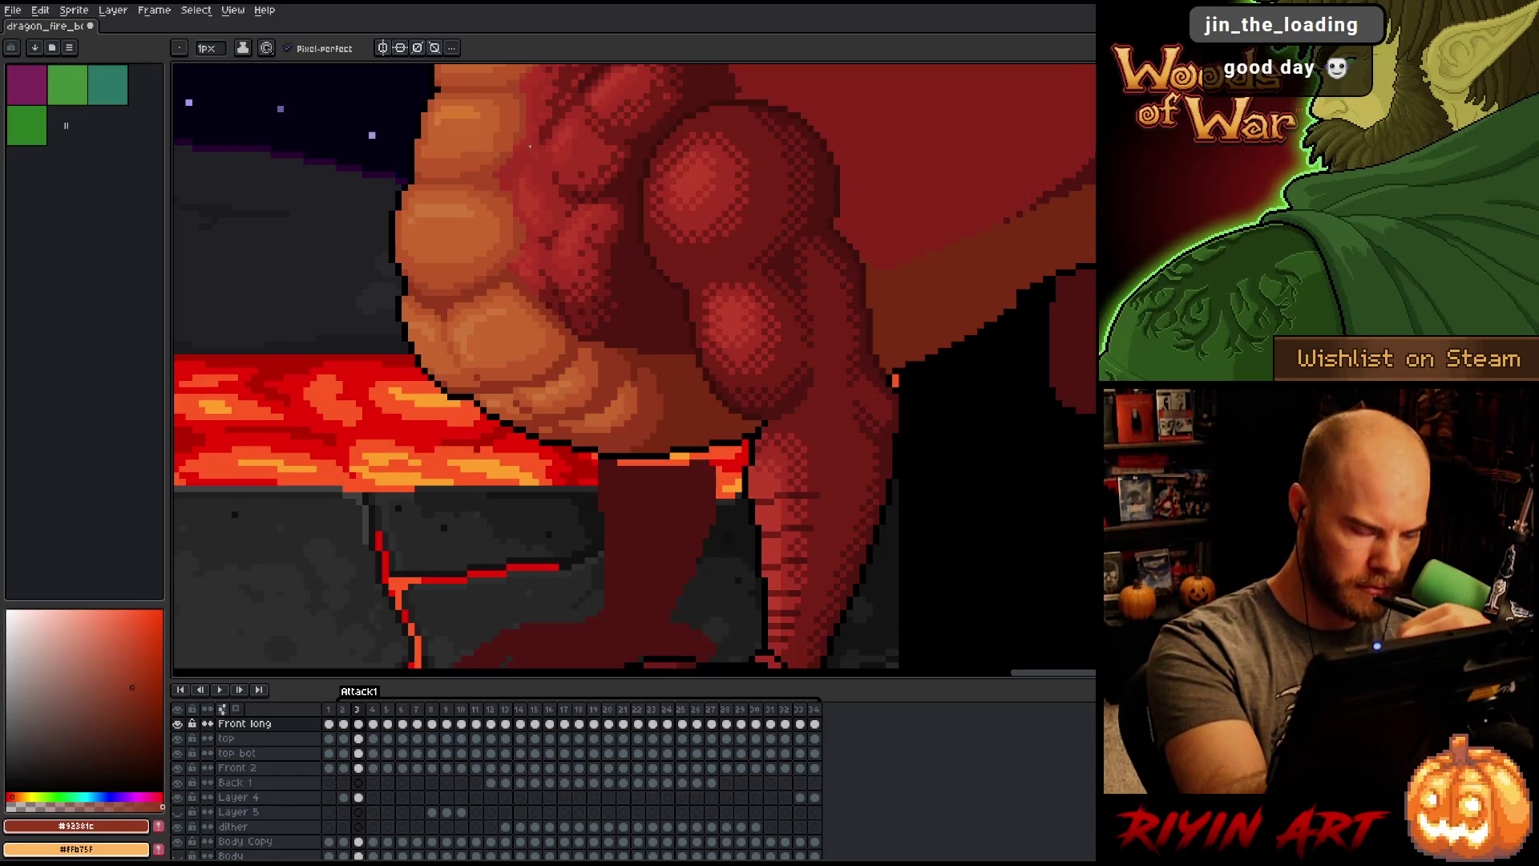
{"action": "key", "text": "Left"}
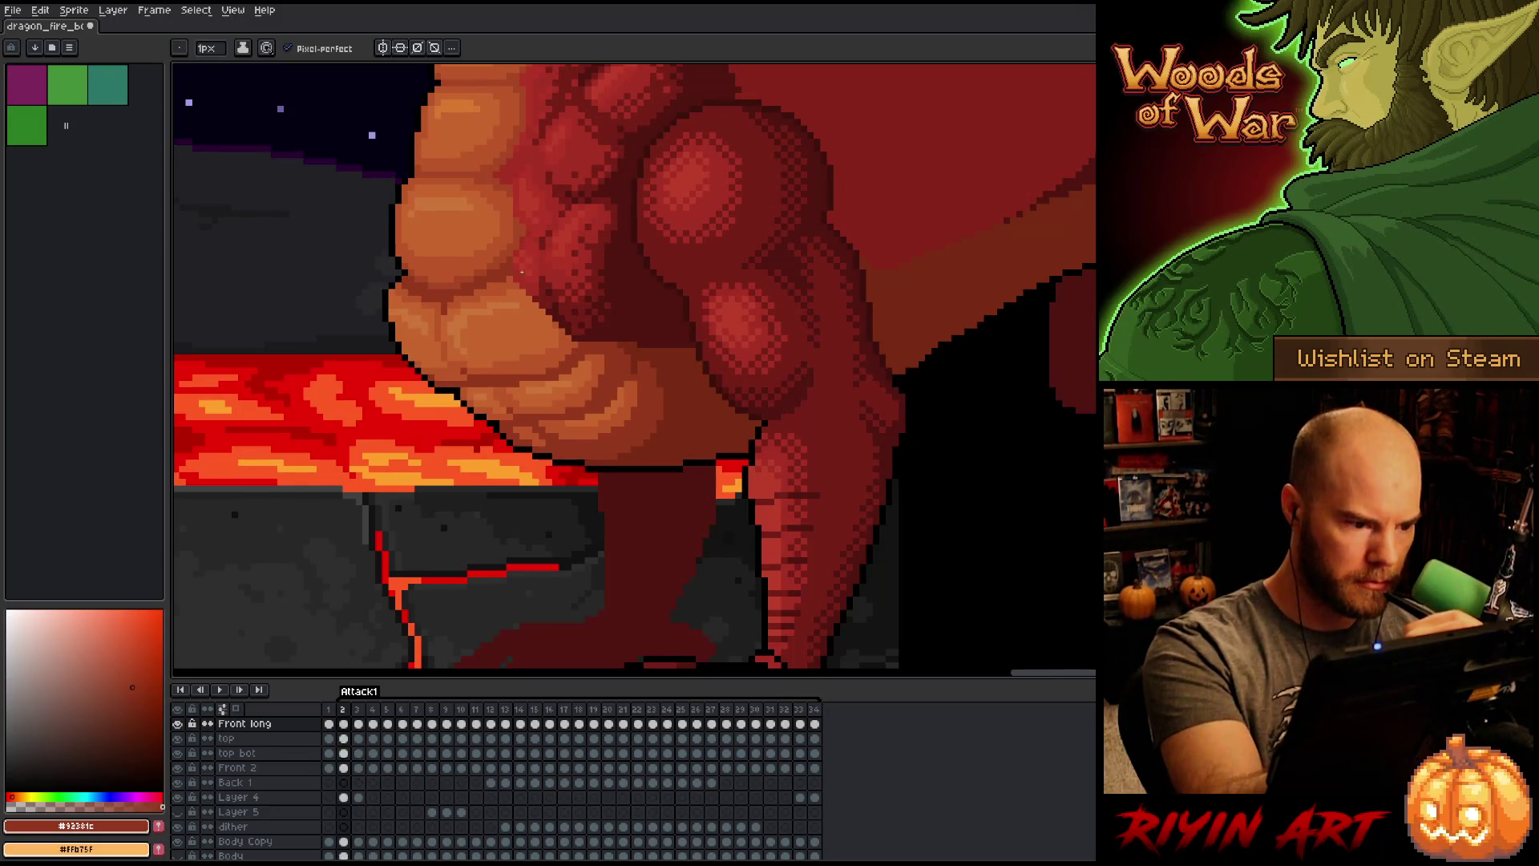
Step: Sample the orange belly and dark red shadow colours, save, and paint dark red pixels where the arm meets the belly
{"action": "left_click", "coordinate": [517, 280], "text": "alt"}
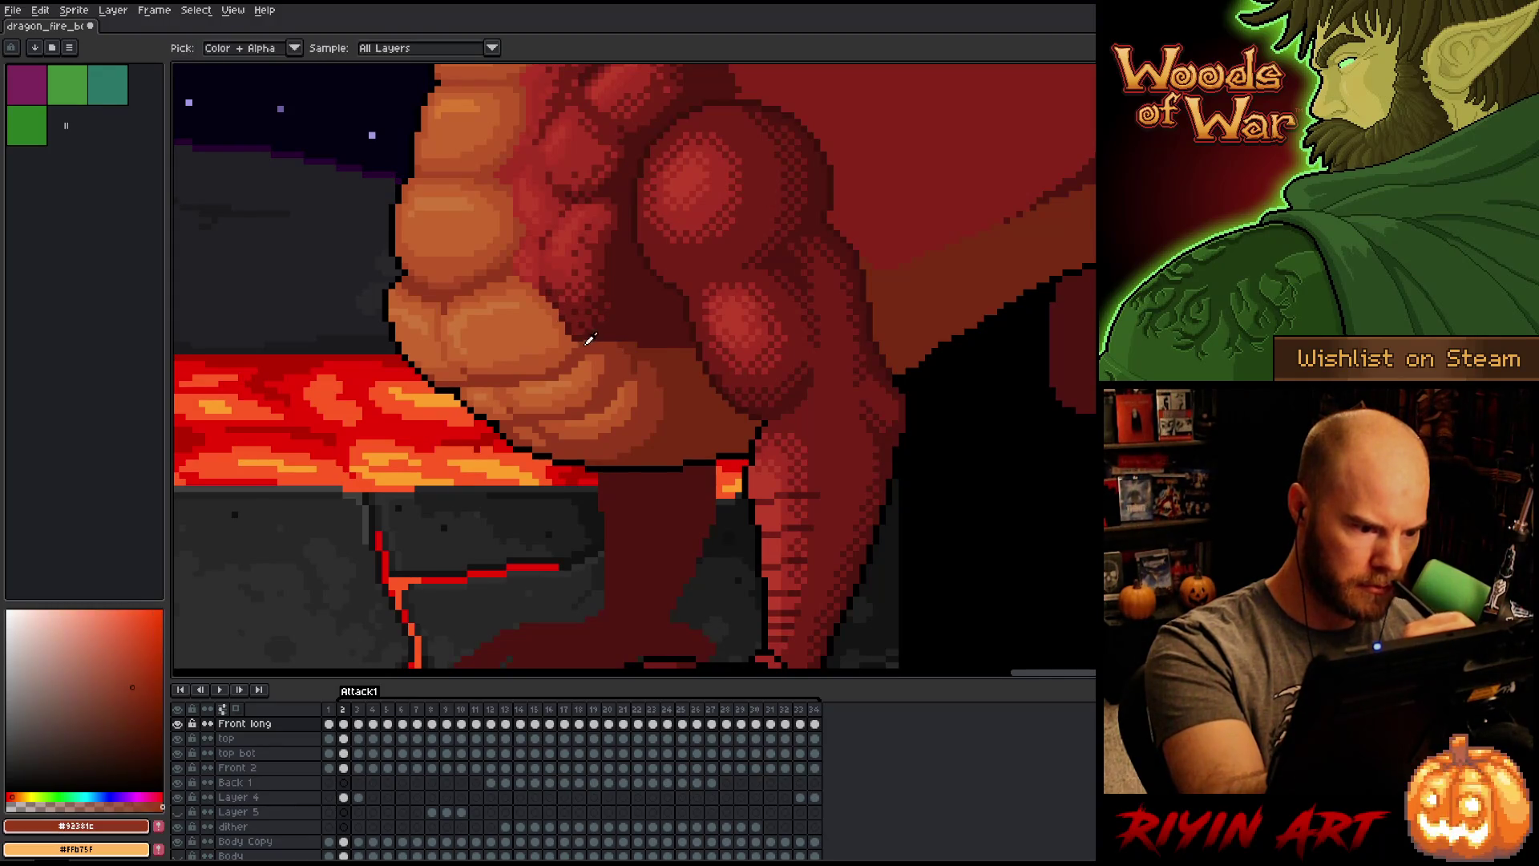
{"action": "left_click", "coordinate": [582, 339], "text": "alt"}
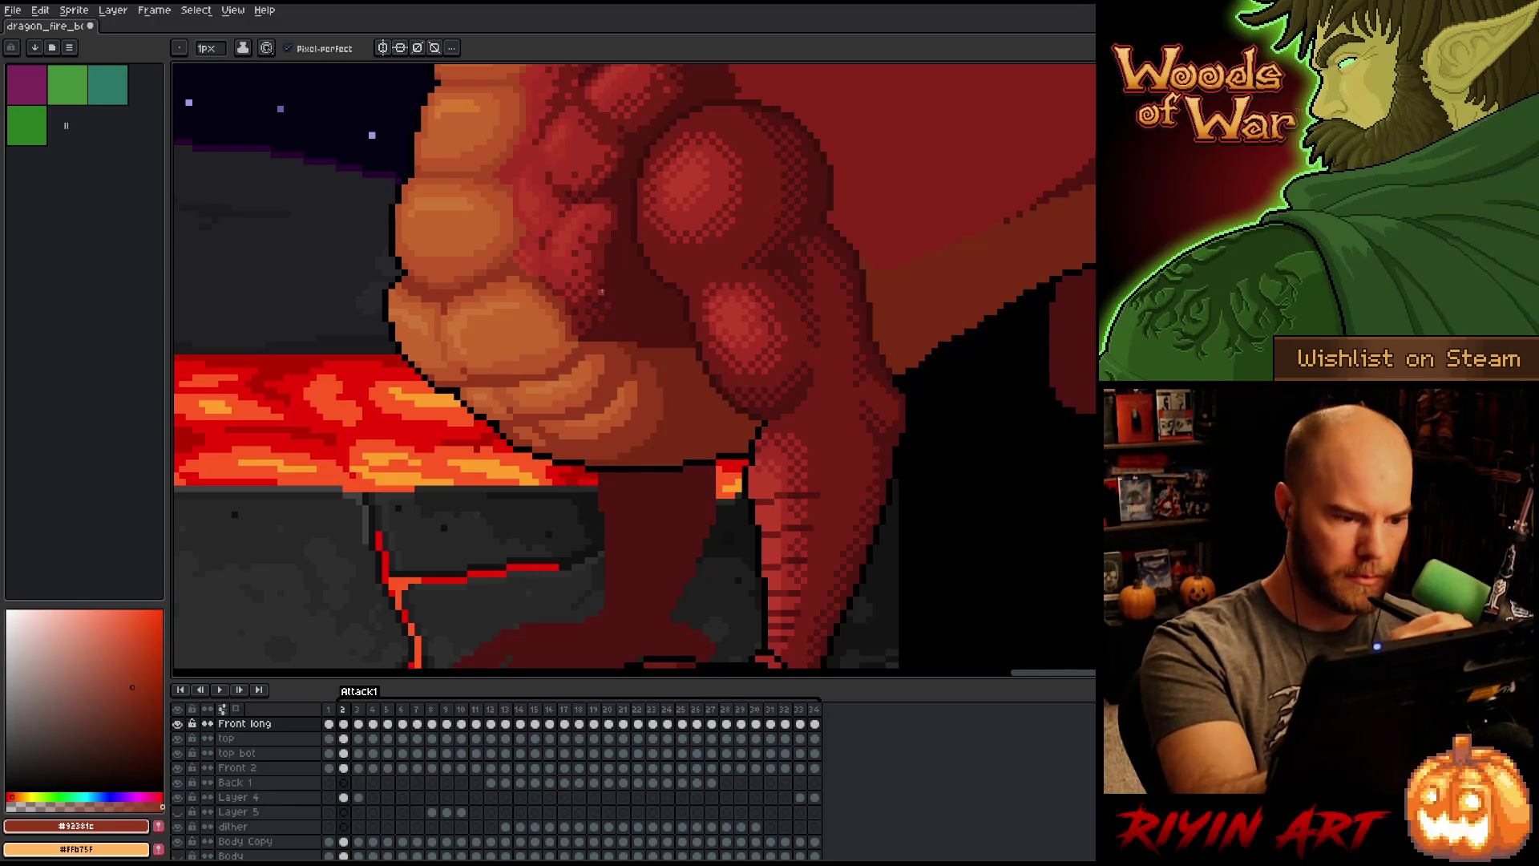
{"action": "left_click", "coordinate": [563, 296], "text": "alt"}
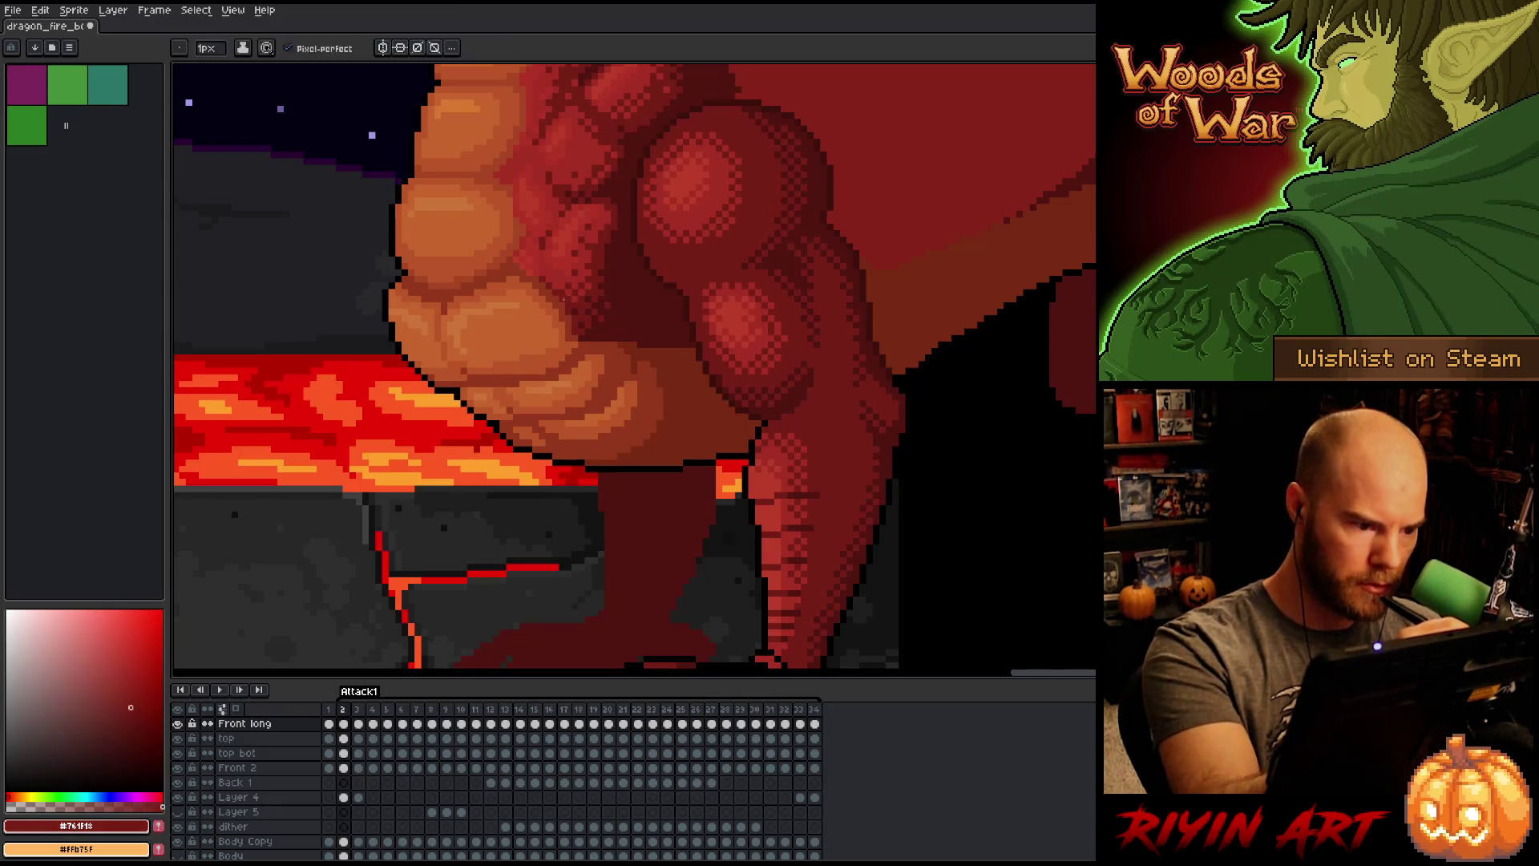
{"action": "left_click", "coordinate": [563, 298], "text": "alt"}
{"action": "key", "text": "ctrl+s"}
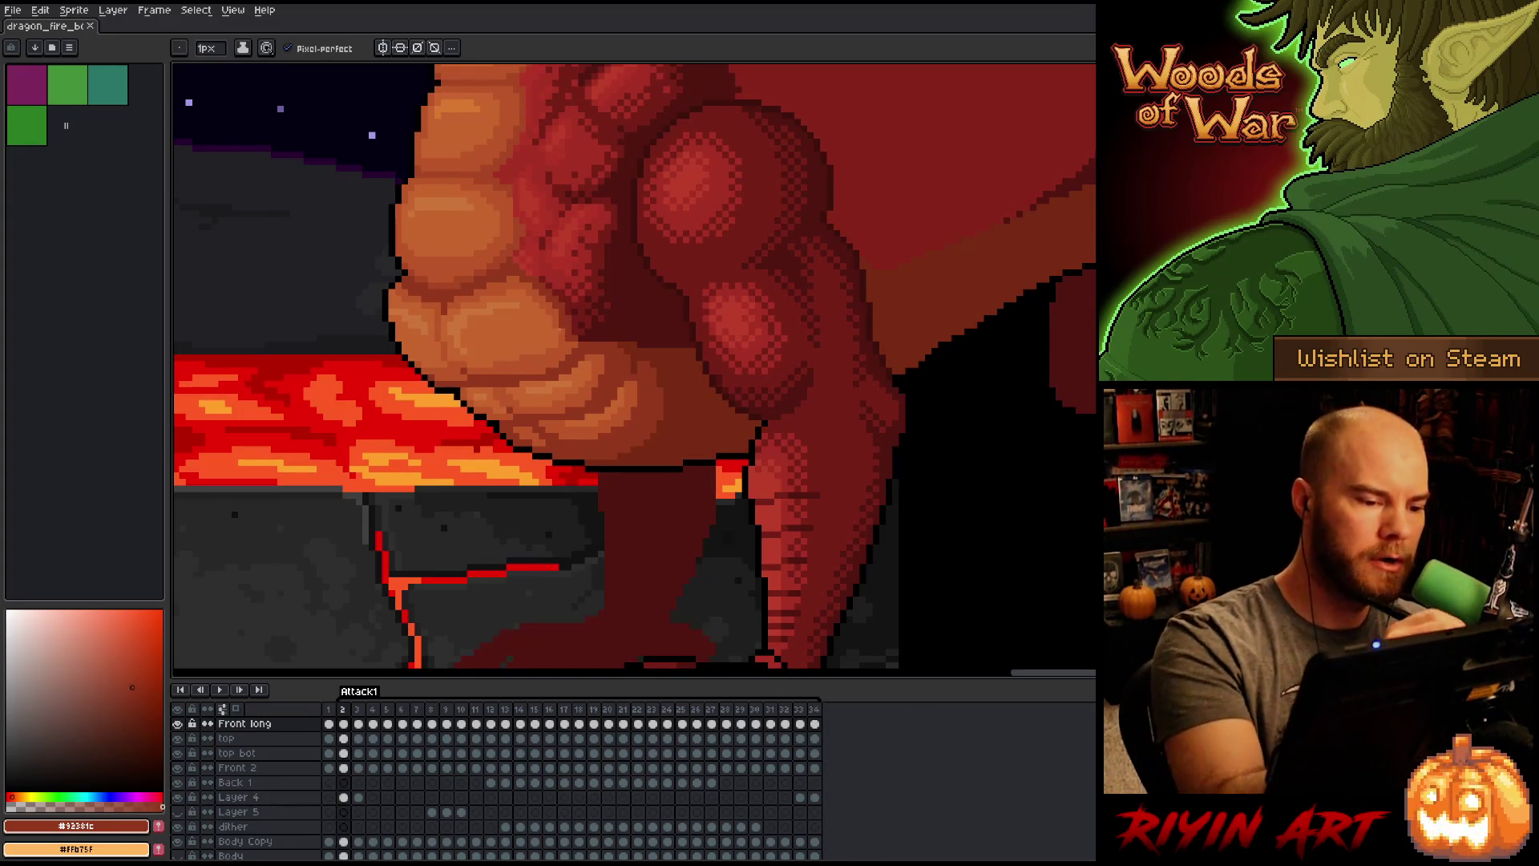
{"action": "left_click", "coordinate": [565, 331], "text": "alt"}
{"action": "left_click", "coordinate": [561, 315]}
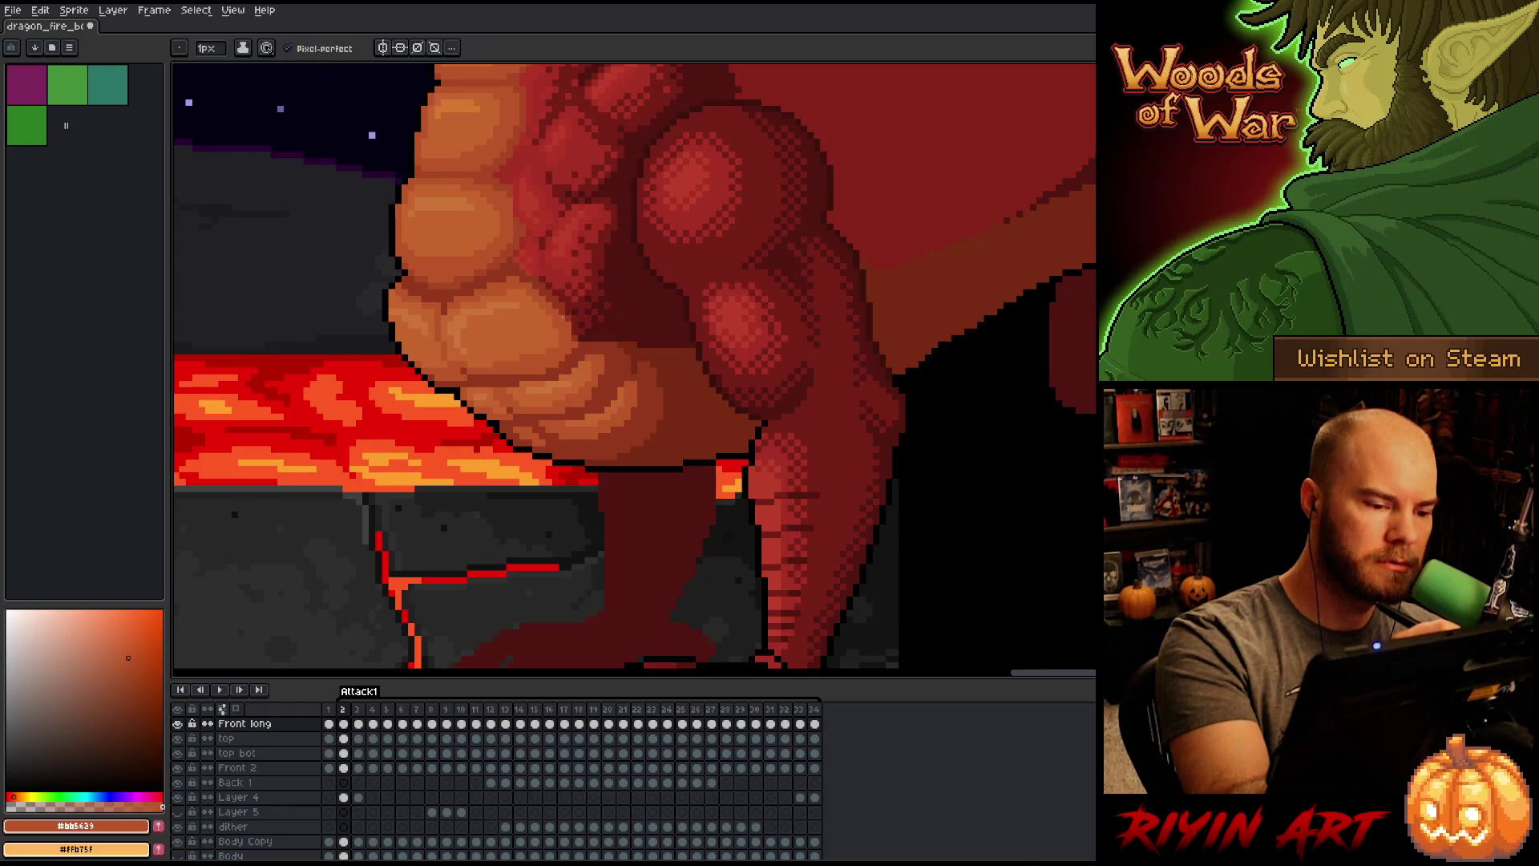
{"action": "left_click", "coordinate": [573, 329], "text": "alt"}
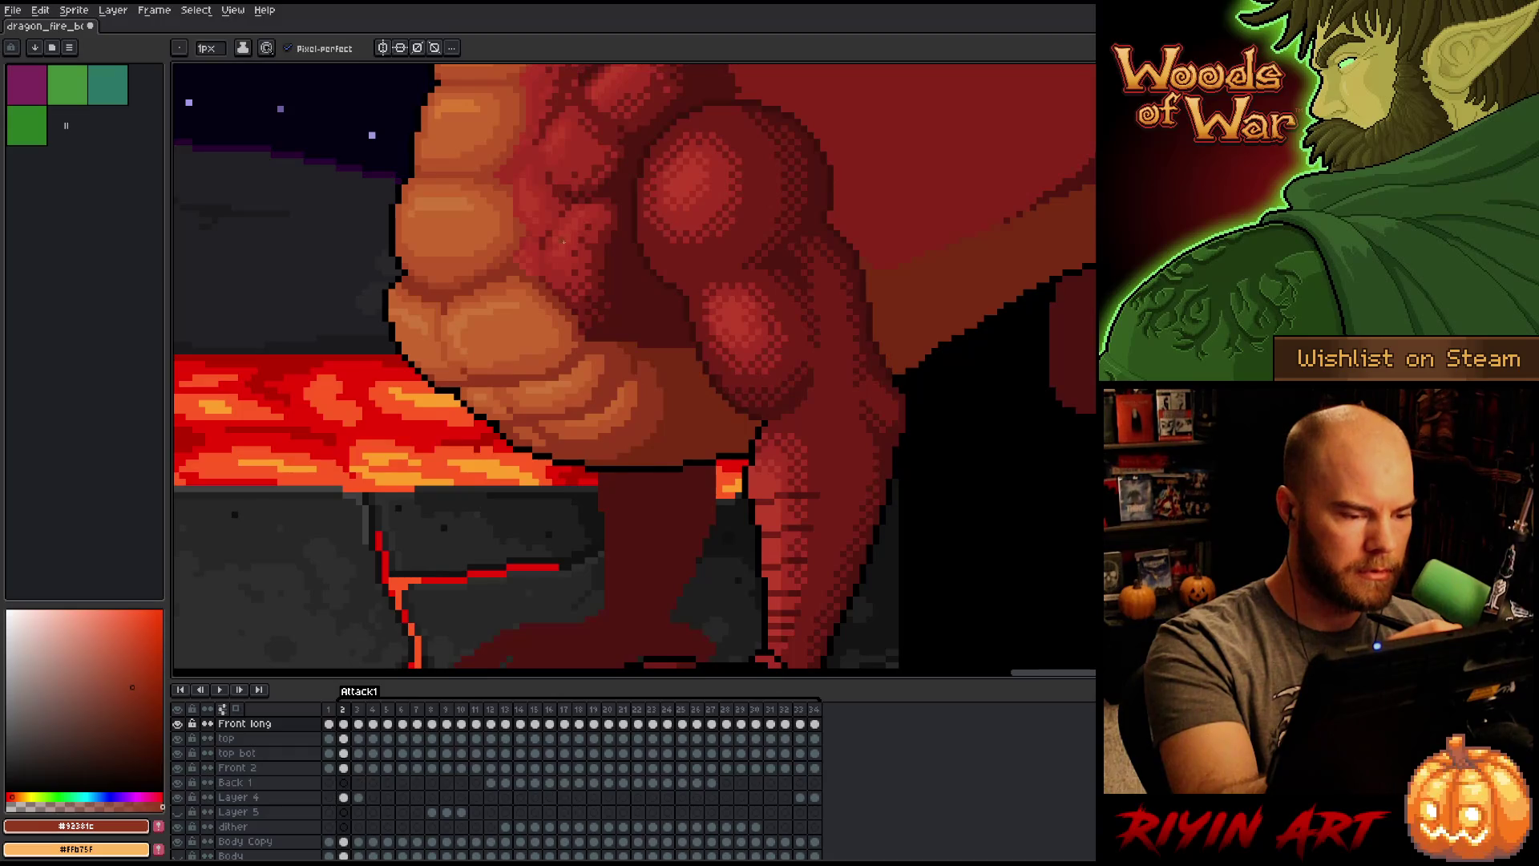
Step: Compare with frame 34, resample the belly and shadow colours, and select the belly patch beside the arm
{"action": "key", "text": "Left"}
{"action": "left_click", "coordinate": [568, 332], "text": "alt"}
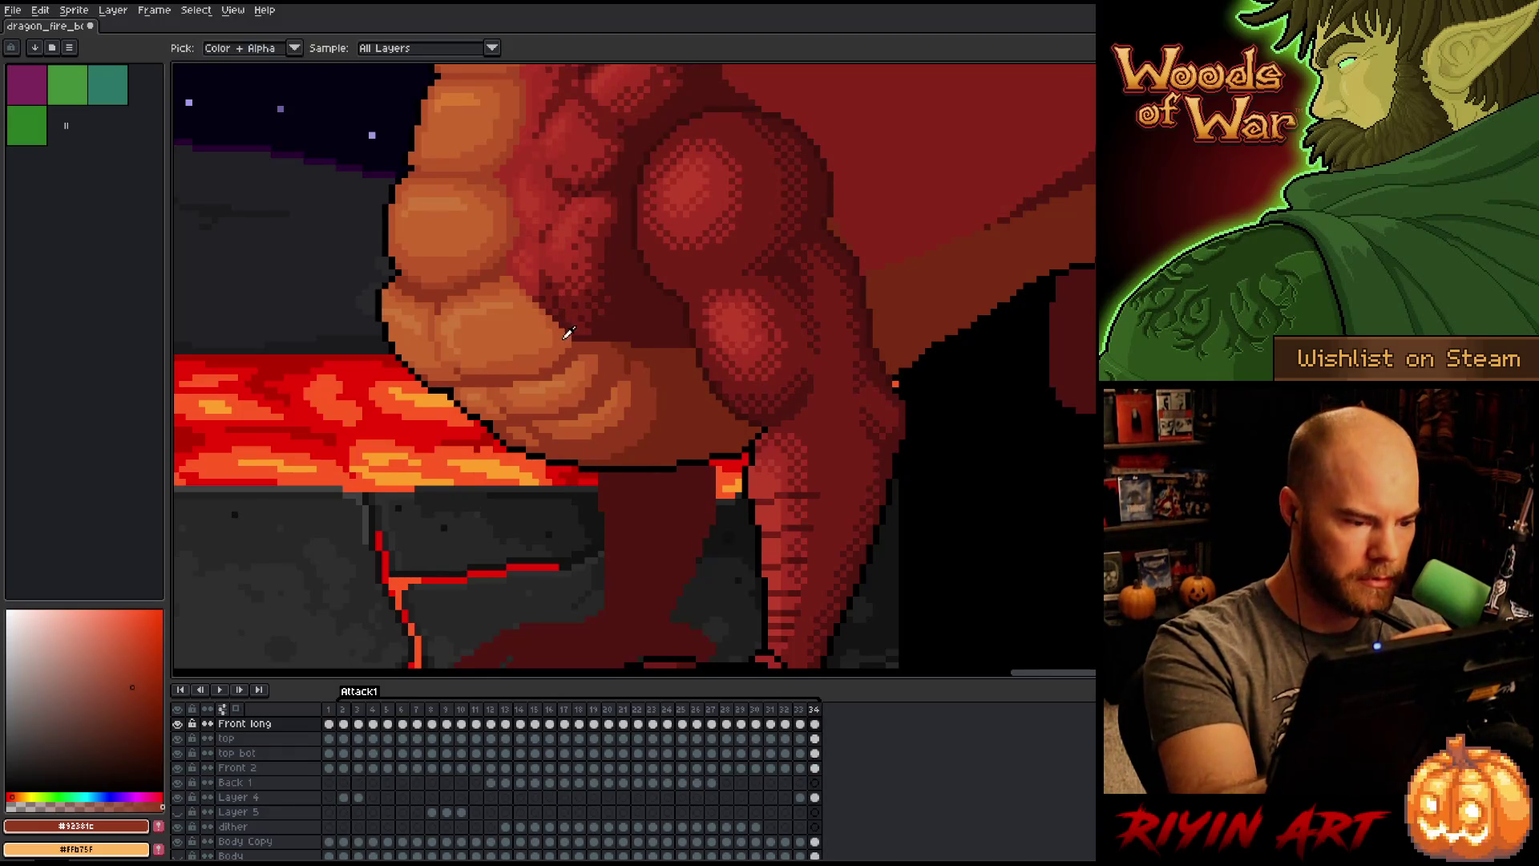
{"action": "key", "text": "Right"}
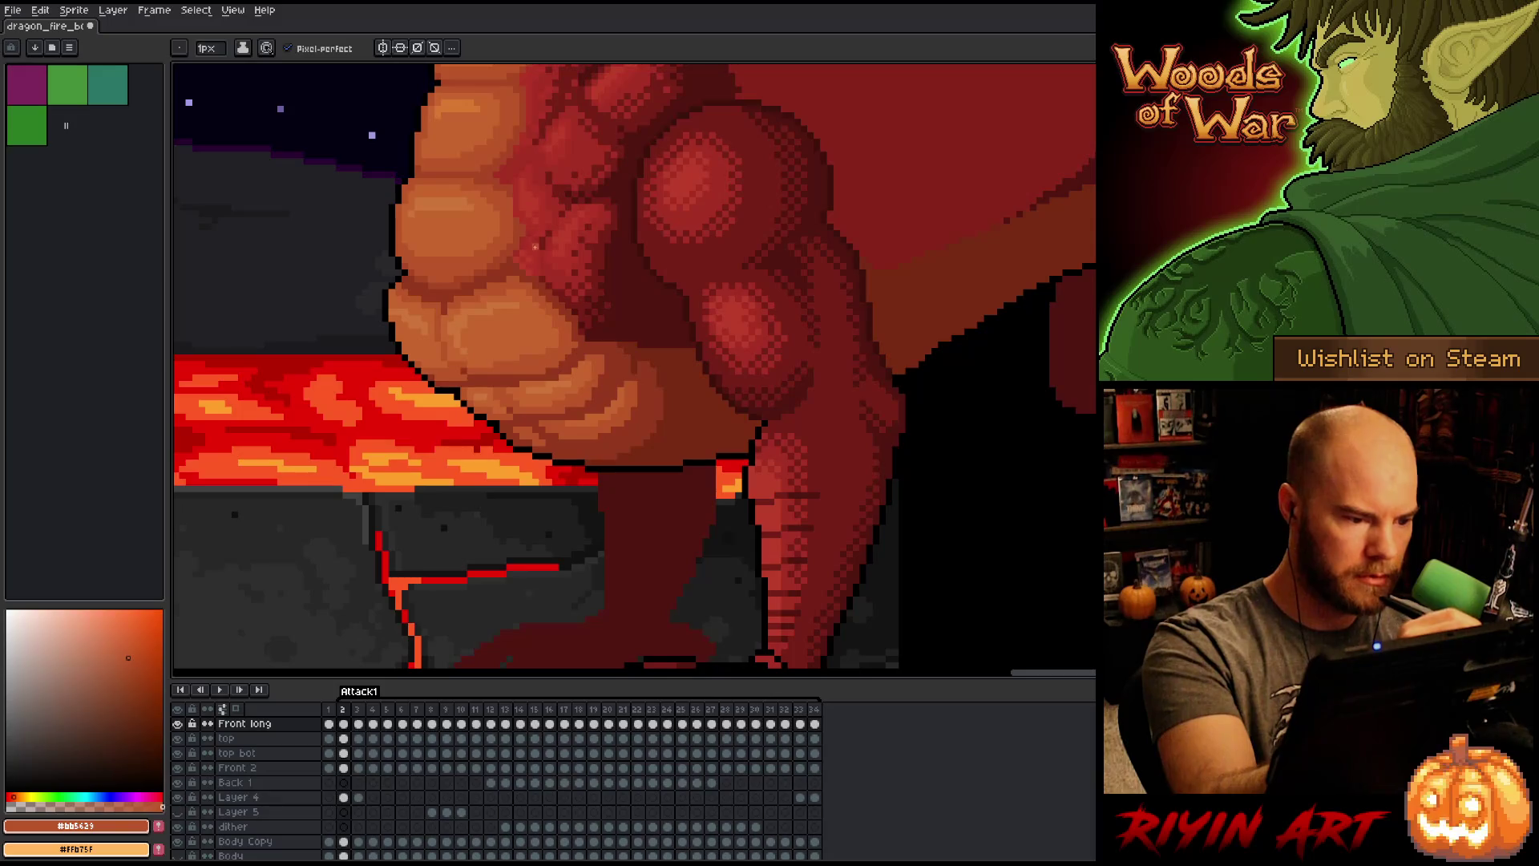
{"action": "left_click", "coordinate": [535, 289], "text": "alt"}
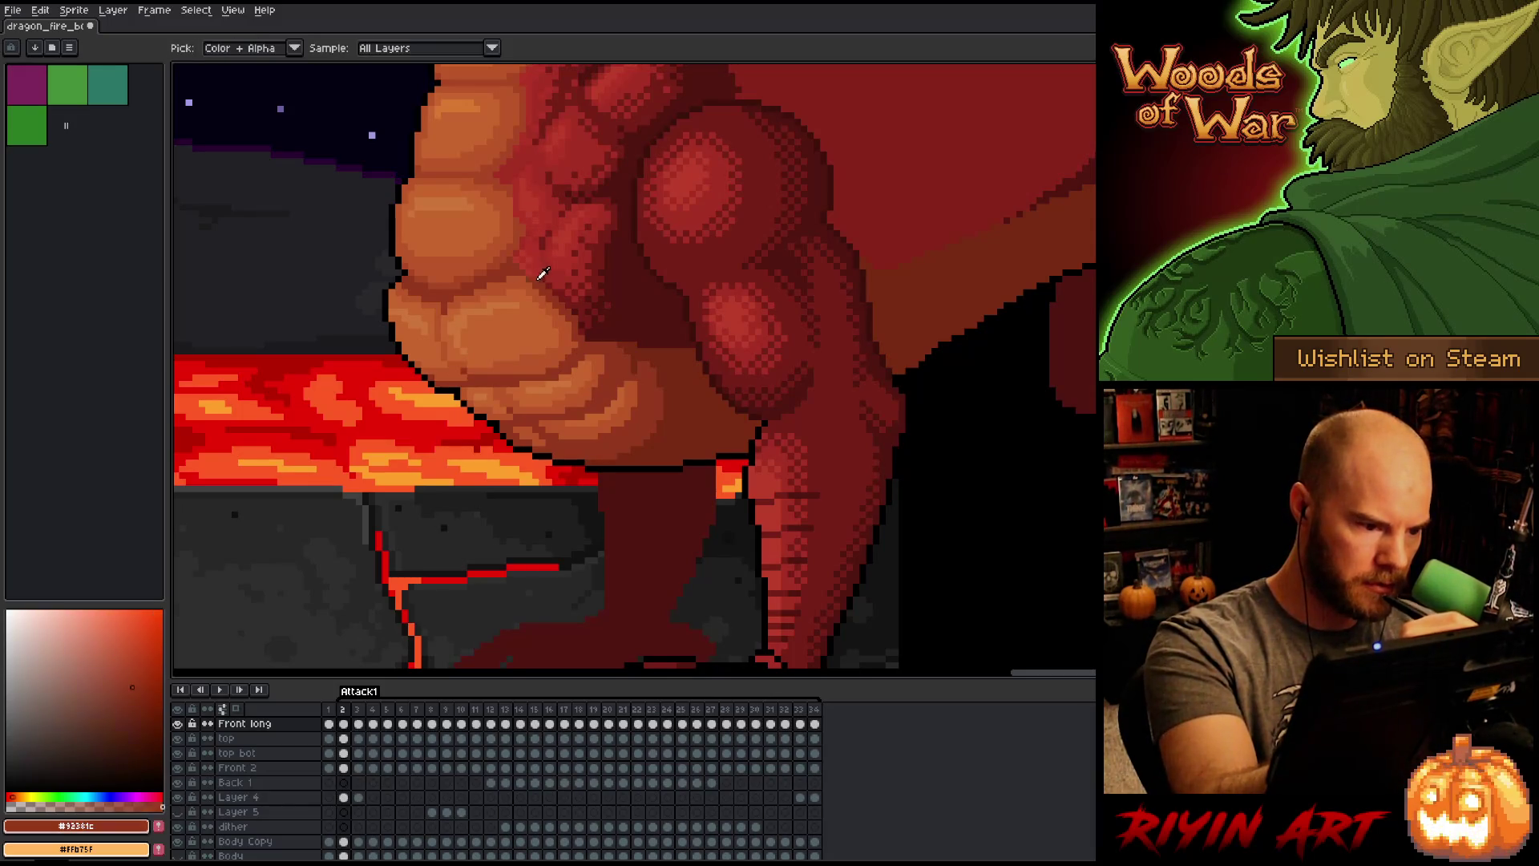
{"action": "mouse_move", "coordinate": [517, 277]}
{"action": "left_mouse_down"}
{"action": "mouse_move", "coordinate": [576, 311]}
{"action": "mouse_move", "coordinate": [546, 337]}
{"action": "left_mouse_up"}
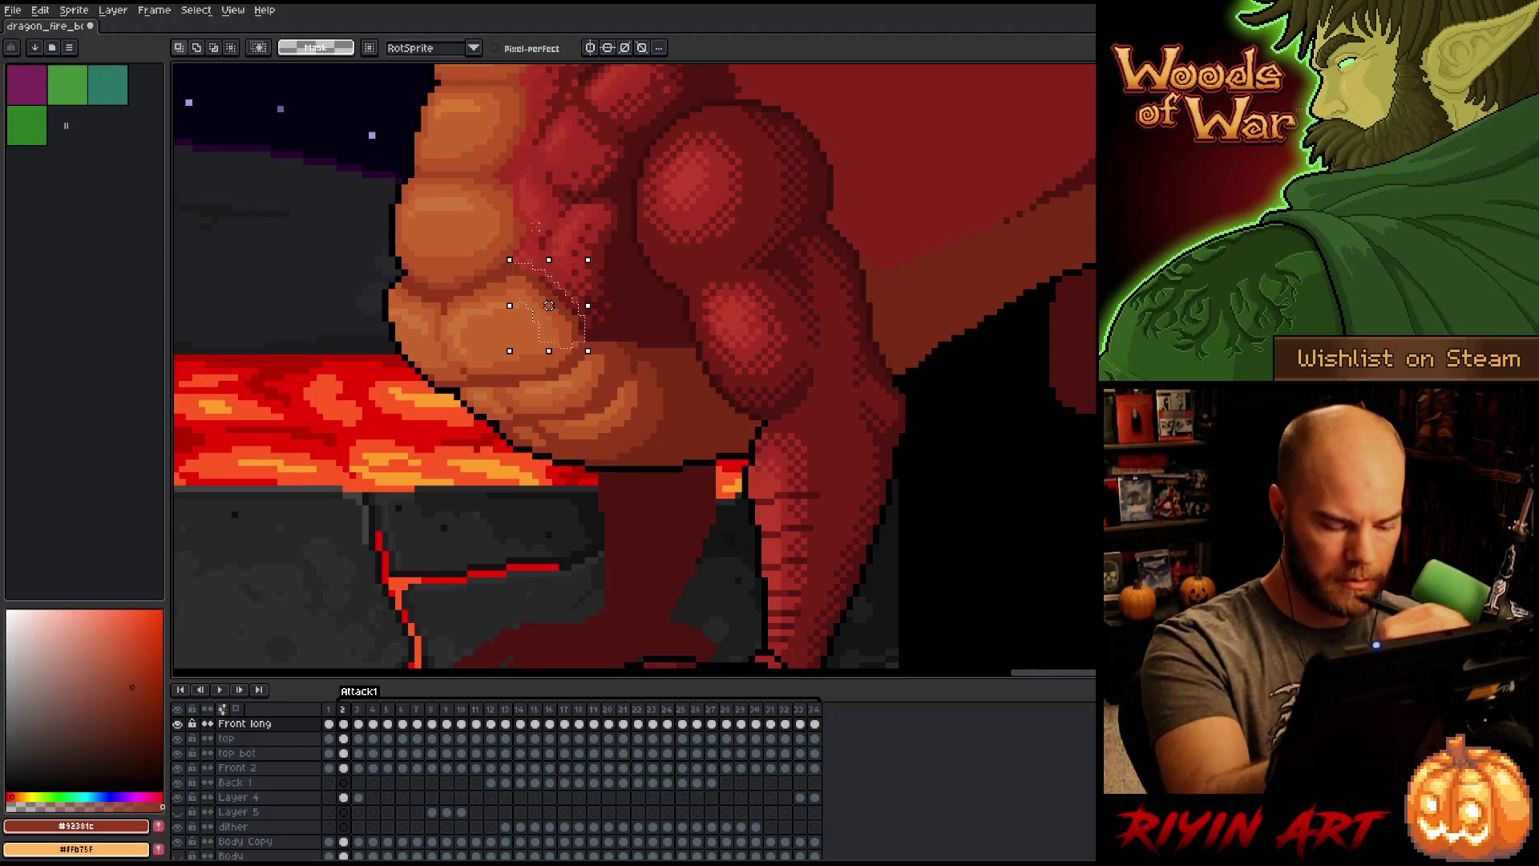
Step: Flip between frames 33 and 34 to check the motion, then pick a lighter orange-red for the fist
{"action": "key", "text": "Left"}
{"action": "key", "text": "Left"}
{"action": "key", "text": "Left"}
{"action": "key", "text": "b"}
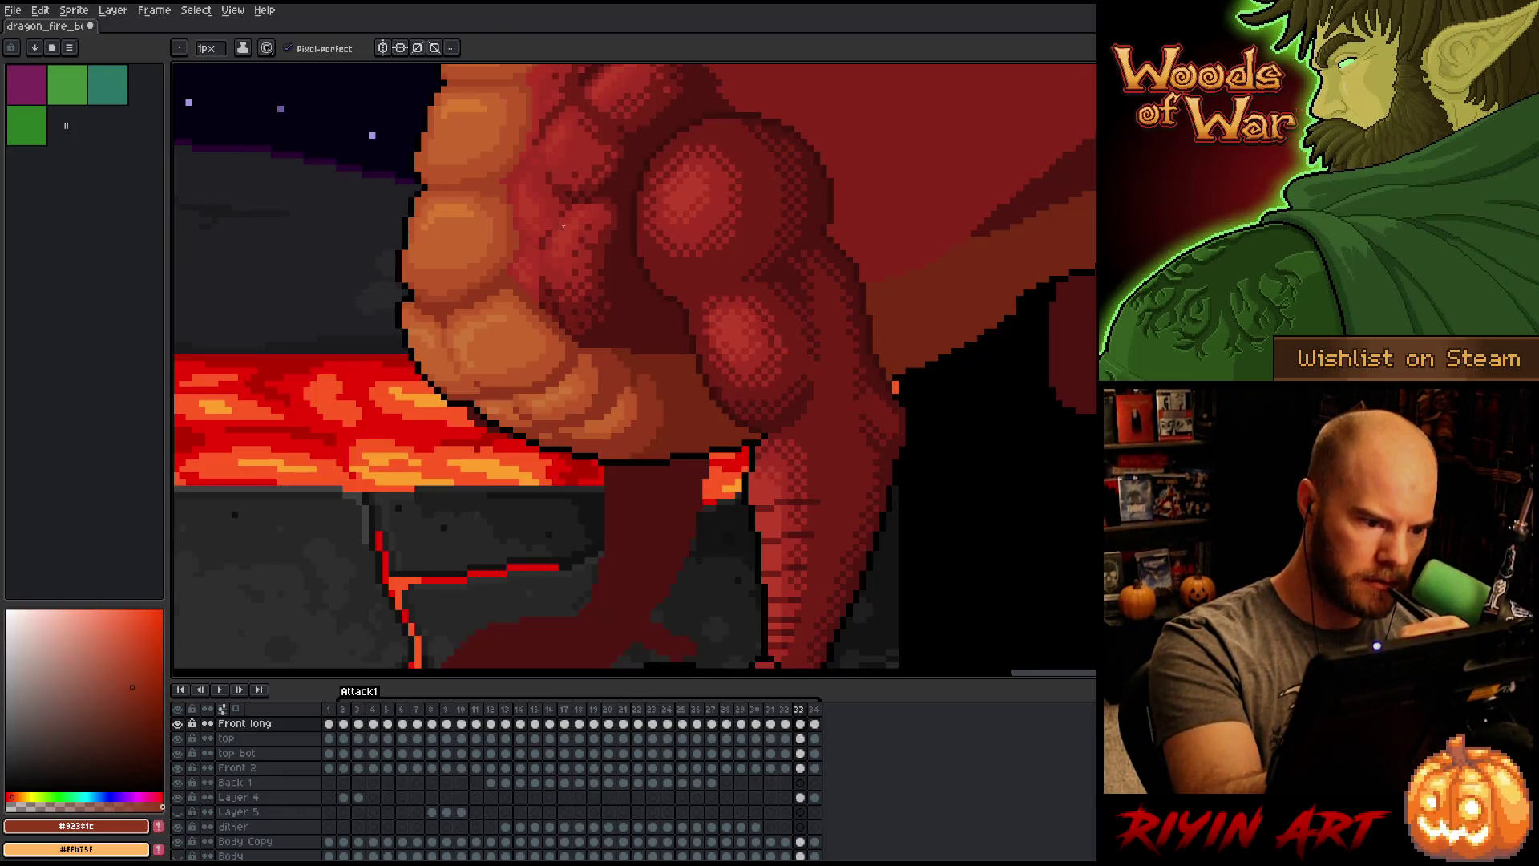
{"action": "key", "text": "Right"}
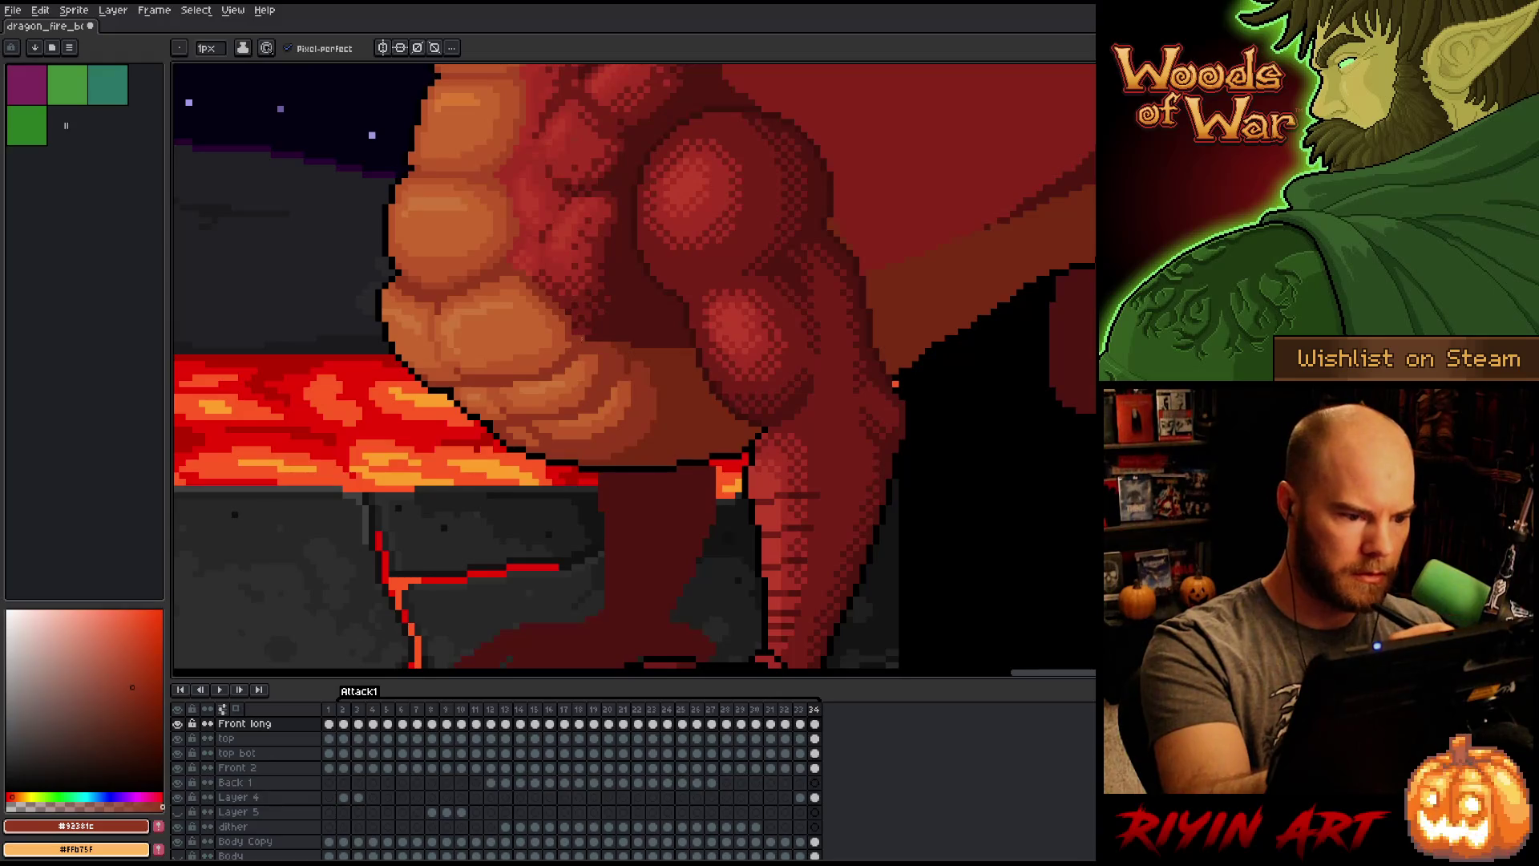
{"action": "key", "text": "Left"}
{"action": "key", "text": "Right"}
{"action": "key", "text": "Right"}
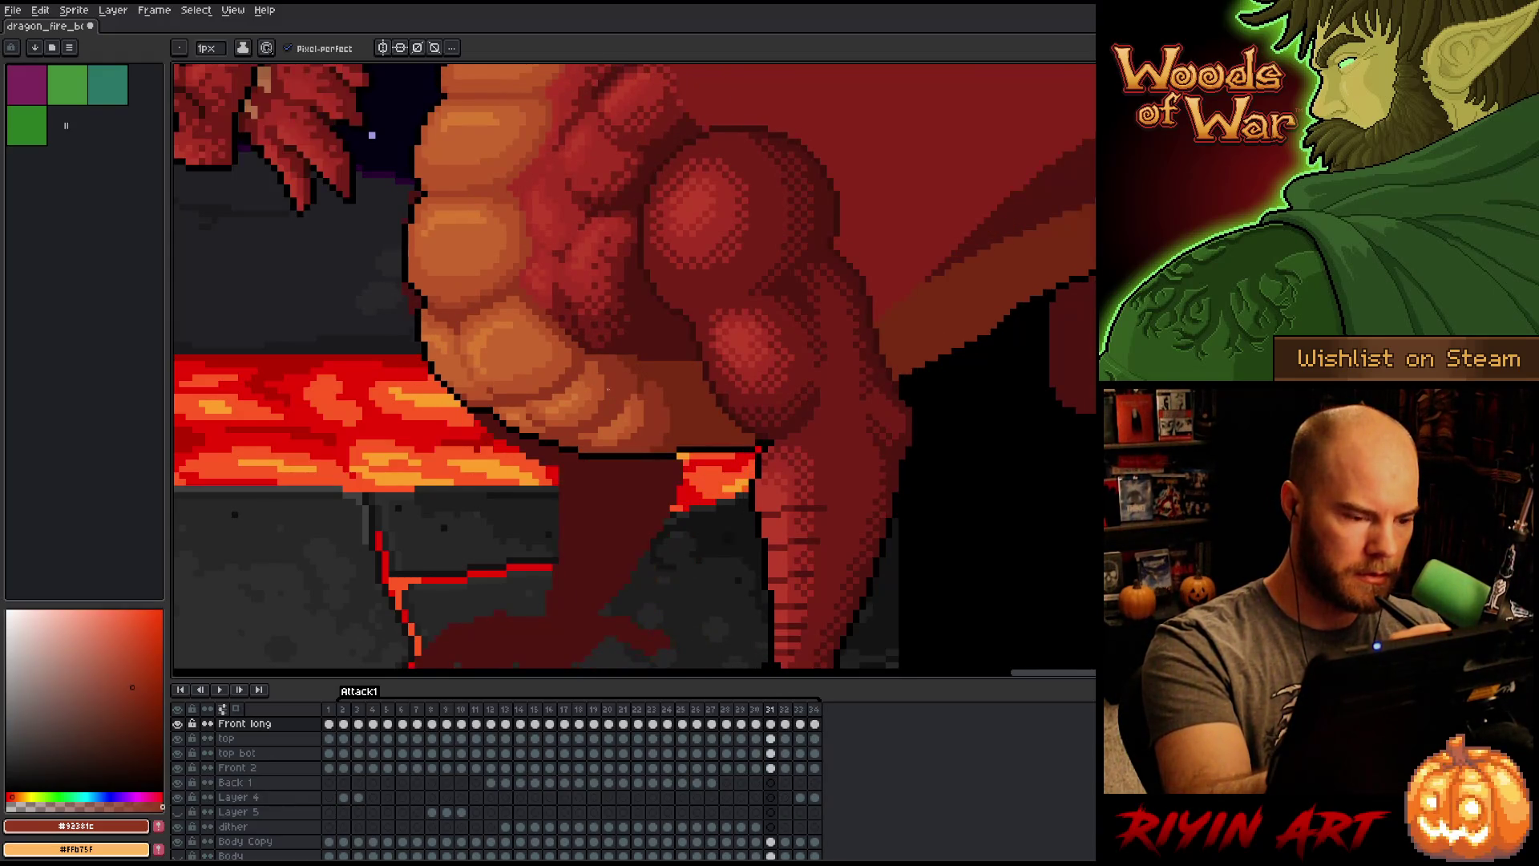
{"action": "key", "text": "Right"}
{"action": "key", "text": "Left"}
{"action": "key", "text": "Left"}
{"action": "key", "text": "Left"}
{"action": "key", "text": "Right"}
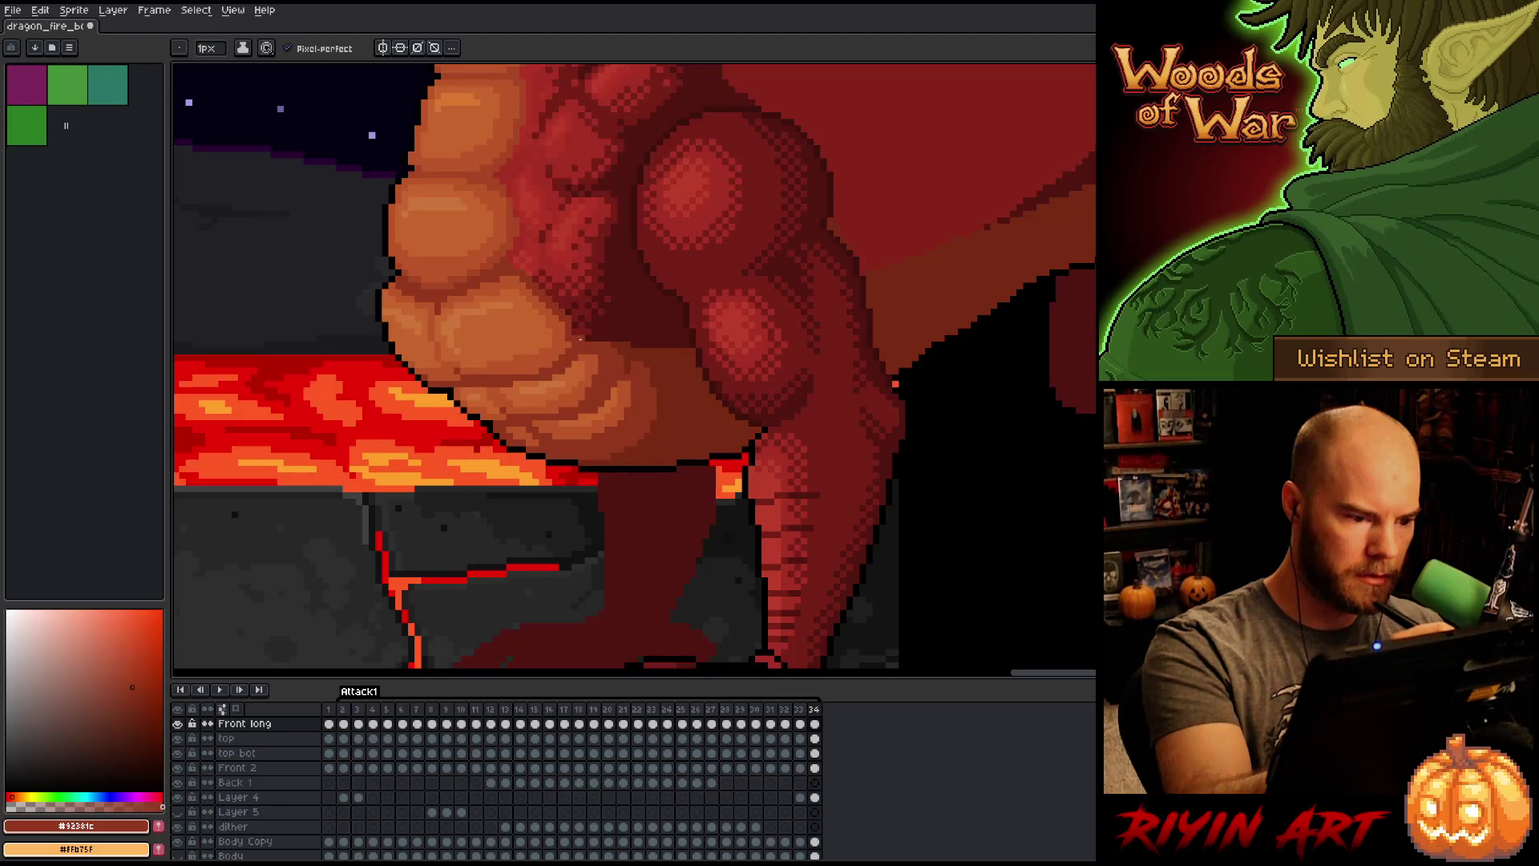
{"action": "key", "text": "Right"}
{"action": "key", "text": "Right"}
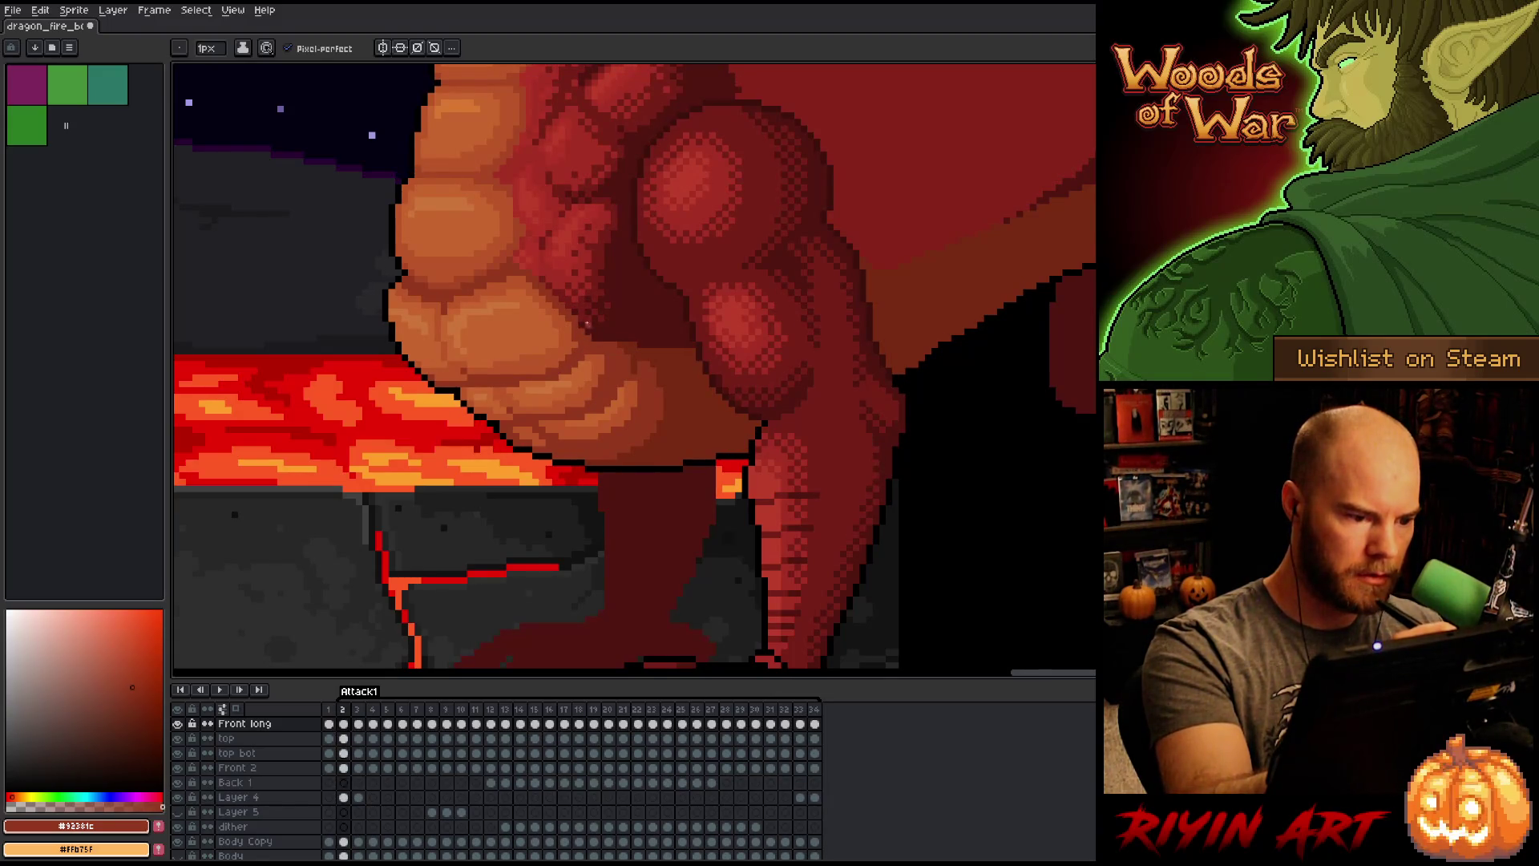
{"action": "left_click", "coordinate": [578, 338], "text": "alt"}
Step: Wrap around the loop forward to frame 10 and sample the dark red shadow colour
{"action": "key", "text": "Left"}
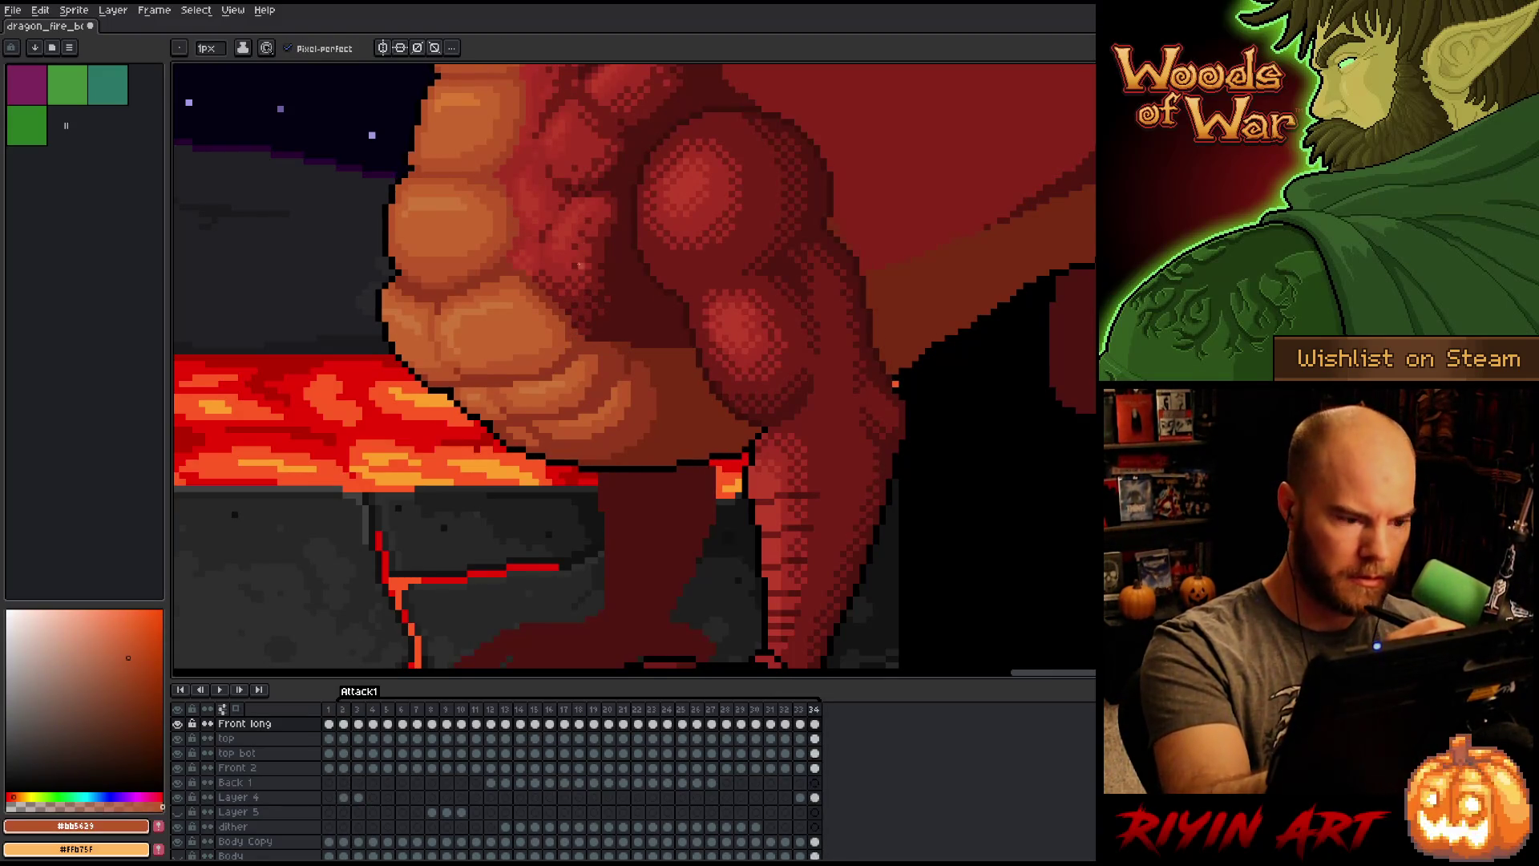
{"action": "key", "text": "Right"}
{"action": "key", "text": "Right"}
{"action": "key", "text": "Right"}
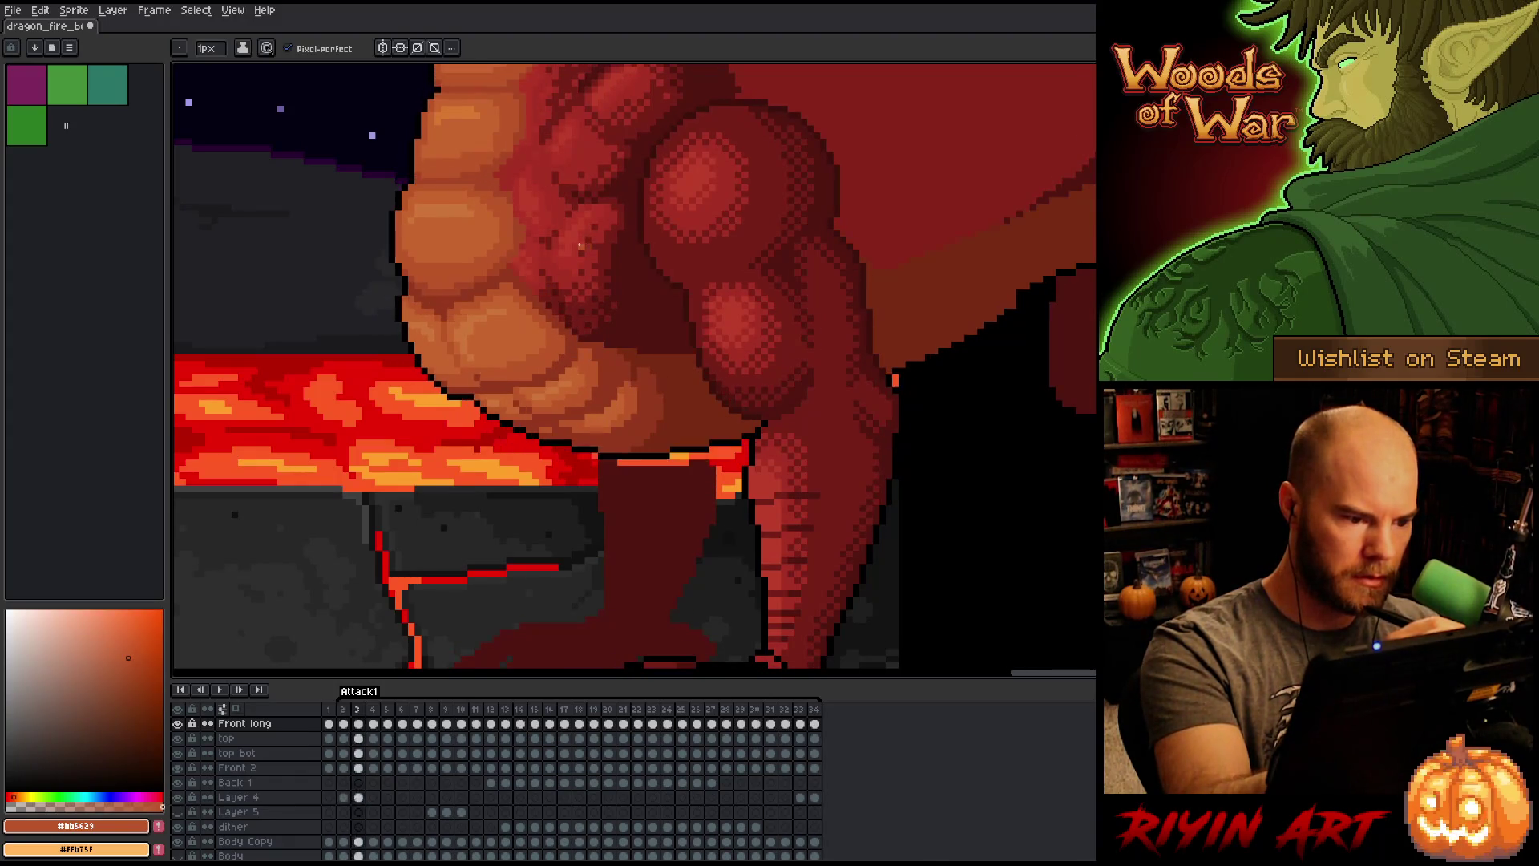
{"action": "key", "text": "Right"}
{"action": "key", "text": "Right"}
{"action": "key", "text": "Right"}
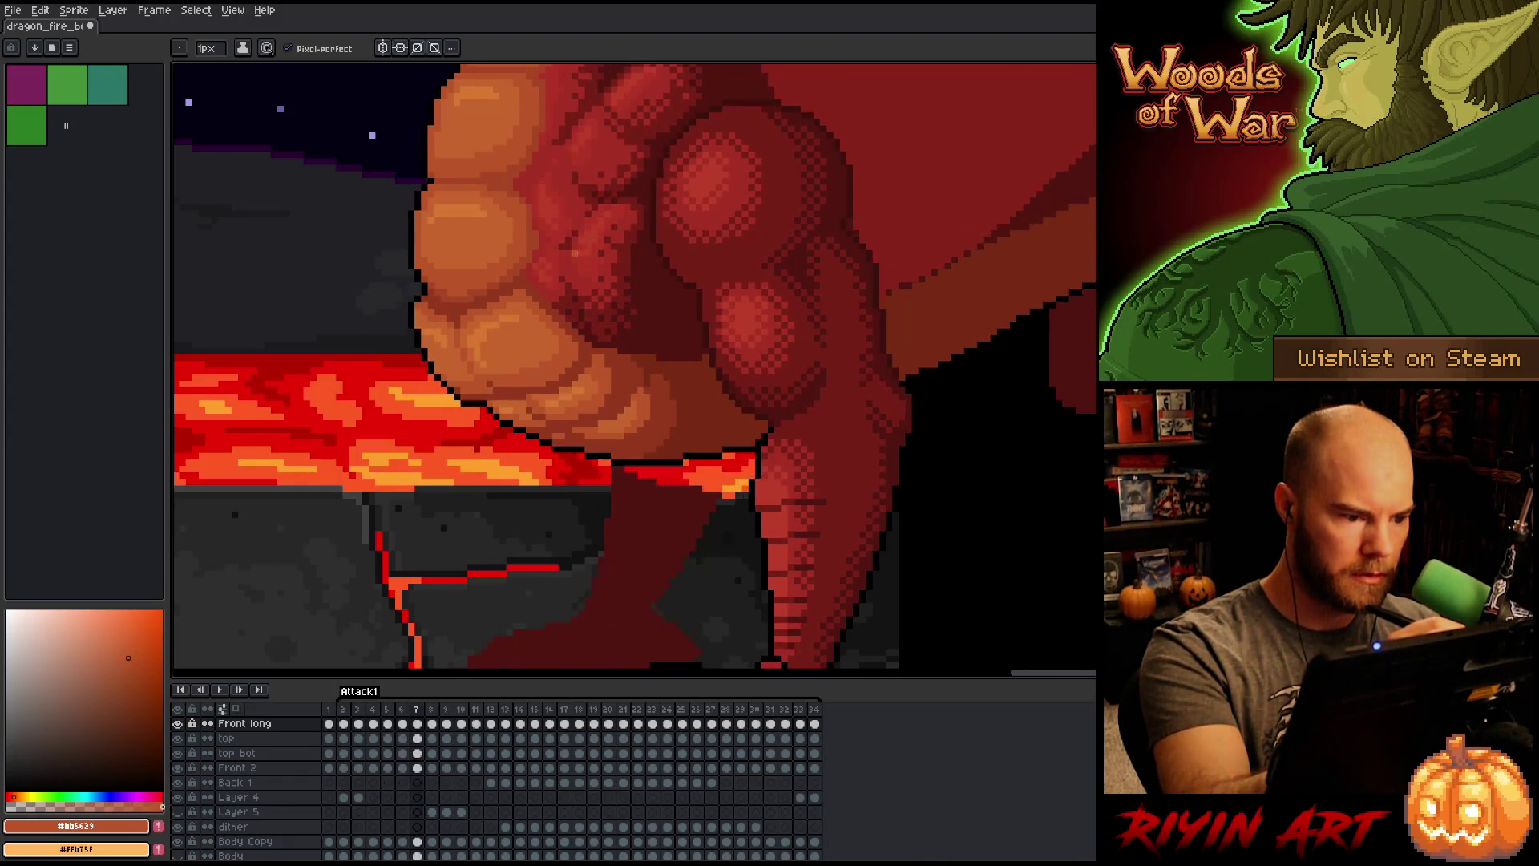
{"action": "key", "text": "Right"}
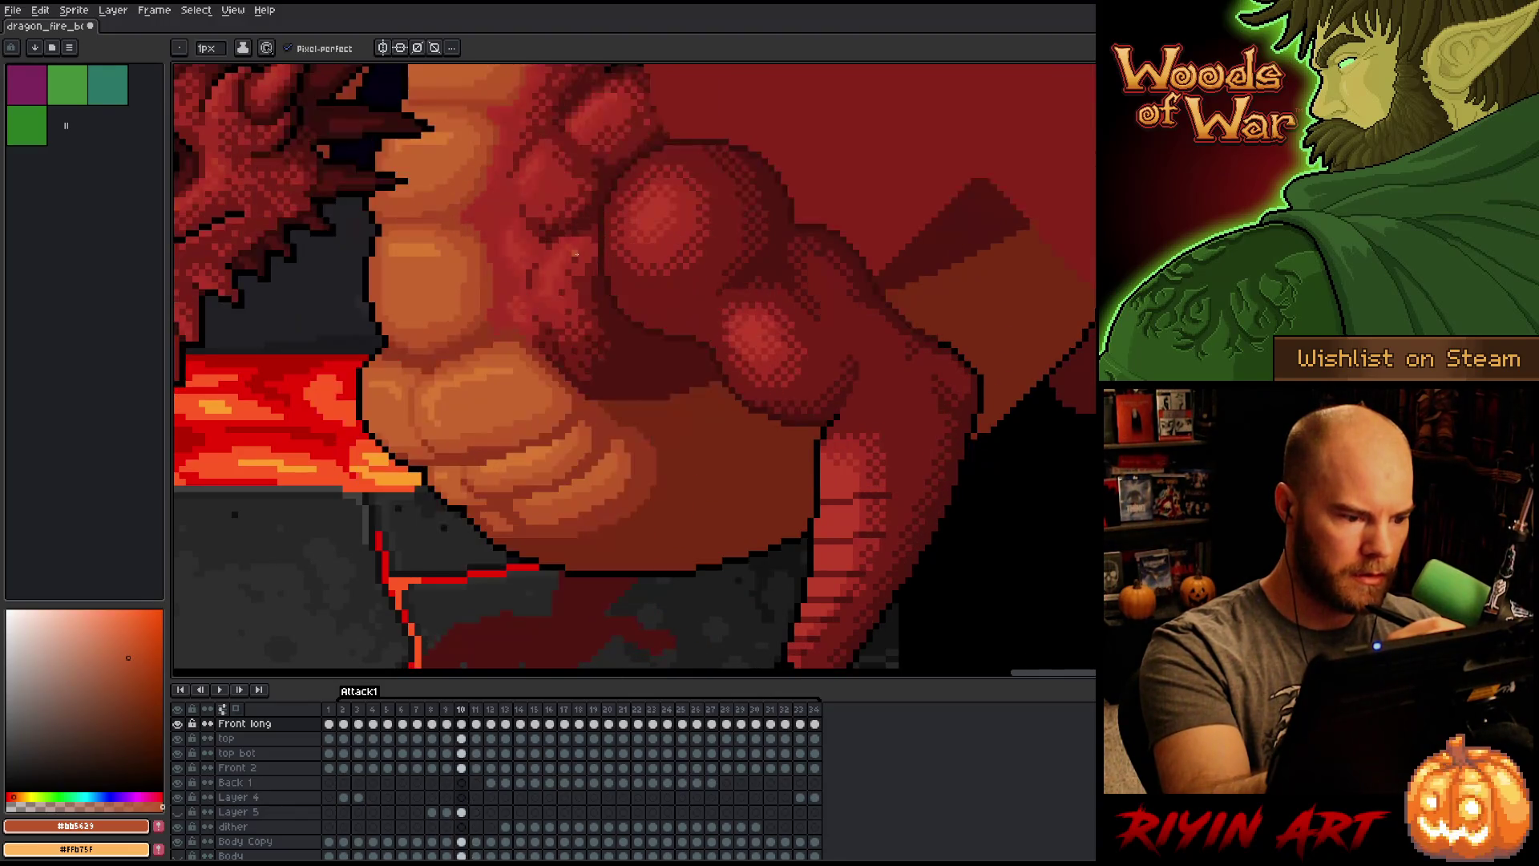
{"action": "left_click", "coordinate": [588, 221], "text": "alt"}
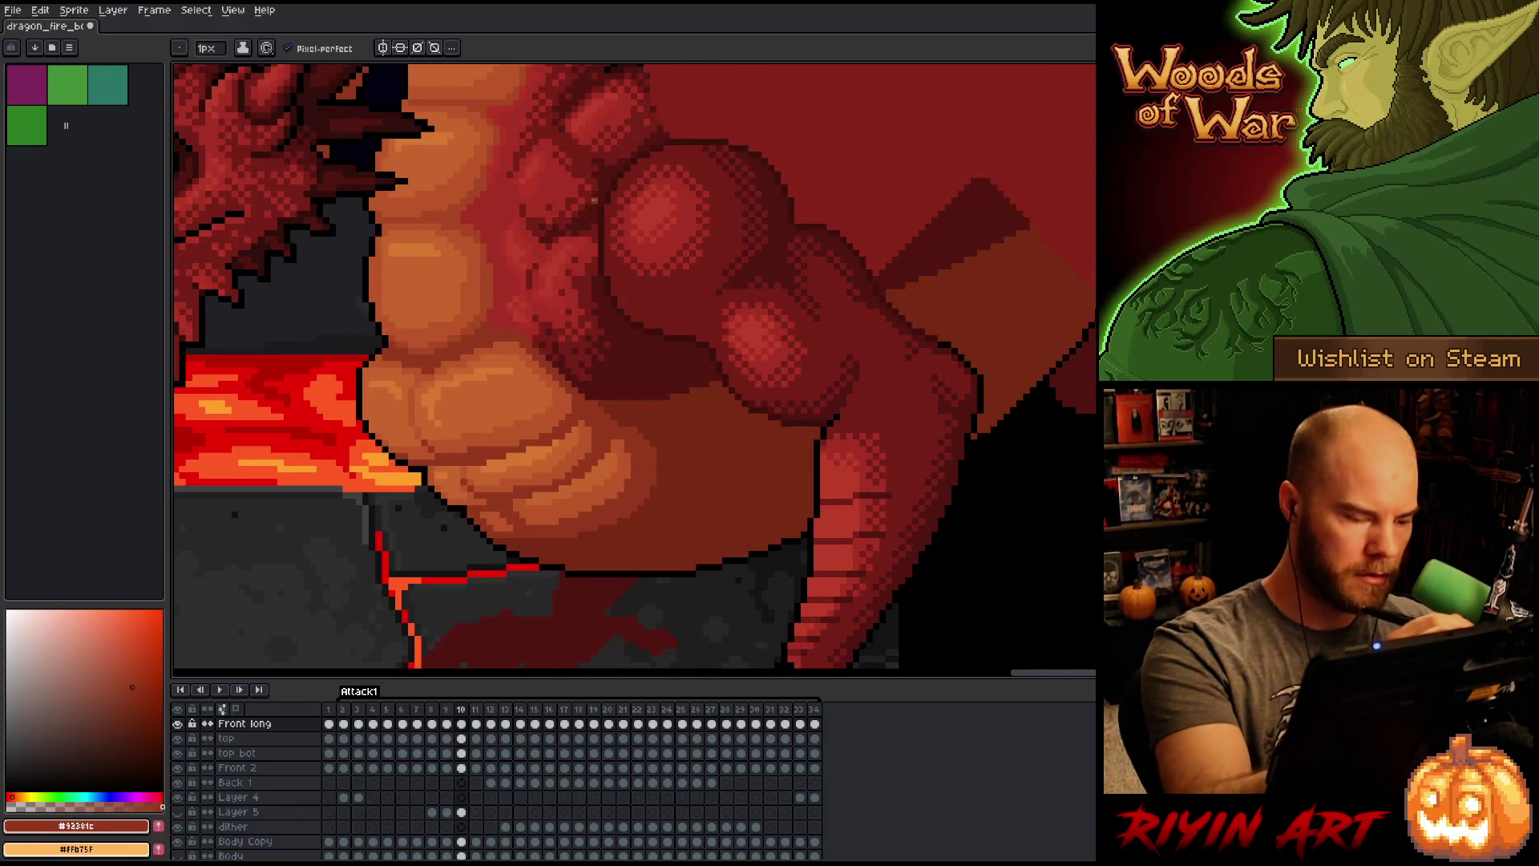
Step: Compare frames 11 through 13 against their neighbours and sample a very dark red from the art
{"action": "key", "text": "Right"}
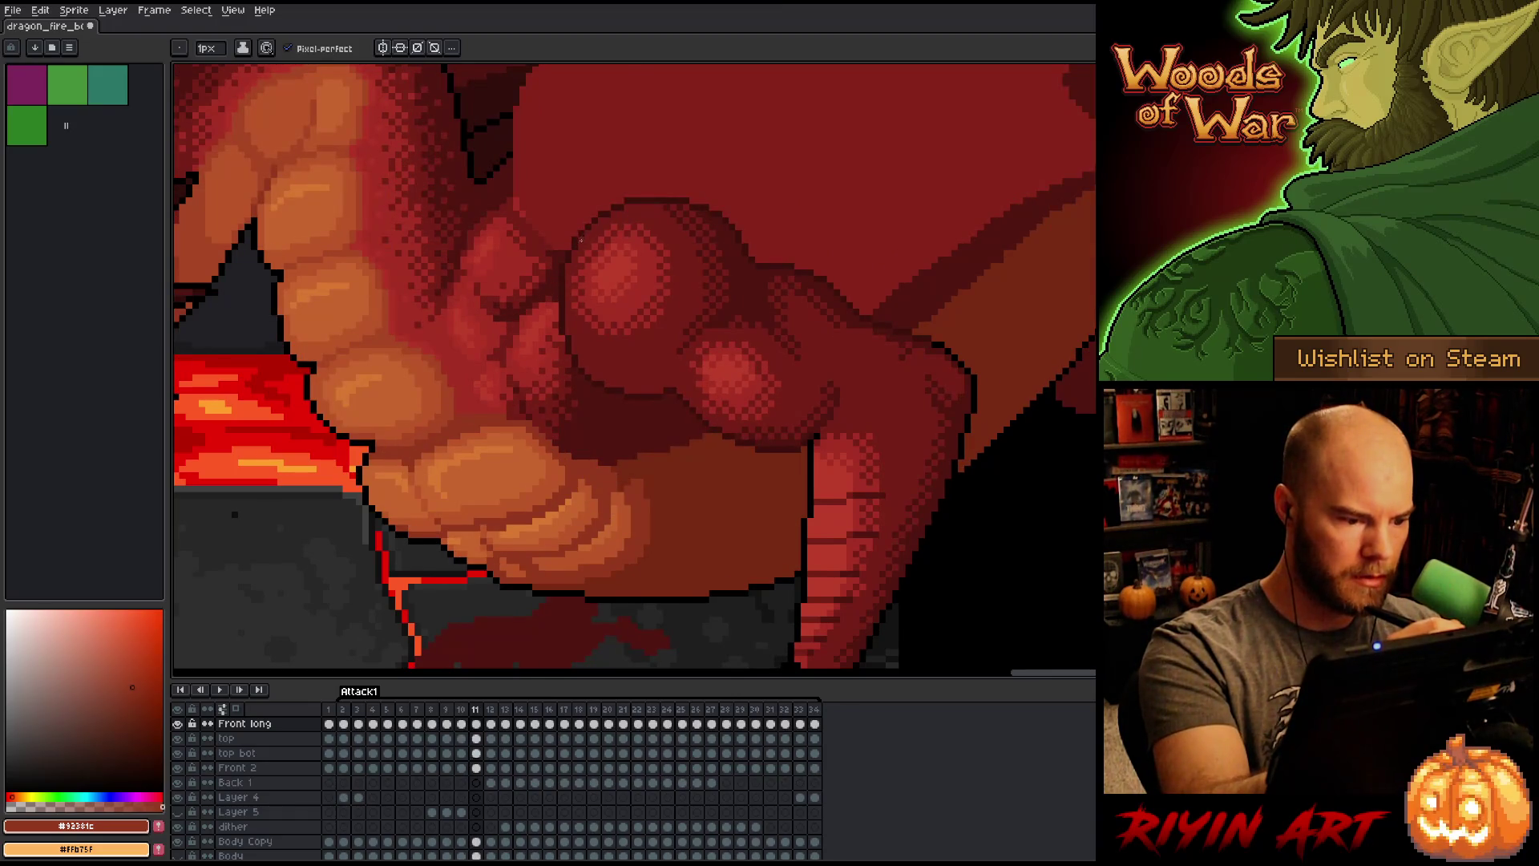
{"action": "key", "text": "Right"}
{"action": "key", "text": "Left"}
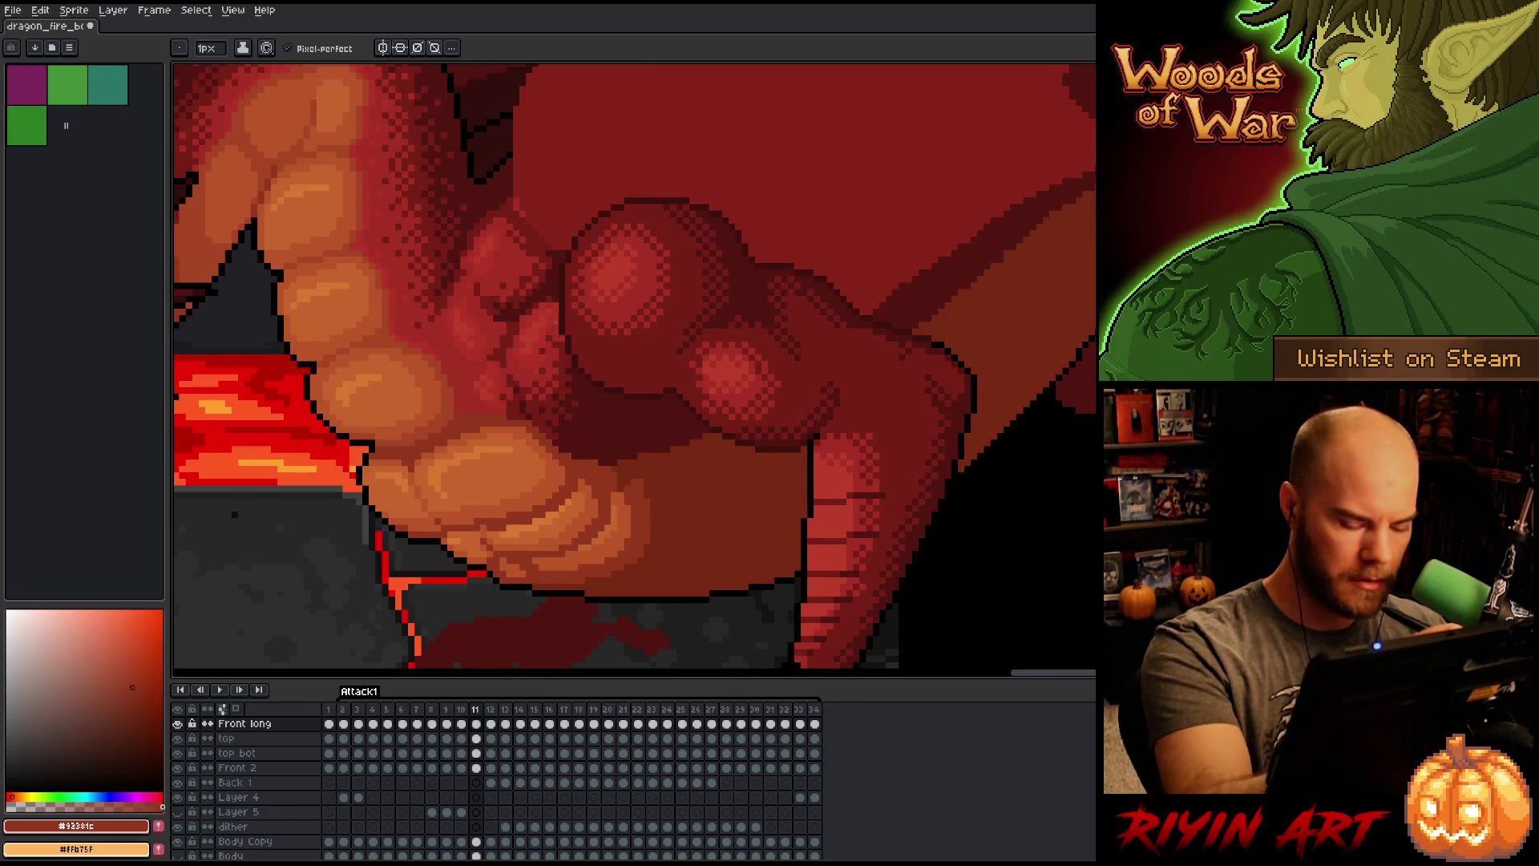
{"action": "key", "text": "Right"}
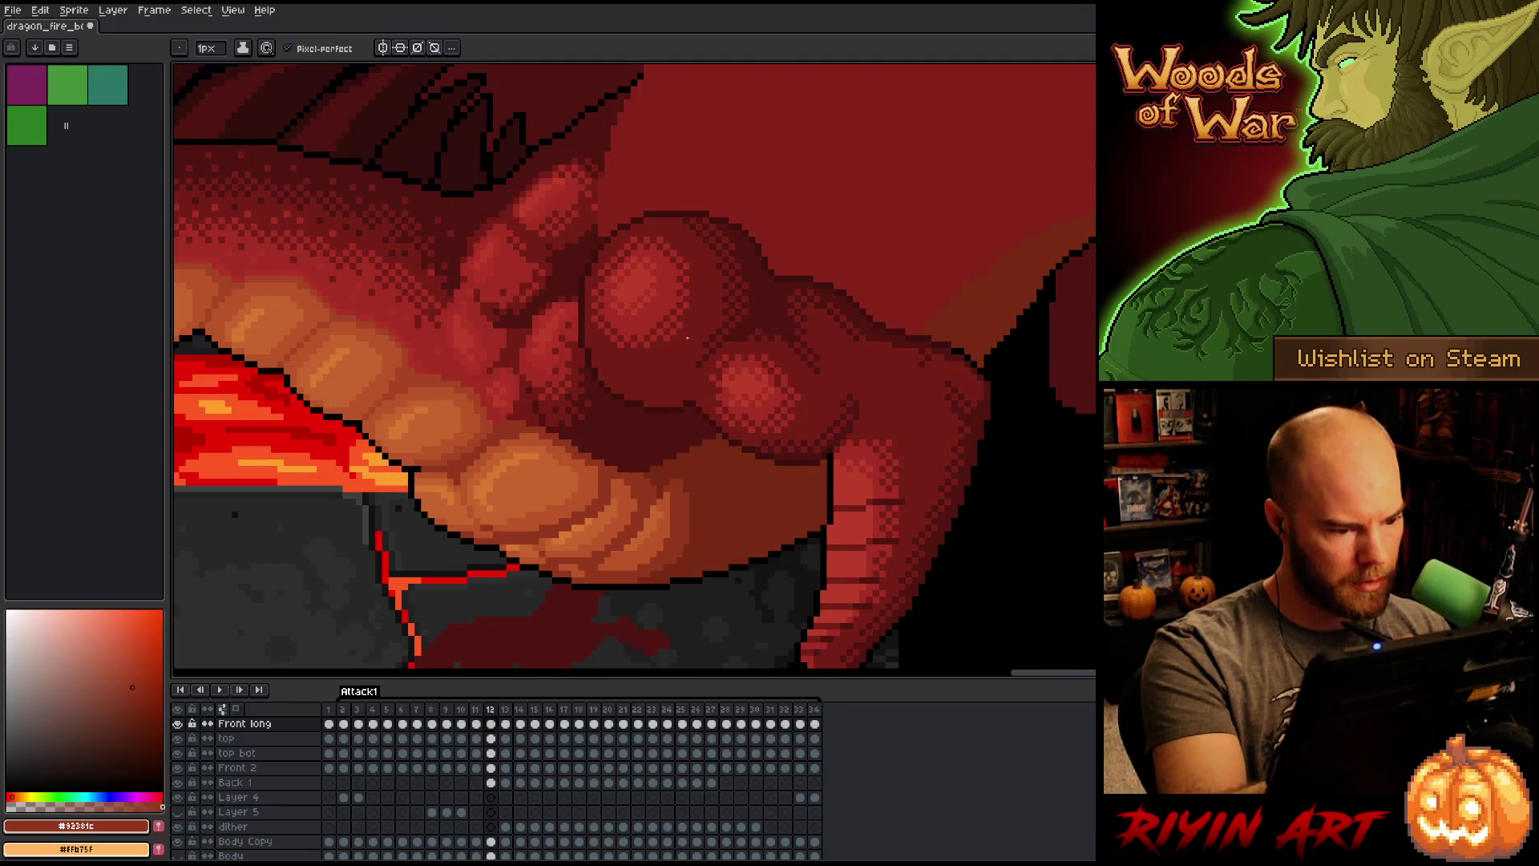
{"action": "key", "text": "Left"}
{"action": "key", "text": "Right"}
{"action": "key", "text": "Right"}
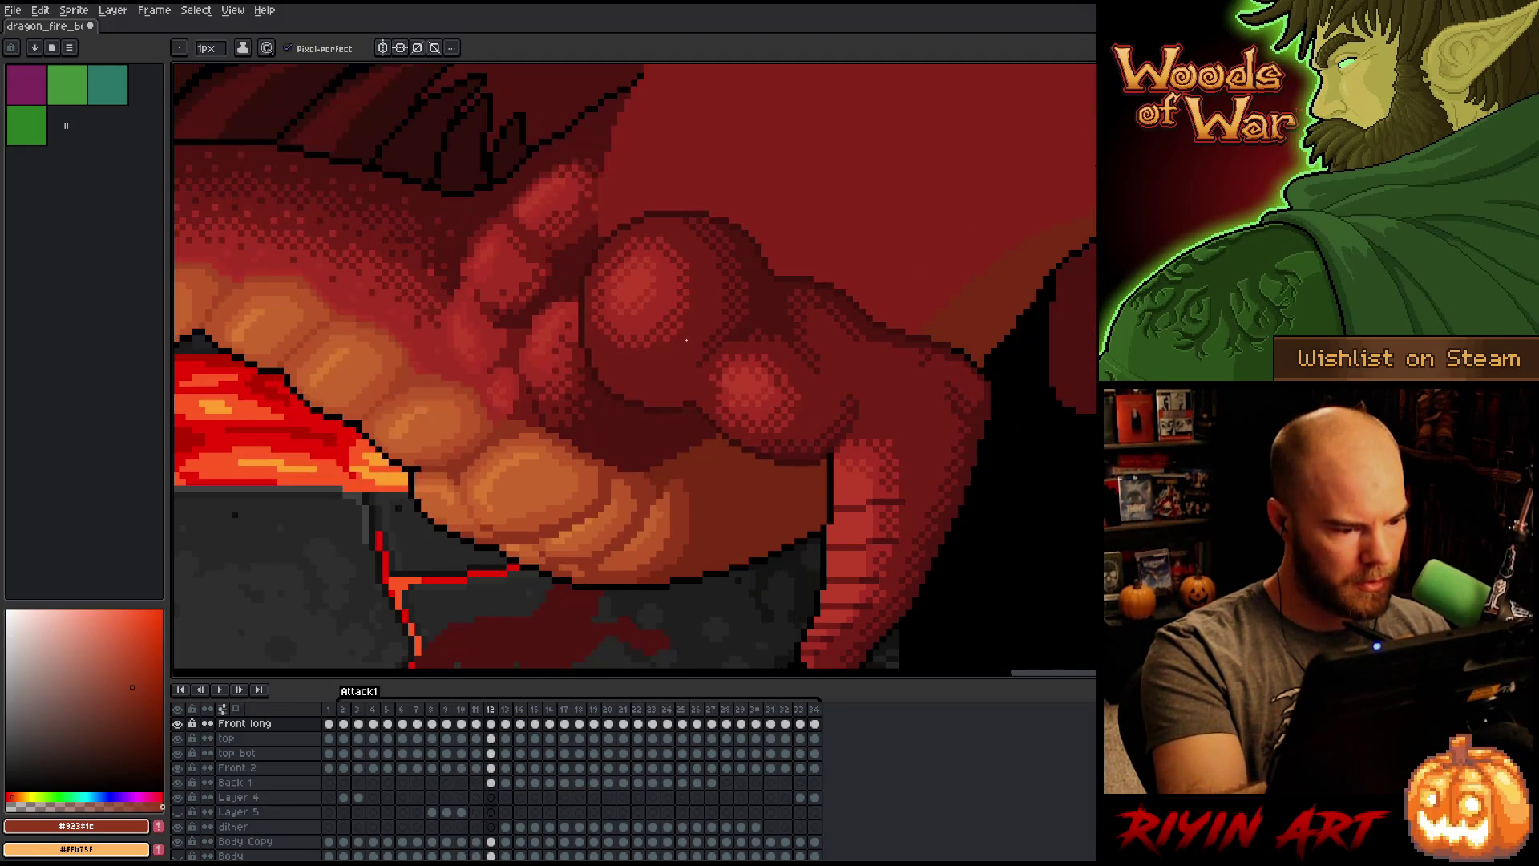
{"action": "key", "text": "Left"}
{"action": "key", "text": "Left"}
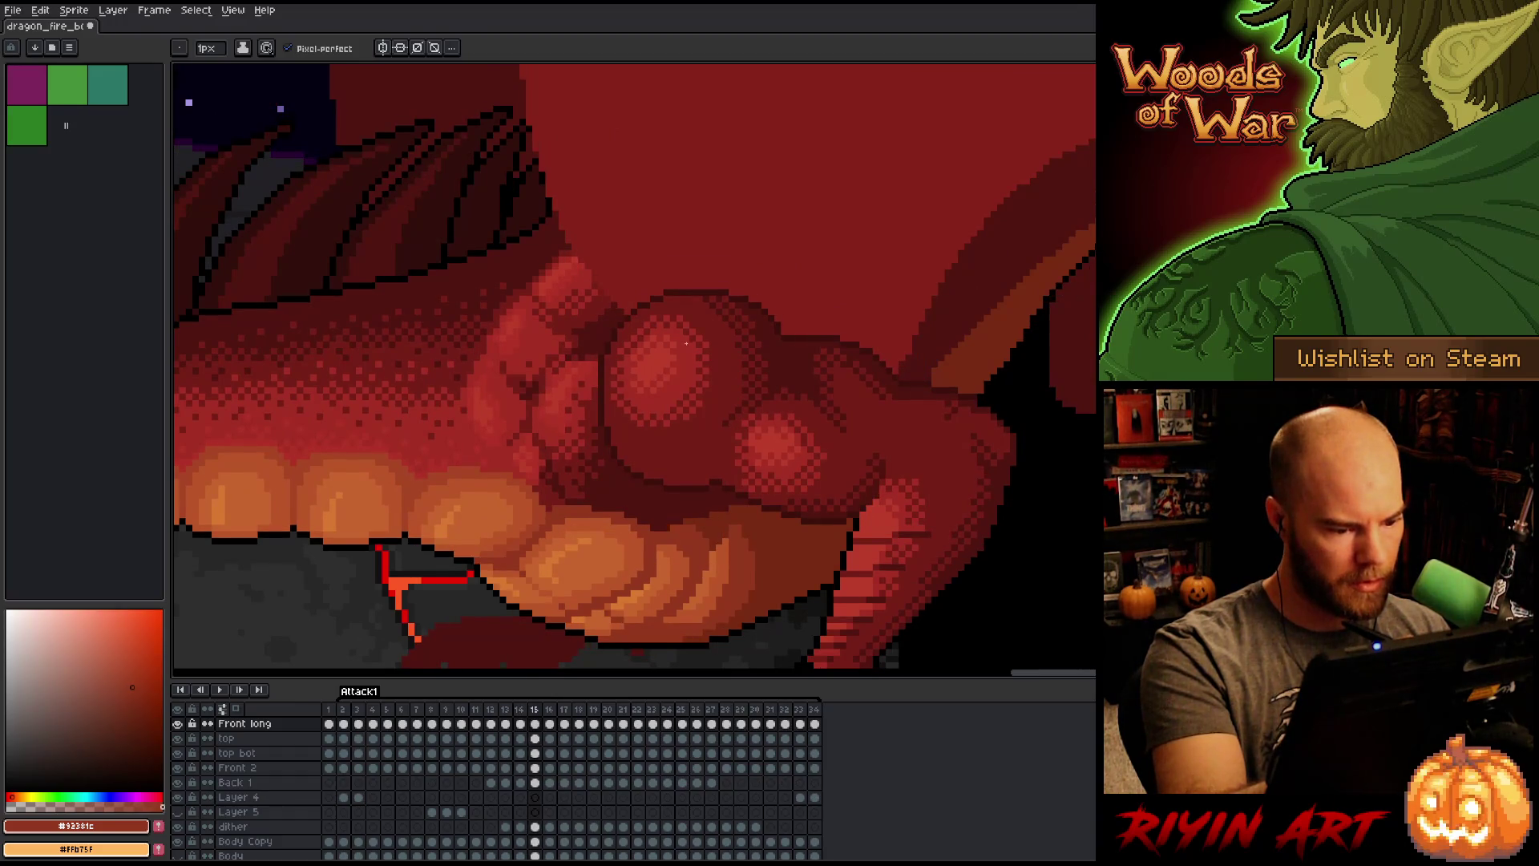
{"action": "key", "text": "Right"}
{"action": "key", "text": "Right"}
{"action": "key", "text": "Left"}
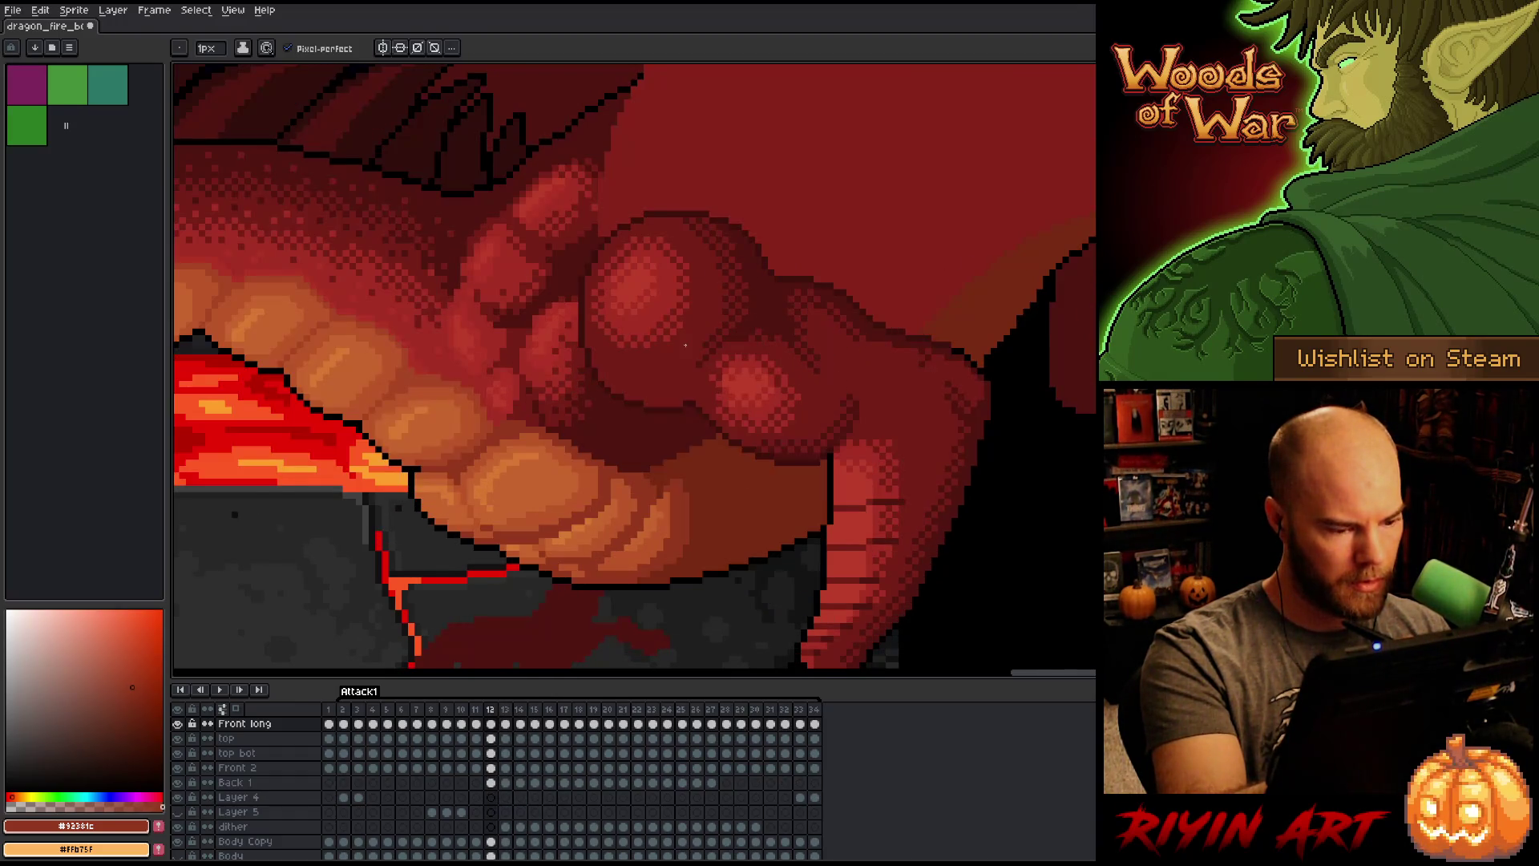
{"action": "key", "text": "Right"}
{"action": "left_click", "coordinate": [660, 501], "text": "alt"}
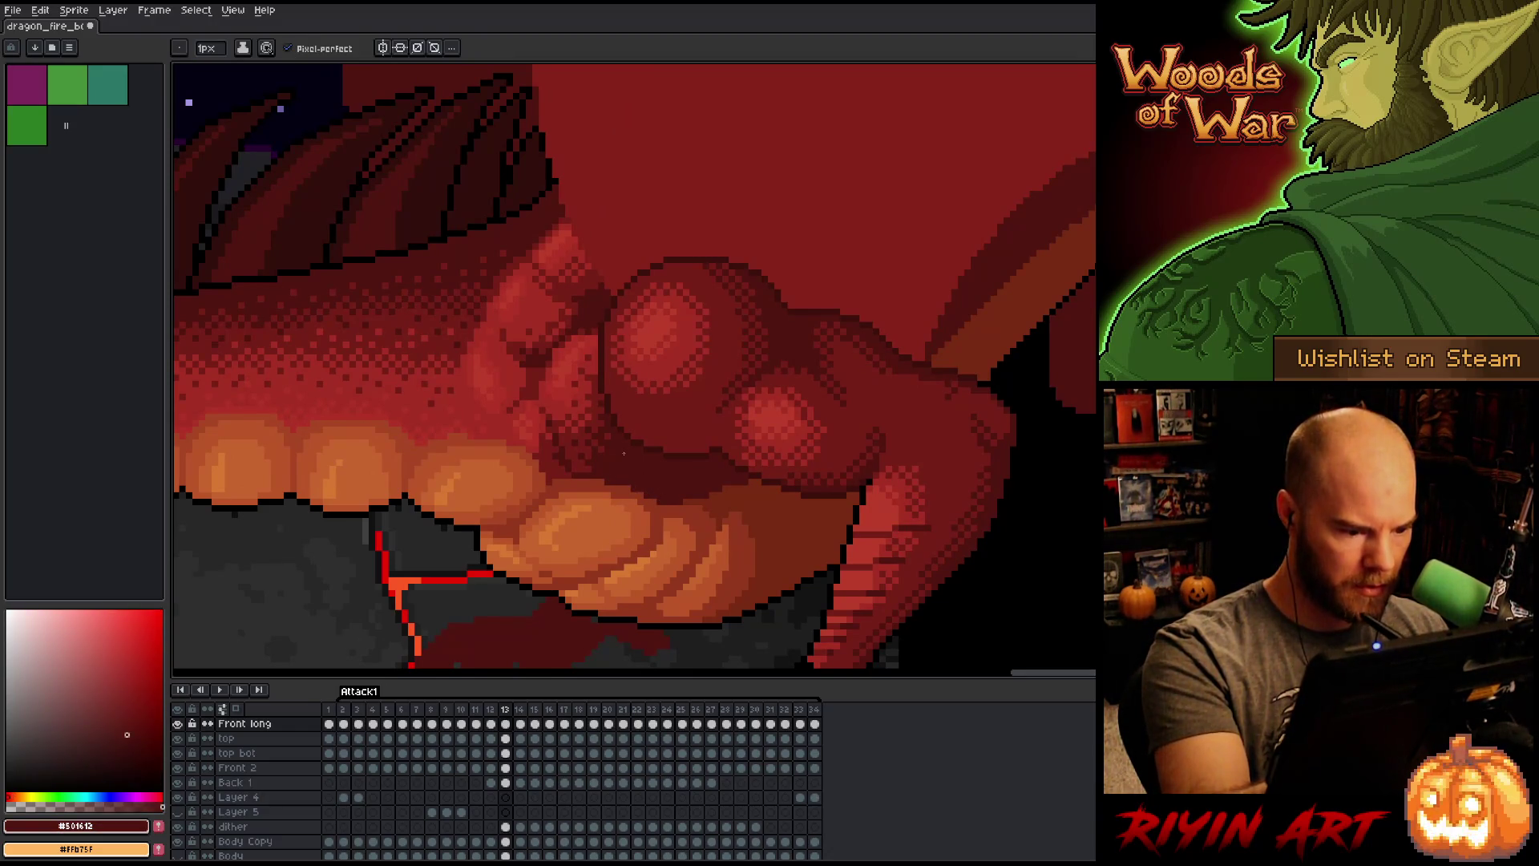
Step: Check frames 13 through 16 and eyedrop the #92381c red from the dragon
{"action": "key", "text": "Right"}
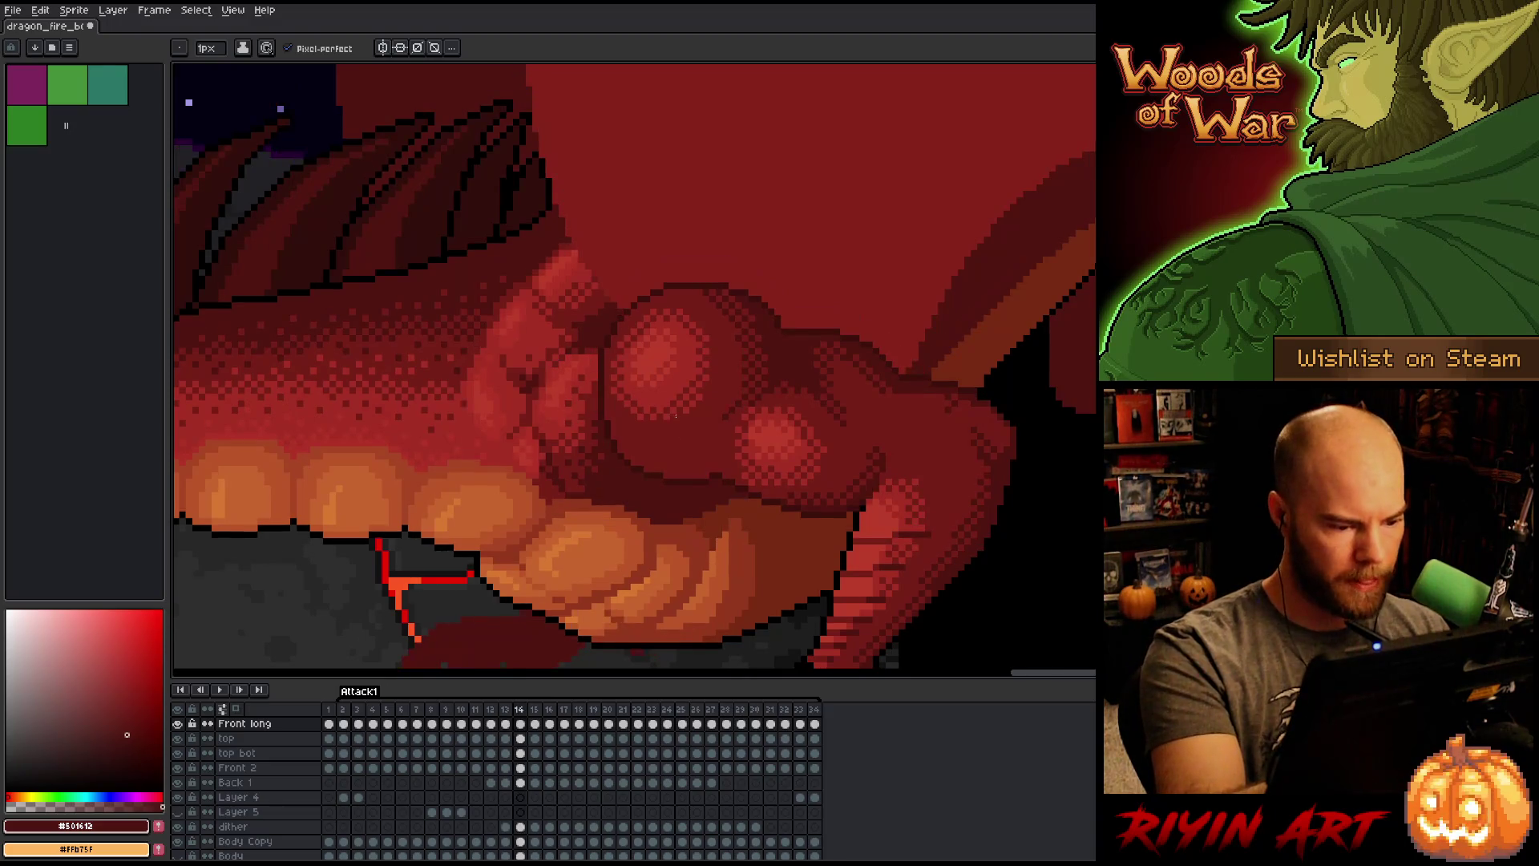
{"action": "key", "text": "Left"}
{"action": "key", "text": "Right"}
{"action": "key", "text": "Right"}
{"action": "key", "text": "Left"}
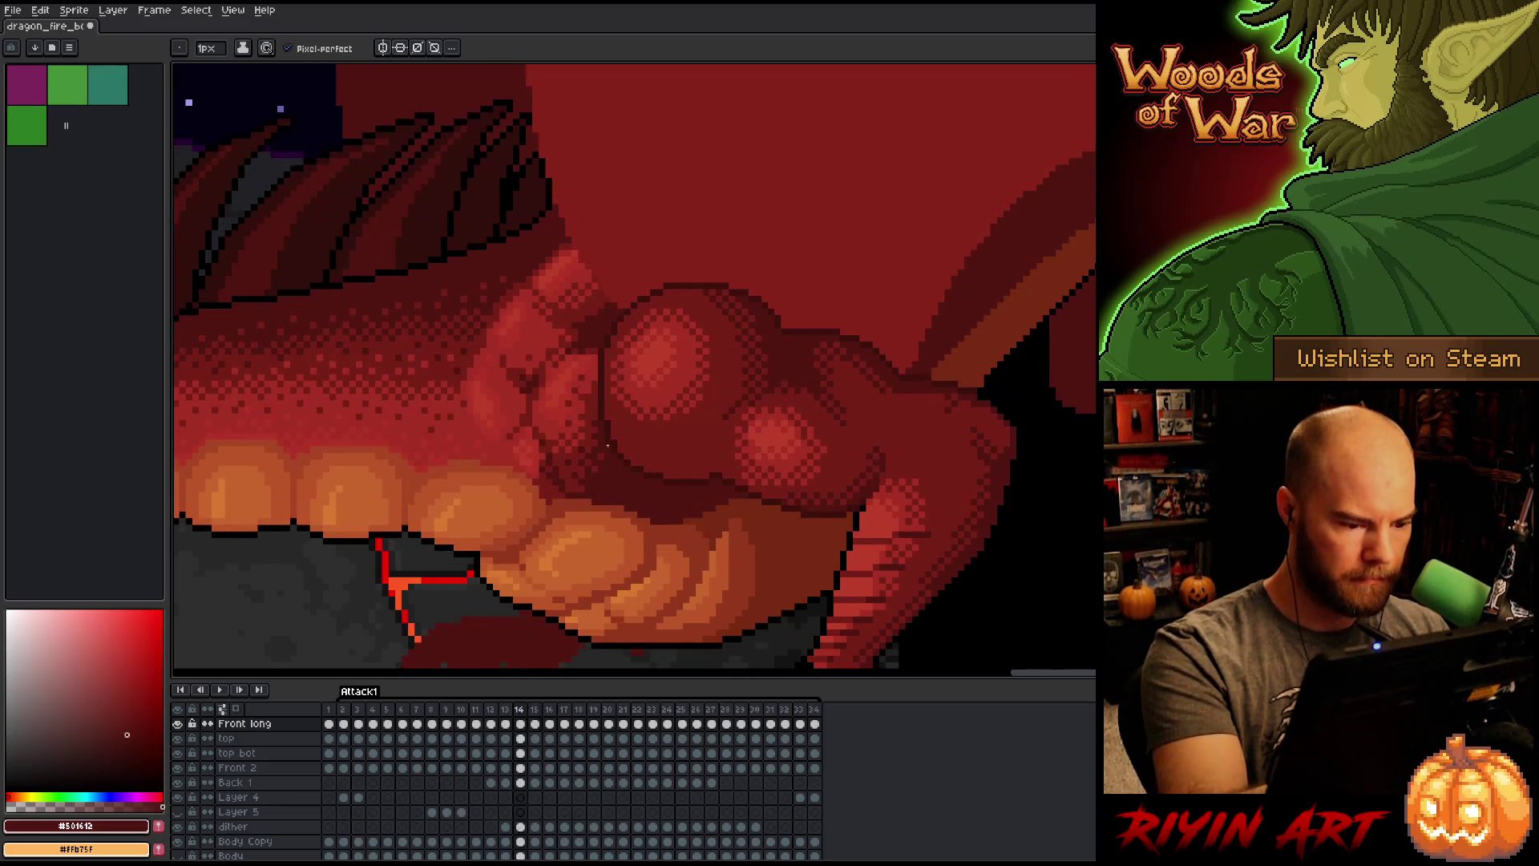
{"action": "key", "text": "Left"}
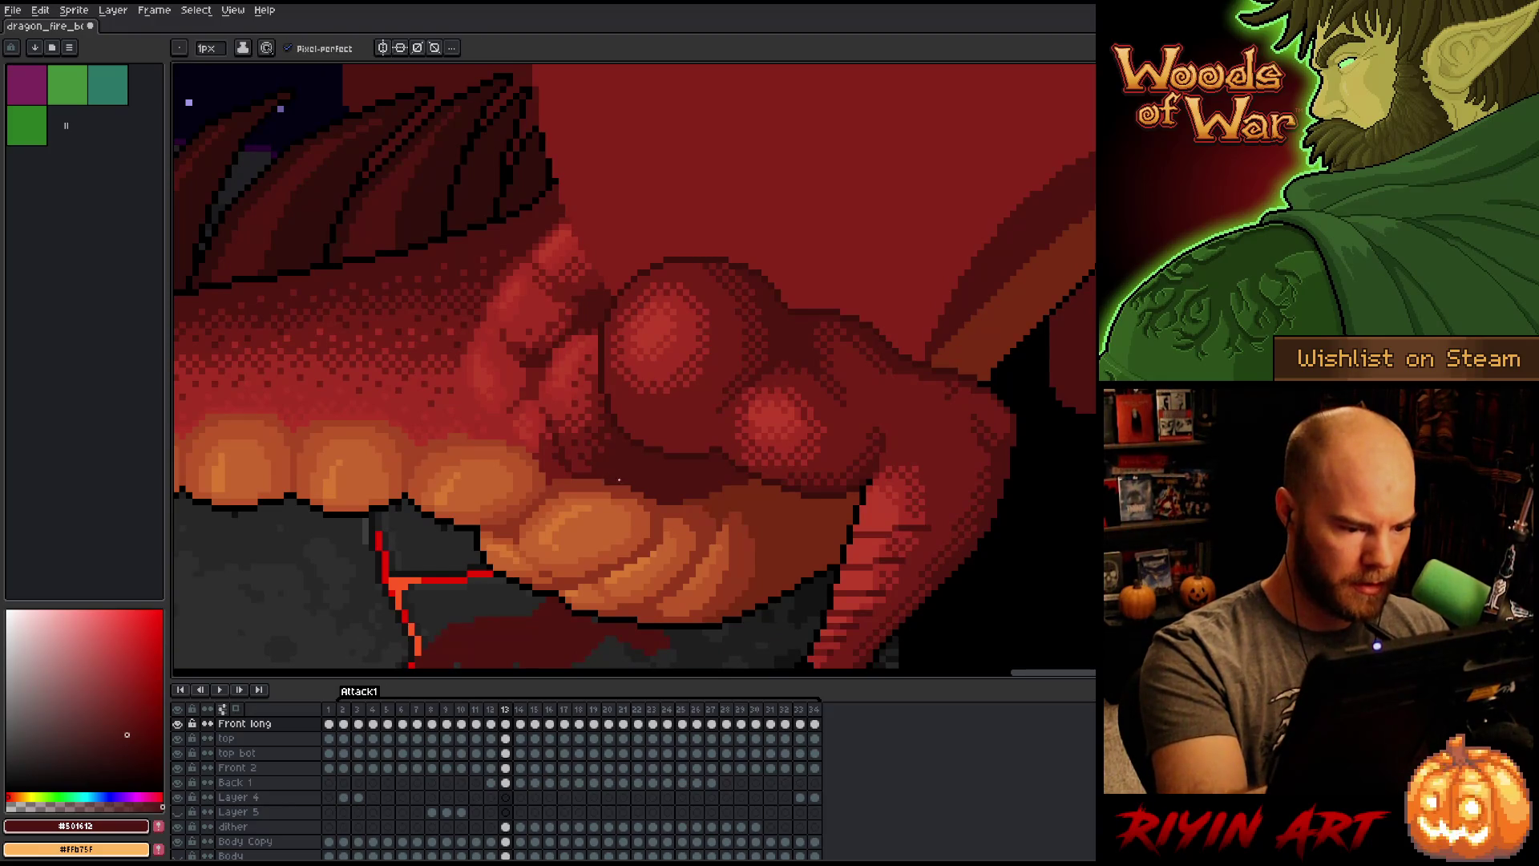
{"action": "key", "text": "Right"}
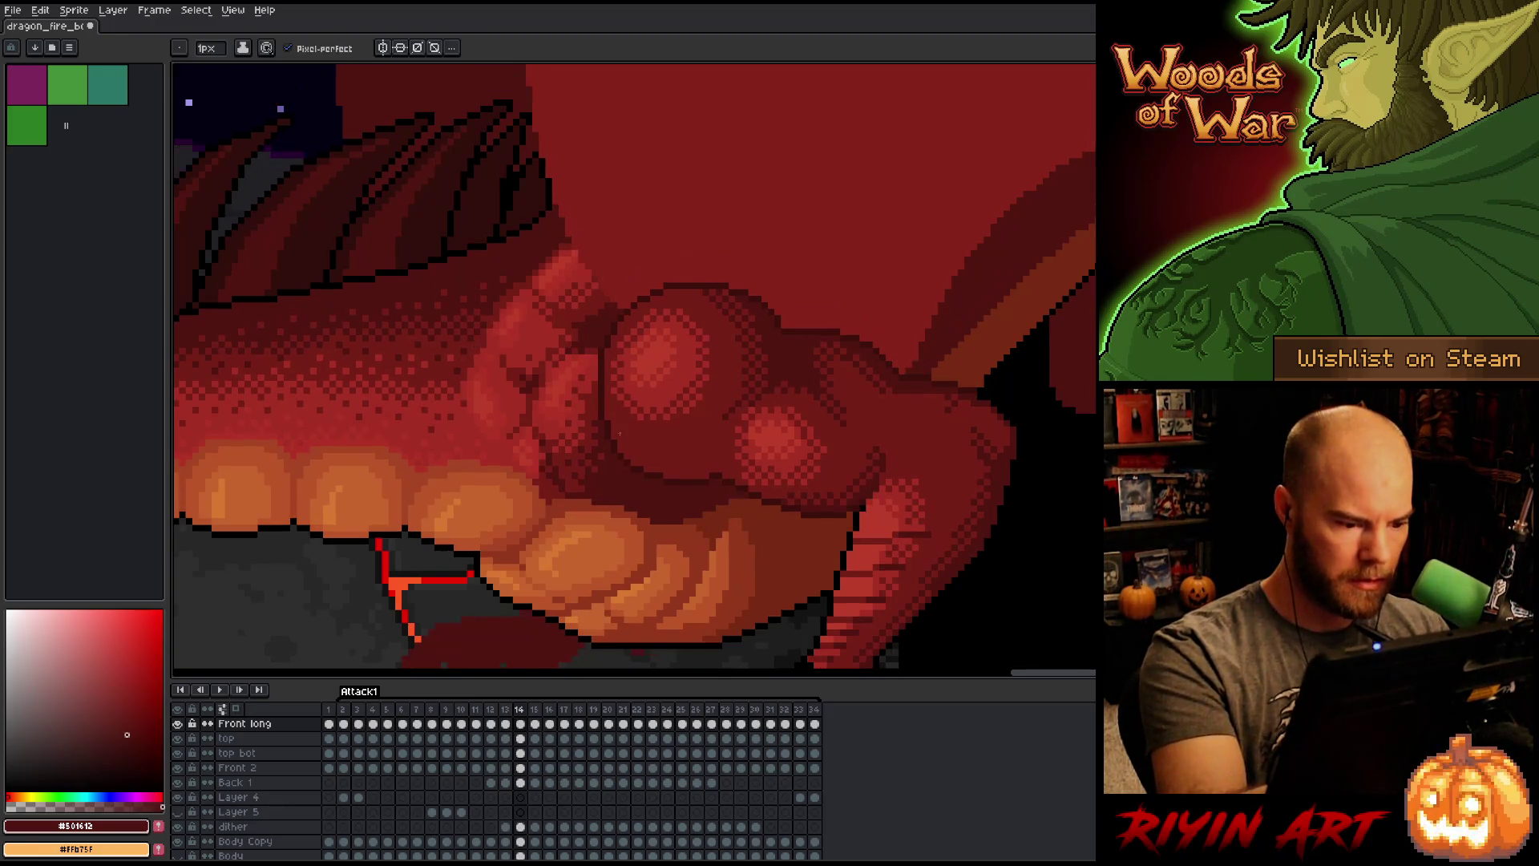
{"action": "key", "text": "Right"}
{"action": "key", "text": "Right"}
{"action": "key", "text": "Left"}
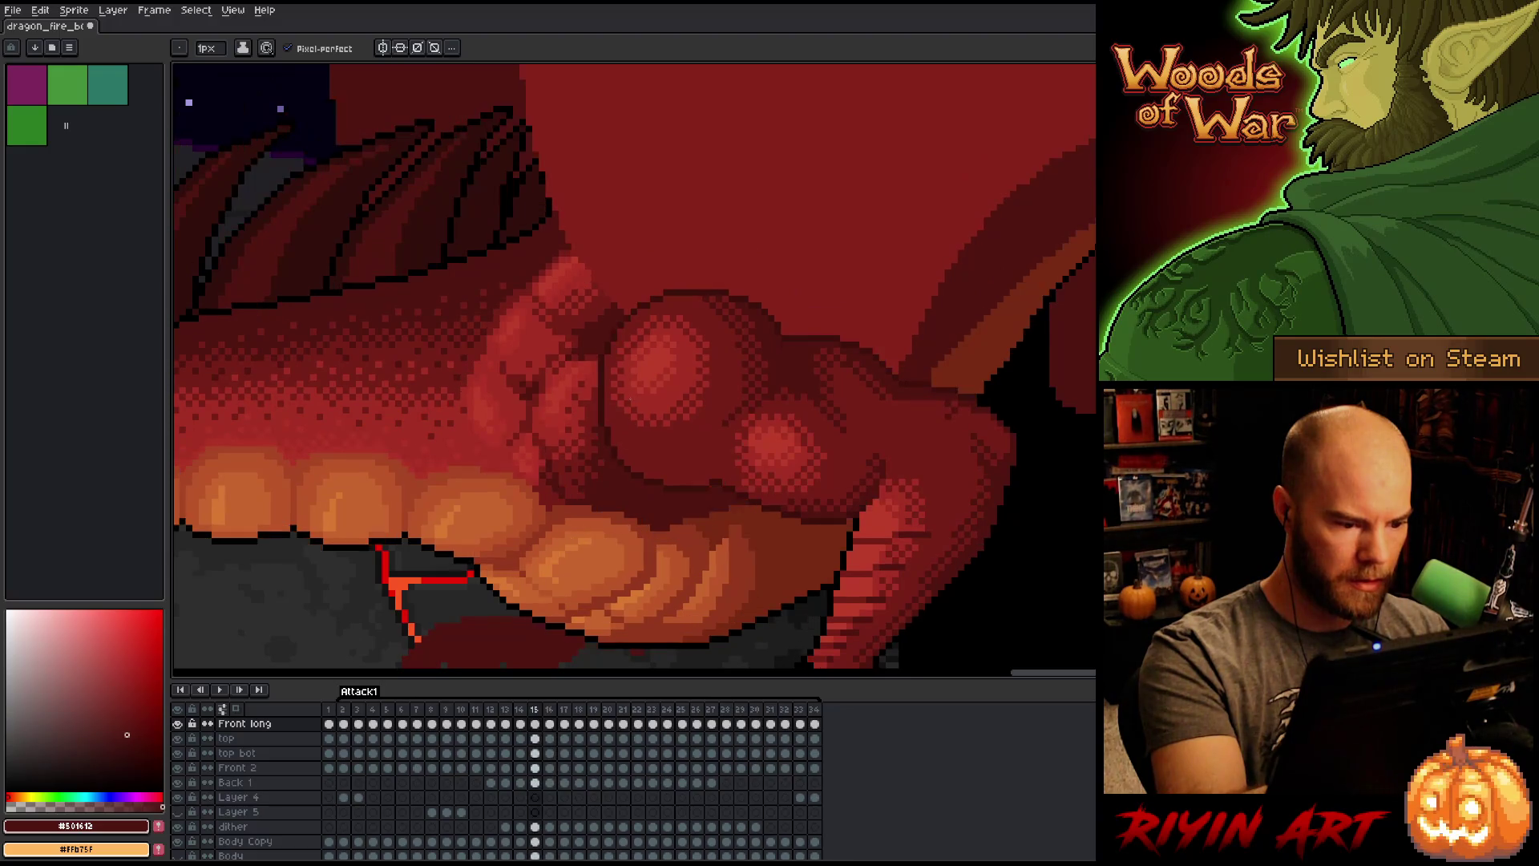
{"action": "key", "text": "Right"}
{"action": "left_click", "coordinate": [611, 469], "text": "alt"}
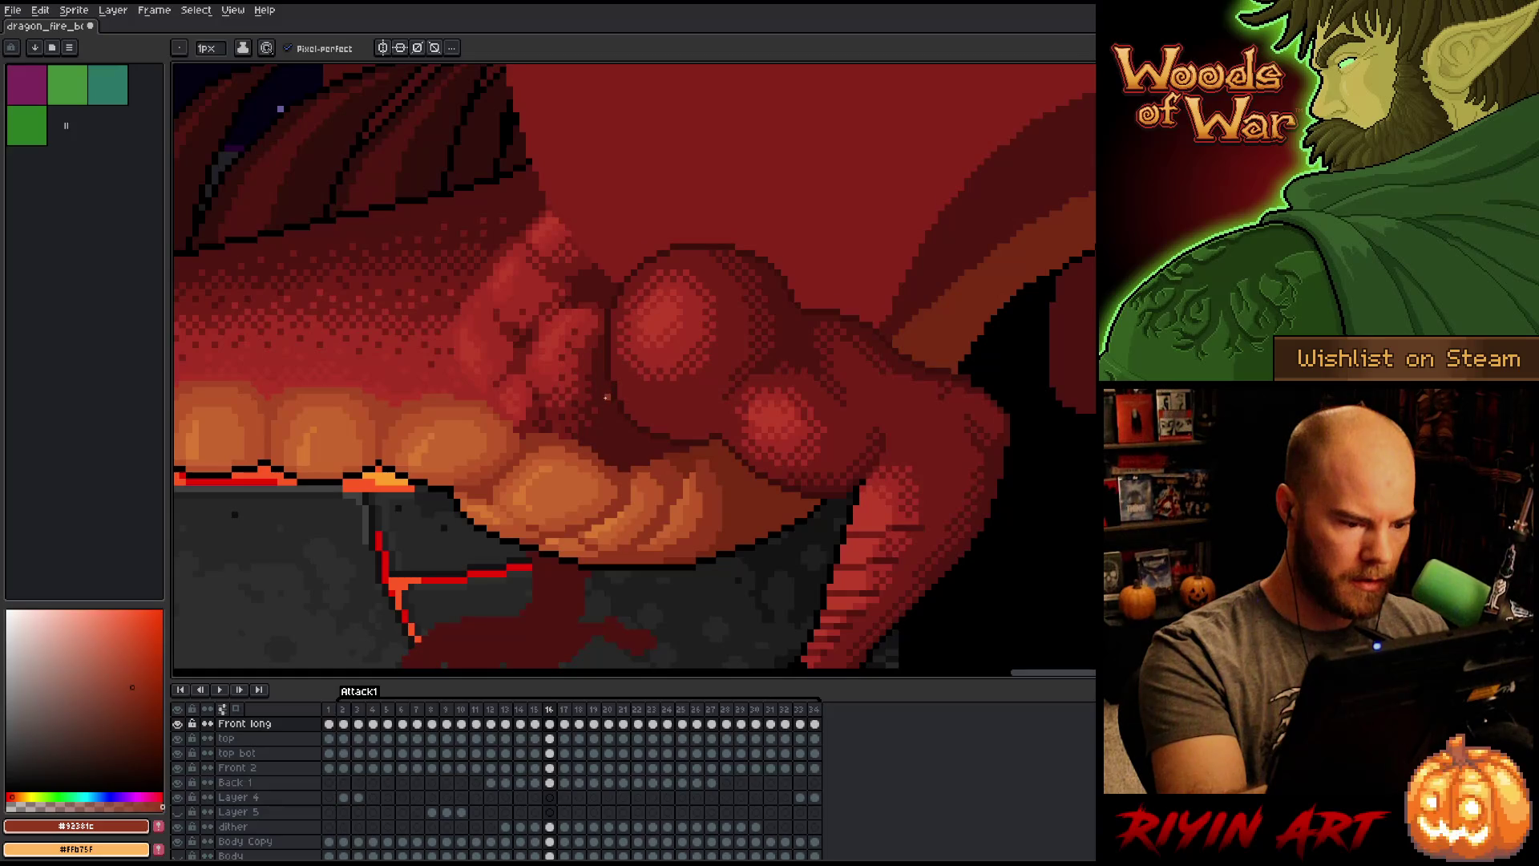
Step: Review frame 17's belly shading against its neighbouring frames
{"action": "key", "text": "Right"}
{"action": "key", "text": "Left"}
{"action": "key", "text": "Right"}
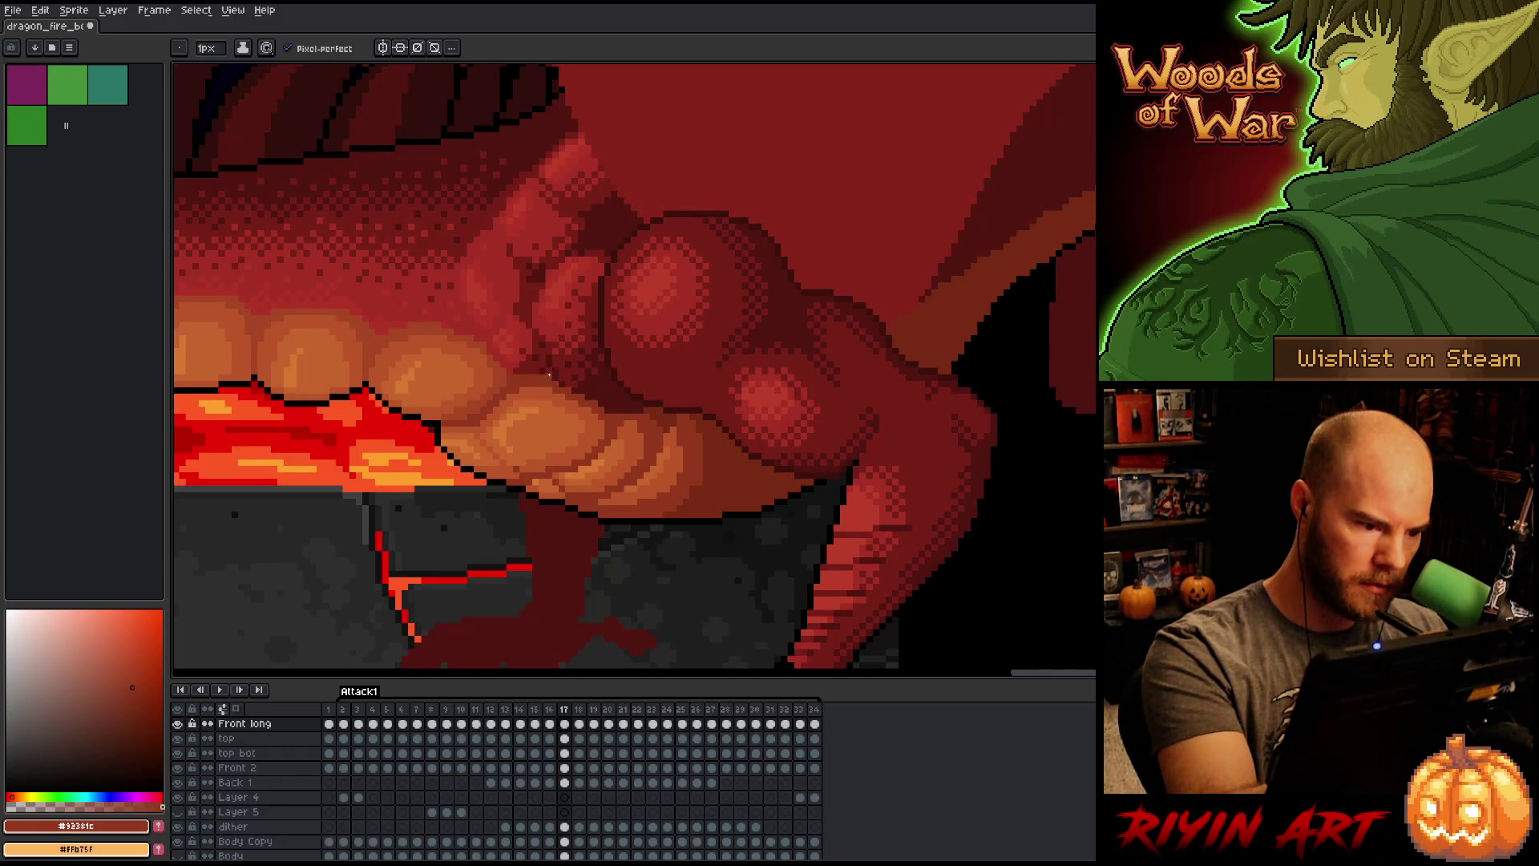
{"action": "key", "text": "Left"}
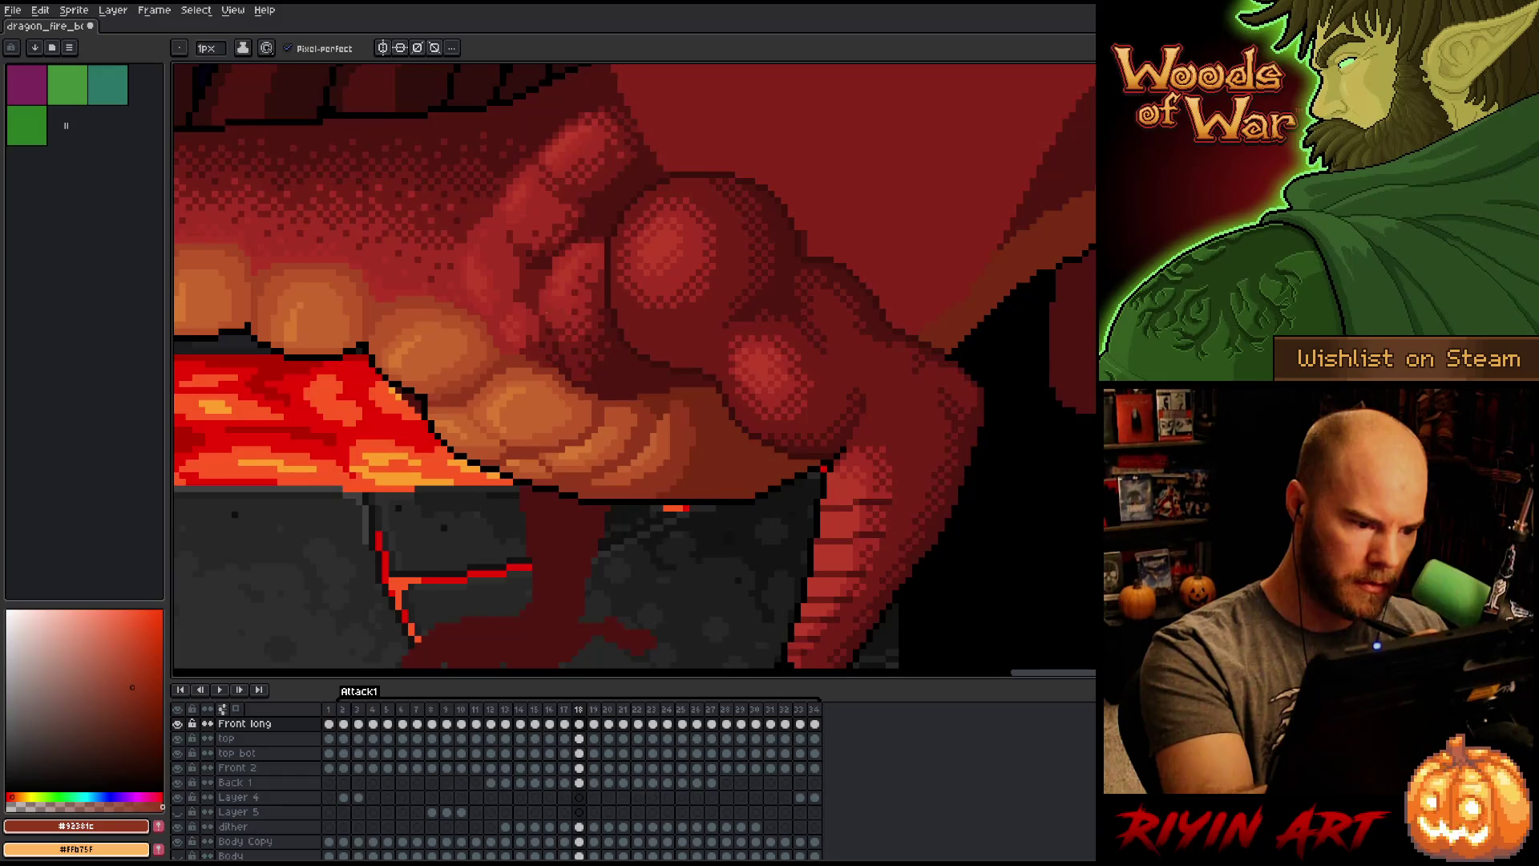
{"action": "key", "text": "Right"}
{"action": "key", "text": "Right"}
{"action": "key", "text": "Right"}
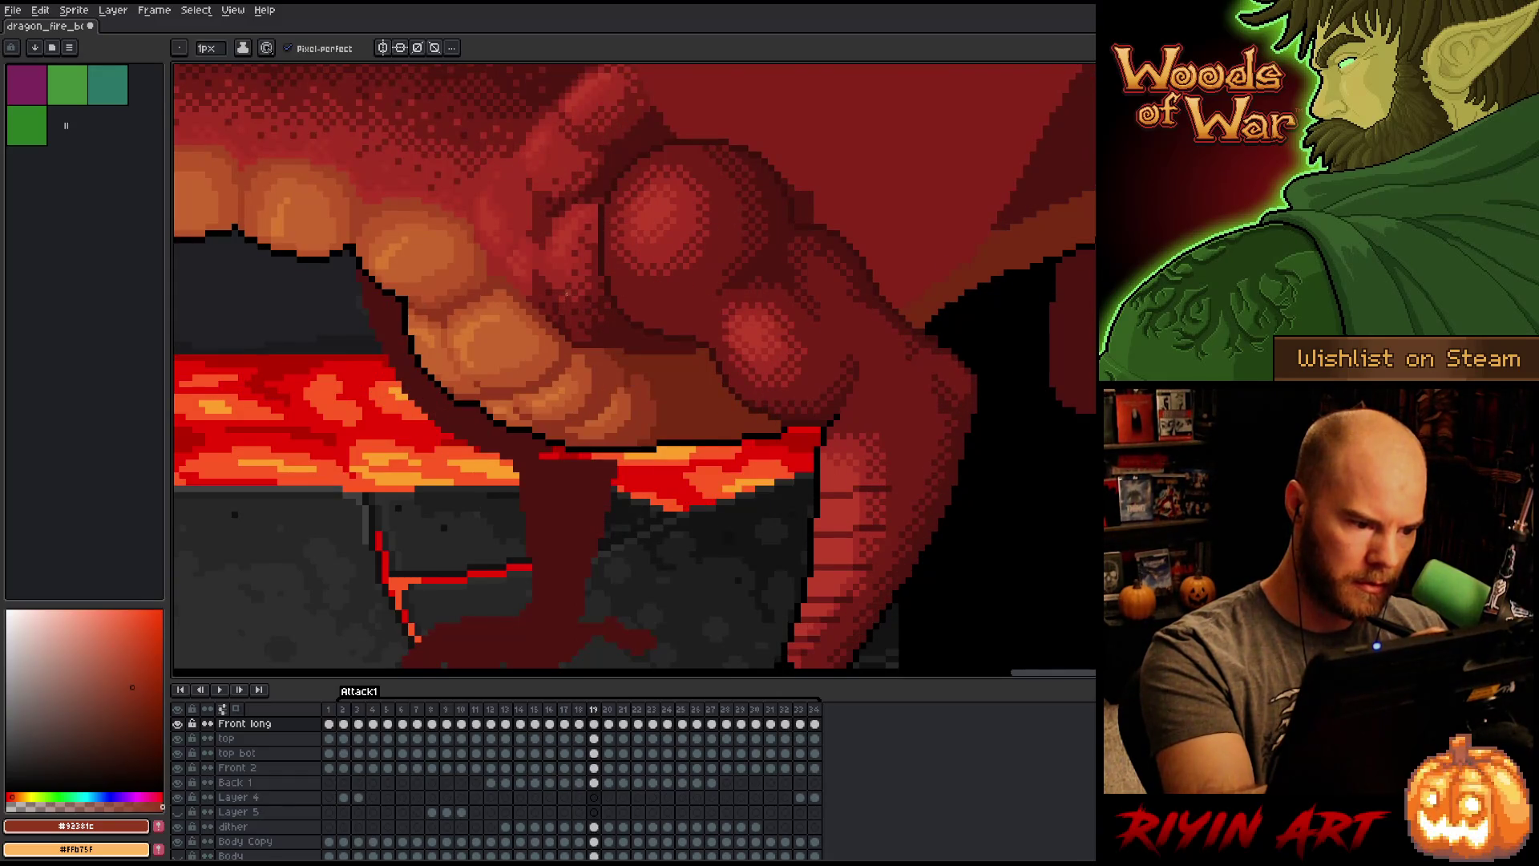
Step: Save the dragon animation on frame 20 and start it playing
{"action": "key", "text": "Right"}
{"action": "key", "text": "ctrl+s"}
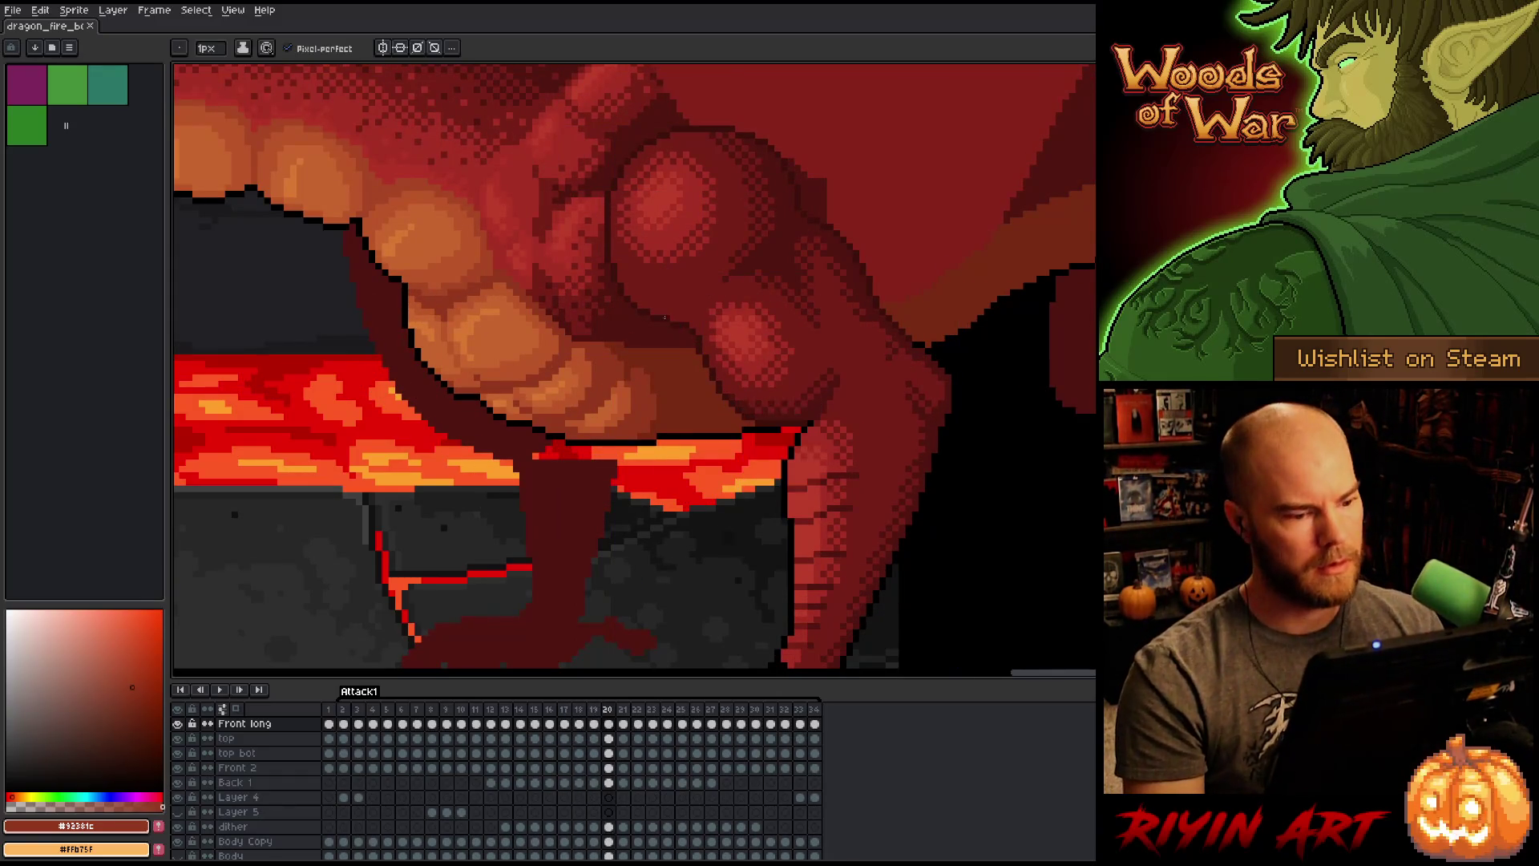
{"action": "key", "text": "Return"}
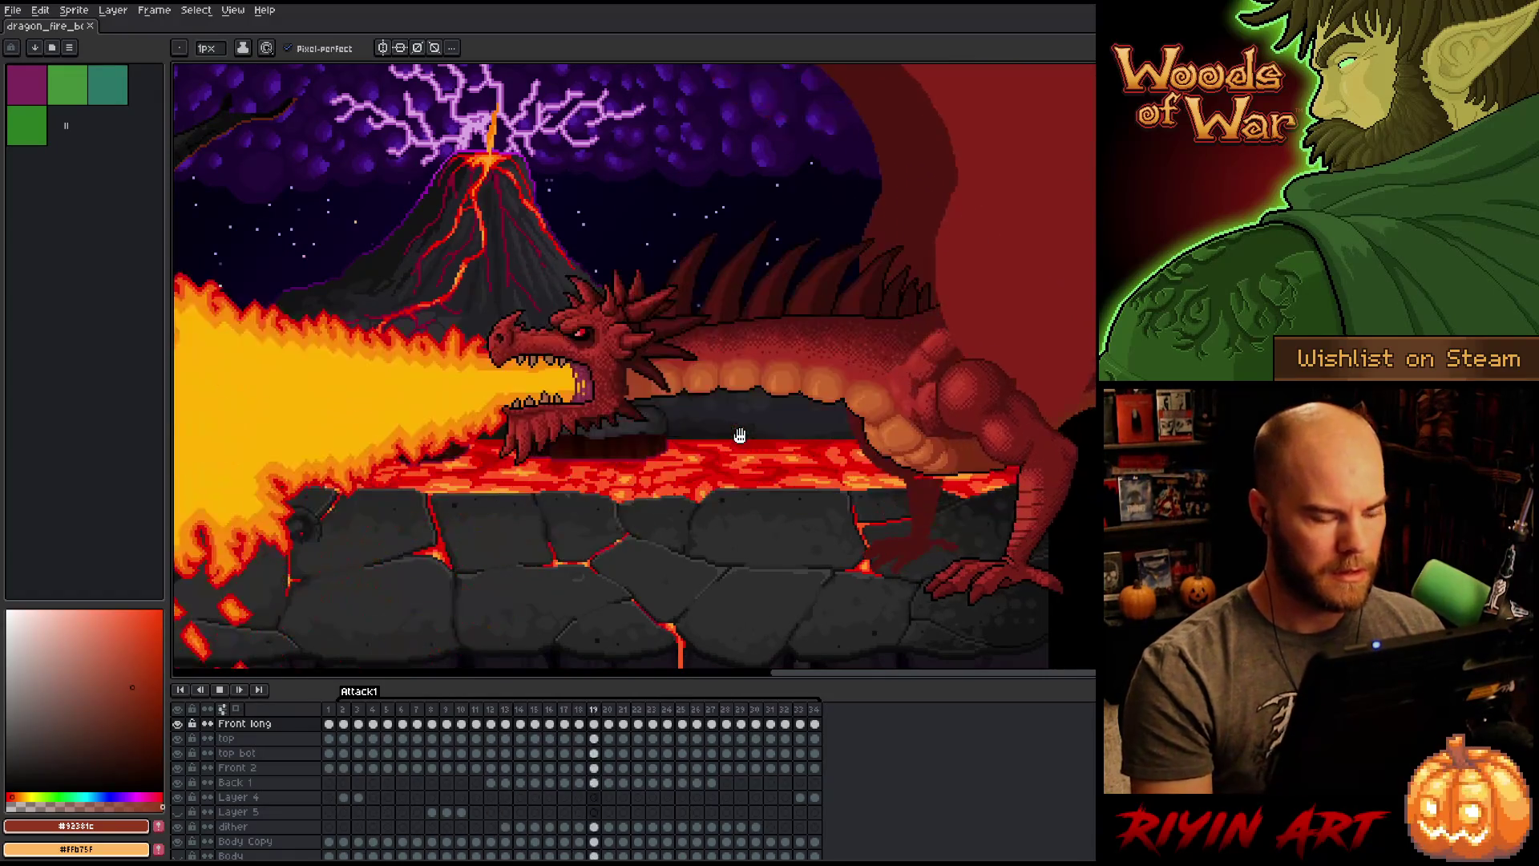
Step: Let the fire-breathing attack play, then pan the canvas to stop it on frame 7
{"action": "right_click", "coordinate": [742, 437]}
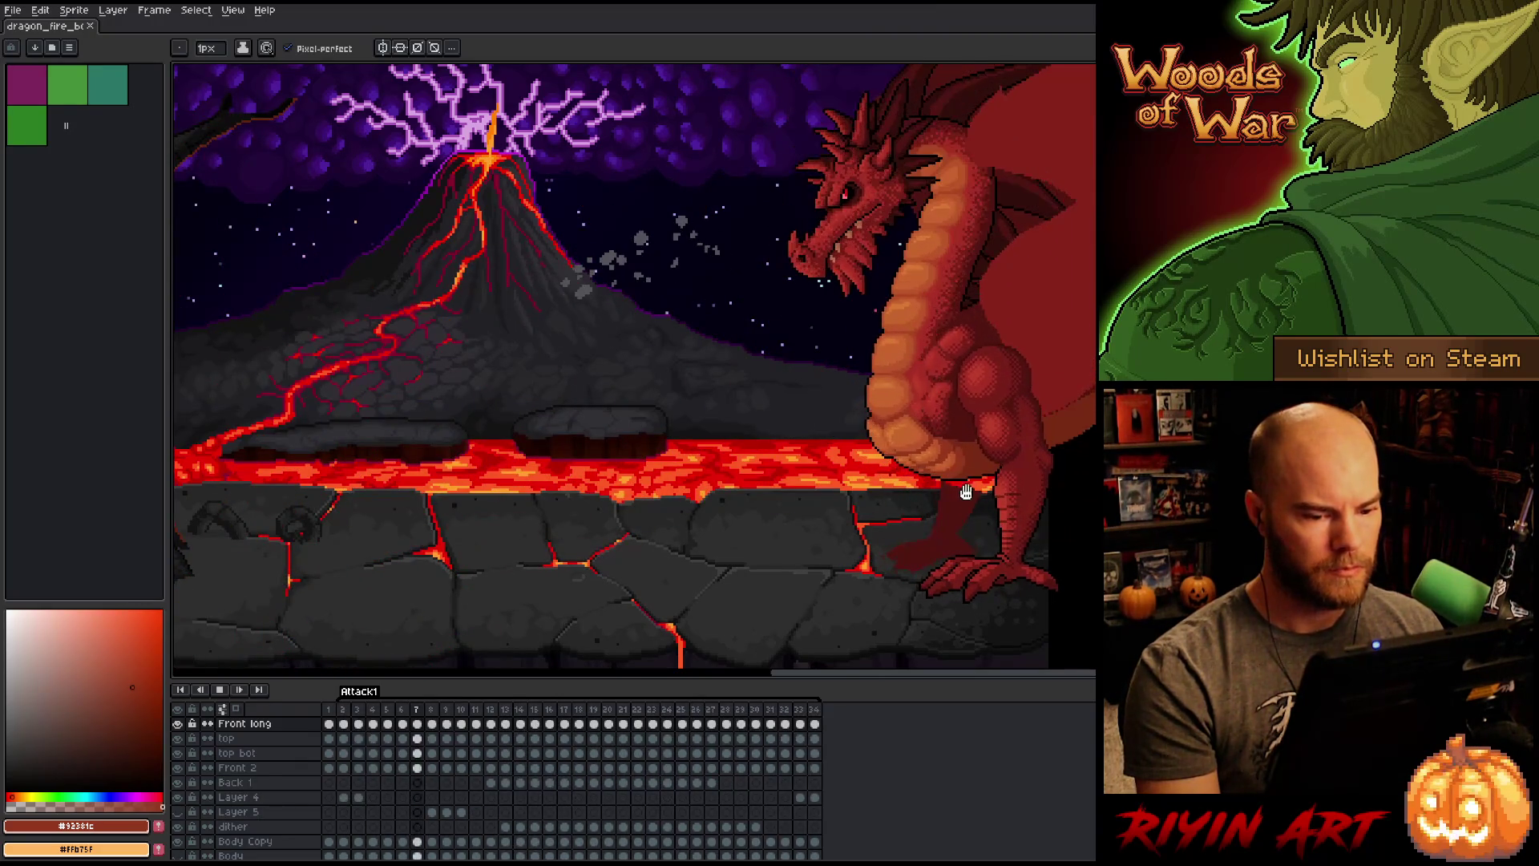
{"action": "left_click_drag", "start_coordinate": [944, 481], "coordinate": [720, 449]}
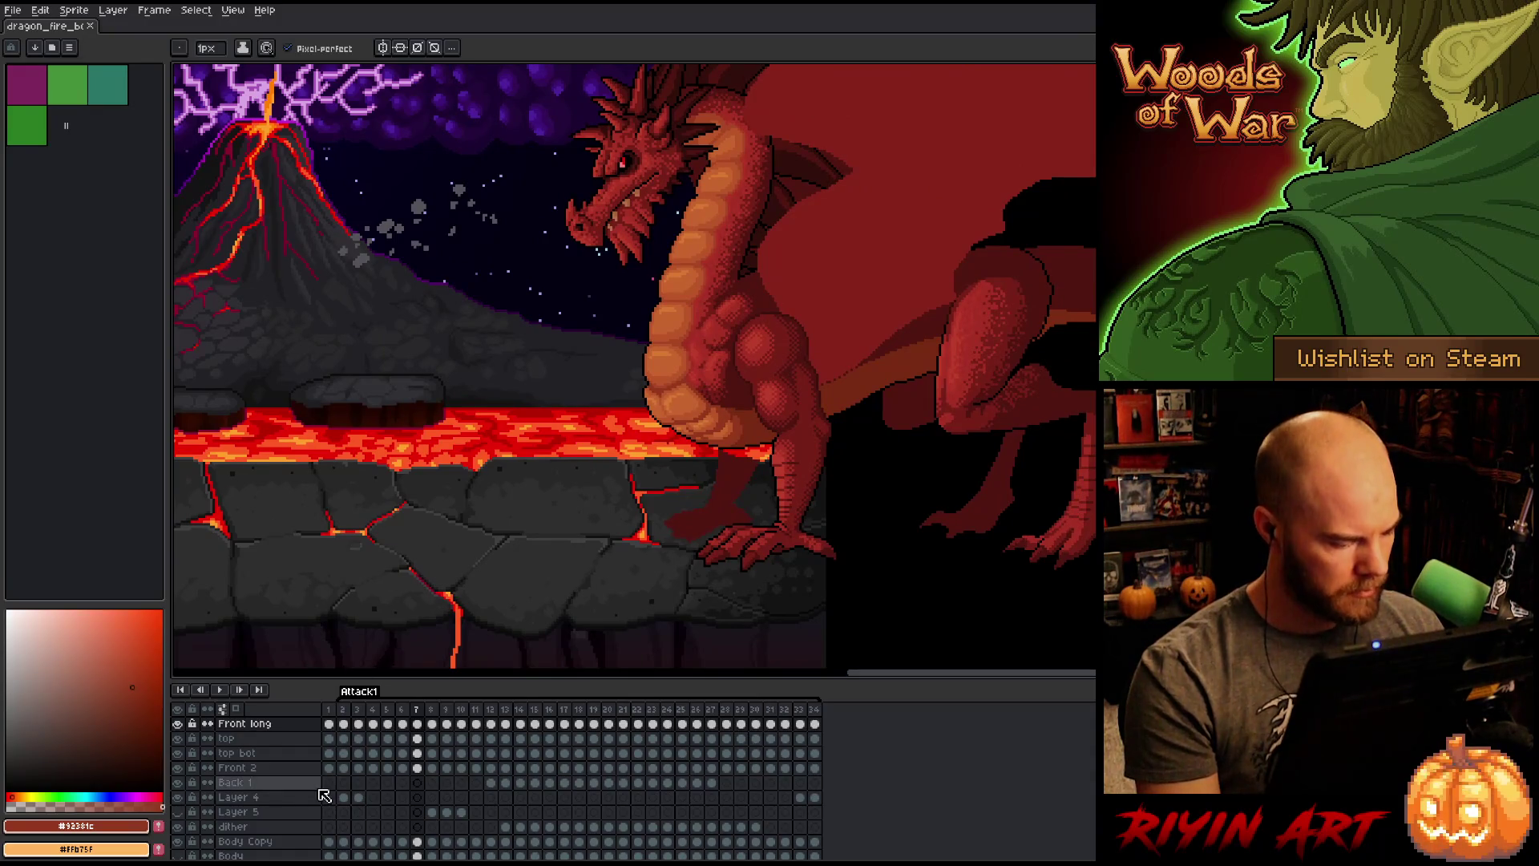
{"action": "scroll", "coordinate": [264, 790], "scroll_direction": "down", "scroll_amount": 3}
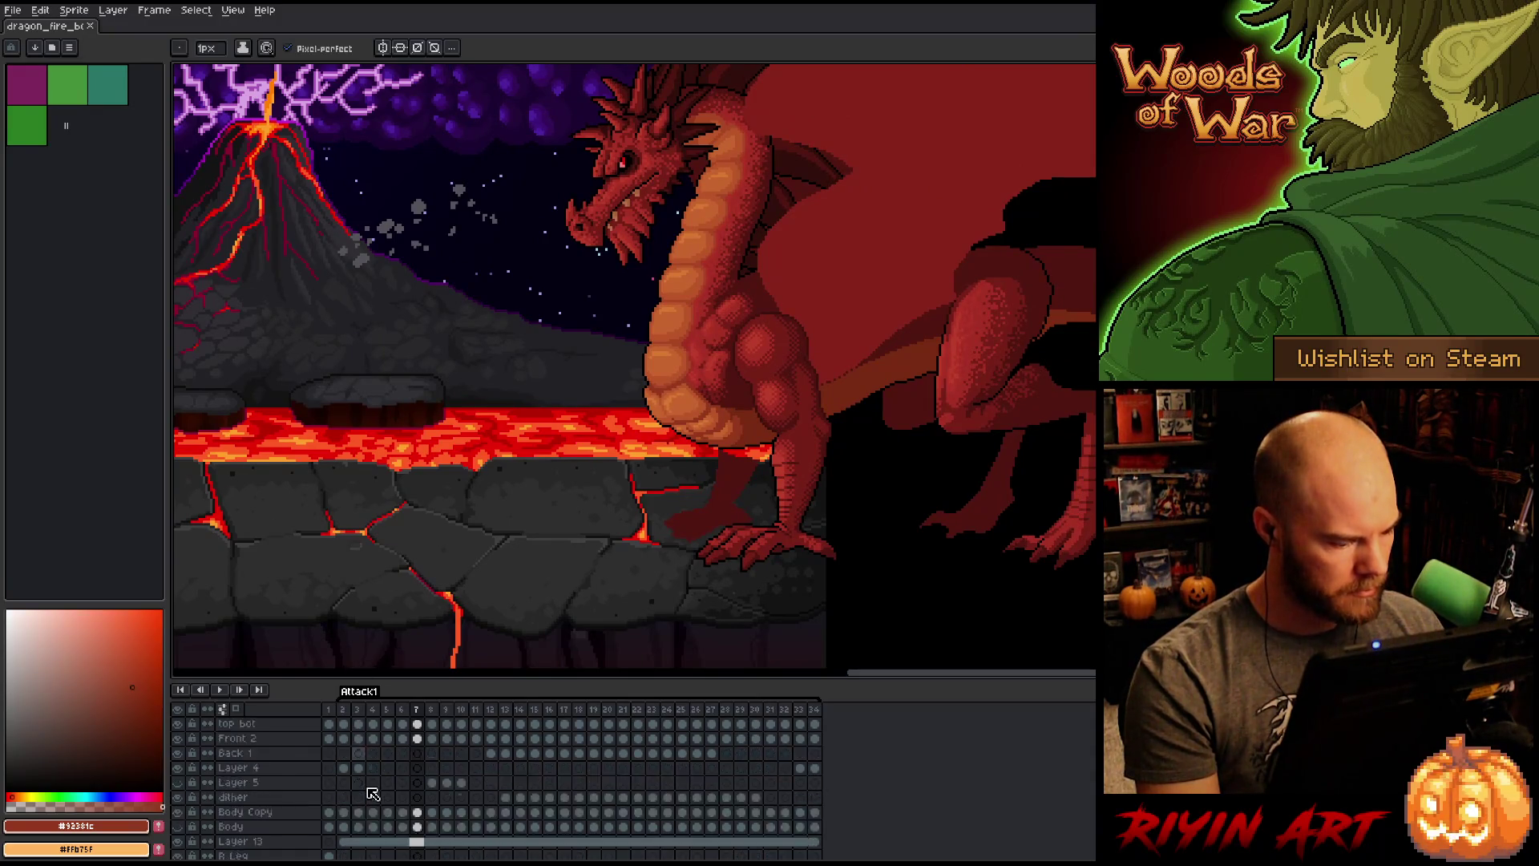
Step: With the Move tool, pick the R Leg layer and select its cels across frames 2–19
{"action": "left_click", "coordinate": [328, 709]}
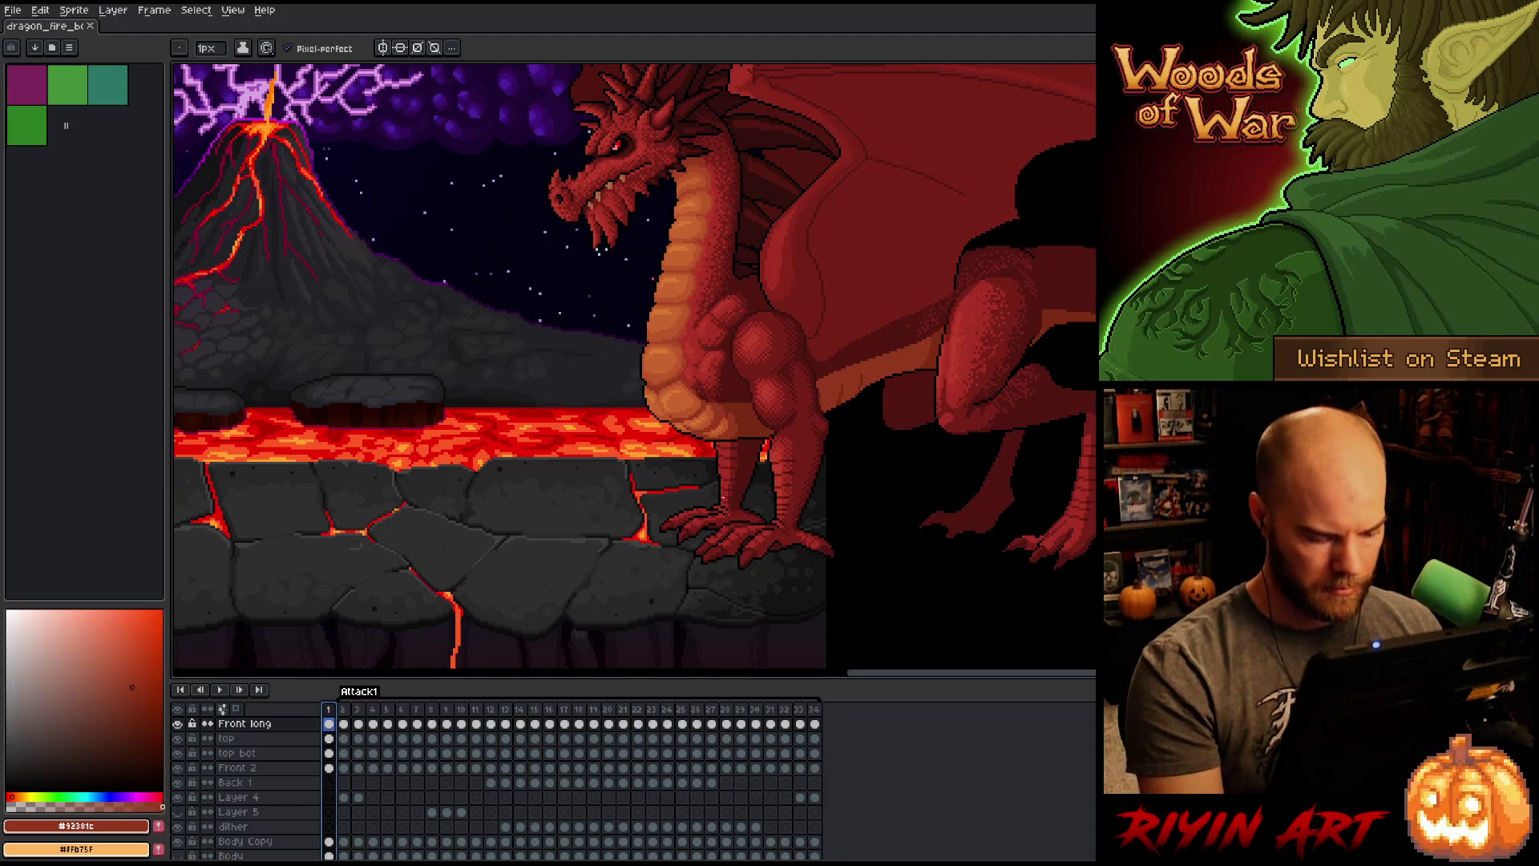
{"action": "key", "text": "v"}
{"action": "left_click", "coordinate": [748, 481]}
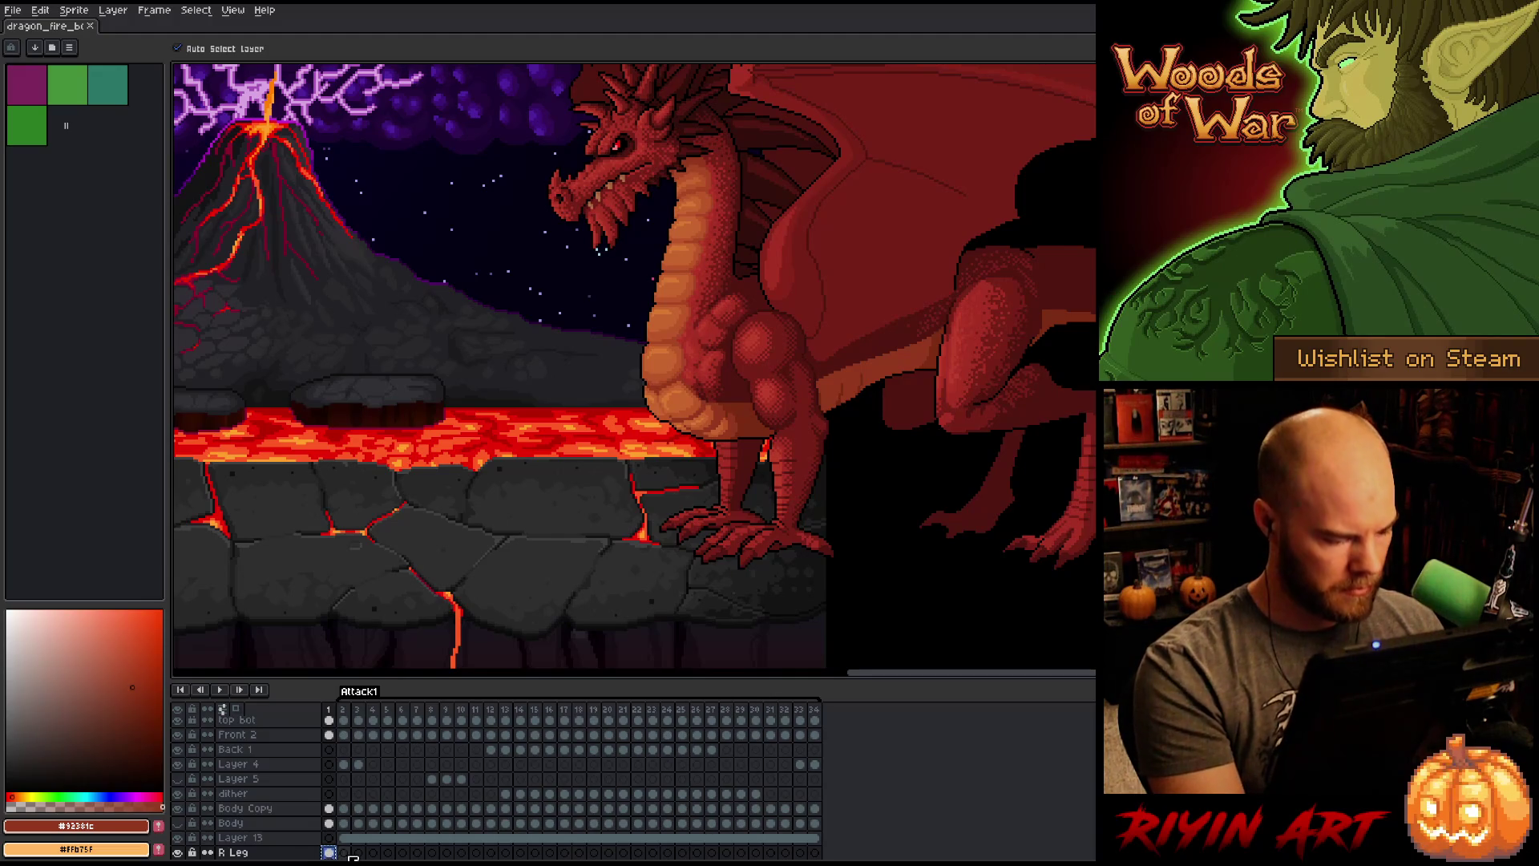
{"action": "left_click", "coordinate": [345, 854]}
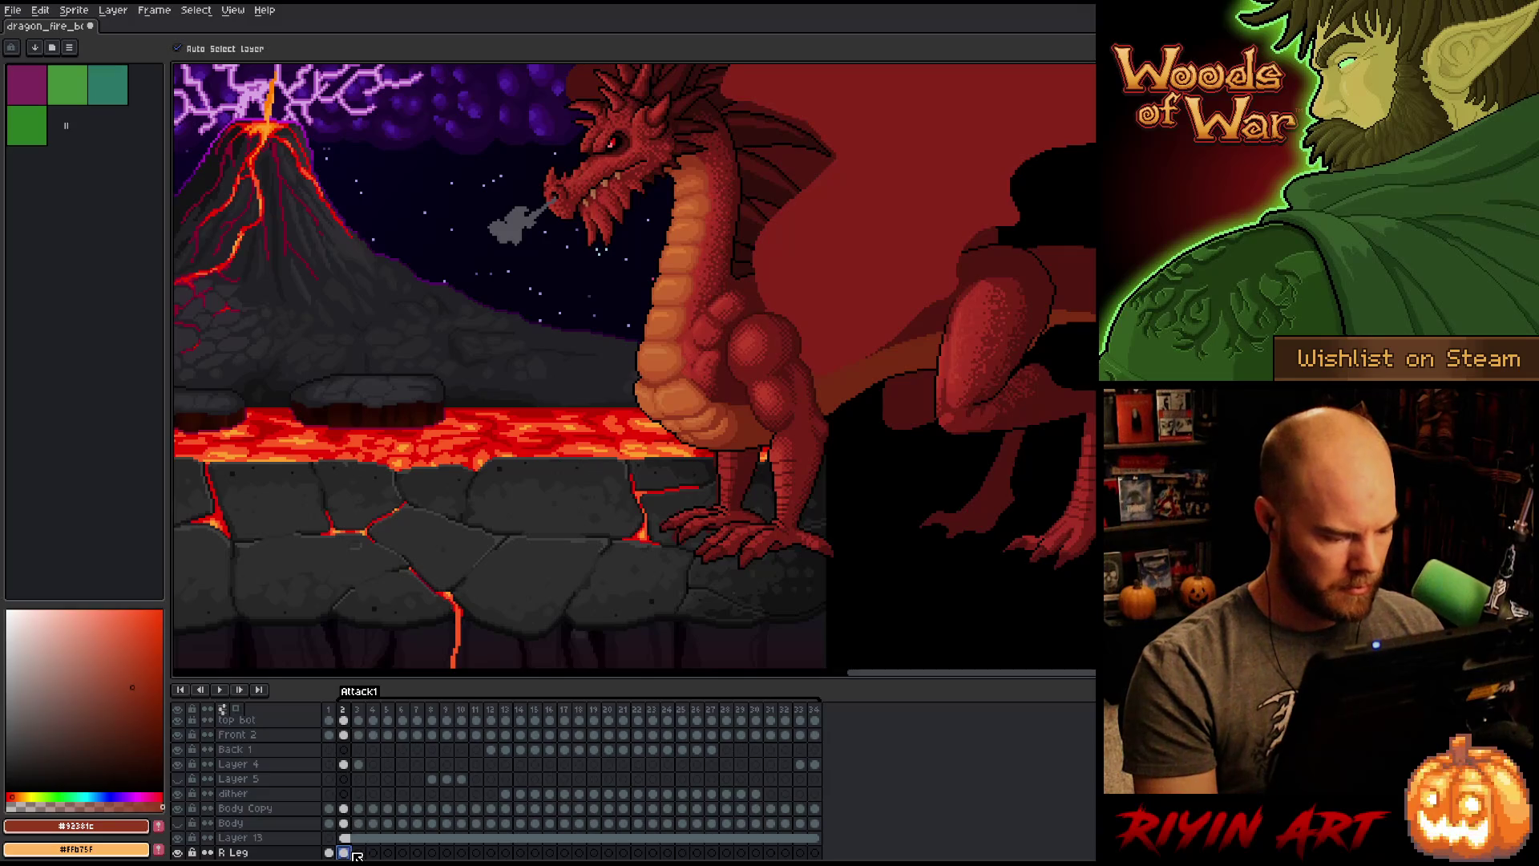
{"action": "left_click", "coordinate": [359, 853]}
{"action": "left_click_drag", "start_coordinate": [350, 854], "coordinate": [598, 848]}
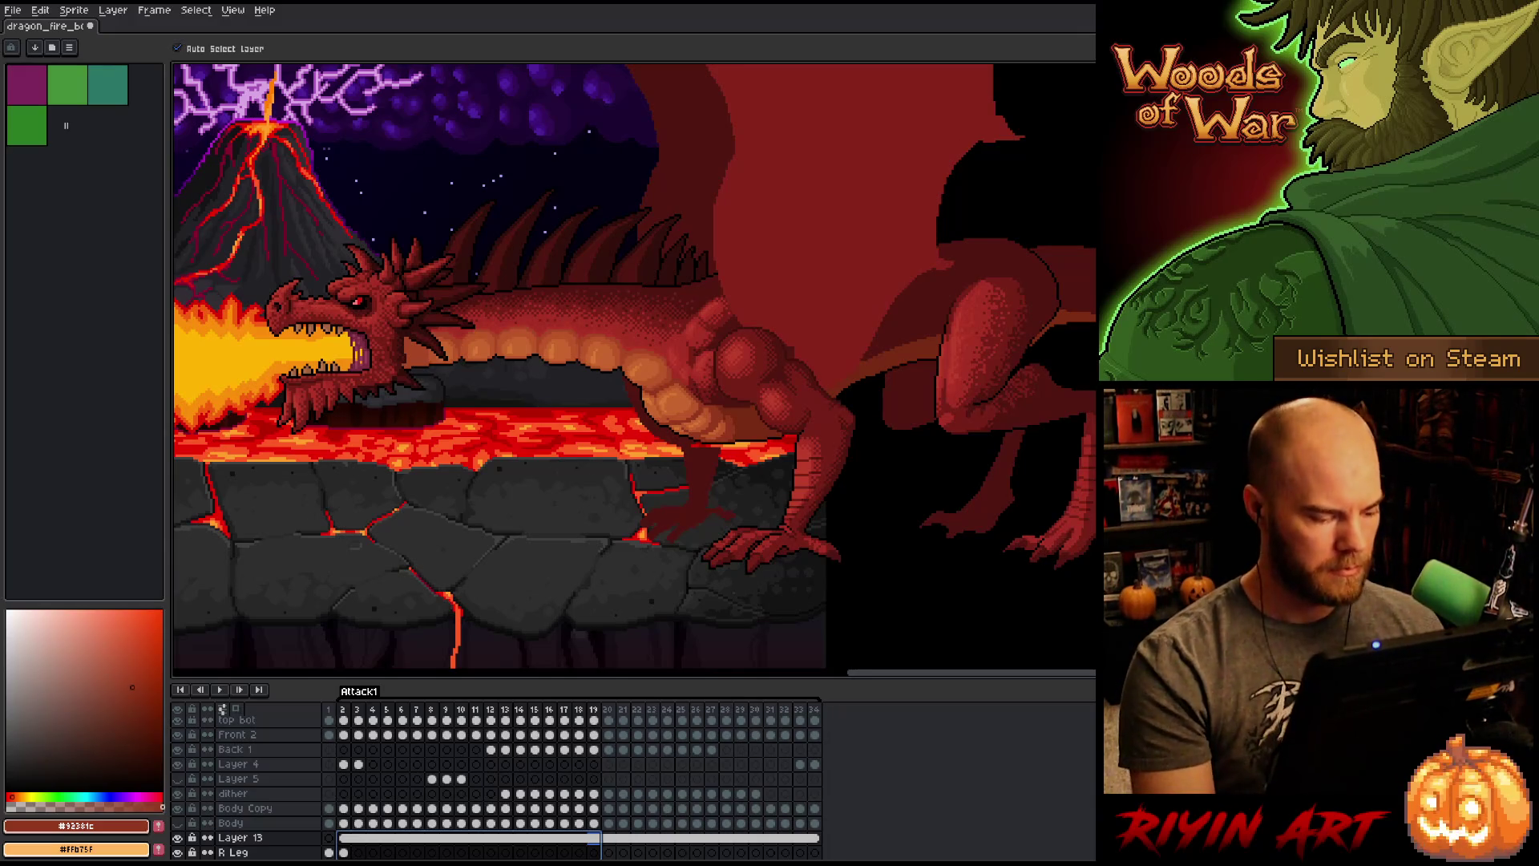
{"action": "left_click", "coordinate": [815, 853]}
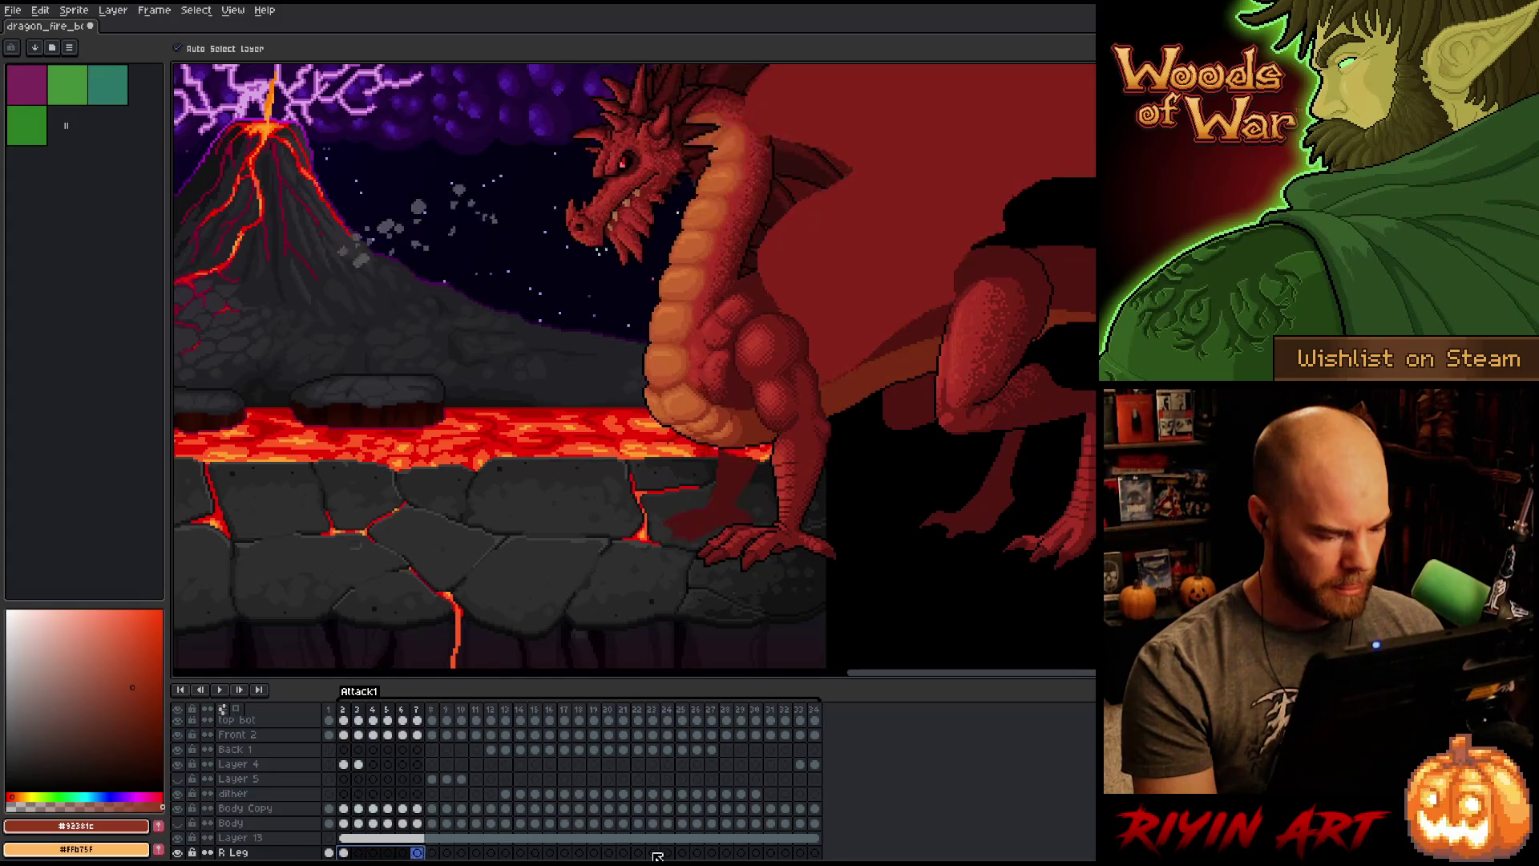
Step: Link the R Leg cels, then unlink them into separate cels, and save the file
{"action": "right_click", "coordinate": [815, 853]}
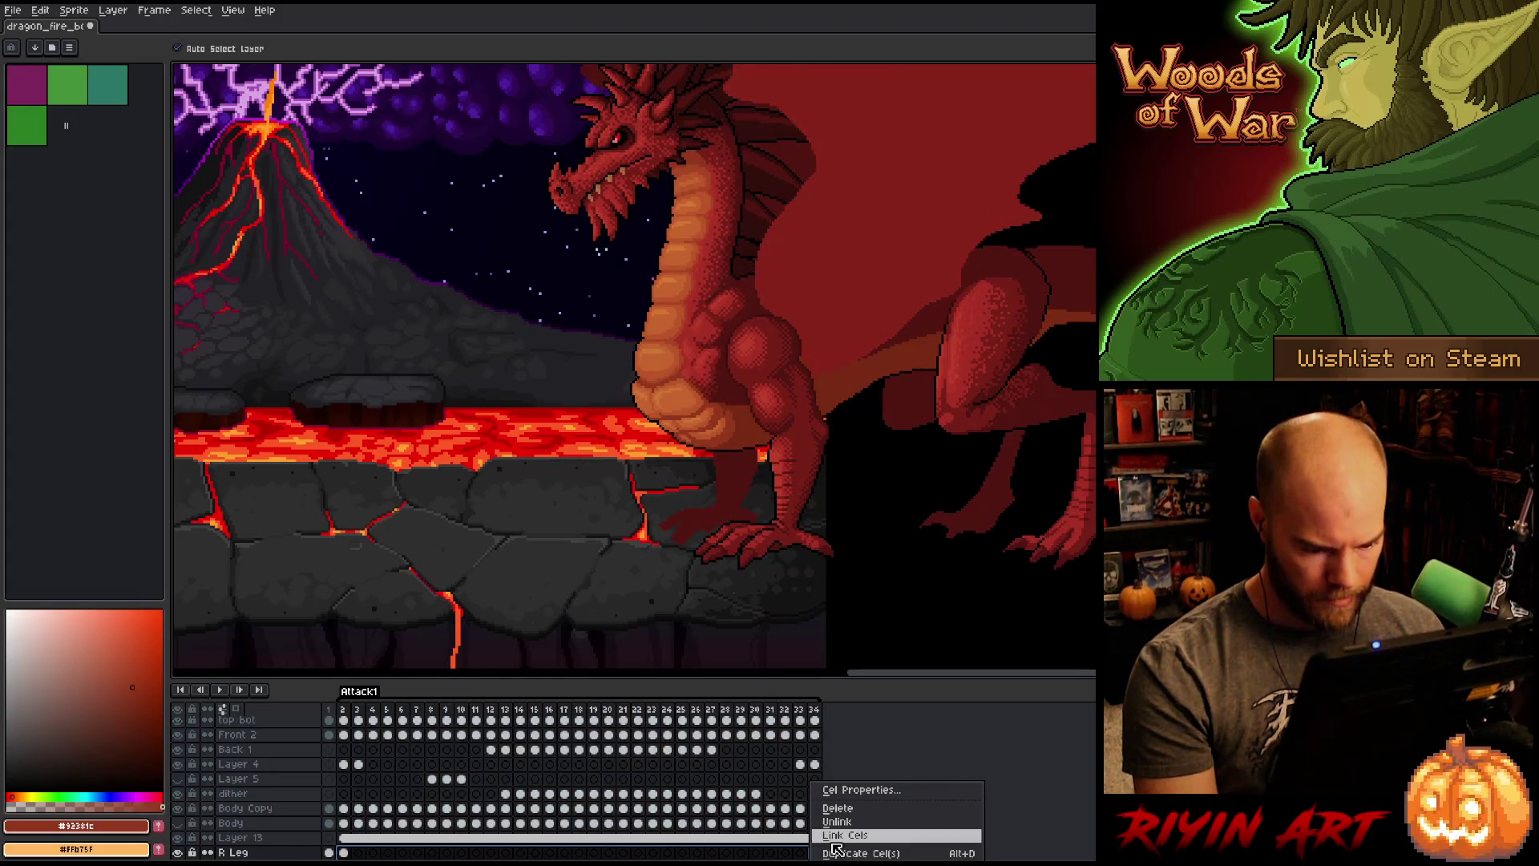
{"action": "left_click", "coordinate": [834, 842]}
{"action": "scroll", "coordinate": [596, 818], "scroll_direction": "down", "scroll_amount": 1}
{"action": "right_click", "coordinate": [596, 818]}
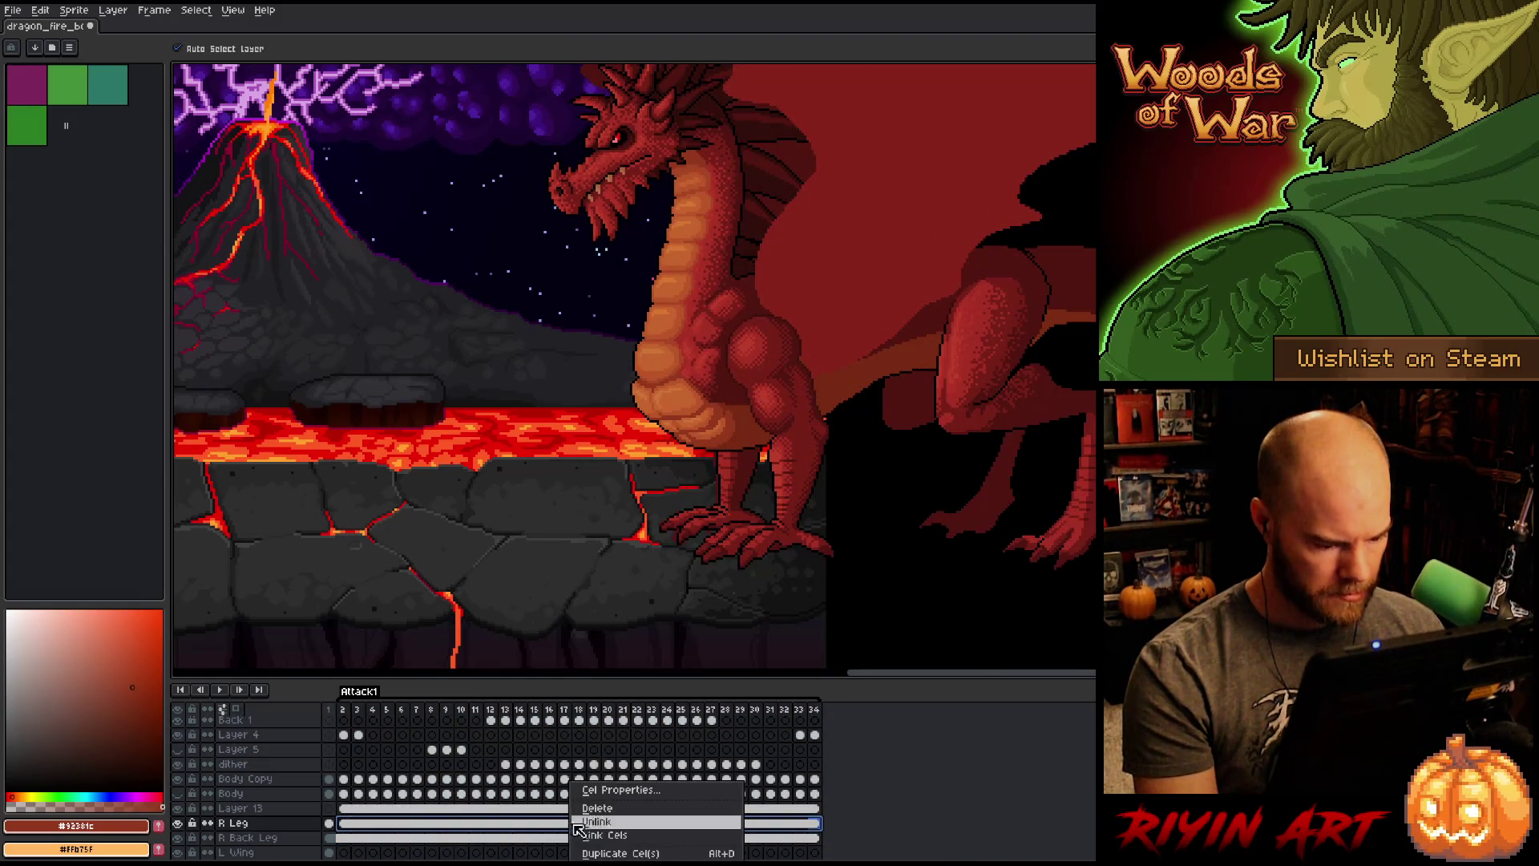
{"action": "left_click", "coordinate": [602, 830]}
{"action": "key", "text": "ctrl+s"}
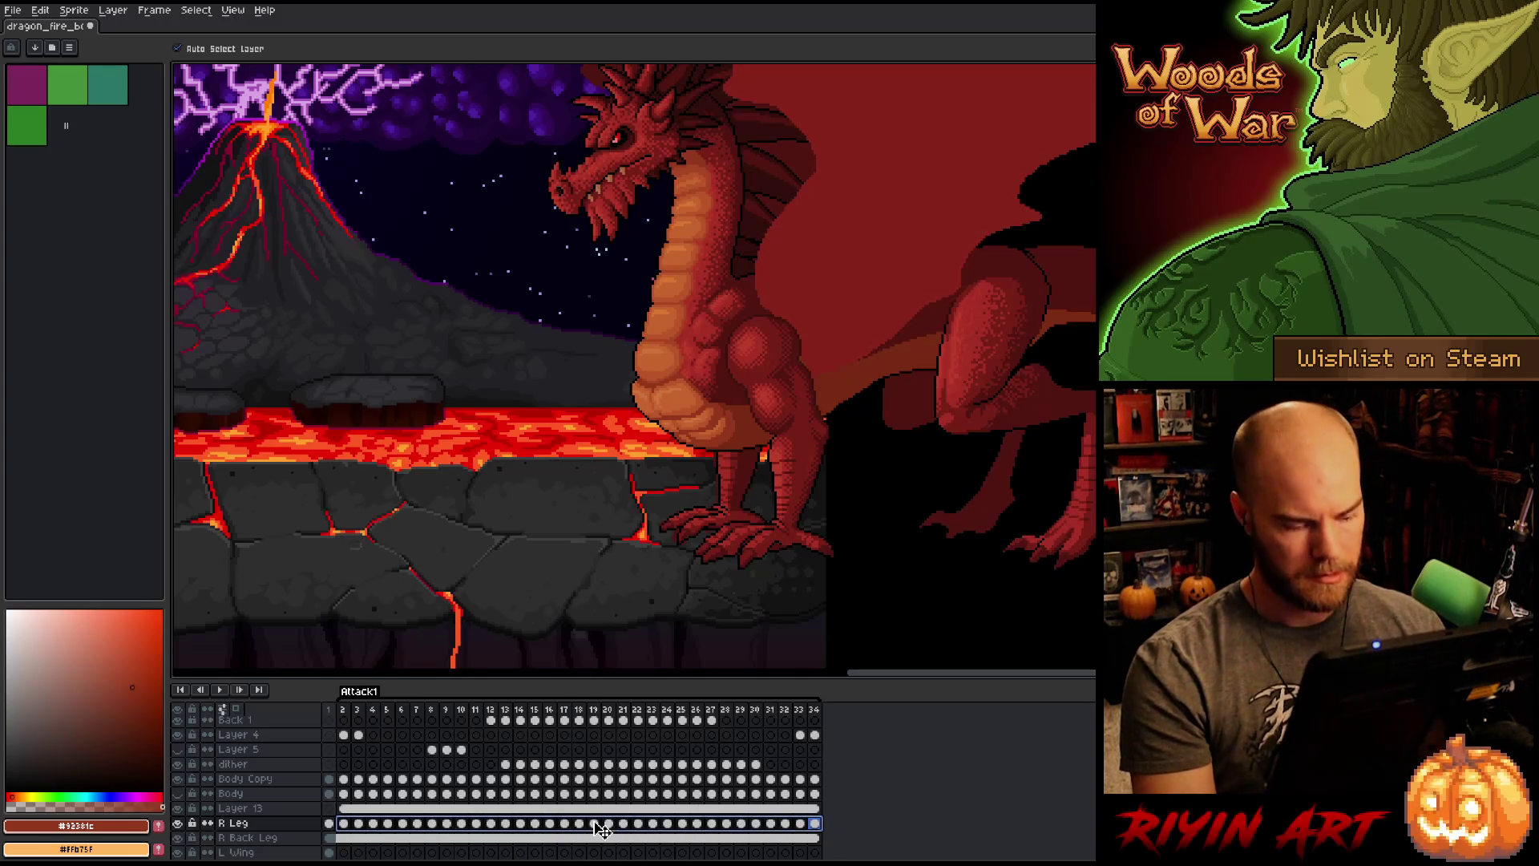
Step: On frame 2, marquee the right leg and nudge it into its new position
{"action": "left_click", "coordinate": [344, 824]}
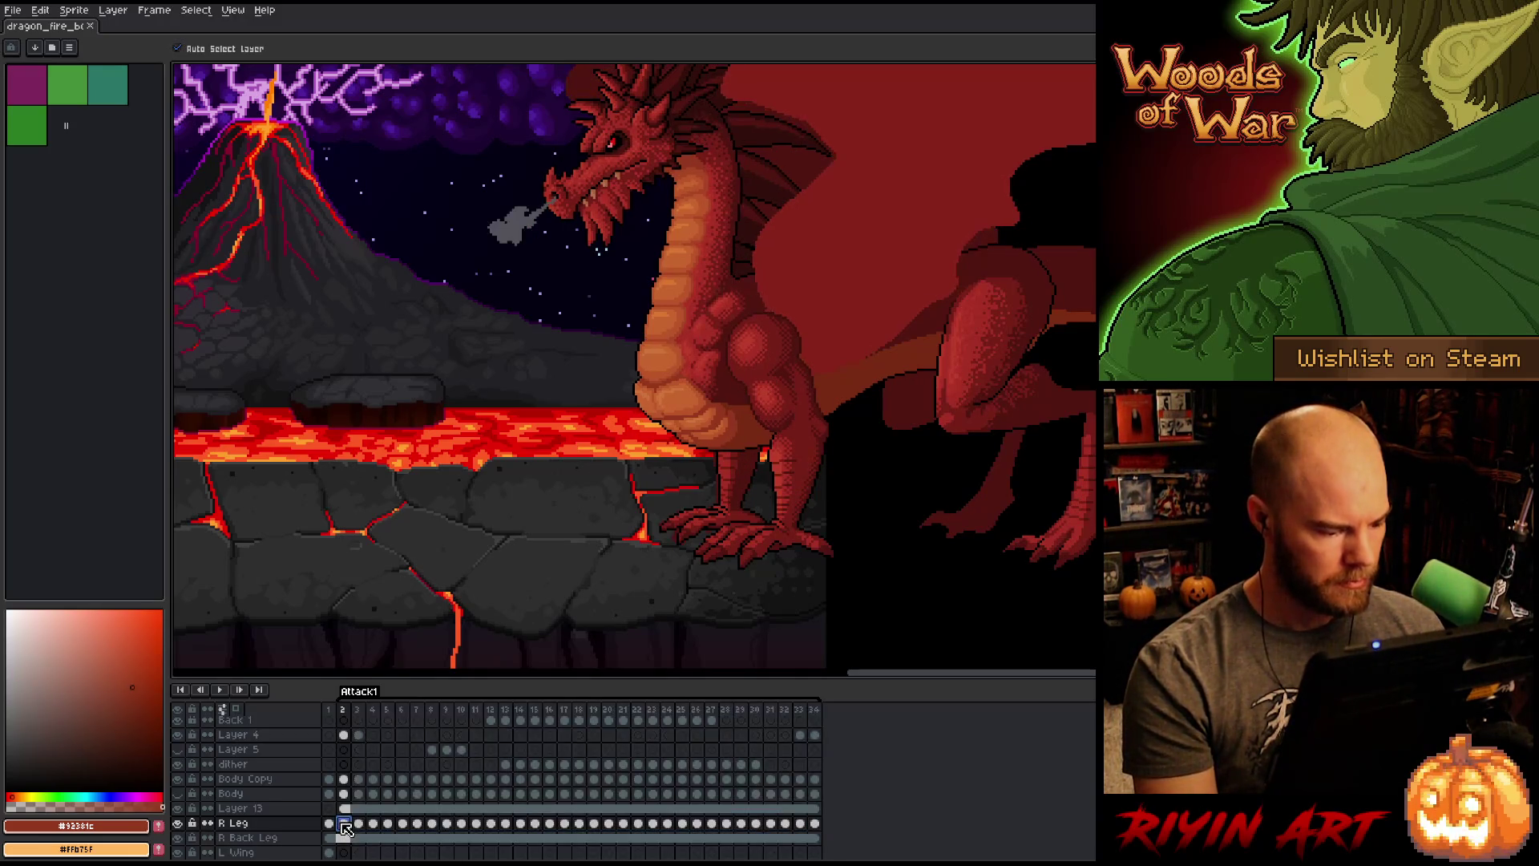
{"action": "scroll", "coordinate": [789, 522], "scroll_direction": "up", "scroll_amount": 2}
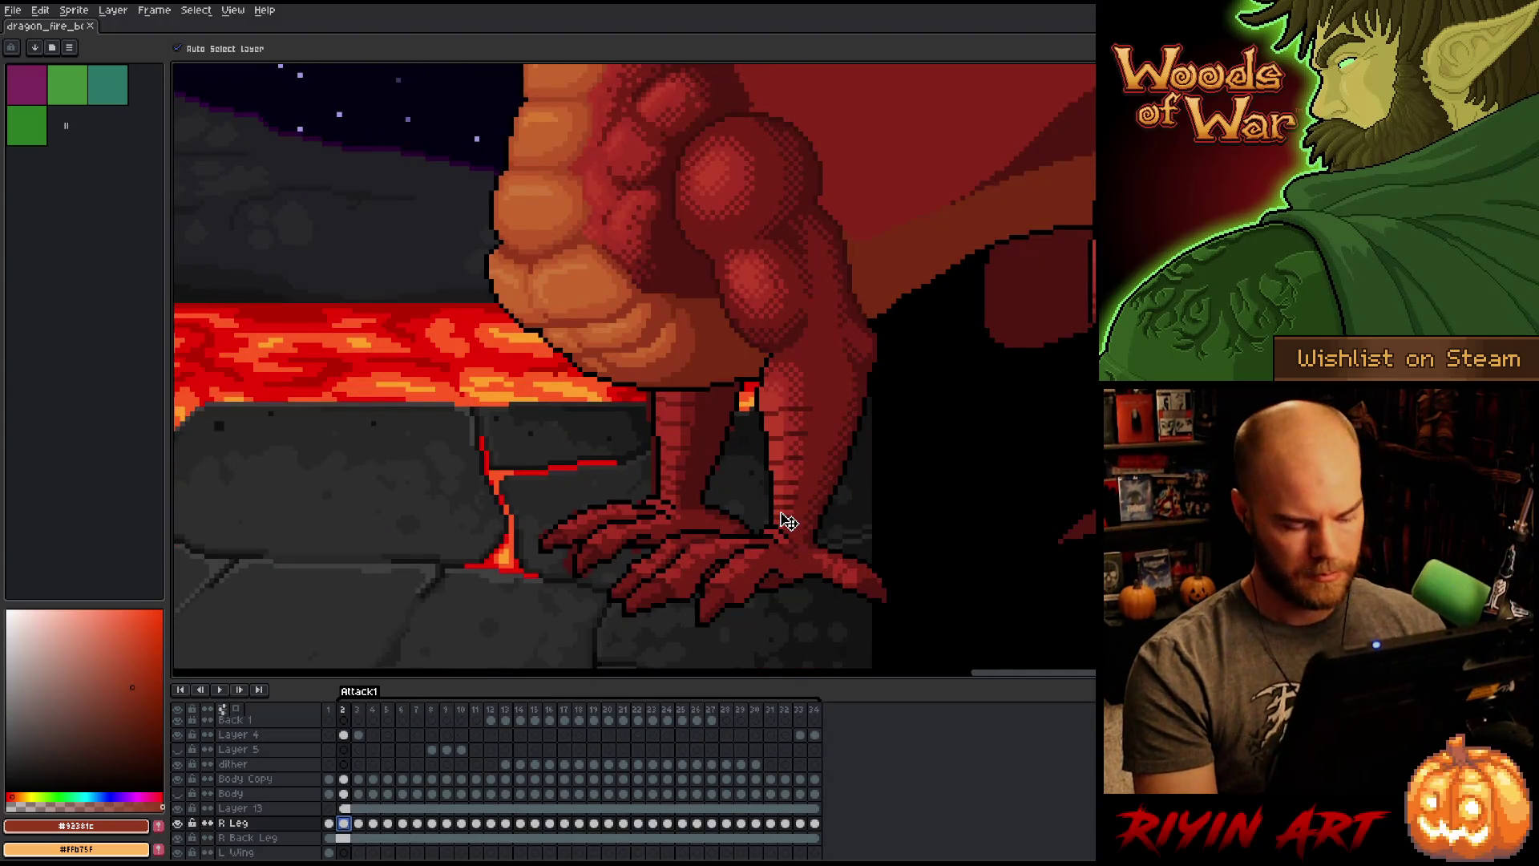
{"action": "key", "text": "m"}
{"action": "left_click_drag", "start_coordinate": [531, 158], "coordinate": [762, 580]}
{"action": "key", "text": "ctrl+t"}
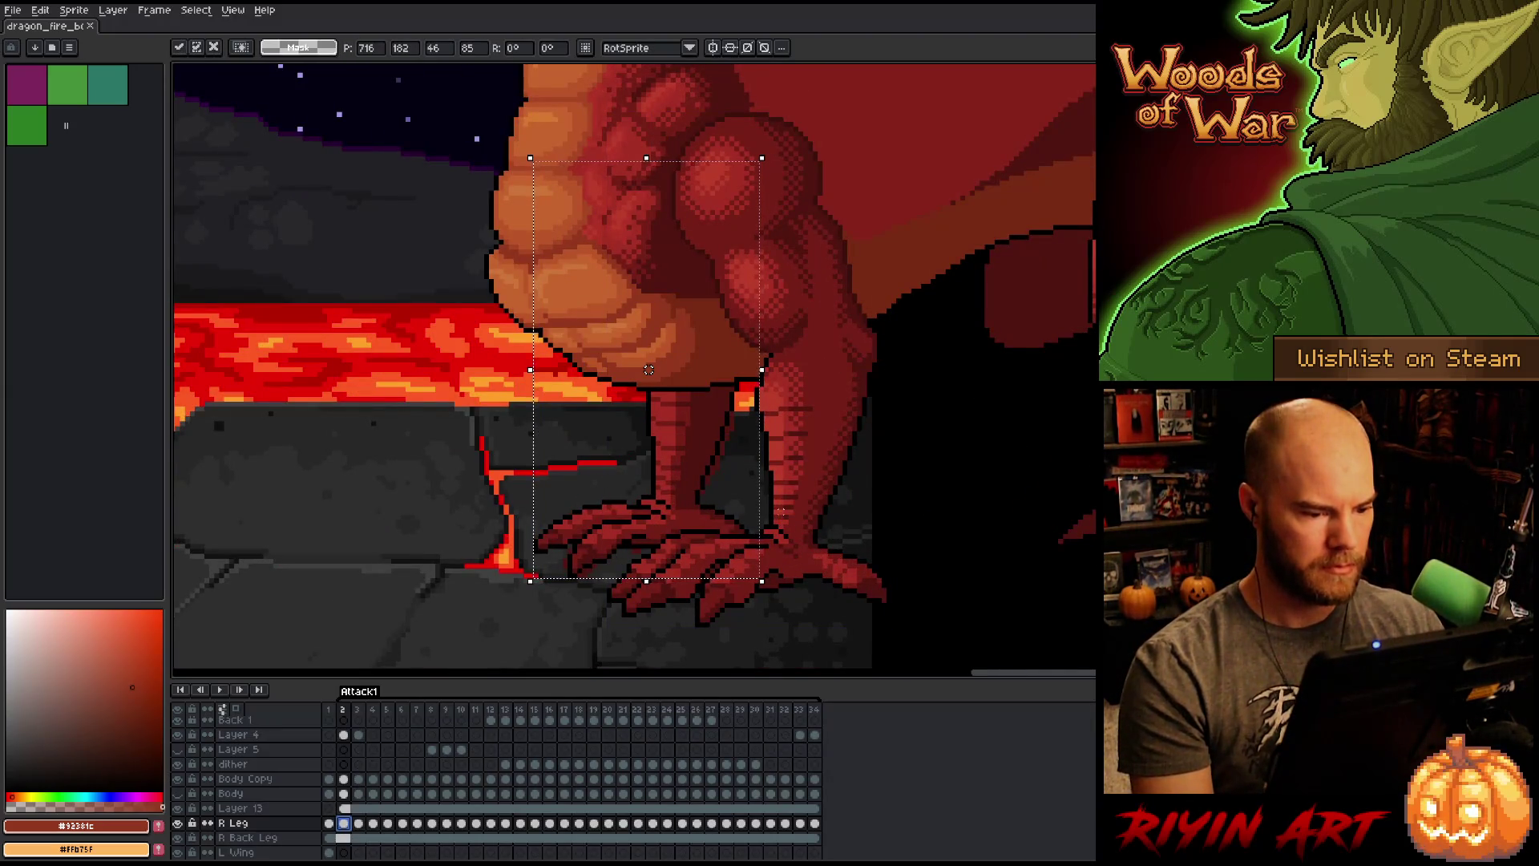
{"action": "key", "text": "period"}
{"action": "key", "text": "period"}
{"action": "key", "text": "period"}
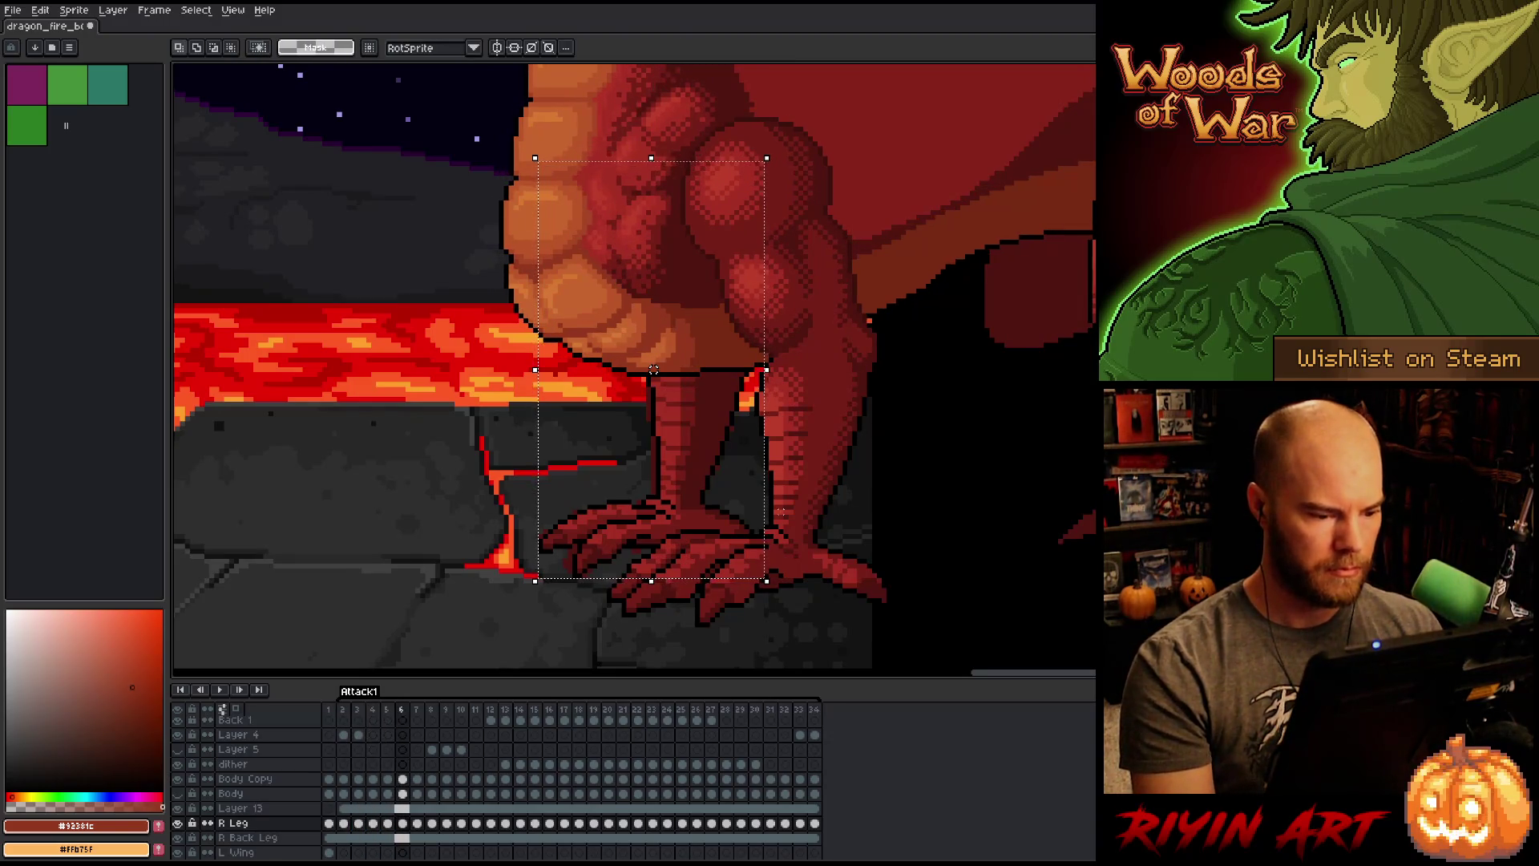
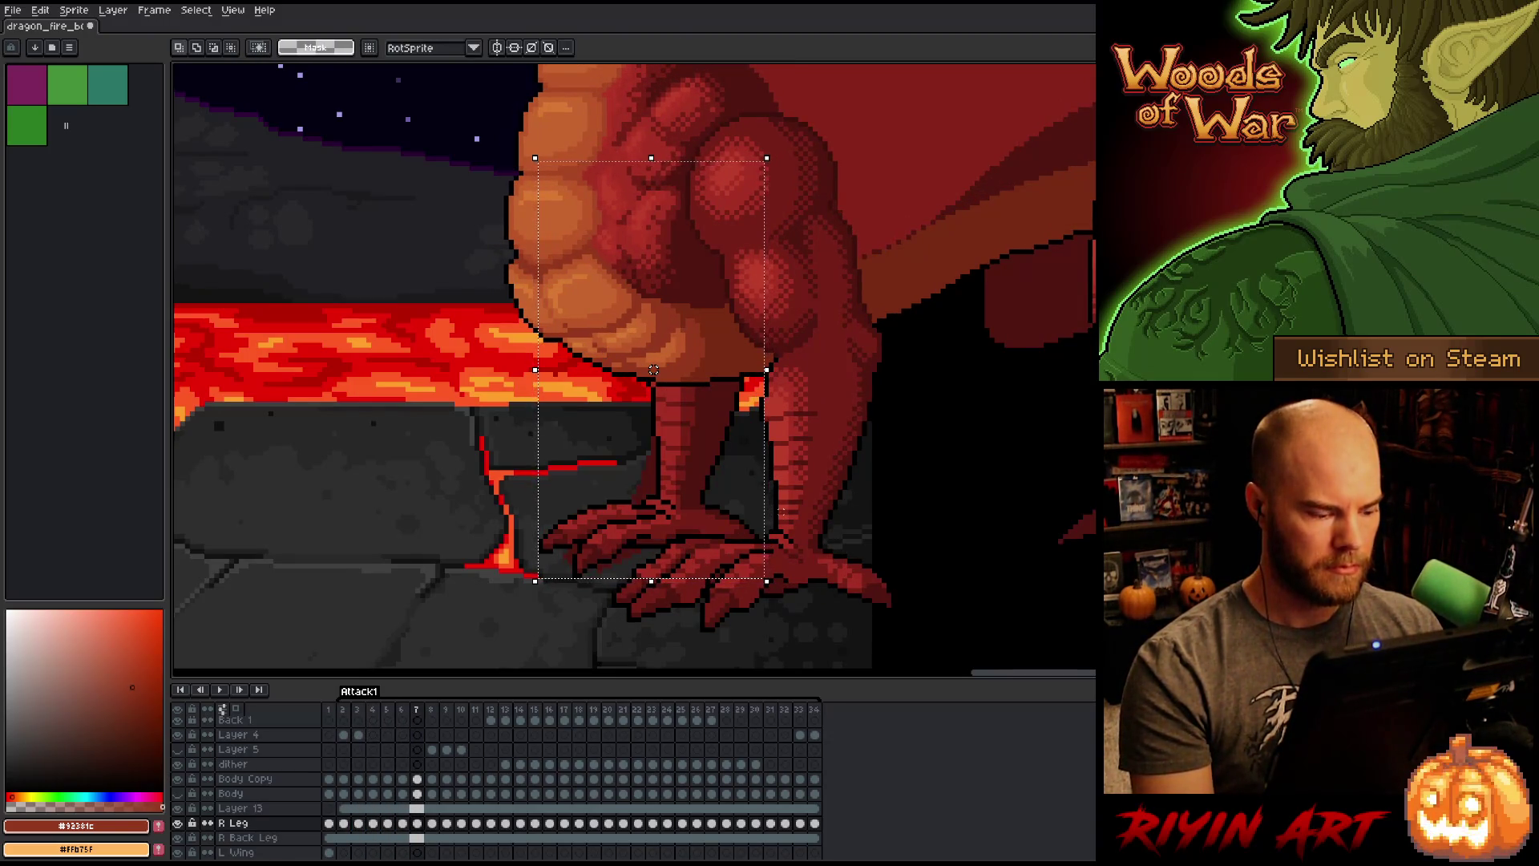
Step: Nudge the selected right leg slightly left and compare it against neighbouring frames
{"action": "left_click_drag", "start_coordinate": [654, 369], "coordinate": [649, 370]}
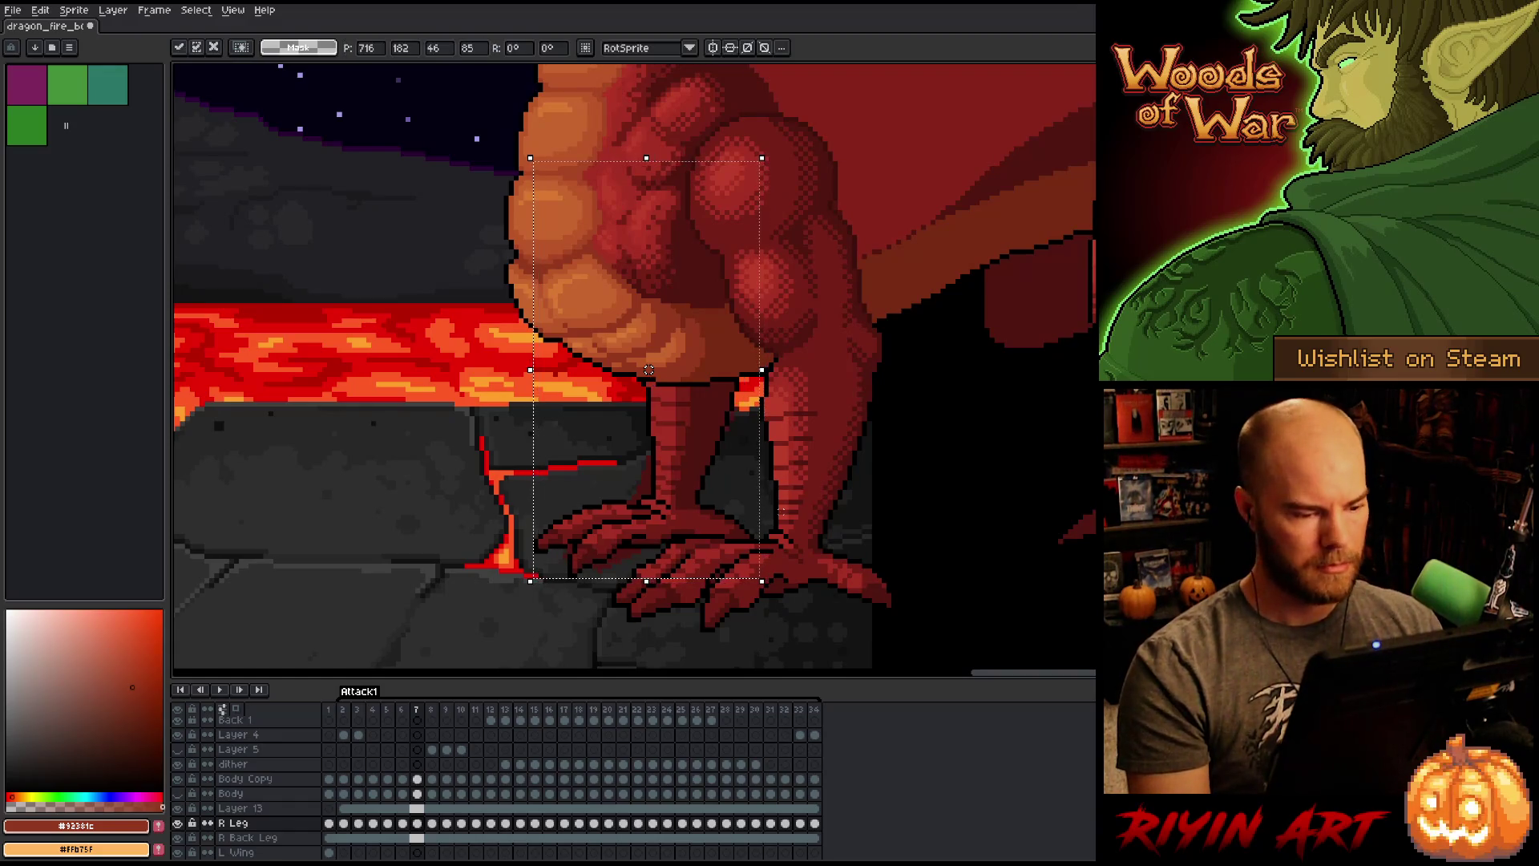
{"action": "key", "text": "period"}
{"action": "key", "text": "comma"}
{"action": "key", "text": "comma"}
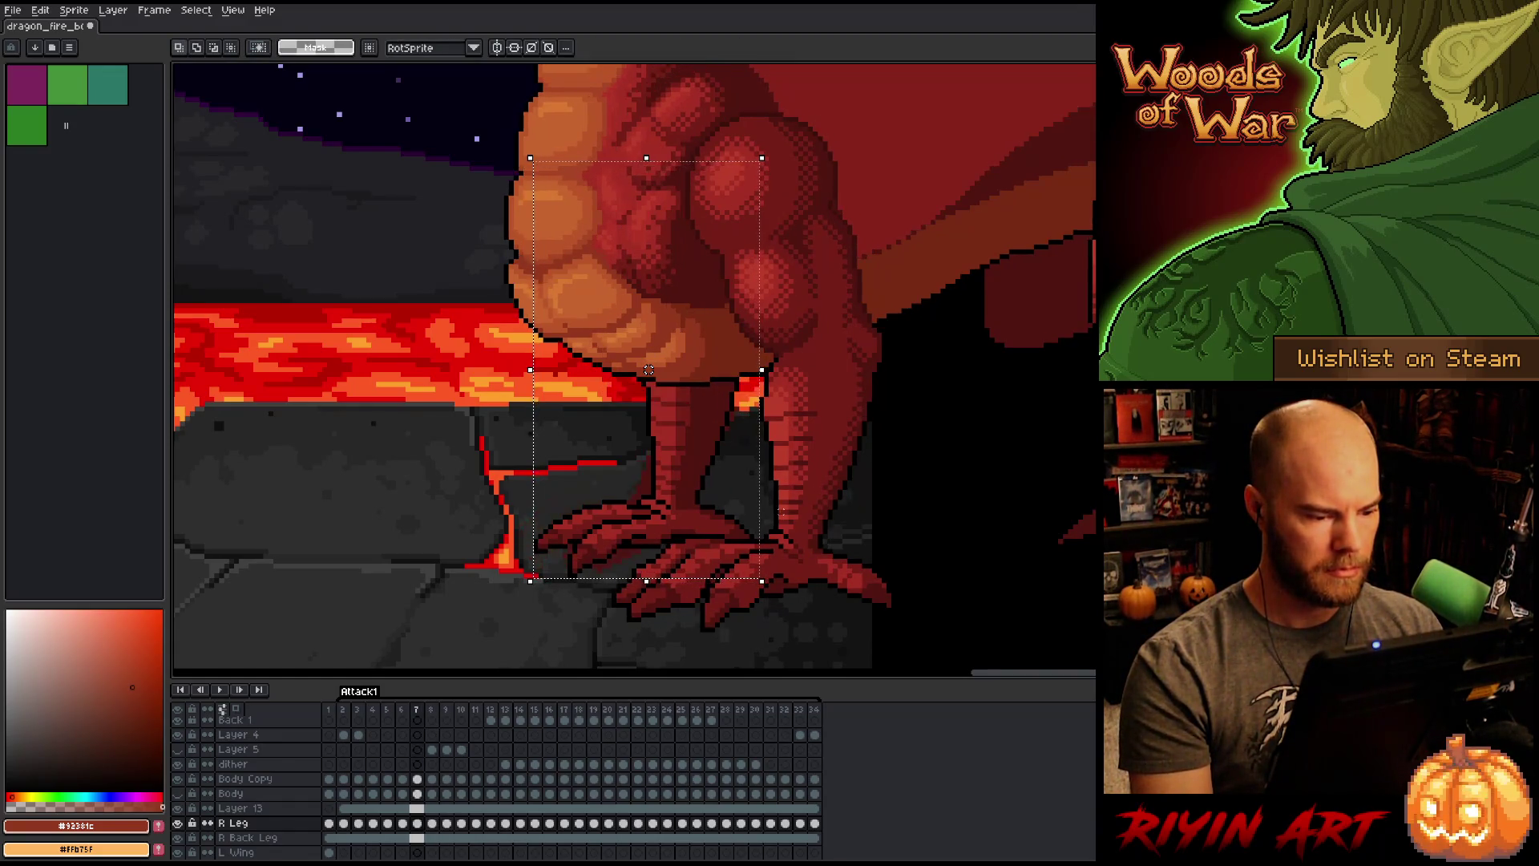
{"action": "key", "text": "period"}
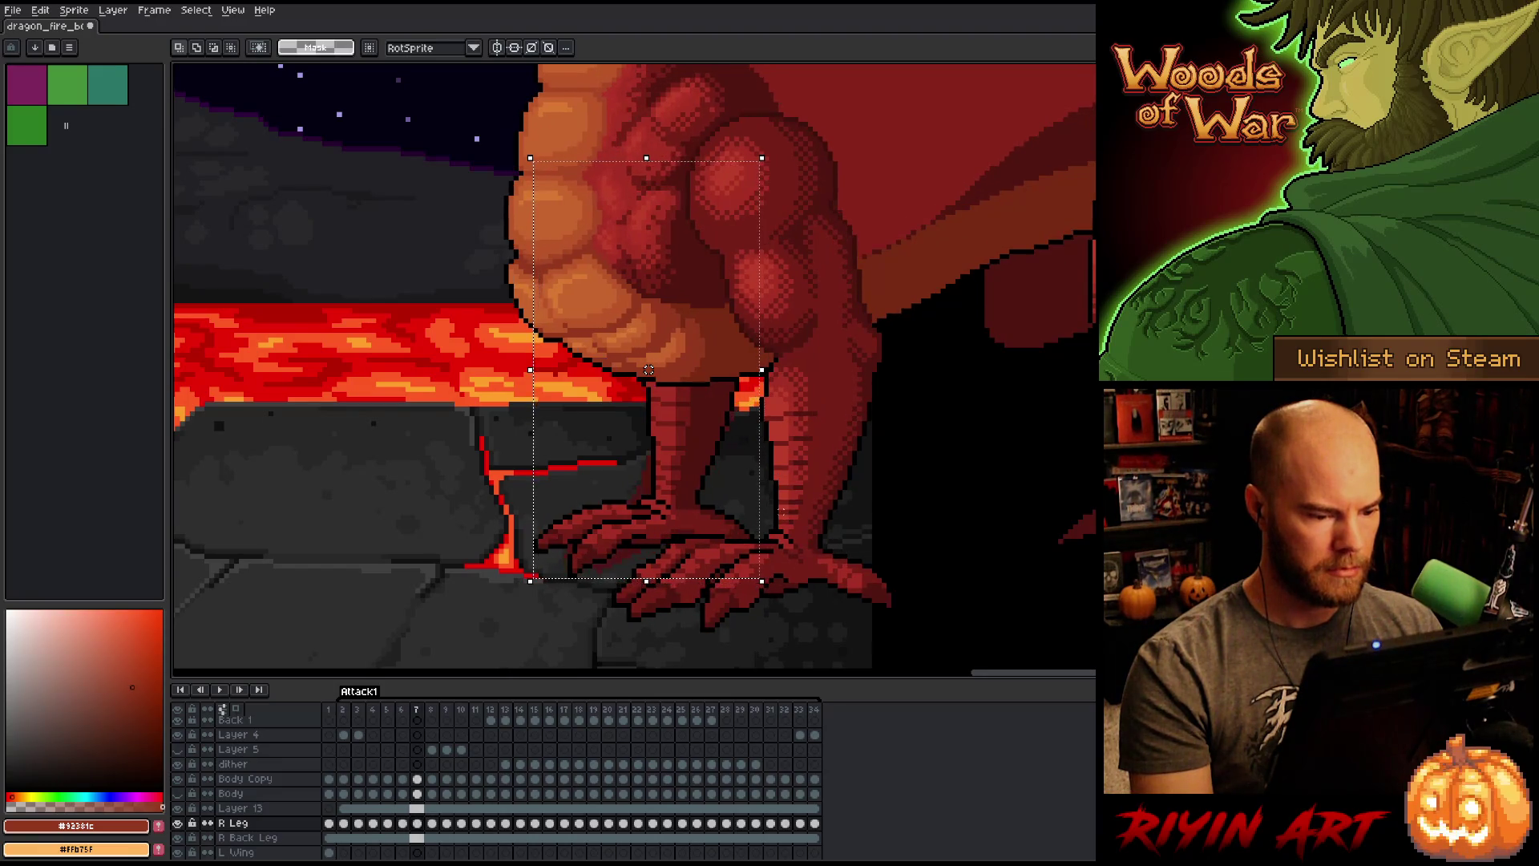
{"action": "key", "text": "period"}
{"action": "key", "text": "comma"}
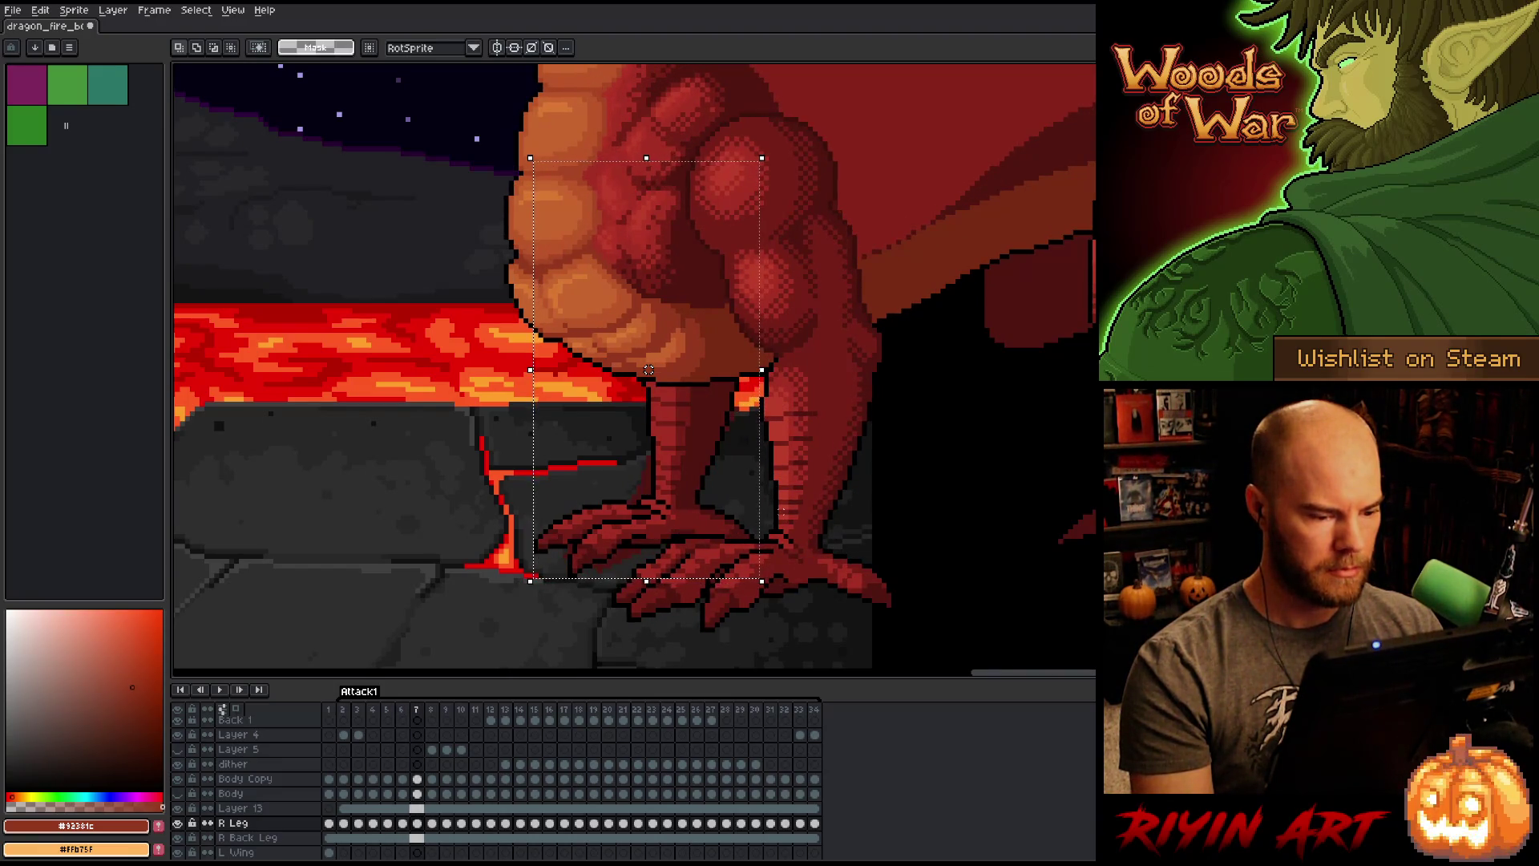
{"action": "key", "text": "period"}
Step: Move the leg about 24 px left on frame 8 and check it against adjacent frames
{"action": "left_click_drag", "start_coordinate": [653, 369], "coordinate": [624, 365]}
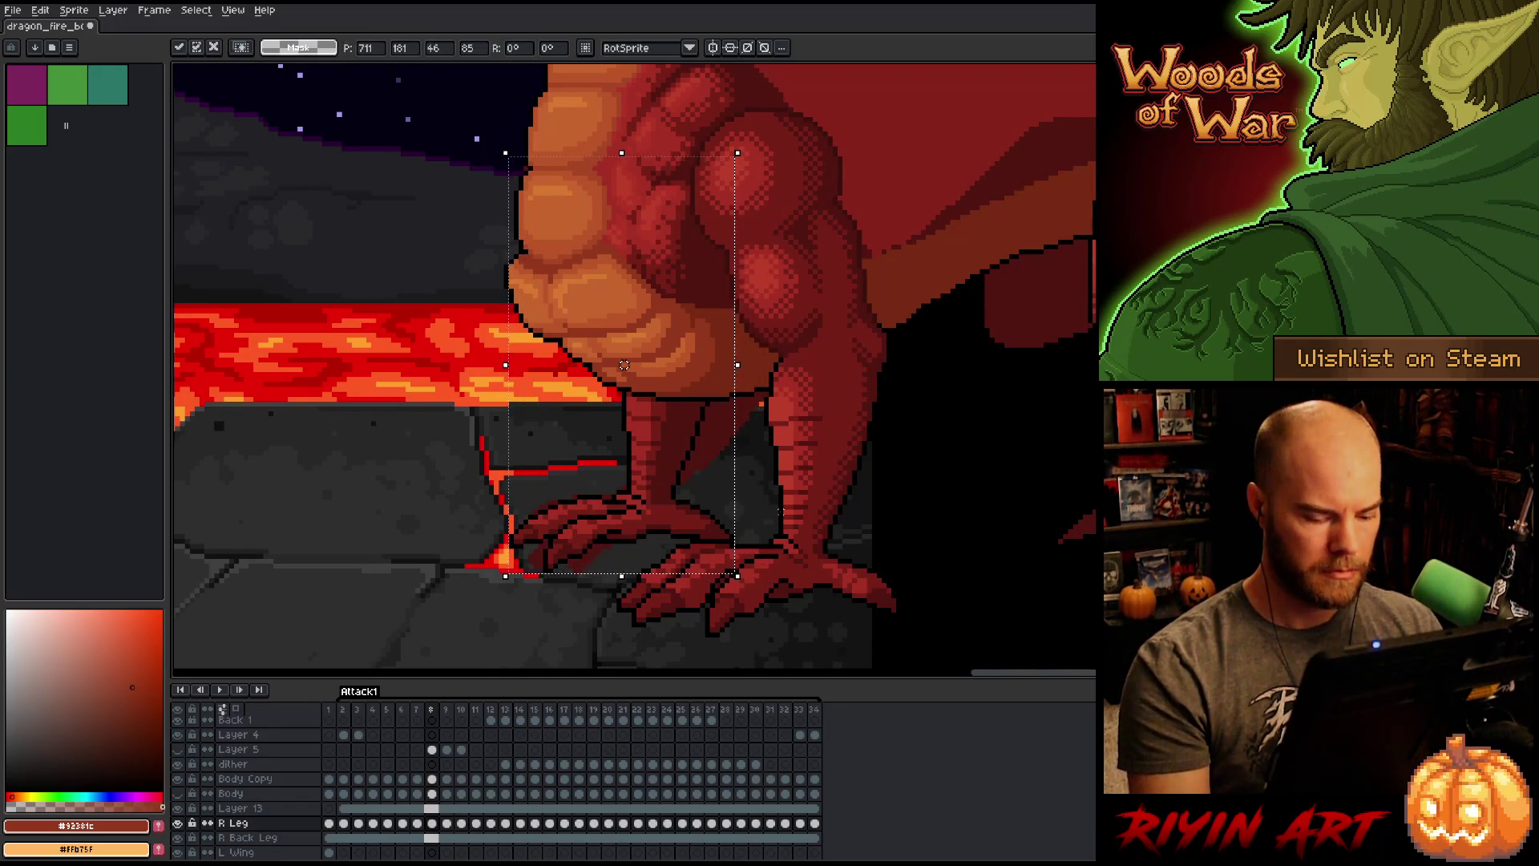
{"action": "key", "text": "period"}
{"action": "key", "text": "comma"}
{"action": "key", "text": "period"}
{"action": "key", "text": "comma"}
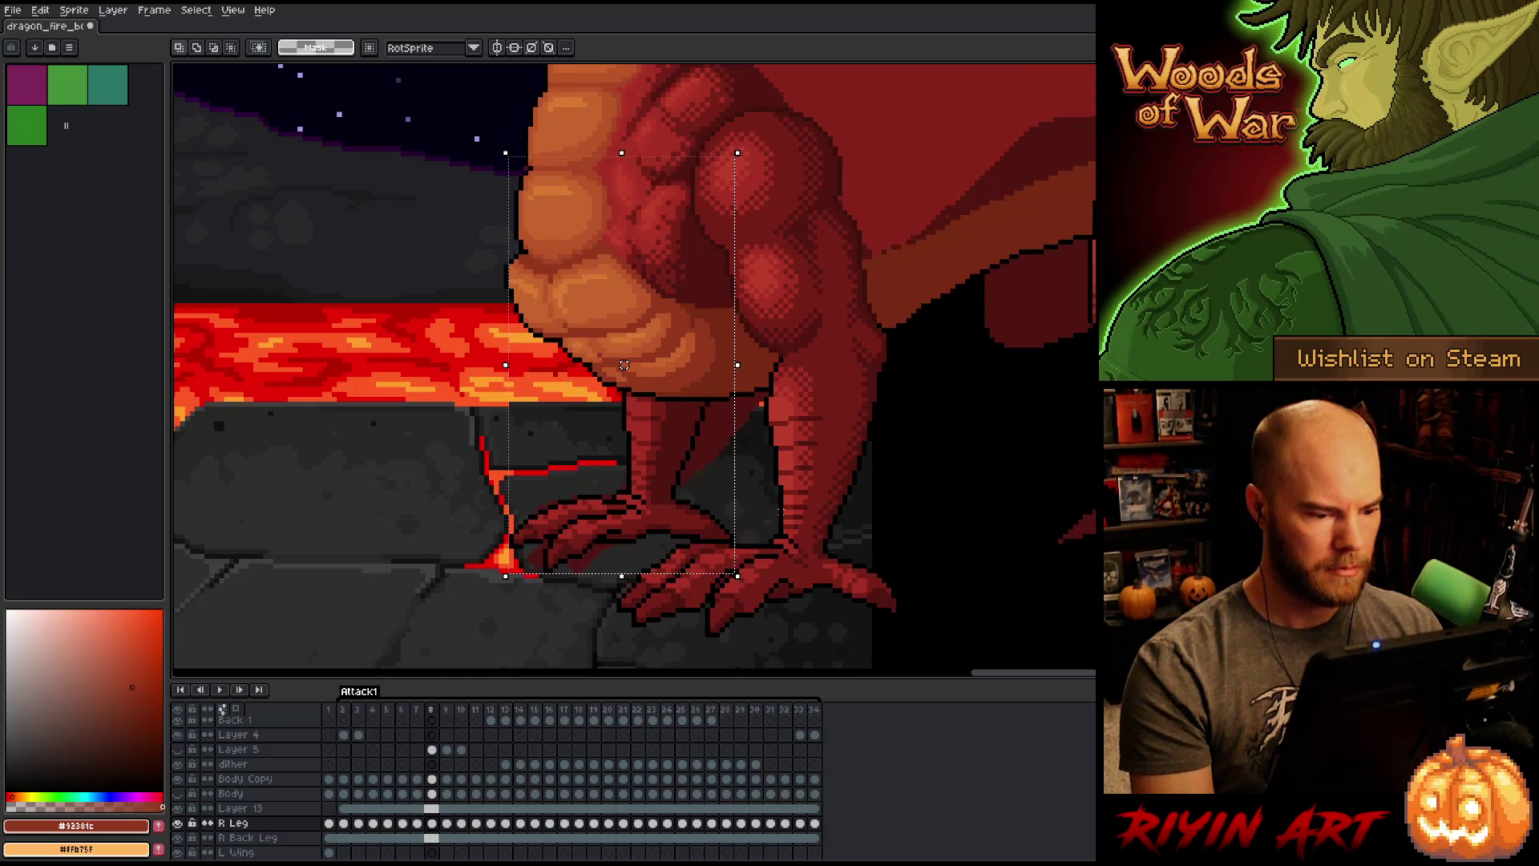
{"action": "key", "text": "period"}
{"action": "key", "text": "comma"}
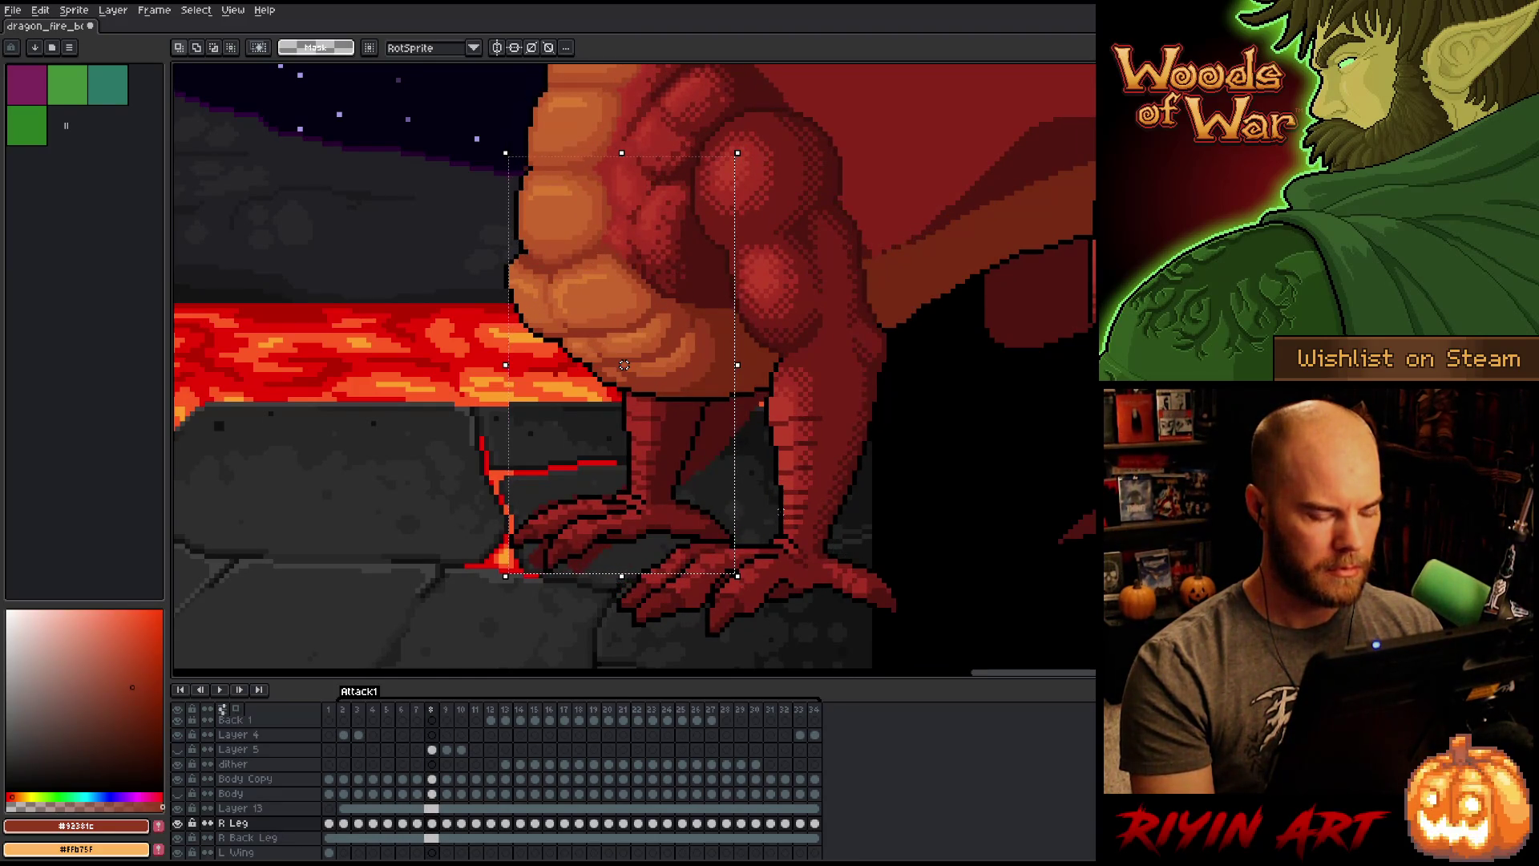
{"action": "key", "text": "period"}
Step: Shift the leg right and slightly up, comparing frames 8 and 9
{"action": "mouse_move", "coordinate": [624, 365]}
{"action": "left_mouse_down"}
{"action": "mouse_move", "coordinate": [643, 360]}
{"action": "mouse_move", "coordinate": [629, 360]}
{"action": "left_mouse_up"}
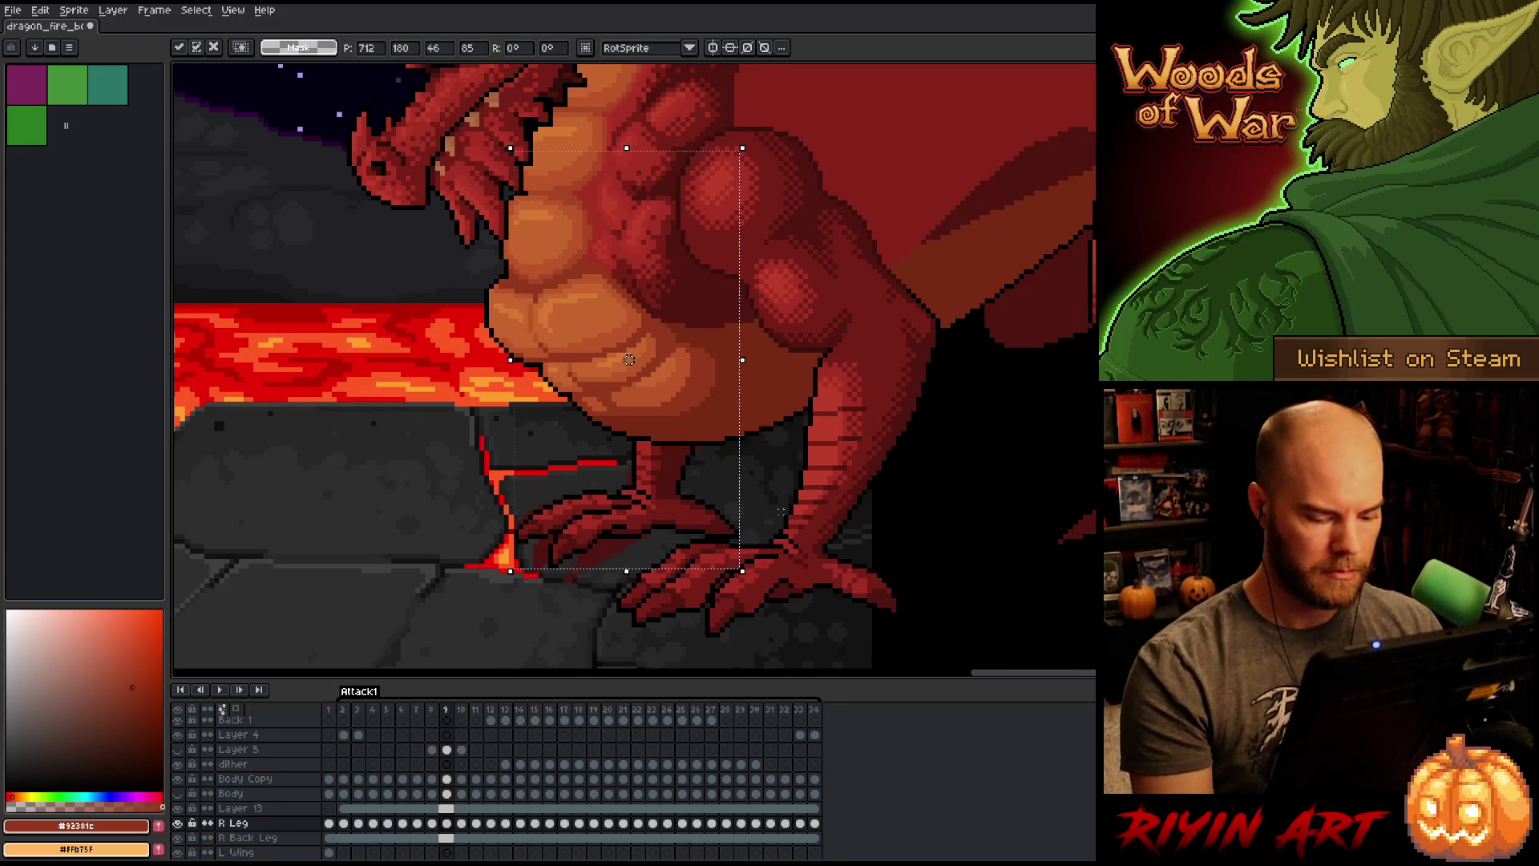
{"action": "key", "text": "period"}
{"action": "key", "text": "comma"}
{"action": "key", "text": "comma"}
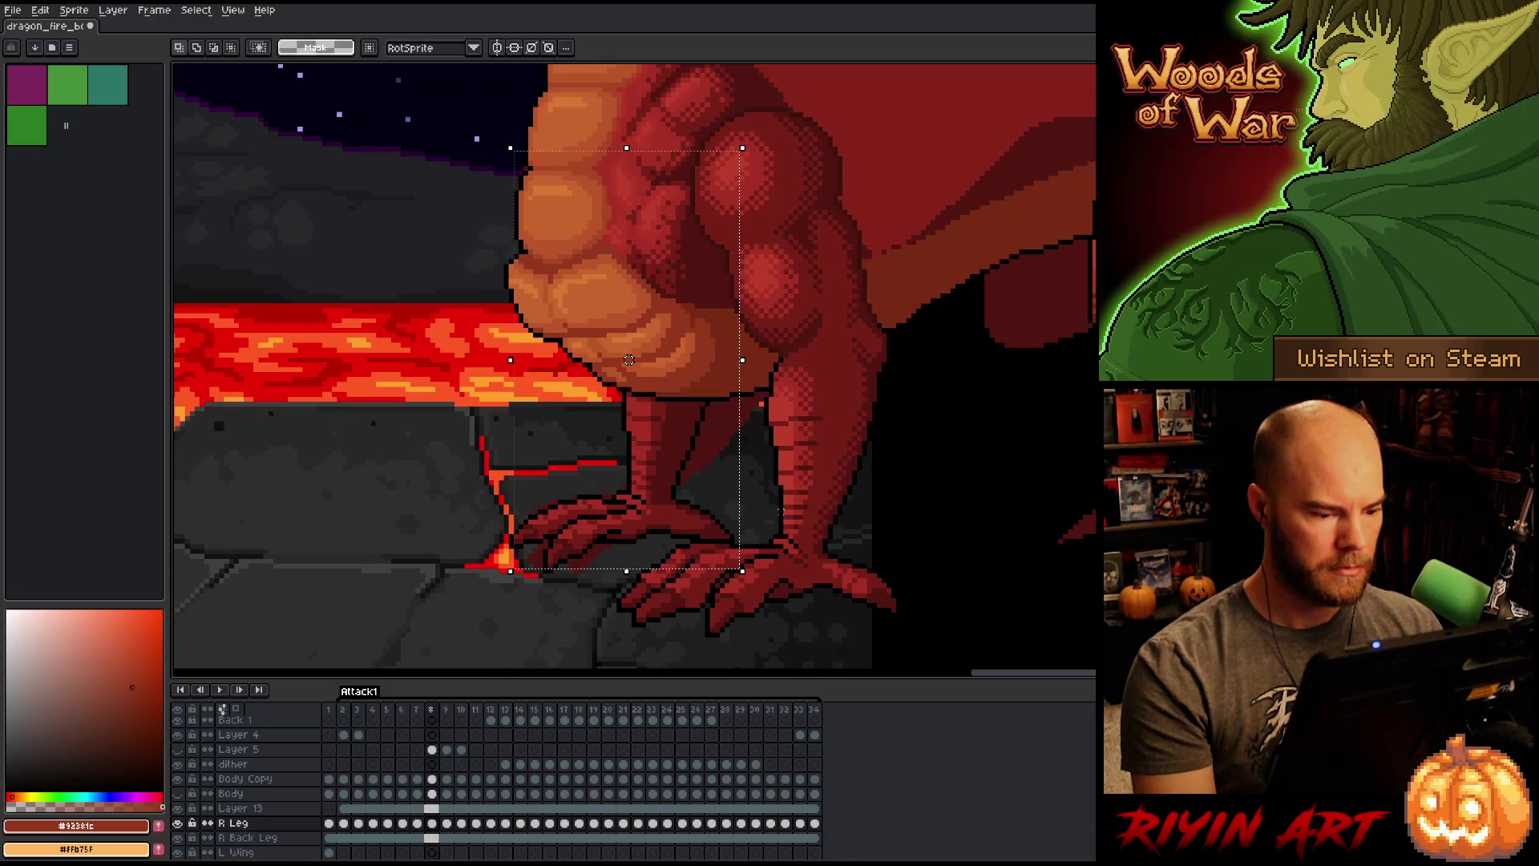
{"action": "key", "text": "period"}
{"action": "key", "text": "comma"}
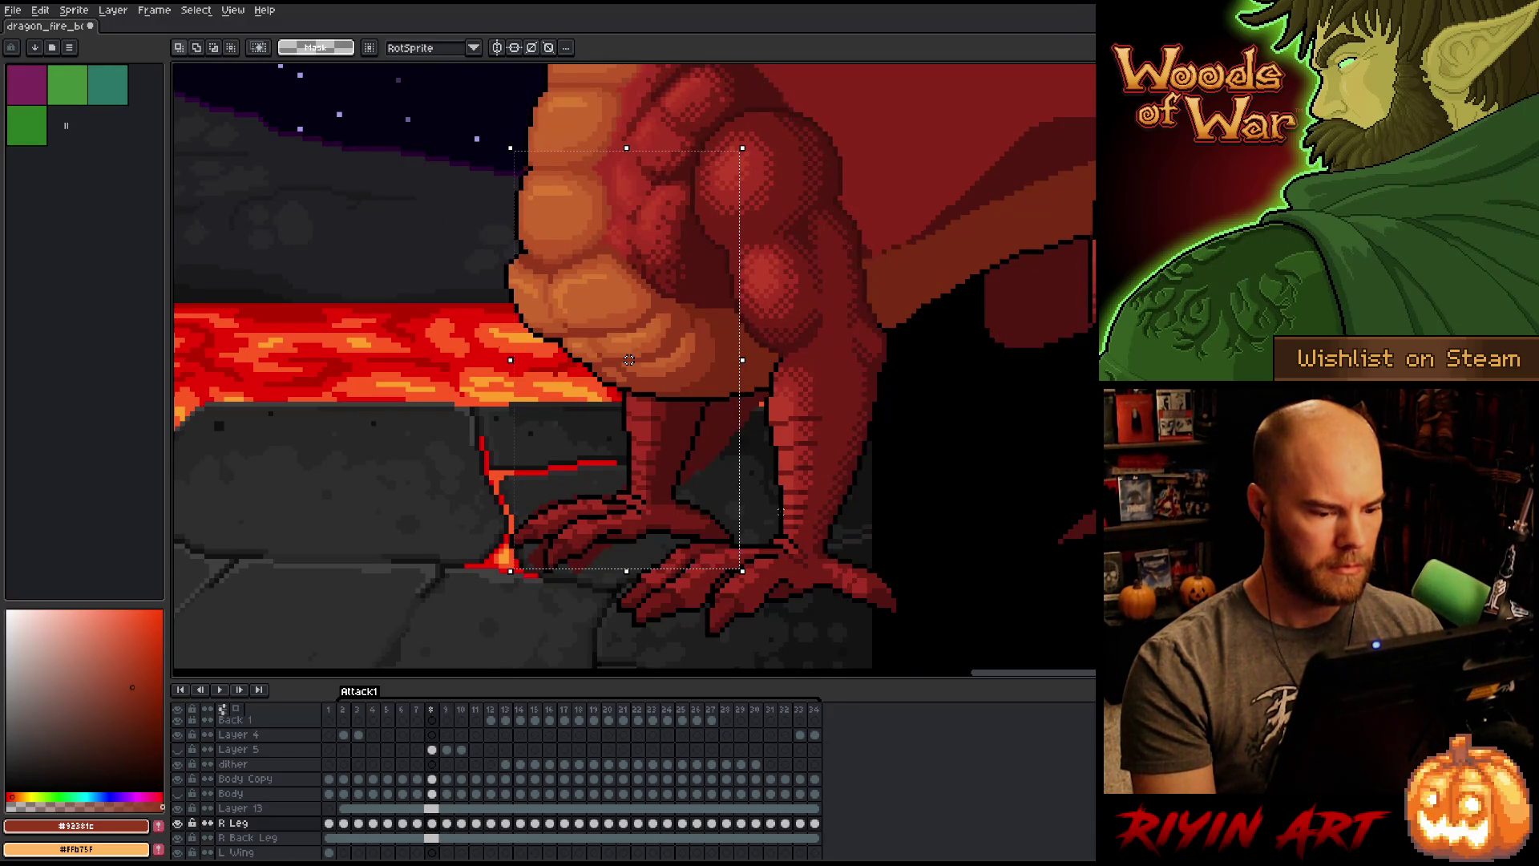
{"action": "key", "text": "period"}
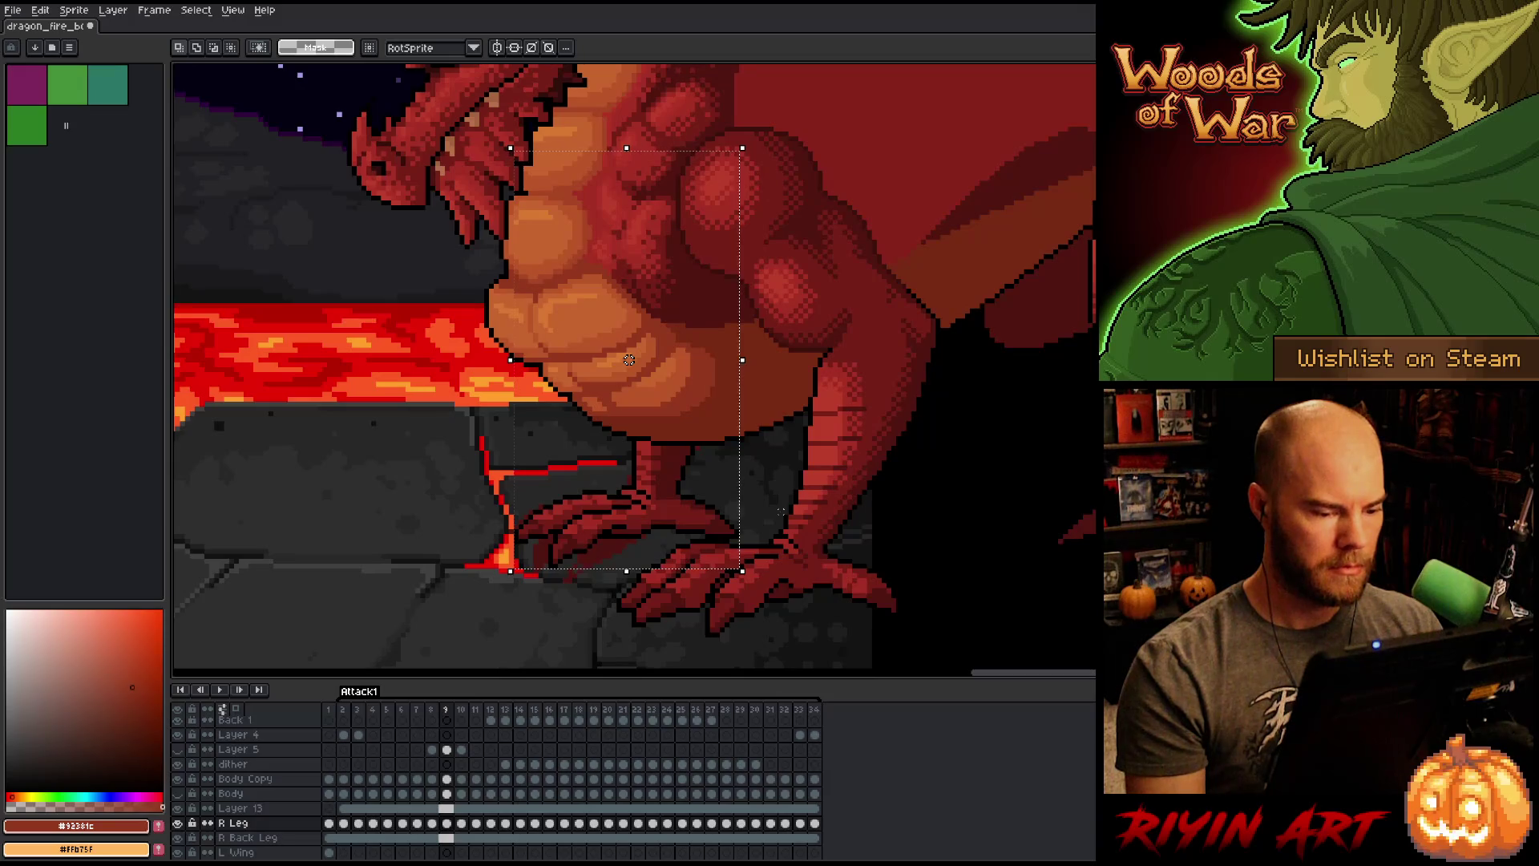
{"action": "key", "text": "comma"}
Step: Shift the leg slightly left, then on frame 7 move it right and down and commit
{"action": "left_click_drag", "start_coordinate": [629, 360], "coordinate": [623, 360]}
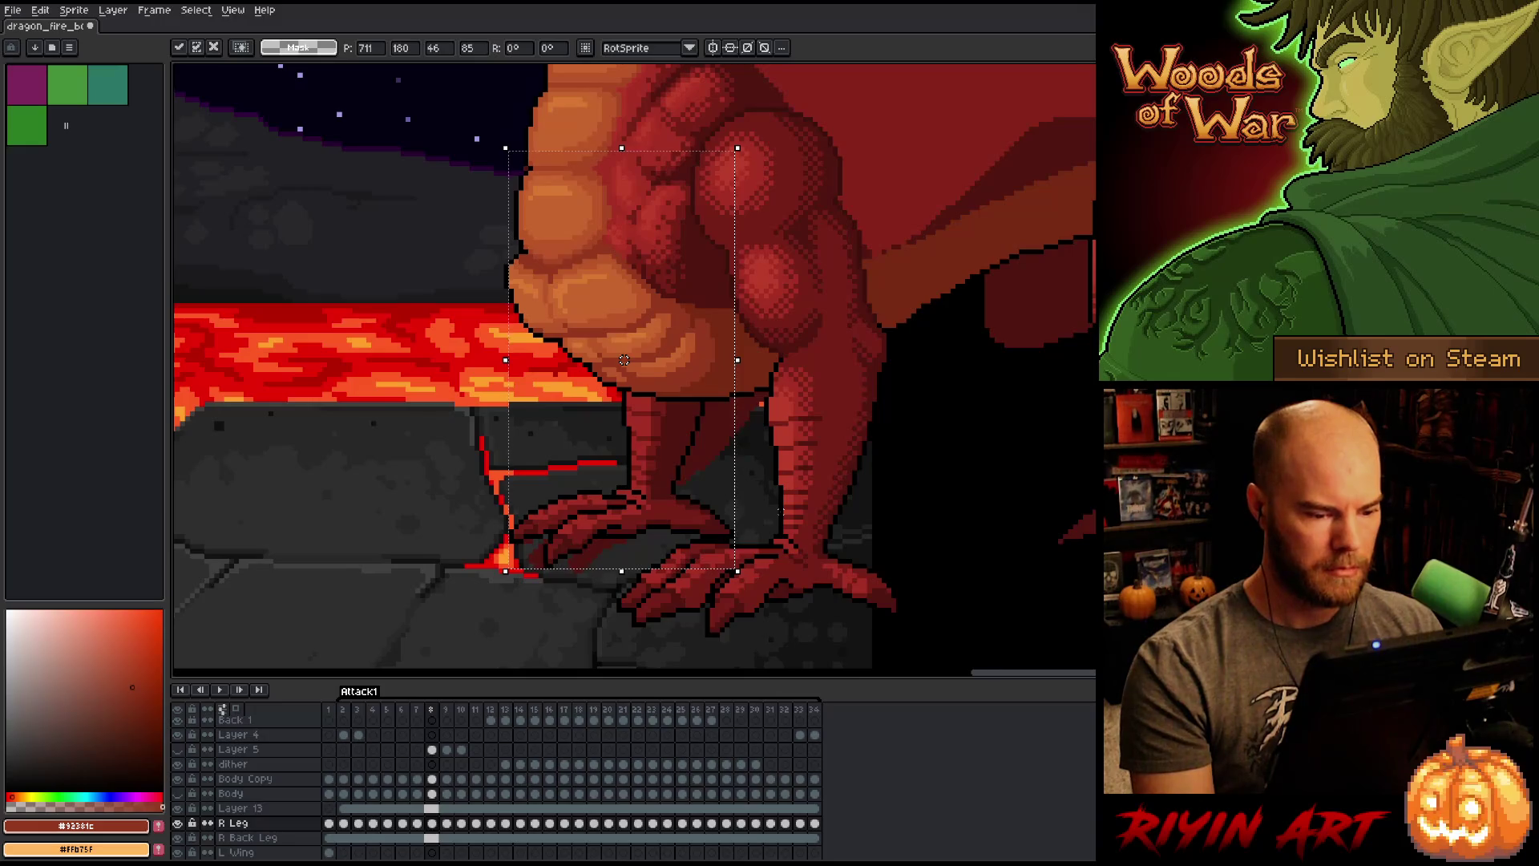
{"action": "key", "text": "period"}
{"action": "key", "text": "comma"}
{"action": "key", "text": "comma"}
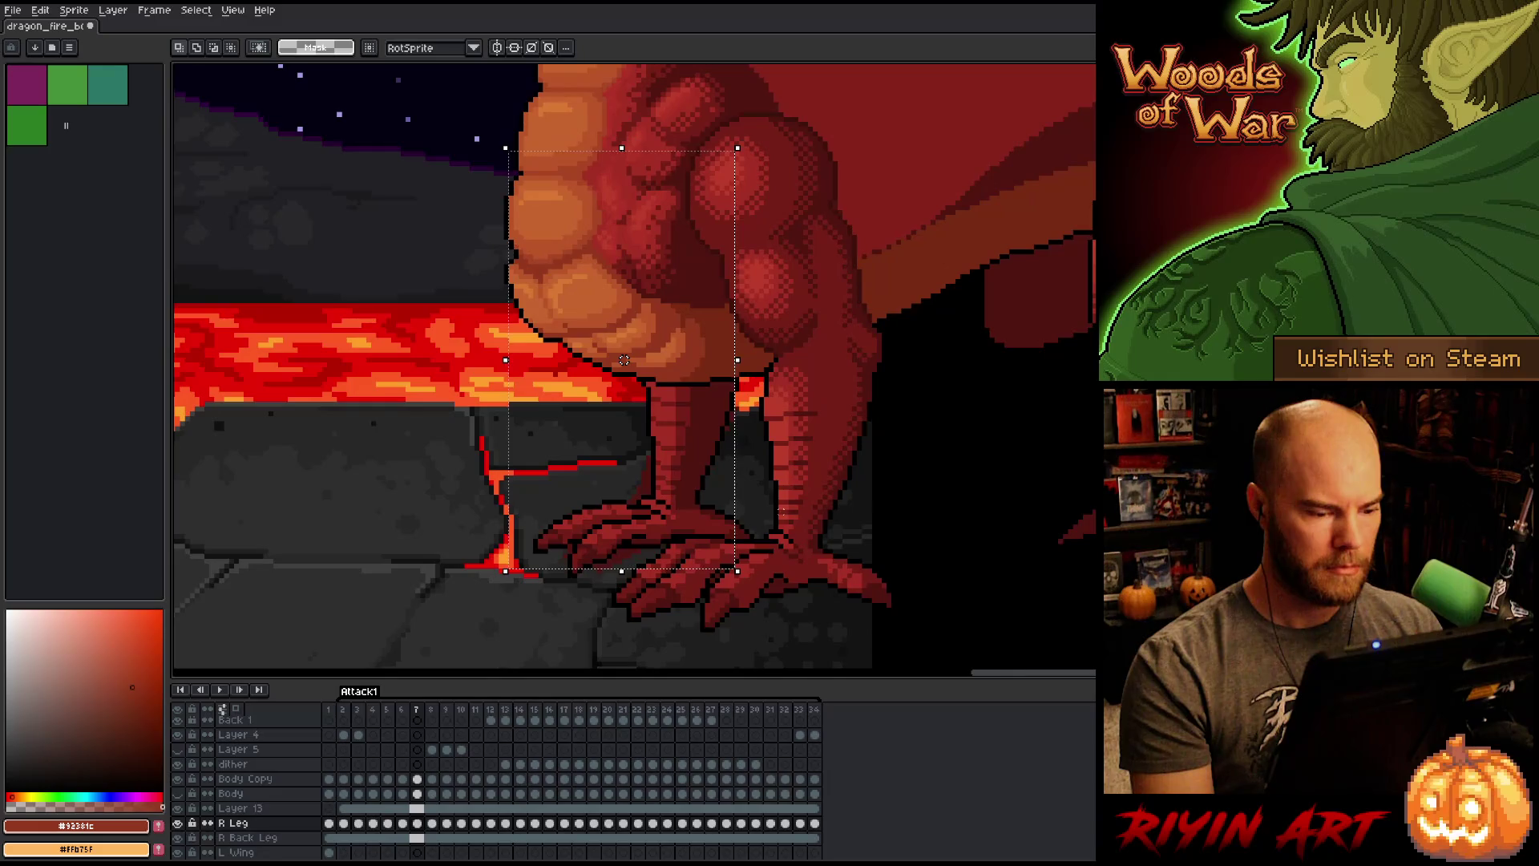
{"action": "left_click_drag", "start_coordinate": [624, 360], "coordinate": [644, 365]}
{"action": "key", "text": "Return"}
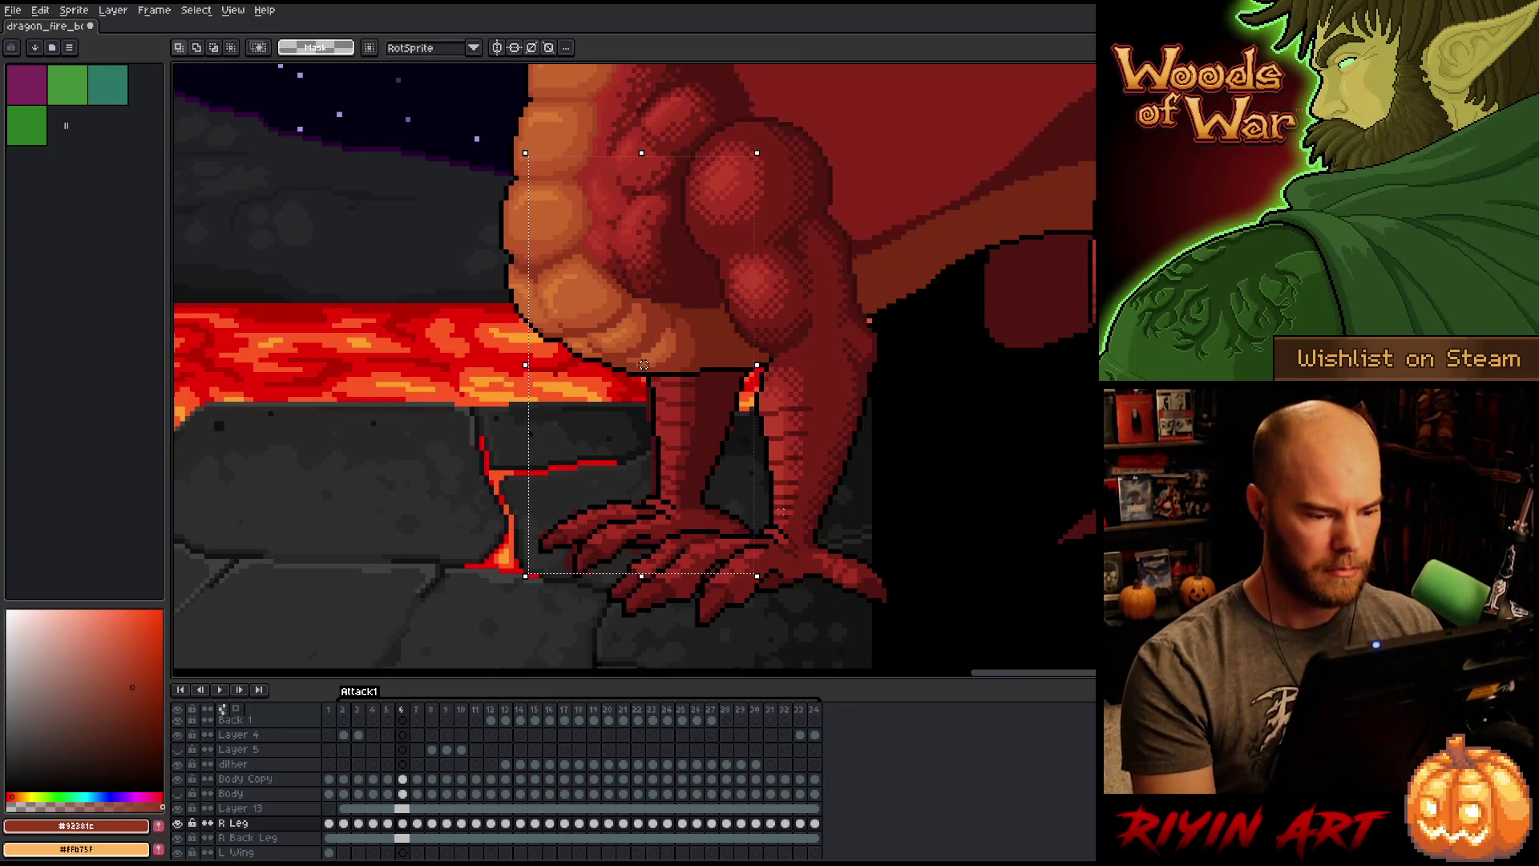
Step: On frame 8, move the leg about 25 px left, commit, then fine-tune it right and left
{"action": "key", "text": "period"}
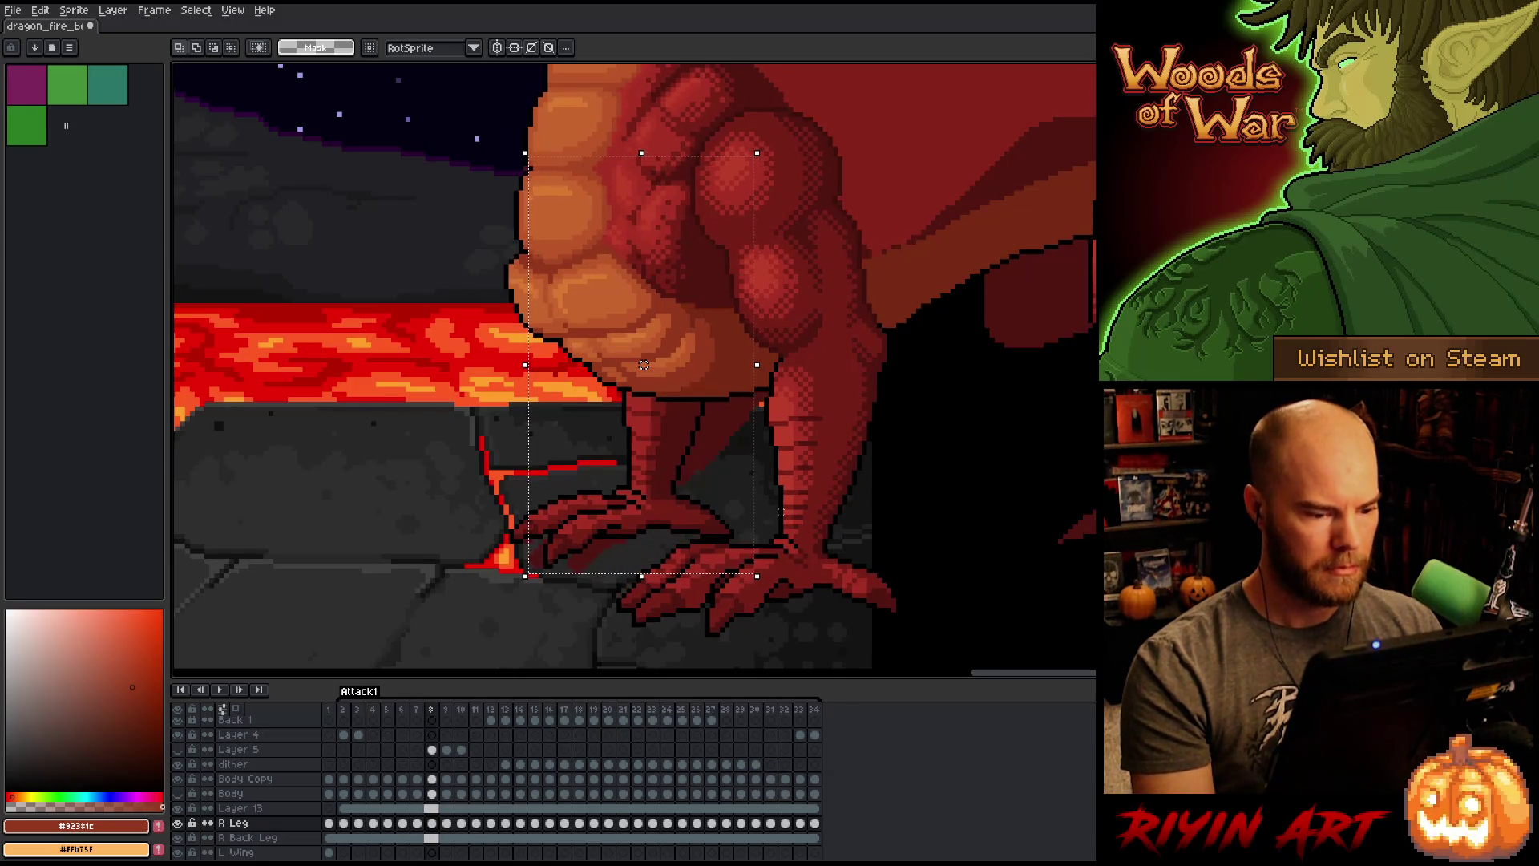
{"action": "left_click_drag", "start_coordinate": [644, 365], "coordinate": [624, 365]}
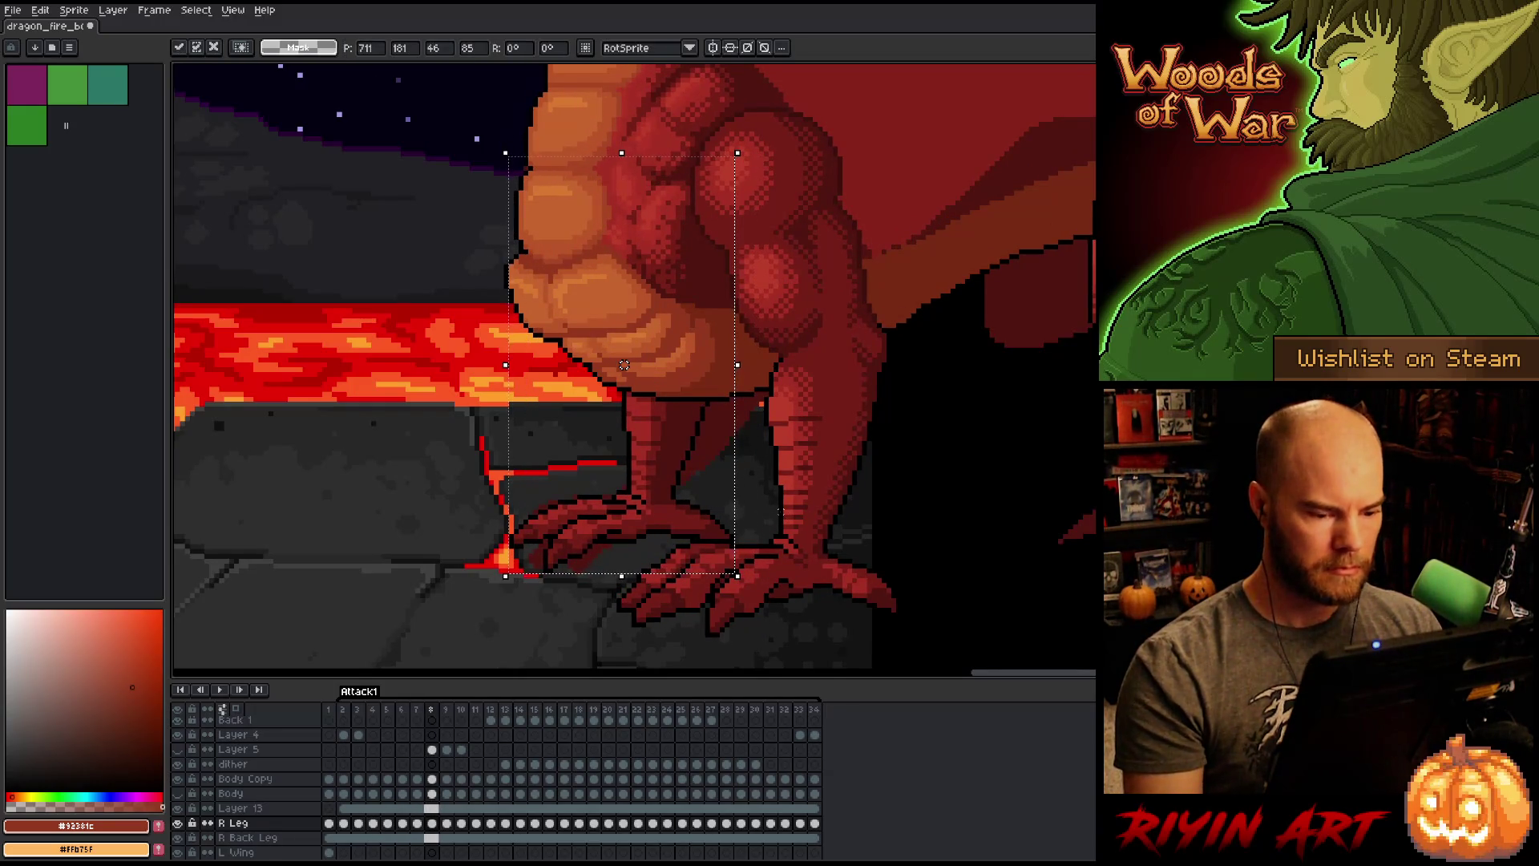
{"action": "key", "text": "Return"}
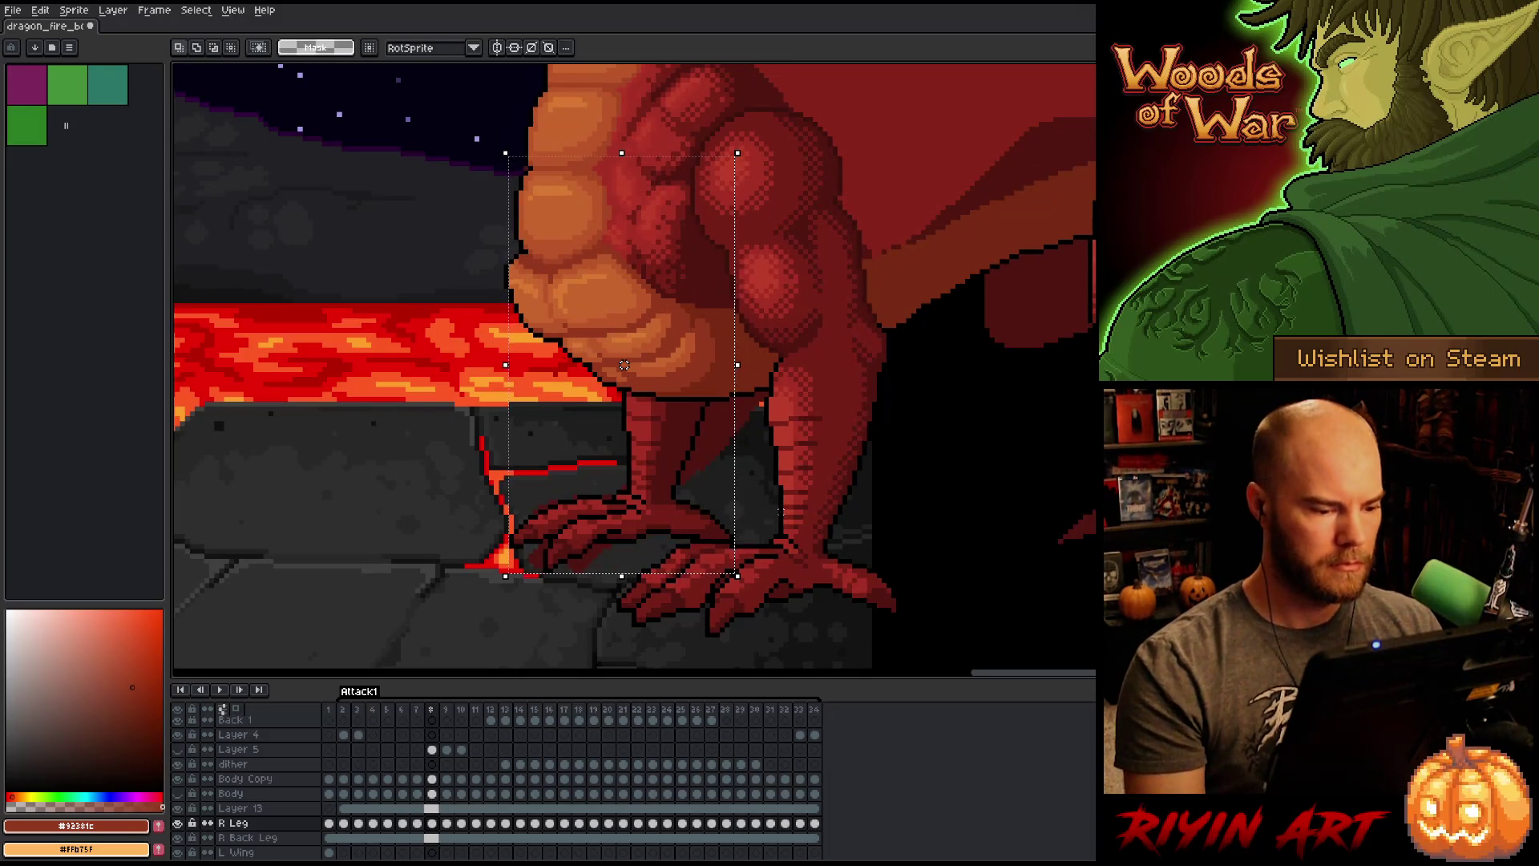
{"action": "left_click_drag", "start_coordinate": [623, 365], "coordinate": [648, 365]}
{"action": "key", "text": "comma"}
{"action": "key", "text": "comma"}
{"action": "key", "text": "period"}
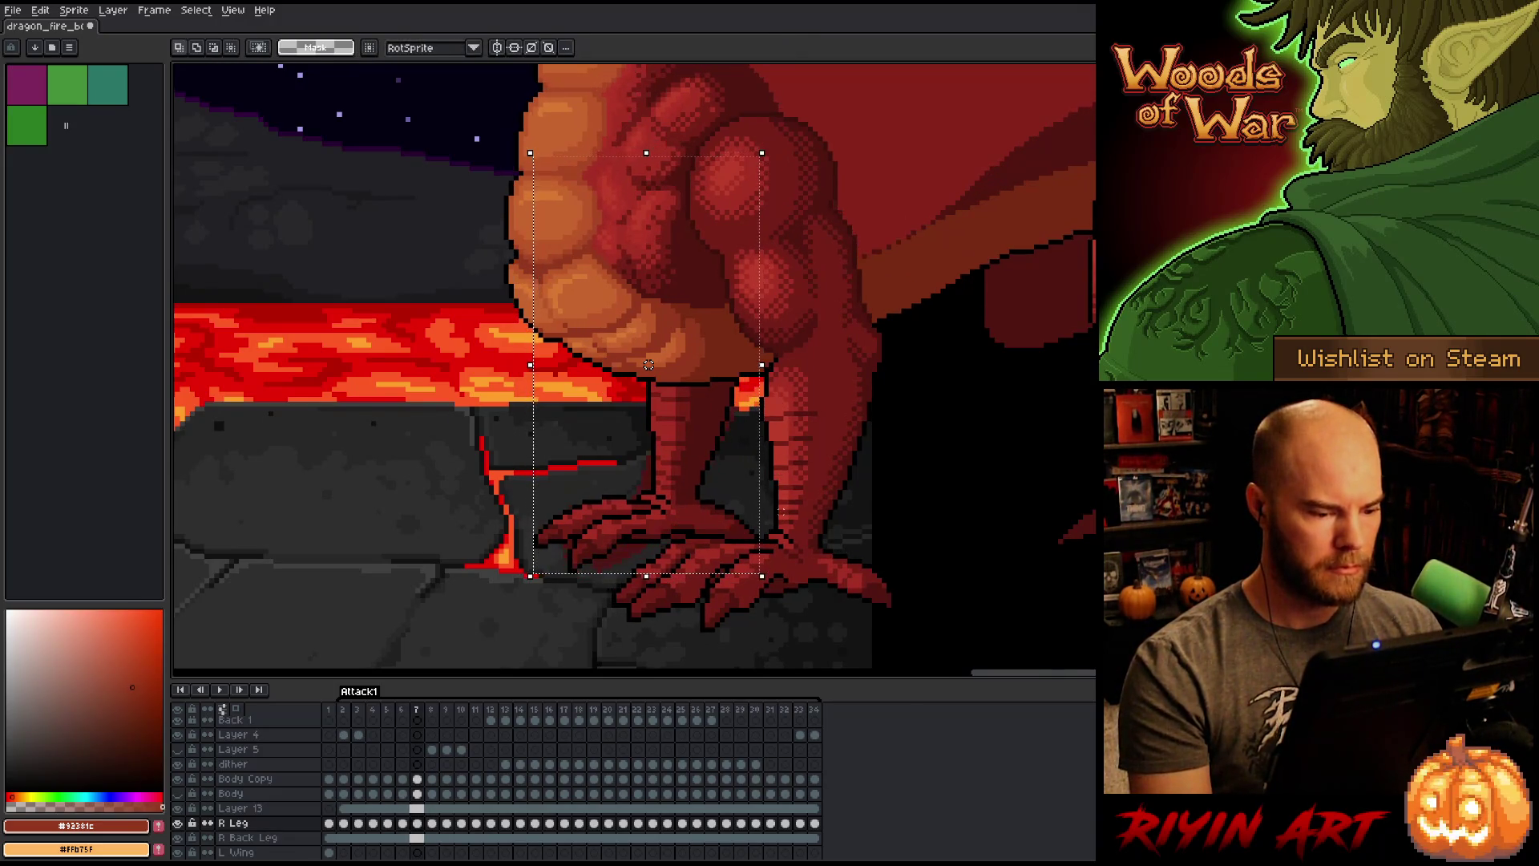
{"action": "key", "text": "period"}
{"action": "mouse_move", "coordinate": [649, 364]}
{"action": "left_mouse_down"}
{"action": "mouse_move", "coordinate": [630, 364]}
{"action": "mouse_move", "coordinate": [644, 365]}
{"action": "left_mouse_up"}
Step: Nudge the leg slightly down on frame 7 and commit it
{"action": "key", "text": "comma"}
{"action": "key", "text": "period"}
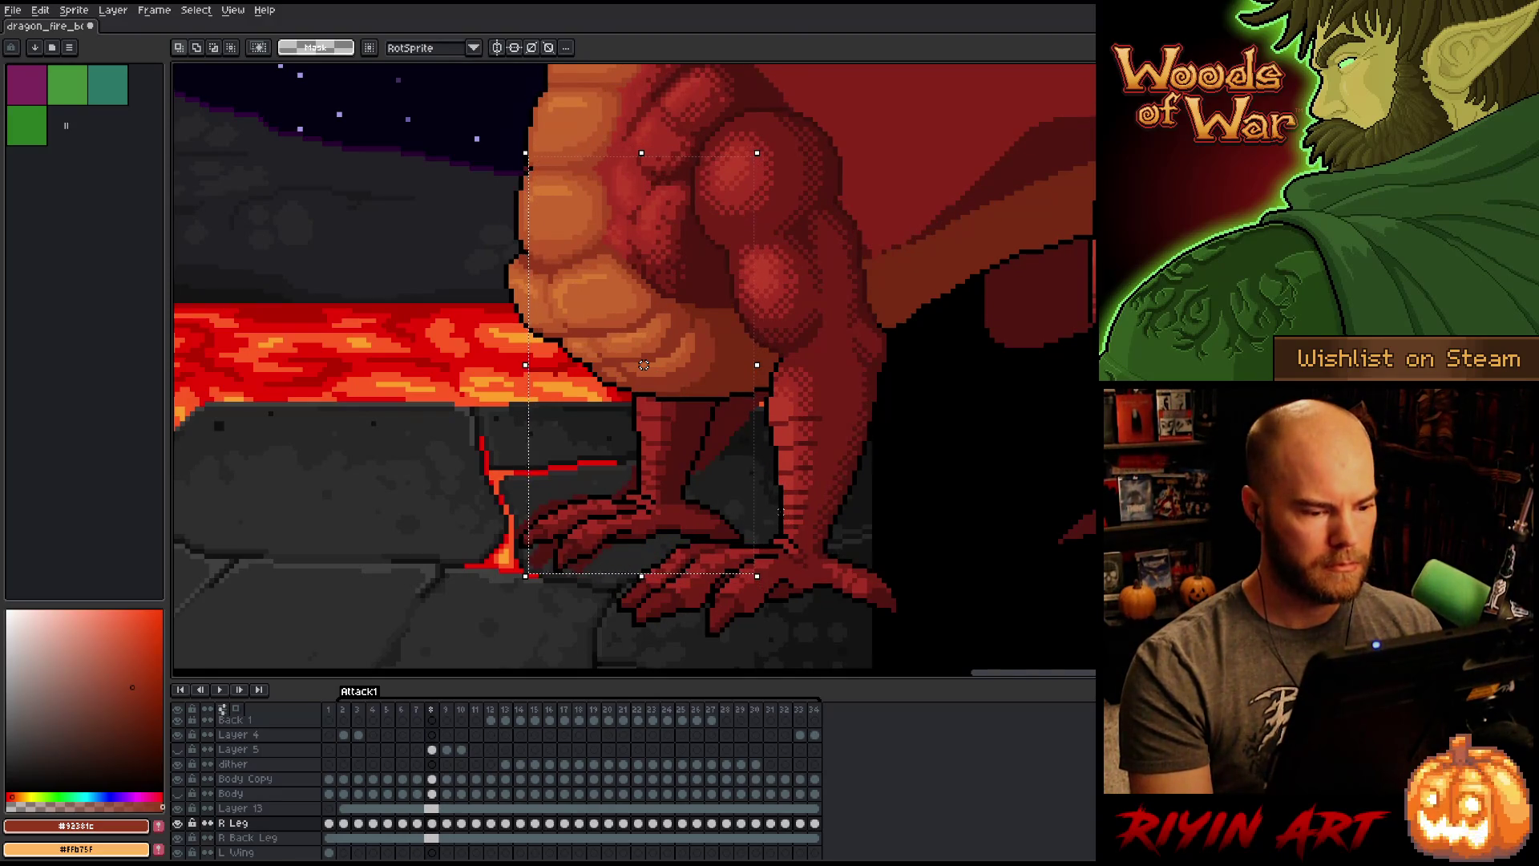
{"action": "key", "text": "comma"}
{"action": "left_click_drag", "start_coordinate": [644, 364], "coordinate": [644, 370]}
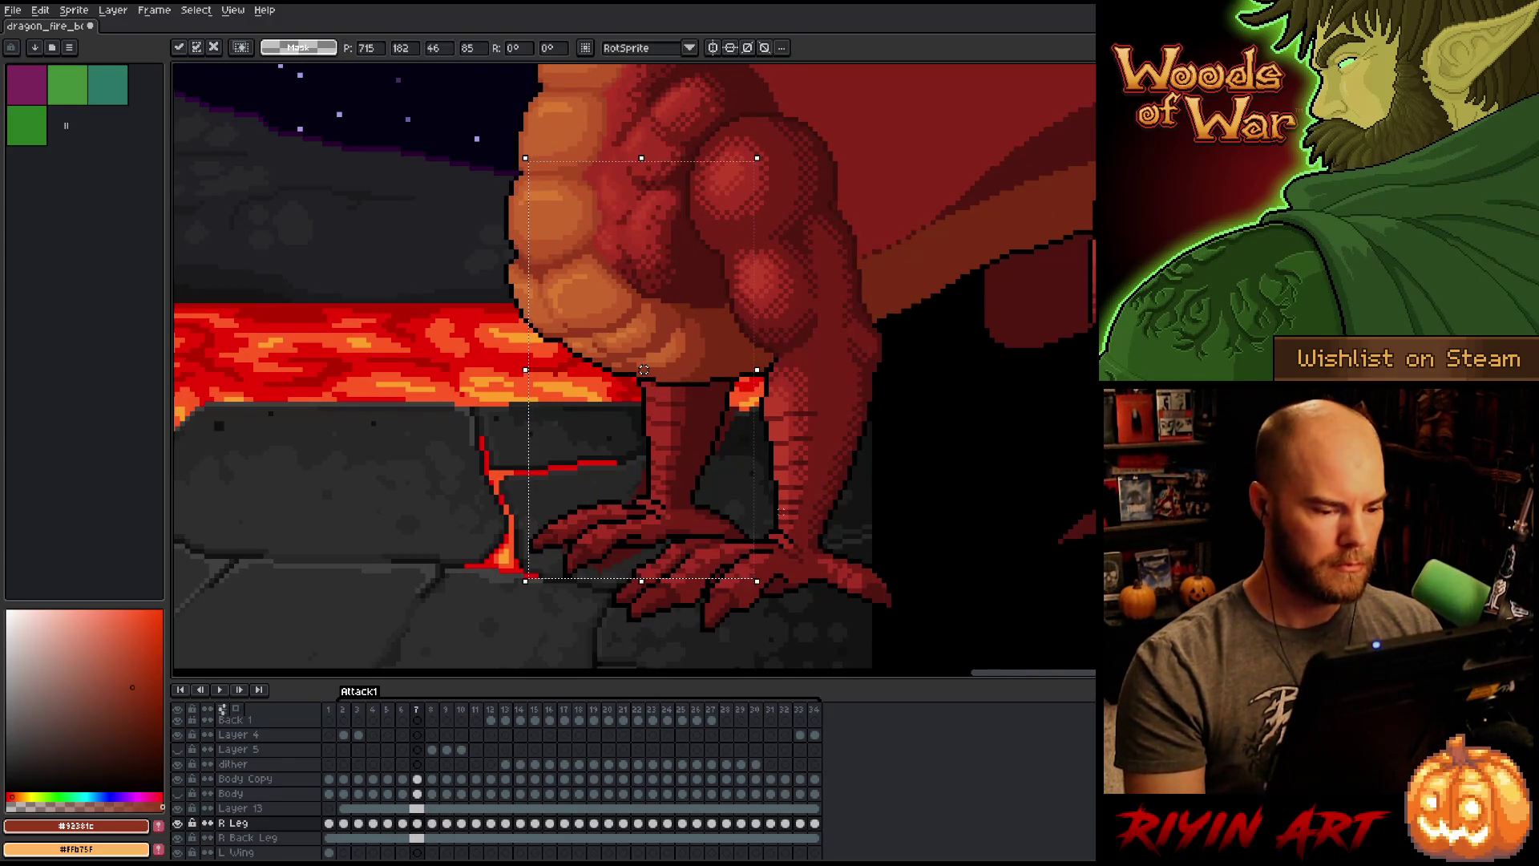
{"action": "key", "text": "Return"}
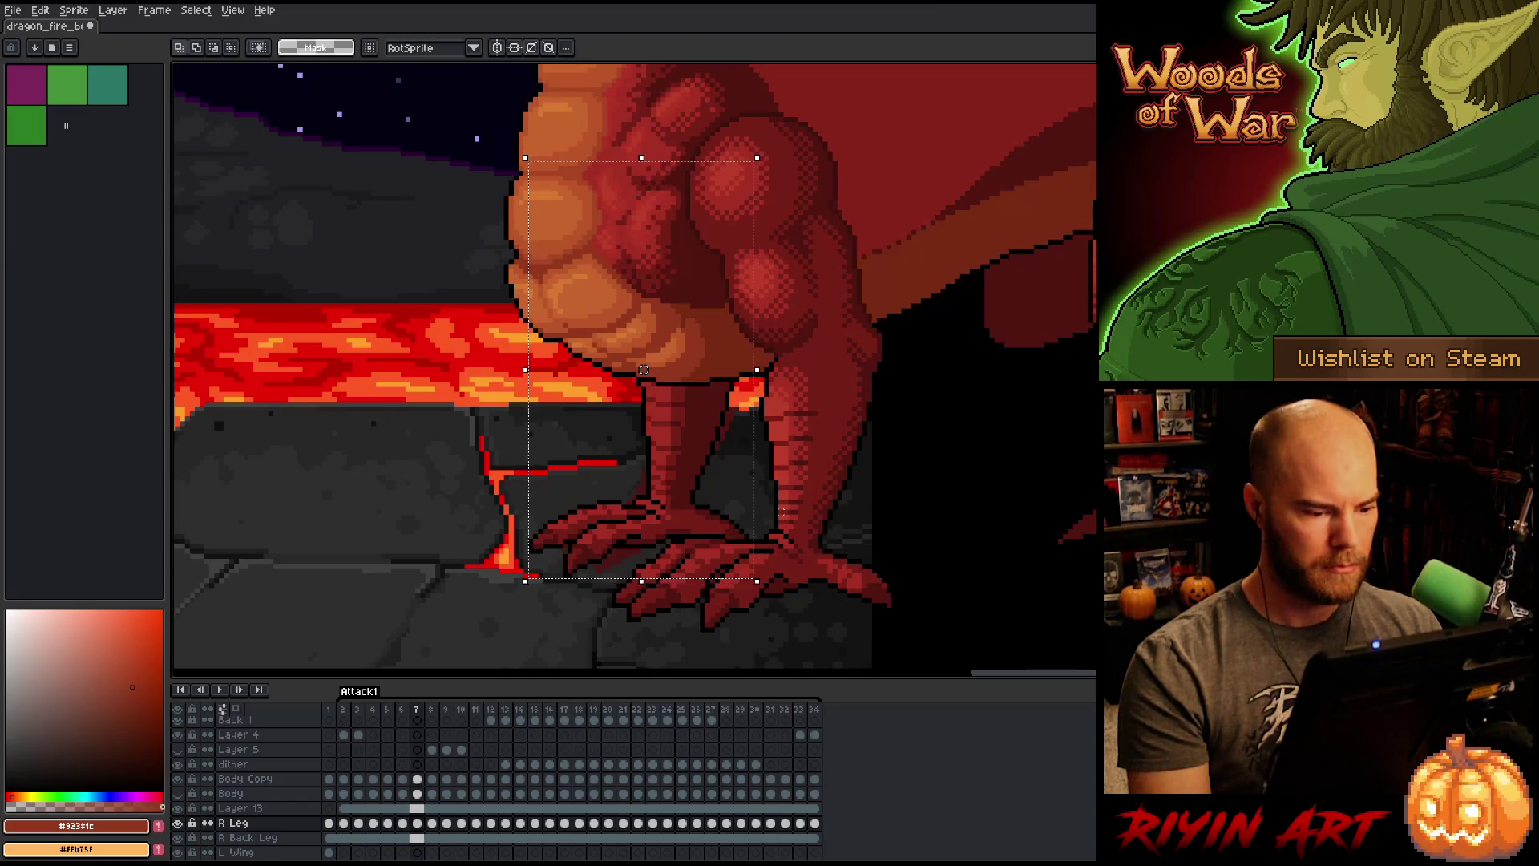
Step: Shift the leg up and left on frame 9, comparing against frame 8
{"action": "key", "text": "period"}
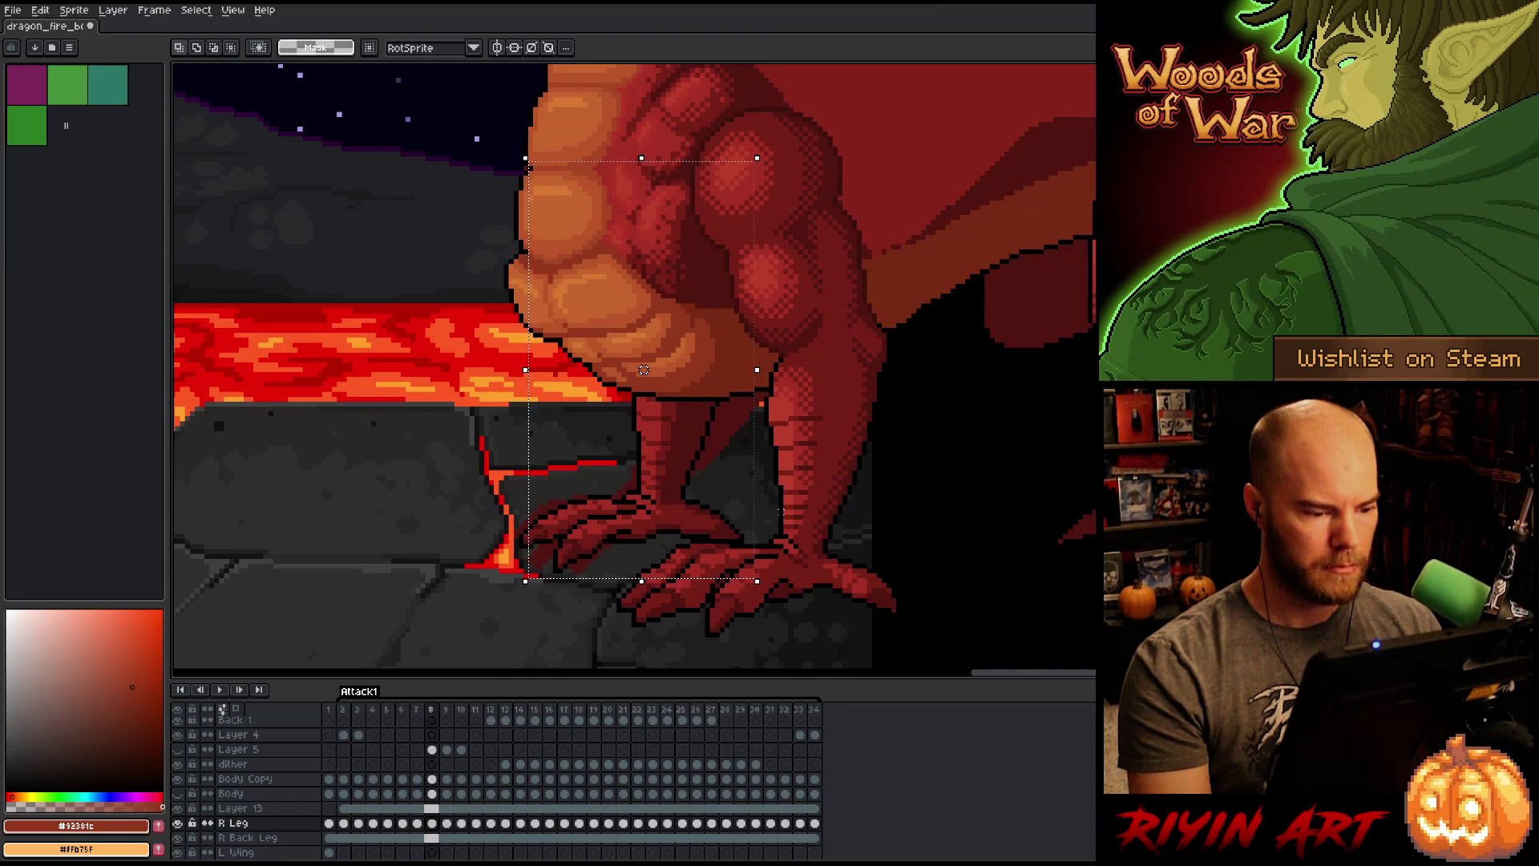
{"action": "key", "text": "period"}
{"action": "left_click_drag", "start_coordinate": [643, 369], "coordinate": [625, 360]}
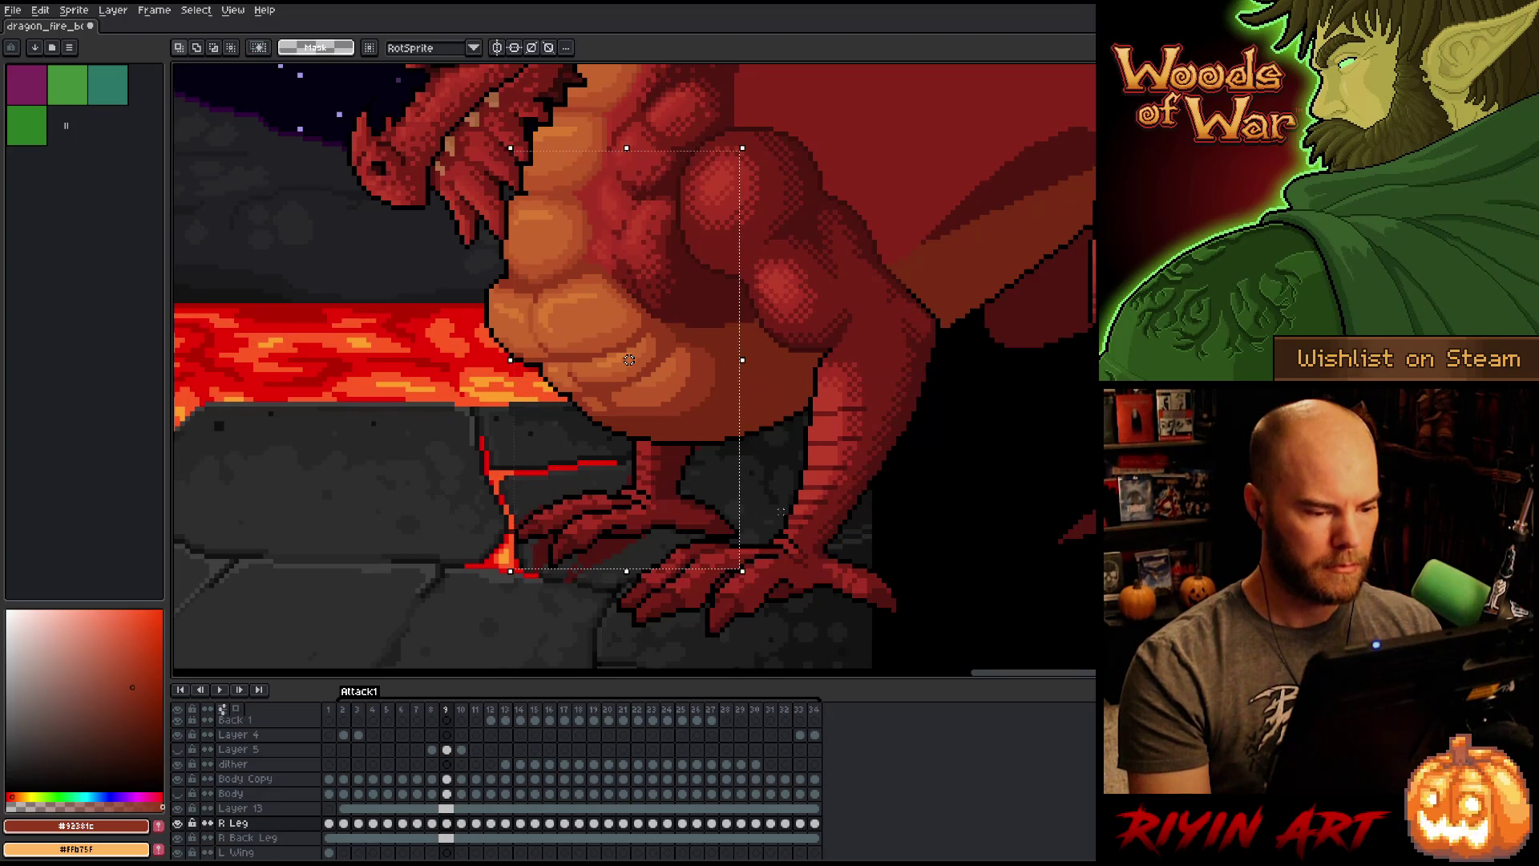
{"action": "key", "text": "comma"}
{"action": "key", "text": "period"}
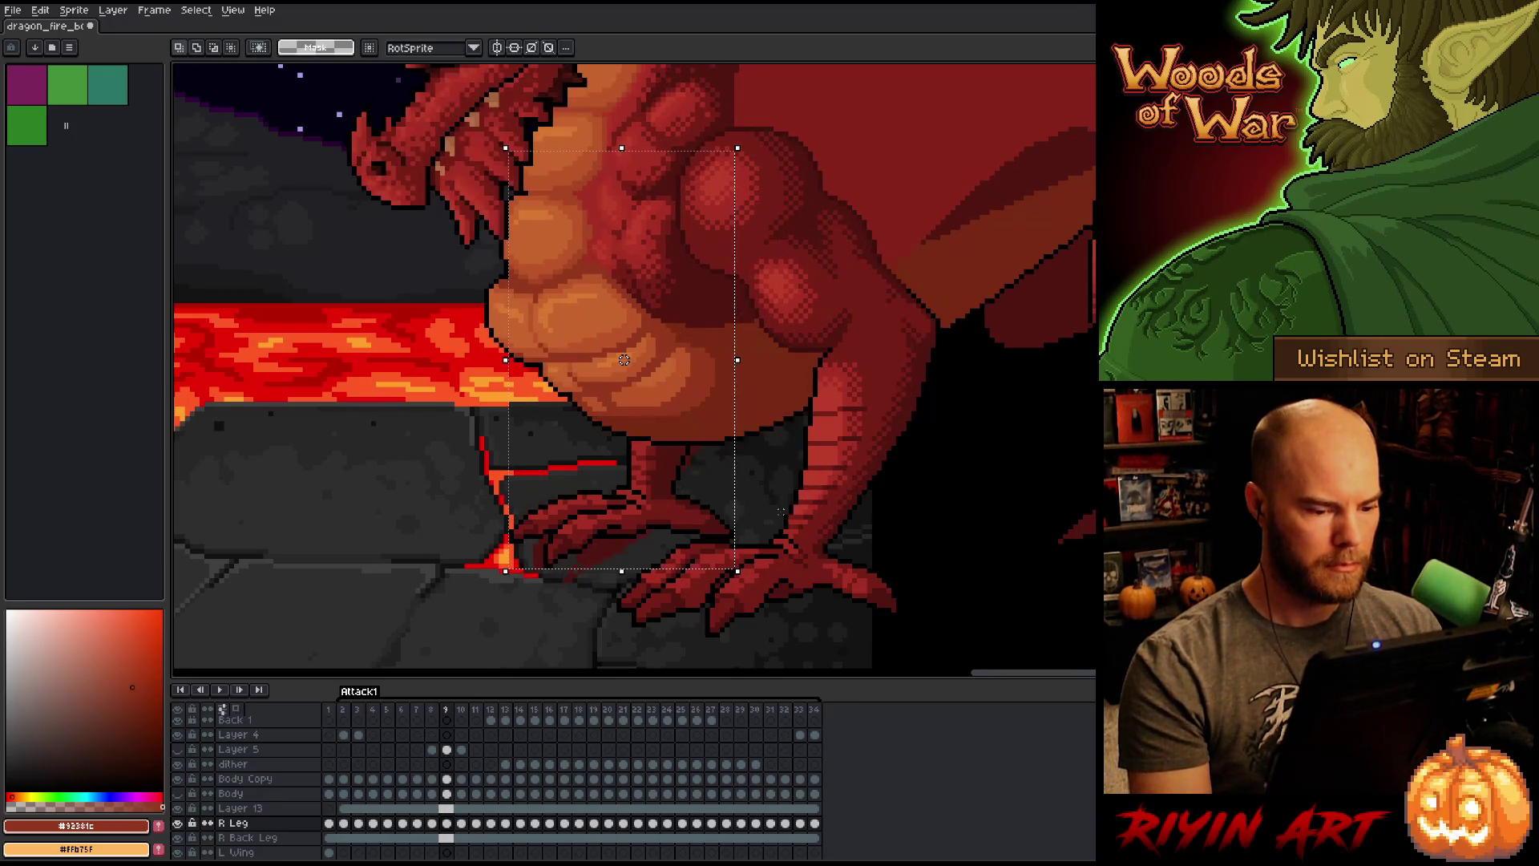
{"action": "key", "text": "comma"}
{"action": "key", "text": "period"}
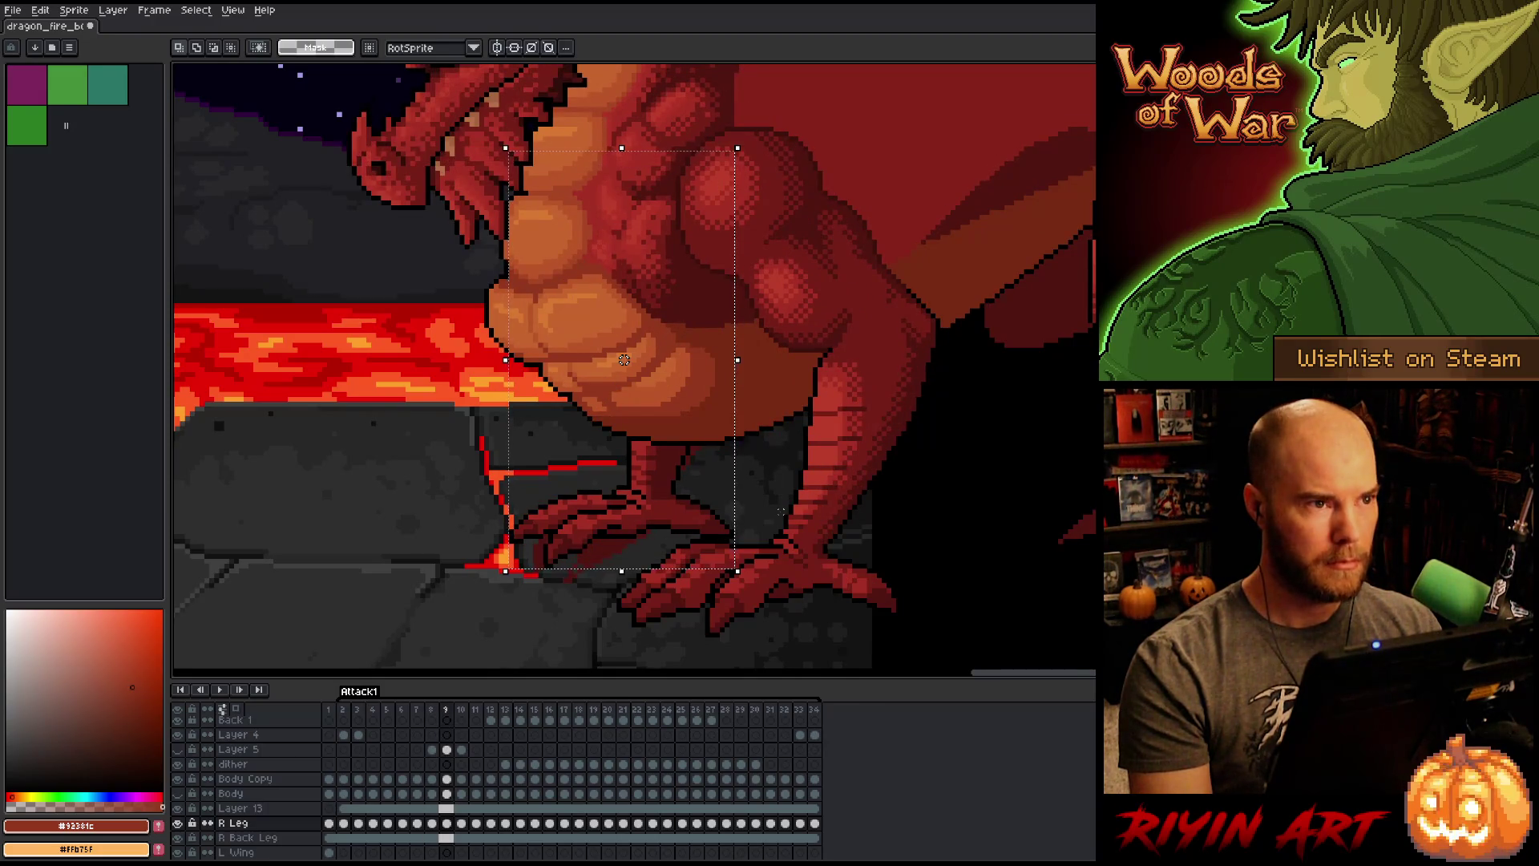
{"action": "key", "text": "comma"}
{"action": "key", "text": "comma"}
{"action": "key", "text": "period"}
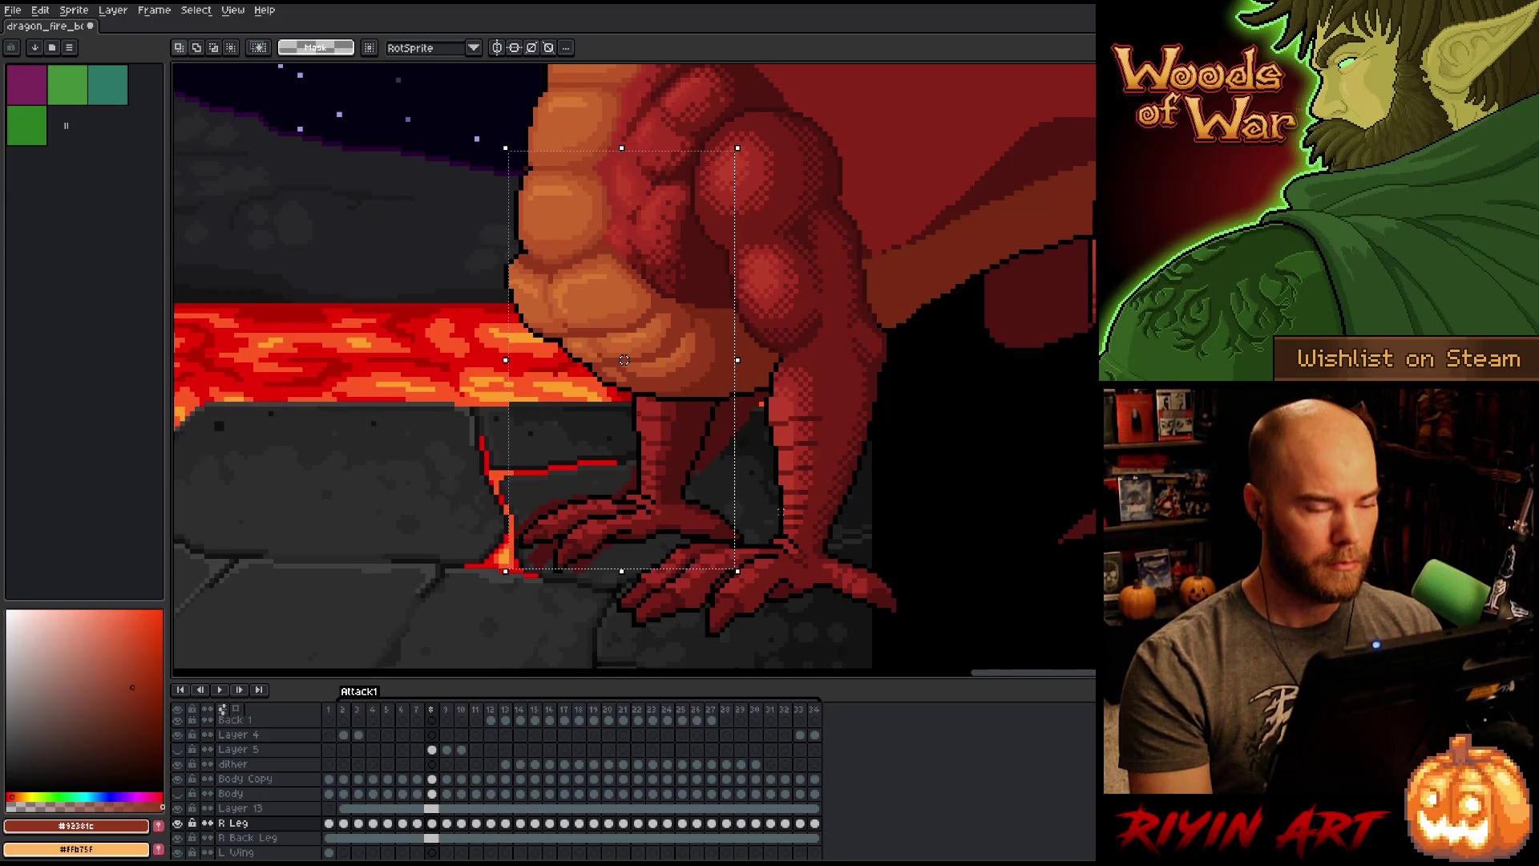
Step: Raise the leg, then on frame 7 shift it 12 px right and 6 px down and commit
{"action": "left_click_drag", "start_coordinate": [624, 360], "coordinate": [624, 355]}
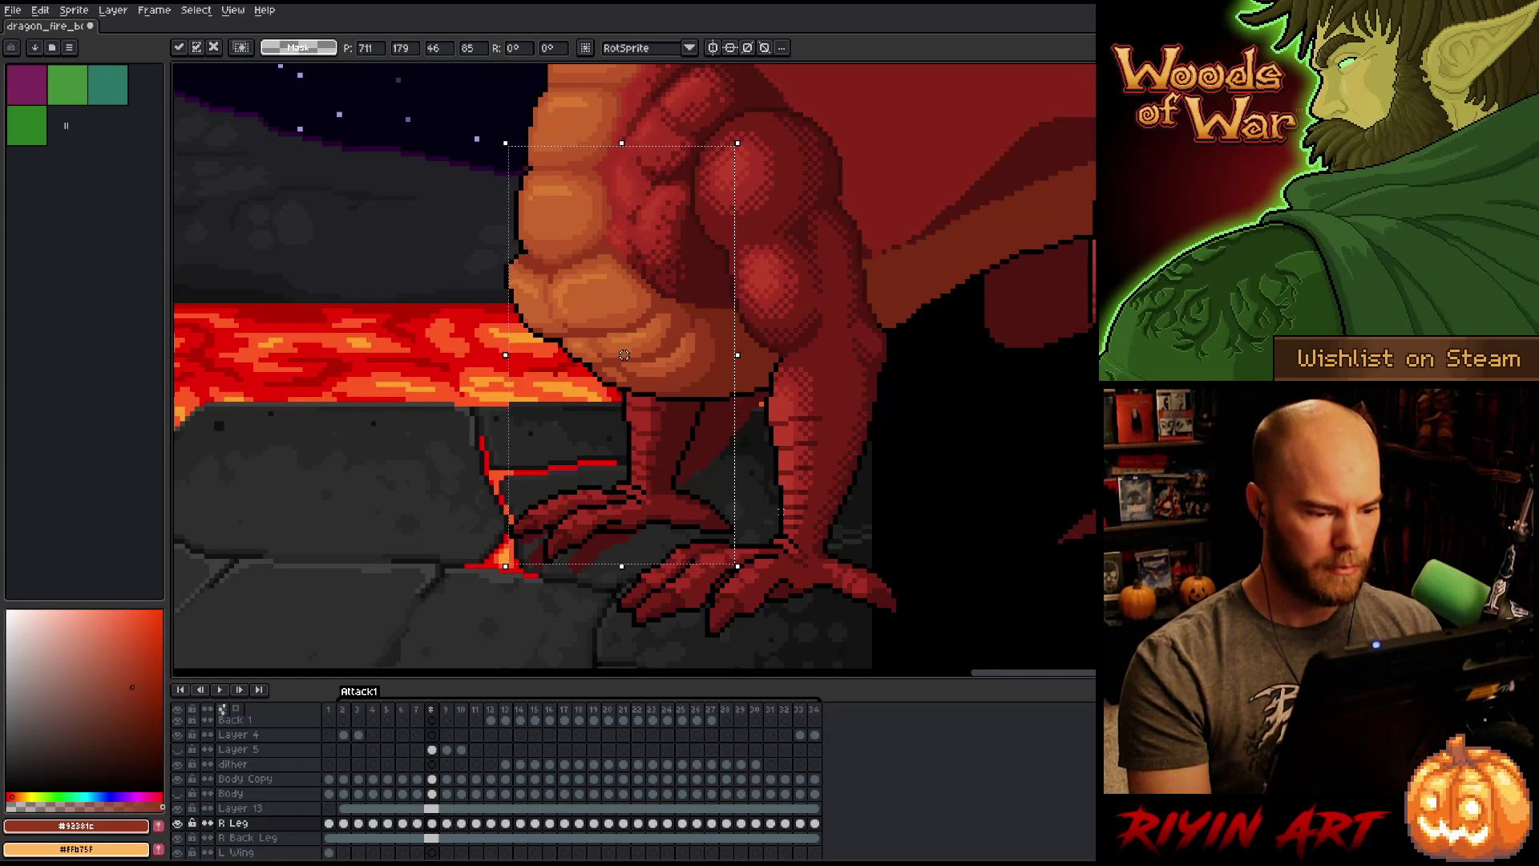
{"action": "key", "text": "comma"}
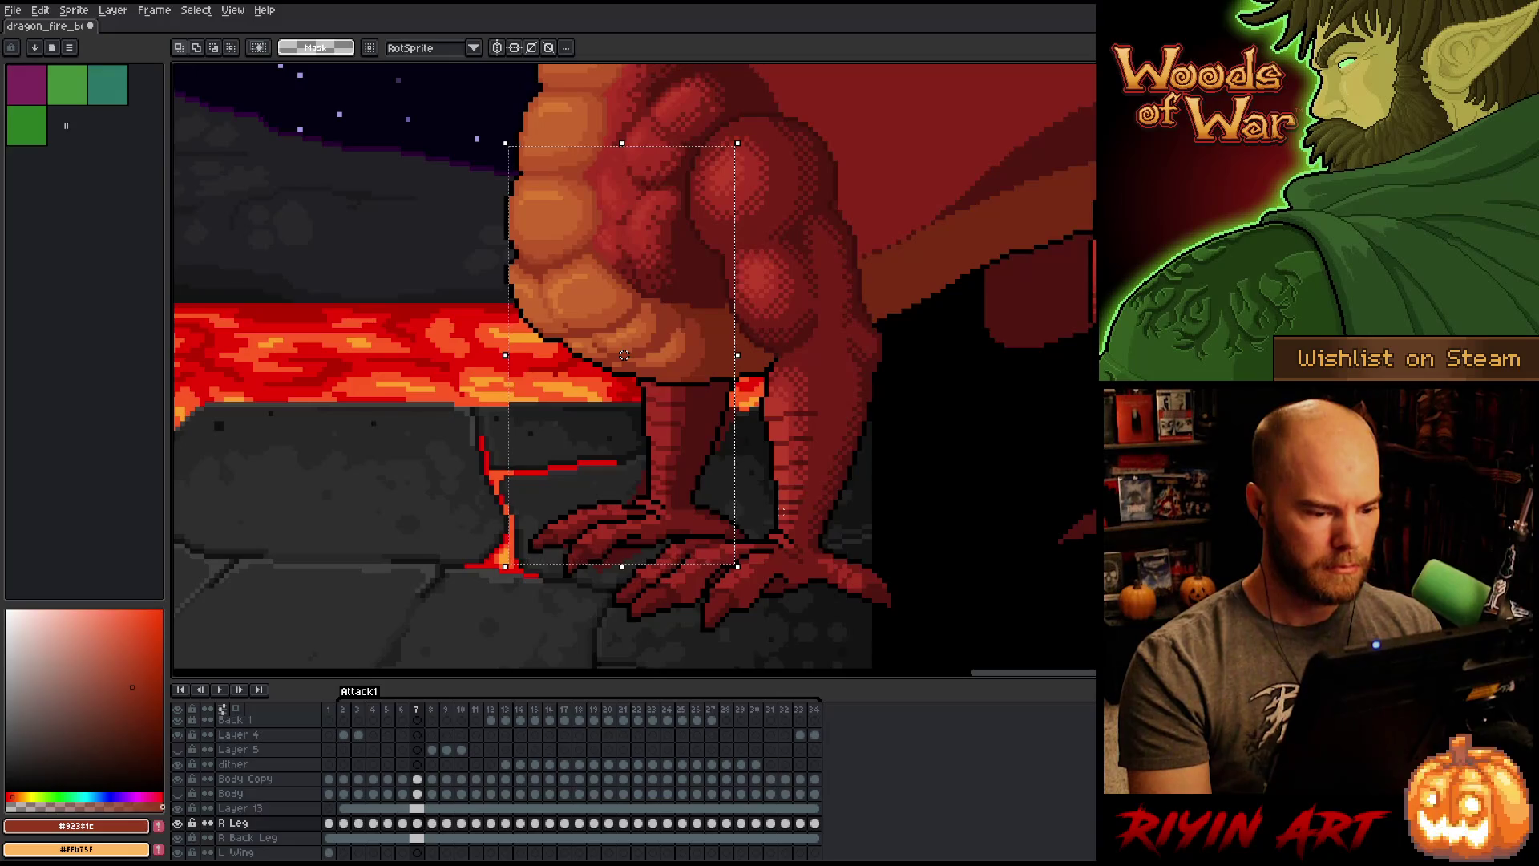
{"action": "left_click_drag", "start_coordinate": [623, 356], "coordinate": [634, 360]}
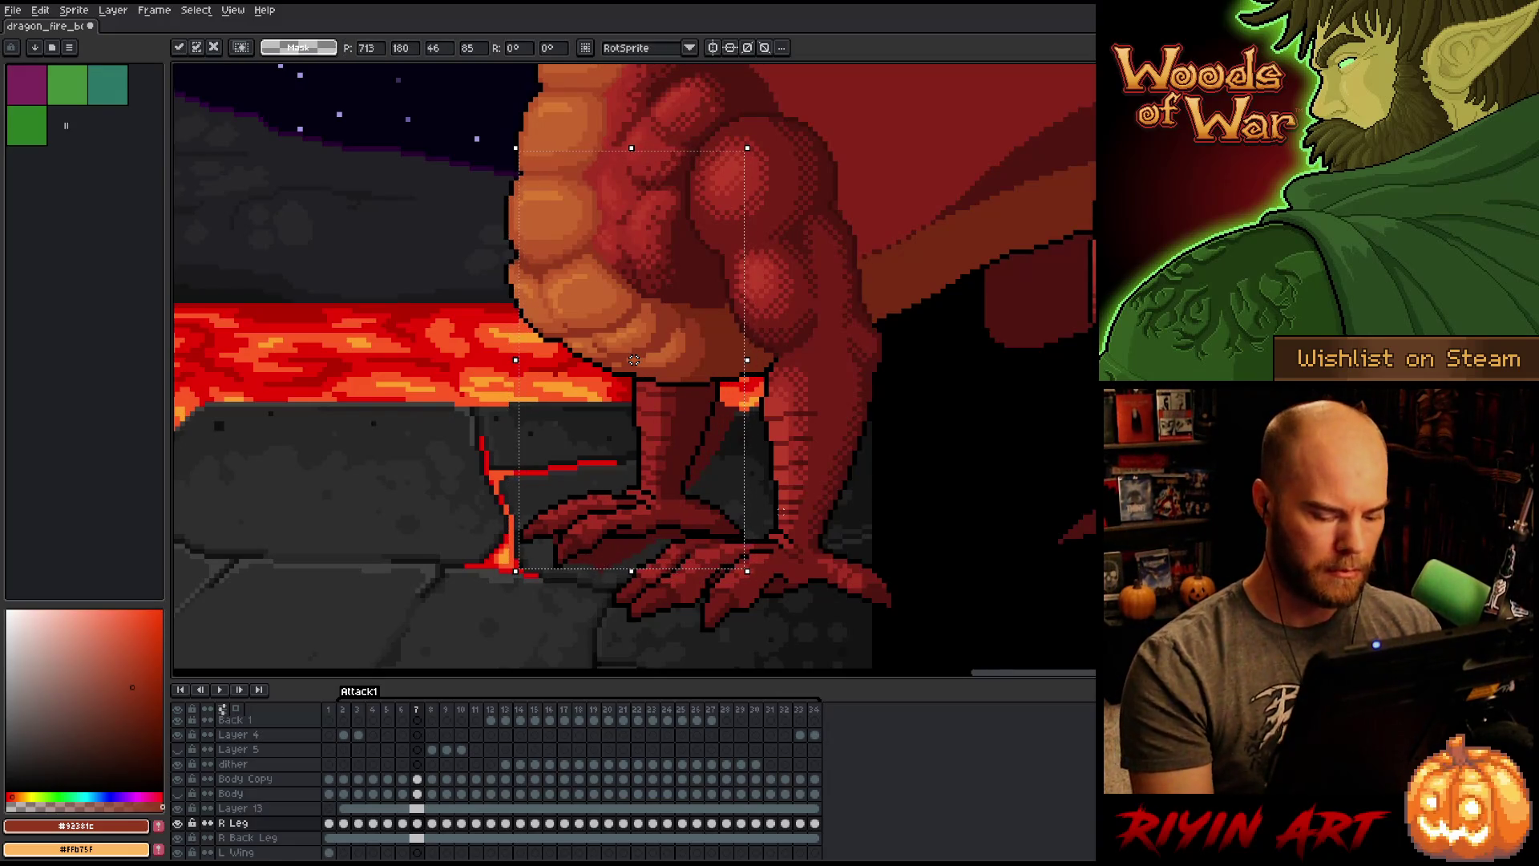
{"action": "key", "text": "Return"}
{"action": "key", "text": "period"}
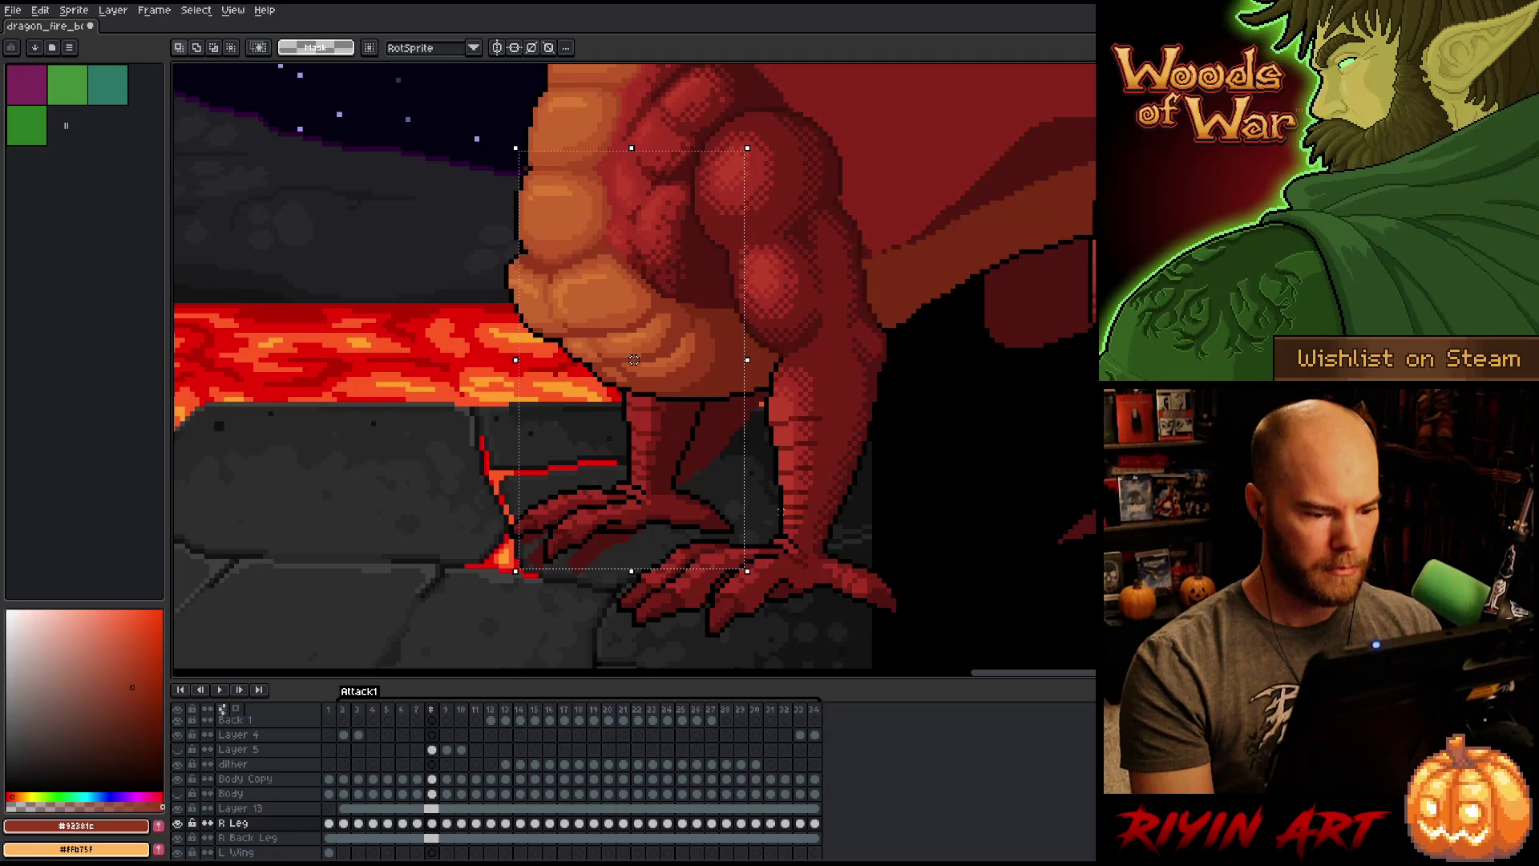
Step: Nudge the leg one pixel up-left on frame 6 and compare with frame 5
{"action": "key", "text": "comma"}
{"action": "key", "text": "comma"}
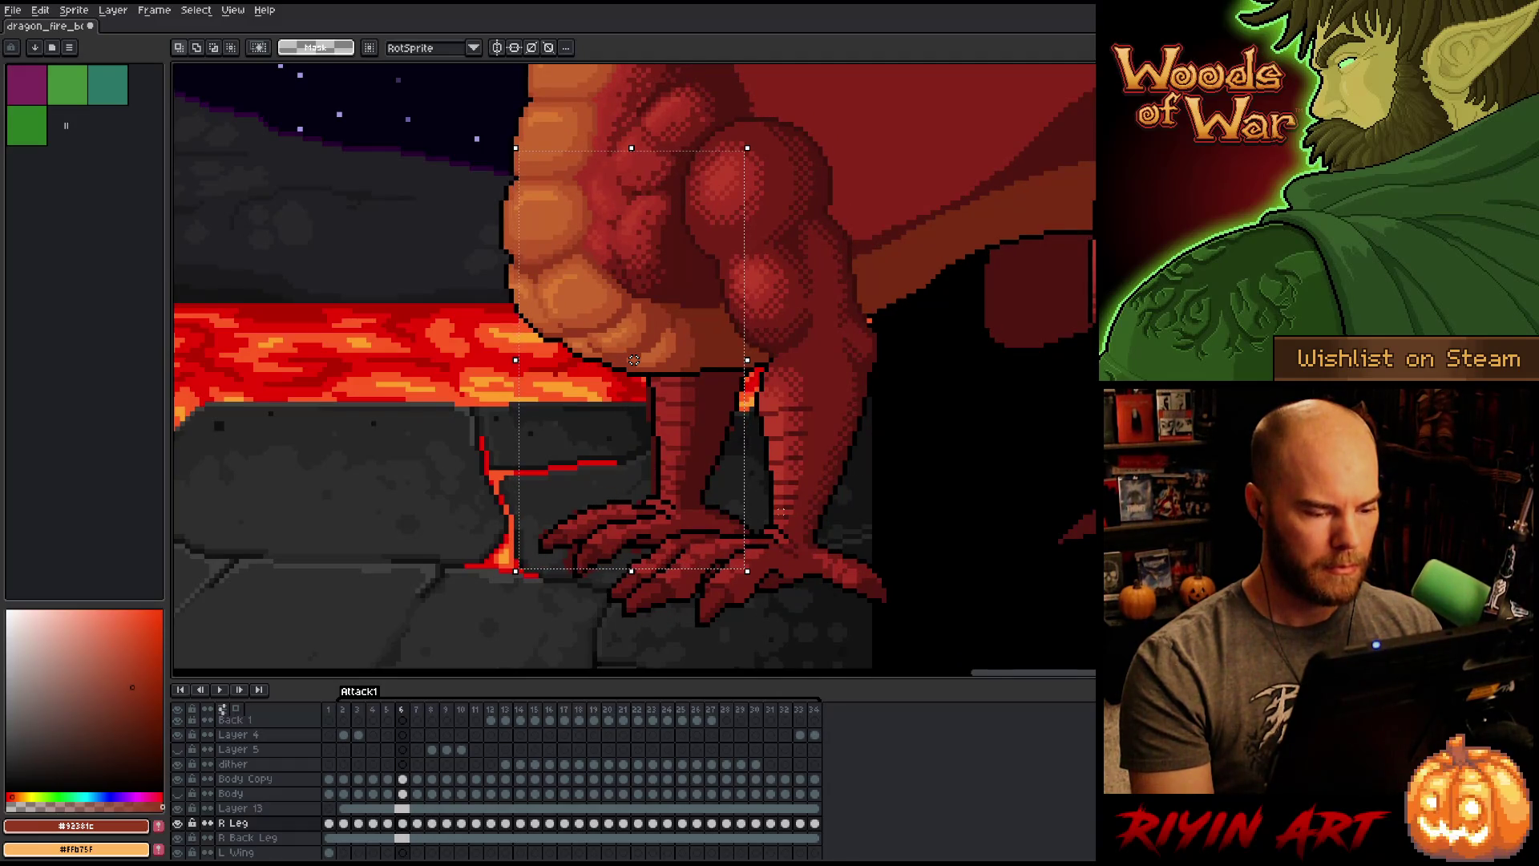
{"action": "key", "text": "comma"}
{"action": "key", "text": "period"}
{"action": "key", "text": "period"}
{"action": "key", "text": "comma"}
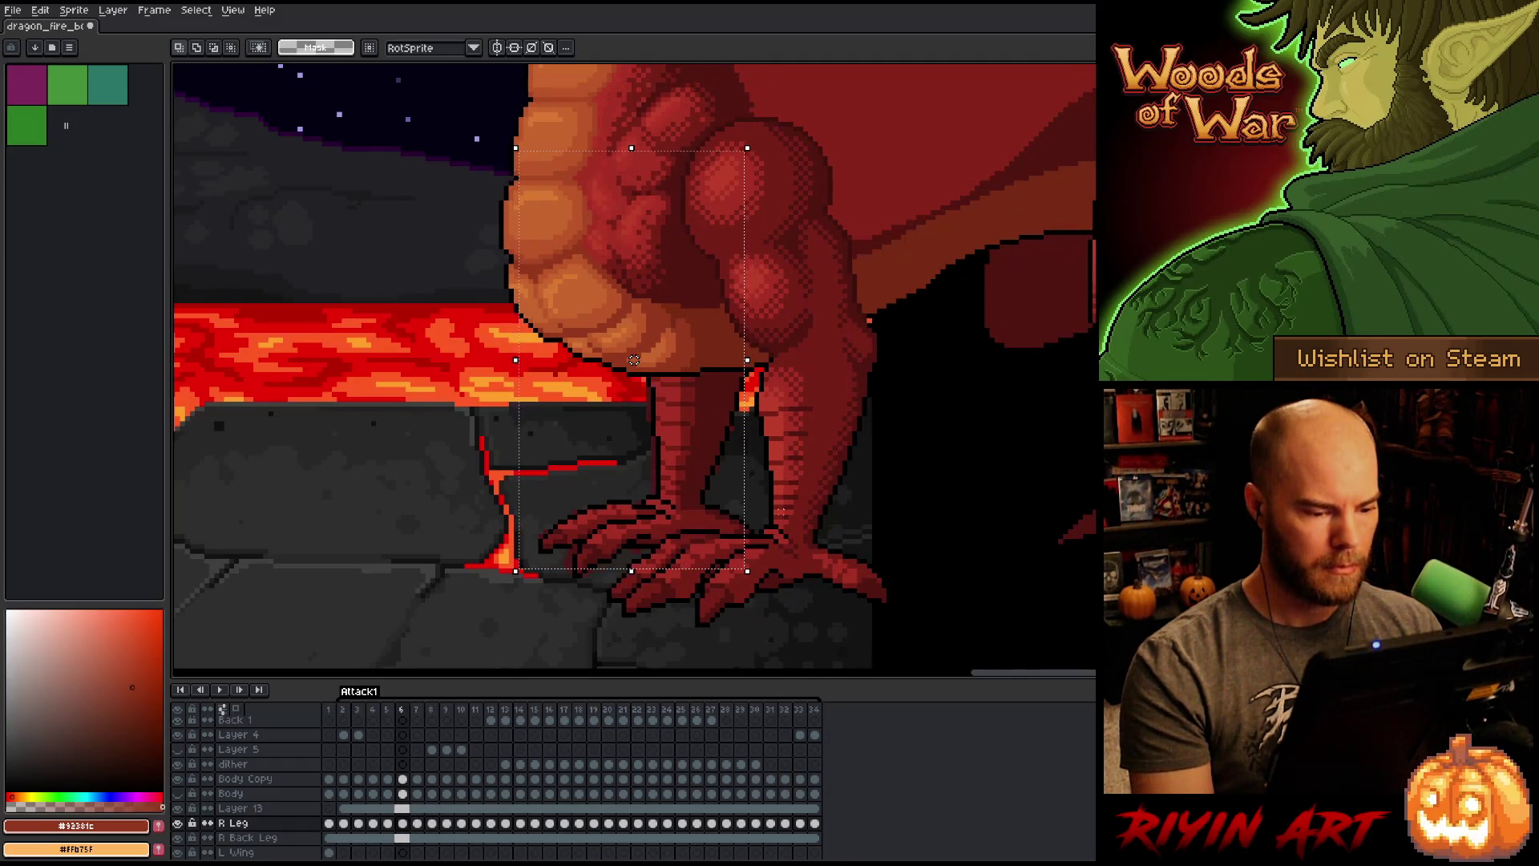
{"action": "left_click_drag", "start_coordinate": [654, 370], "coordinate": [649, 365]}
{"action": "key", "text": "comma"}
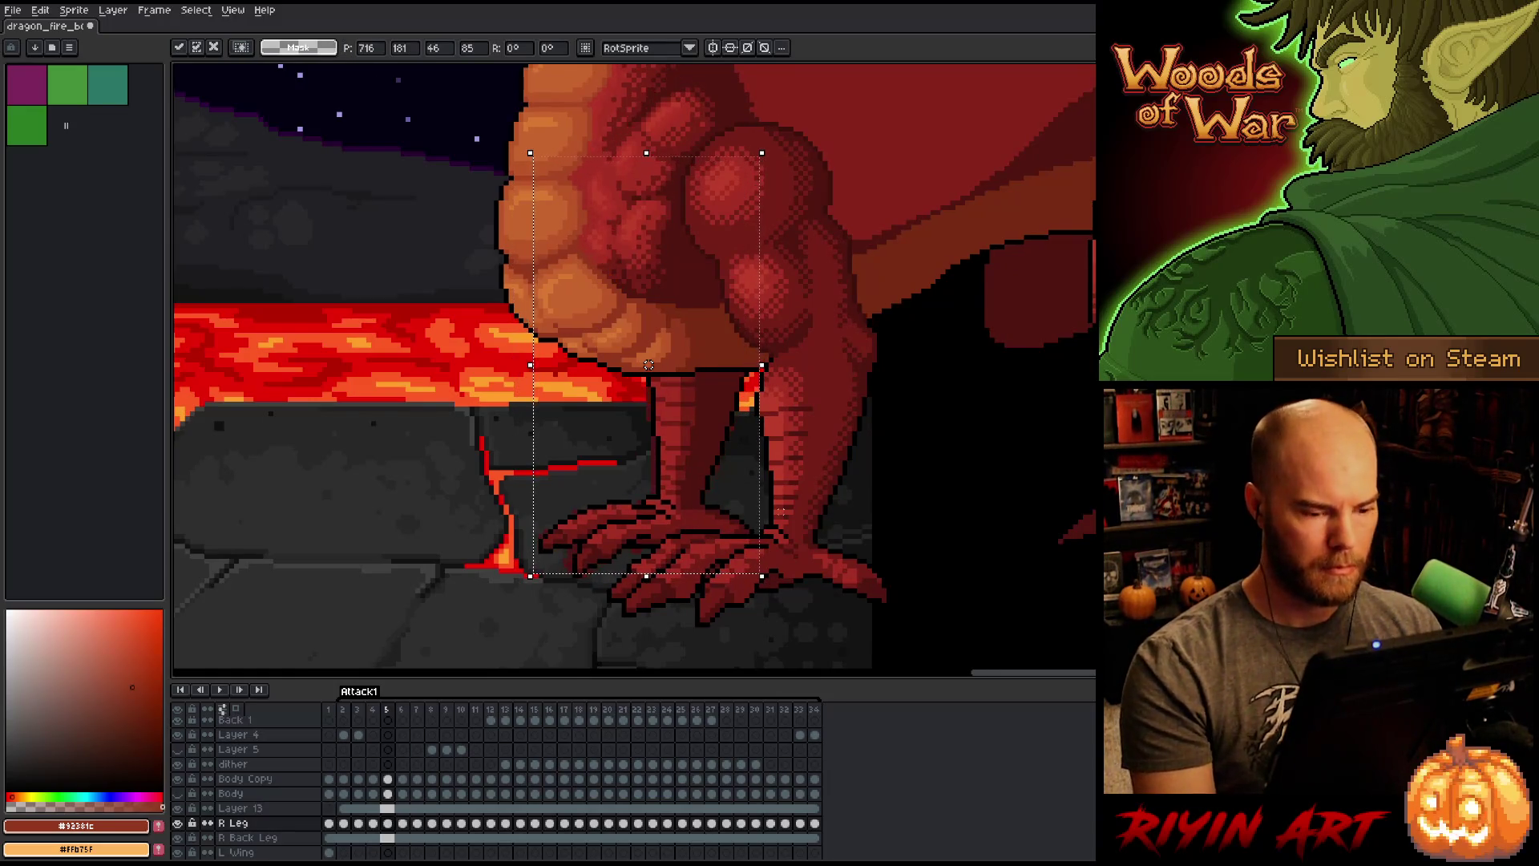
{"action": "key", "text": "period"}
{"action": "key", "text": "period"}
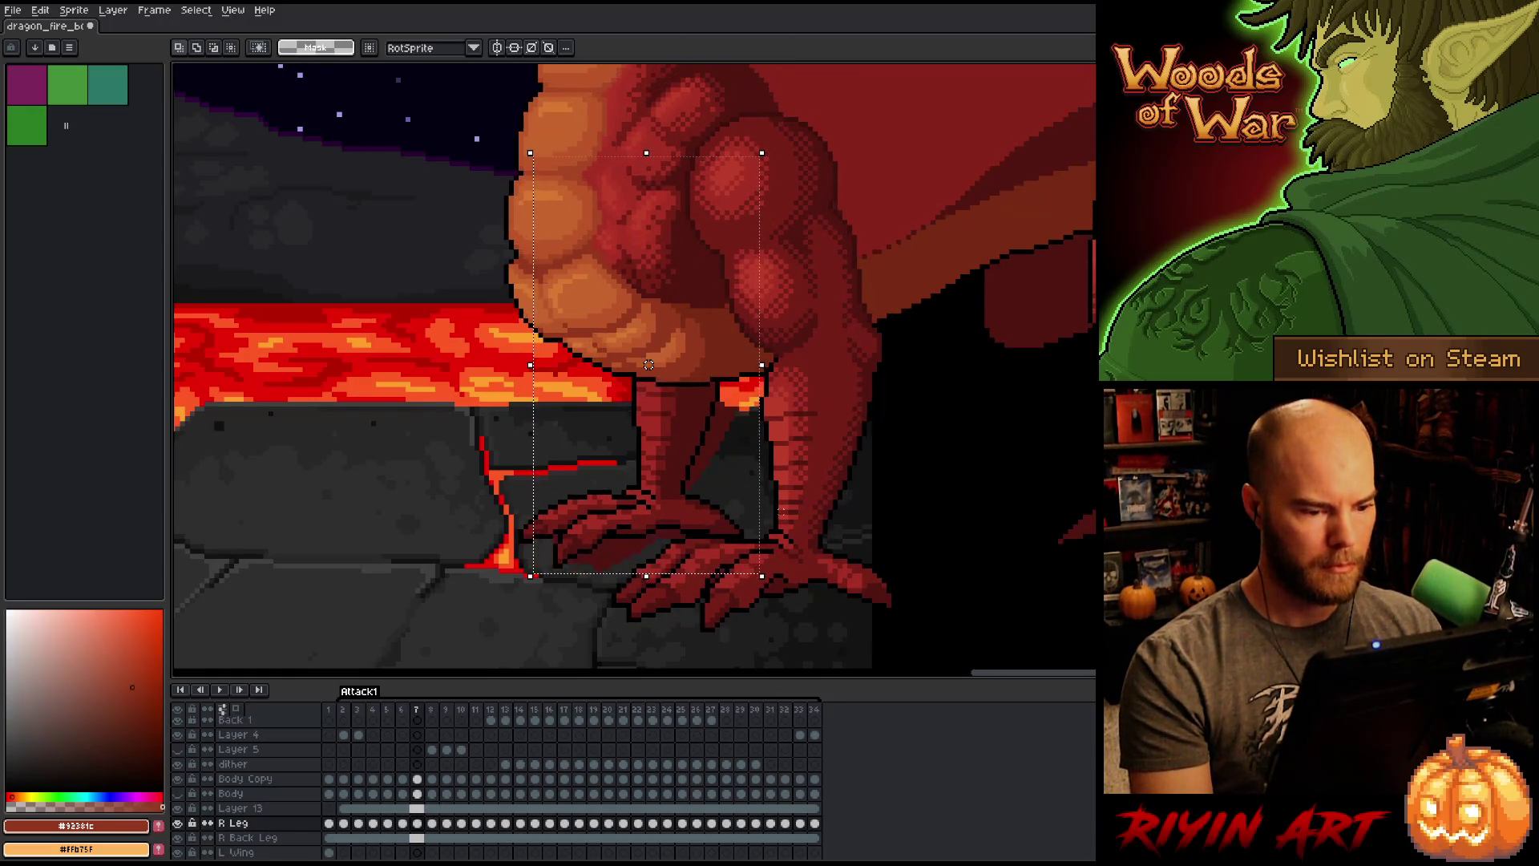
{"action": "key", "text": "comma"}
{"action": "key", "text": "comma"}
{"action": "key", "text": "period"}
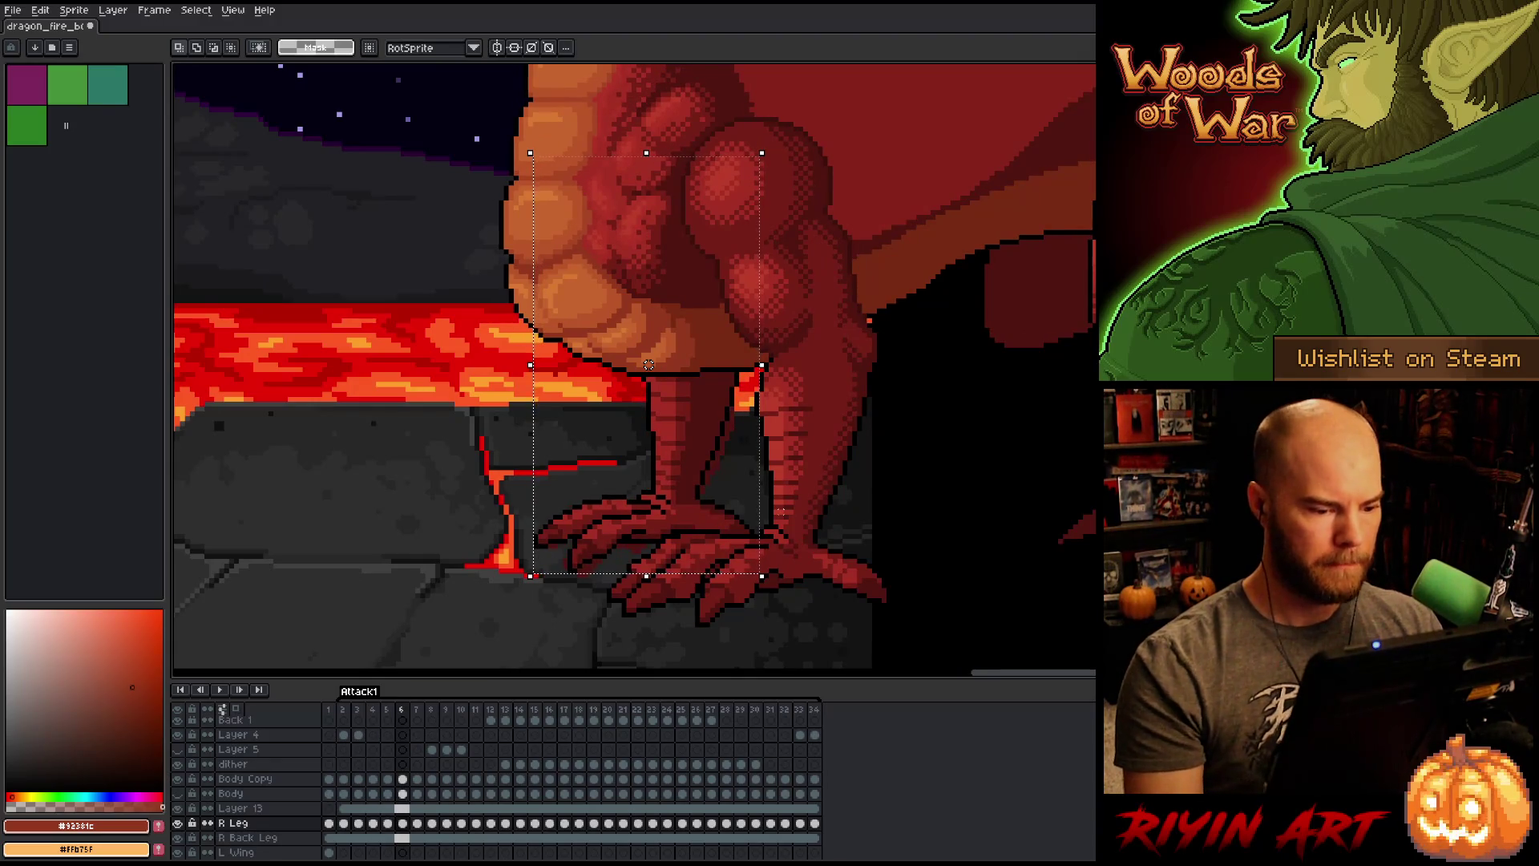
Step: Nudge the leg down one pixel and right one pixel, then commit
{"action": "left_click_drag", "start_coordinate": [648, 365], "coordinate": [648, 369]}
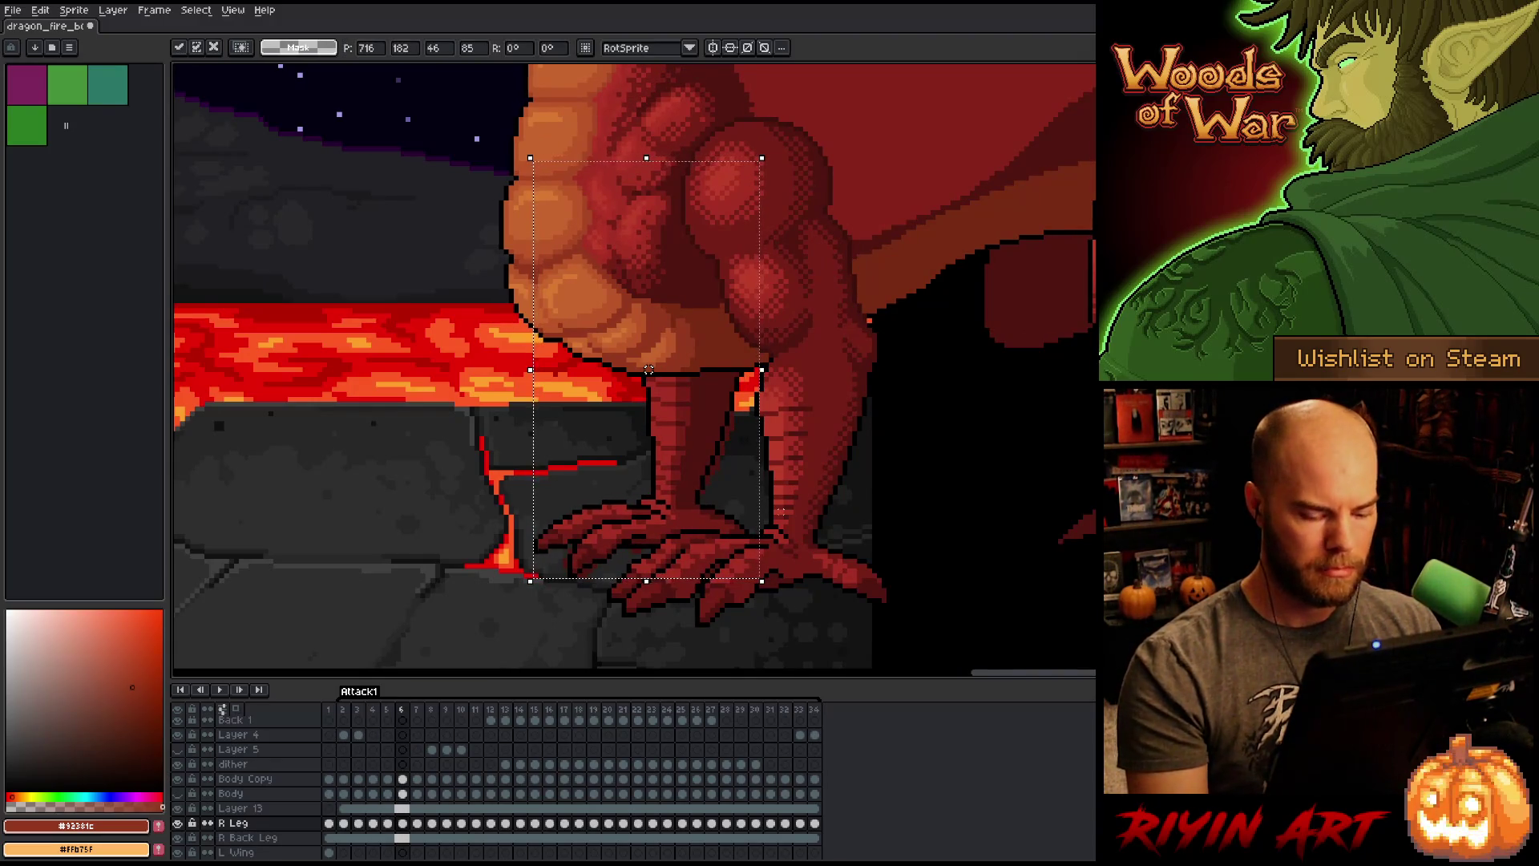
{"action": "key", "text": "comma"}
{"action": "key", "text": "period"}
{"action": "left_click_drag", "start_coordinate": [648, 370], "coordinate": [653, 370]}
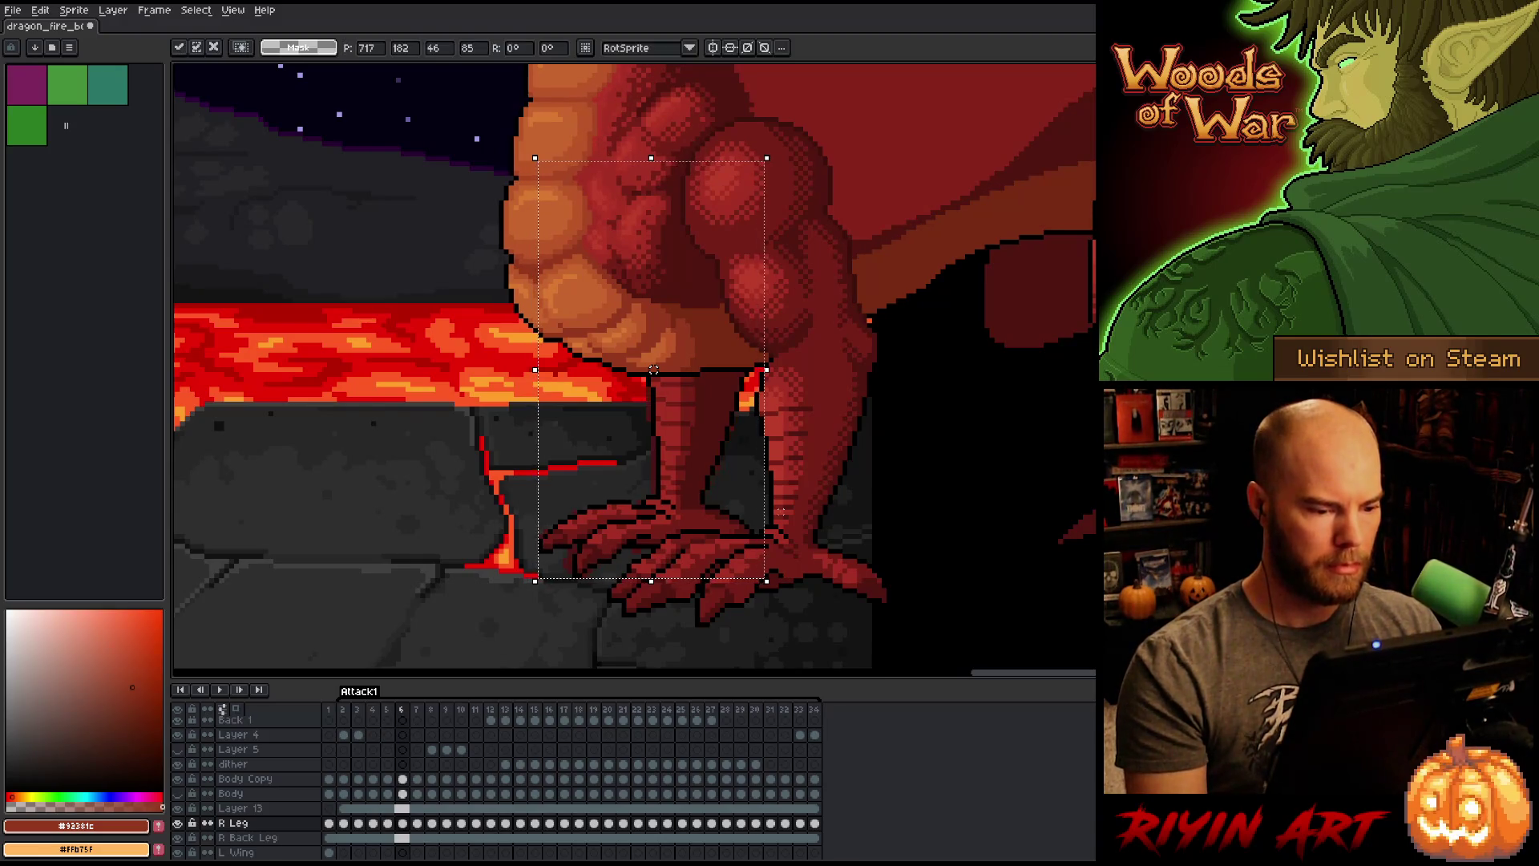
{"action": "key", "text": "period"}
{"action": "key", "text": "period"}
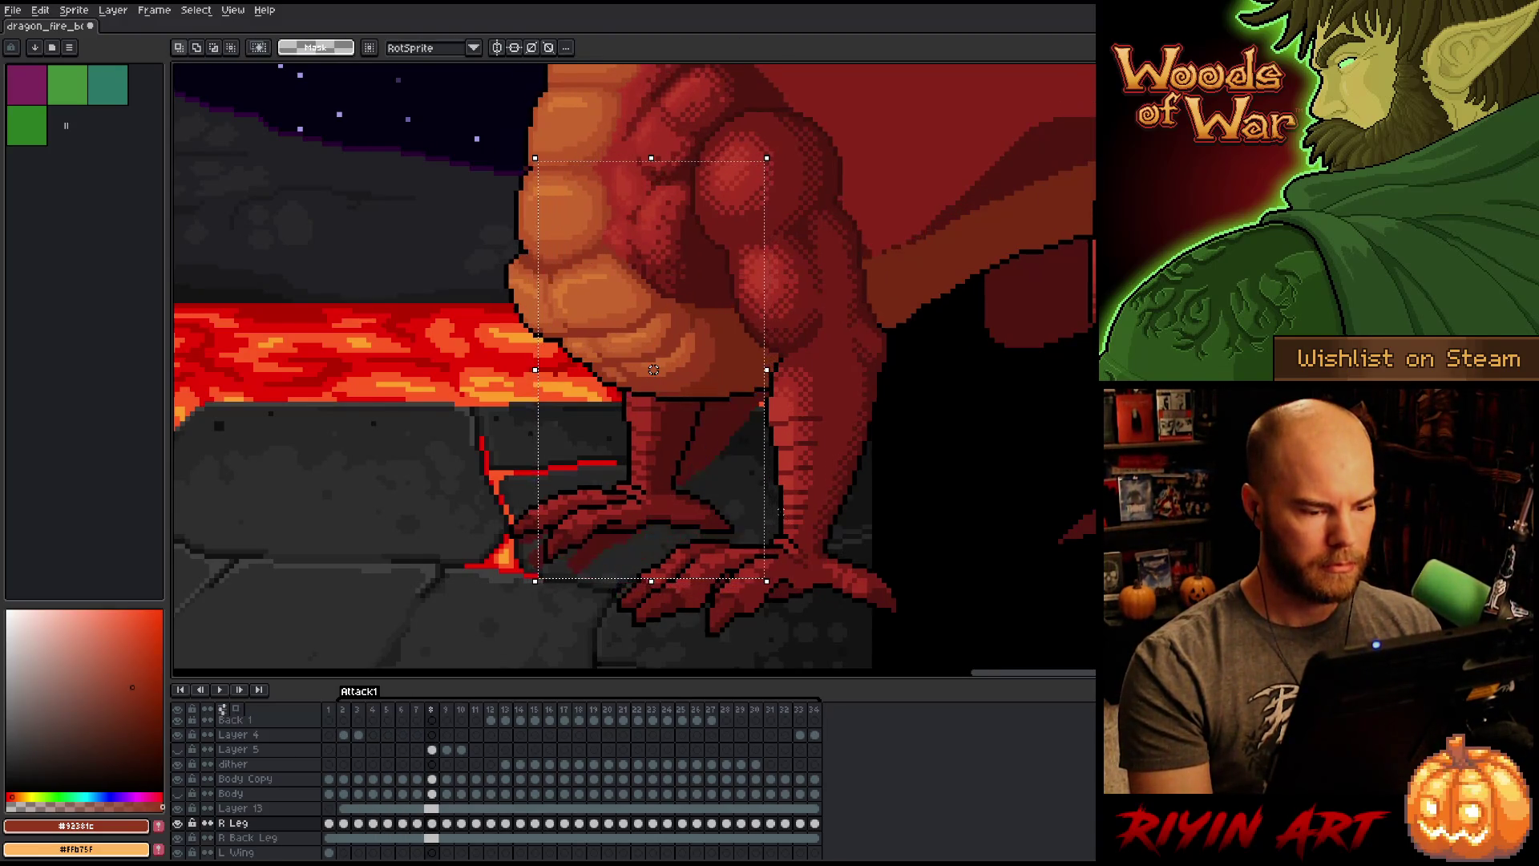
Step: Move the leg on frame 7 about 18 px left and 6 px up, comparing neighbouring poses
{"action": "key", "text": "comma"}
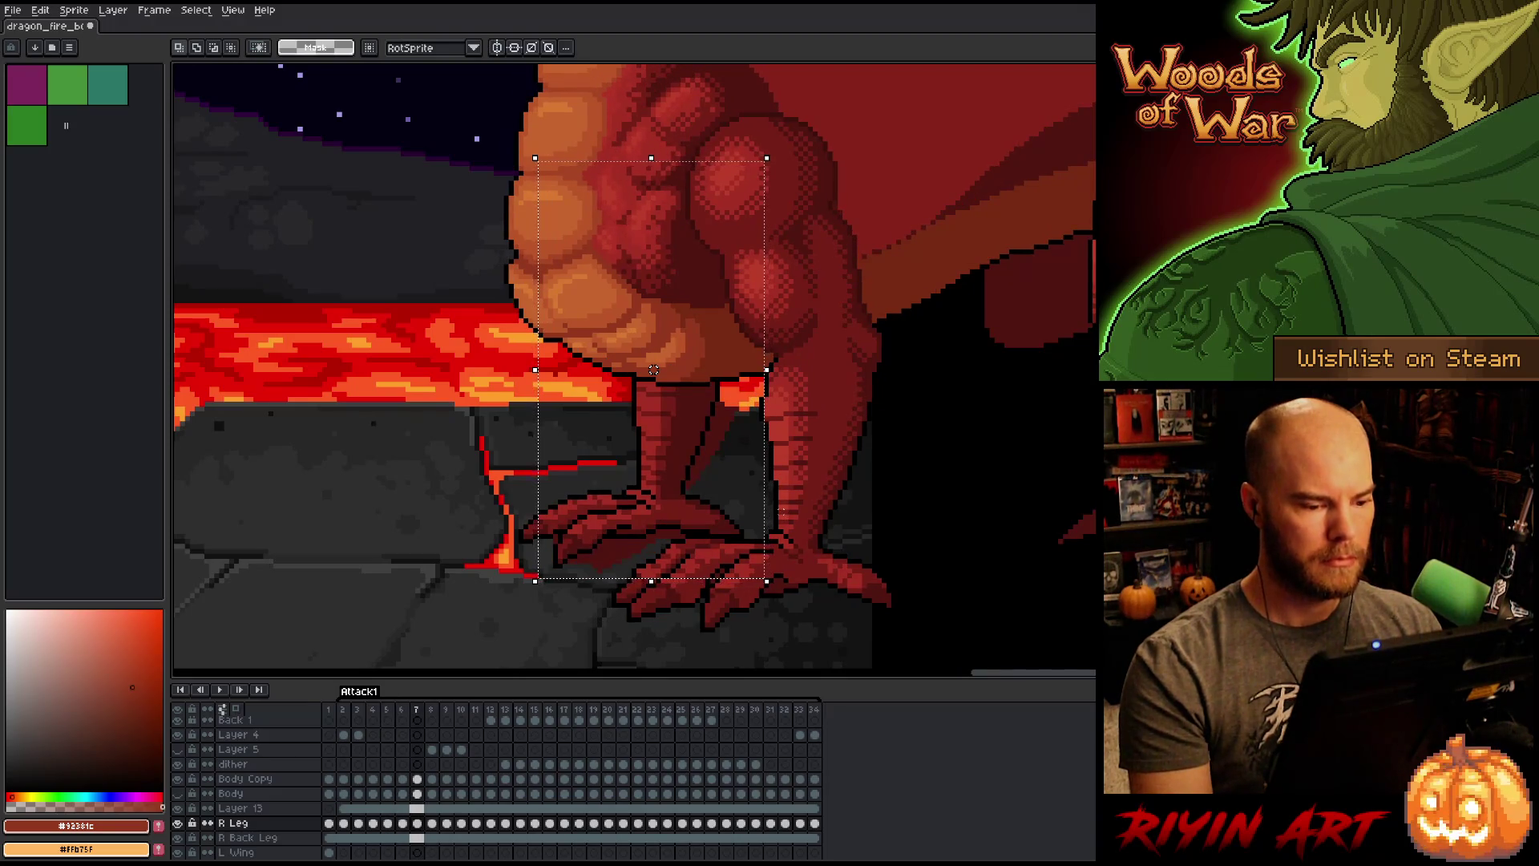
{"action": "left_click_drag", "start_coordinate": [653, 370], "coordinate": [639, 365]}
{"action": "key", "text": "comma"}
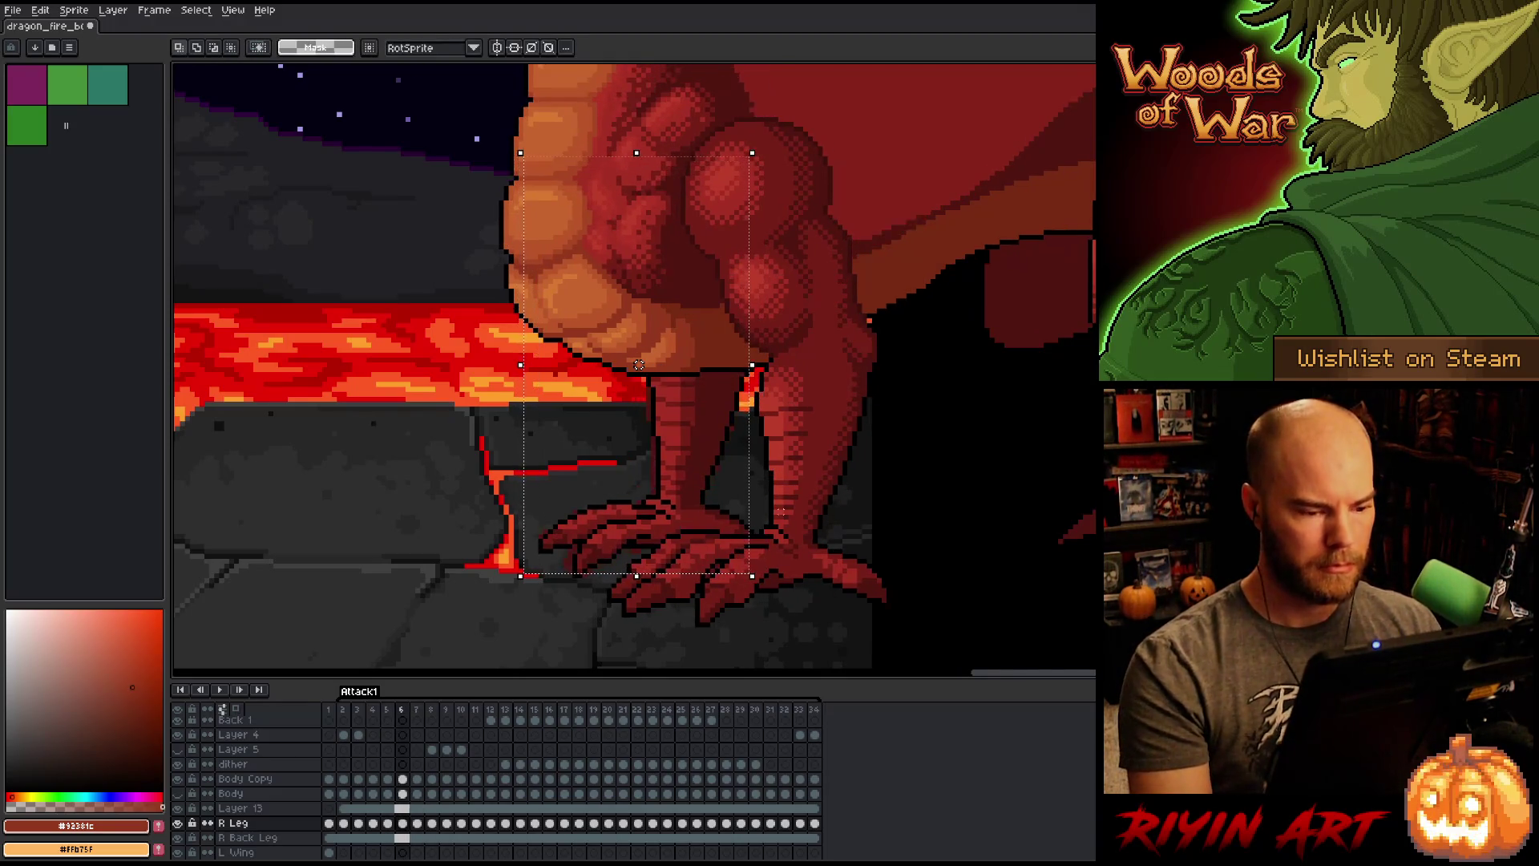
{"action": "key", "text": "period"}
{"action": "key", "text": "period"}
{"action": "key", "text": "comma"}
{"action": "key", "text": "comma"}
{"action": "key", "text": "period"}
{"action": "key", "text": "period"}
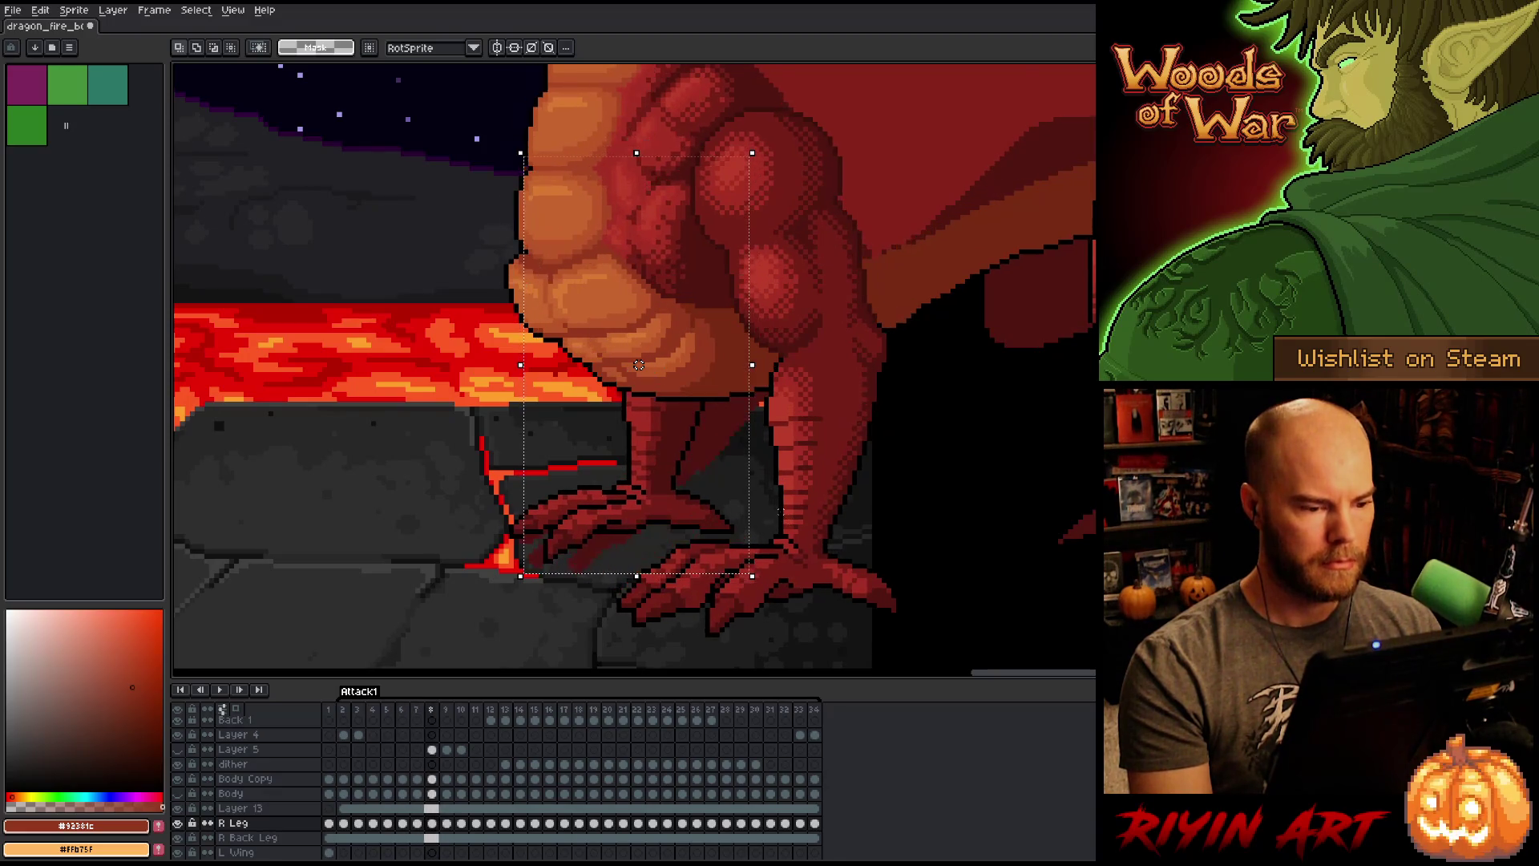
{"action": "key", "text": "comma"}
{"action": "key", "text": "comma"}
Step: Preview the leg motion across frames 8–10, then select the R Leg cel on frame 9
{"action": "key", "text": "period"}
{"action": "key", "text": "period"}
{"action": "key", "text": "period"}
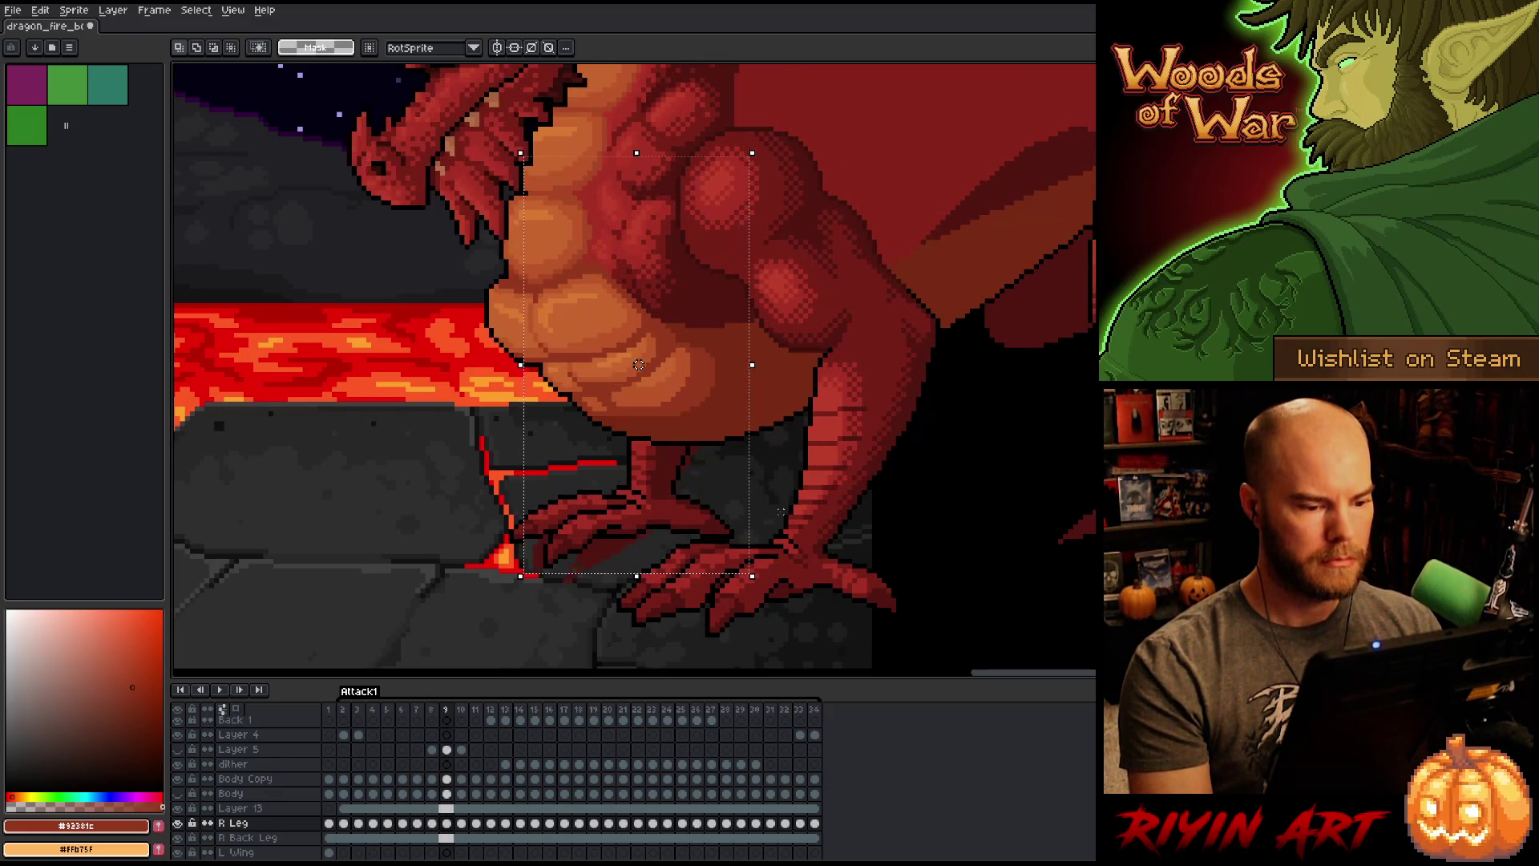
{"action": "key", "text": "comma"}
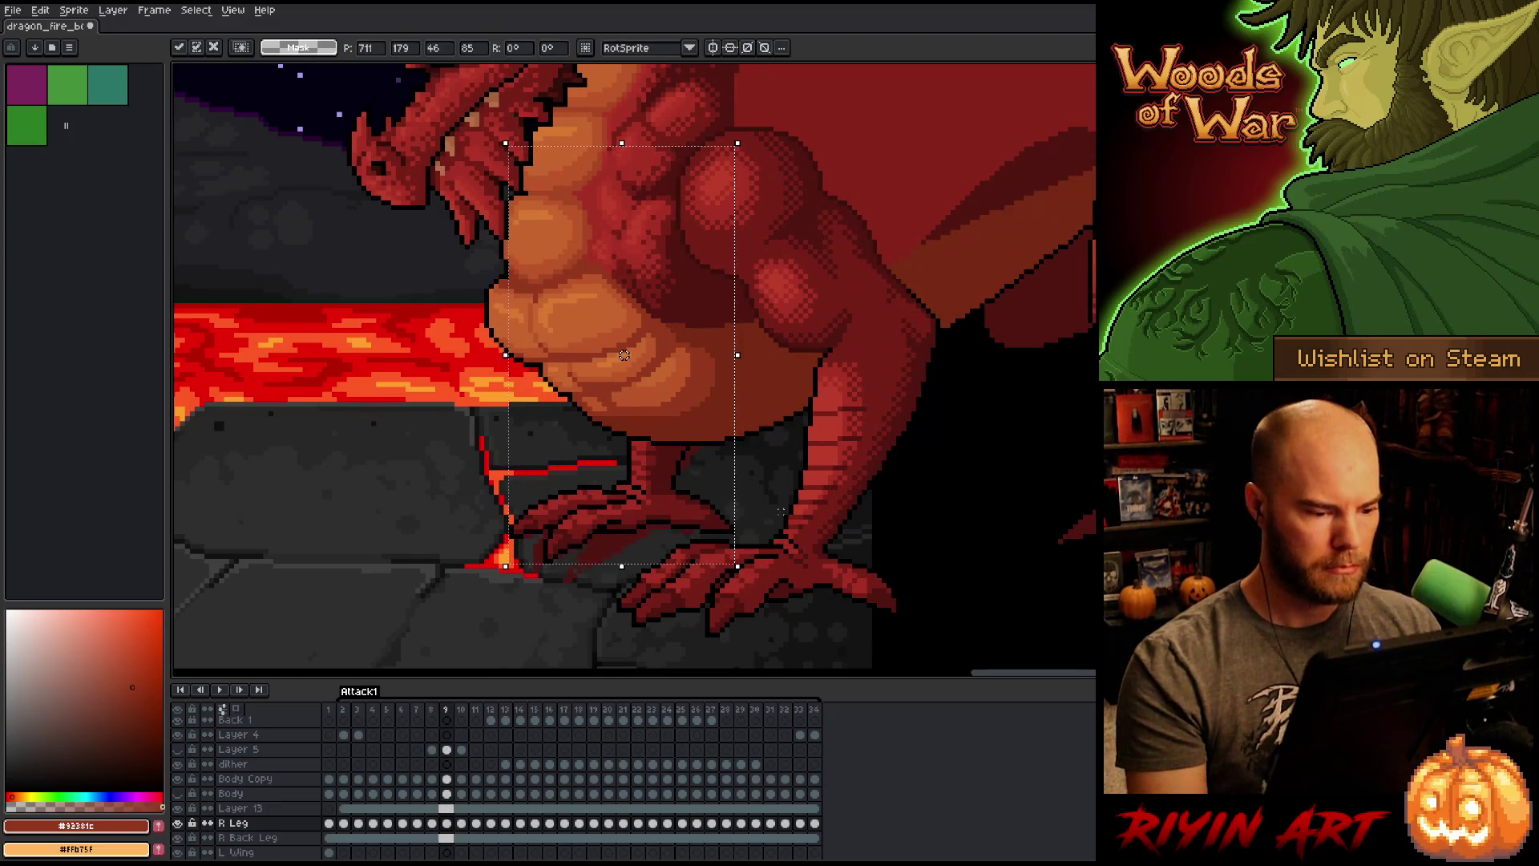
{"action": "key", "text": "period"}
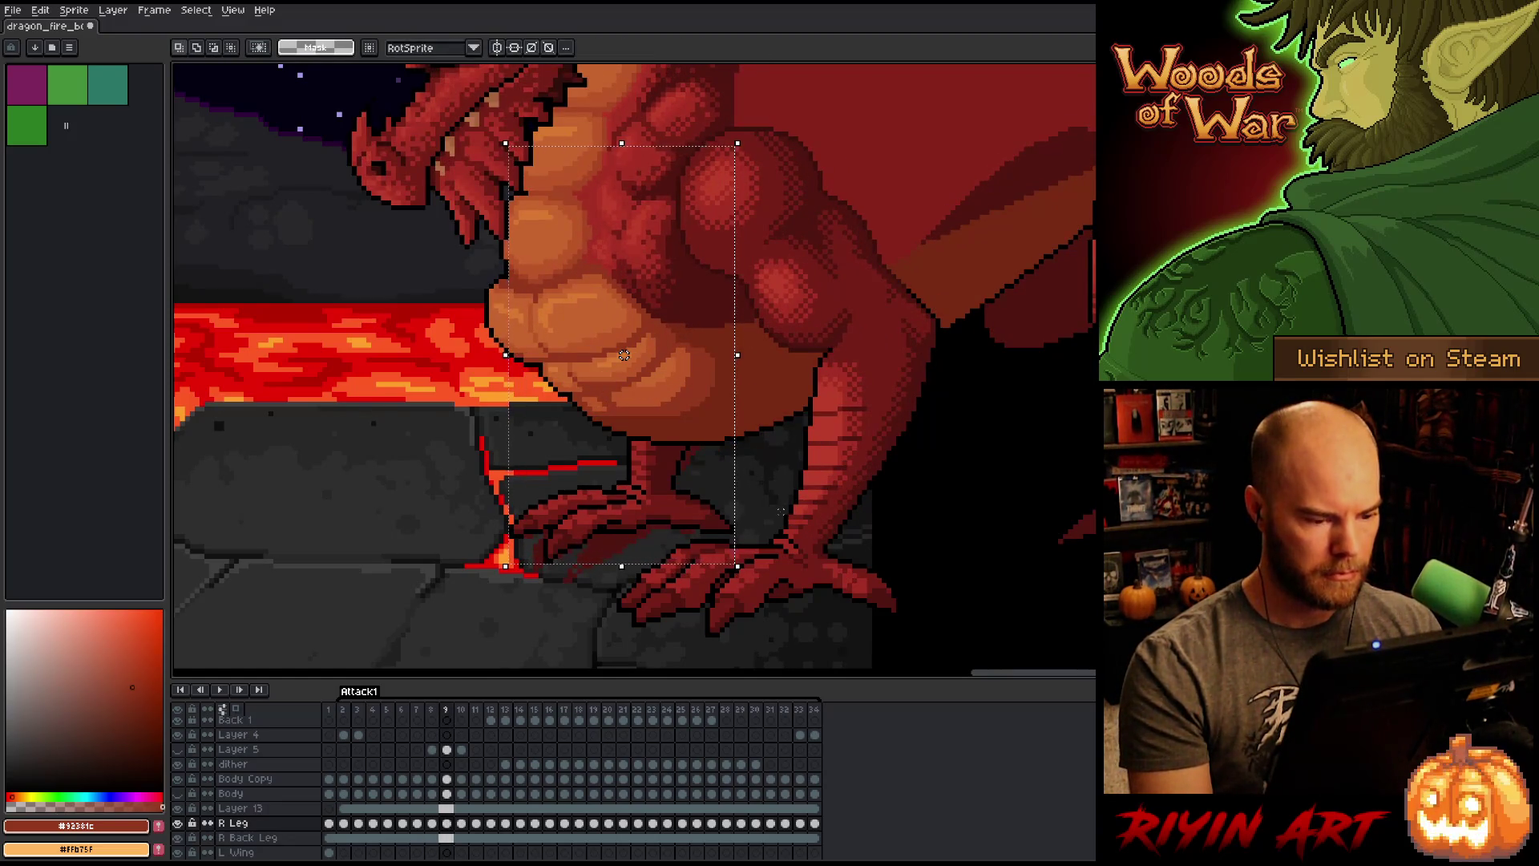
{"action": "key", "text": "comma"}
{"action": "key", "text": "period"}
{"action": "key", "text": "comma"}
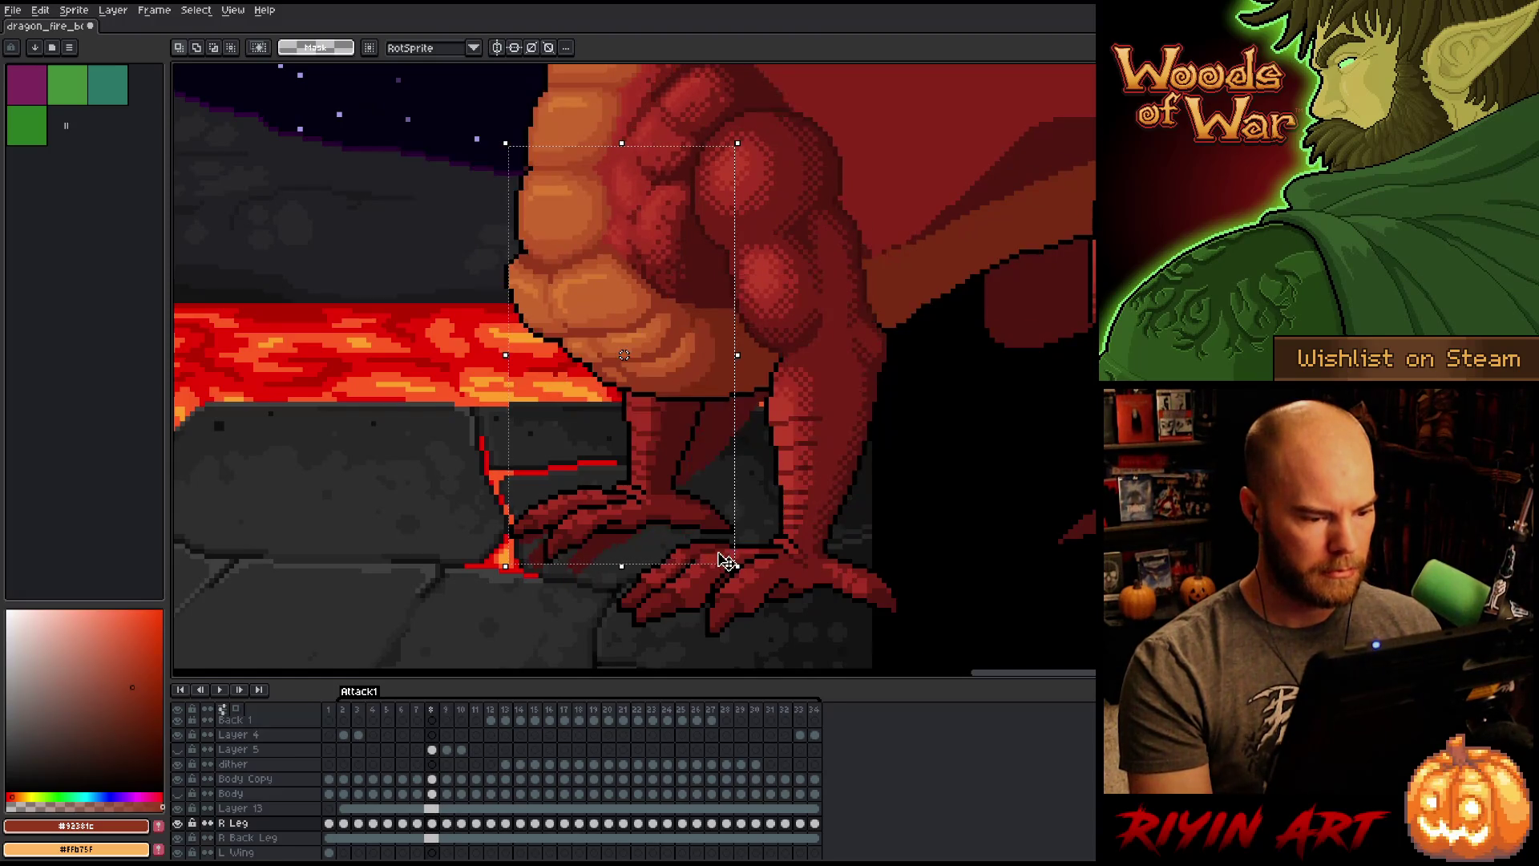
{"action": "key", "text": "period"}
{"action": "key", "text": "period"}
{"action": "key", "text": "comma"}
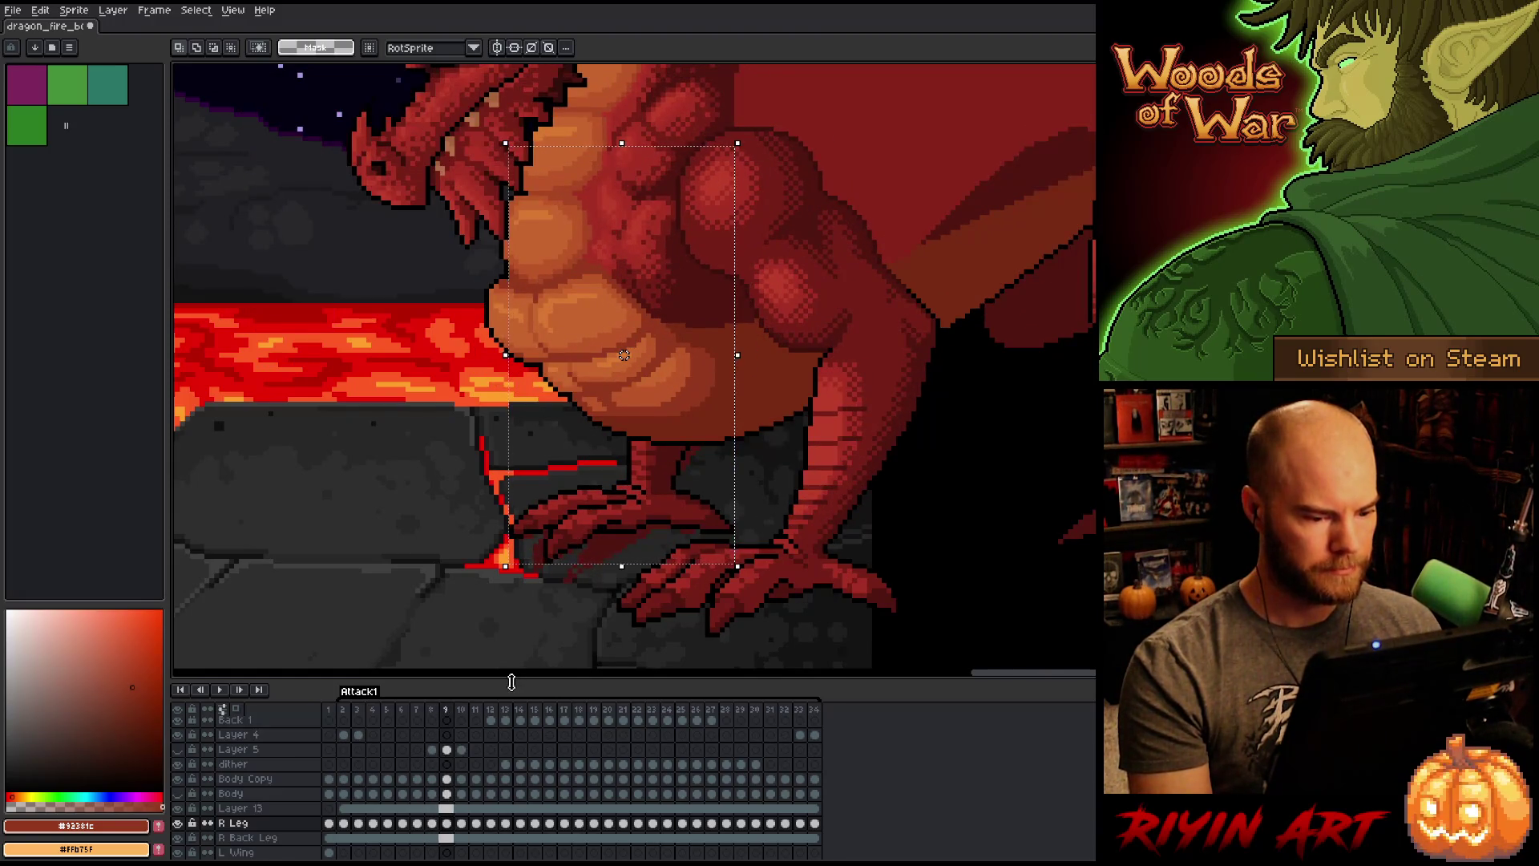
{"action": "key", "text": "period"}
{"action": "key", "text": "comma"}
{"action": "left_click", "coordinate": [448, 826]}
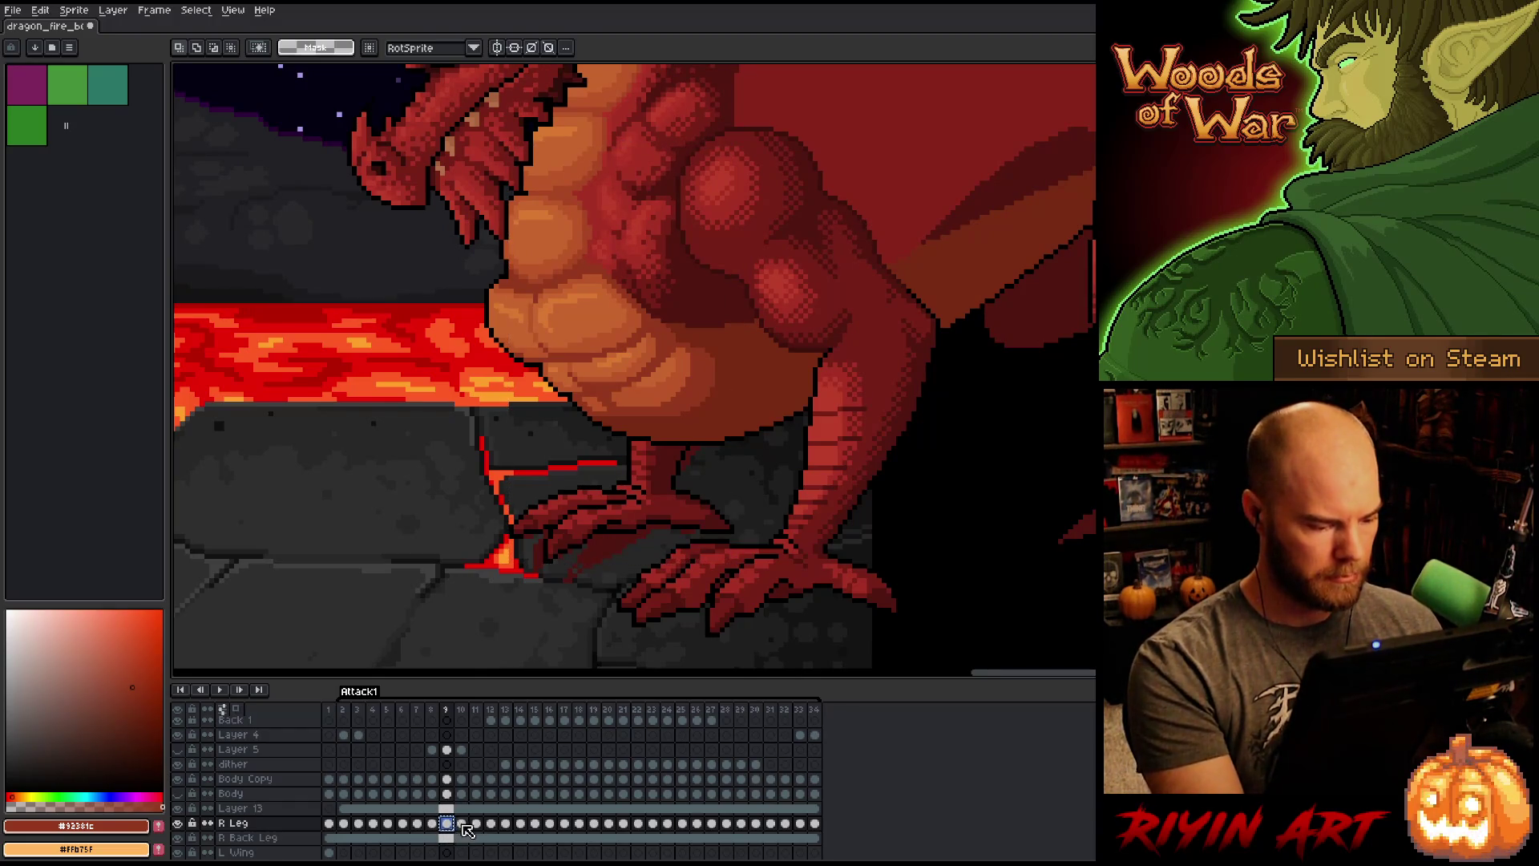
Step: Select the R Leg cel on frame 10, nudge the leg left, and compare with frame 9
{"action": "left_click", "coordinate": [462, 825]}
{"action": "key", "text": "comma"}
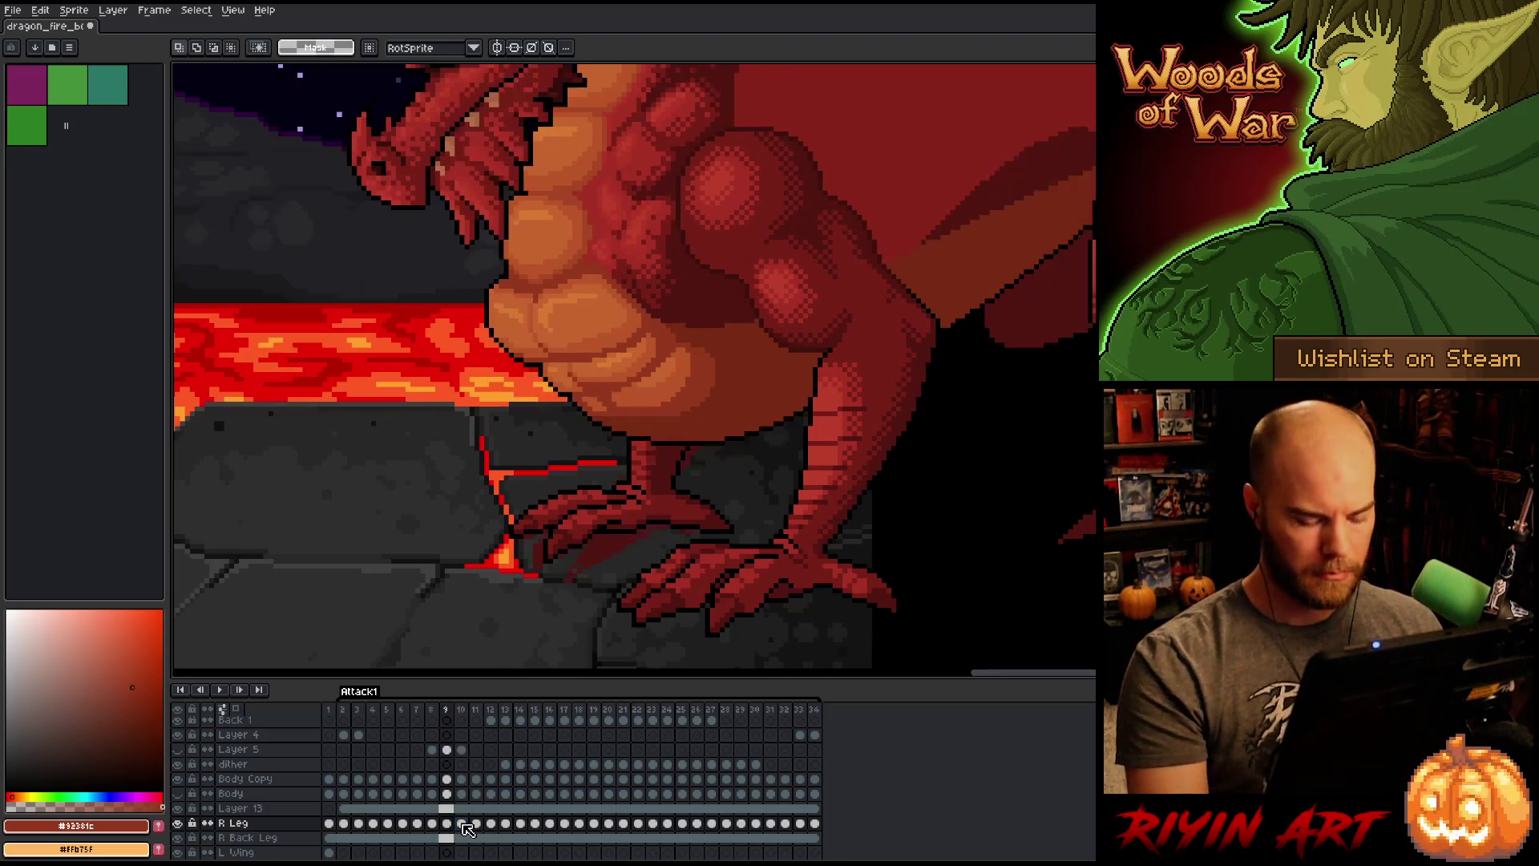
{"action": "key", "text": "period"}
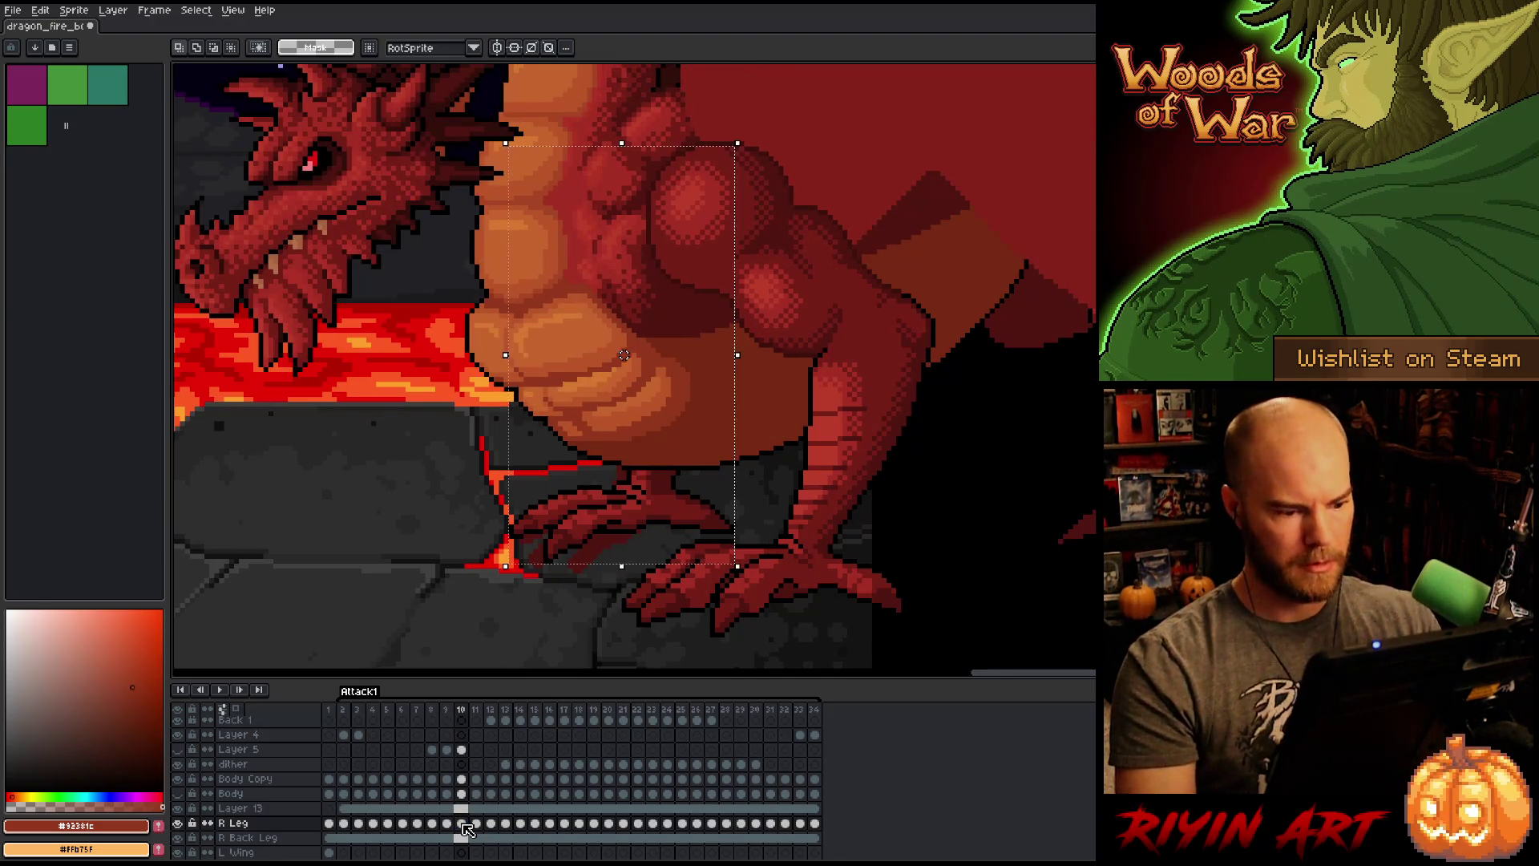
{"action": "key", "text": "Left"}
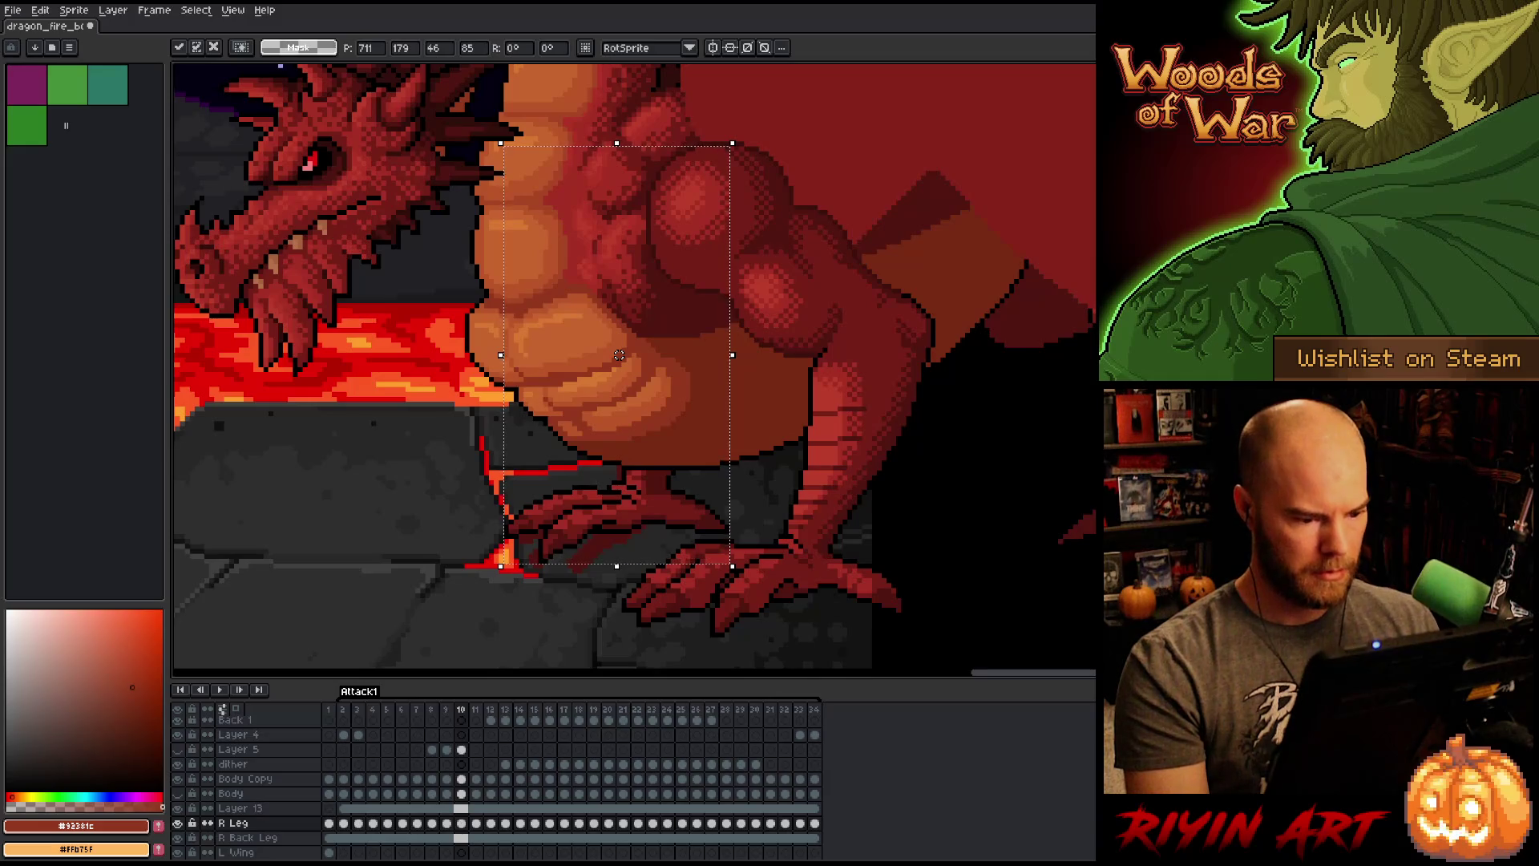
{"action": "key", "text": "comma"}
{"action": "key", "text": "period"}
{"action": "key", "text": "comma"}
{"action": "key", "text": "period"}
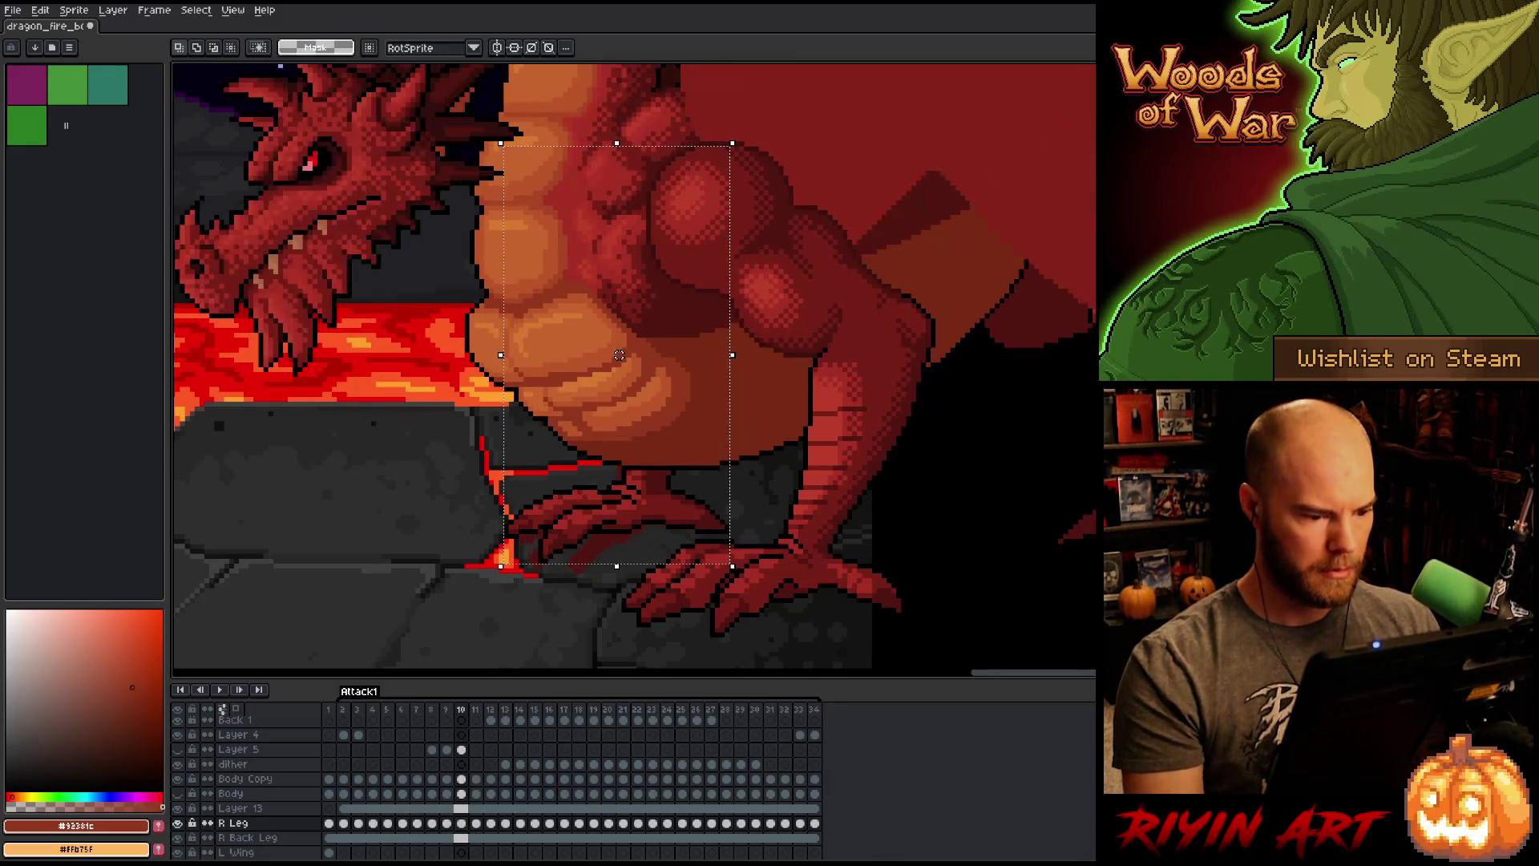
Step: Move the leg about 6 px up-left, then 6 px back right, checking against frame 9
{"action": "left_click_drag", "start_coordinate": [619, 355], "coordinate": [614, 351]}
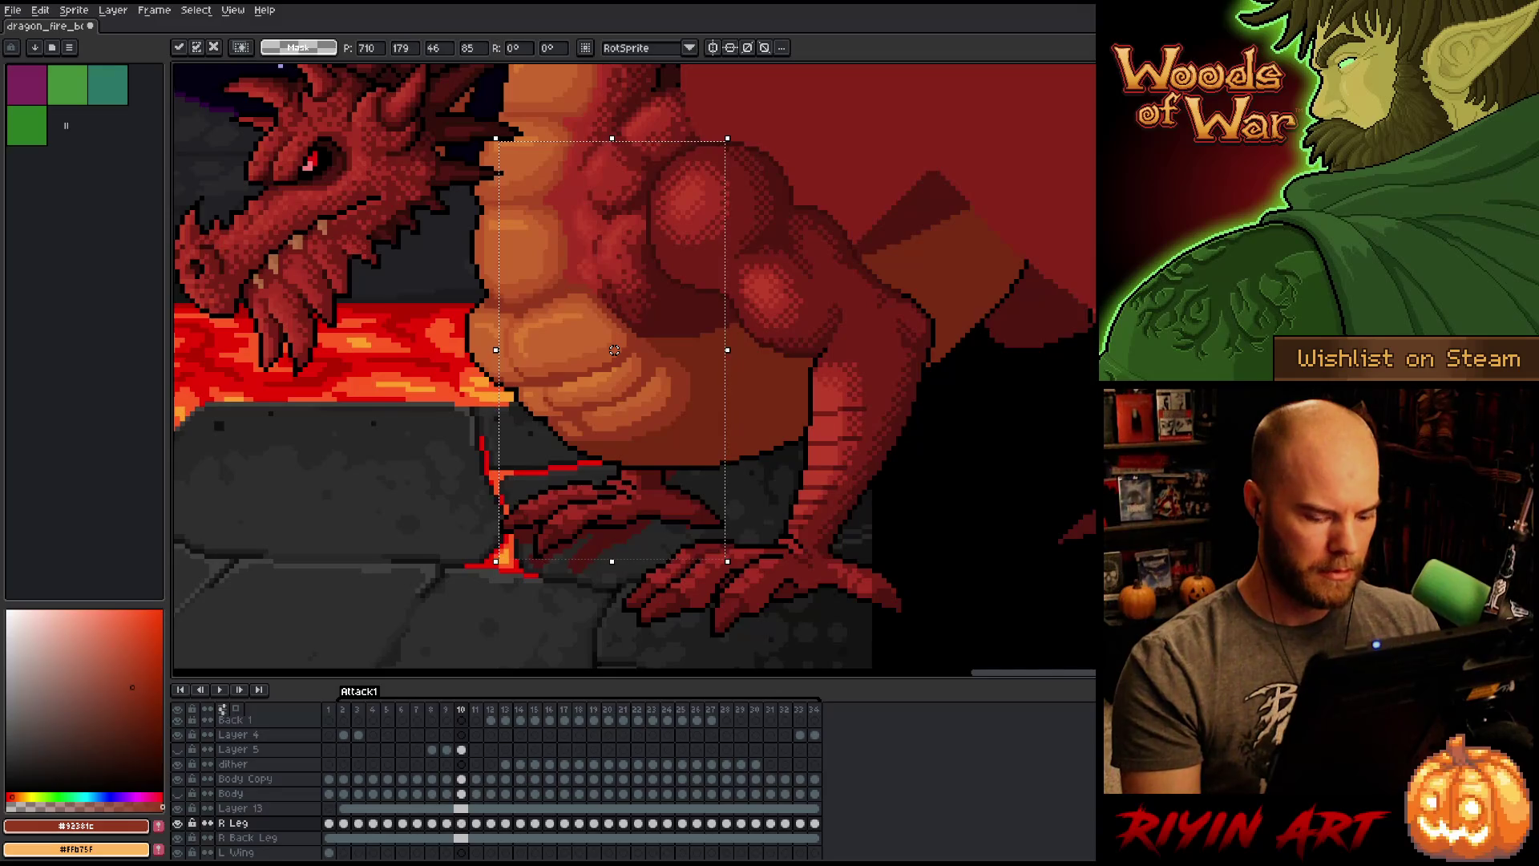
{"action": "key", "text": "comma"}
{"action": "key", "text": "period"}
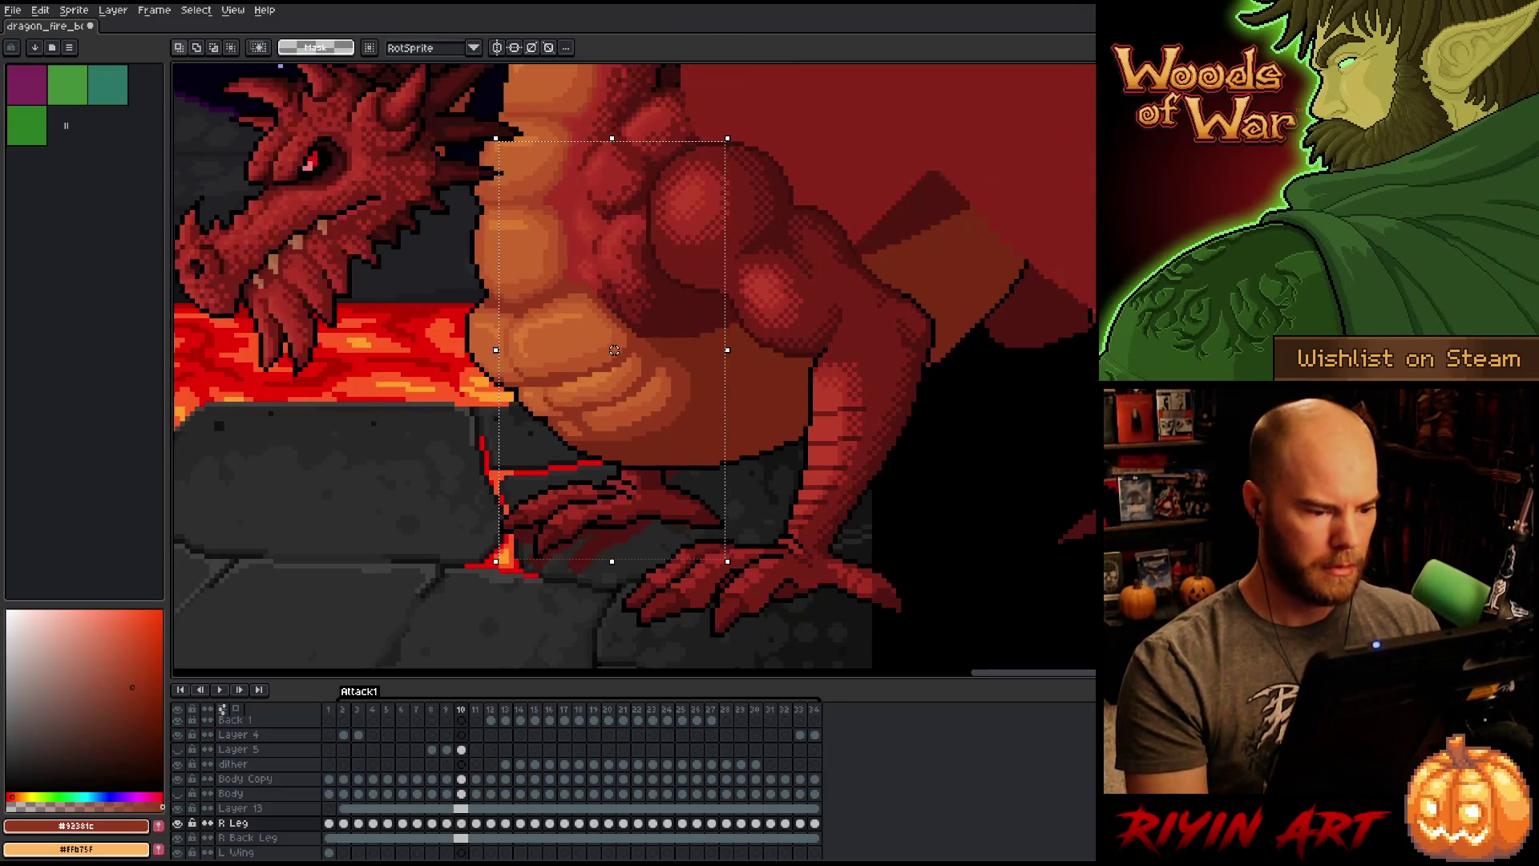
{"action": "left_click_drag", "start_coordinate": [614, 351], "coordinate": [619, 350]}
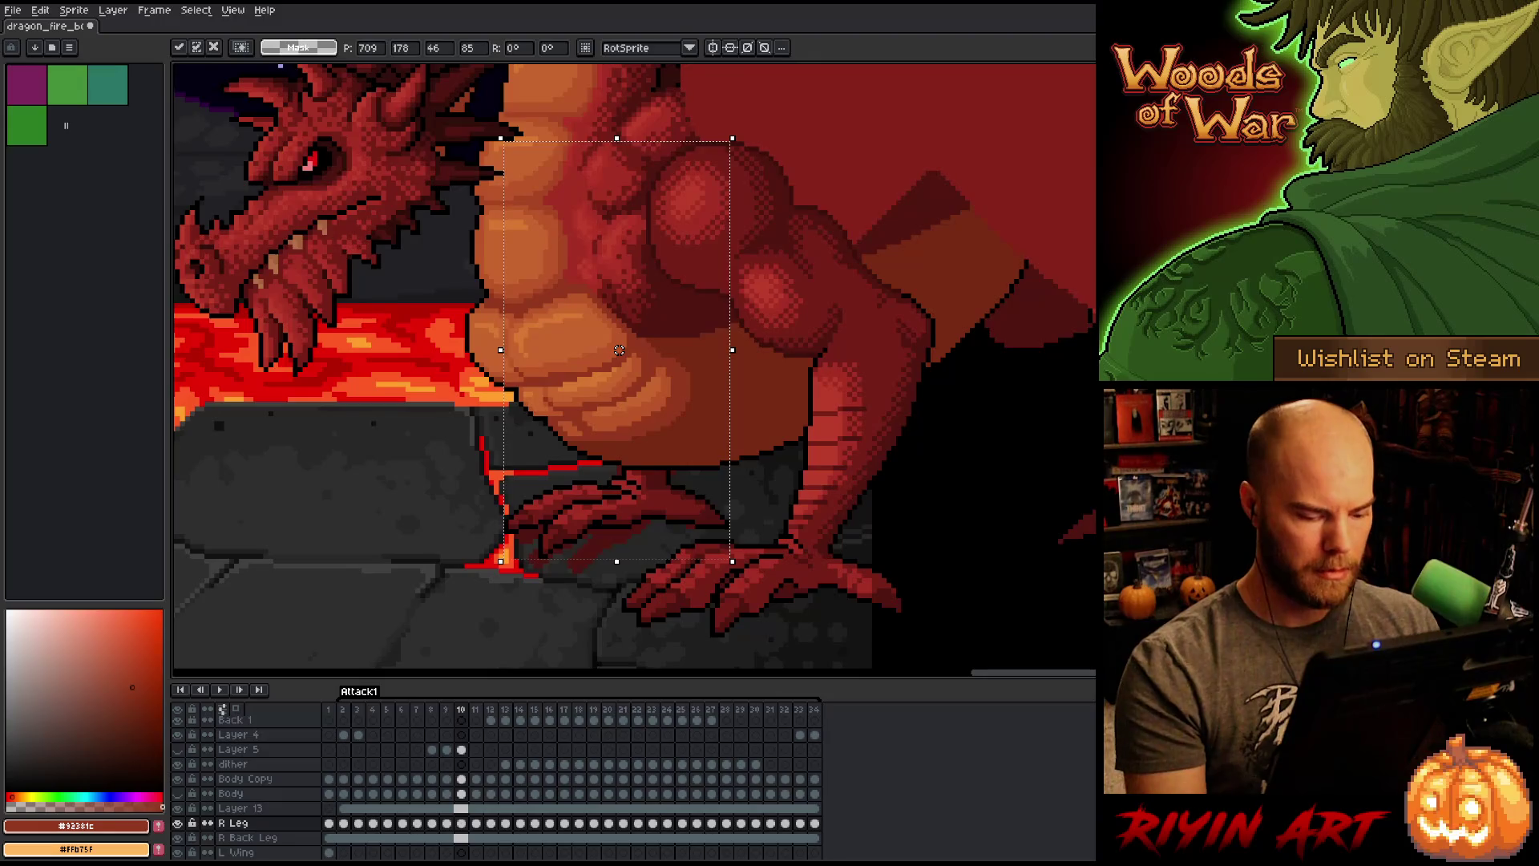
{"action": "key", "text": "comma"}
{"action": "key", "text": "period"}
{"action": "key", "text": "comma"}
{"action": "key", "text": "period"}
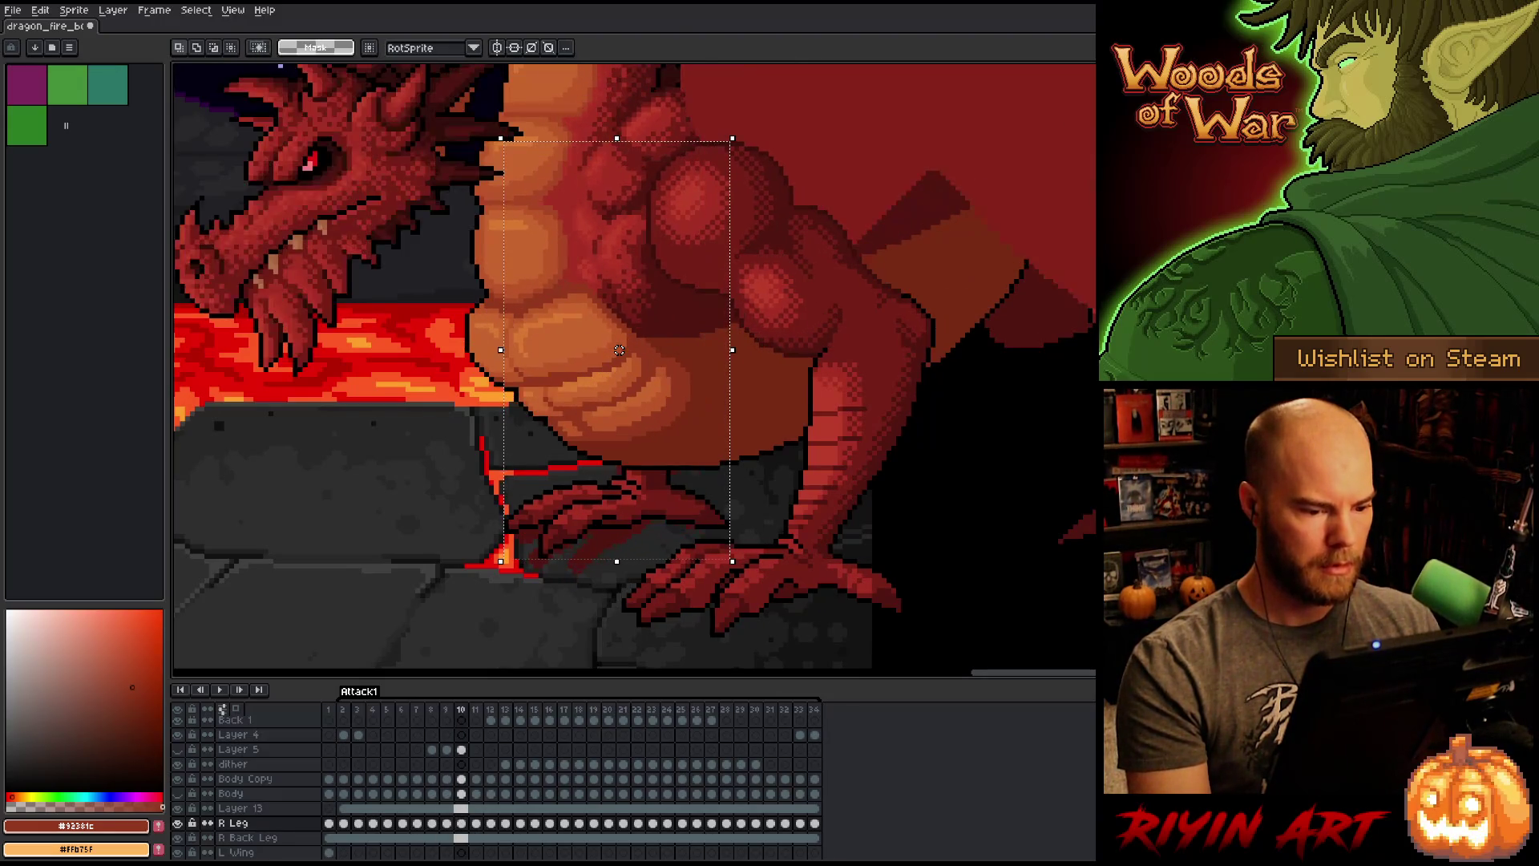
{"action": "key", "text": "comma"}
{"action": "key", "text": "period"}
{"action": "key", "text": "comma"}
{"action": "key", "text": "period"}
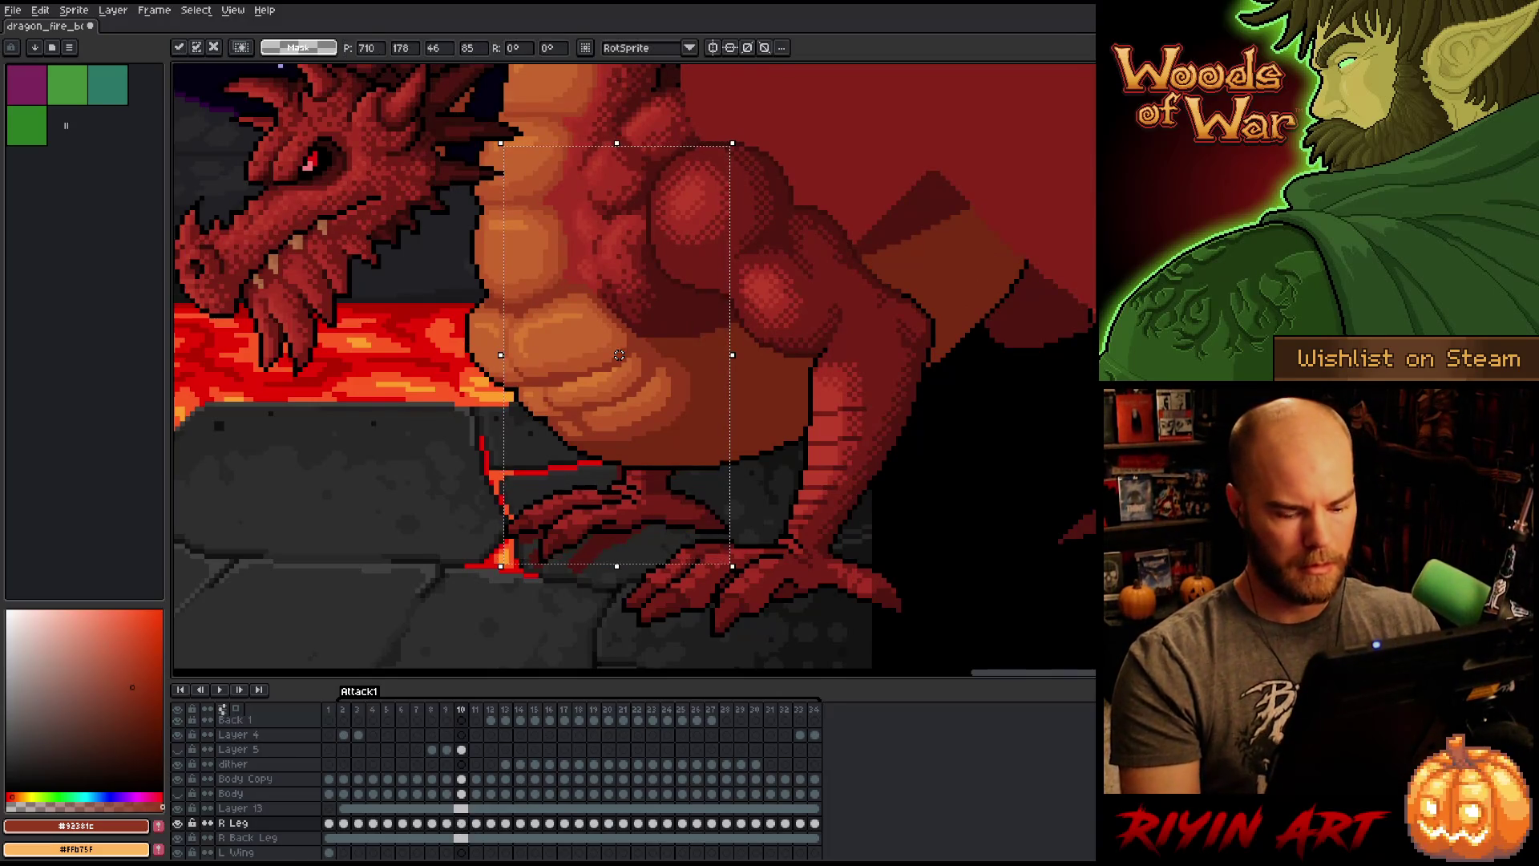
Step: Raise the leg slightly, confirm it against frame 9, and clear the selection
{"action": "key", "text": "comma"}
{"action": "key", "text": "period"}
{"action": "key", "text": "comma"}
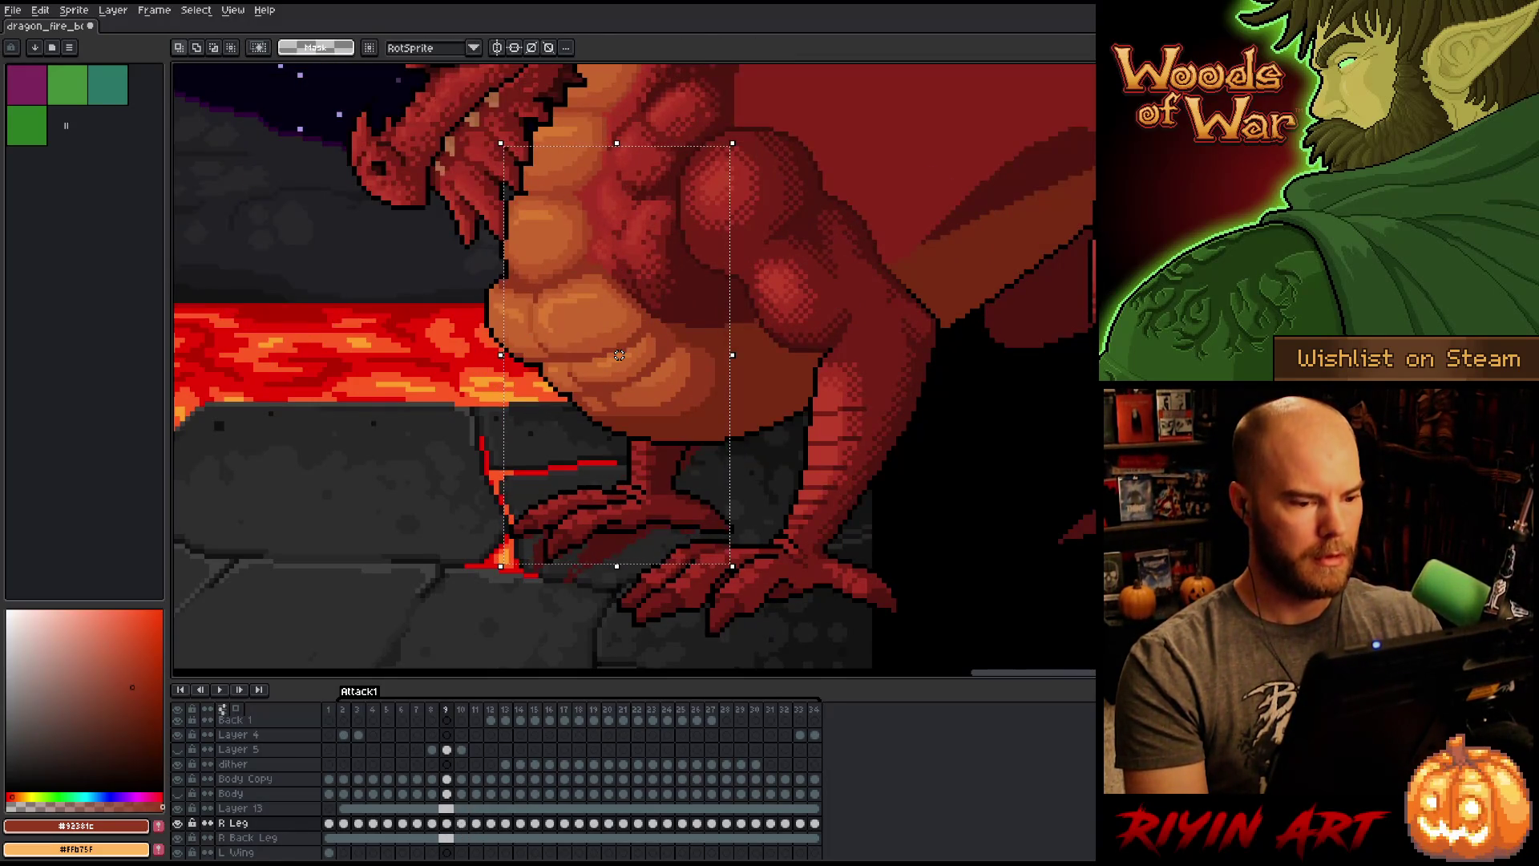
{"action": "key", "text": "period"}
{"action": "left_click_drag", "start_coordinate": [619, 355], "coordinate": [619, 351]}
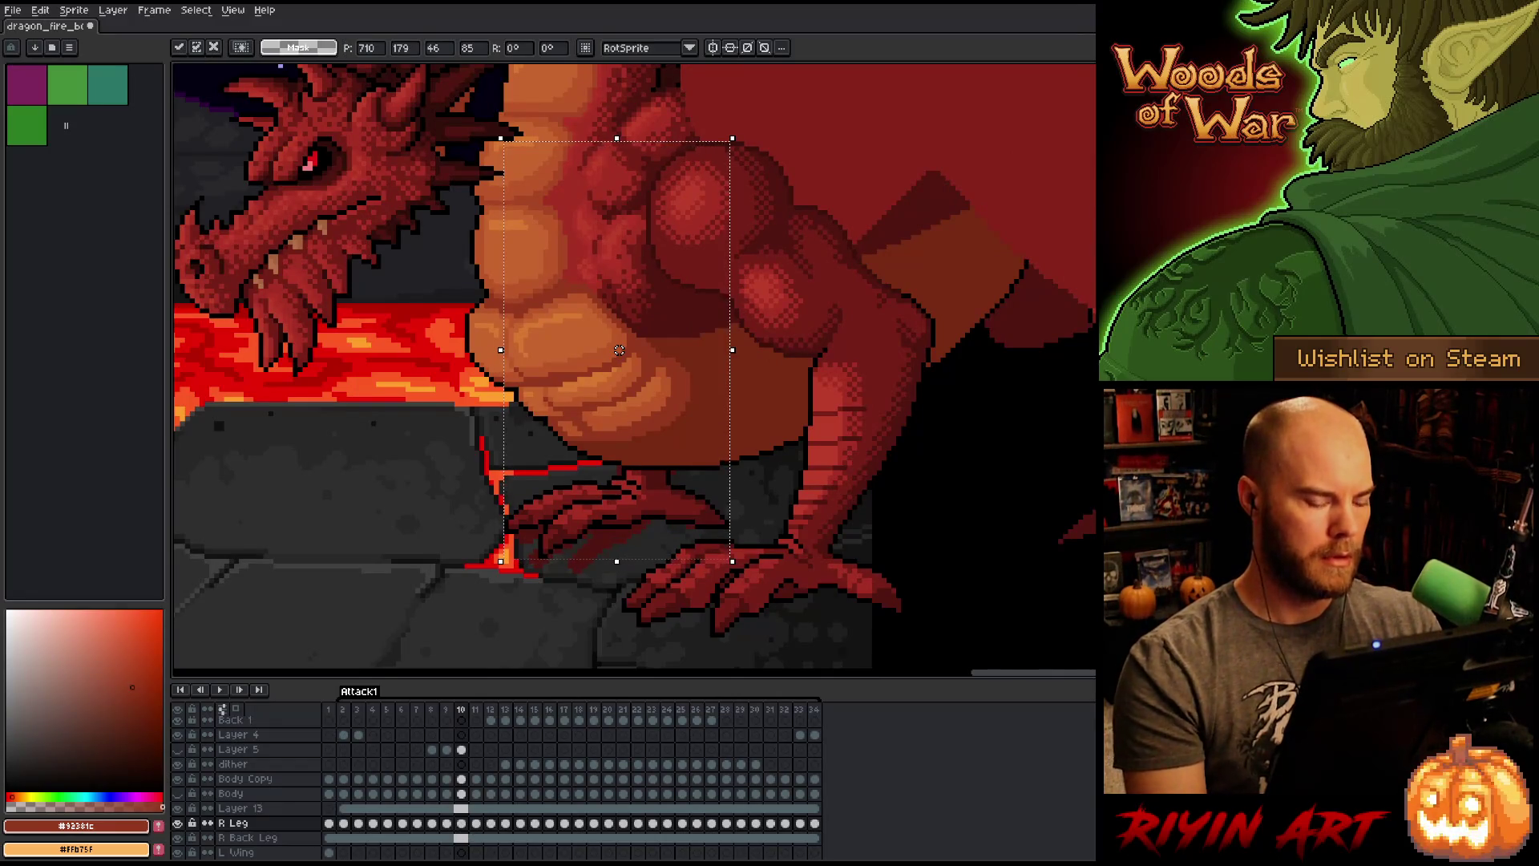
{"action": "key", "text": "comma"}
{"action": "key", "text": "period"}
{"action": "key", "text": "comma"}
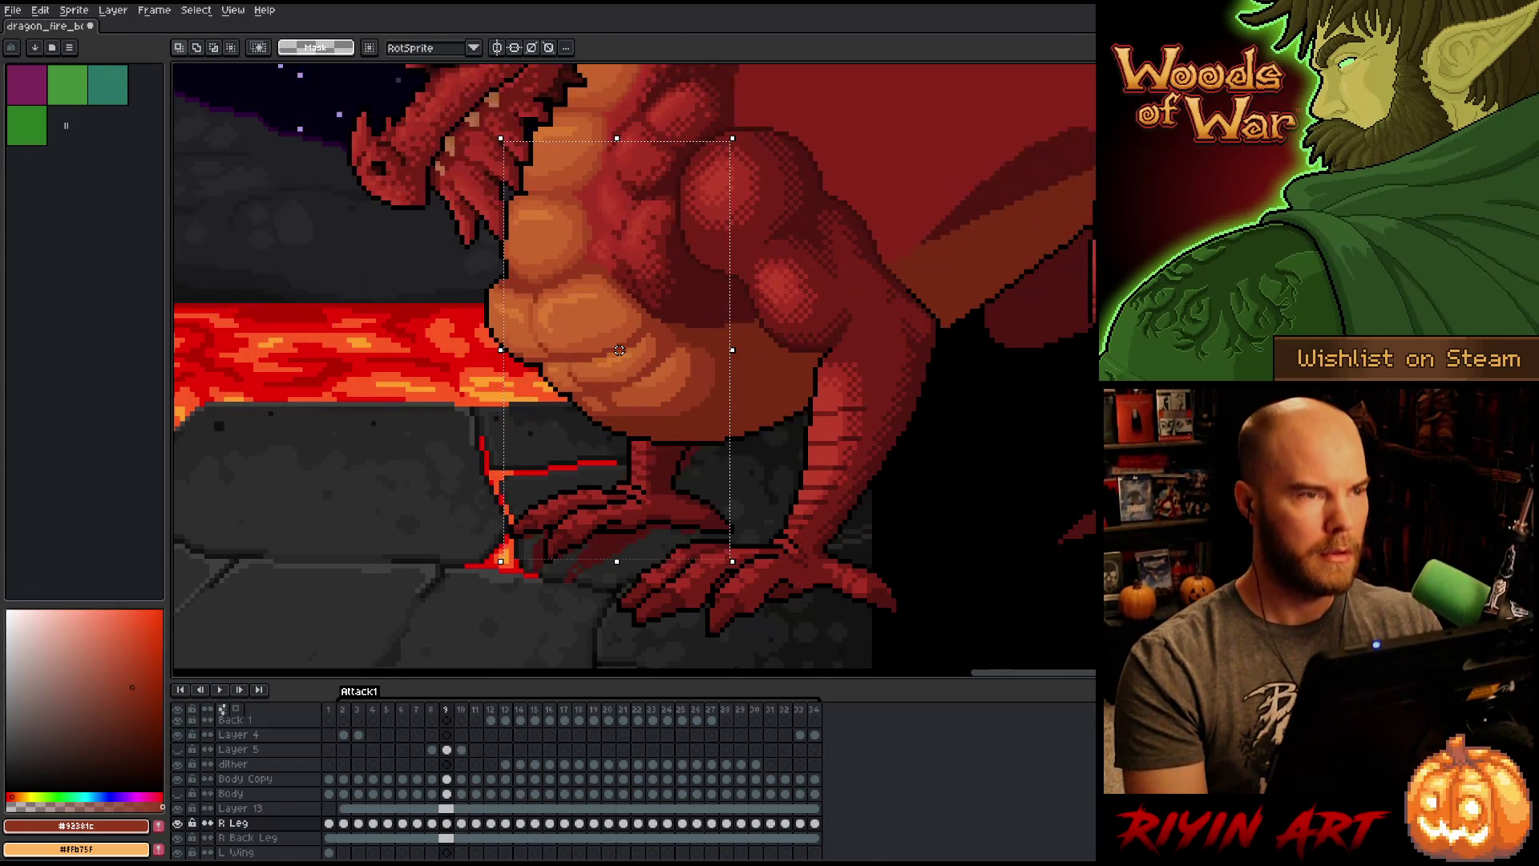
{"action": "key", "text": "period"}
{"action": "key", "text": "comma"}
{"action": "key", "text": "period"}
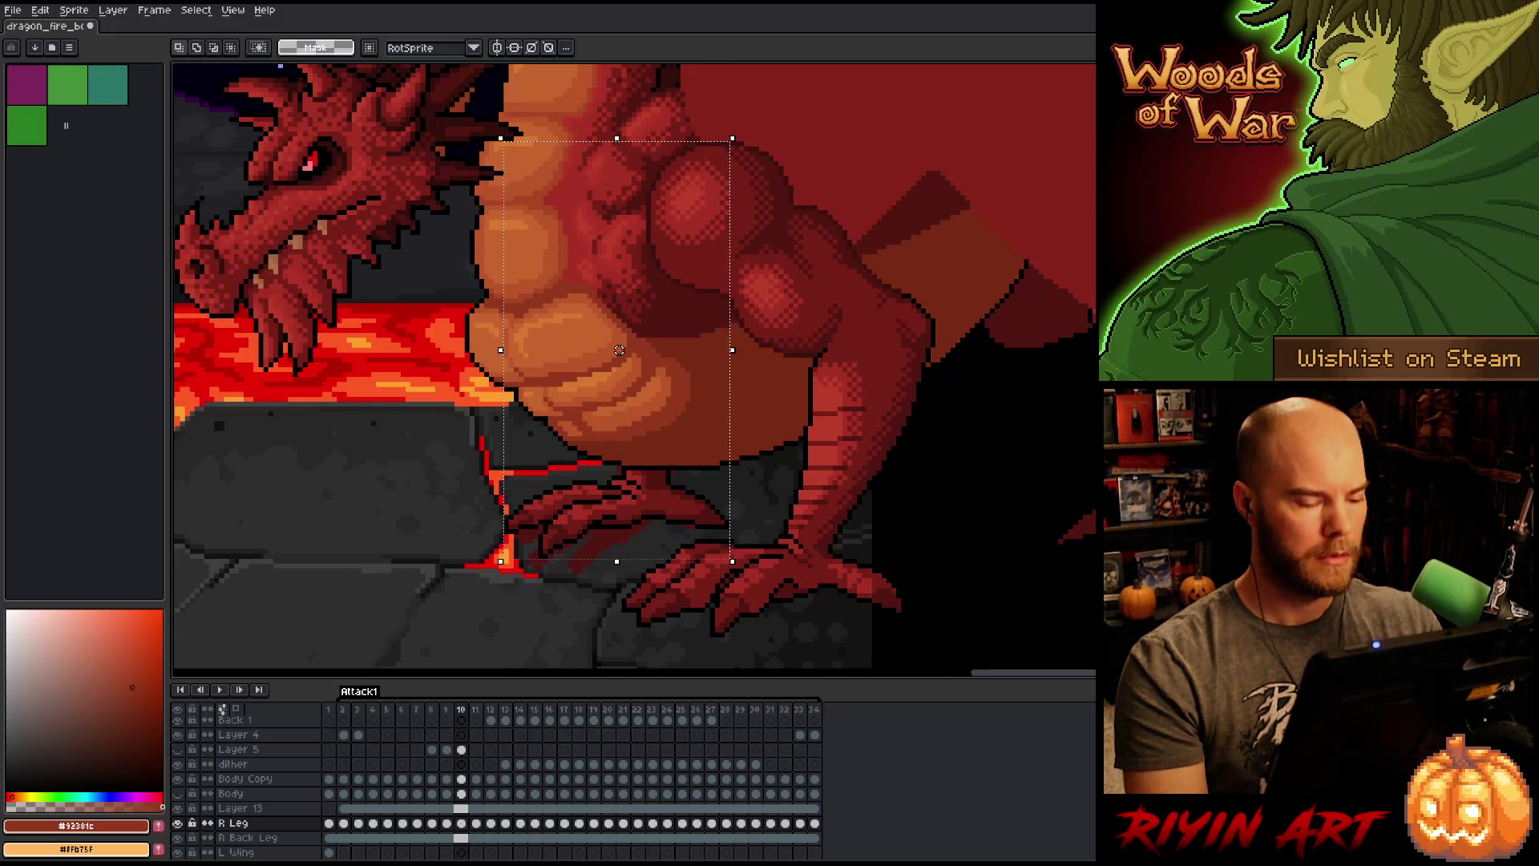
{"action": "key", "text": "ctrl+d"}
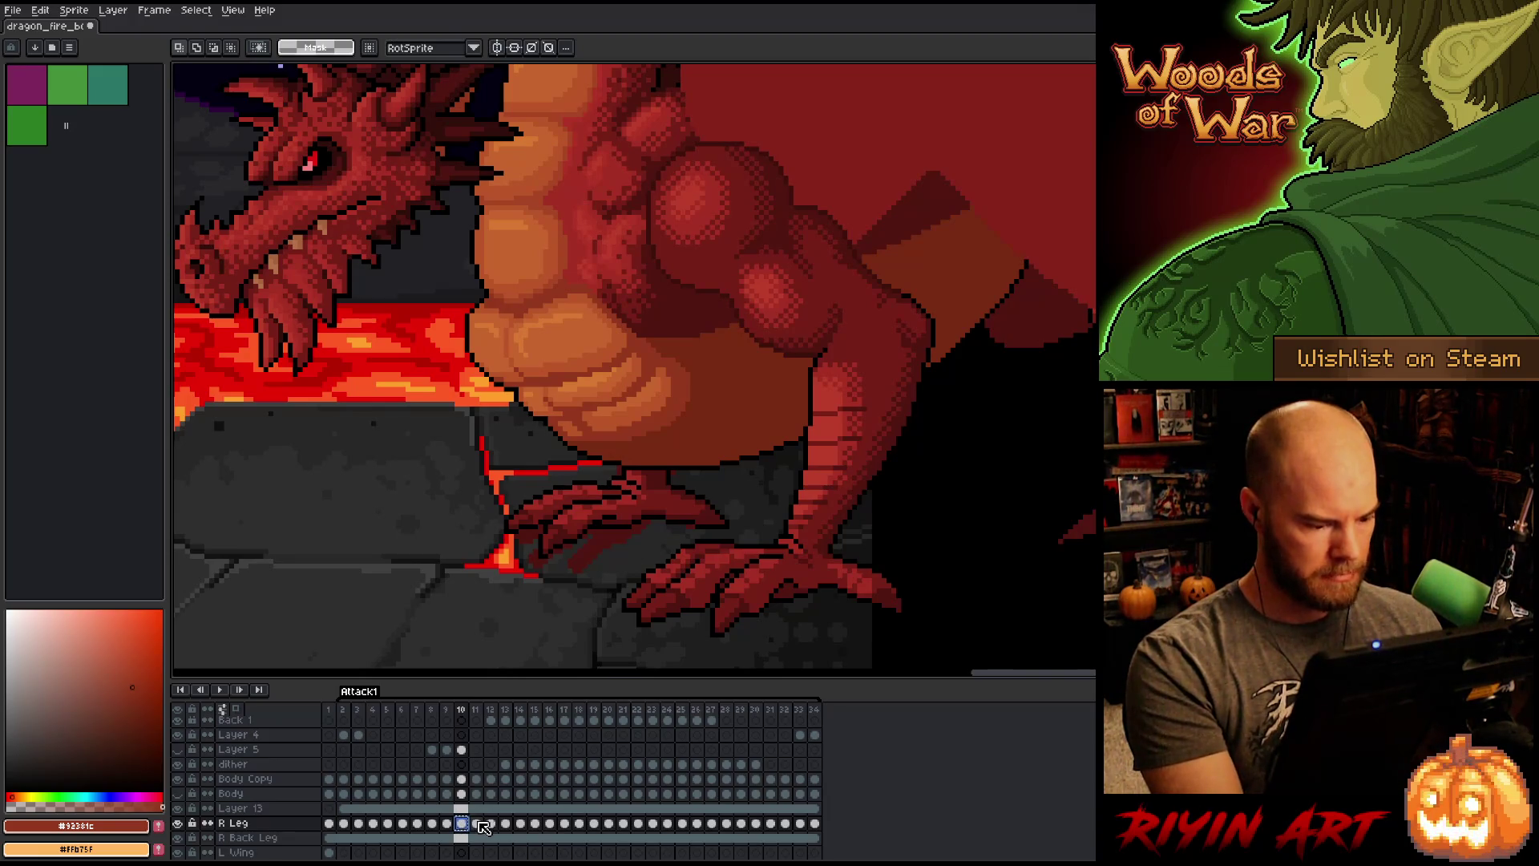
Step: Select the R Leg cel on frame 11, move to frame 12, and compare the two frames
{"action": "left_click", "coordinate": [478, 825]}
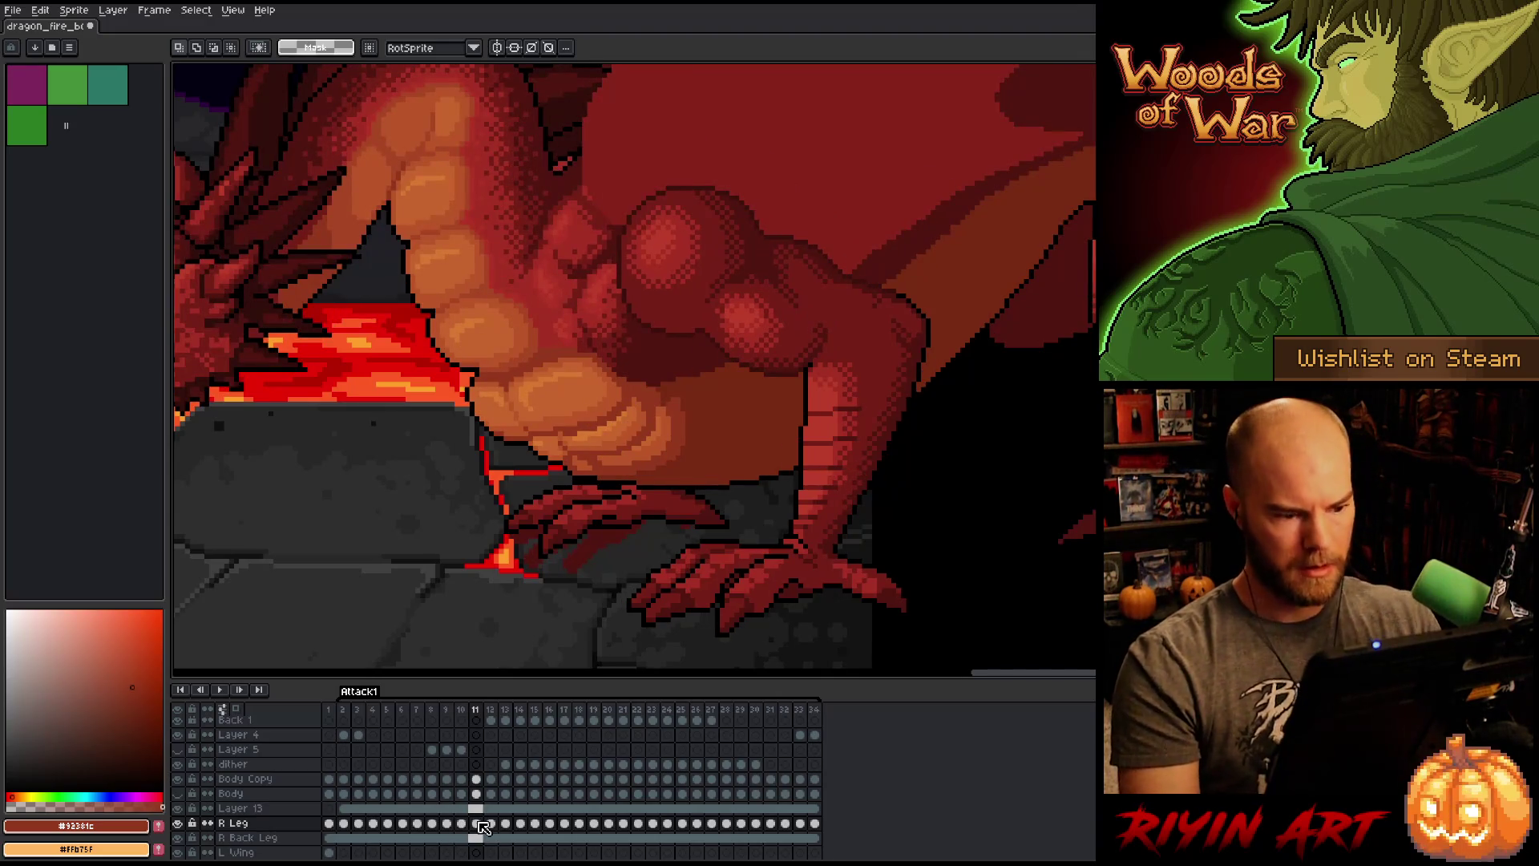
{"action": "mouse_move", "coordinate": [614, 350]}
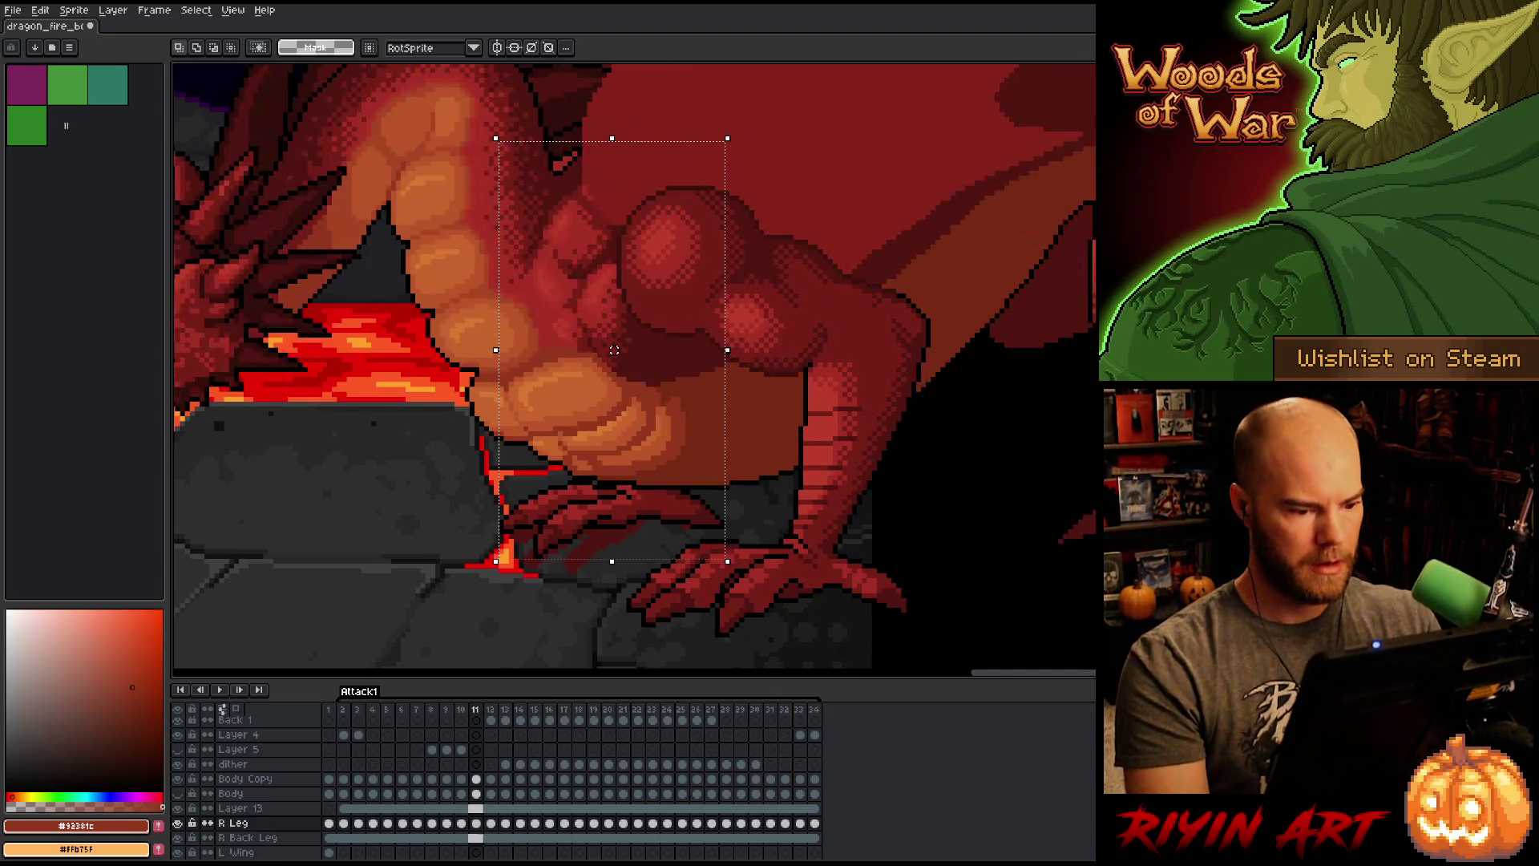
{"action": "key", "text": "comma"}
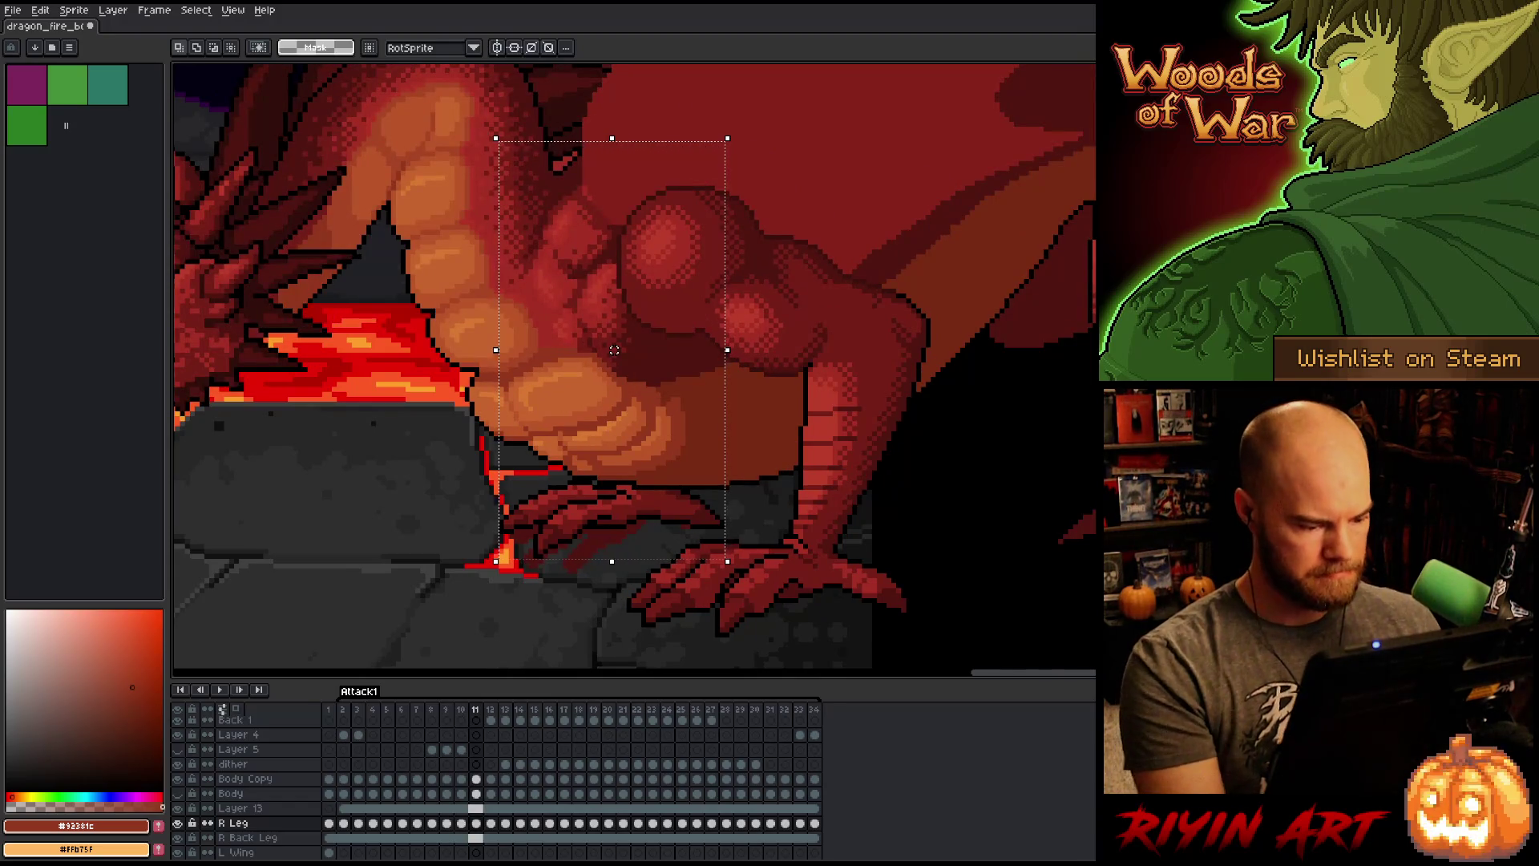
{"action": "left_click", "coordinate": [476, 824]}
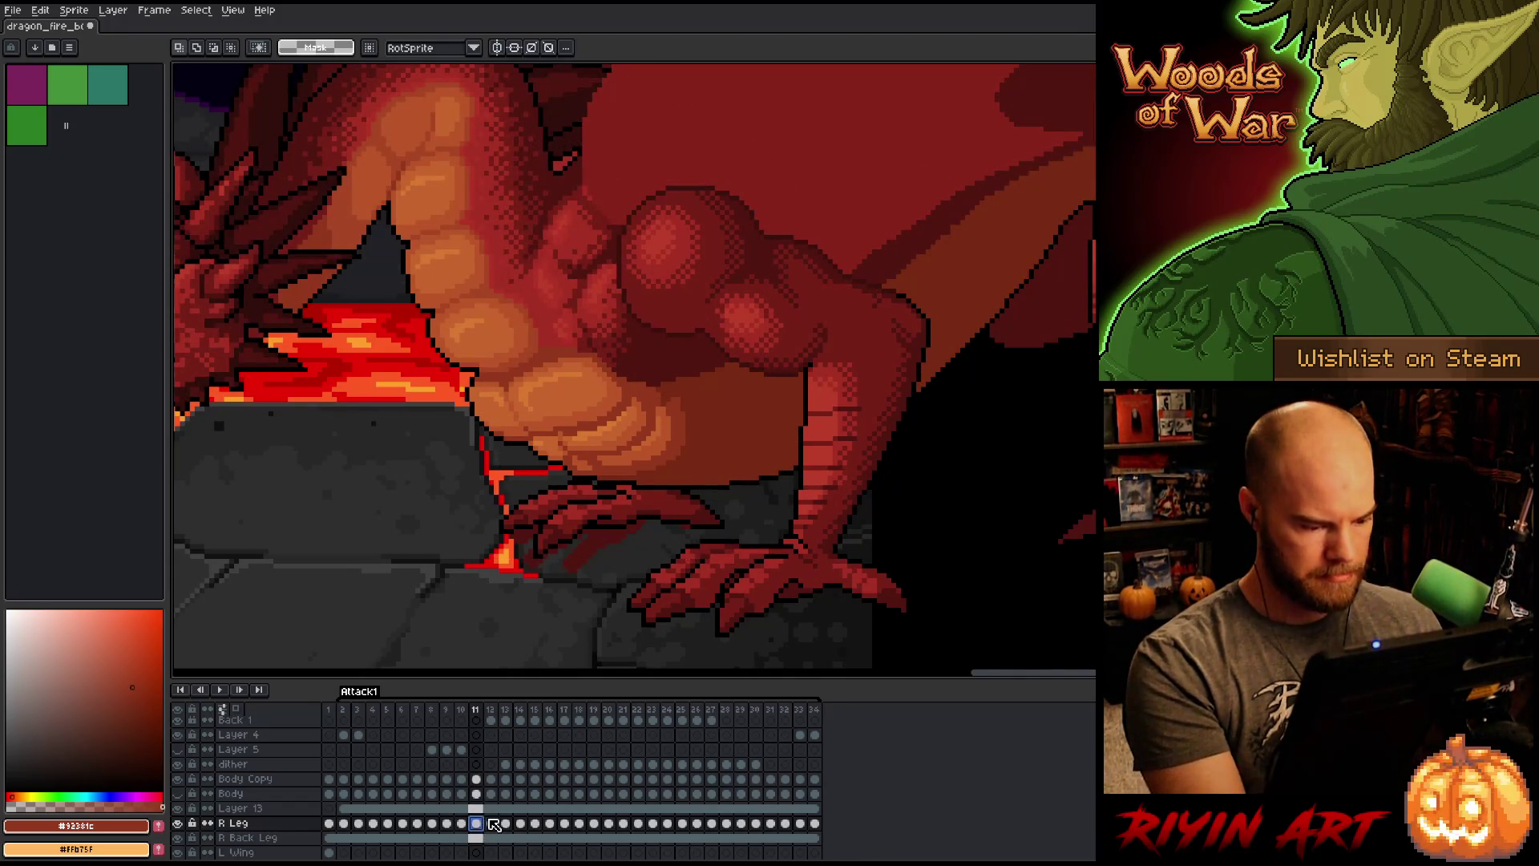
{"action": "left_click", "coordinate": [492, 823]}
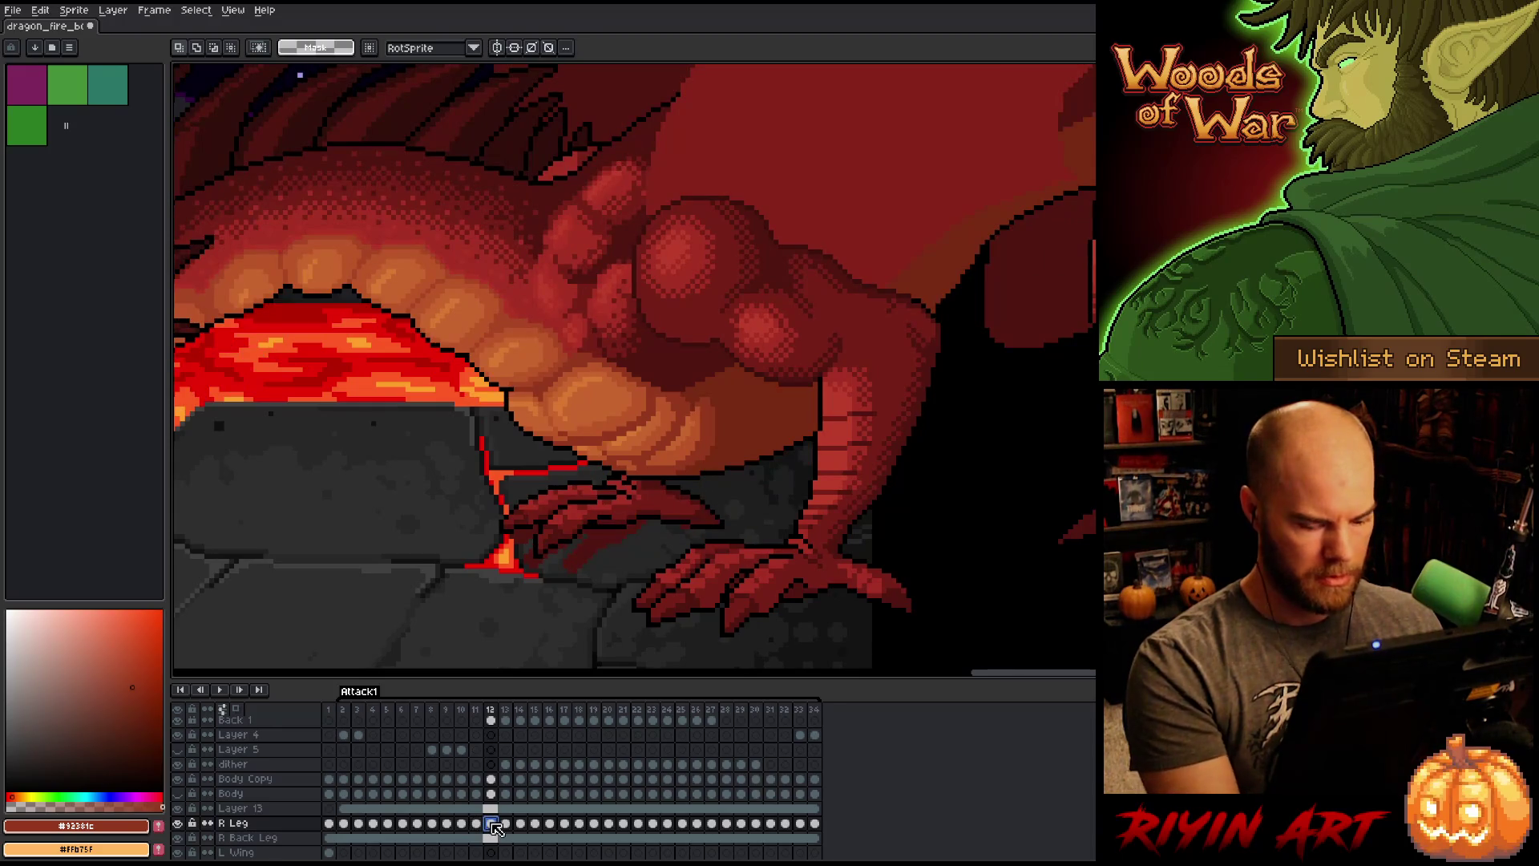
{"action": "key", "text": "Left"}
{"action": "key", "text": "Right"}
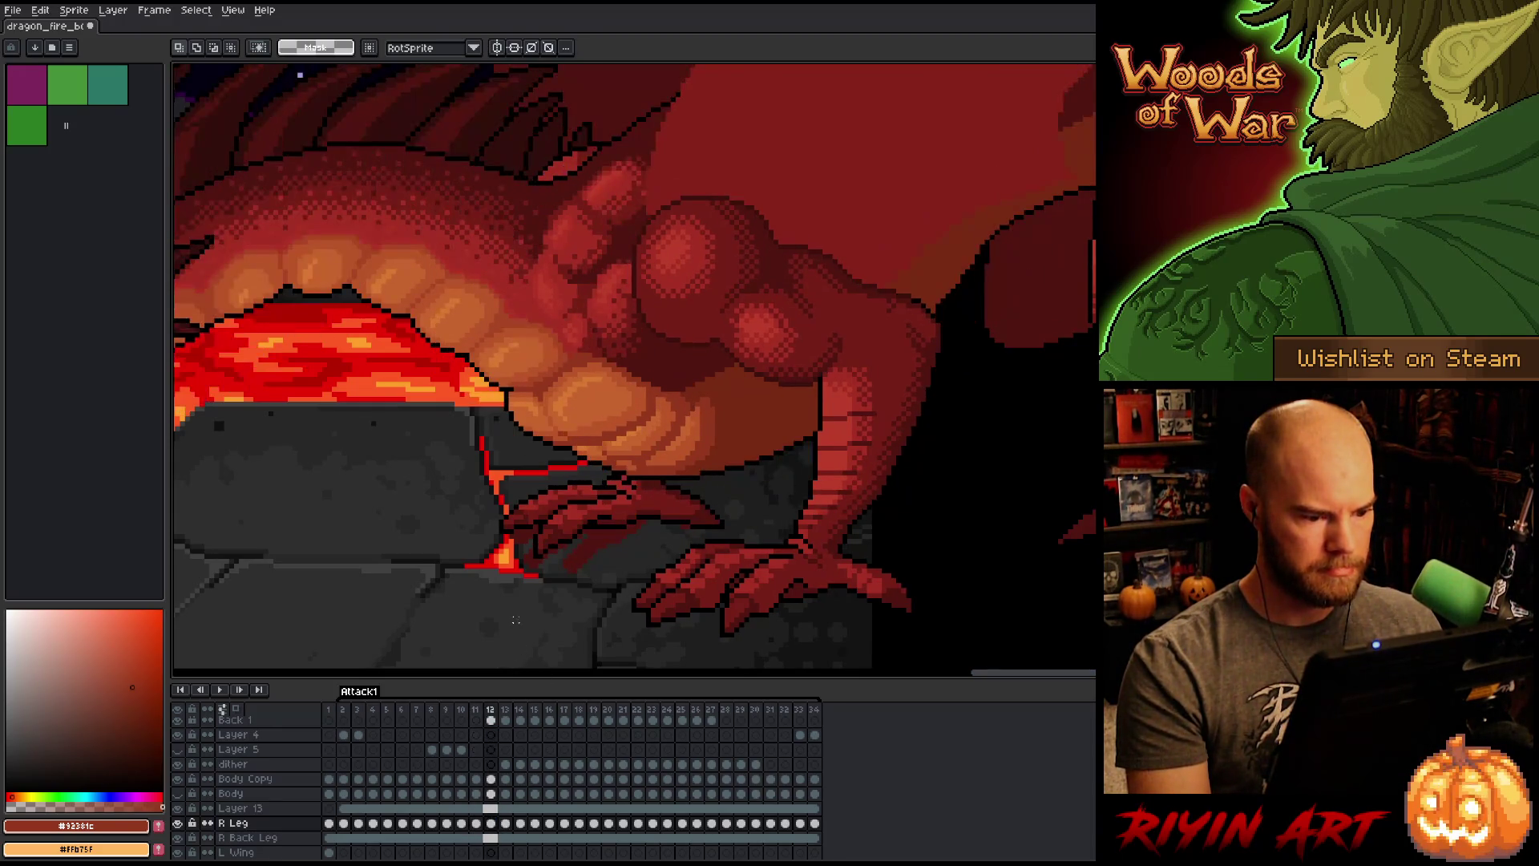
{"action": "key", "text": "Left"}
{"action": "key", "text": "Right"}
Step: Paste the copied leg into frame 12, check its motion against frame 11, and deselect
{"action": "key", "text": "ctrl+v"}
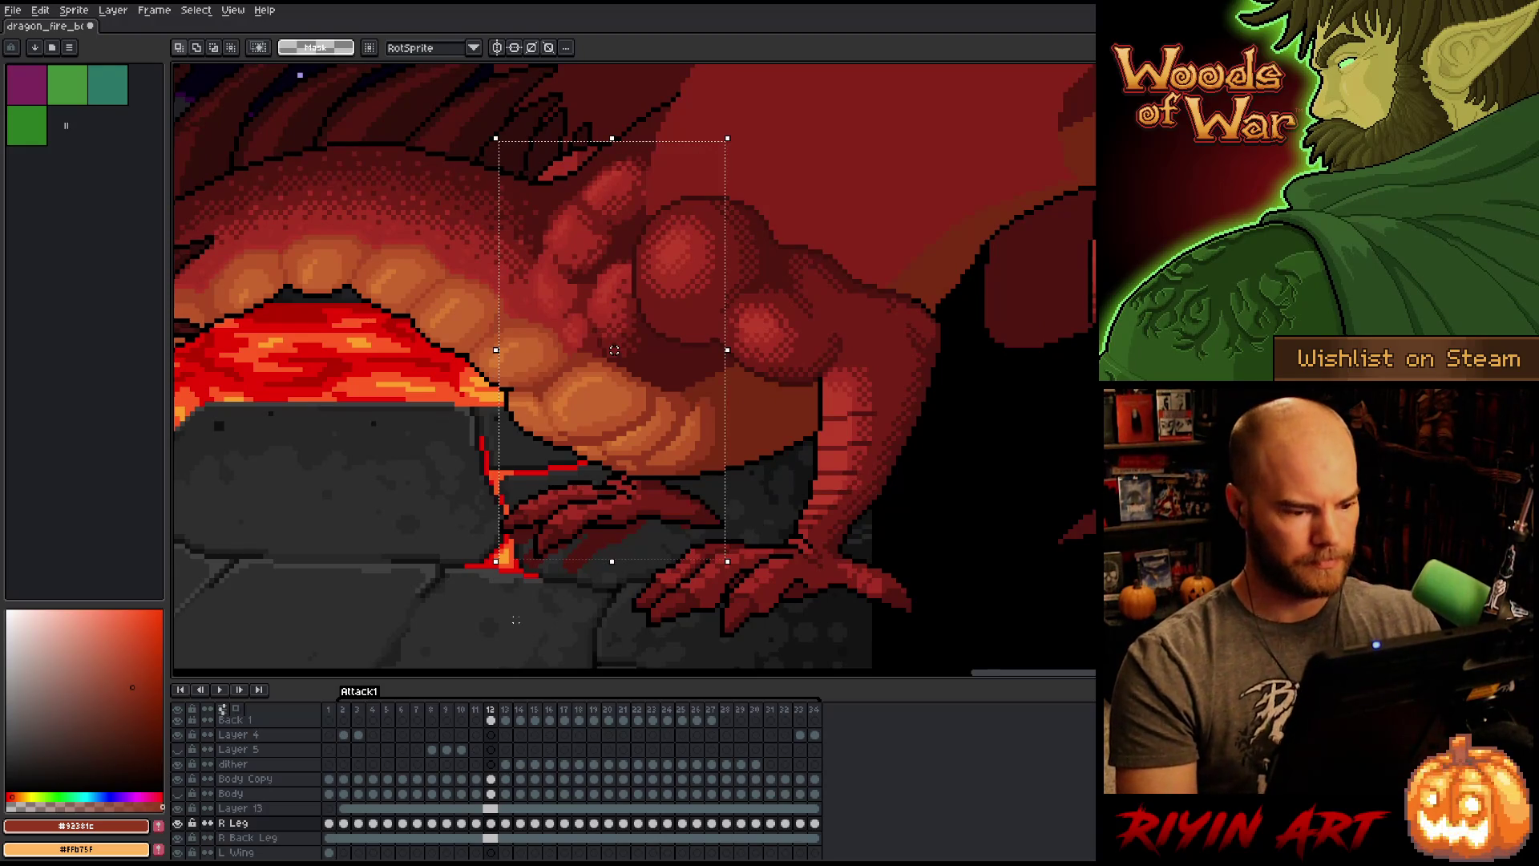
{"action": "key", "text": "Left"}
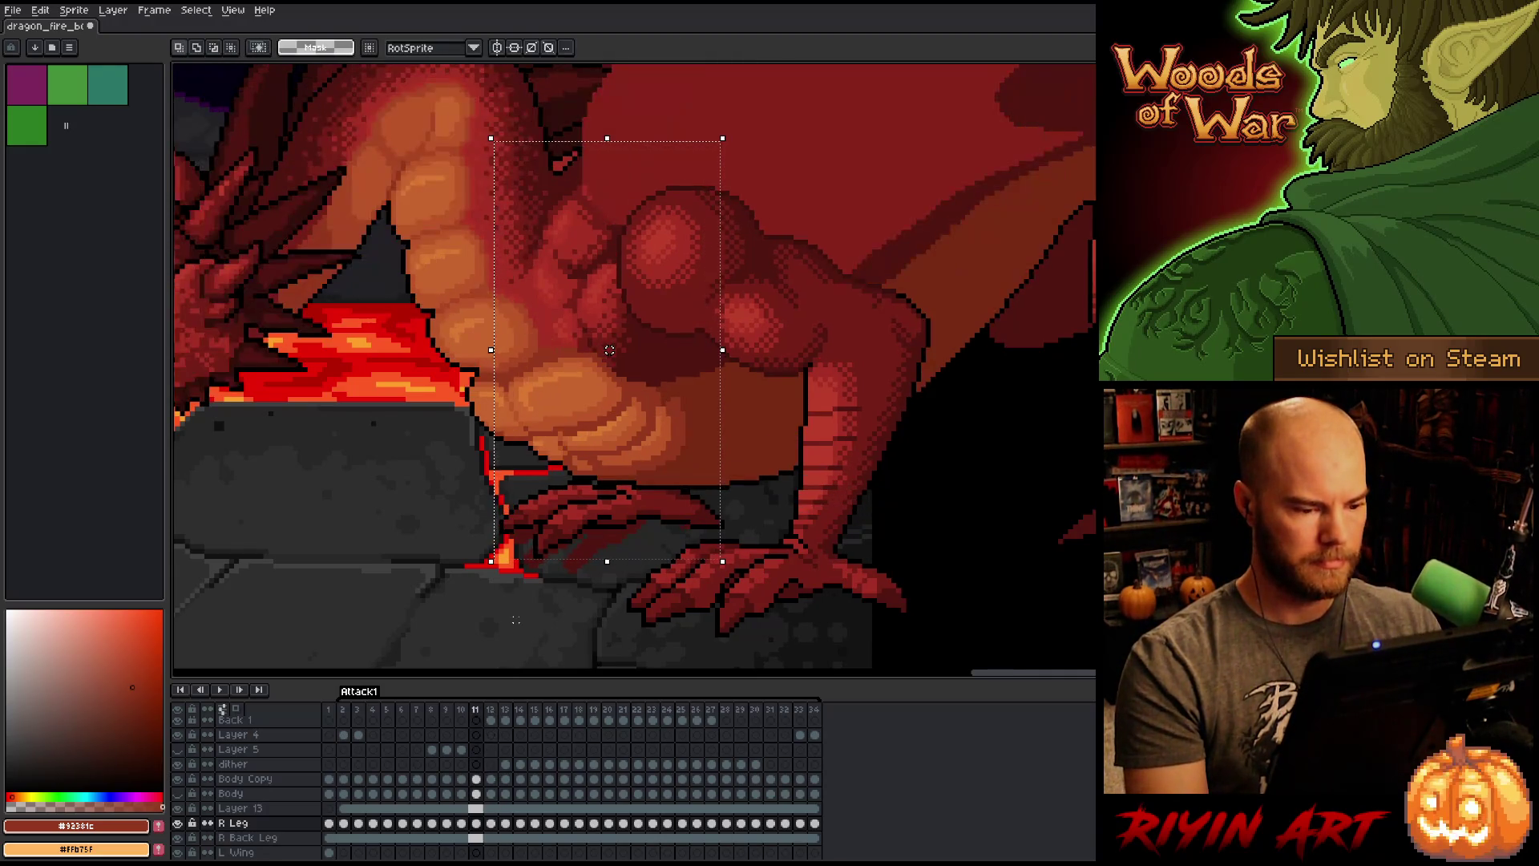
{"action": "key", "text": "Right"}
{"action": "key", "text": "Left"}
{"action": "key", "text": "Right"}
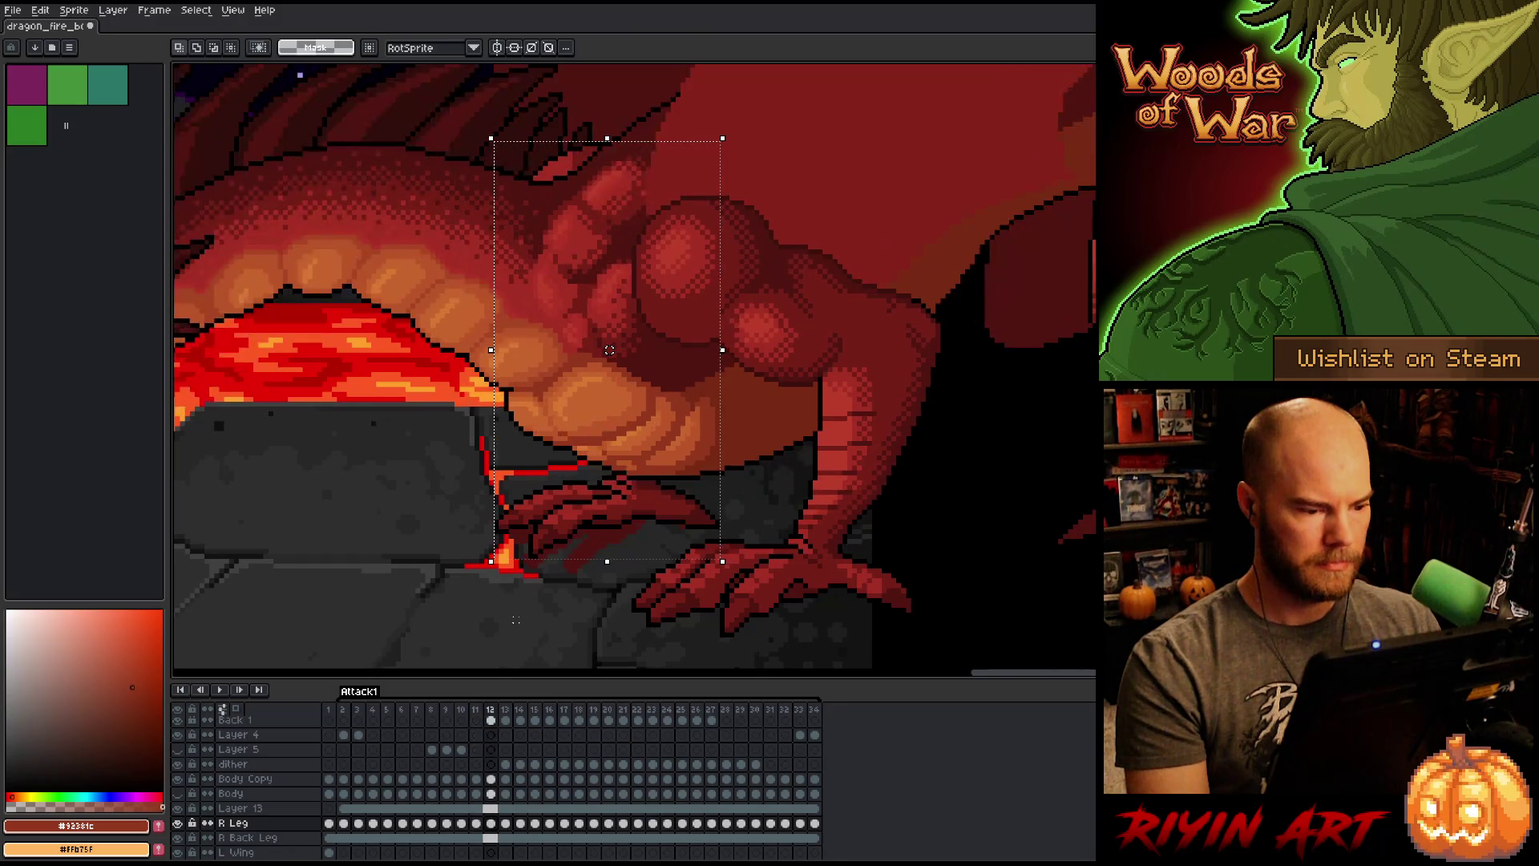
{"action": "key", "text": "Left"}
{"action": "key", "text": "Right"}
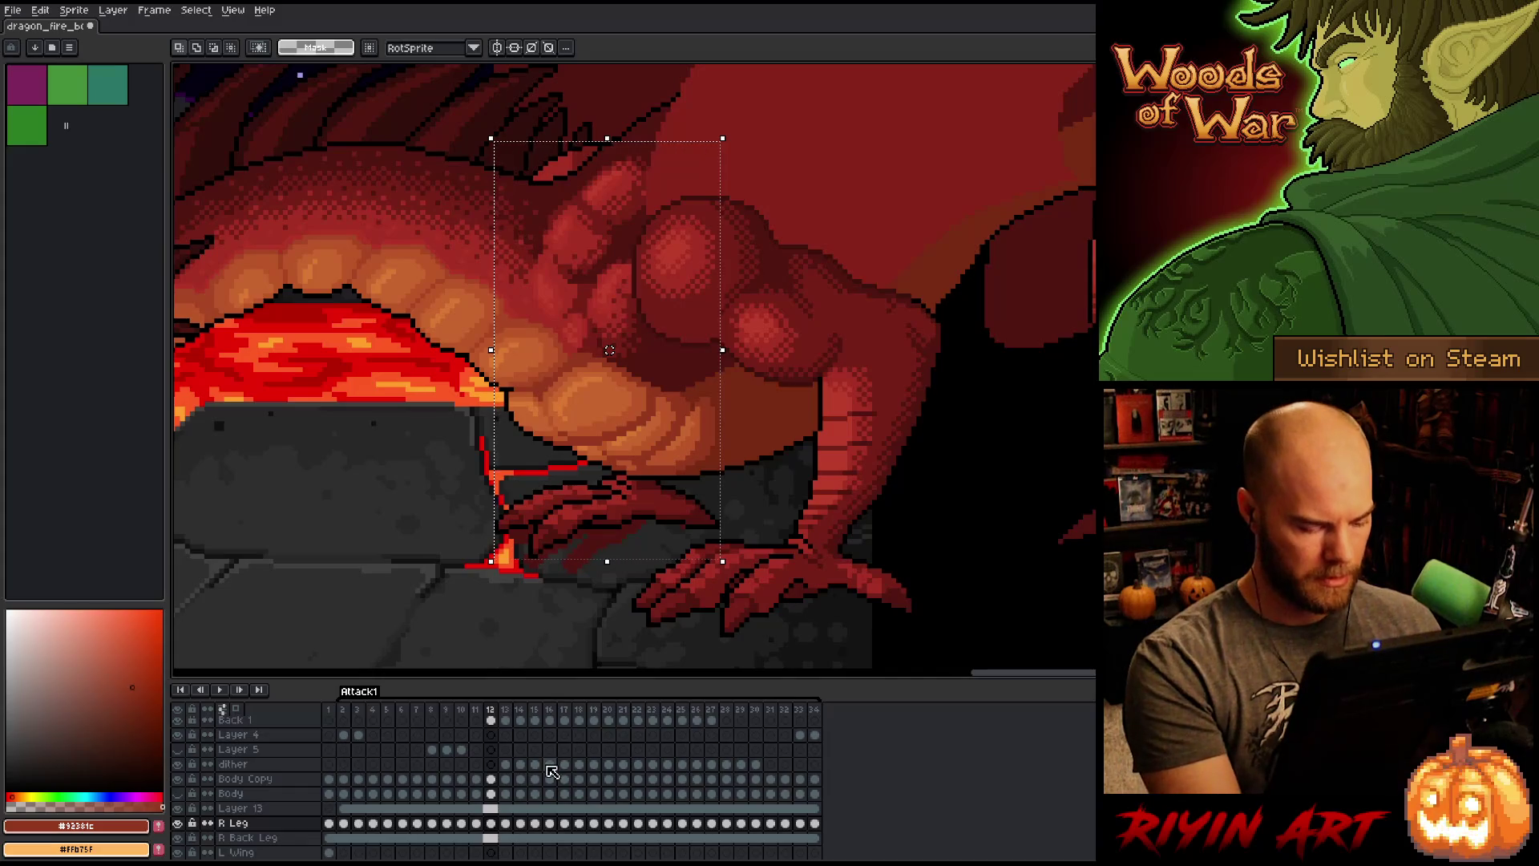
{"action": "key", "text": "ctrl+d"}
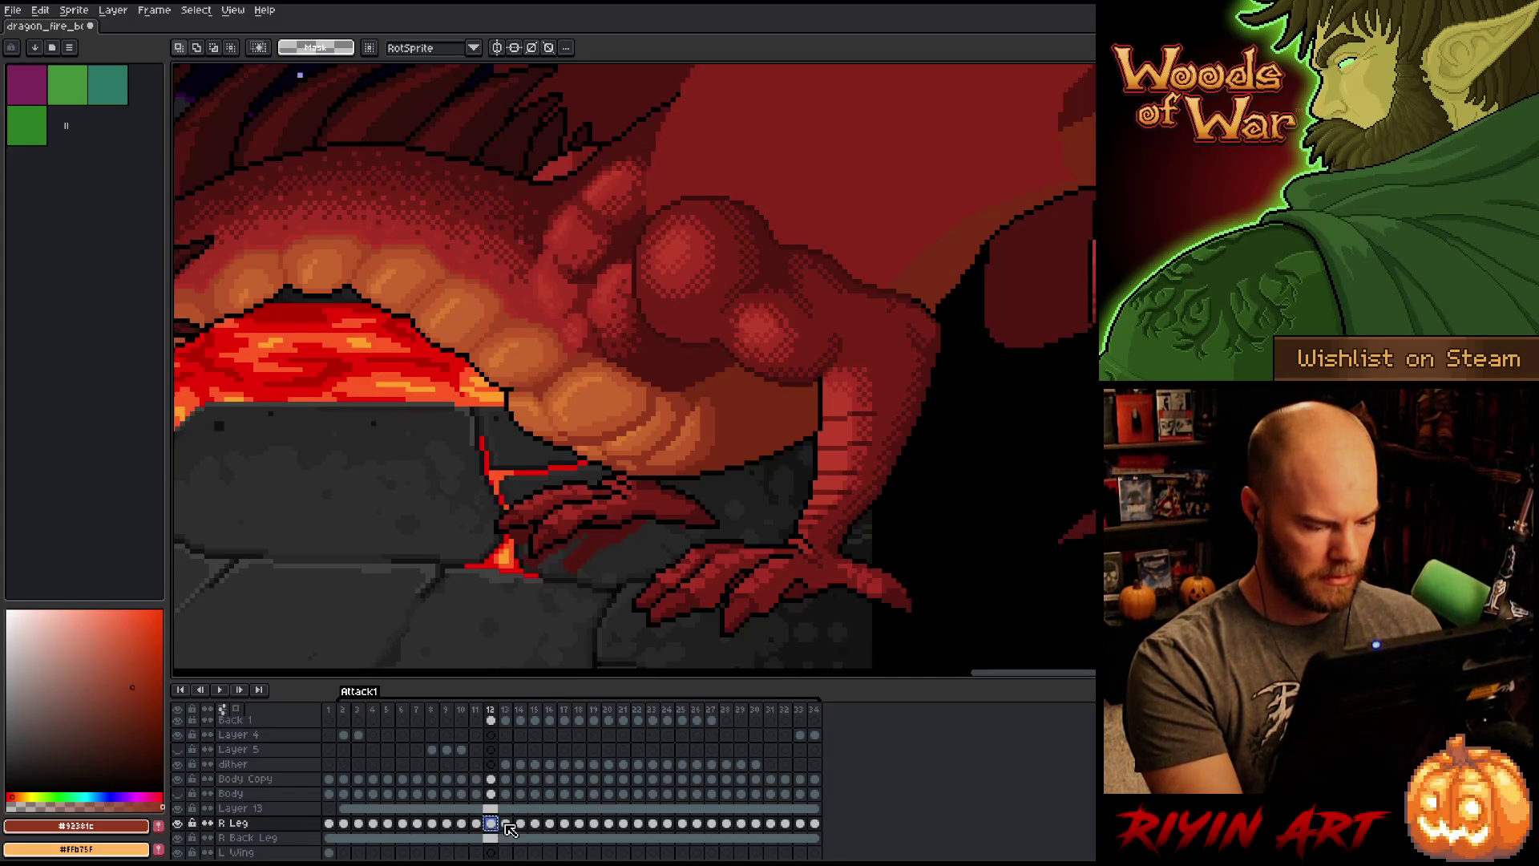
Step: Select the R Leg cel on frame 13 and compare its leg with frame 12
{"action": "left_click", "coordinate": [505, 825]}
{"action": "left_click_drag", "start_coordinate": [511, 831], "coordinate": [508, 829]}
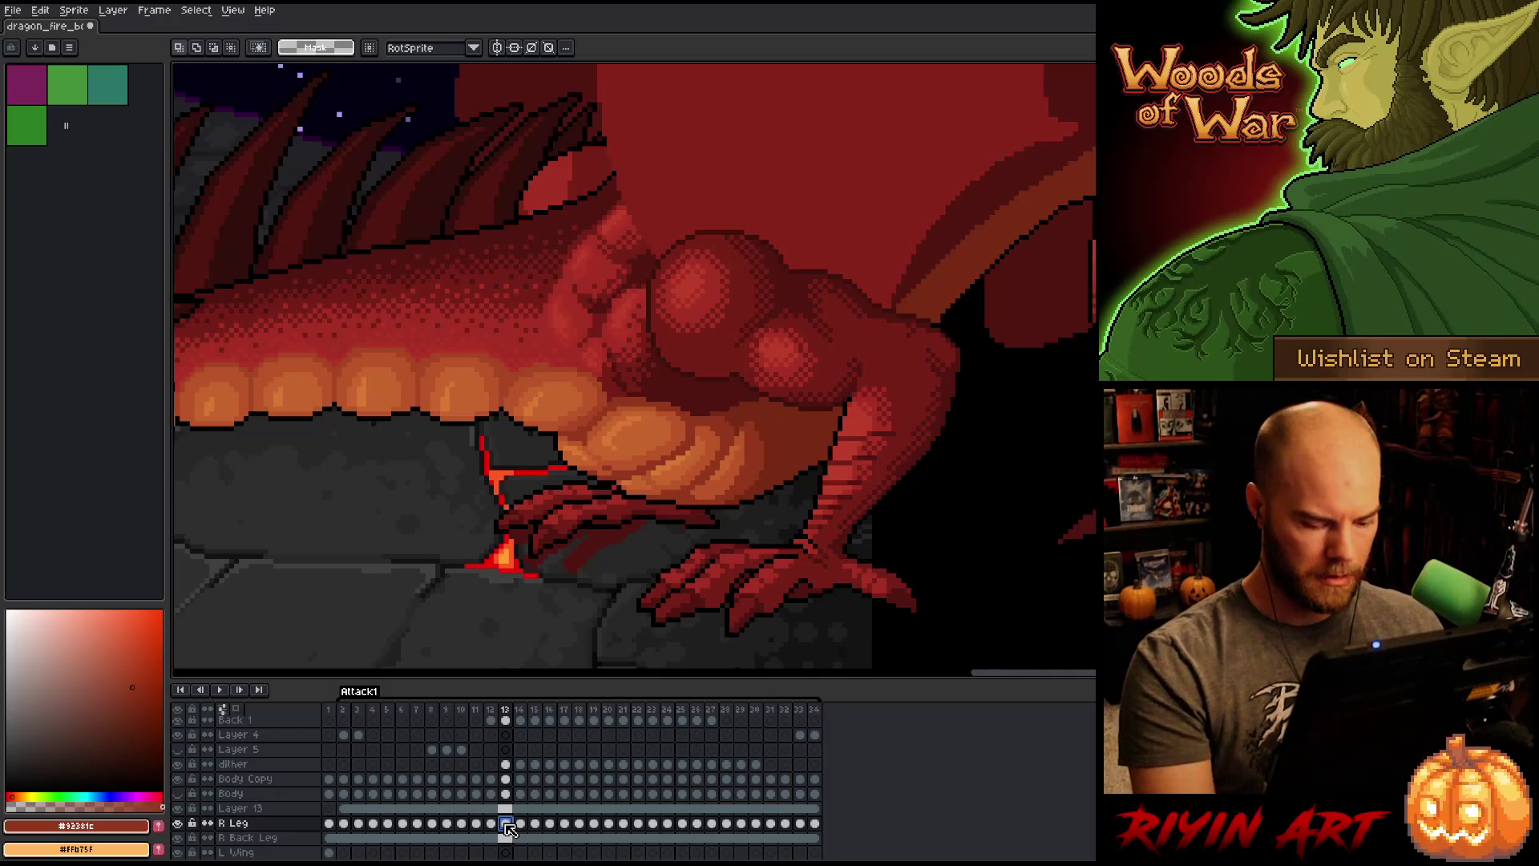
{"action": "key", "text": "Left"}
{"action": "key", "text": "Right"}
{"action": "key", "text": "Left"}
{"action": "key", "text": "Right"}
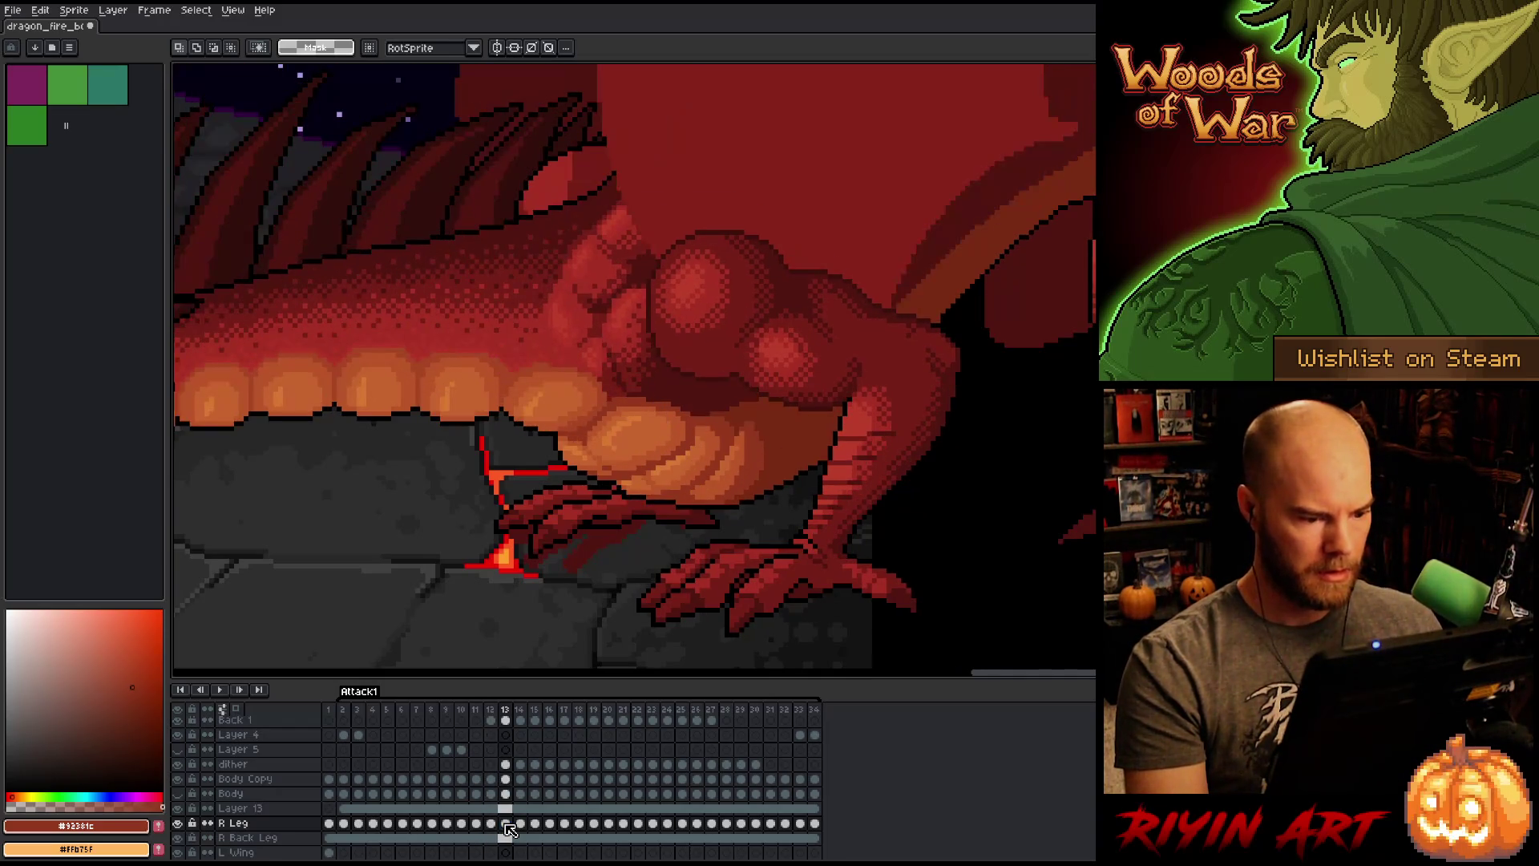
Step: Nudge the frame 13 right leg one pixel left and confirm the new position
{"action": "key", "text": "ctrl+t"}
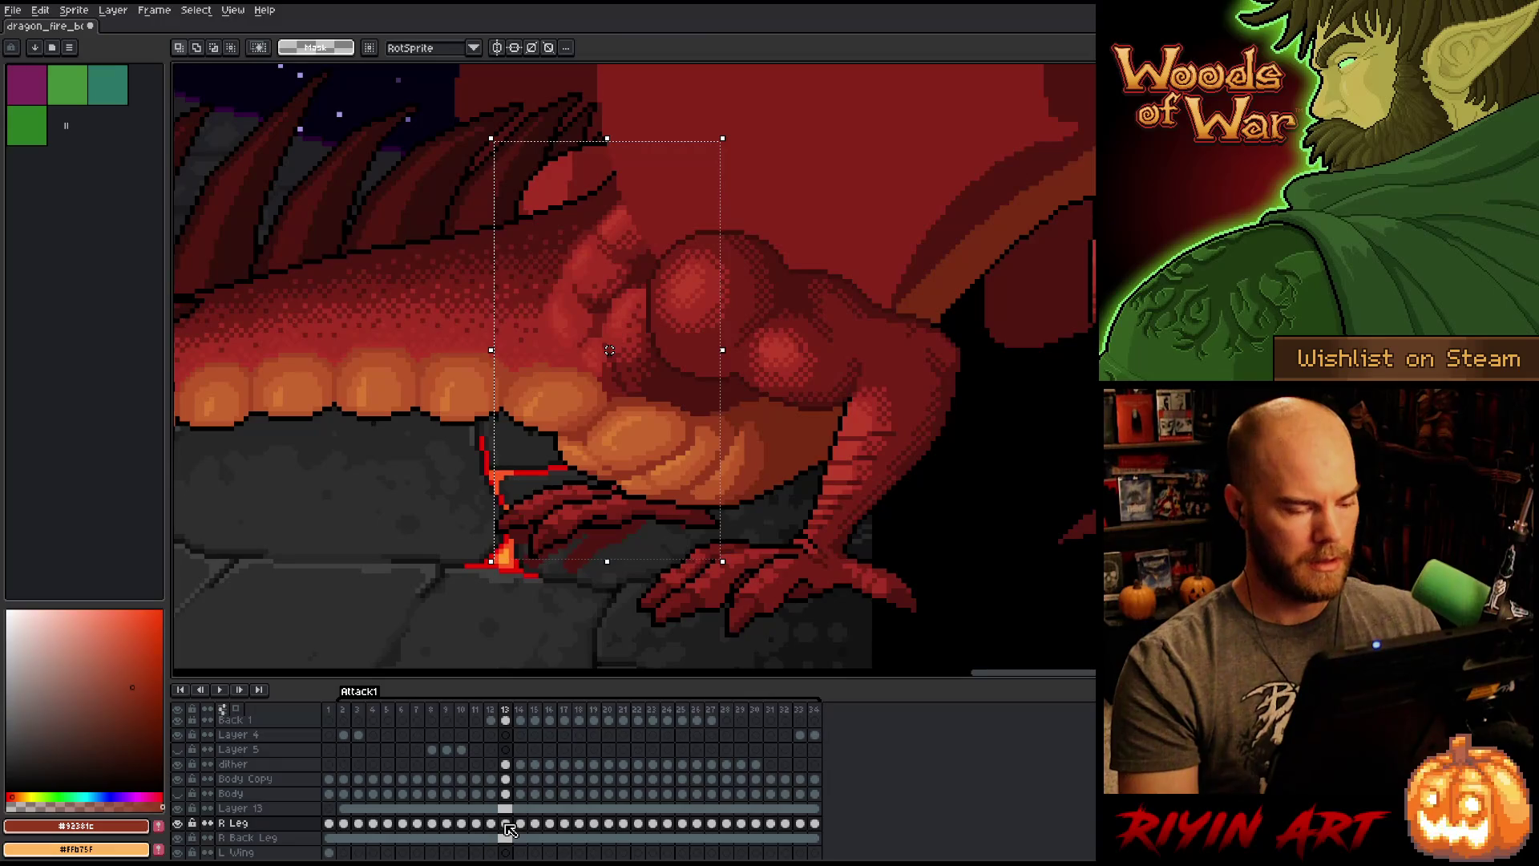
{"action": "key", "text": "Left"}
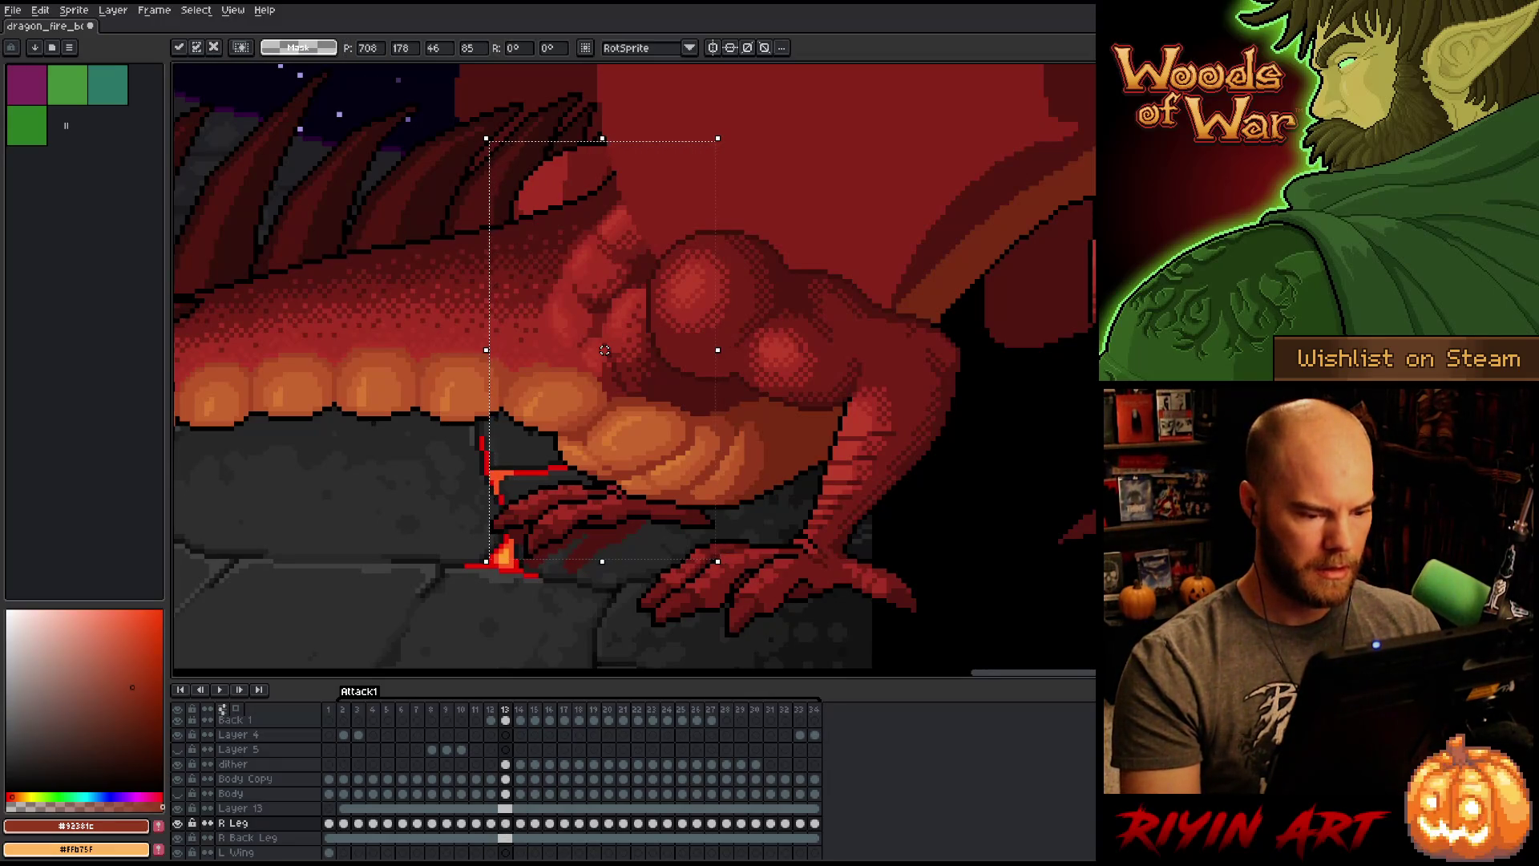
{"action": "key", "text": "comma"}
{"action": "key", "text": "period"}
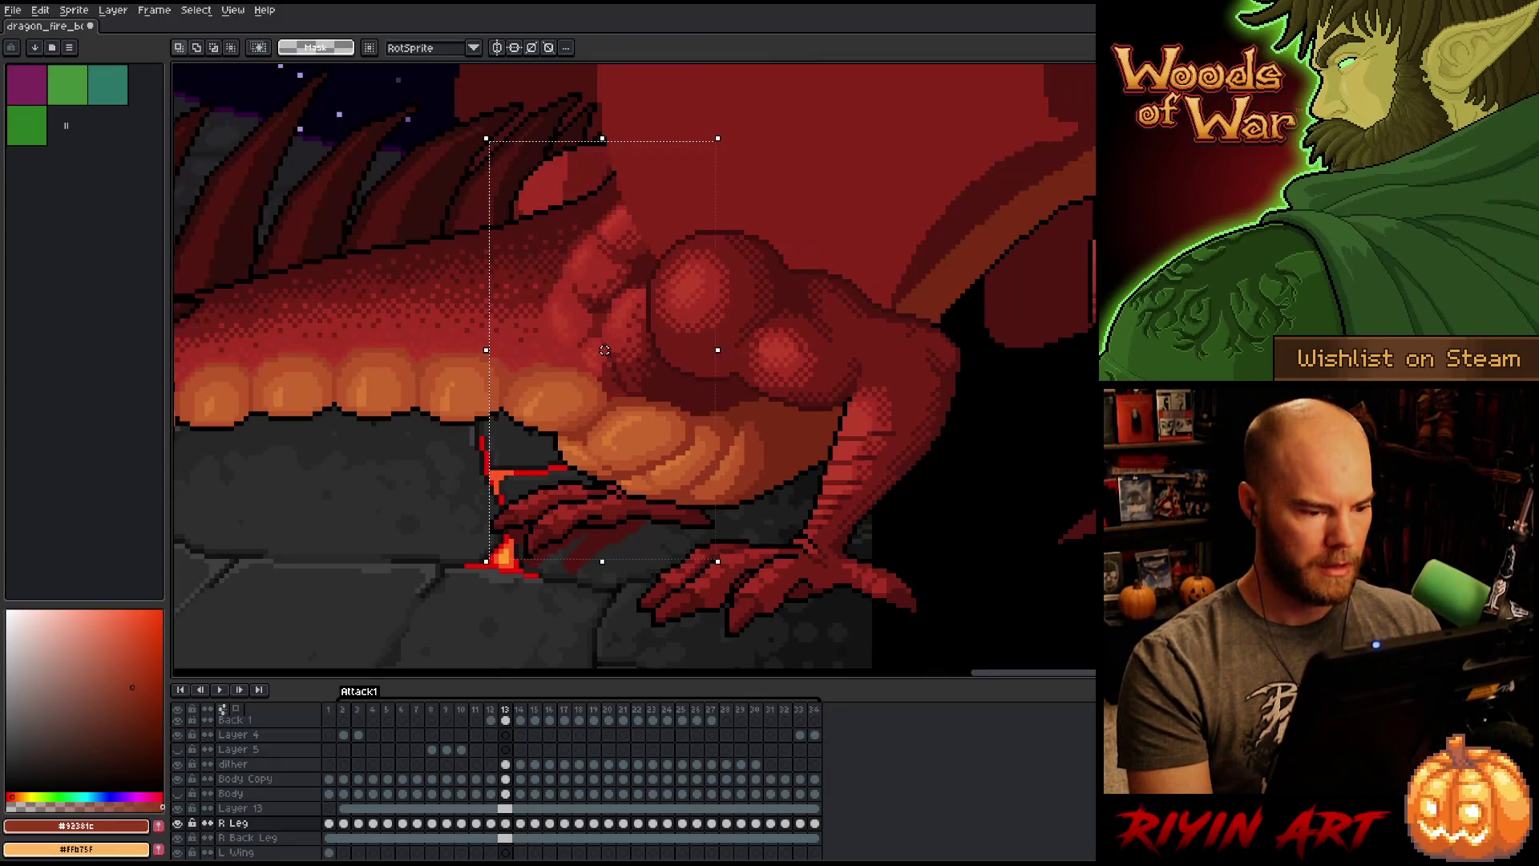
{"action": "key", "text": "Return"}
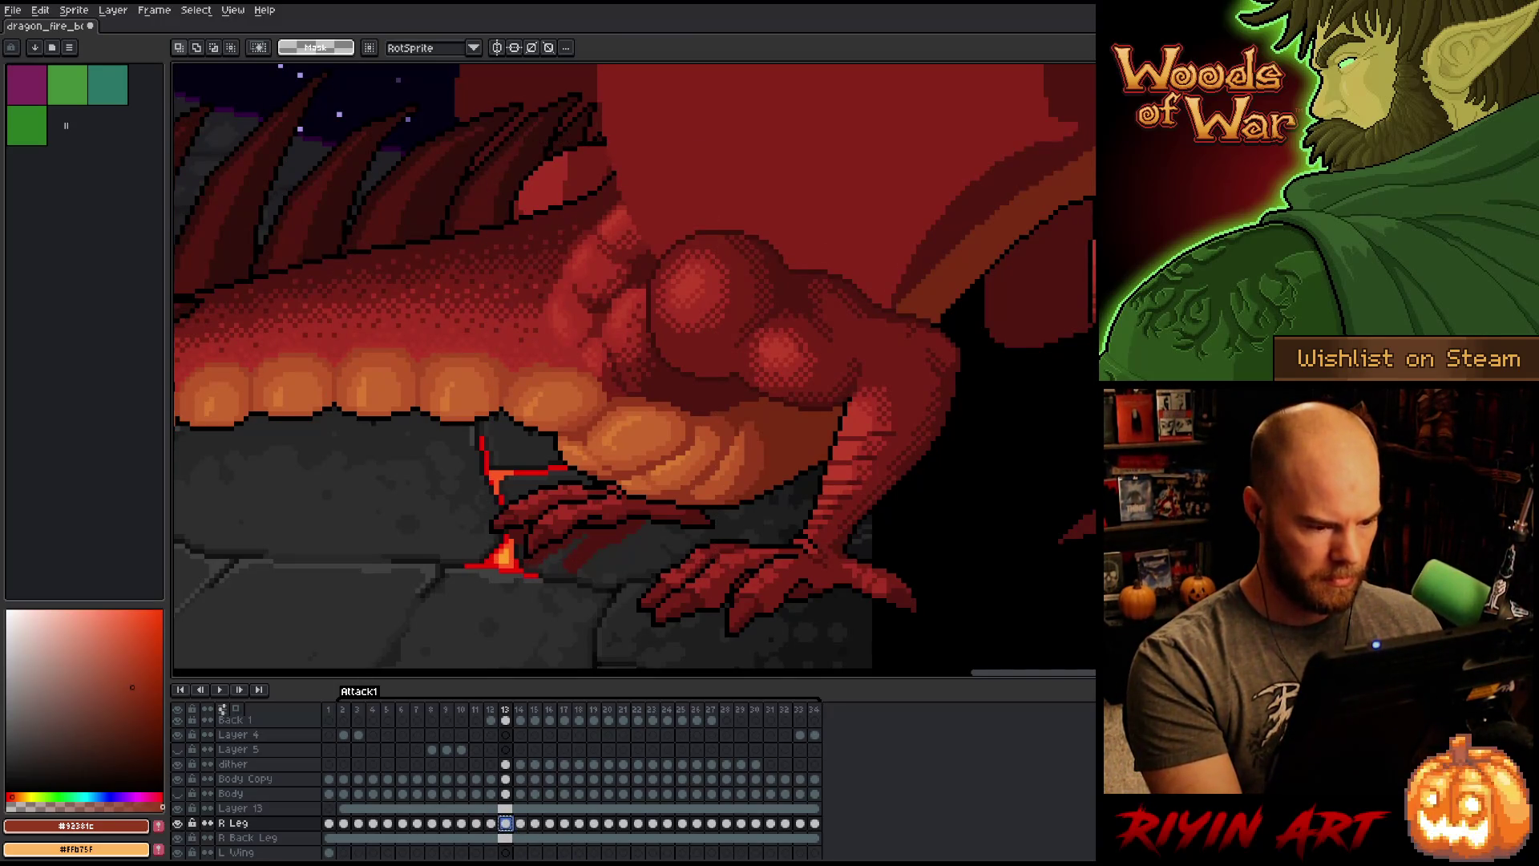
Step: Check the frame 14 leg against frame 13 using the reselected leg area, then deselect
{"action": "key", "text": "period"}
{"action": "key", "text": "comma"}
{"action": "key", "text": "period"}
{"action": "key", "text": "comma"}
{"action": "key", "text": "period"}
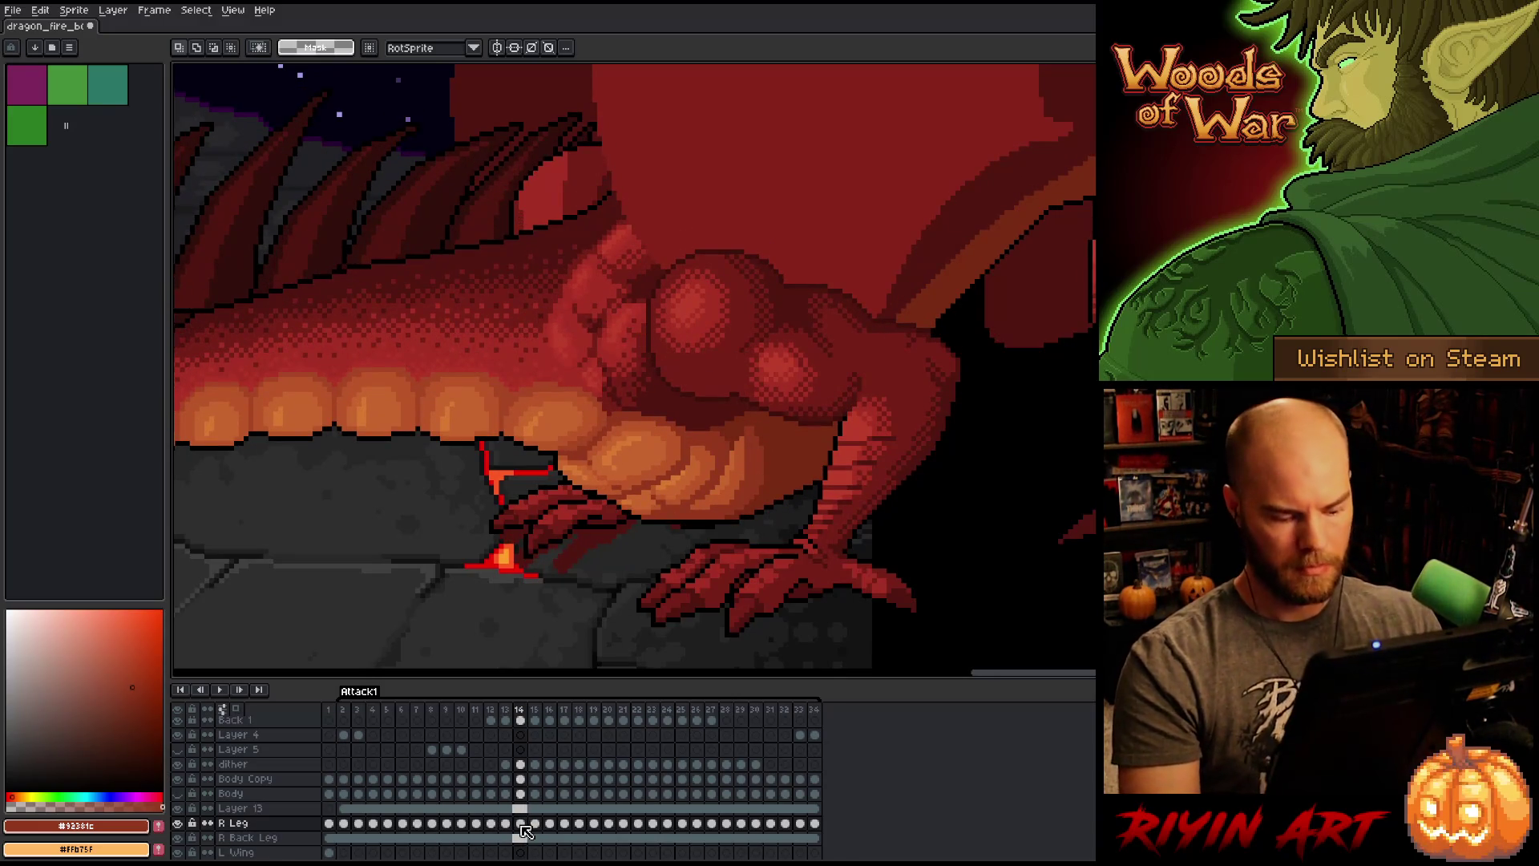
{"action": "key", "text": "ctrl+shift+d"}
{"action": "key", "text": "comma"}
{"action": "key", "text": "period"}
{"action": "key", "text": "comma"}
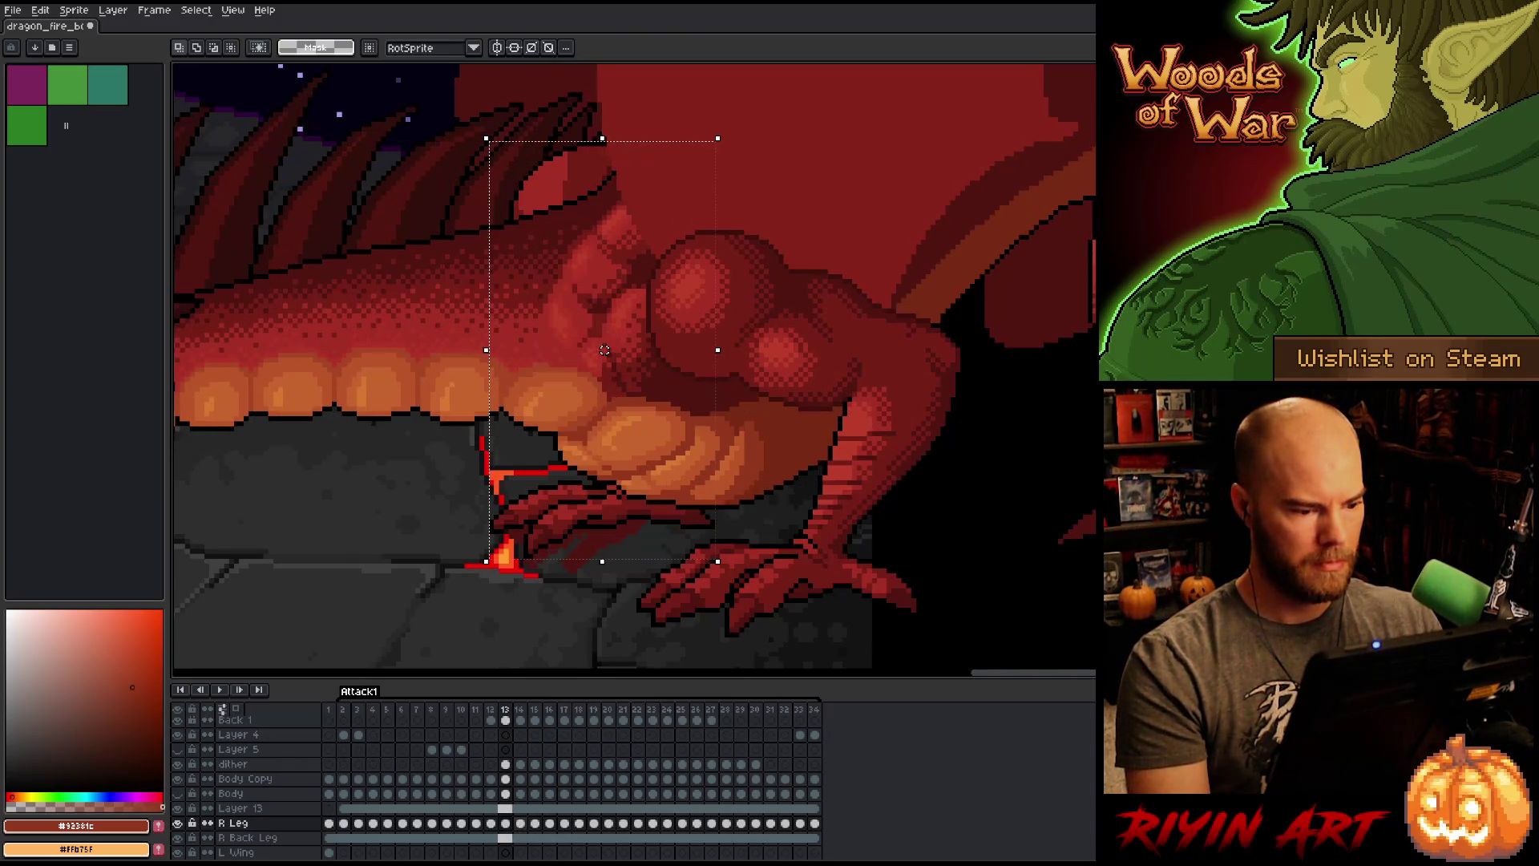
{"action": "key", "text": "period"}
{"action": "key", "text": "ctrl+d"}
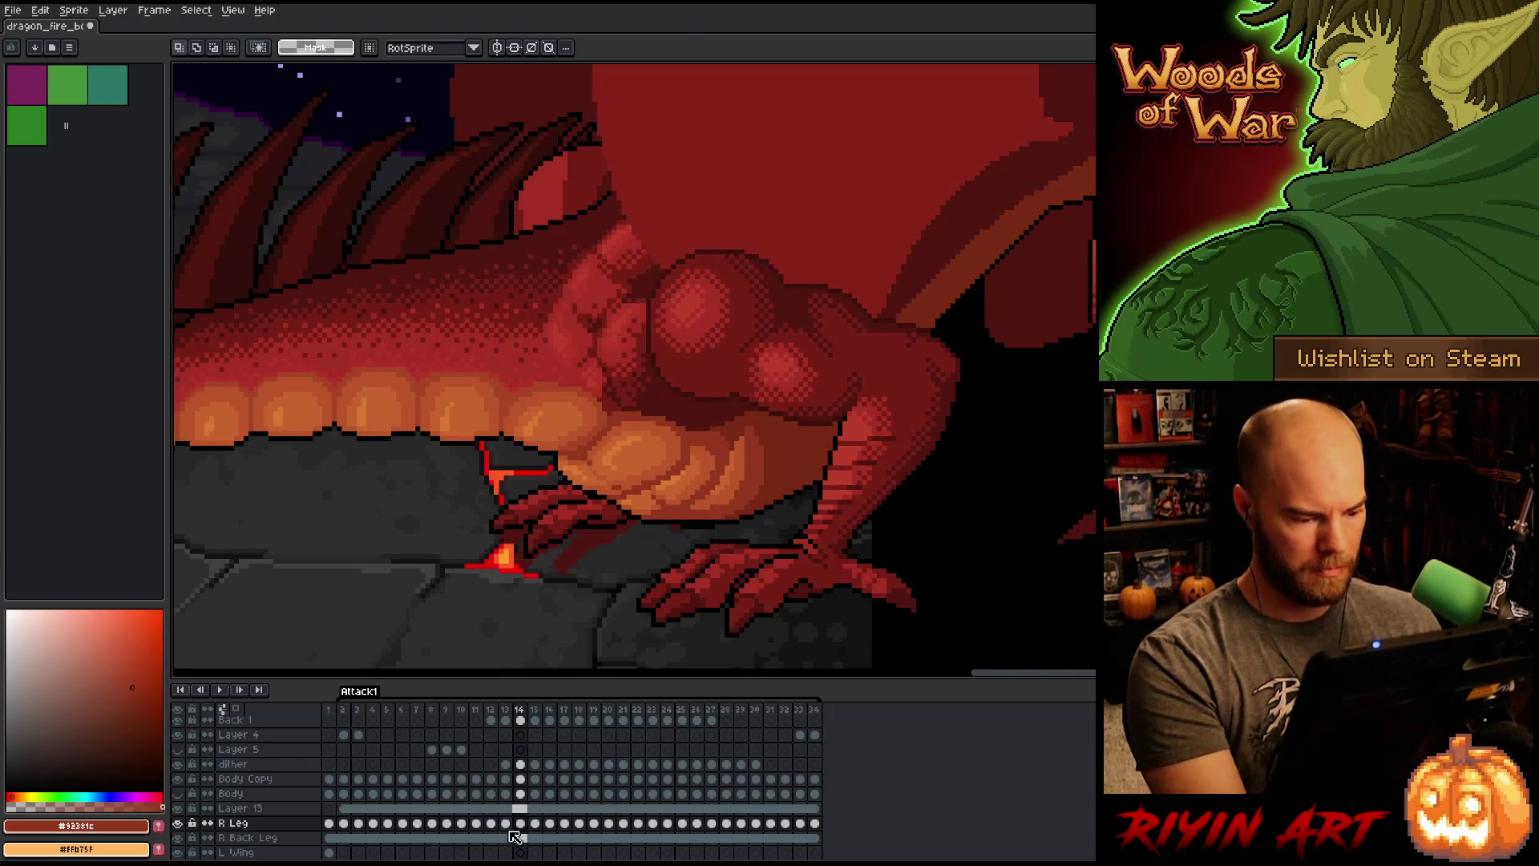
Step: Step through frame 15 to frame 16 and compare its leg pose with neighbouring frames
{"action": "left_click", "coordinate": [521, 823]}
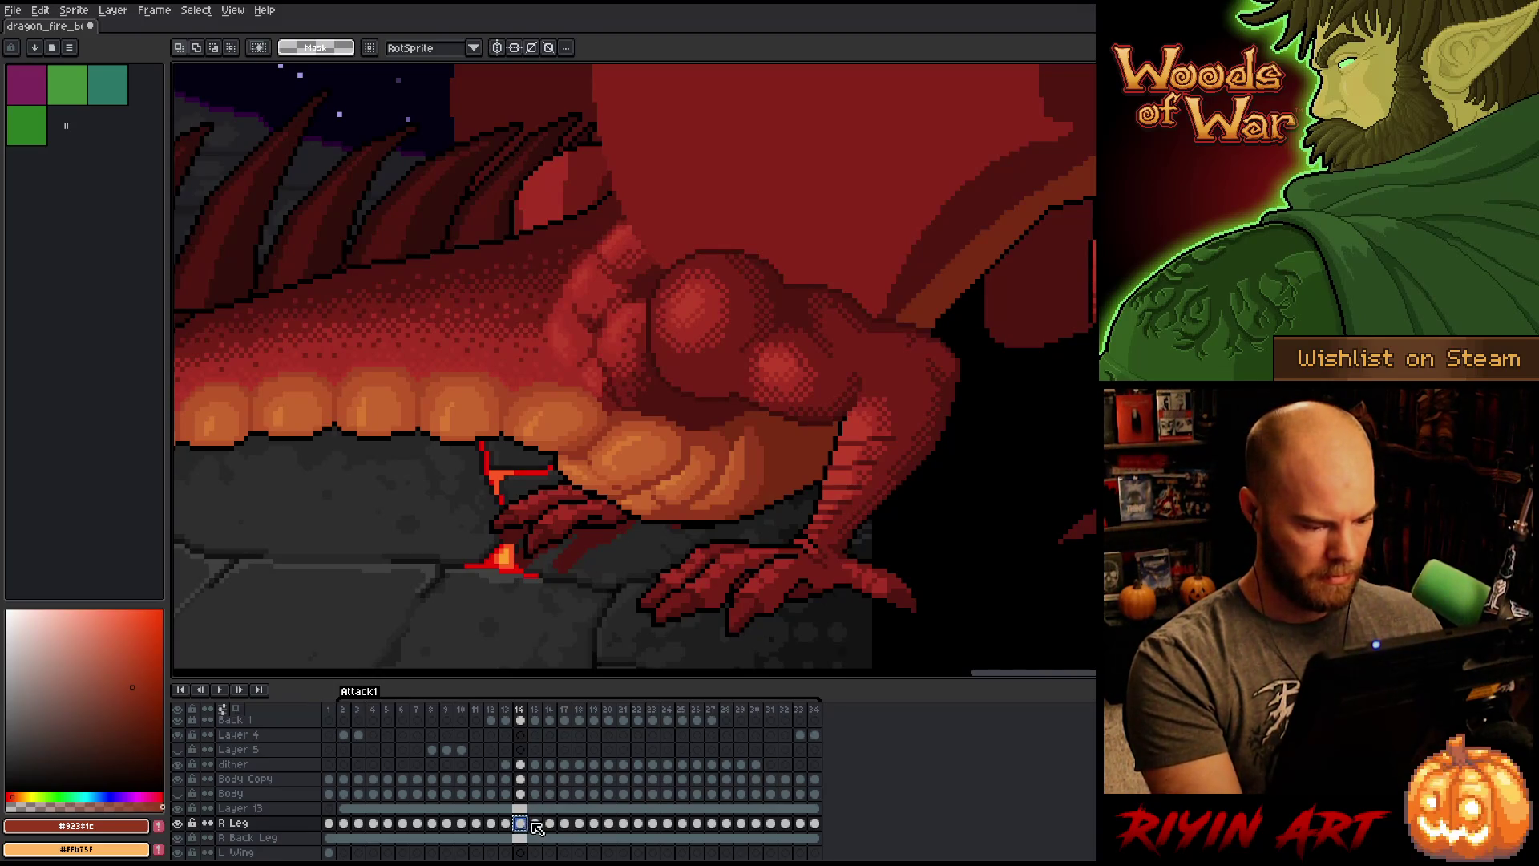
{"action": "left_click", "coordinate": [537, 823]}
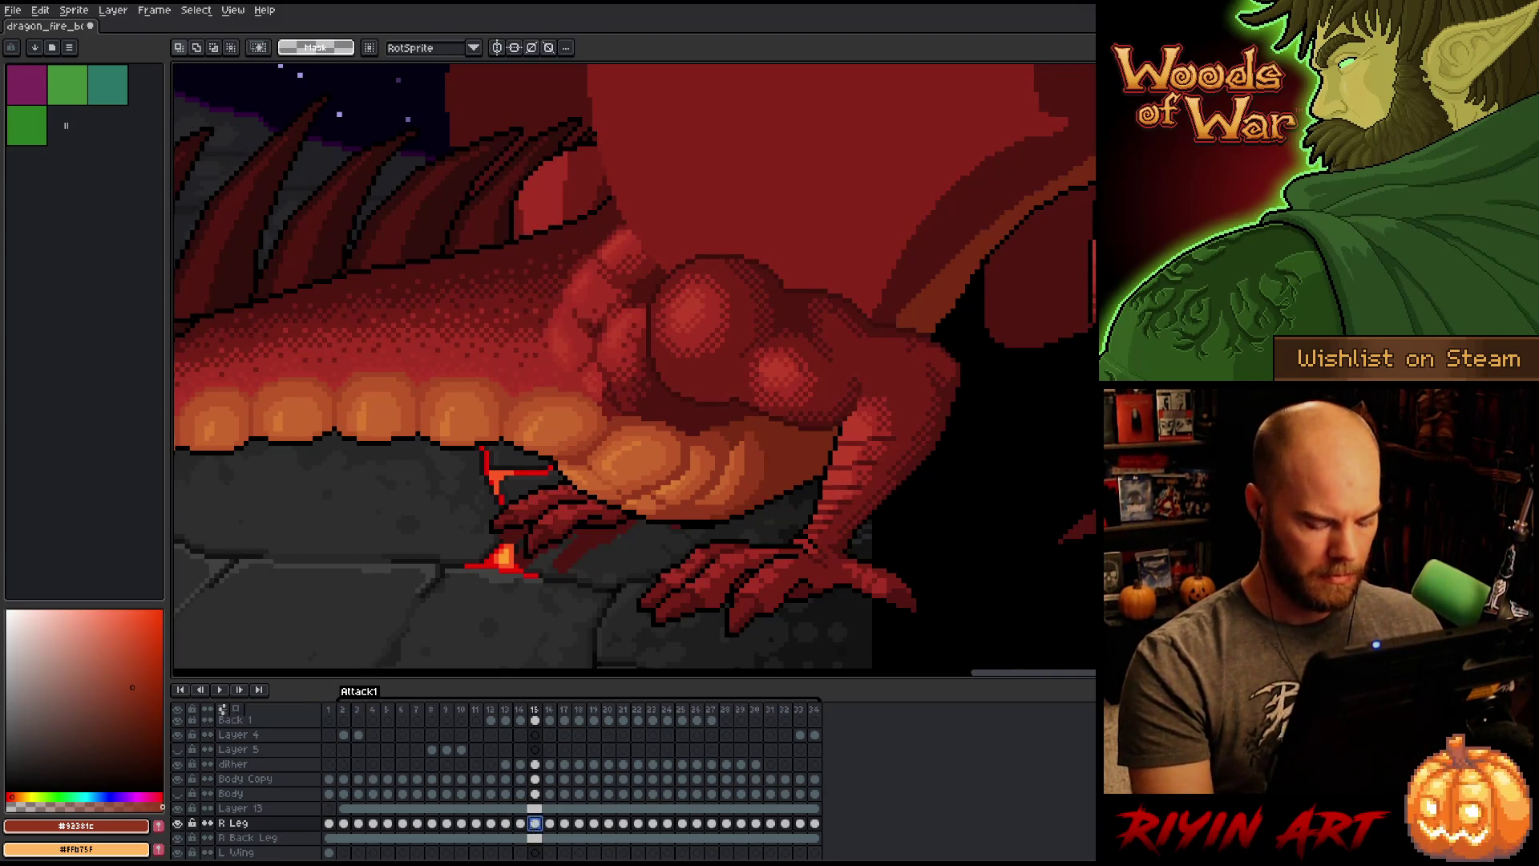
{"action": "left_click", "coordinate": [550, 824]}
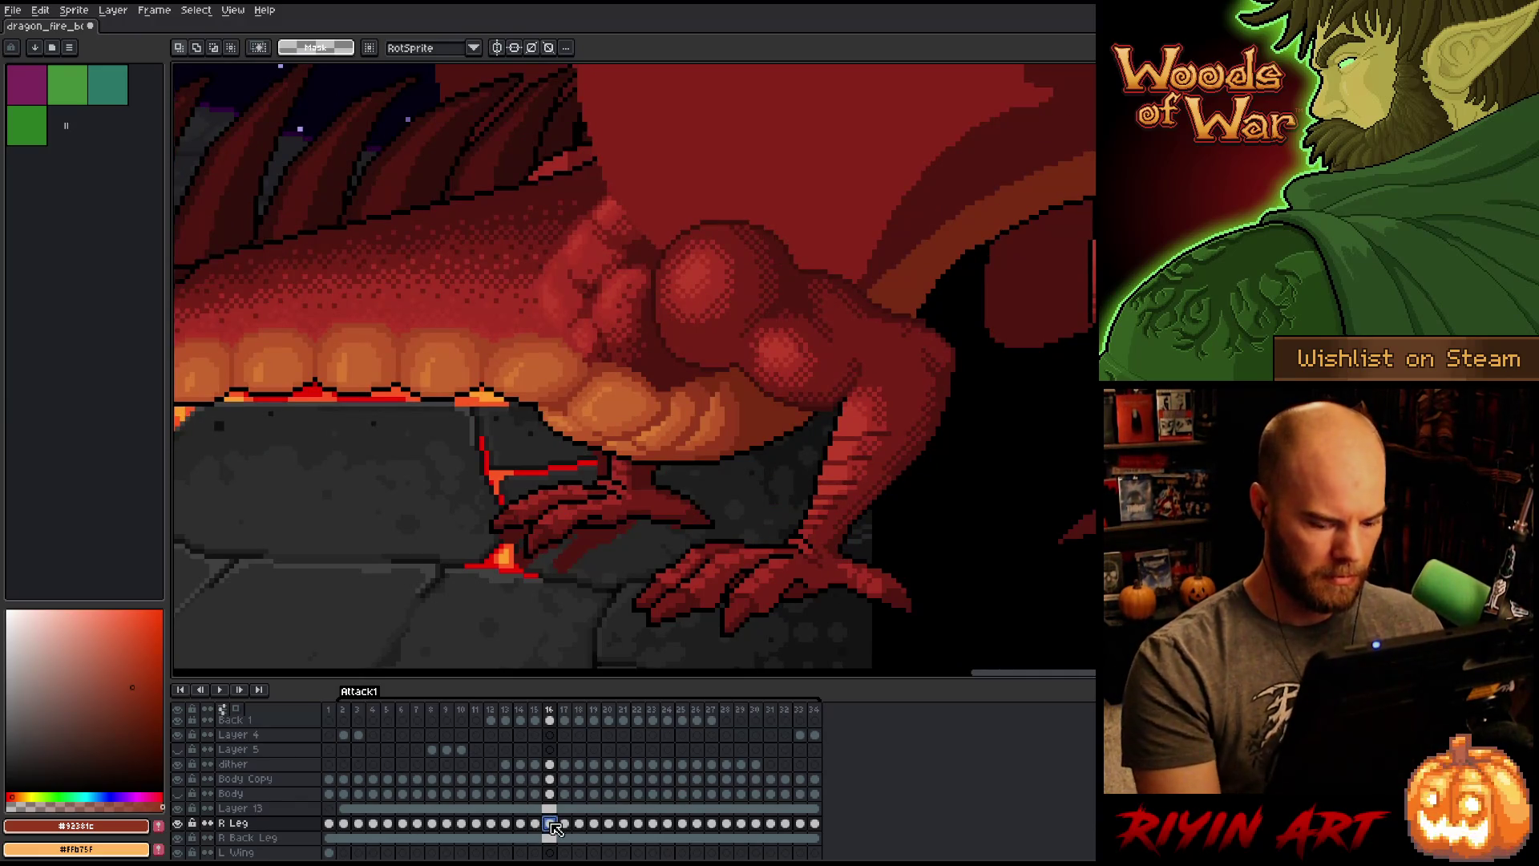
{"action": "key", "text": "Left"}
{"action": "key", "text": "Right"}
{"action": "key", "text": "Left"}
{"action": "key", "text": "Right"}
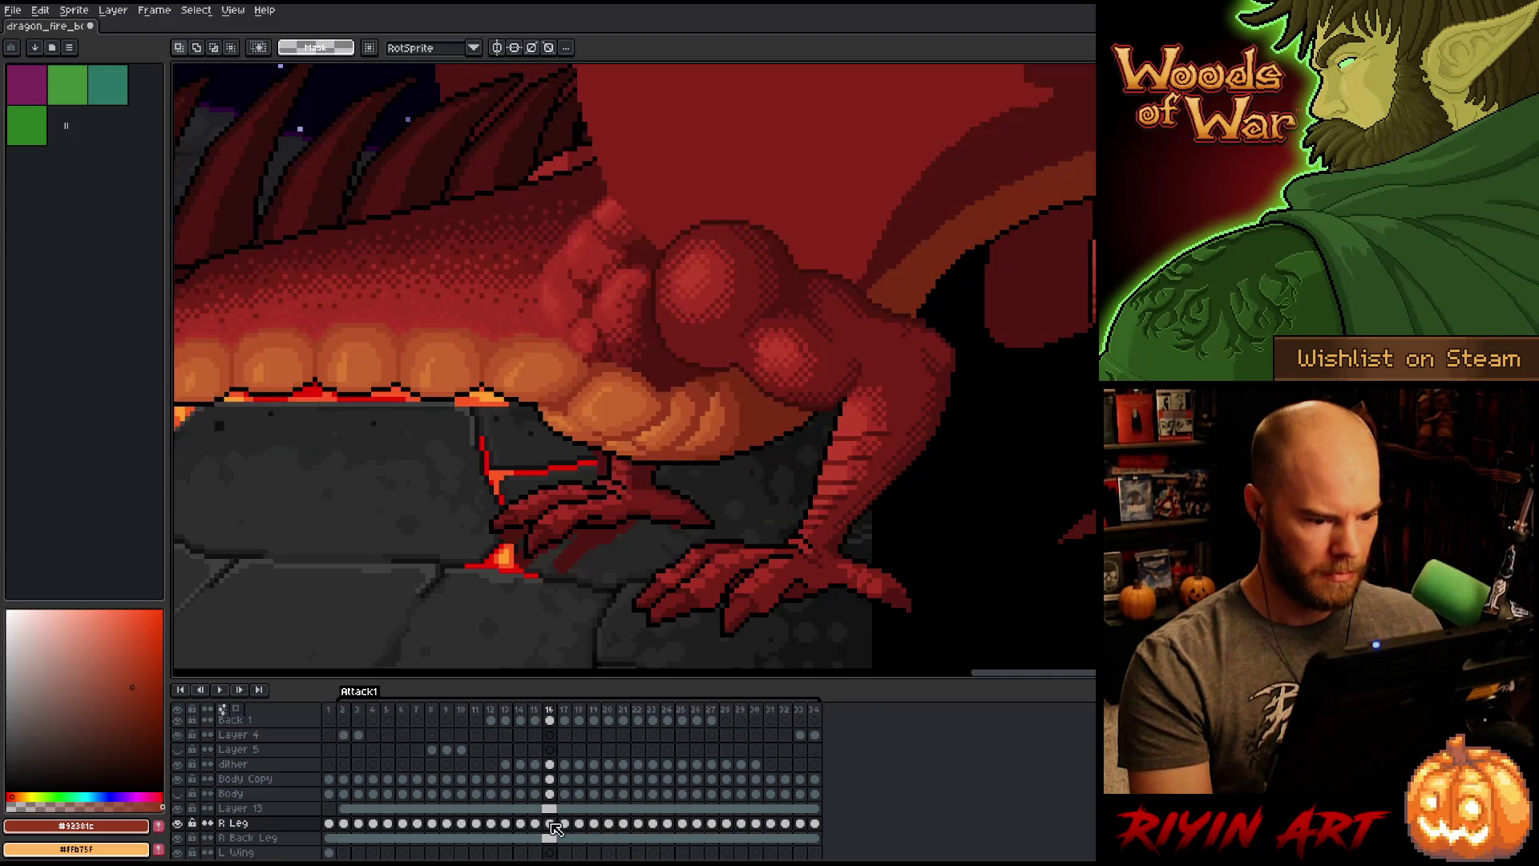
{"action": "key", "text": "Left"}
{"action": "key", "text": "Right"}
{"action": "key", "text": "Left"}
{"action": "key", "text": "Right"}
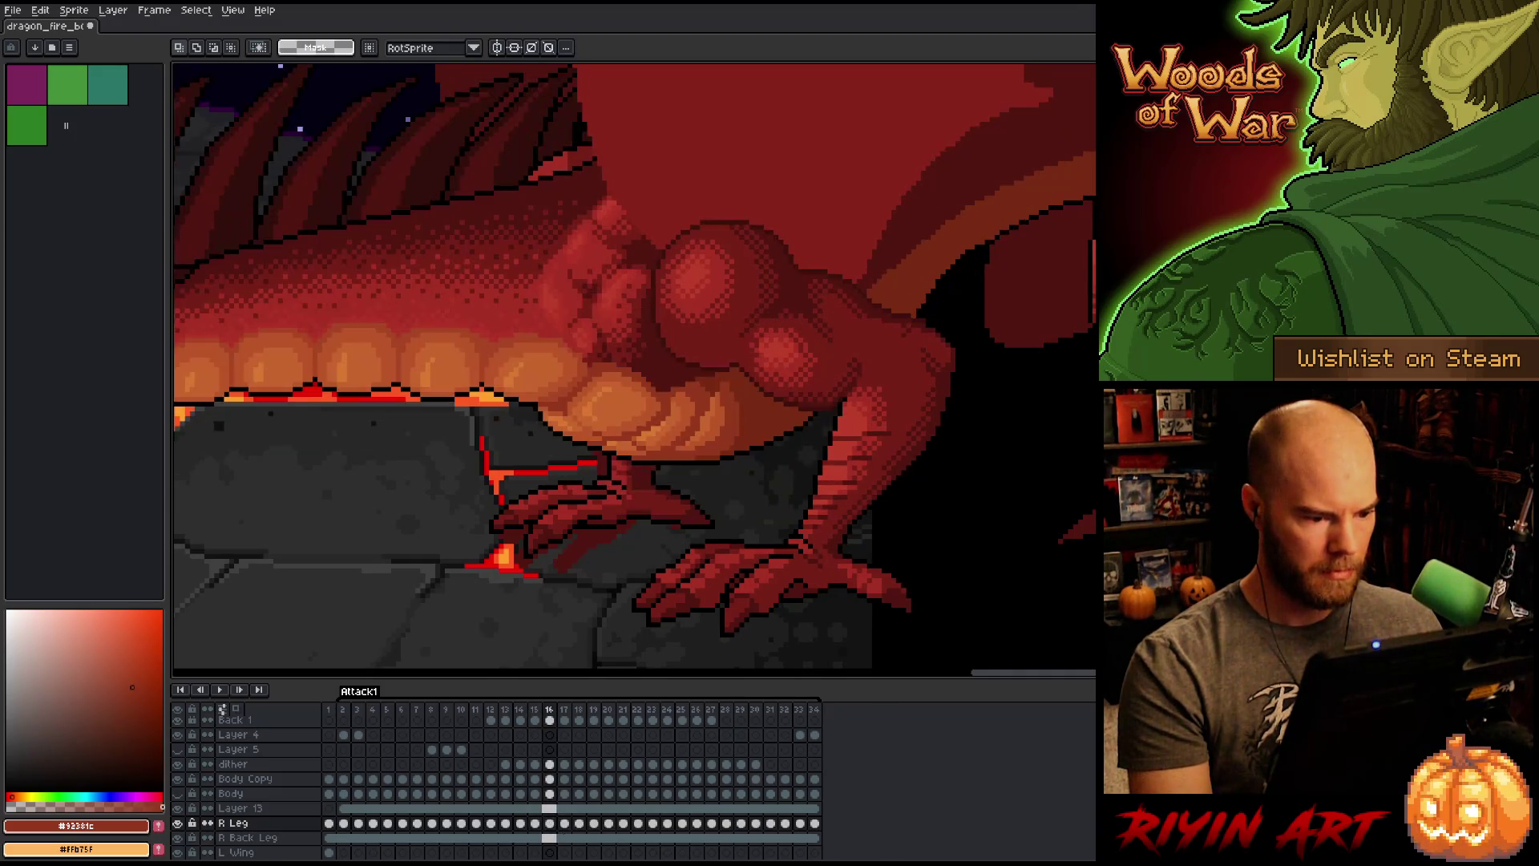
Step: Select and reposition the right leg on frame 16, checking it against the adjacent frame
{"action": "left_click_drag", "start_coordinate": [490, 561], "coordinate": [722, 138]}
{"action": "left_click", "coordinate": [609, 350]}
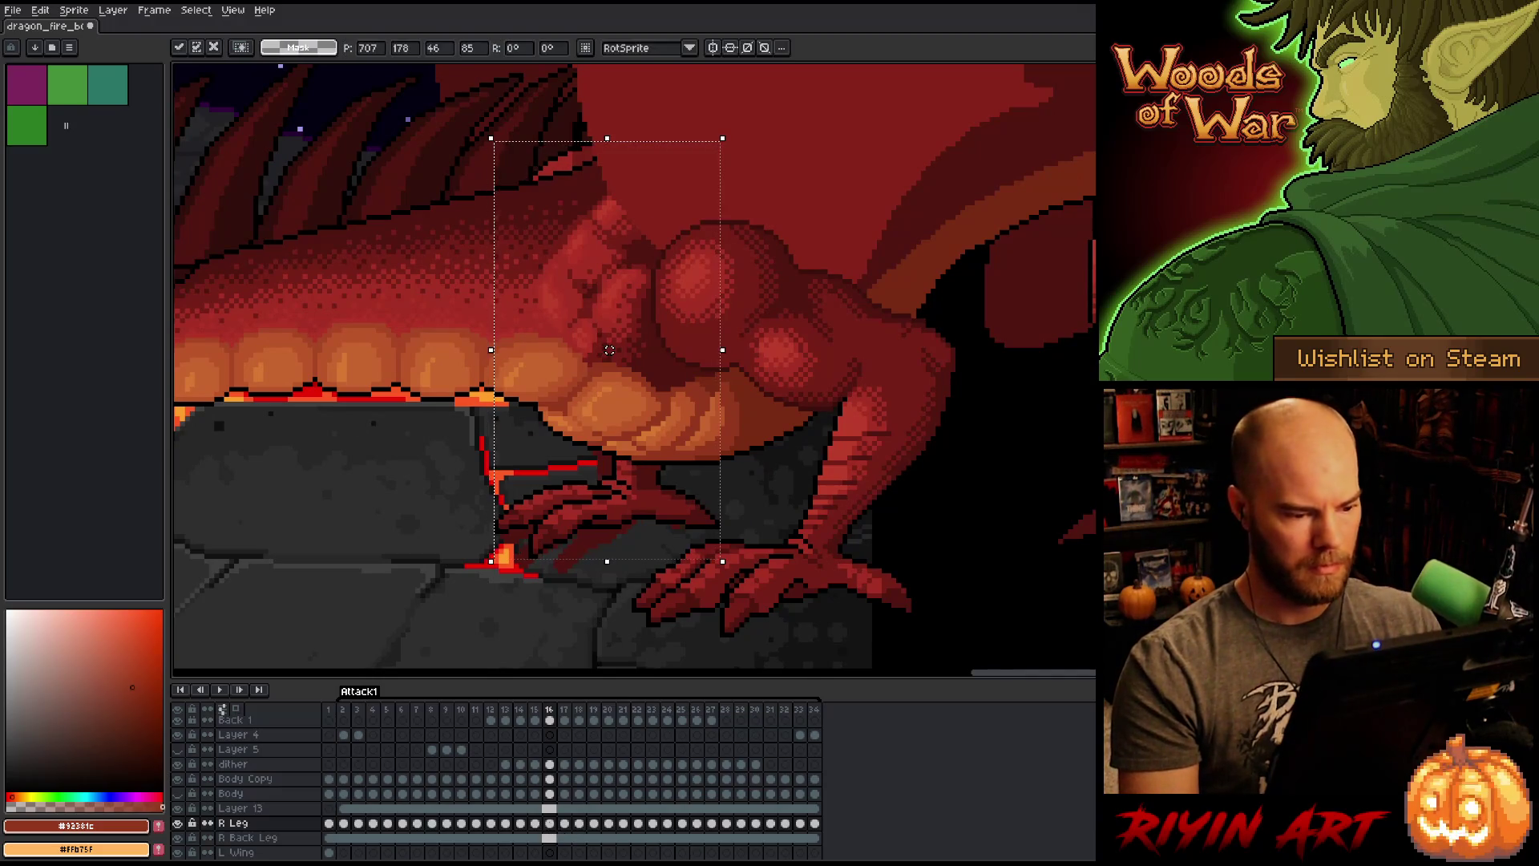
{"action": "key", "text": "Left"}
{"action": "key", "text": "Right"}
{"action": "key", "text": "Left"}
{"action": "key", "text": "Right"}
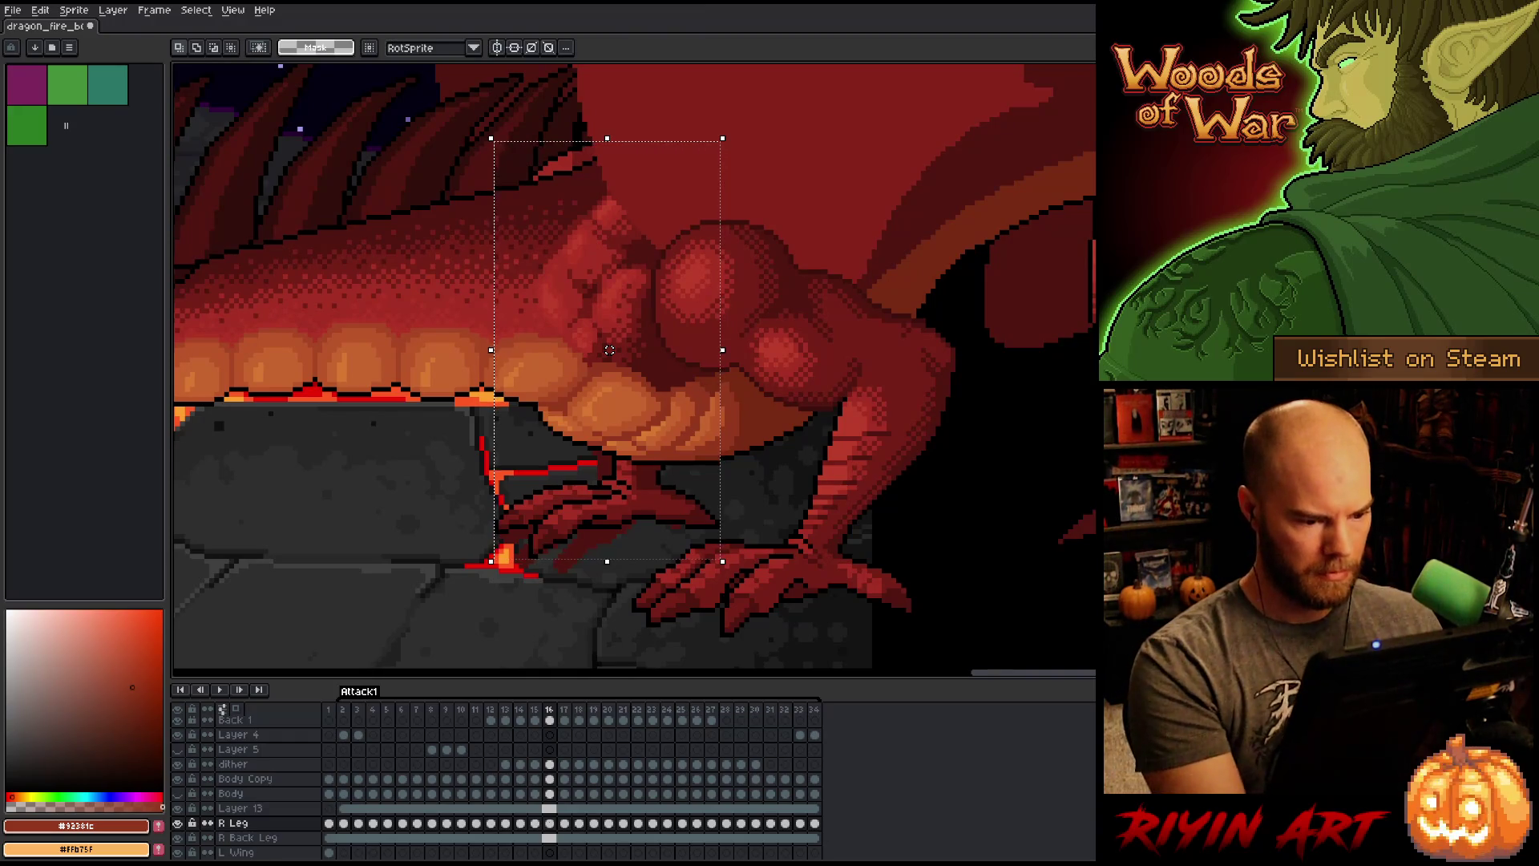
{"action": "key", "text": "ctrl+d"}
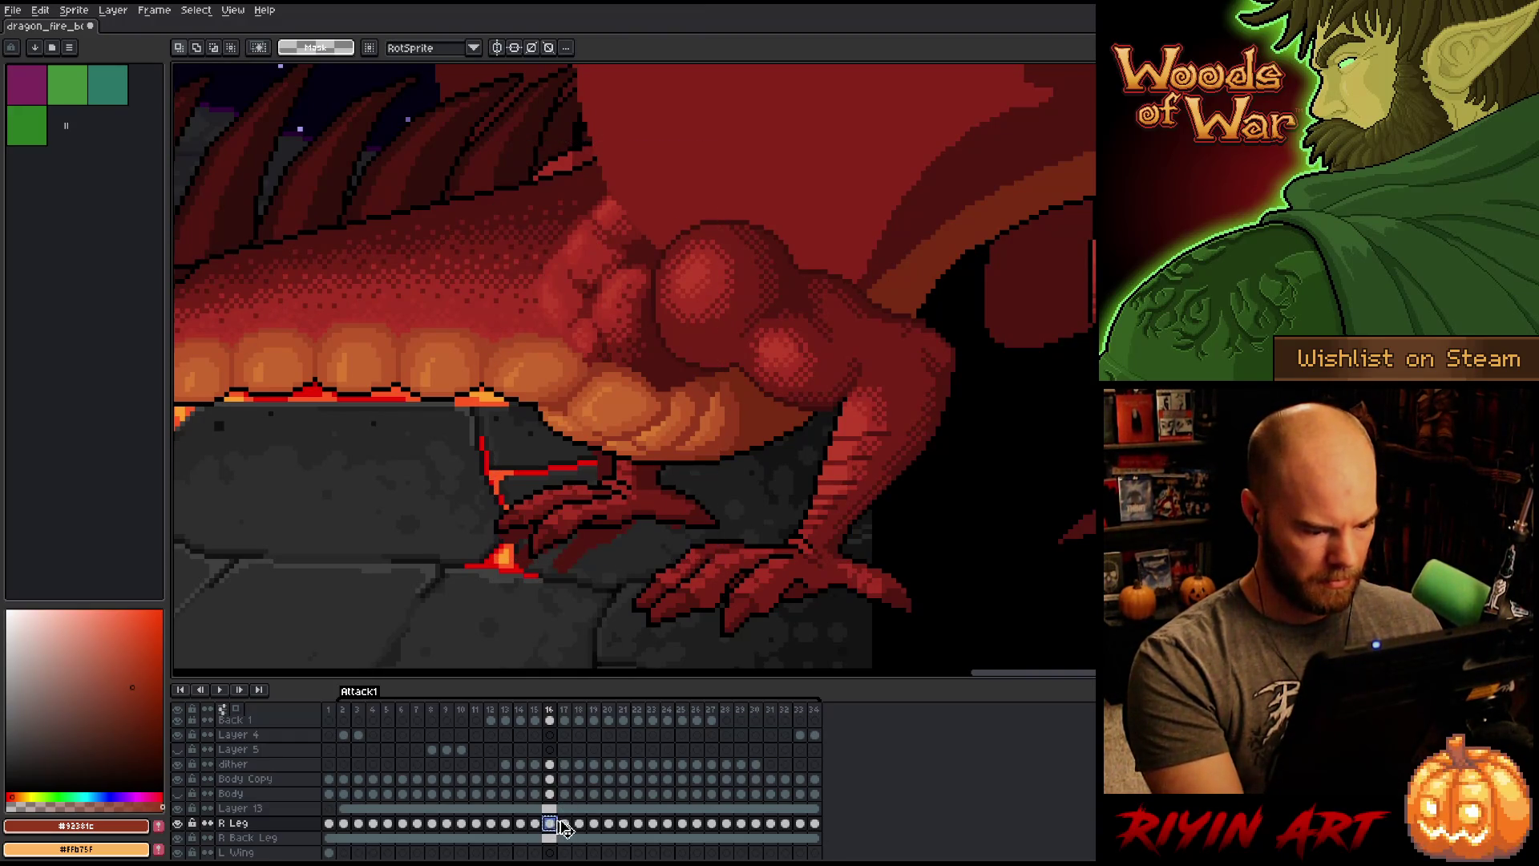
Step: Undo the last change and compare the leg between frames 16 and 17
{"action": "left_click", "coordinate": [565, 824]}
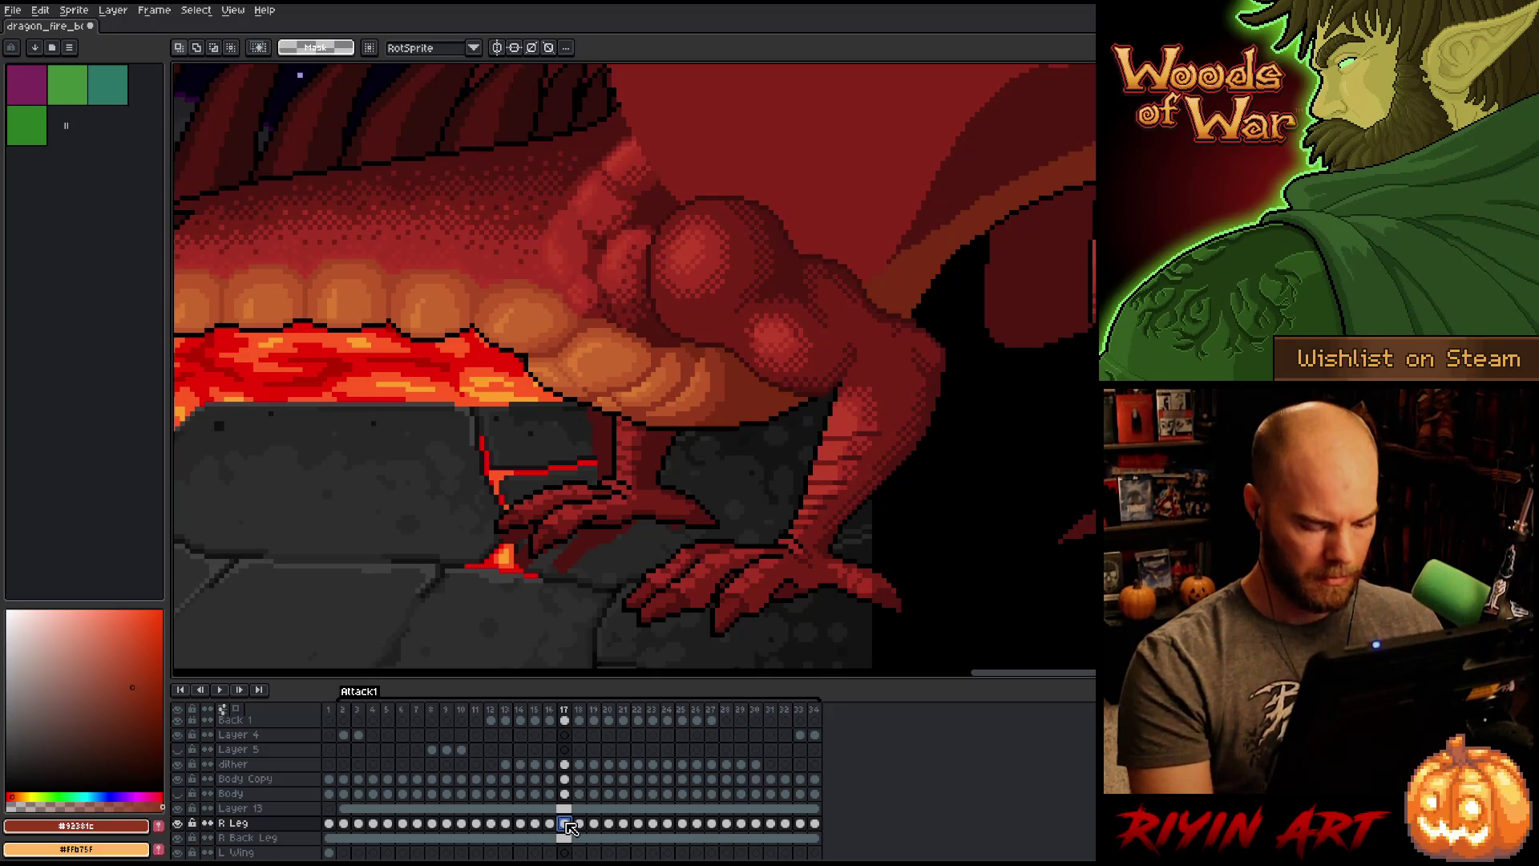
{"action": "key", "text": "ctrl+z"}
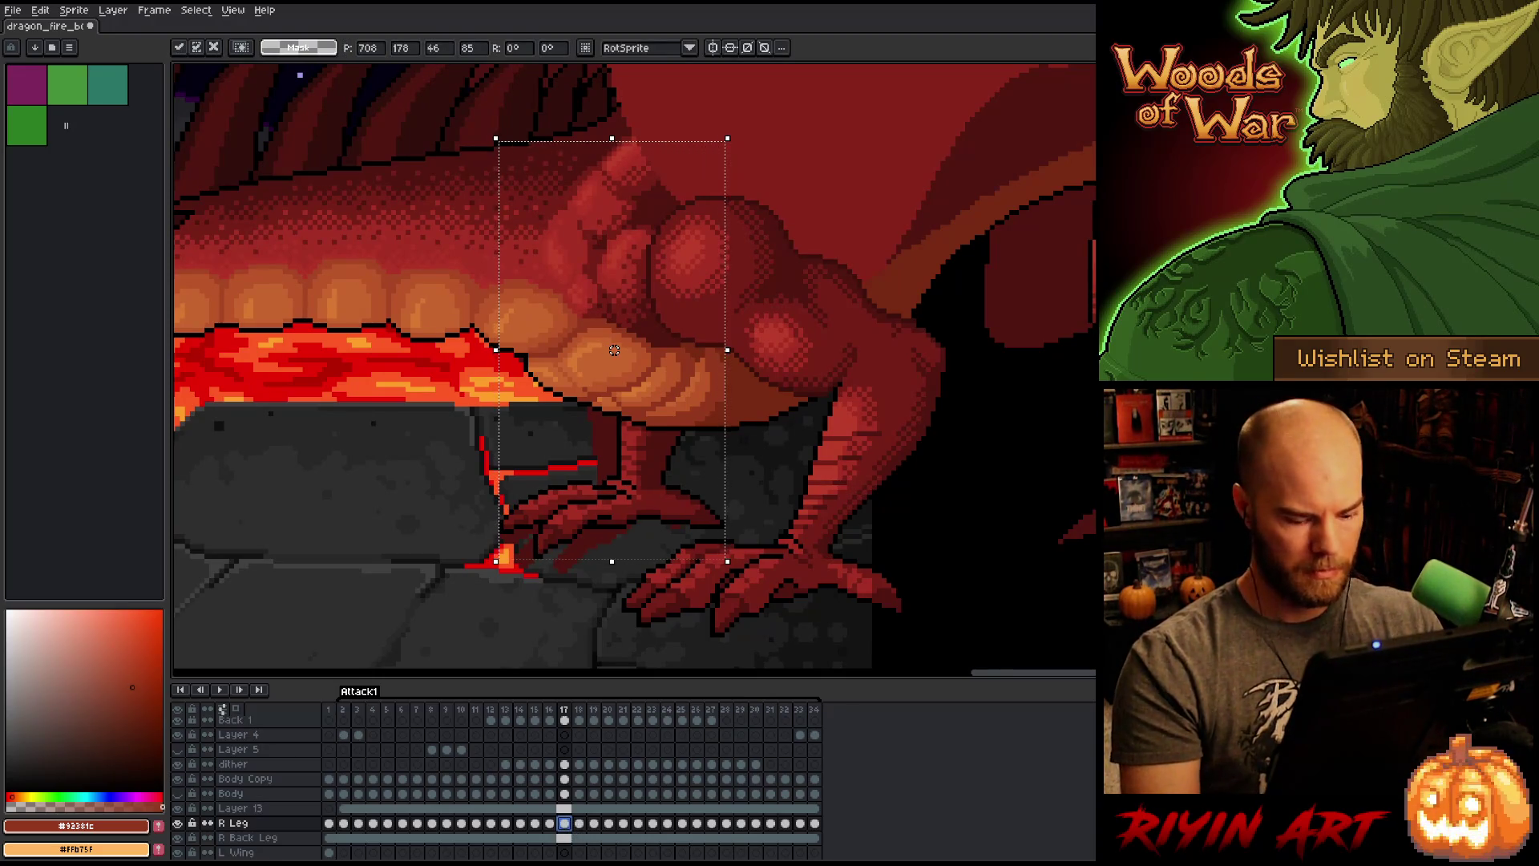
{"action": "key", "text": "period"}
{"action": "key", "text": "comma"}
{"action": "key", "text": "period"}
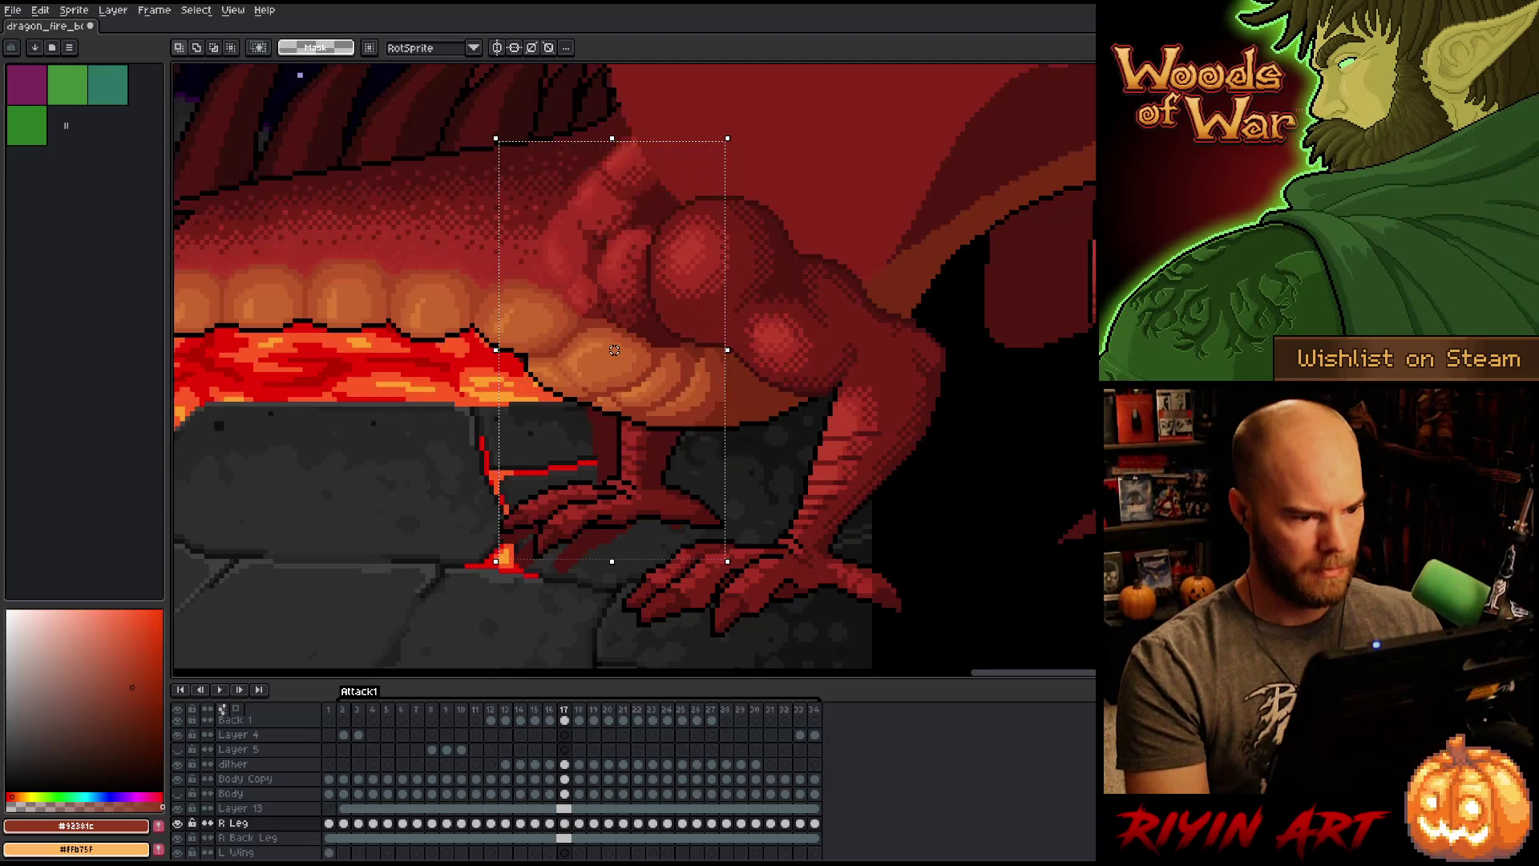
{"action": "key", "text": "comma"}
{"action": "key", "text": "period"}
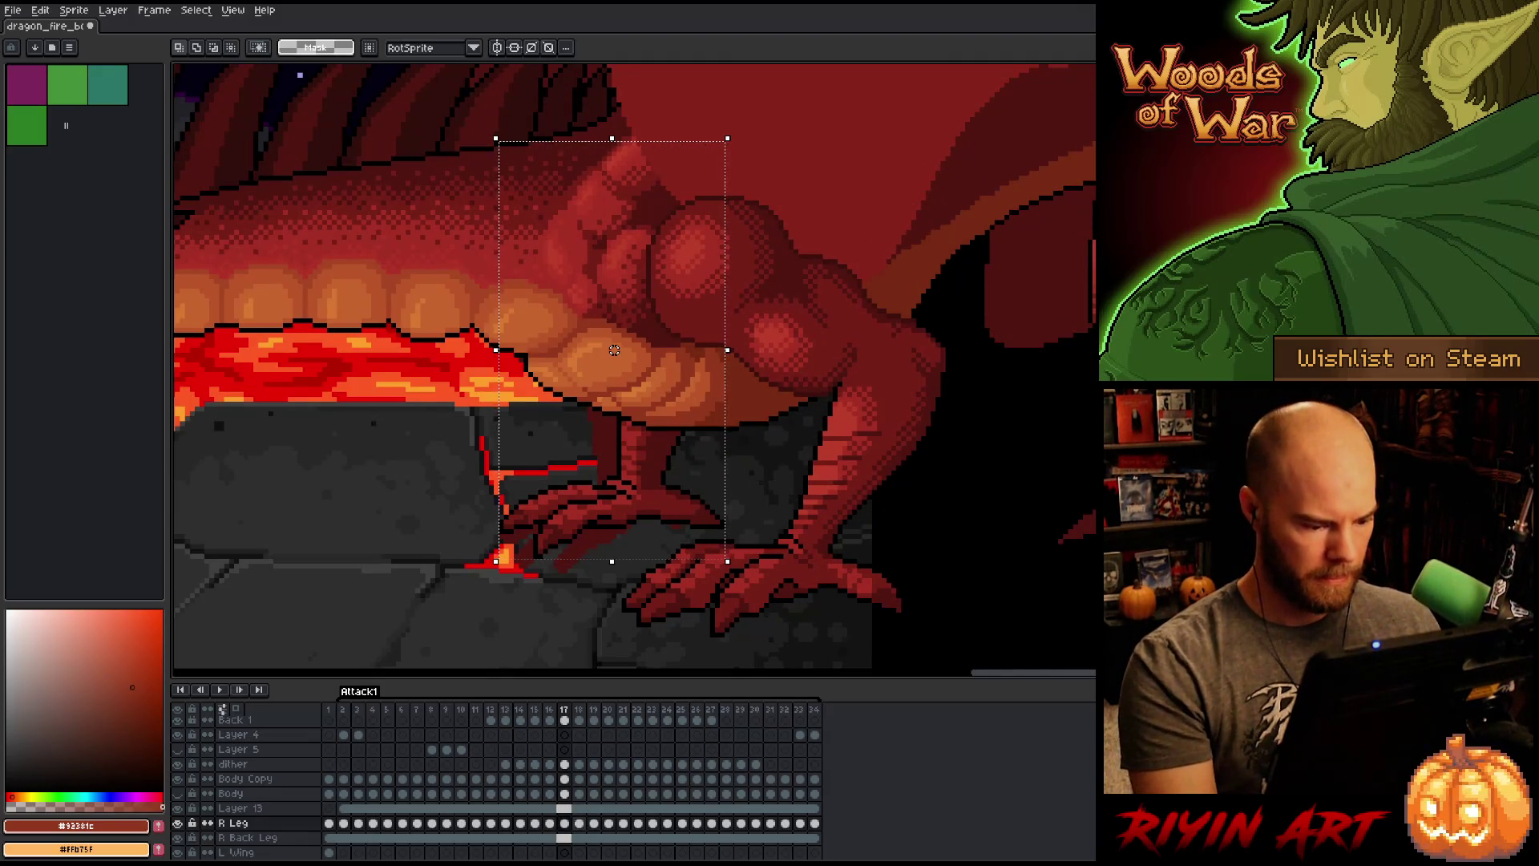
Step: Review the right leg on frames 17 and 18 before moving on to frame 19
{"action": "left_click", "coordinate": [565, 824]}
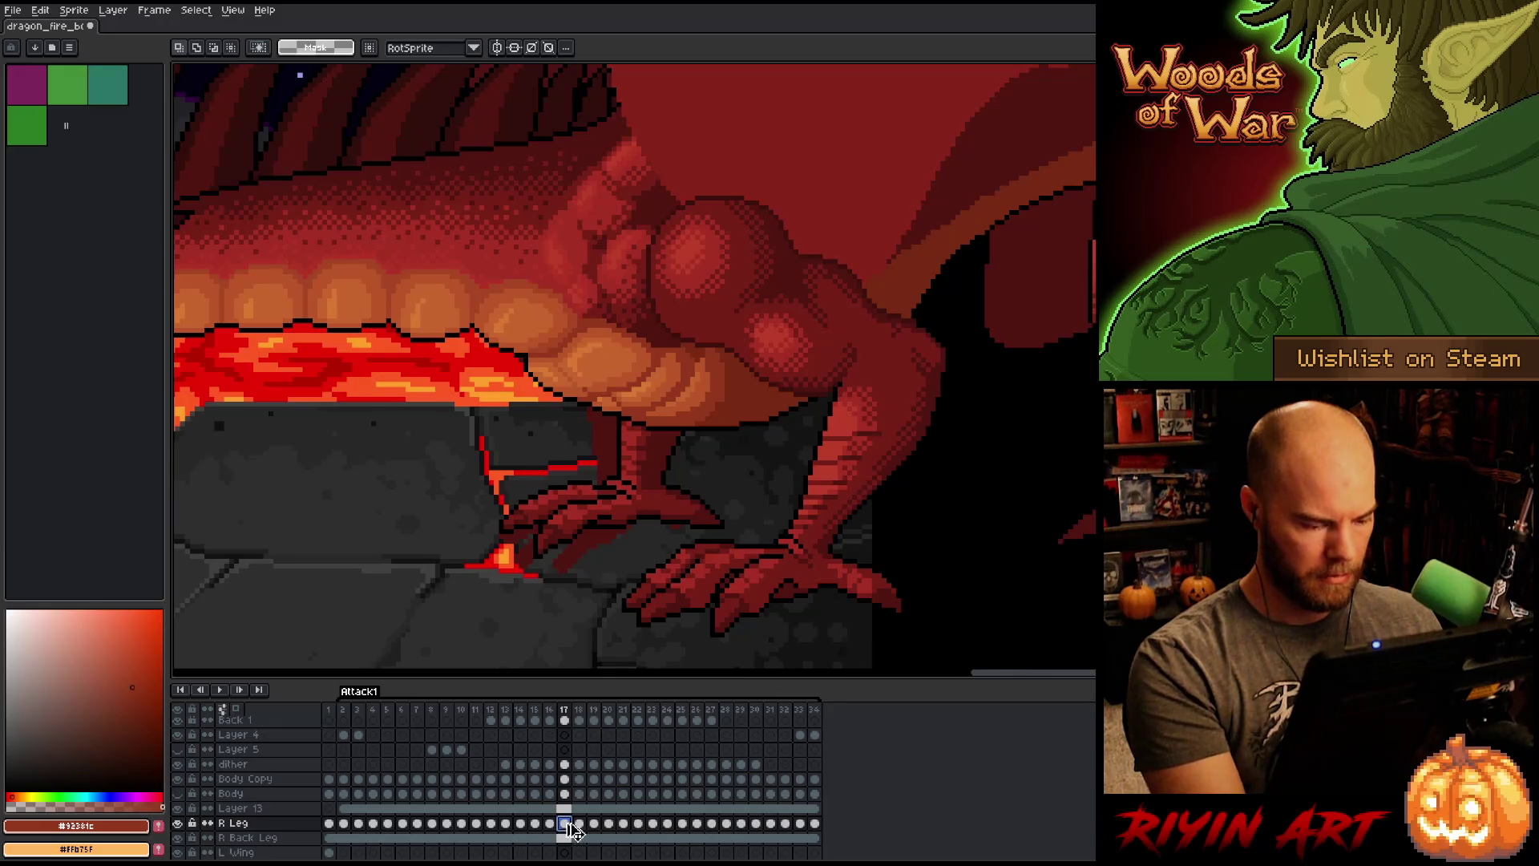
{"action": "left_click", "coordinate": [578, 824]}
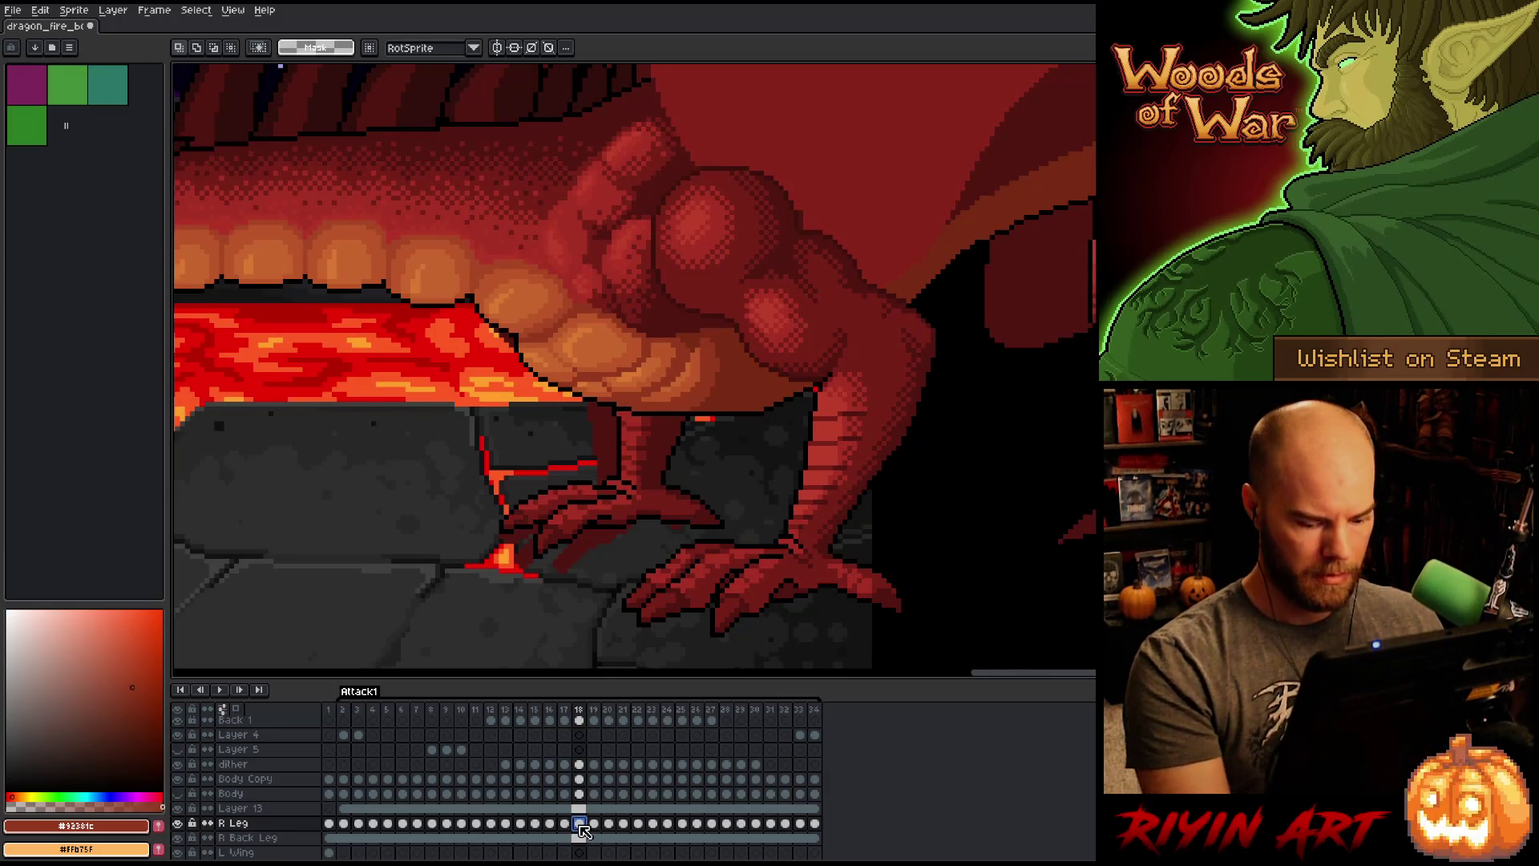
{"action": "key", "text": "Right"}
{"action": "key", "text": "Right"}
{"action": "key", "text": "Left"}
{"action": "key", "text": "Left"}
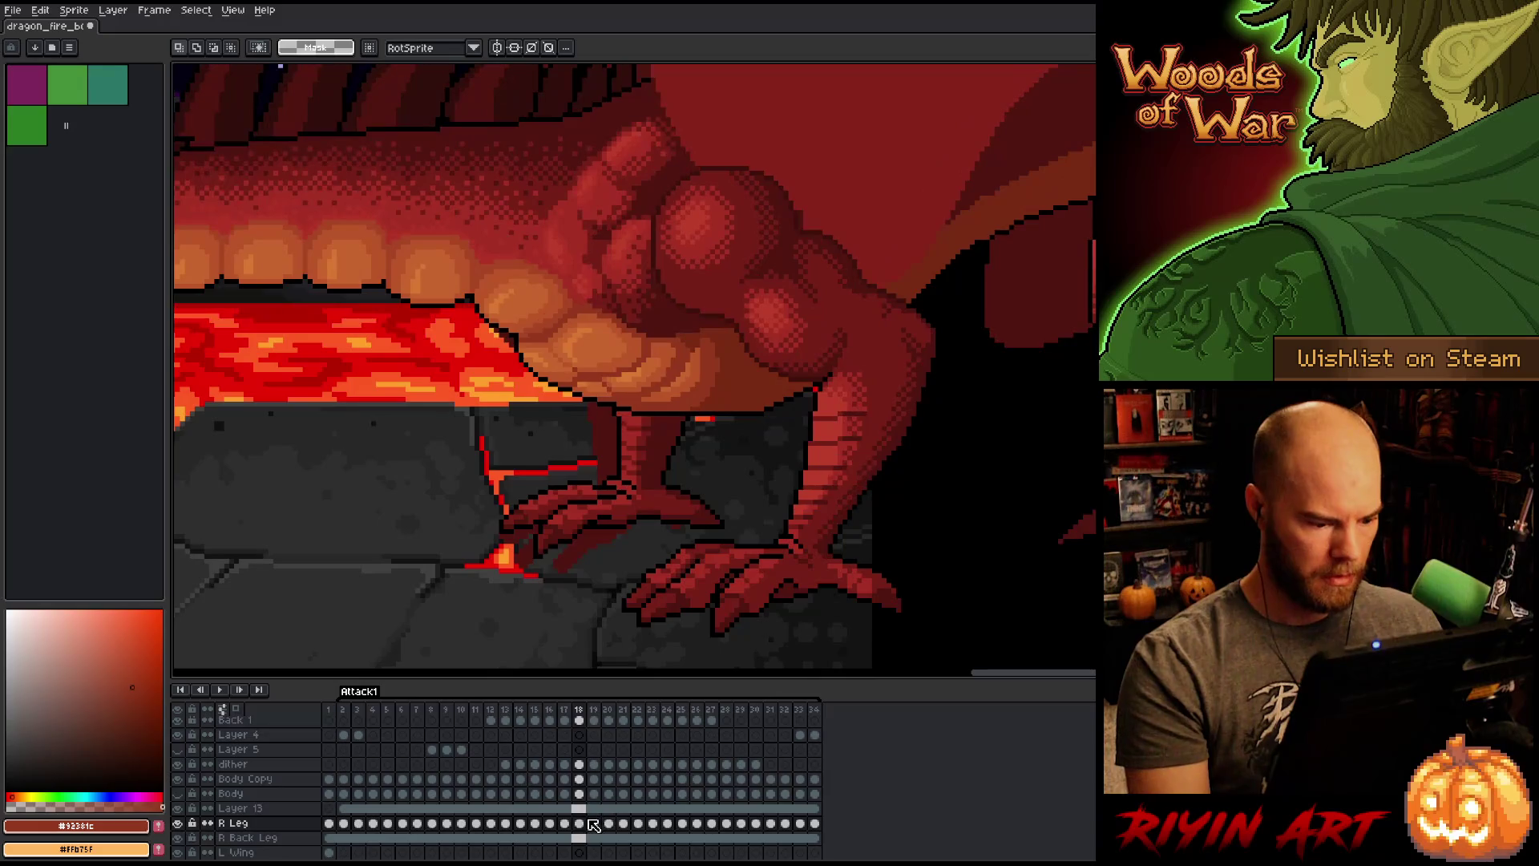
{"action": "left_click", "coordinate": [584, 824]}
{"action": "left_click", "coordinate": [595, 825]}
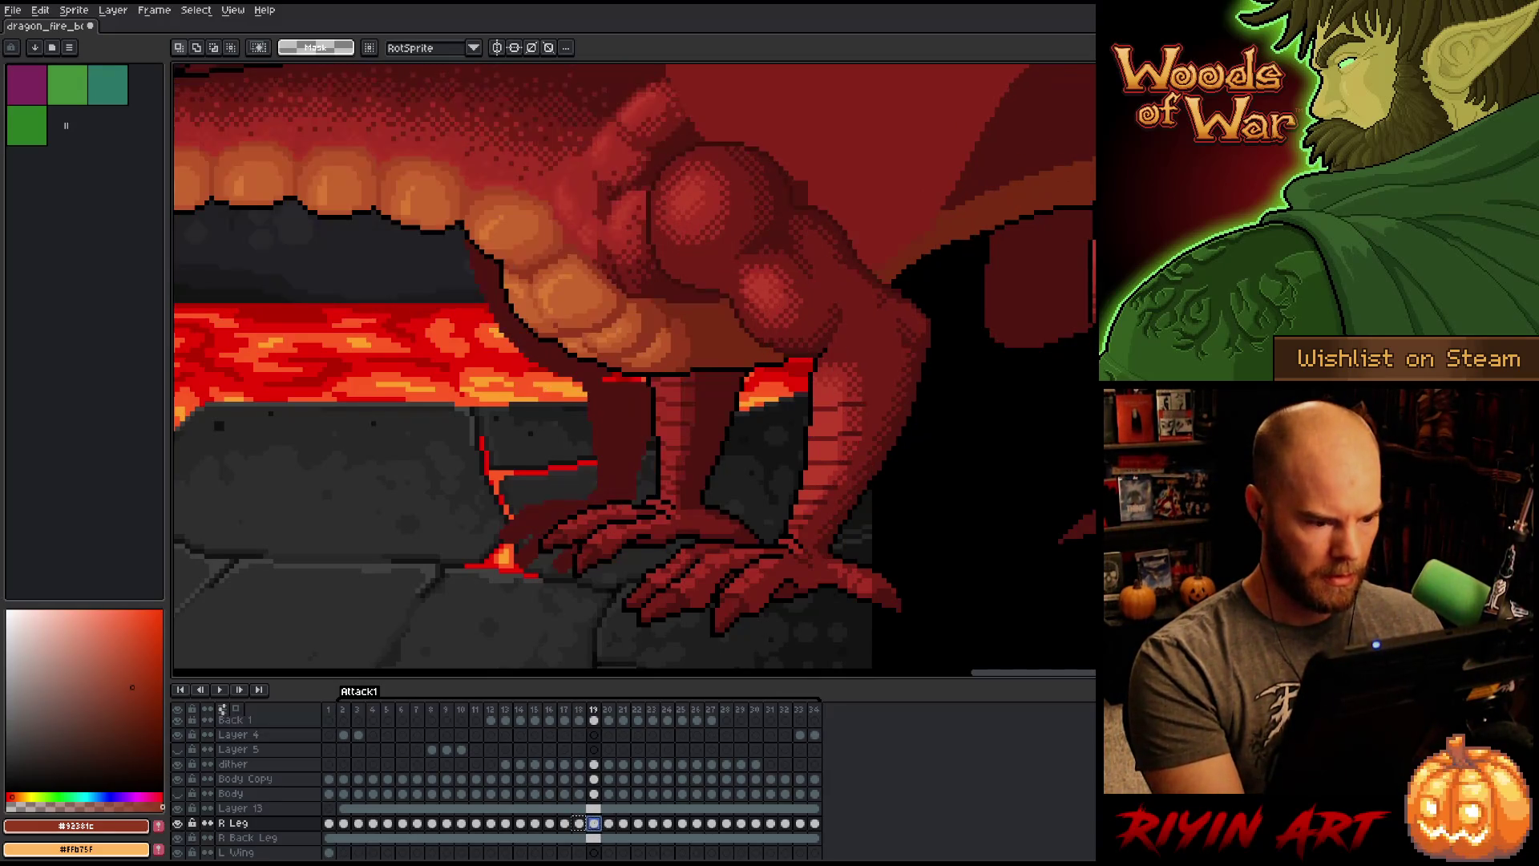
Step: Compare the right leg on frames 19 and 20 with their neighbouring frames
{"action": "key", "text": "Right"}
{"action": "key", "text": "Left"}
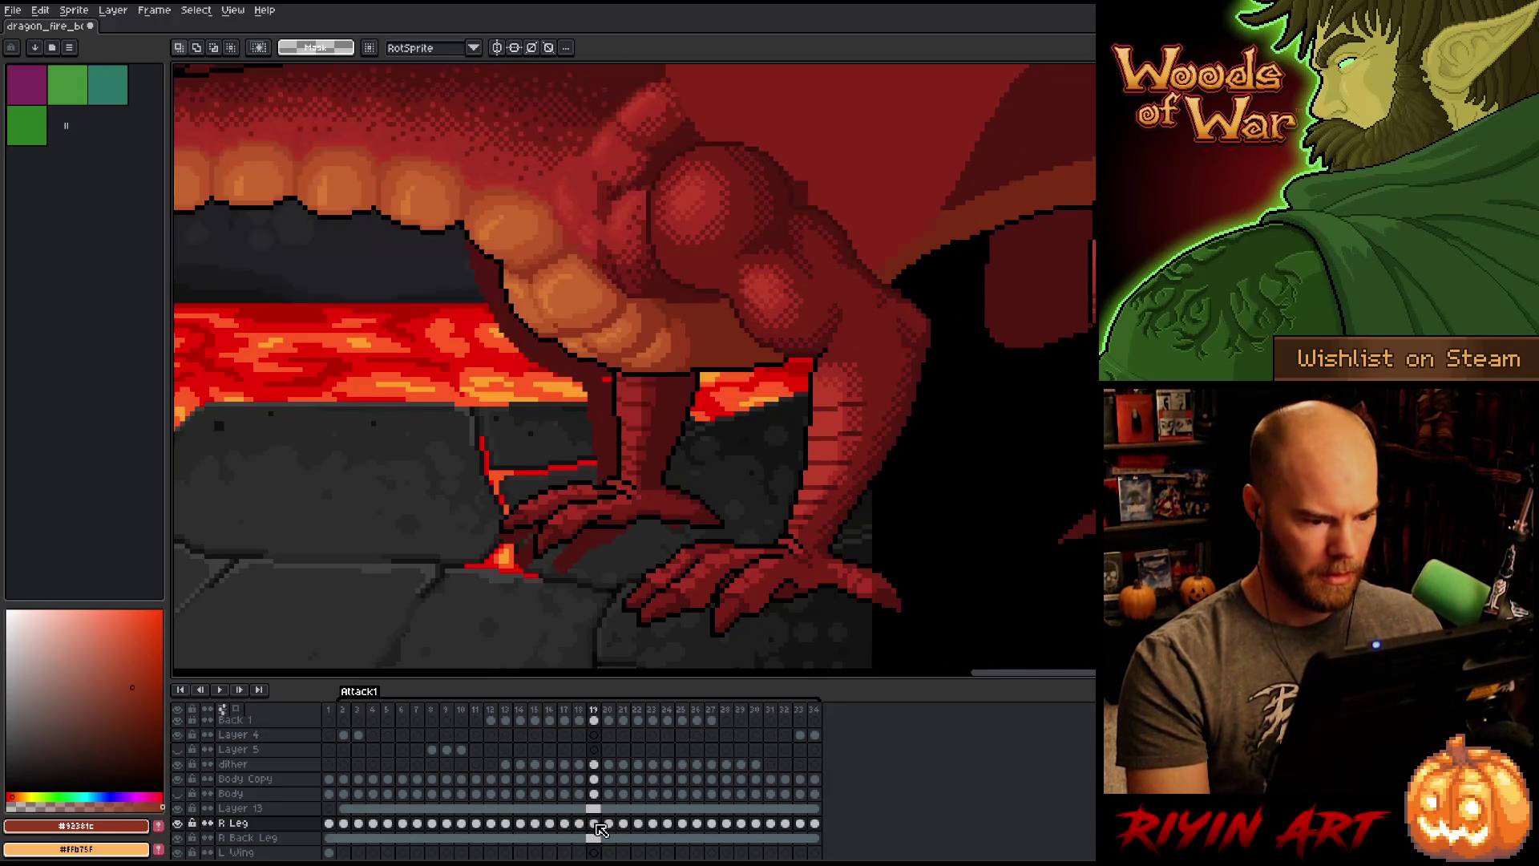
{"action": "left_click", "coordinate": [609, 824]}
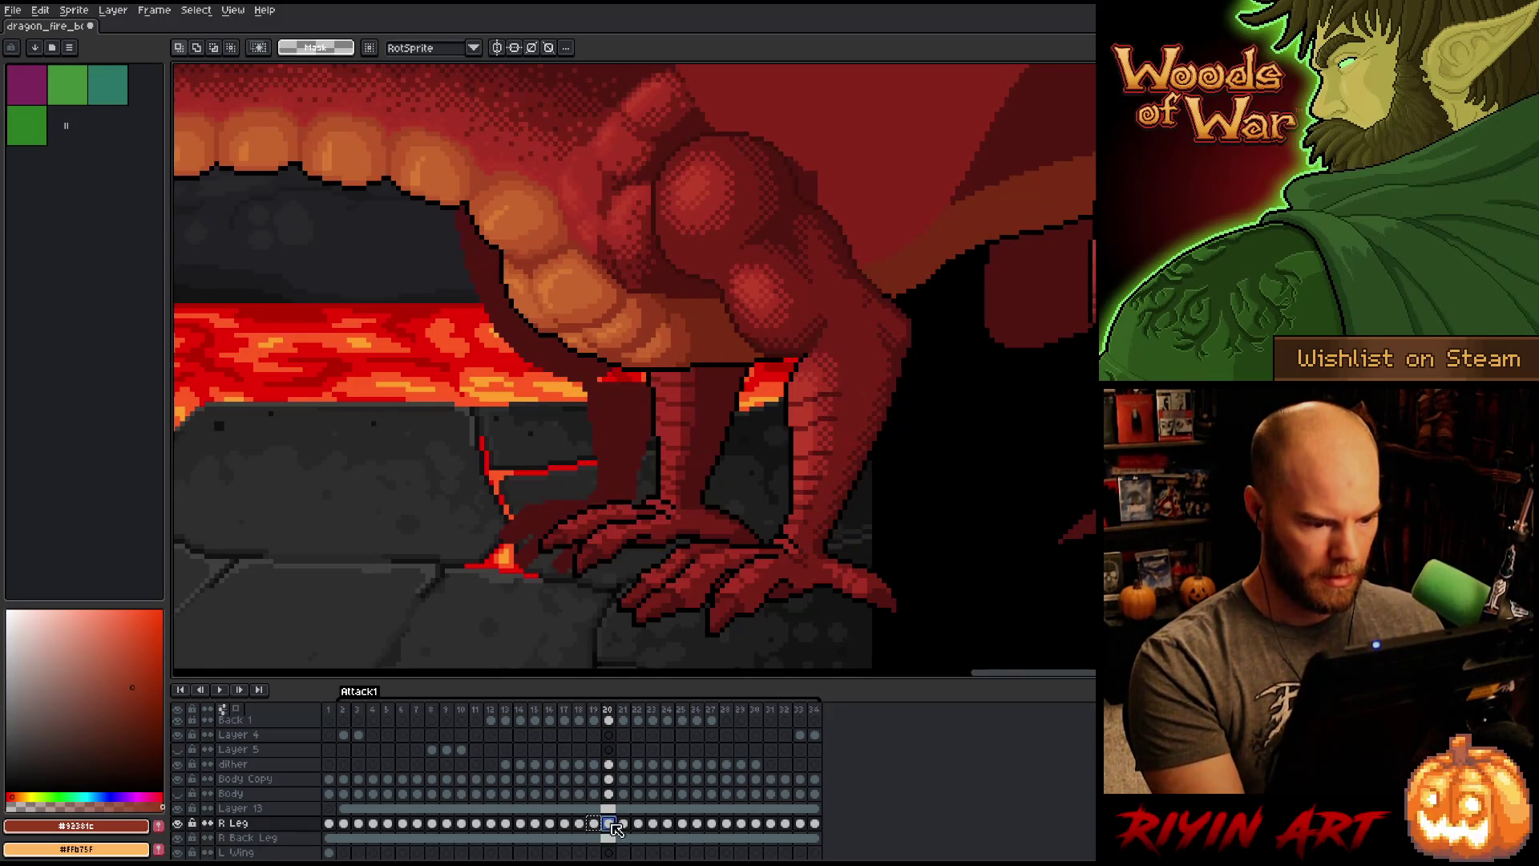
{"action": "key", "text": "Right"}
{"action": "key", "text": "Left"}
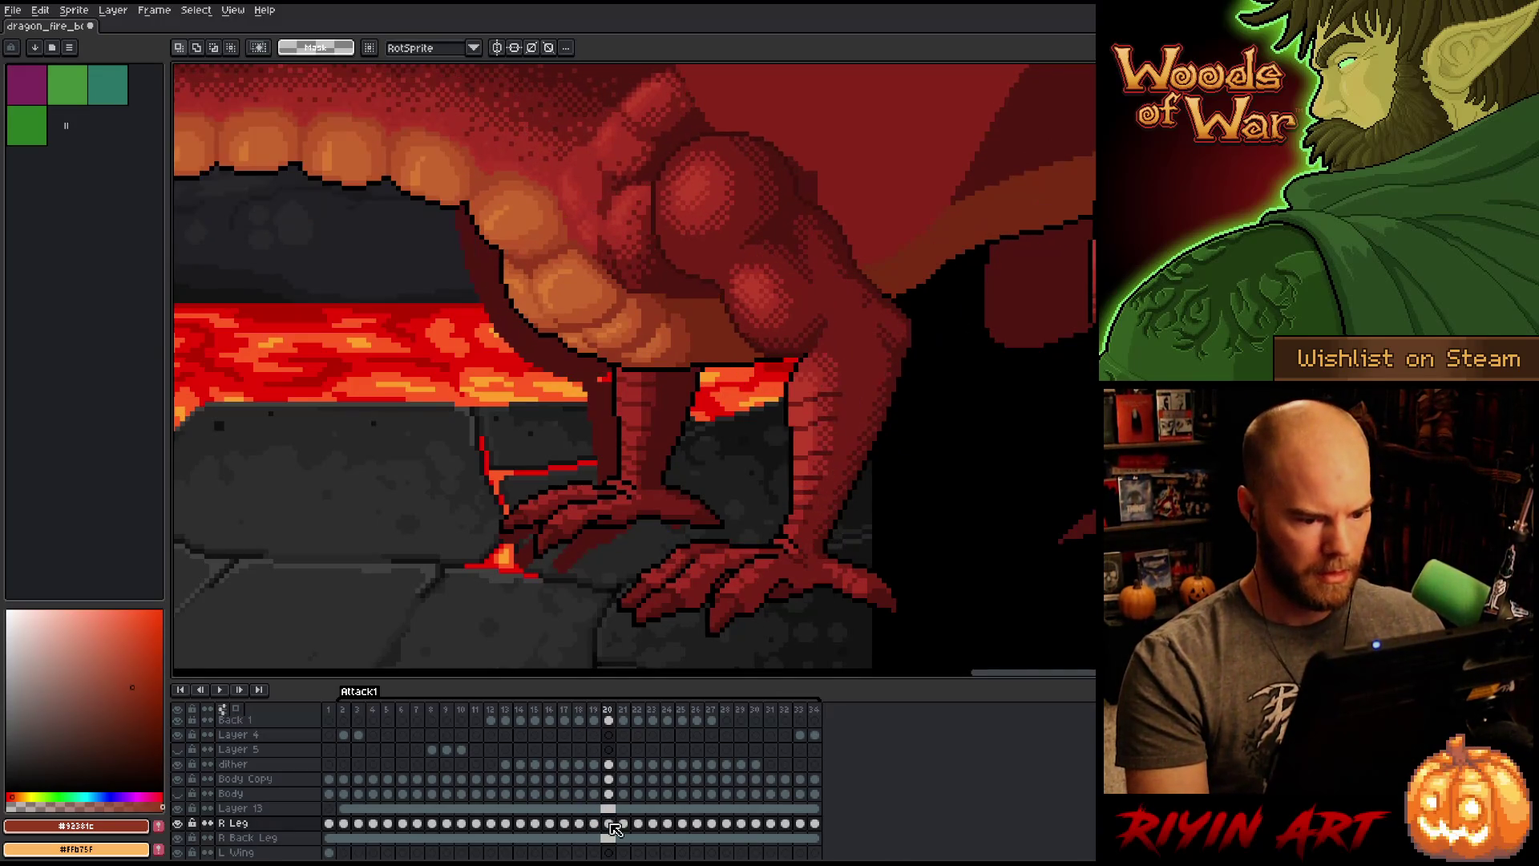
Step: Adjust the right leg on frame 20, compare it with neighbours, and drop the selection
{"action": "key", "text": "ctrl+v"}
{"action": "key", "text": "Left"}
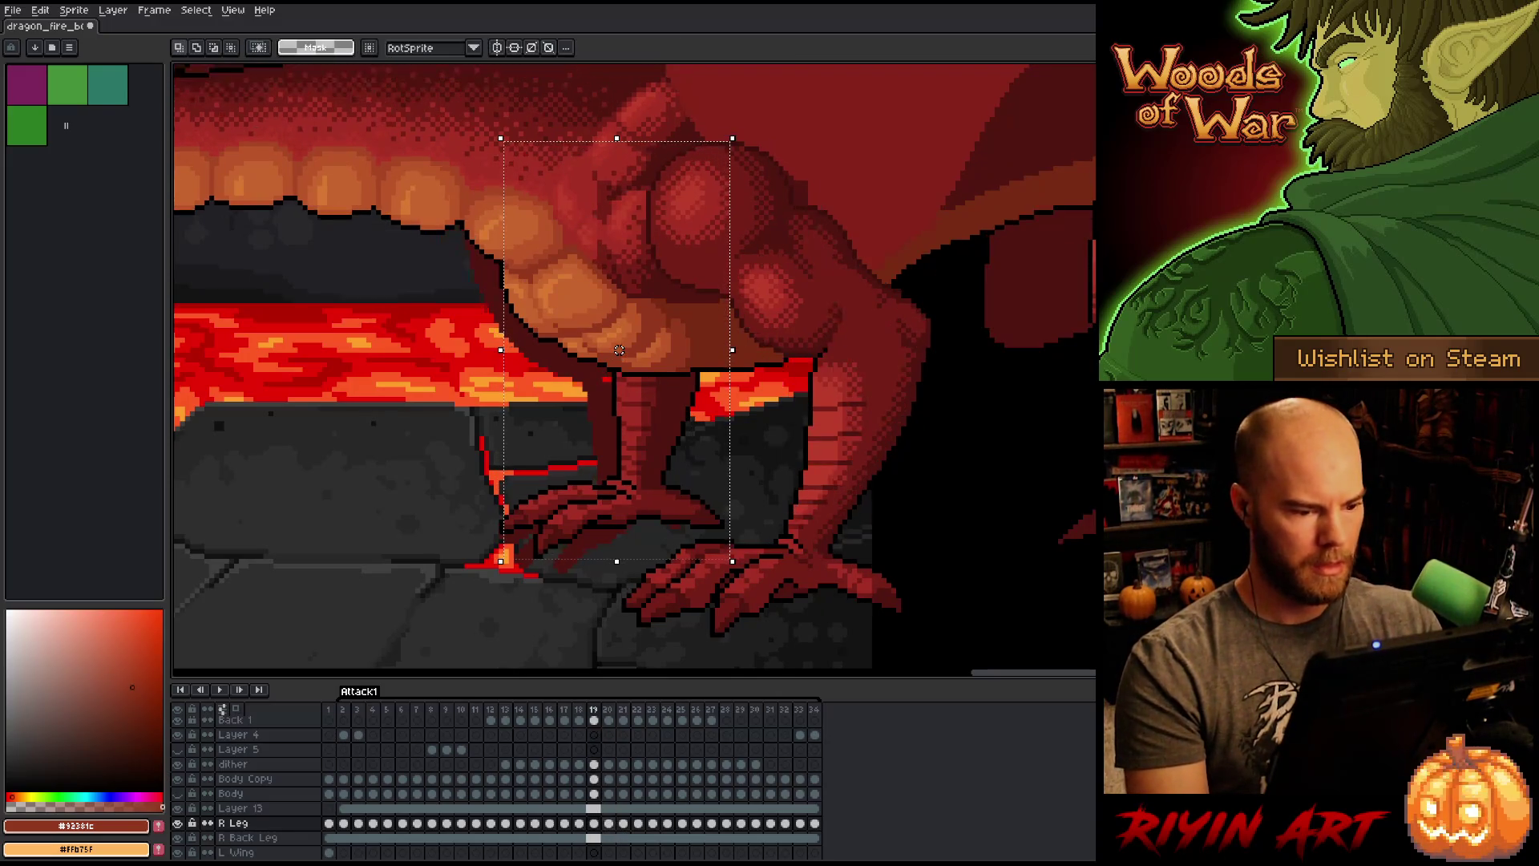
{"action": "key", "text": "Right"}
{"action": "key", "text": "Left"}
{"action": "key", "text": "Right"}
{"action": "key", "text": "Left"}
{"action": "key", "text": "Right"}
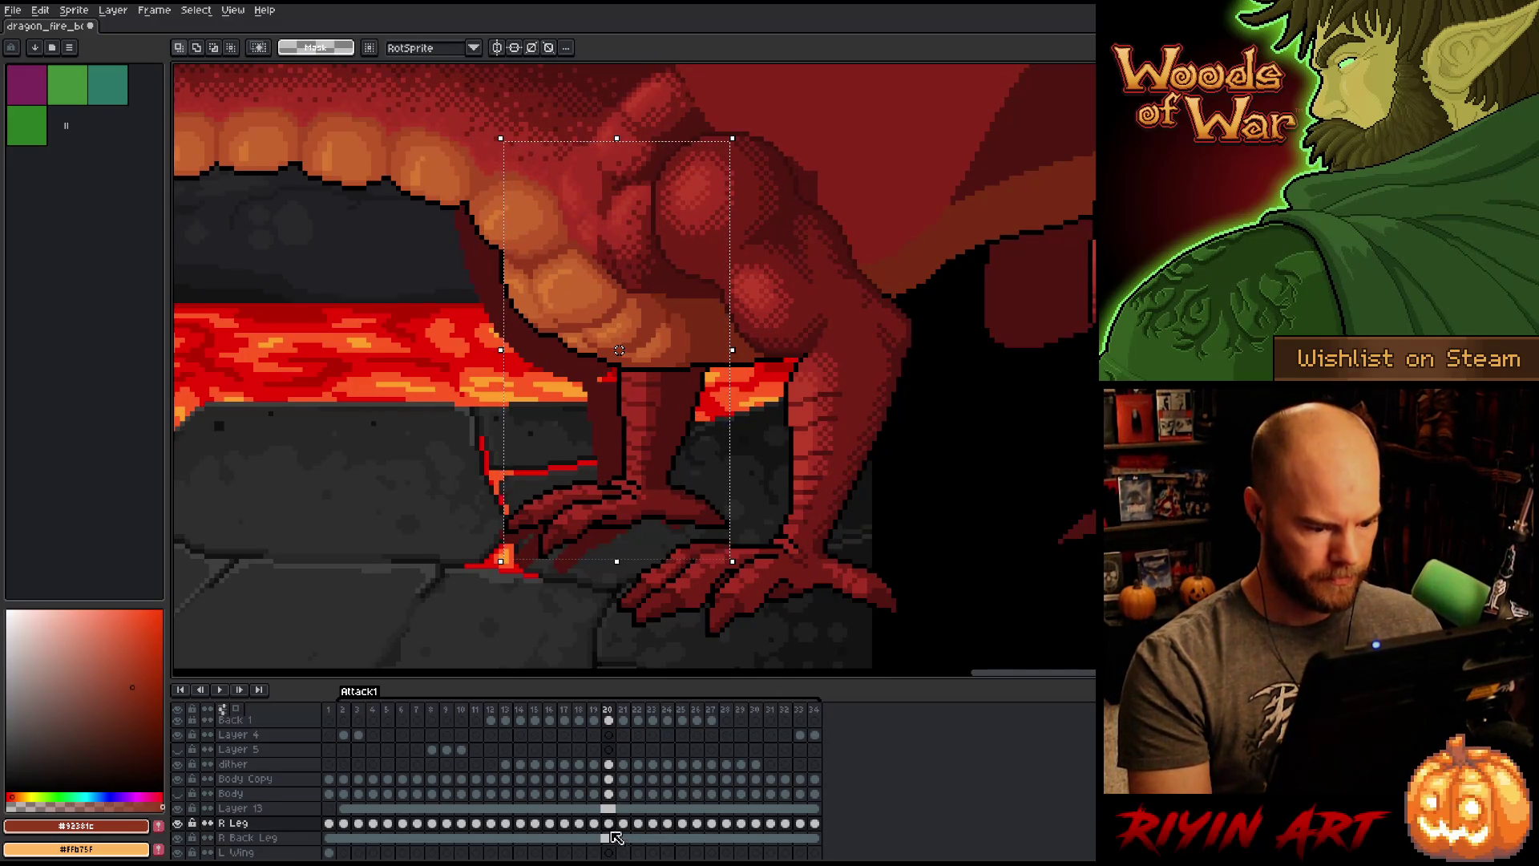
{"action": "left_click", "coordinate": [609, 824]}
{"action": "key", "text": "ctrl+d"}
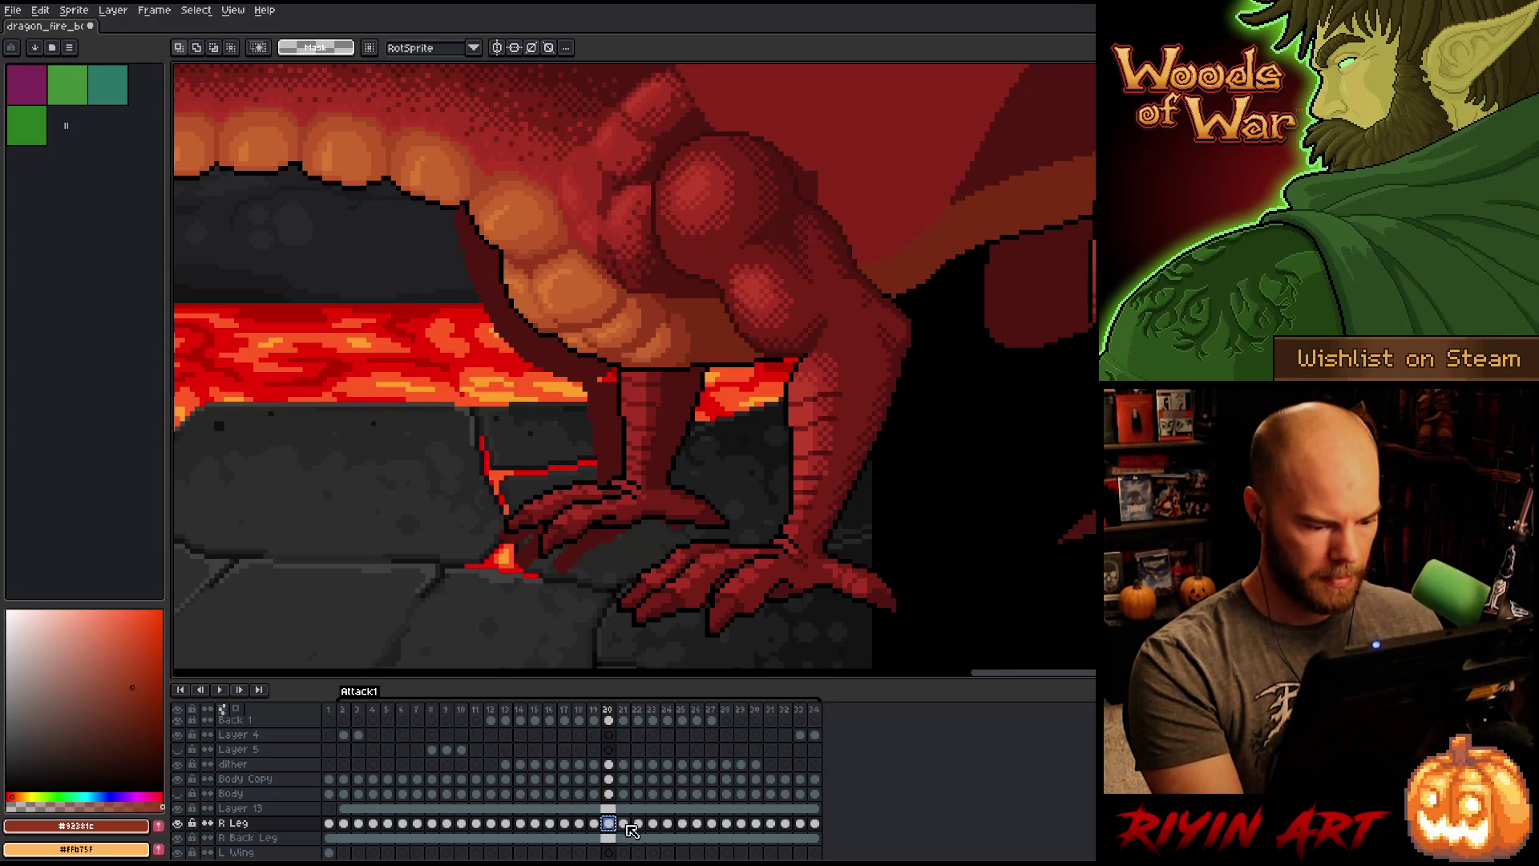
Step: Step through frames 21 and 22, flipping to neighbouring frames to check the leg
{"action": "key", "text": "Right"}
{"action": "key", "text": "Left"}
{"action": "key", "text": "Right"}
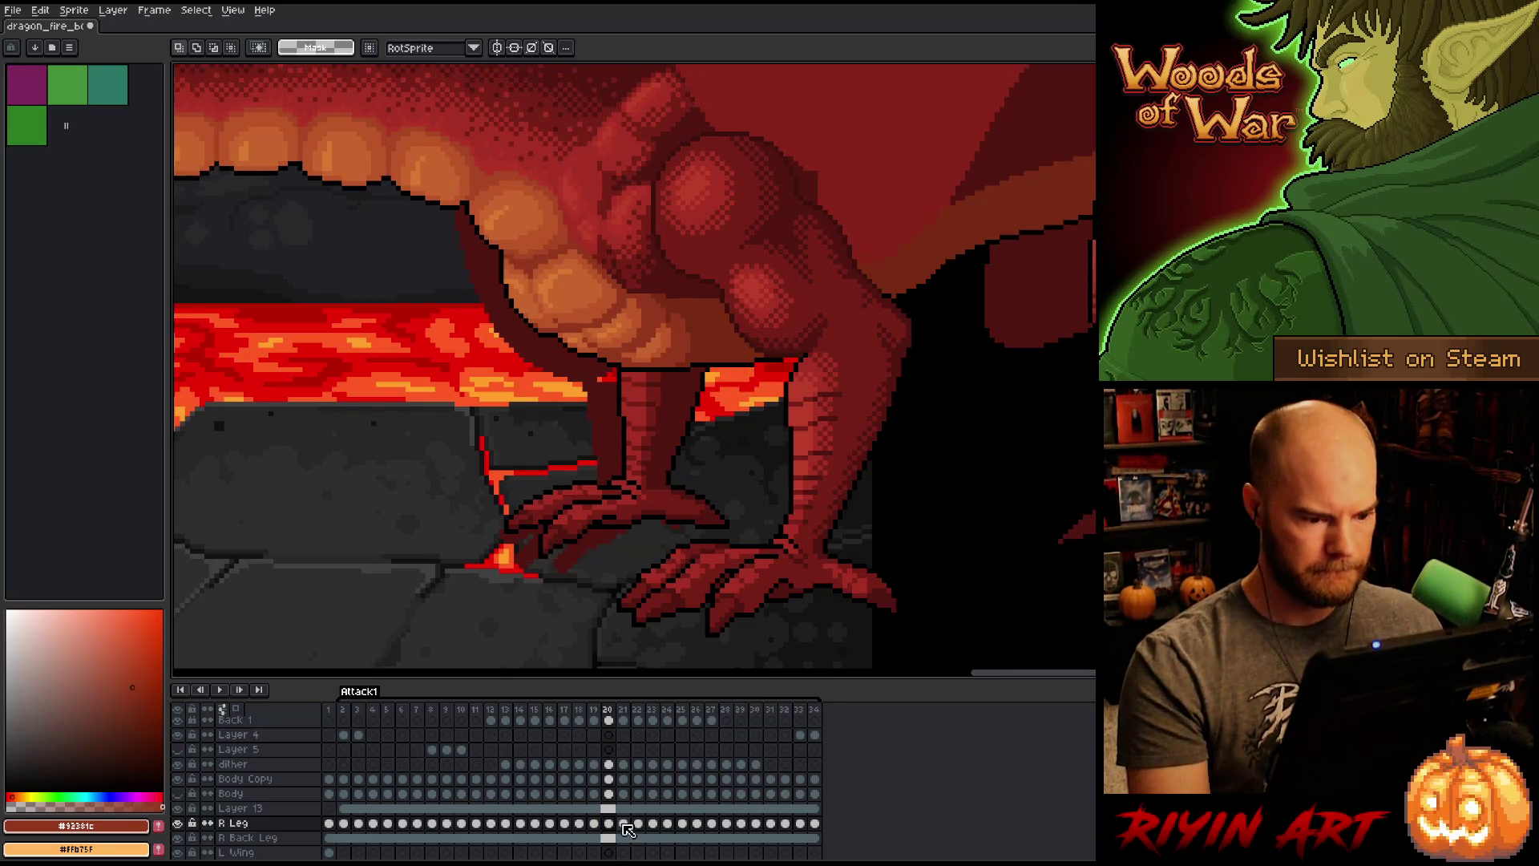
{"action": "key", "text": "Left"}
{"action": "key", "text": "Right"}
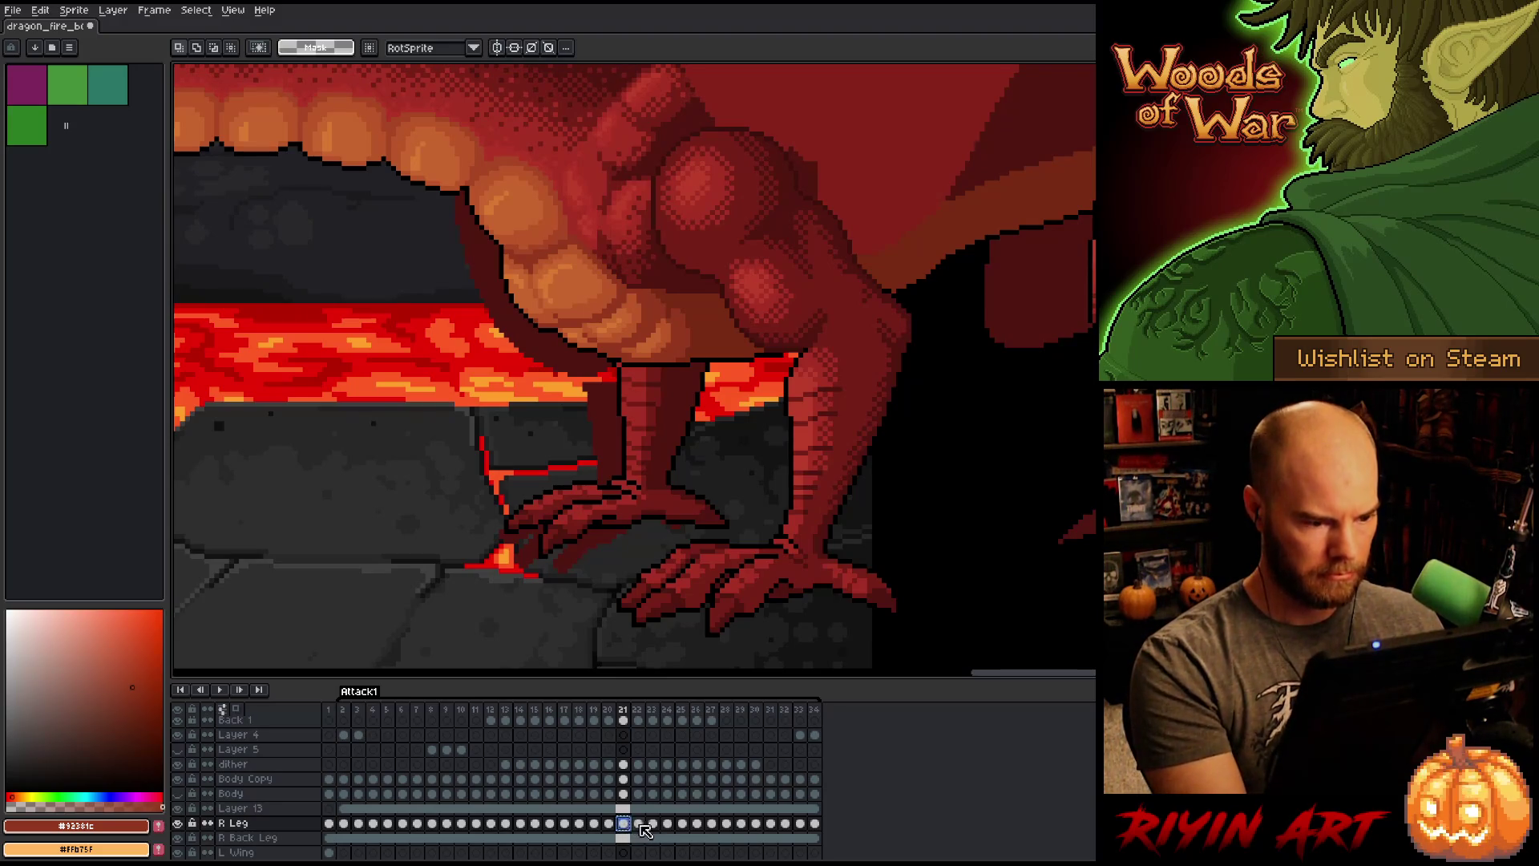
{"action": "key", "text": "Right"}
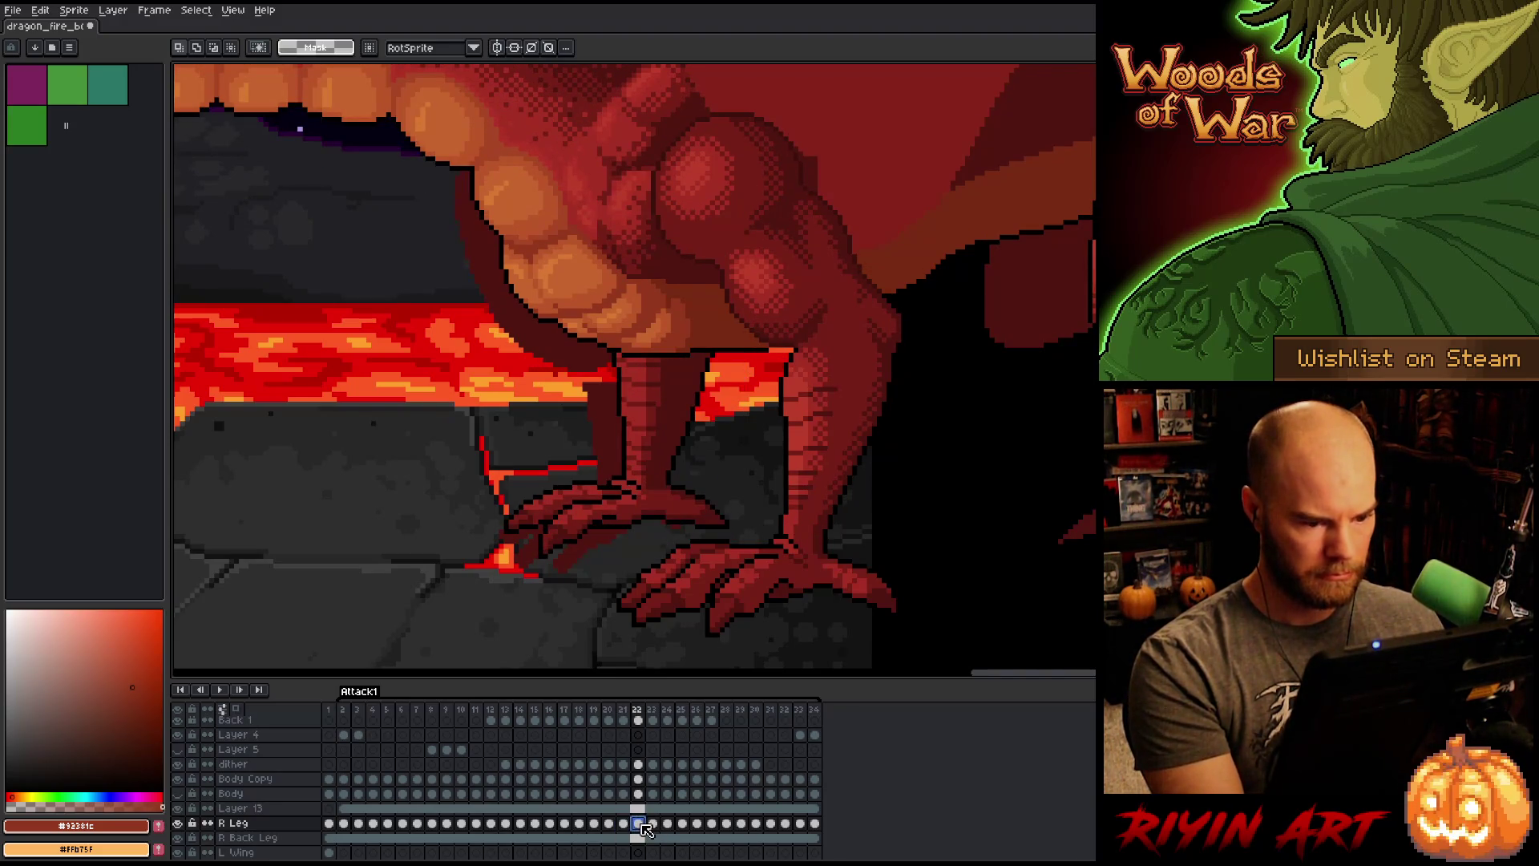
{"action": "key", "text": "Left"}
{"action": "key", "text": "Right"}
{"action": "key", "text": "Left"}
{"action": "key", "text": "Right"}
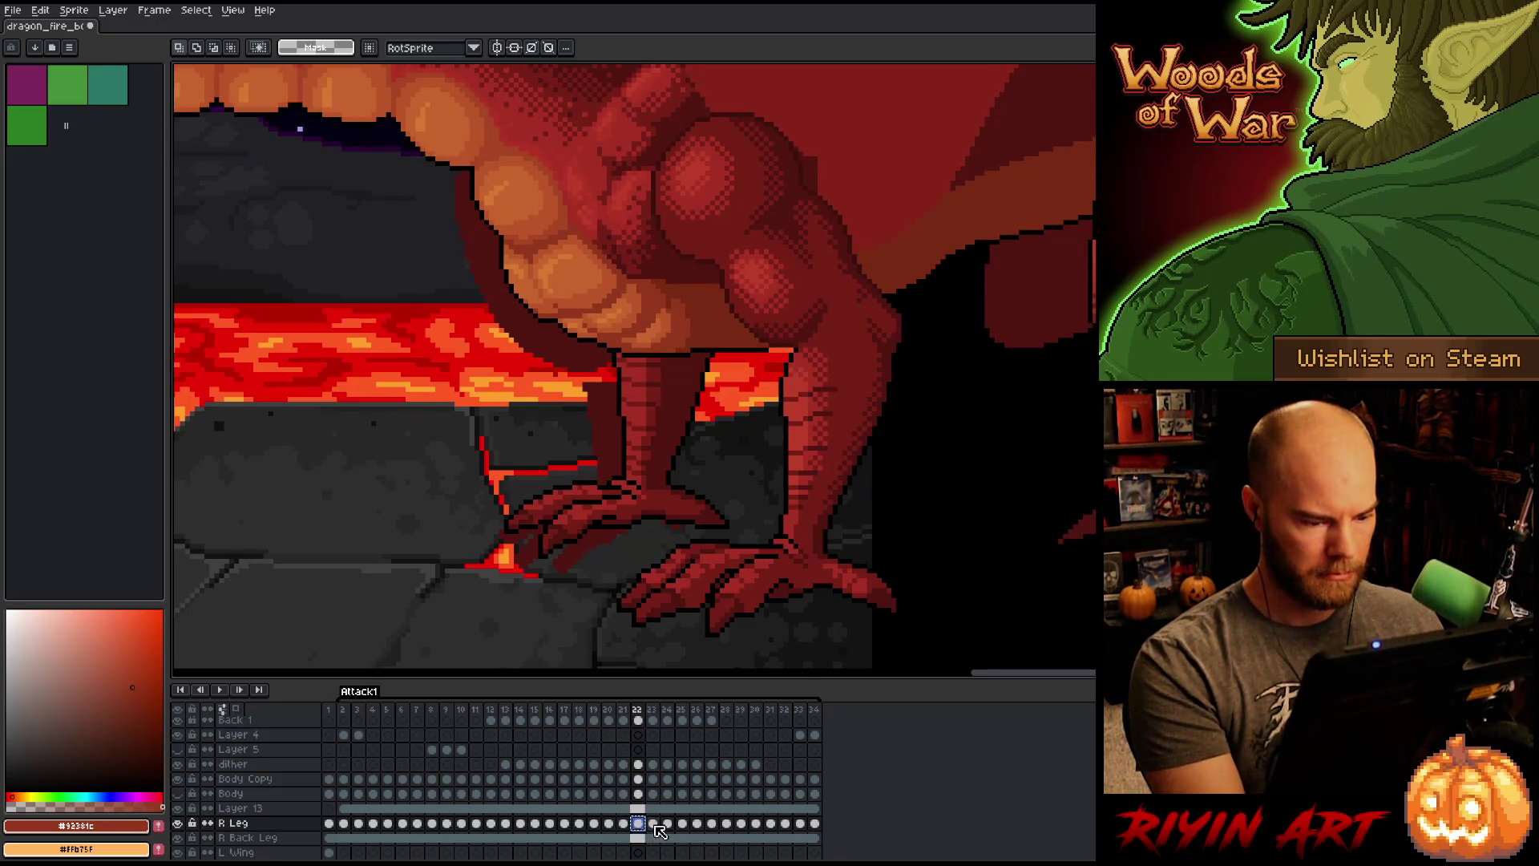
Step: Check frame 23's leg against its neighbour, then advance to frame 24
{"action": "left_click", "coordinate": [653, 824]}
{"action": "key", "text": "Left"}
{"action": "key", "text": "Right"}
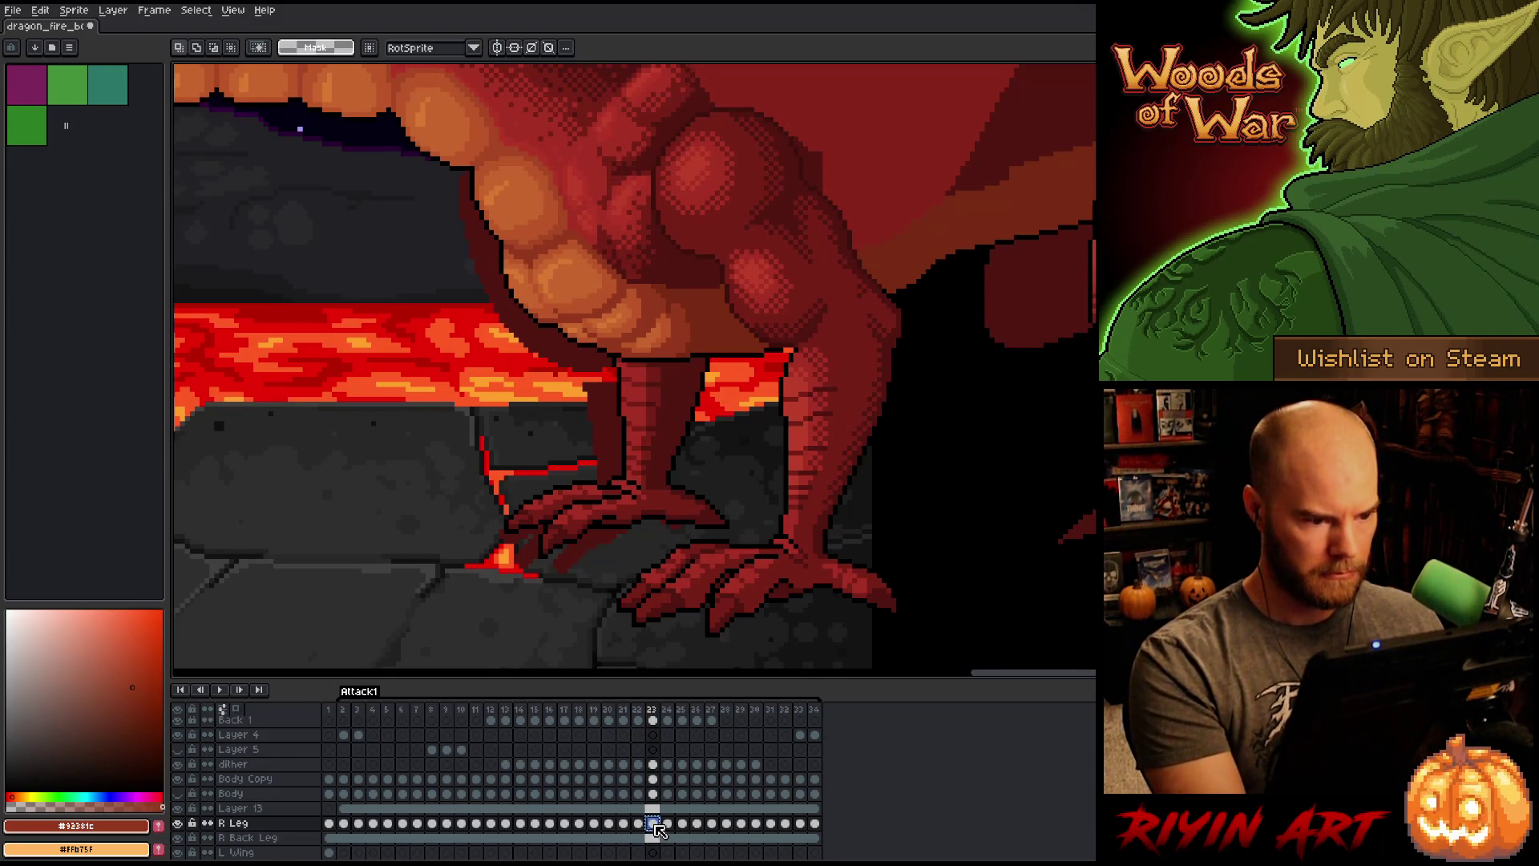
{"action": "left_click", "coordinate": [674, 825]}
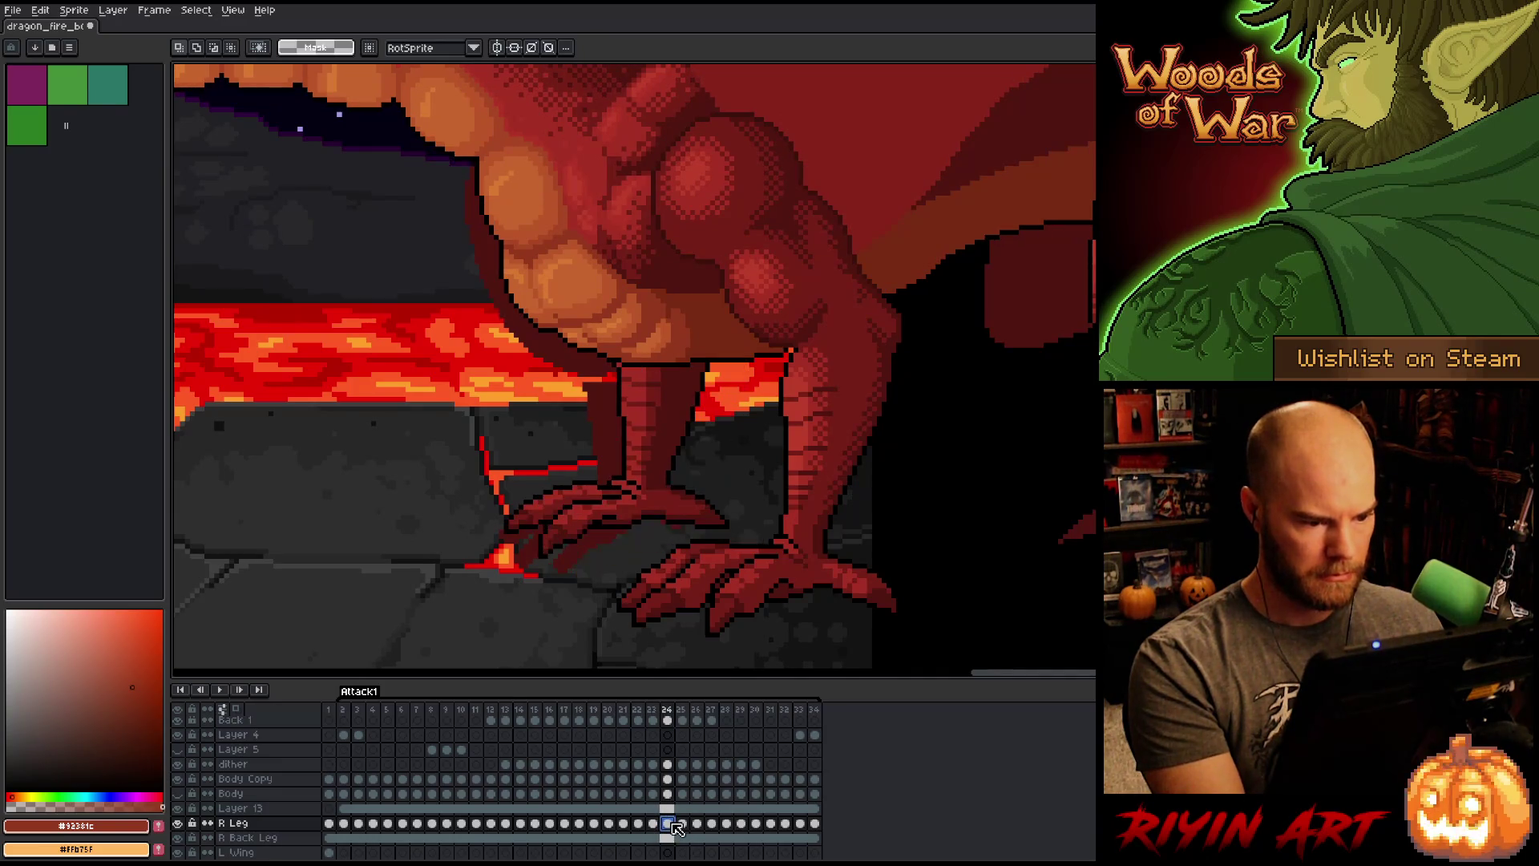
Step: Step through frames 25 to 27, undoing the earlier leg edits on frames 26 and 27
{"action": "key", "text": "Left"}
{"action": "key", "text": "Right"}
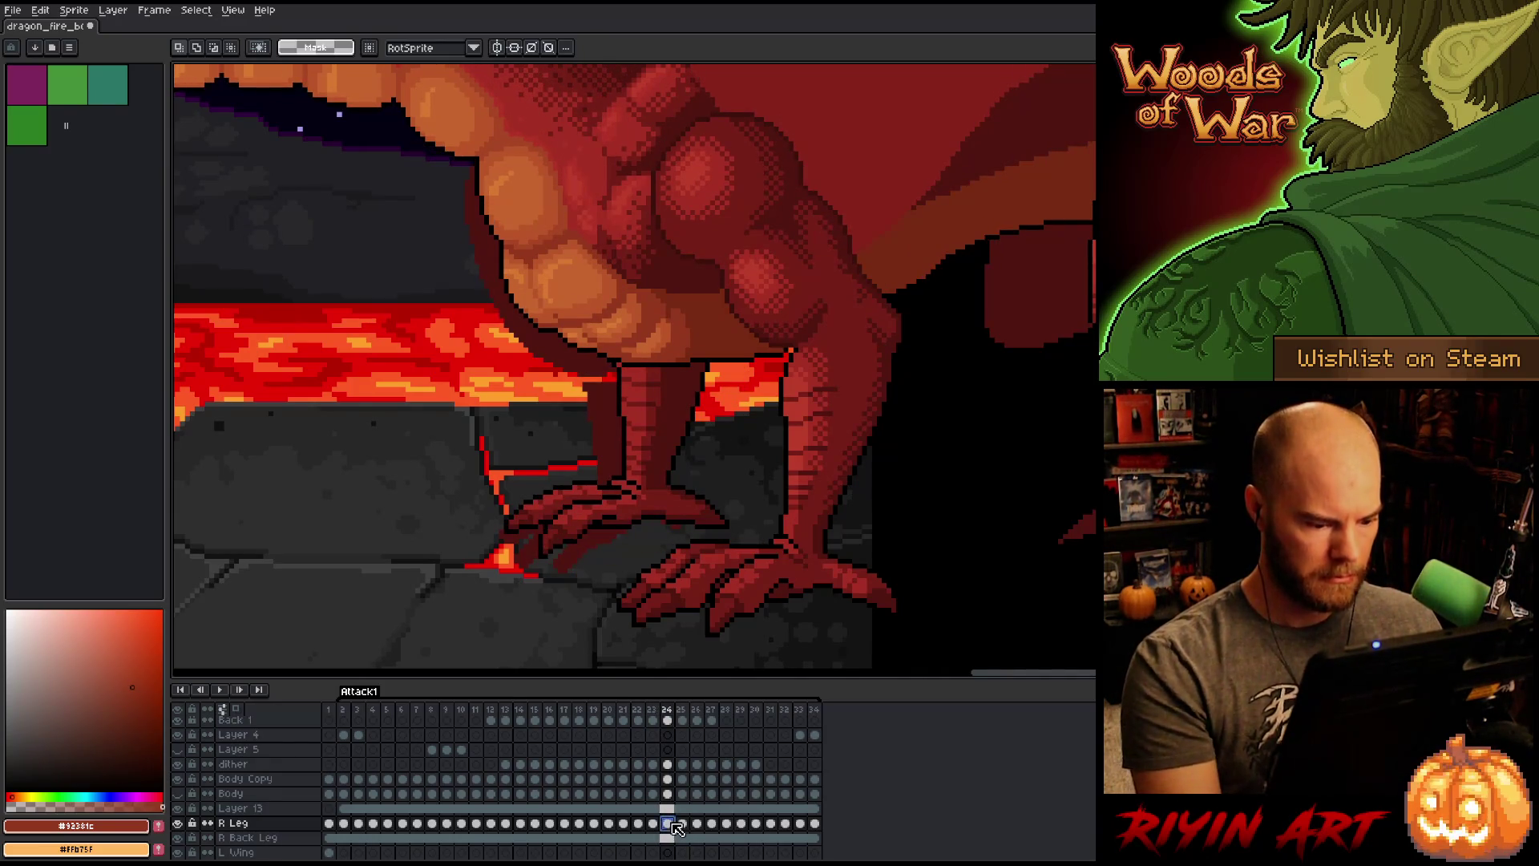
{"action": "left_click", "coordinate": [682, 824]}
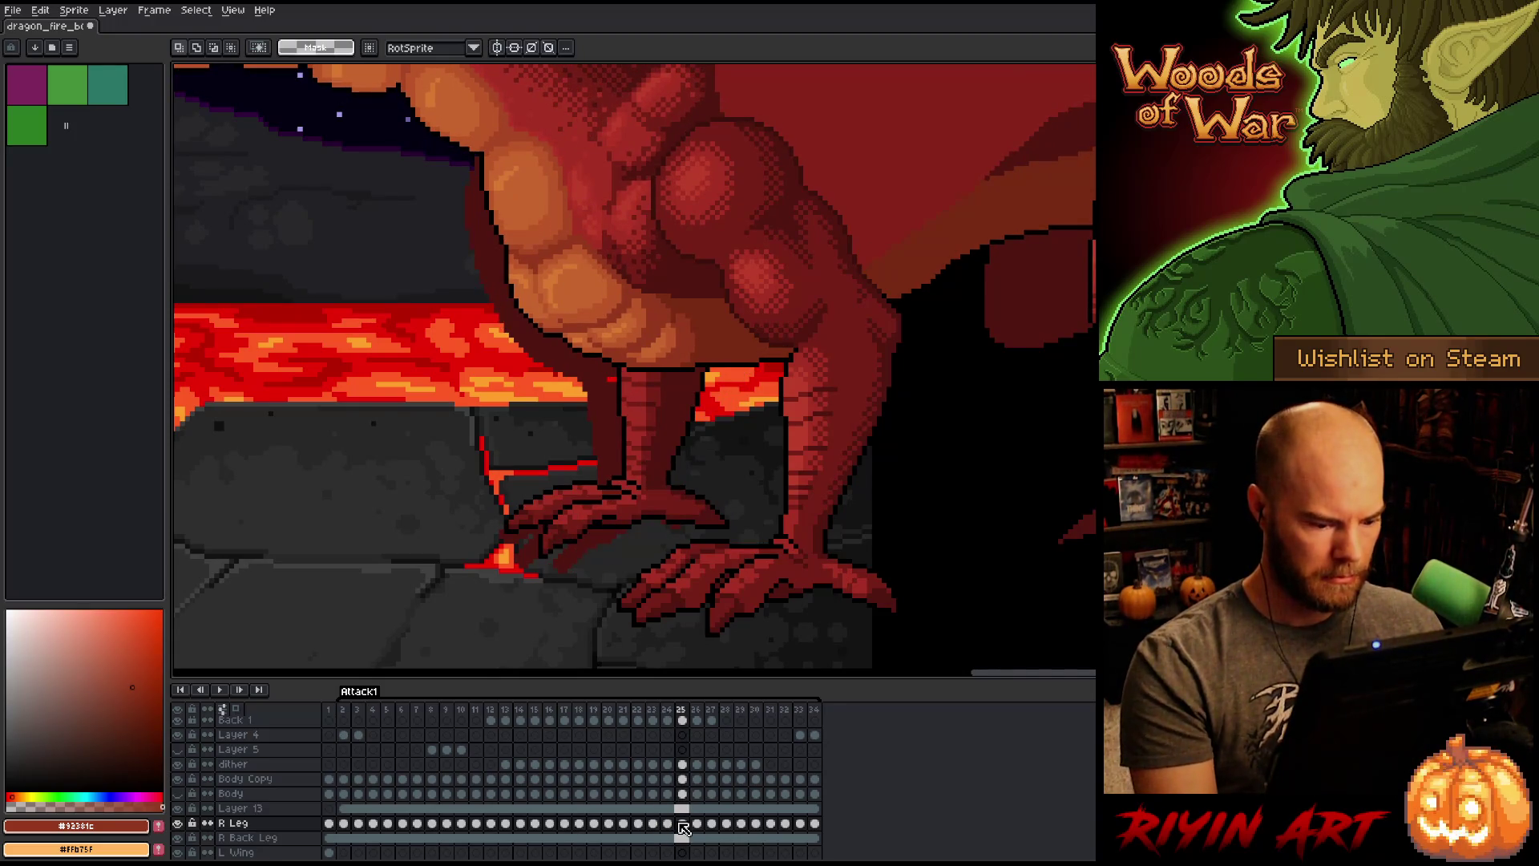
{"action": "left_click", "coordinate": [697, 824]}
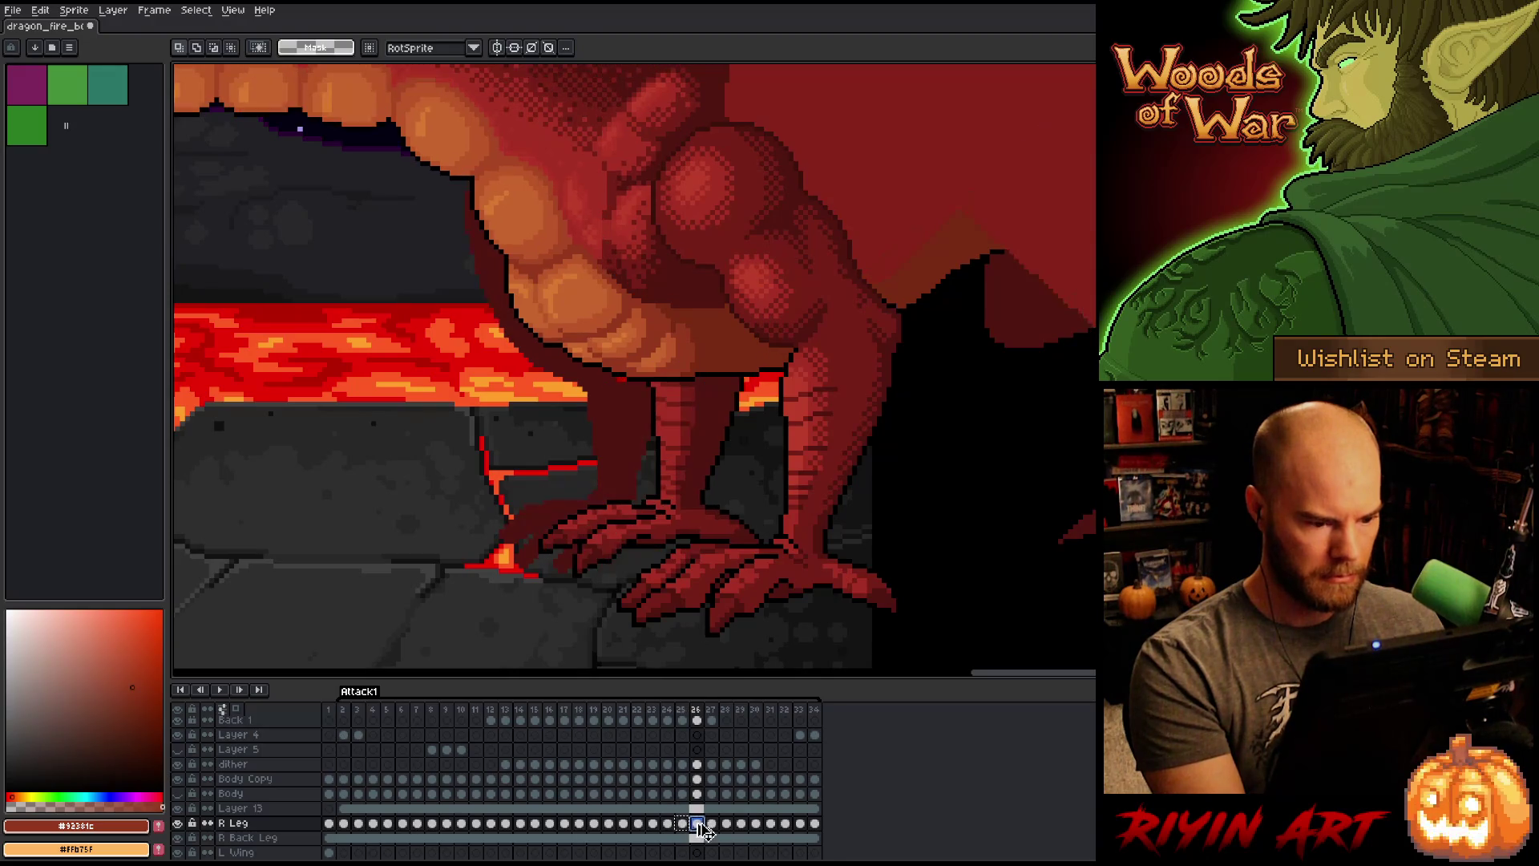
{"action": "key", "text": "ctrl+z"}
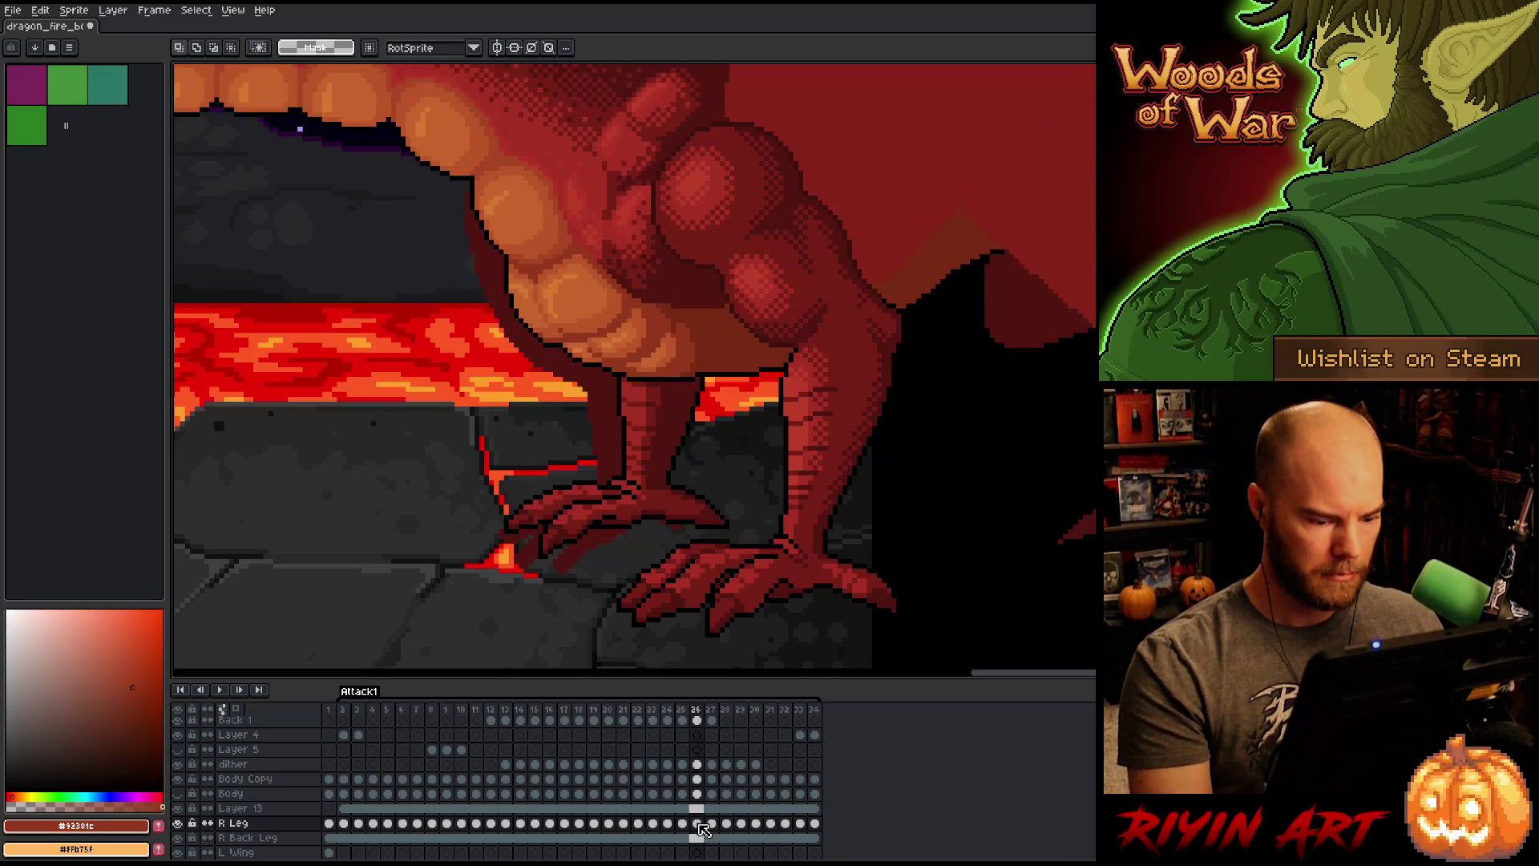
{"action": "left_click", "coordinate": [712, 825]}
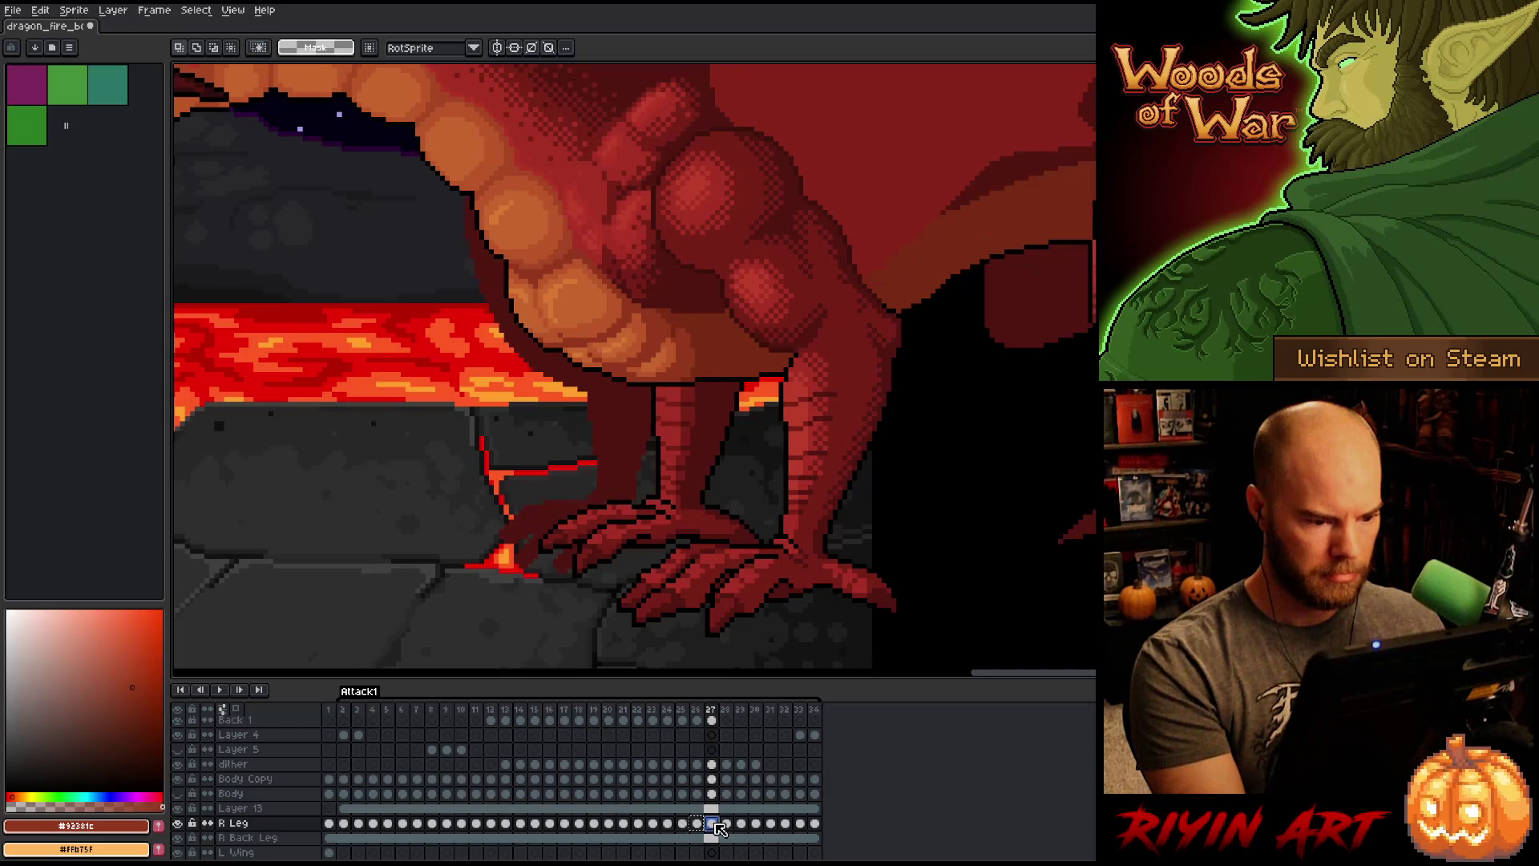
{"action": "key", "text": "ctrl+z"}
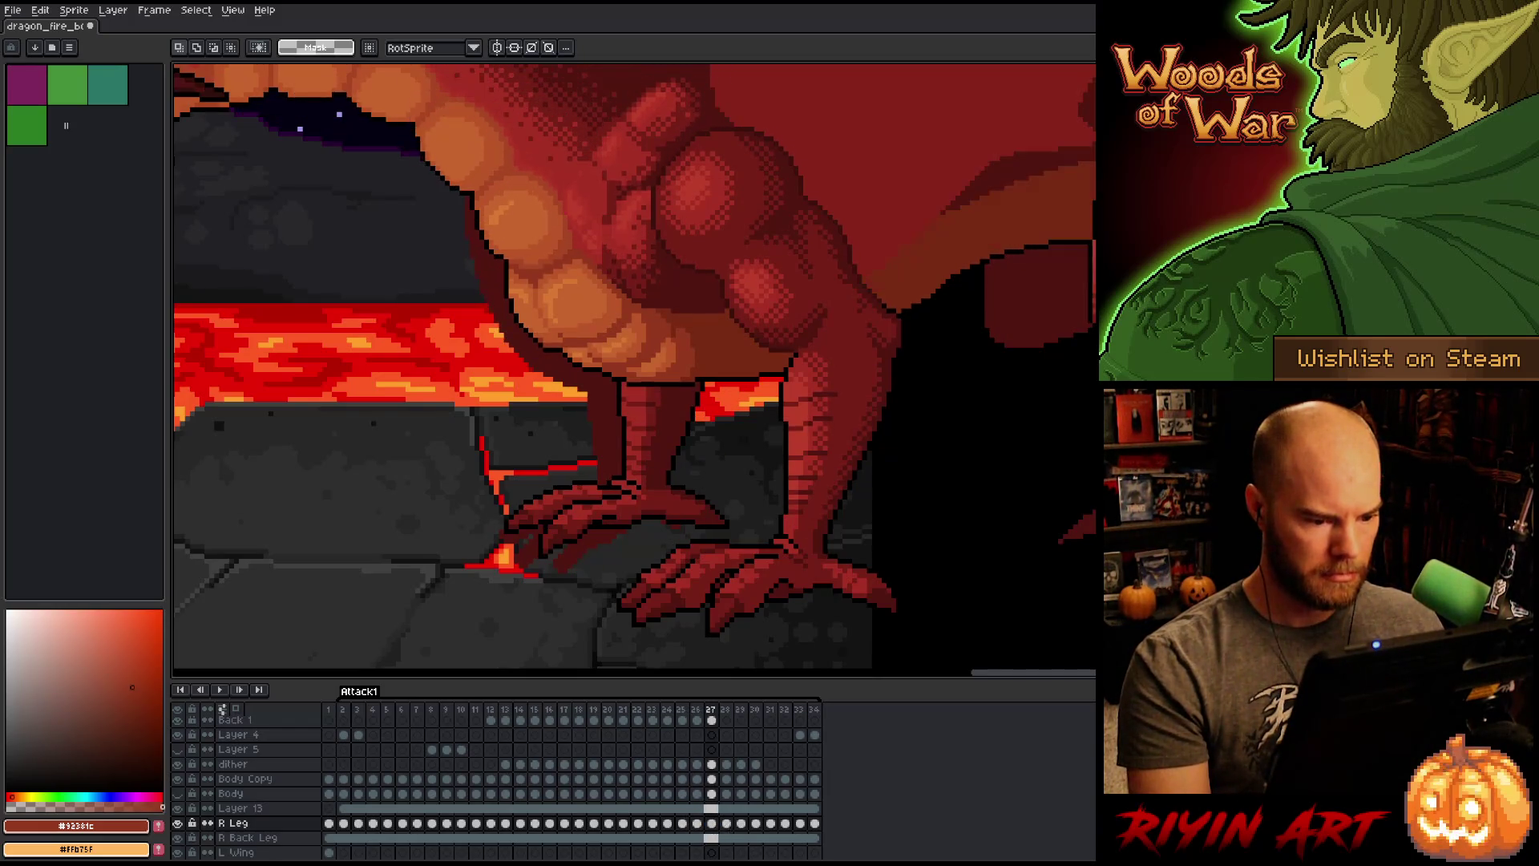
Step: Shift the right leg about 6 px left on frame 29 and commit it
{"action": "left_click", "coordinate": [711, 824]}
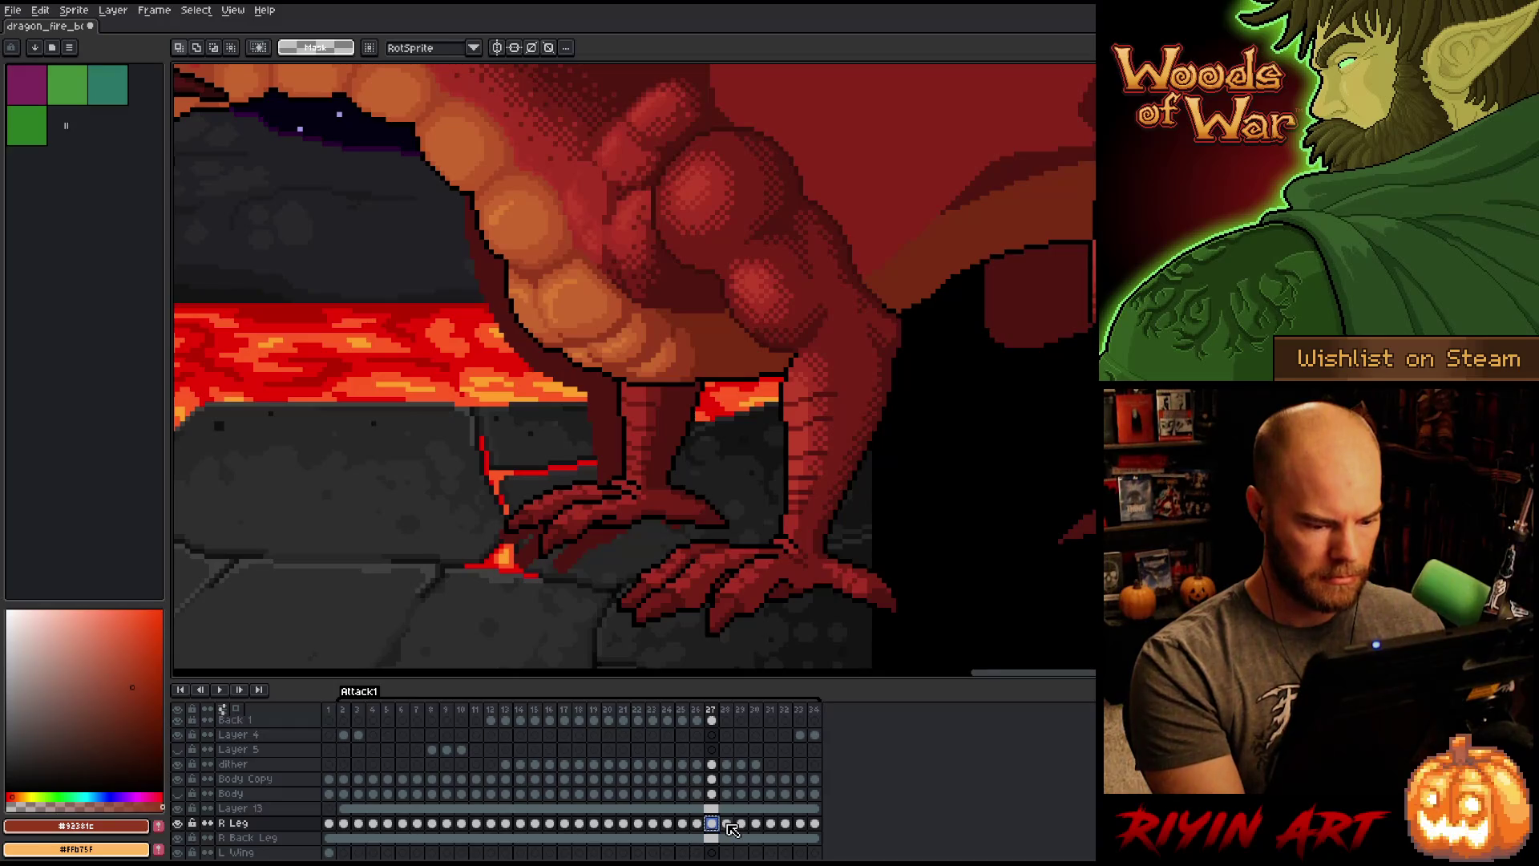
{"action": "left_click", "coordinate": [727, 824]}
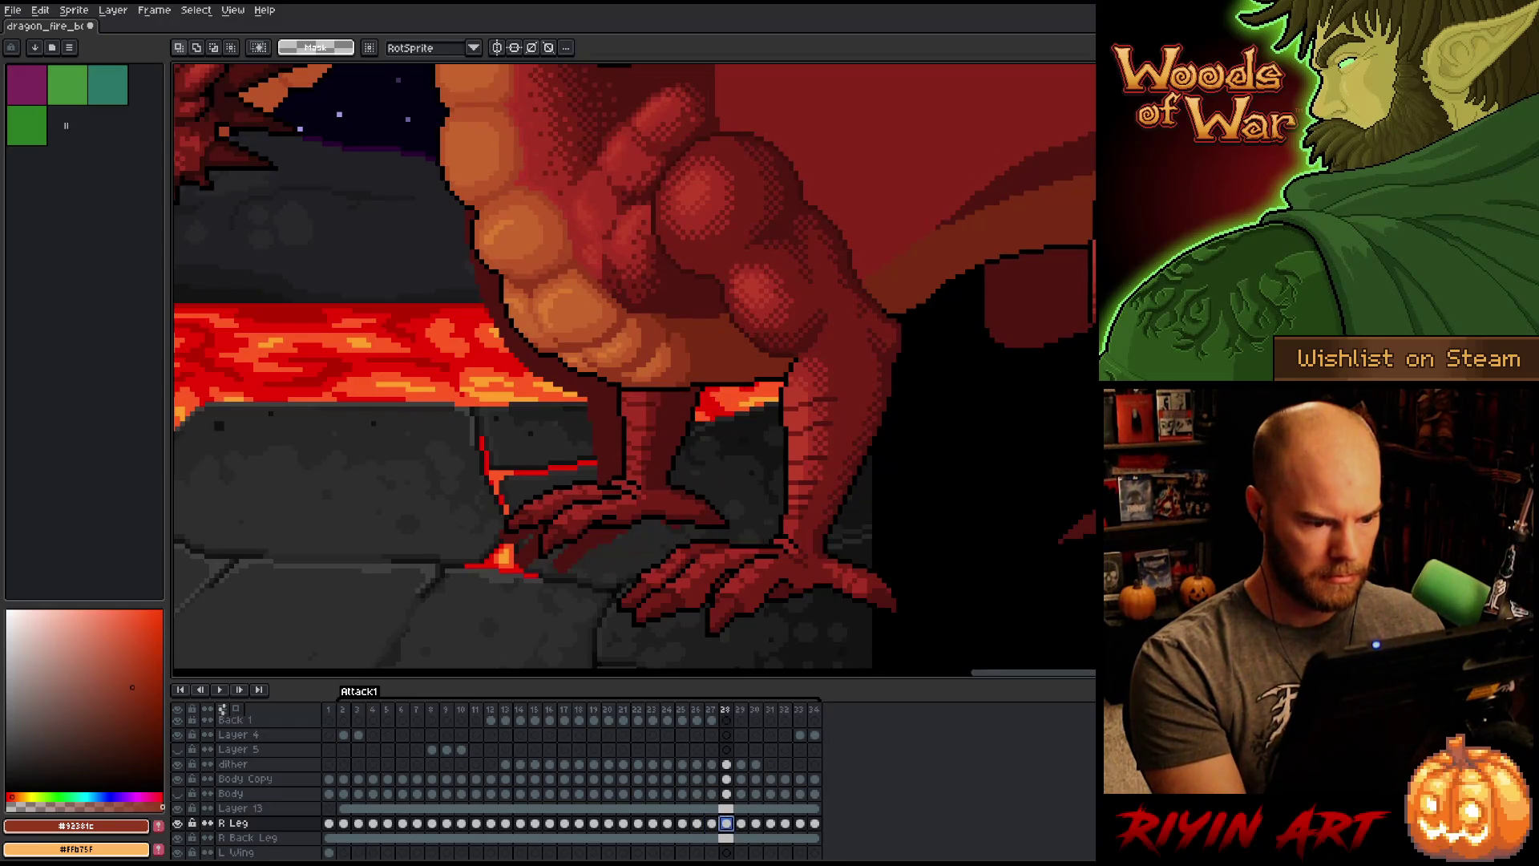
{"action": "left_click", "coordinate": [728, 825]}
{"action": "left_click", "coordinate": [741, 824]}
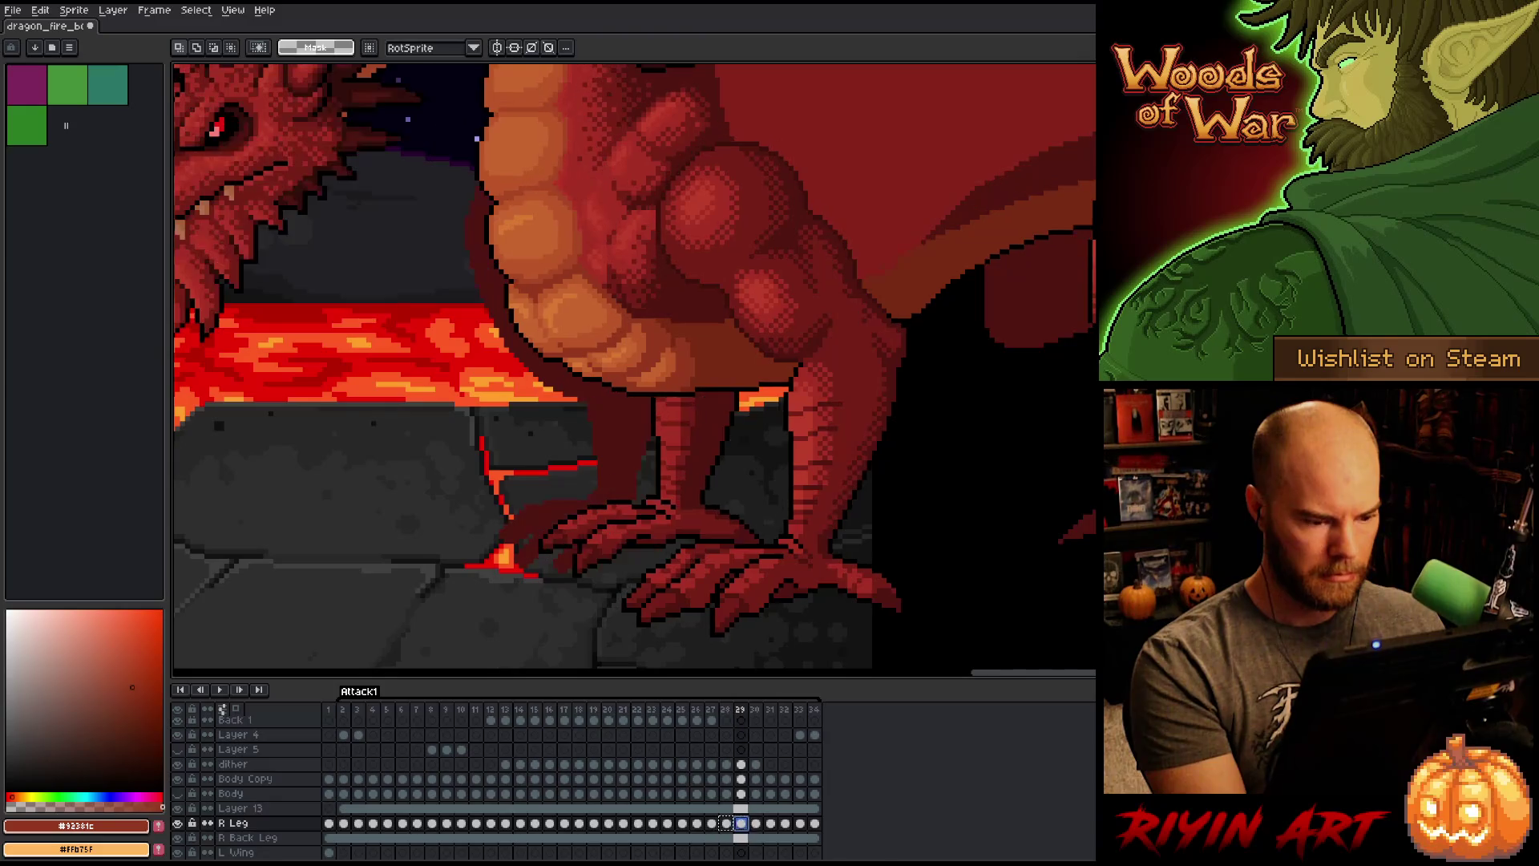
{"action": "left_click", "coordinate": [746, 826]}
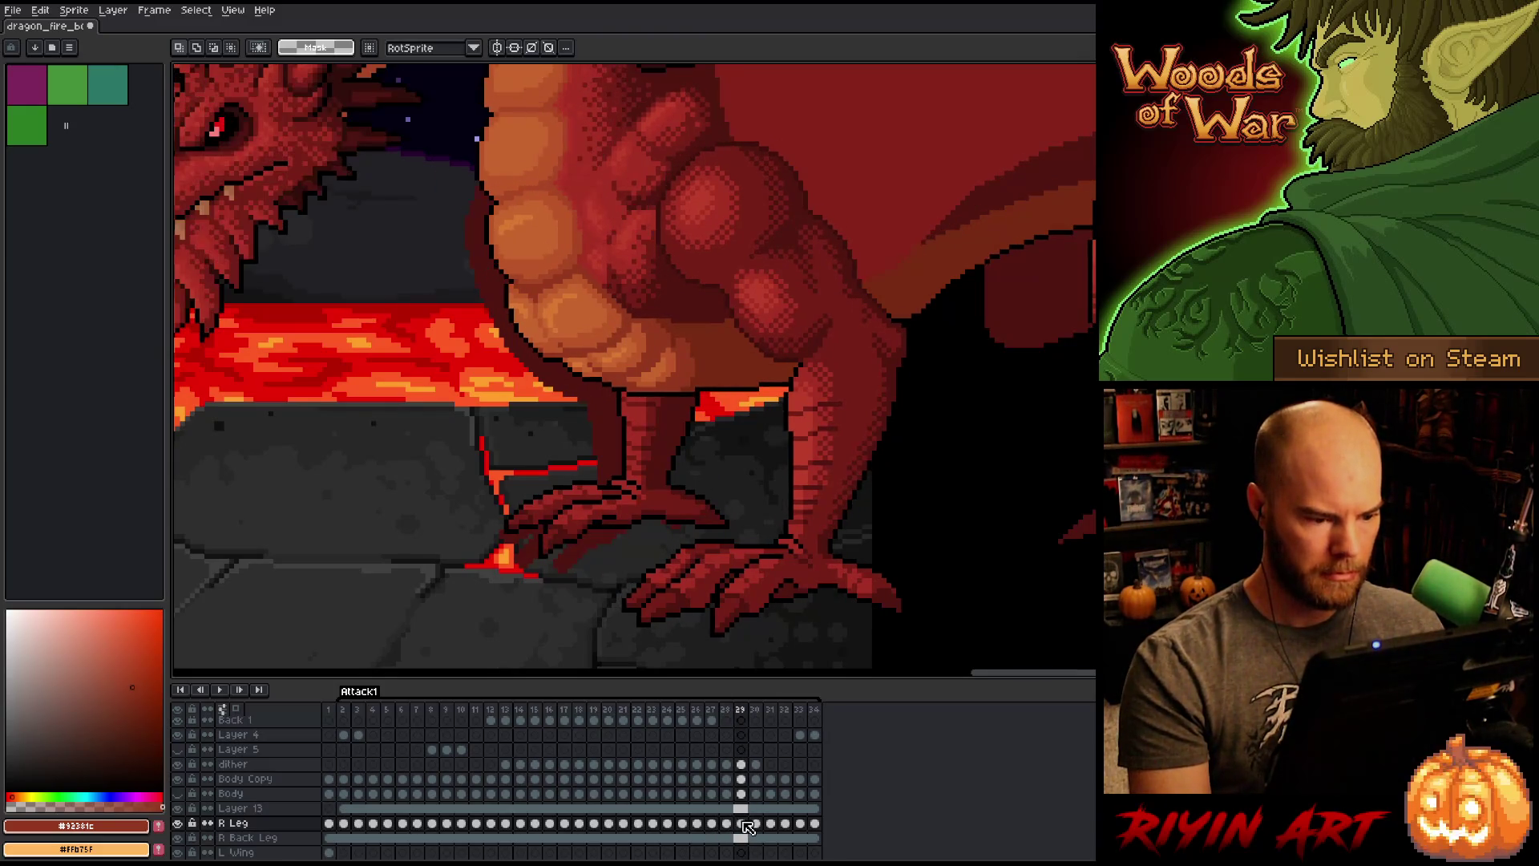
{"action": "mouse_move", "coordinate": [619, 349]}
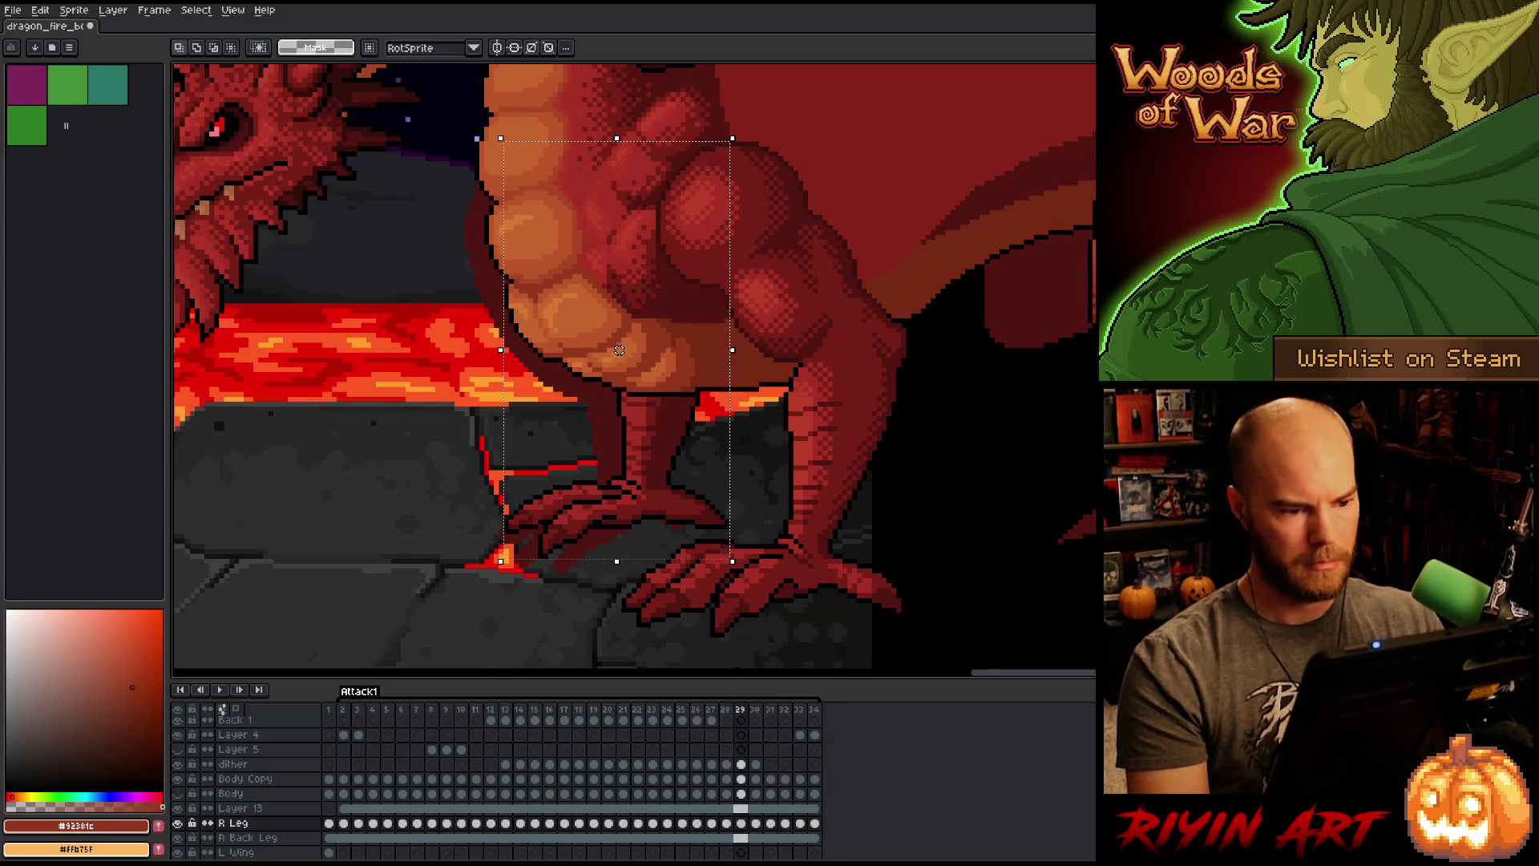
{"action": "left_click_drag", "start_coordinate": [619, 349], "coordinate": [614, 350]}
{"action": "key", "text": "Return"}
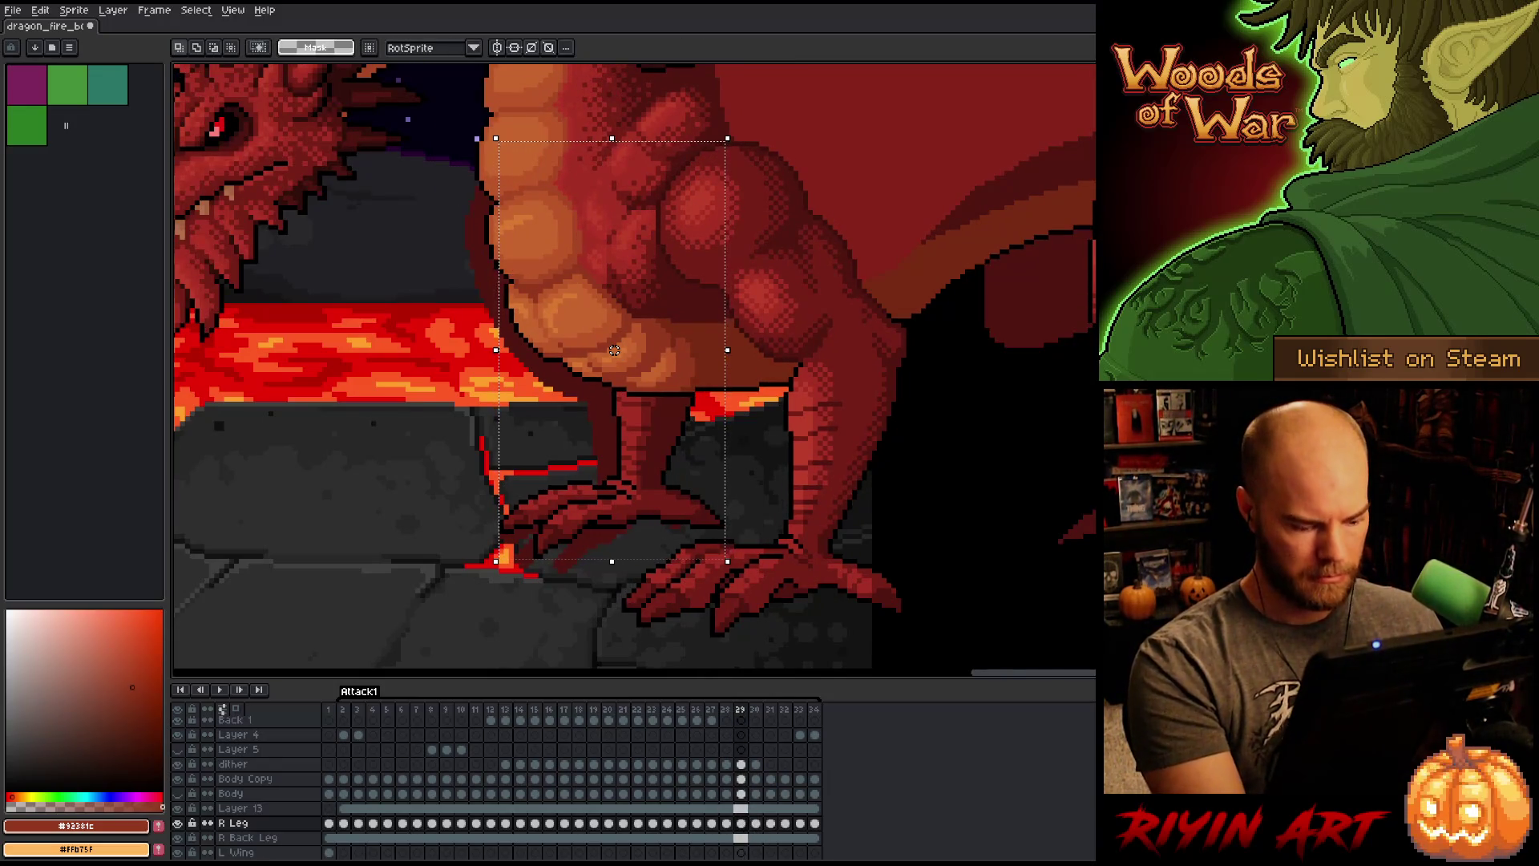
{"action": "key", "text": "ctrl+d"}
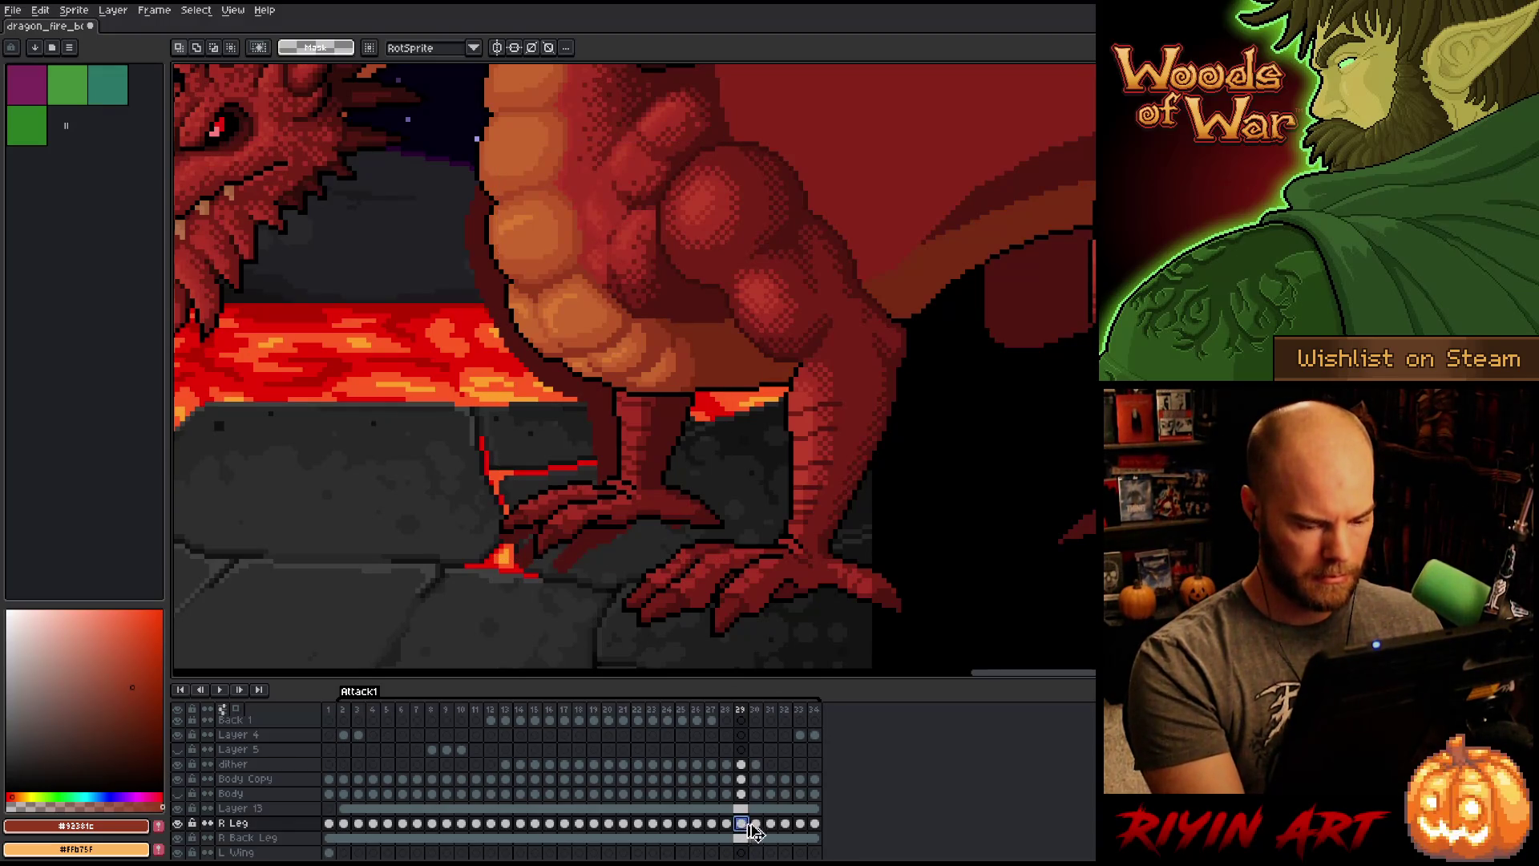
Step: Compare the frame 30 leg pose against frame 29
{"action": "left_click", "coordinate": [757, 825]}
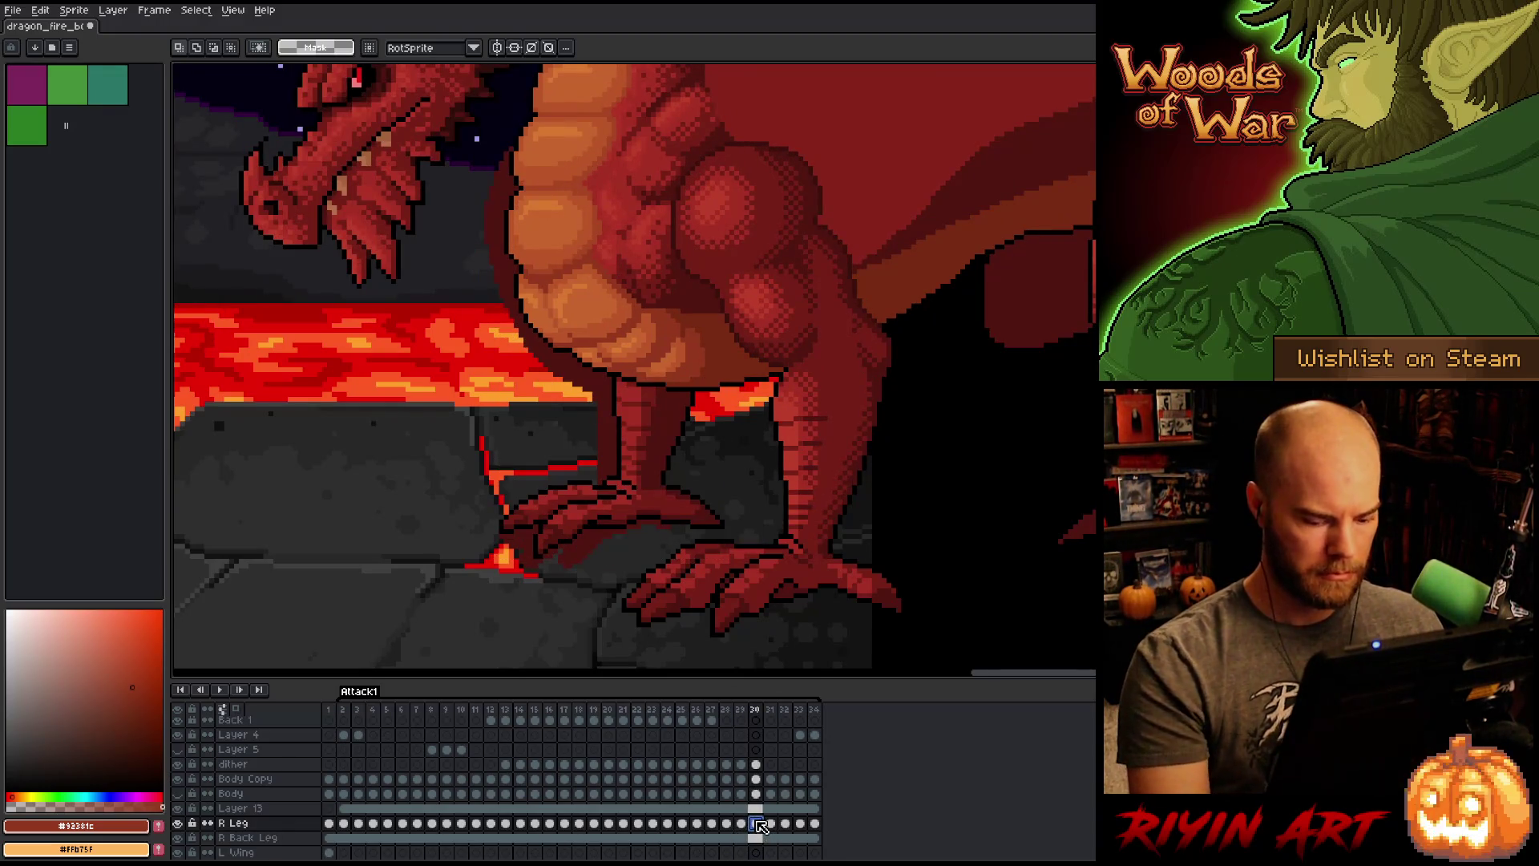
{"action": "key", "text": "Left"}
{"action": "key", "text": "Right"}
{"action": "key", "text": "Left"}
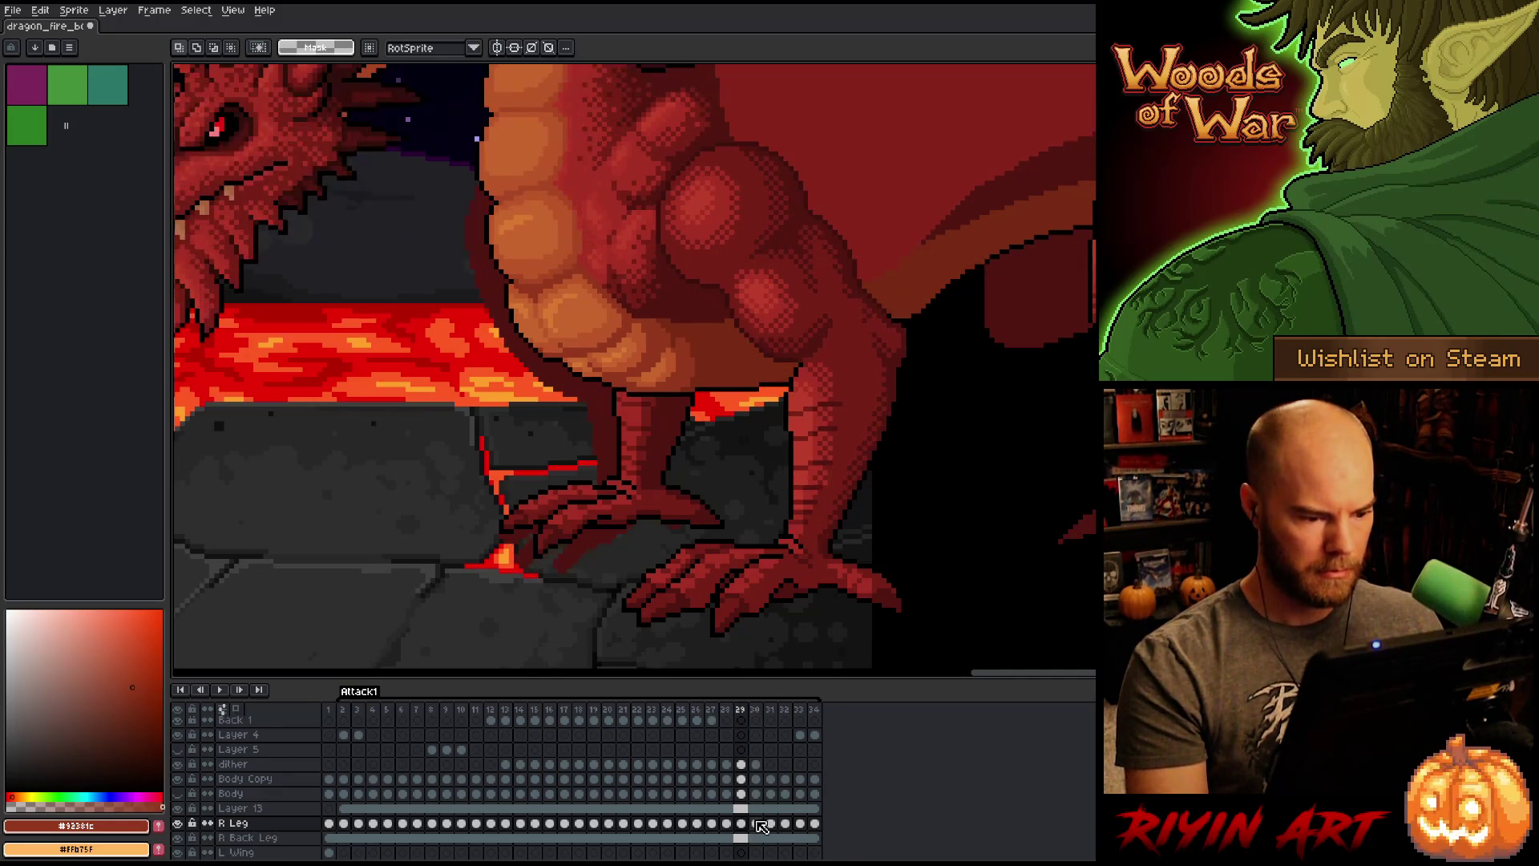
{"action": "key", "text": "Right"}
{"action": "key", "text": "Left"}
{"action": "key", "text": "Right"}
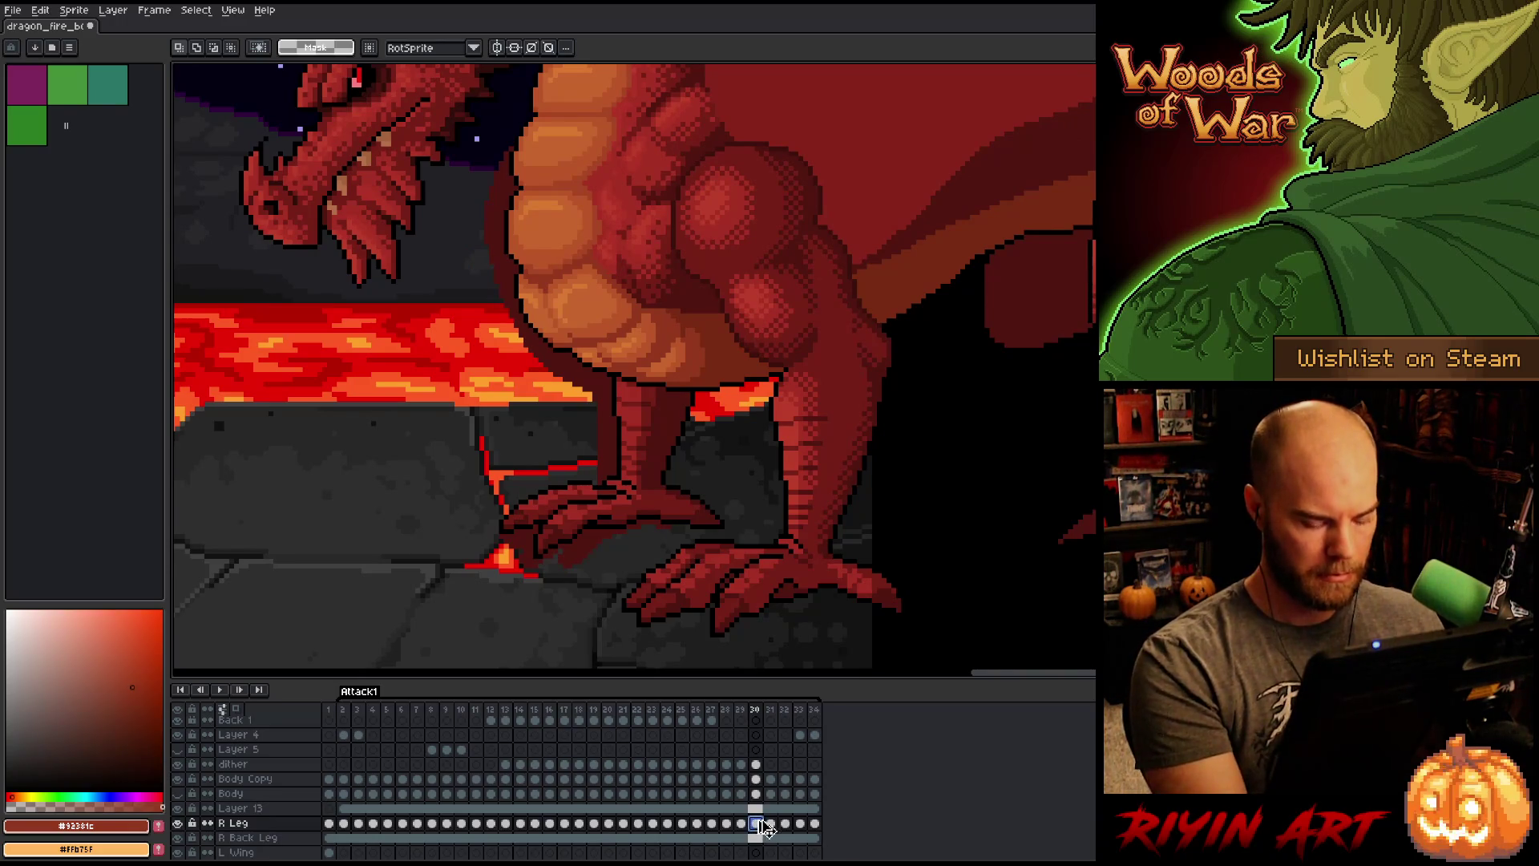
Step: Select the leg area on frame 31 and check it against nearby frames
{"action": "left_click", "coordinate": [770, 823]}
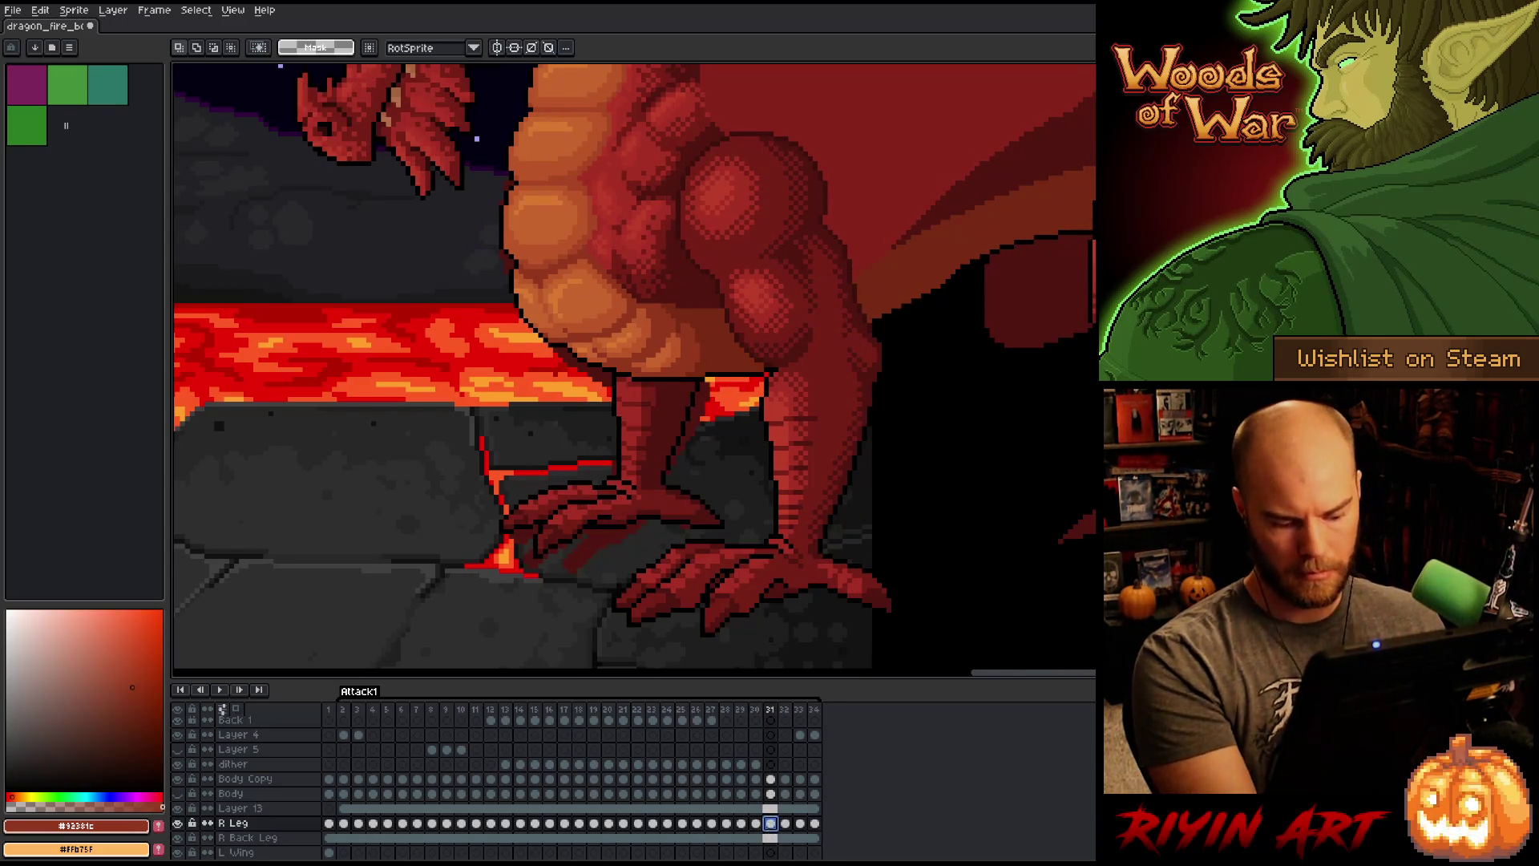
{"action": "left_click_drag", "start_coordinate": [501, 142], "coordinate": [732, 566]}
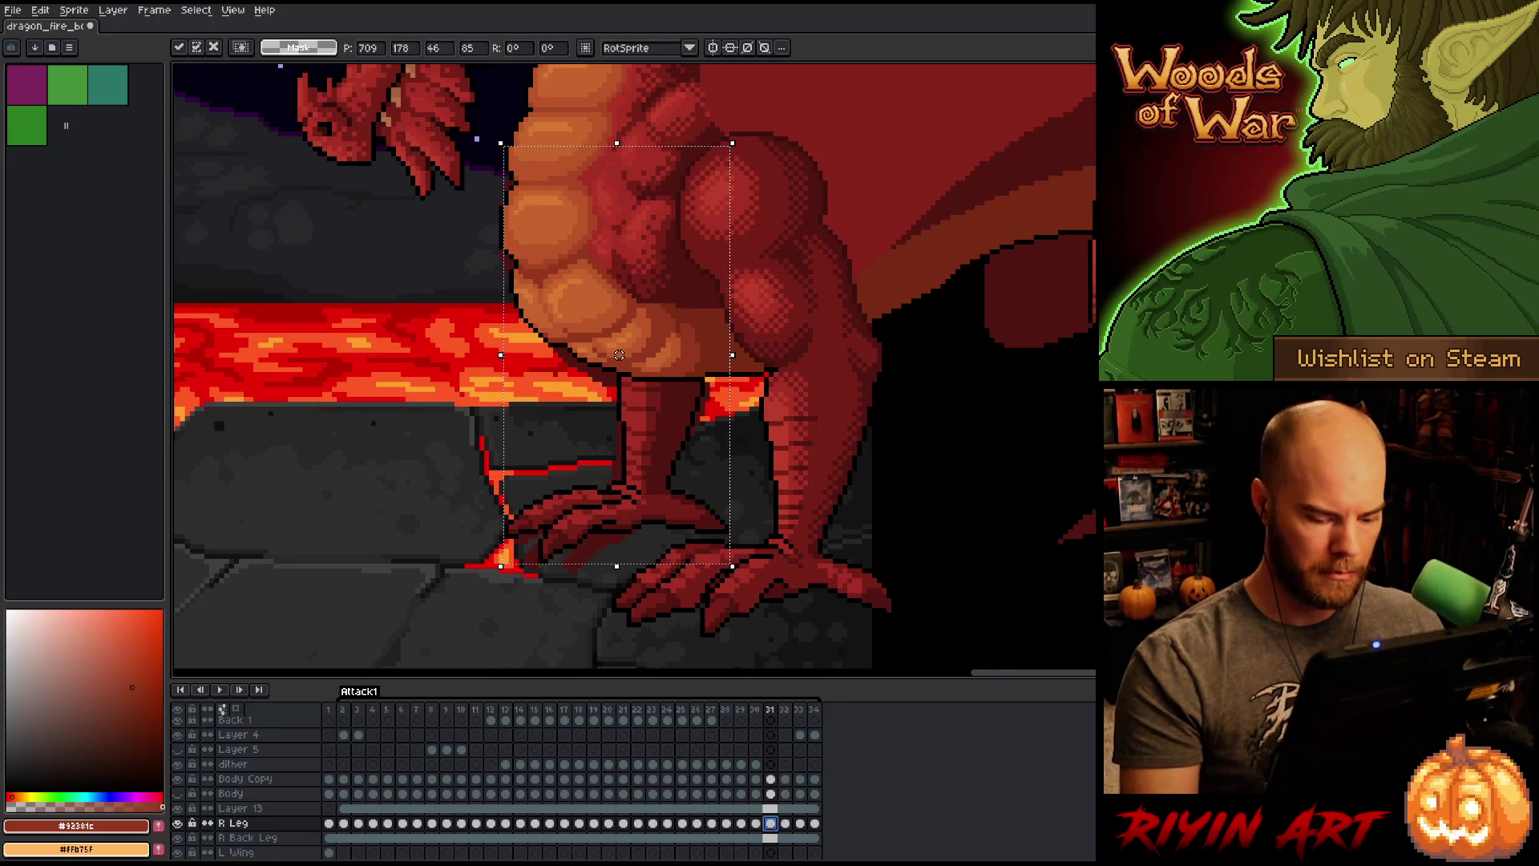
{"action": "key", "text": "Left"}
{"action": "key", "text": "Left"}
{"action": "key", "text": "Right"}
{"action": "key", "text": "Right"}
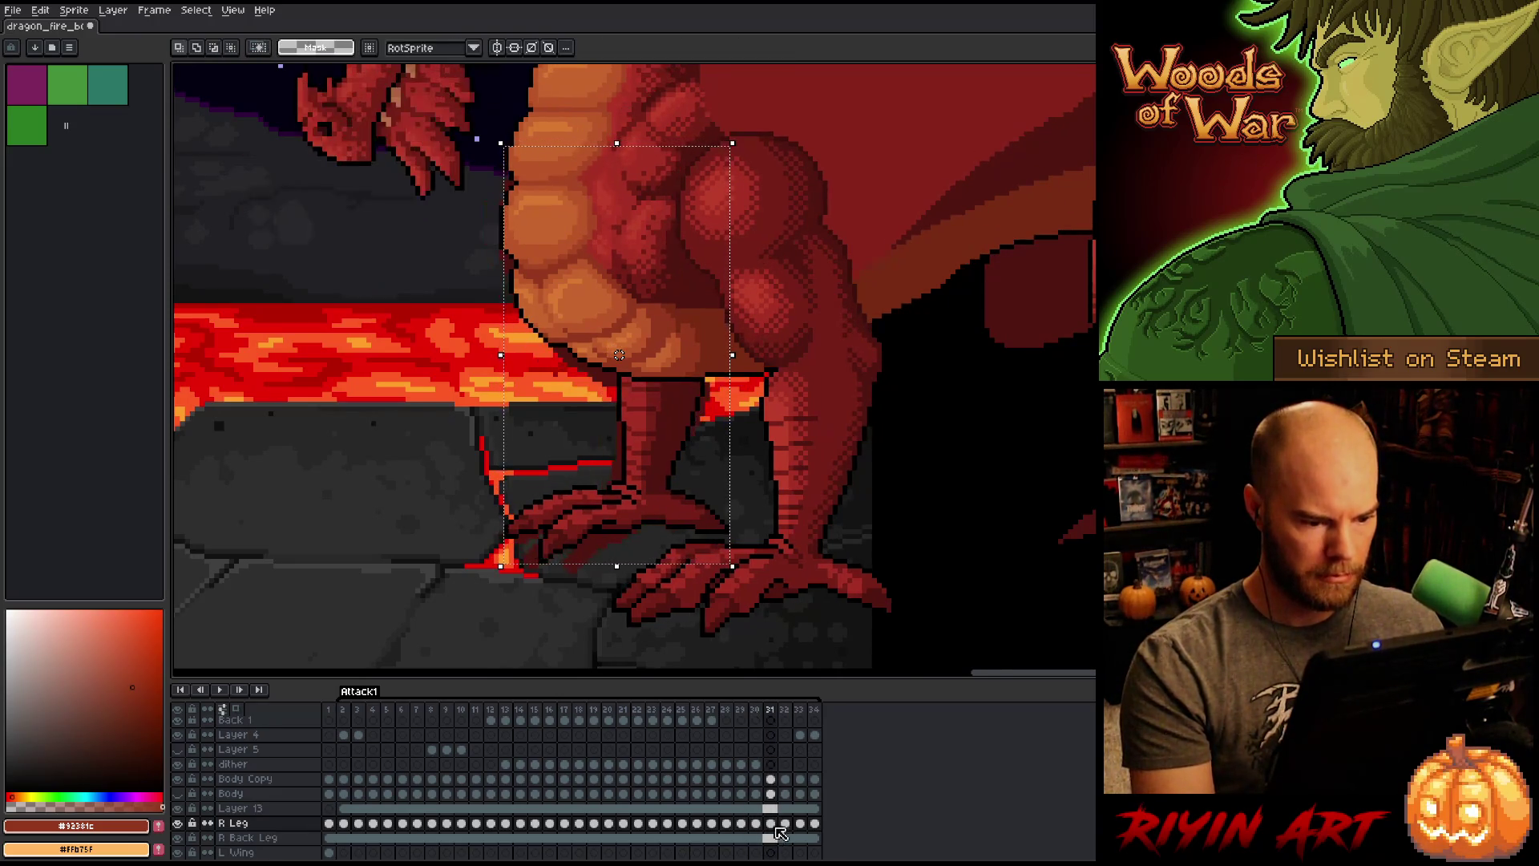
{"action": "left_click", "coordinate": [784, 824]}
{"action": "left_click", "coordinate": [770, 823]}
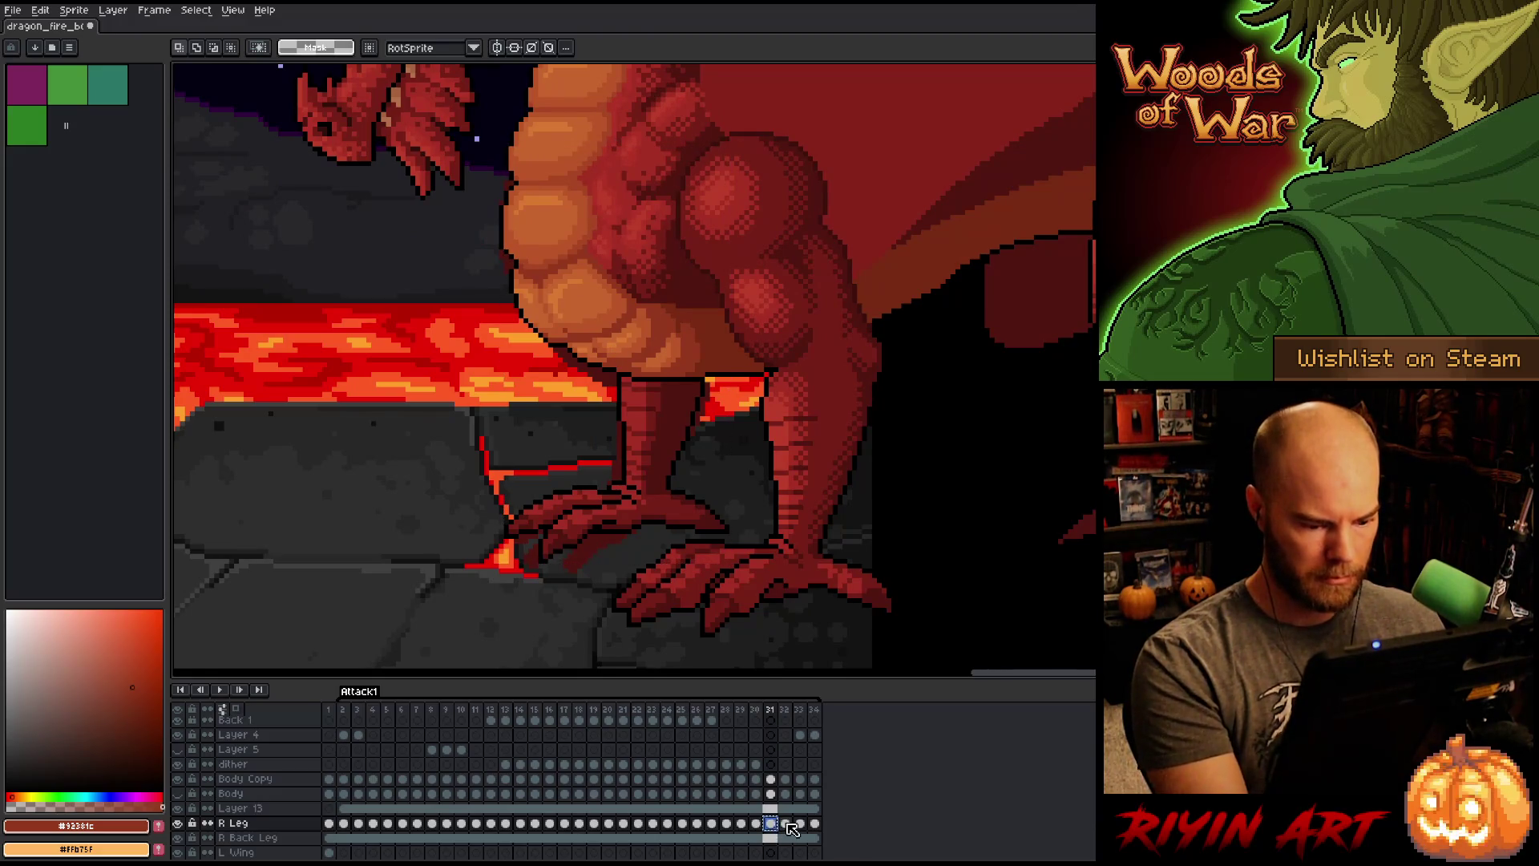
Step: Nudge the reselected leg on frame 32 about 6 px right and down
{"action": "left_click", "coordinate": [786, 823]}
{"action": "key", "text": "ctrl+shift+d"}
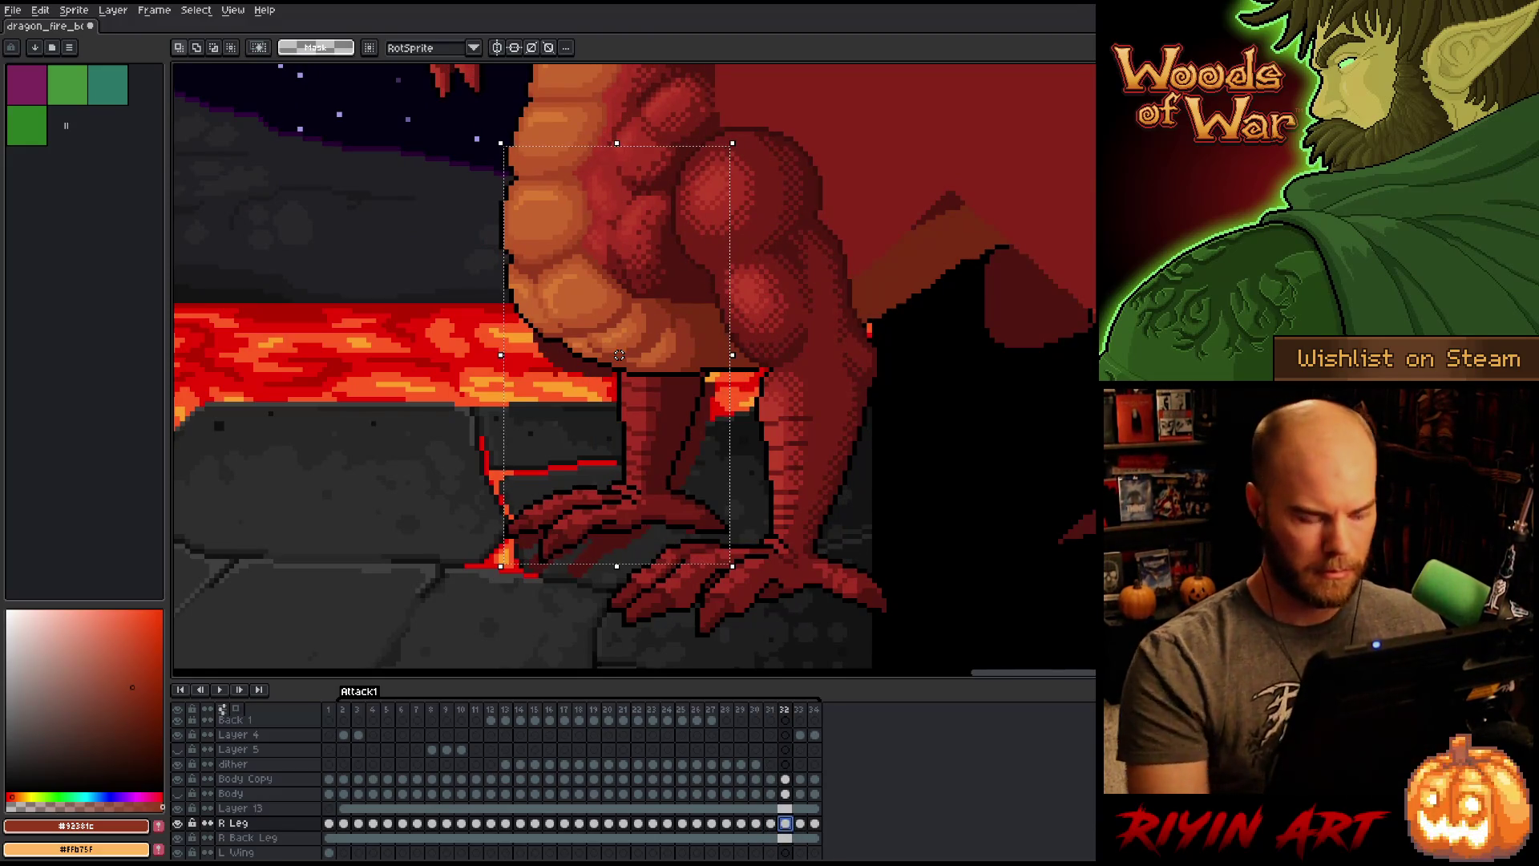
{"action": "left_click_drag", "start_coordinate": [619, 355], "coordinate": [629, 364]}
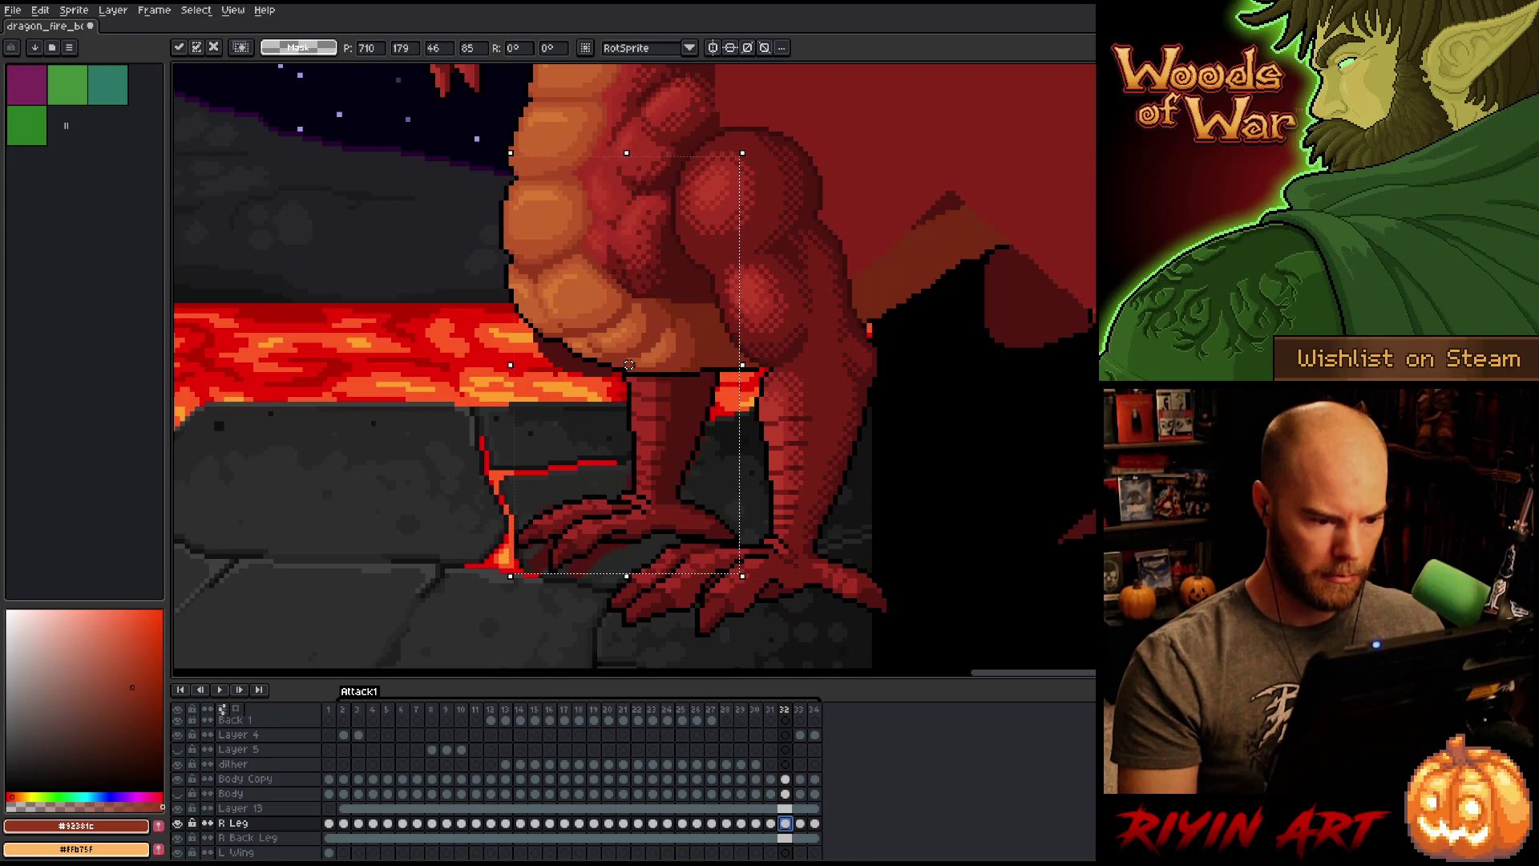
{"action": "key", "text": "Return"}
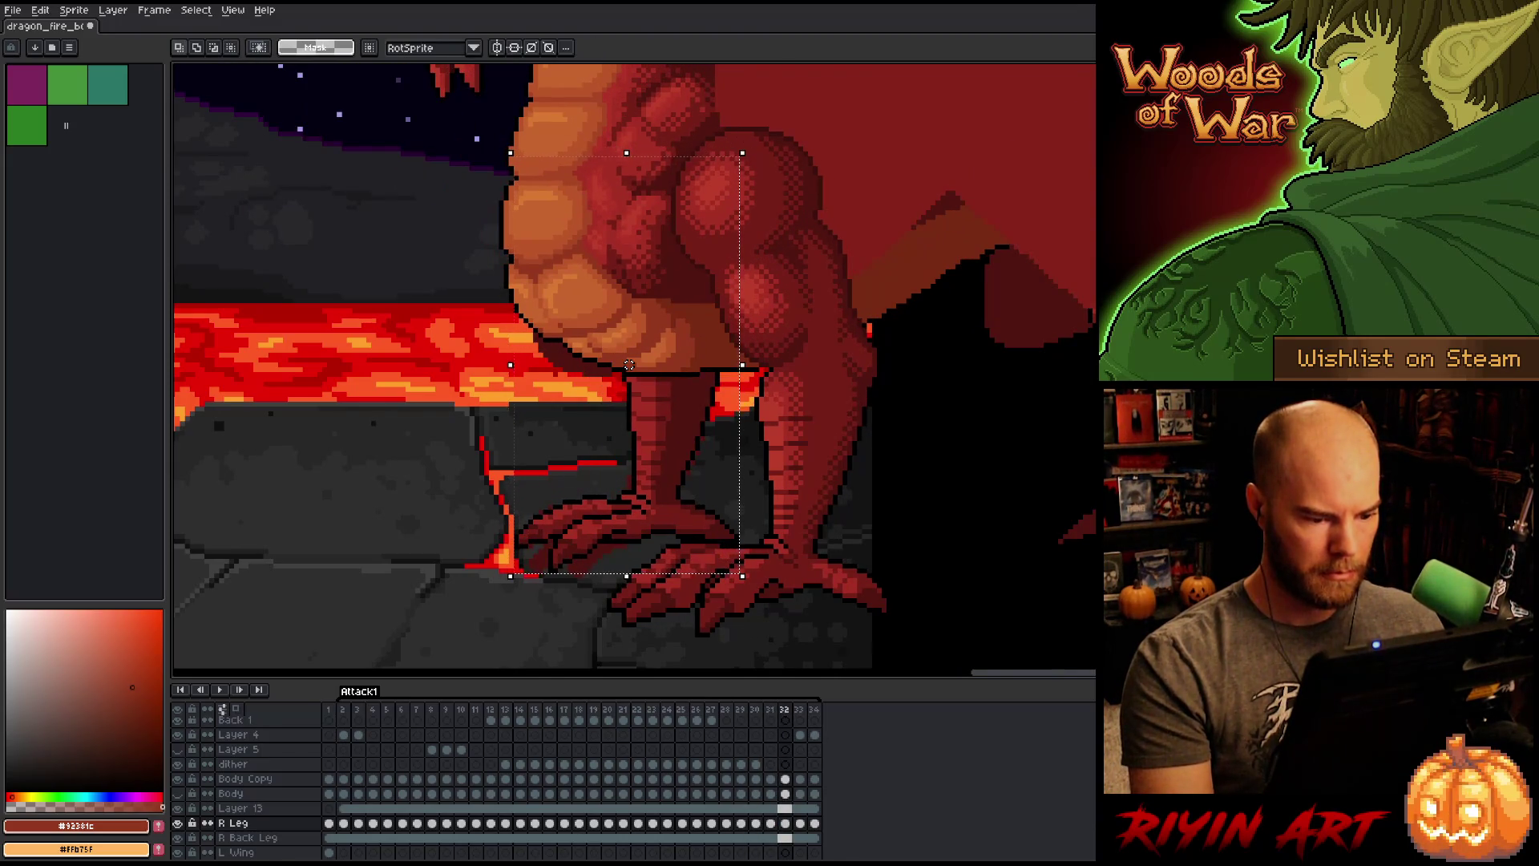
Step: Move the leg on frame 33 about 24 px right and commit it
{"action": "key", "text": "Right"}
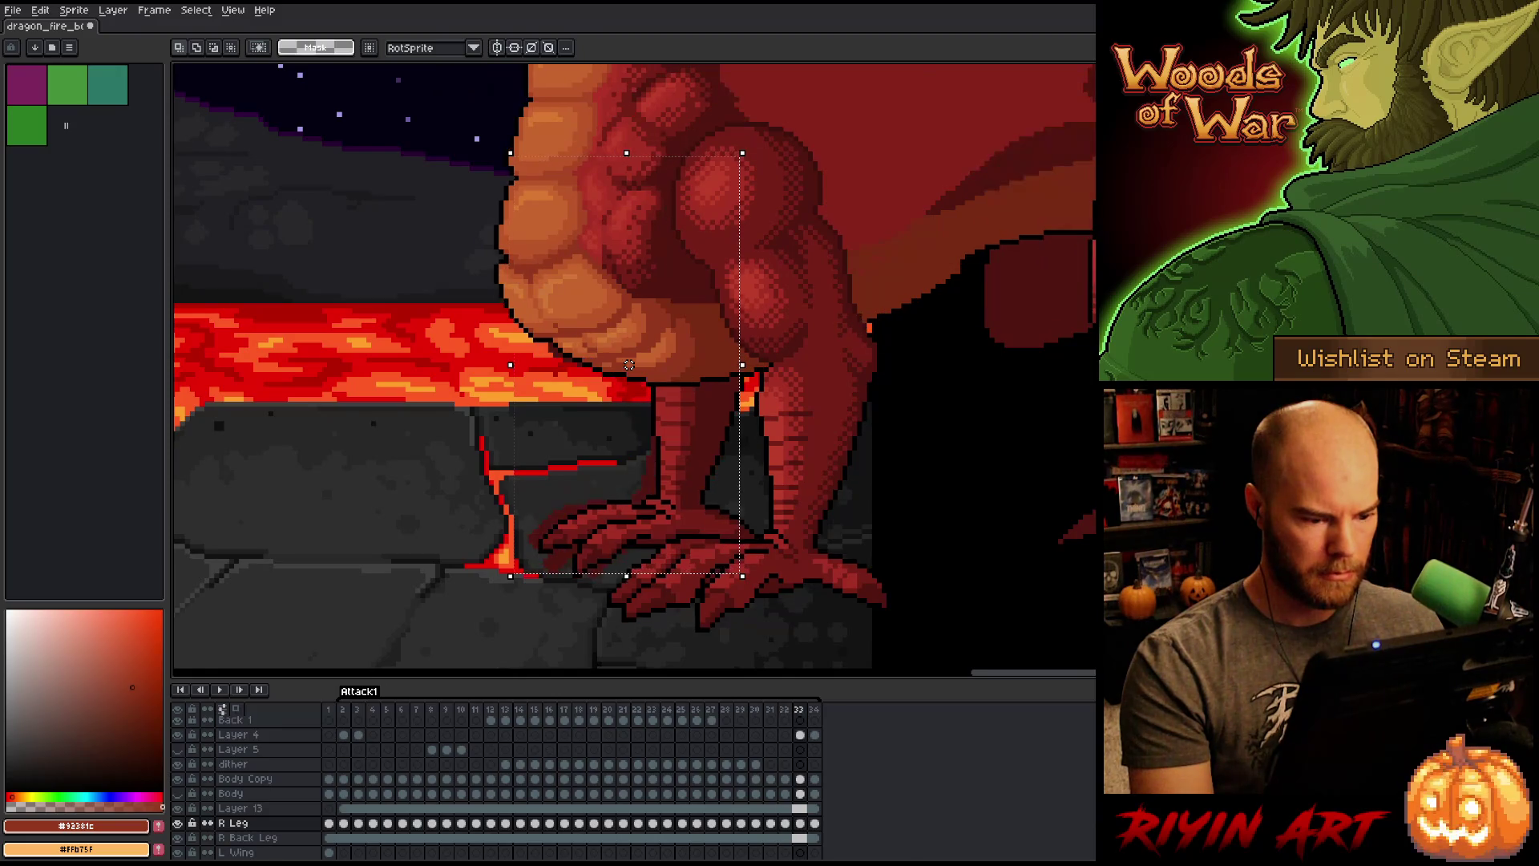
{"action": "key", "text": "Right"}
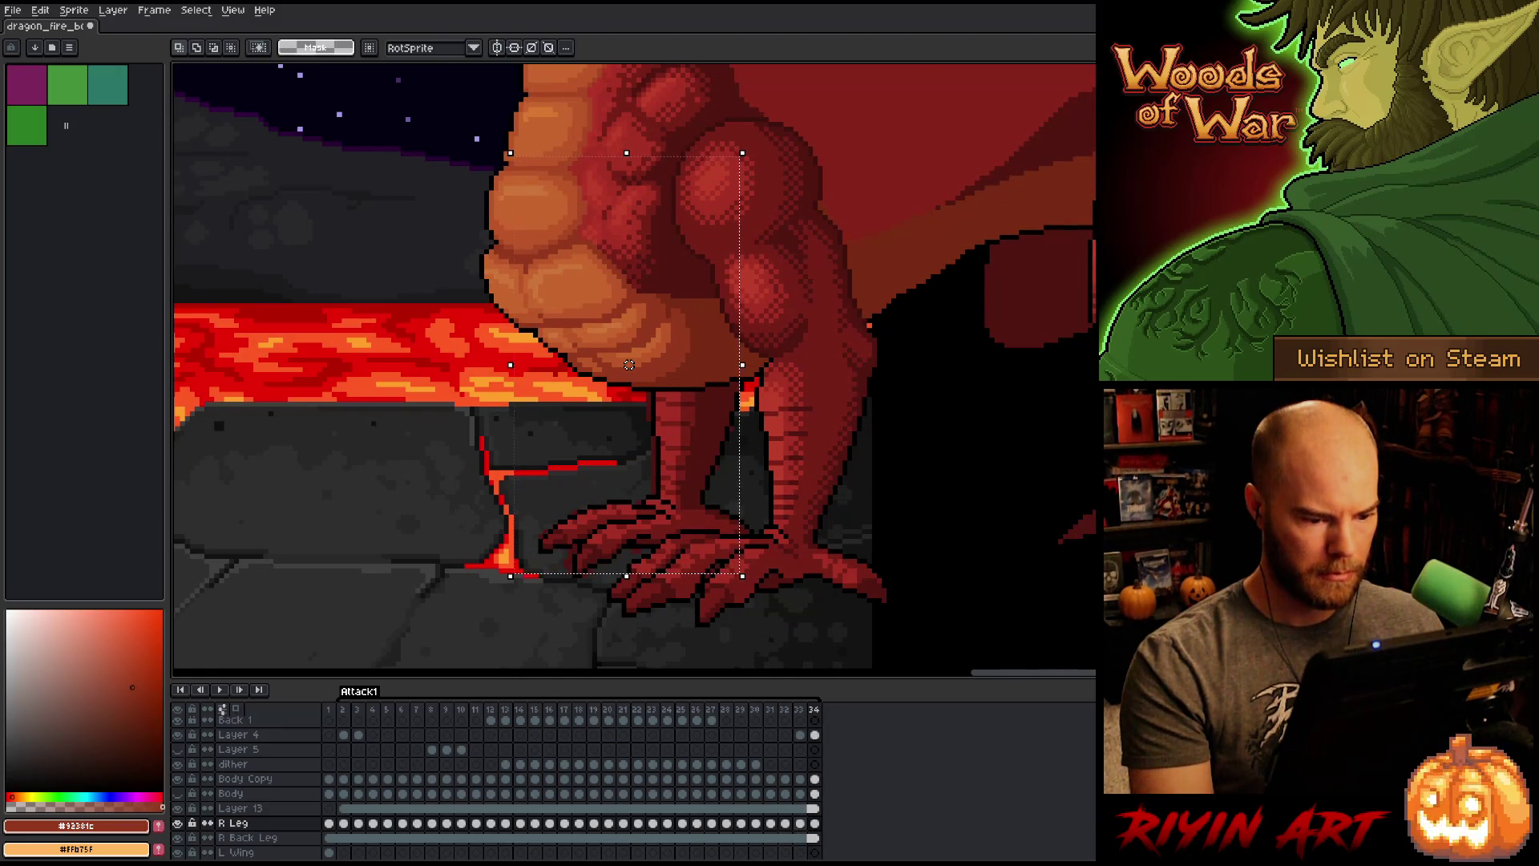
{"action": "key", "text": "Left"}
{"action": "key", "text": "Left"}
{"action": "key", "text": "Right"}
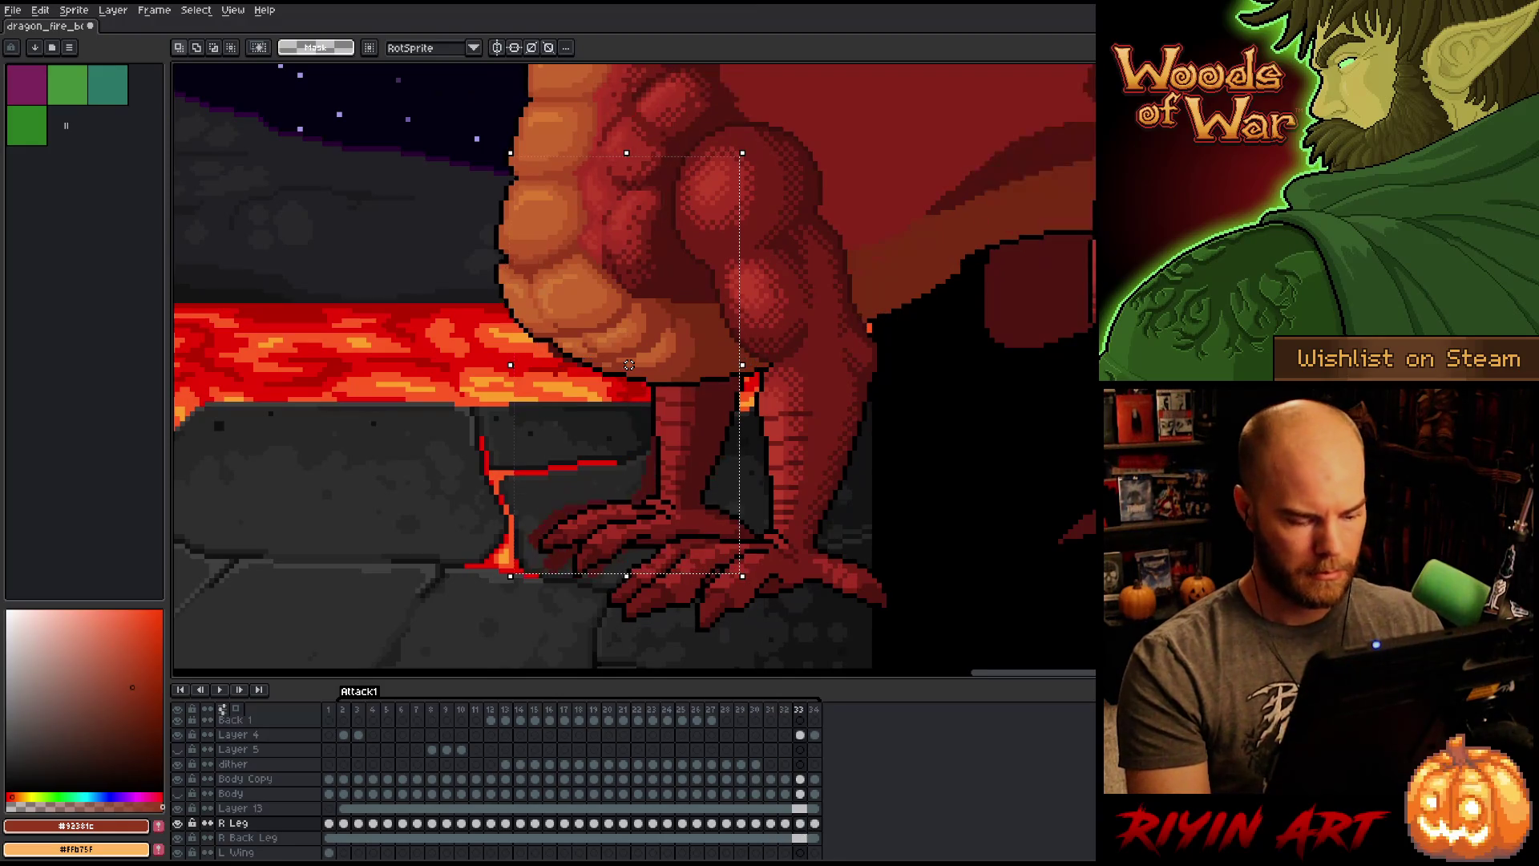
{"action": "left_click_drag", "start_coordinate": [629, 365], "coordinate": [639, 365]}
{"action": "key", "text": "Return"}
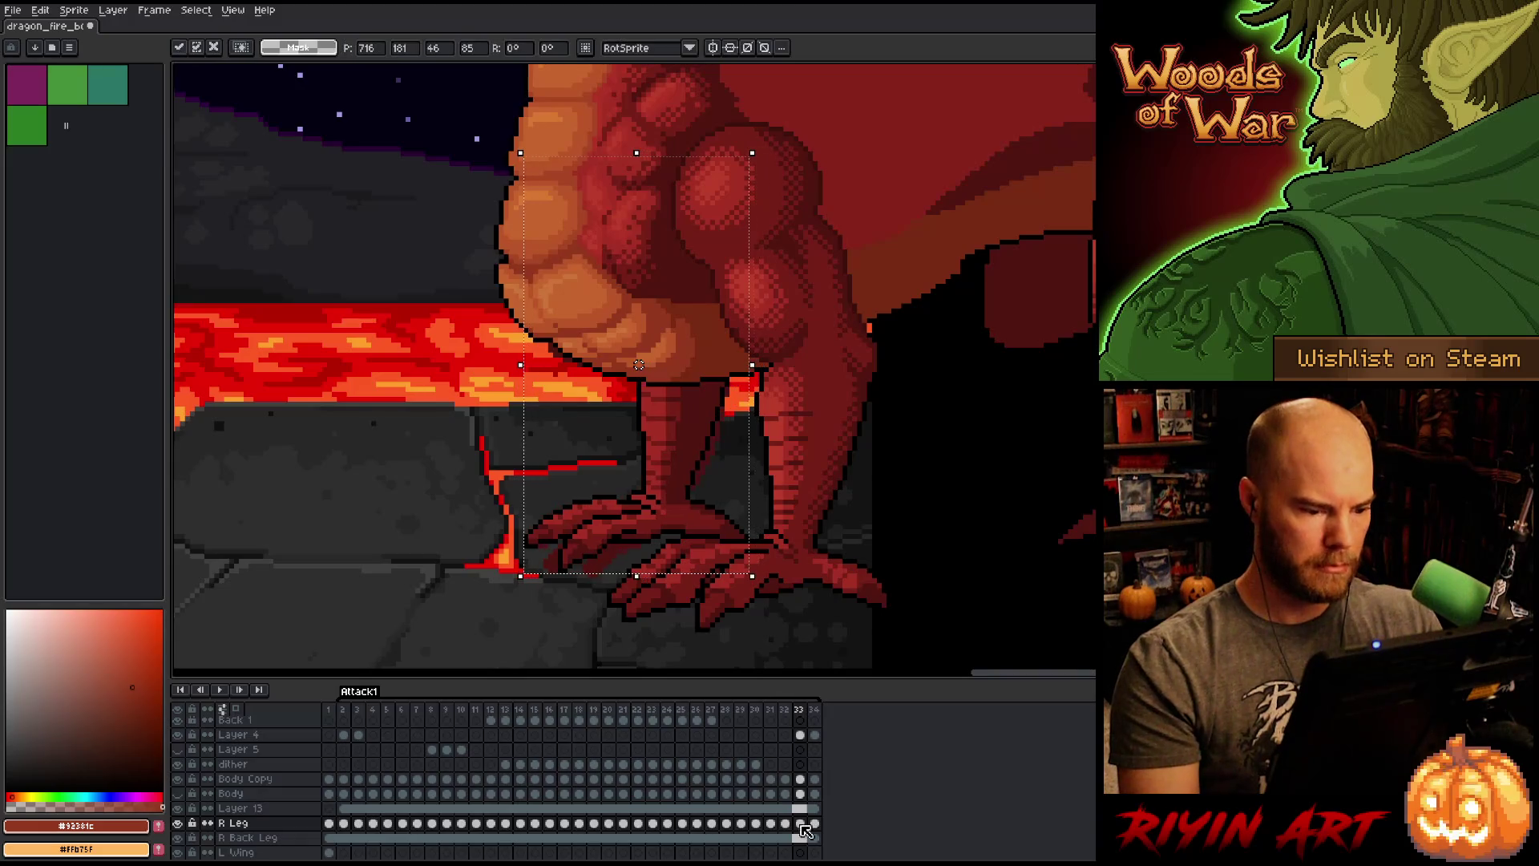
{"action": "key", "text": "Return"}
Step: Fine-tune the frame 33 leg slightly right after comparing, then clear the selection
{"action": "key", "text": "Right"}
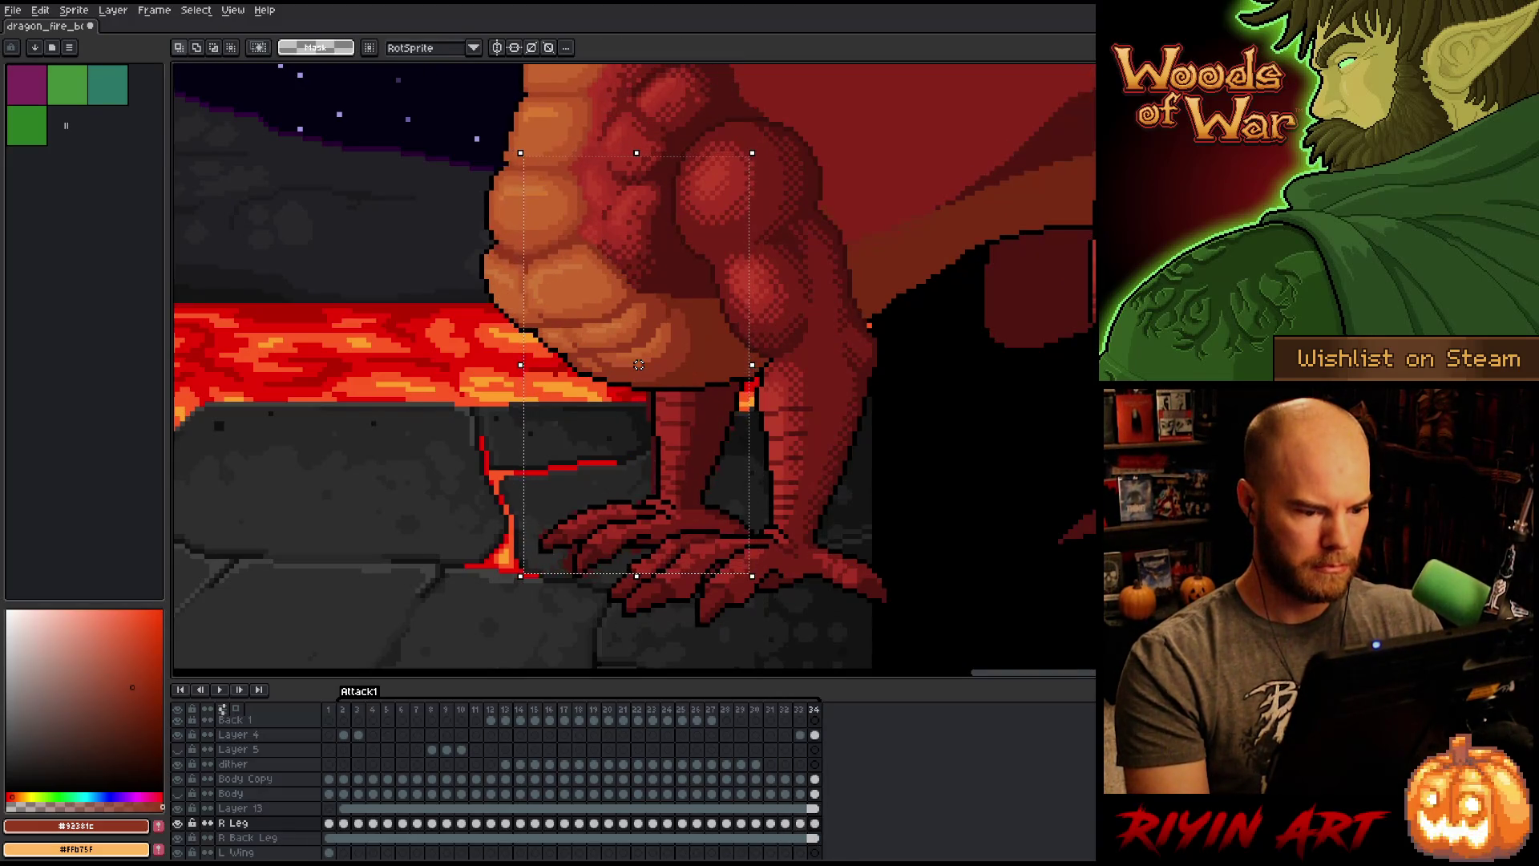
{"action": "key", "text": "Left"}
{"action": "left_click_drag", "start_coordinate": [639, 364], "coordinate": [643, 365]}
{"action": "key", "text": "Right"}
{"action": "key", "text": "Right"}
{"action": "key", "text": "Right"}
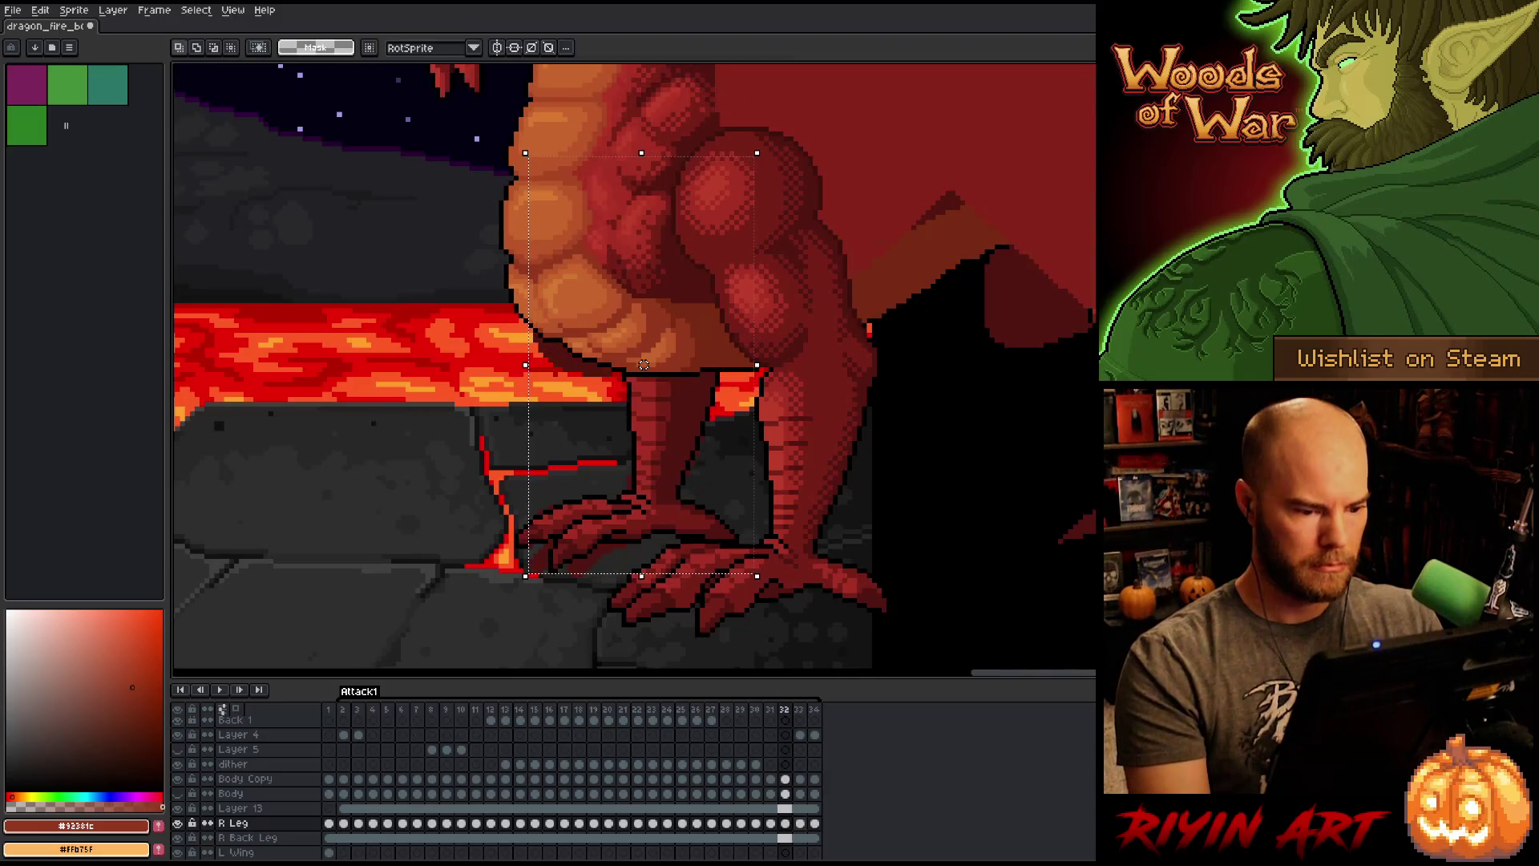
{"action": "key", "text": "ctrl+d"}
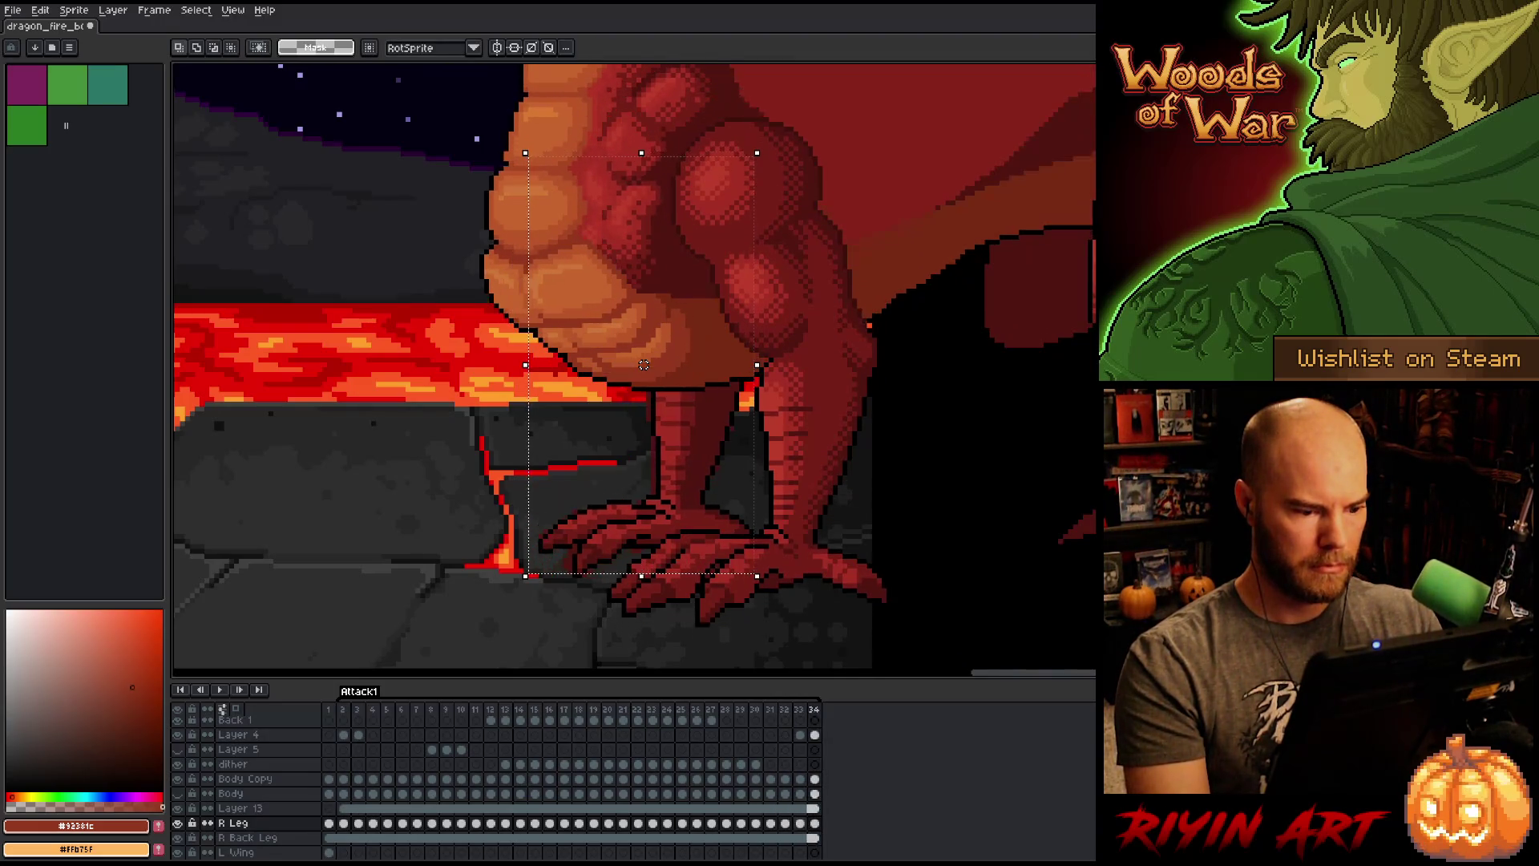
{"action": "scroll", "coordinate": [537, 561], "scroll_direction": "down", "scroll_amount": 4}
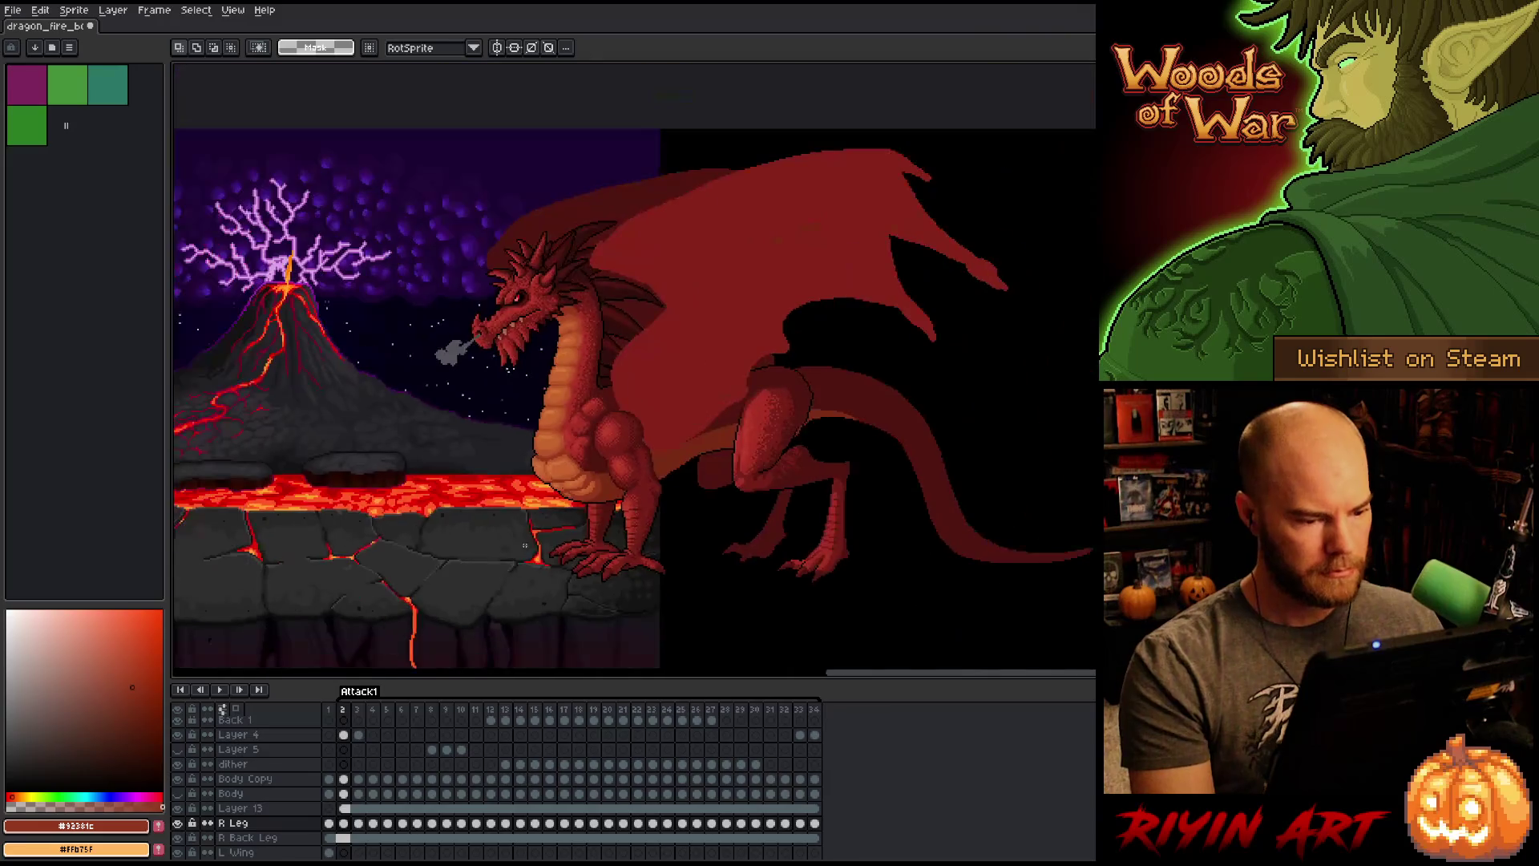
Step: Play the attack animation, switch to the pencil, and restart playback from frame 2
{"action": "key", "text": "Return"}
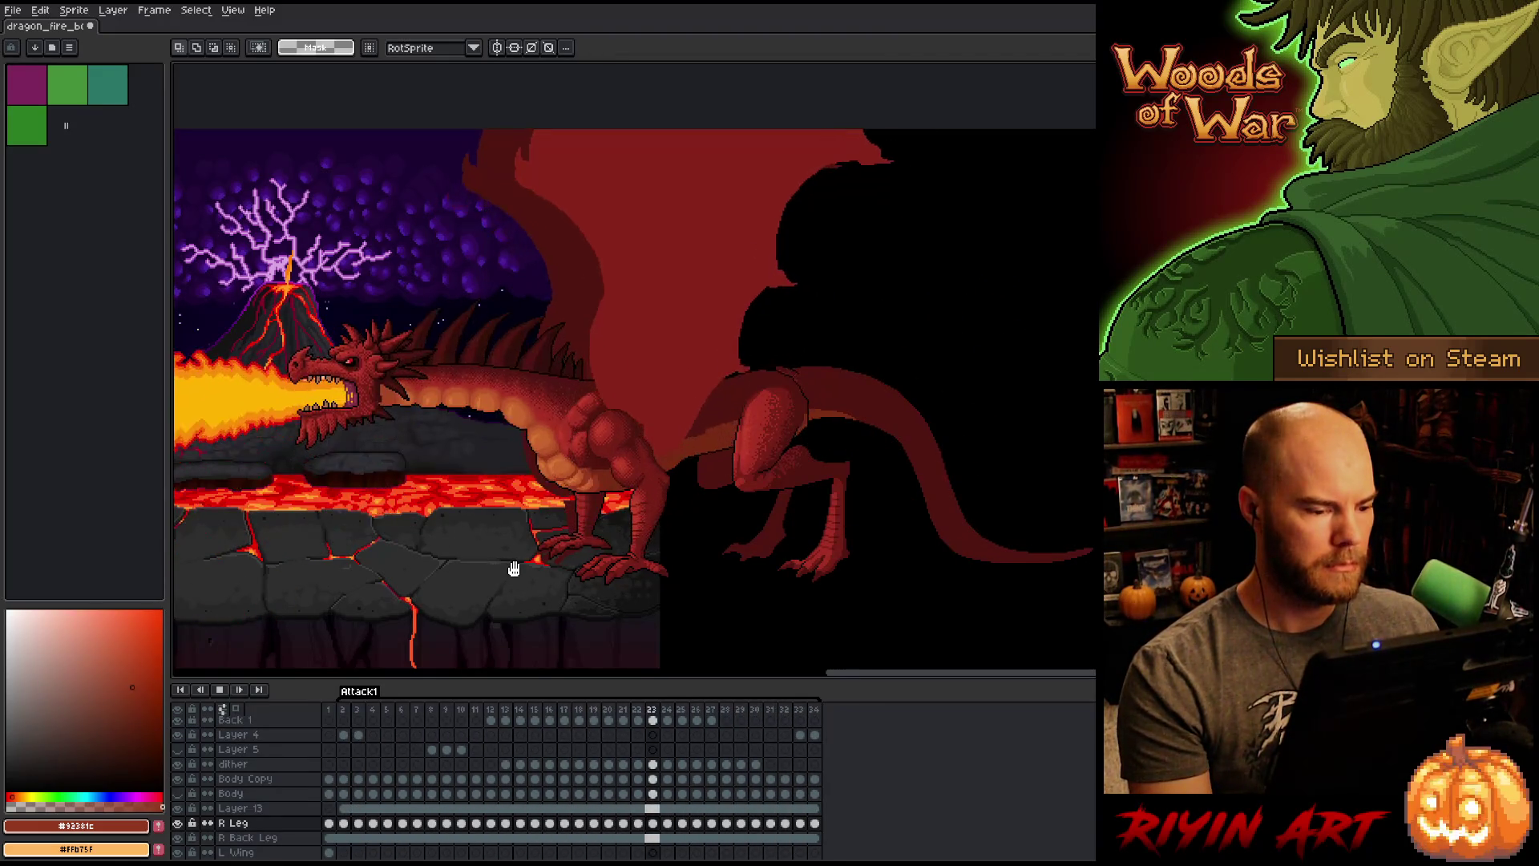
{"action": "scroll", "coordinate": [514, 569], "scroll_direction": "up", "scroll_amount": 2}
{"action": "key", "text": "Return"}
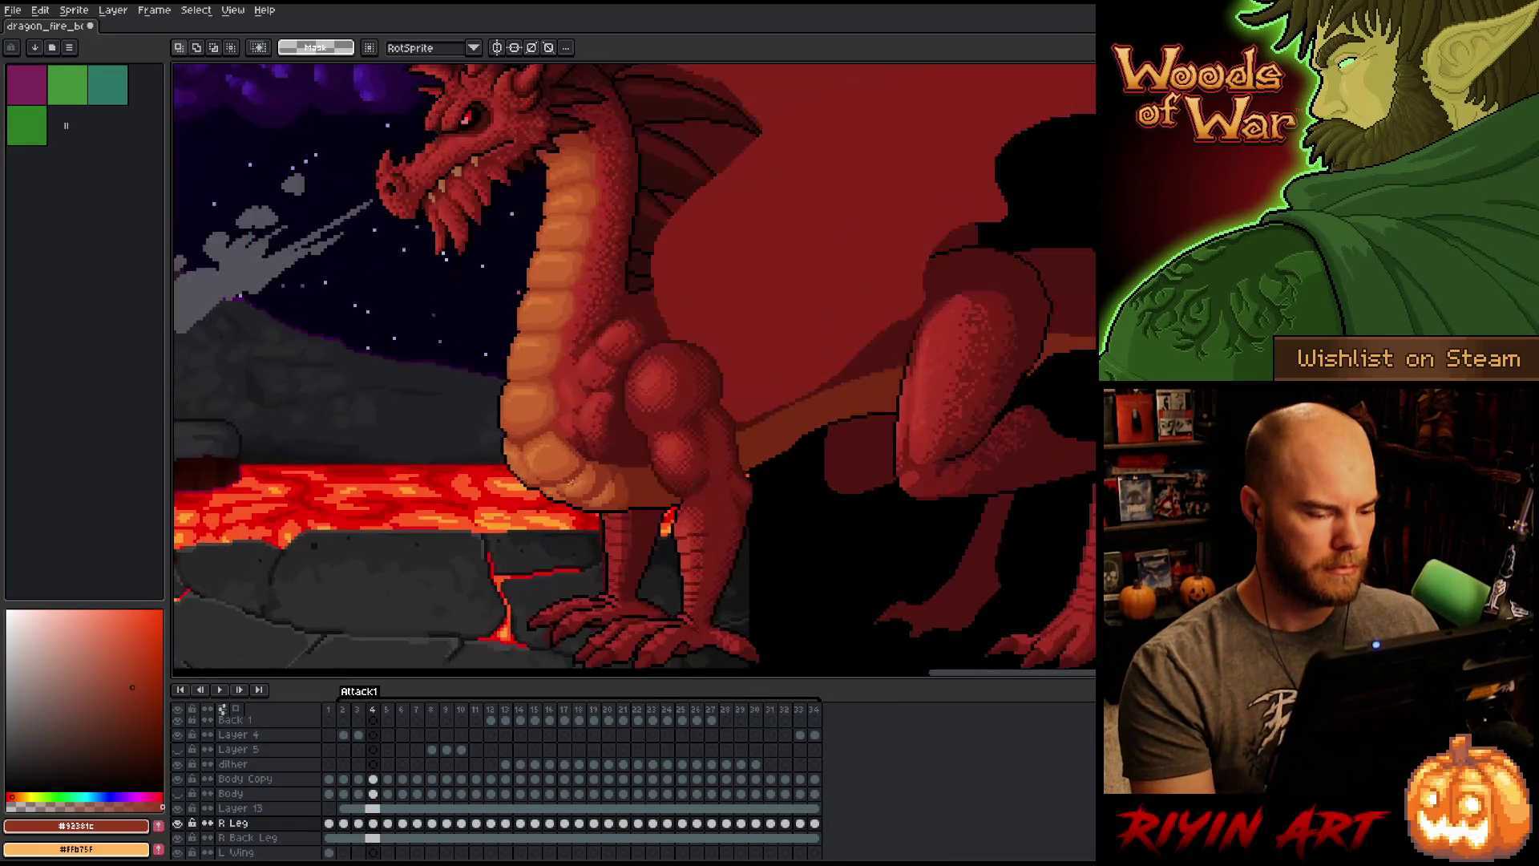
{"action": "scroll", "coordinate": [564, 496], "scroll_direction": "down", "scroll_amount": 1}
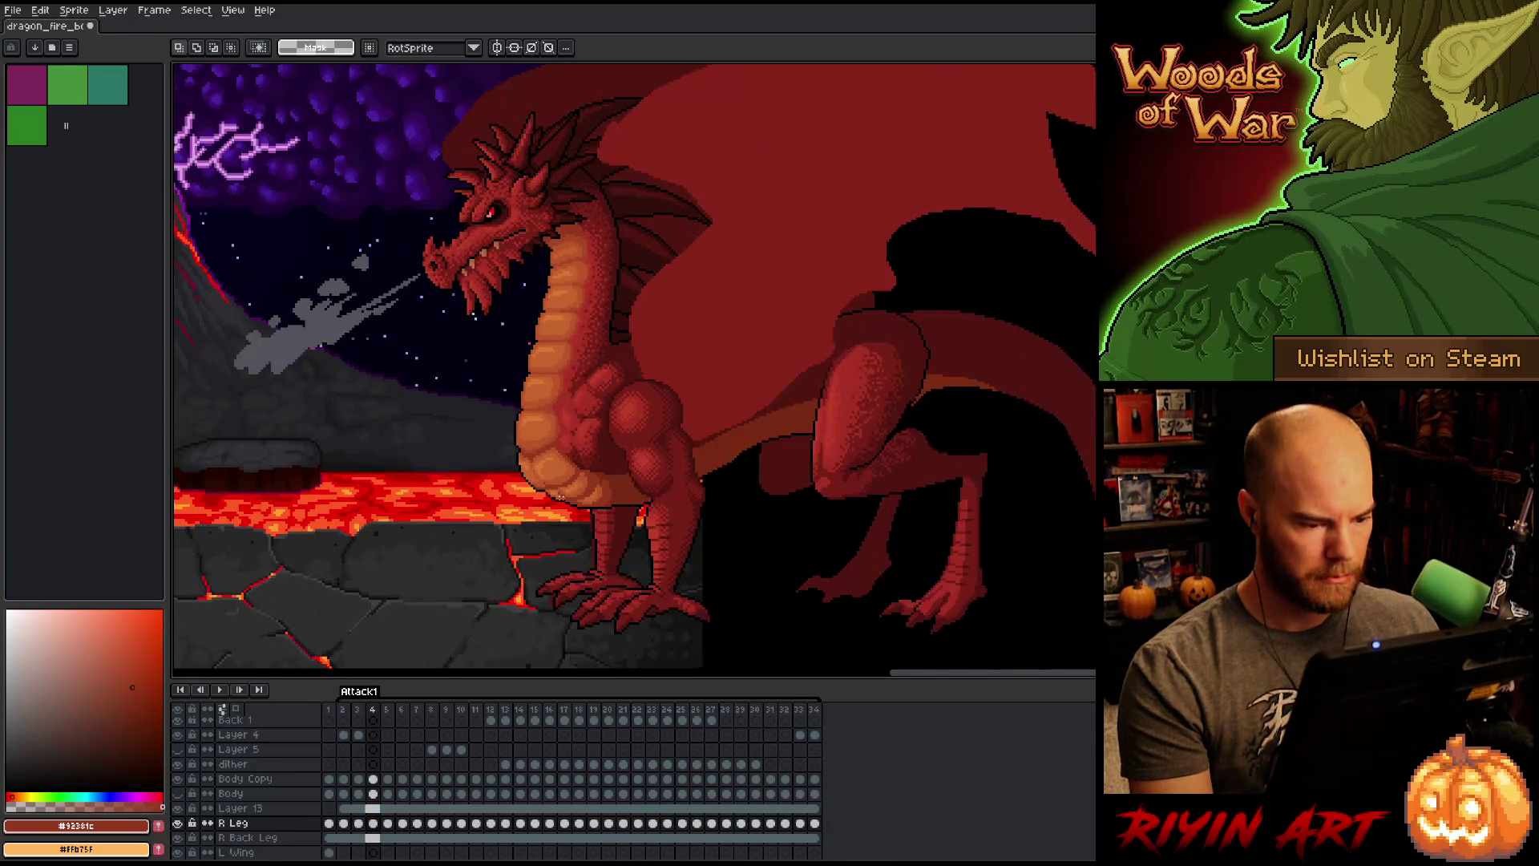
{"action": "key", "text": "b"}
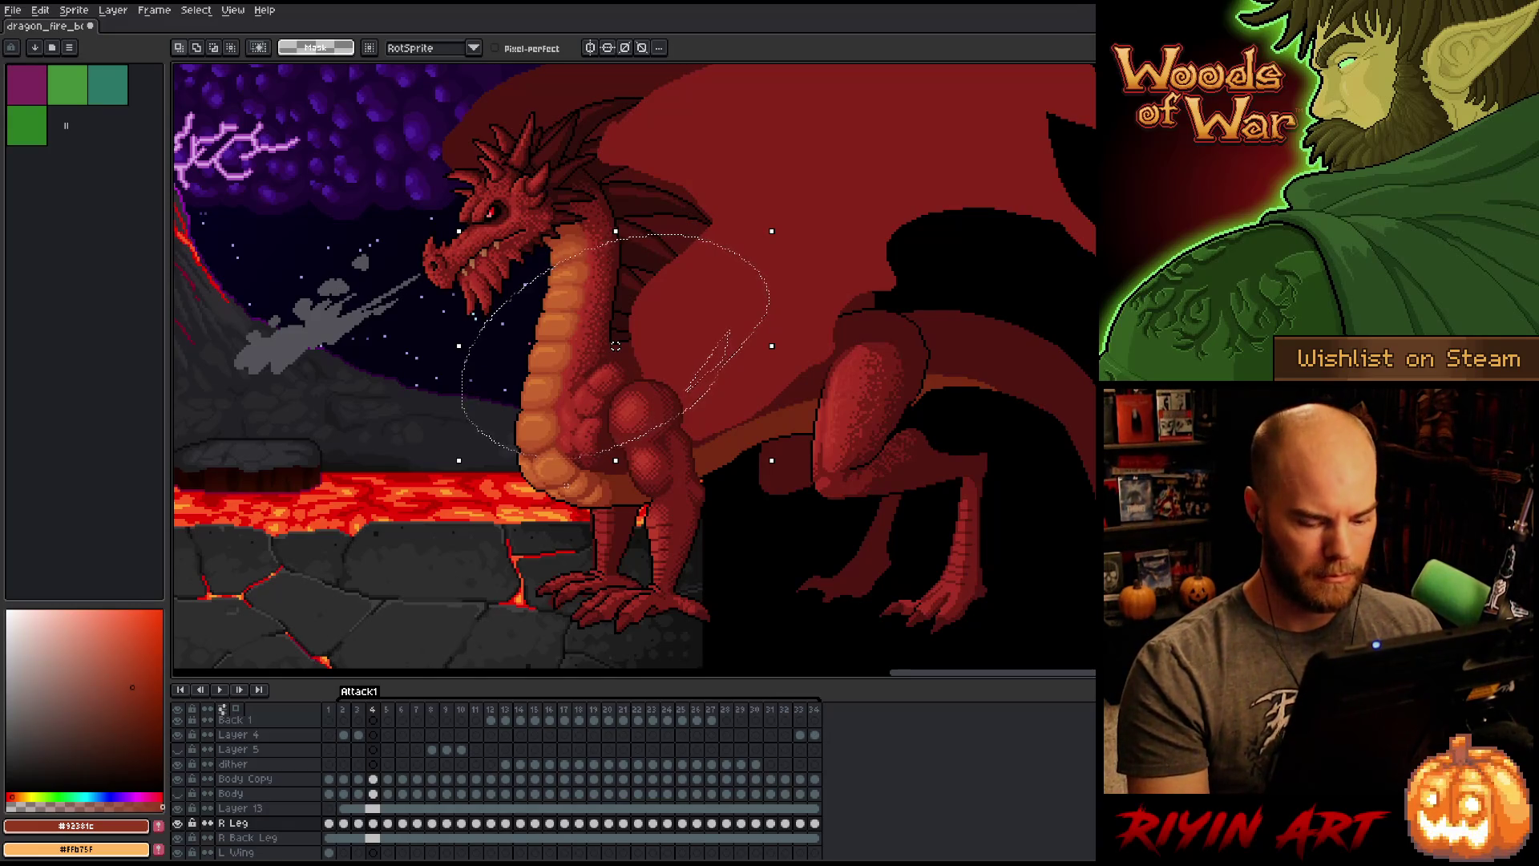
{"action": "key", "text": "Return"}
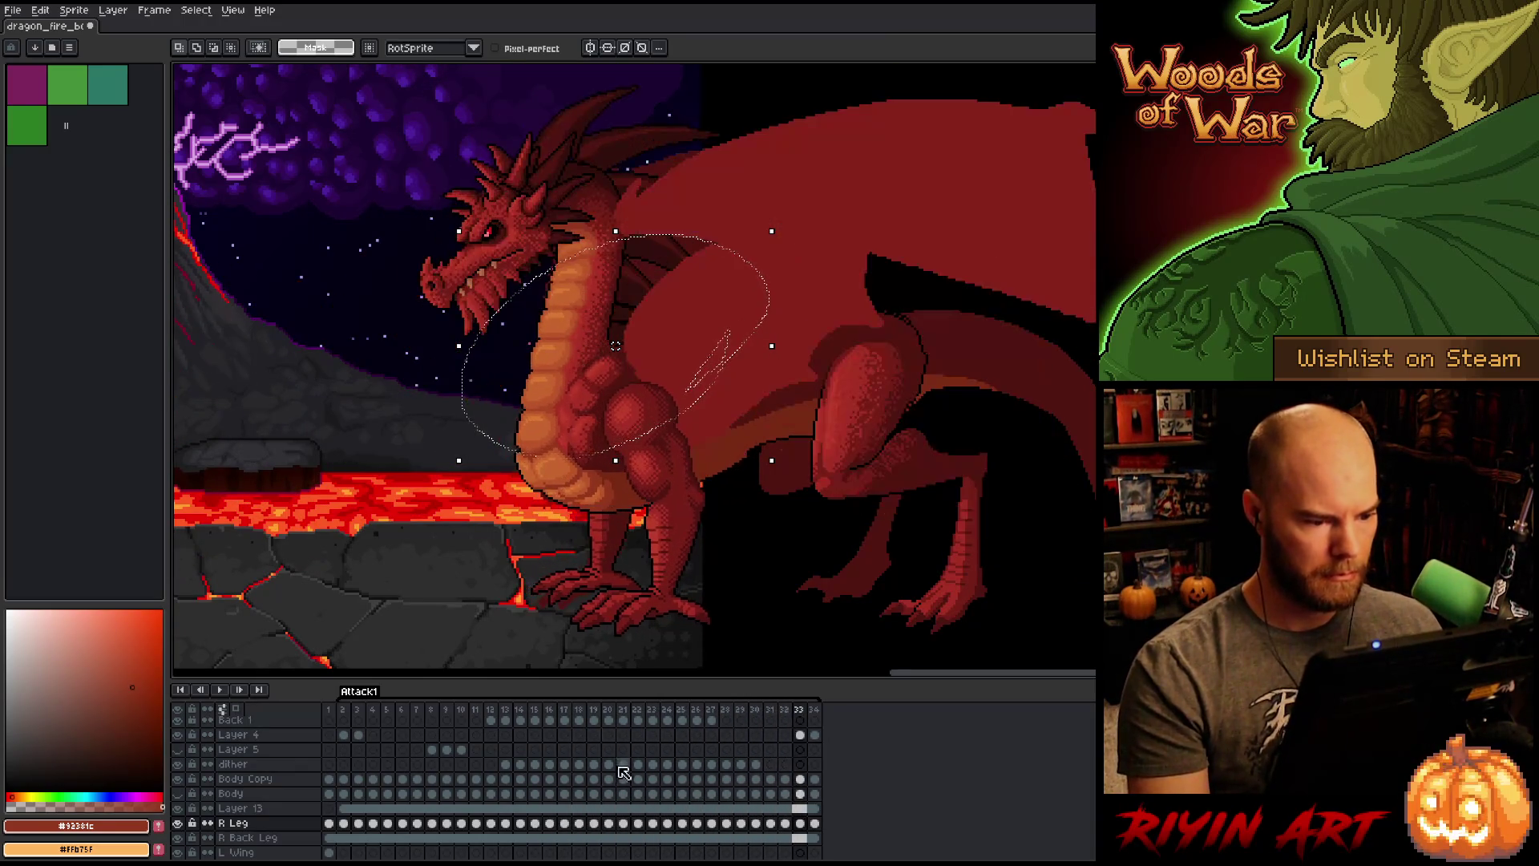
{"action": "left_click", "coordinate": [818, 825]}
{"action": "left_click", "coordinate": [344, 824]}
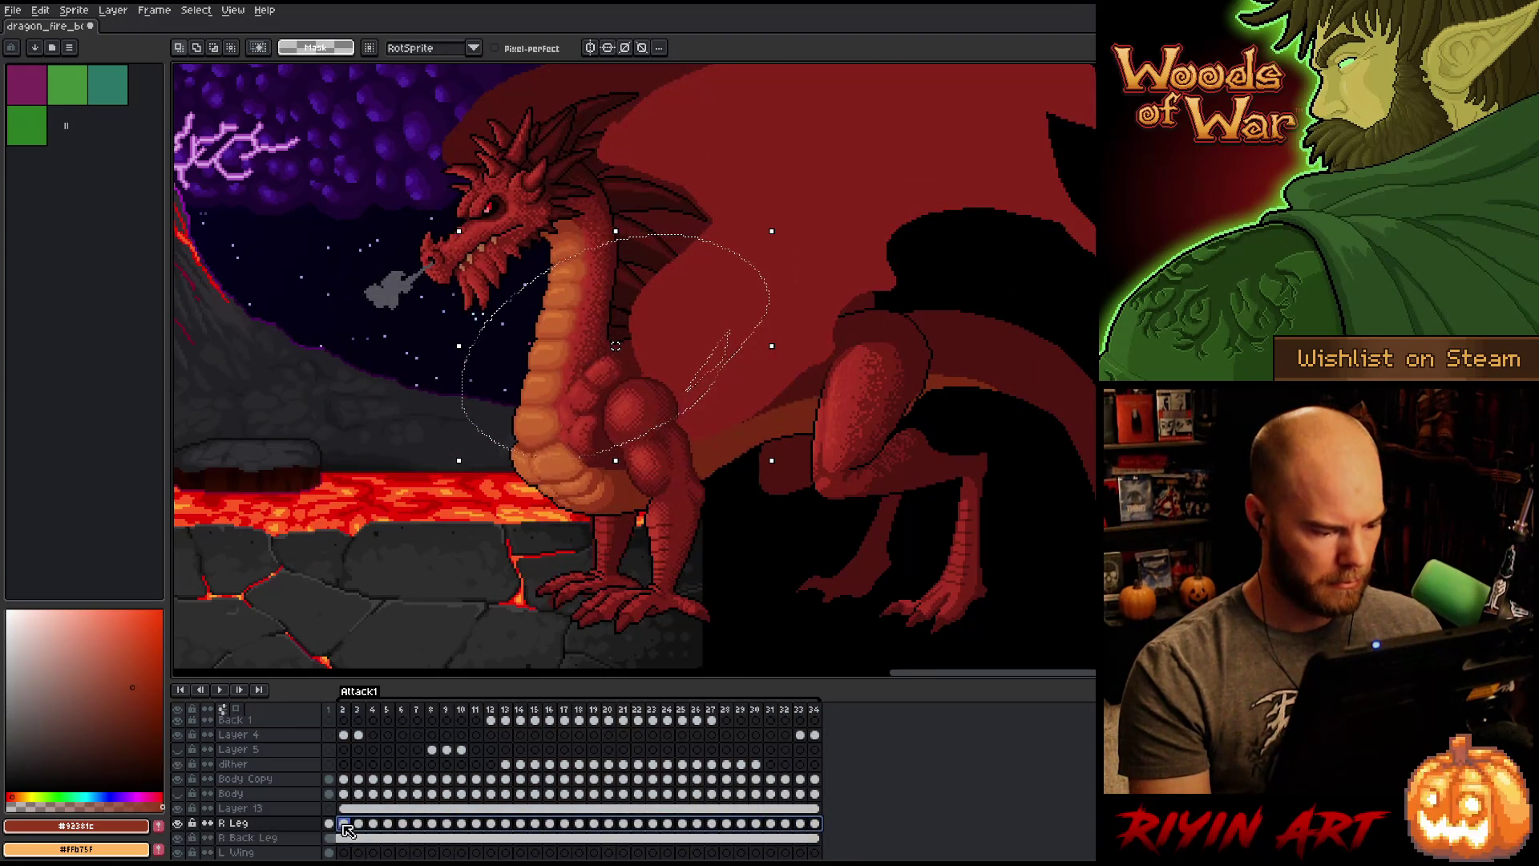
{"action": "key", "text": "Return"}
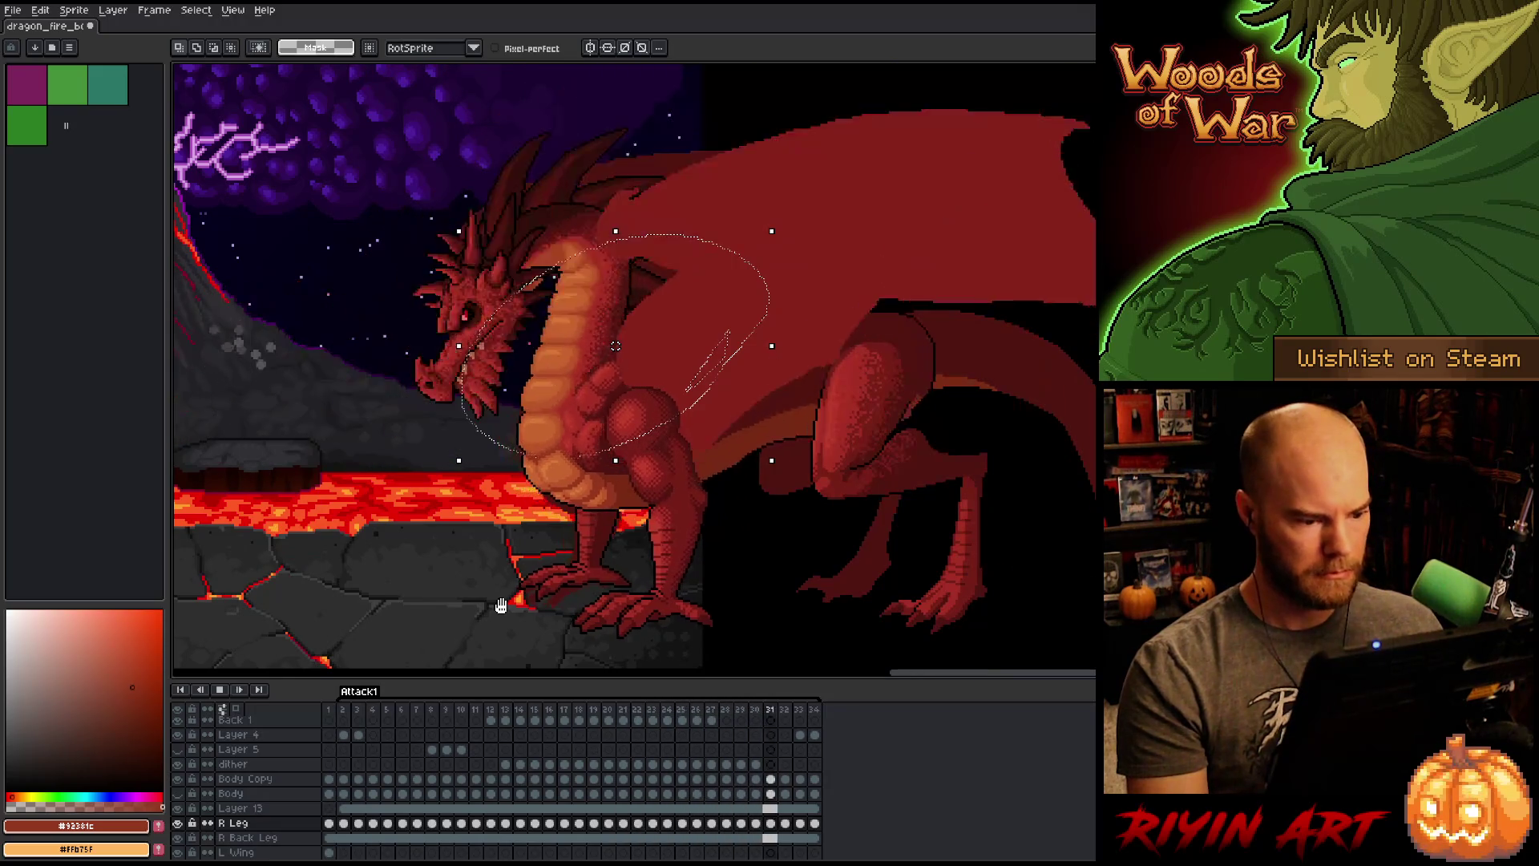
Step: Stop playback on the upright pose and pick the Right Shoulder layer from the canvas
{"action": "key", "text": "Return"}
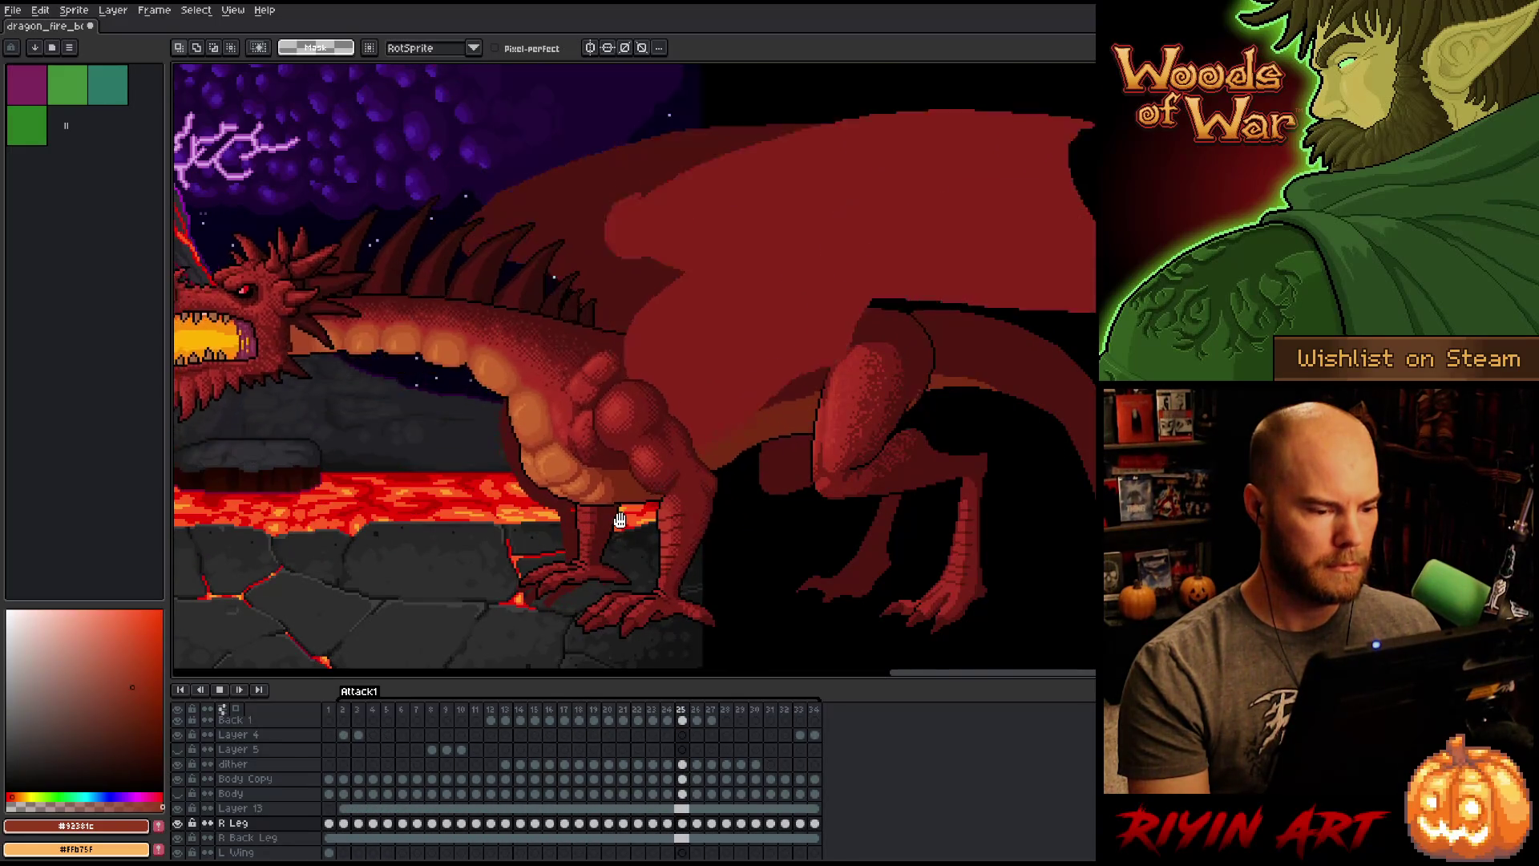
{"action": "key", "text": "Return"}
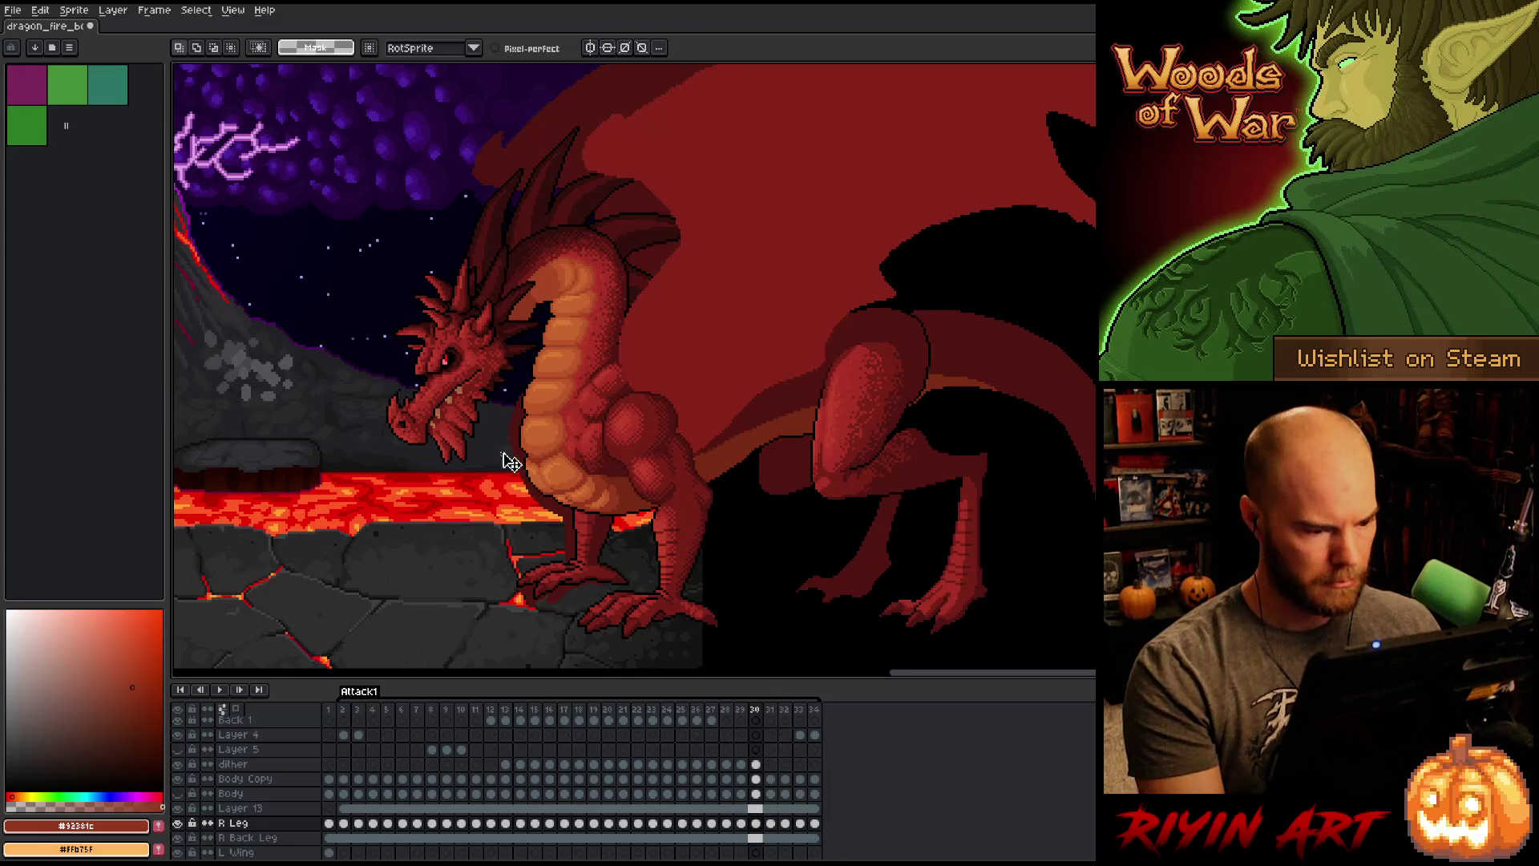
{"action": "left_click", "coordinate": [523, 437], "text": "ctrl"}
{"action": "scroll", "coordinate": [253, 828], "scroll_direction": "down", "scroll_amount": 1}
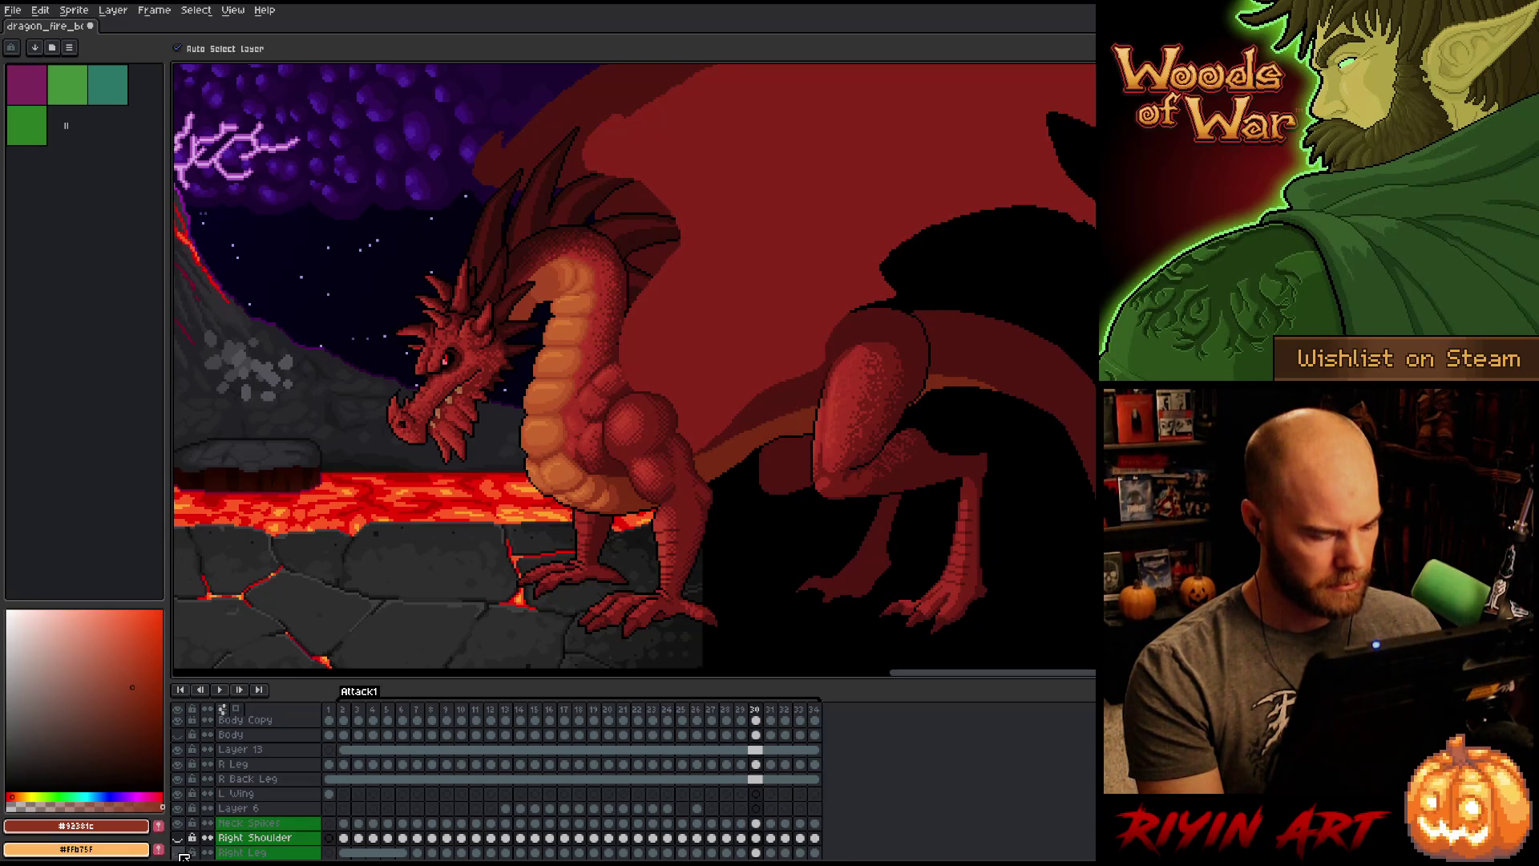
Step: Replay the Attack1 animation and pan the canvas up and left to watch the dragon
{"action": "scroll", "coordinate": [339, 586], "scroll_direction": "down", "scroll_amount": 2}
{"action": "scroll", "coordinate": [395, 509], "scroll_direction": "up", "scroll_amount": 2}
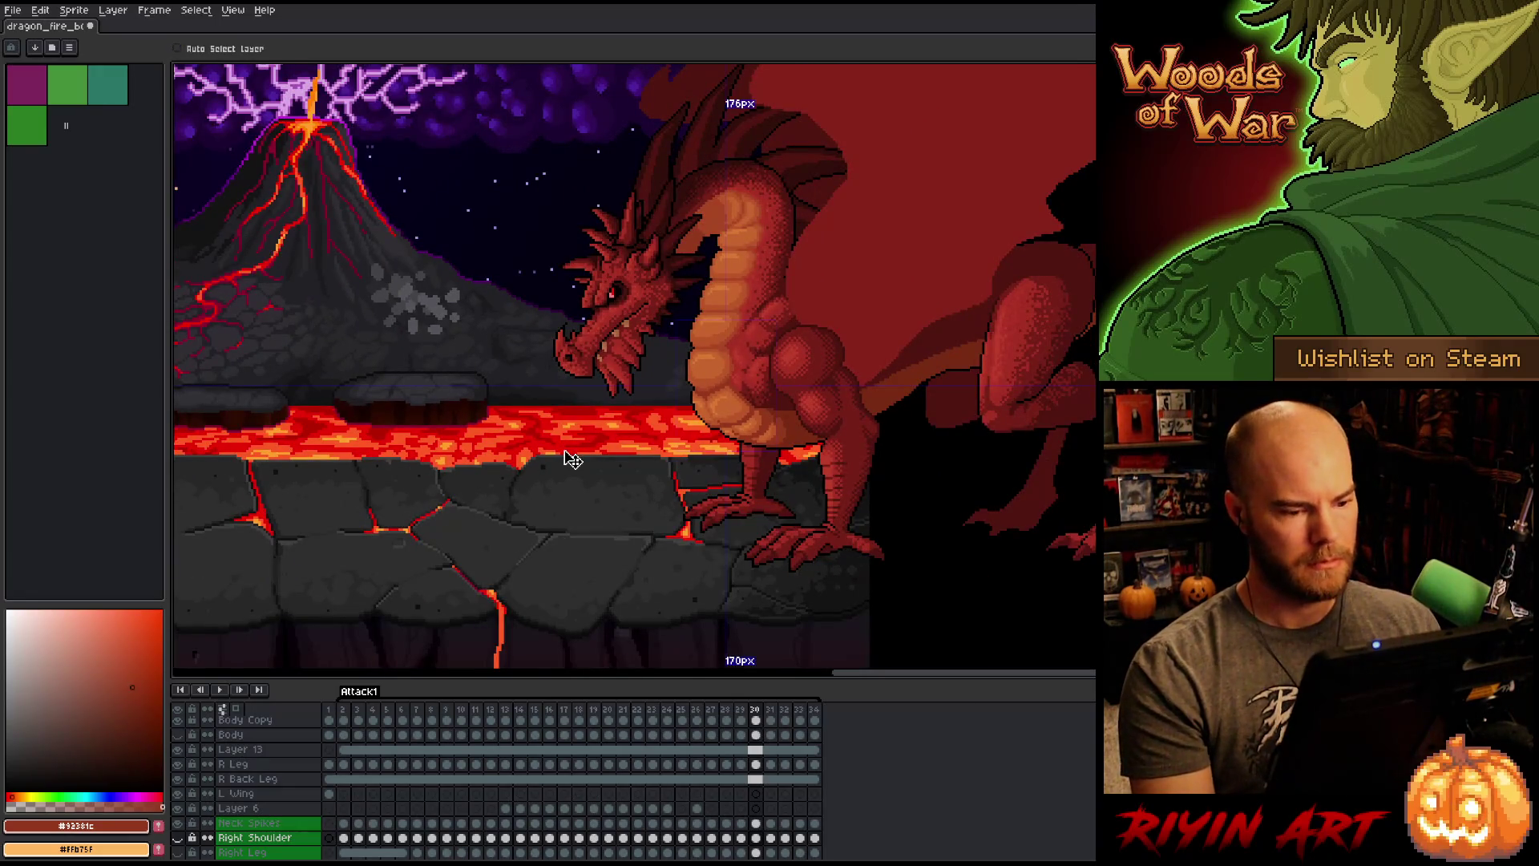
{"action": "key", "text": "Return"}
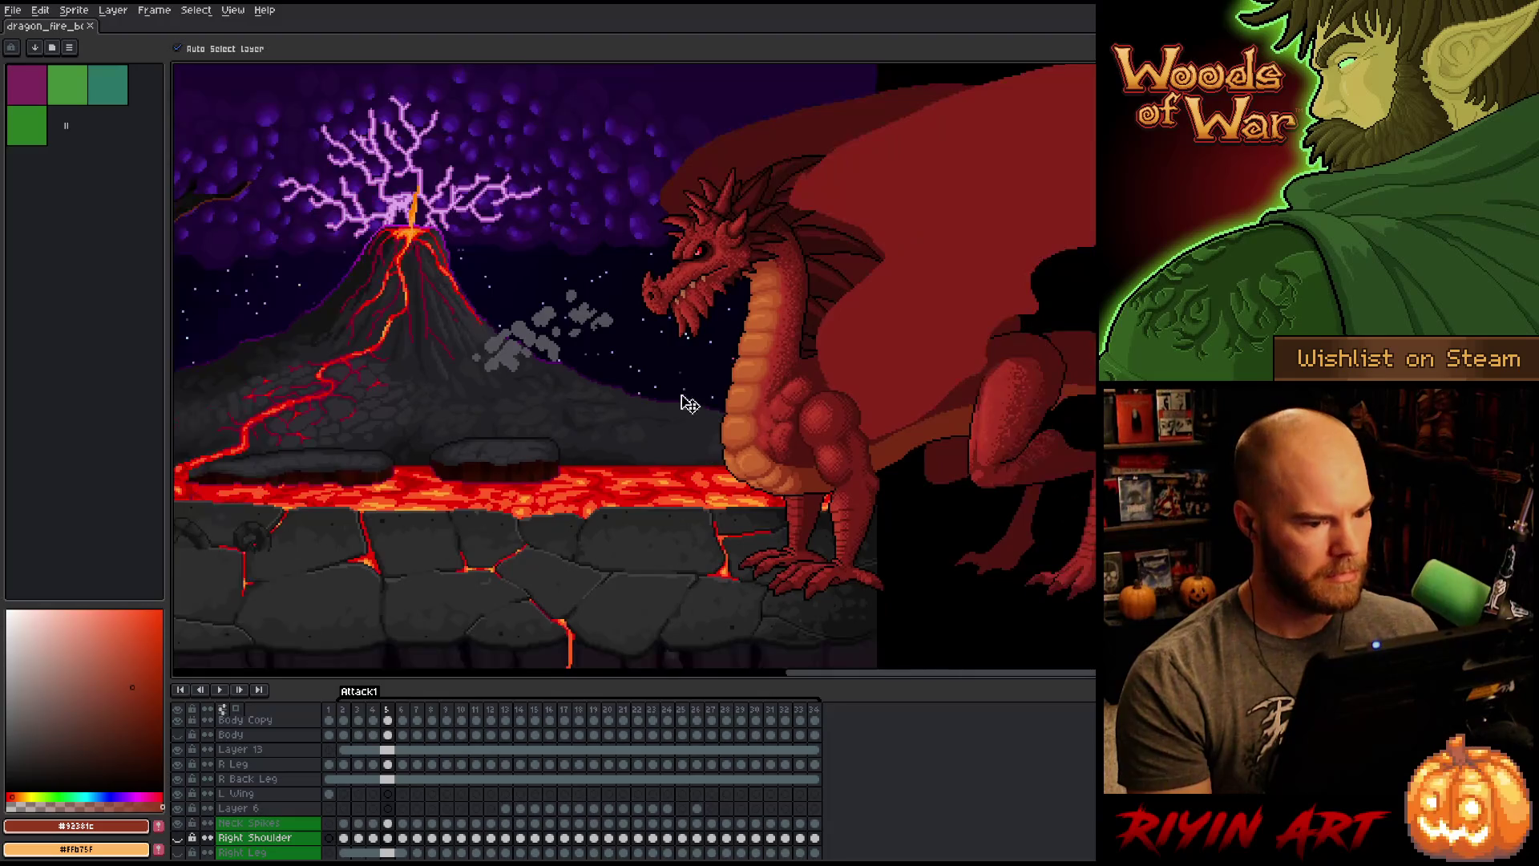
{"action": "scroll", "coordinate": [754, 377], "scroll_direction": "up", "scroll_amount": 1}
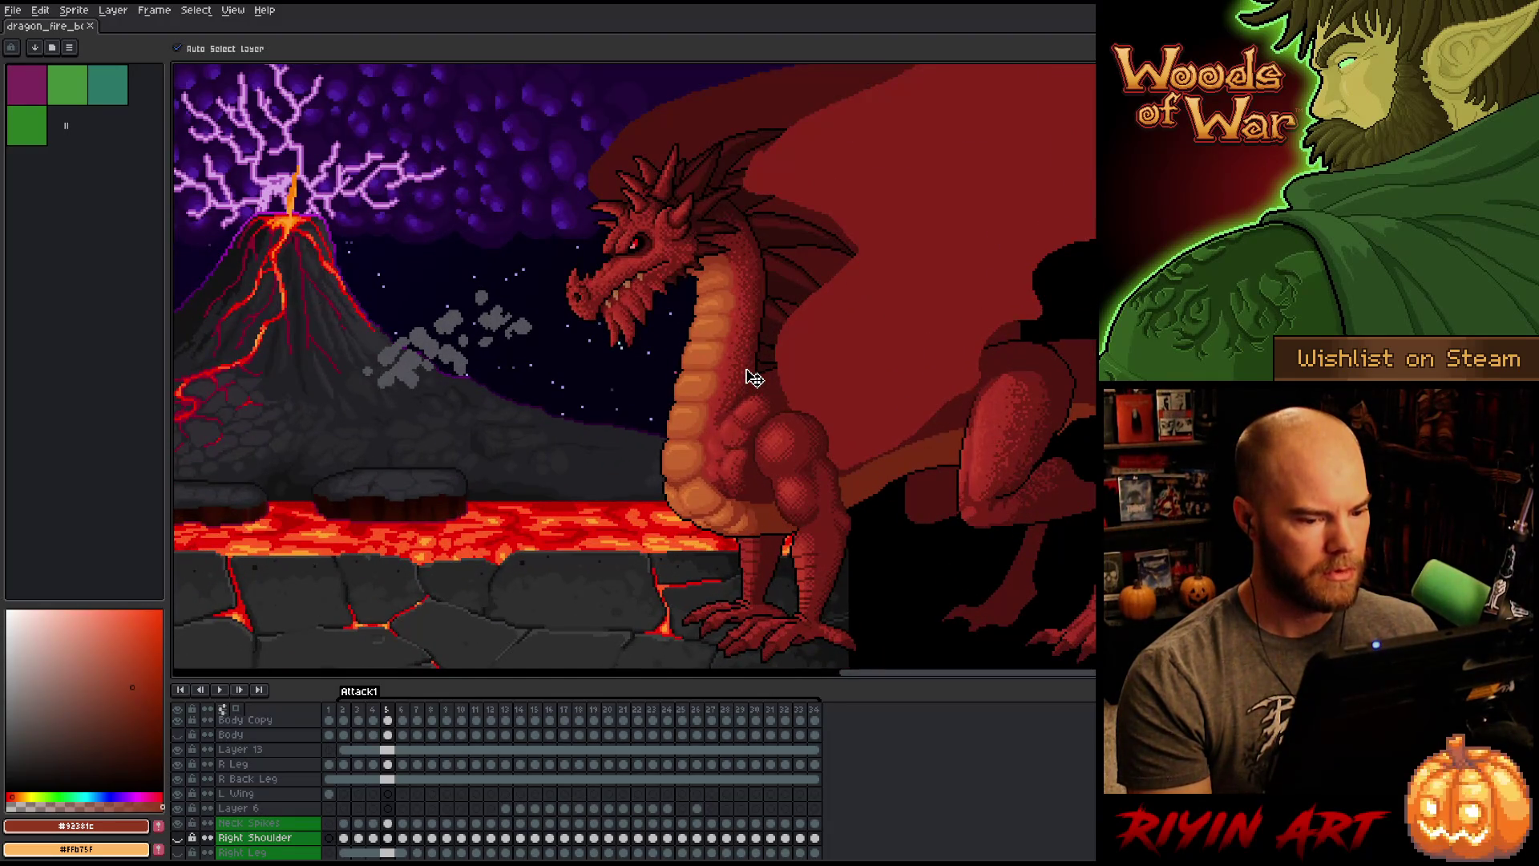
{"action": "key", "text": "space"}
{"action": "mouse_move", "coordinate": [797, 457]}
{"action": "left_mouse_down"}
{"action": "mouse_move", "coordinate": [701, 412]}
{"action": "mouse_move", "coordinate": [719, 434]}
{"action": "left_mouse_up"}
{"action": "scroll", "coordinate": [691, 451], "scroll_direction": "up", "scroll_amount": 1}
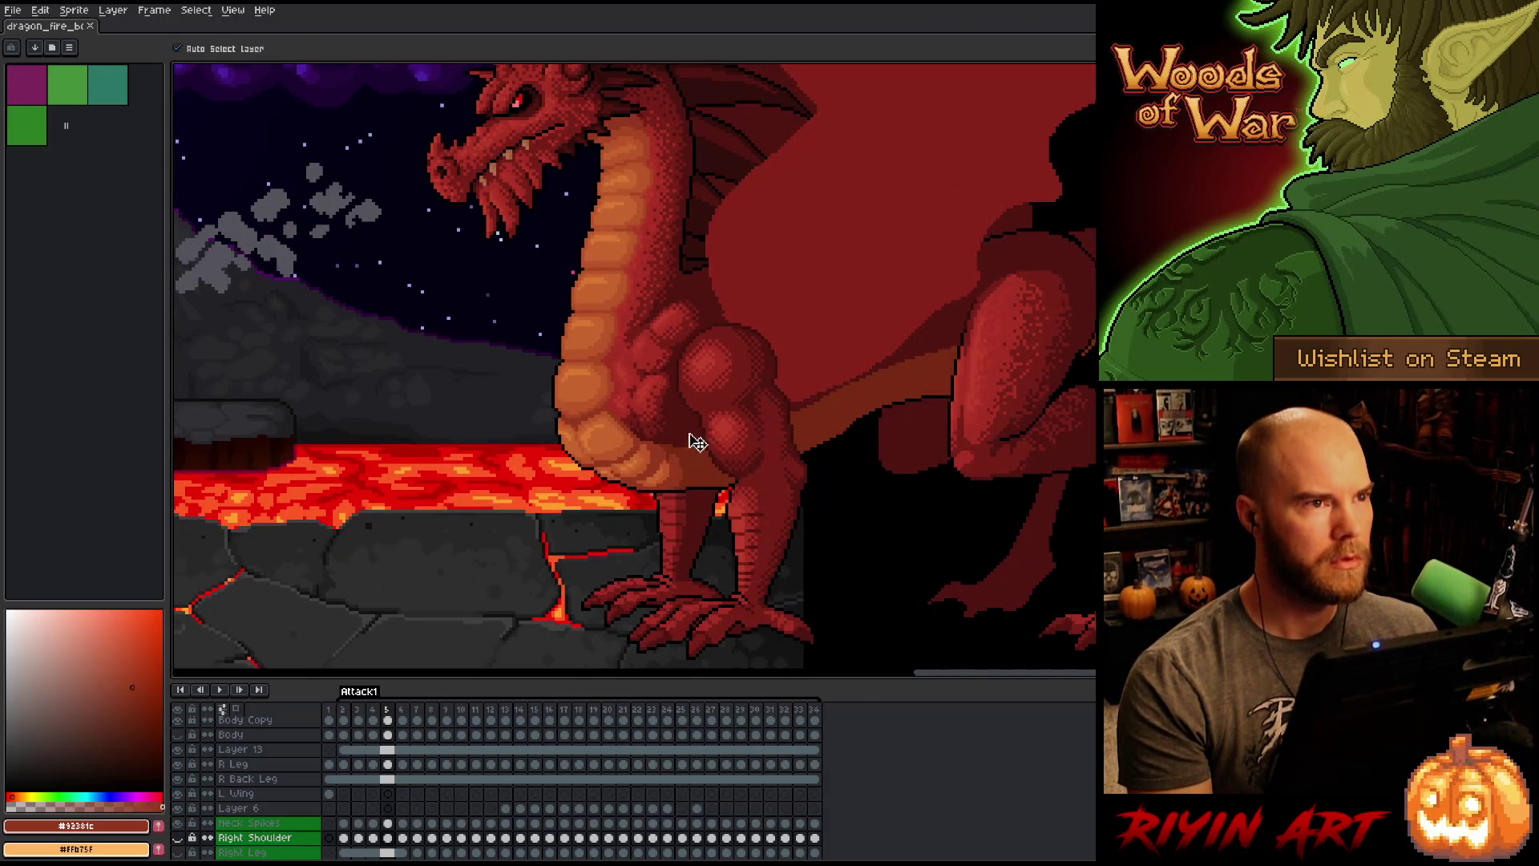
{"action": "scroll", "coordinate": [698, 441], "scroll_direction": "down", "scroll_amount": 1}
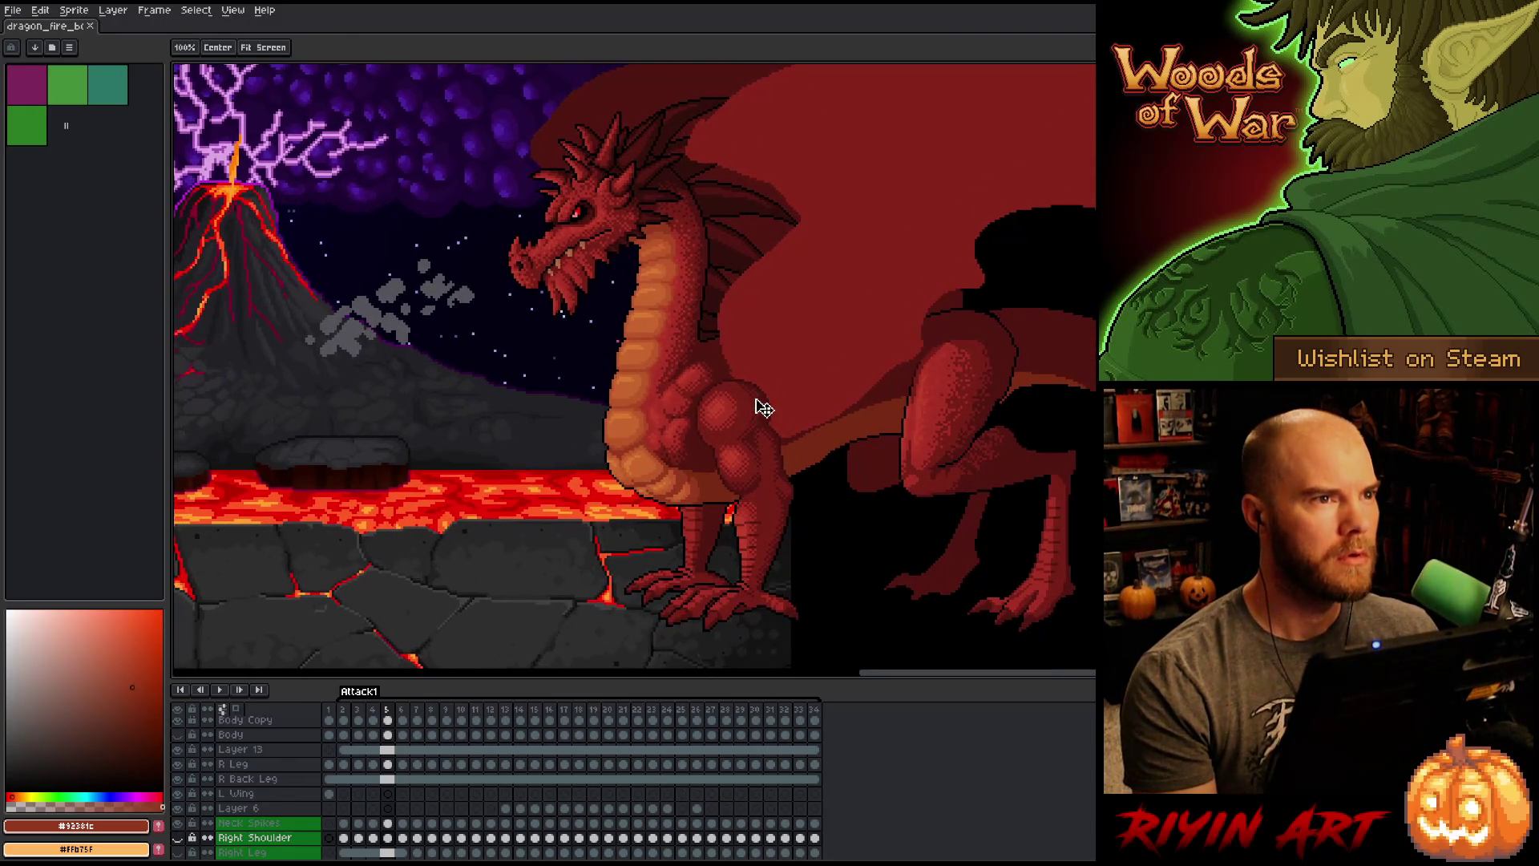
Step: Save the dragon file and select frames 2 through 34 in the timeline
{"action": "key", "text": "ctrl+s"}
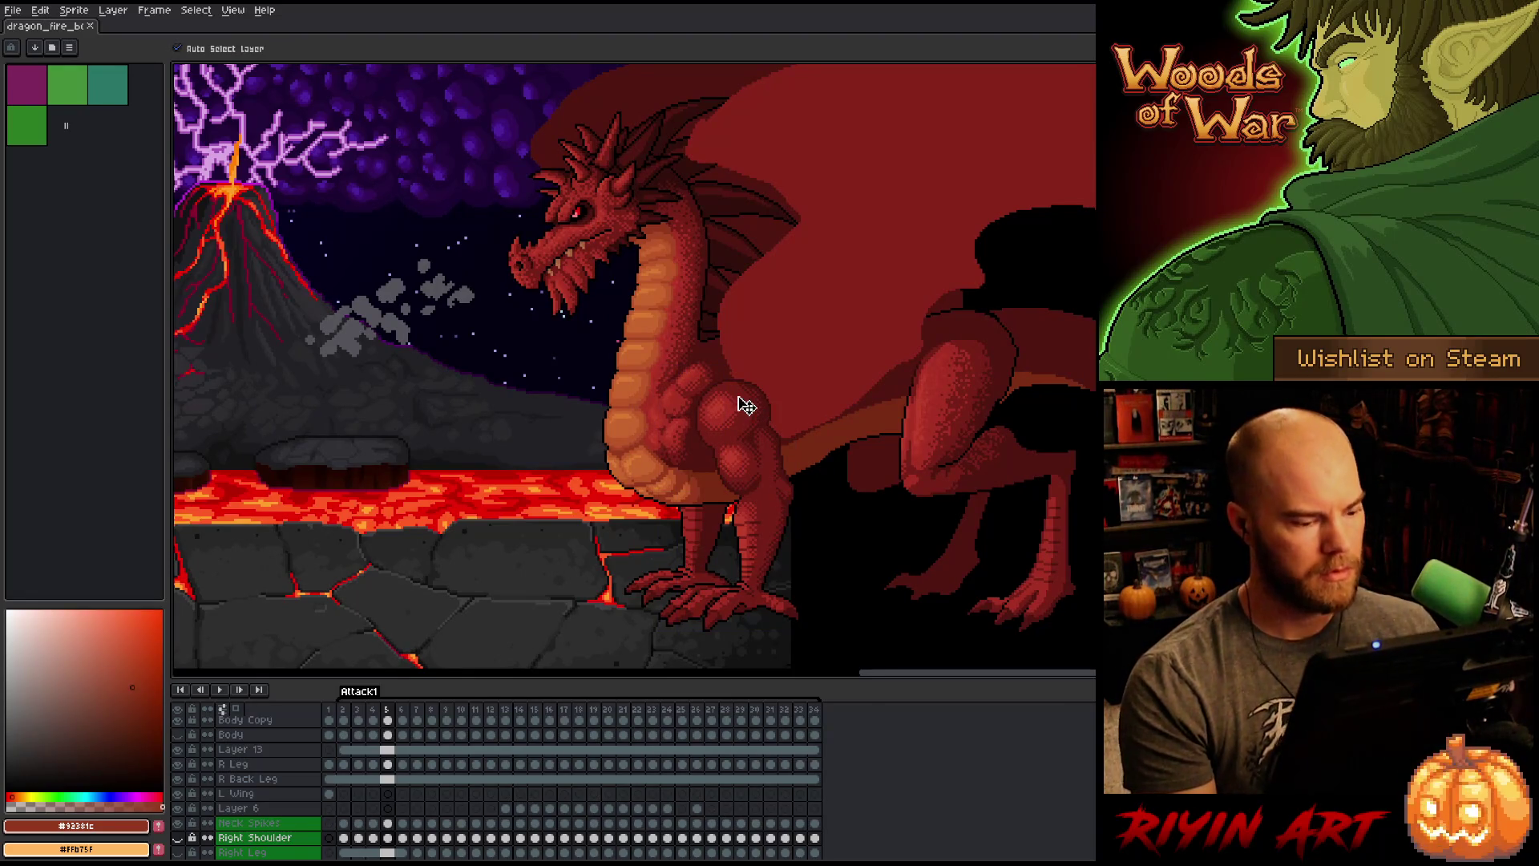
{"action": "left_click_drag", "start_coordinate": [348, 714], "coordinate": [865, 733]}
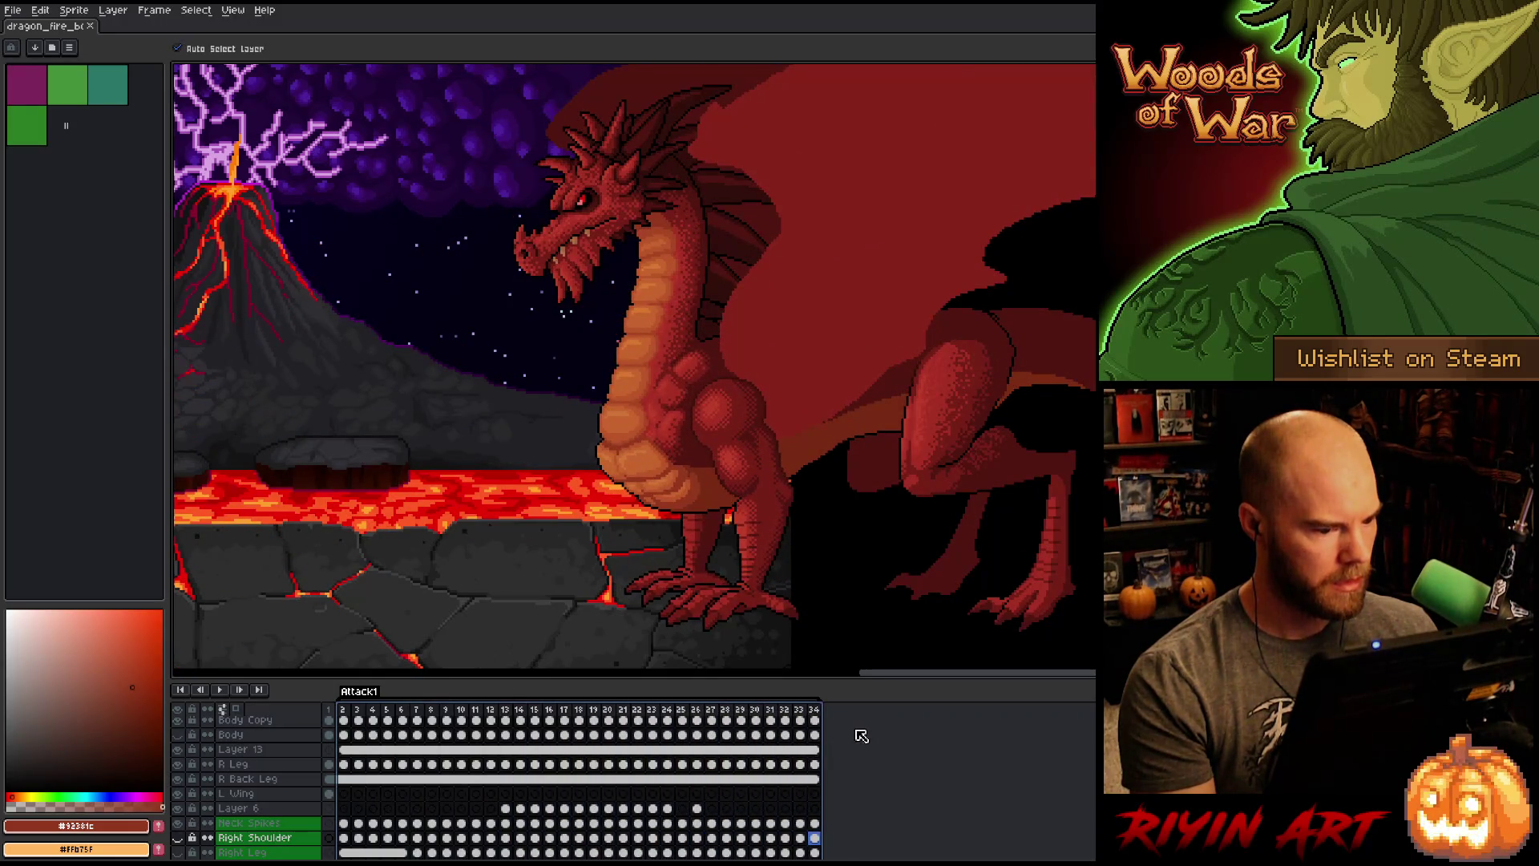
Step: Make L Wing the active layer, compare its frame 1 pose with frame 3, then play from frame 1
{"action": "left_click", "coordinate": [334, 712]}
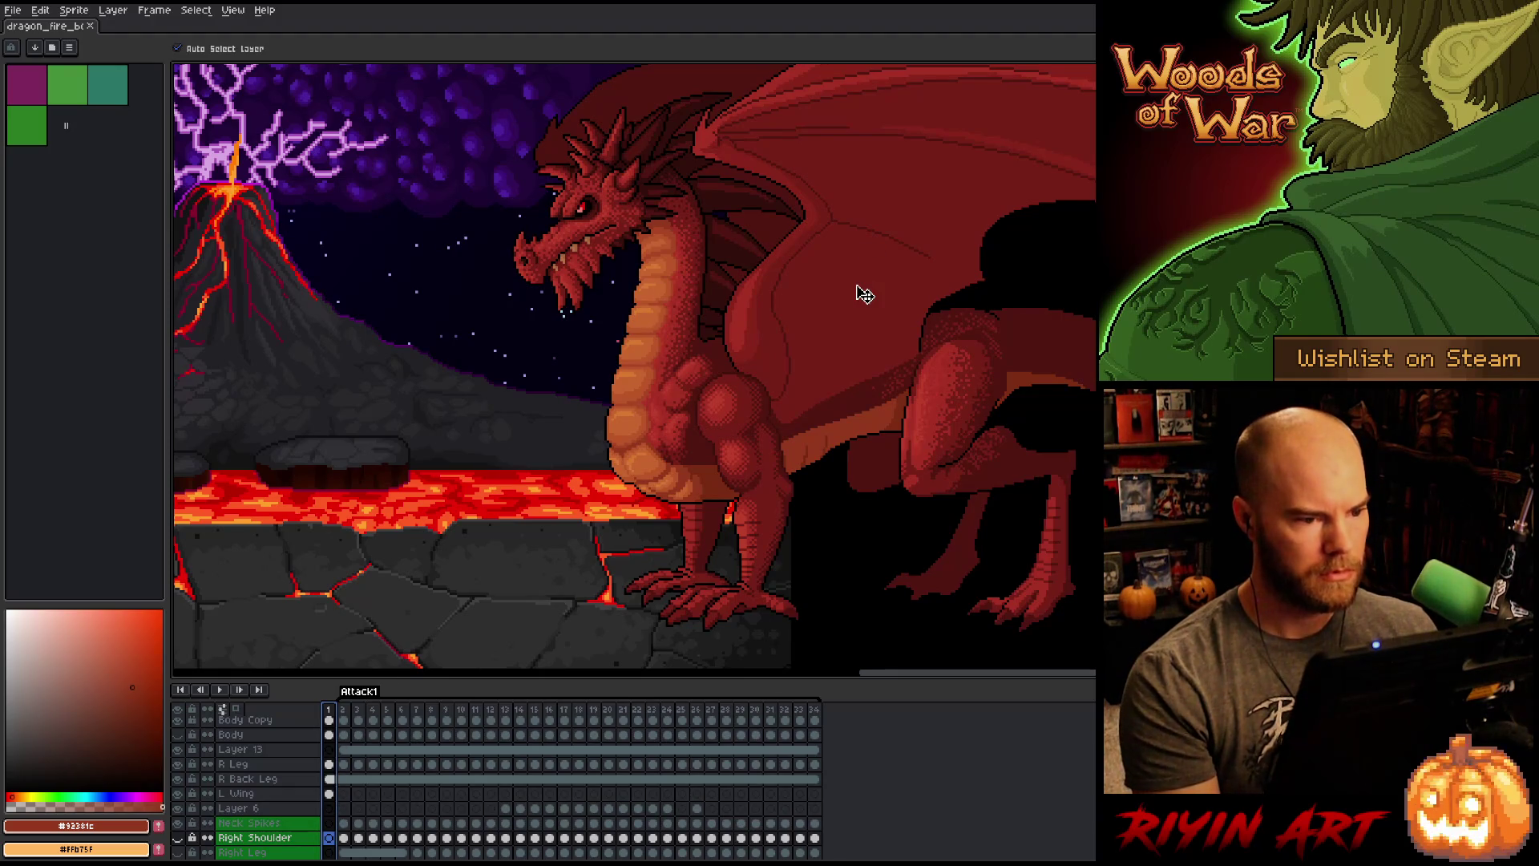
{"action": "left_click", "coordinate": [635, 97]}
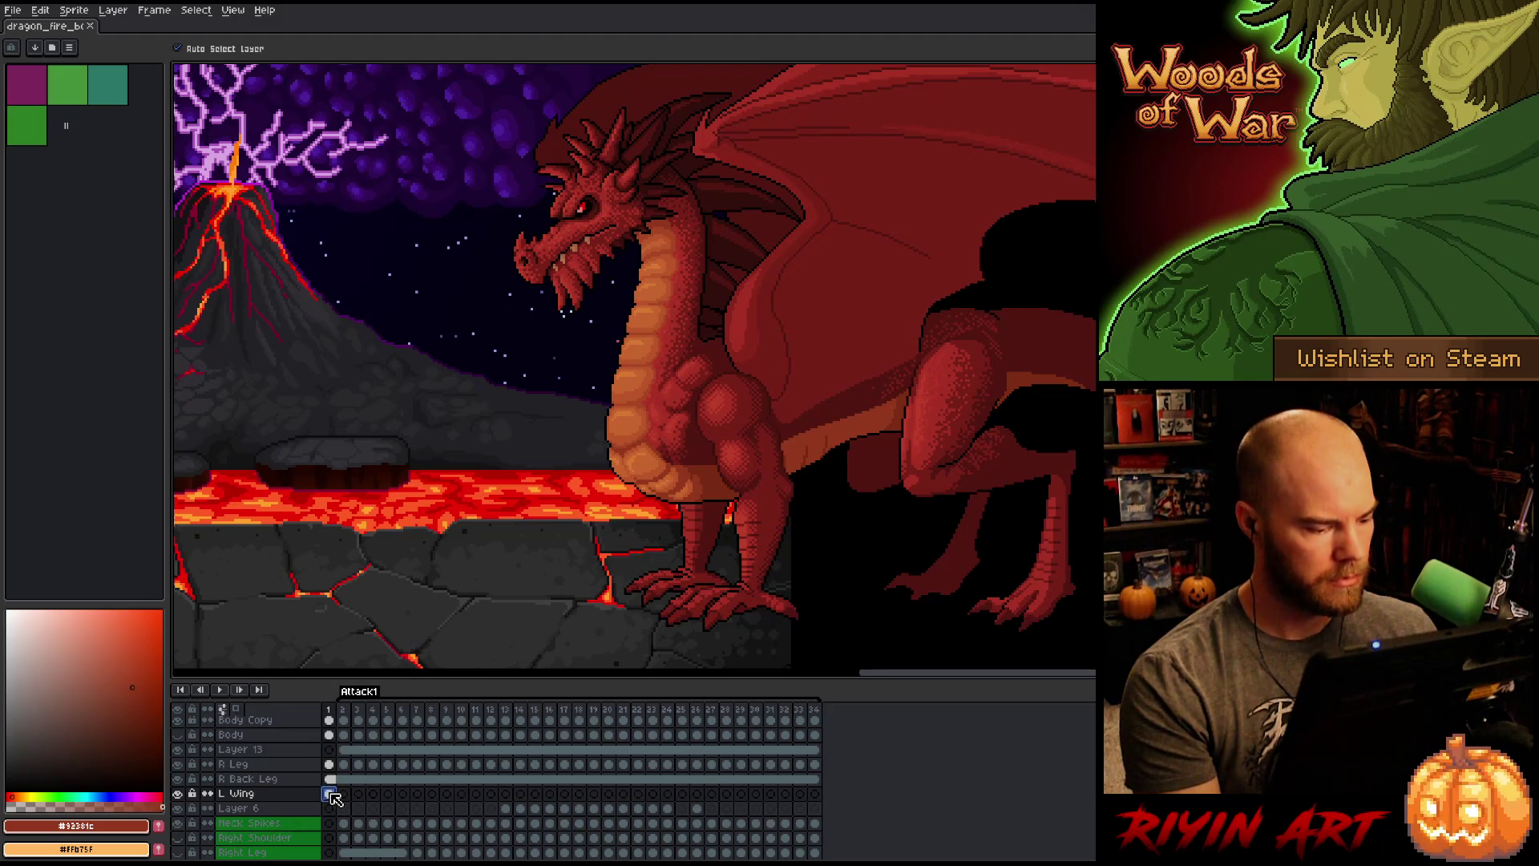
{"action": "key", "text": "Return"}
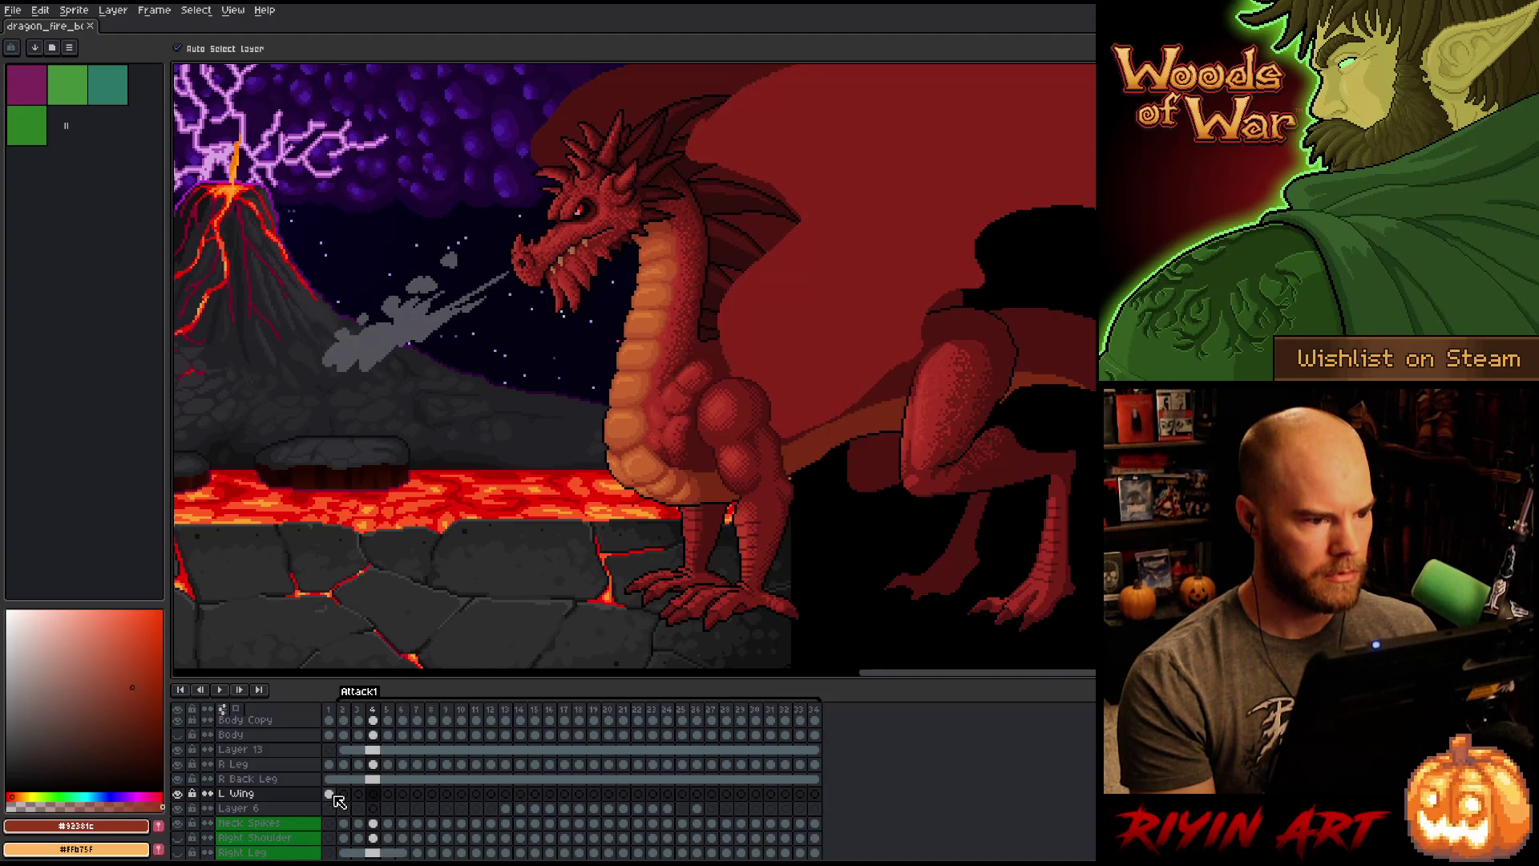
{"action": "left_click", "coordinate": [332, 794]}
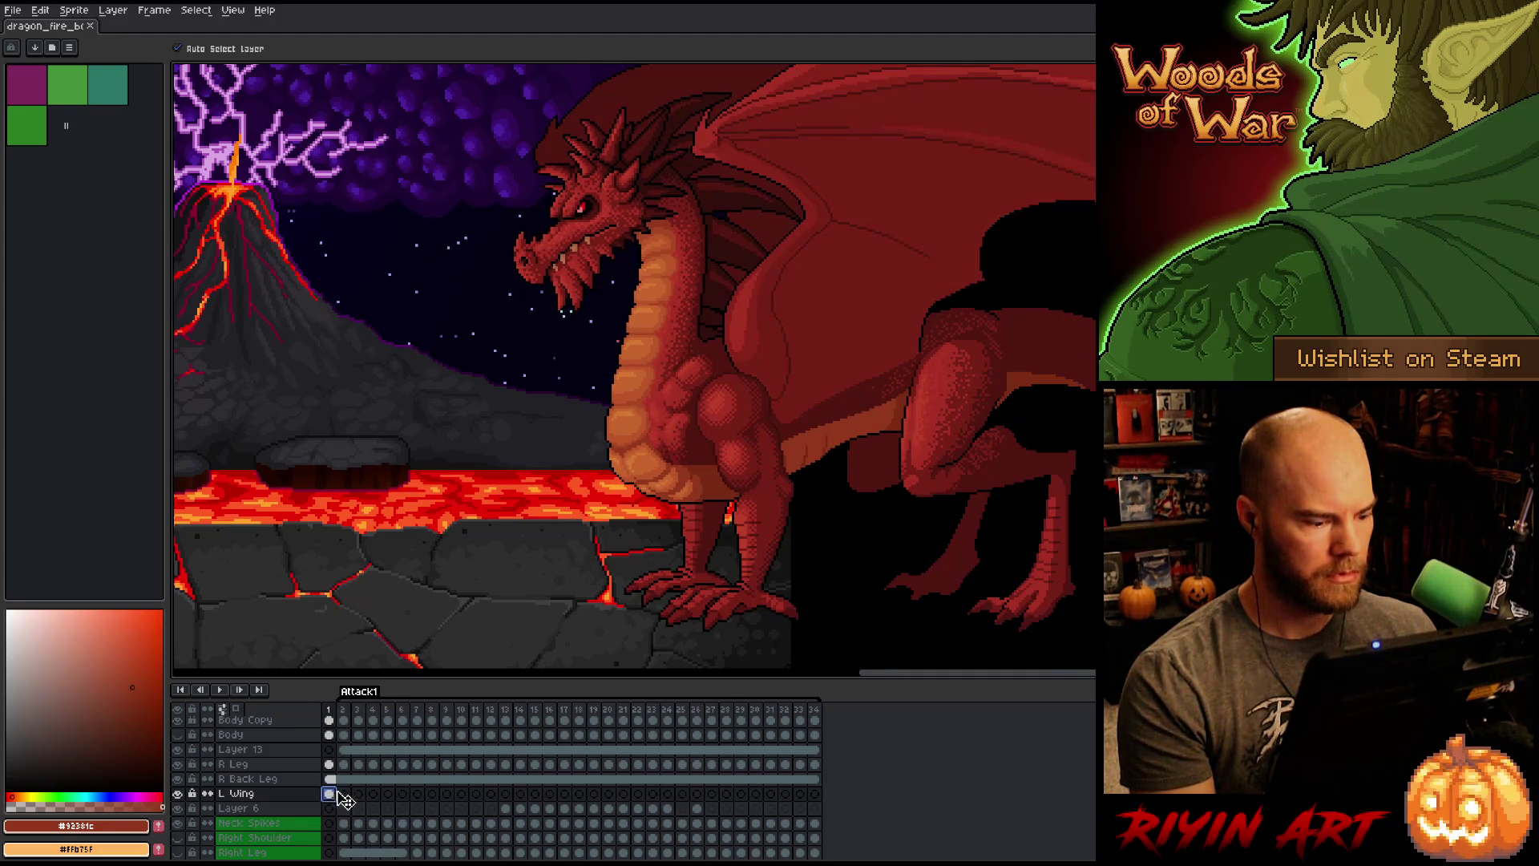
{"action": "key", "text": "Return"}
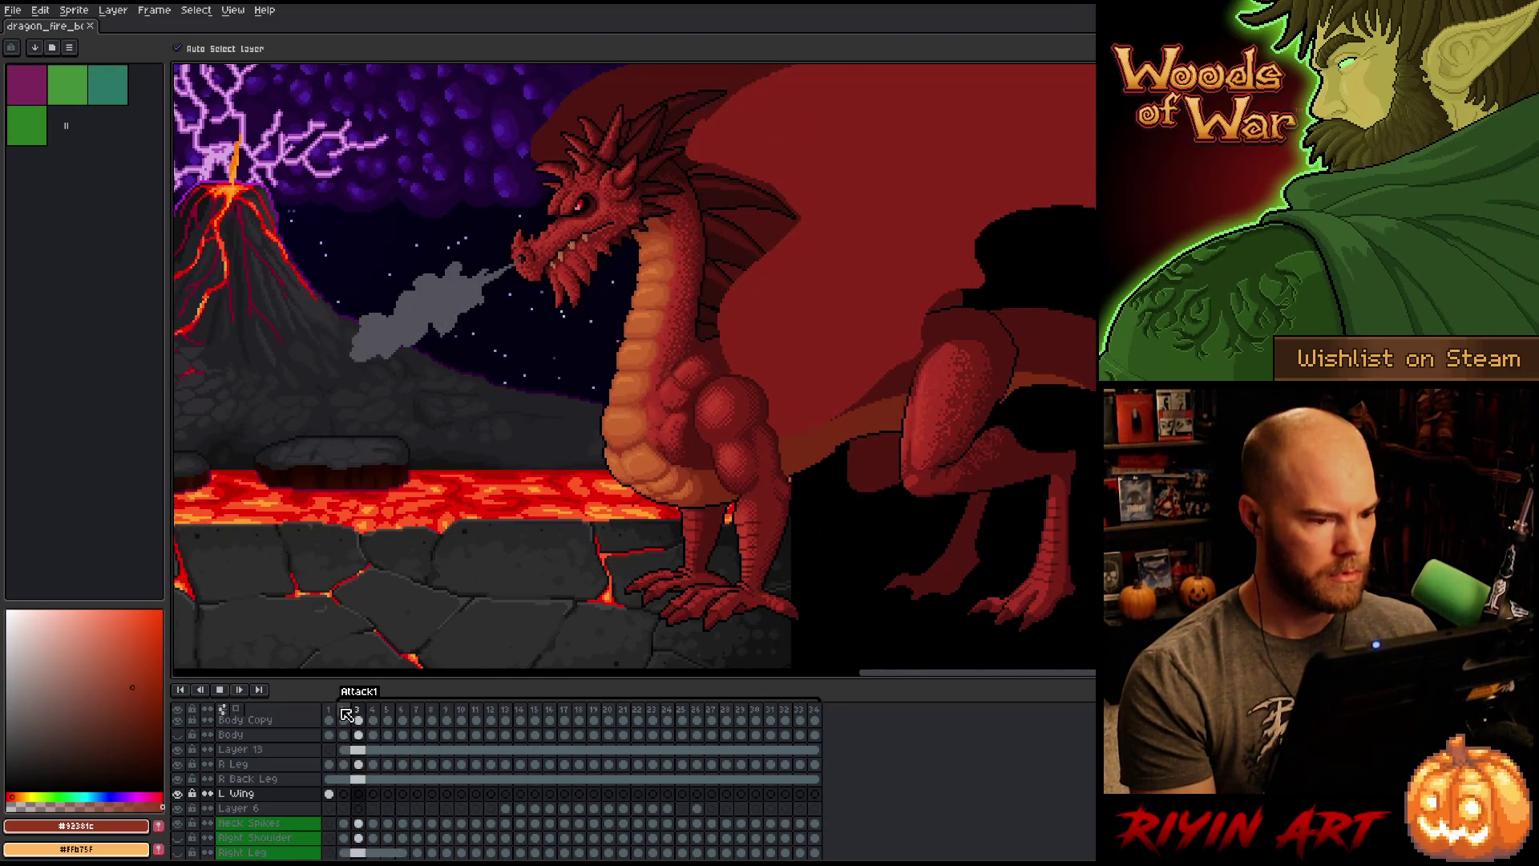
Step: Zoom out and pan to frame the whole lava scene and burning tree during playback
{"action": "scroll", "coordinate": [587, 477], "scroll_direction": "down", "scroll_amount": 3}
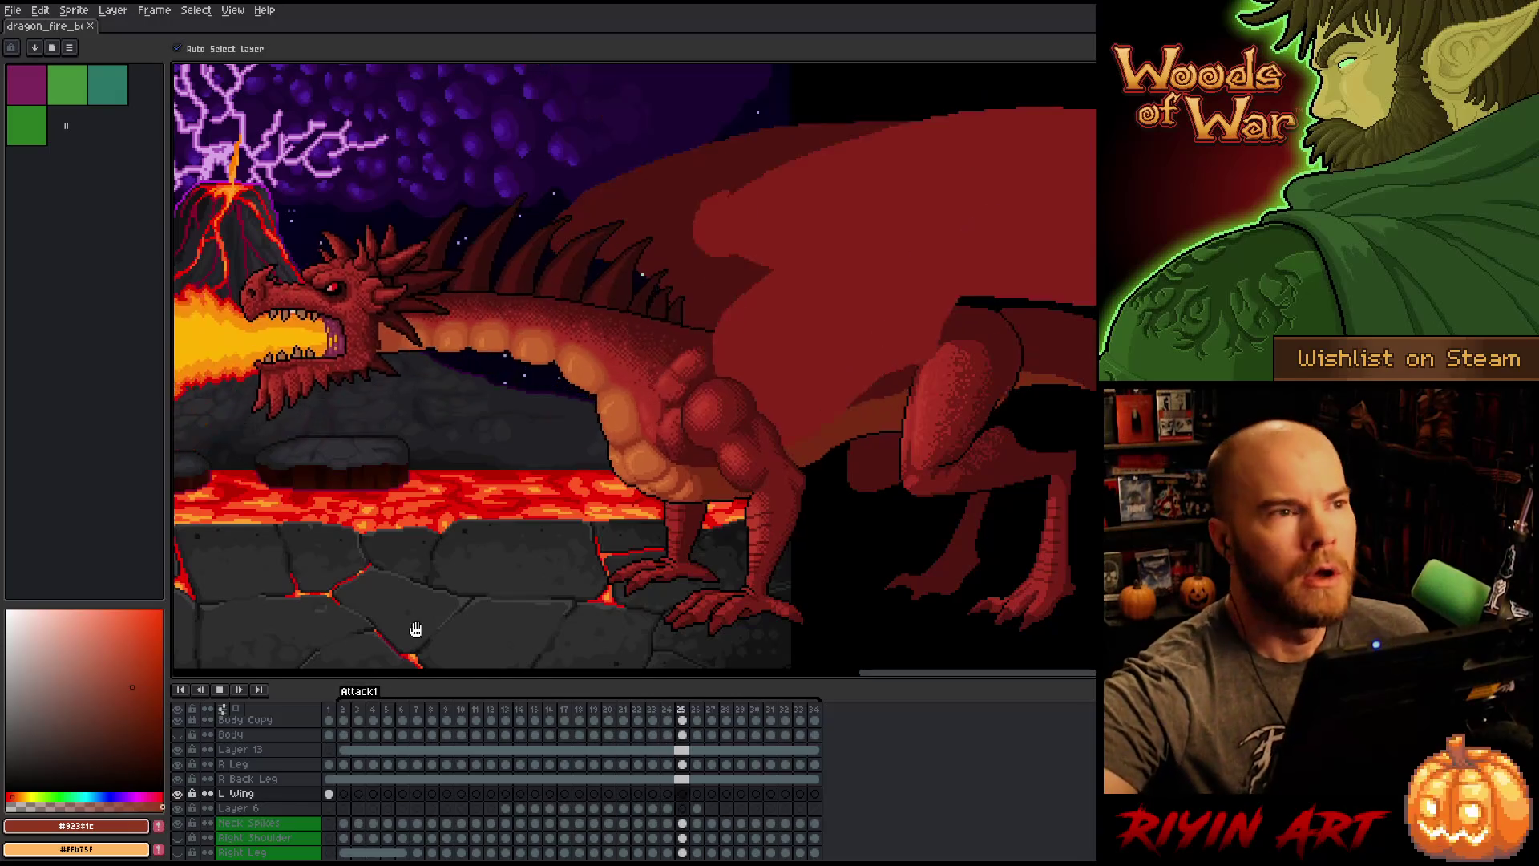
{"action": "scroll", "coordinate": [588, 476], "scroll_direction": "down", "scroll_amount": 1}
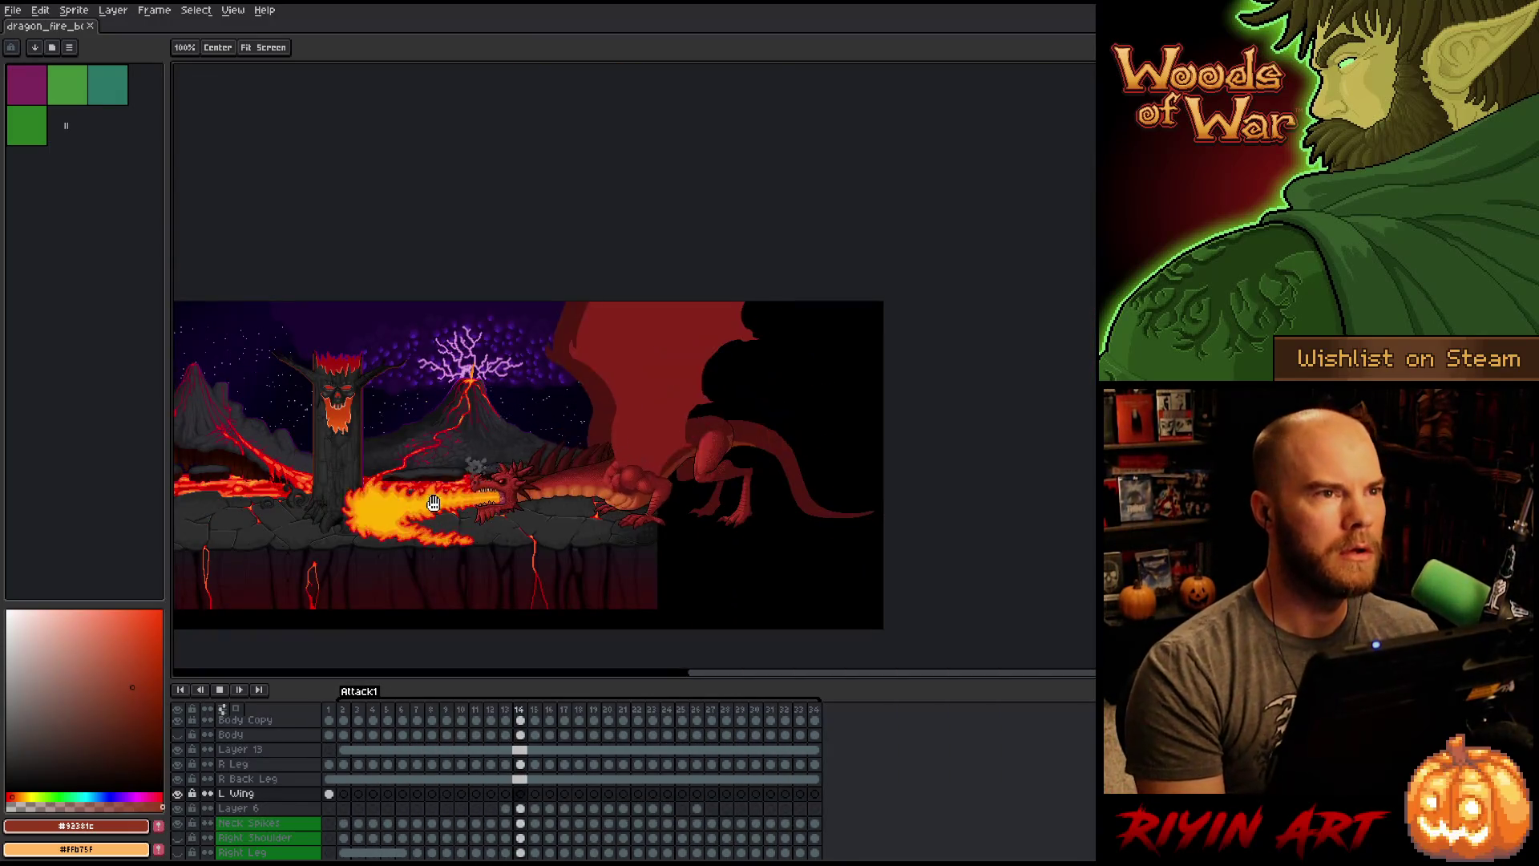
{"action": "scroll", "coordinate": [620, 462], "scroll_direction": "up", "scroll_amount": 1}
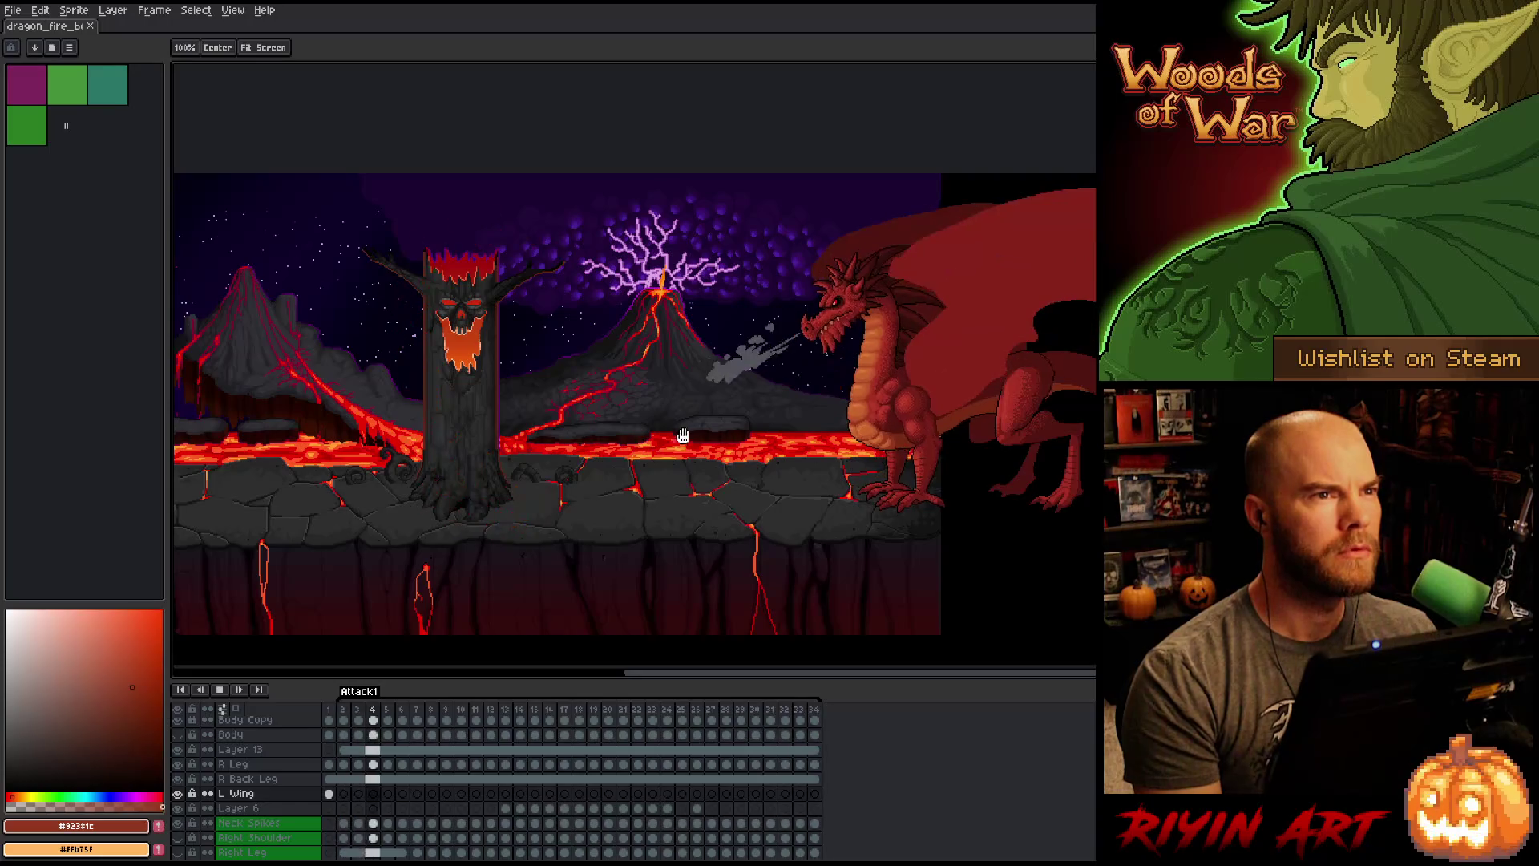
{"action": "left_click_drag", "start_coordinate": [682, 435], "coordinate": [671, 441]}
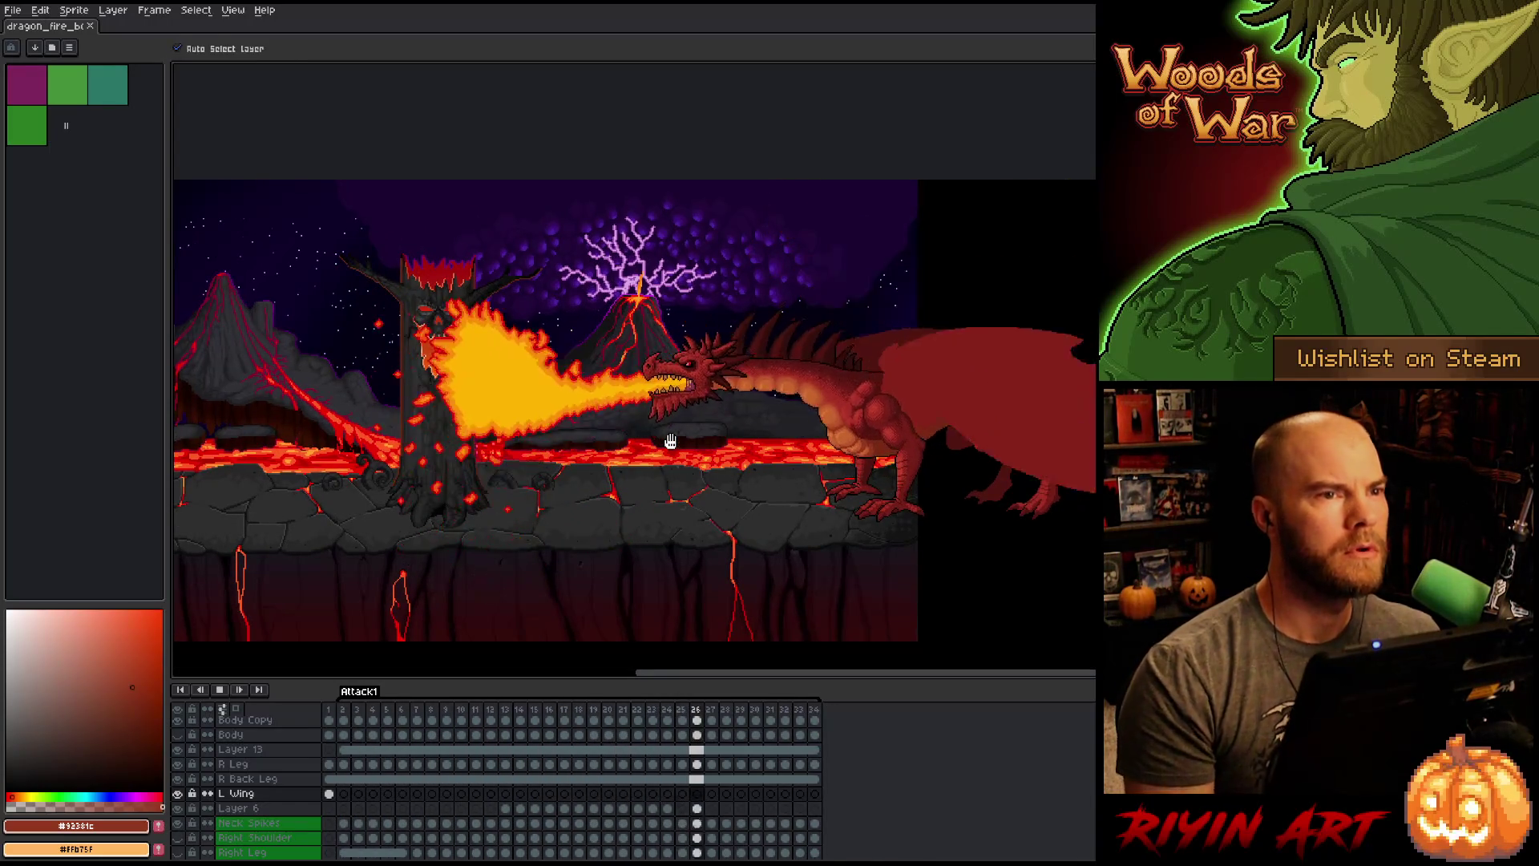
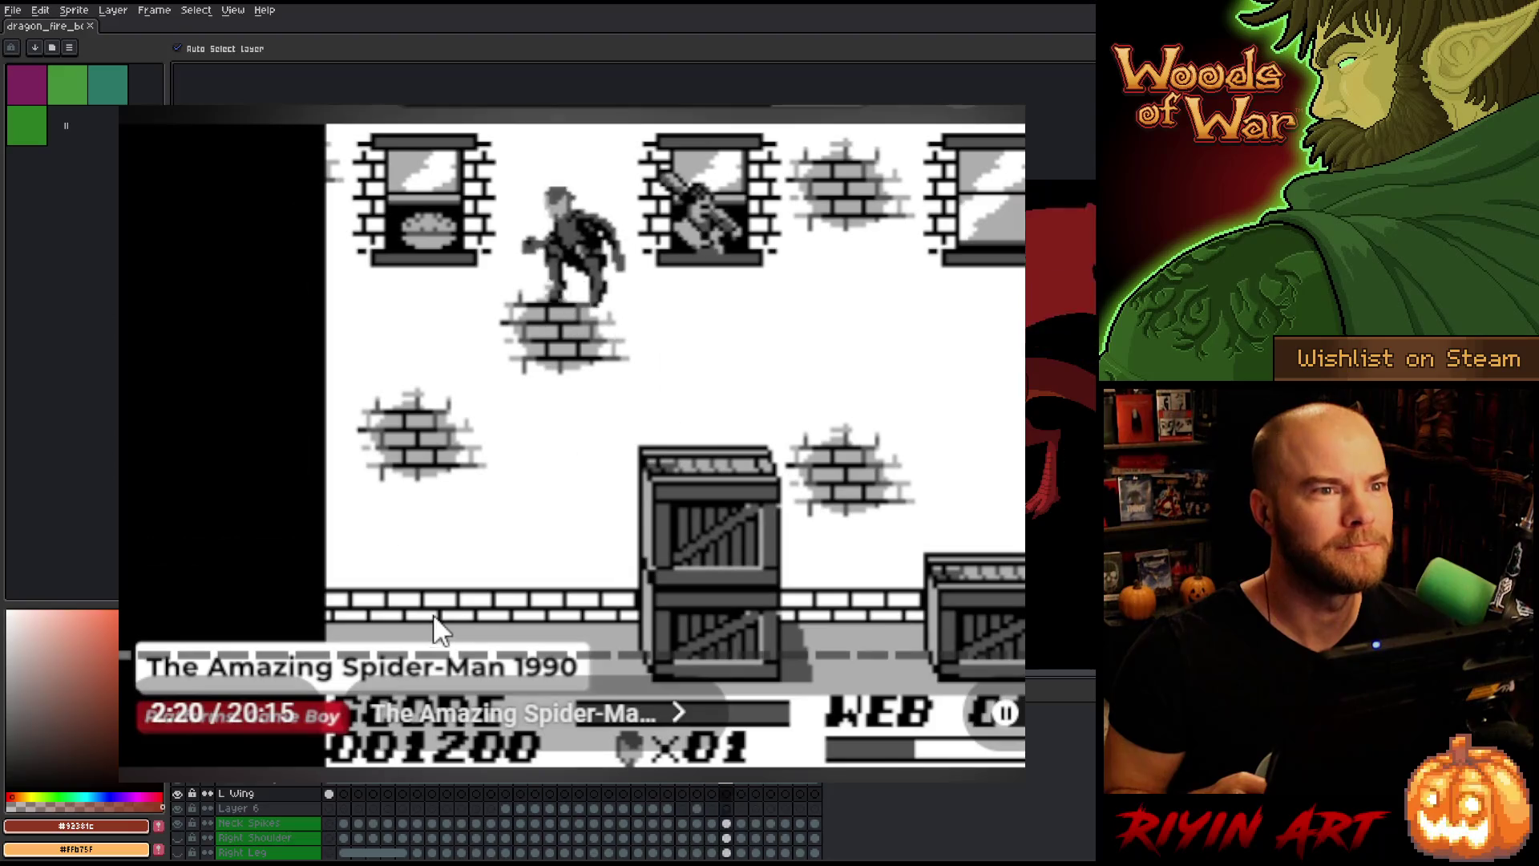
Step: Rewind the Amazing Spider-Man gameplay video a few seconds and rewatch it
{"action": "key", "text": "Left"}
{"action": "key", "text": "Left"}
{"action": "key", "text": "Left"}
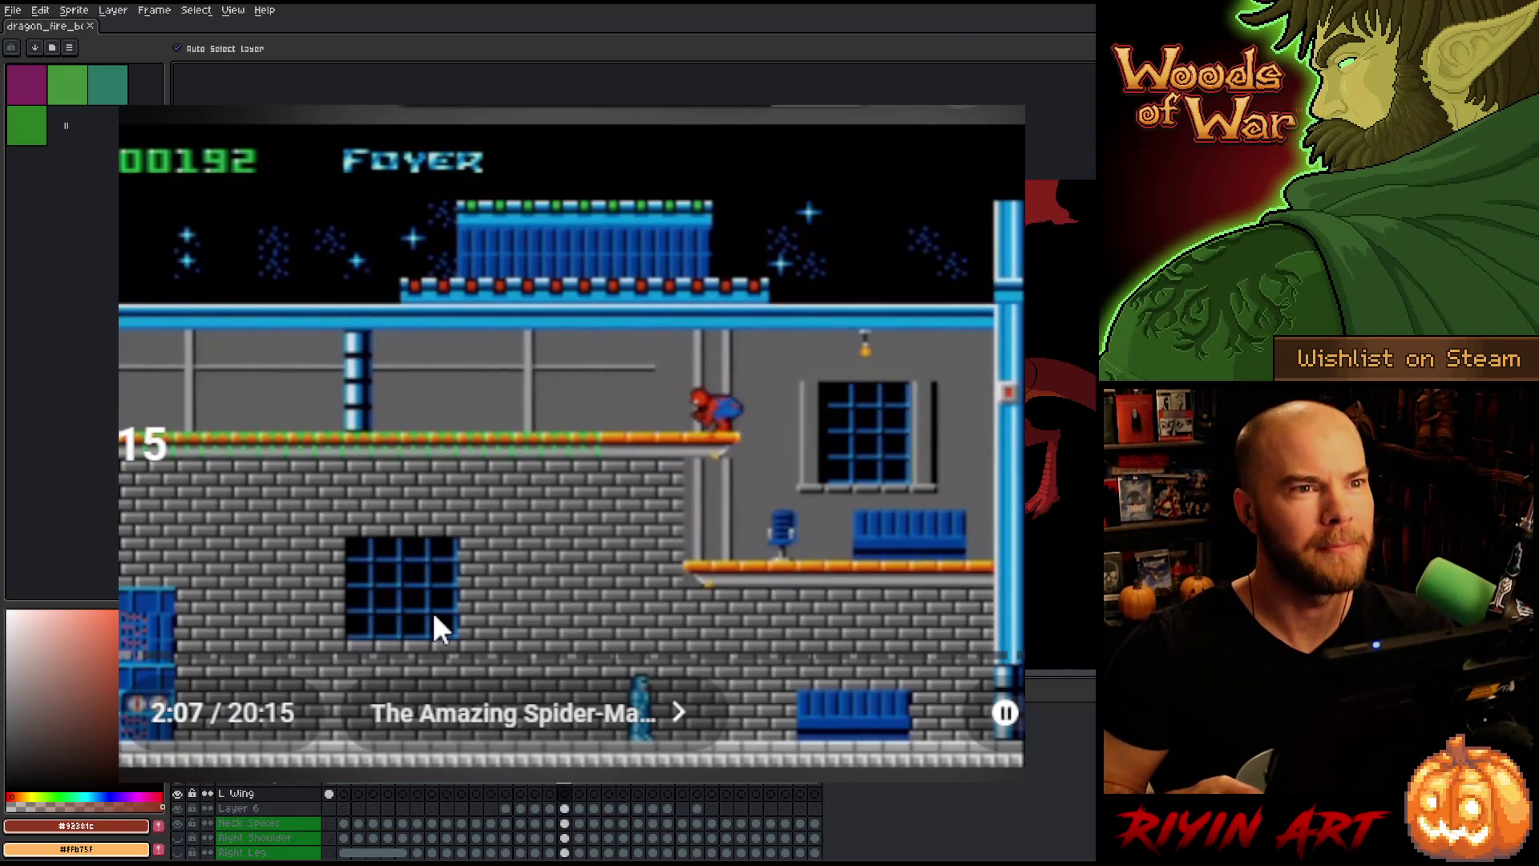
{"action": "key", "text": "Left"}
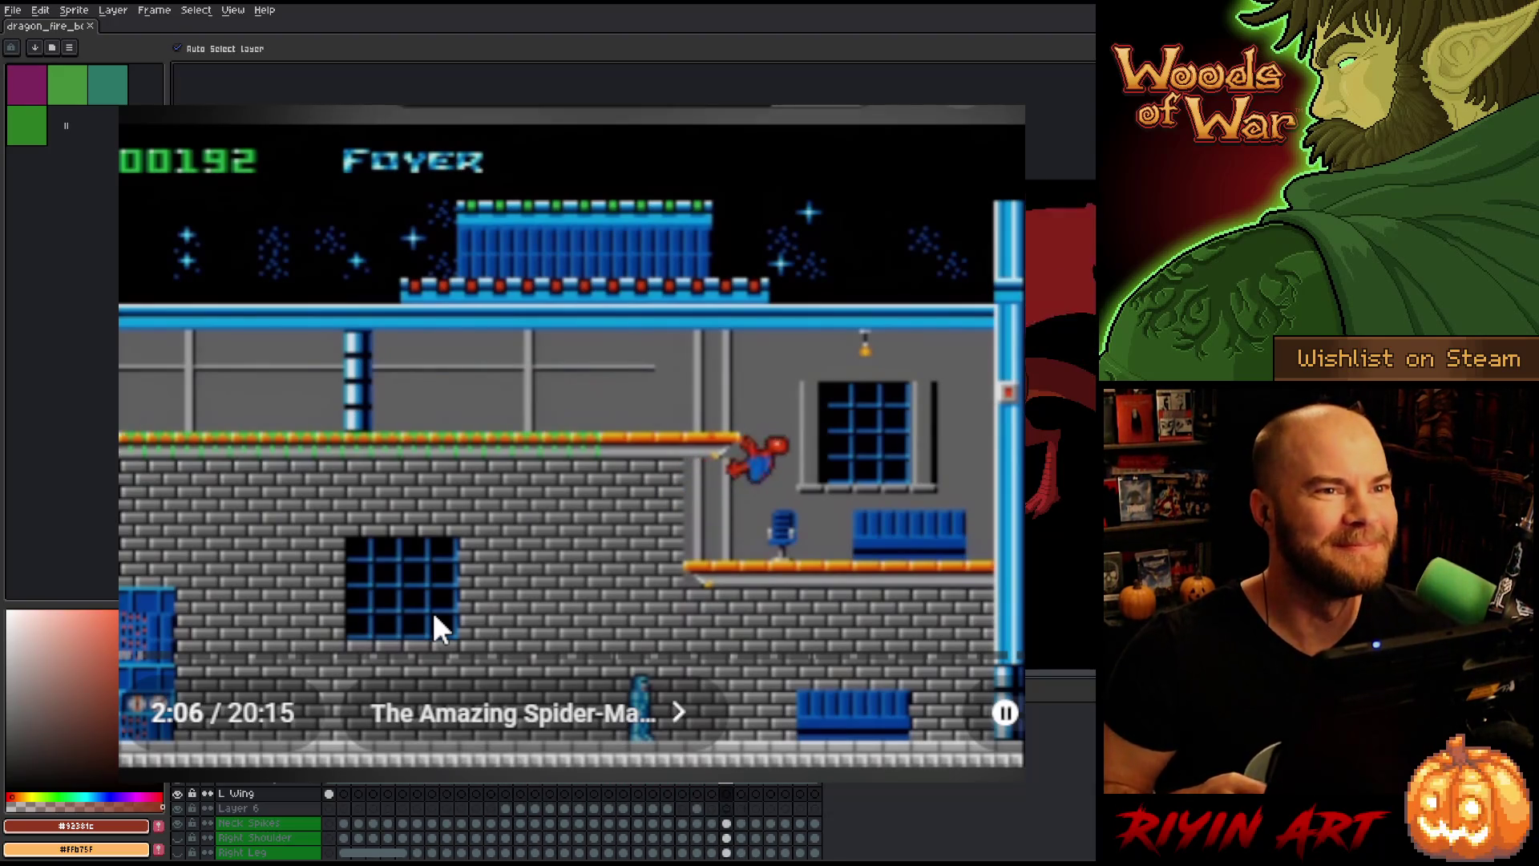
{"action": "mouse_move", "coordinate": [386, 533]}
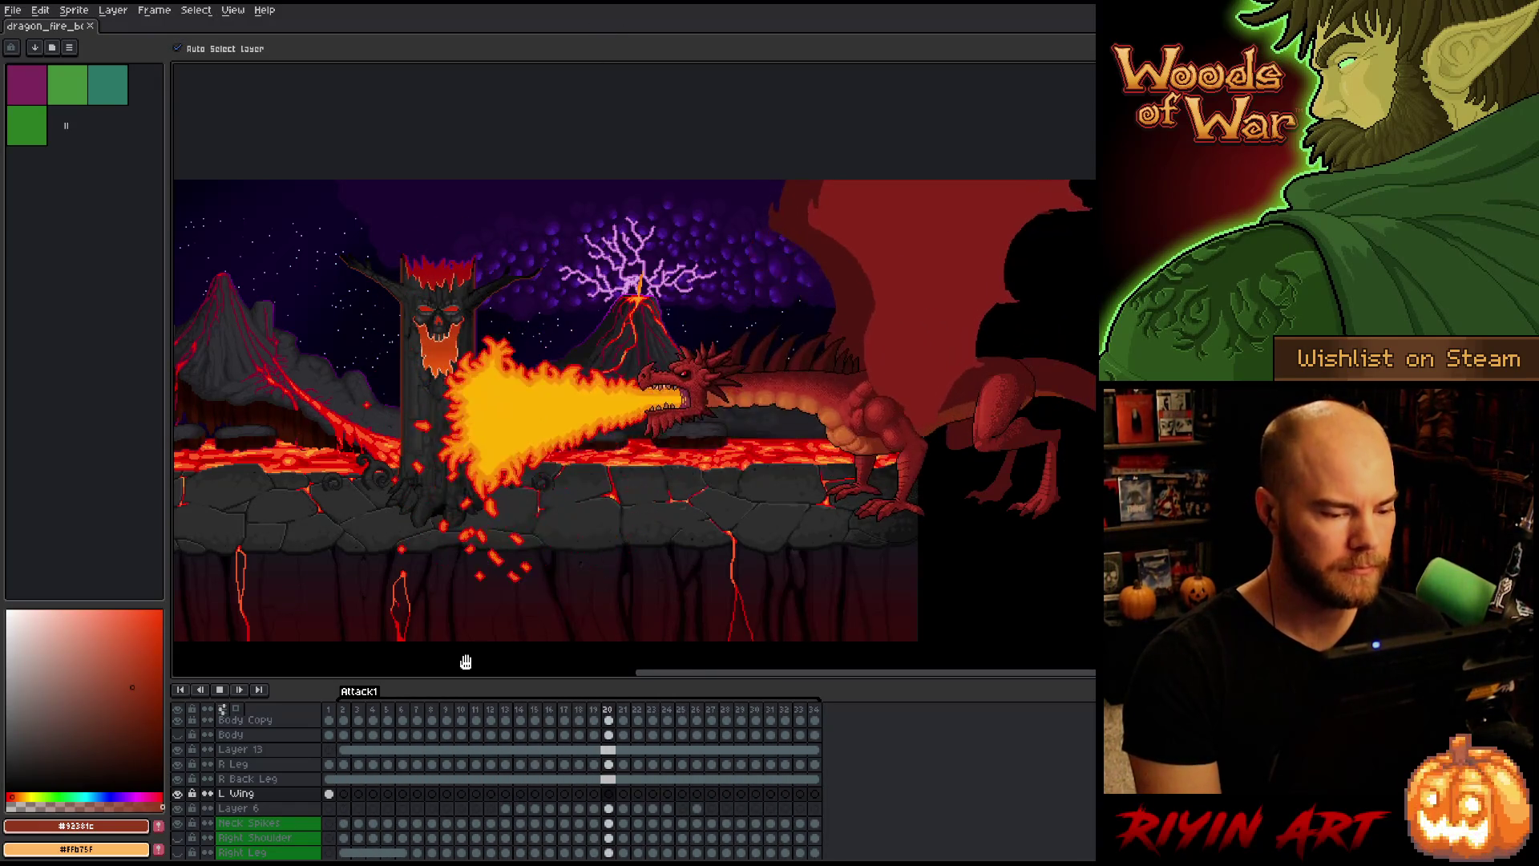
Step: Play Attack1 with the loop range extended to frame 34, then view L Wing frames 1 and 2
{"action": "left_click_drag", "start_coordinate": [346, 716], "coordinate": [817, 712]}
{"action": "key", "text": "Return"}
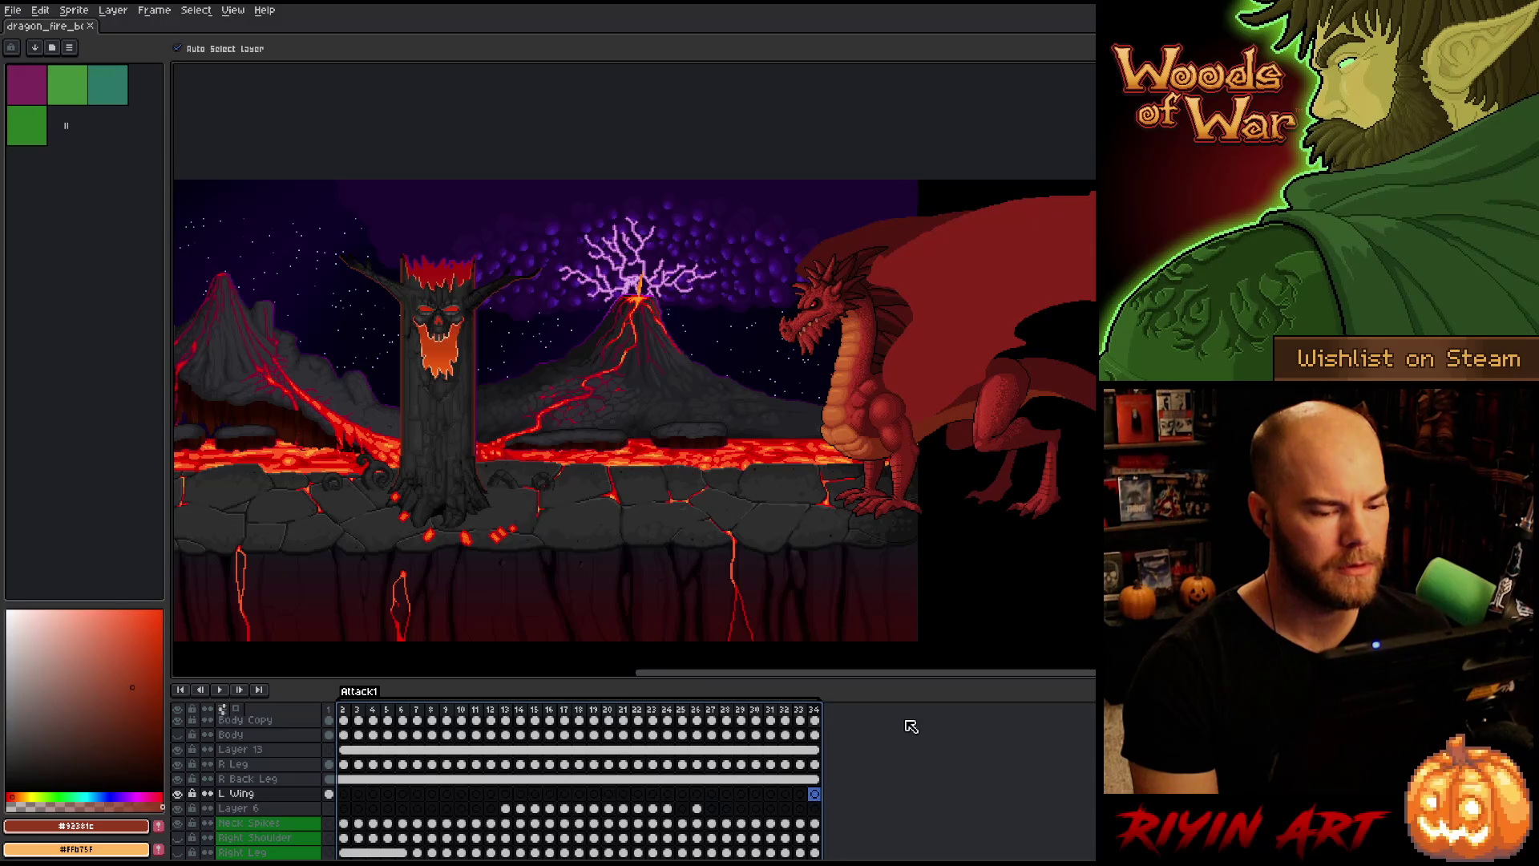
{"action": "left_click", "coordinate": [782, 737], "text": "shift"}
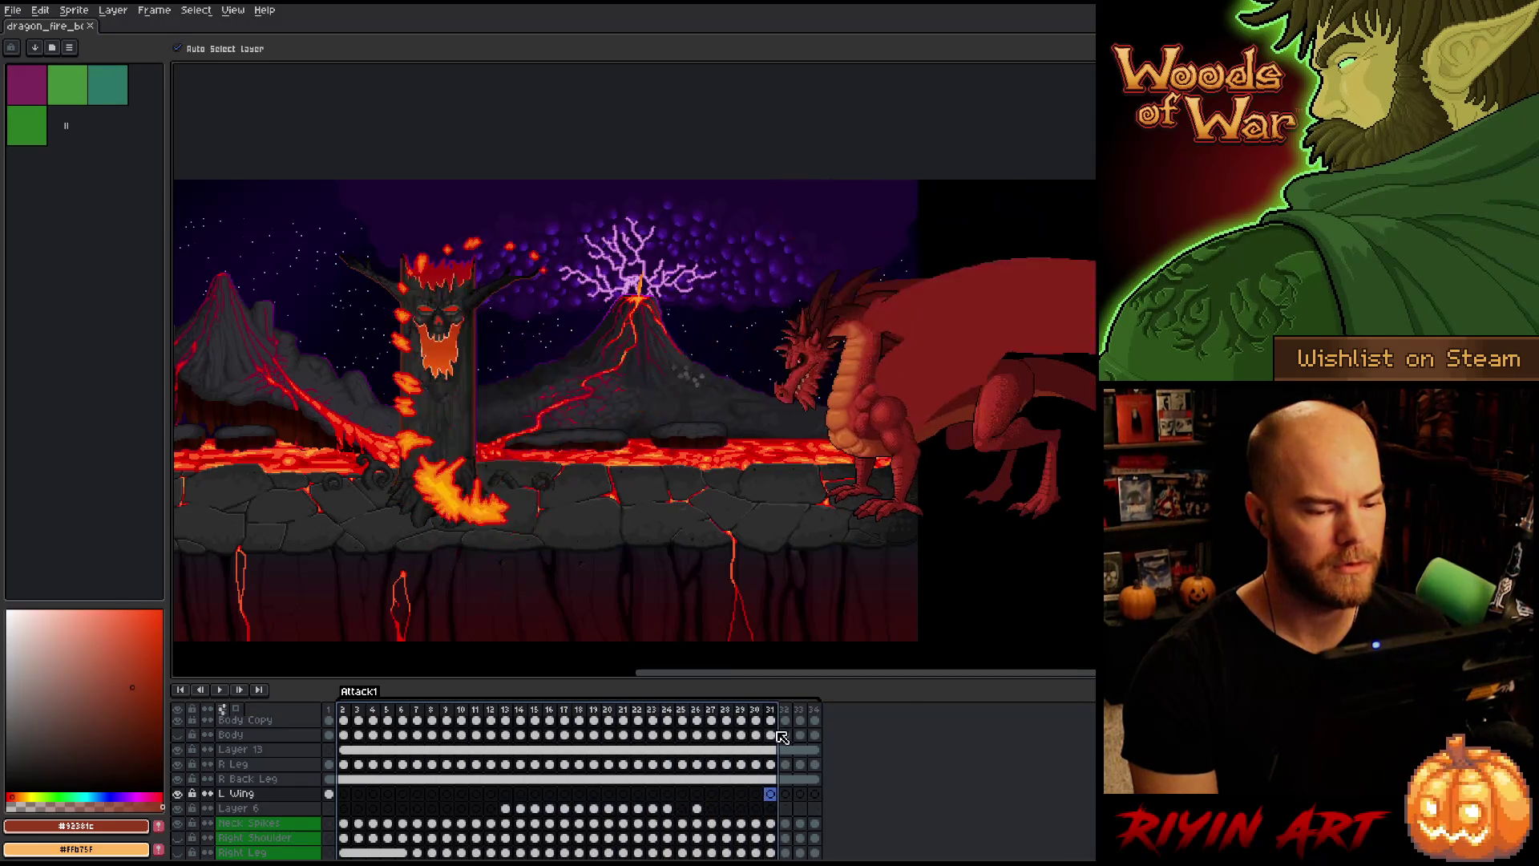
{"action": "left_click_drag", "start_coordinate": [781, 737], "coordinate": [830, 737]}
{"action": "scroll", "coordinate": [659, 404], "scroll_direction": "up", "scroll_amount": 2}
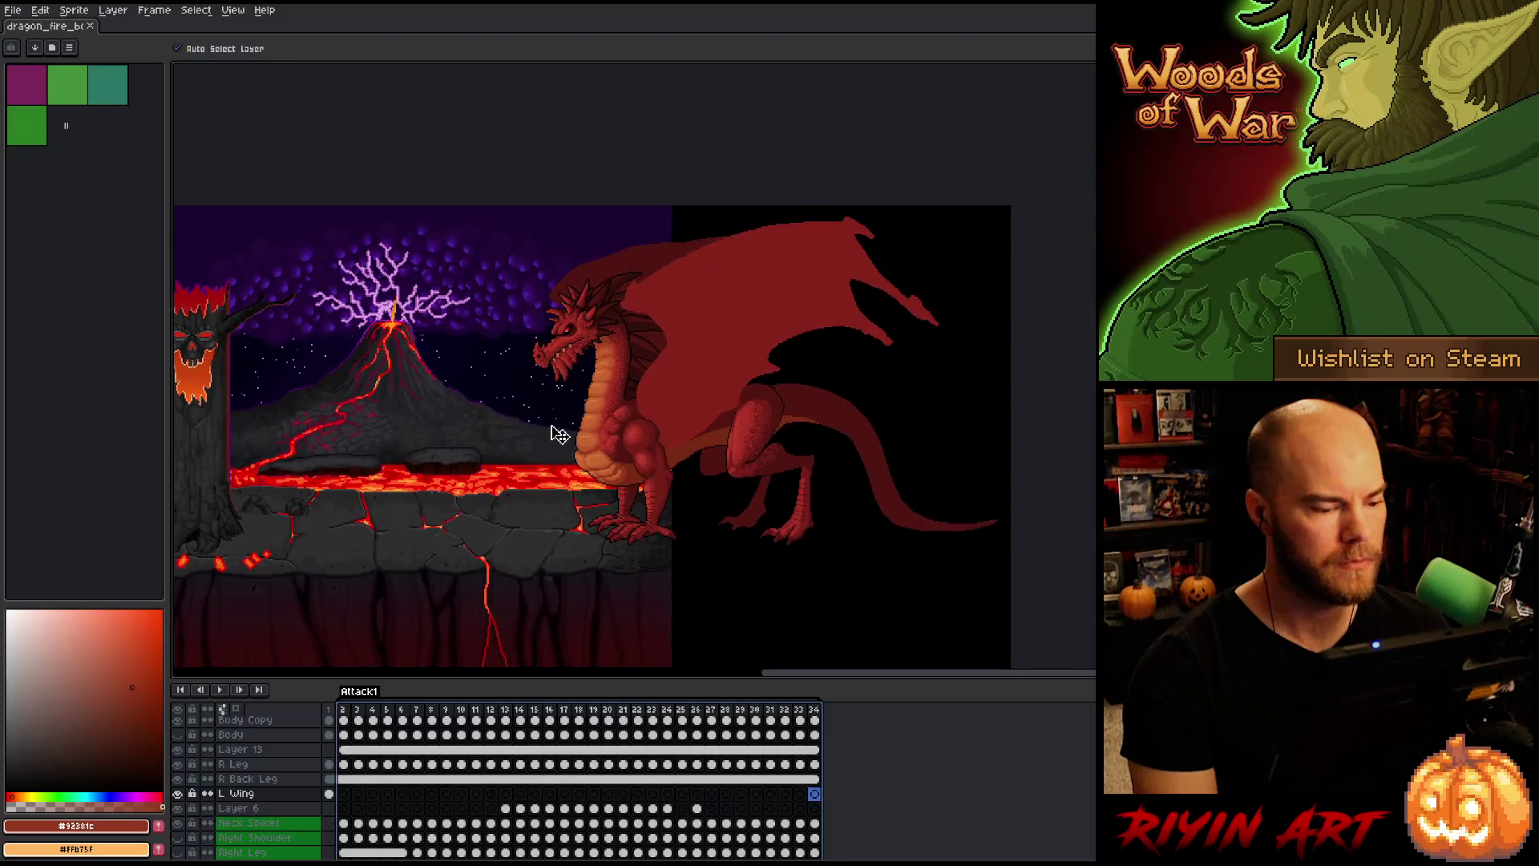
{"action": "left_click", "coordinate": [330, 795]}
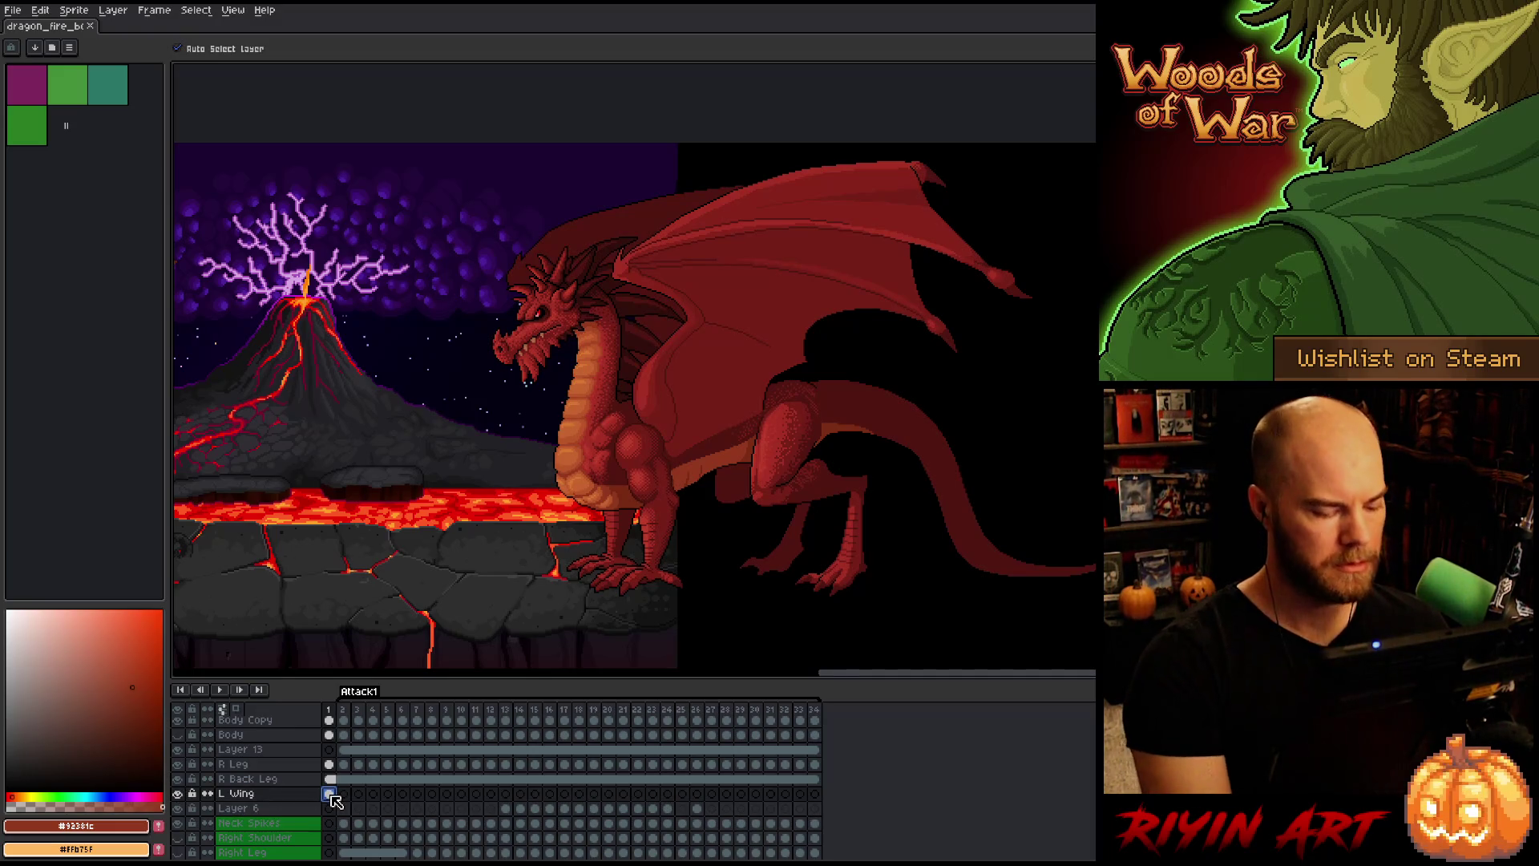
{"action": "left_click", "coordinate": [345, 794]}
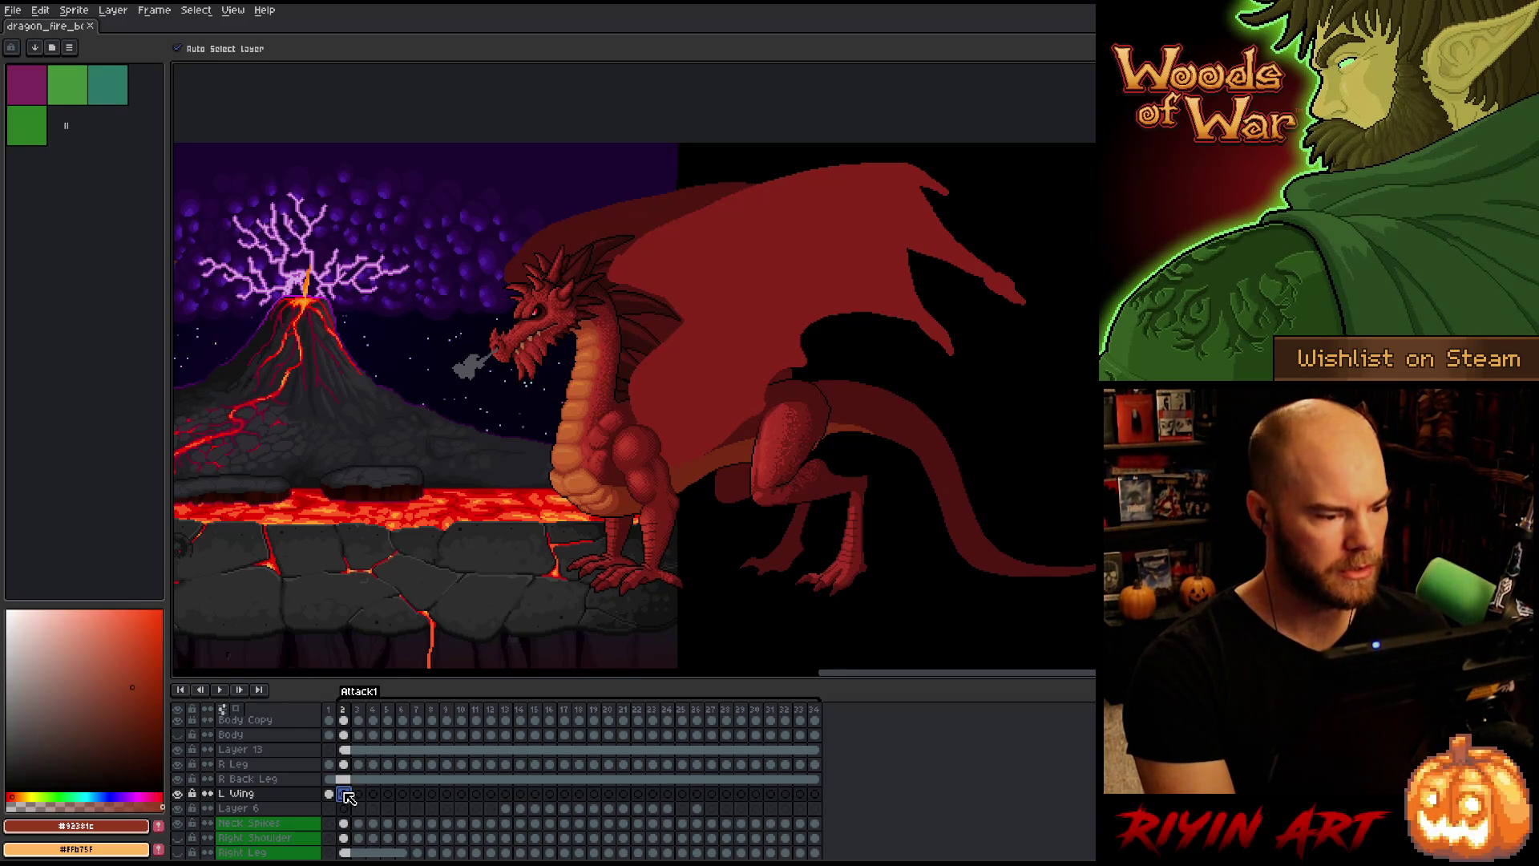
Step: Compare the L Wing pose on frames 1 and 2
{"action": "left_click", "coordinate": [330, 794]}
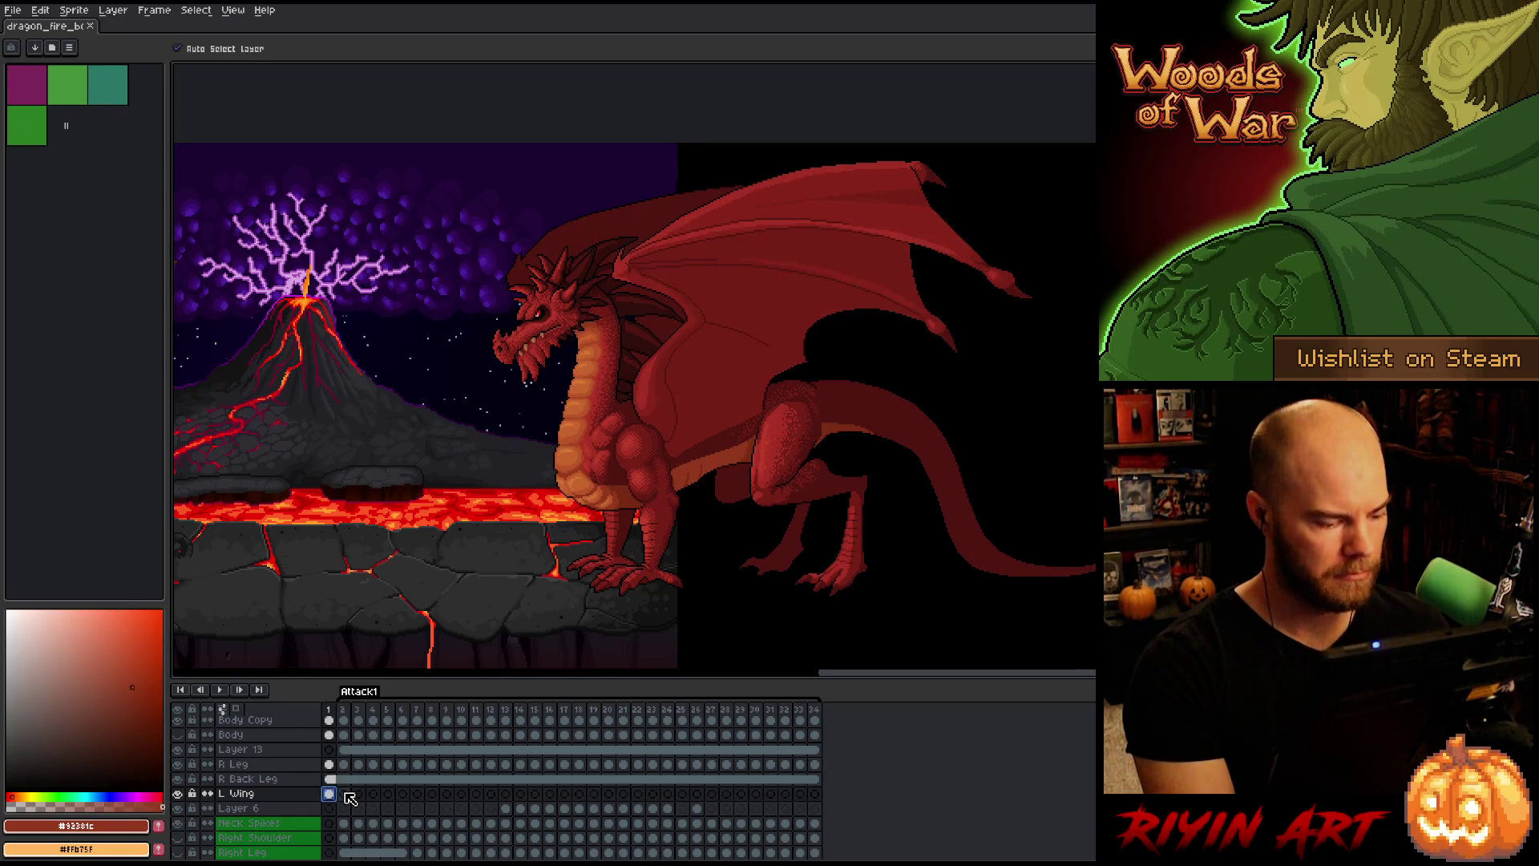
{"action": "left_click", "coordinate": [345, 794]}
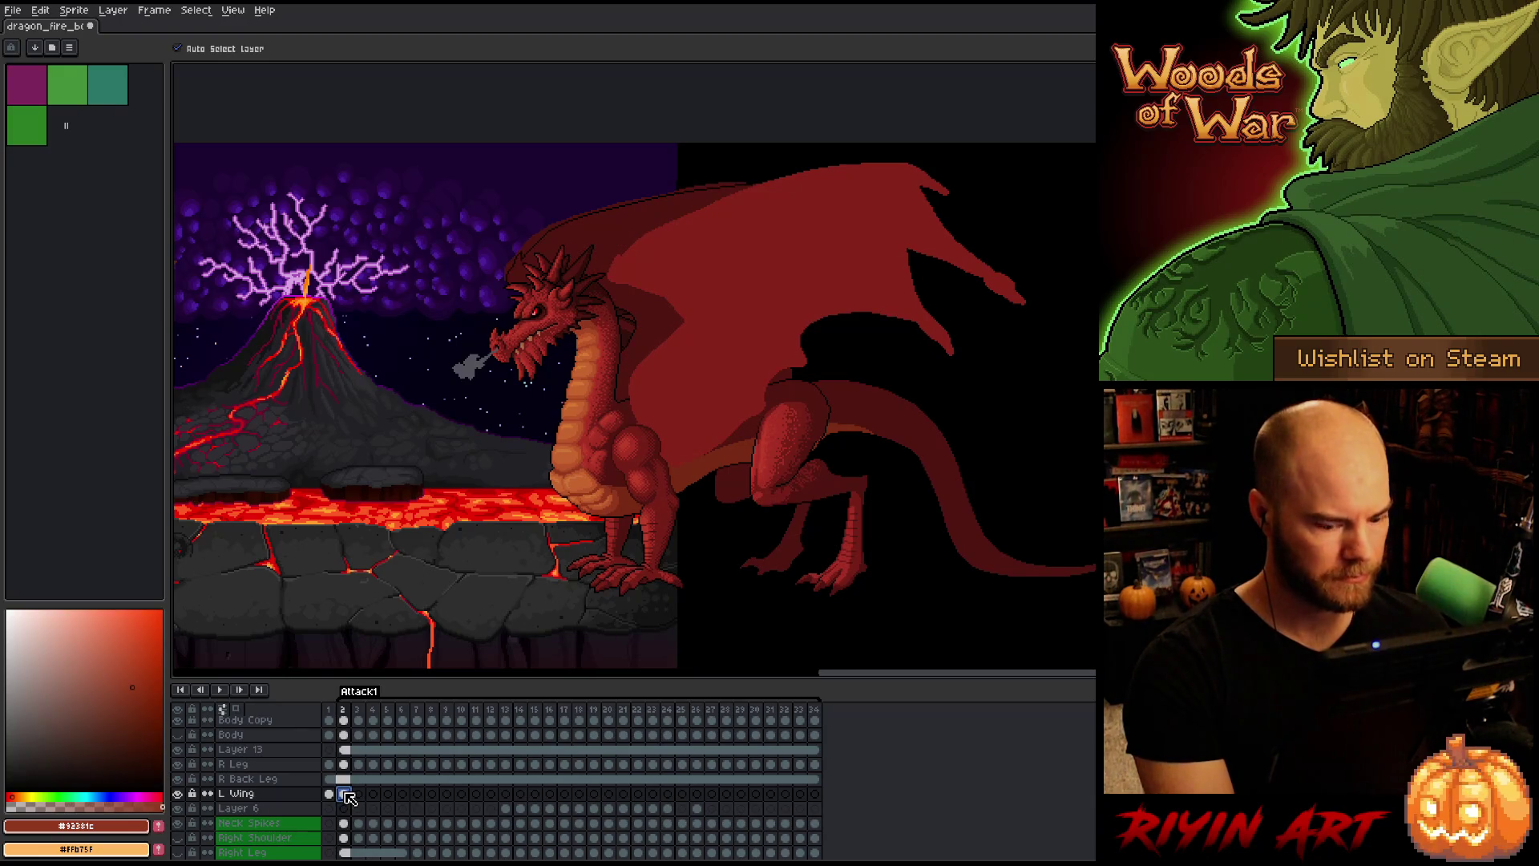
{"action": "key", "text": "Return"}
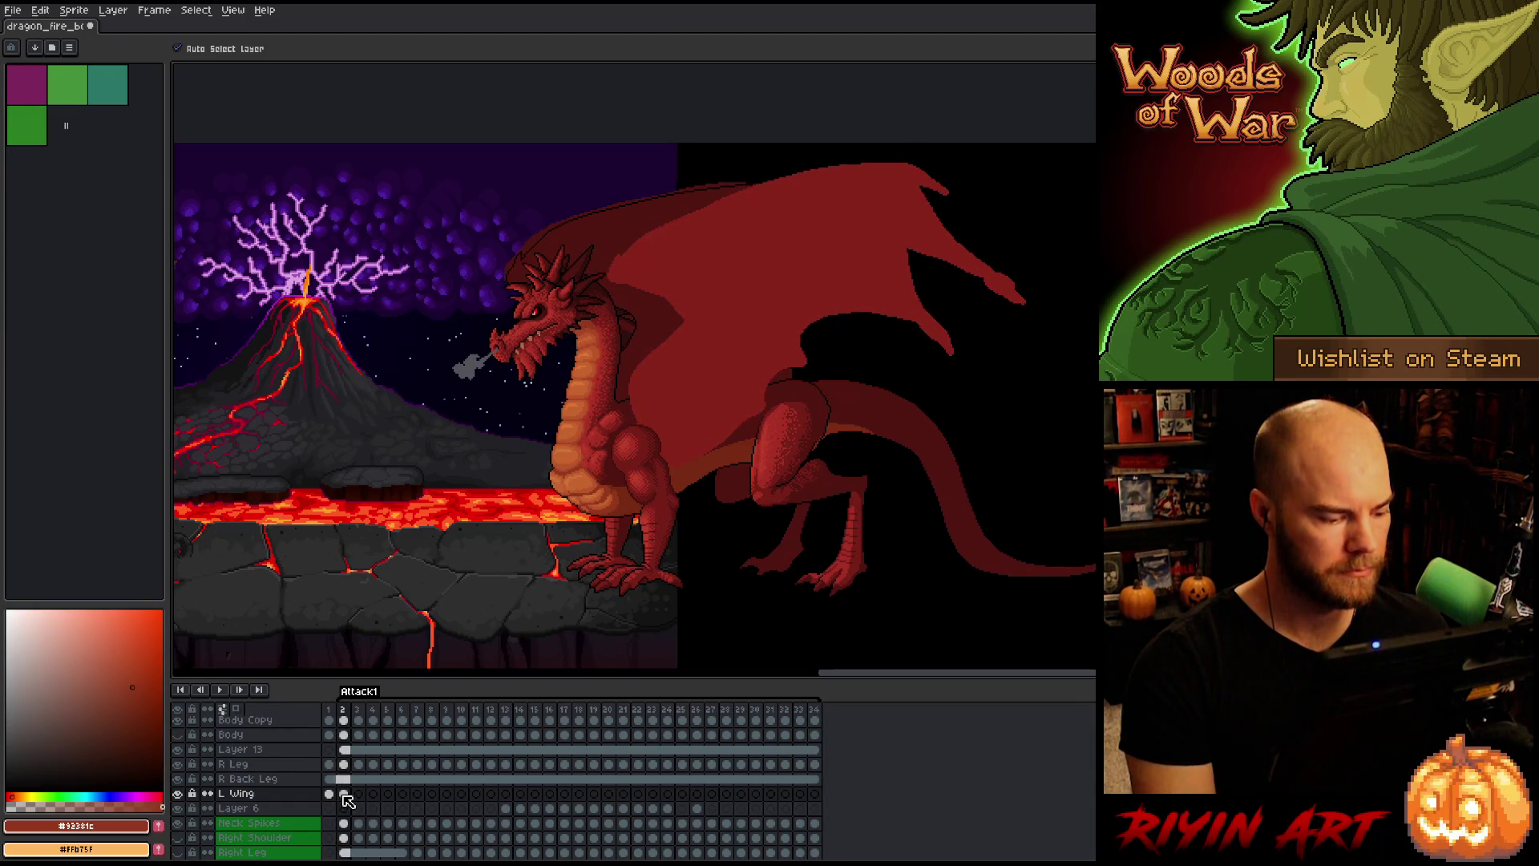
Step: Link the selected L Wing cels starting at frame 2
{"action": "mouse_move", "coordinate": [350, 799]}
{"action": "left_mouse_down"}
{"action": "mouse_move", "coordinate": [433, 798]}
{"action": "mouse_move", "coordinate": [409, 795]}
{"action": "left_mouse_up"}
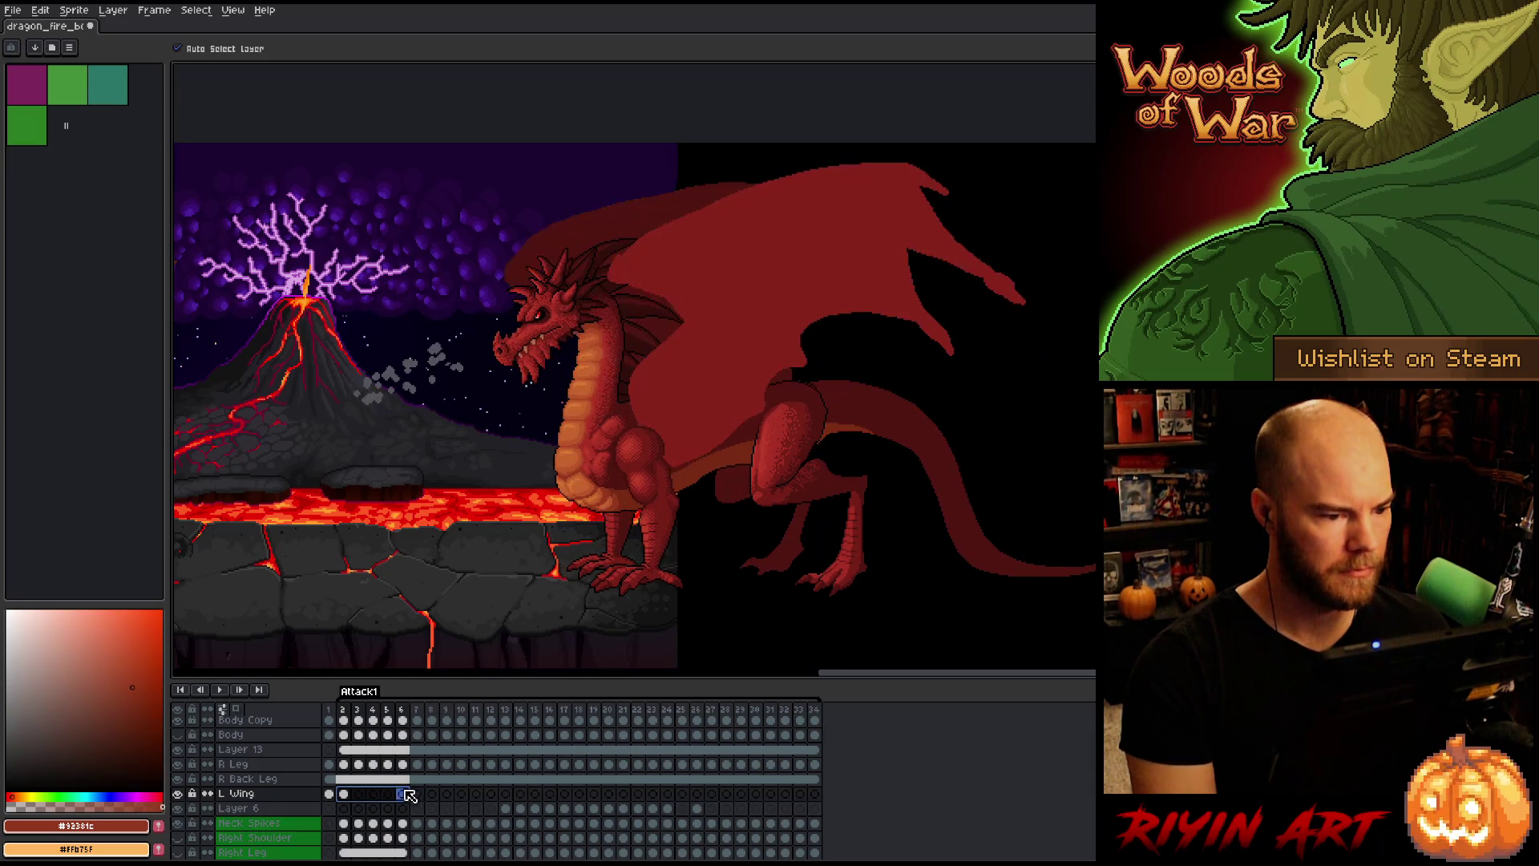
{"action": "right_click", "coordinate": [407, 797]}
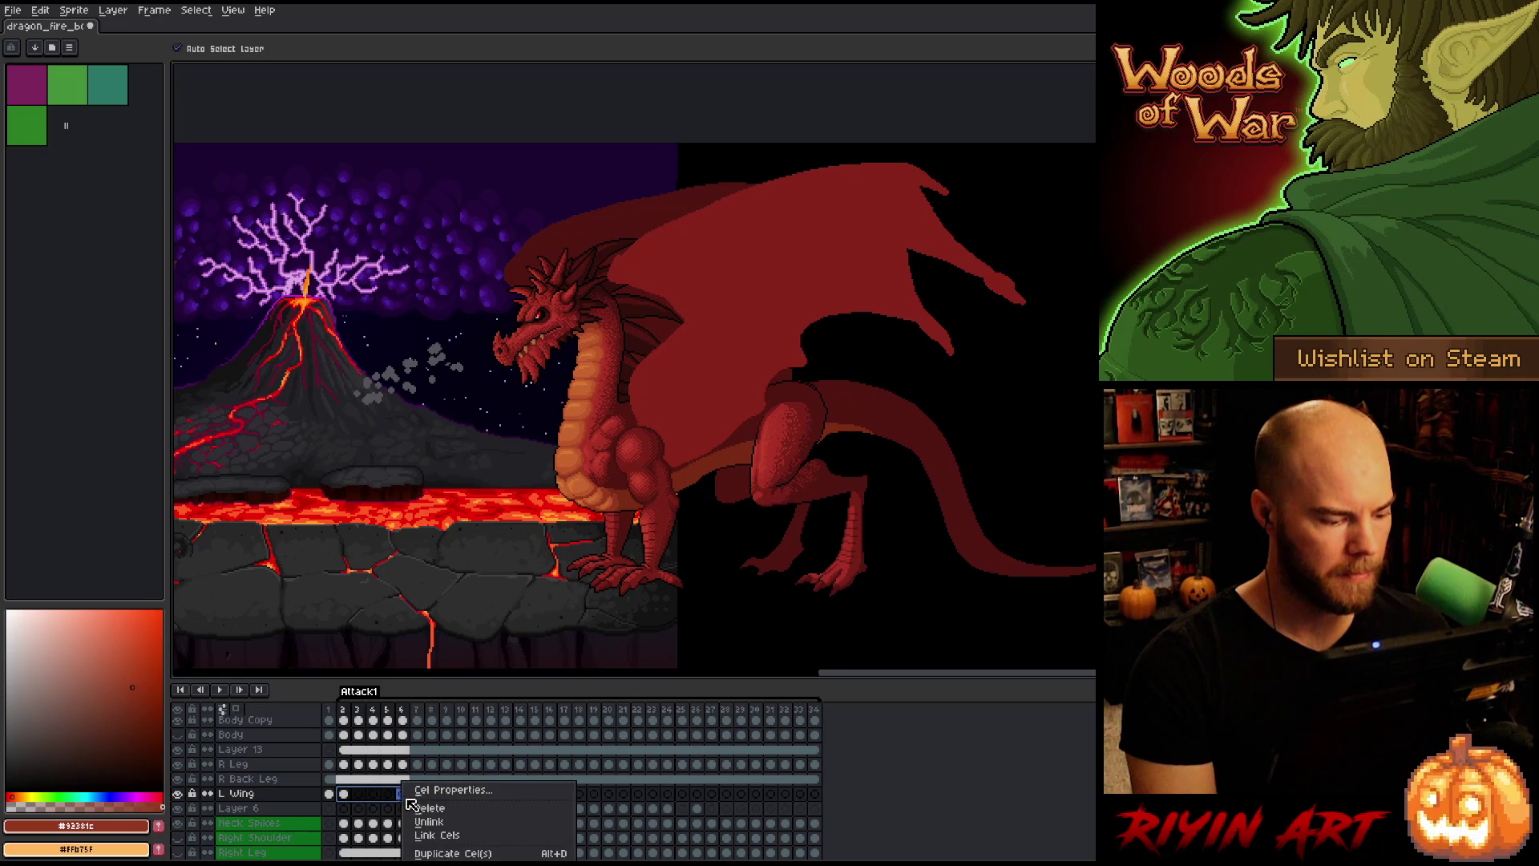
{"action": "left_click", "coordinate": [429, 842]}
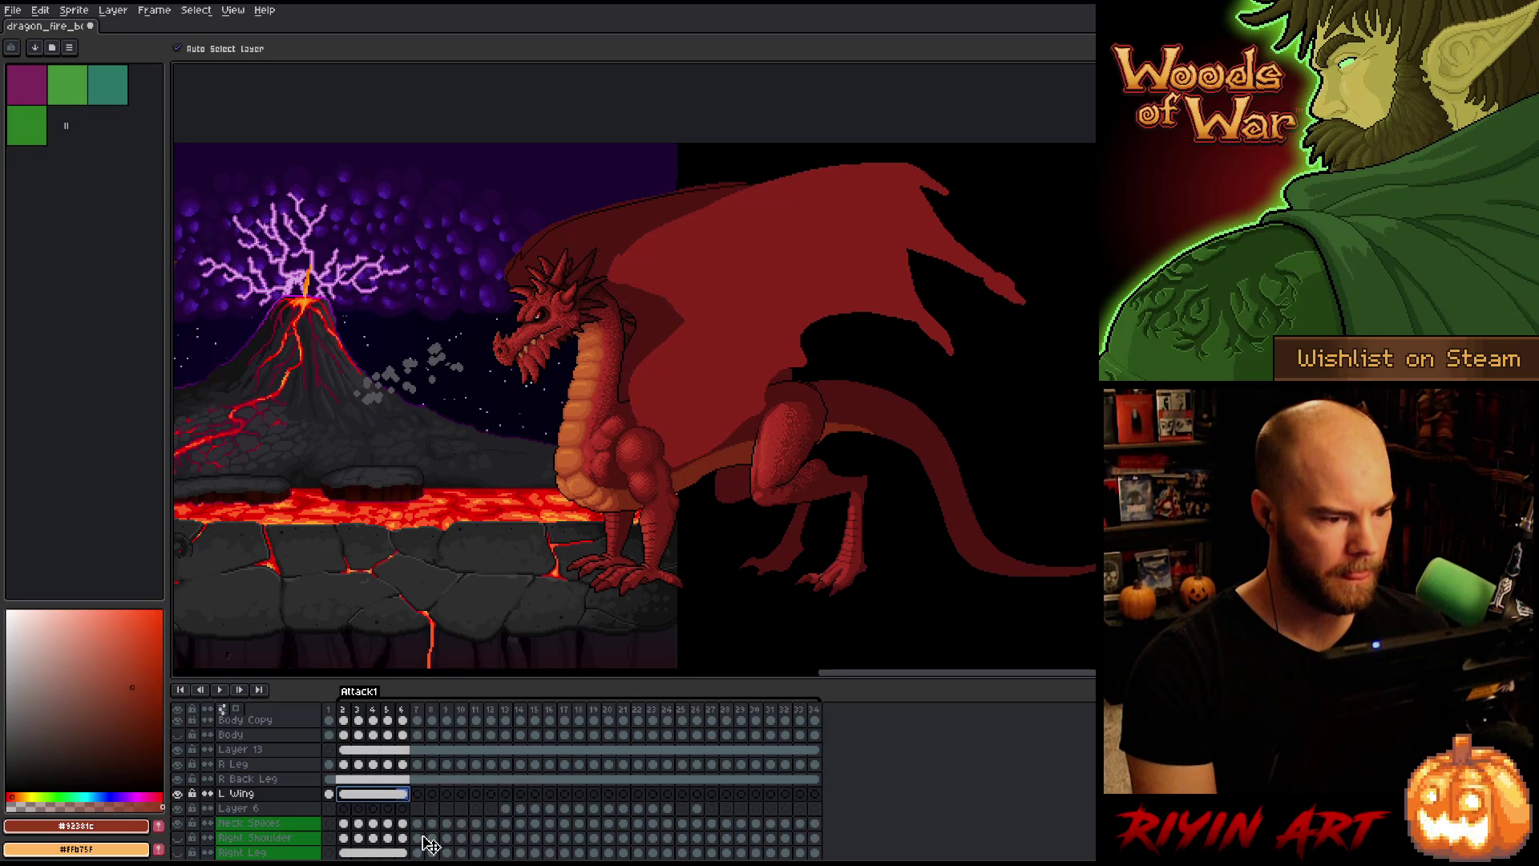
Step: Check the L Wing cels on frames 33 and 34, then play the animation
{"action": "left_click", "coordinate": [349, 796]}
{"action": "left_click", "coordinate": [813, 795]}
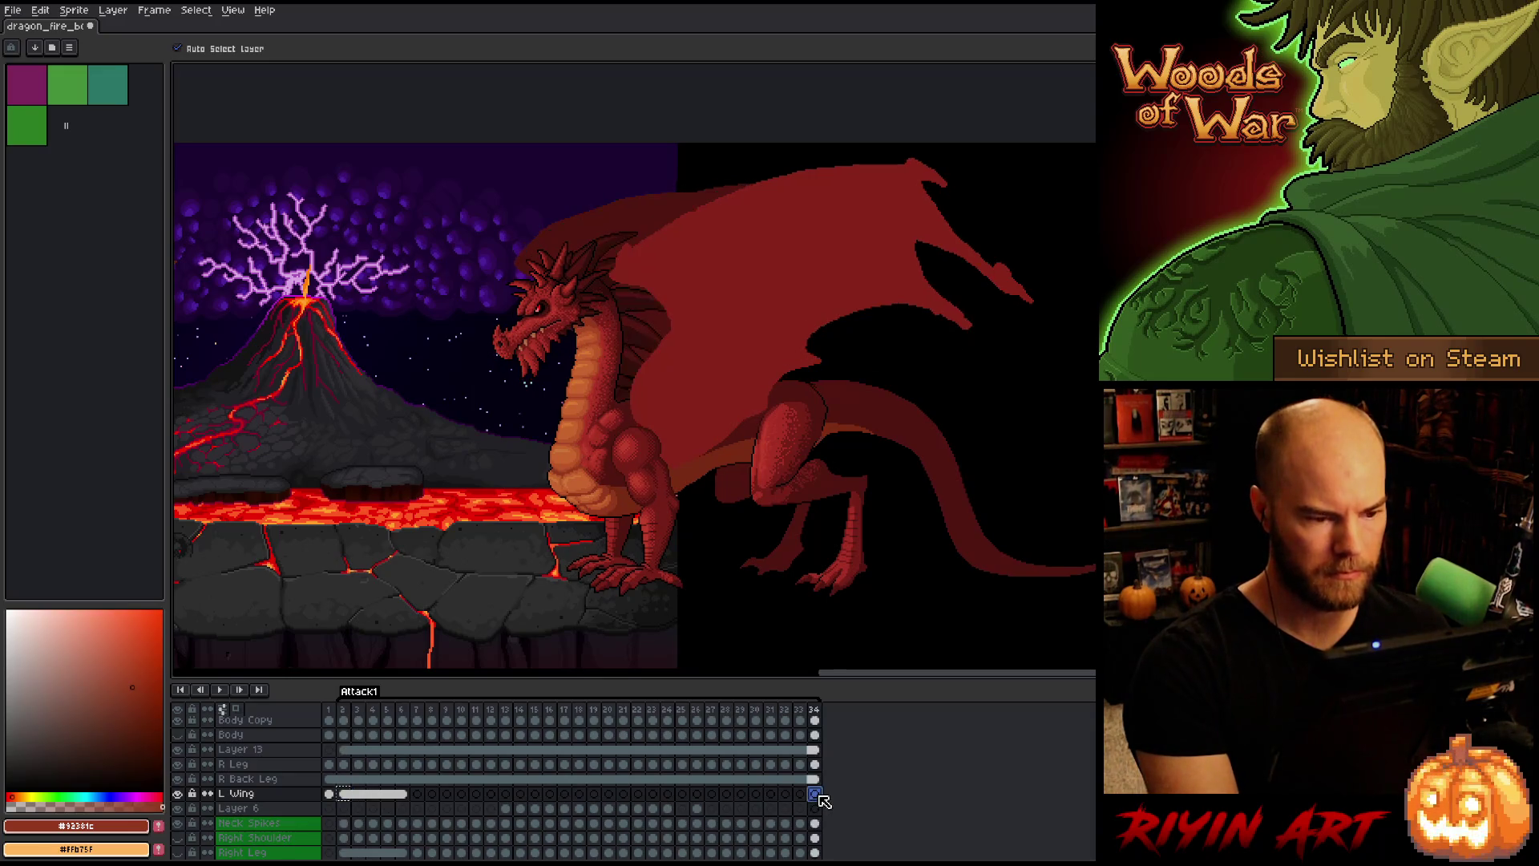
{"action": "left_click", "coordinate": [800, 794]}
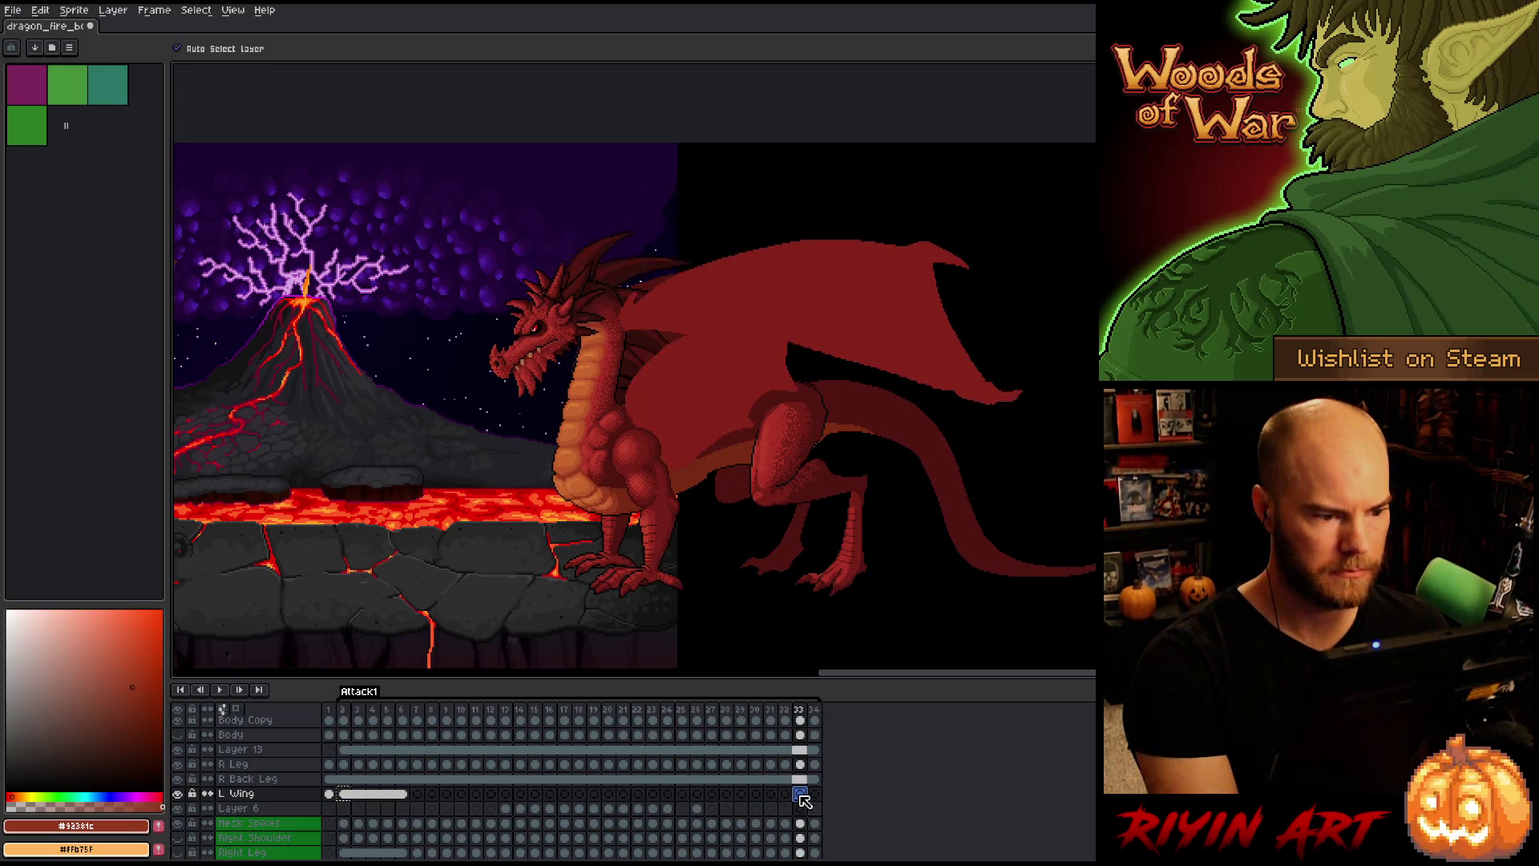
{"action": "left_click", "coordinate": [814, 794]}
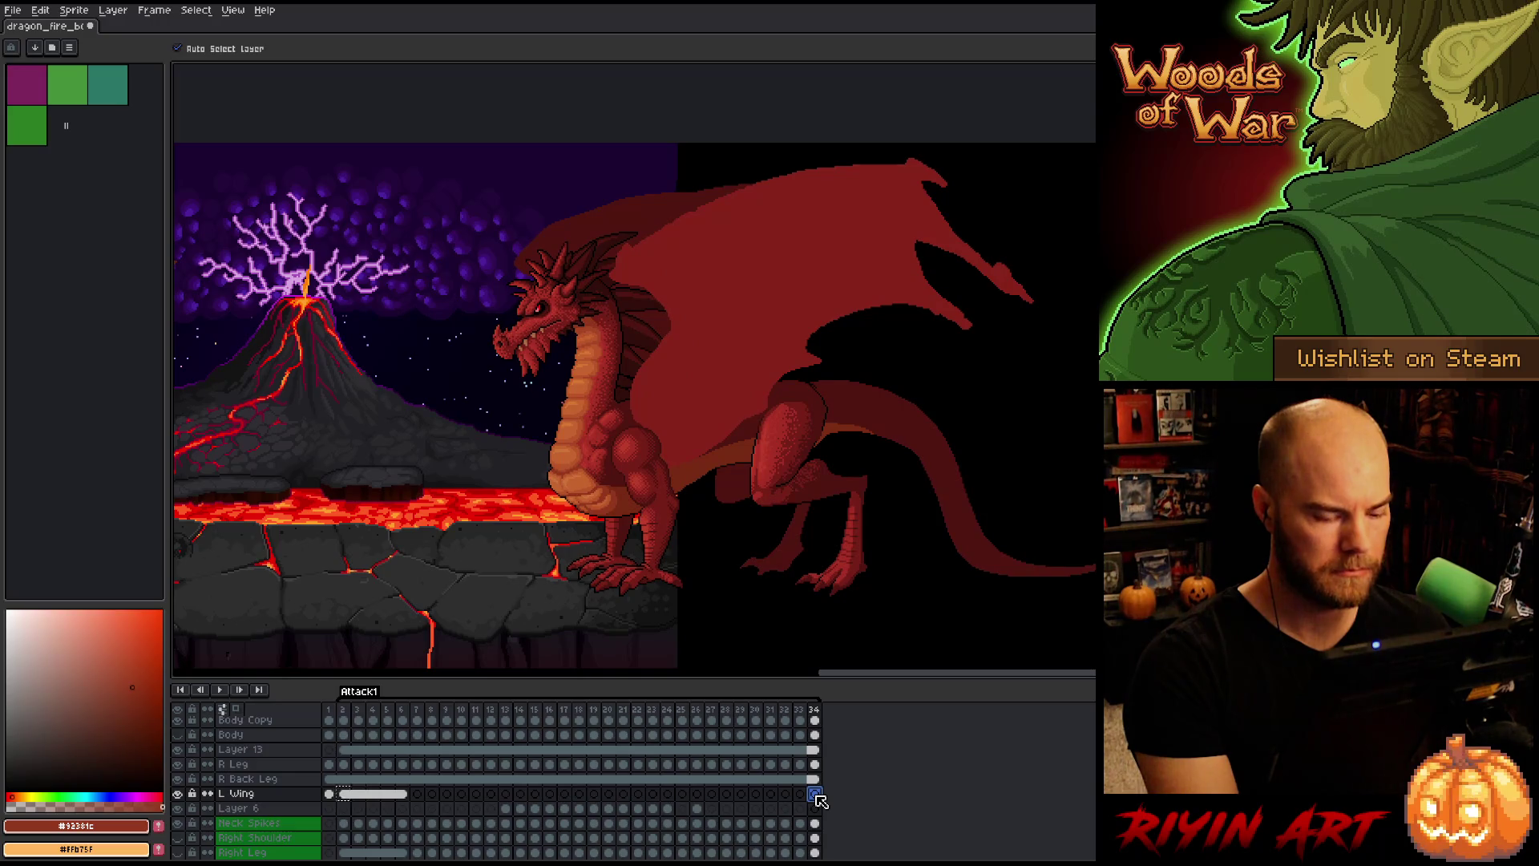
{"action": "key", "text": "Return"}
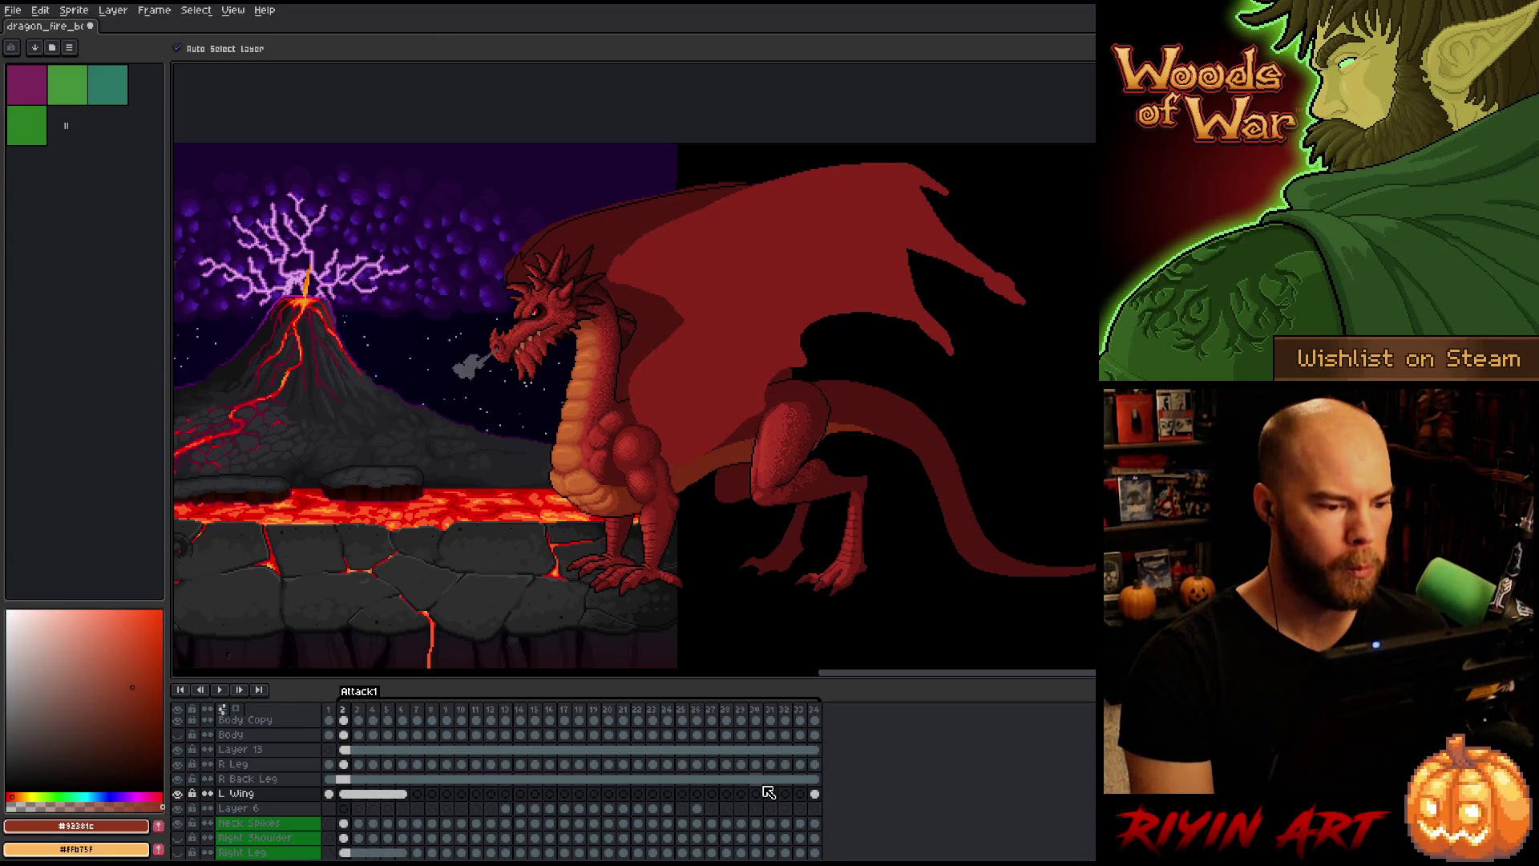
Step: Paste the copied wing into L Wing frame 33 and drag it lower onto the dragon's back
{"action": "left_click", "coordinate": [815, 795]}
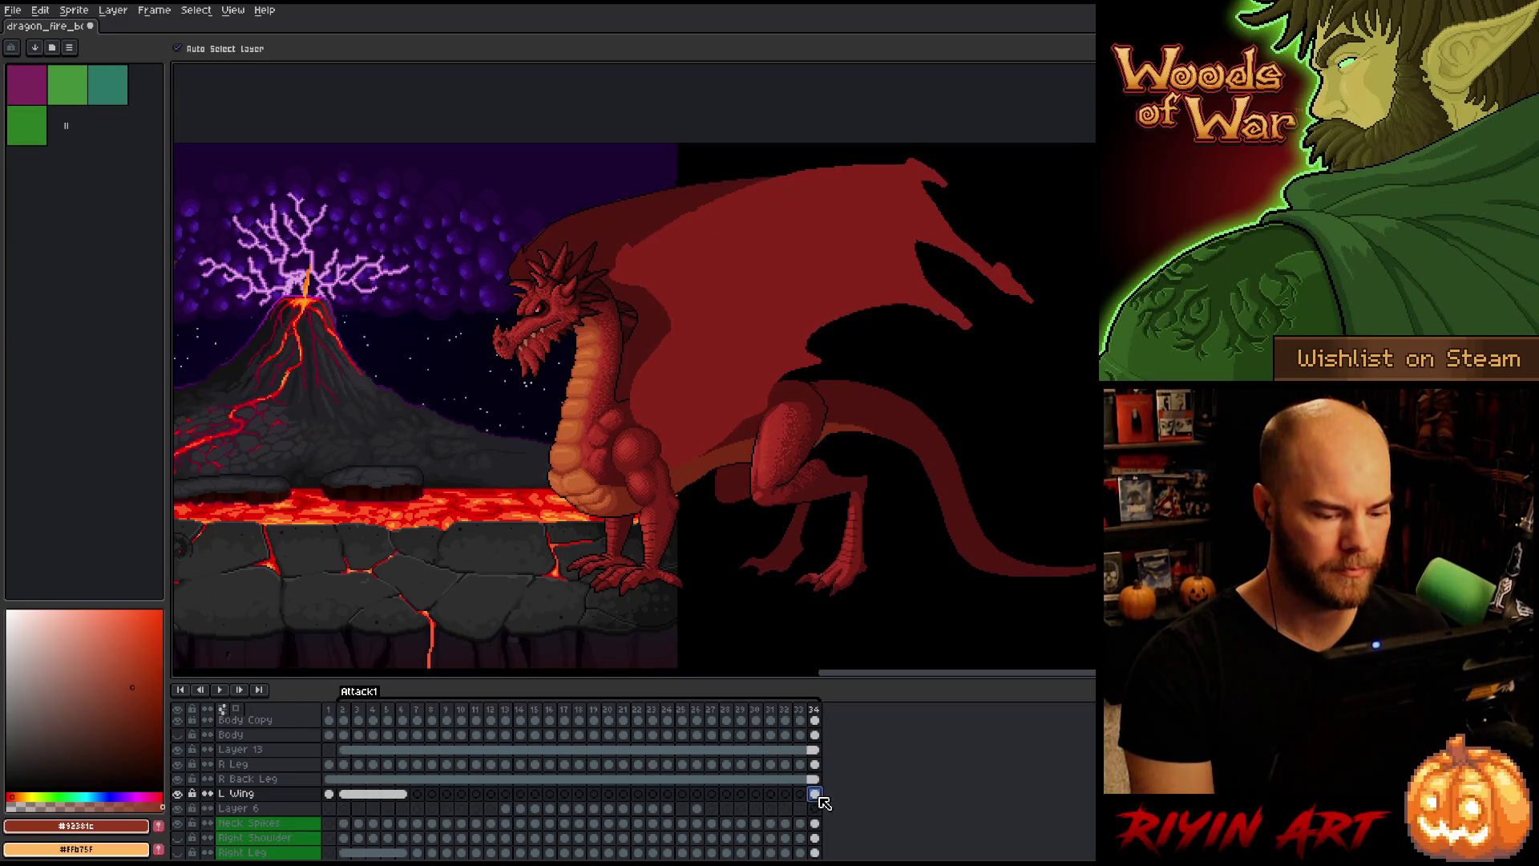
{"action": "key", "text": "Left"}
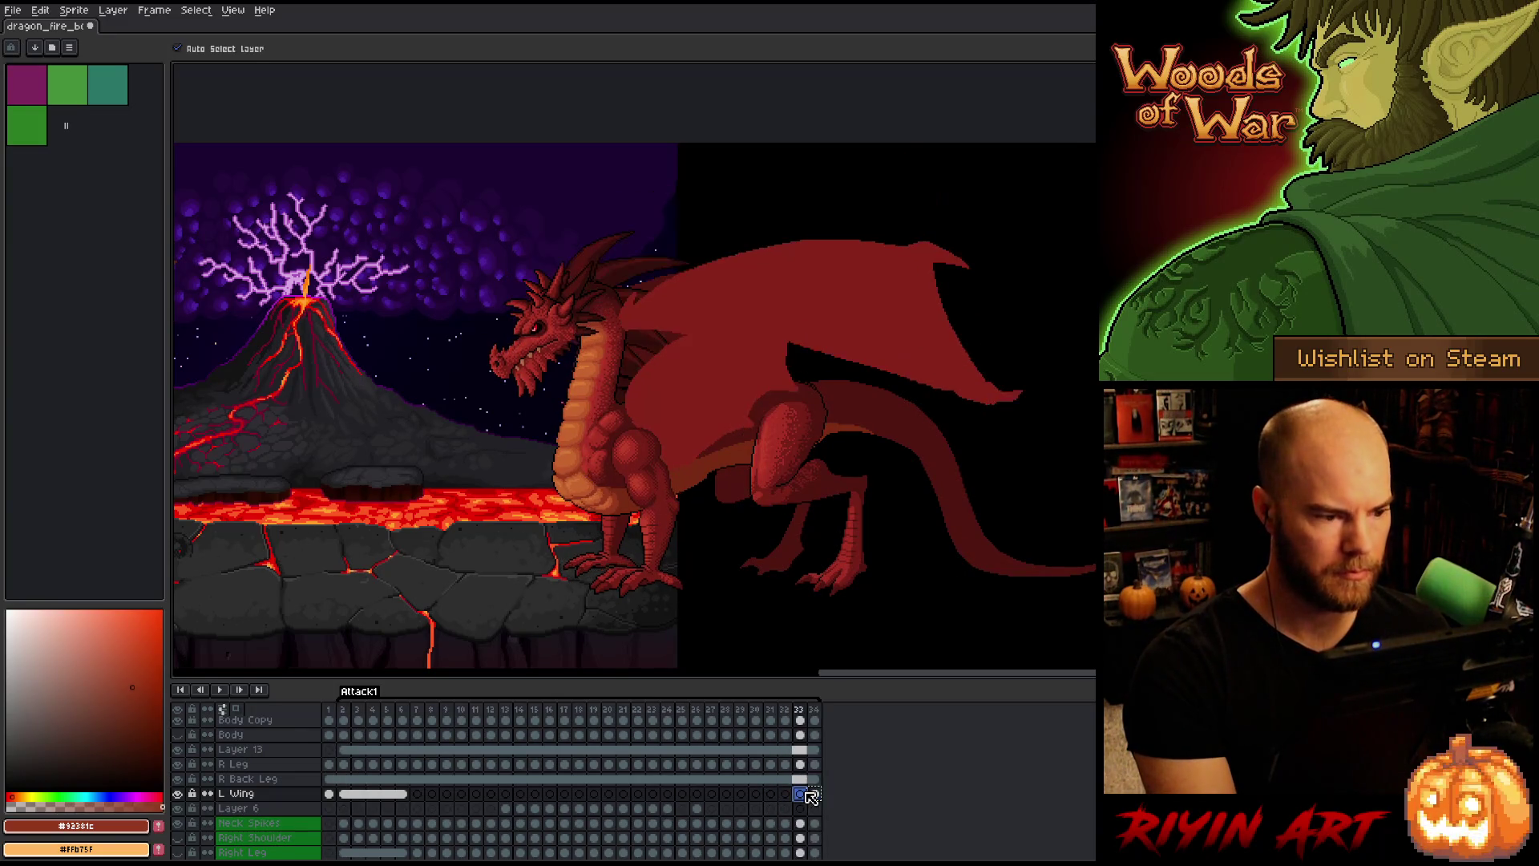
{"action": "key", "text": "ctrl+v"}
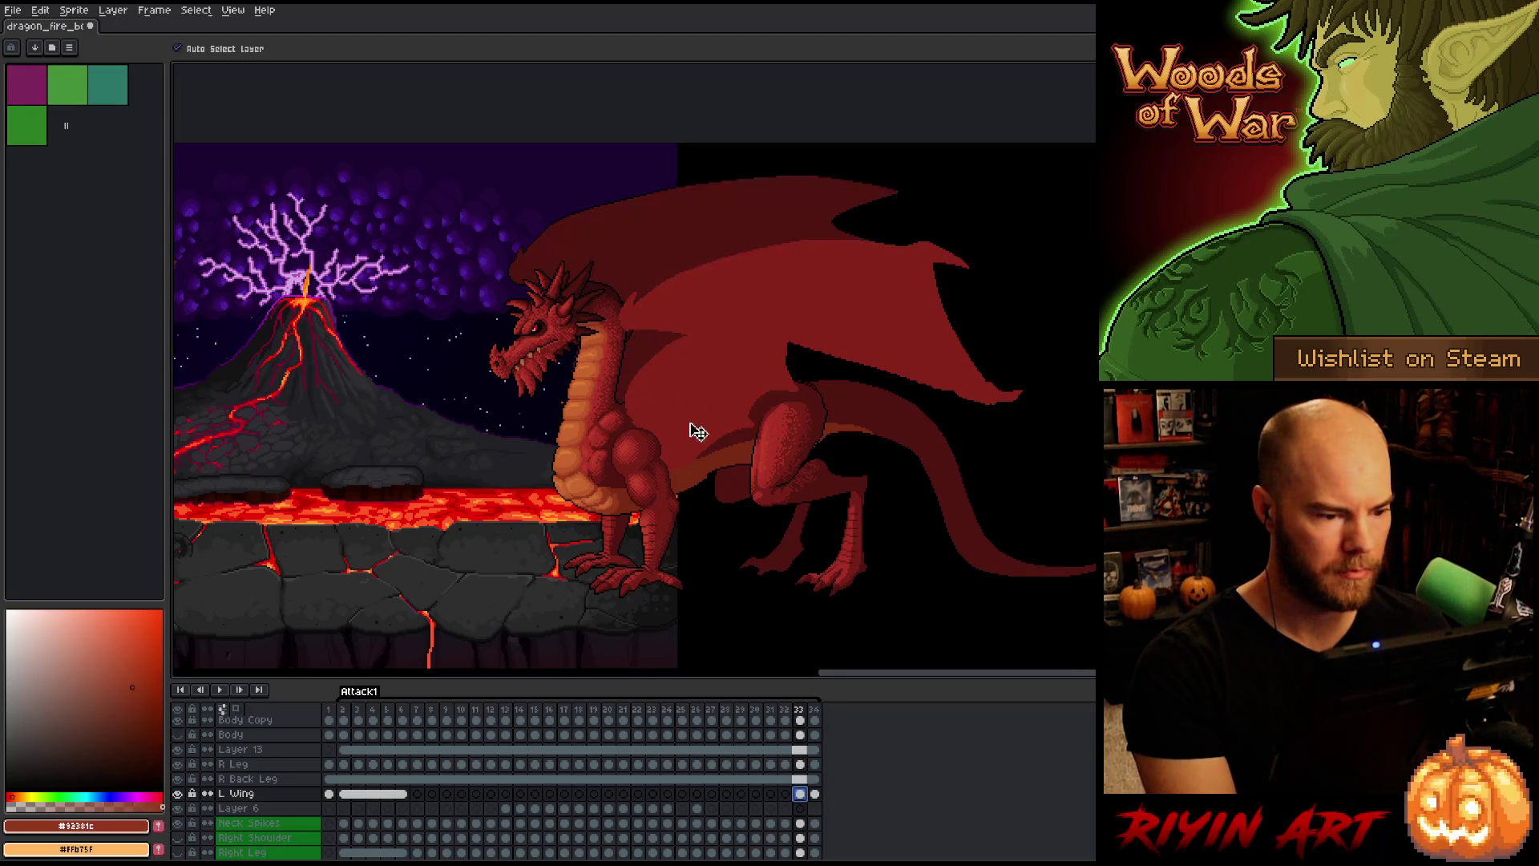
{"action": "mouse_move", "coordinate": [646, 256]}
{"action": "left_mouse_down"}
{"action": "mouse_move", "coordinate": [671, 341]}
{"action": "mouse_move", "coordinate": [739, 336]}
{"action": "mouse_move", "coordinate": [691, 321]}
{"action": "mouse_move", "coordinate": [700, 299]}
{"action": "mouse_move", "coordinate": [659, 338]}
{"action": "mouse_move", "coordinate": [687, 340]}
{"action": "mouse_move", "coordinate": [678, 328]}
{"action": "left_mouse_up"}
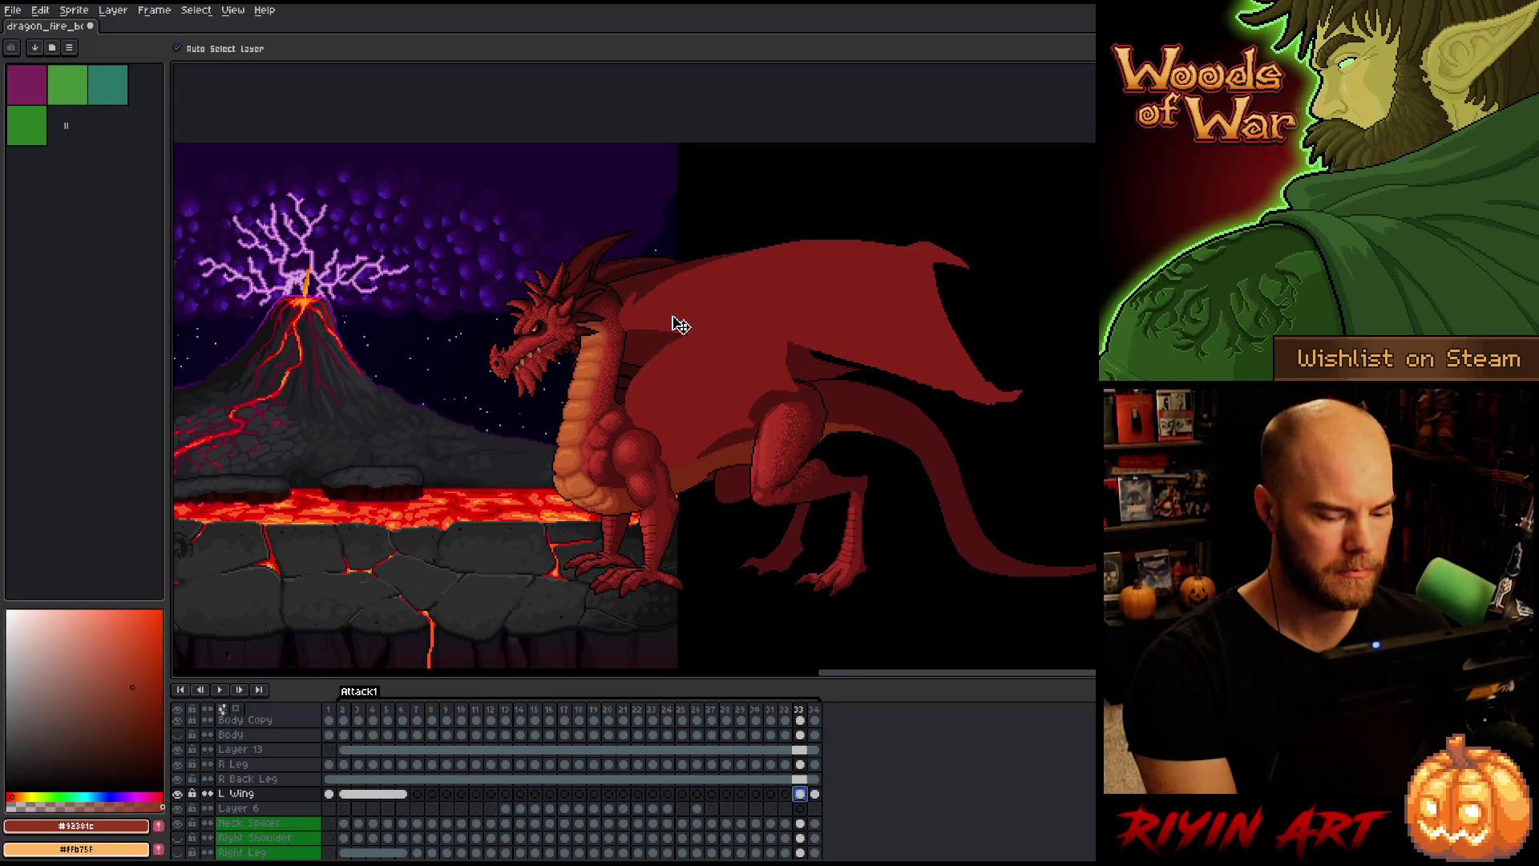
{"action": "key", "text": "ctrl+z"}
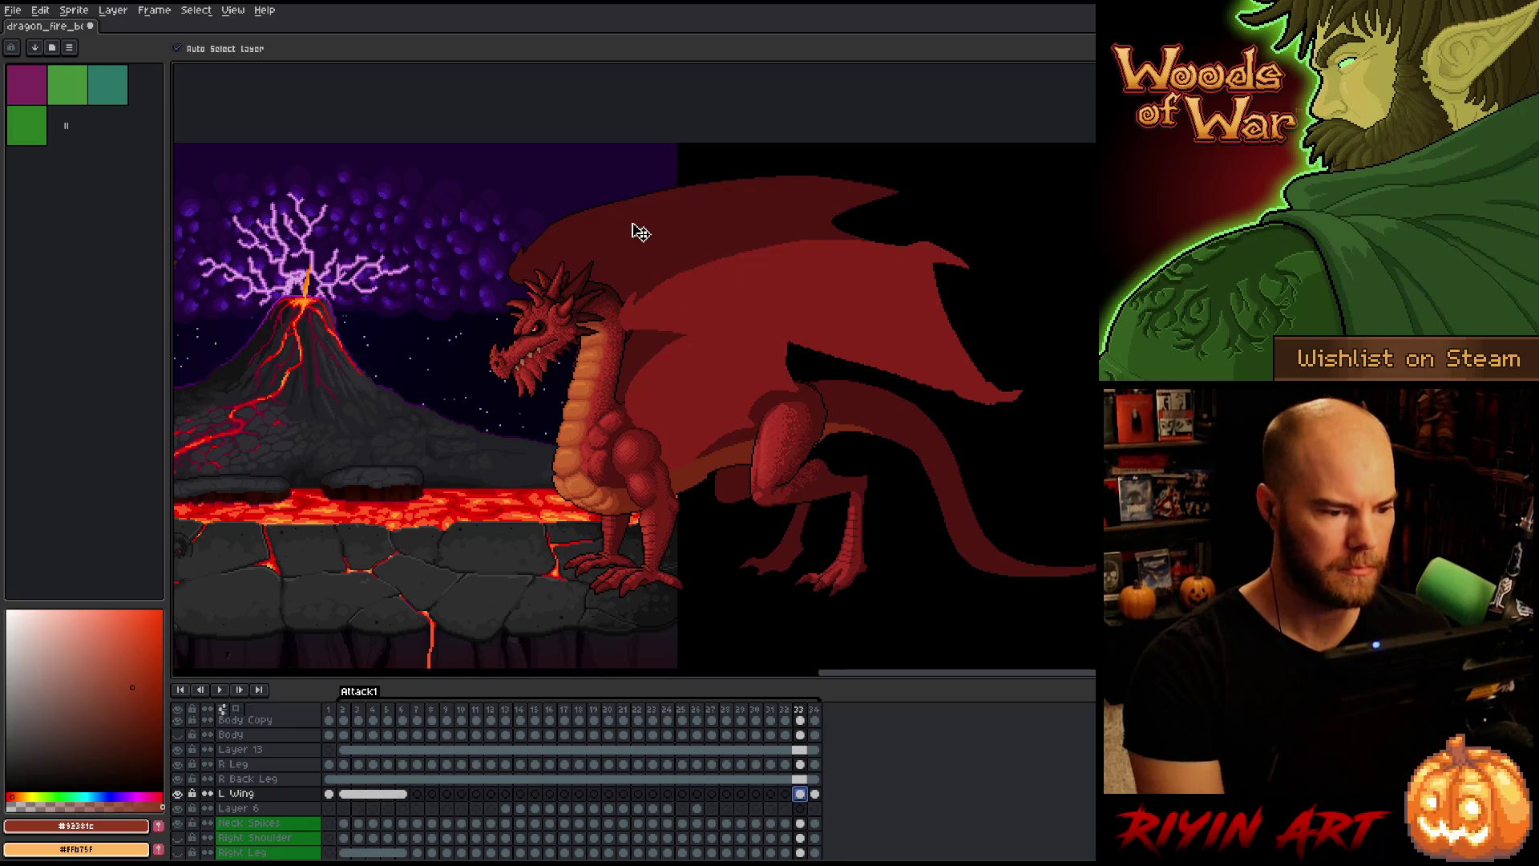
{"action": "mouse_move", "coordinate": [632, 230]}
{"action": "left_mouse_down"}
{"action": "mouse_move", "coordinate": [640, 330]}
{"action": "mouse_move", "coordinate": [648, 314]}
{"action": "left_mouse_up"}
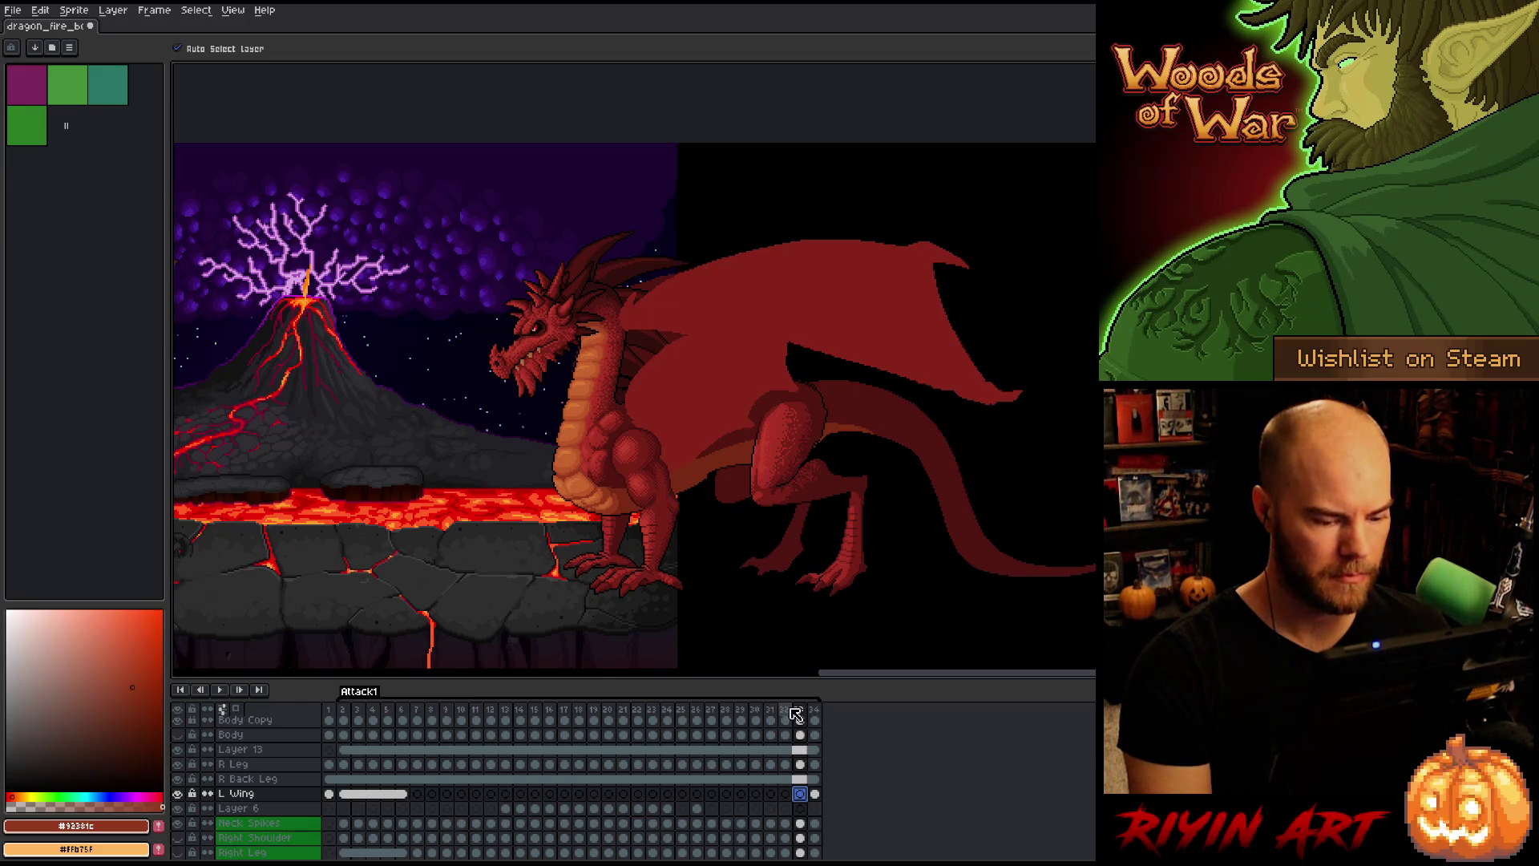
{"action": "left_click", "coordinate": [343, 794]}
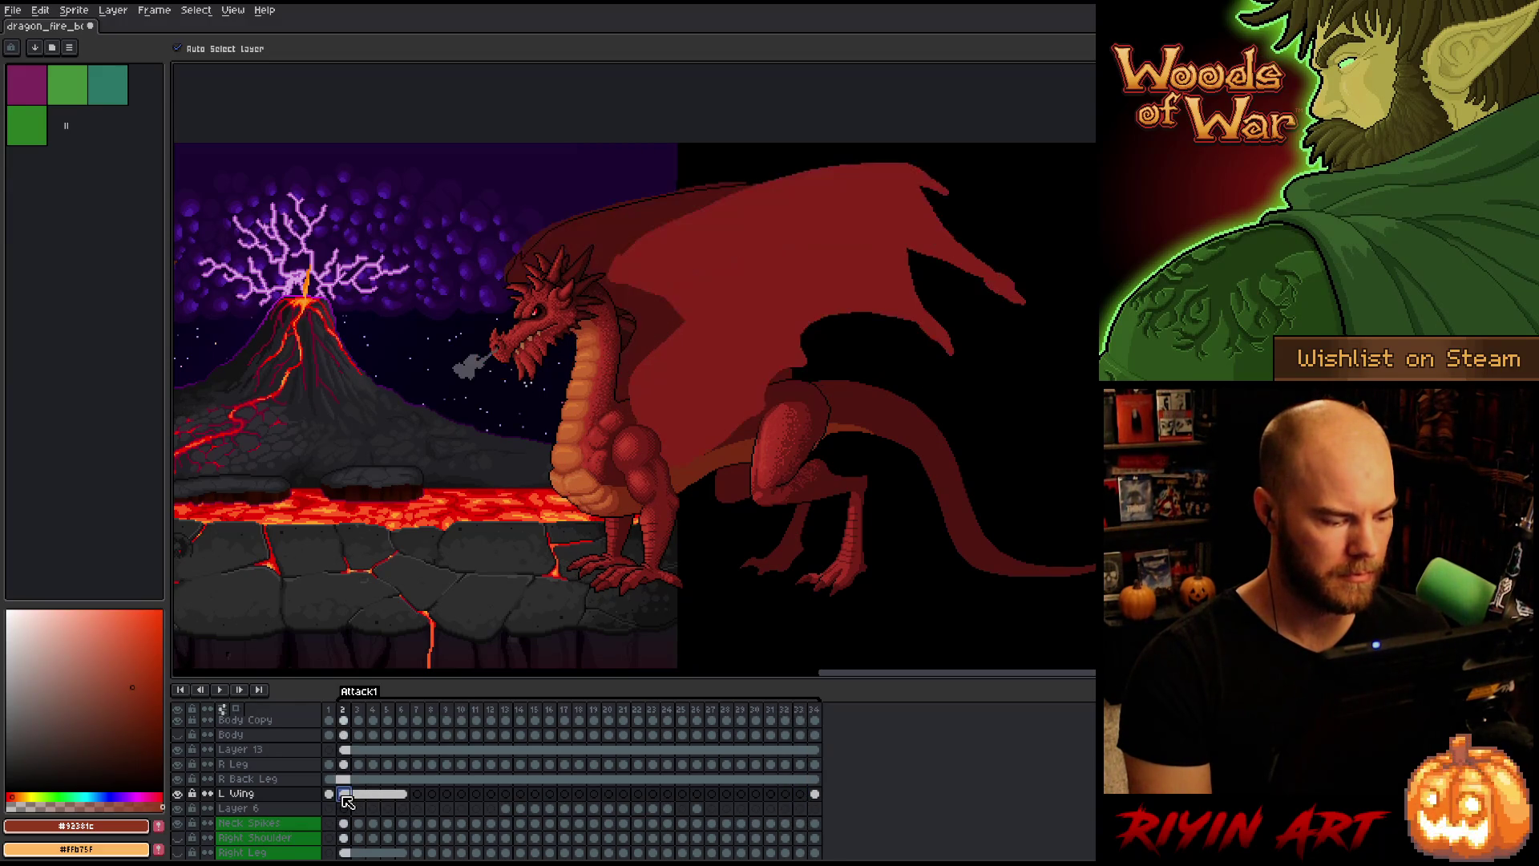
Step: Try shifting the frame 12 wing to a new position, then undo the move
{"action": "left_click_drag", "start_coordinate": [402, 712], "coordinate": [492, 712]}
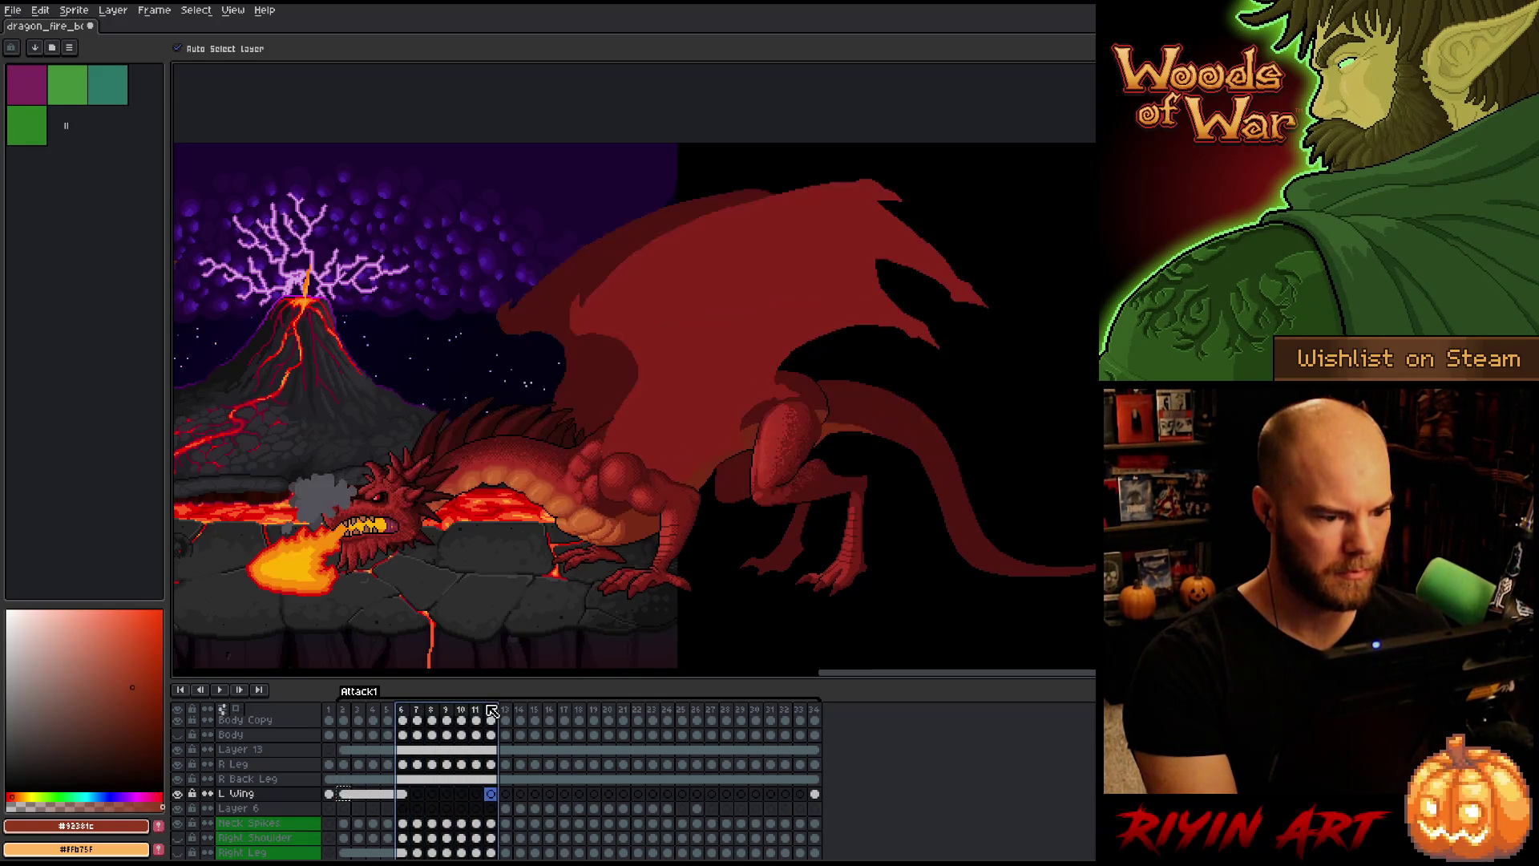
{"action": "key", "text": "Right"}
{"action": "key", "text": "Left"}
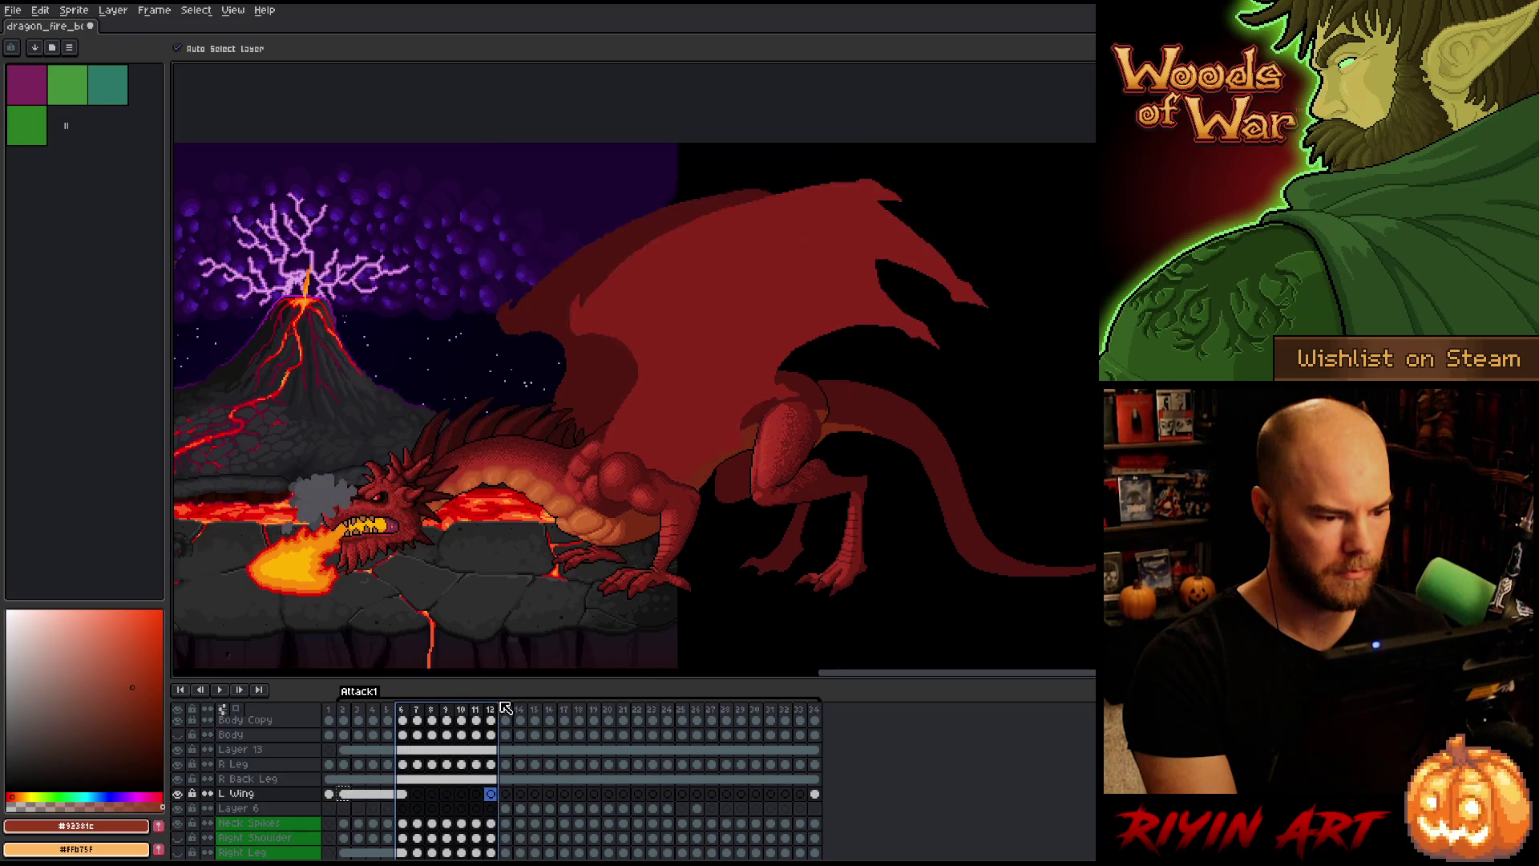
{"action": "left_click", "coordinate": [494, 796]}
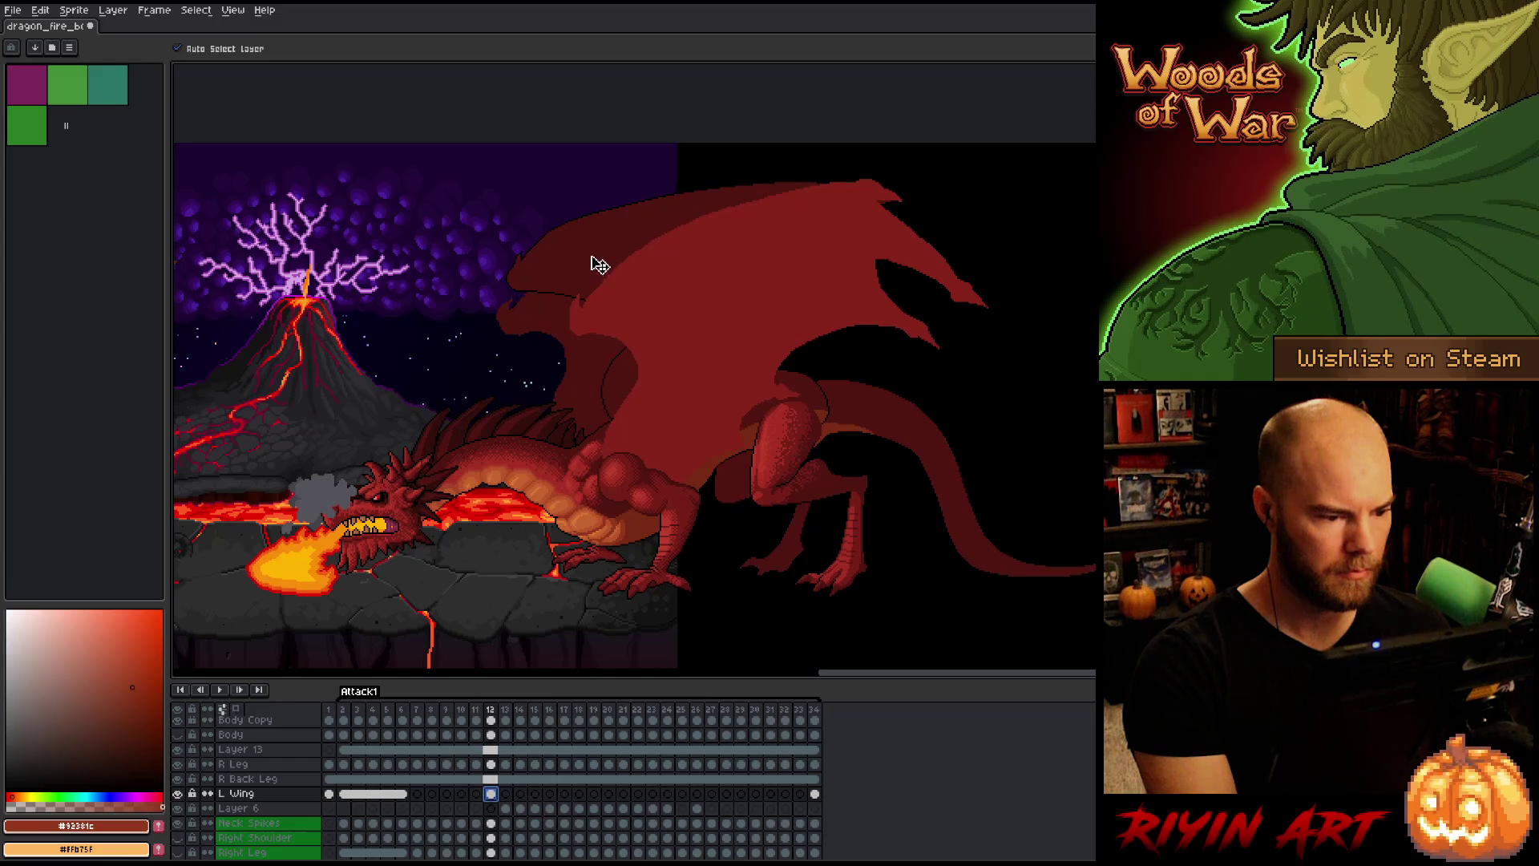
{"action": "mouse_move", "coordinate": [594, 262]}
{"action": "left_mouse_down"}
{"action": "mouse_move", "coordinate": [574, 316]}
{"action": "mouse_move", "coordinate": [586, 291]}
{"action": "mouse_move", "coordinate": [583, 307]}
{"action": "left_mouse_up"}
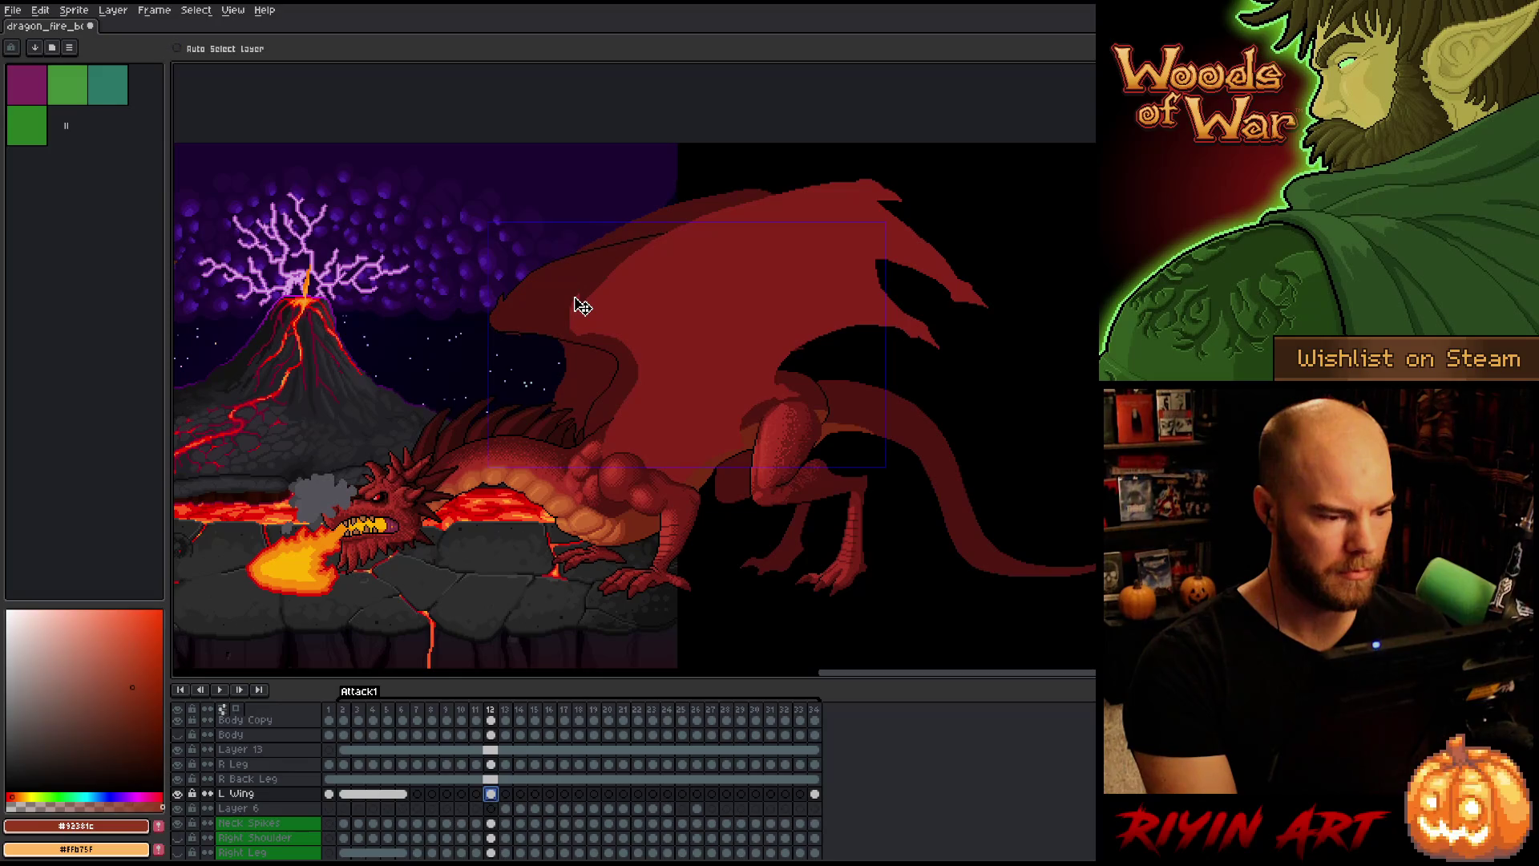
{"action": "key", "text": "ctrl+z"}
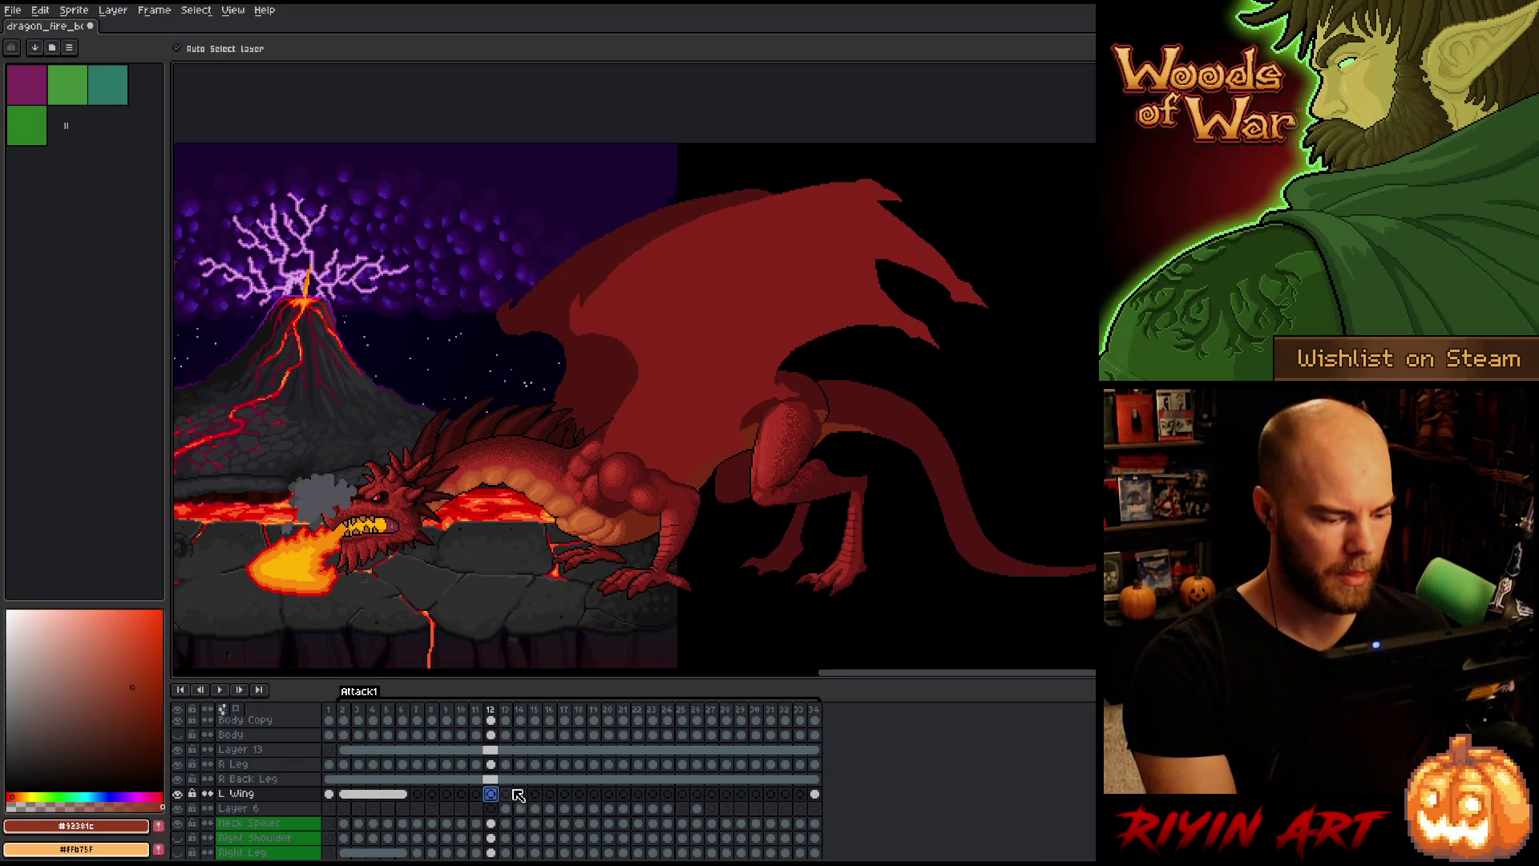
Step: Select frame ranges 13–25 and 24–29, then return to frame 2 and pick the Left Wing layer
{"action": "left_click", "coordinate": [506, 711]}
{"action": "mouse_move", "coordinate": [513, 714]}
{"action": "left_mouse_down"}
{"action": "mouse_move", "coordinate": [693, 699]}
{"action": "mouse_move", "coordinate": [680, 696]}
{"action": "left_mouse_up"}
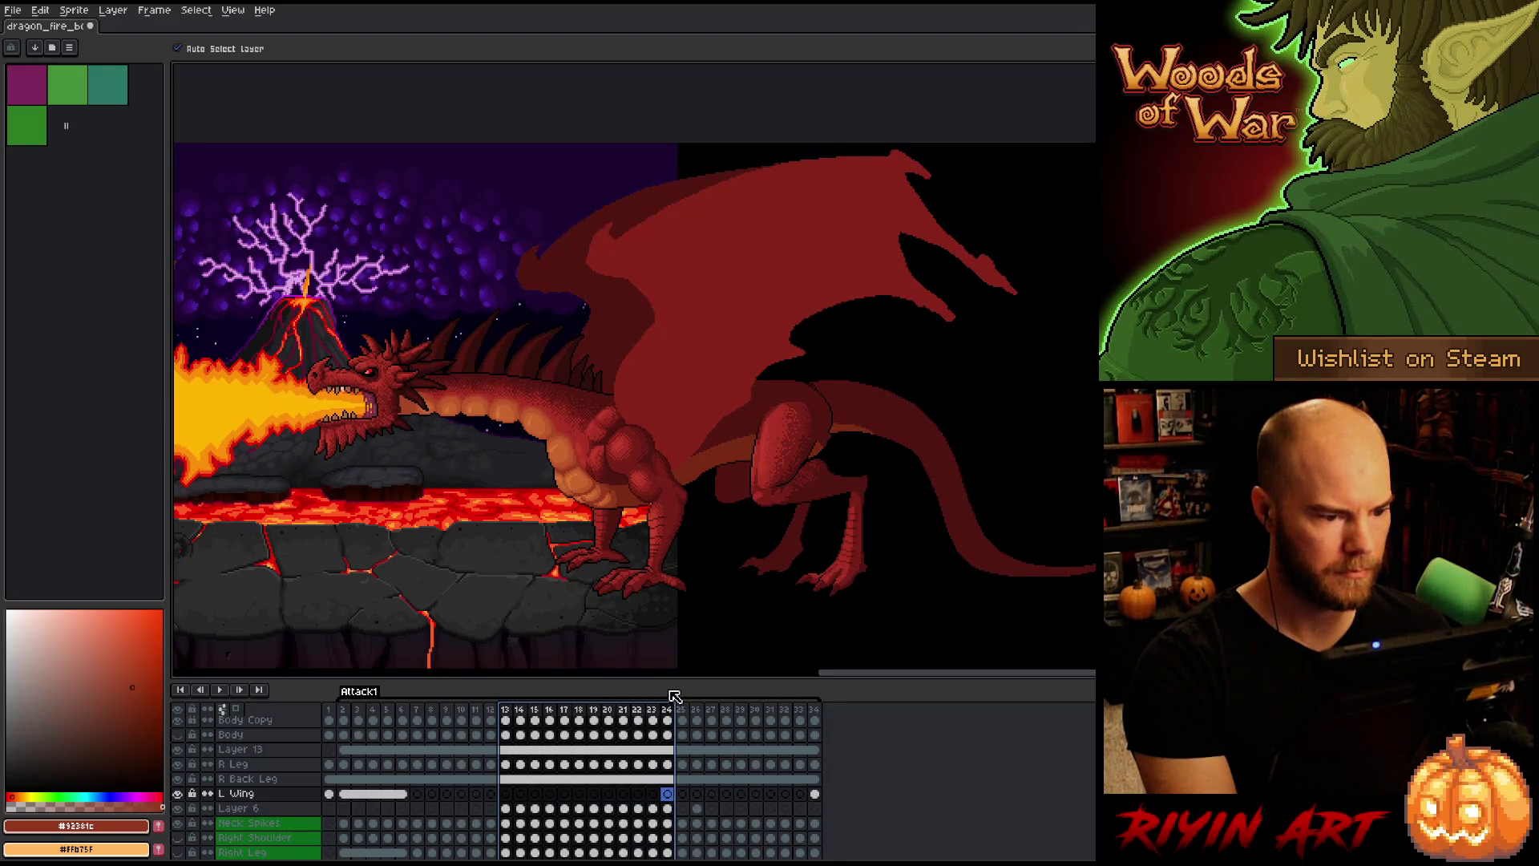
{"action": "left_click", "coordinate": [672, 797]}
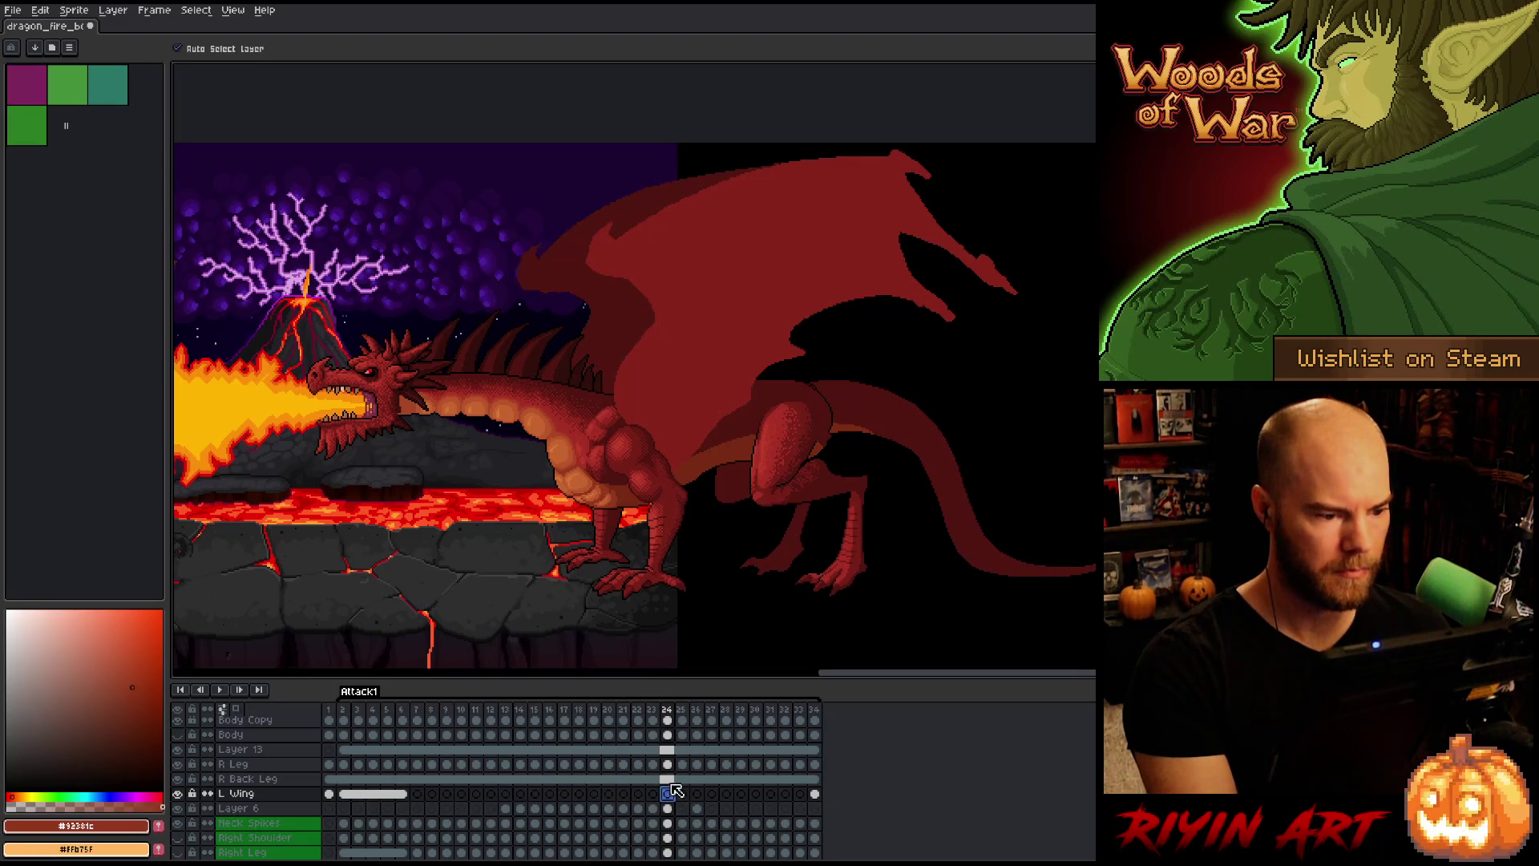
{"action": "left_click_drag", "start_coordinate": [671, 715], "coordinate": [825, 696]}
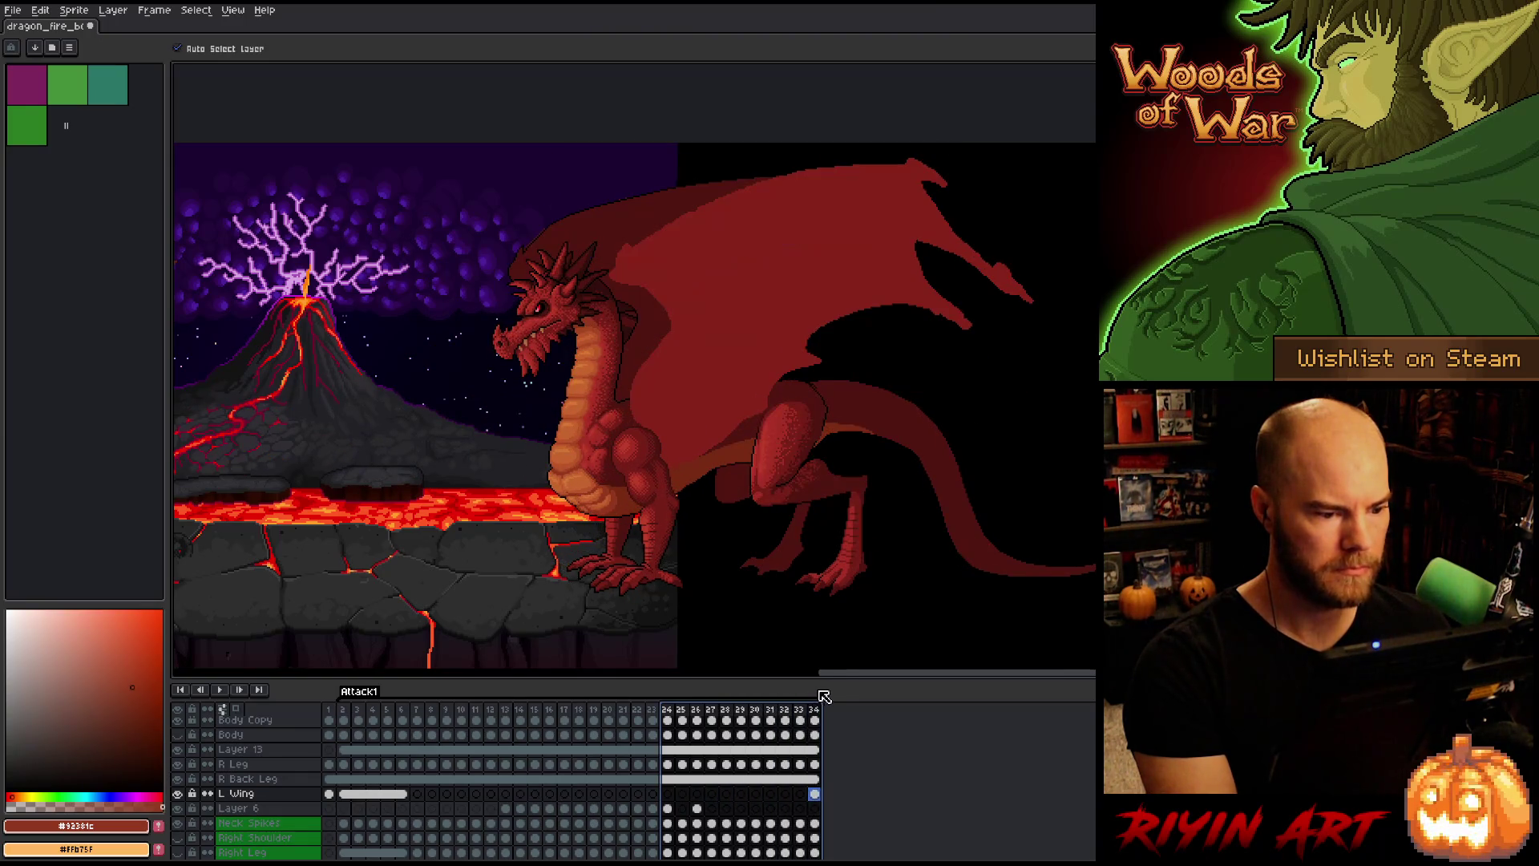
{"action": "left_click", "coordinate": [345, 710]}
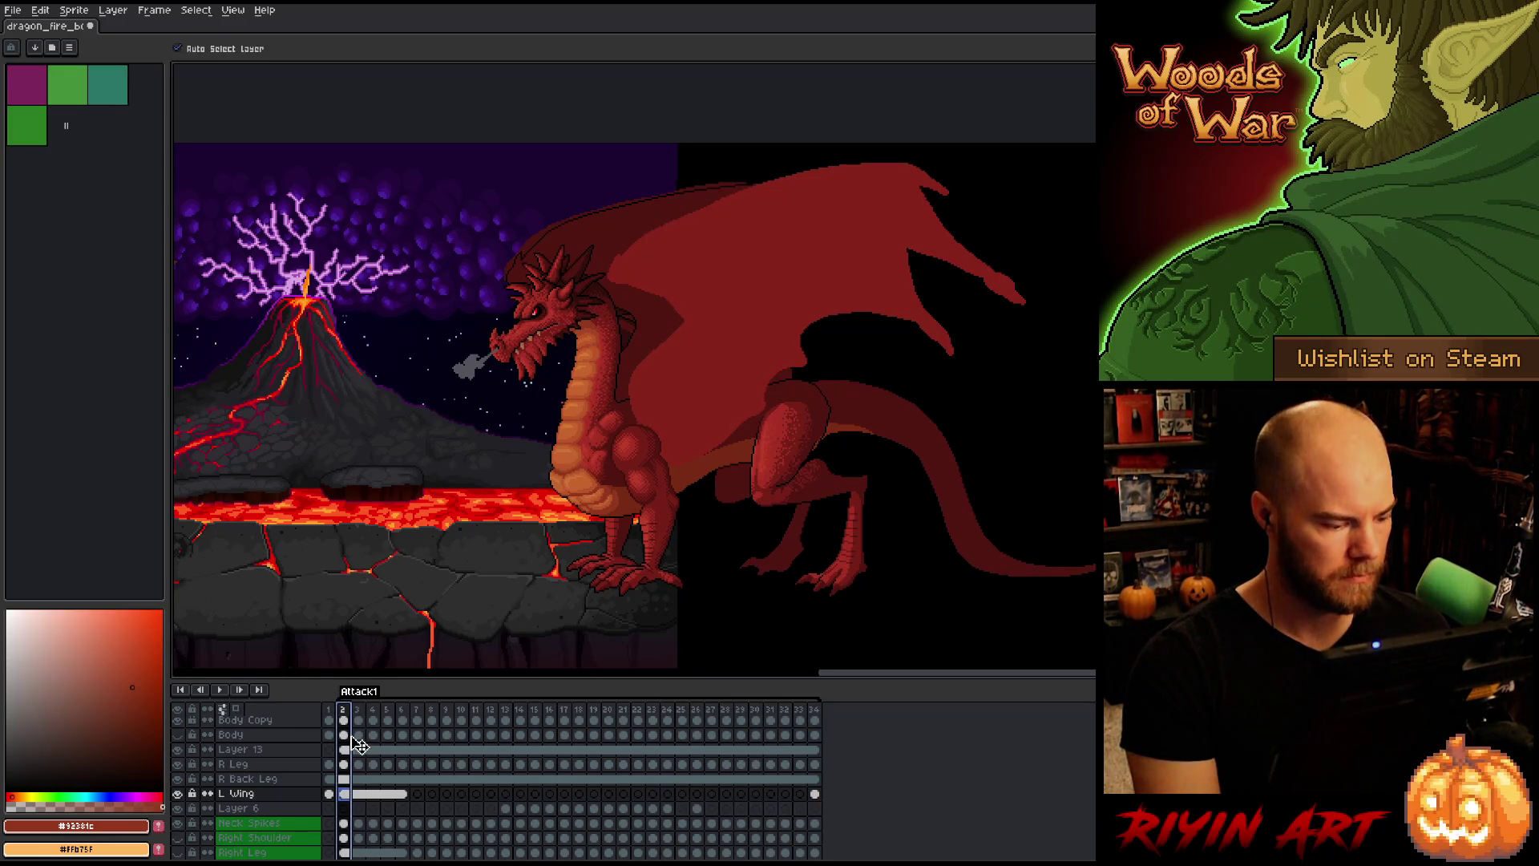
{"action": "left_click", "coordinate": [723, 268]}
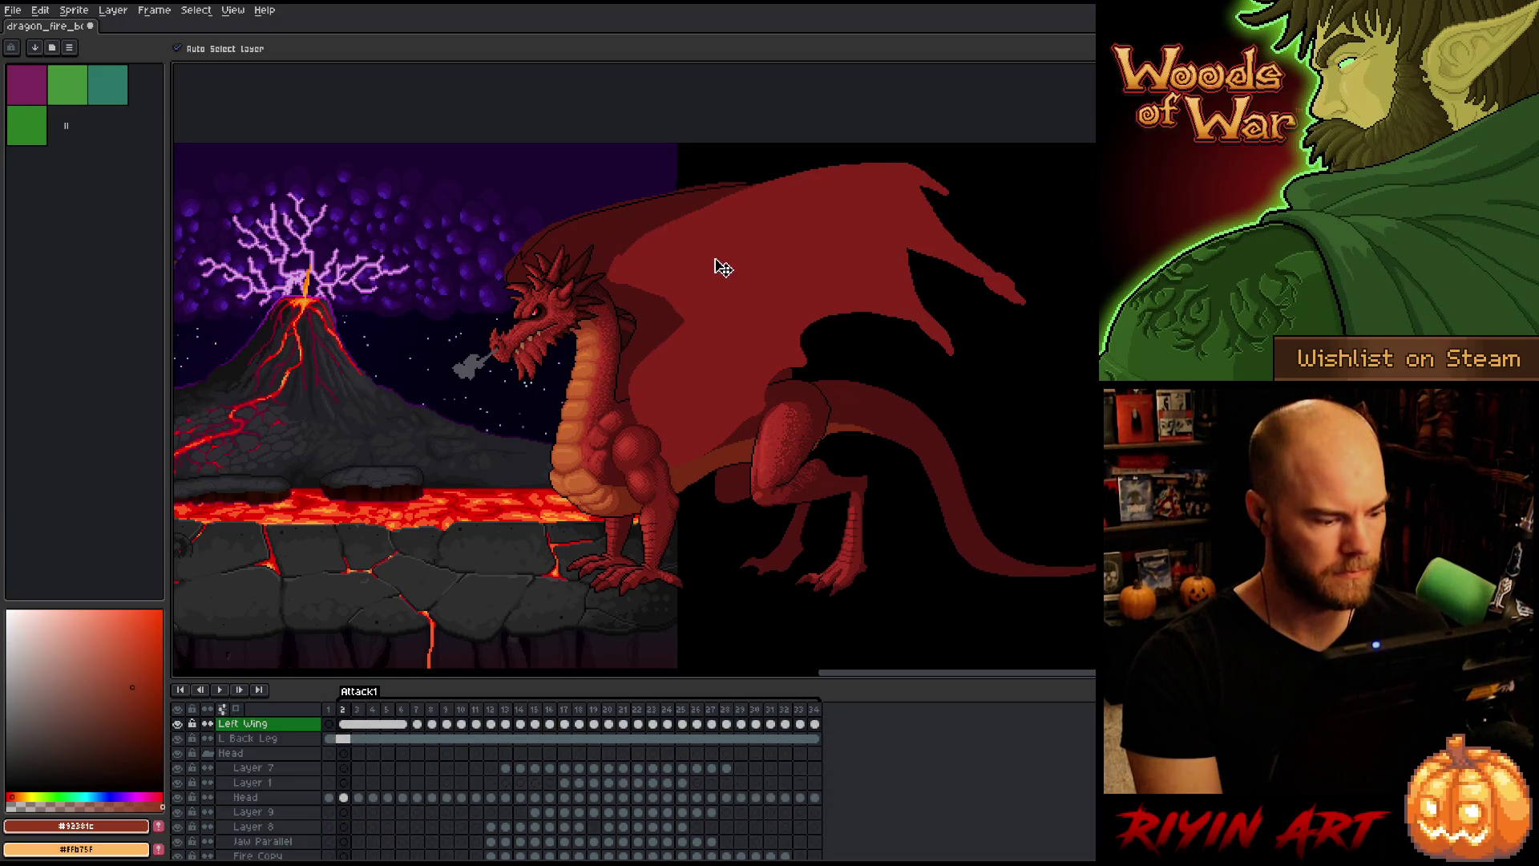
Step: Compare the dragon with the left wing hidden, then select the detailed wing on L Wing frame 2
{"action": "scroll", "coordinate": [418, 783], "scroll_direction": "up", "scroll_amount": 2}
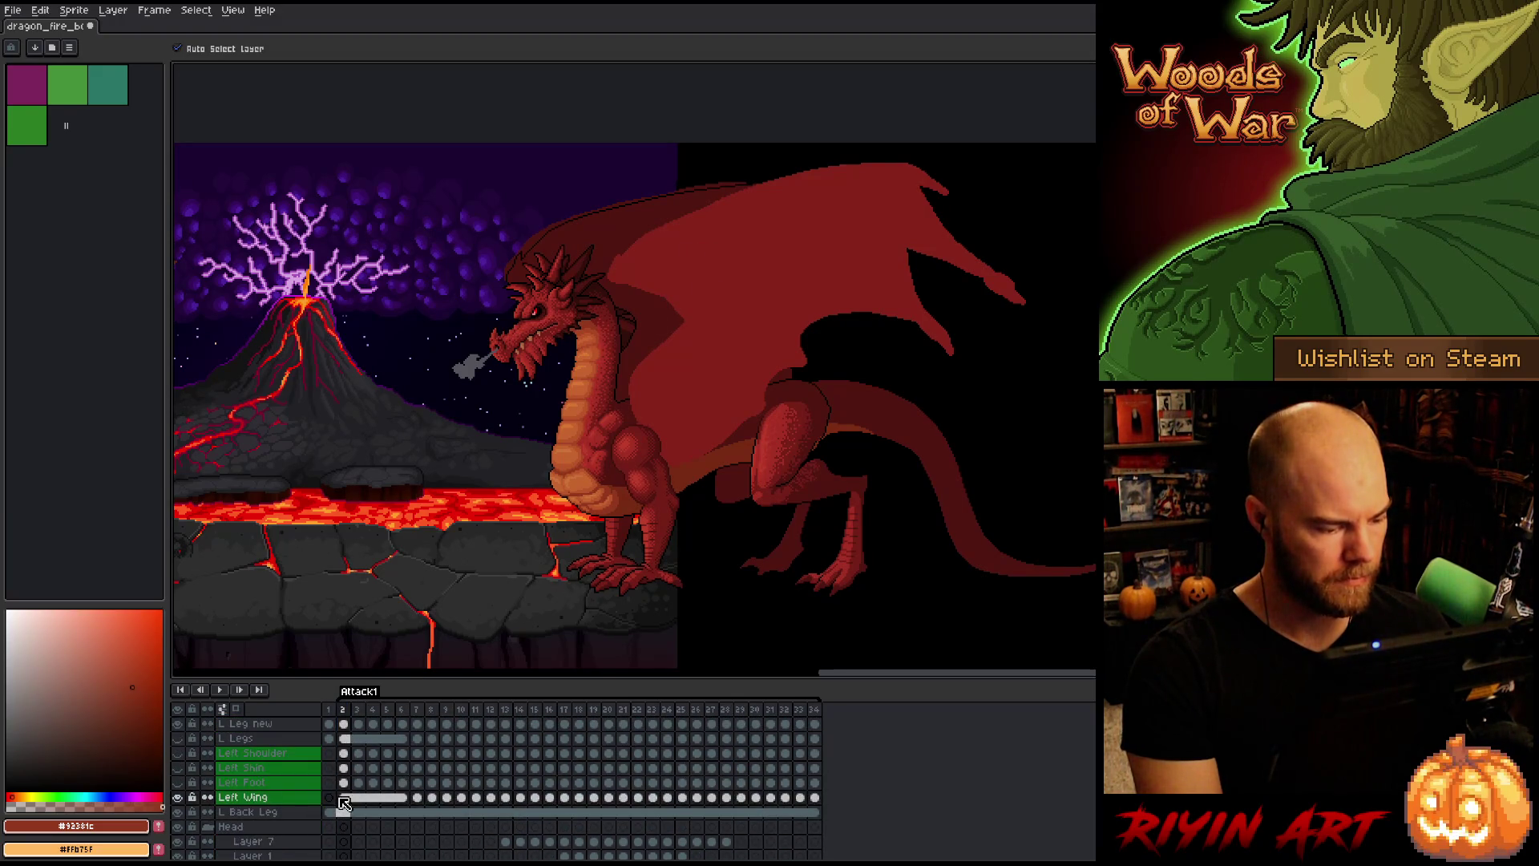
{"action": "scroll", "coordinate": [343, 803], "scroll_direction": "up", "scroll_amount": 1}
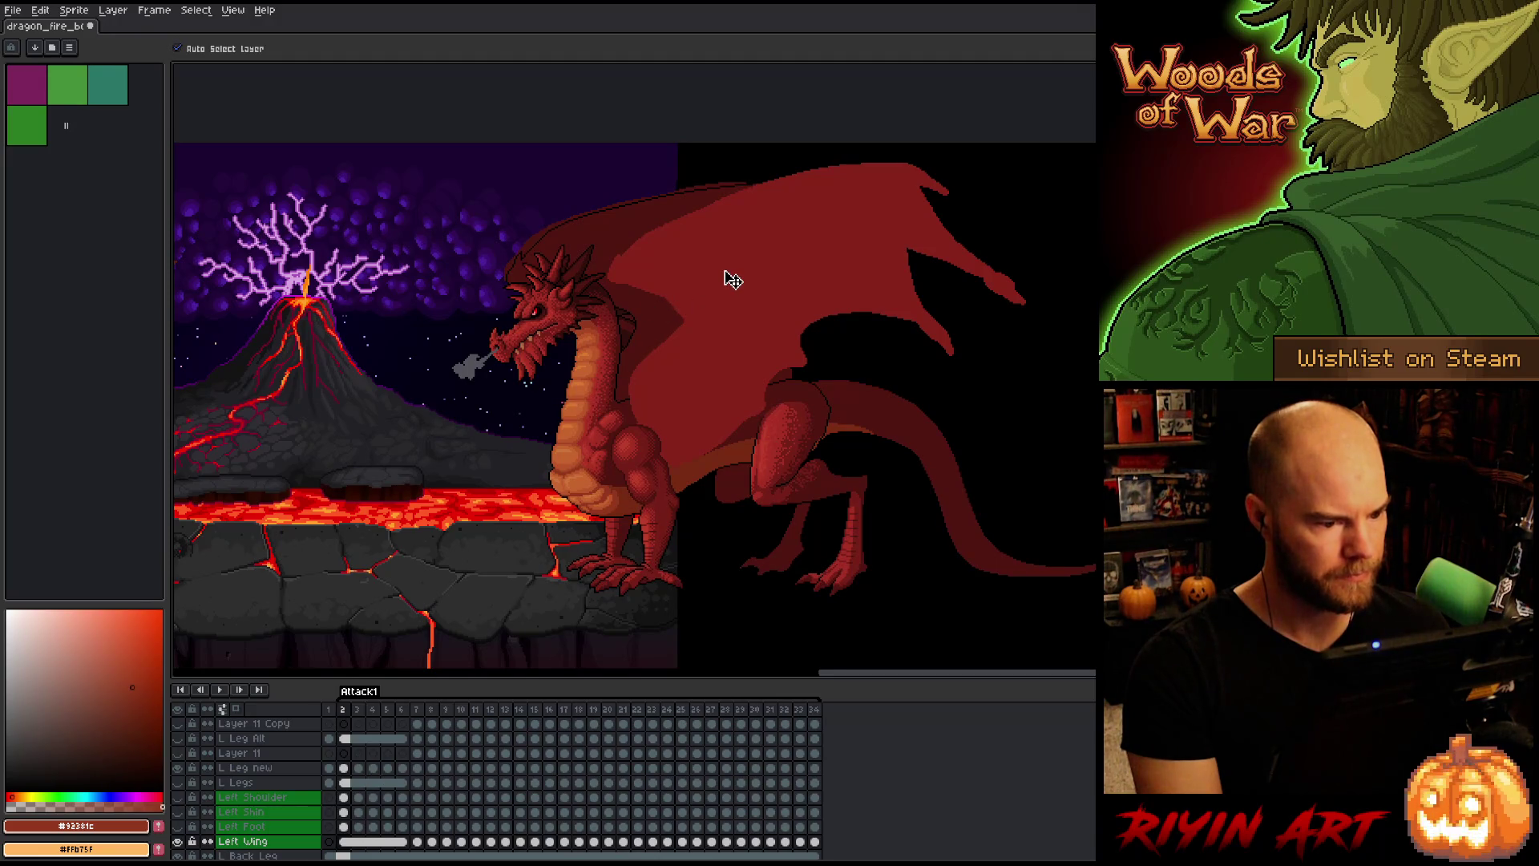
{"action": "left_click", "coordinate": [175, 842]}
{"action": "left_click", "coordinate": [176, 843]}
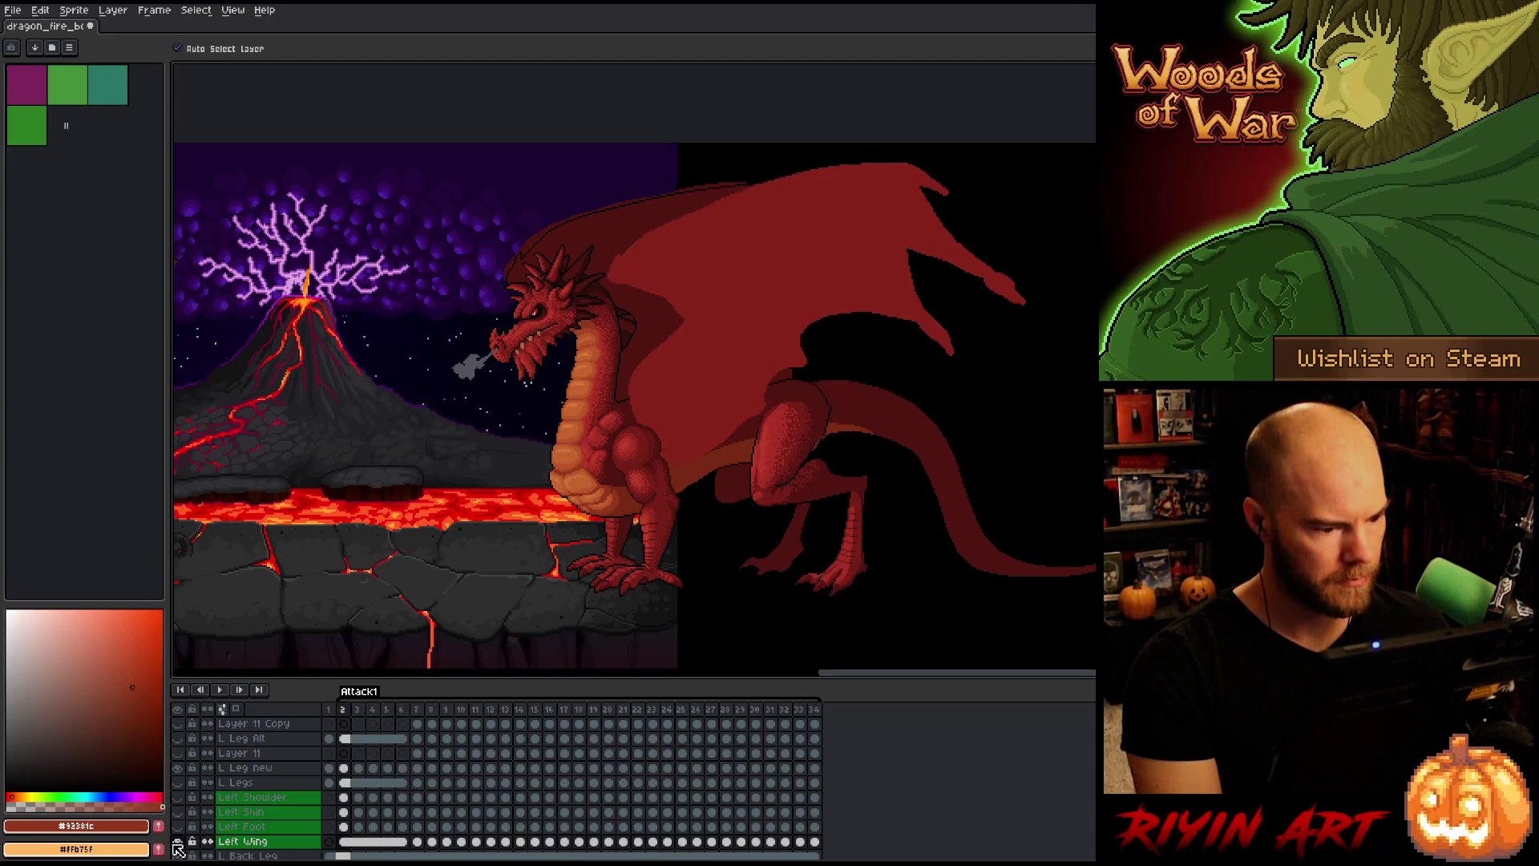
{"action": "left_click", "coordinate": [332, 842]}
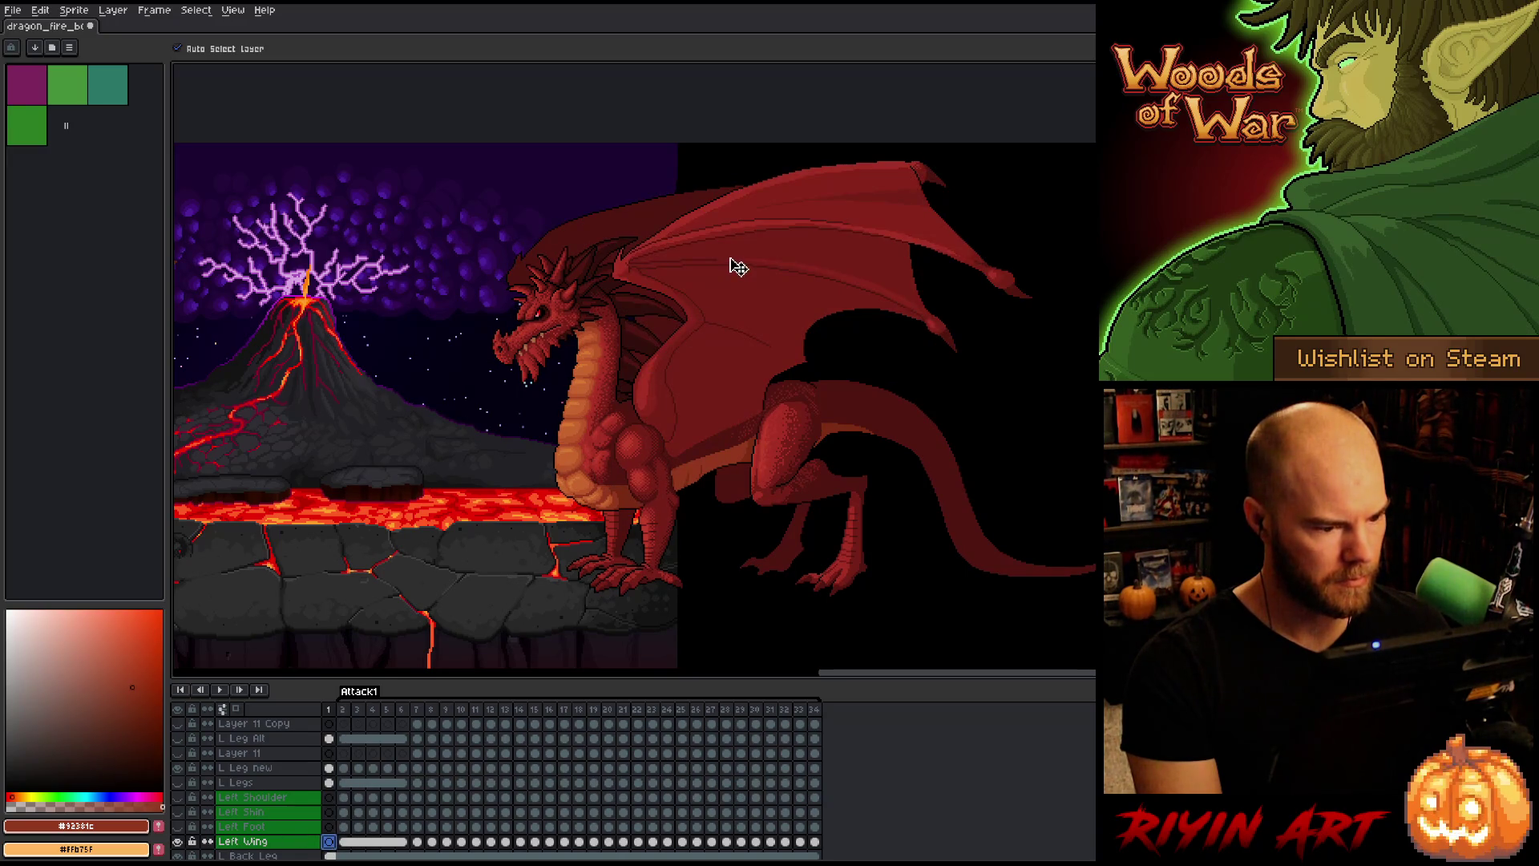
{"action": "key", "text": "Up"}
{"action": "key", "text": "Up"}
{"action": "key", "text": "Up"}
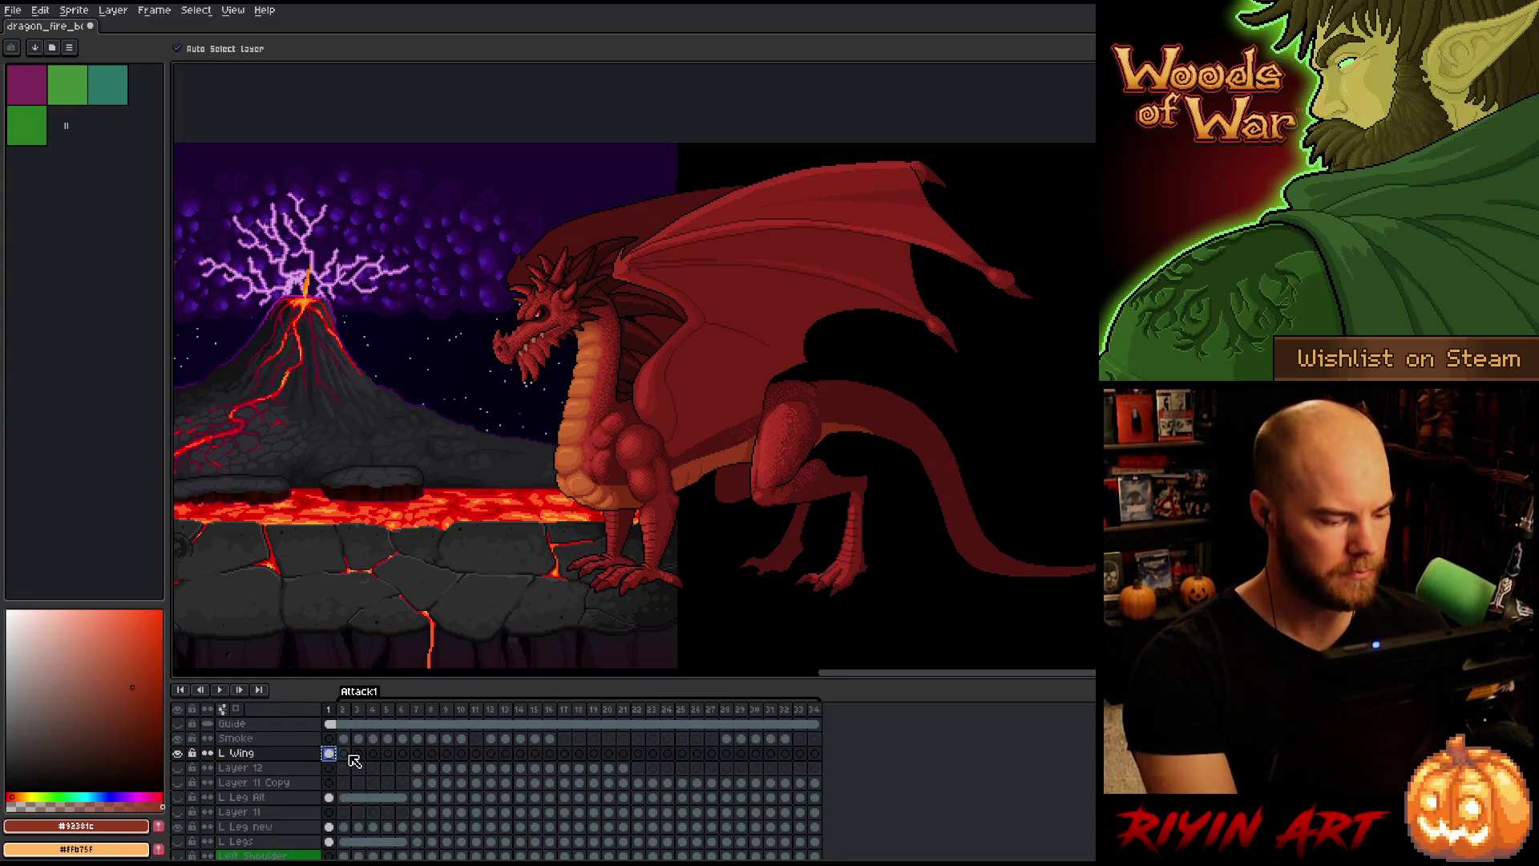
{"action": "left_click", "coordinate": [346, 754]}
{"action": "left_click", "coordinate": [347, 754]}
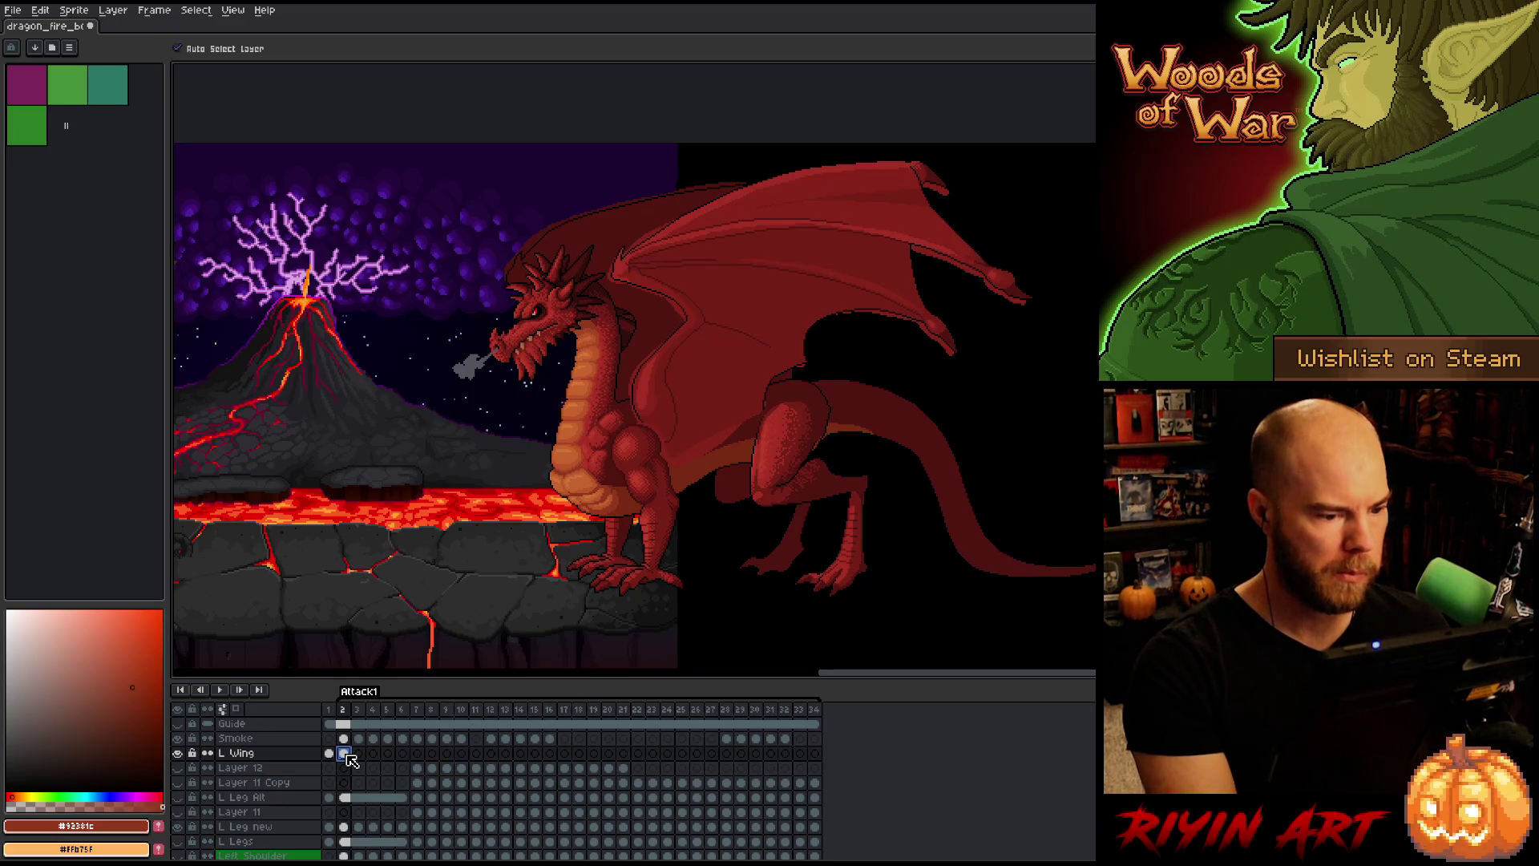
Step: Apply the frame 2 wing transform and shift the frame 3 wing about 2 pixels right
{"action": "key", "text": "ctrl+t"}
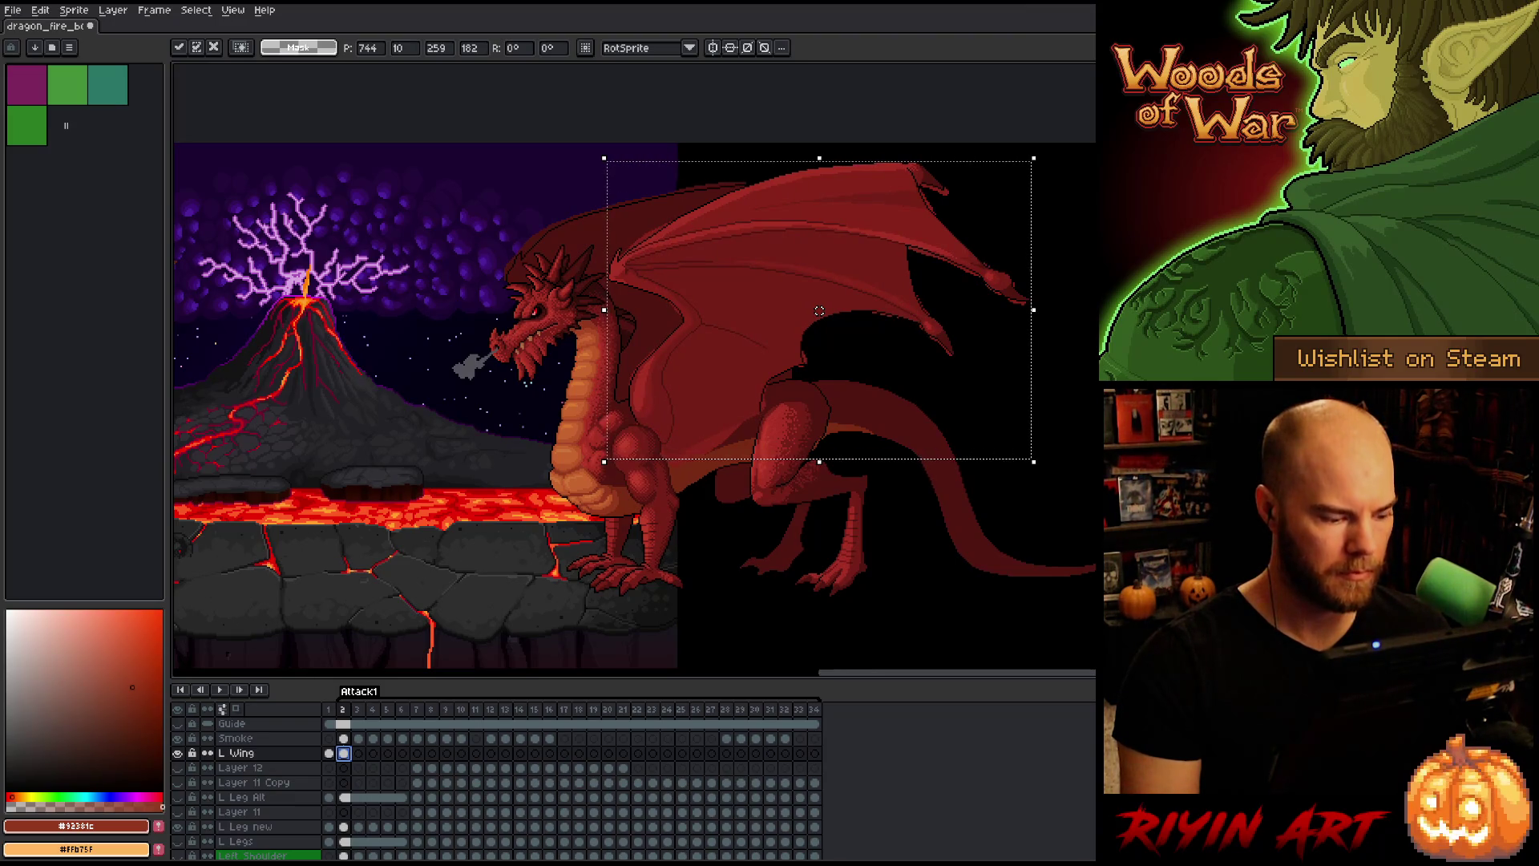
{"action": "key", "text": "Return"}
{"action": "key", "text": "Right"}
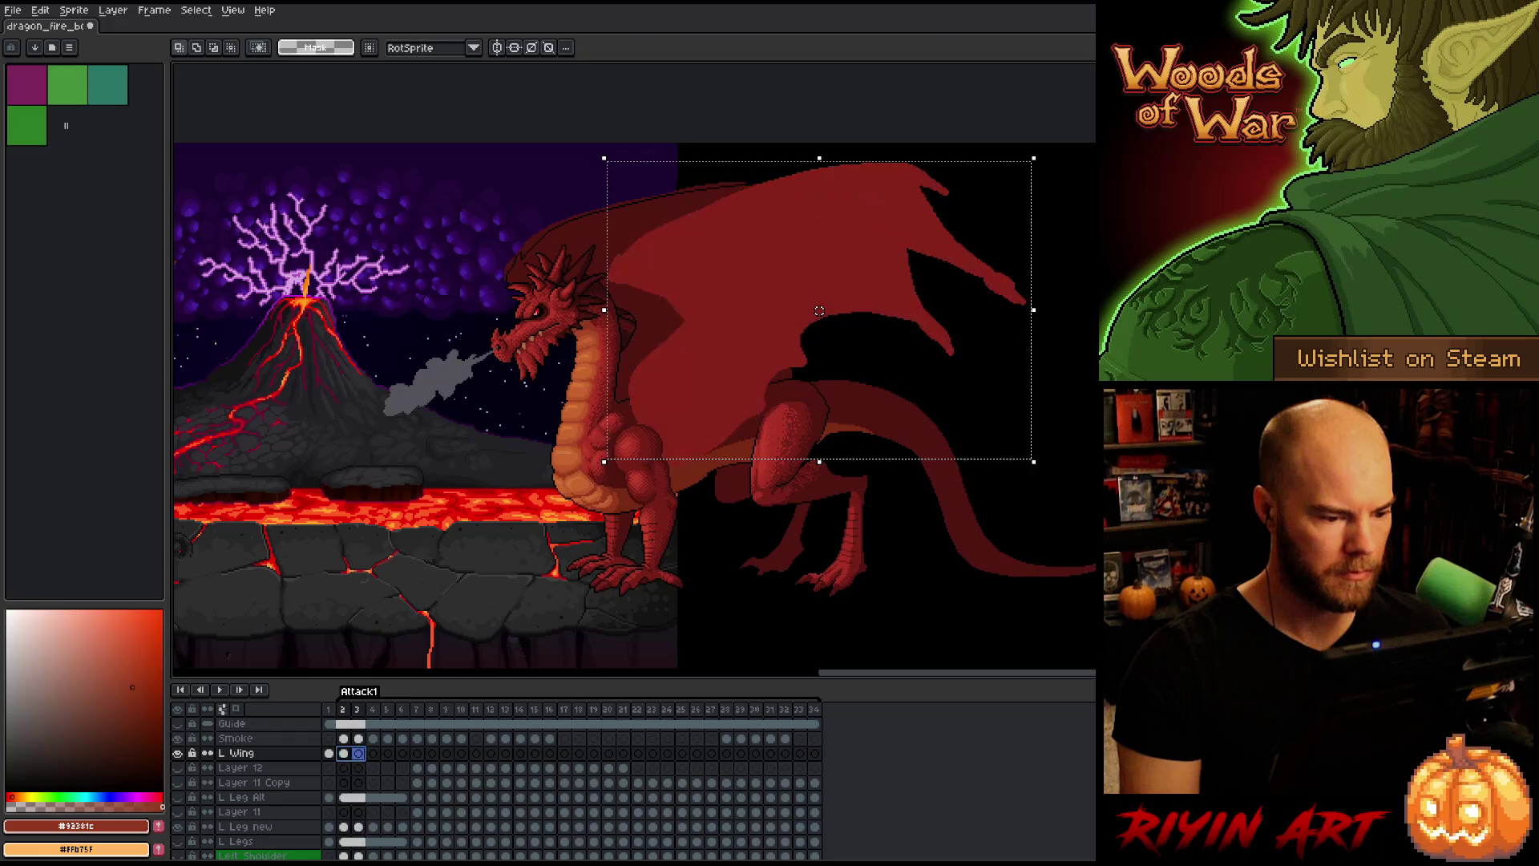
{"action": "key", "text": "Left"}
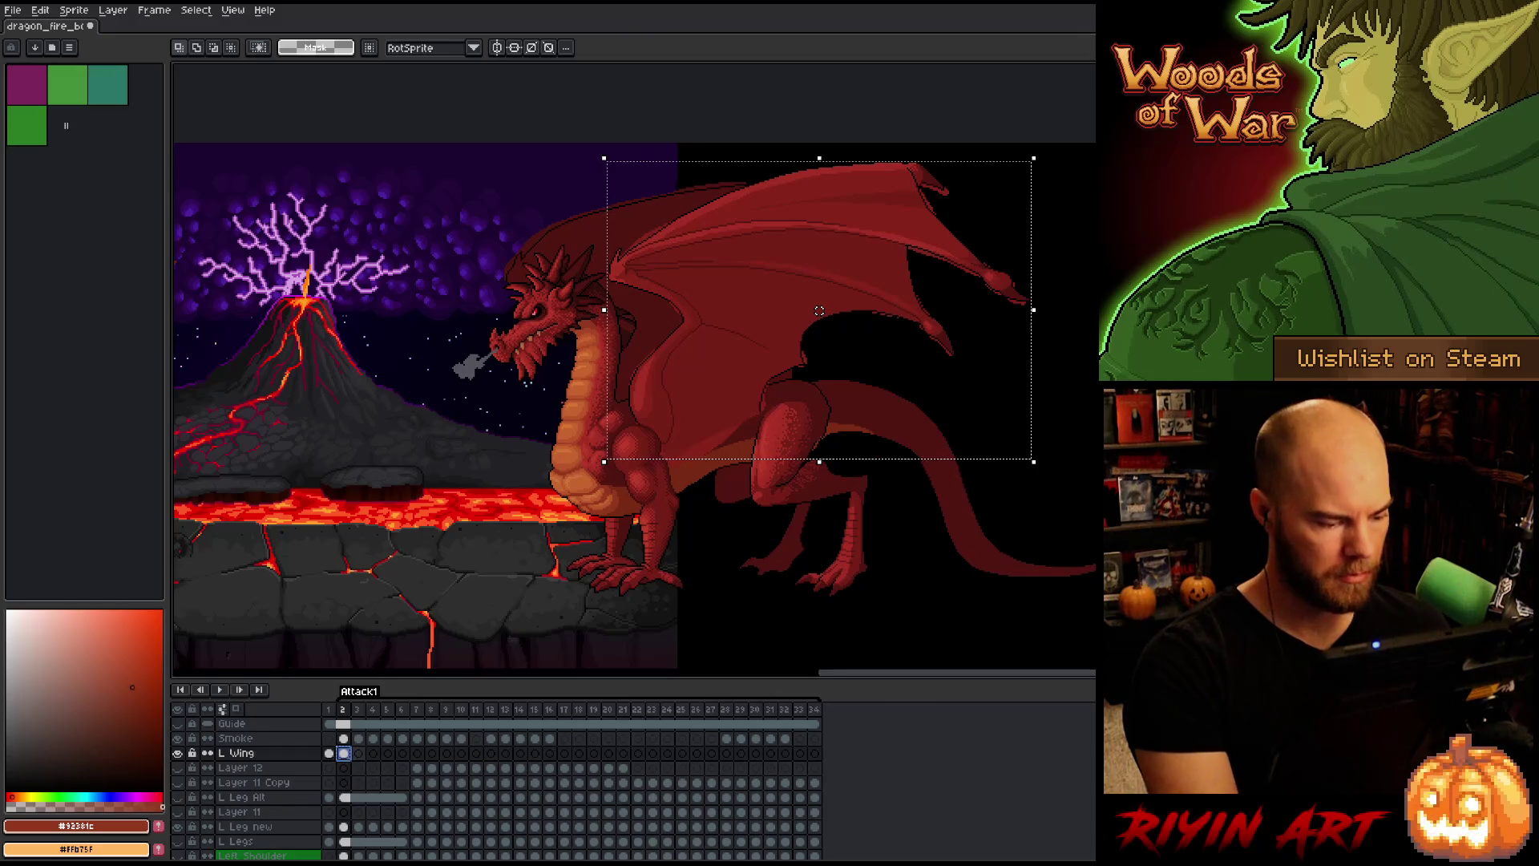
{"action": "key", "text": "Right"}
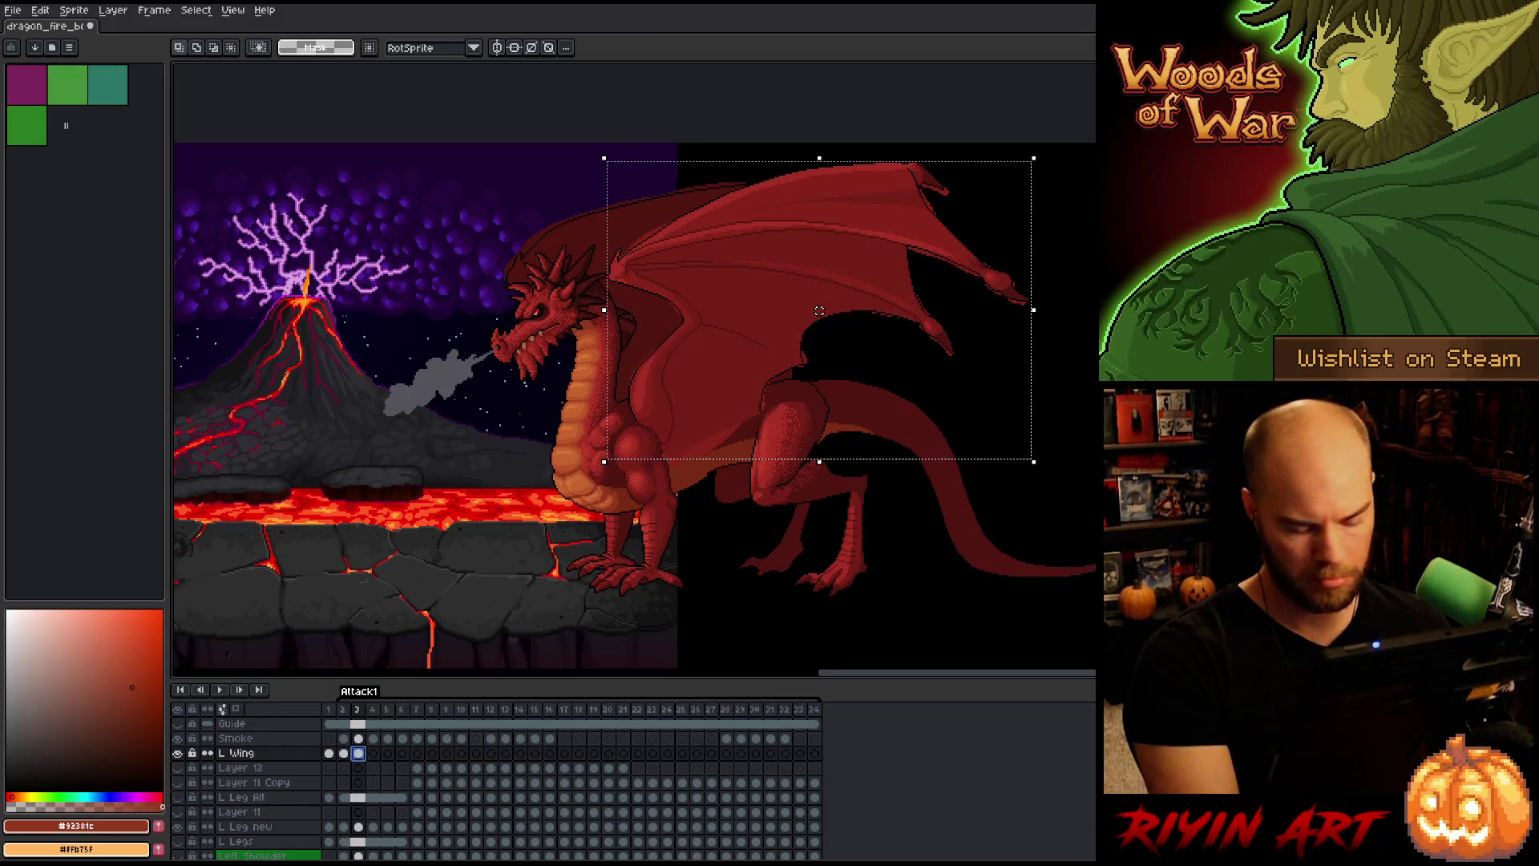
{"action": "left_click_drag", "start_coordinate": [820, 310], "coordinate": [820, 310]}
{"action": "key", "text": "Return"}
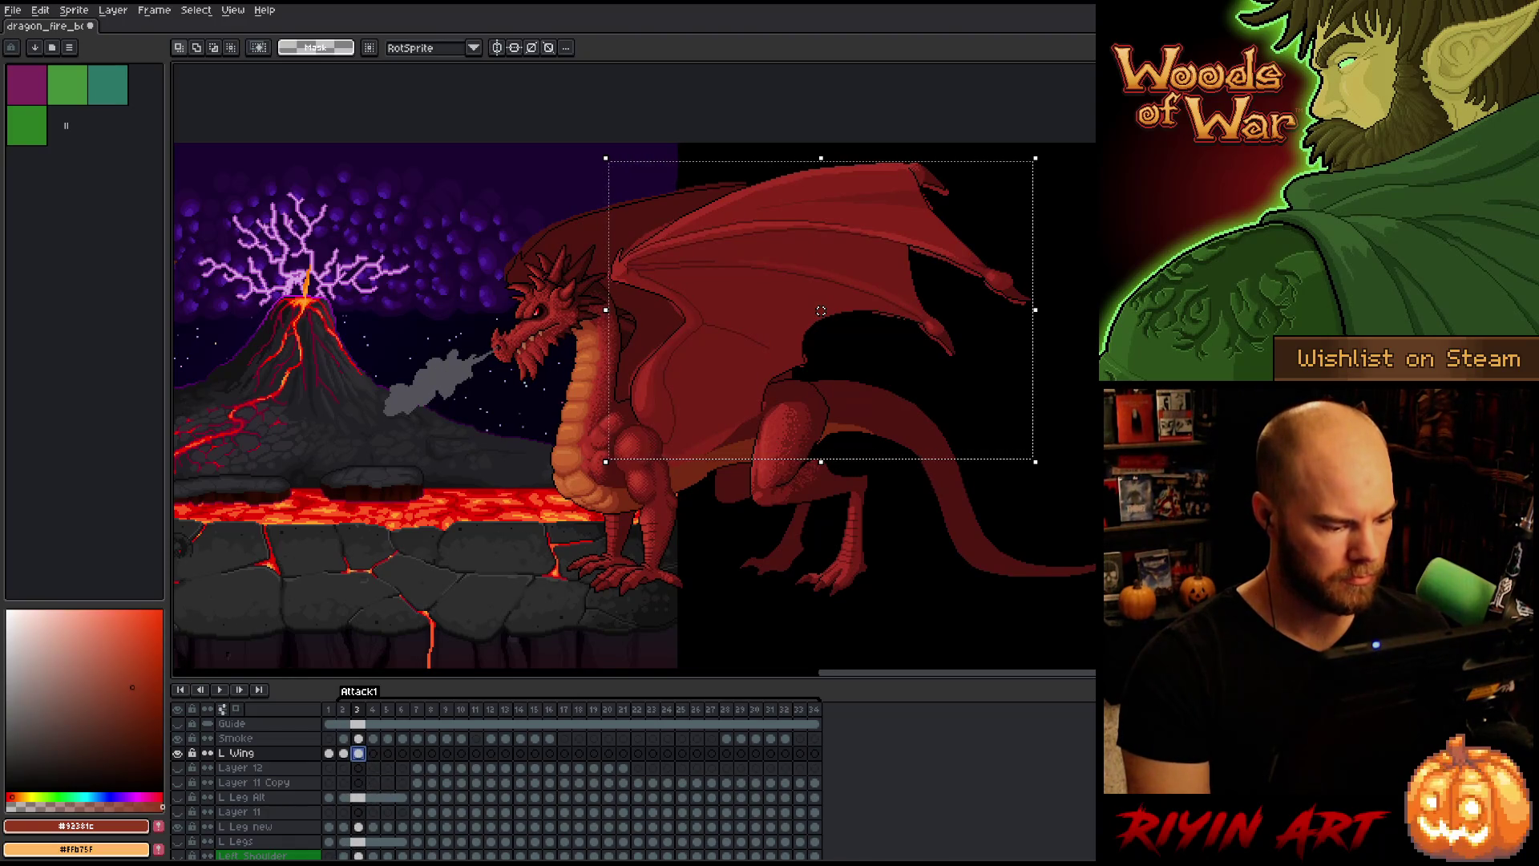
{"action": "key", "text": "ctrl+d"}
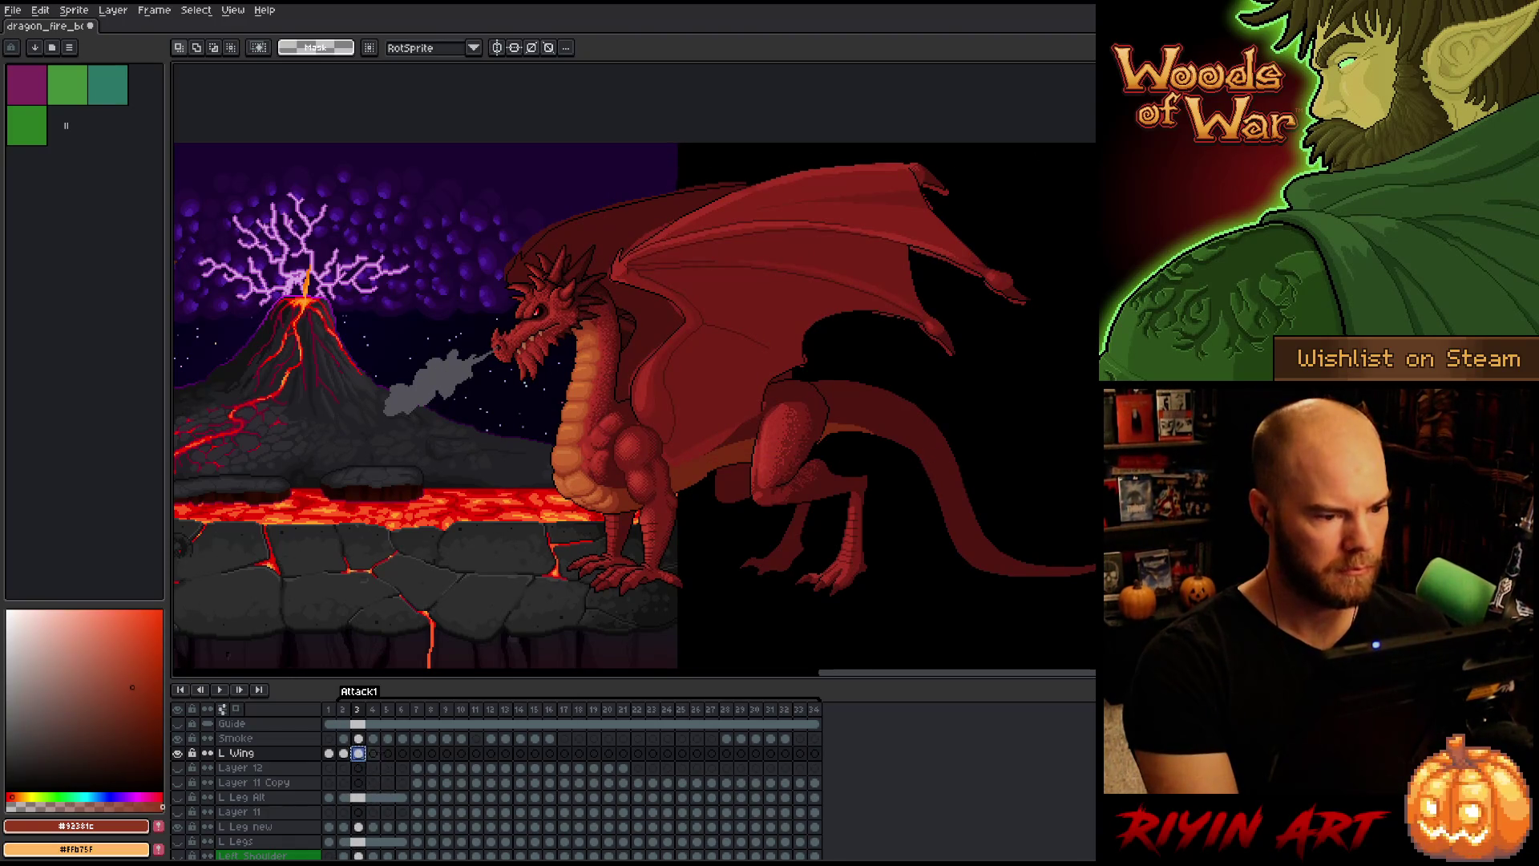
Step: Reselect the wing on frame 4 and apply its transform
{"action": "left_click", "coordinate": [373, 753]}
{"action": "key", "text": "ctrl+shift+d"}
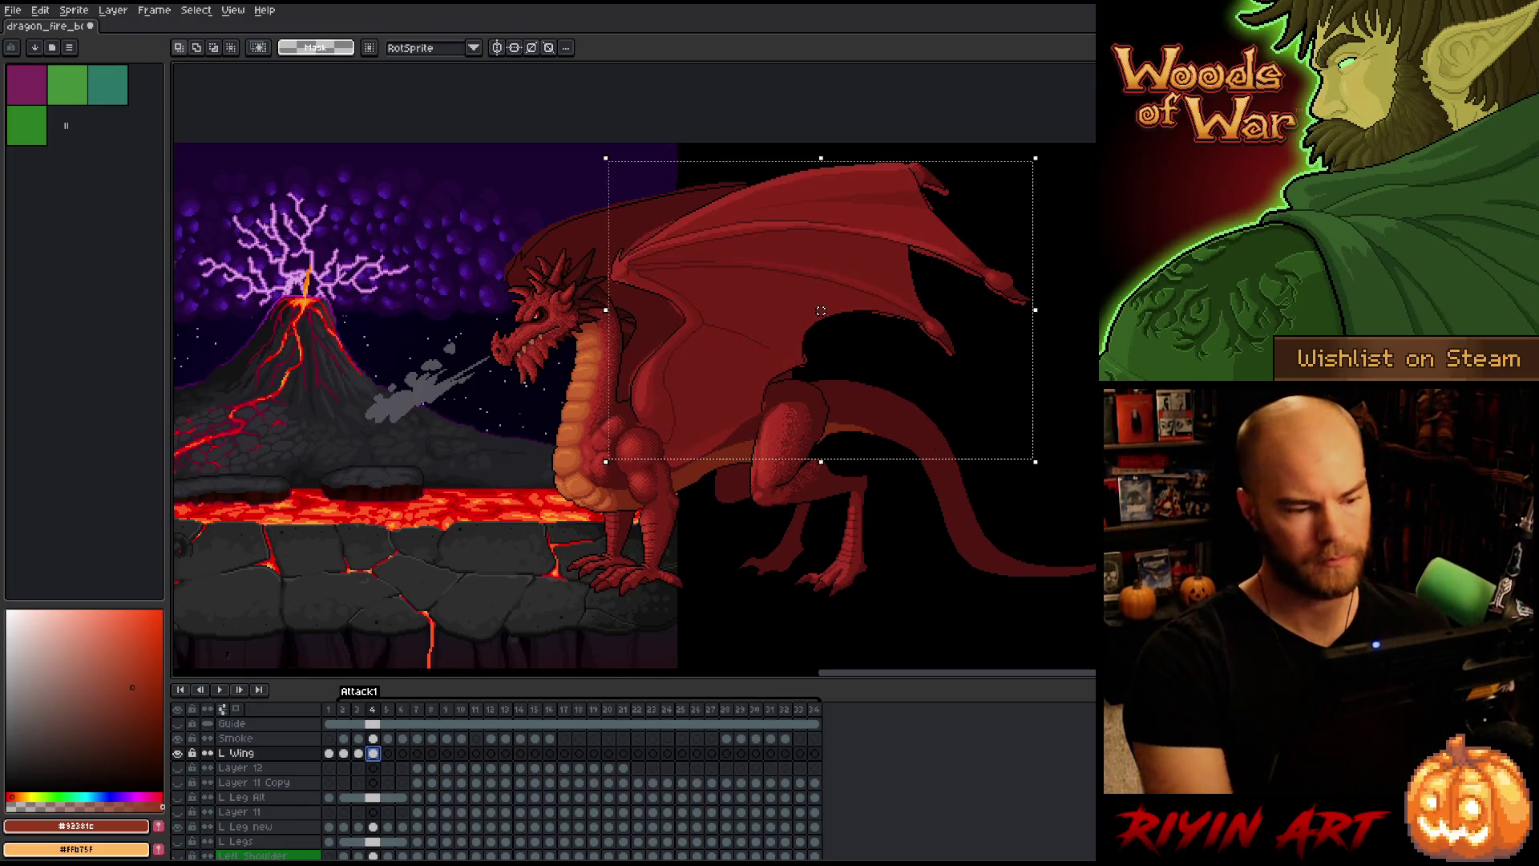
{"action": "key", "text": "ctrl+t"}
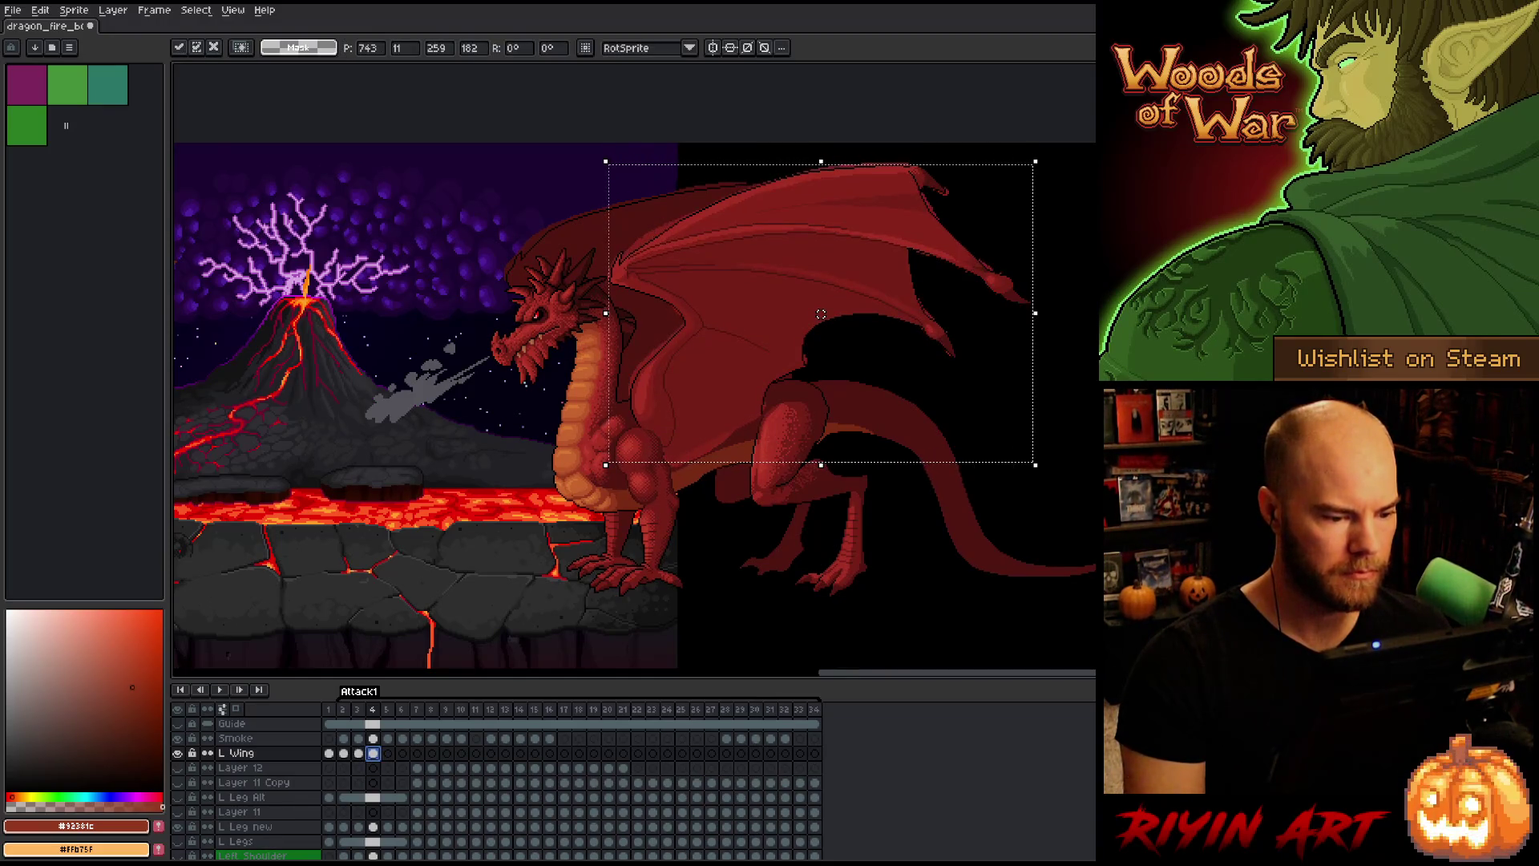
{"action": "key", "text": "Return"}
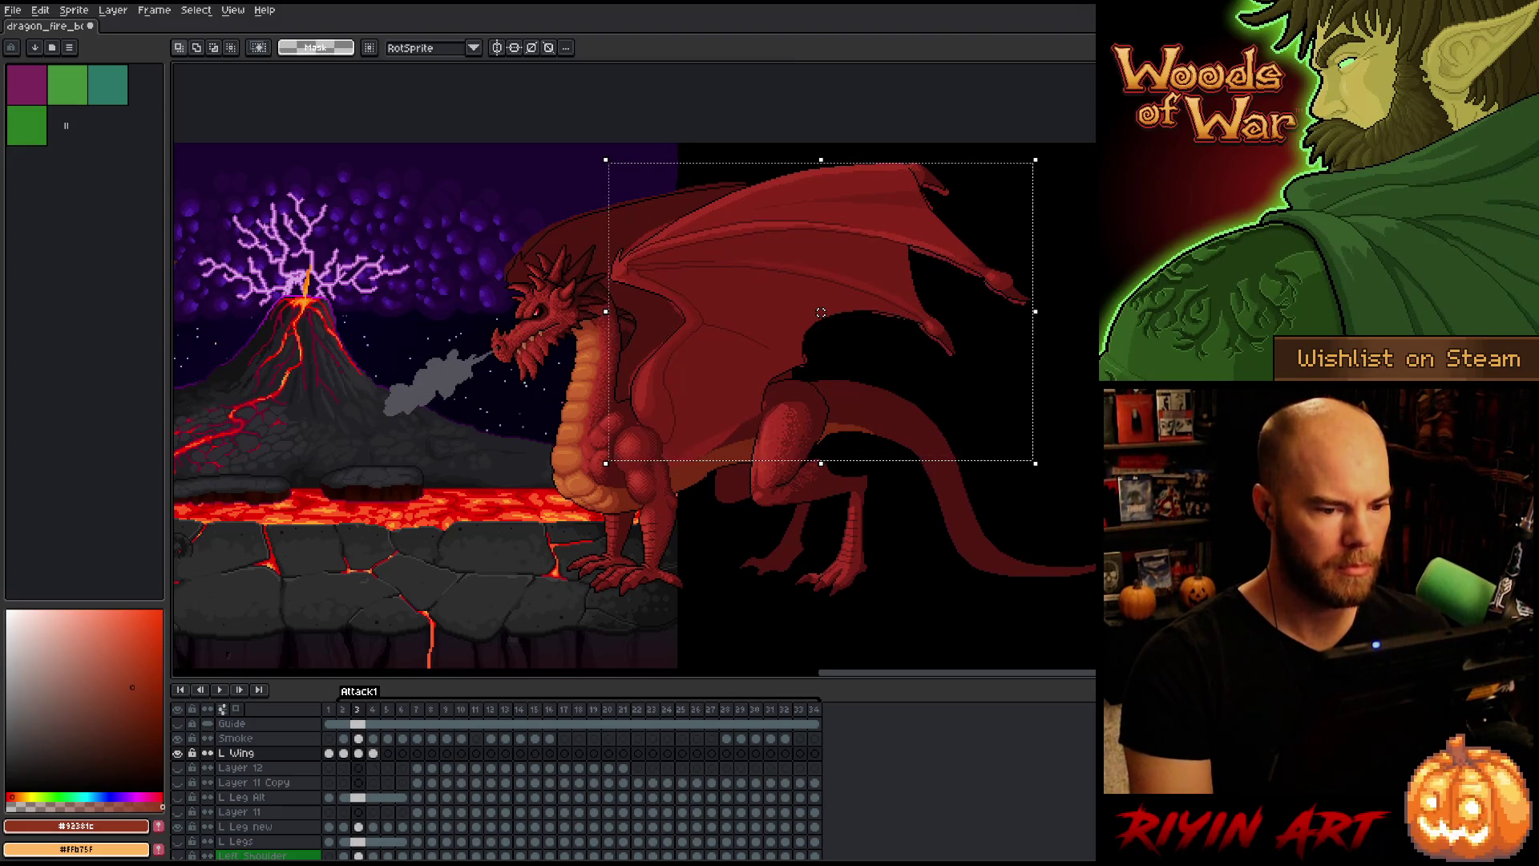
Step: Shift the frame 5 wing slightly left and down
{"action": "left_click", "coordinate": [388, 752]}
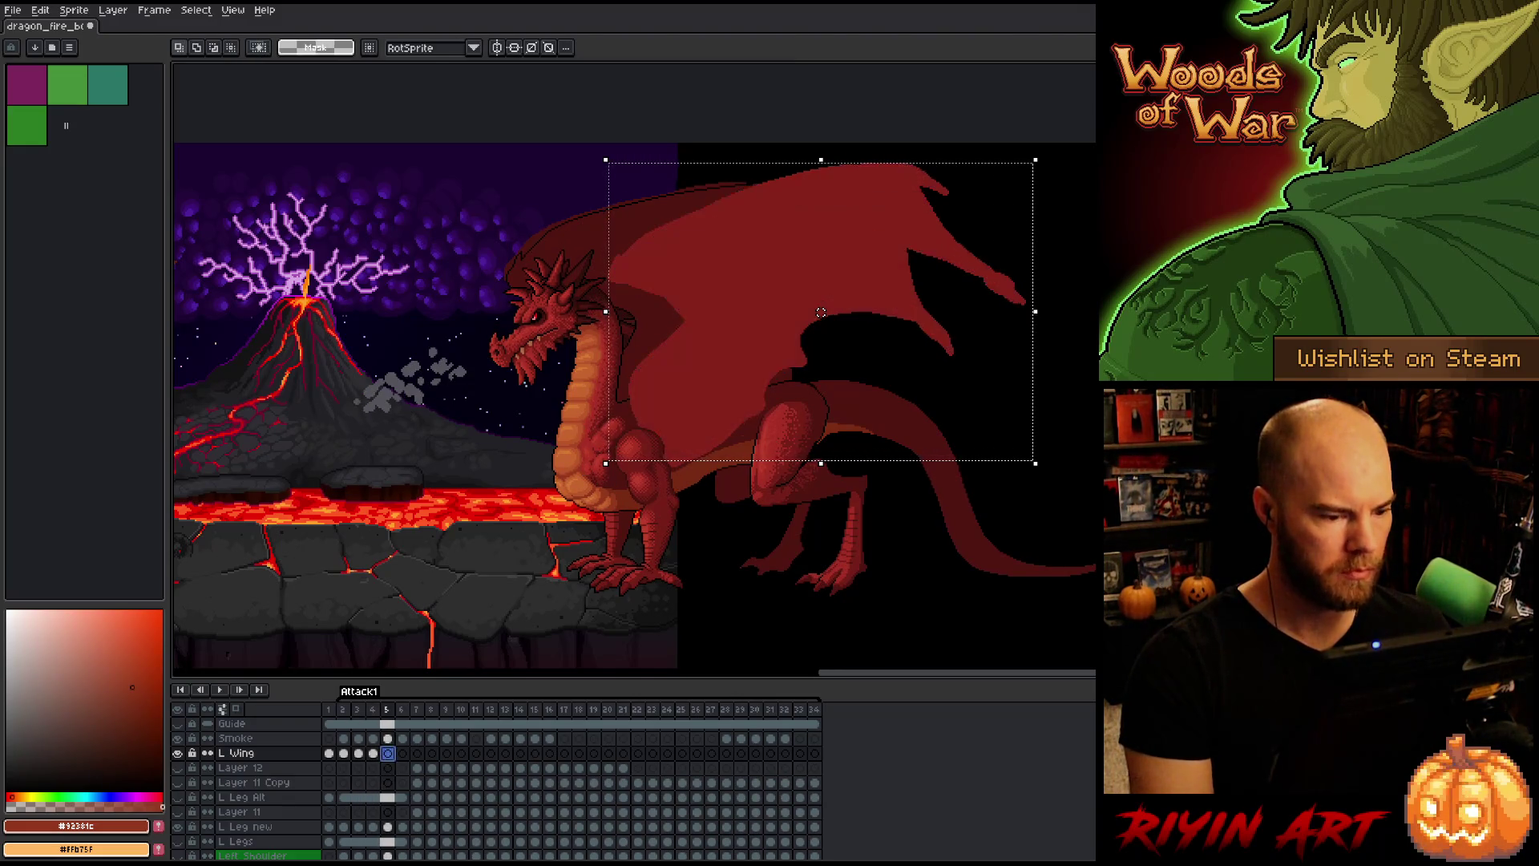
{"action": "key", "text": "Left"}
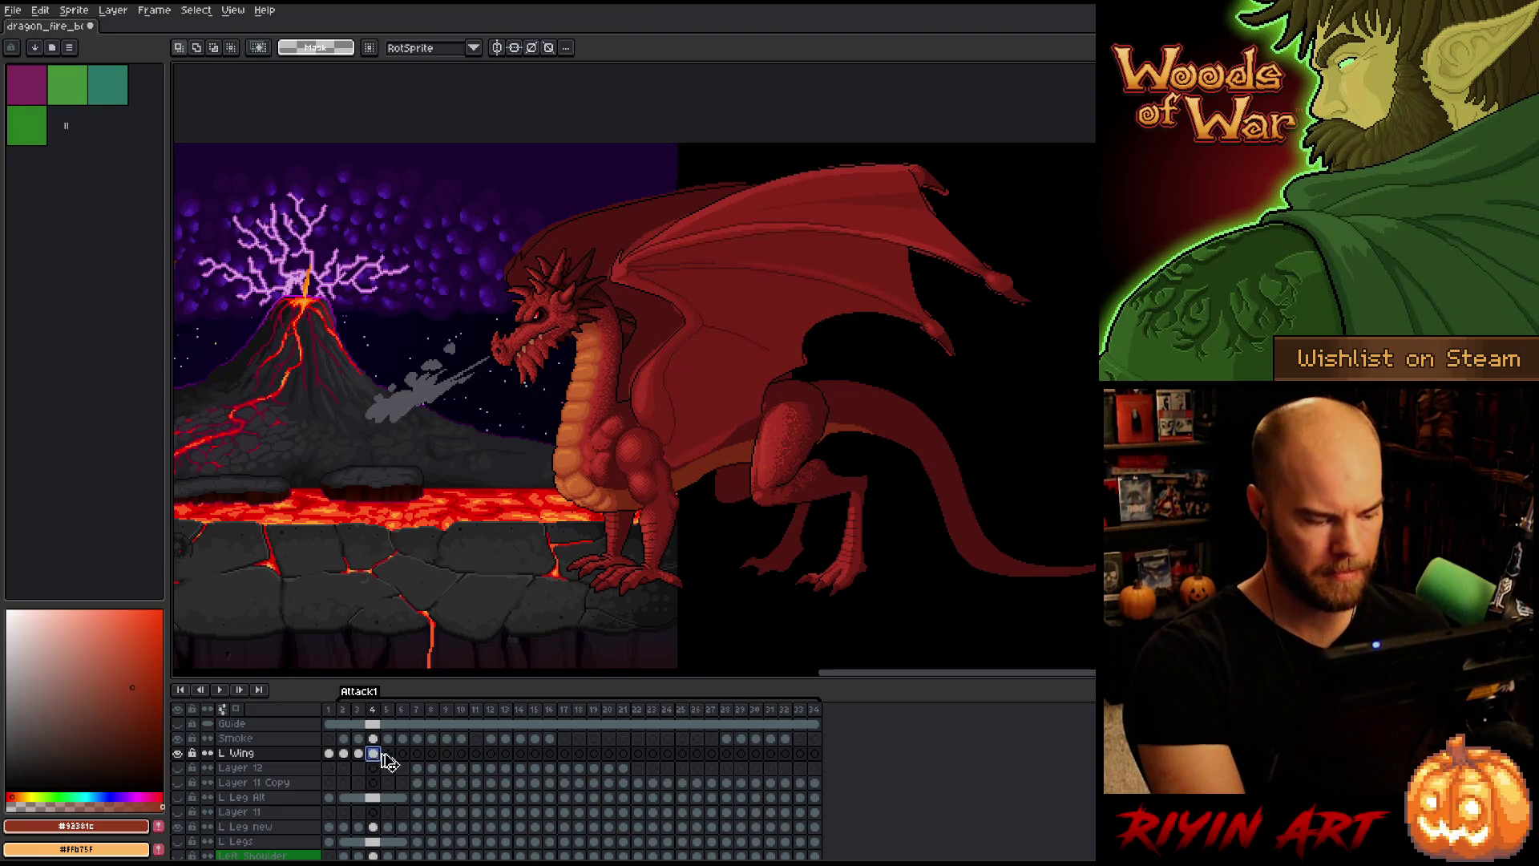
{"action": "left_click", "coordinate": [388, 754]}
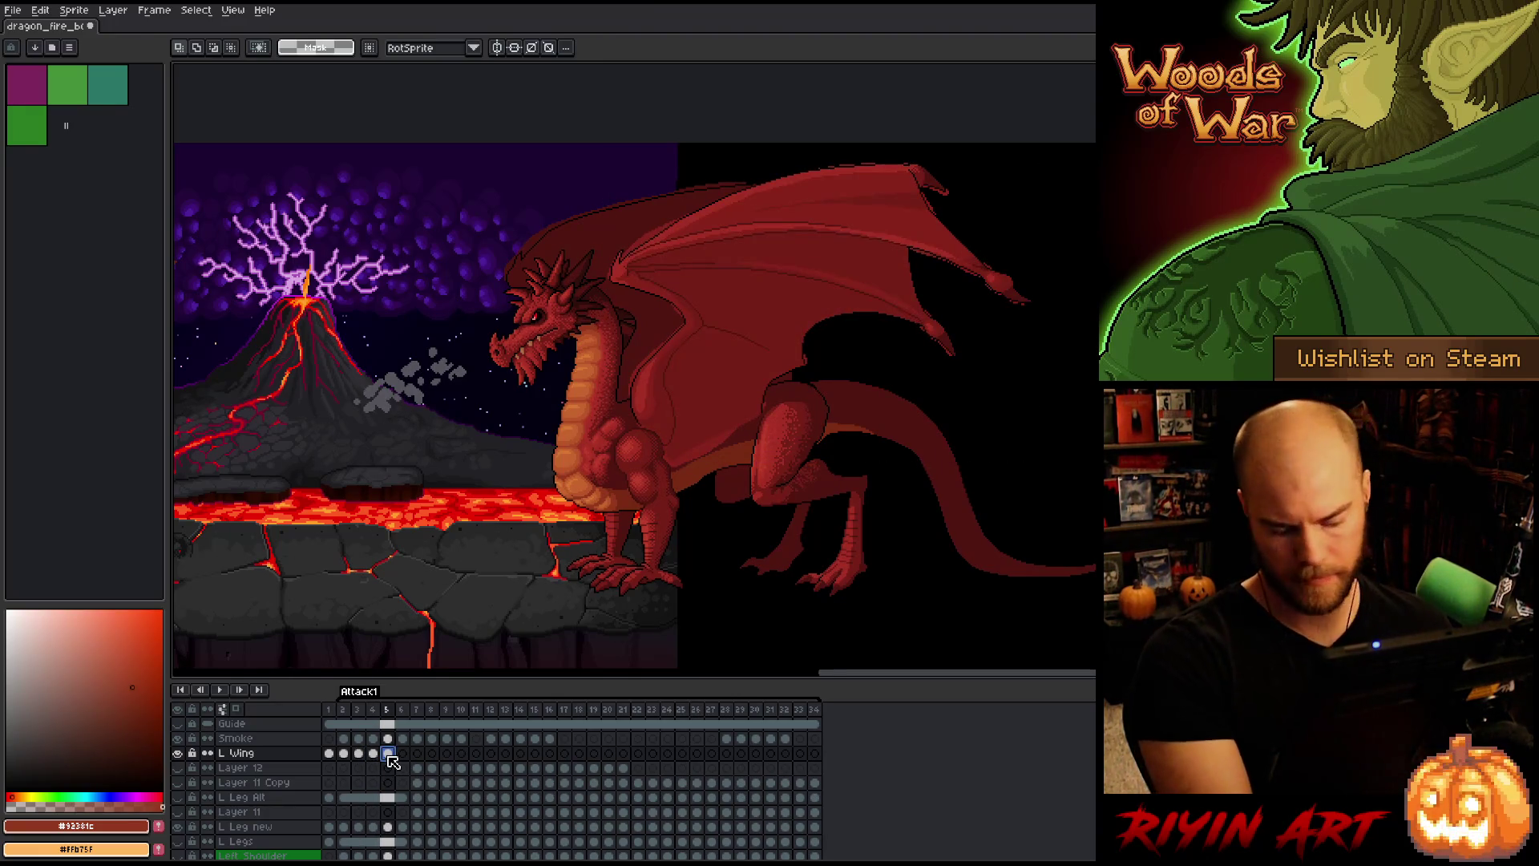
{"action": "left_click", "coordinate": [390, 756], "text": "ctrl"}
{"action": "left_click_drag", "start_coordinate": [821, 313], "coordinate": [820, 315]}
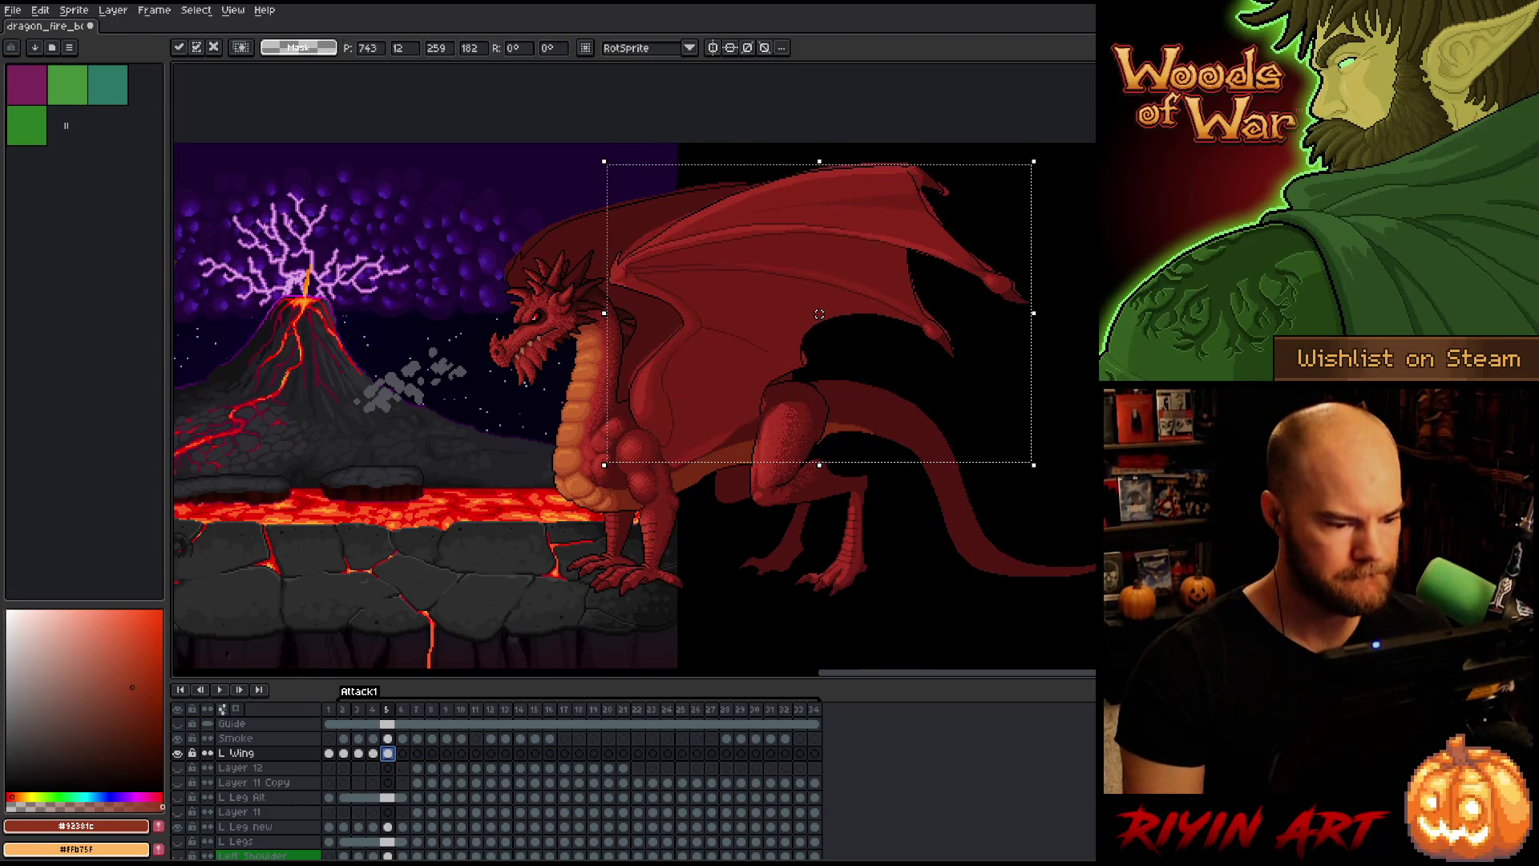
{"action": "key", "text": "period"}
{"action": "key", "text": "comma"}
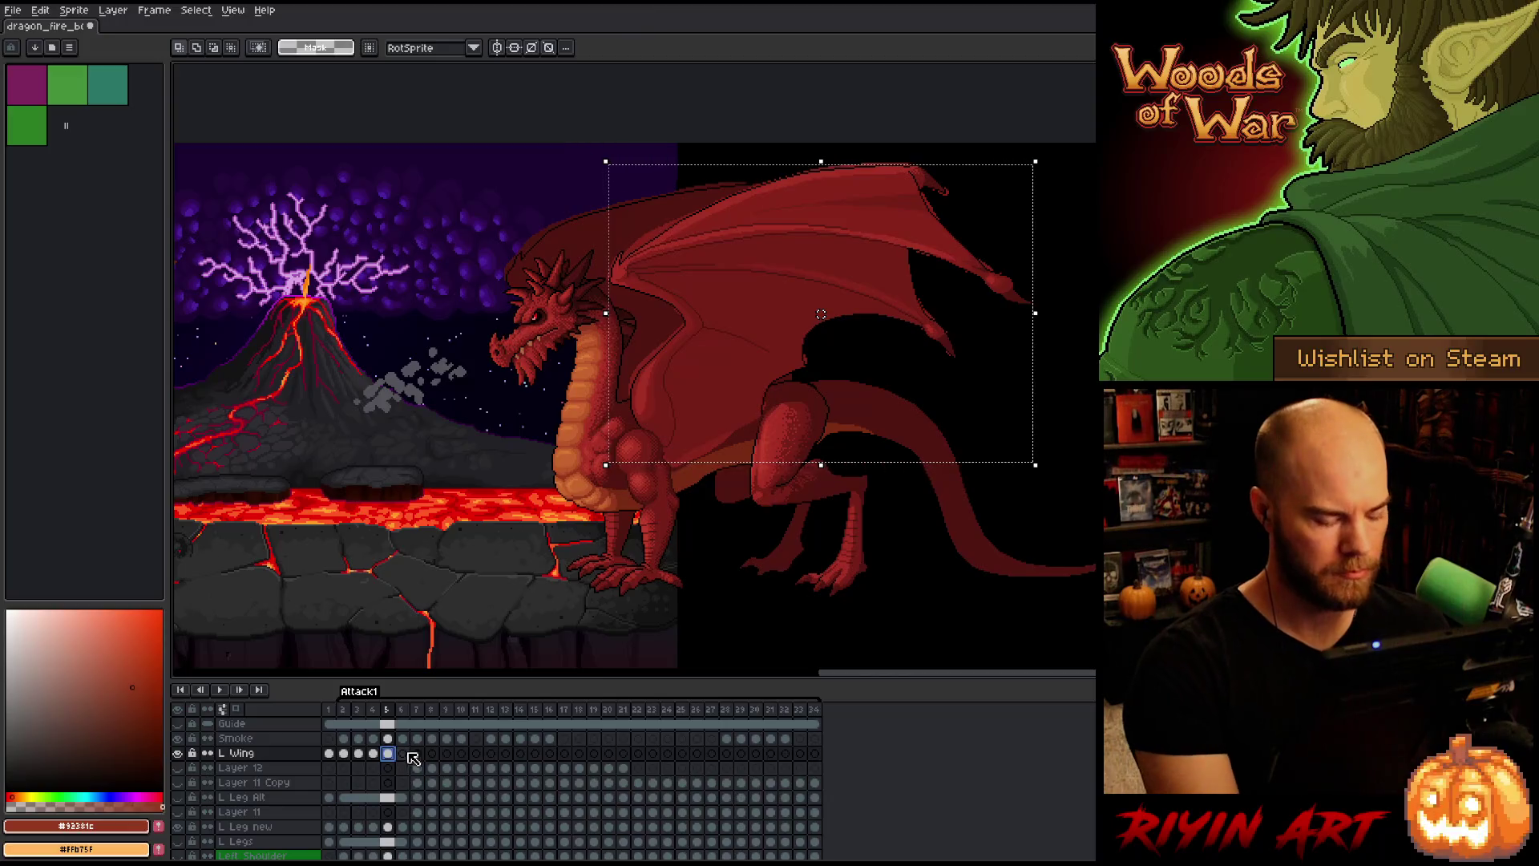
{"action": "key", "text": "ctrl+d"}
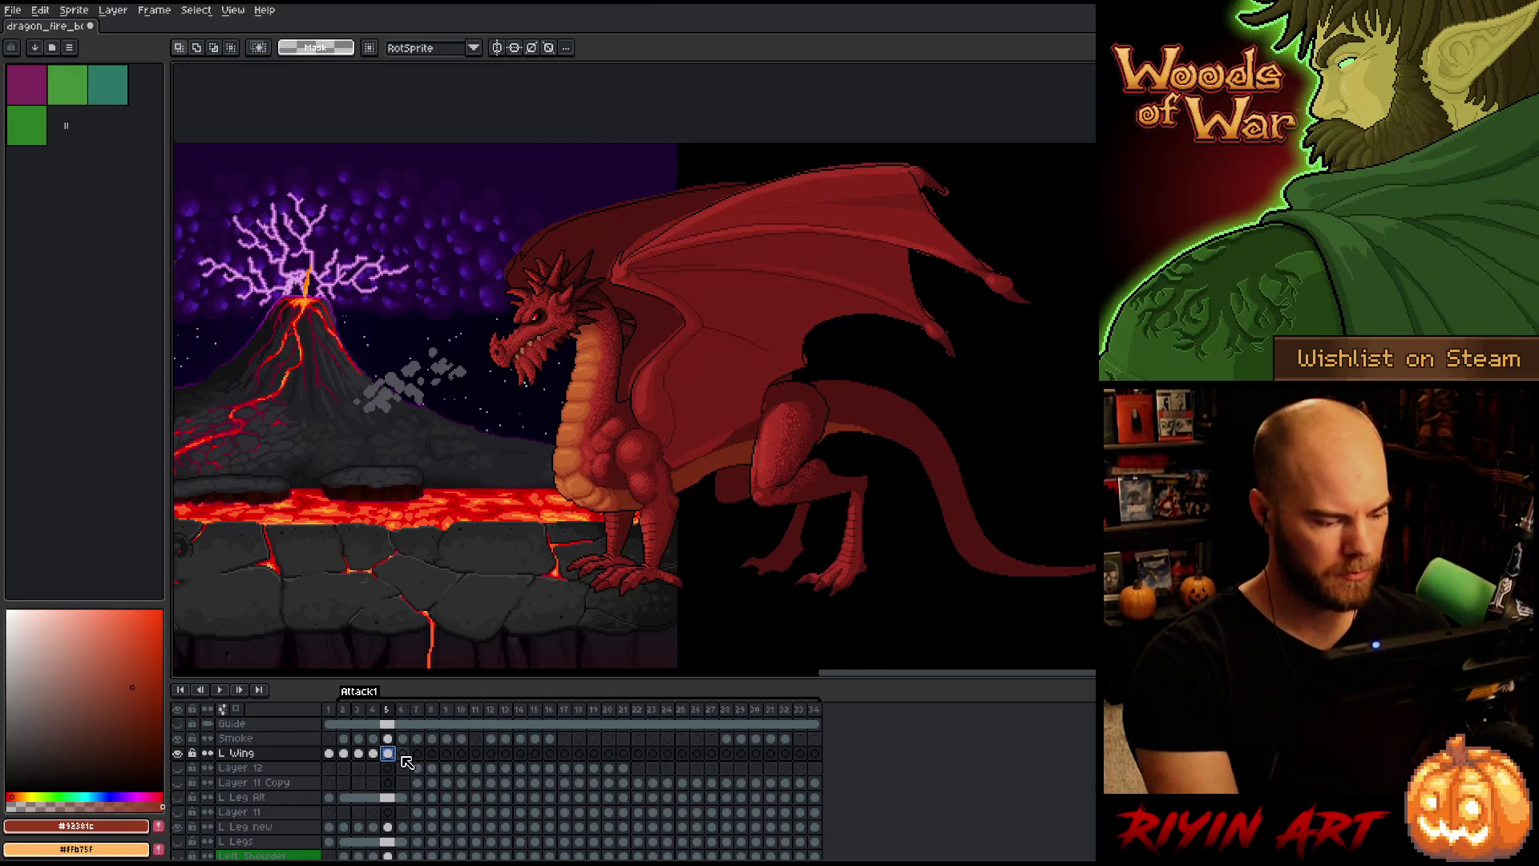
Step: Raise the frame 6 wing about 2 pixels
{"action": "left_click", "coordinate": [402, 754]}
{"action": "key", "text": "ctrl+shift+d"}
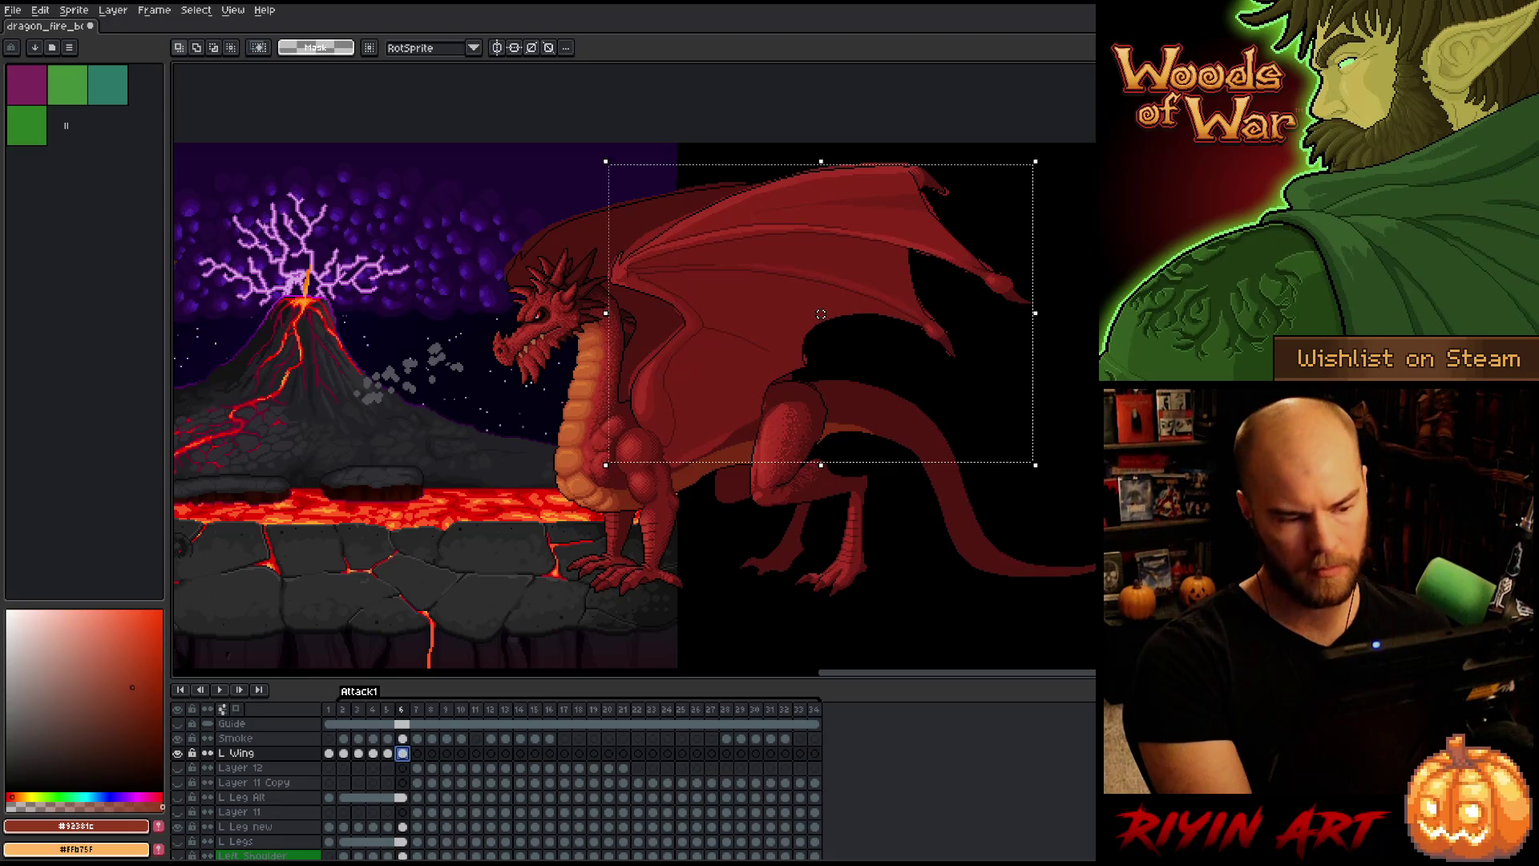
{"action": "left_click_drag", "start_coordinate": [821, 314], "coordinate": [821, 312]}
{"action": "key", "text": "Return"}
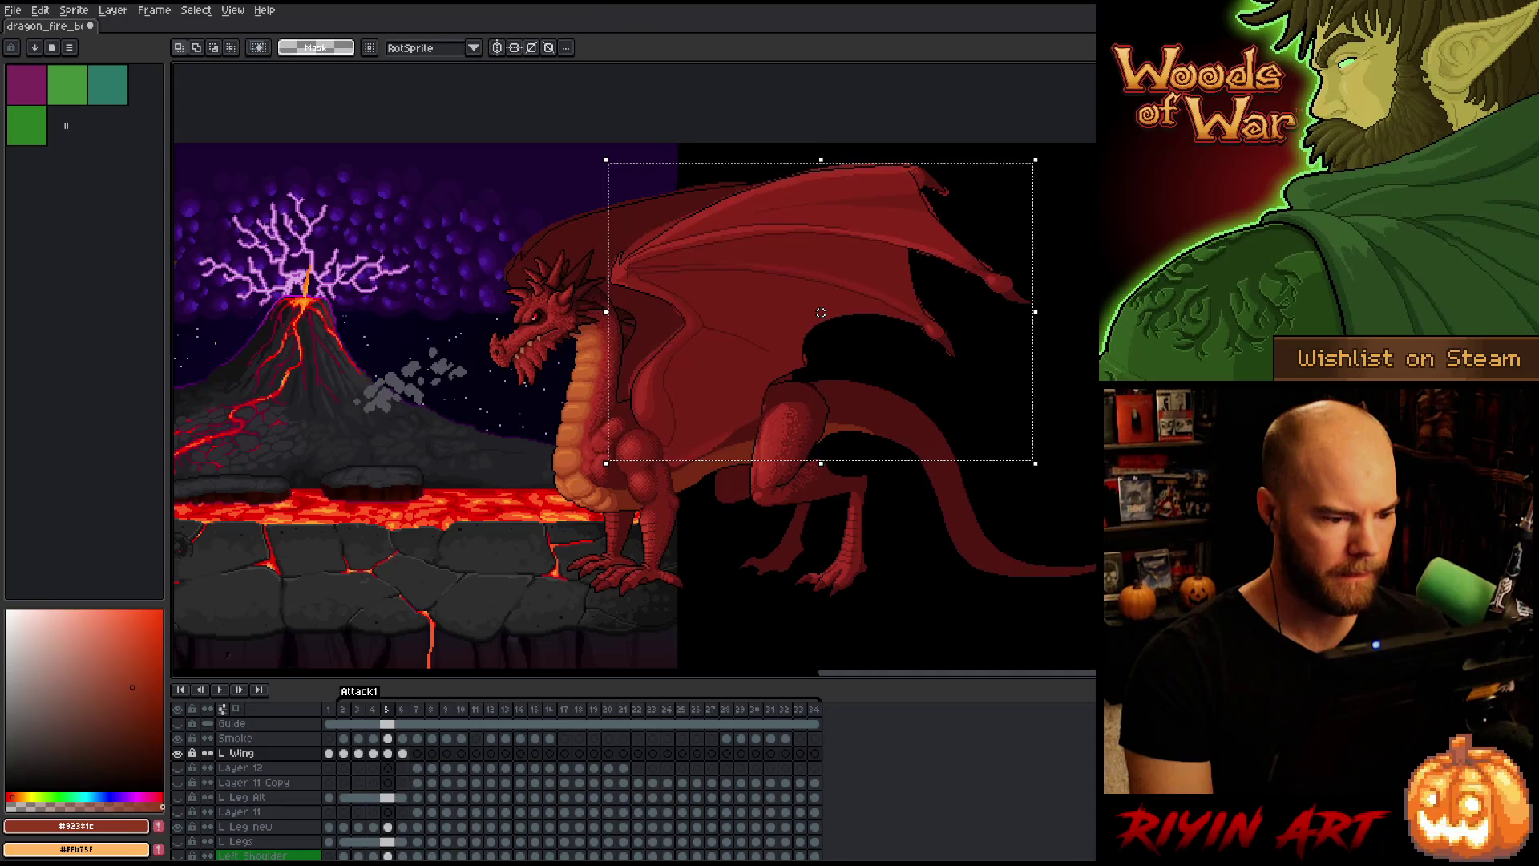
{"action": "key", "text": "ctrl+d"}
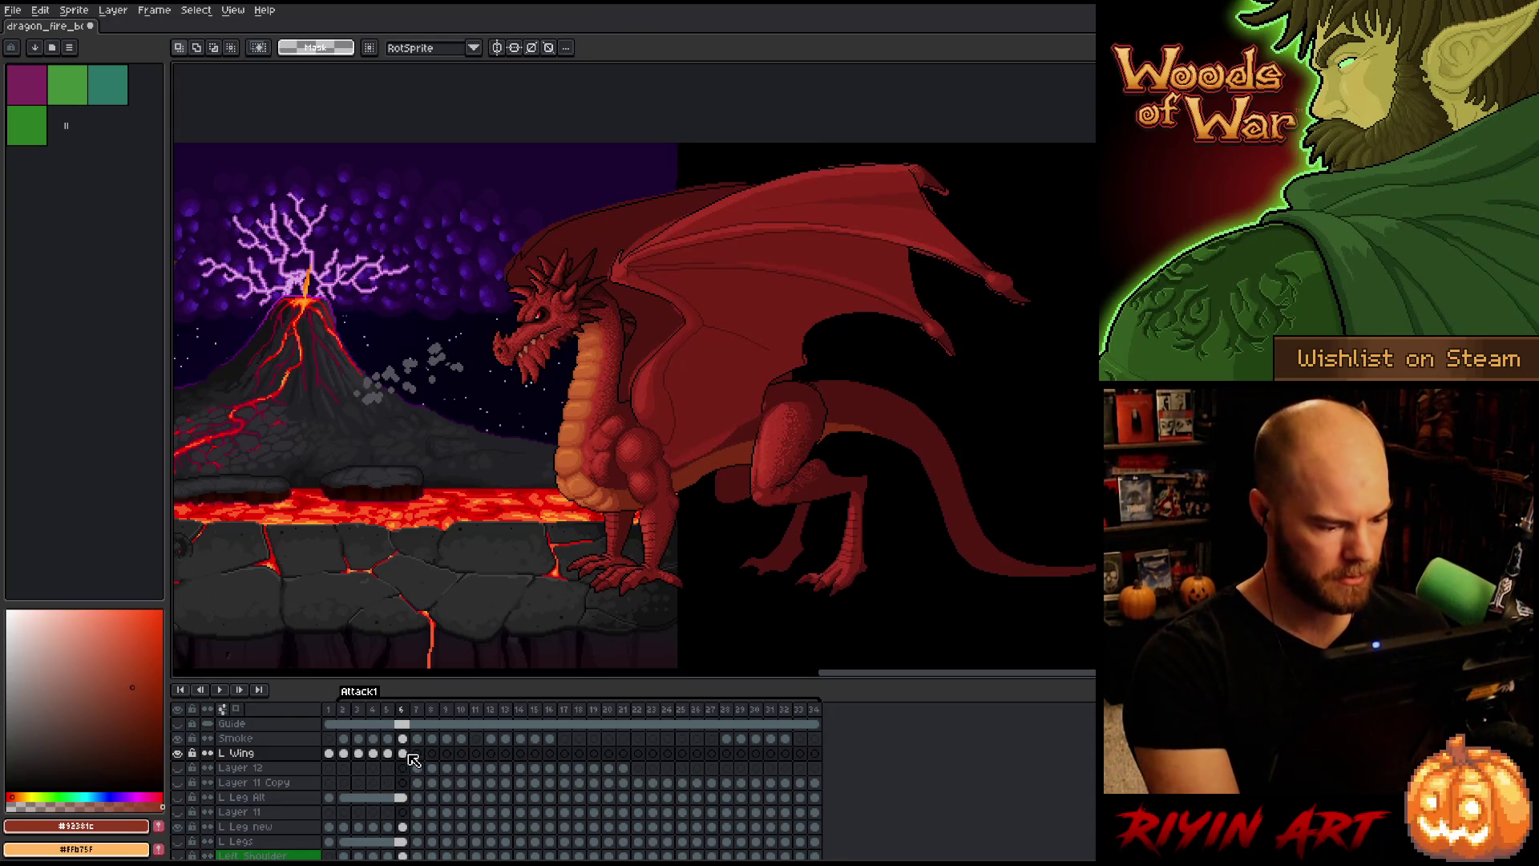
Step: Compare the flat and detailed wing on frame 7, then return to frame 2
{"action": "left_click", "coordinate": [419, 755]}
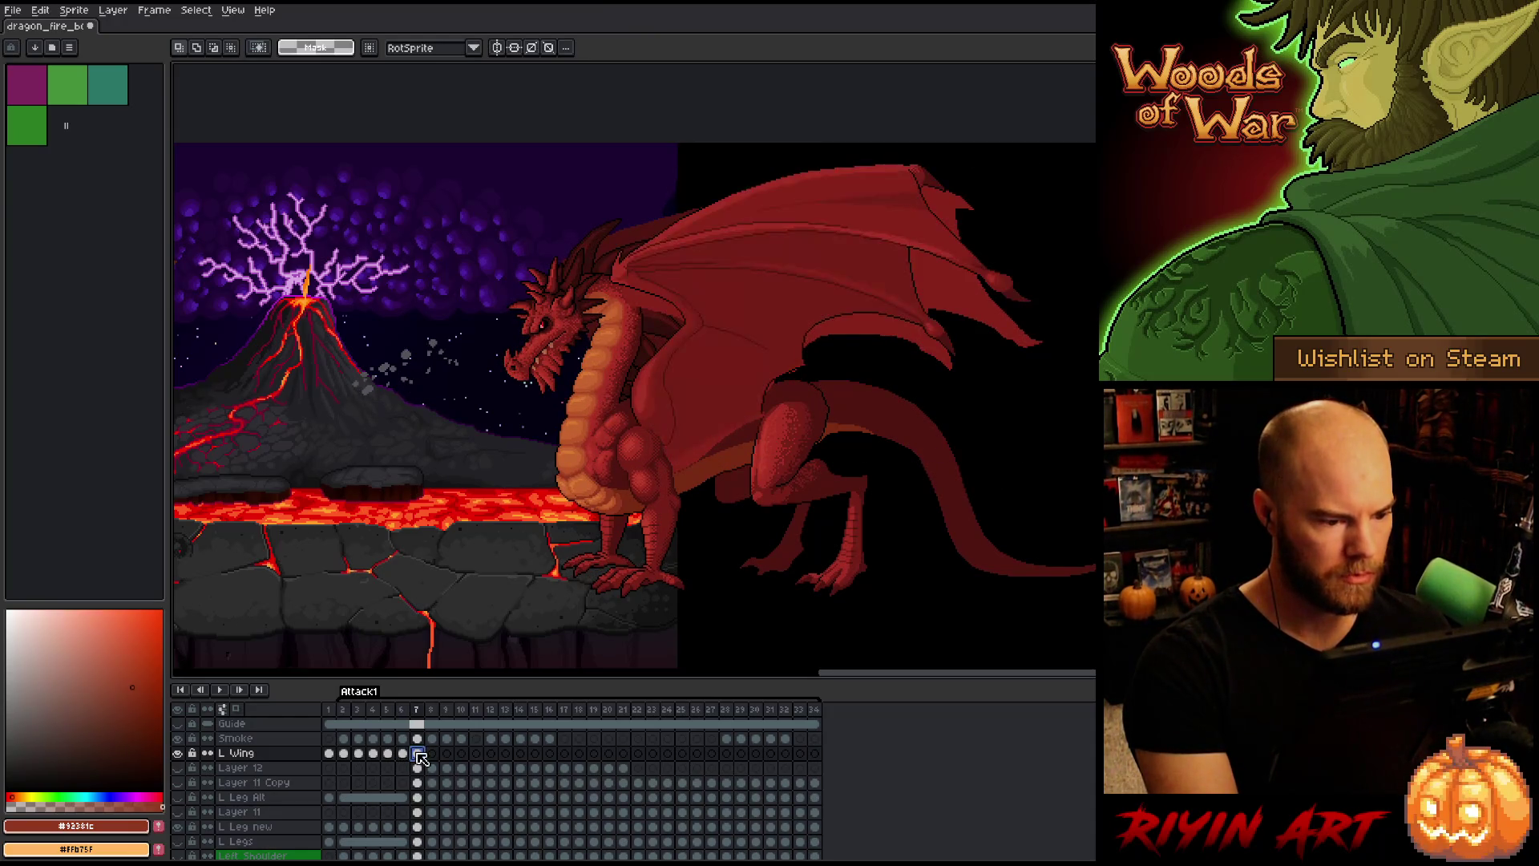
{"action": "left_click", "coordinate": [419, 757]}
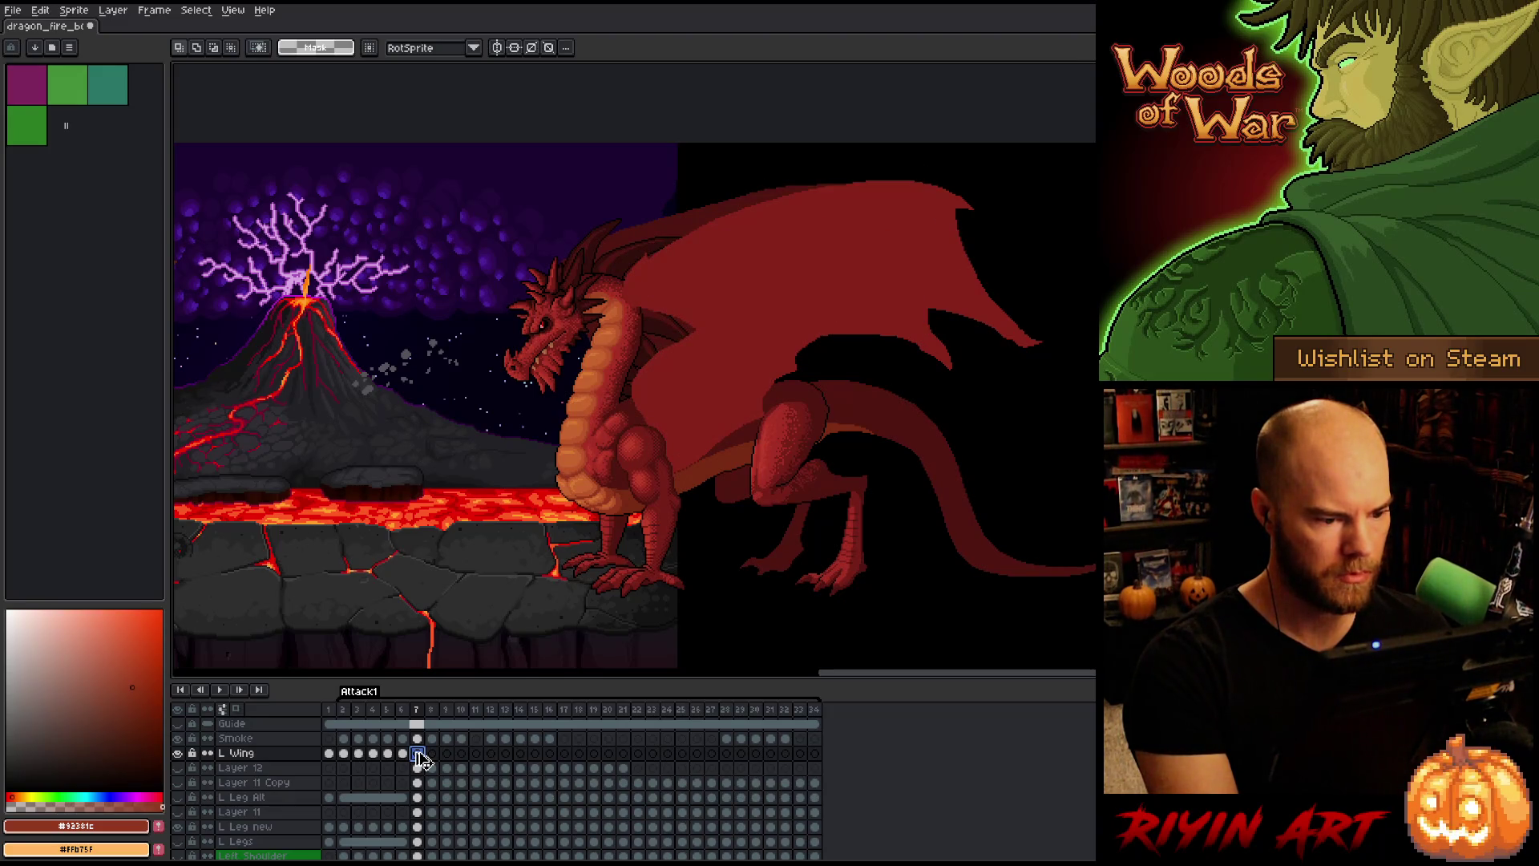
{"action": "left_click", "coordinate": [418, 757]}
{"action": "left_click", "coordinate": [418, 757]}
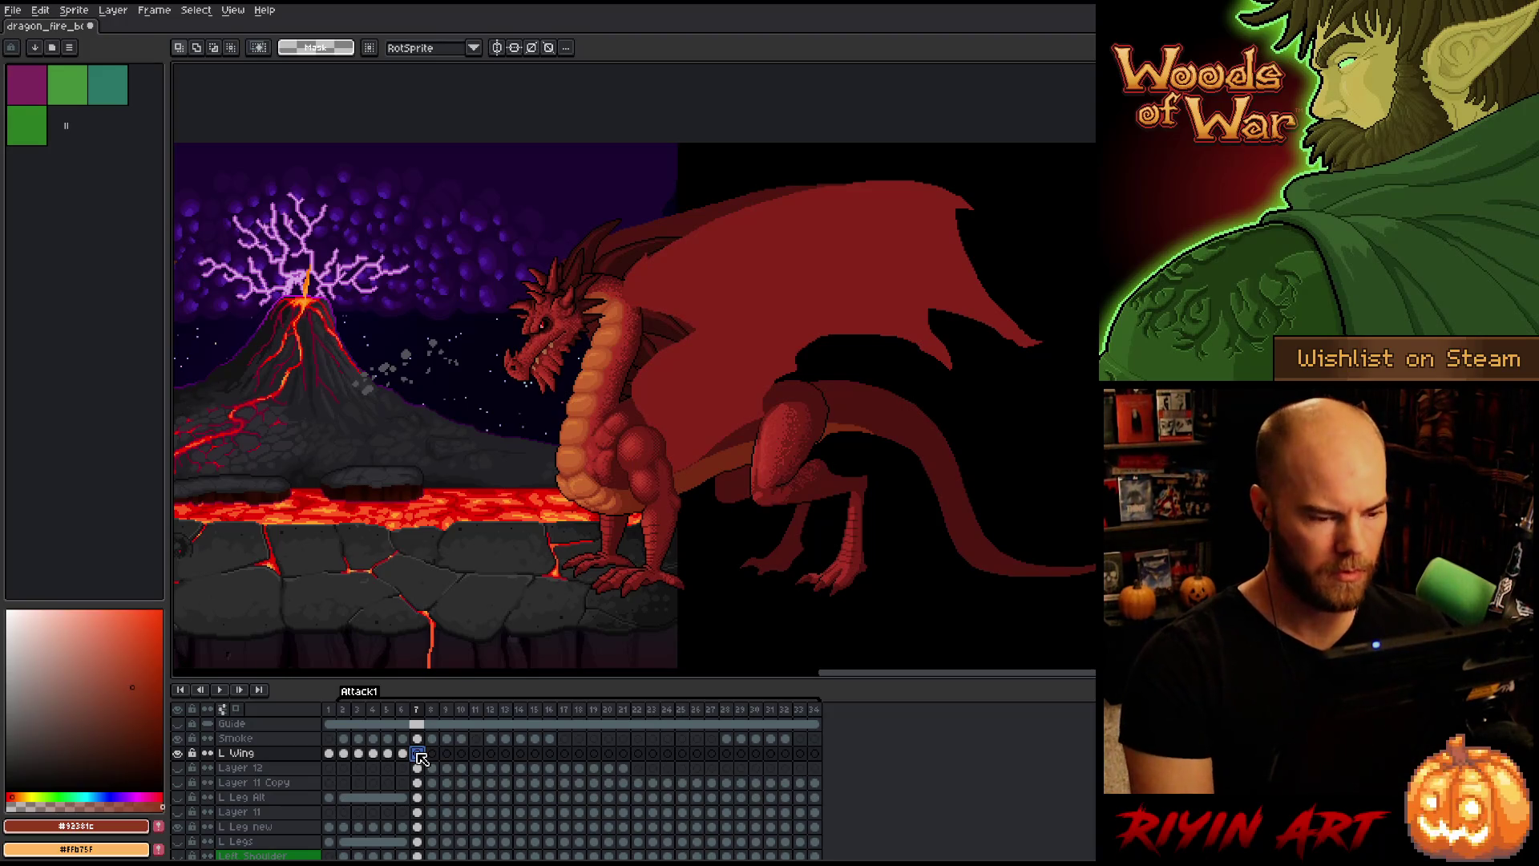
{"action": "left_click", "coordinate": [414, 756]}
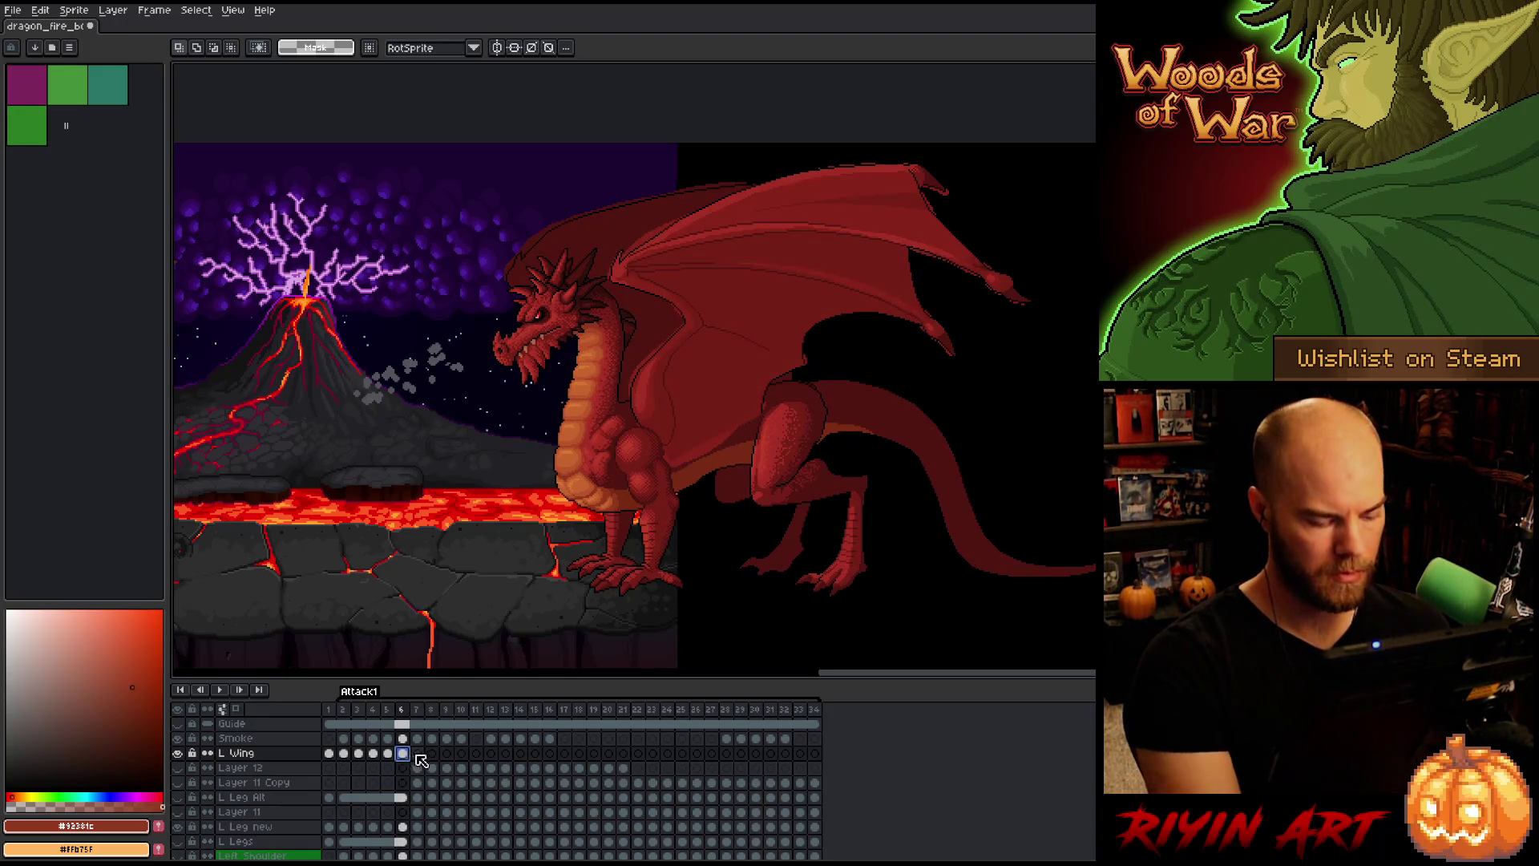
{"action": "left_click", "coordinate": [344, 756]}
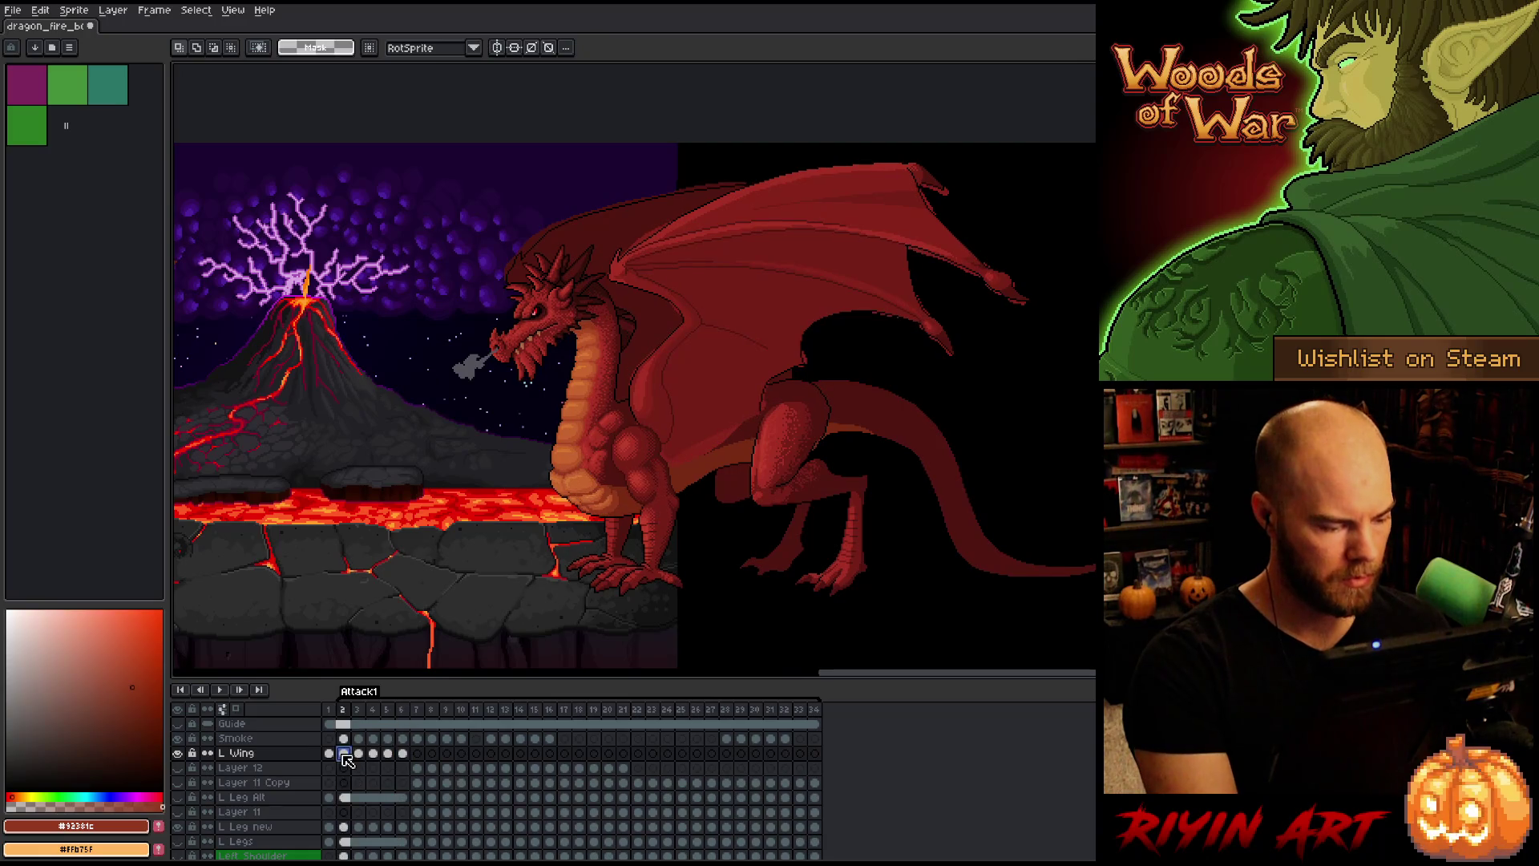
Step: Paste the detailed wing into L Wing frame 34, nudge it 2 px left and down, and play the attack
{"action": "left_click", "coordinate": [816, 754]}
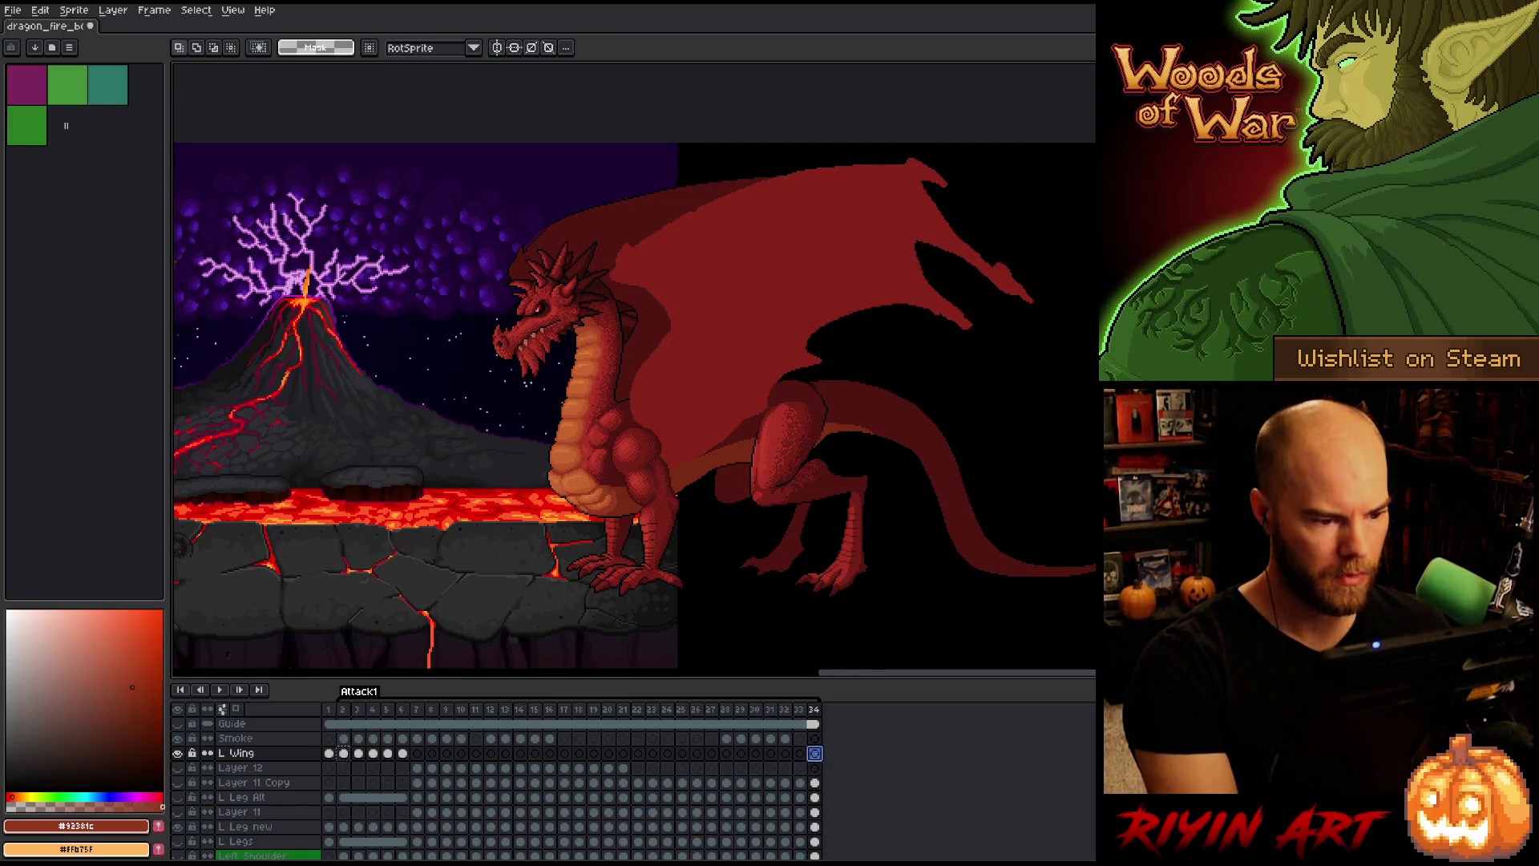
{"action": "key", "text": "ctrl+v"}
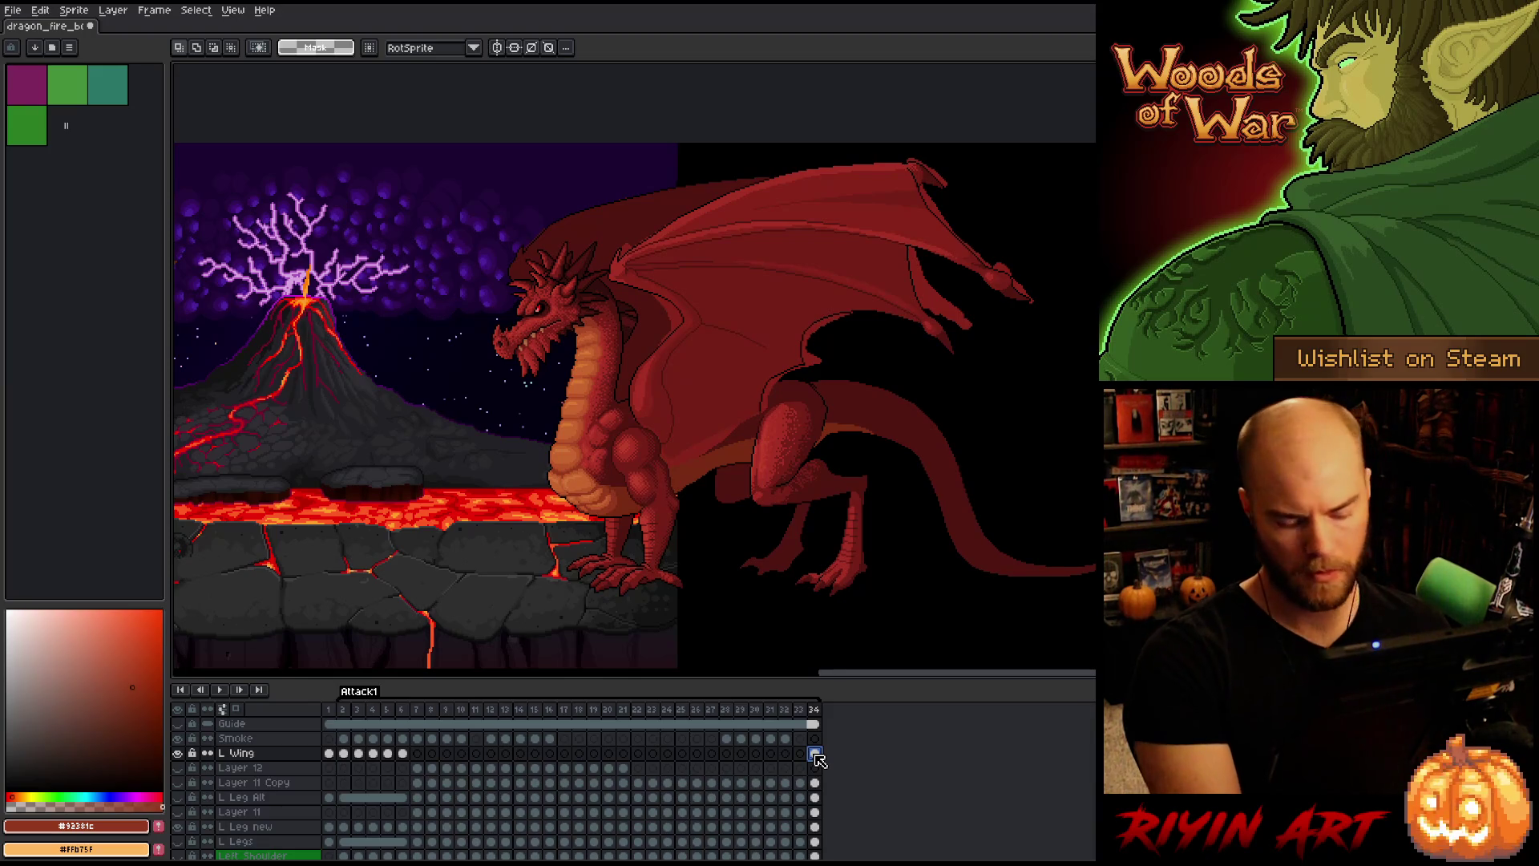
{"action": "key", "text": "ctrl+t"}
{"action": "left_click_drag", "start_coordinate": [821, 311], "coordinate": [819, 312]}
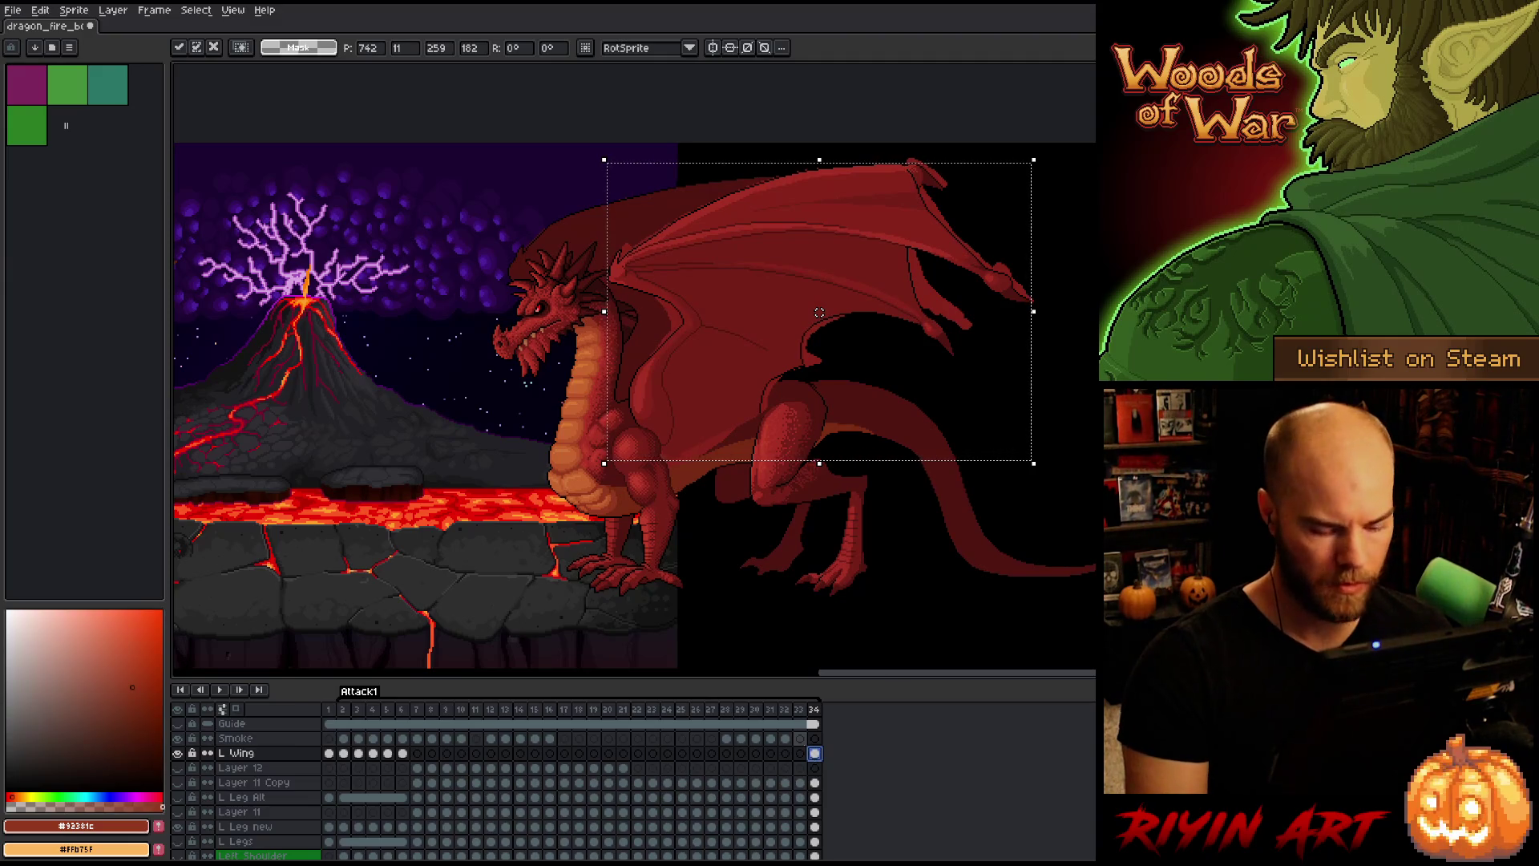
{"action": "key", "text": "Return"}
{"action": "key", "text": "Left"}
{"action": "key", "text": "Left"}
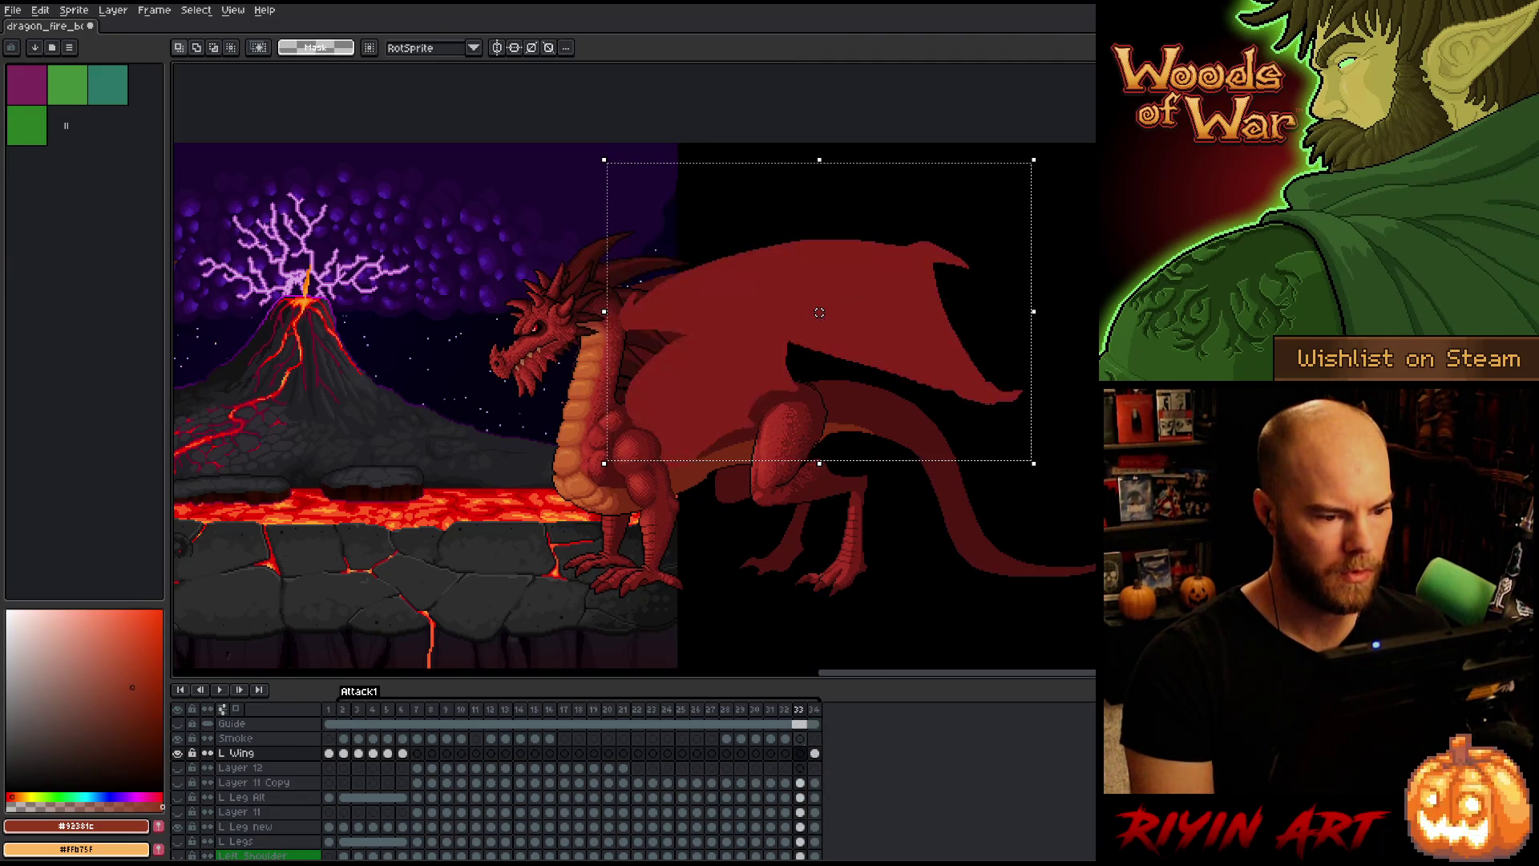
{"action": "key", "text": "Right"}
{"action": "key", "text": "Right"}
{"action": "key", "text": "Return"}
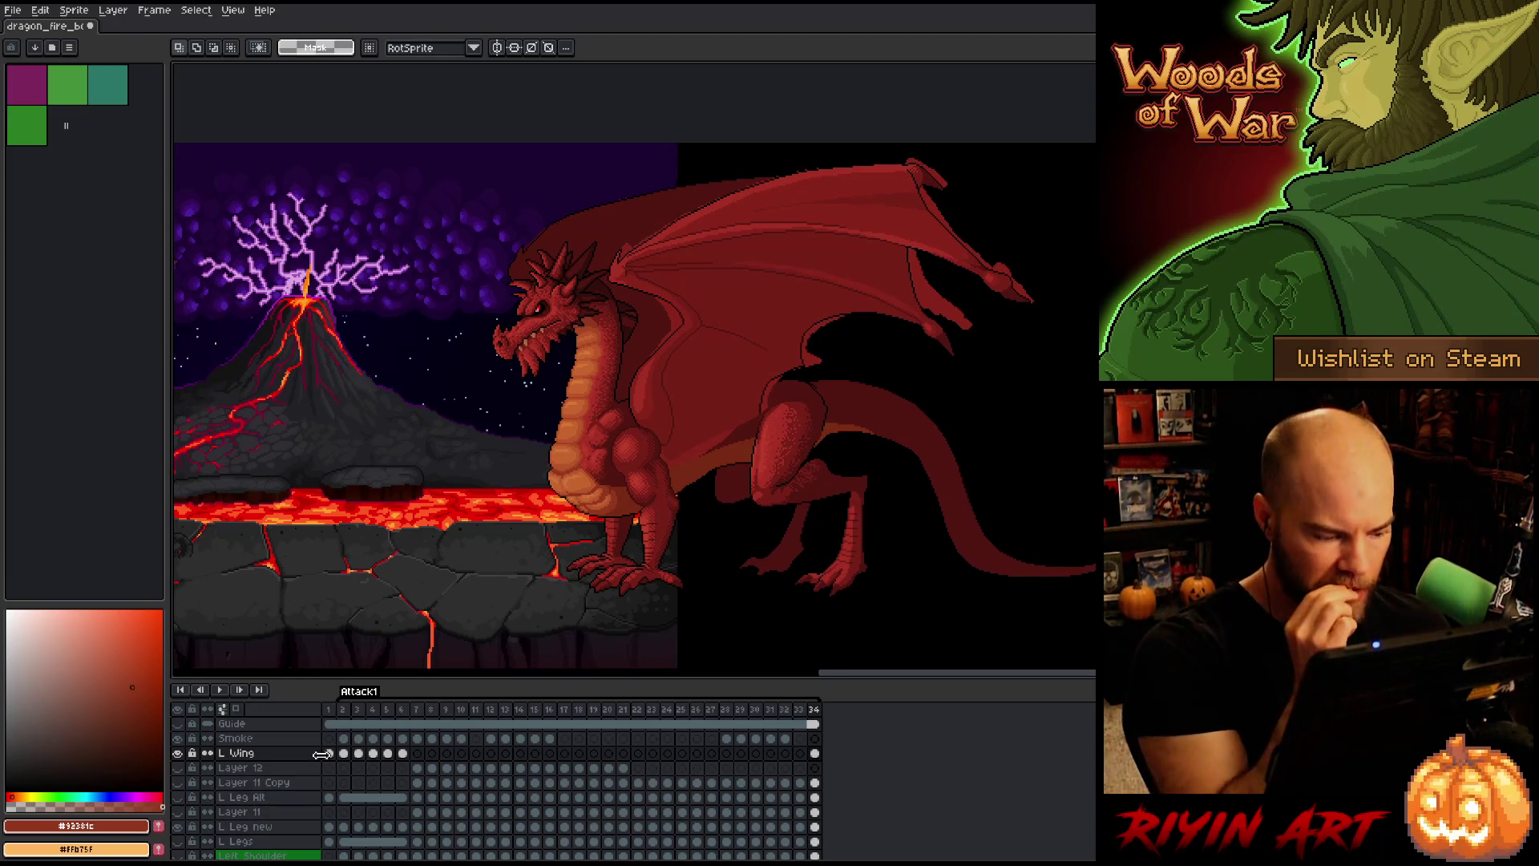
Step: Compare the L Wing poses on frames 6 and 7, then add Layer 14 with Shift+N
{"action": "left_click", "coordinate": [420, 755]}
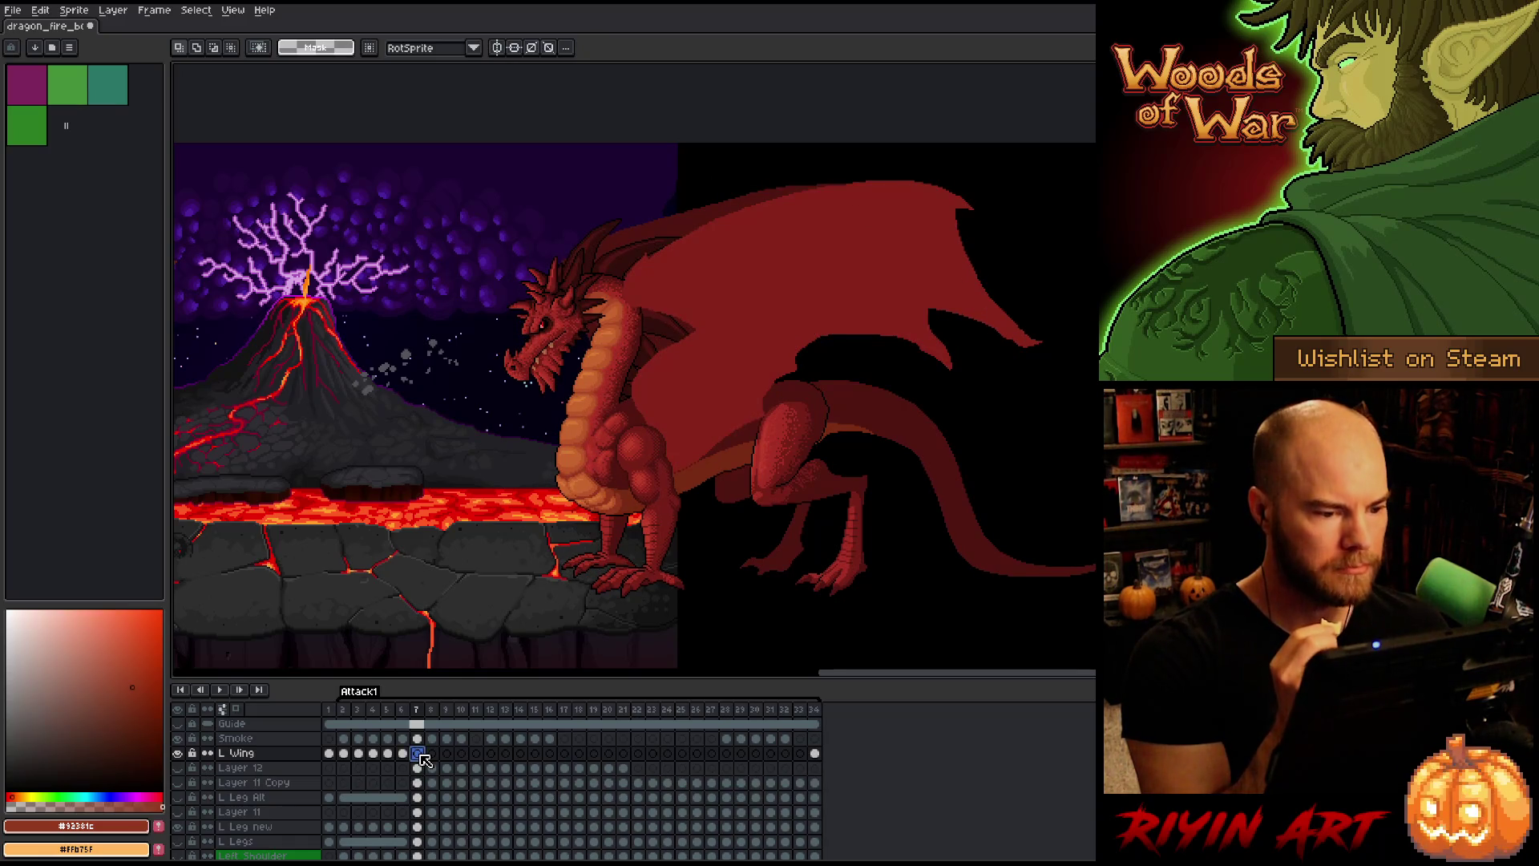
{"action": "left_click", "coordinate": [404, 755]}
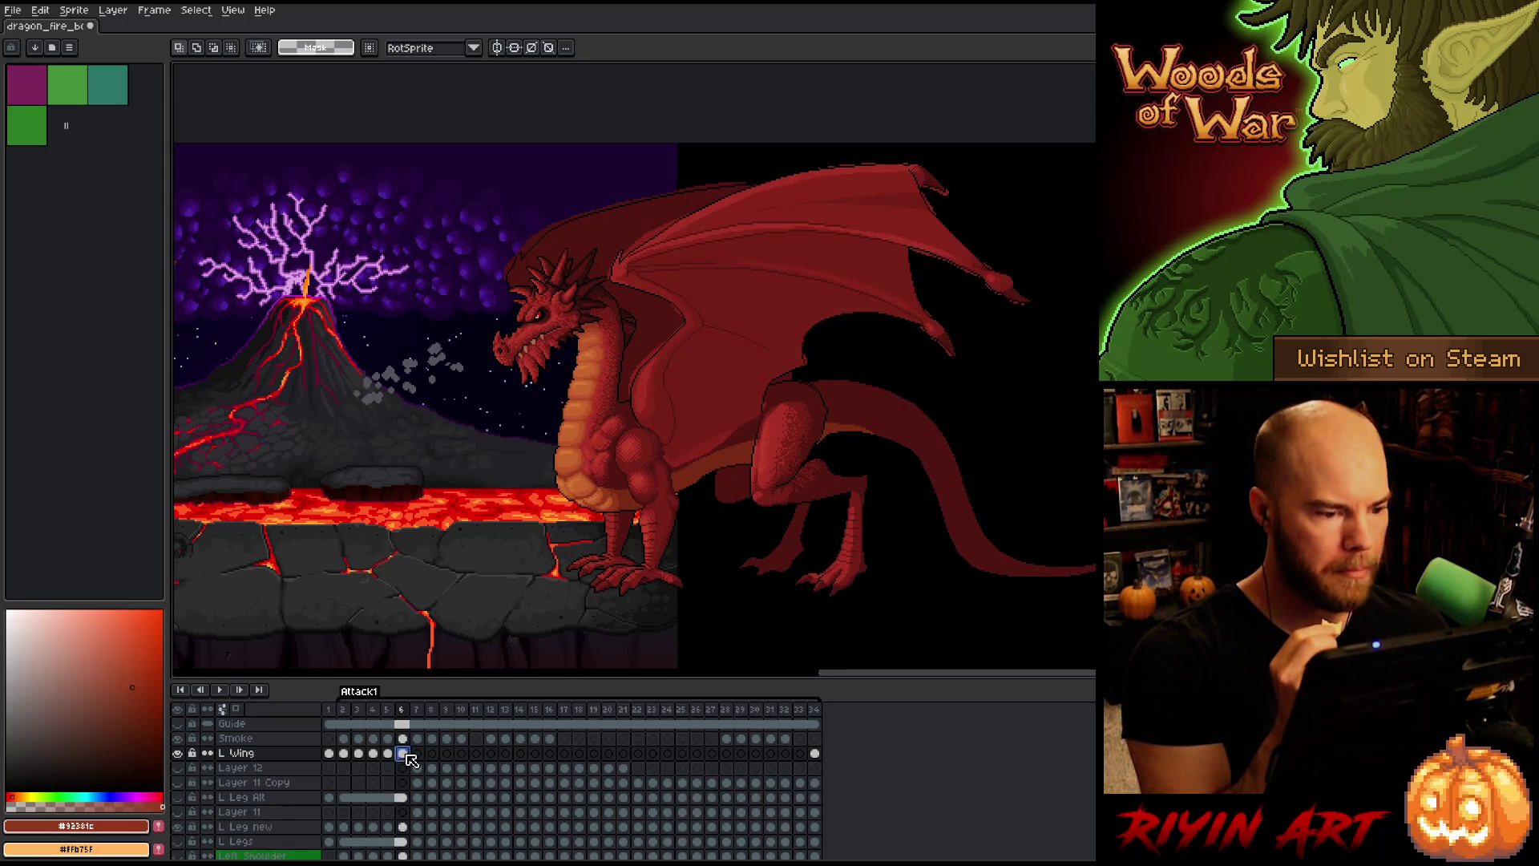
{"action": "left_click", "coordinate": [422, 760]}
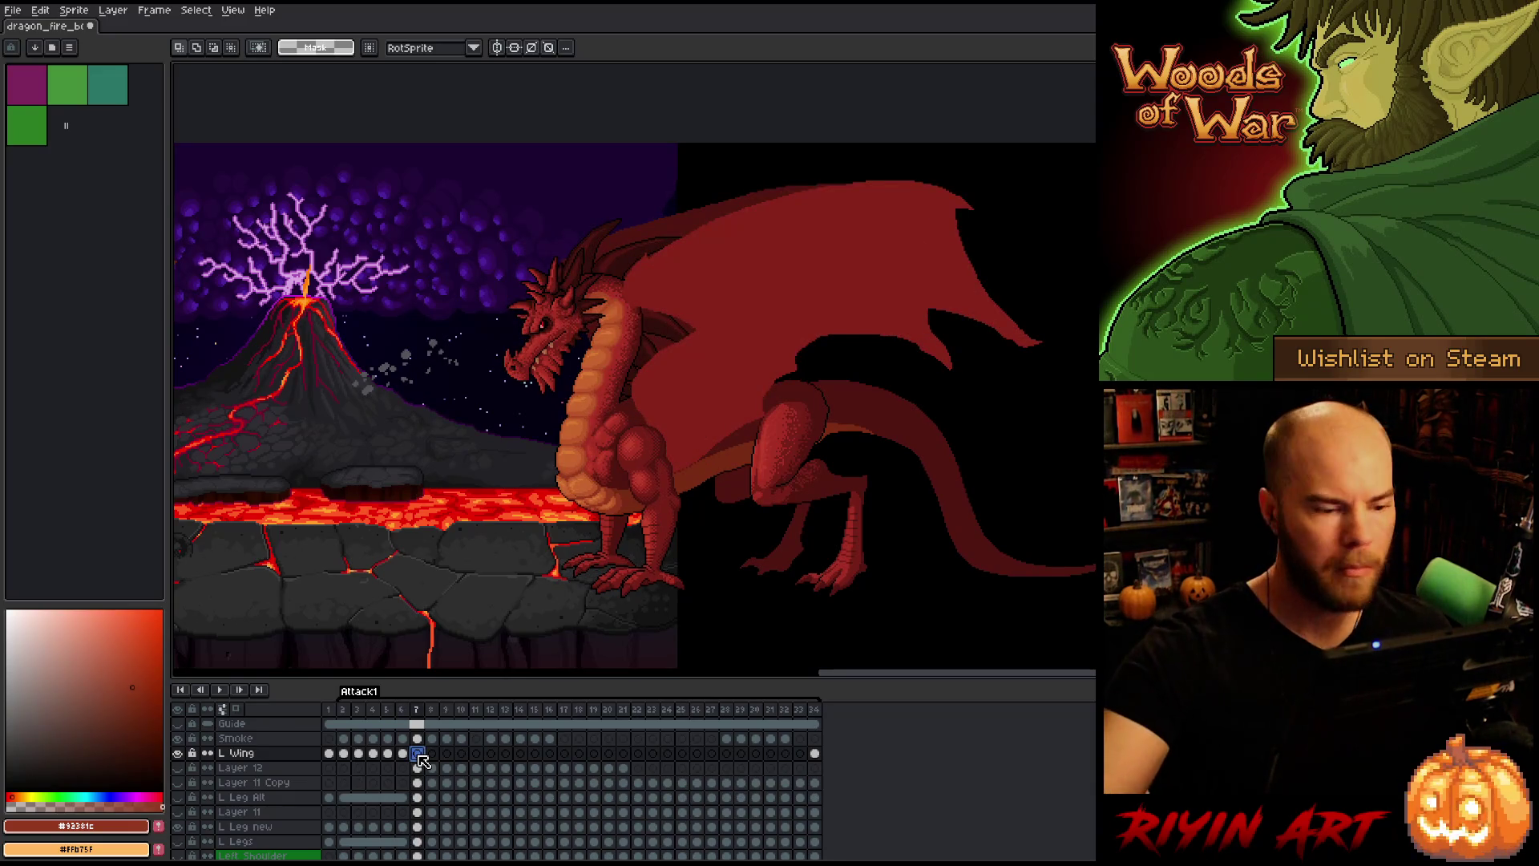
{"action": "left_click", "coordinate": [403, 757]}
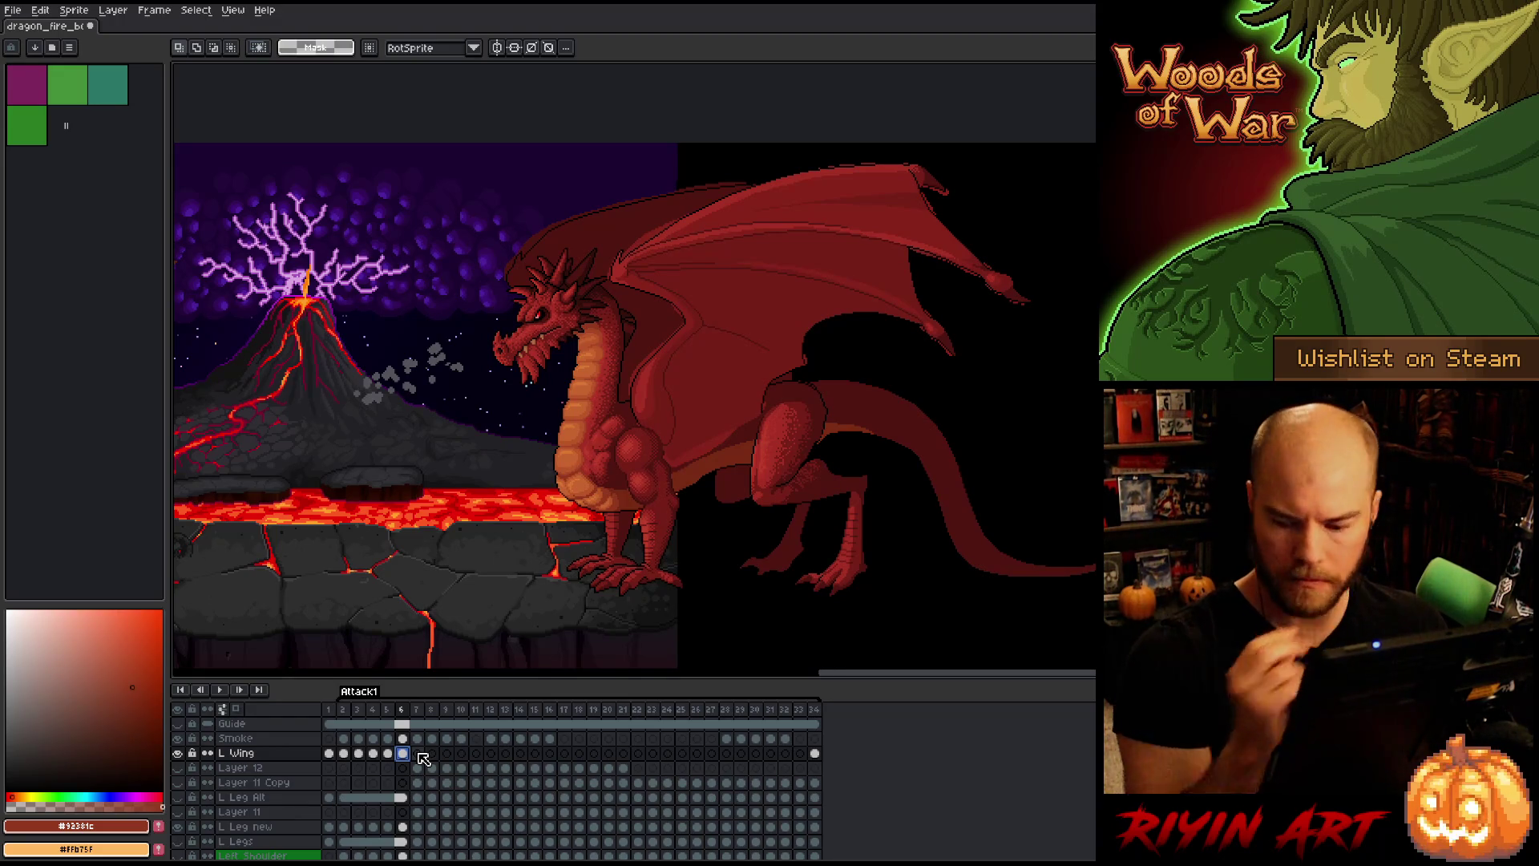
{"action": "key", "text": "shift+n"}
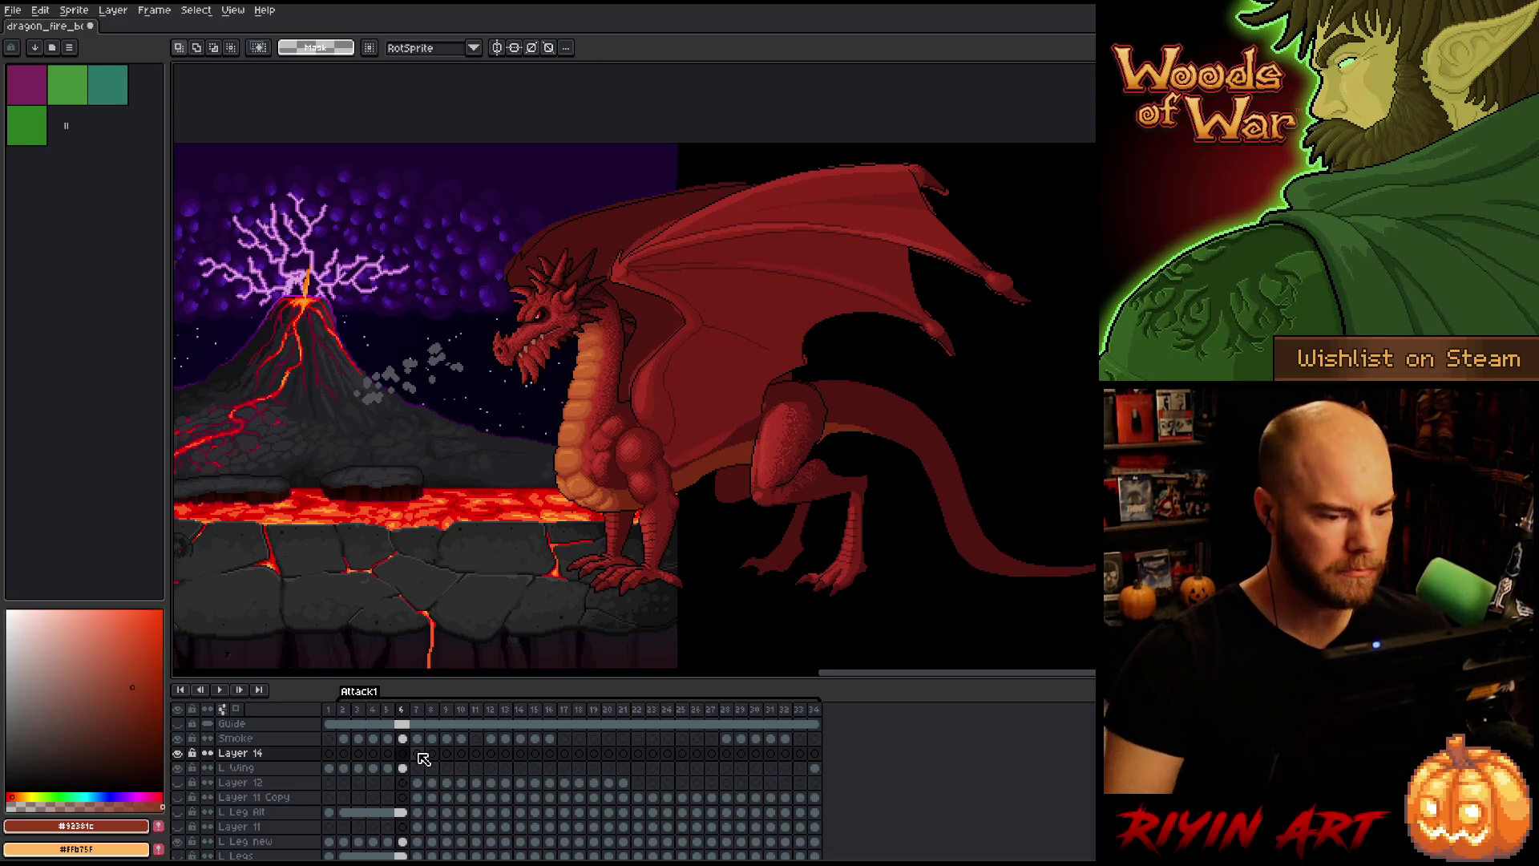
Step: Select L Wing frame 7 and repeatedly toggle the left wing's visibility to compare
{"action": "left_click", "coordinate": [405, 769]}
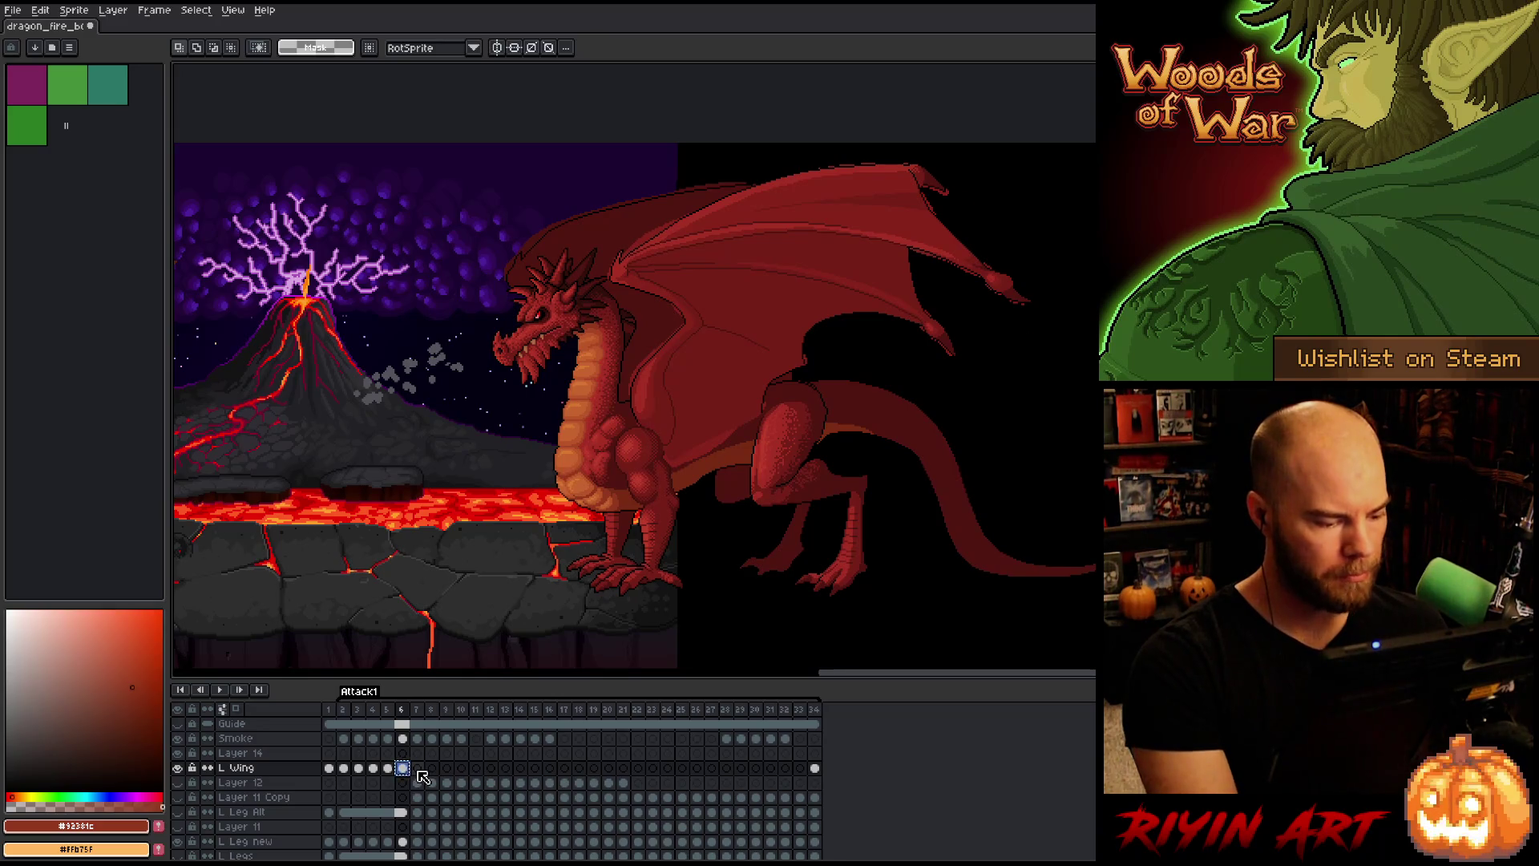
{"action": "left_click", "coordinate": [417, 769]}
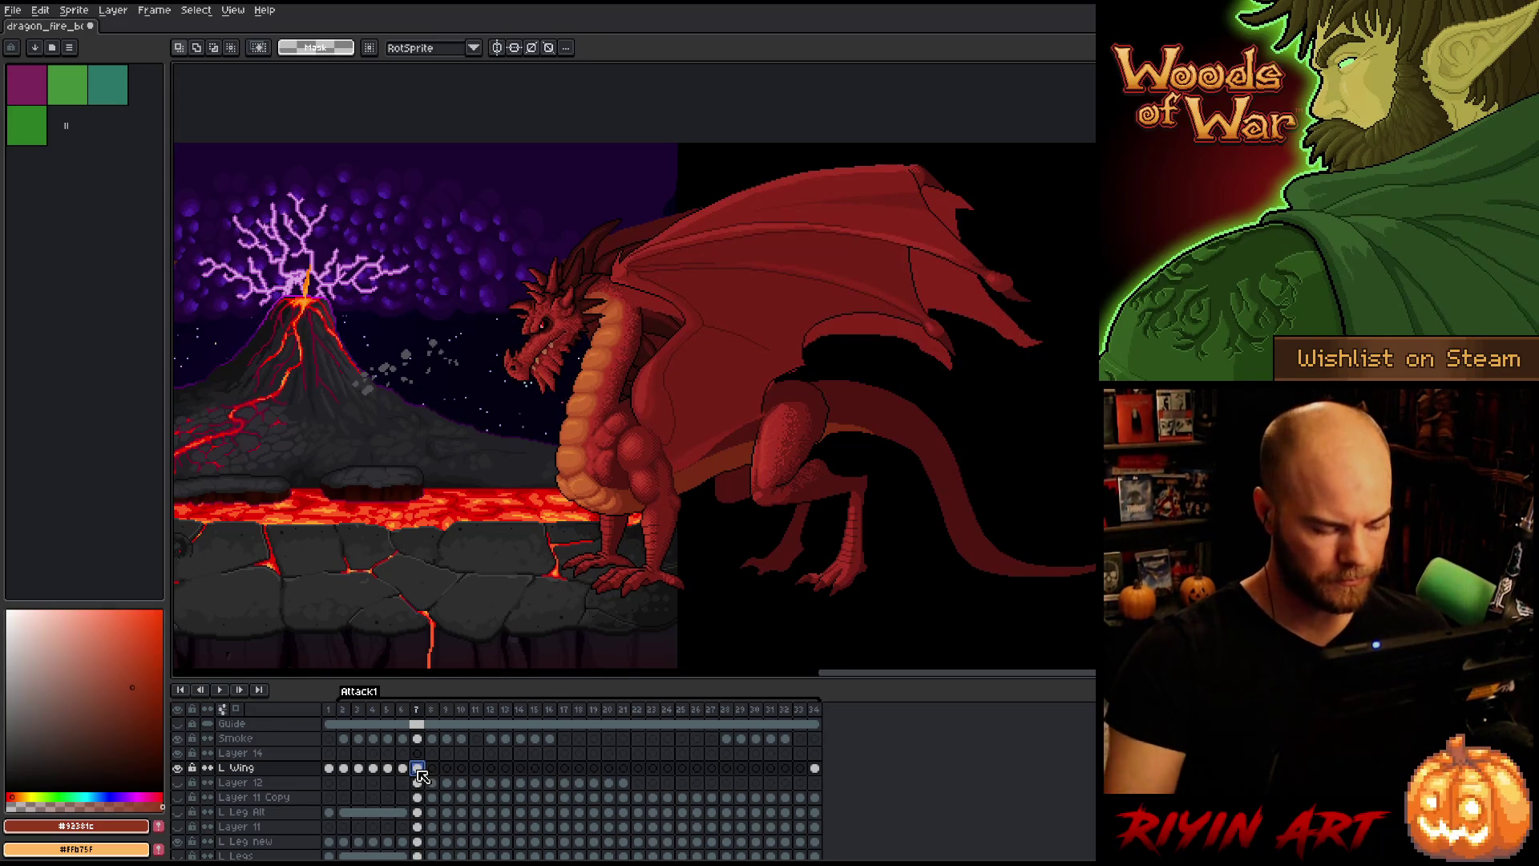
{"action": "left_click", "coordinate": [178, 768]}
{"action": "left_click", "coordinate": [178, 768]}
{"action": "left_click", "coordinate": [178, 768]}
{"action": "left_click", "coordinate": [178, 768]}
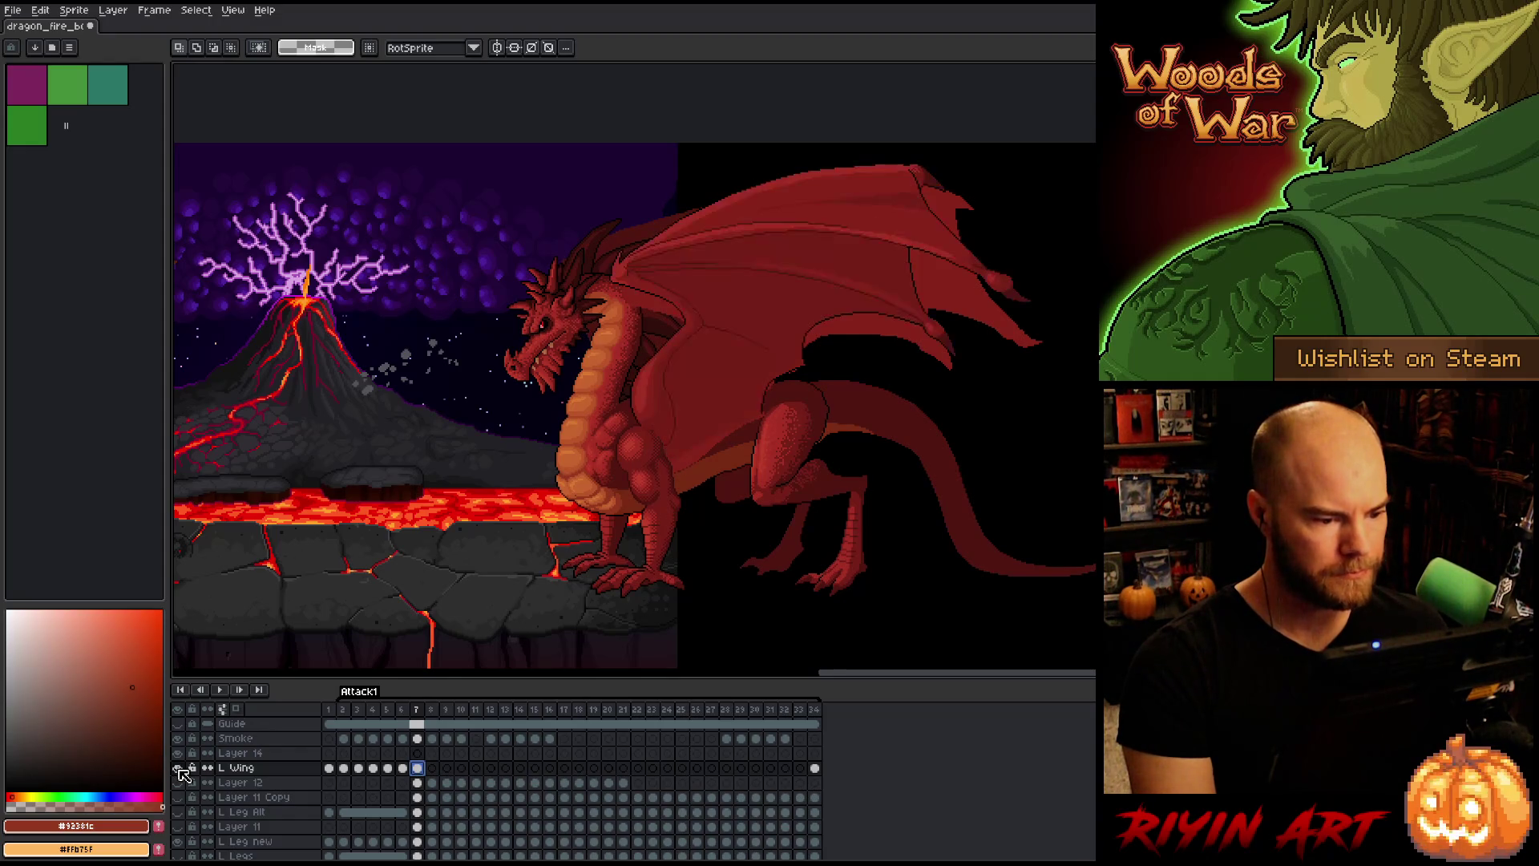
{"action": "left_click", "coordinate": [177, 768]}
{"action": "left_click", "coordinate": [178, 768]}
{"action": "left_click", "coordinate": [178, 768]}
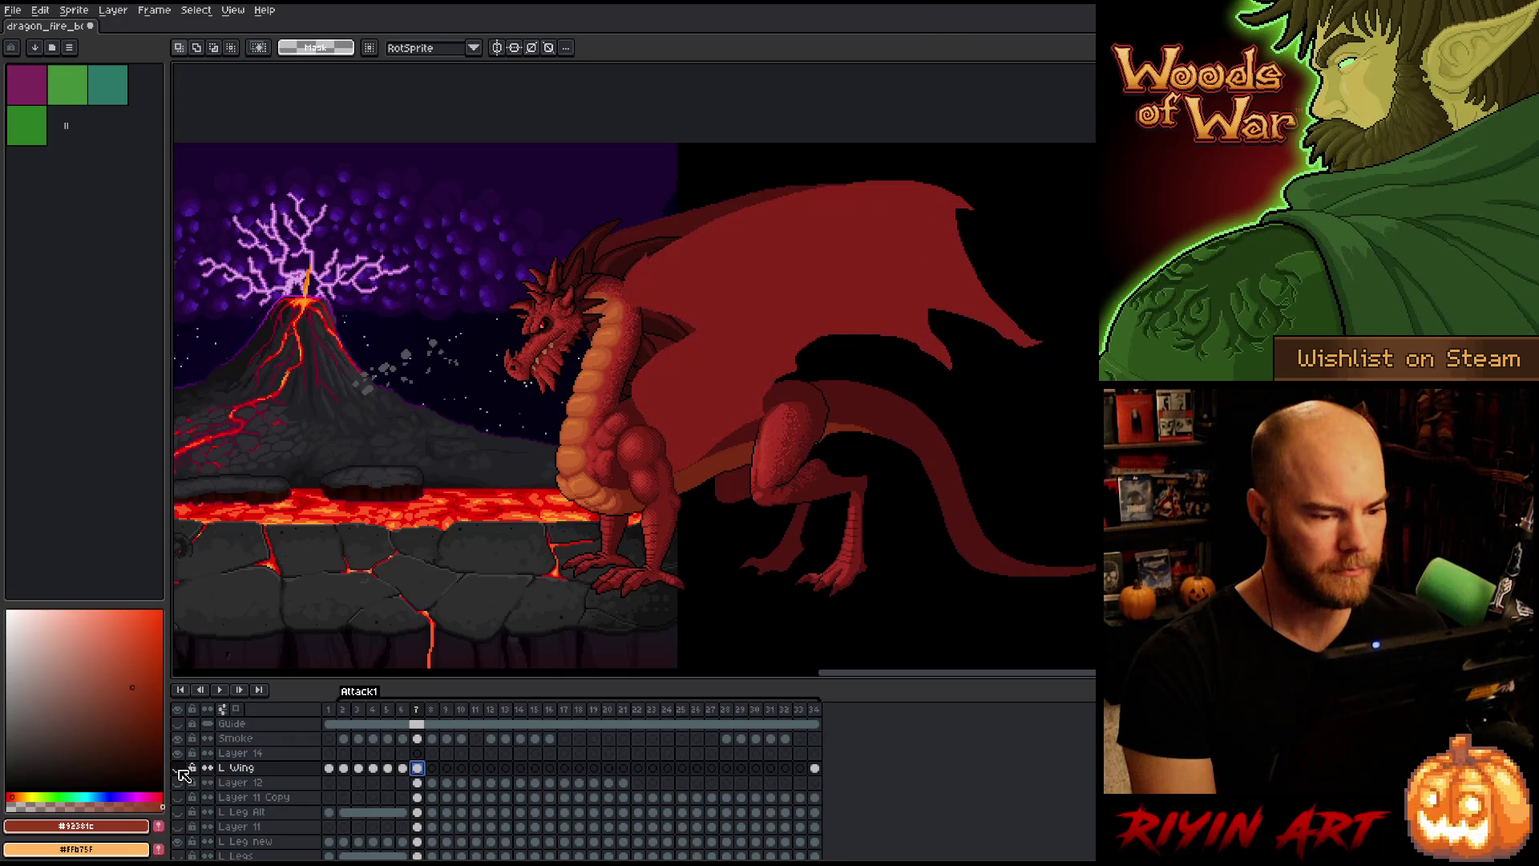
{"action": "left_click", "coordinate": [178, 768]}
{"action": "left_click", "coordinate": [178, 768]}
{"action": "left_click", "coordinate": [178, 768]}
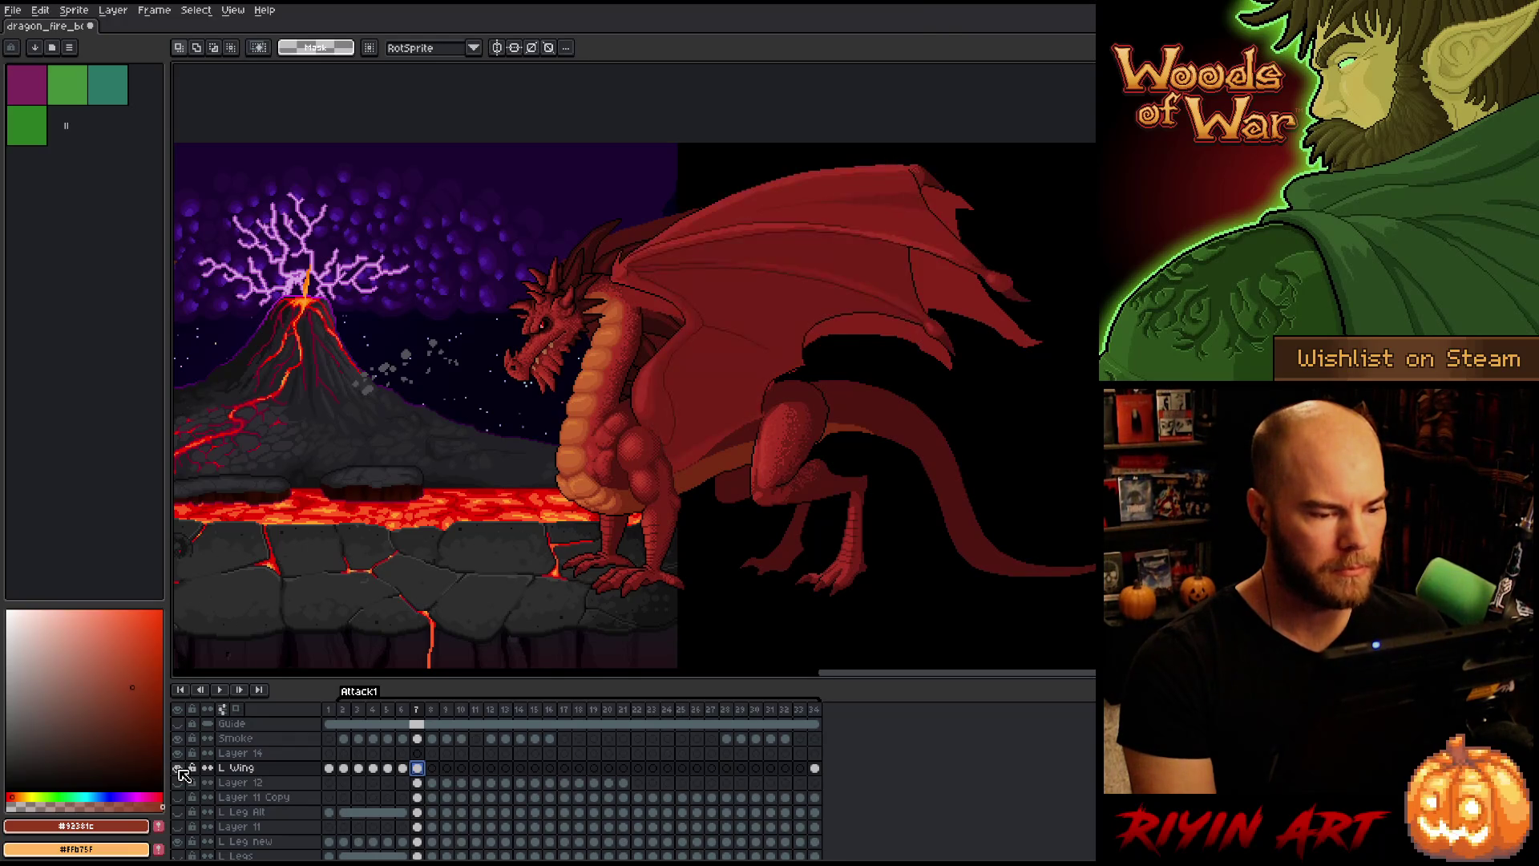
{"action": "left_click", "coordinate": [178, 768]}
{"action": "left_click", "coordinate": [178, 768]}
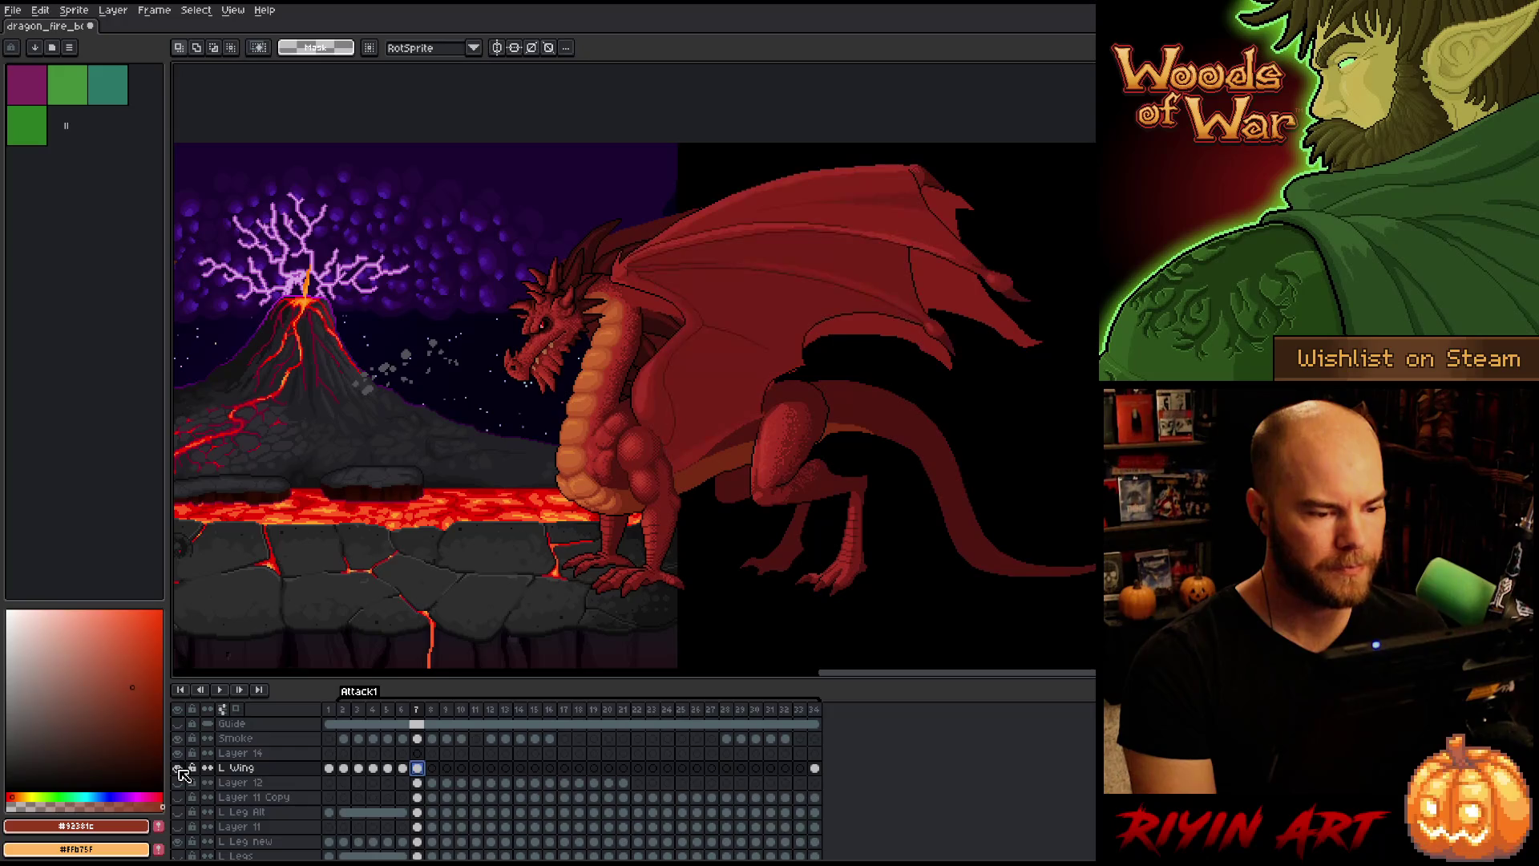
{"action": "left_click", "coordinate": [178, 768]}
{"action": "left_click", "coordinate": [178, 768]}
{"action": "left_click", "coordinate": [178, 768]}
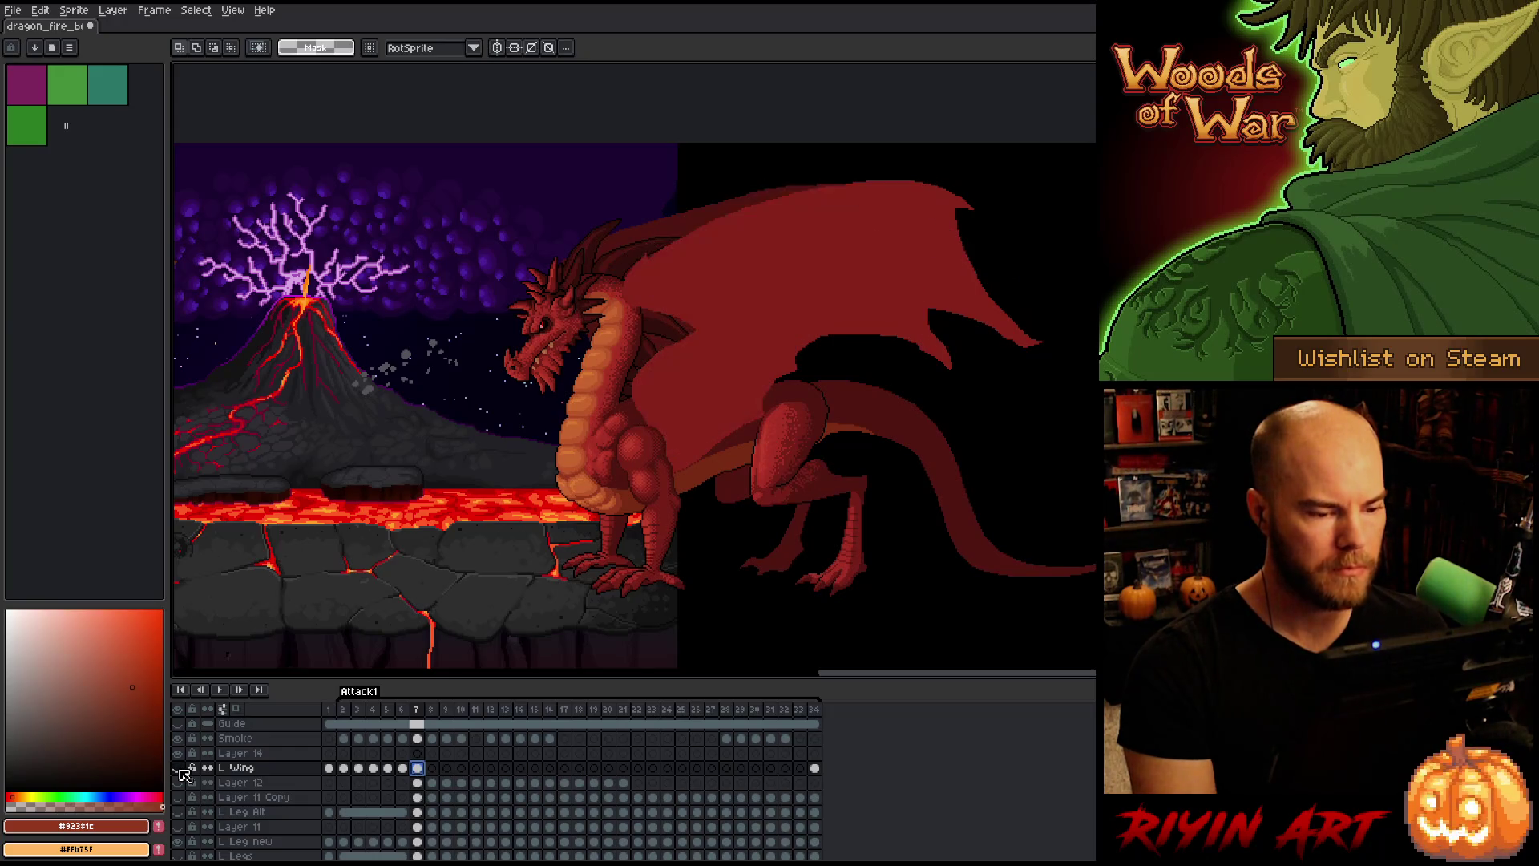
{"action": "left_click", "coordinate": [178, 768]}
{"action": "left_click", "coordinate": [179, 769]}
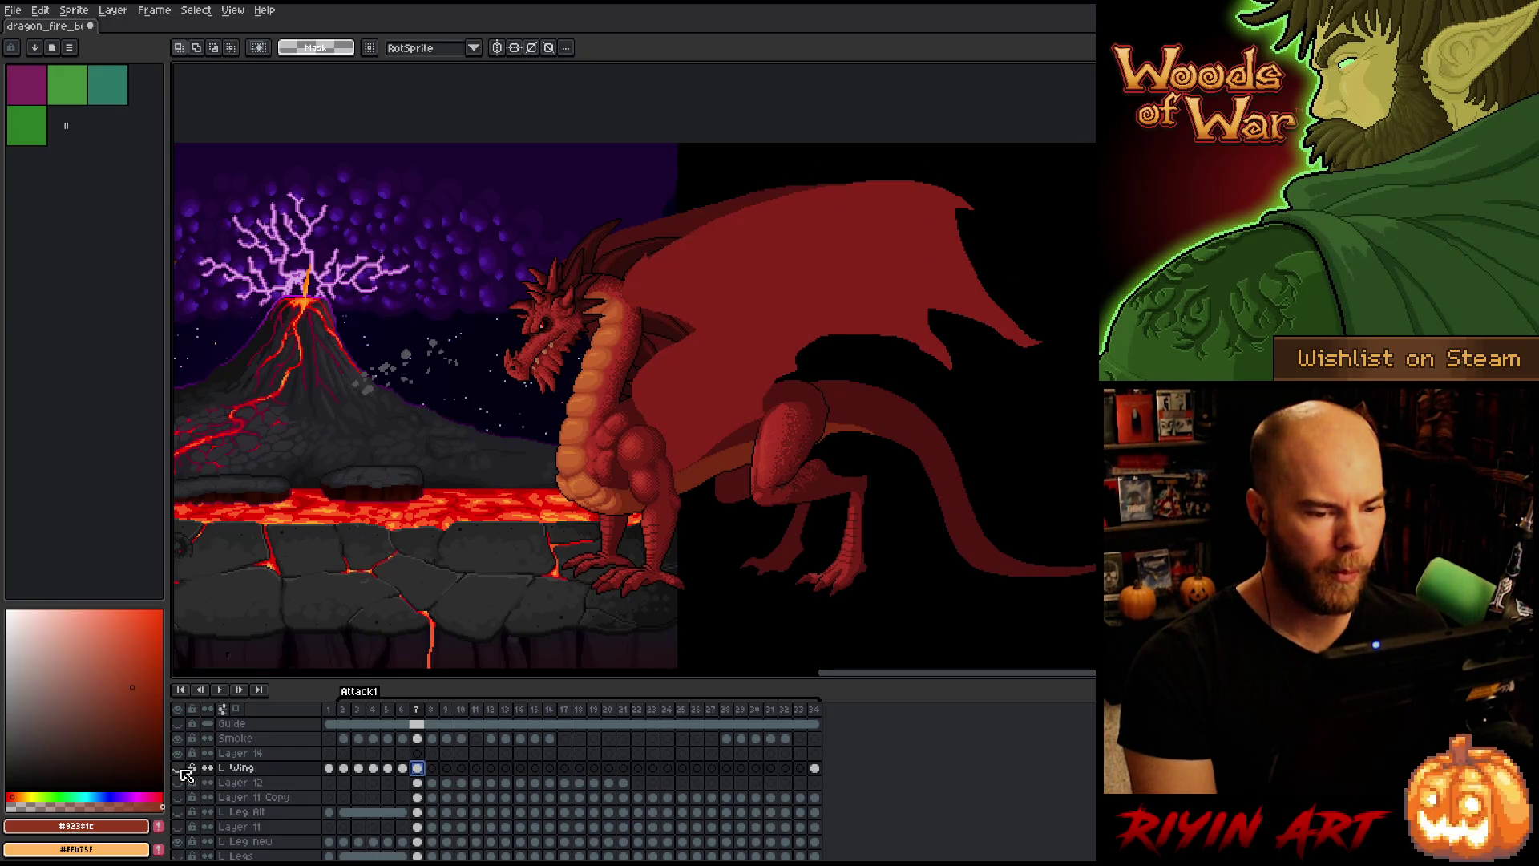
{"action": "left_click", "coordinate": [180, 769]}
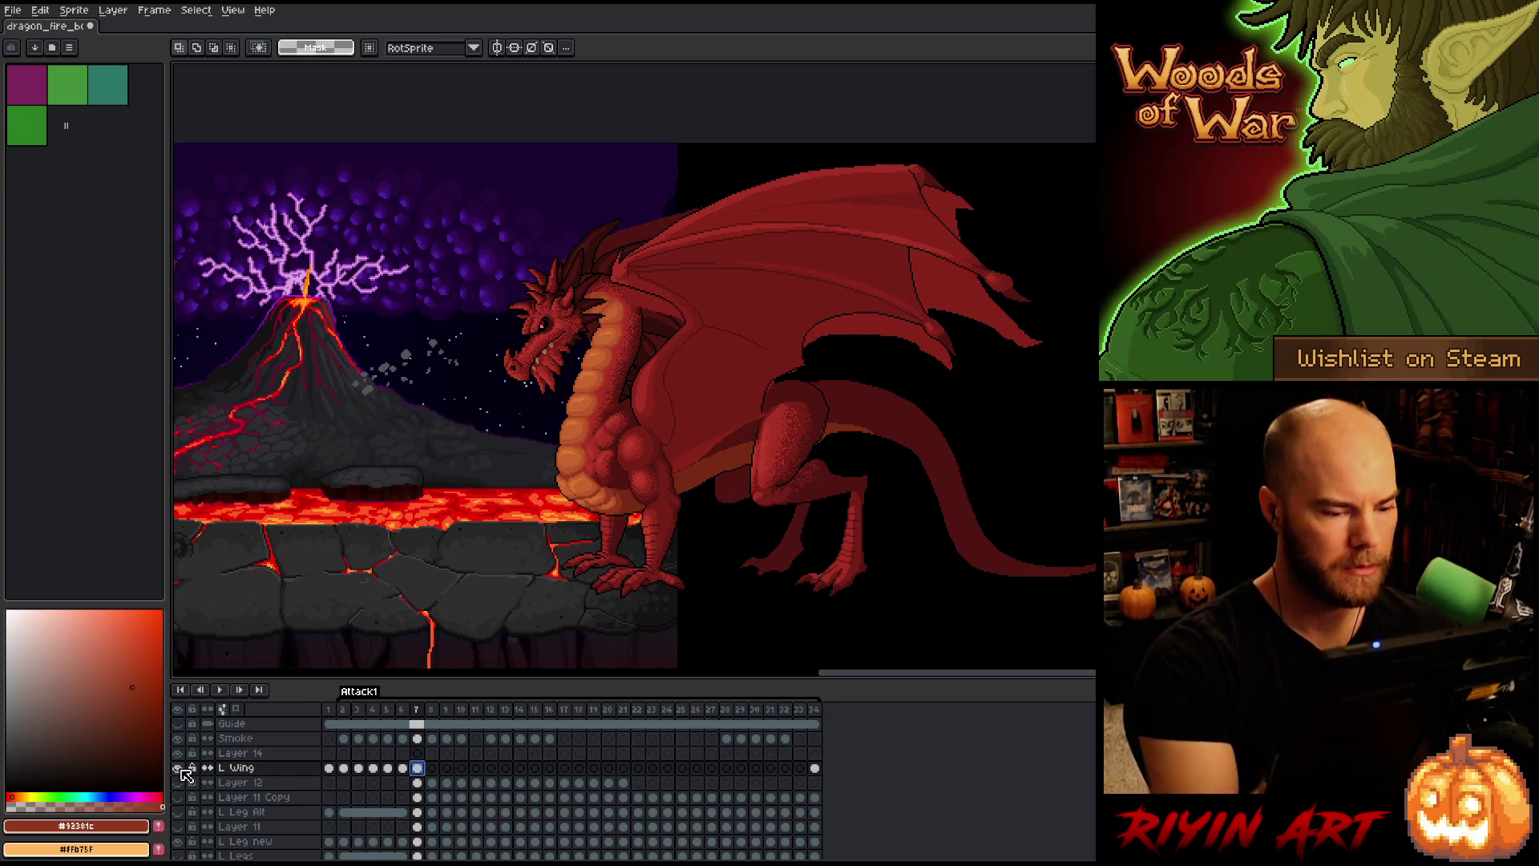
Step: Flick the far wing off and on once more, then start transforming the frame 7 wing
{"action": "left_click", "coordinate": [180, 768]}
{"action": "left_click", "coordinate": [179, 768]}
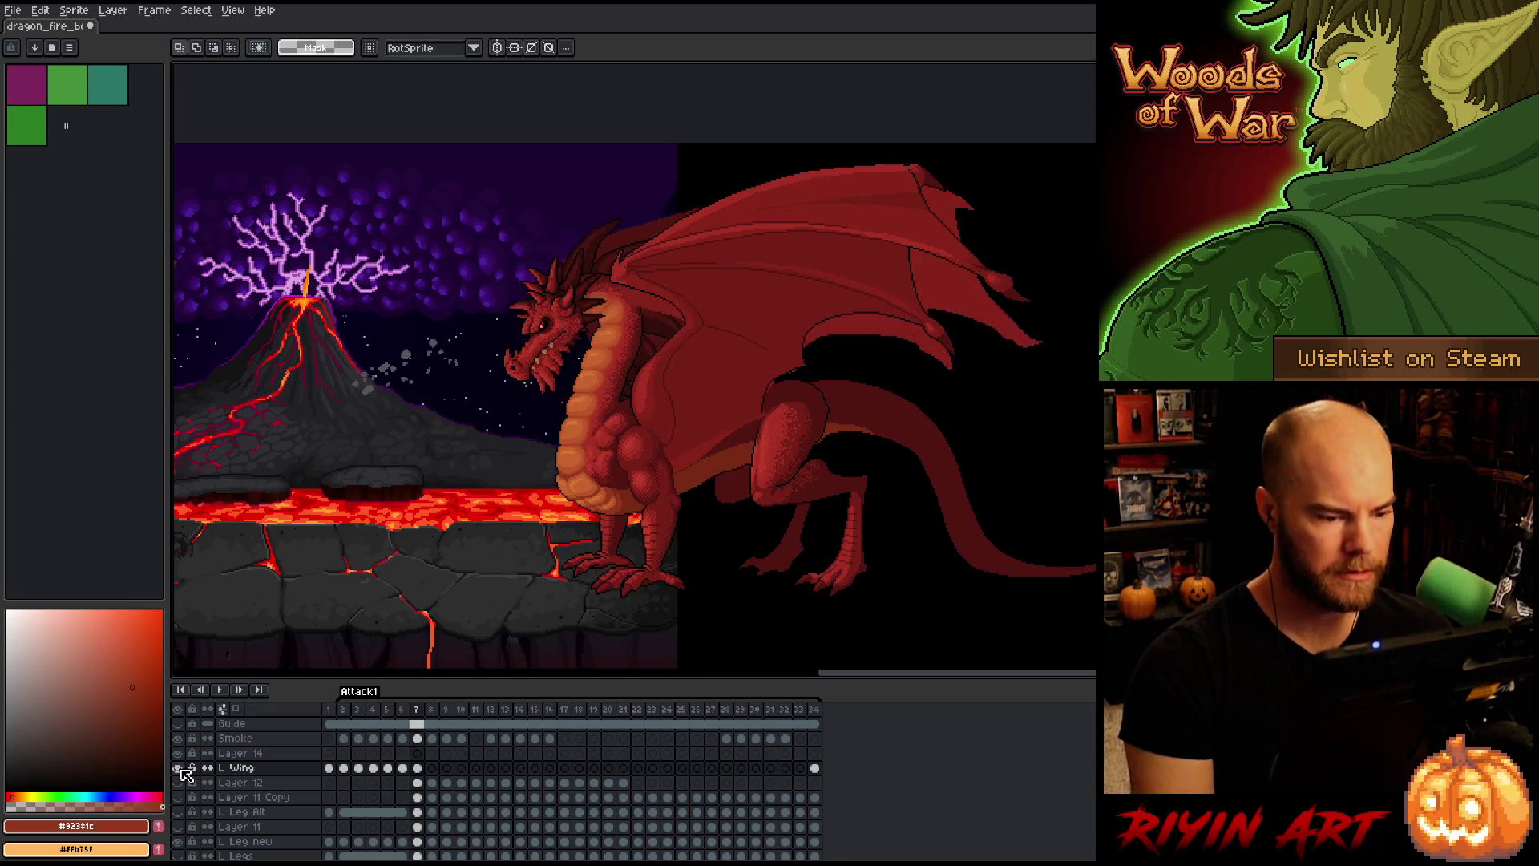
{"action": "left_click", "coordinate": [180, 768]}
{"action": "left_click", "coordinate": [179, 768]}
{"action": "left_click", "coordinate": [180, 769]}
{"action": "left_click", "coordinate": [179, 768]}
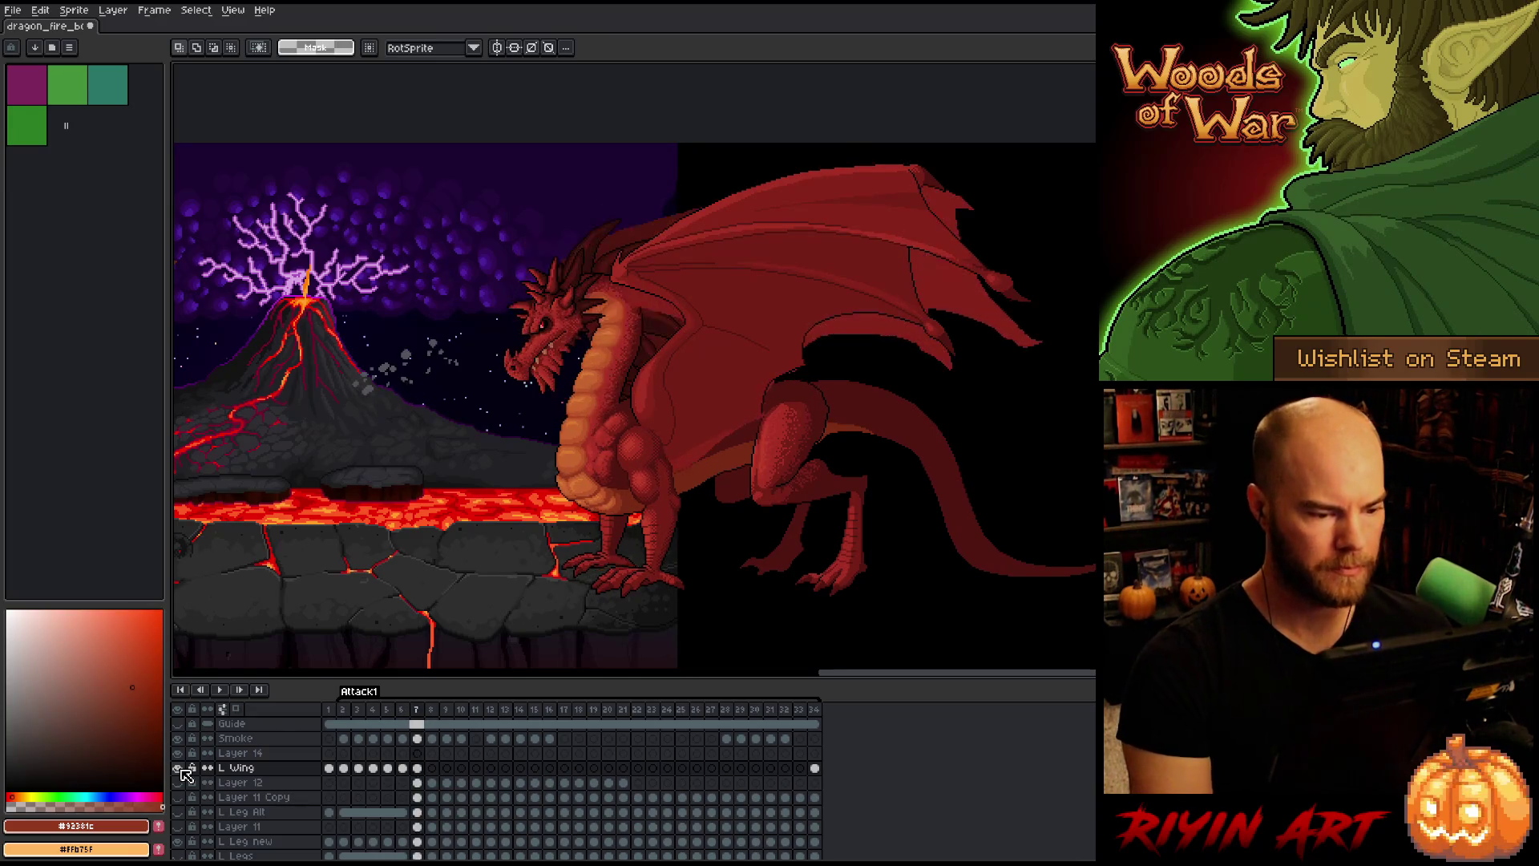
{"action": "key", "text": "ctrl+t"}
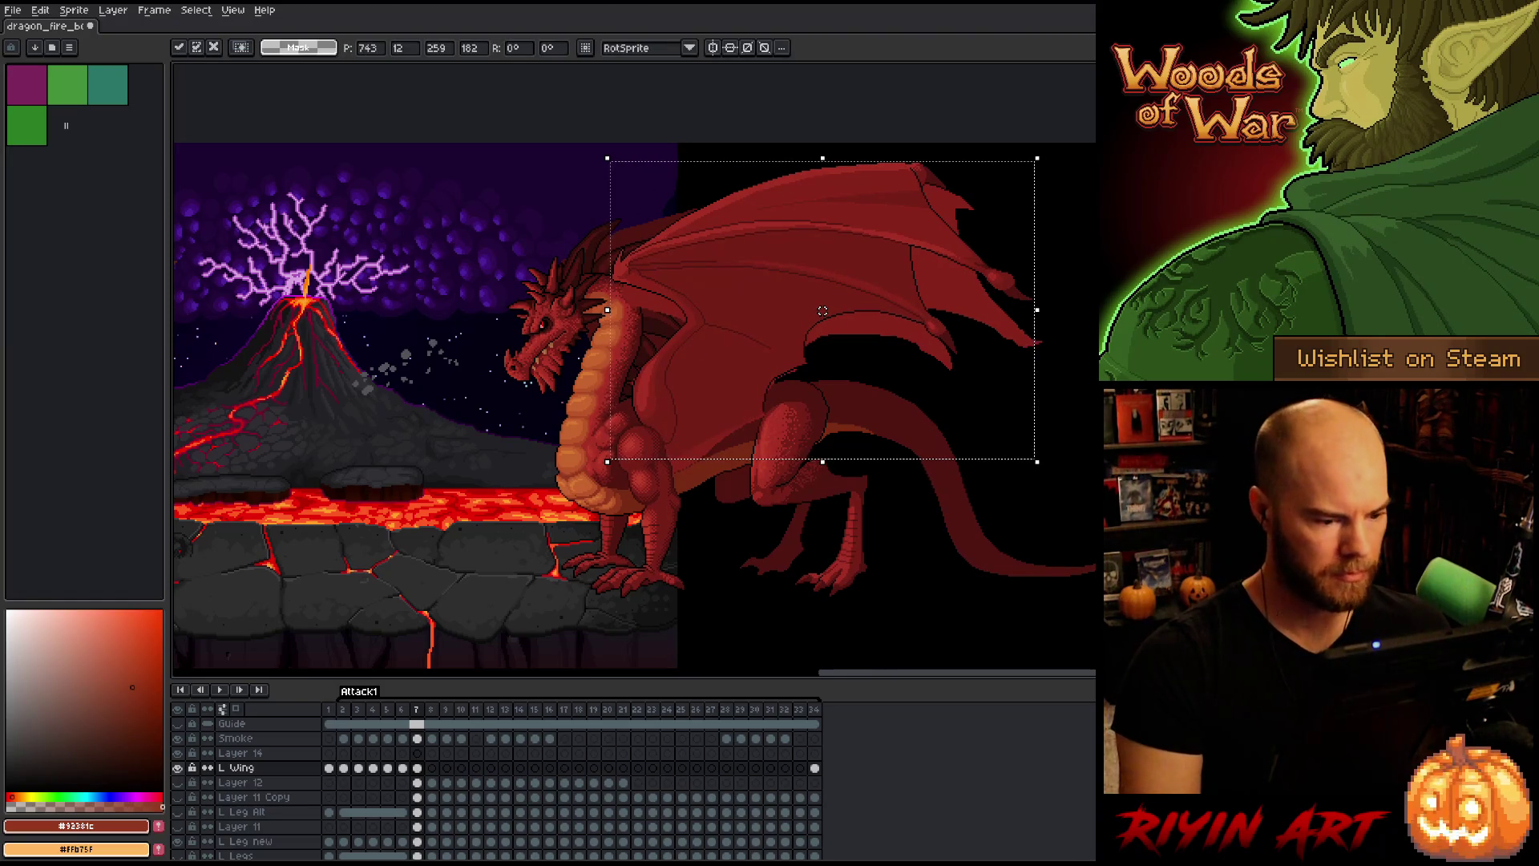
{"action": "key", "text": "Return"}
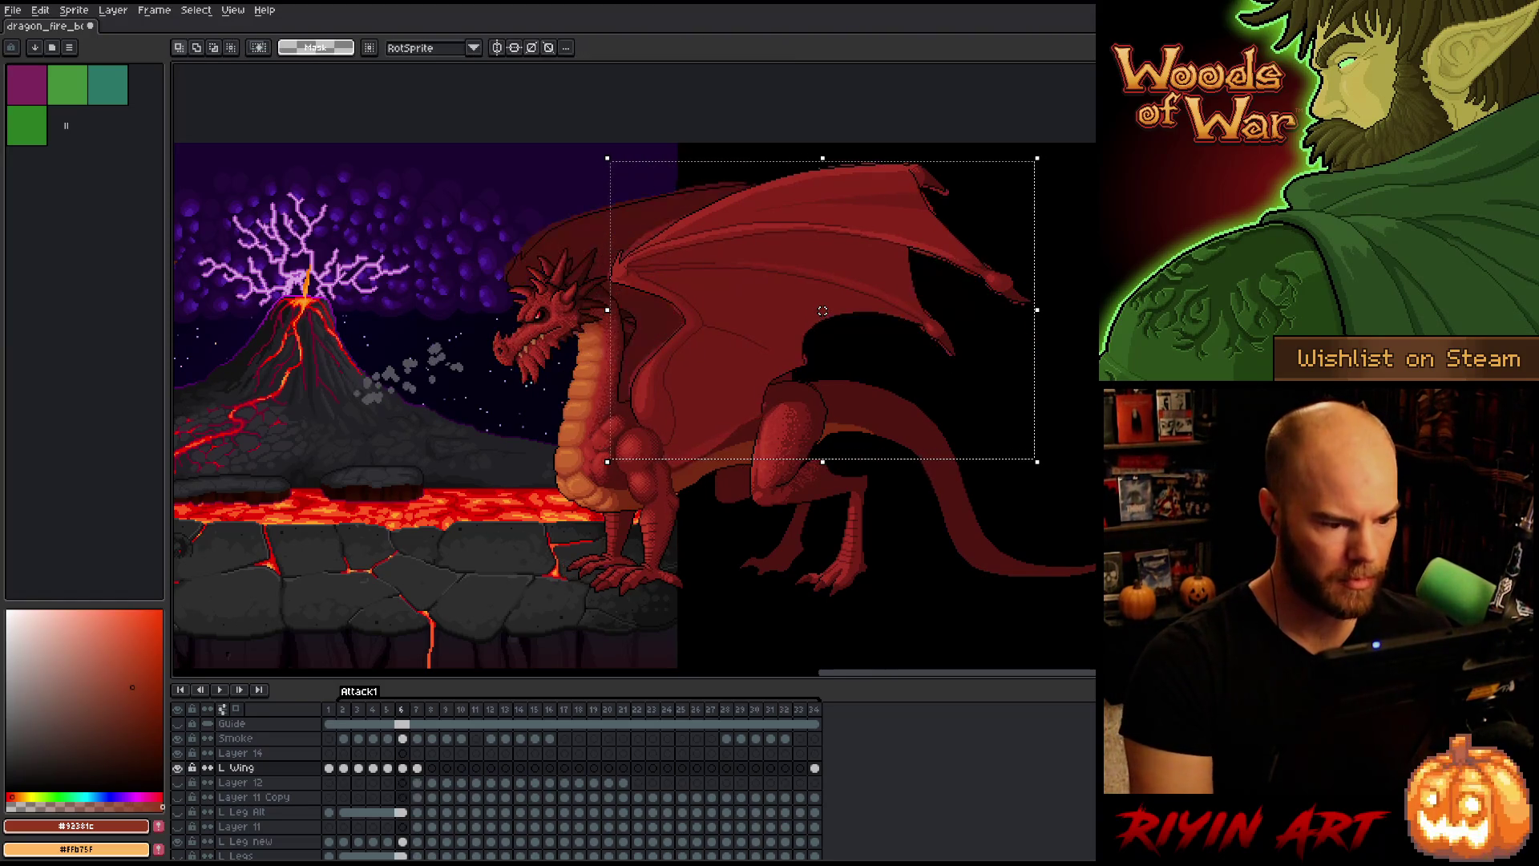
{"action": "left_click", "coordinate": [177, 767]}
{"action": "left_click", "coordinate": [177, 768]}
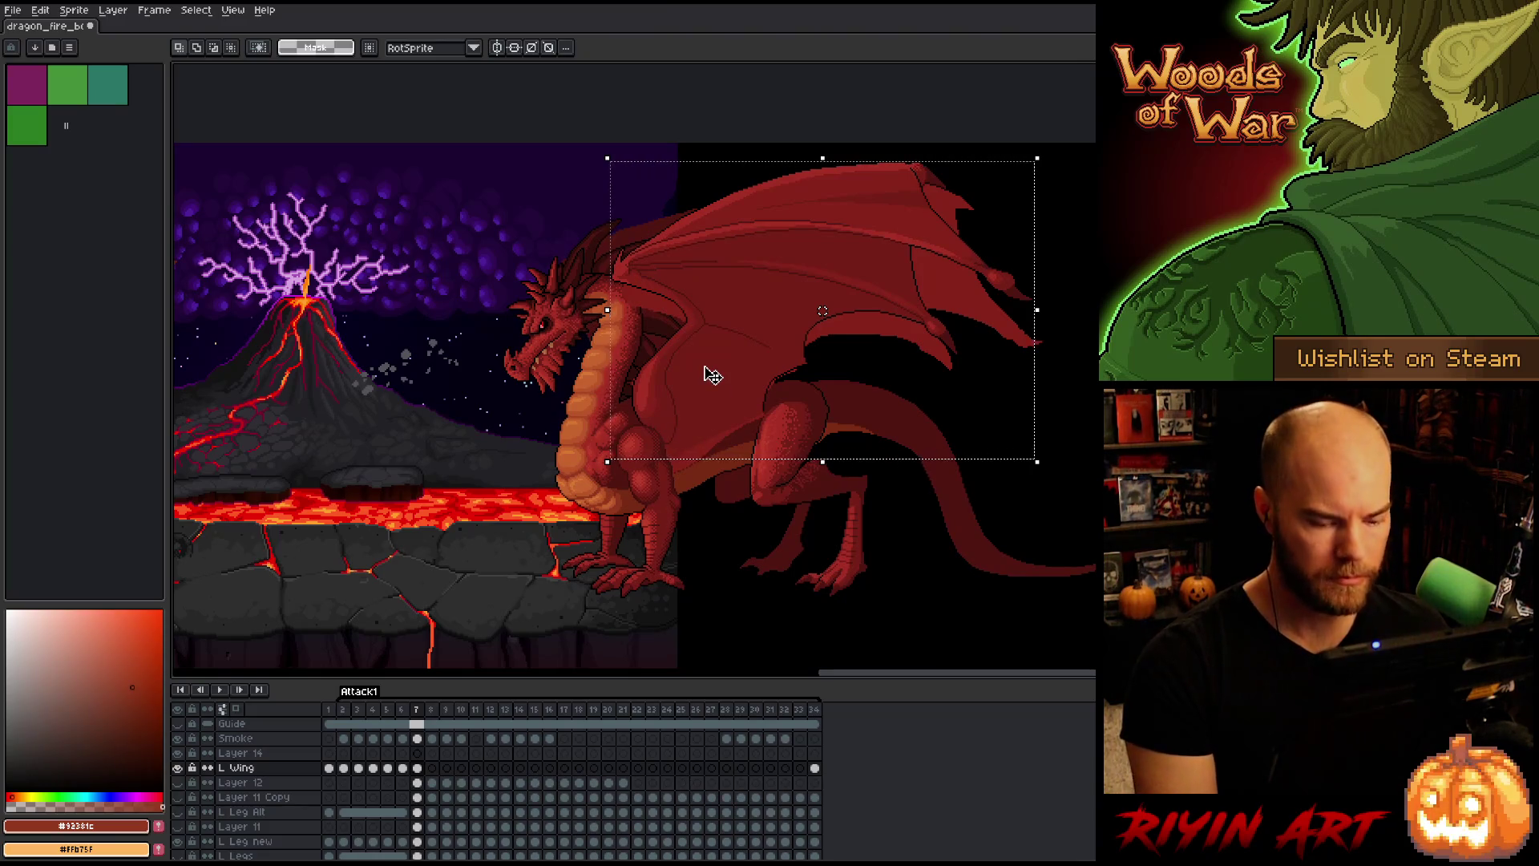
{"action": "key", "text": "Left"}
{"action": "key", "text": "Right"}
{"action": "key", "text": "Left"}
{"action": "key", "text": "Right"}
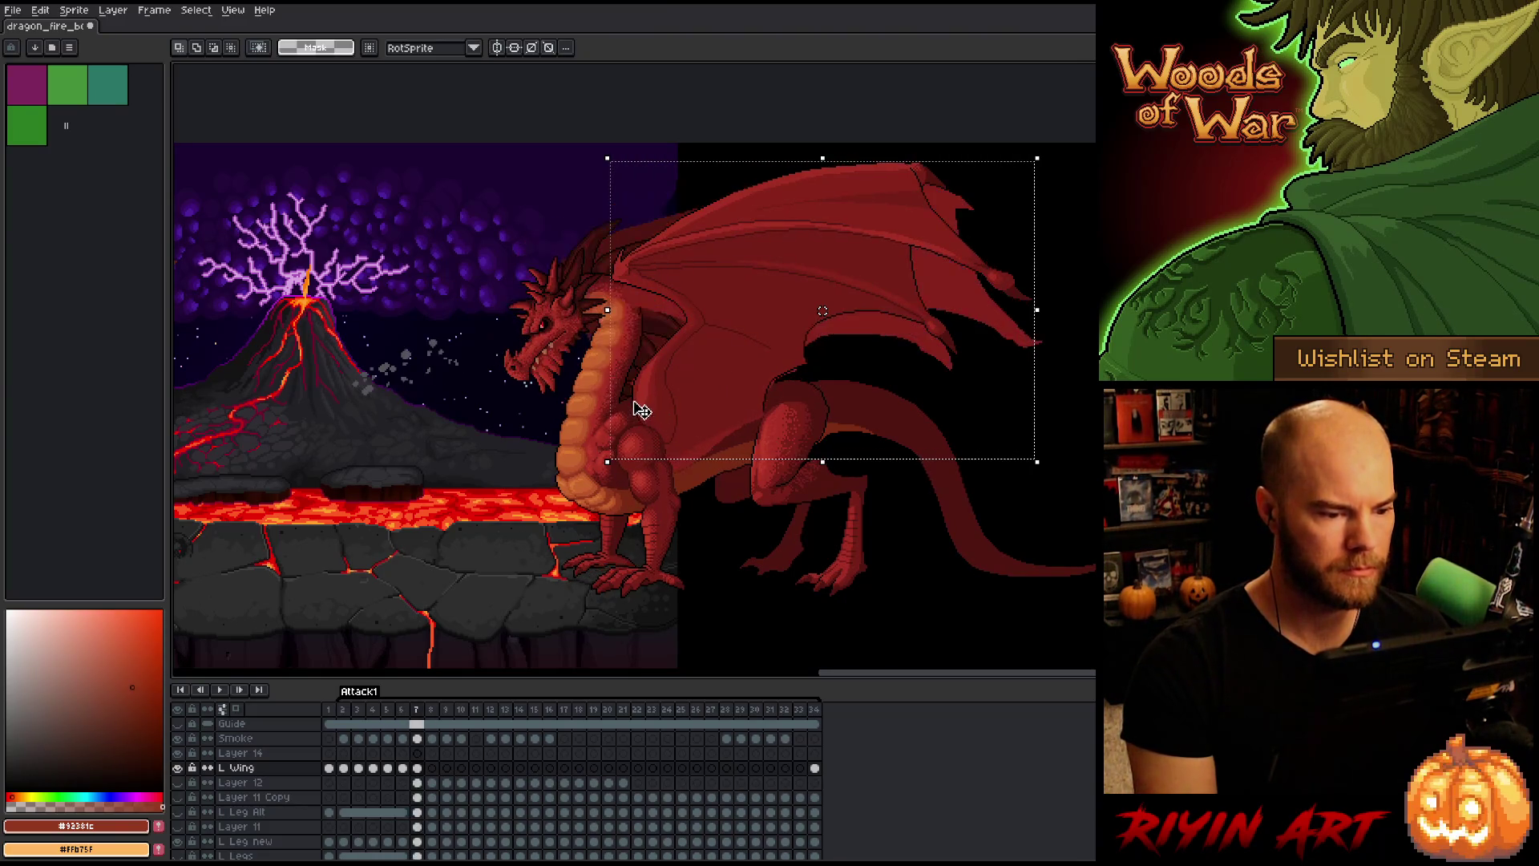
{"action": "scroll", "coordinate": [722, 277], "scroll_direction": "up", "scroll_amount": 1}
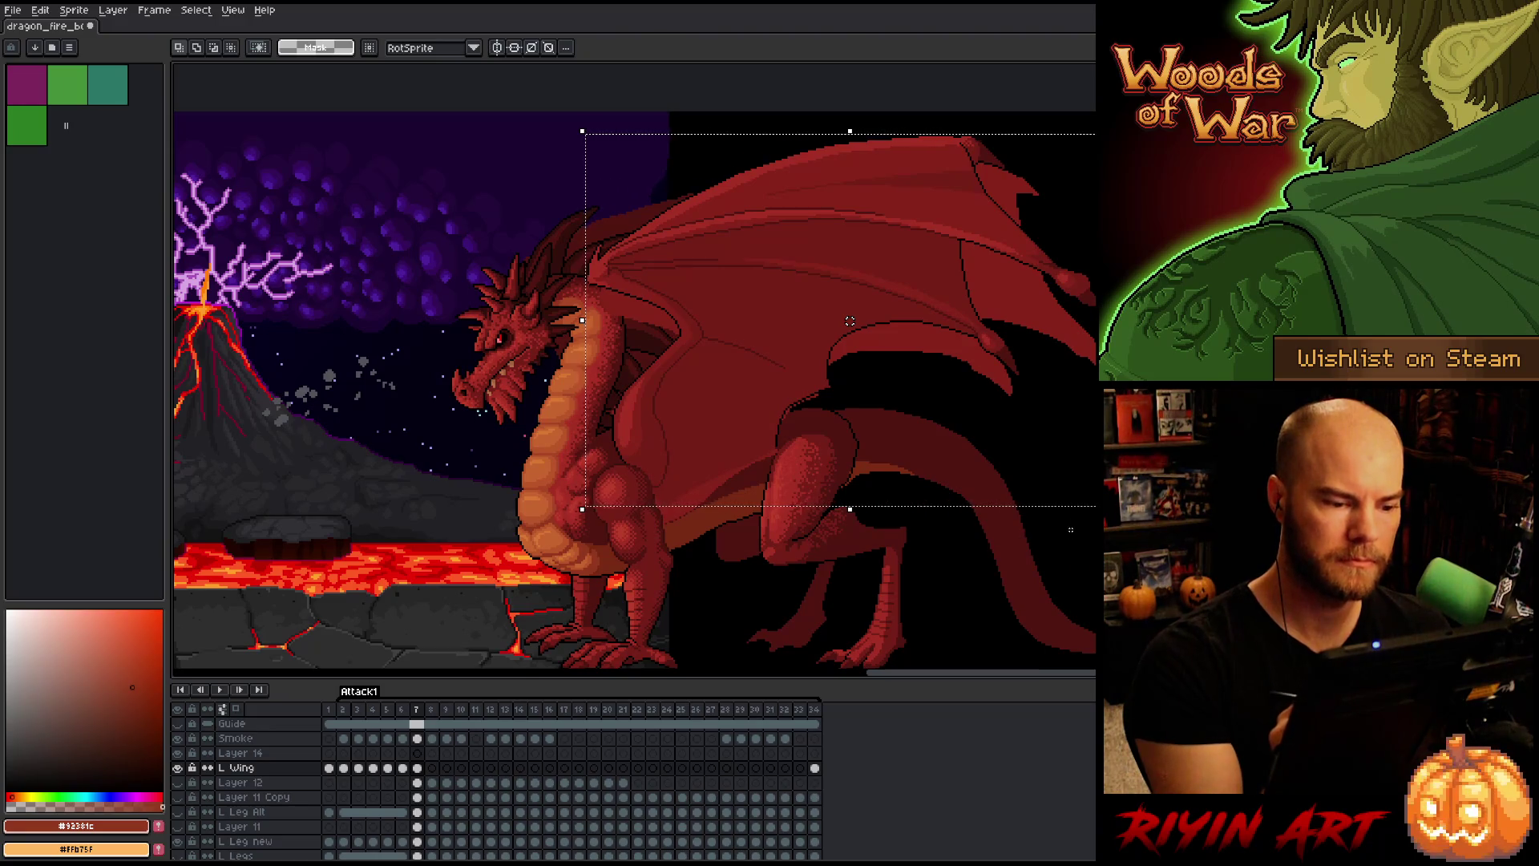
Step: Lasso the left wing on frame 7 and move it right and down
{"action": "key", "text": "b"}
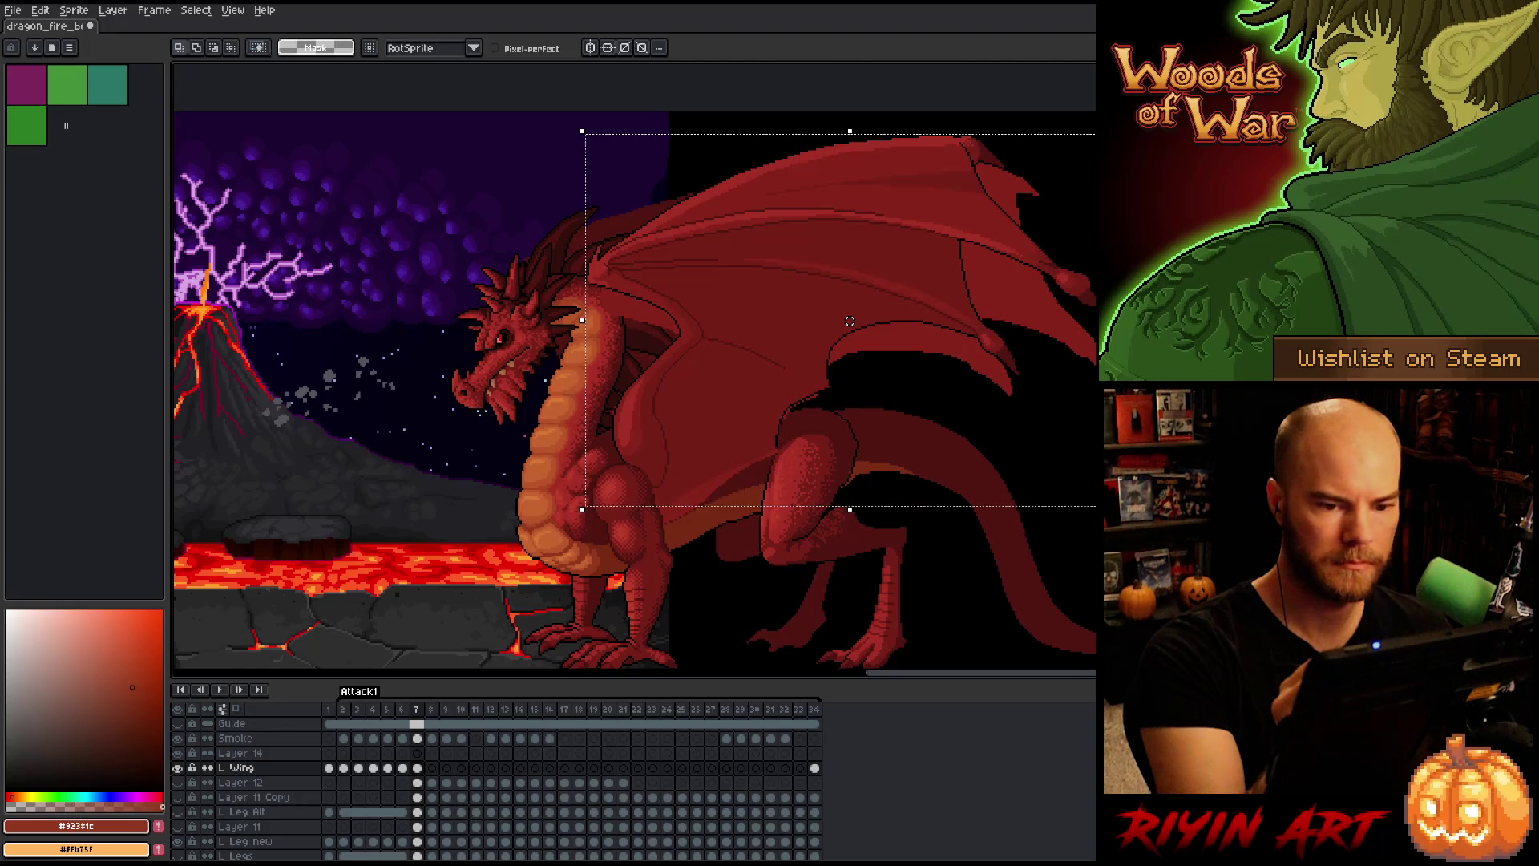
{"action": "mouse_move", "coordinate": [1092, 459]}
{"action": "left_mouse_down"}
{"action": "mouse_move", "coordinate": [661, 373]}
{"action": "mouse_move", "coordinate": [447, 354]}
{"action": "mouse_move", "coordinate": [666, 120]}
{"action": "mouse_move", "coordinate": [1092, 112]}
{"action": "left_mouse_up"}
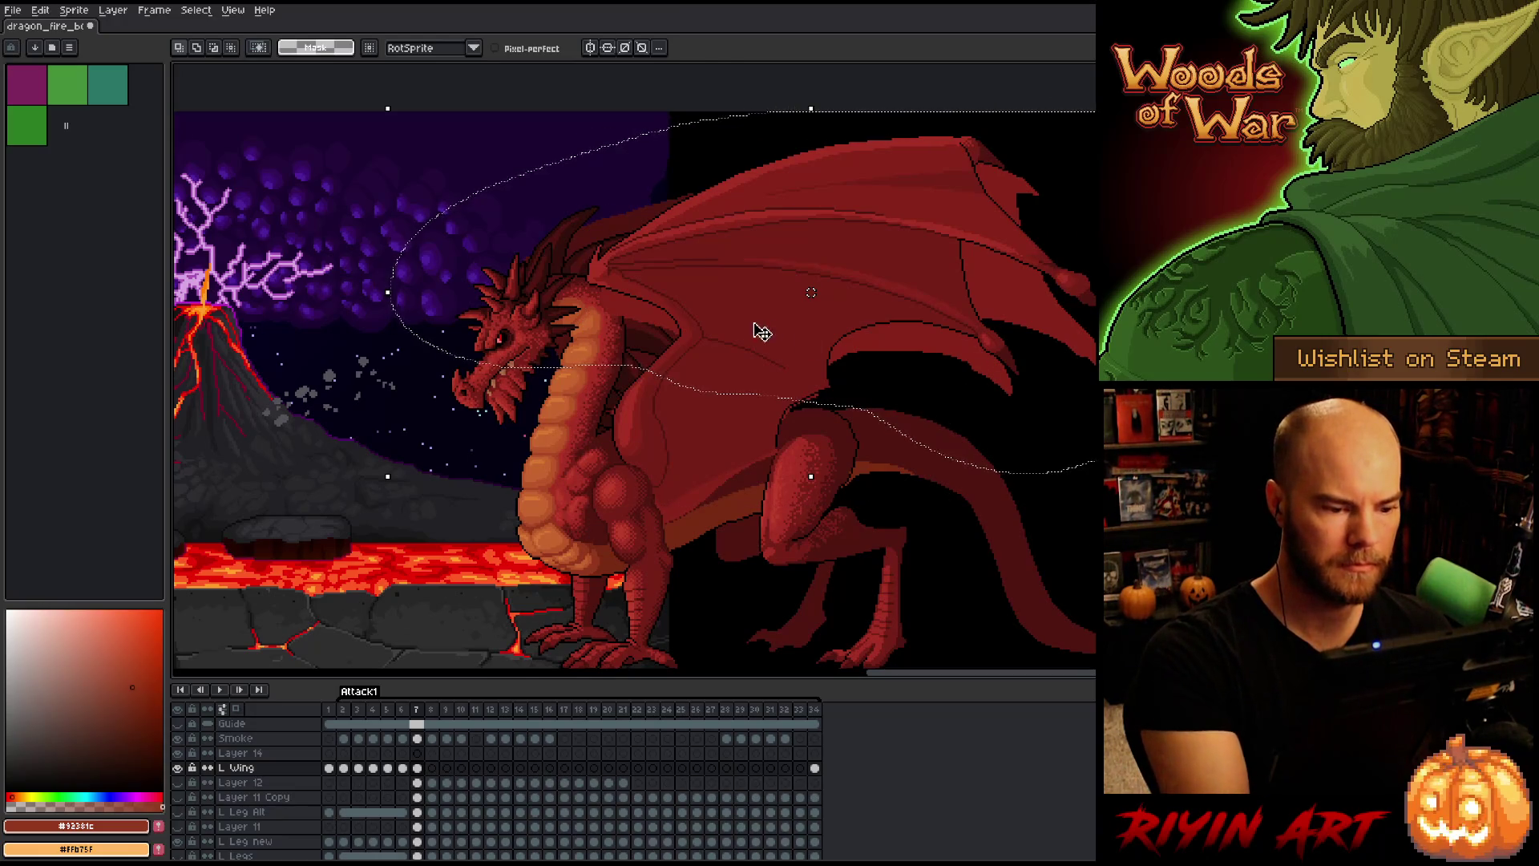
{"action": "mouse_move", "coordinate": [759, 334]}
{"action": "left_mouse_down"}
{"action": "mouse_move", "coordinate": [1152, 372]}
{"action": "mouse_move", "coordinate": [769, 267]}
{"action": "mouse_move", "coordinate": [773, 344]}
{"action": "mouse_move", "coordinate": [972, 290]}
{"action": "mouse_move", "coordinate": [1042, 289]}
{"action": "mouse_move", "coordinate": [1065, 306]}
{"action": "mouse_move", "coordinate": [732, 353]}
{"action": "mouse_move", "coordinate": [705, 405]}
{"action": "left_mouse_up"}
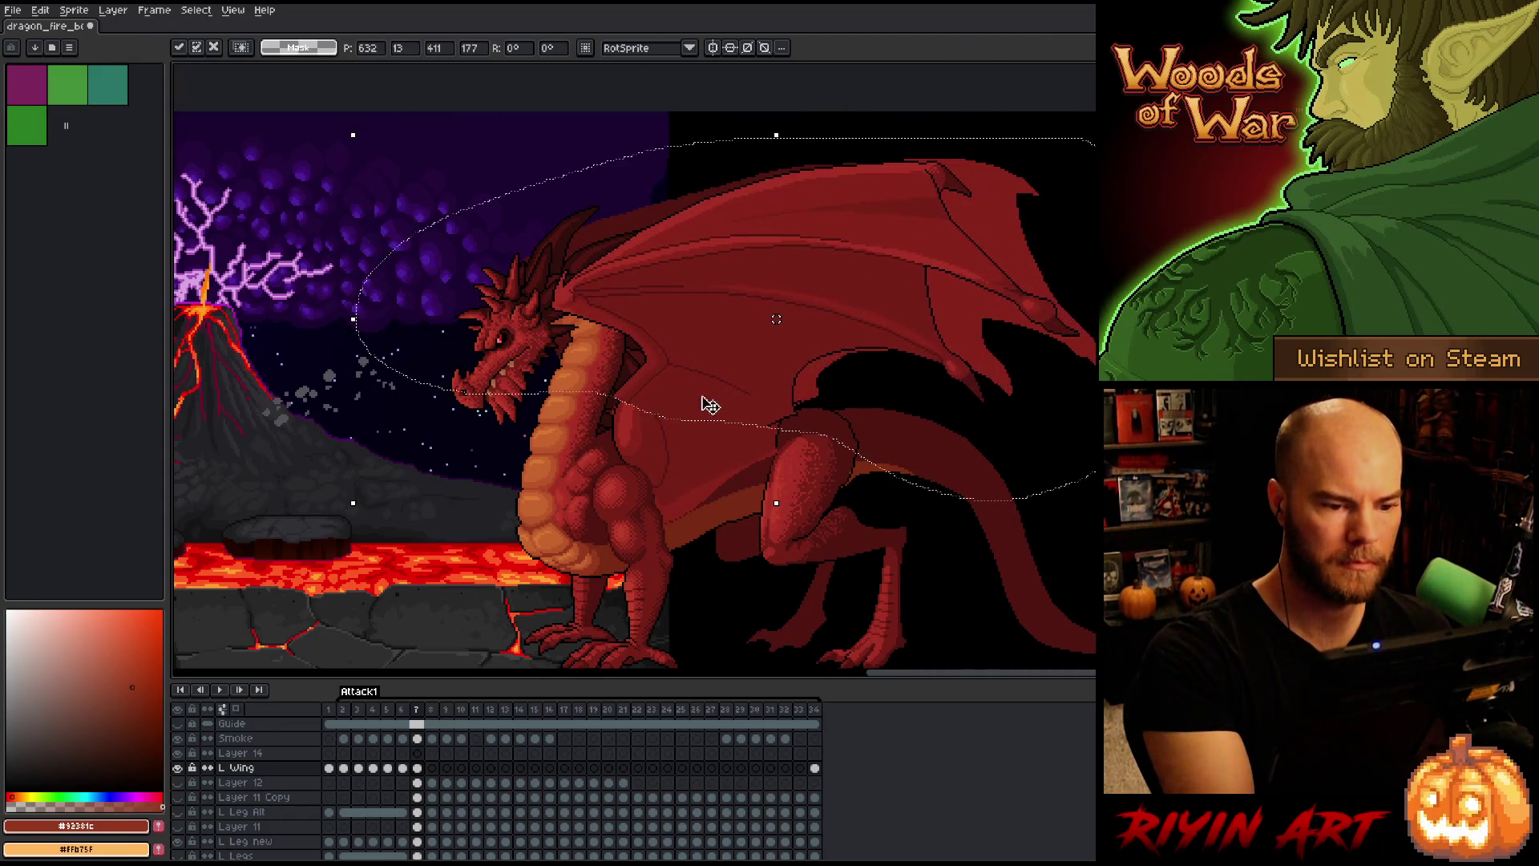
{"action": "key", "text": "Return"}
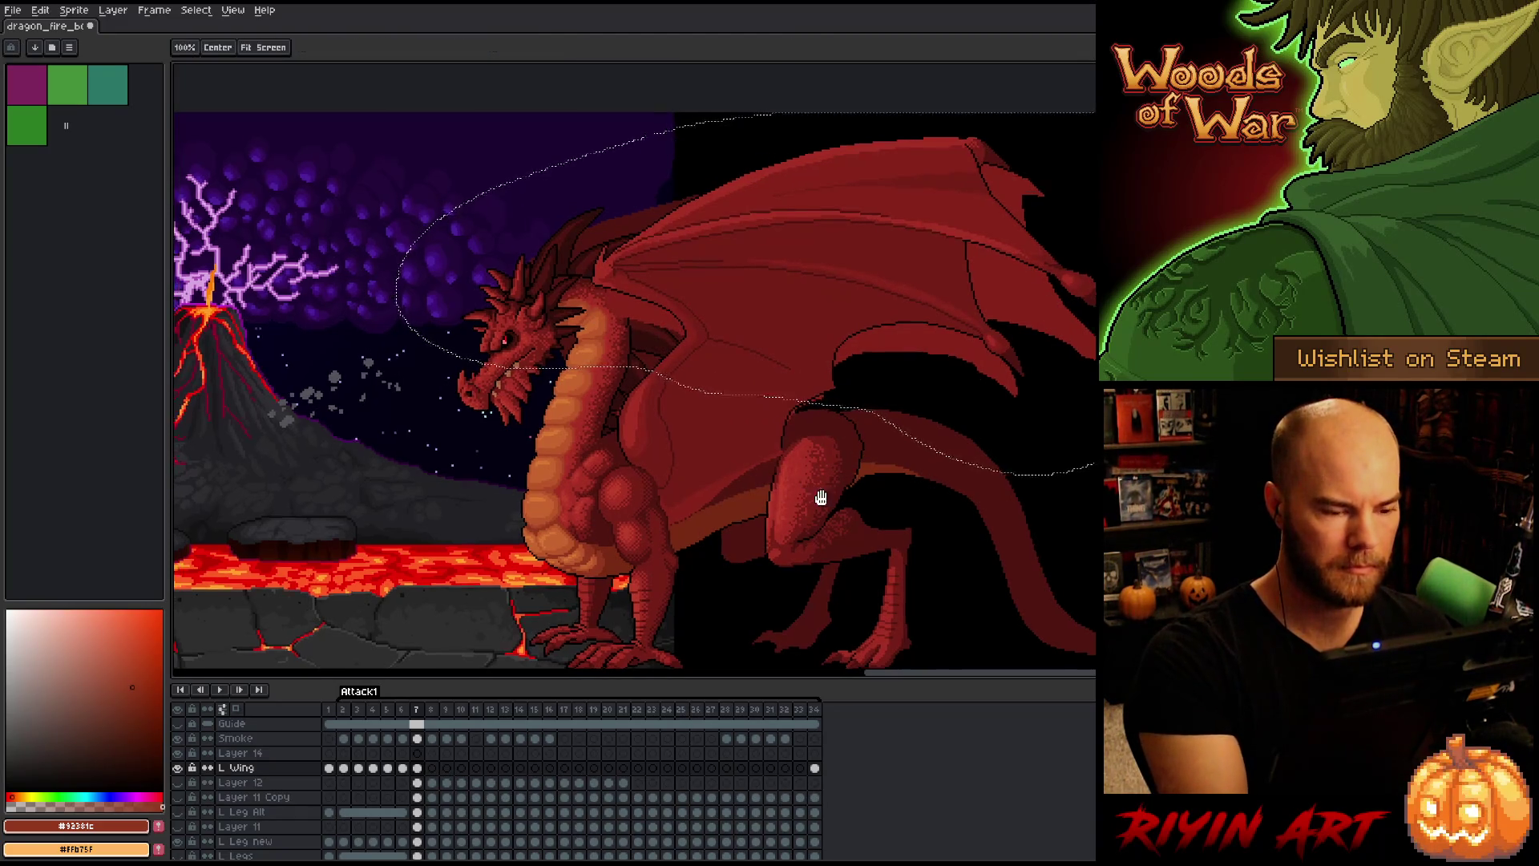
Step: Swing the wing piece forward past the dragon's head and deselect to commit it
{"action": "key", "text": "shift+h"}
{"action": "mouse_move", "coordinate": [1049, 402]}
{"action": "left_mouse_down"}
{"action": "mouse_move", "coordinate": [584, 320]}
{"action": "mouse_move", "coordinate": [441, 343]}
{"action": "left_mouse_up"}
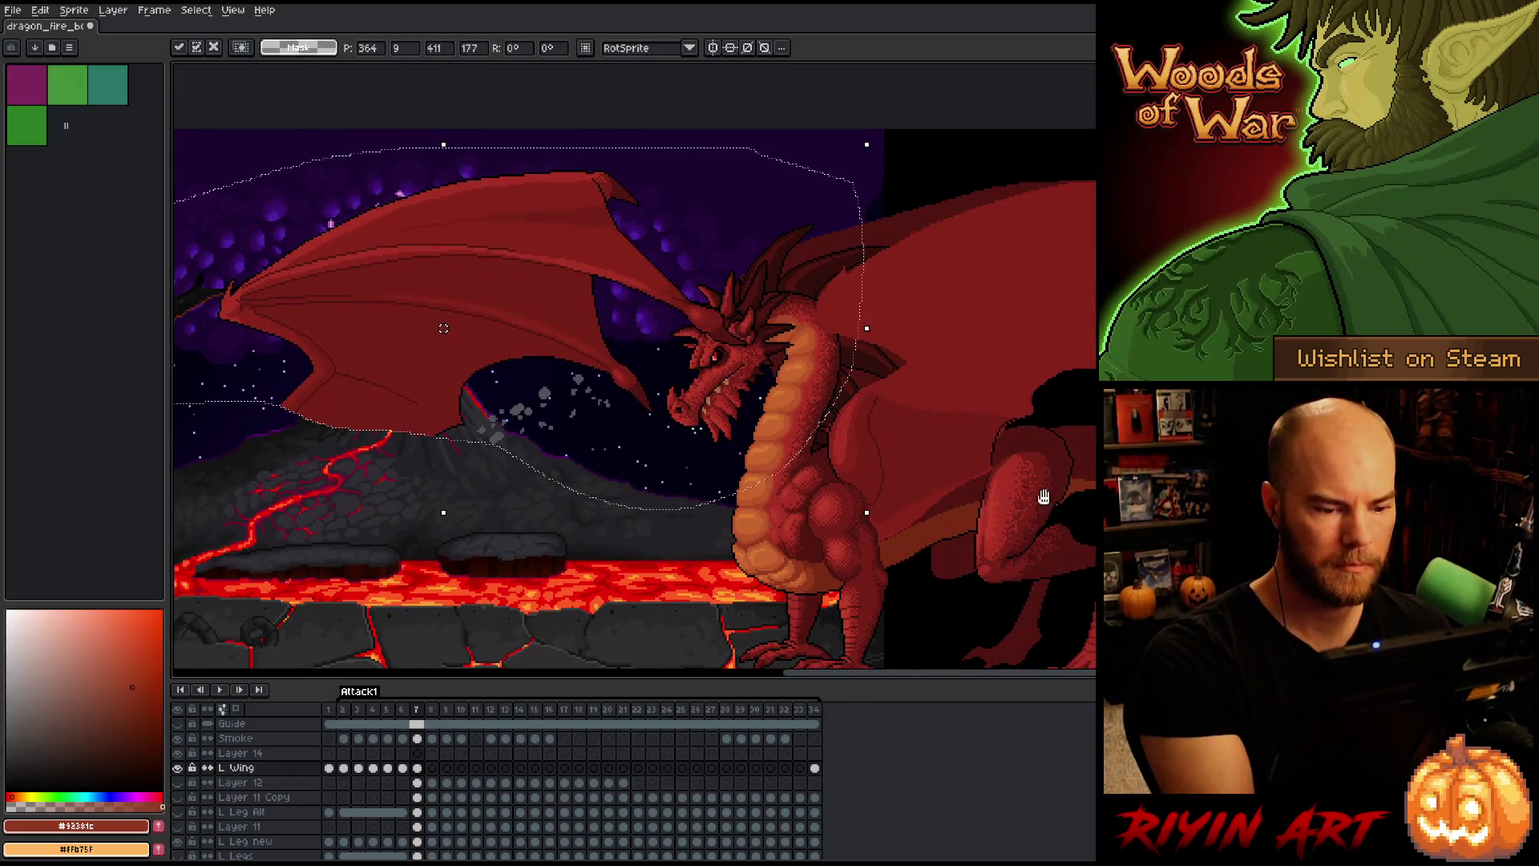
{"action": "left_click_drag", "start_coordinate": [1069, 506], "coordinate": [856, 509]}
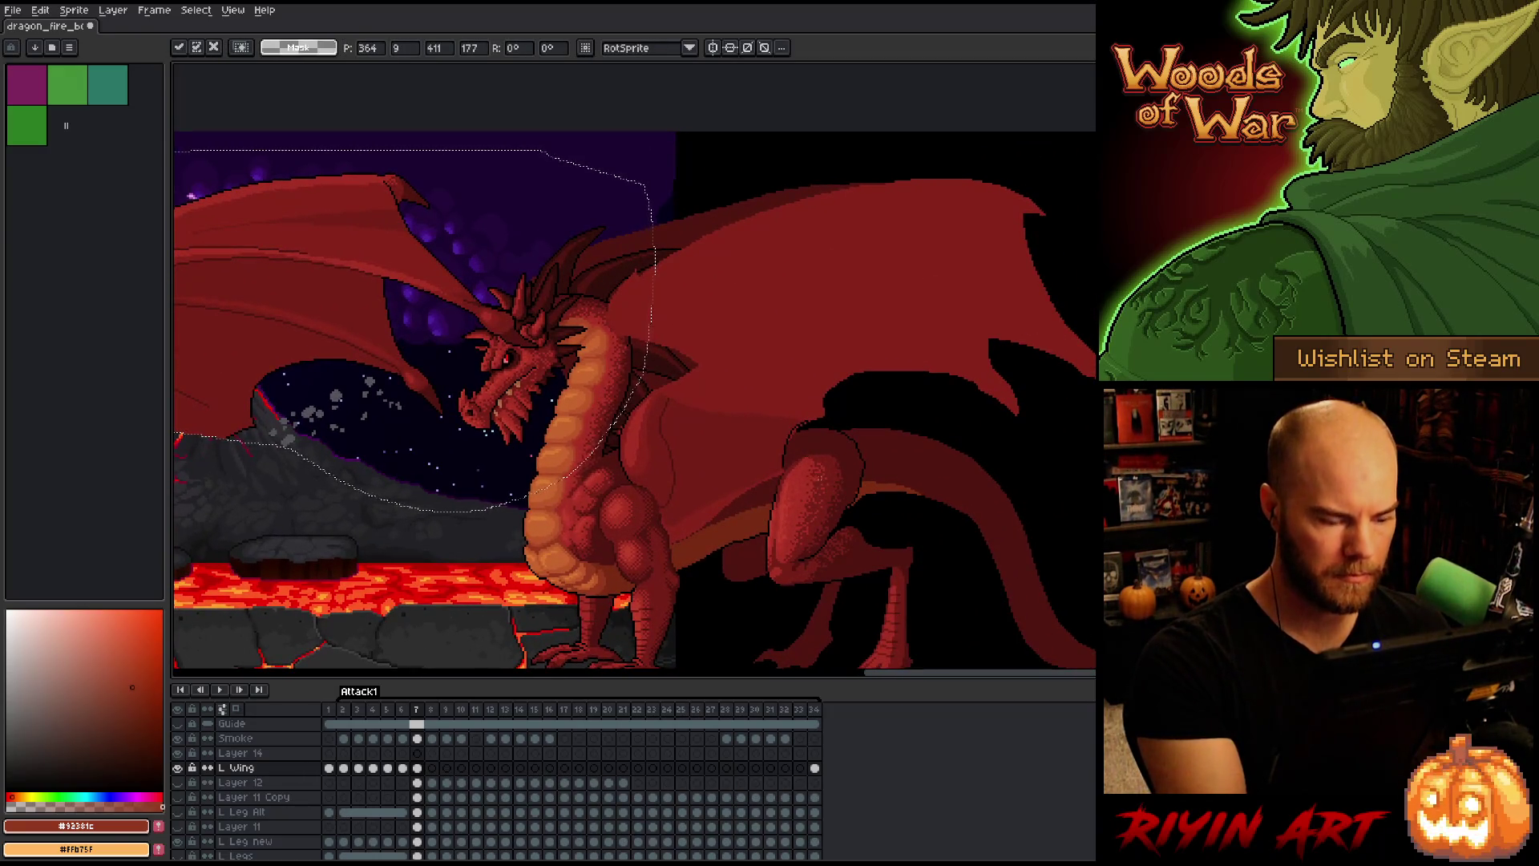
{"action": "key", "text": "ctrl+d"}
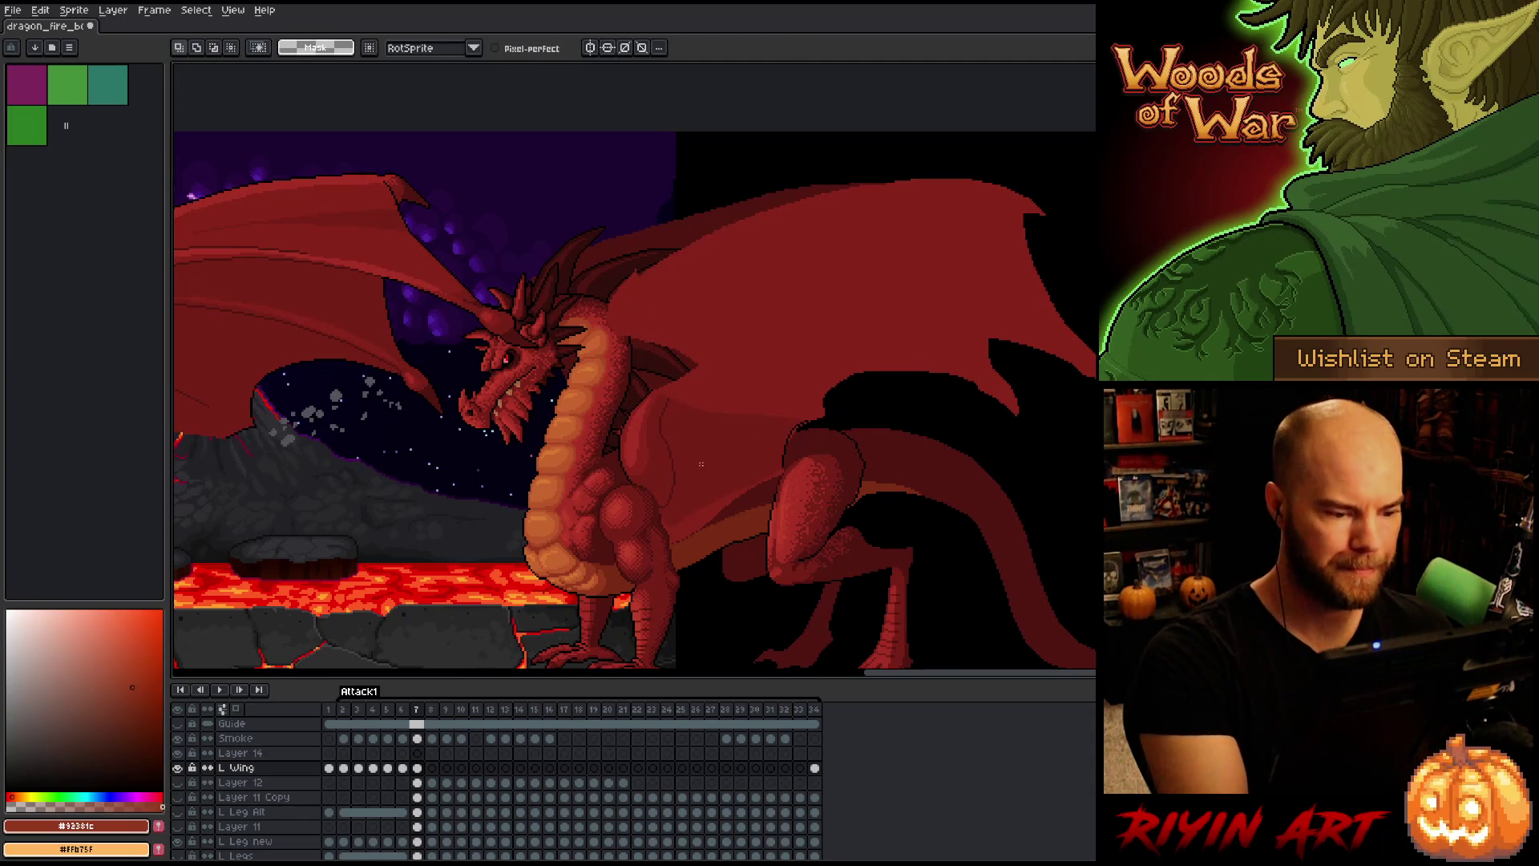
Step: Try freehand selections around the dragon's thigh and wing, then clear the selection
{"action": "mouse_move", "coordinate": [870, 440]}
{"action": "left_mouse_down"}
{"action": "mouse_move", "coordinate": [763, 428]}
{"action": "mouse_move", "coordinate": [845, 521]}
{"action": "left_mouse_up"}
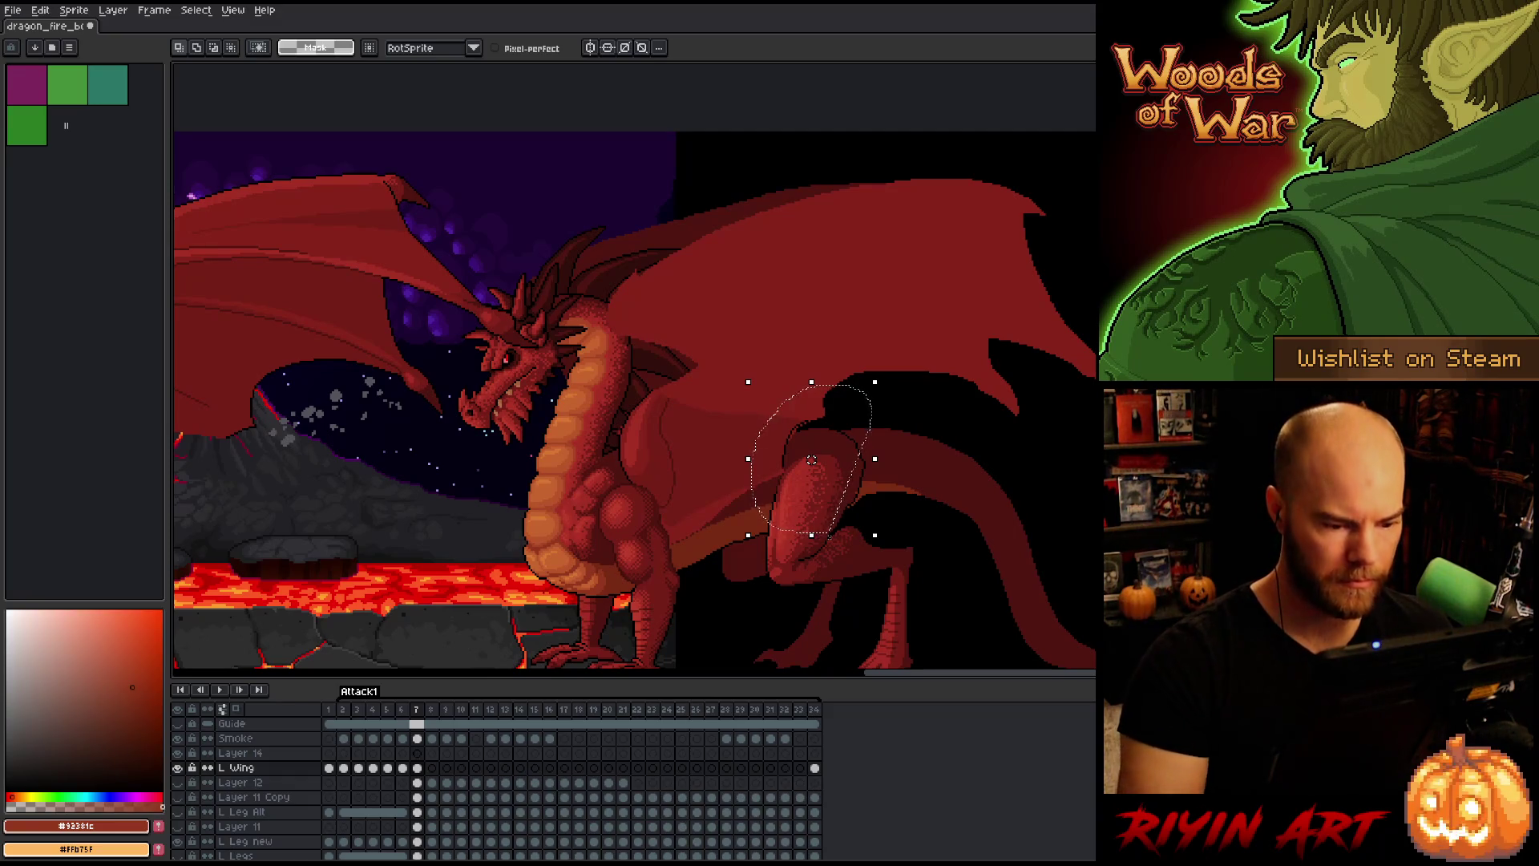
{"action": "mouse_move", "coordinate": [916, 351]}
{"action": "left_mouse_down"}
{"action": "mouse_move", "coordinate": [894, 393]}
{"action": "mouse_move", "coordinate": [778, 459]}
{"action": "left_mouse_up"}
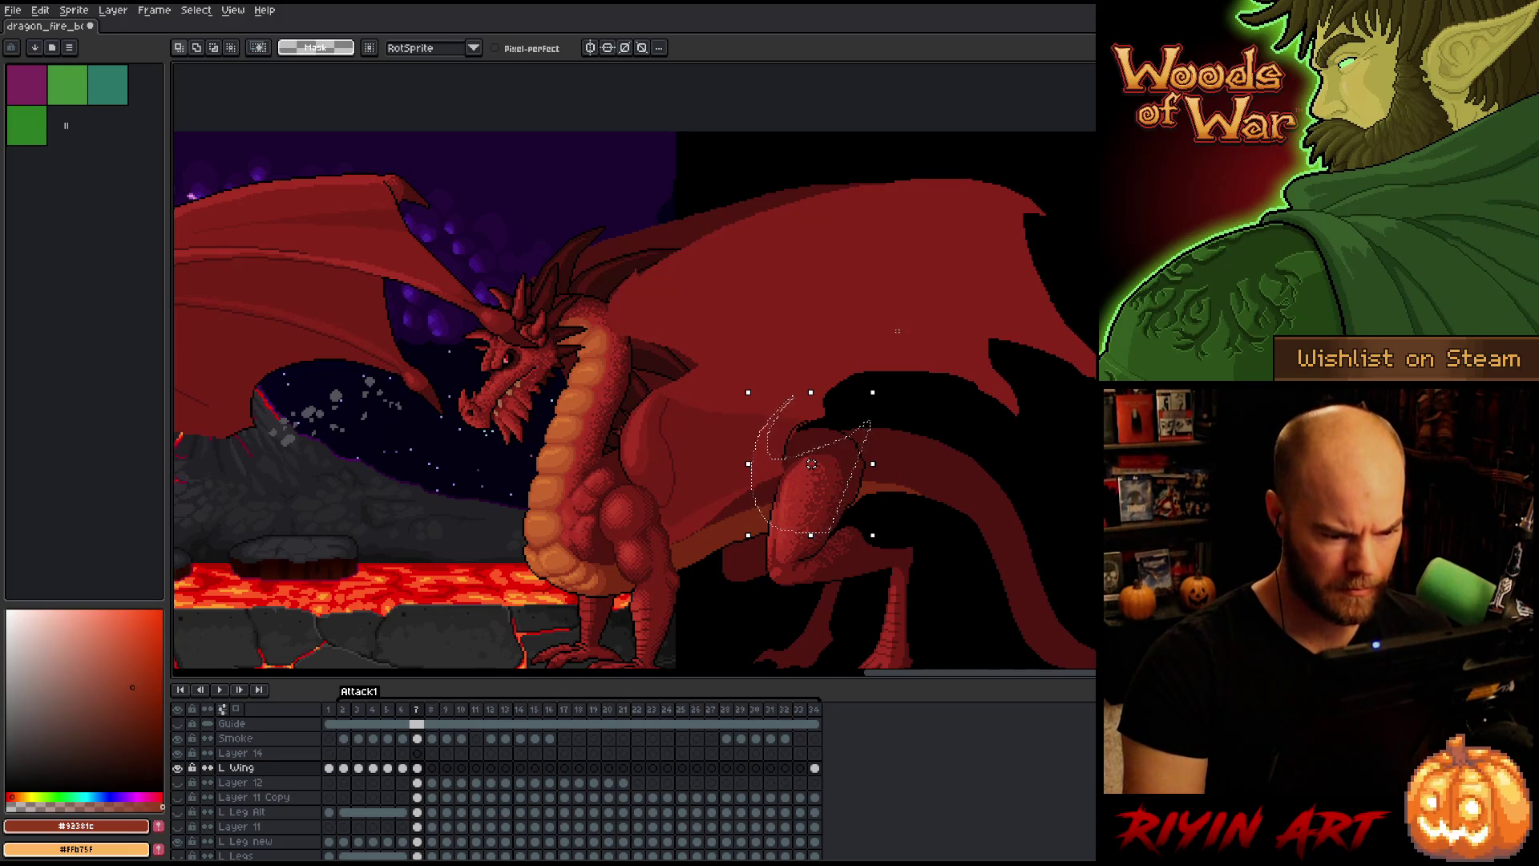
{"action": "mouse_move", "coordinate": [958, 309]}
{"action": "left_mouse_down"}
{"action": "mouse_move", "coordinate": [833, 357]}
{"action": "mouse_move", "coordinate": [781, 445]}
{"action": "mouse_move", "coordinate": [856, 434]}
{"action": "left_mouse_up"}
{"action": "key", "text": "ctrl+d"}
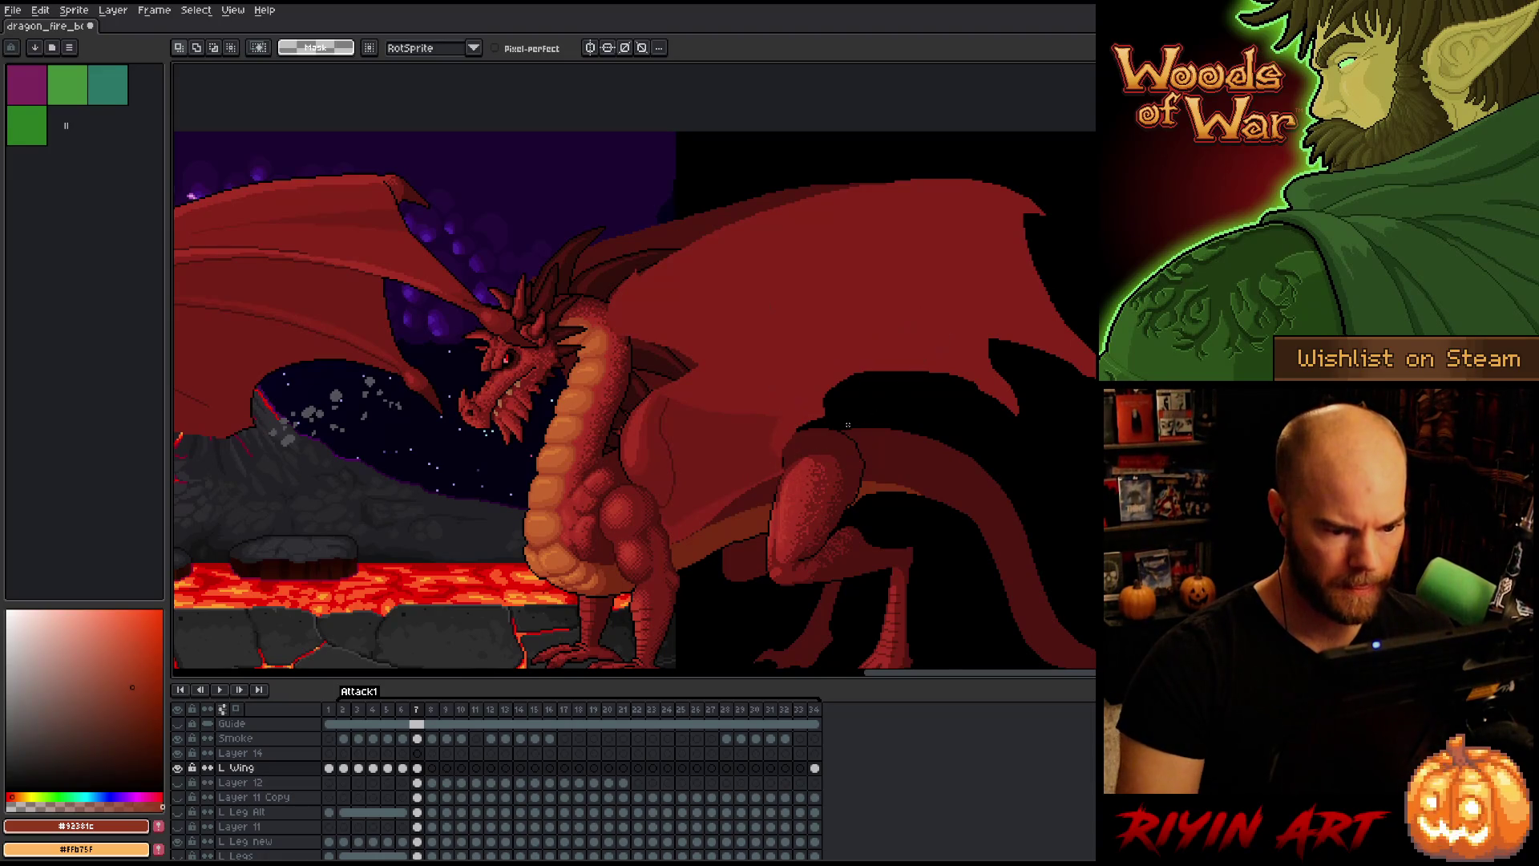
Step: Set the pencil to darker red #501612 and bring the left wing and volcano into view
{"action": "key", "text": "b"}
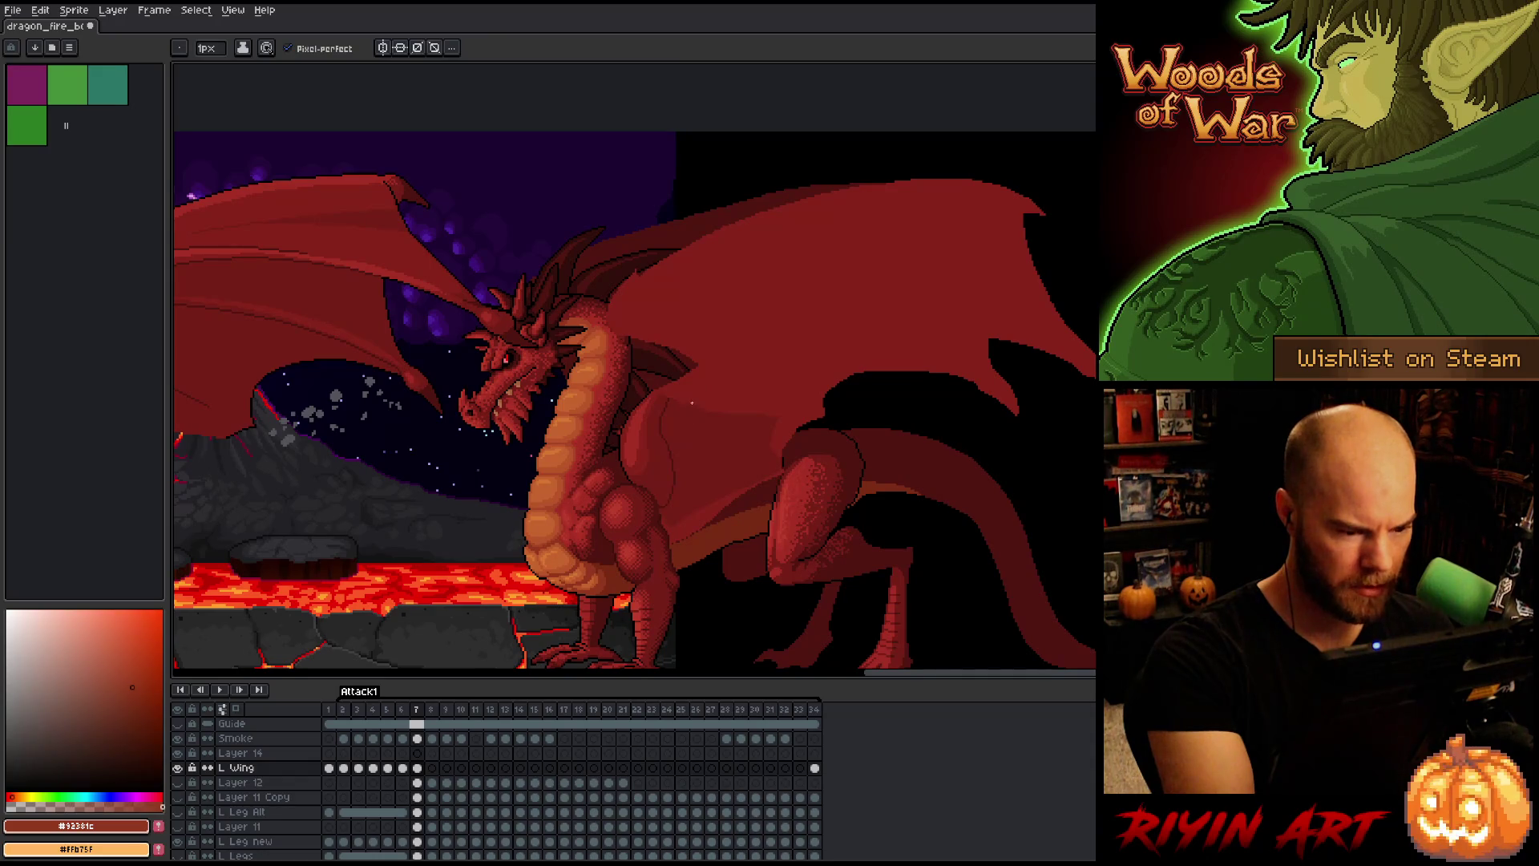
{"action": "left_click", "coordinate": [679, 473], "text": "alt"}
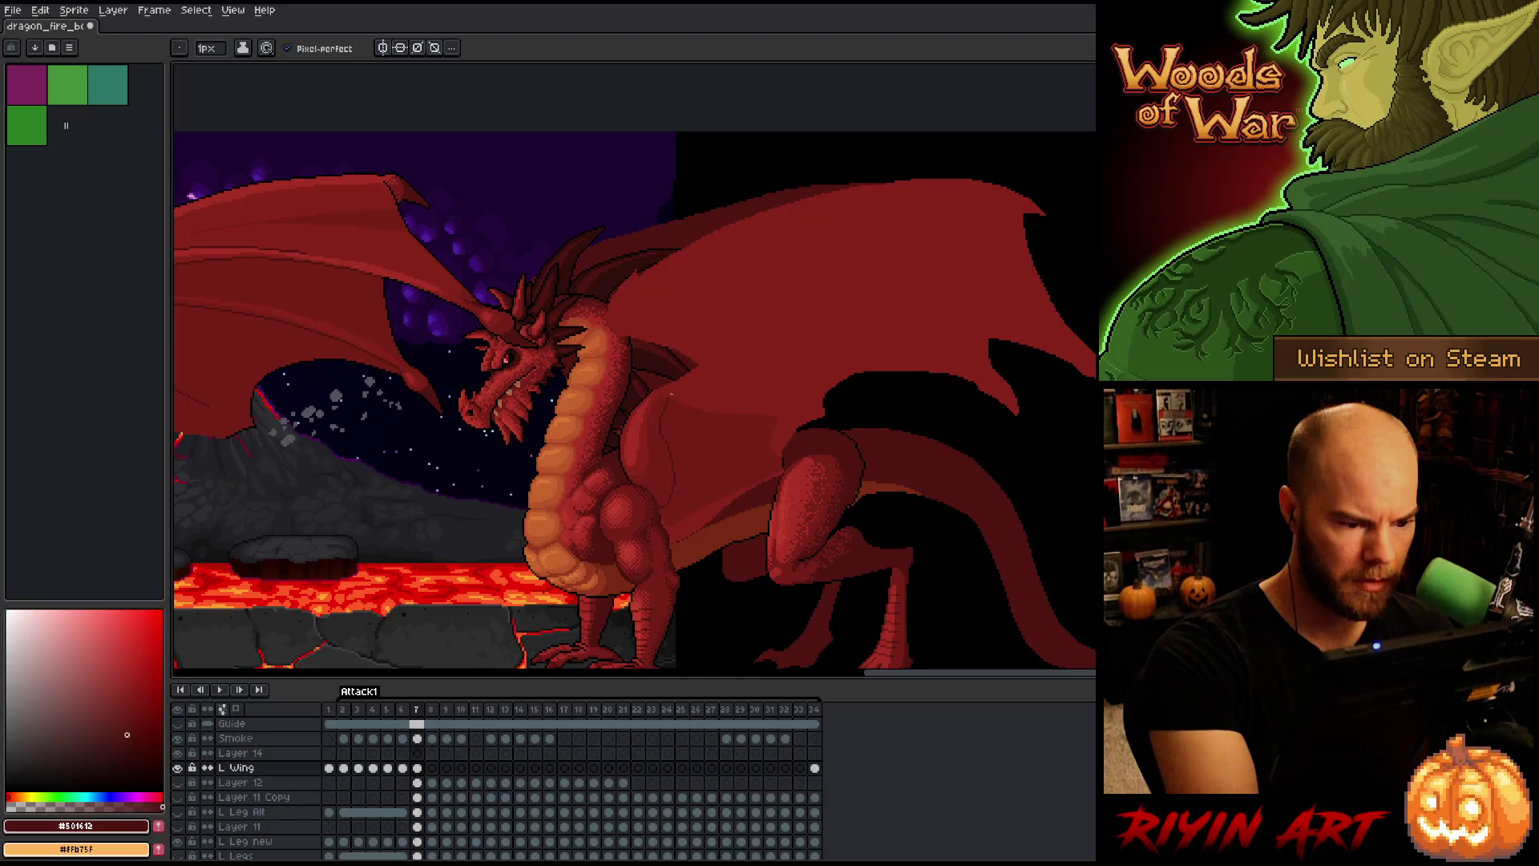
{"action": "key", "text": "b"}
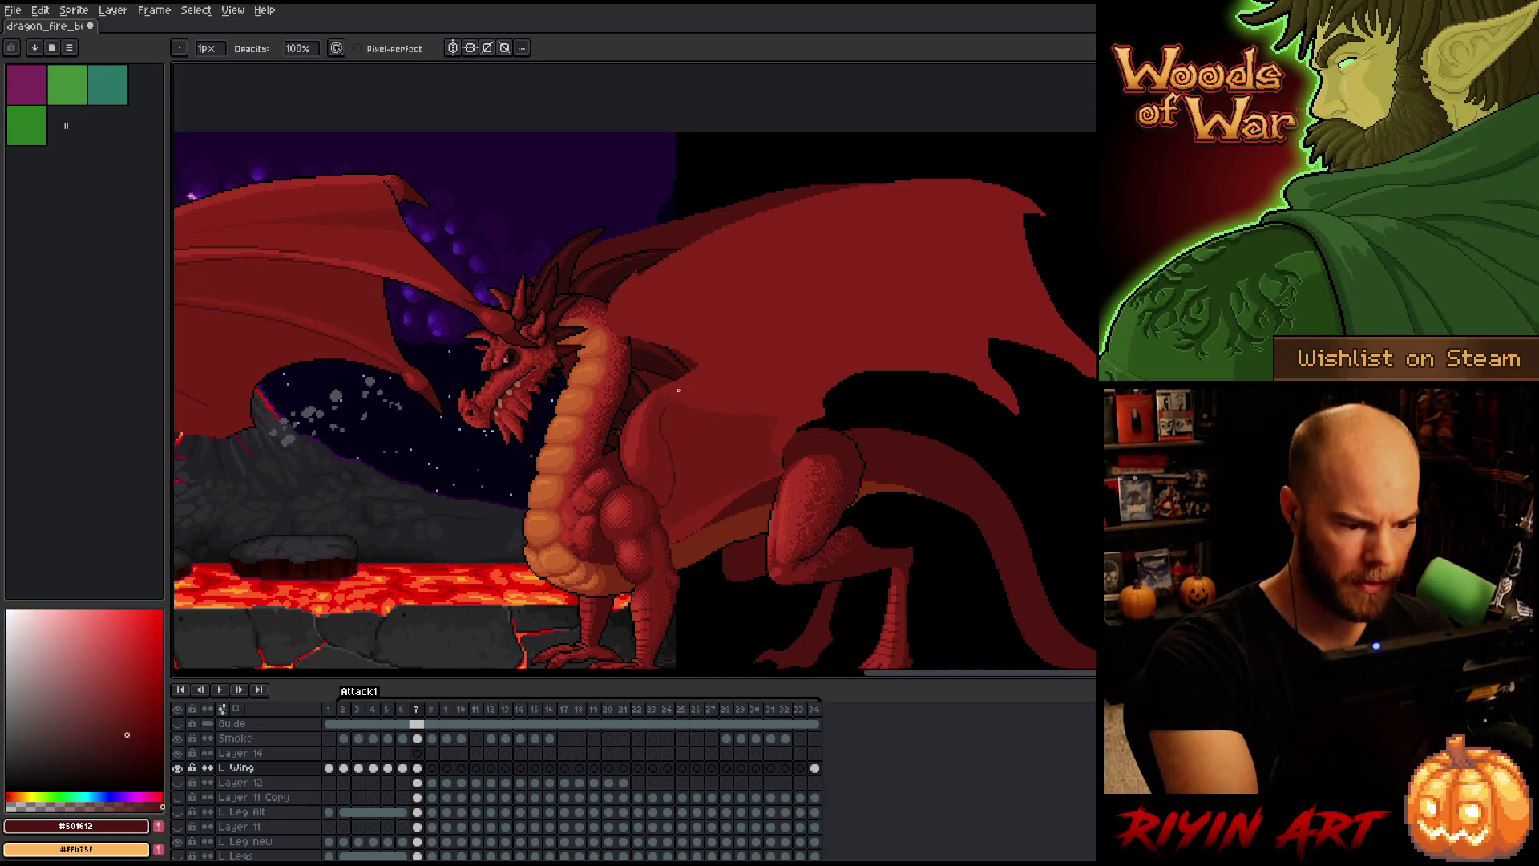
{"action": "key", "text": "i"}
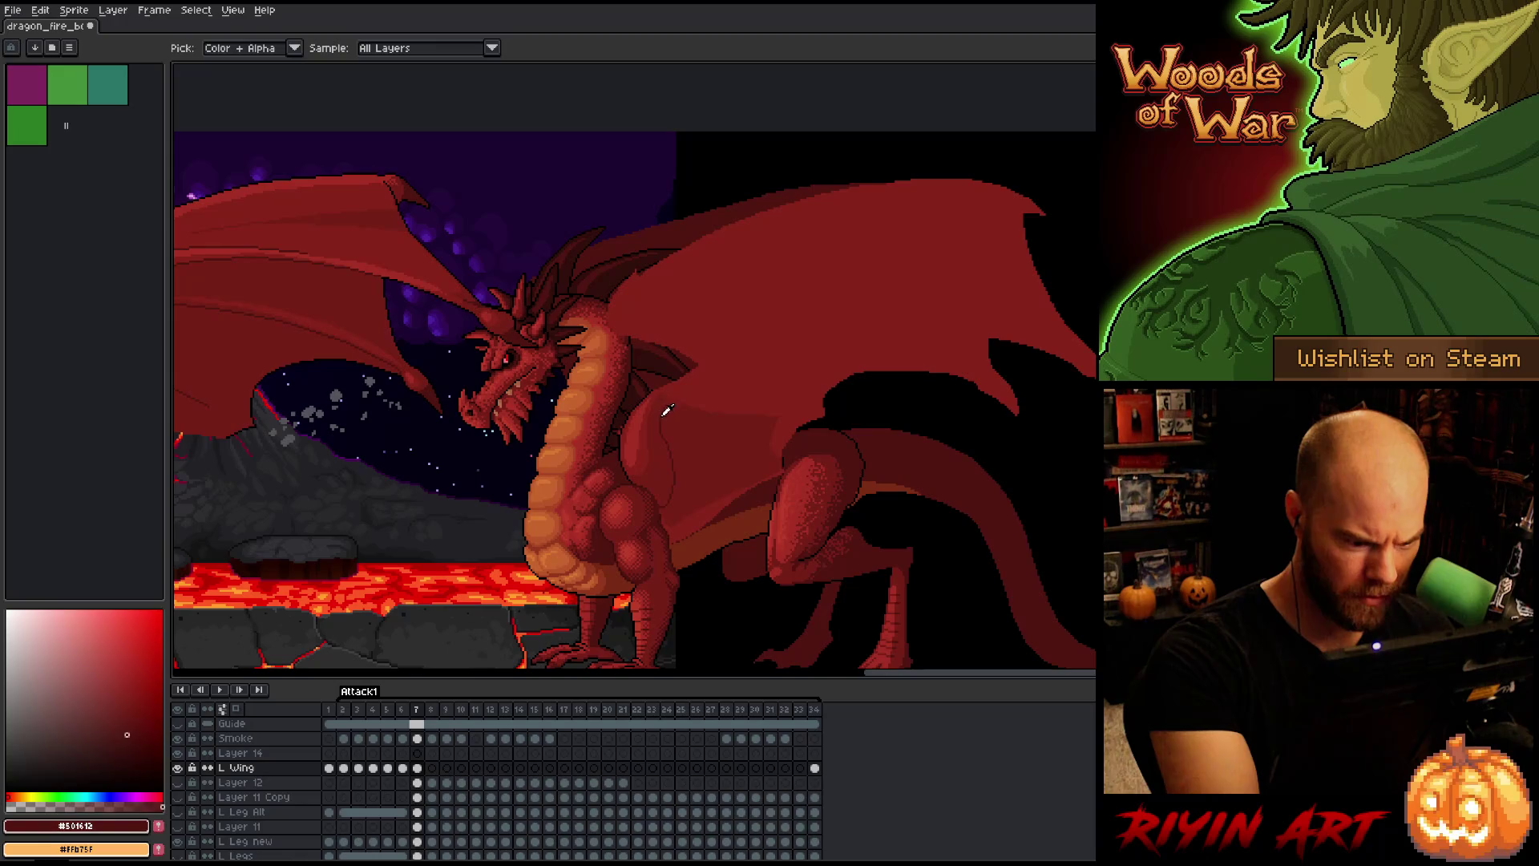
{"action": "key", "text": "b"}
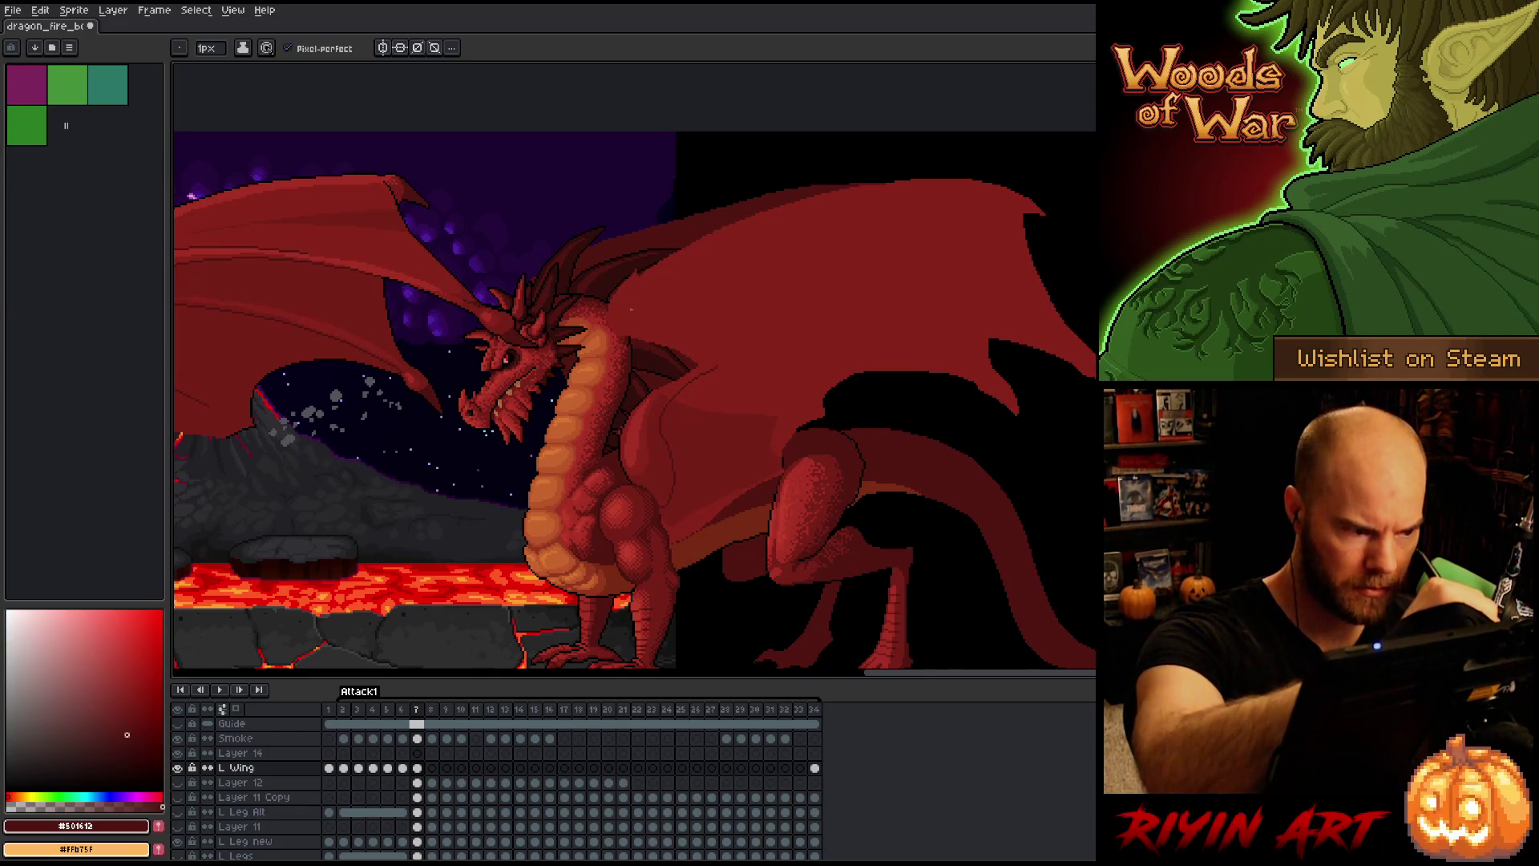
{"action": "mouse_move", "coordinate": [628, 309]}
{"action": "left_mouse_down"}
{"action": "mouse_move", "coordinate": [839, 299]}
{"action": "mouse_move", "coordinate": [816, 306]}
{"action": "left_mouse_up"}
{"action": "key", "text": "b"}
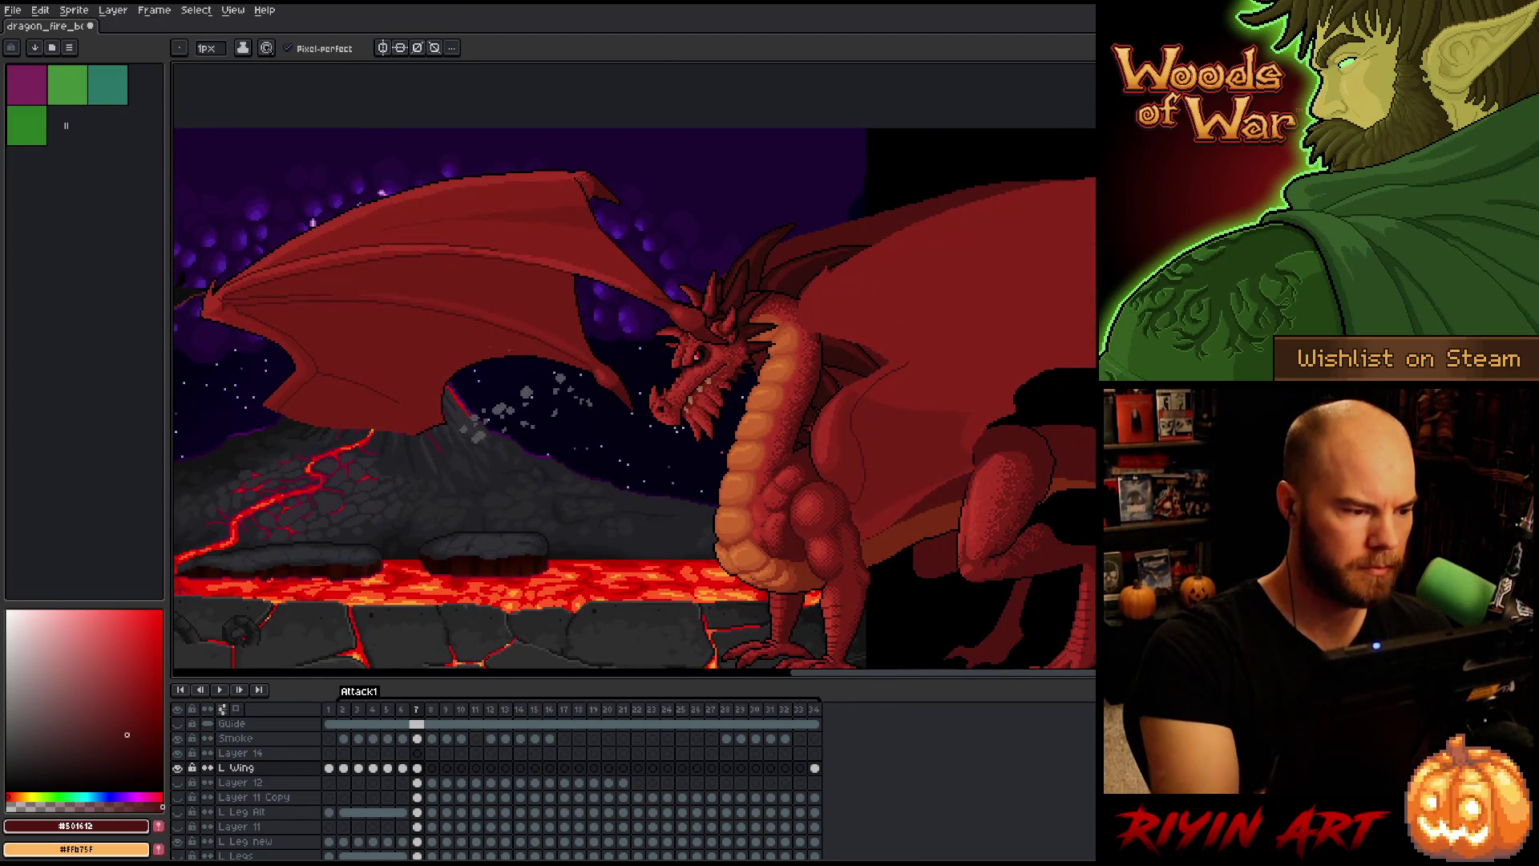
{"action": "key", "text": "m"}
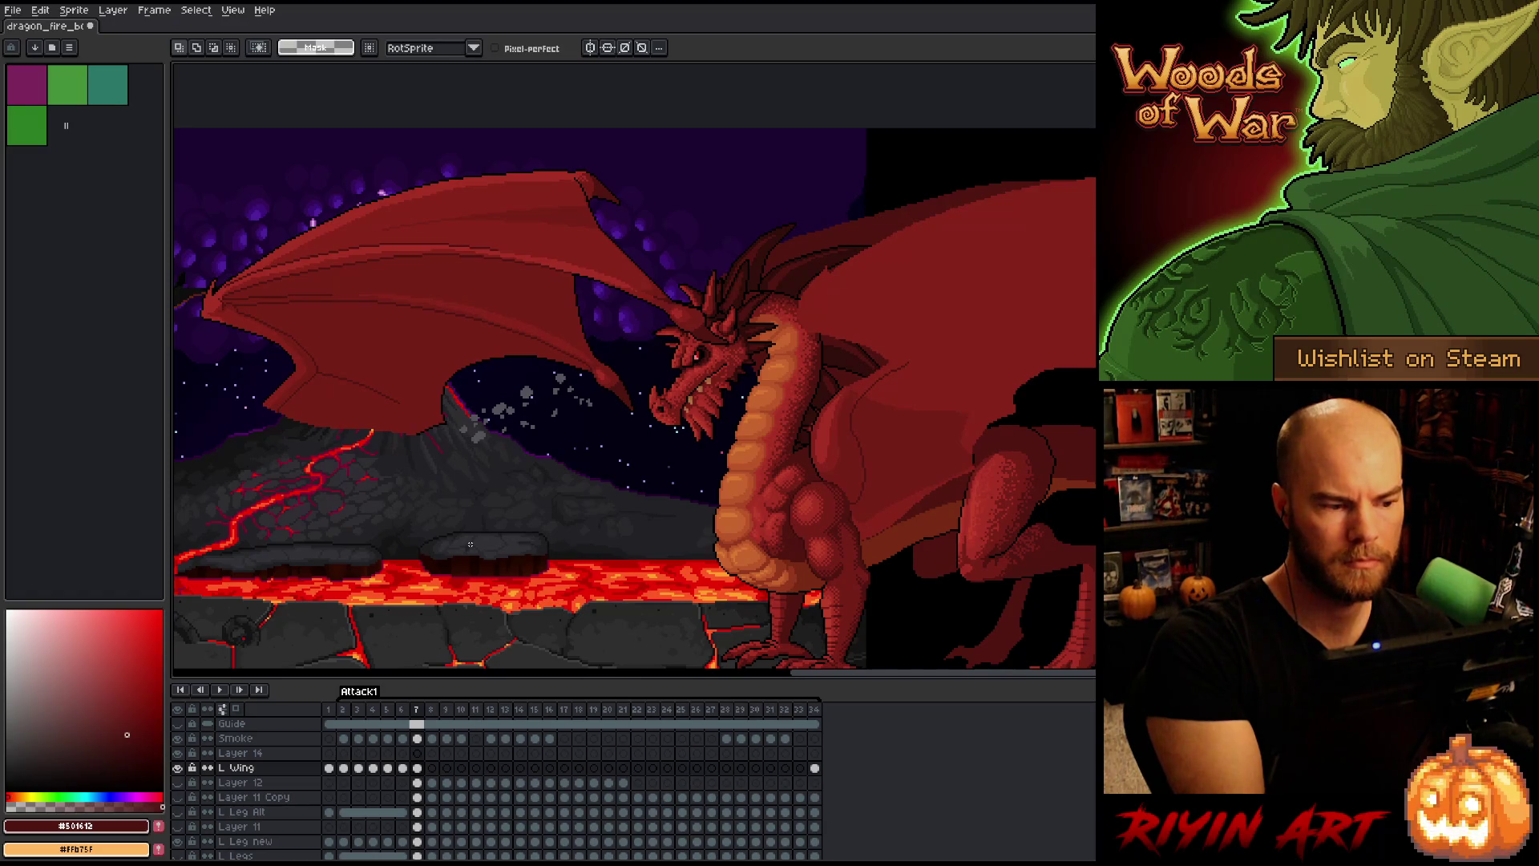
Step: Select the left wing membrane with the Magic Wand and a freehand lasso loop
{"action": "key", "text": "w"}
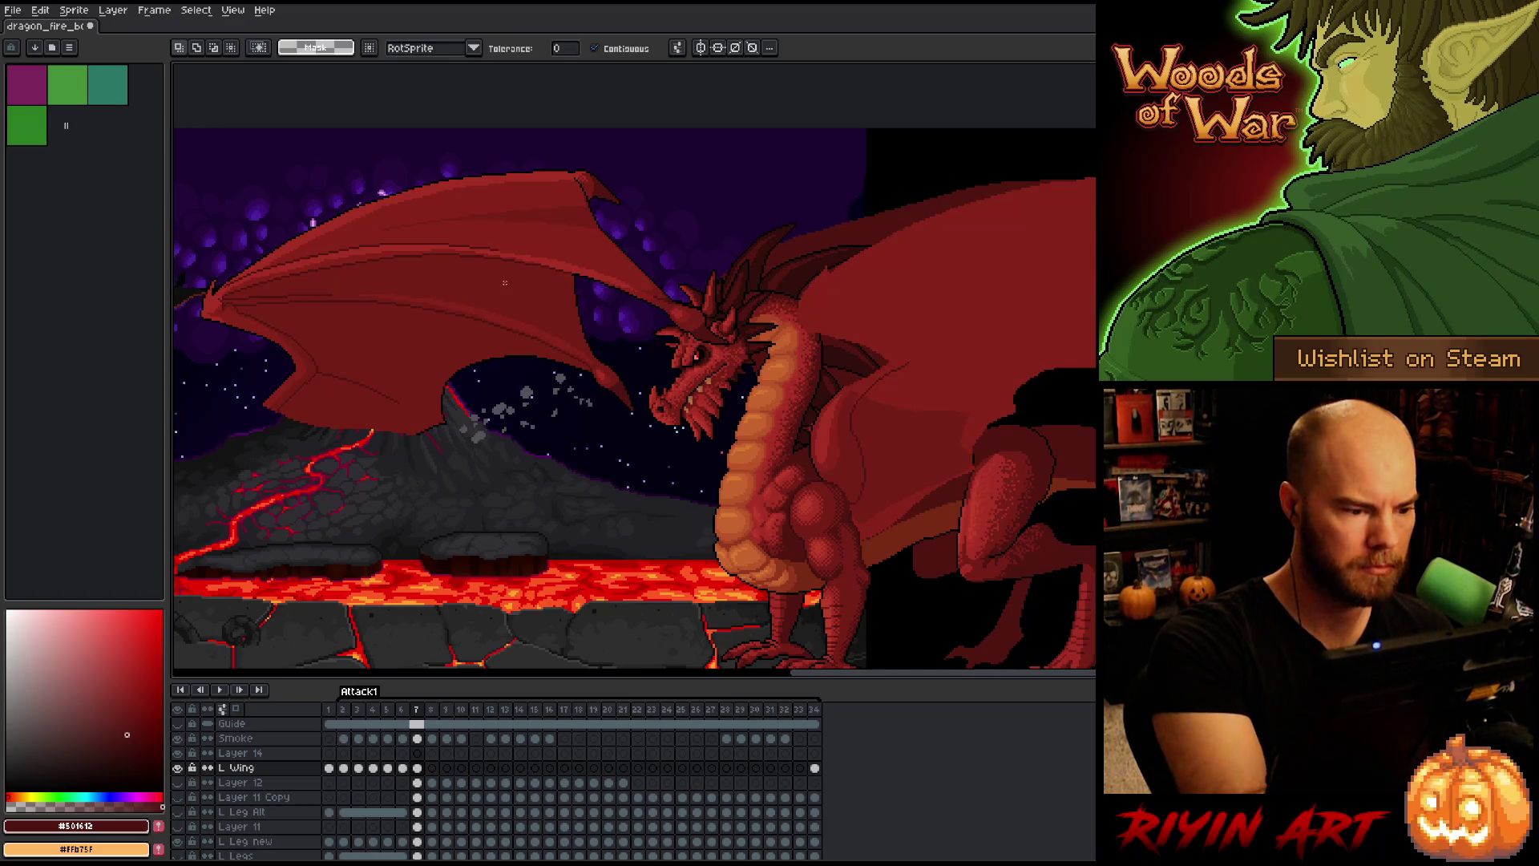
{"action": "left_click", "coordinate": [535, 289]}
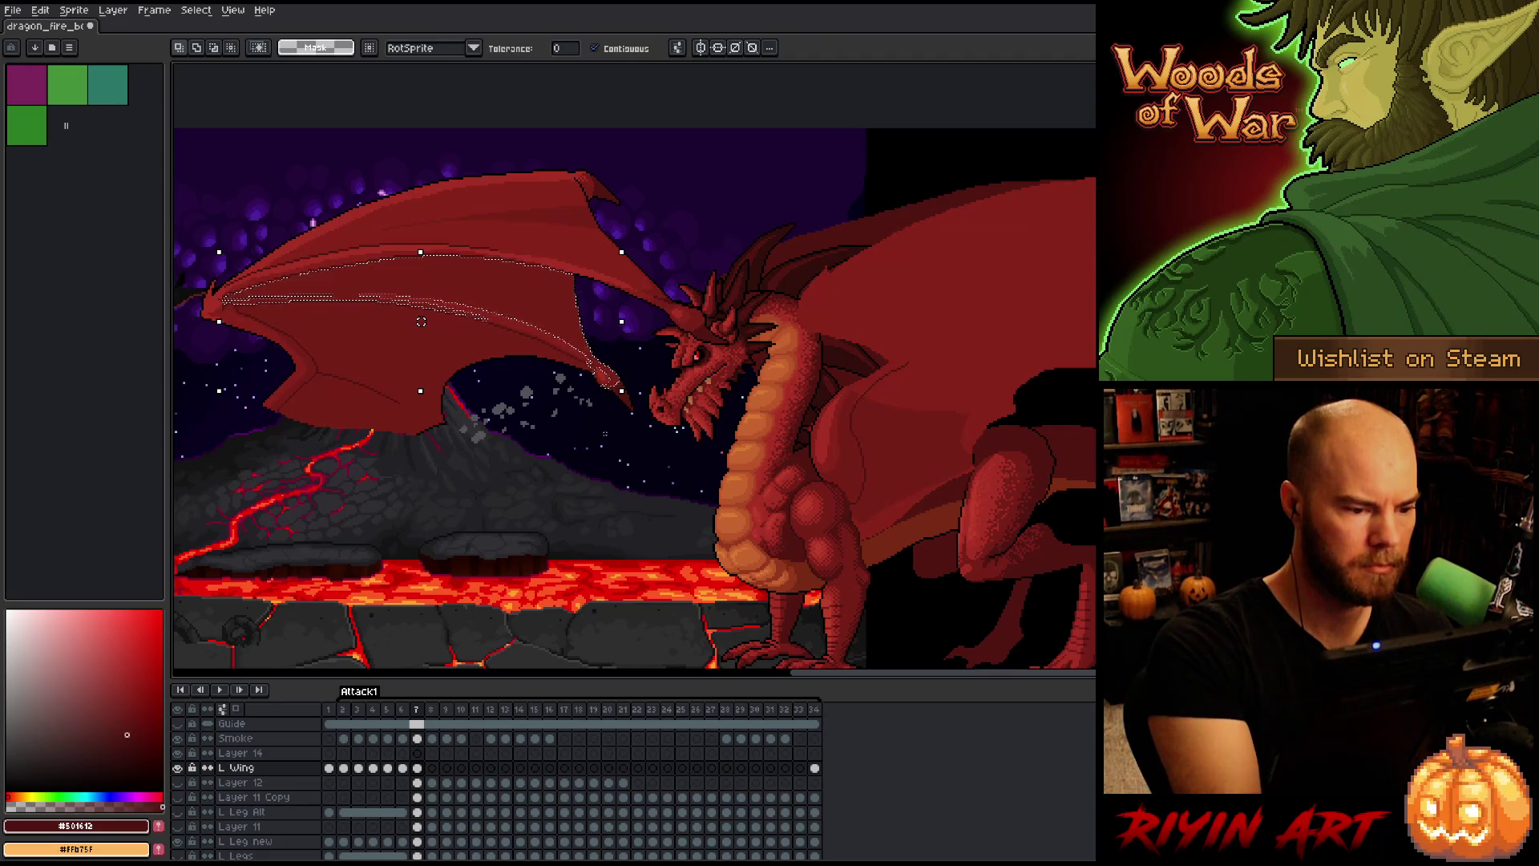
{"action": "key", "text": "b"}
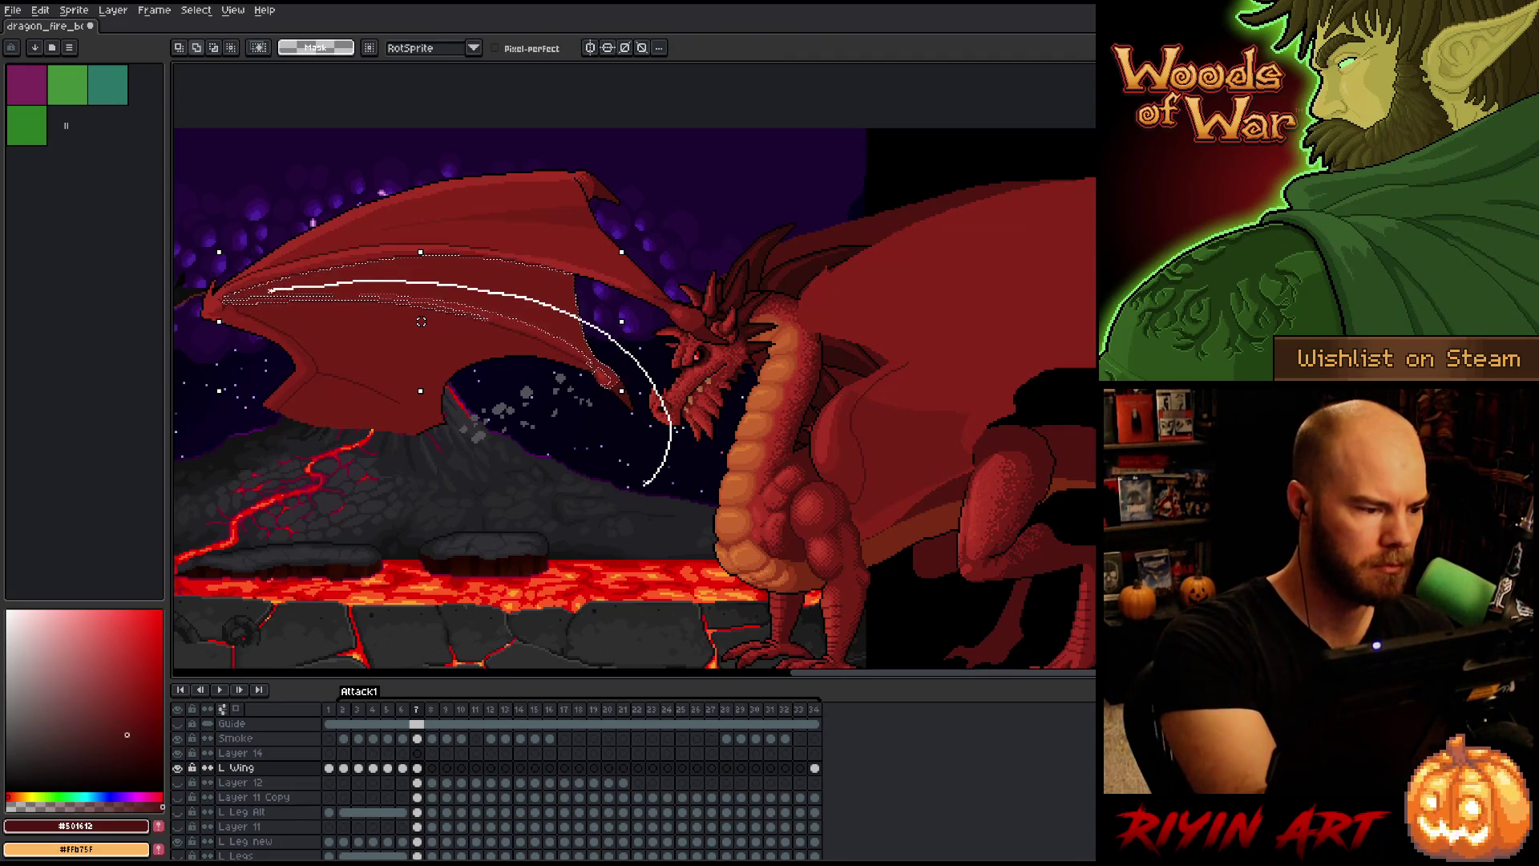
{"action": "mouse_move", "coordinate": [233, 297]}
{"action": "left_mouse_down"}
{"action": "mouse_move", "coordinate": [197, 465]}
{"action": "mouse_move", "coordinate": [345, 534]}
{"action": "mouse_move", "coordinate": [658, 493]}
{"action": "left_mouse_up"}
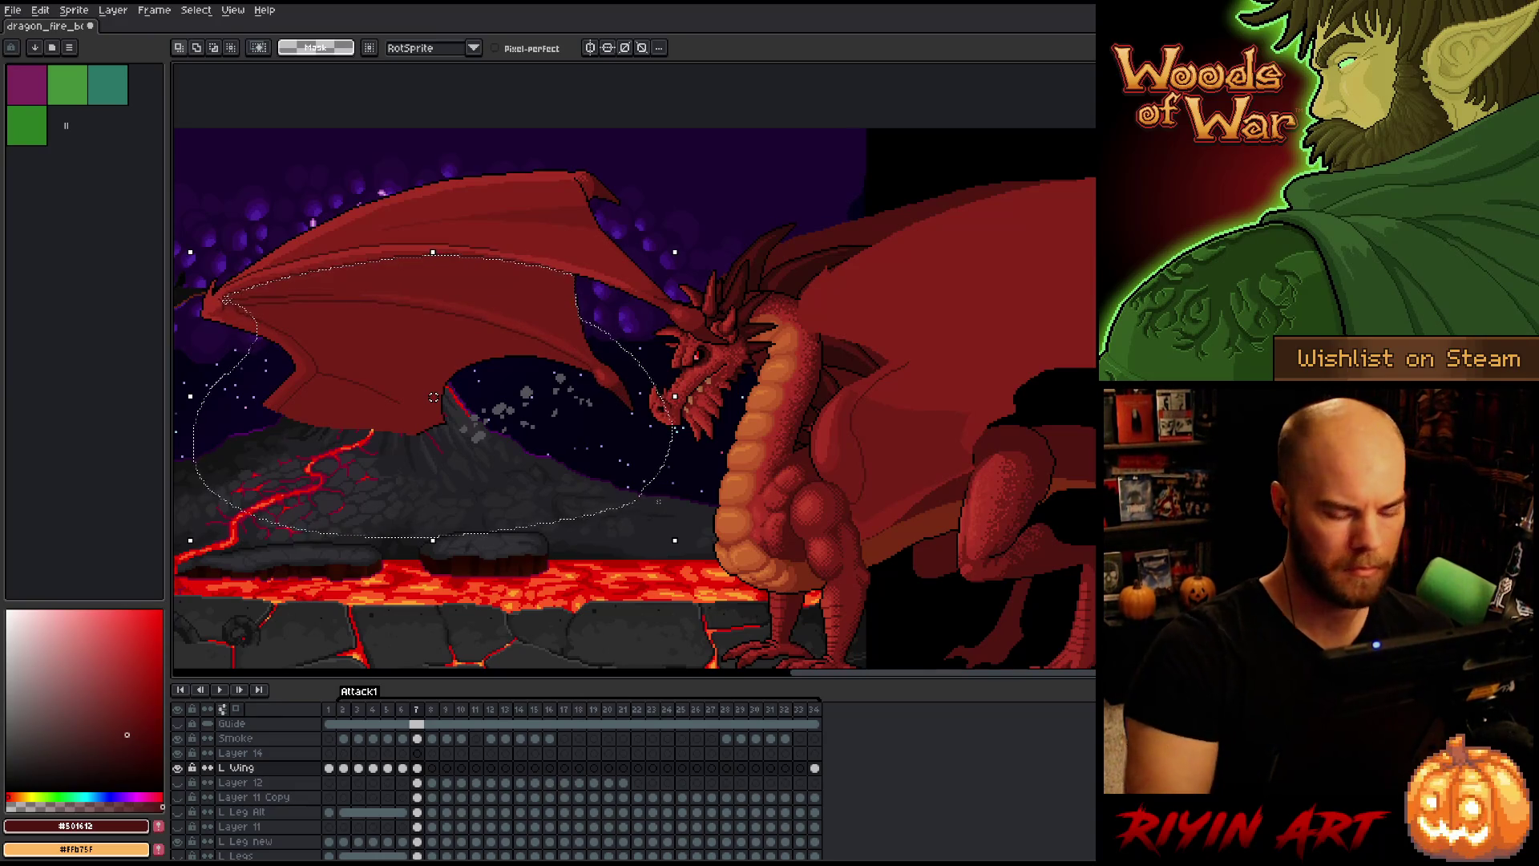
{"action": "left_click", "coordinate": [666, 508]}
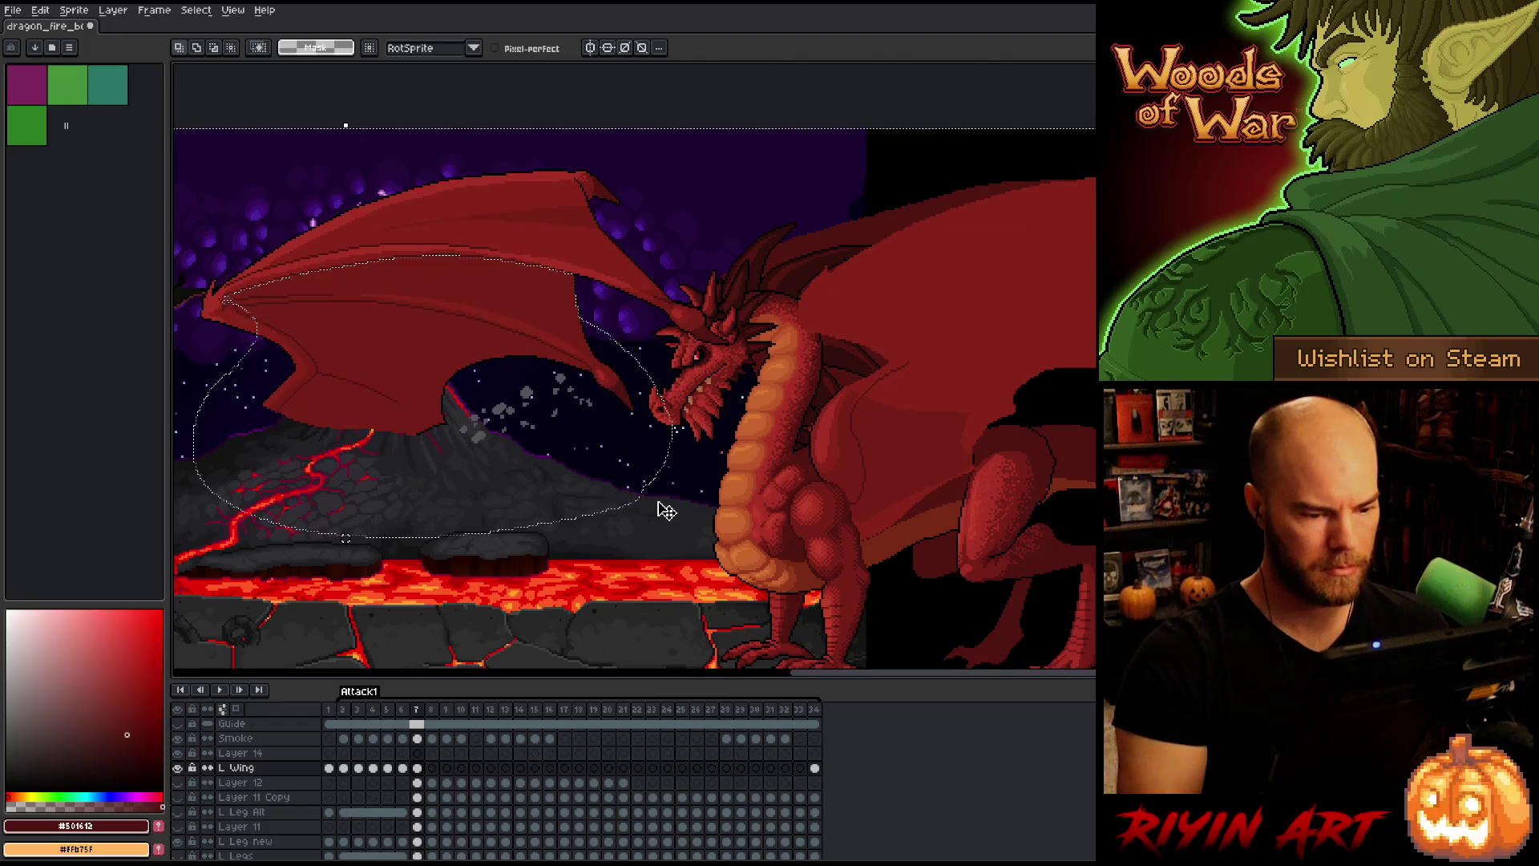
{"action": "mouse_move", "coordinate": [666, 510]}
{"action": "left_mouse_down"}
{"action": "mouse_move", "coordinate": [838, 543]}
{"action": "mouse_move", "coordinate": [874, 212]}
{"action": "mouse_move", "coordinate": [316, 337]}
{"action": "mouse_move", "coordinate": [489, 562]}
{"action": "left_mouse_up"}
Step: Undo the oversized selections, intersect the wing selection with a lasso loop, and save
{"action": "key", "text": "ctrl+z"}
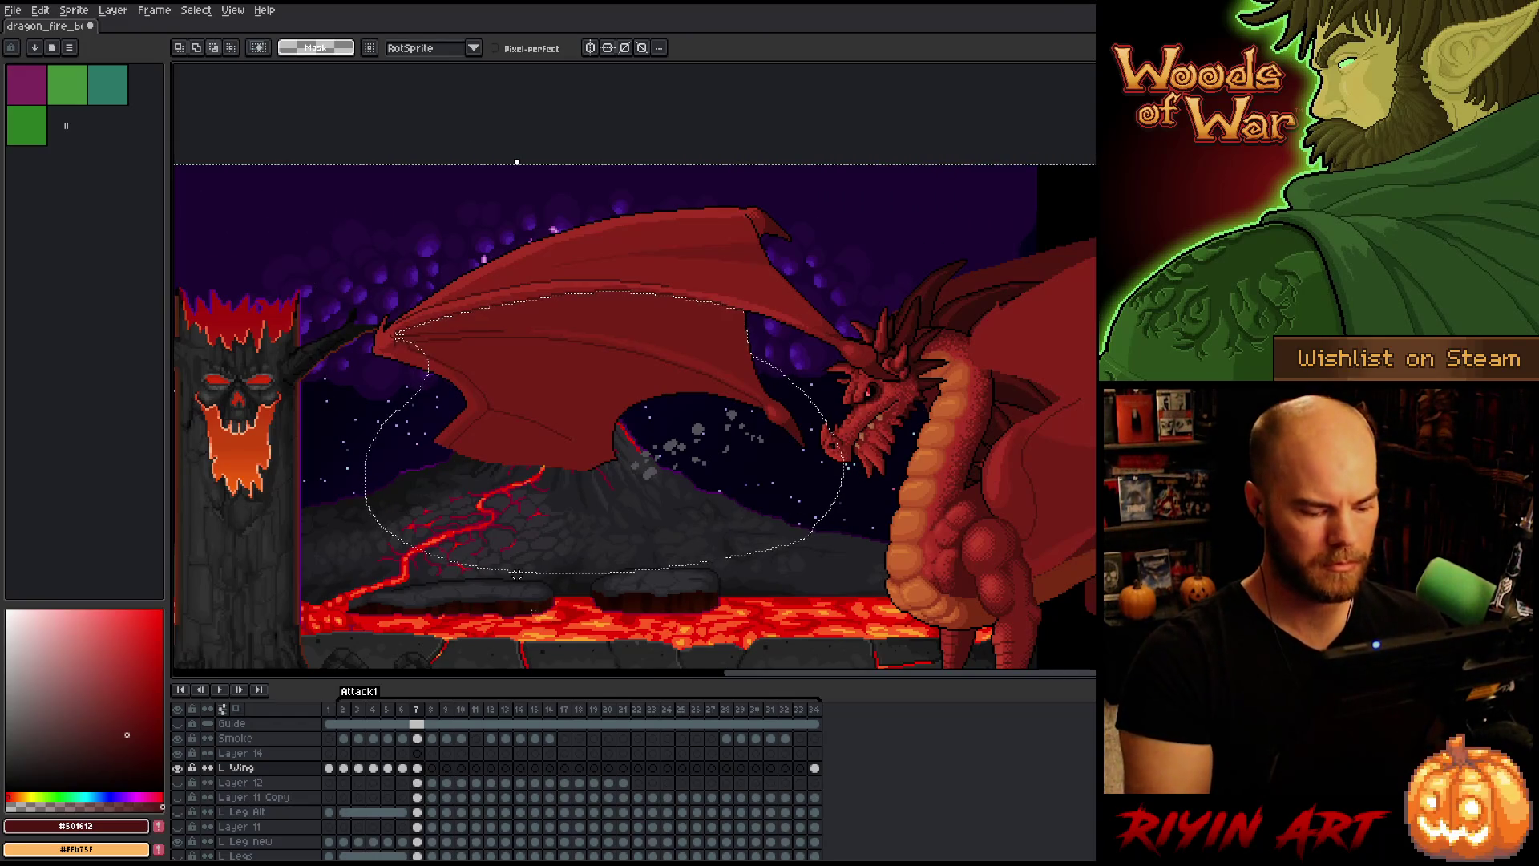
{"action": "mouse_move", "coordinate": [744, 546]}
{"action": "left_mouse_down"}
{"action": "mouse_move", "coordinate": [910, 357]}
{"action": "mouse_move", "coordinate": [810, 186]}
{"action": "mouse_move", "coordinate": [337, 465]}
{"action": "left_mouse_up"}
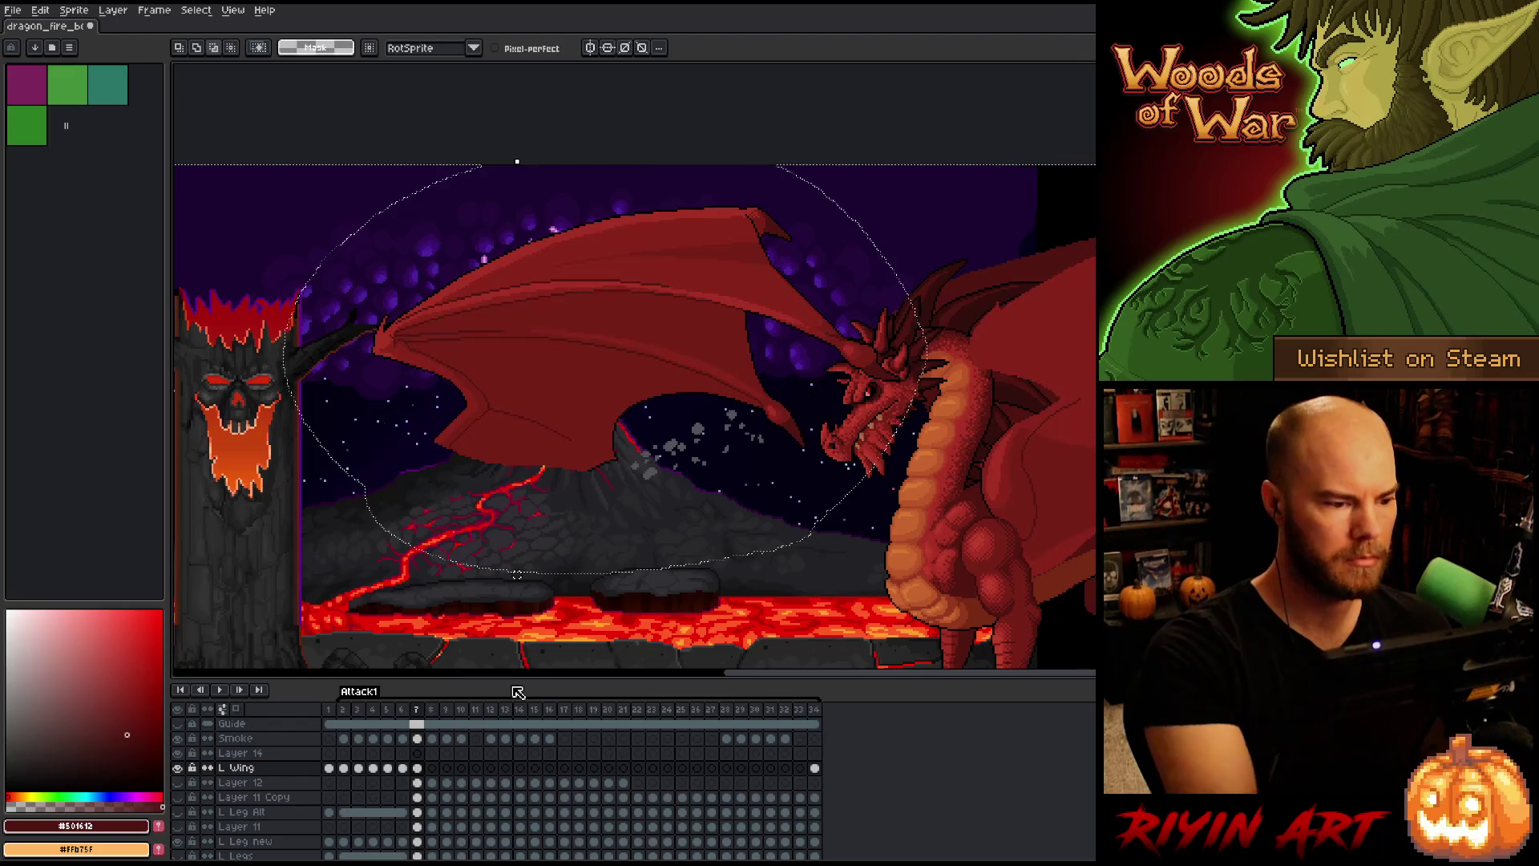
{"action": "key", "text": "ctrl+z"}
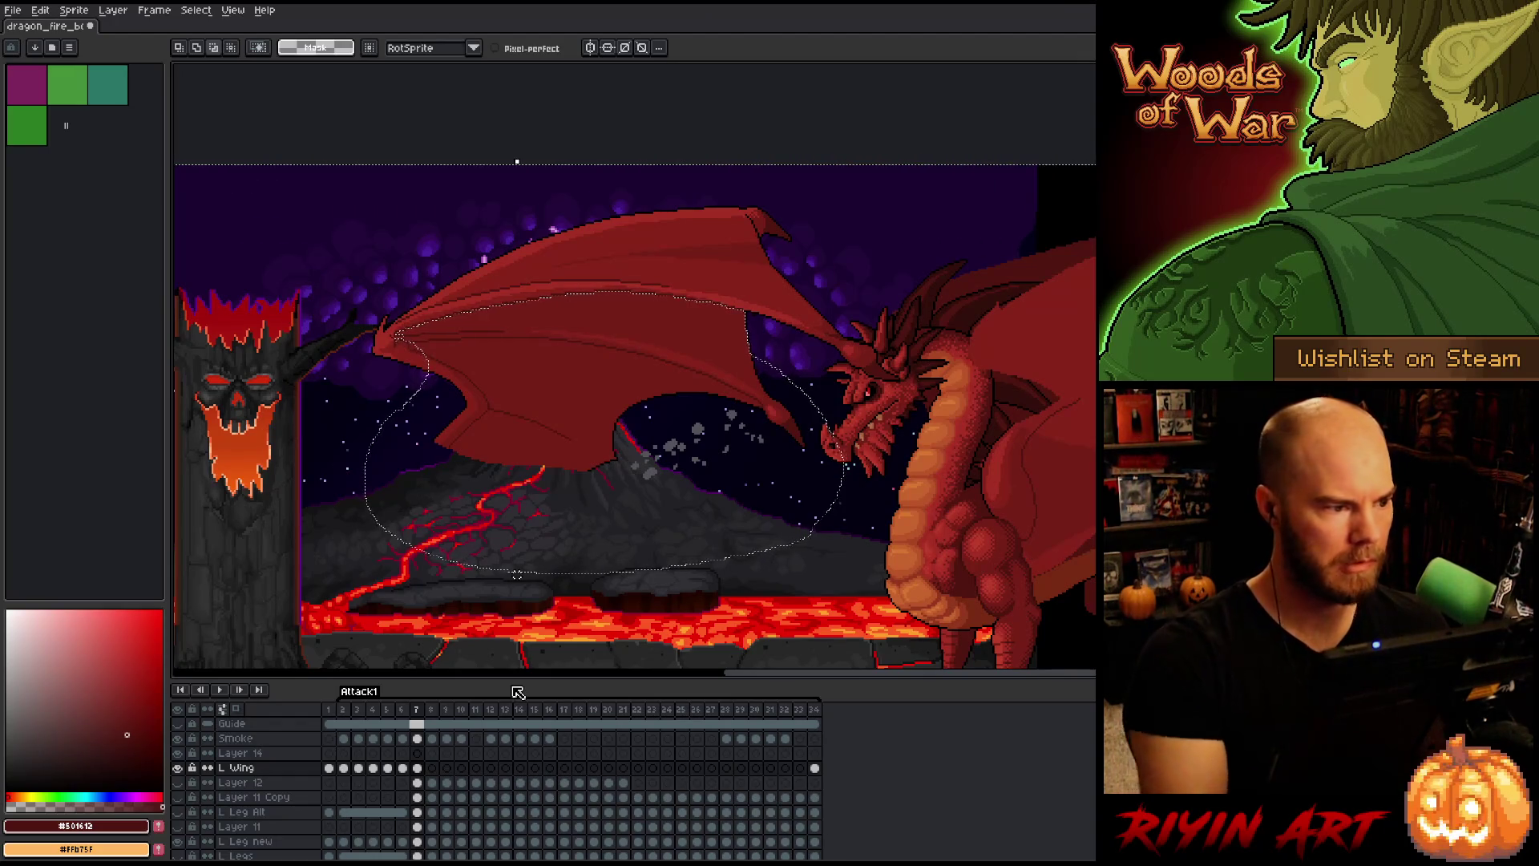
{"action": "left_click", "coordinate": [231, 48]}
{"action": "mouse_move", "coordinate": [369, 251]}
{"action": "left_mouse_down"}
{"action": "mouse_move", "coordinate": [430, 213]}
{"action": "mouse_move", "coordinate": [794, 205]}
{"action": "mouse_move", "coordinate": [922, 377]}
{"action": "mouse_move", "coordinate": [316, 425]}
{"action": "left_mouse_up"}
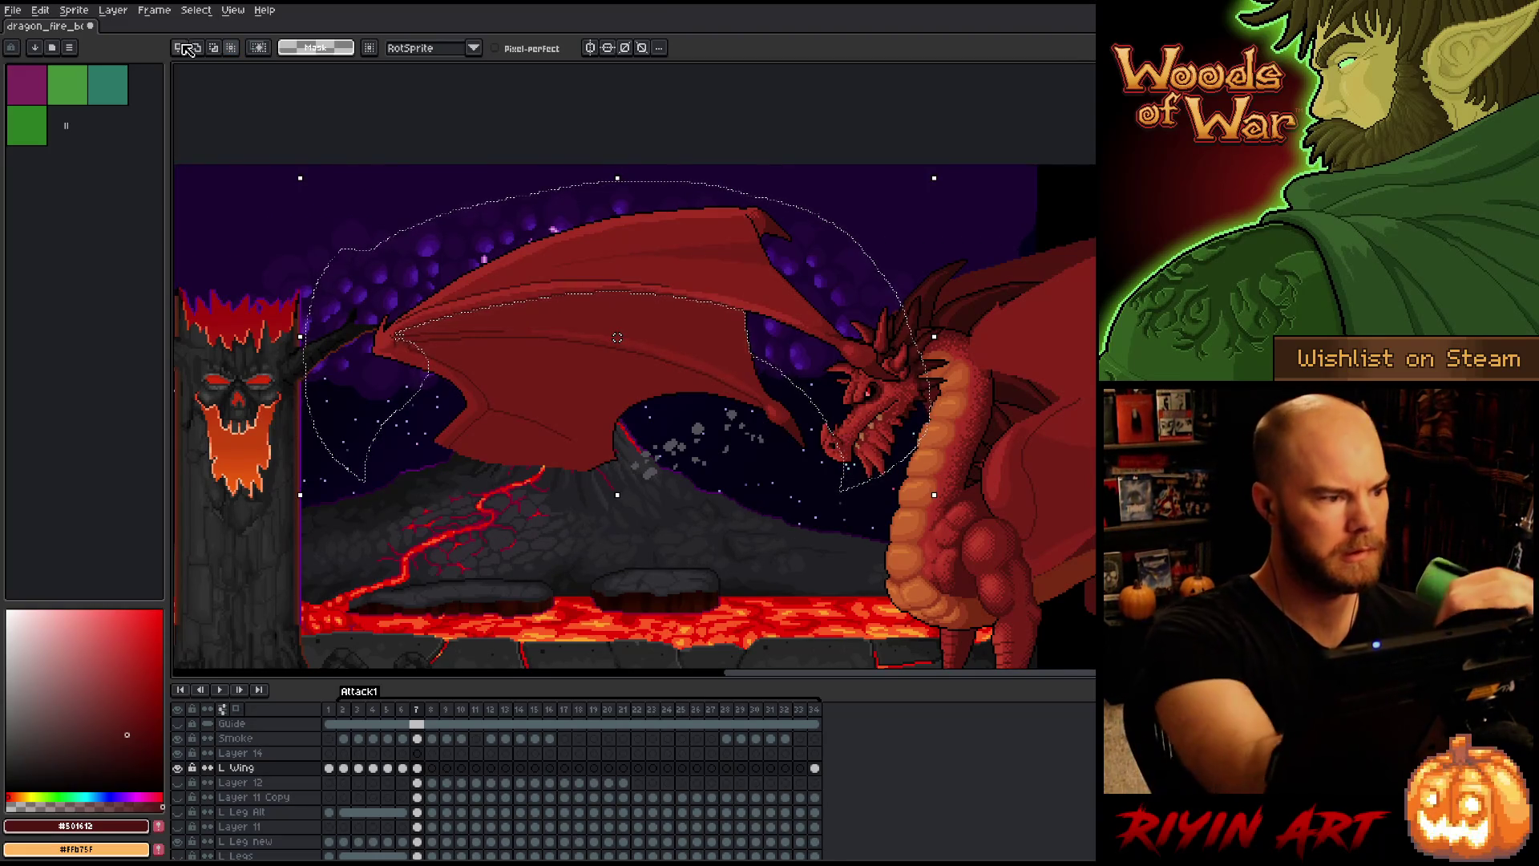
{"action": "key", "text": "ctrl+s"}
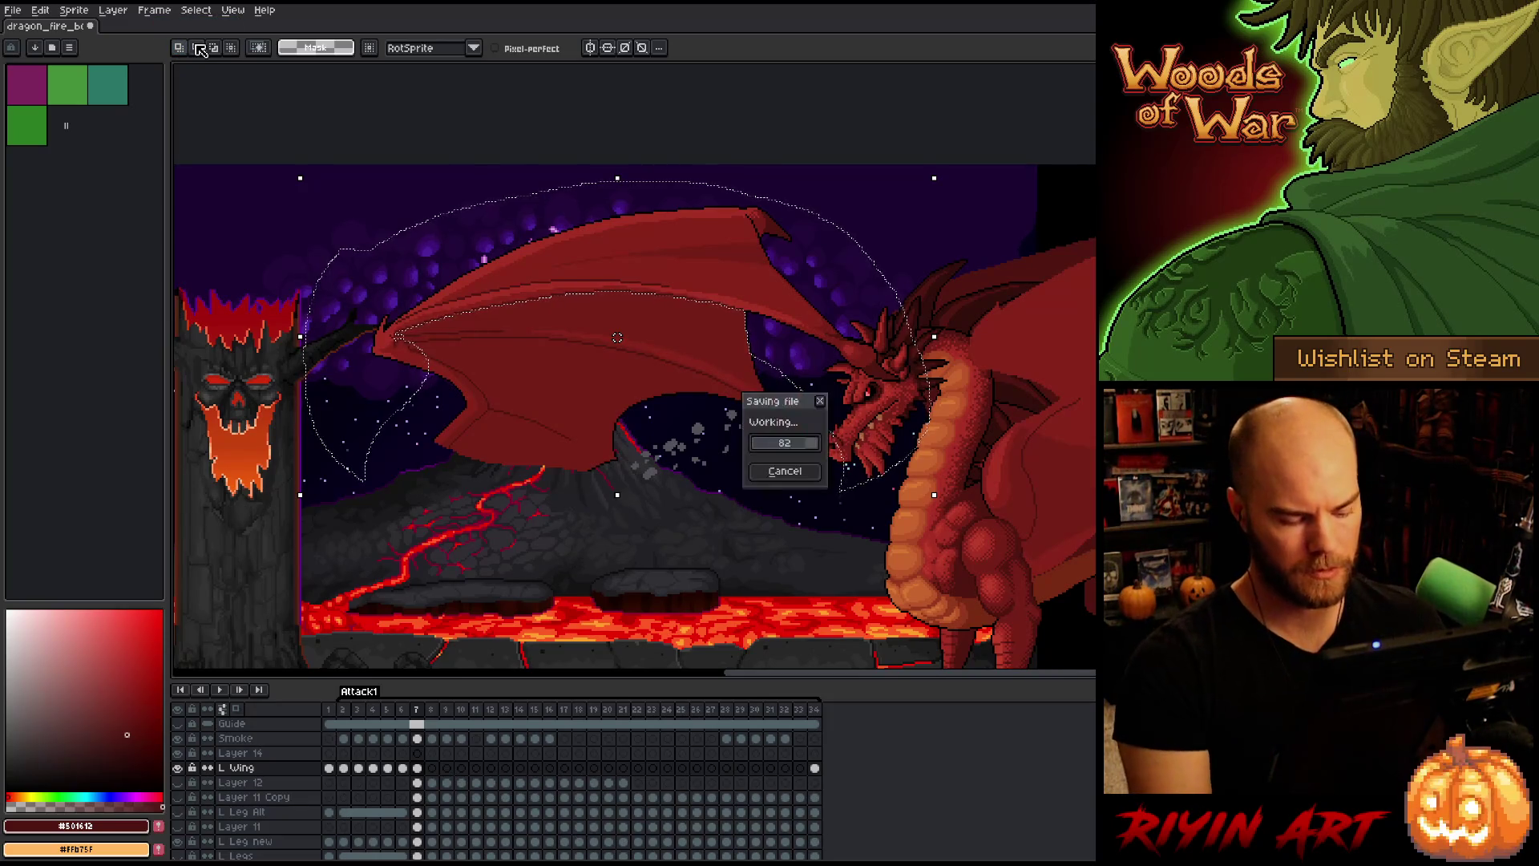
Step: Move the Layer 14 wing on frame 7 up and right, nudging it down one pixel
{"action": "left_click", "coordinate": [417, 752]}
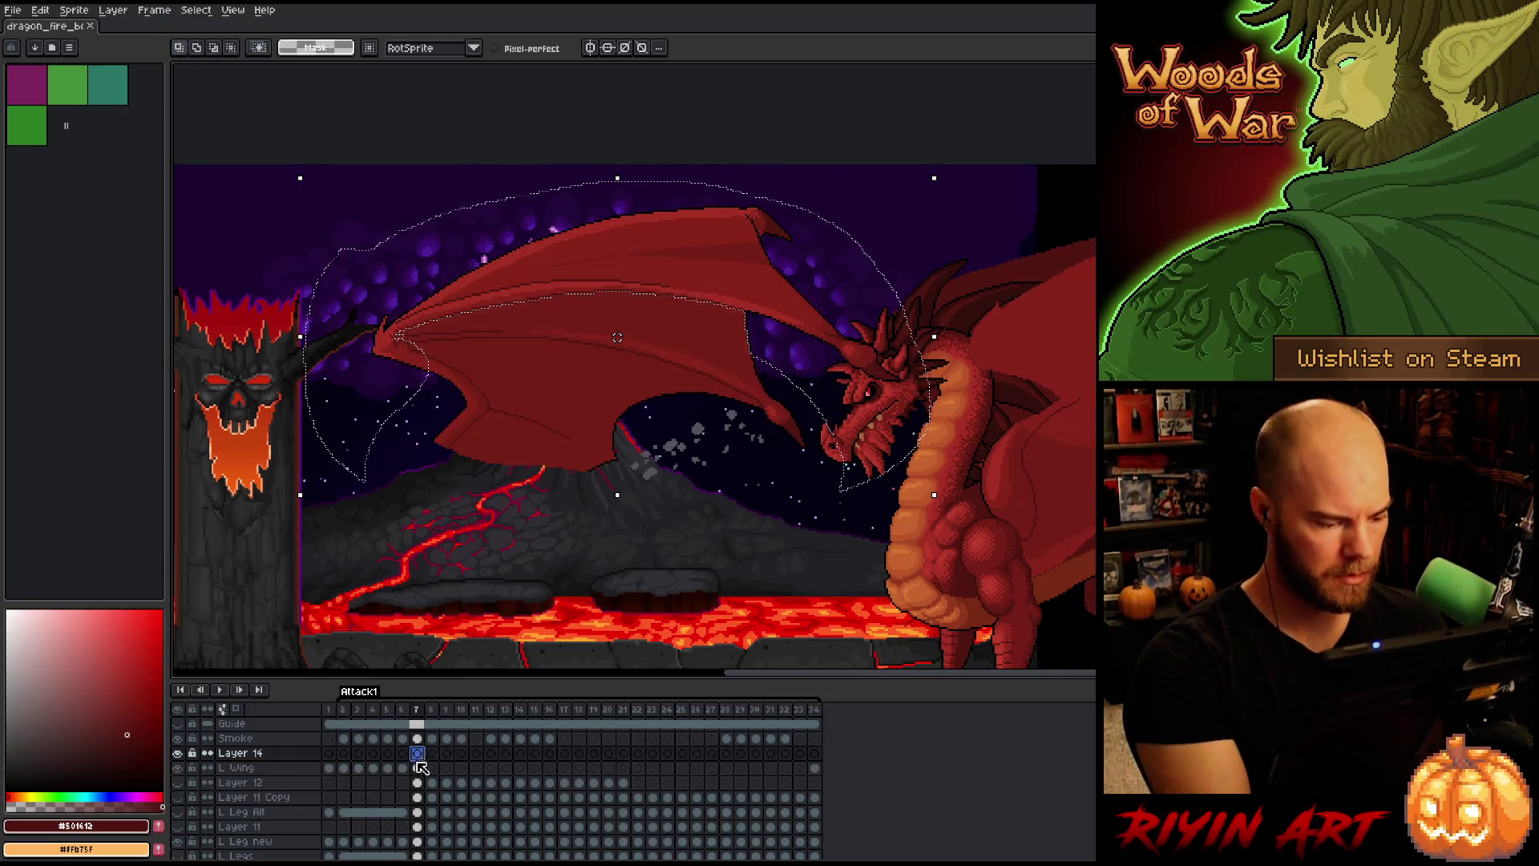
{"action": "mouse_move", "coordinate": [651, 269]}
{"action": "left_mouse_down"}
{"action": "mouse_move", "coordinate": [922, 337]}
{"action": "mouse_move", "coordinate": [998, 533]}
{"action": "mouse_move", "coordinate": [738, 550]}
{"action": "mouse_move", "coordinate": [816, 536]}
{"action": "left_mouse_up"}
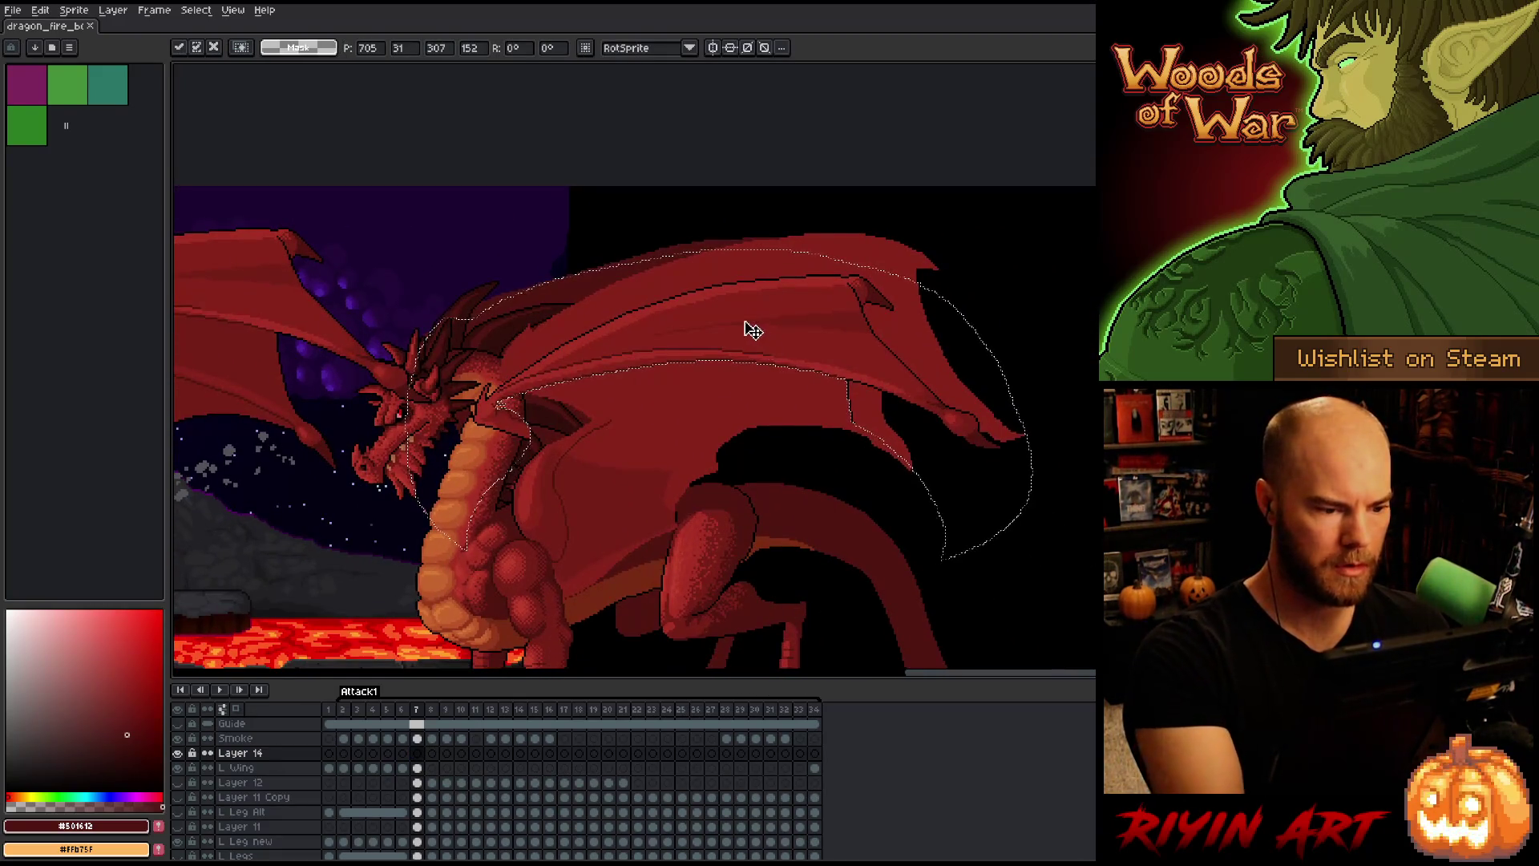
{"action": "mouse_move", "coordinate": [746, 330]}
{"action": "left_mouse_down"}
{"action": "mouse_move", "coordinate": [842, 233]}
{"action": "mouse_move", "coordinate": [781, 277]}
{"action": "mouse_move", "coordinate": [806, 282]}
{"action": "left_mouse_up"}
{"action": "key", "text": "Down"}
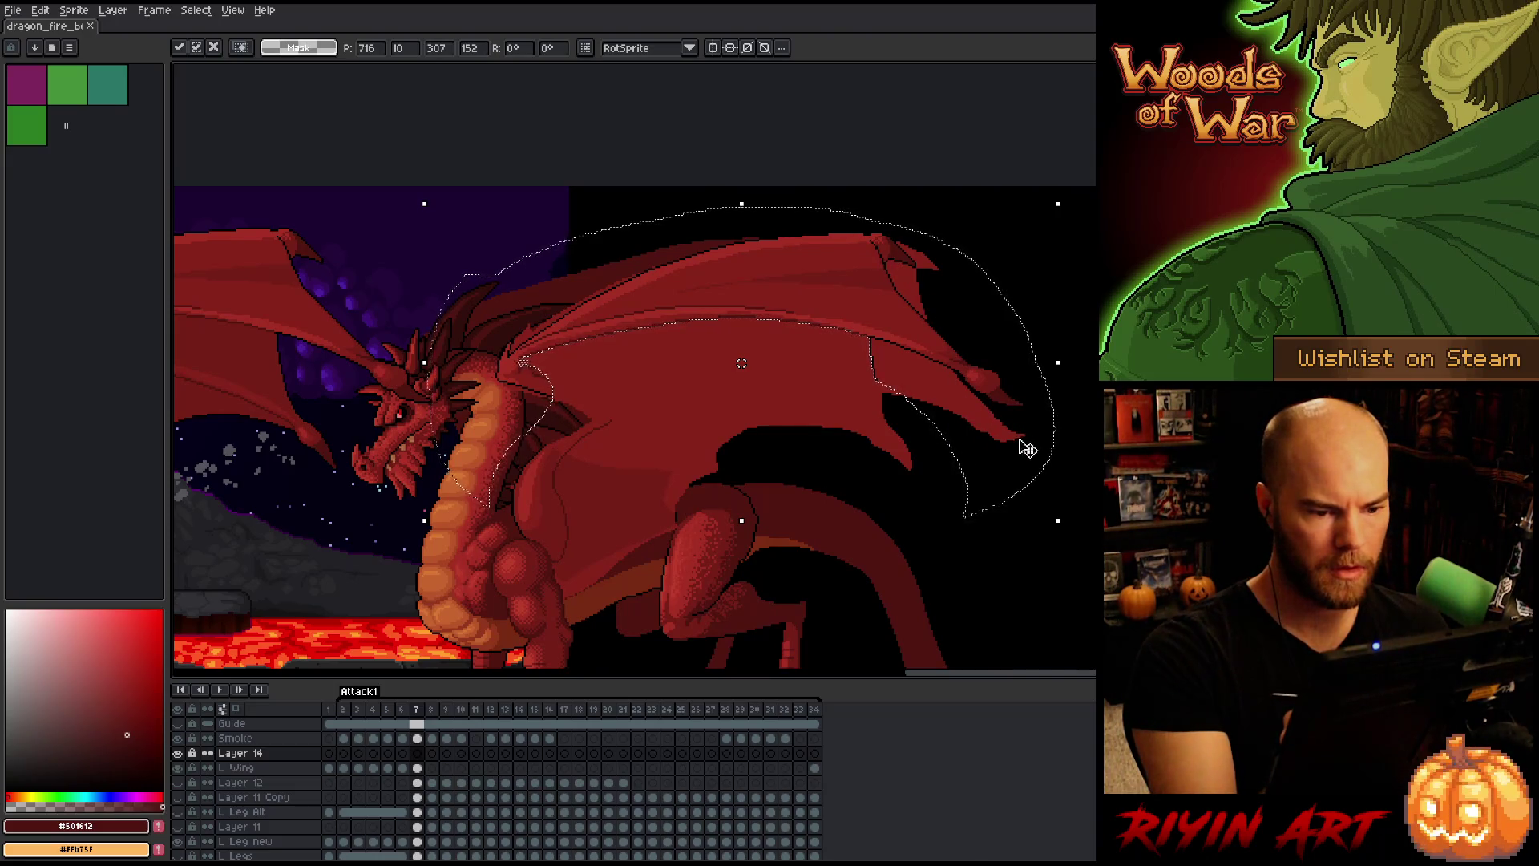
Step: Lasso the outer wing section, squash it slightly and move it down-right
{"action": "mouse_move", "coordinate": [1074, 553]}
{"action": "left_mouse_down"}
{"action": "mouse_move", "coordinate": [1082, 513]}
{"action": "mouse_move", "coordinate": [1014, 330]}
{"action": "mouse_move", "coordinate": [954, 319]}
{"action": "left_mouse_up"}
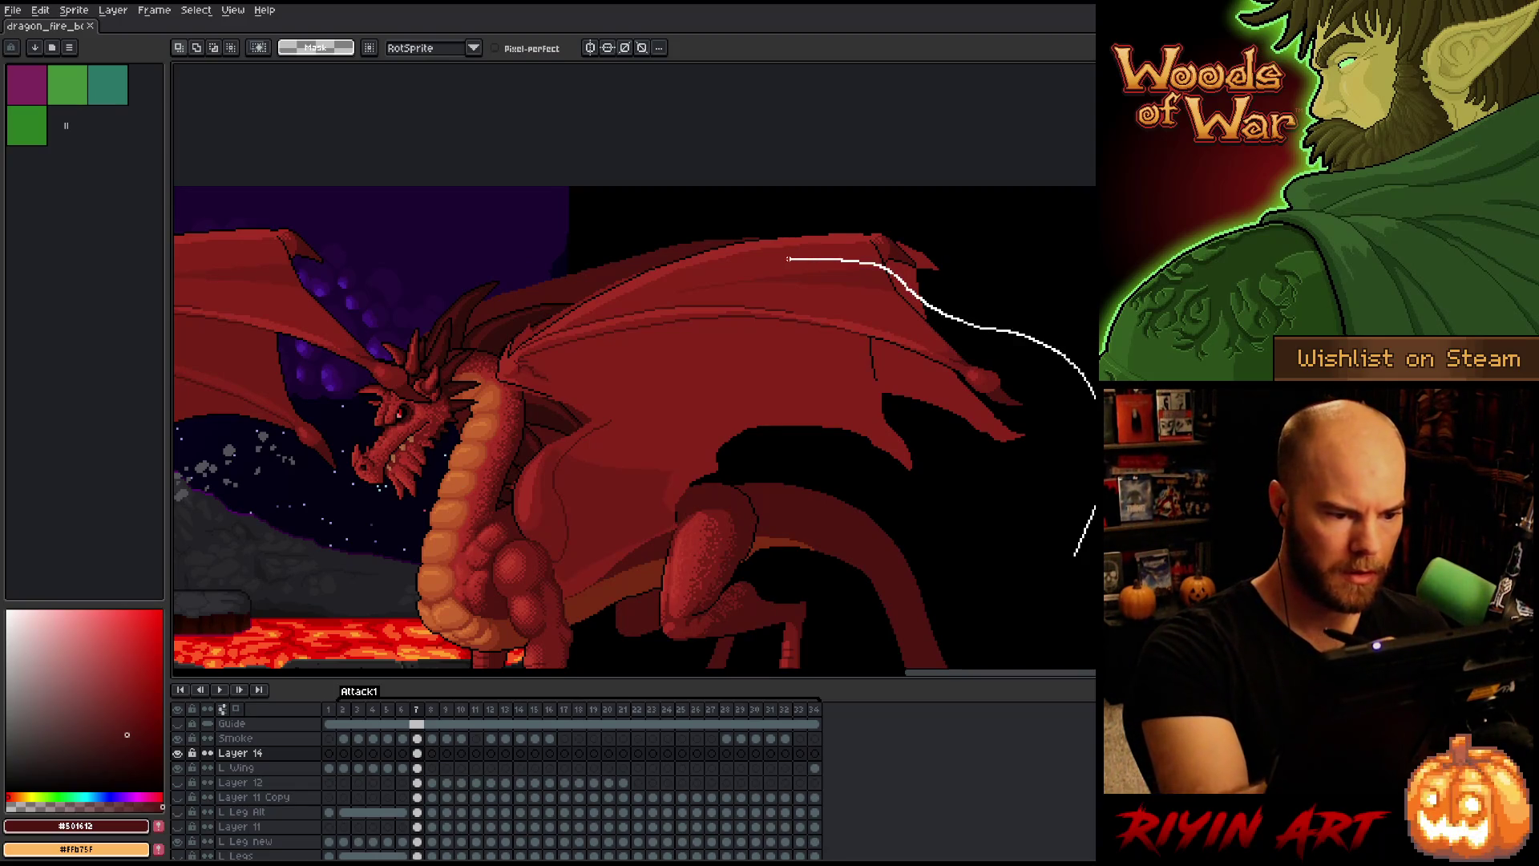
{"action": "left_click_drag", "start_coordinate": [789, 259], "coordinate": [692, 279]}
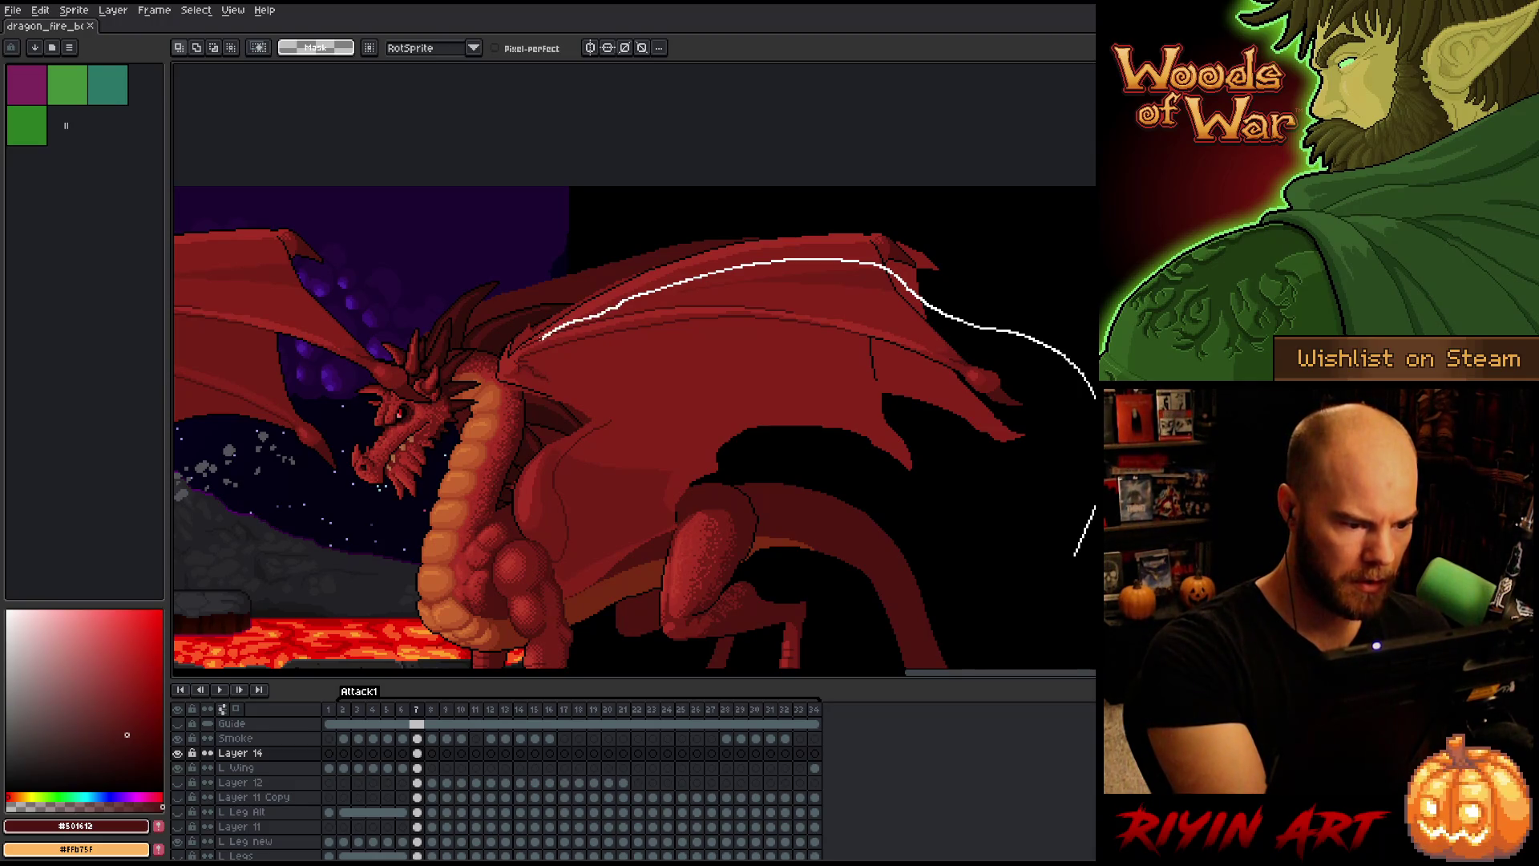
{"action": "mouse_move", "coordinate": [513, 350]}
{"action": "left_mouse_down"}
{"action": "mouse_move", "coordinate": [810, 403]}
{"action": "mouse_move", "coordinate": [1048, 491]}
{"action": "mouse_move", "coordinate": [1075, 552]}
{"action": "left_mouse_up"}
{"action": "left_click_drag", "start_coordinate": [987, 384], "coordinate": [994, 389]}
{"action": "left_click_drag", "start_coordinate": [511, 407], "coordinate": [535, 407]}
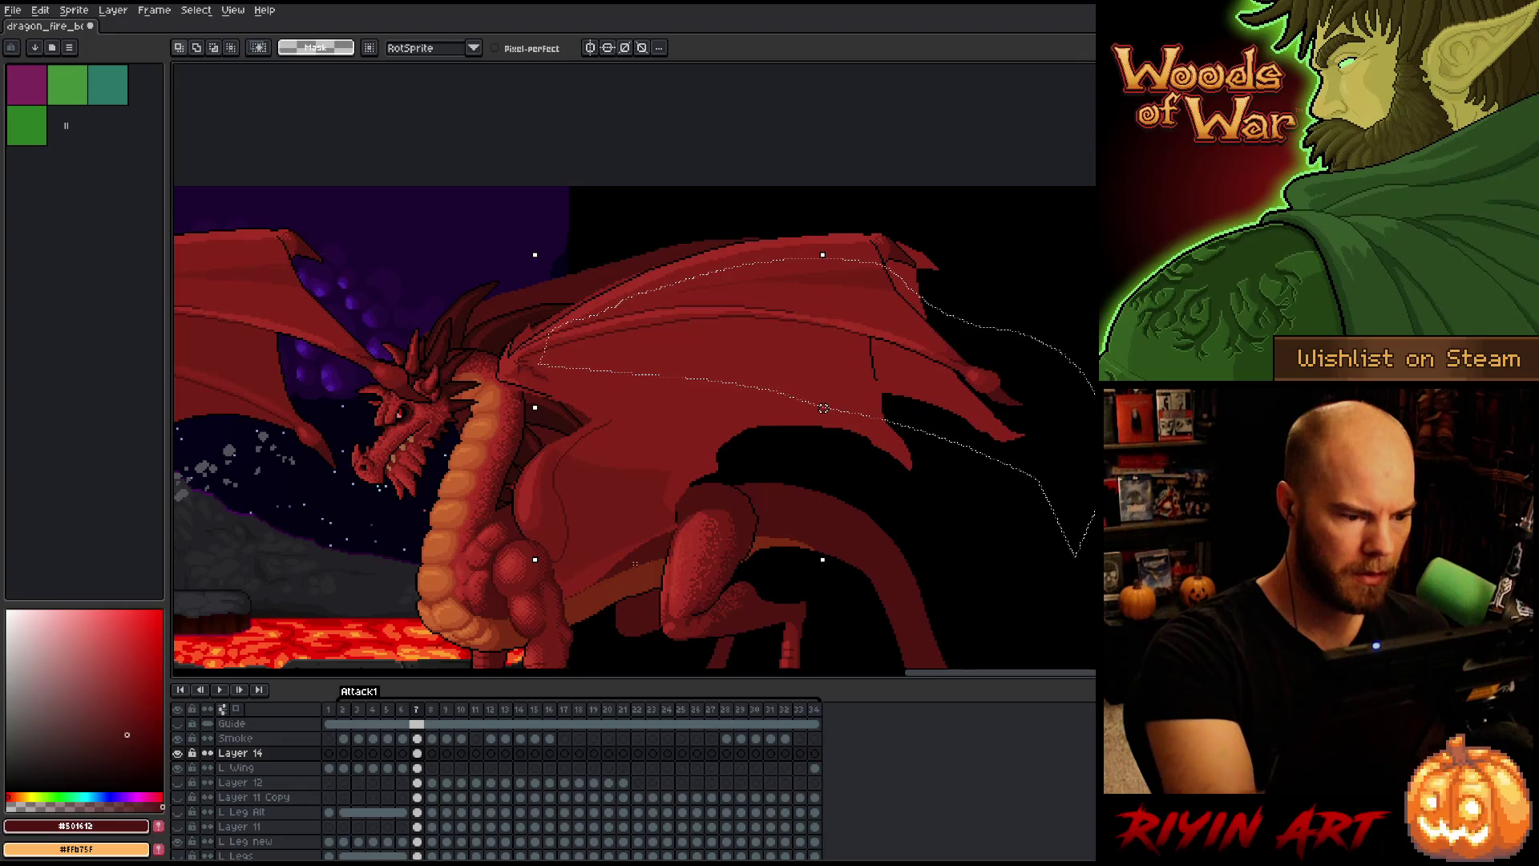
{"action": "mouse_move", "coordinate": [1004, 387]}
{"action": "left_mouse_down"}
{"action": "mouse_move", "coordinate": [1010, 433]}
{"action": "mouse_move", "coordinate": [1008, 419]}
{"action": "left_mouse_up"}
{"action": "key", "text": "Return"}
Step: Trim the left part off the selection and lower the outer wing section further down-right
{"action": "mouse_move", "coordinate": [441, 493]}
{"action": "left_mouse_down"}
{"action": "mouse_move", "coordinate": [439, 401]}
{"action": "mouse_move", "coordinate": [722, 377]}
{"action": "mouse_move", "coordinate": [893, 408]}
{"action": "left_mouse_up"}
{"action": "left_click_drag", "start_coordinate": [997, 396], "coordinate": [1012, 434]}
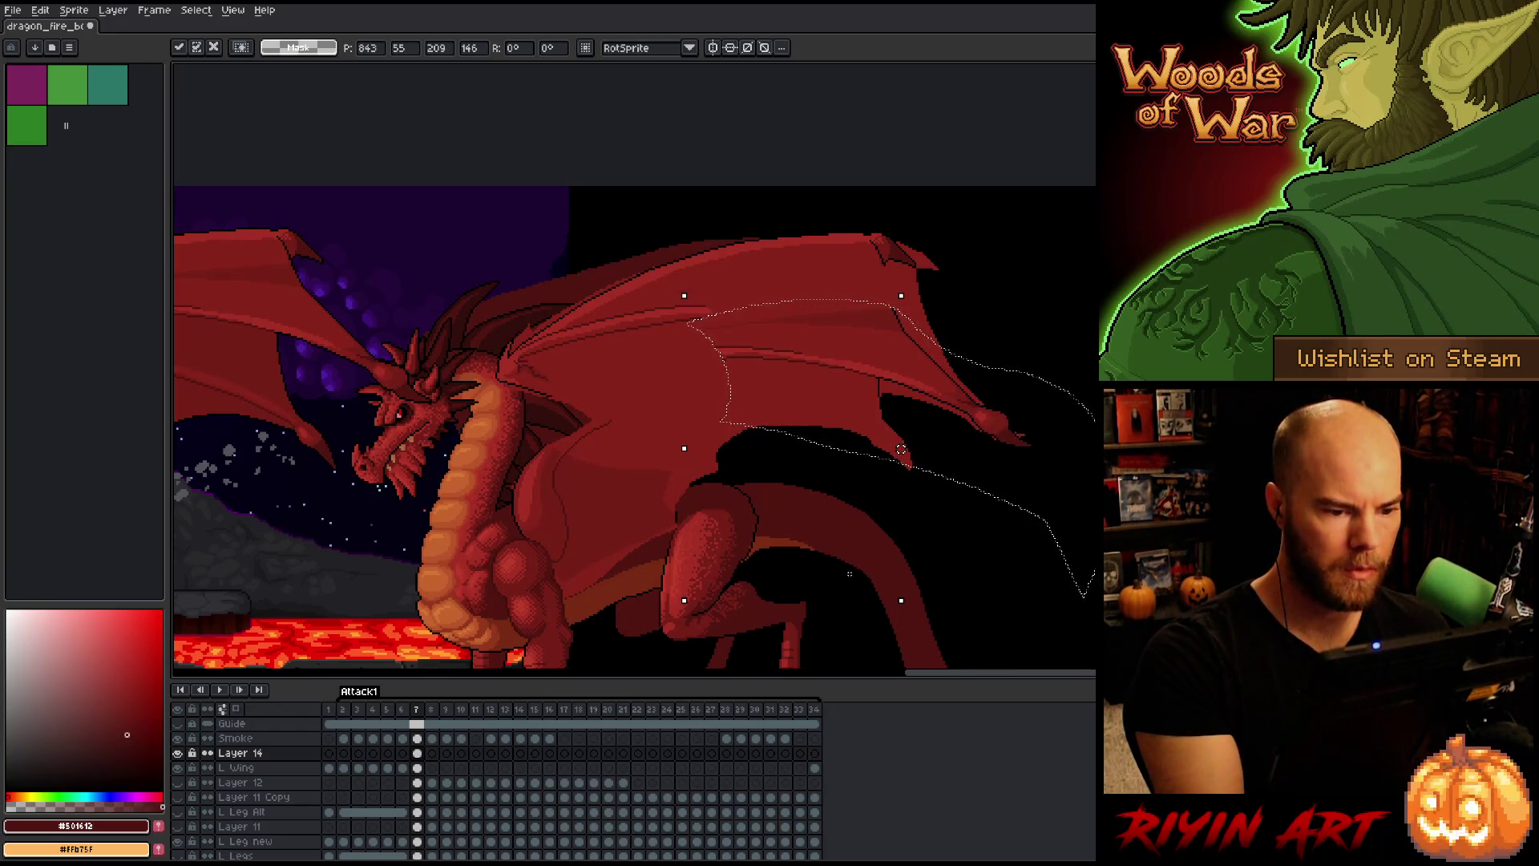
{"action": "left_click_drag", "start_coordinate": [999, 430], "coordinate": [1006, 433]}
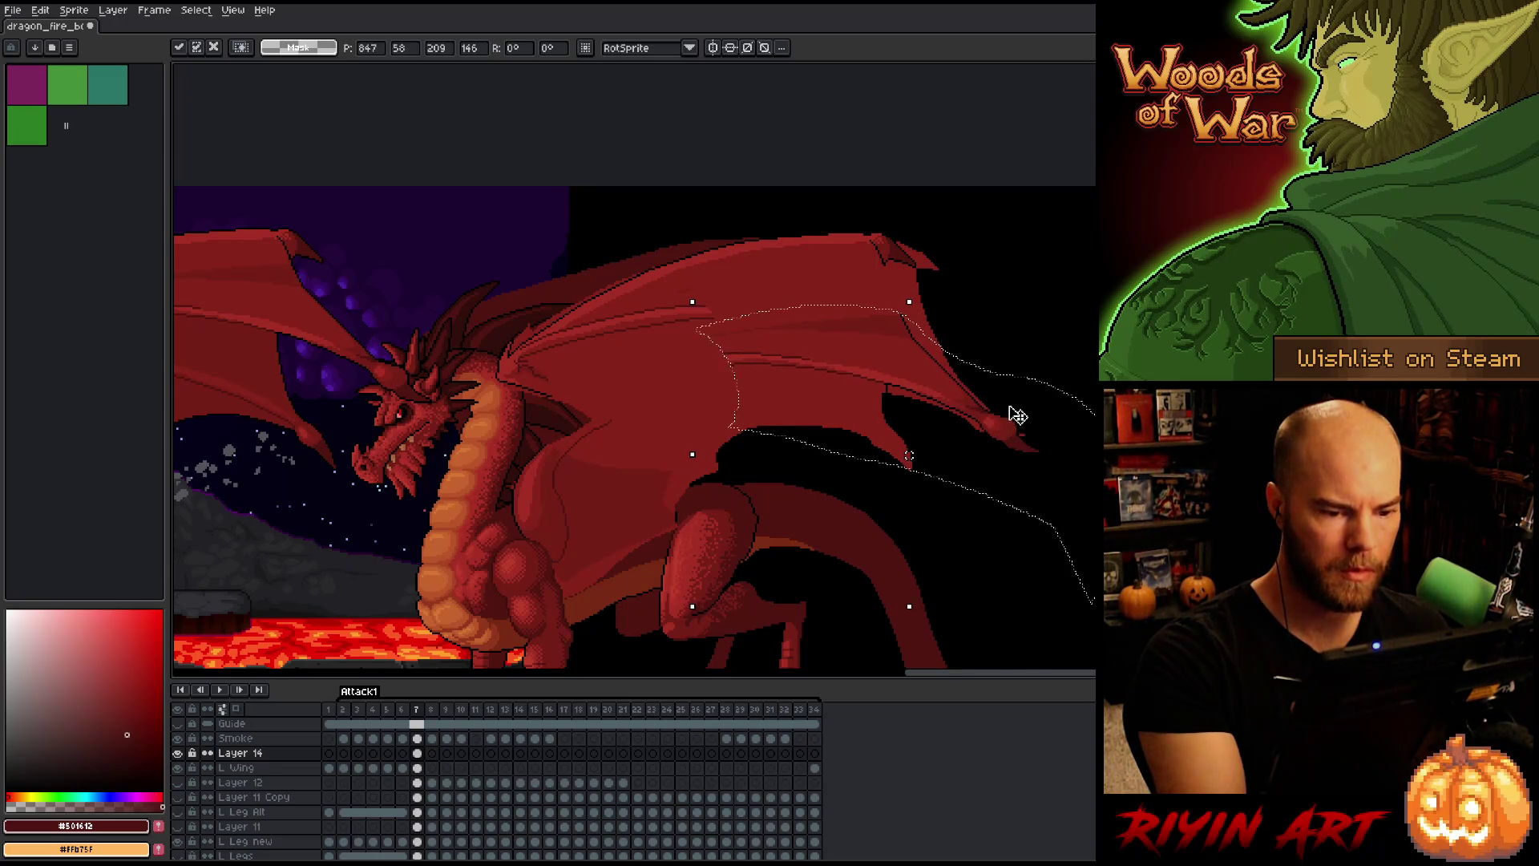
{"action": "key", "text": "ctrl+d"}
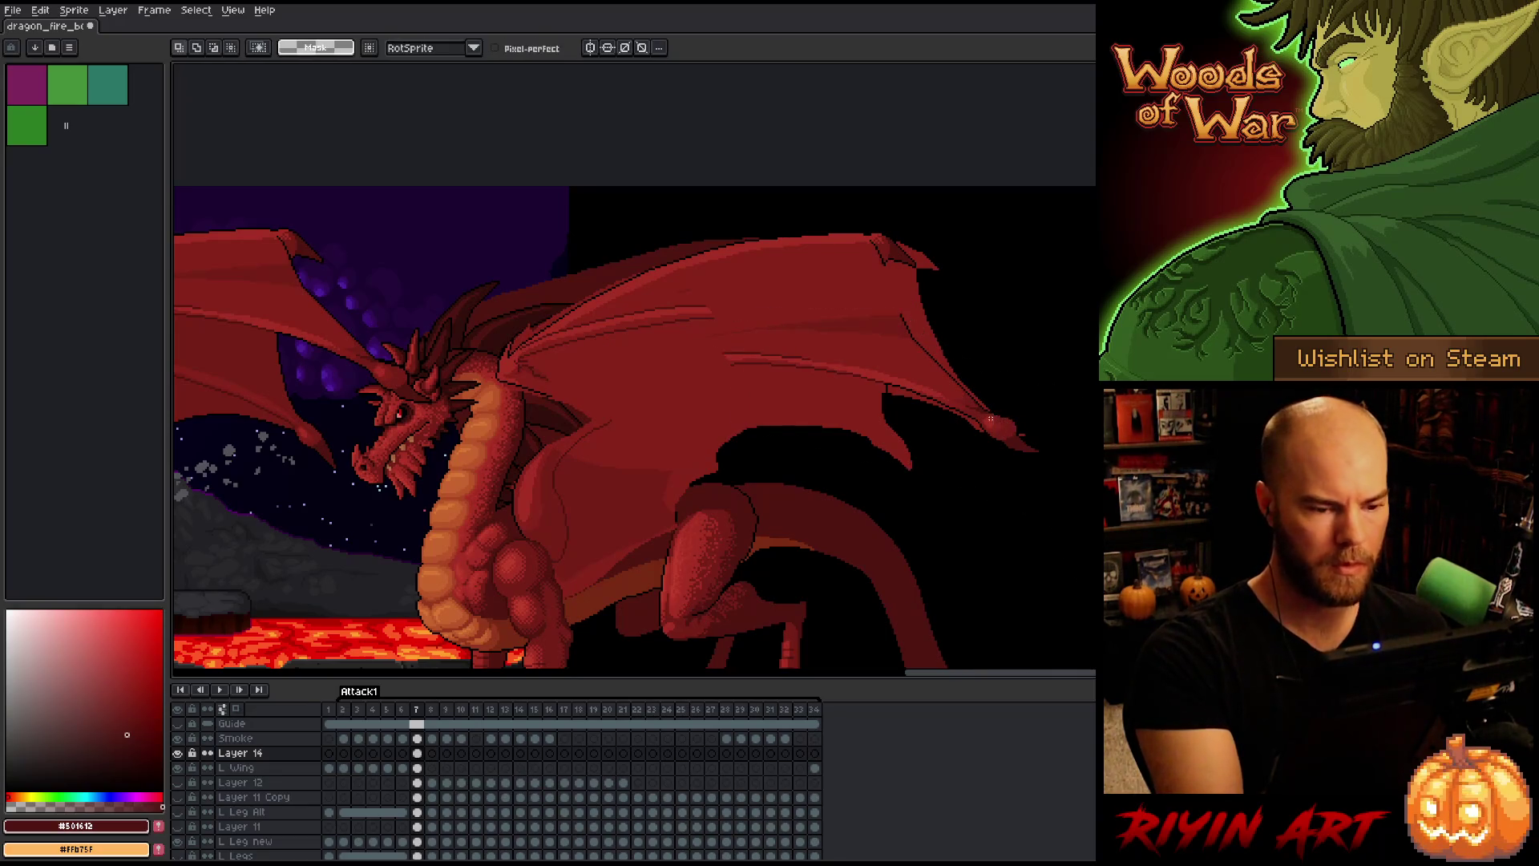
{"action": "left_click_drag", "start_coordinate": [814, 515], "coordinate": [903, 514]}
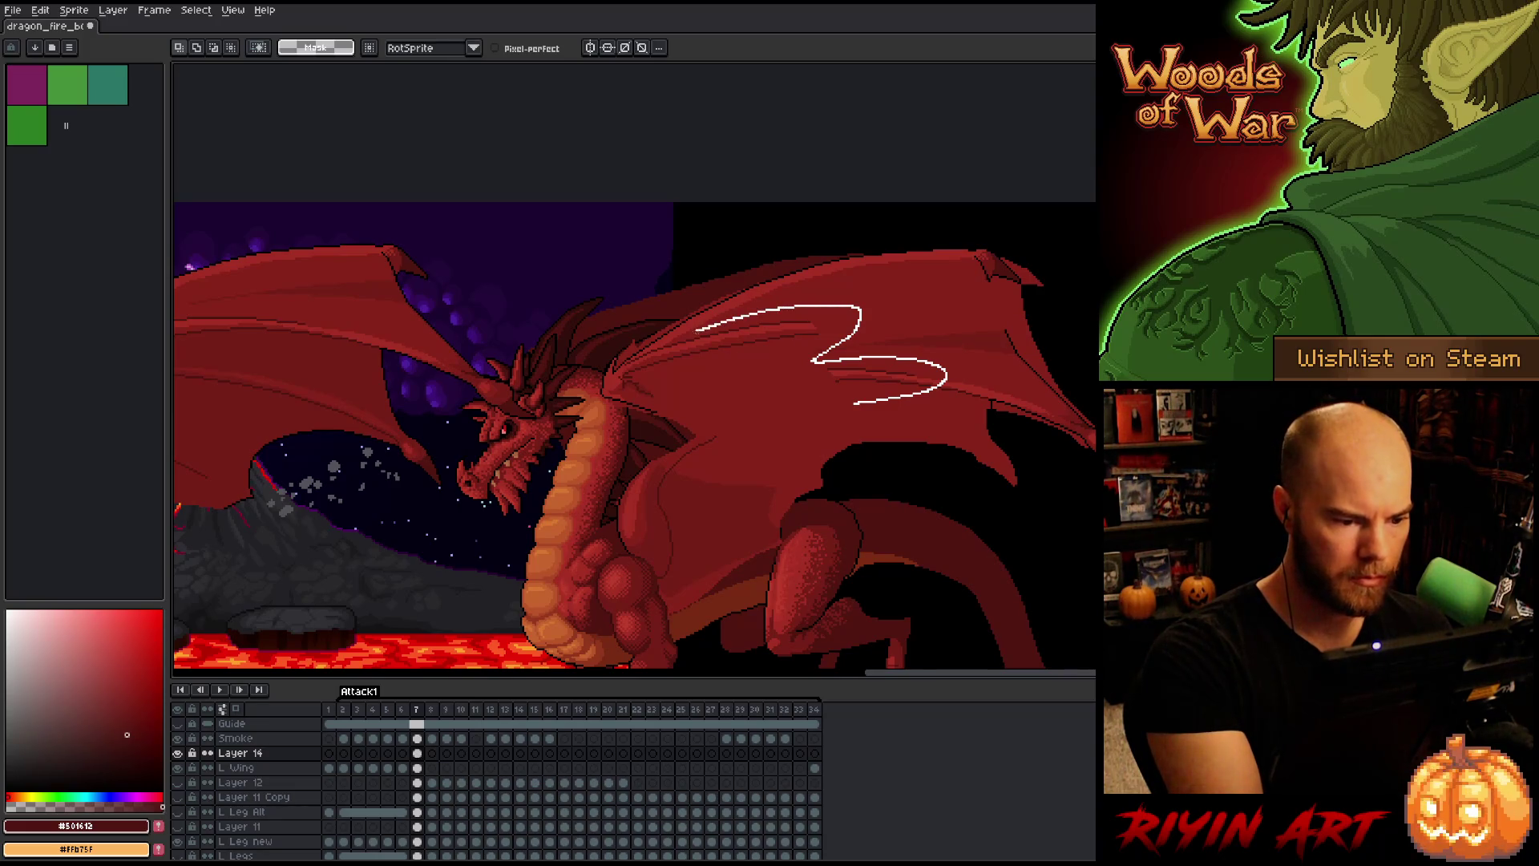
Step: Try freehand selections on the large wing, drop them, and frame the big wing
{"action": "left_click_drag", "start_coordinate": [671, 345], "coordinate": [810, 437]}
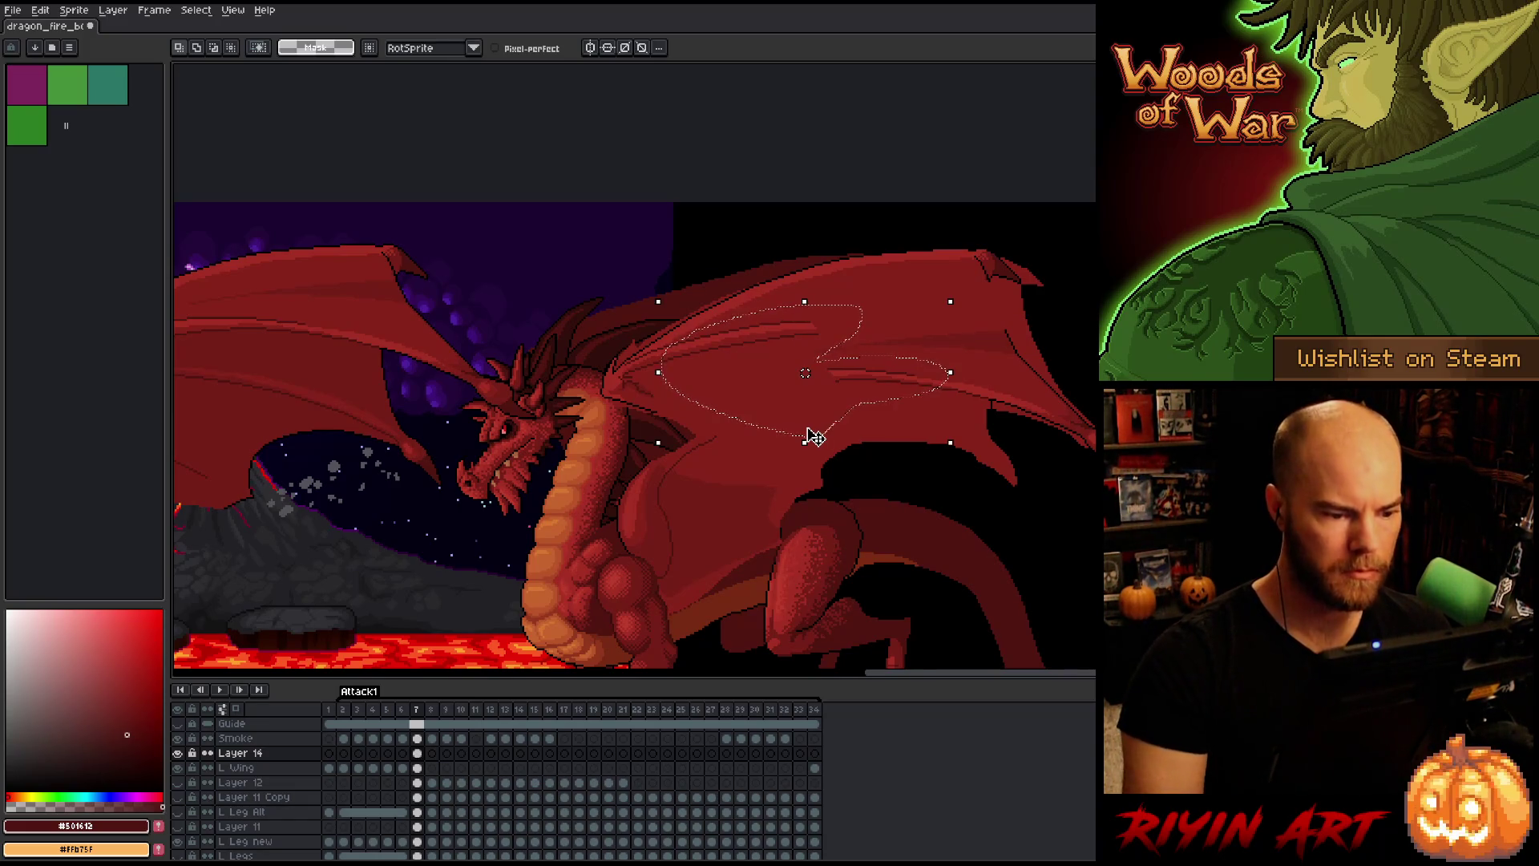
{"action": "key", "text": "ctrl+d"}
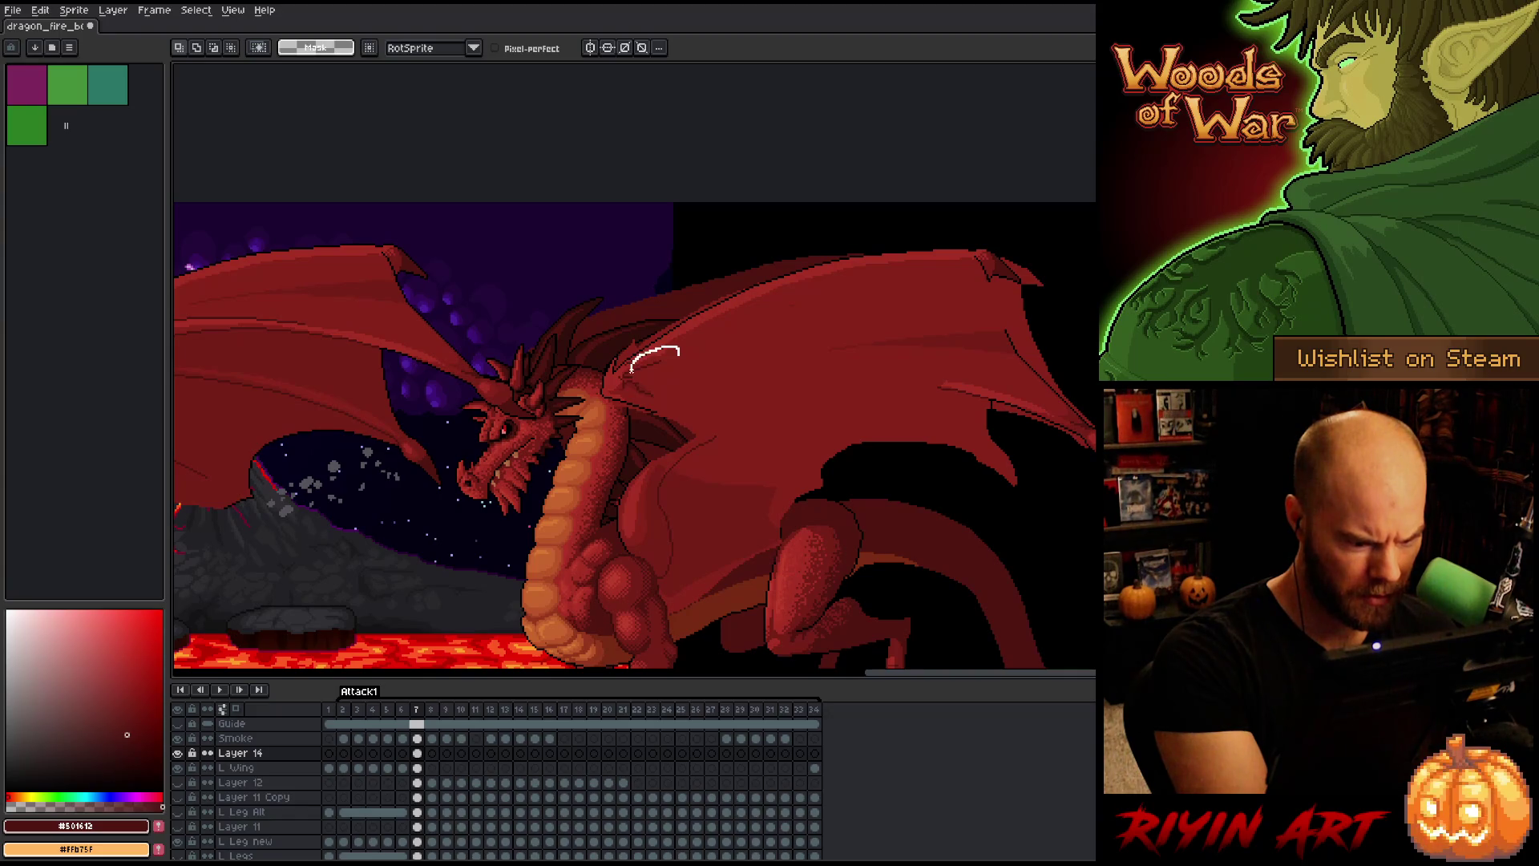
{"action": "mouse_move", "coordinate": [631, 370]}
{"action": "left_mouse_down"}
{"action": "mouse_move", "coordinate": [741, 351]}
{"action": "mouse_move", "coordinate": [819, 294]}
{"action": "mouse_move", "coordinate": [699, 340]}
{"action": "left_mouse_up"}
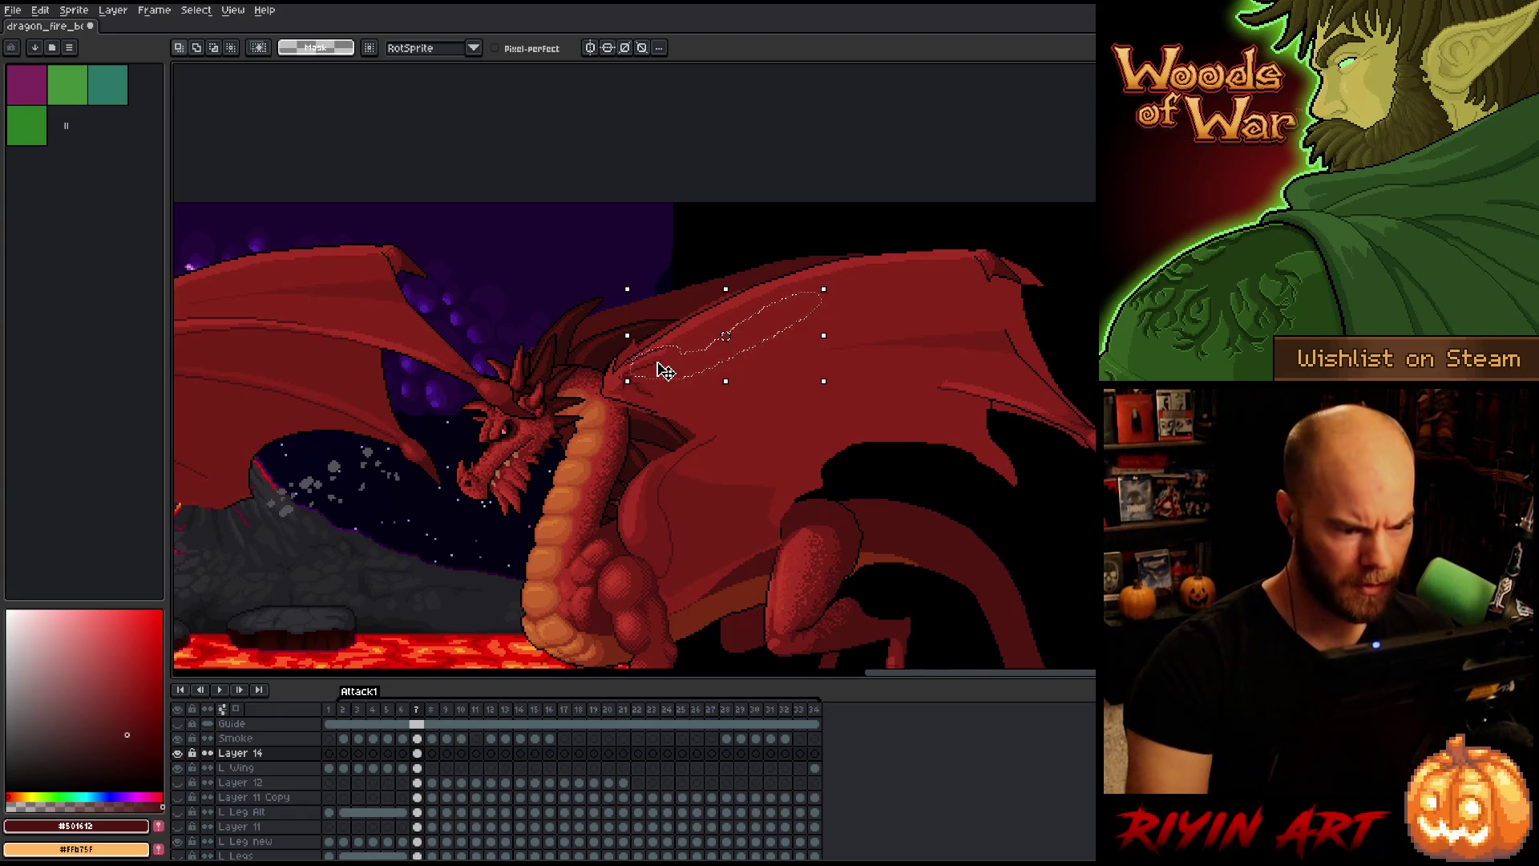
{"action": "key", "text": "ctrl+d"}
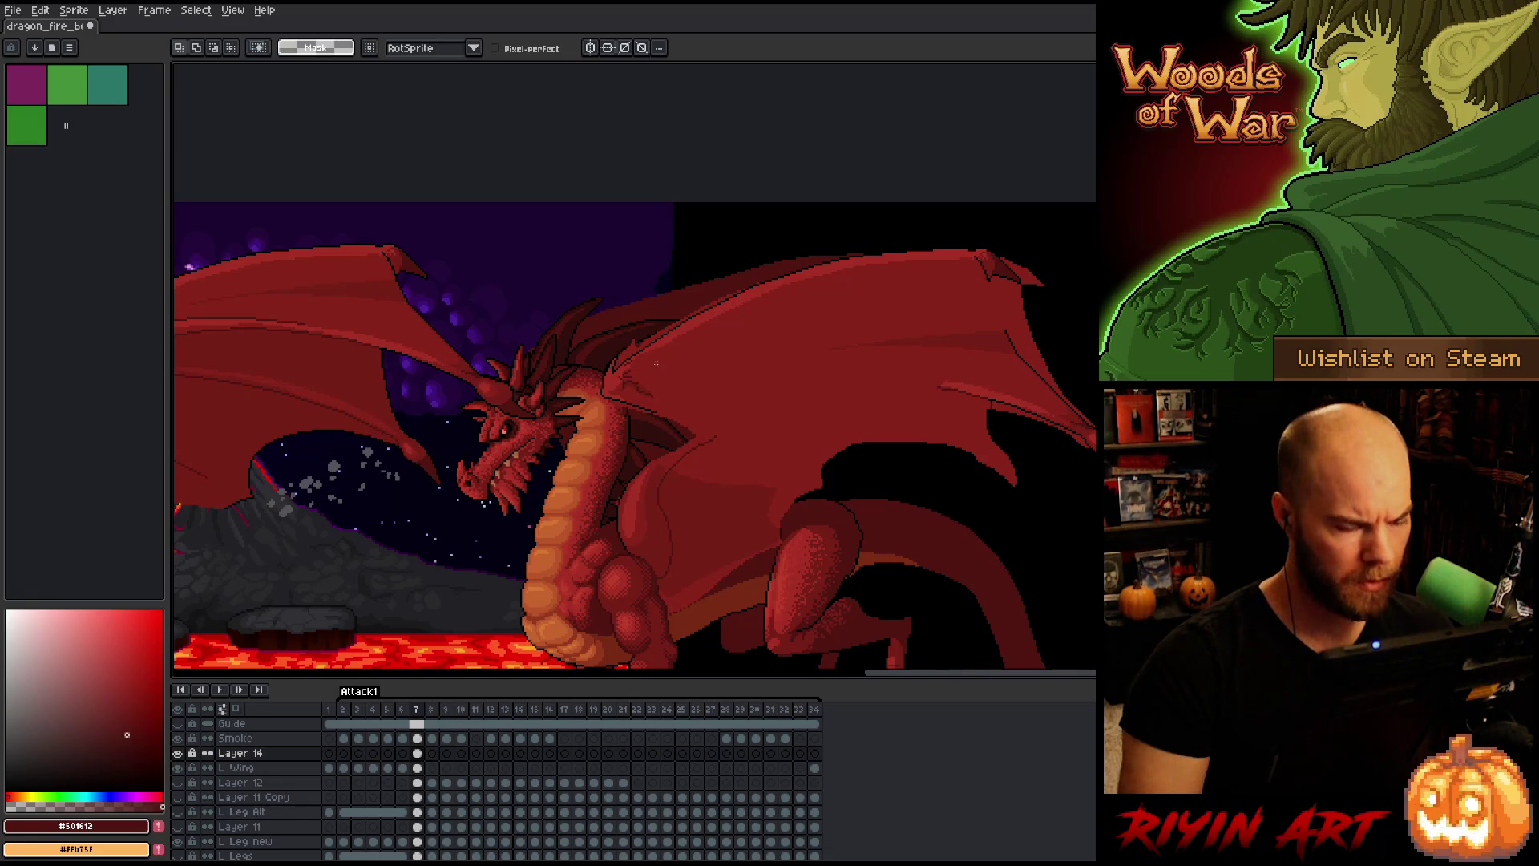
{"action": "scroll", "coordinate": [735, 447], "scroll_direction": "up", "scroll_amount": 2}
{"action": "scroll", "coordinate": [701, 449], "scroll_direction": "down", "scroll_amount": 2}
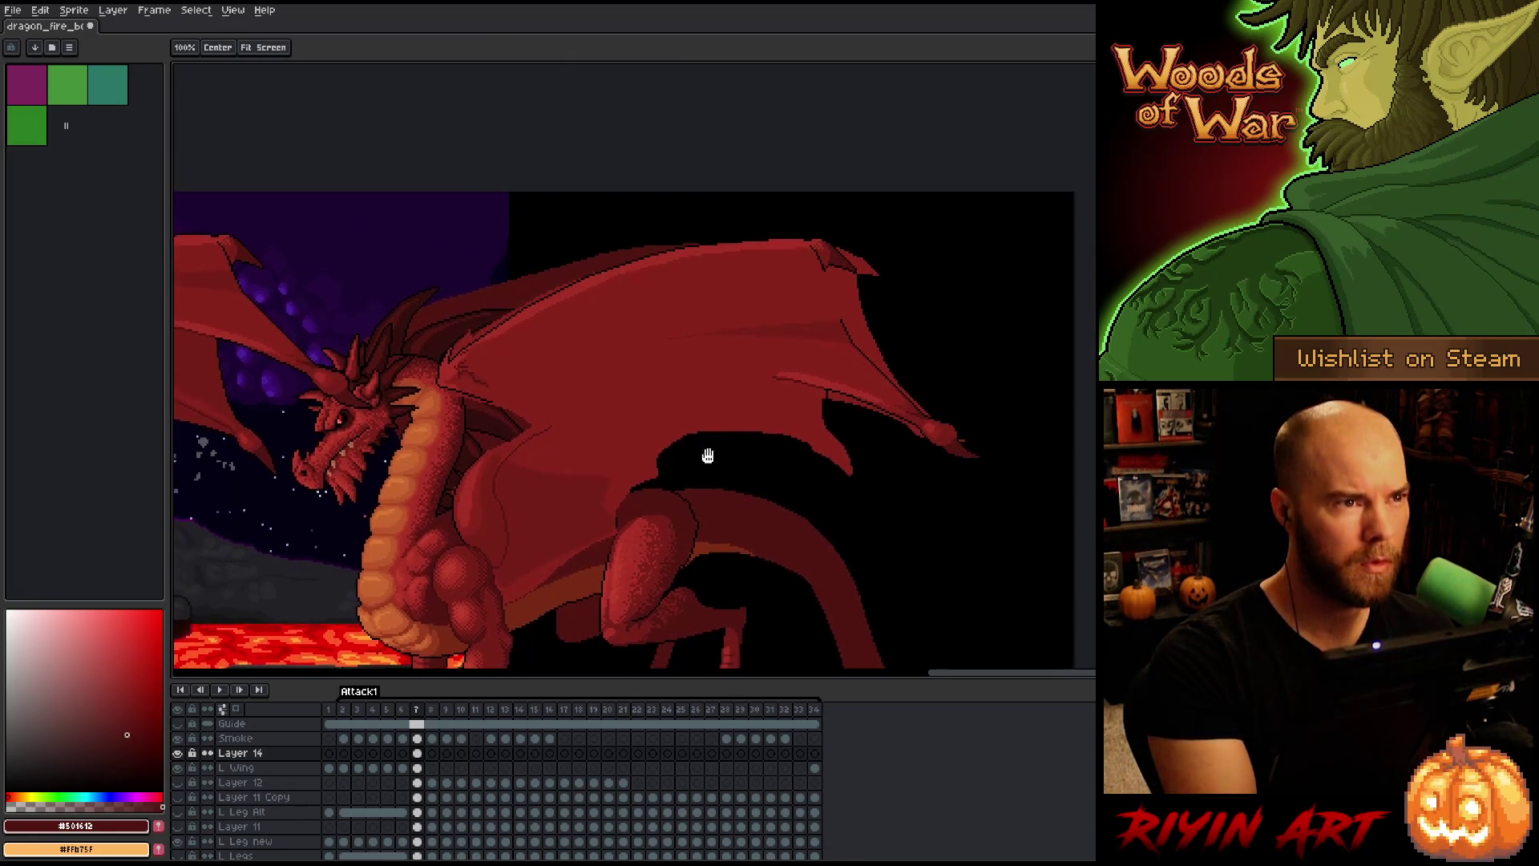
{"action": "left_click_drag", "start_coordinate": [701, 449], "coordinate": [657, 469]}
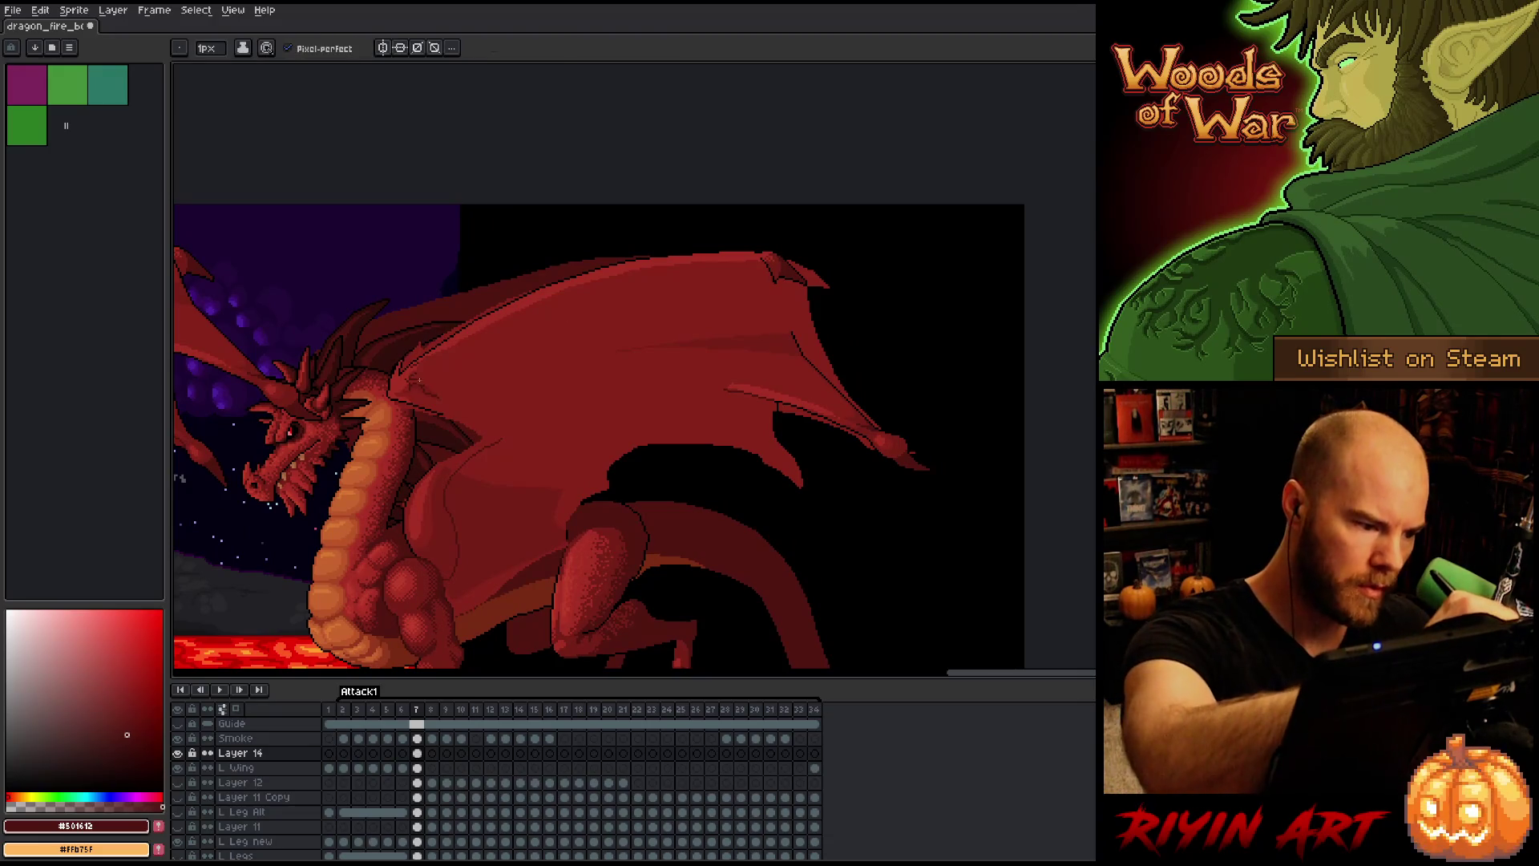
Step: Draw a thin curved membrane line across the large wing
{"action": "key", "text": "i"}
{"action": "key", "text": "b"}
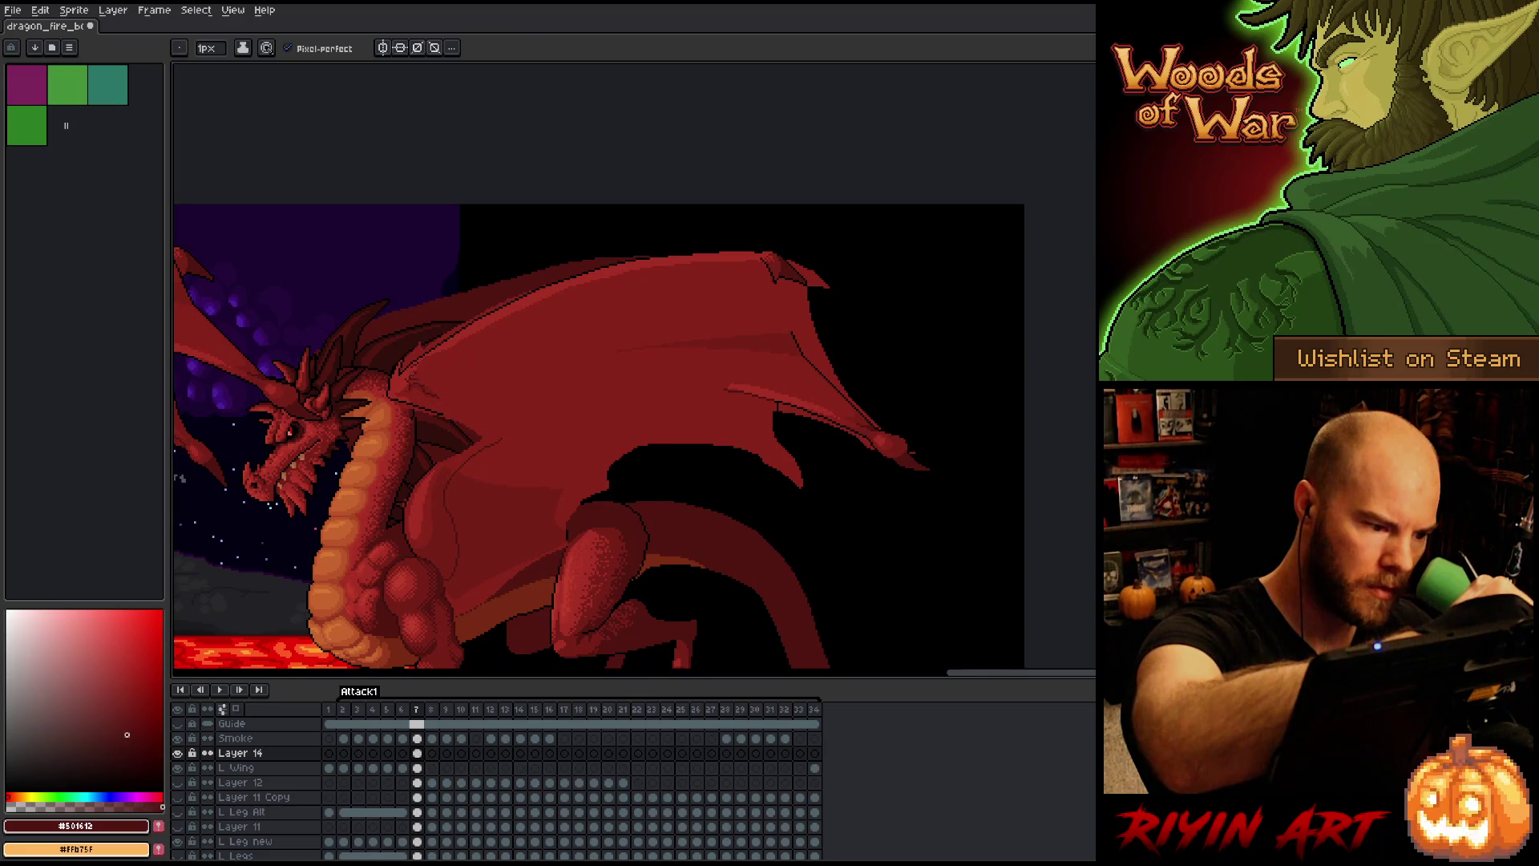
{"action": "key", "text": "e"}
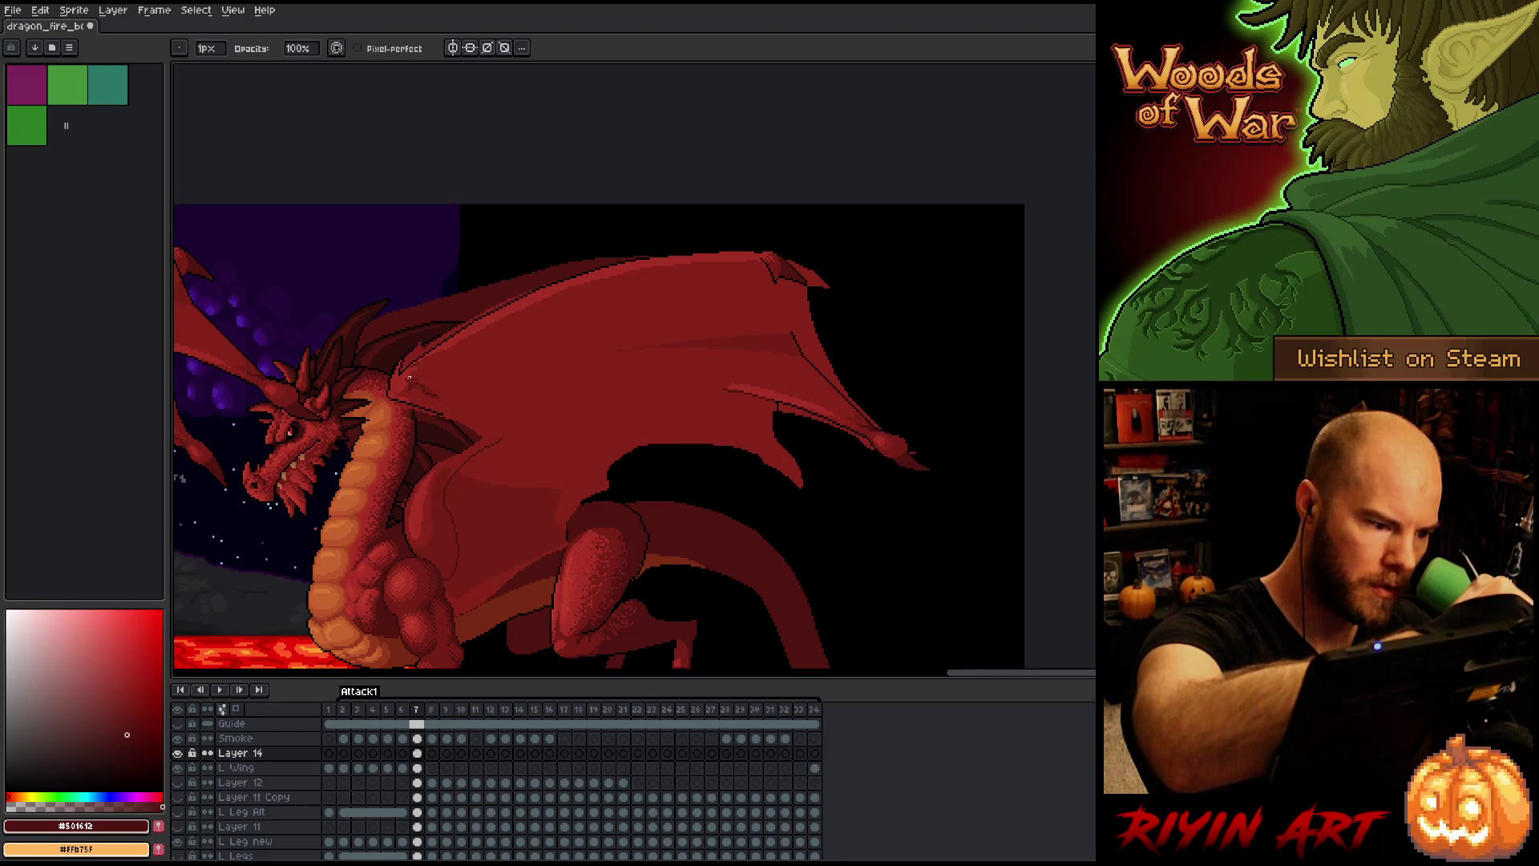
{"action": "key", "text": "b"}
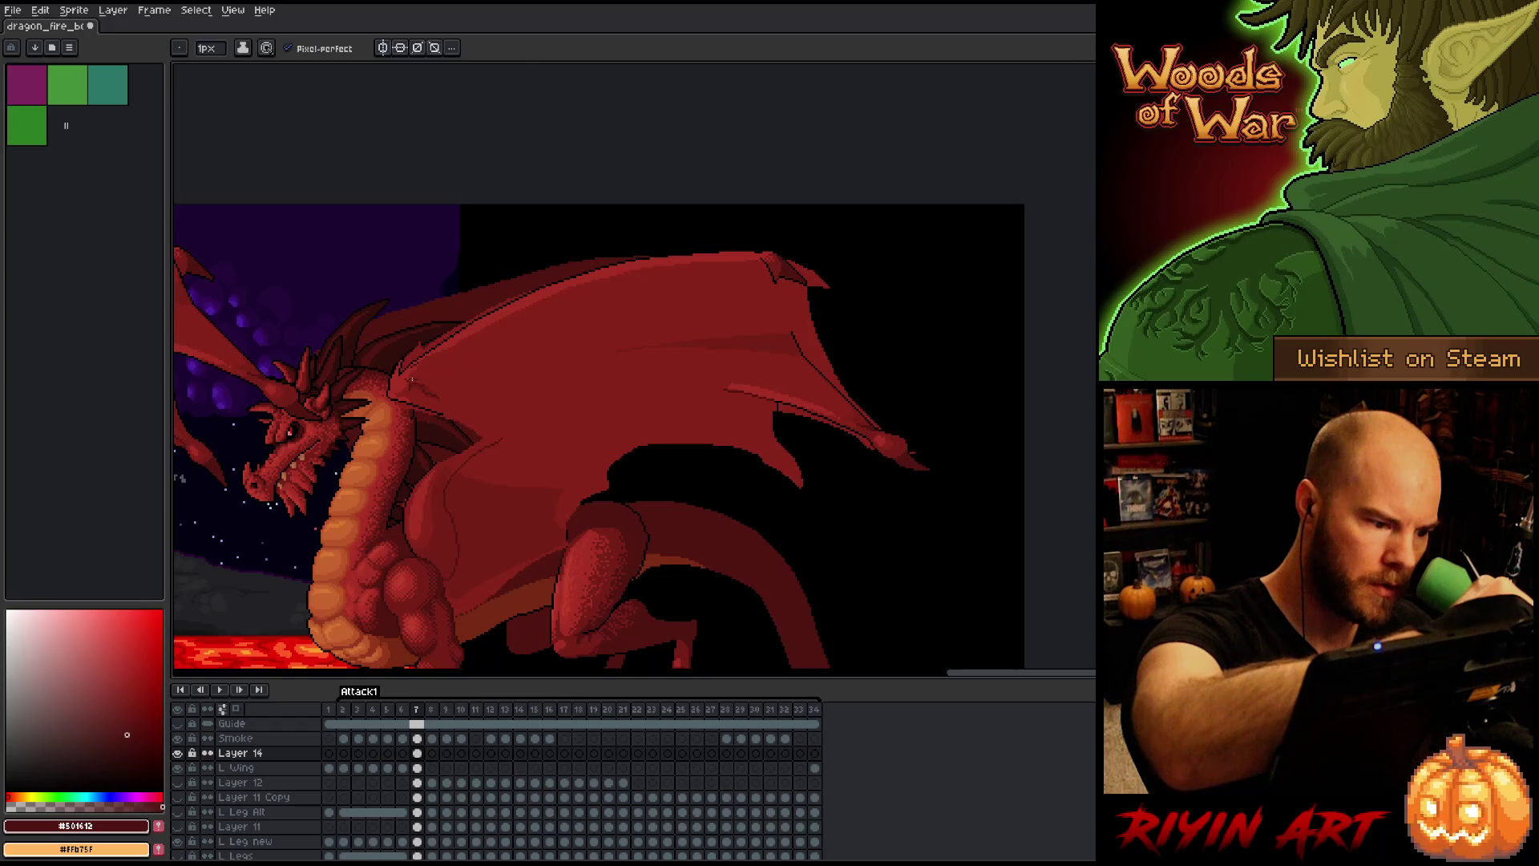
{"action": "key", "text": "e"}
{"action": "key", "text": "b"}
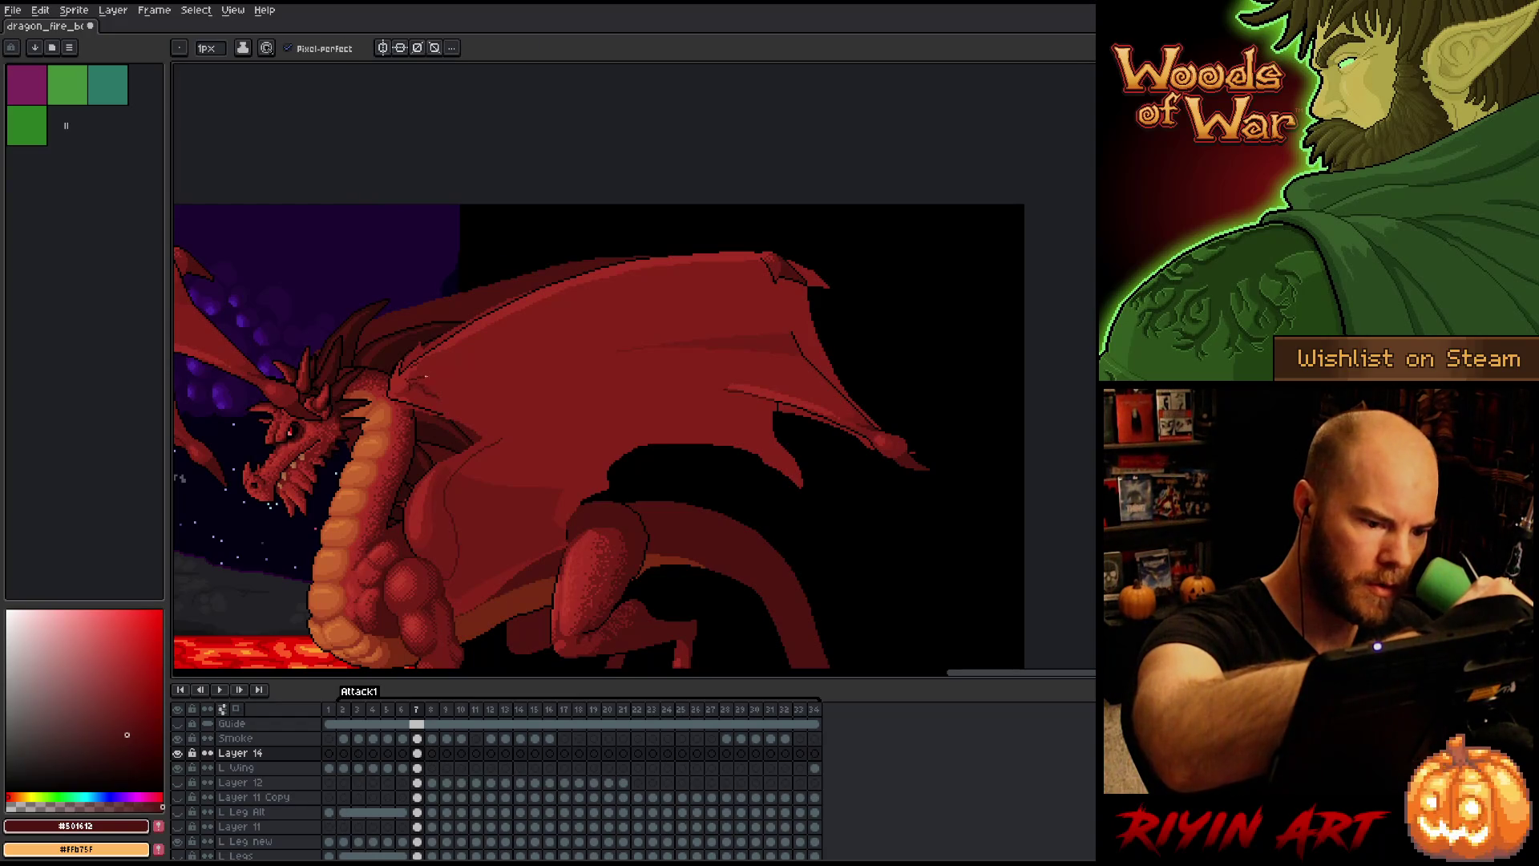
{"action": "mouse_move", "coordinate": [409, 378]}
{"action": "left_mouse_down"}
{"action": "mouse_move", "coordinate": [553, 362]}
{"action": "mouse_move", "coordinate": [754, 401]}
{"action": "left_mouse_up"}
{"action": "key", "text": "e"}
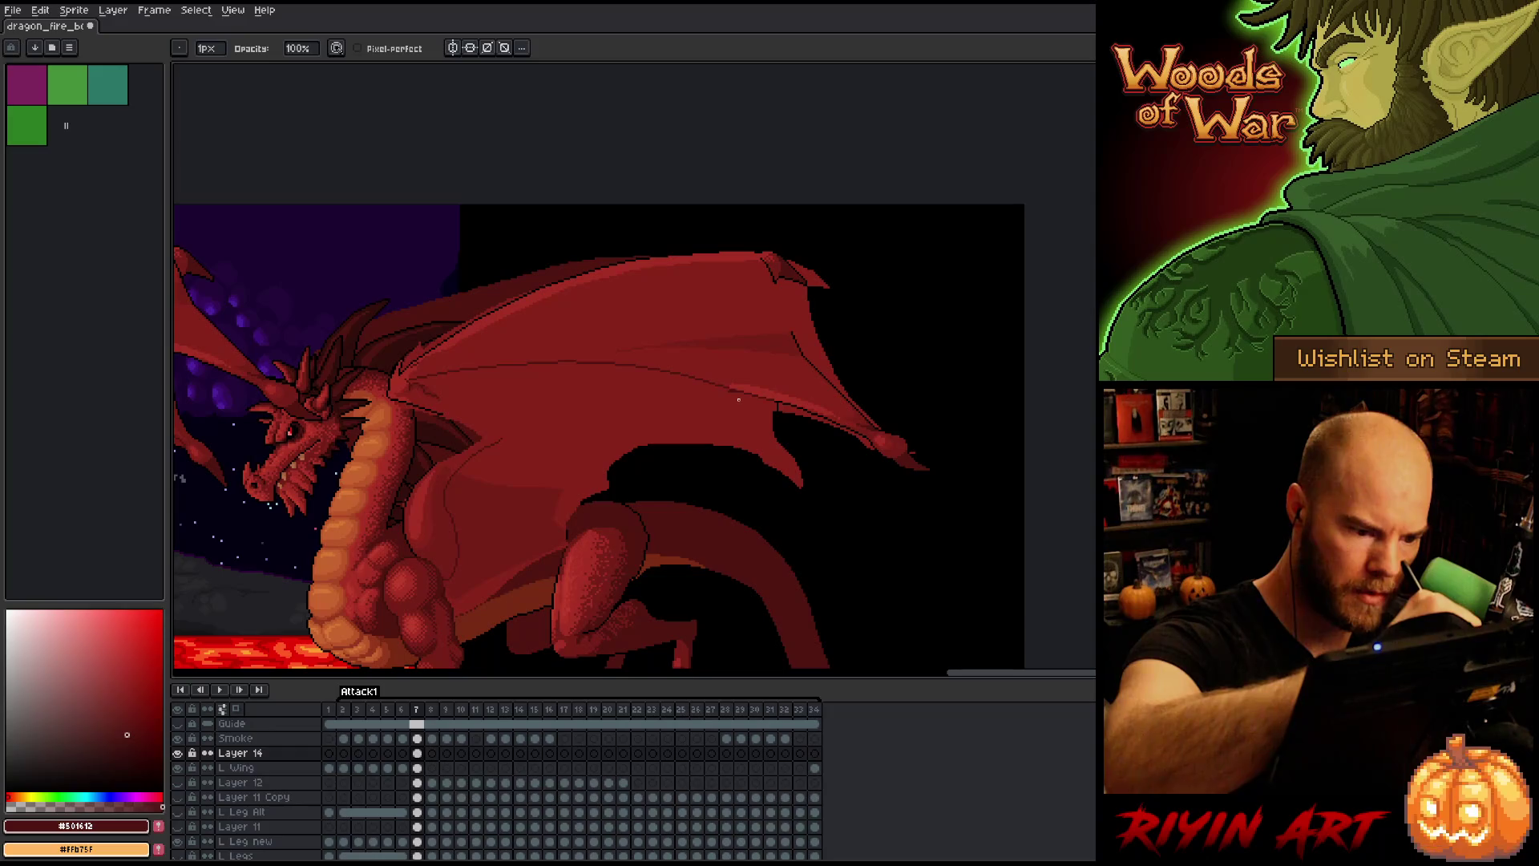
{"action": "key", "text": "b"}
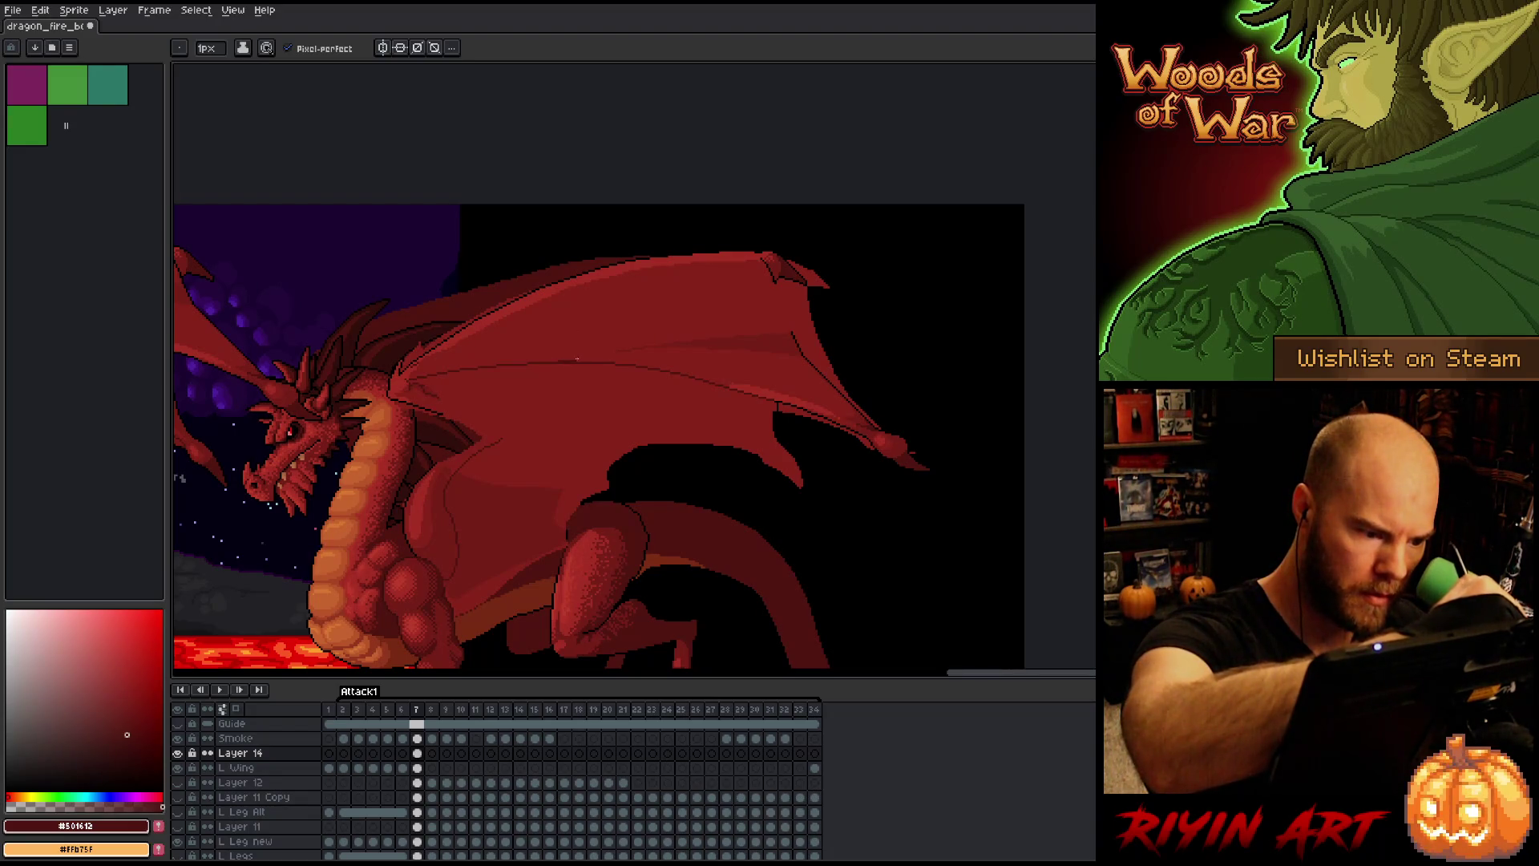
Step: Erase a short stretch of the new membrane line
{"action": "key", "text": "b"}
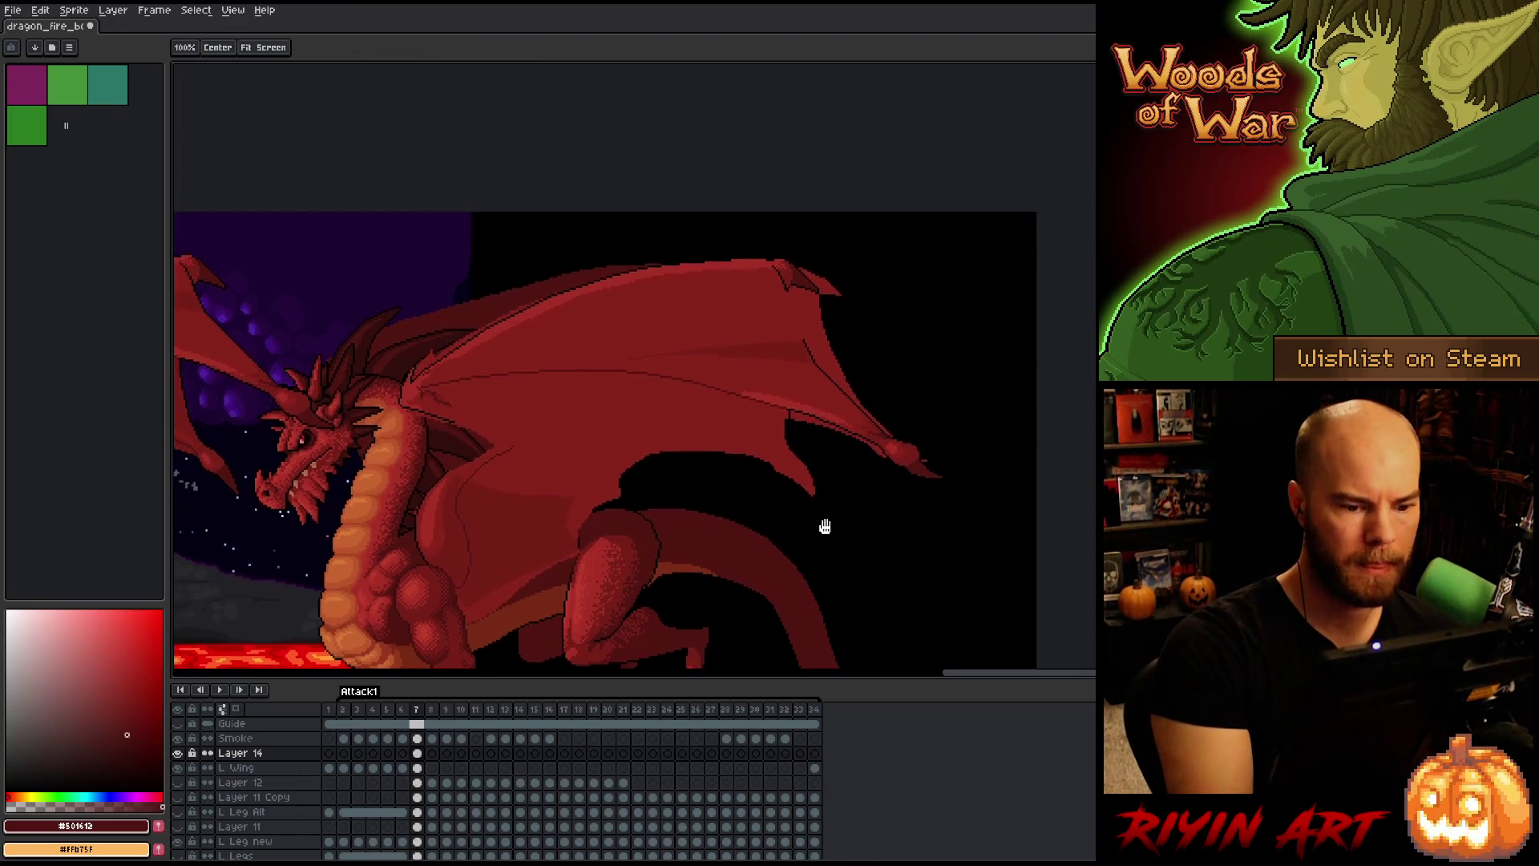
{"action": "left_click_drag", "start_coordinate": [408, 360], "coordinate": [392, 374]}
{"action": "key", "text": "e"}
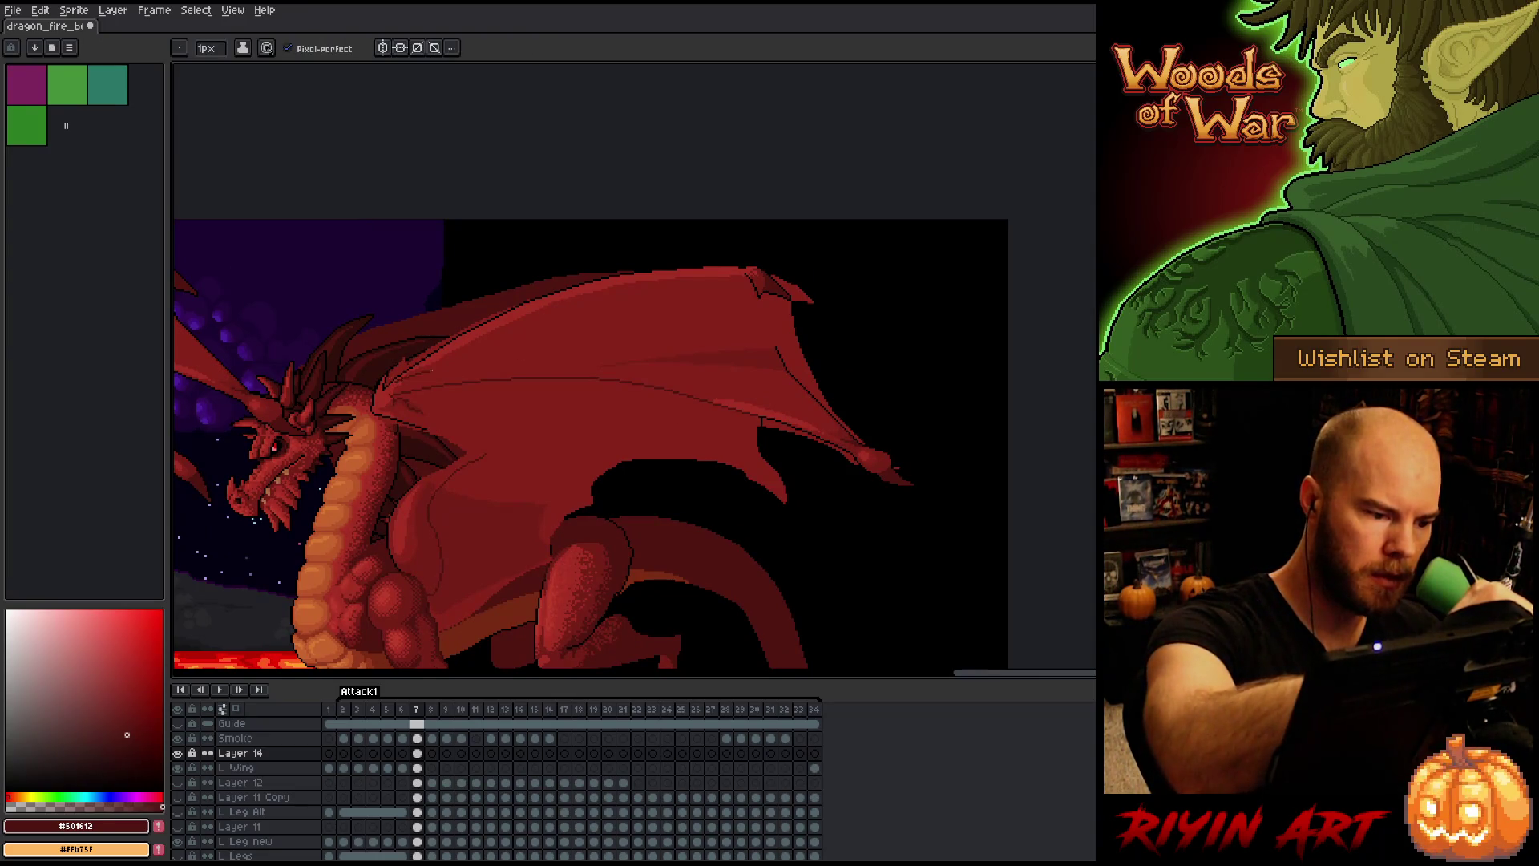
{"action": "left_click_drag", "start_coordinate": [447, 366], "coordinate": [532, 362]}
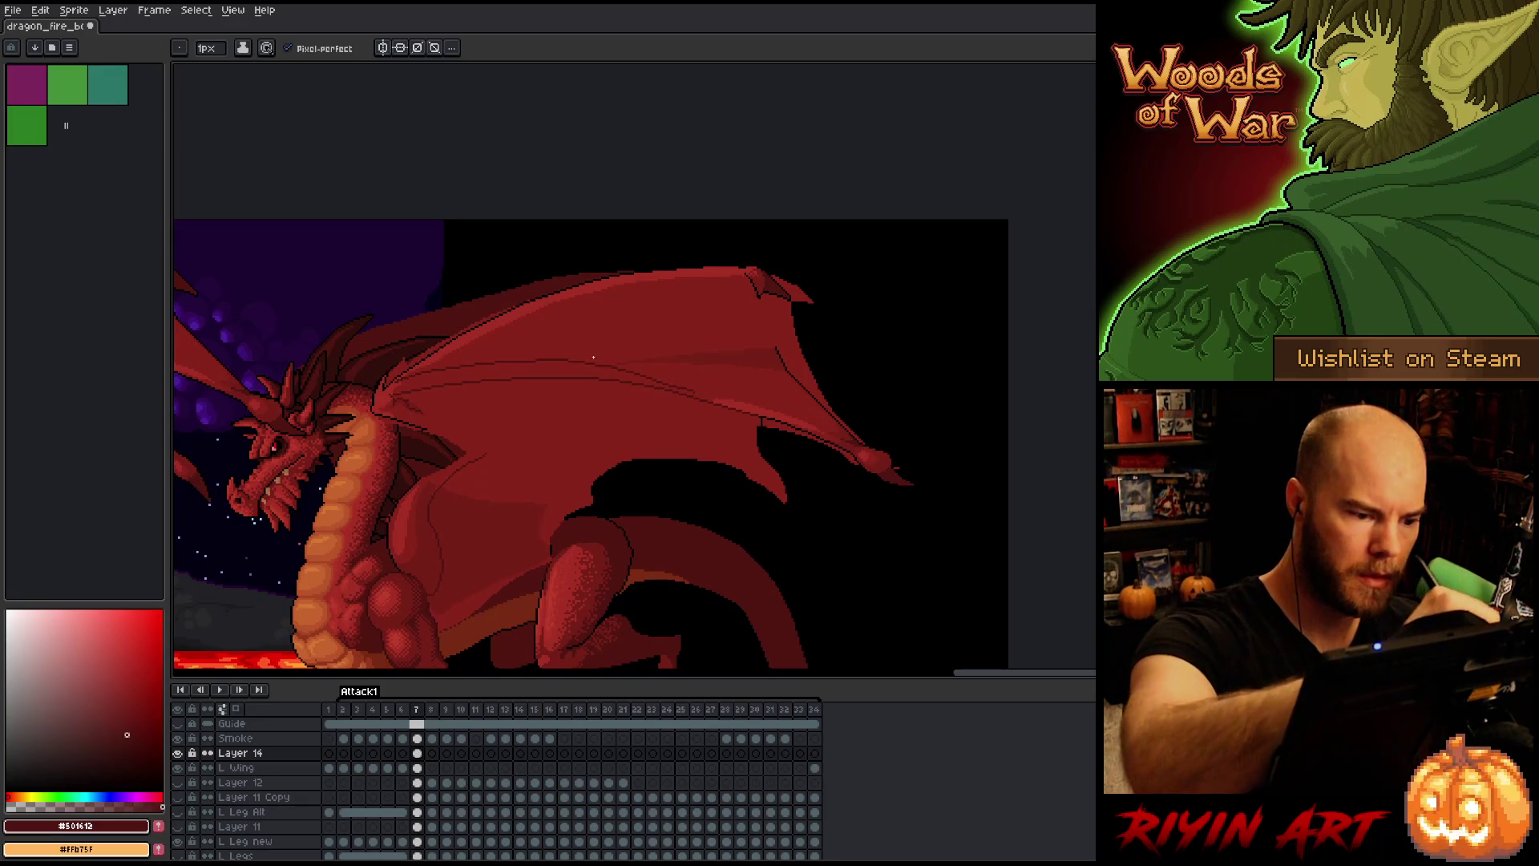
{"action": "key", "text": "b"}
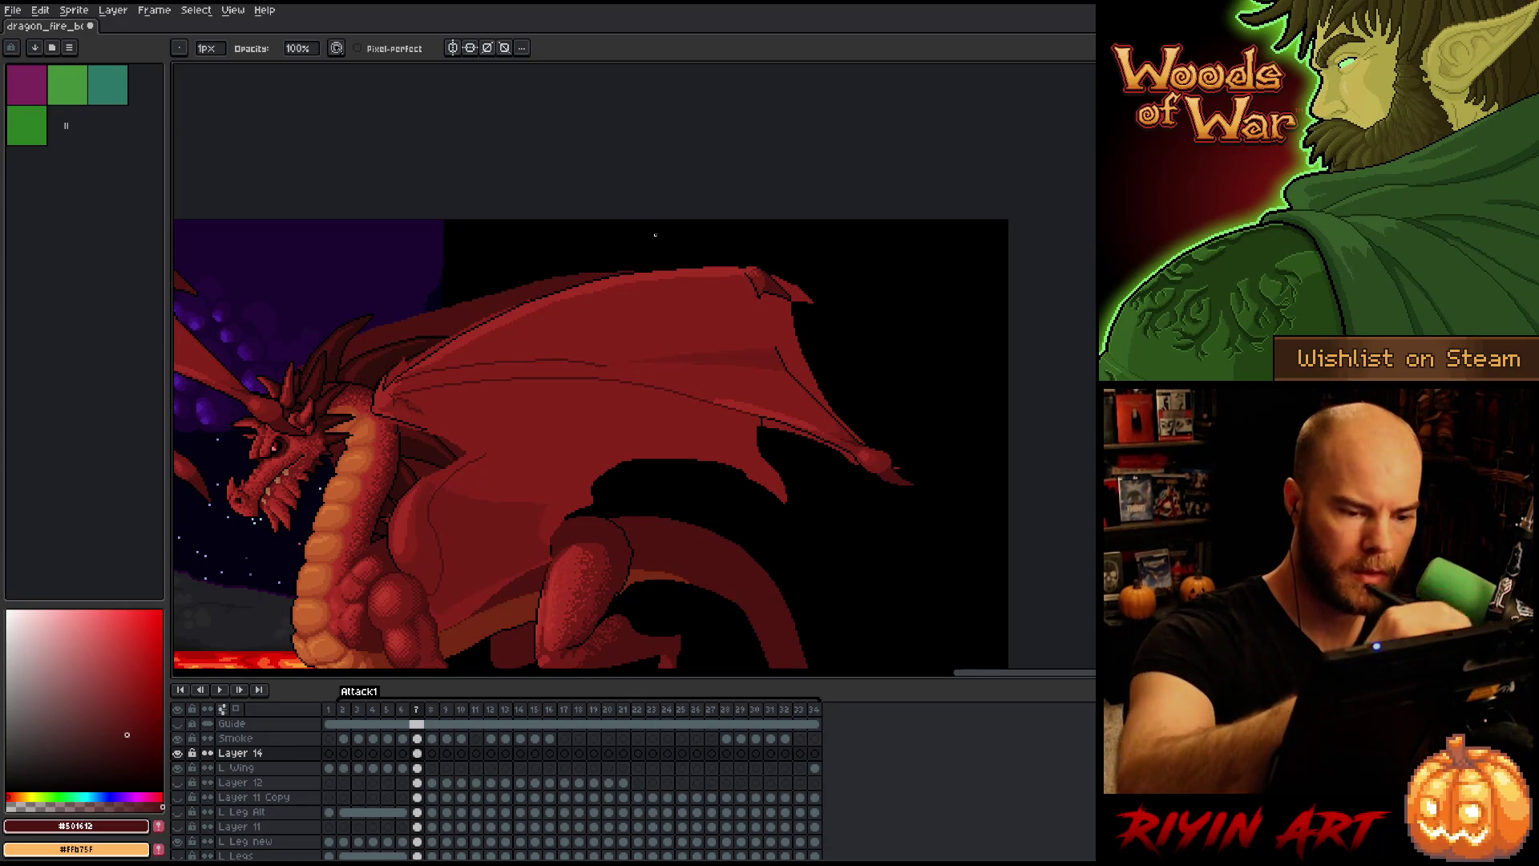
{"action": "key", "text": "e"}
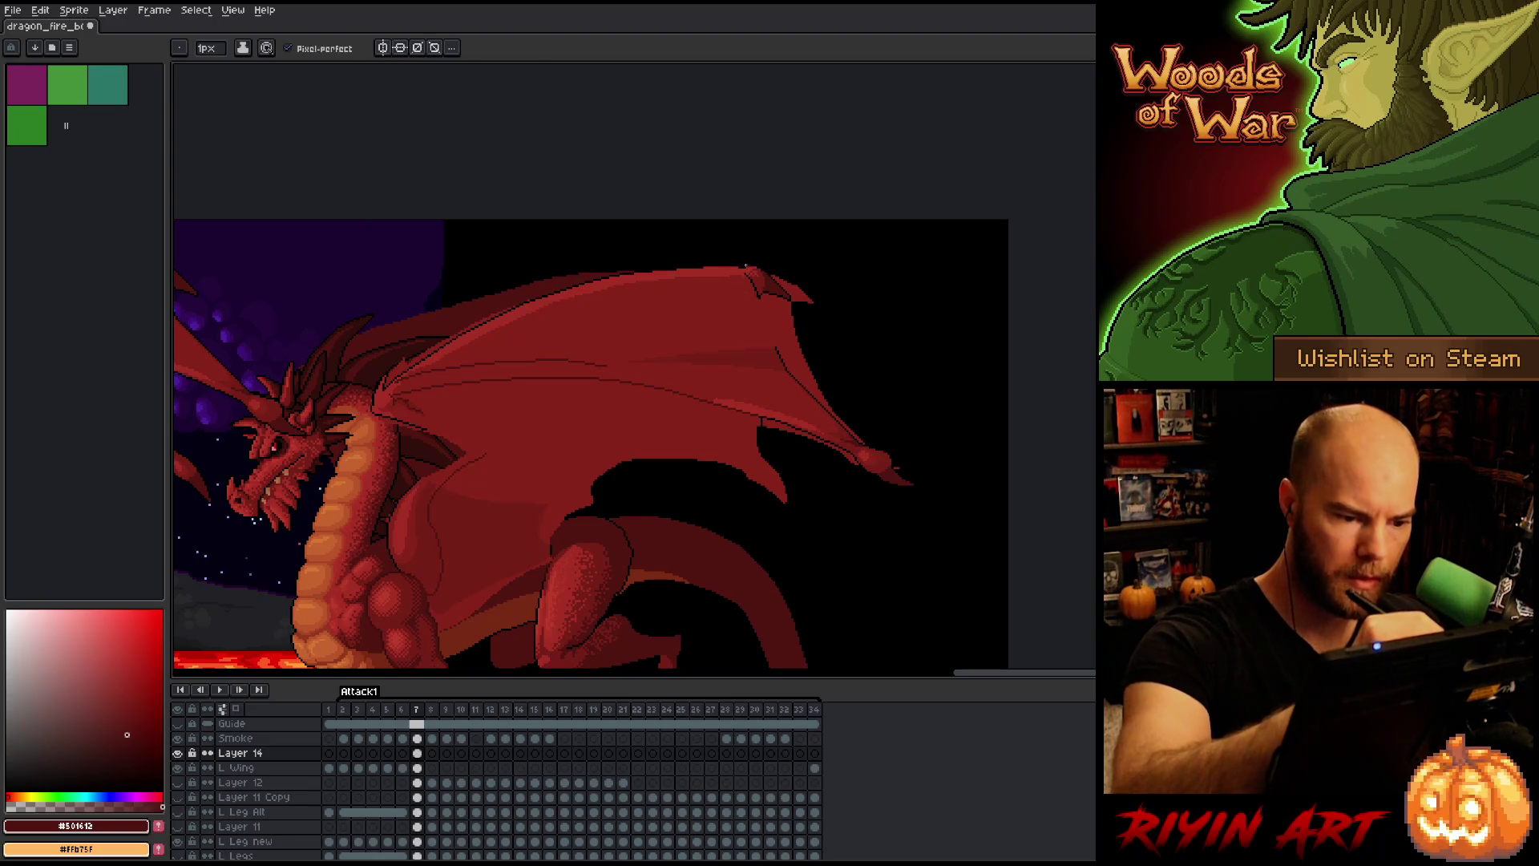
Step: Draw a black line along the wing's inner edge, undoing a misplaced edge line first
{"action": "left_click", "coordinate": [763, 287], "text": "alt"}
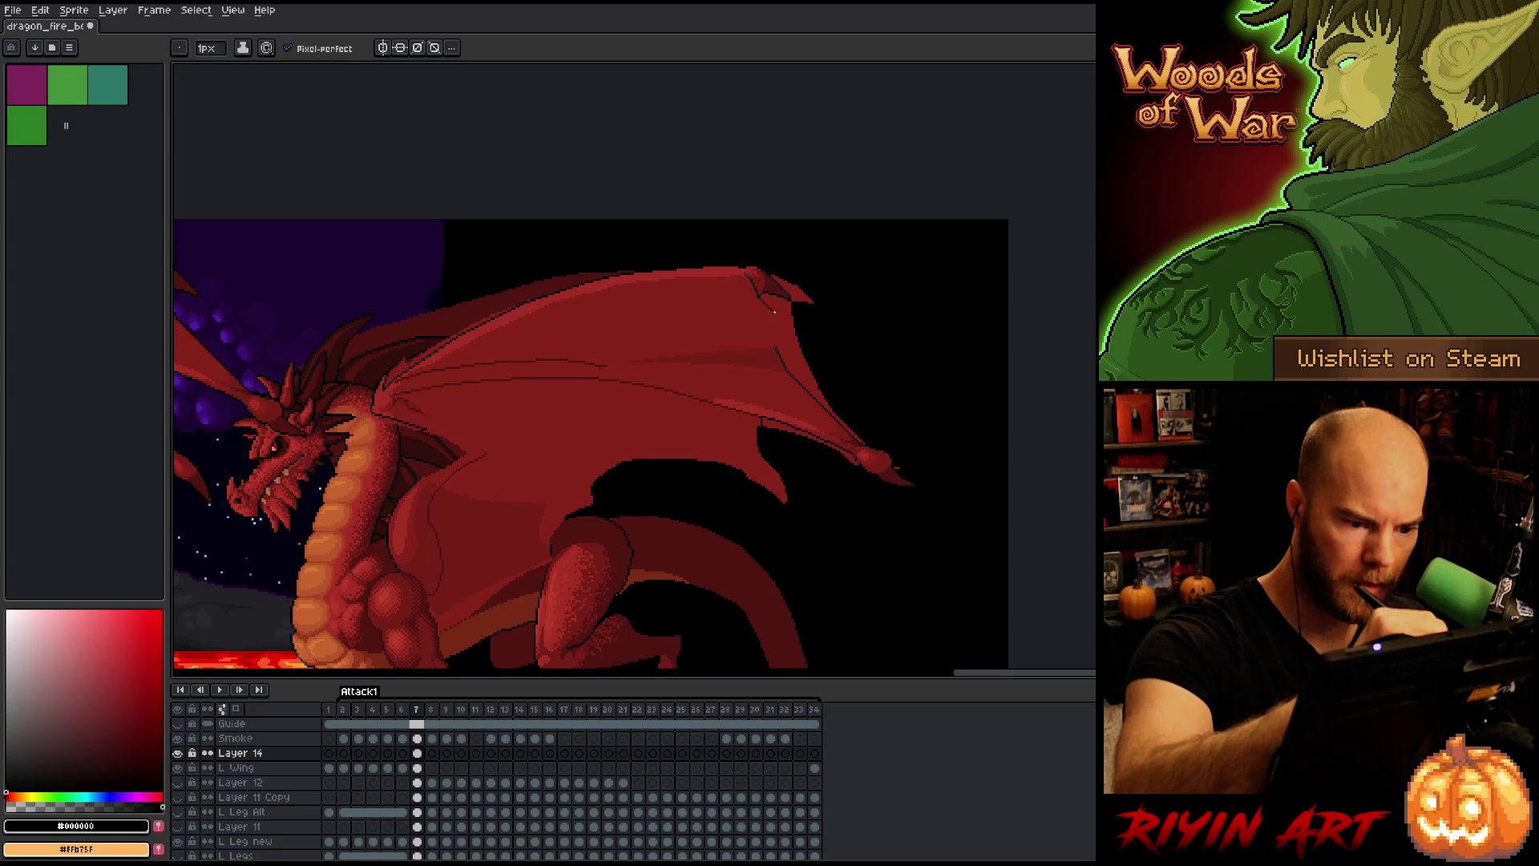
{"action": "left_click_drag", "start_coordinate": [771, 310], "coordinate": [812, 380]}
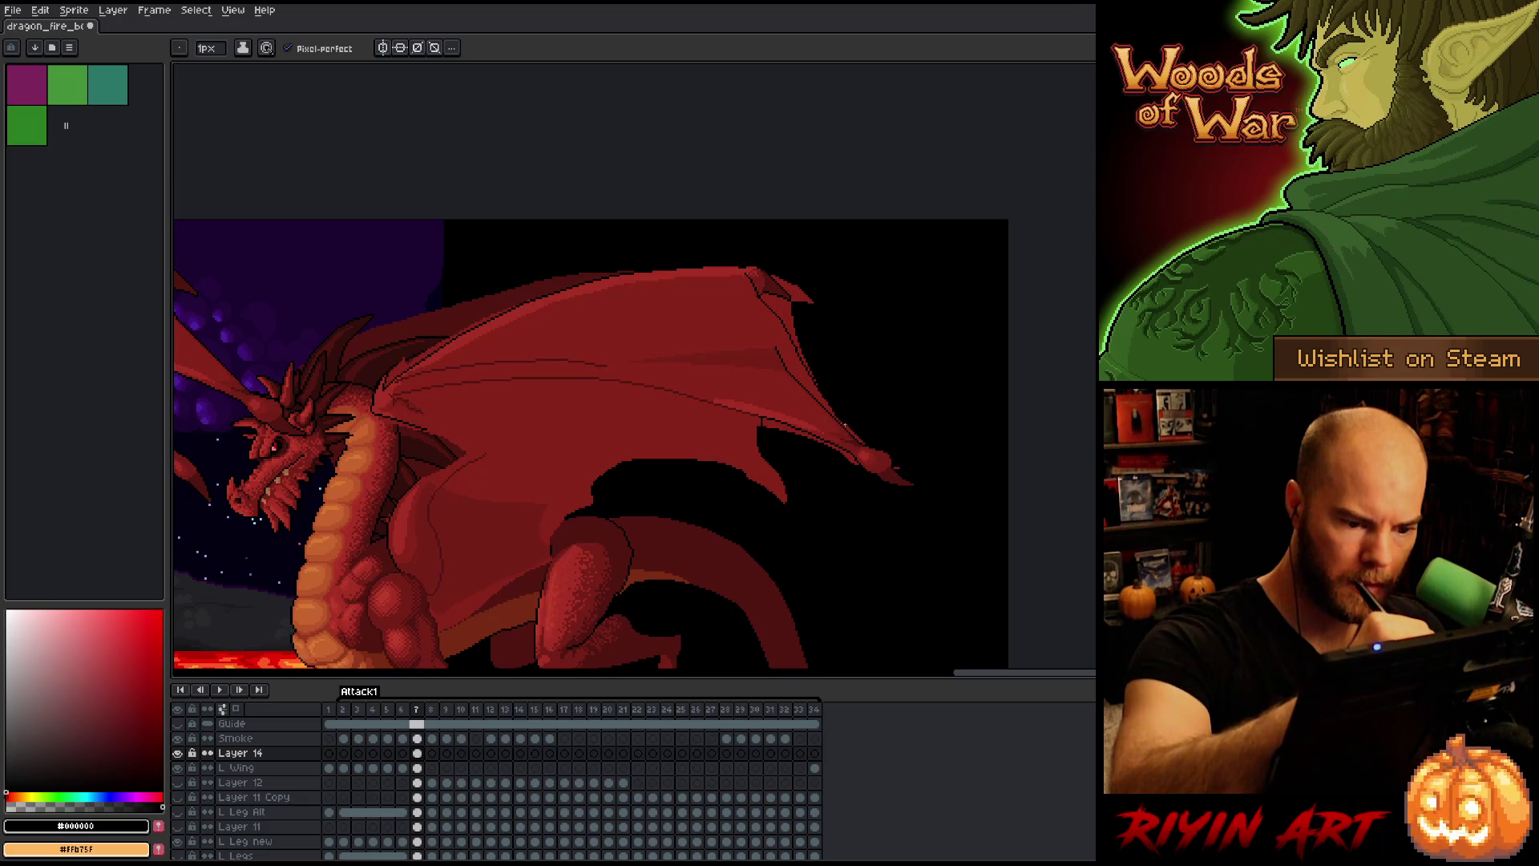
{"action": "key", "text": "ctrl+z"}
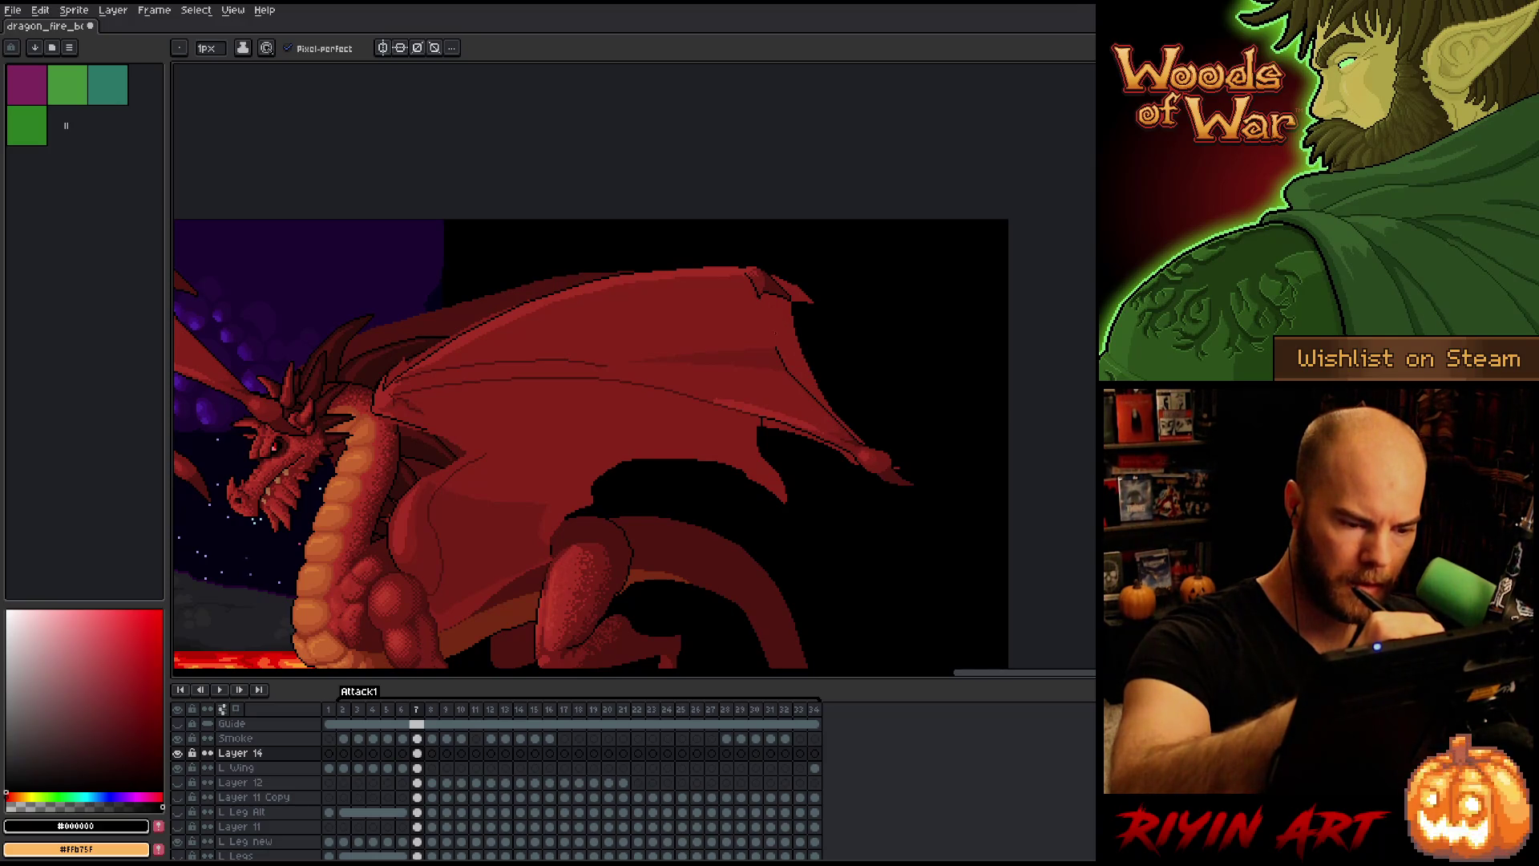
{"action": "key", "text": "q"}
{"action": "mouse_move", "coordinate": [758, 314]}
{"action": "left_mouse_down"}
{"action": "mouse_move", "coordinate": [866, 438]}
{"action": "mouse_move", "coordinate": [840, 414]}
{"action": "mouse_move", "coordinate": [617, 353]}
{"action": "mouse_move", "coordinate": [701, 324]}
{"action": "left_mouse_up"}
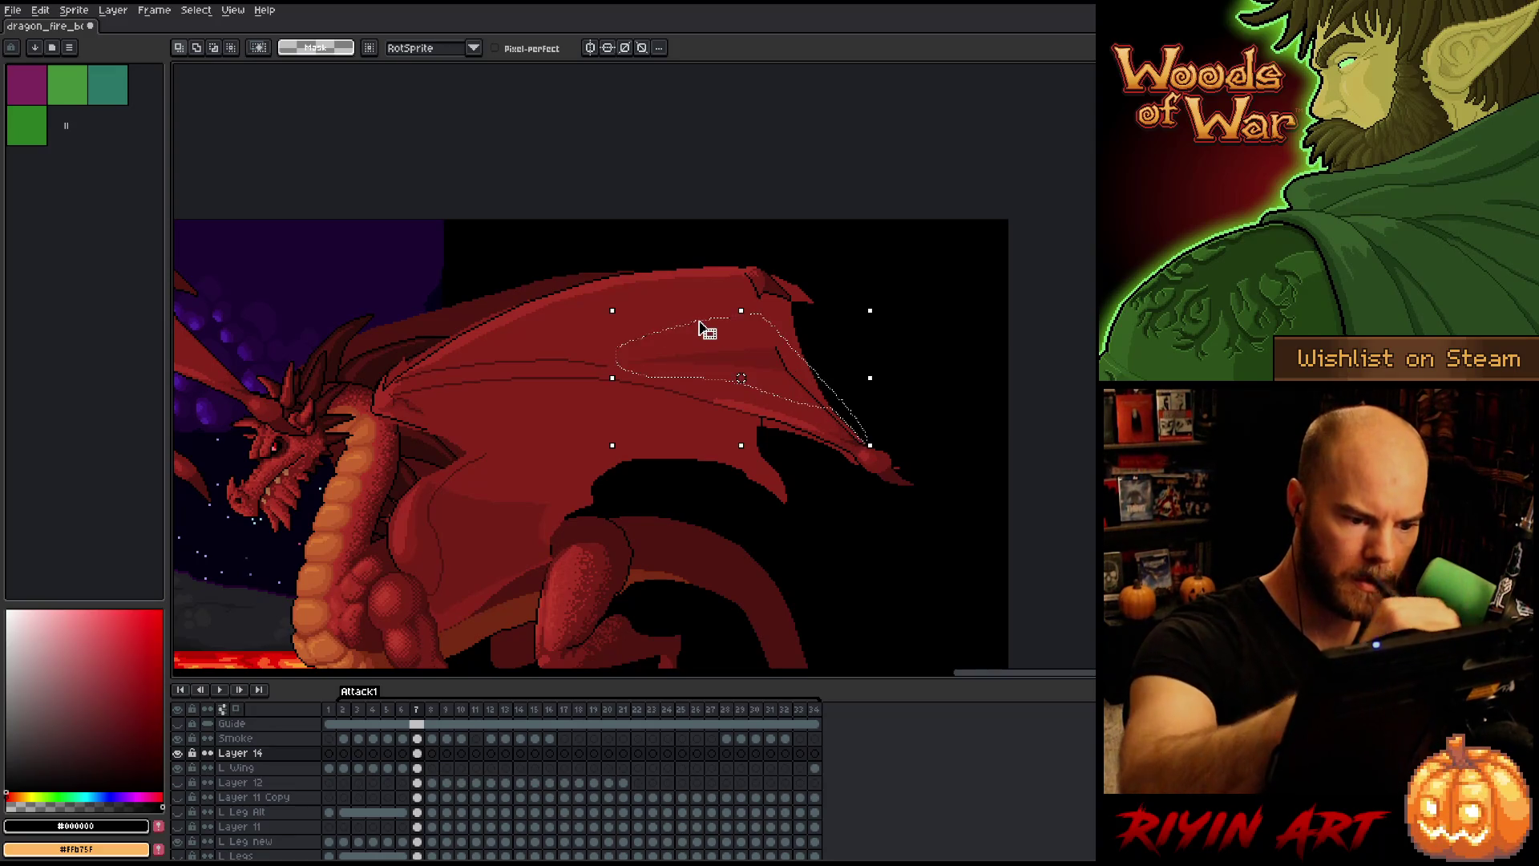
{"action": "key", "text": "ctrl+d"}
{"action": "key", "text": "b"}
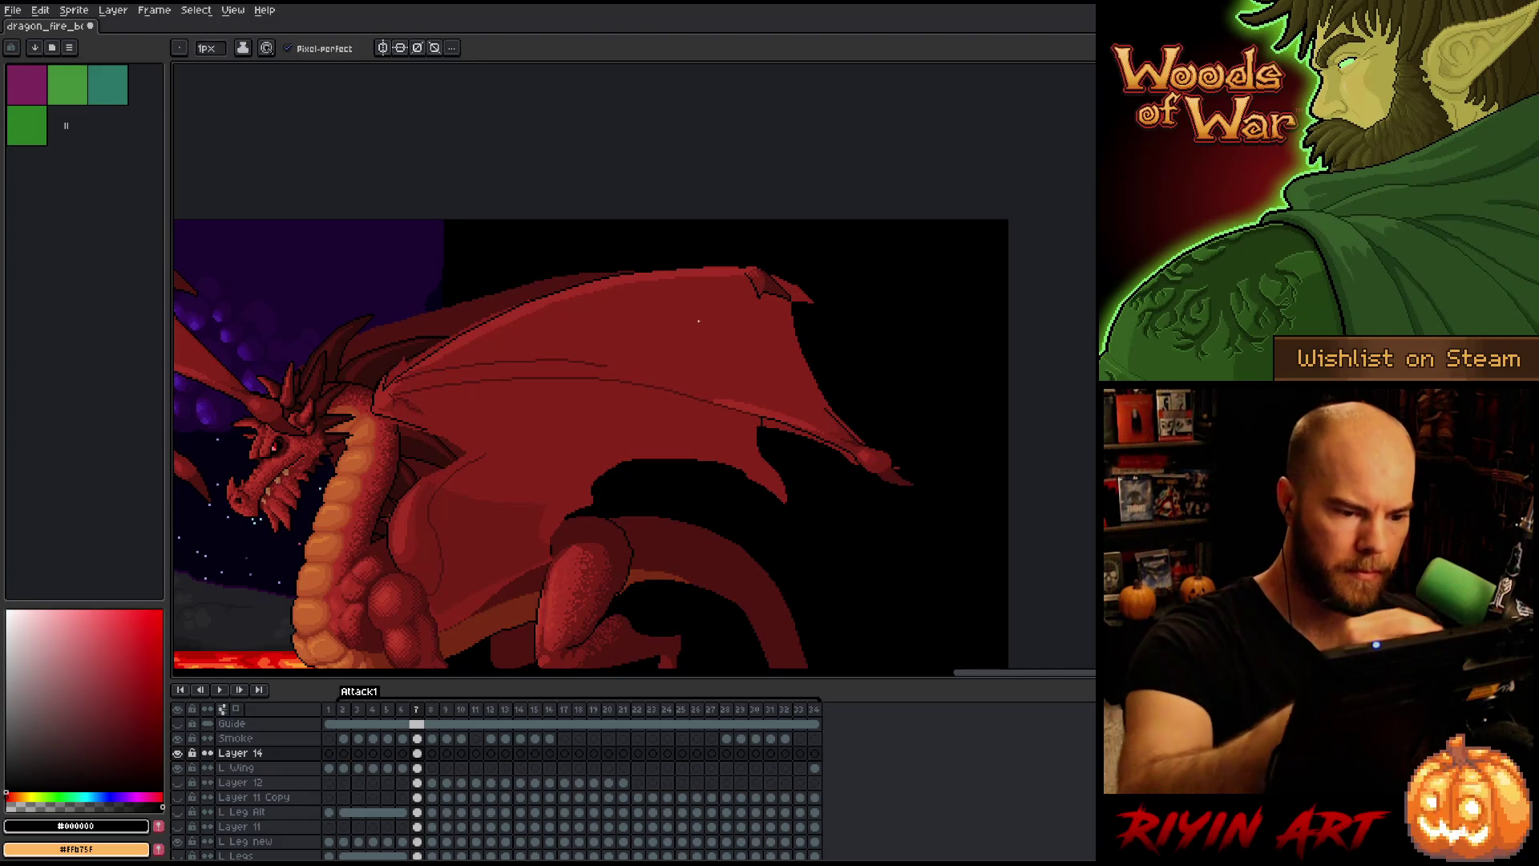
{"action": "left_click_drag", "start_coordinate": [757, 298], "coordinate": [803, 354]}
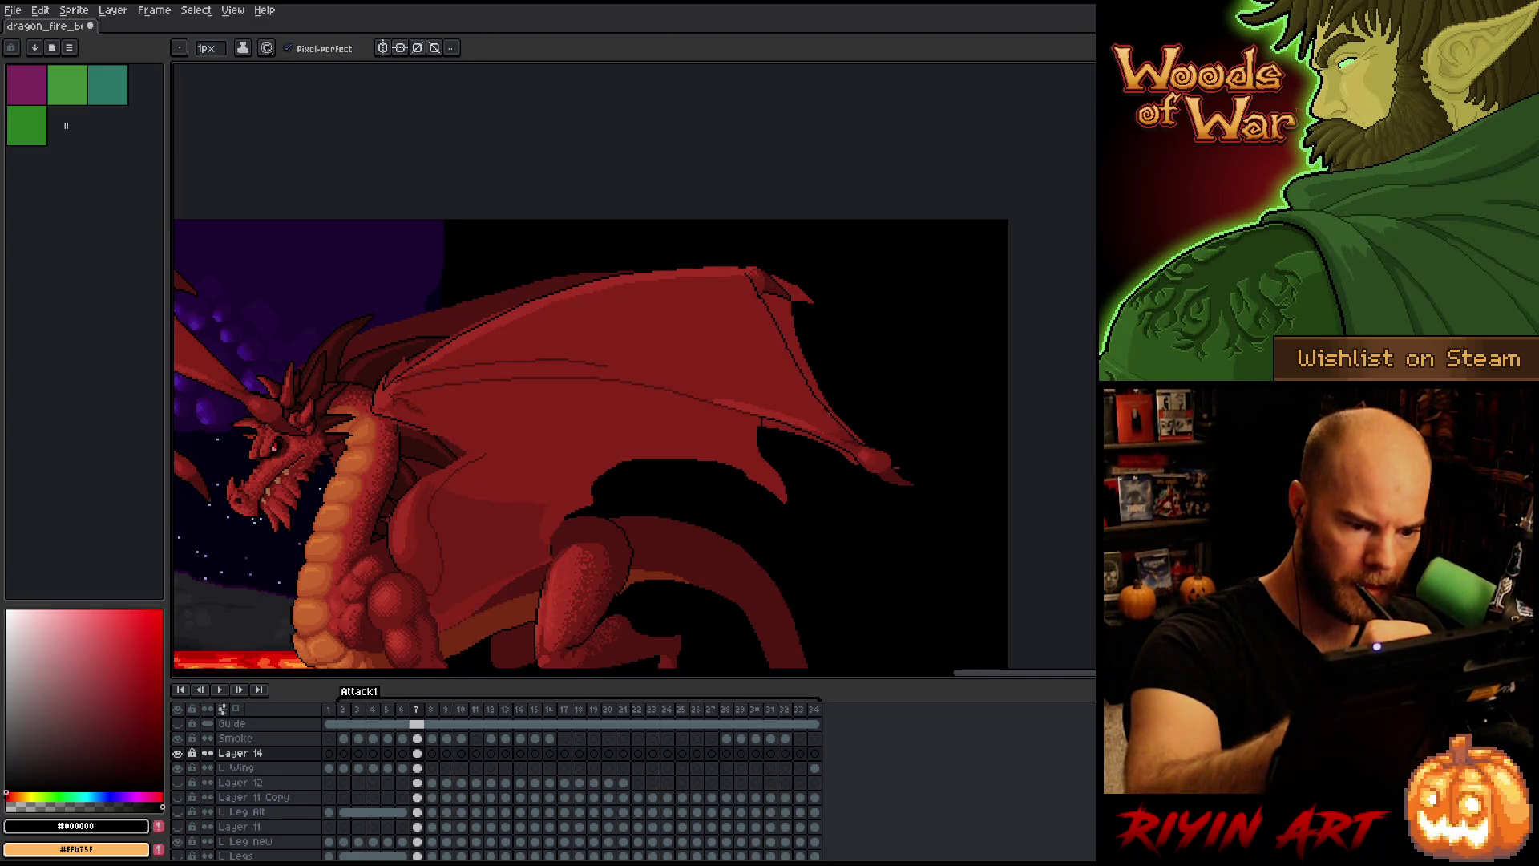
{"action": "key", "text": "e"}
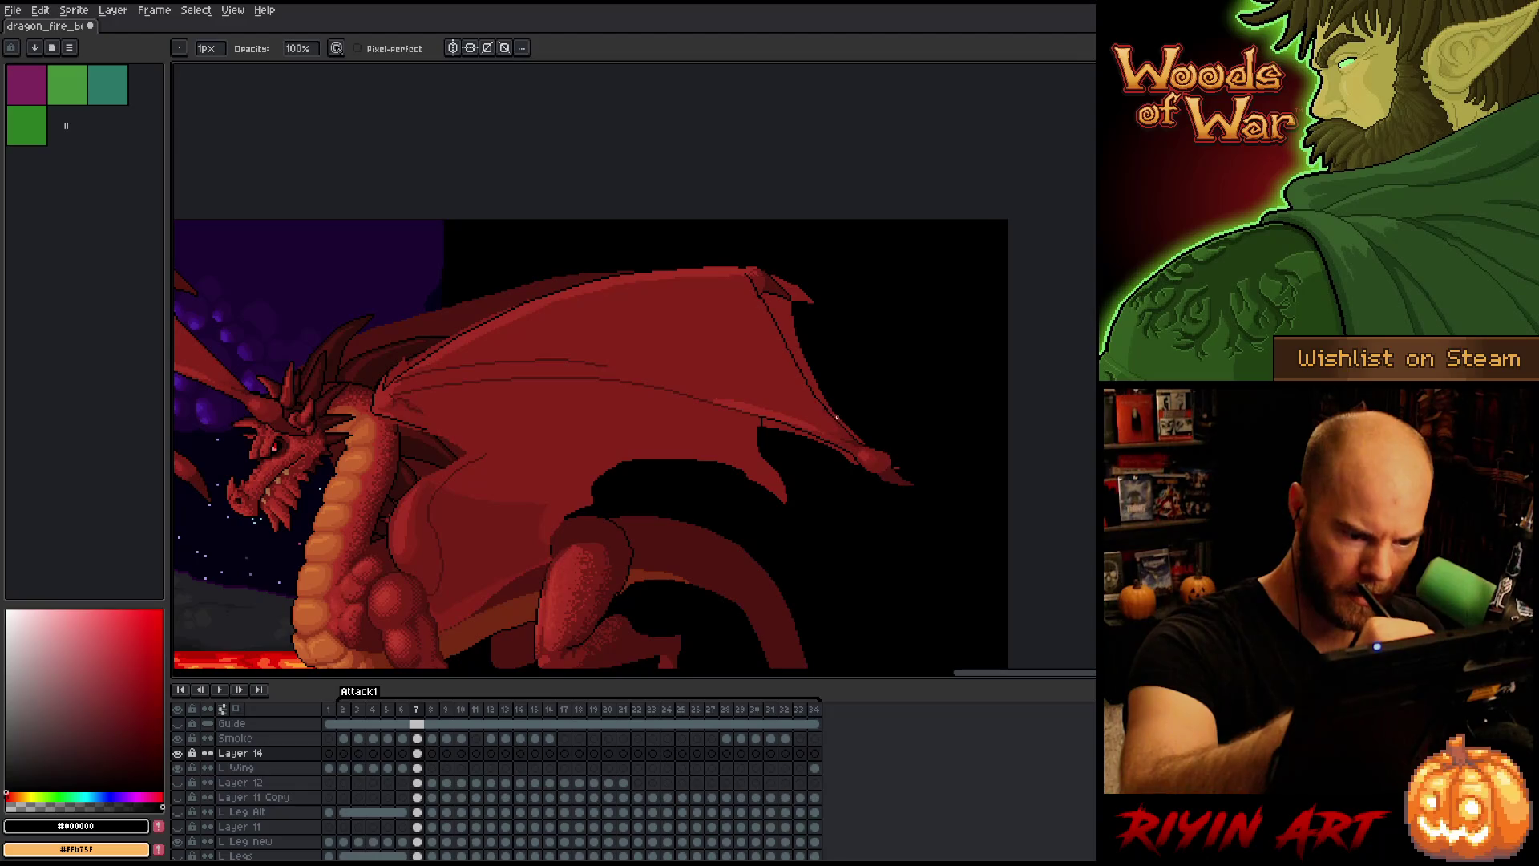
{"action": "key", "text": "b"}
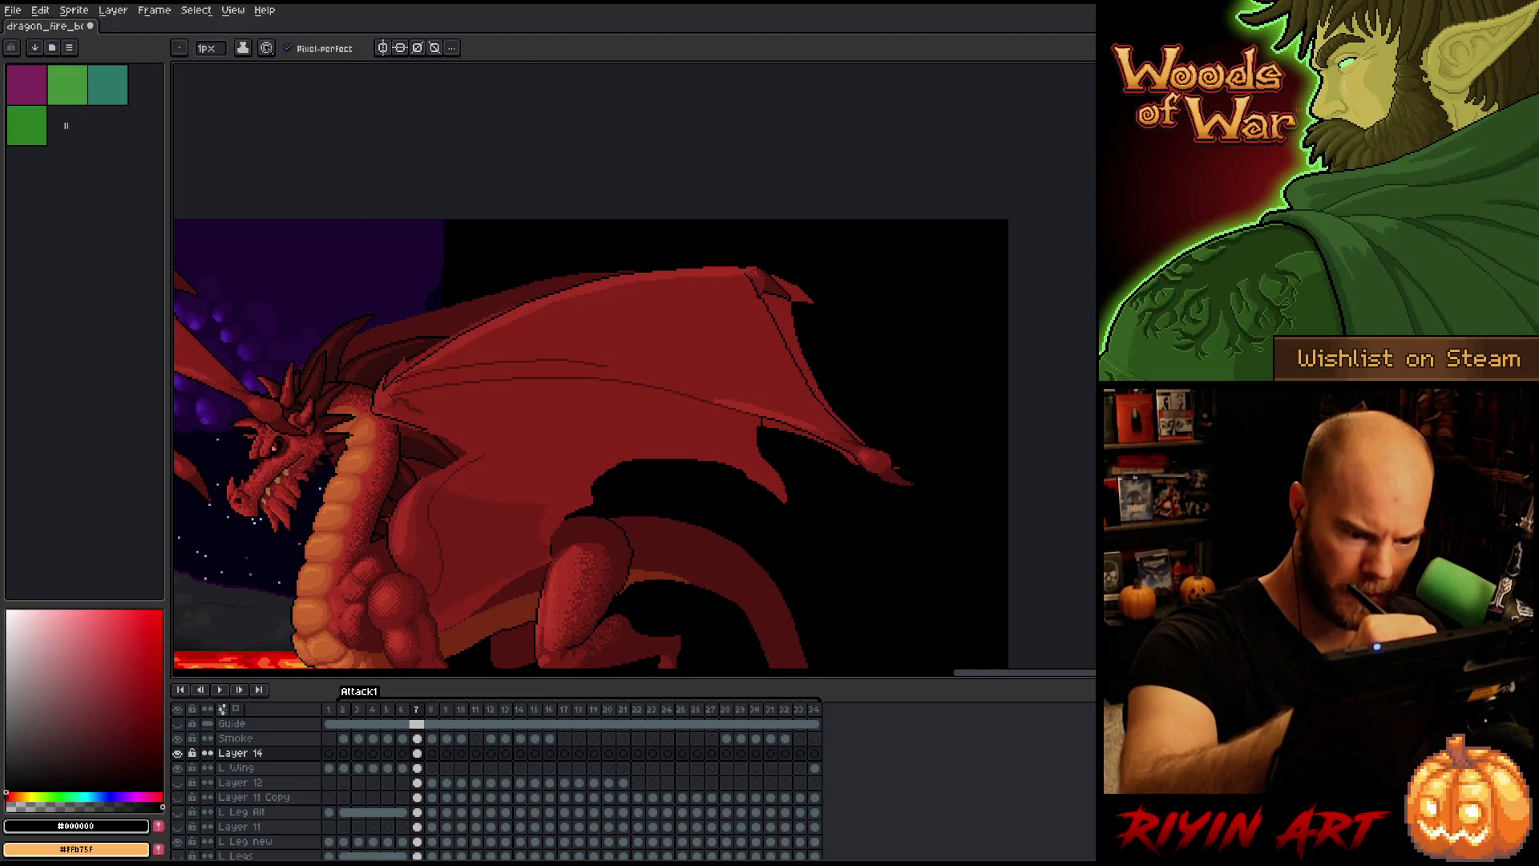
{"action": "left_click_drag", "start_coordinate": [749, 319], "coordinate": [896, 343]}
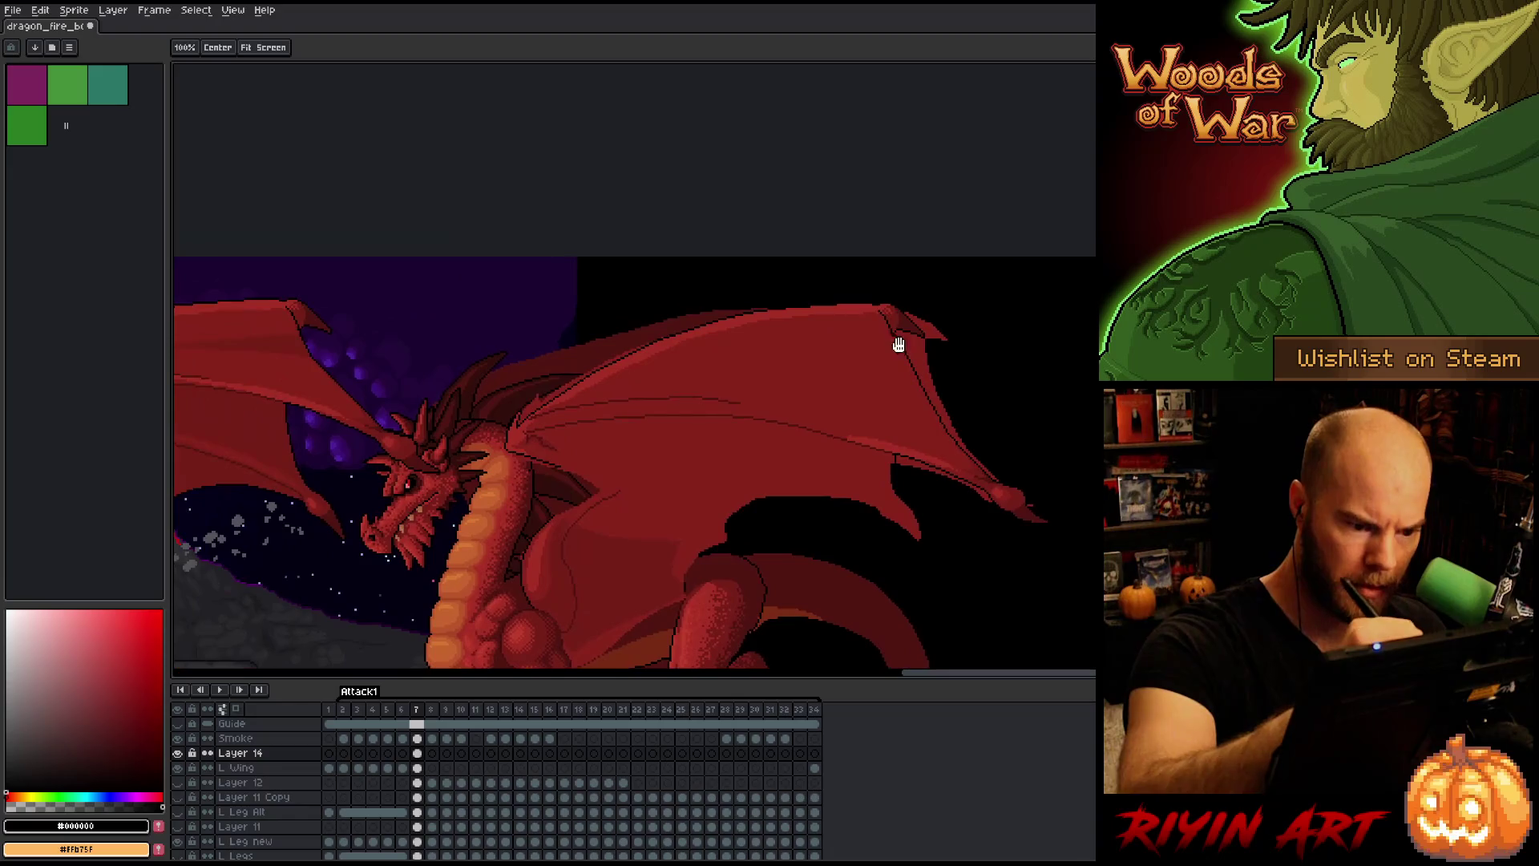
Step: Eyedrop wing reds from the canvas, ending on the lighter wing red #a52f24
{"action": "key", "text": "e"}
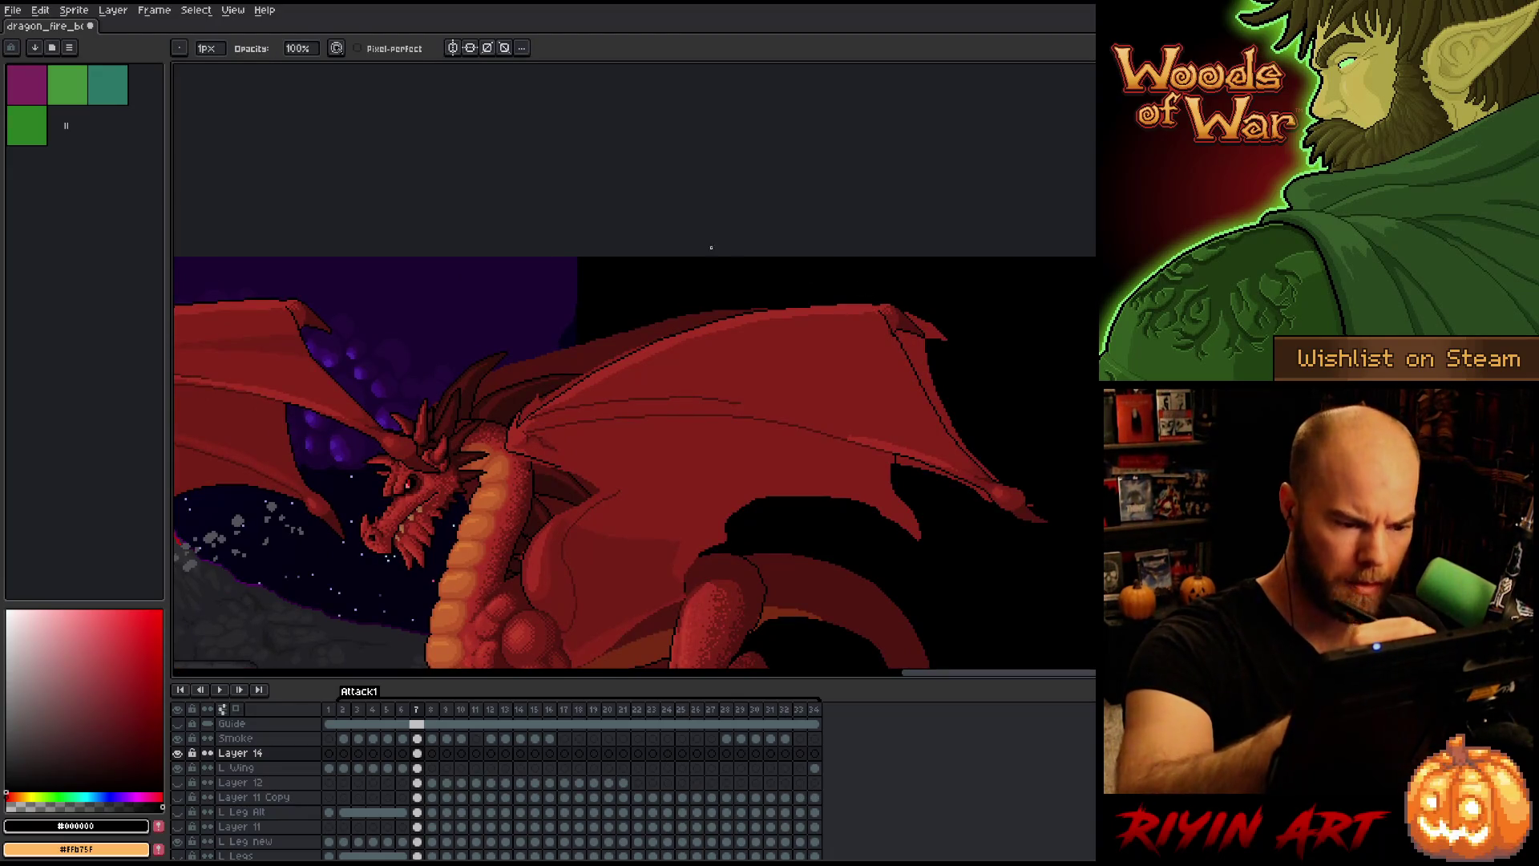
{"action": "left_click", "coordinate": [740, 403], "text": "alt"}
{"action": "key", "text": "b"}
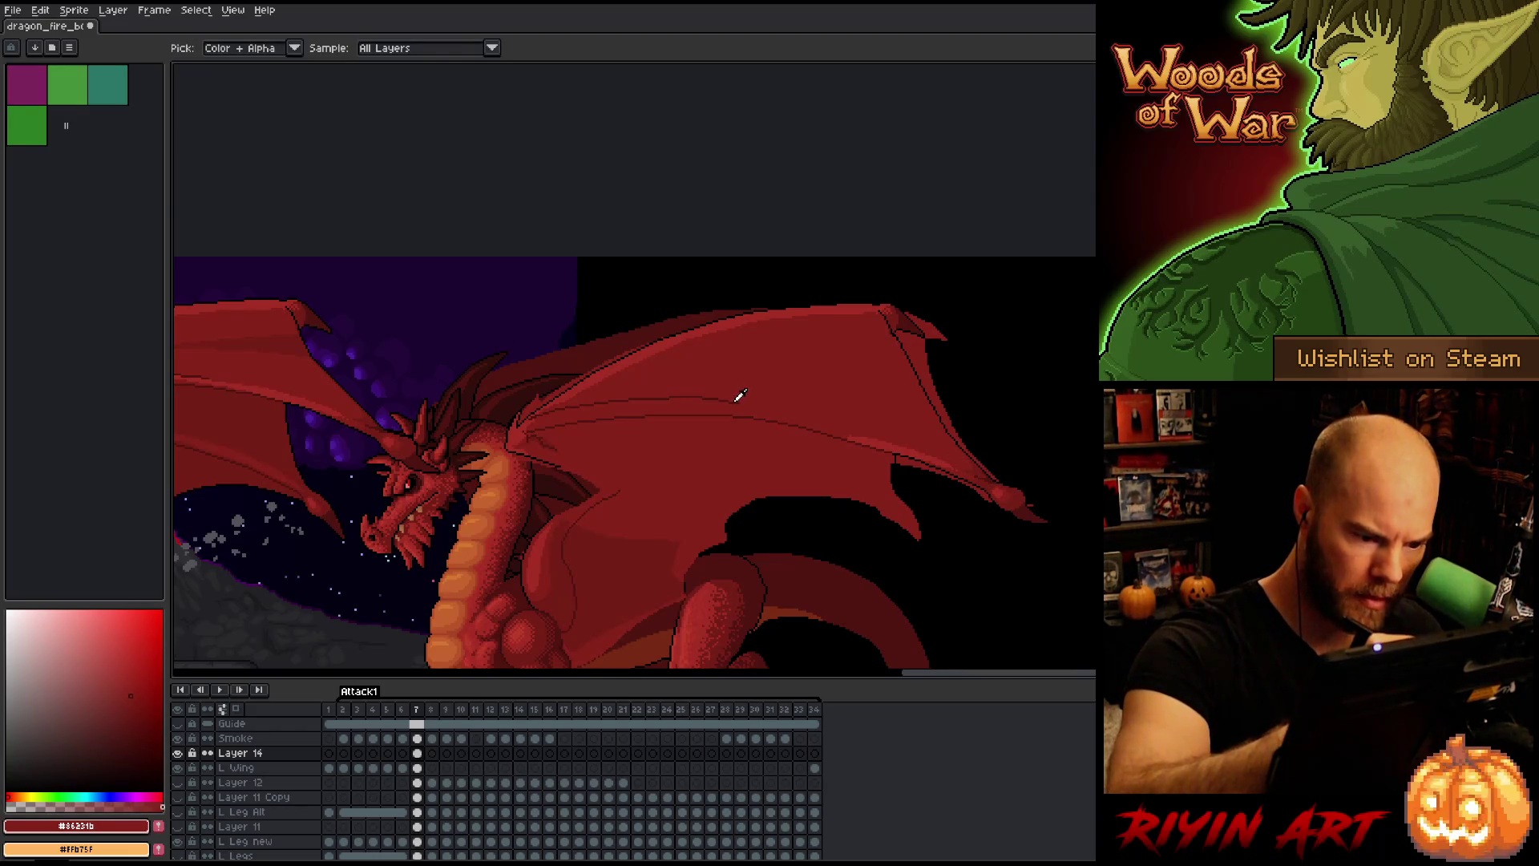
{"action": "left_click", "coordinate": [735, 396], "text": "alt"}
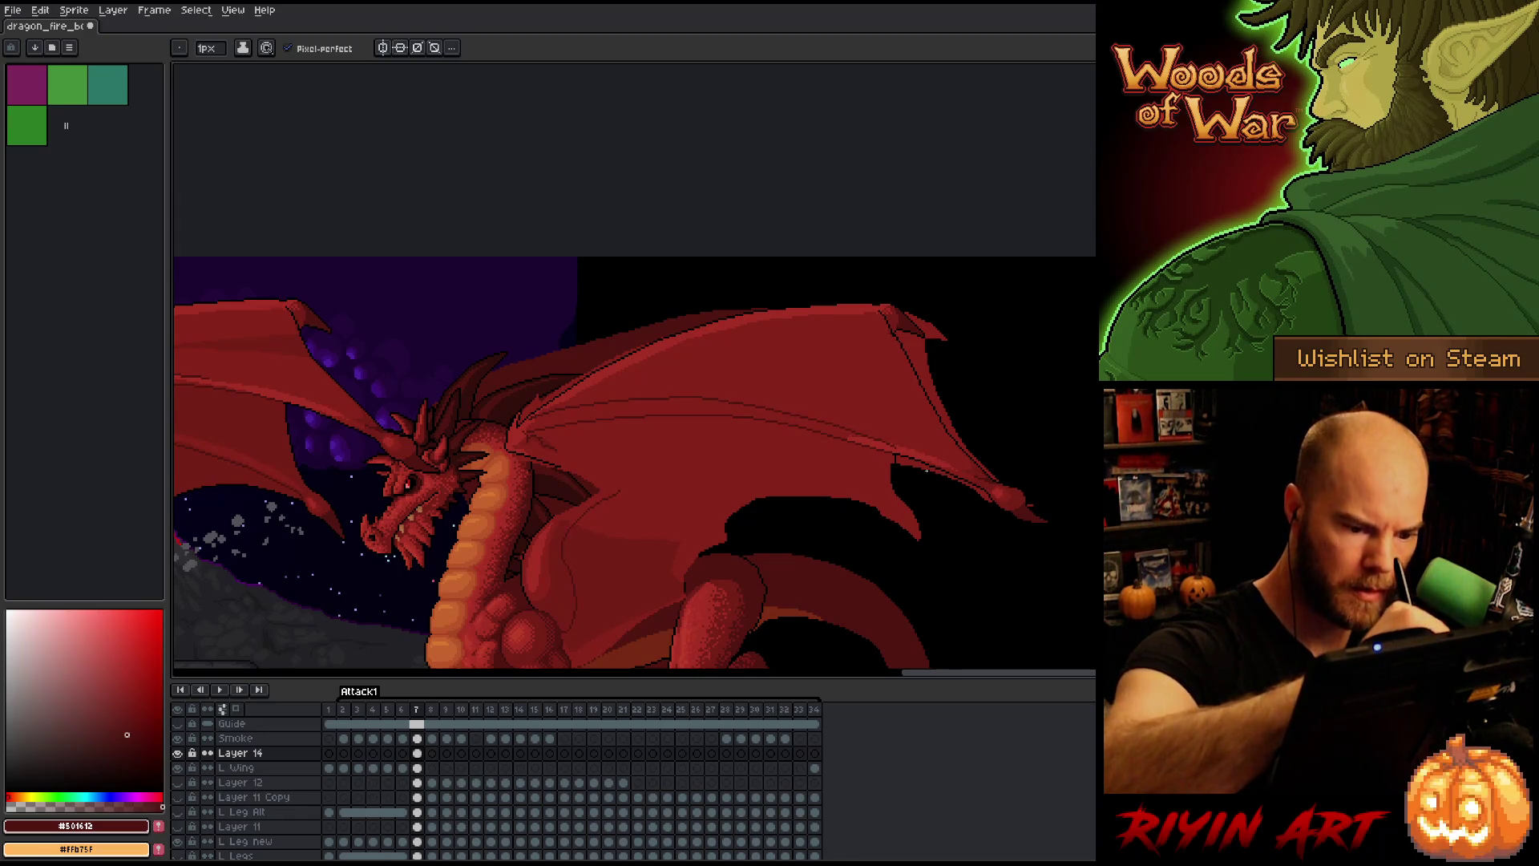
{"action": "key", "text": "i"}
{"action": "left_click", "coordinate": [907, 451]}
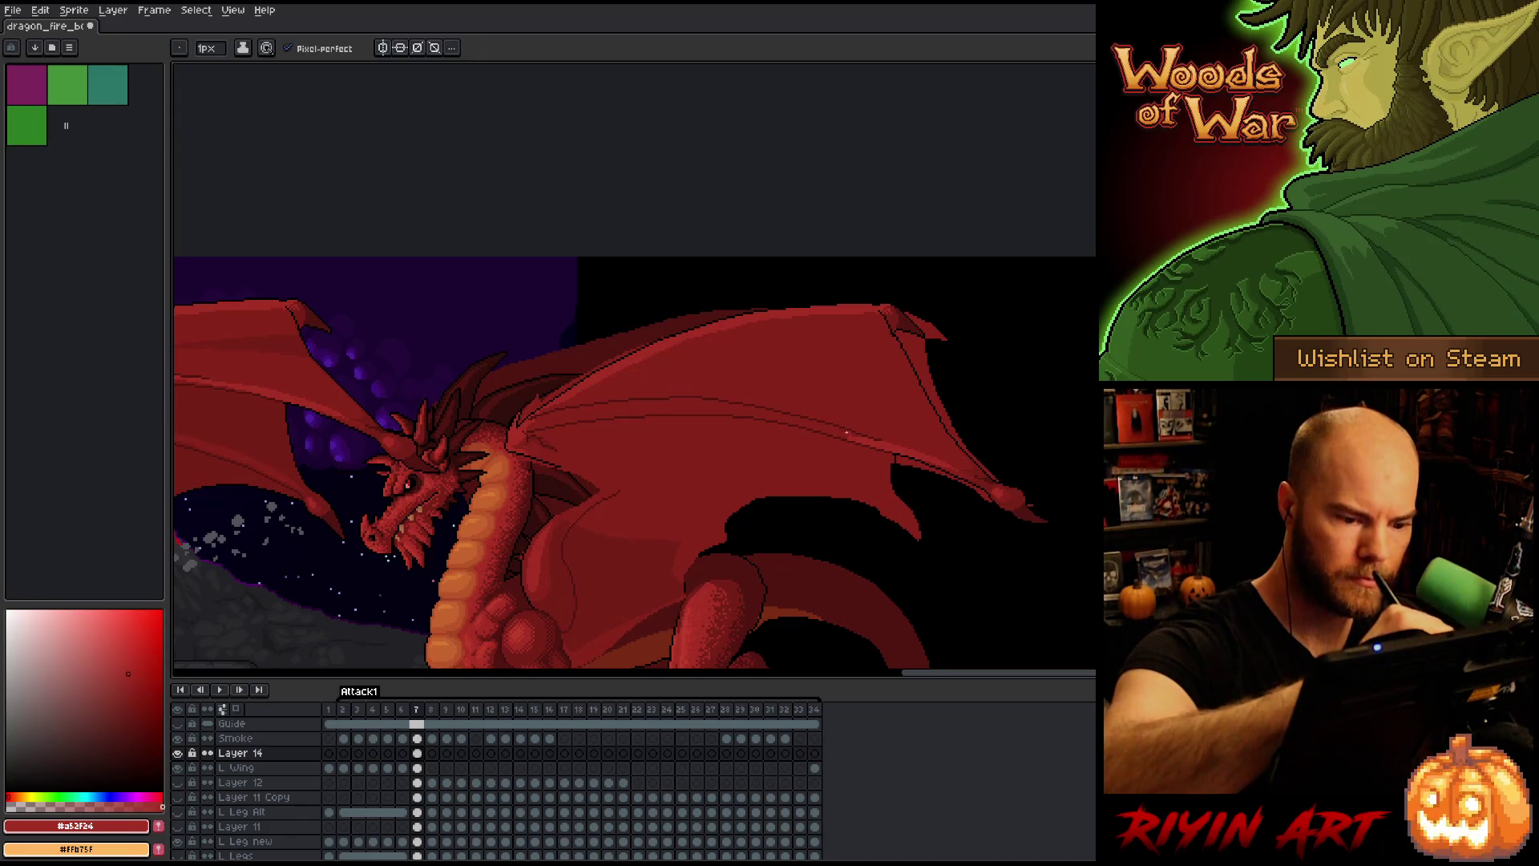
Step: Flood-fill both pieces of the dark membrane line with the wing red
{"action": "key", "text": "g"}
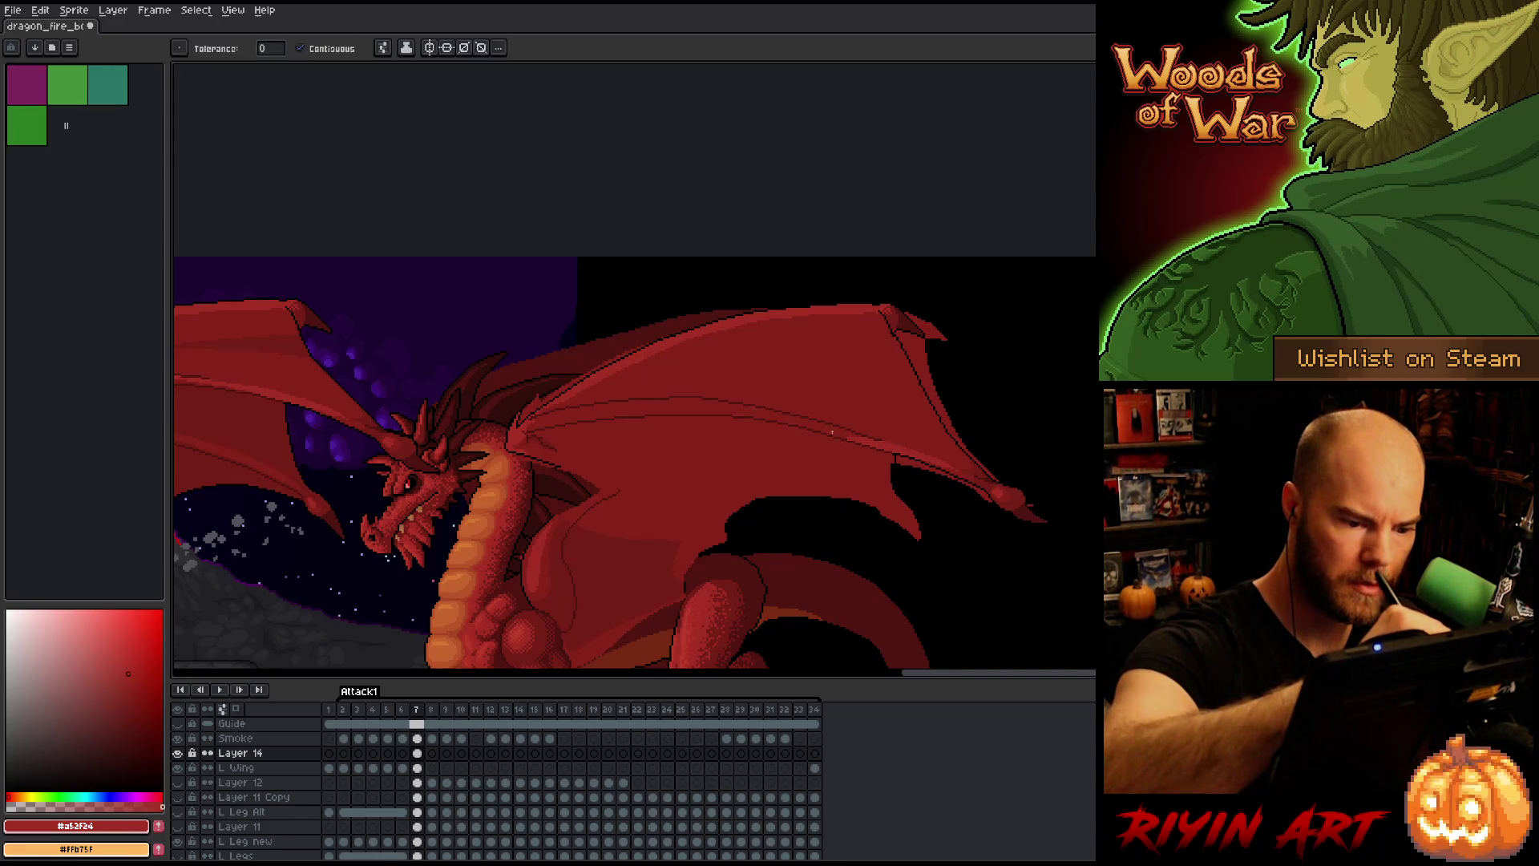
{"action": "left_click", "coordinate": [846, 435]}
{"action": "left_click", "coordinate": [713, 402]}
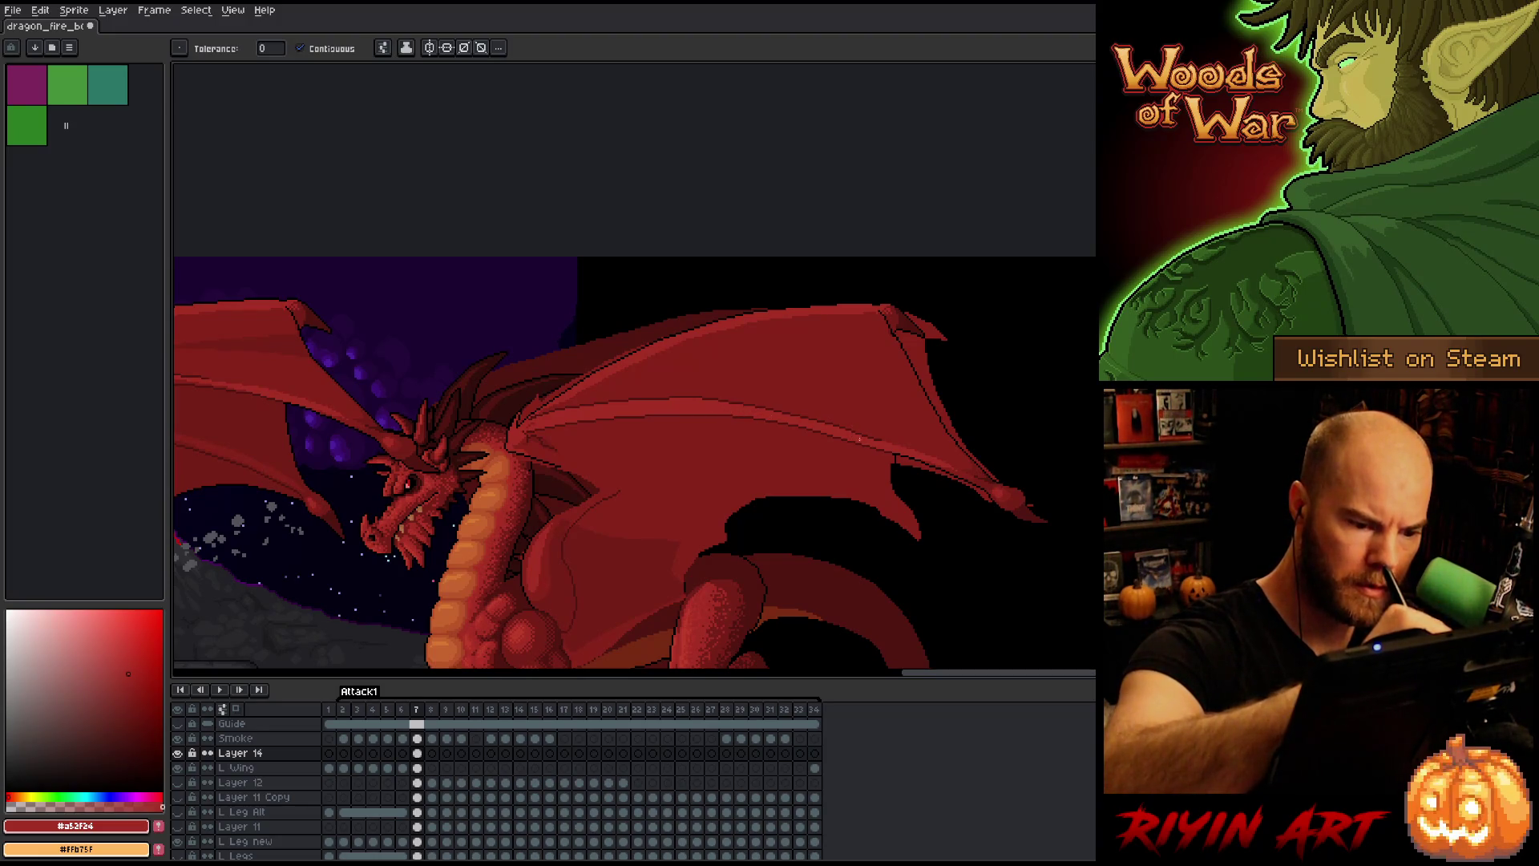
{"action": "key", "text": "b"}
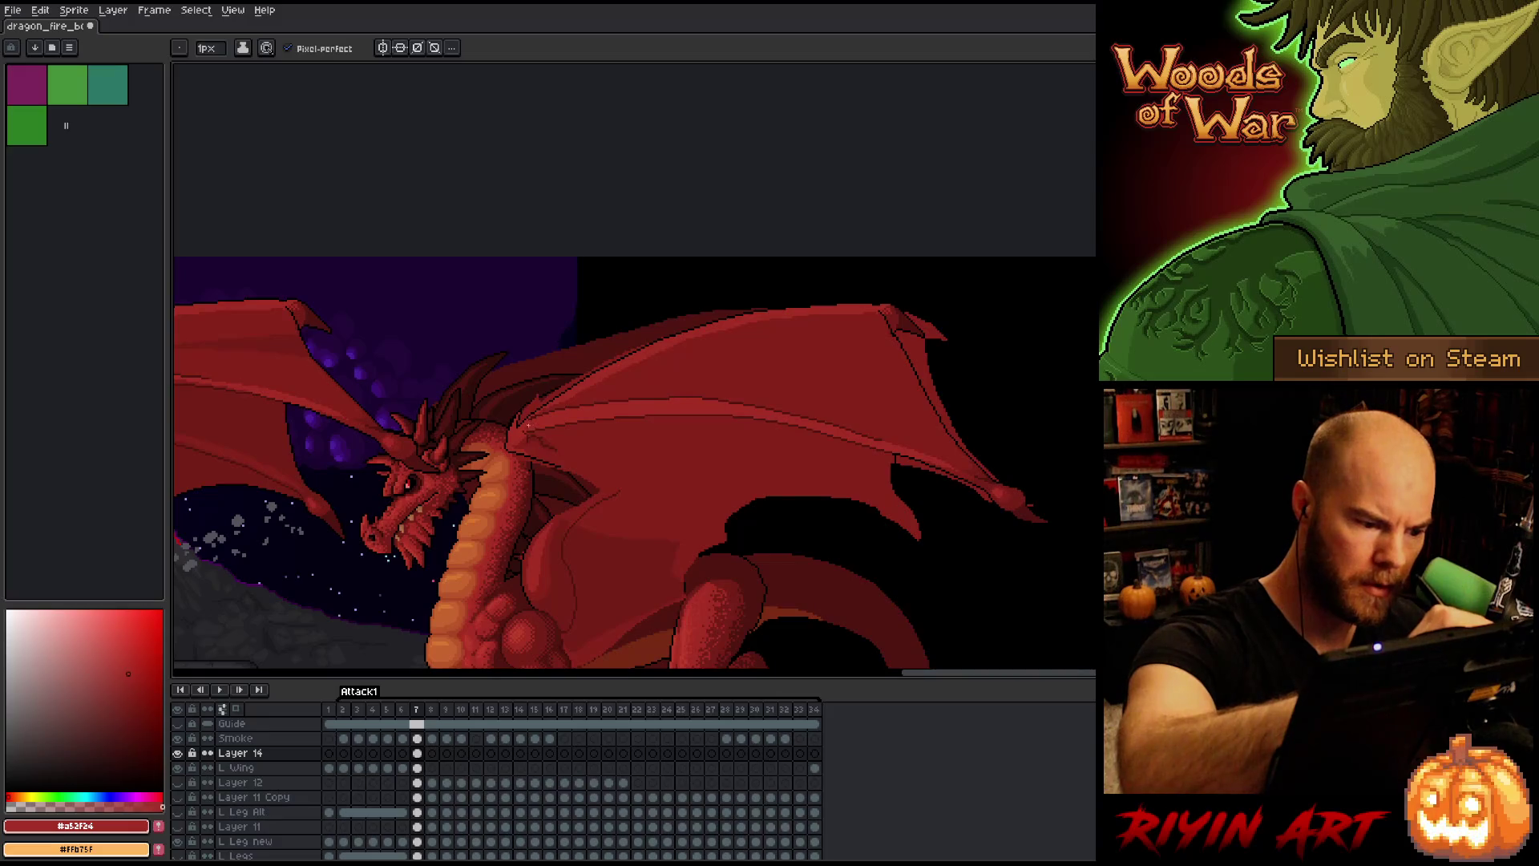
{"action": "left_click_drag", "start_coordinate": [534, 405], "coordinate": [962, 513]}
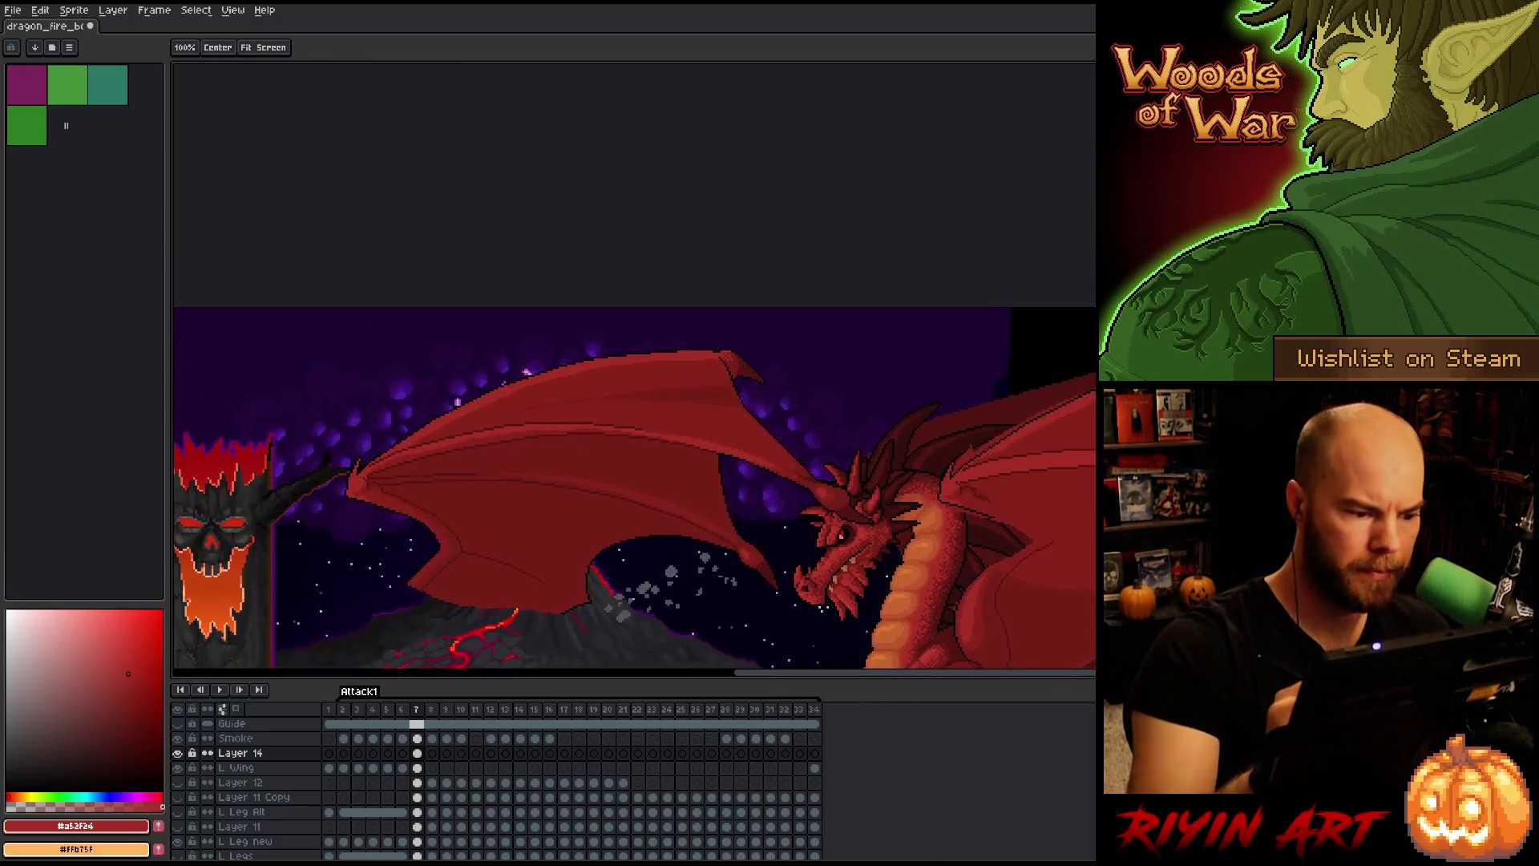
Step: Pick #86231b and Magic Wand-select the right wing's membrane
{"action": "left_click", "coordinate": [492, 436], "text": "alt"}
{"action": "key", "text": "w"}
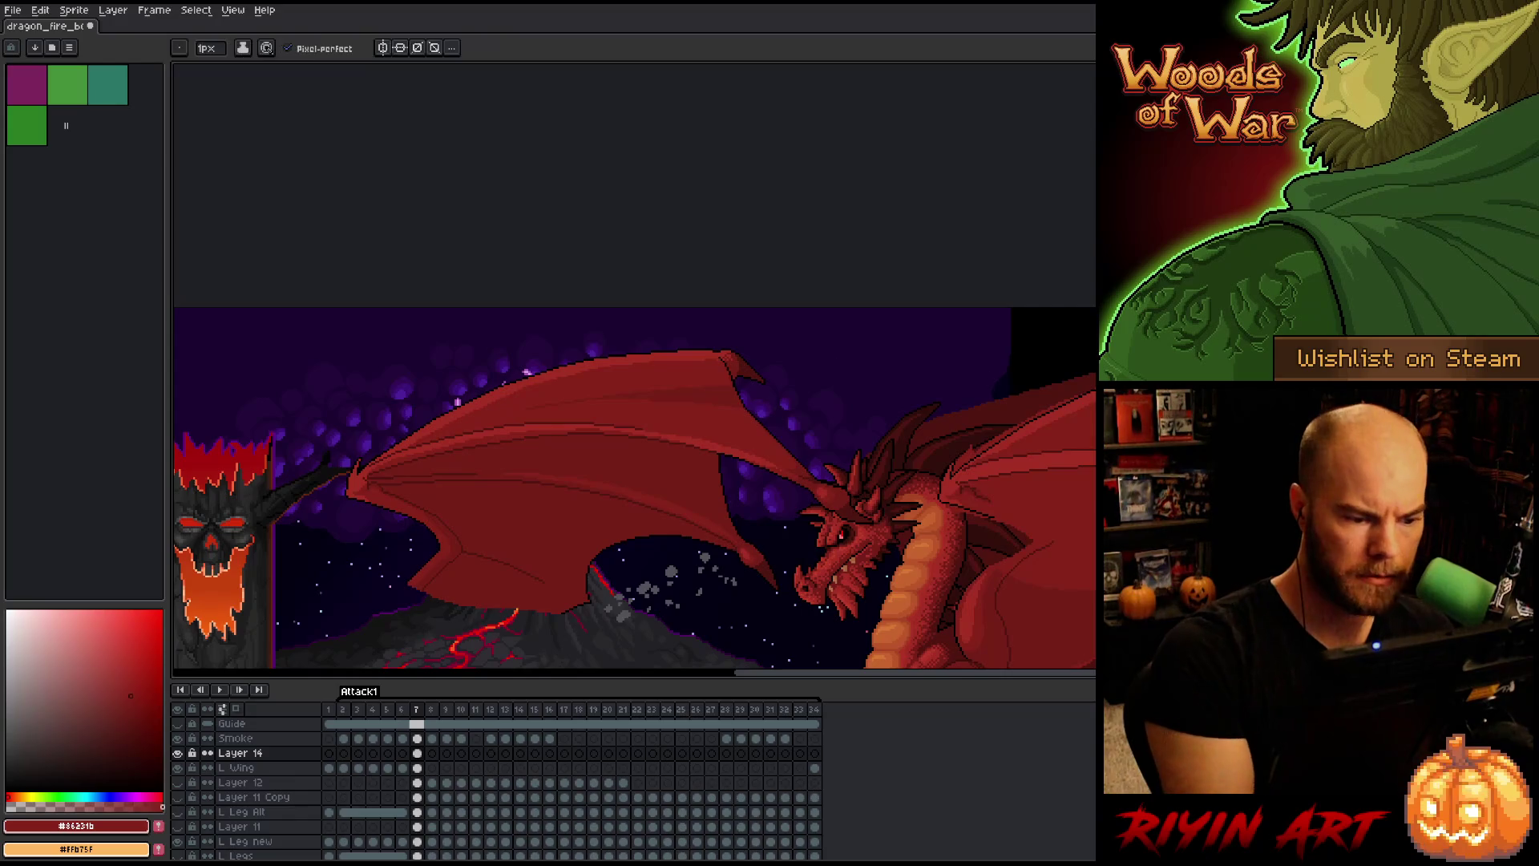
{"action": "left_click_drag", "start_coordinate": [1150, 523], "coordinate": [890, 519]}
{"action": "left_click", "coordinate": [838, 454]}
Step: Set the pencil brush to 4 px and re-centre the dragon in the view
{"action": "key", "text": "b"}
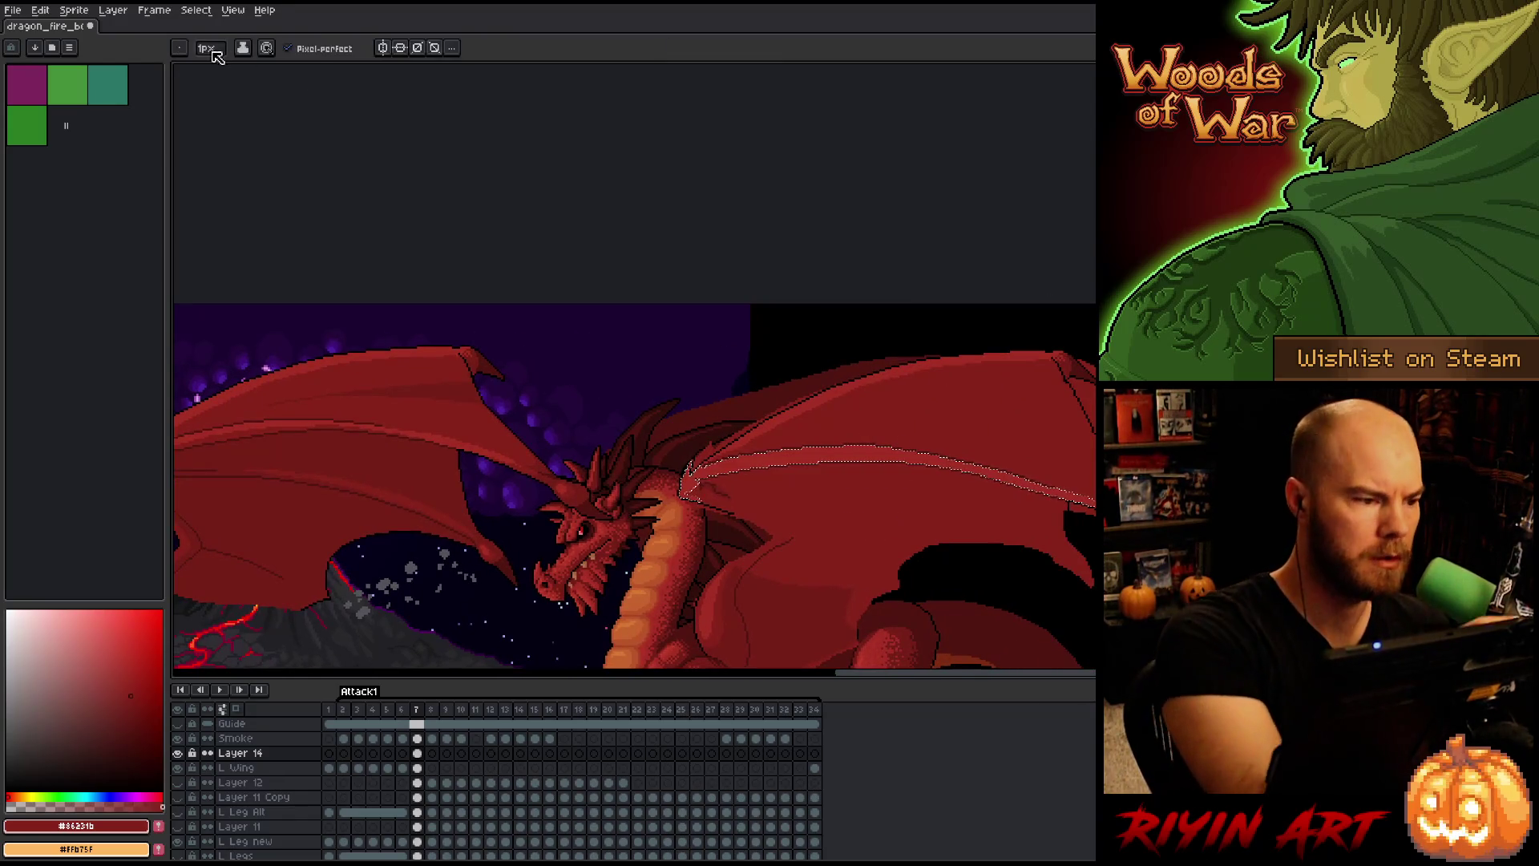
{"action": "left_click", "coordinate": [207, 49]}
{"action": "left_click_drag", "start_coordinate": [215, 74], "coordinate": [222, 73]}
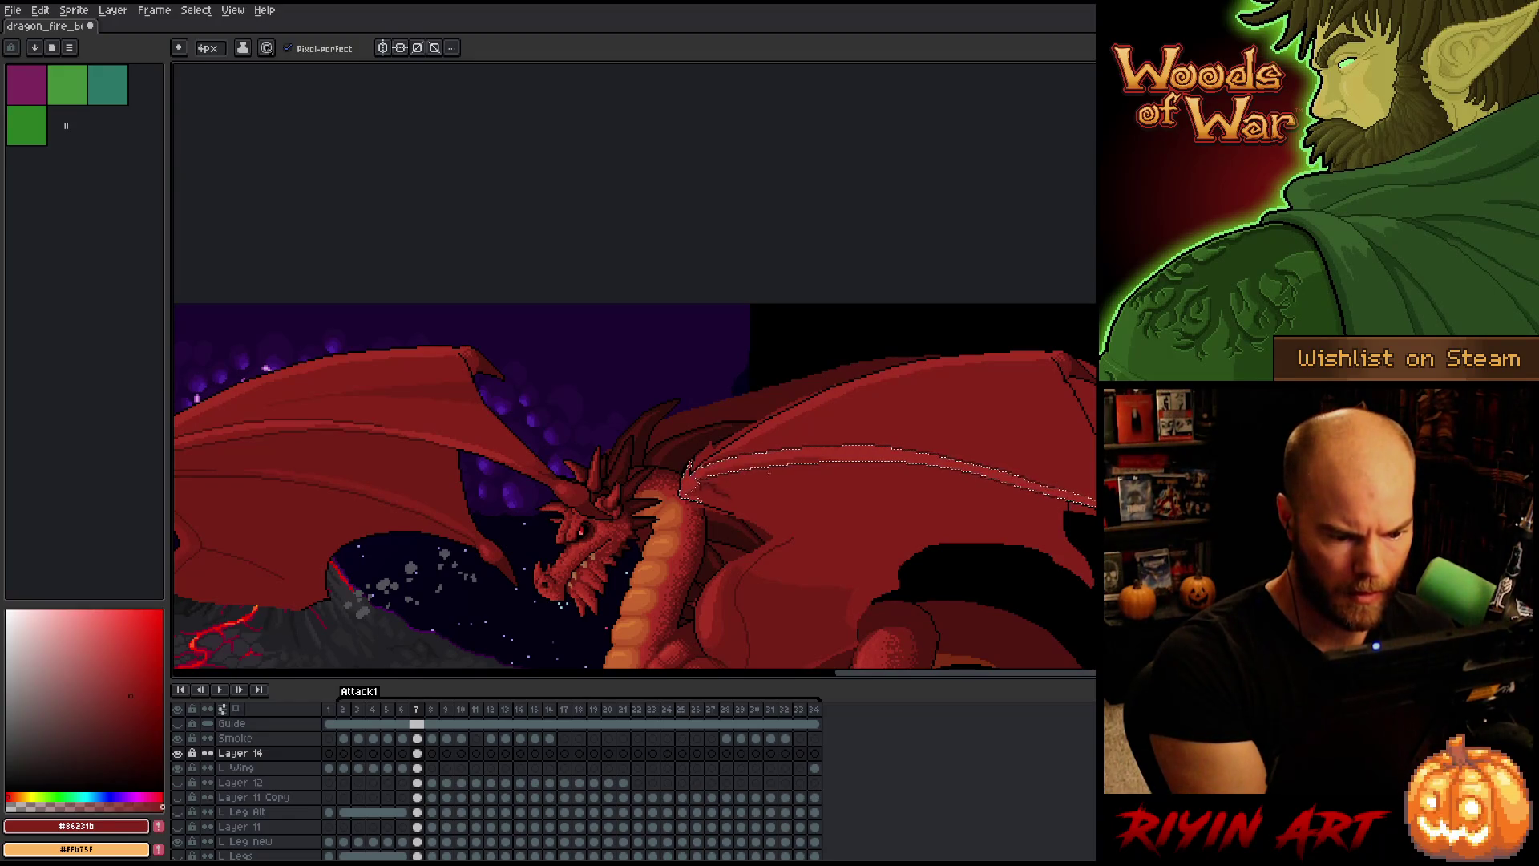
{"action": "left_click_drag", "start_coordinate": [807, 468], "coordinate": [551, 458]}
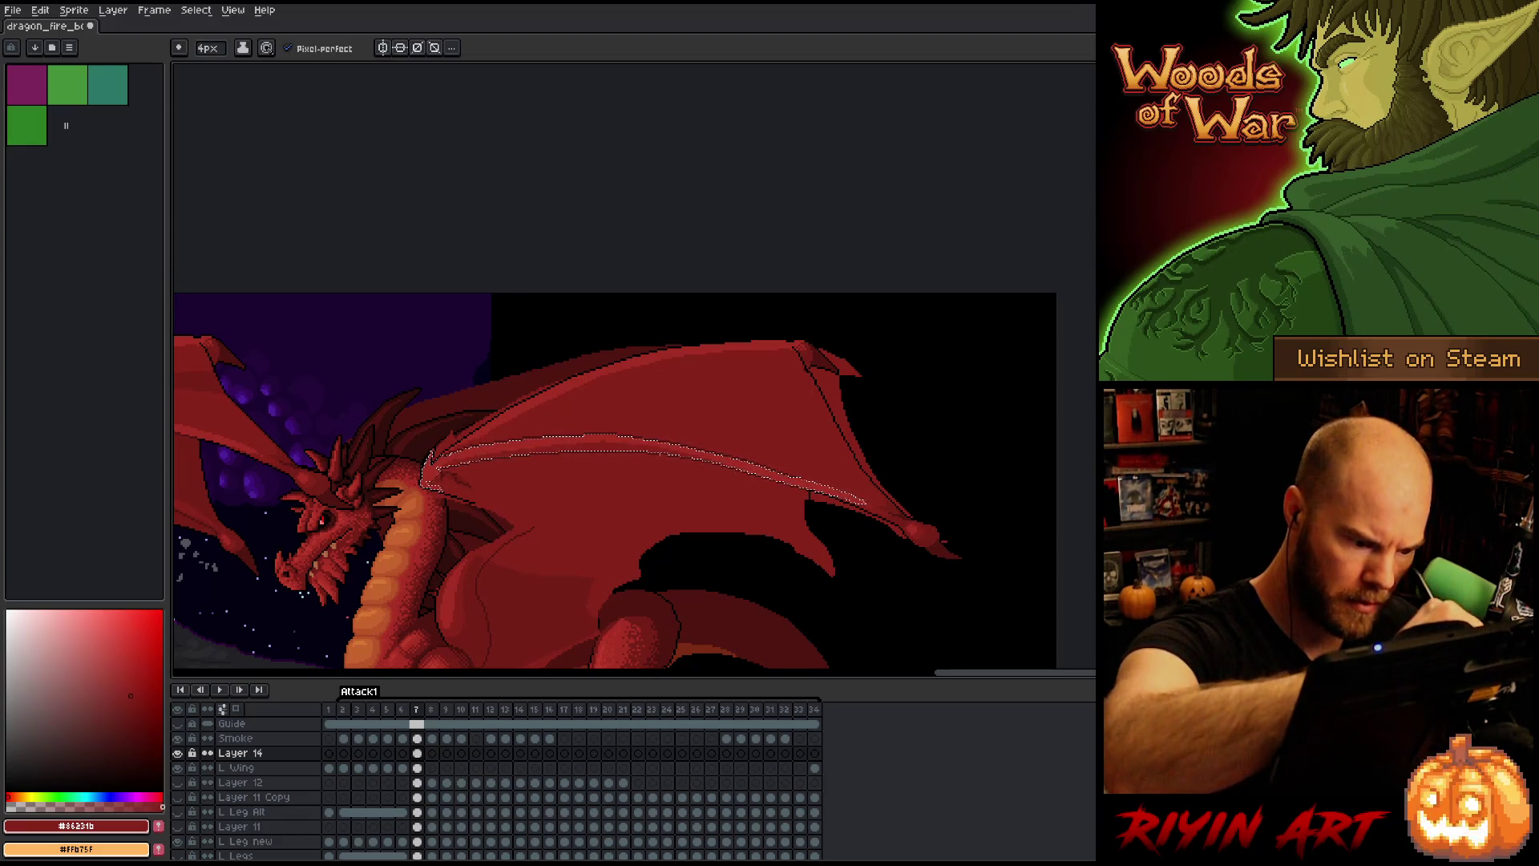
{"action": "key", "text": "h"}
{"action": "left_click_drag", "start_coordinate": [746, 409], "coordinate": [957, 376]}
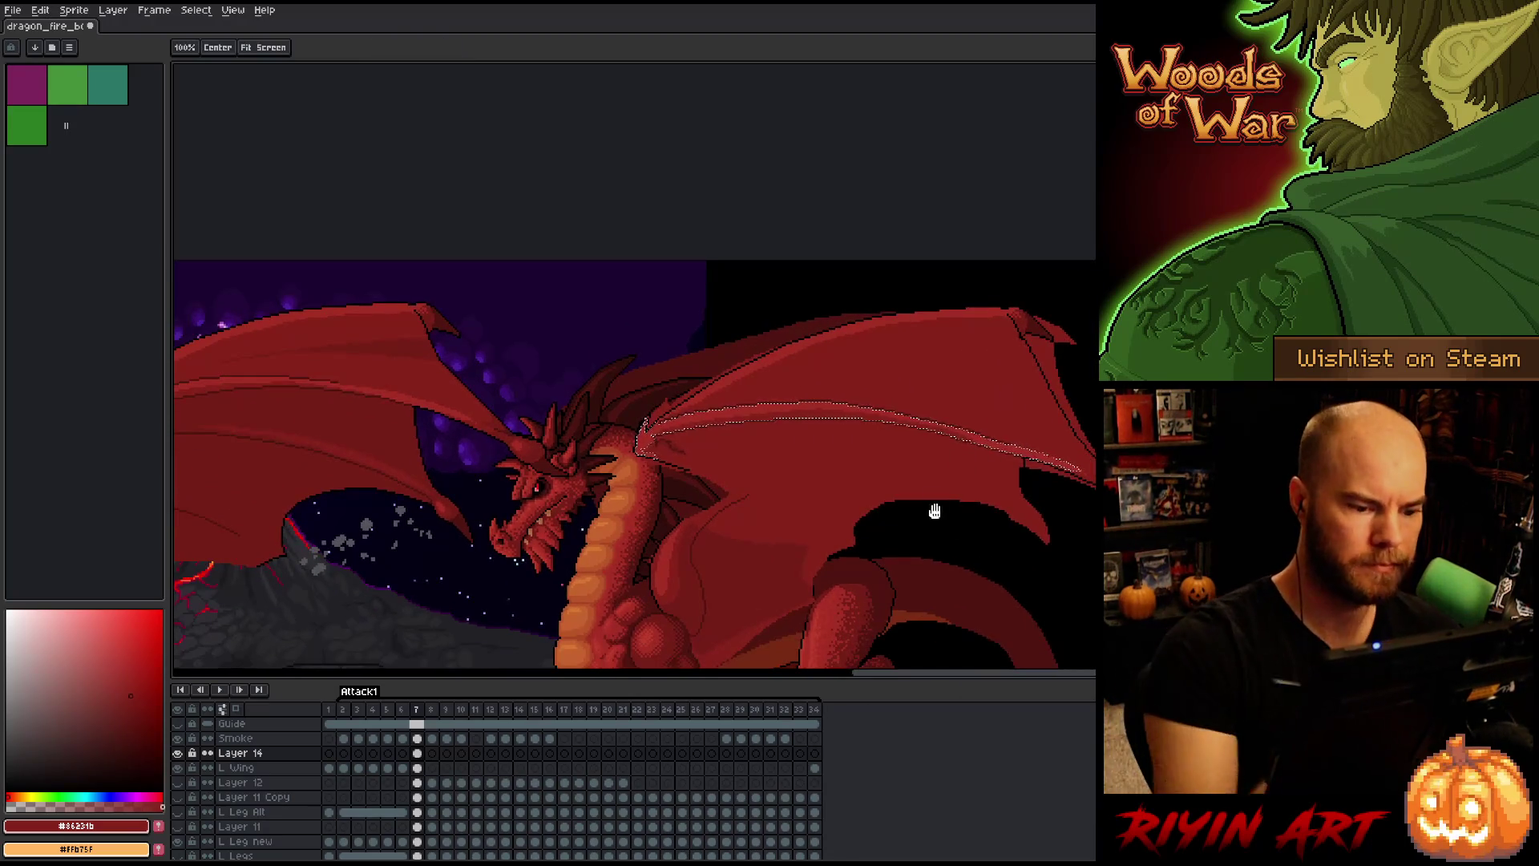
{"action": "mouse_move", "coordinate": [935, 511]}
{"action": "left_mouse_down"}
{"action": "mouse_move", "coordinate": [1067, 521]}
{"action": "mouse_move", "coordinate": [1008, 488]}
{"action": "left_mouse_up"}
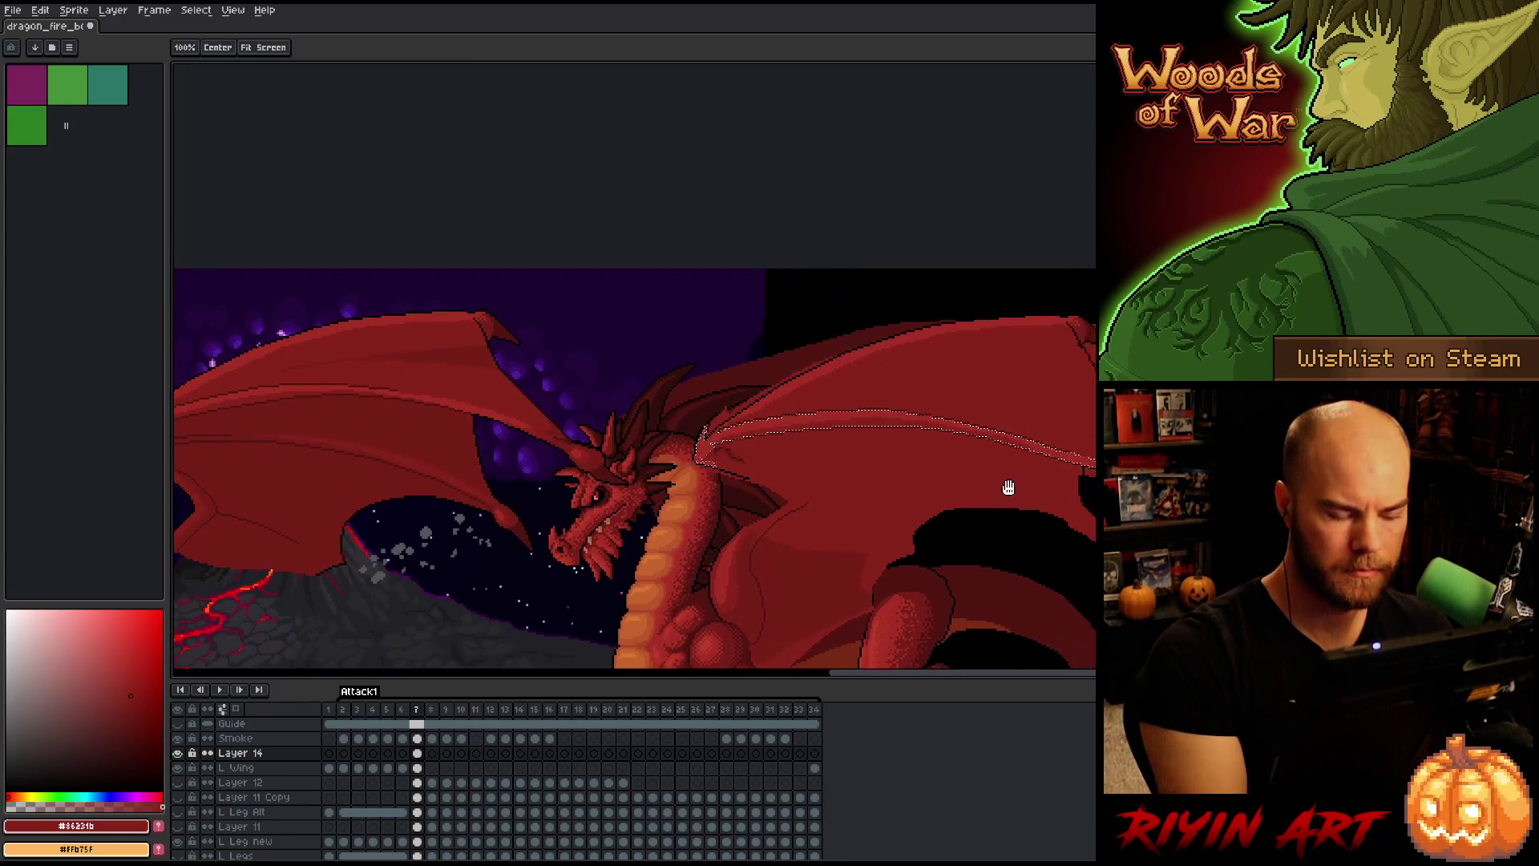
Step: Sample darker red #501612 from the wing and shrink the pencil to 1 px
{"action": "key", "text": "v"}
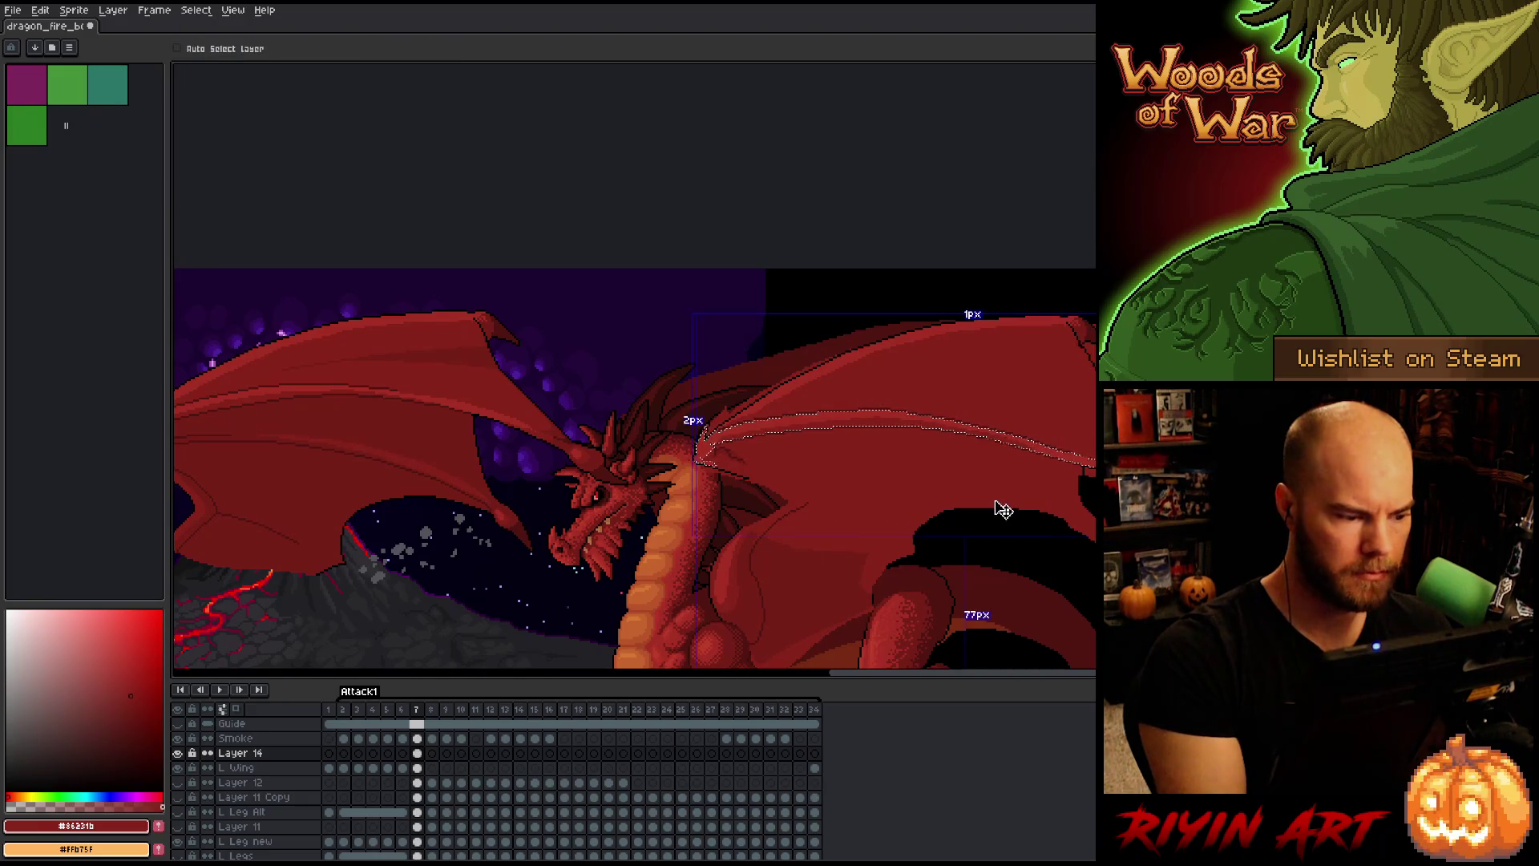
{"action": "key", "text": "h"}
{"action": "left_click_drag", "start_coordinate": [887, 542], "coordinate": [1003, 525]}
{"action": "key", "text": "b"}
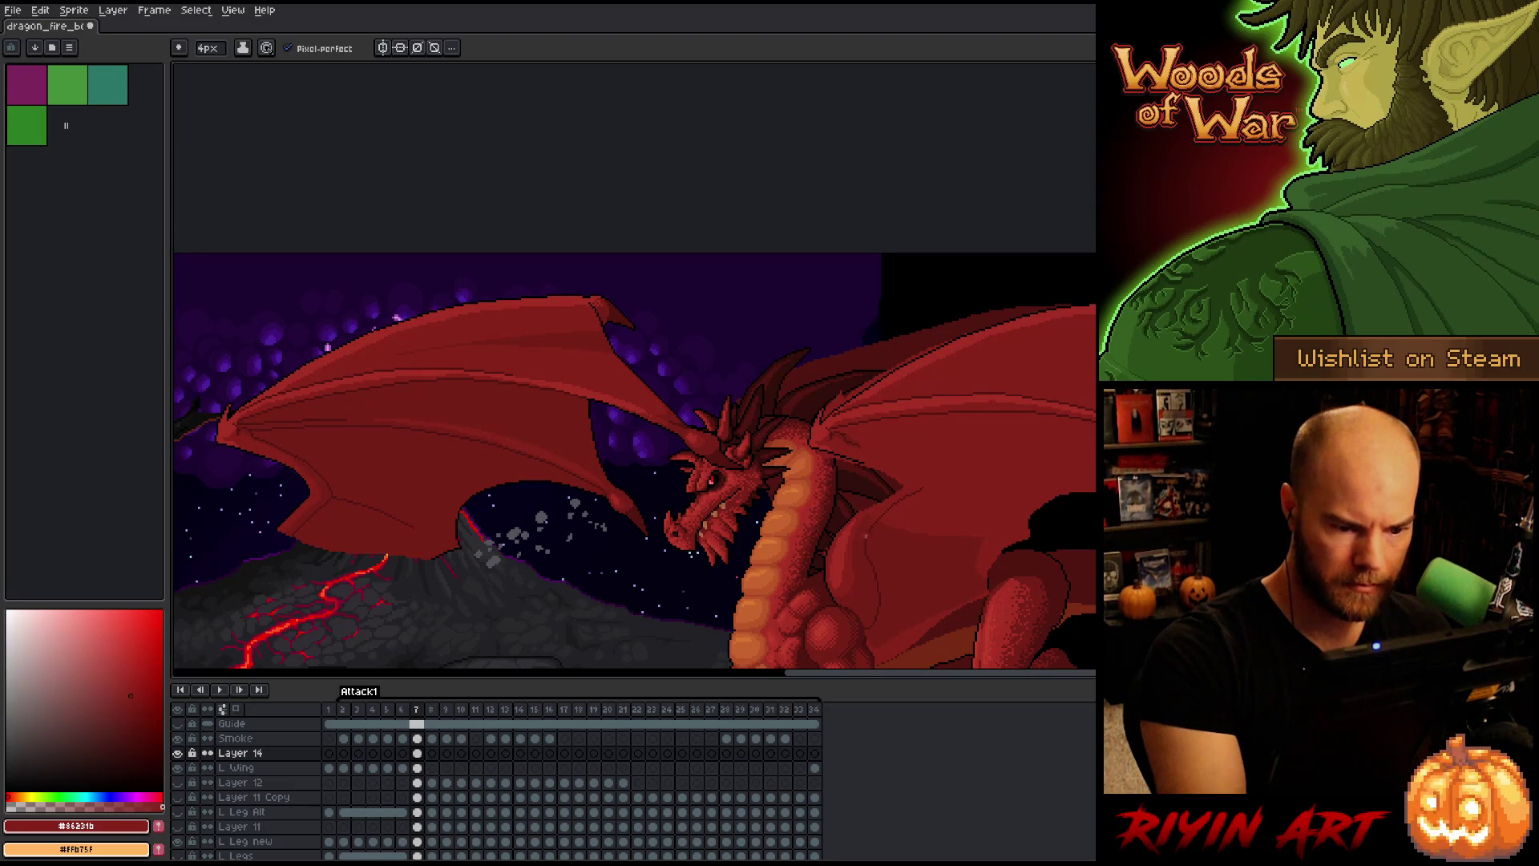
{"action": "key", "text": "alt"}
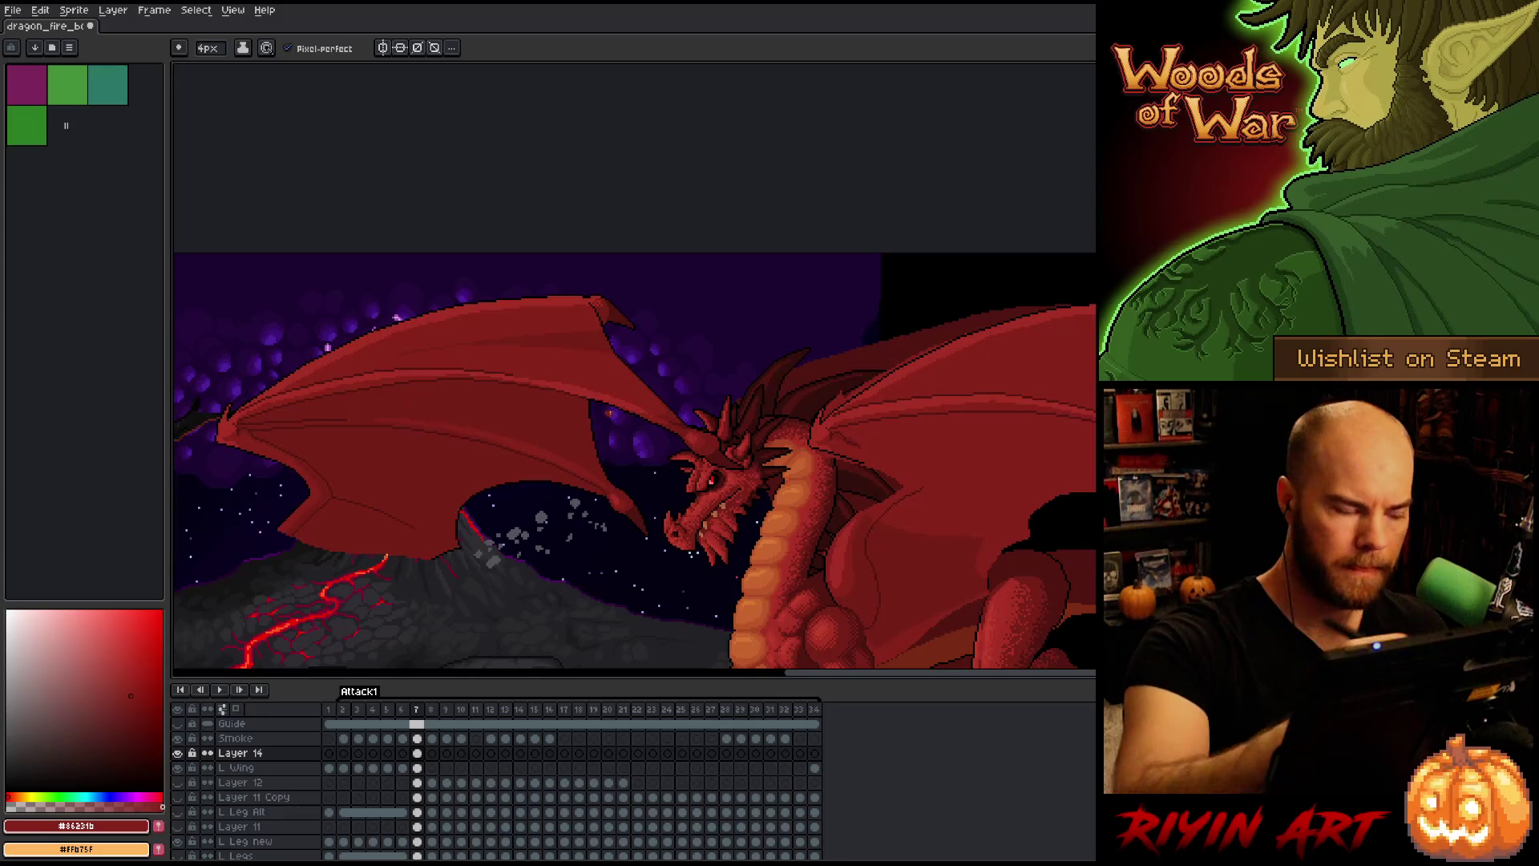
{"action": "left_click", "coordinate": [284, 385], "text": "alt"}
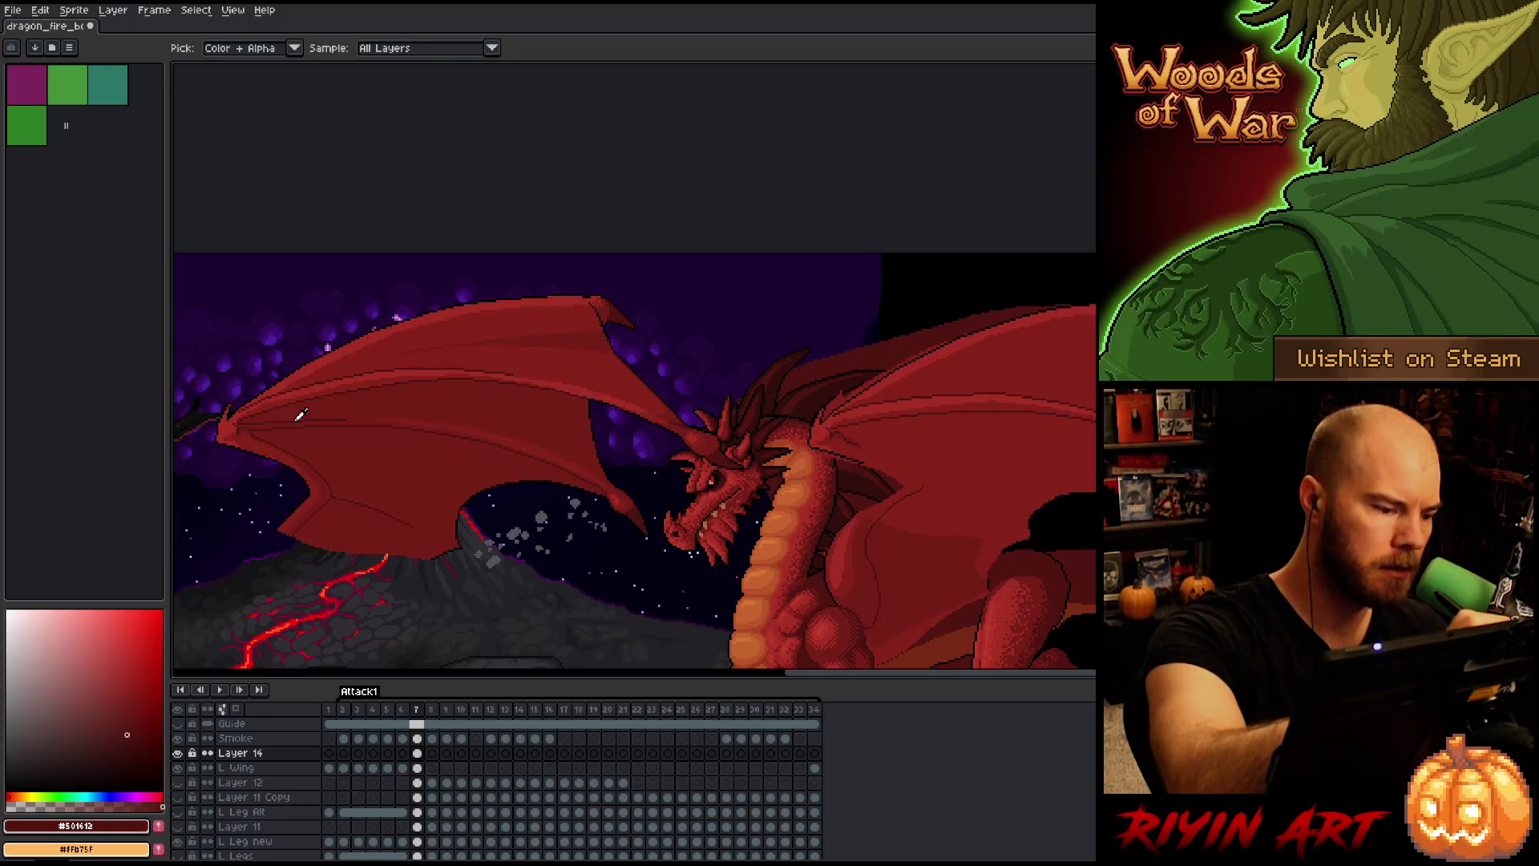
{"action": "key", "text": "minus"}
{"action": "key", "text": "minus"}
{"action": "key", "text": "minus"}
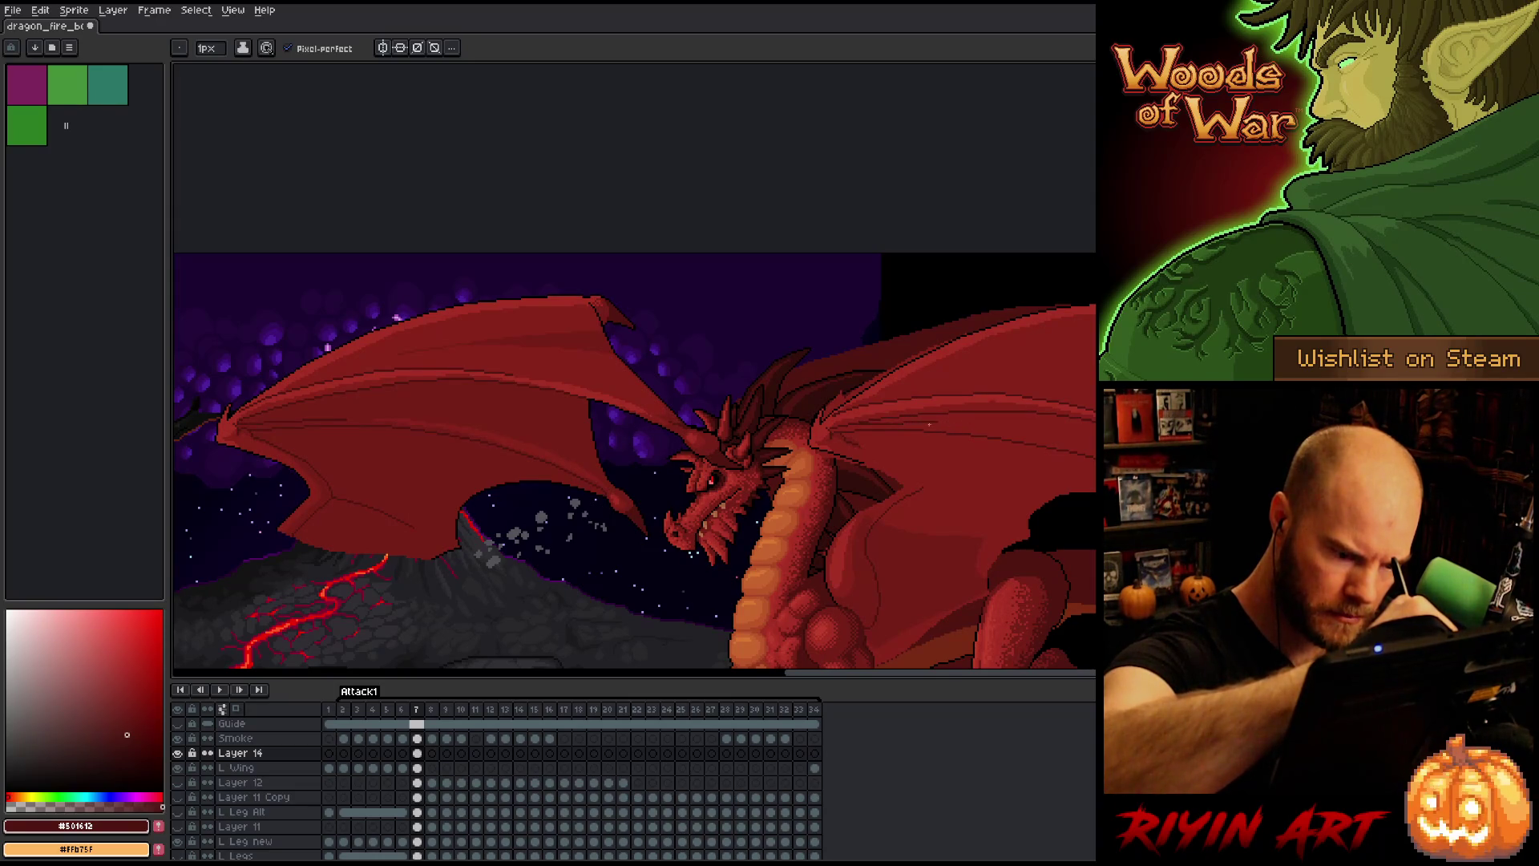
Step: Draw thin dark-red line detail across the right wing, erasing mistakes, then frame the whole dragon
{"action": "key", "text": "e"}
{"action": "key", "text": "b"}
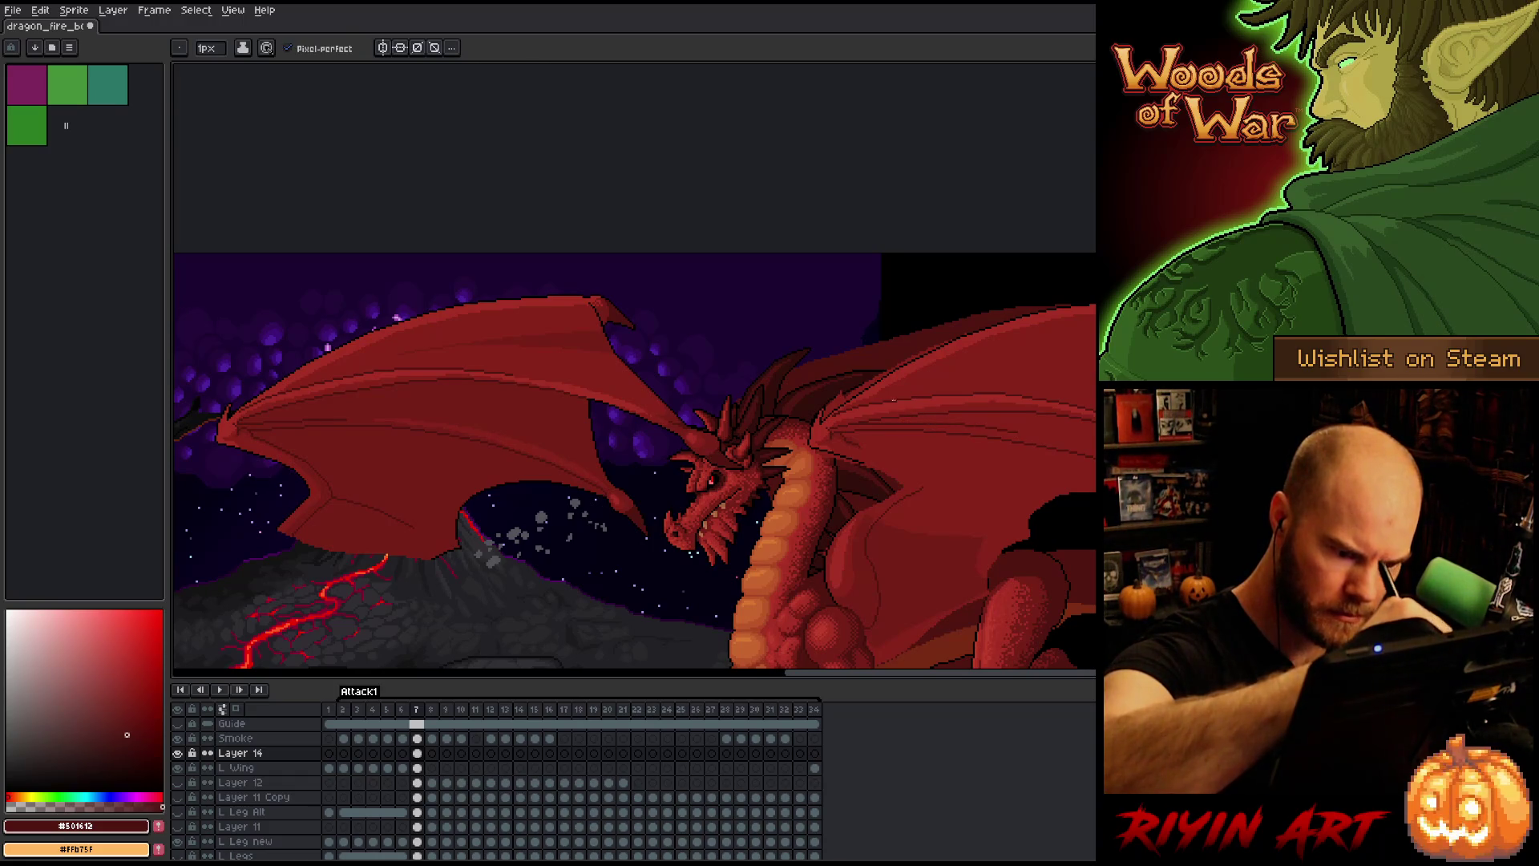
{"action": "key", "text": "e"}
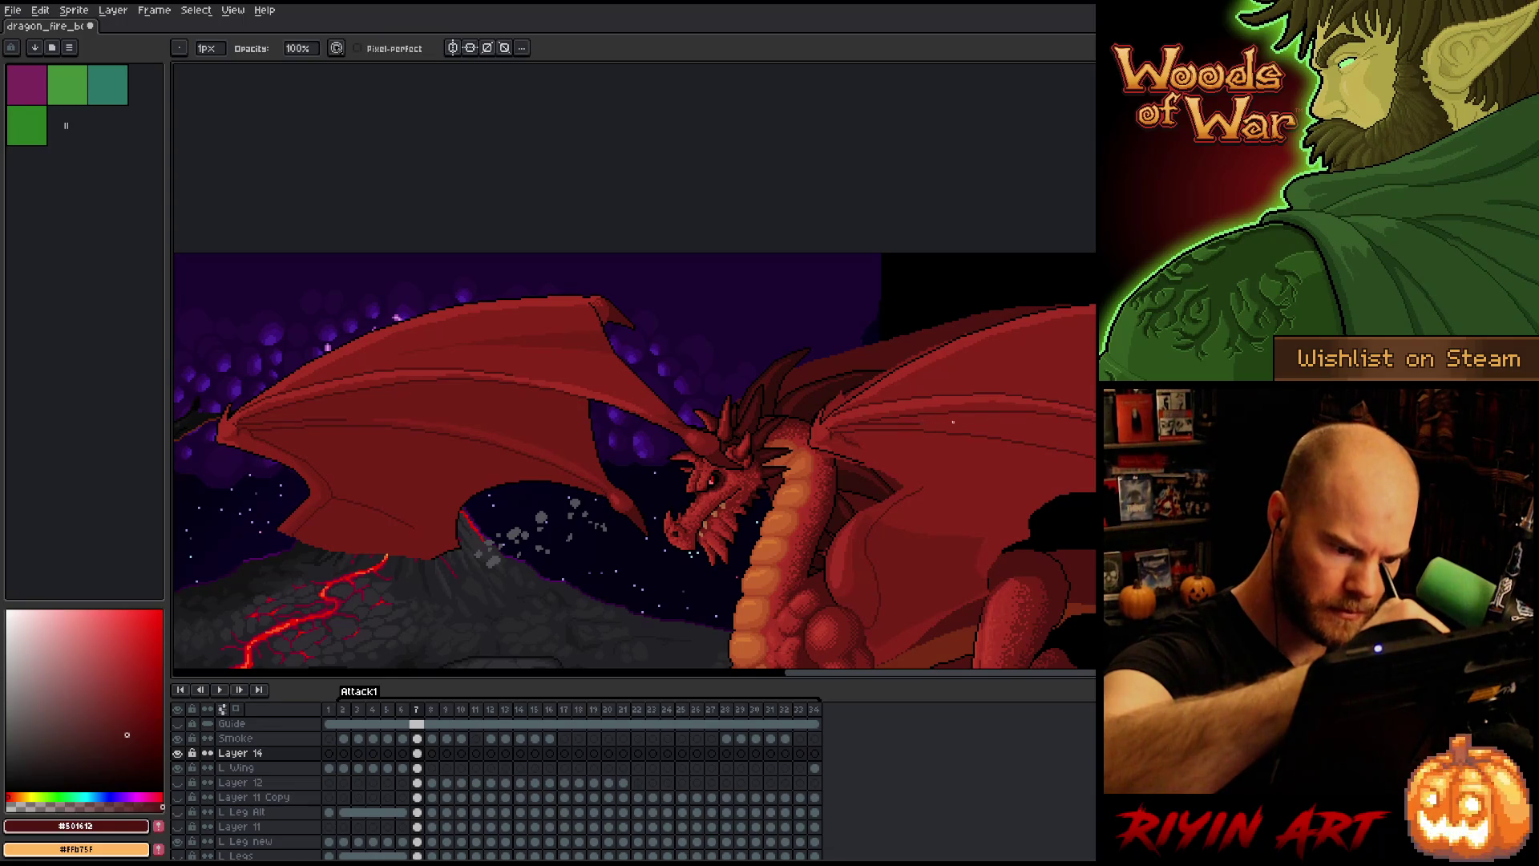
{"action": "key", "text": "b"}
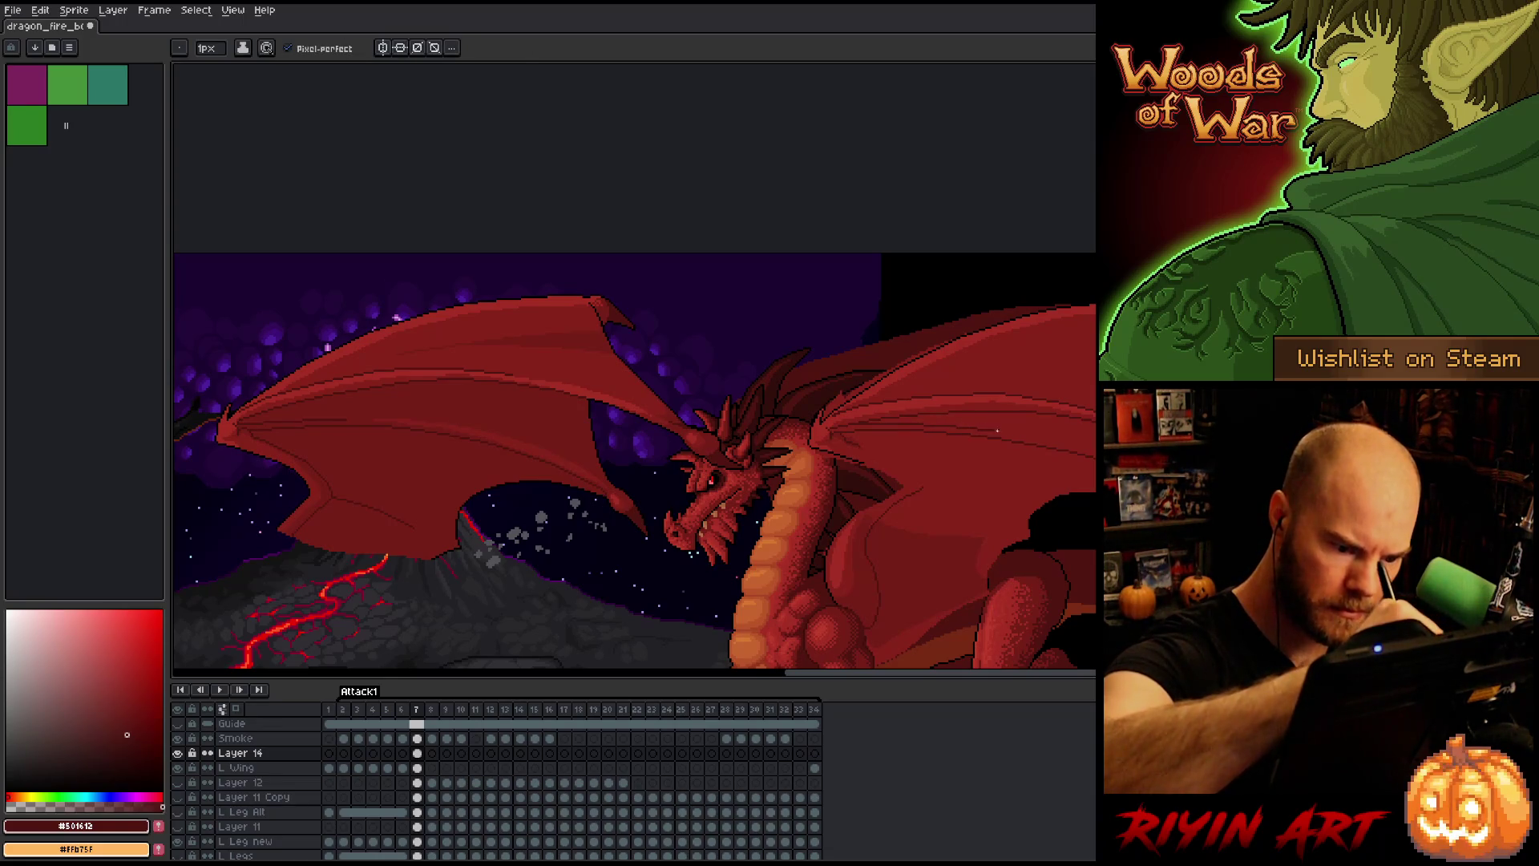
{"action": "key", "text": "e"}
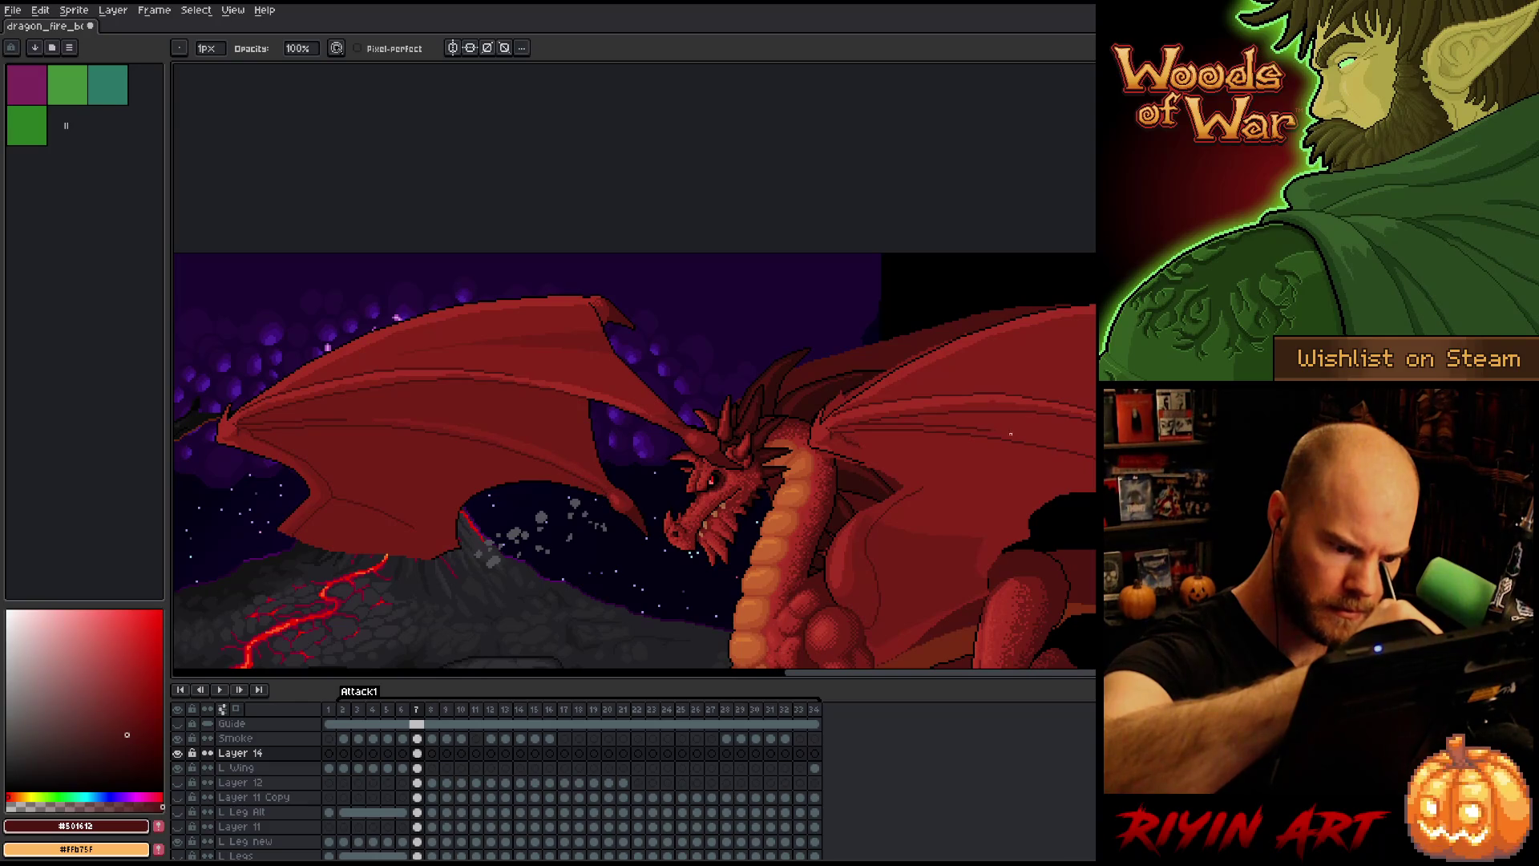
{"action": "key", "text": "b"}
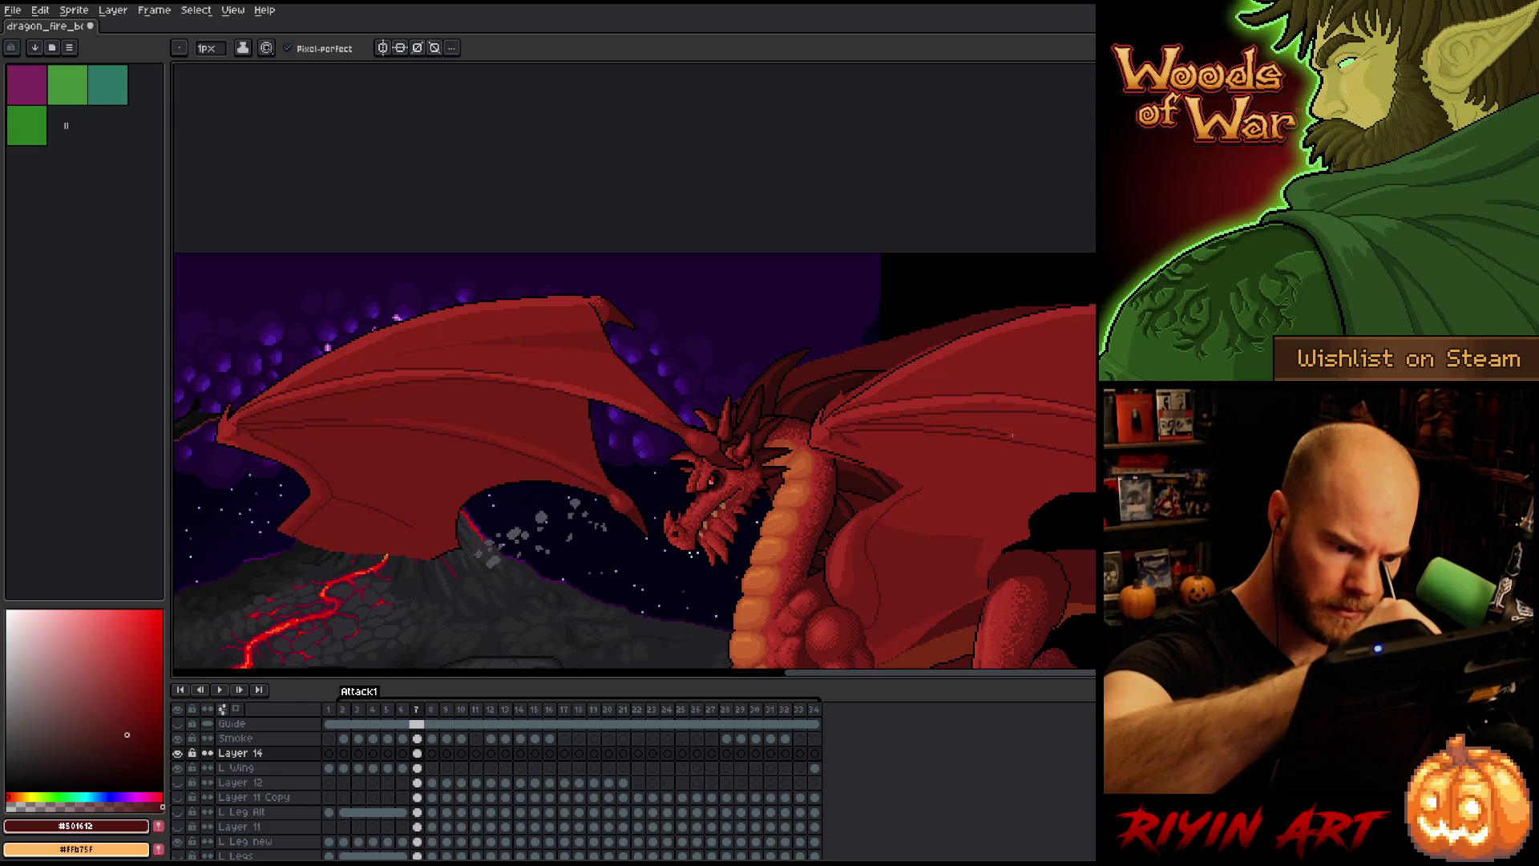
{"action": "key", "text": "e"}
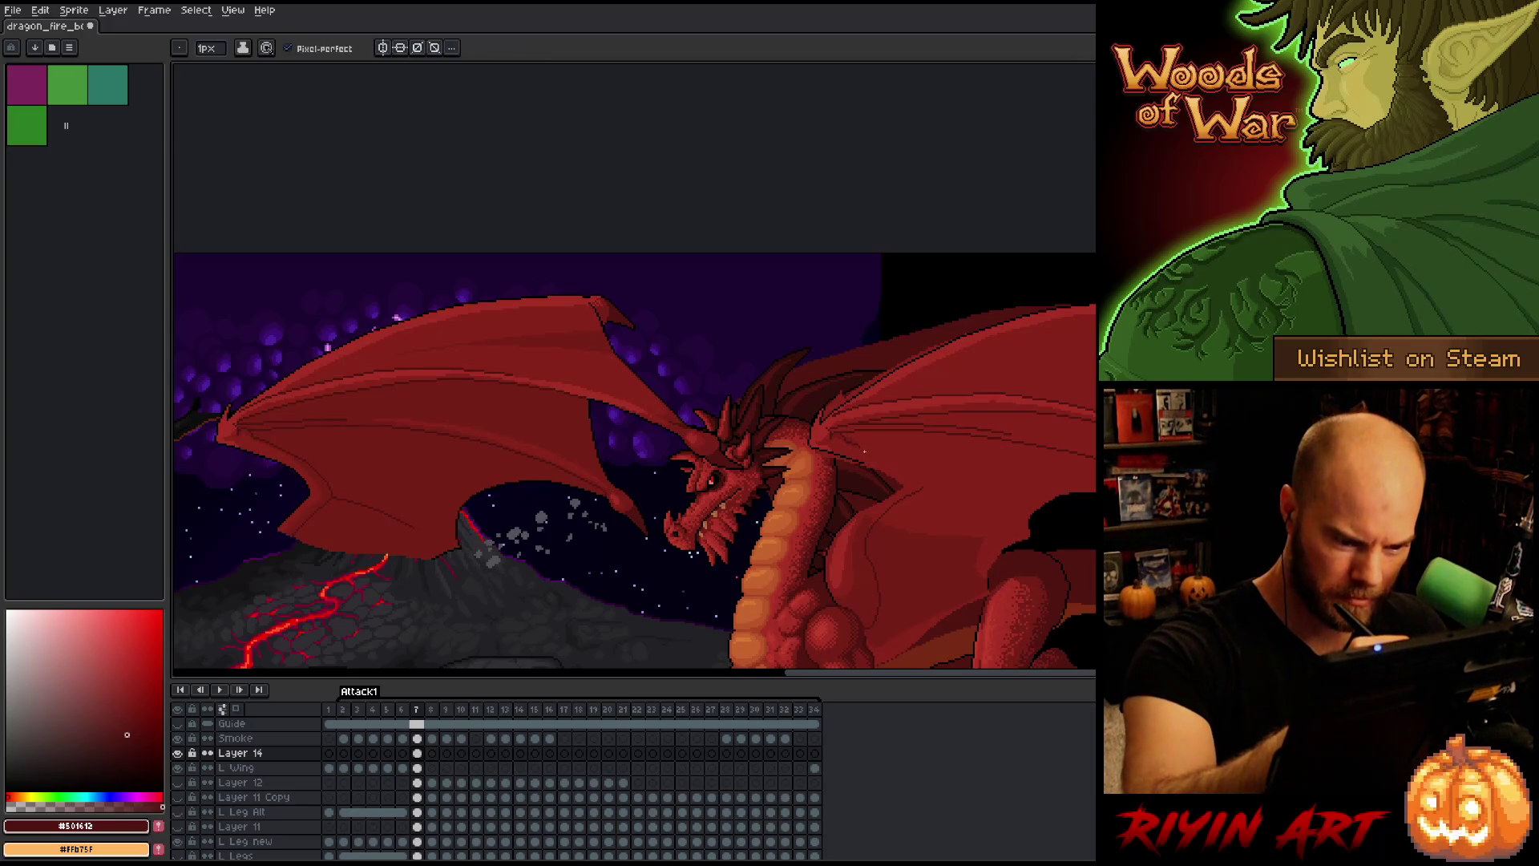
{"action": "key", "text": "i"}
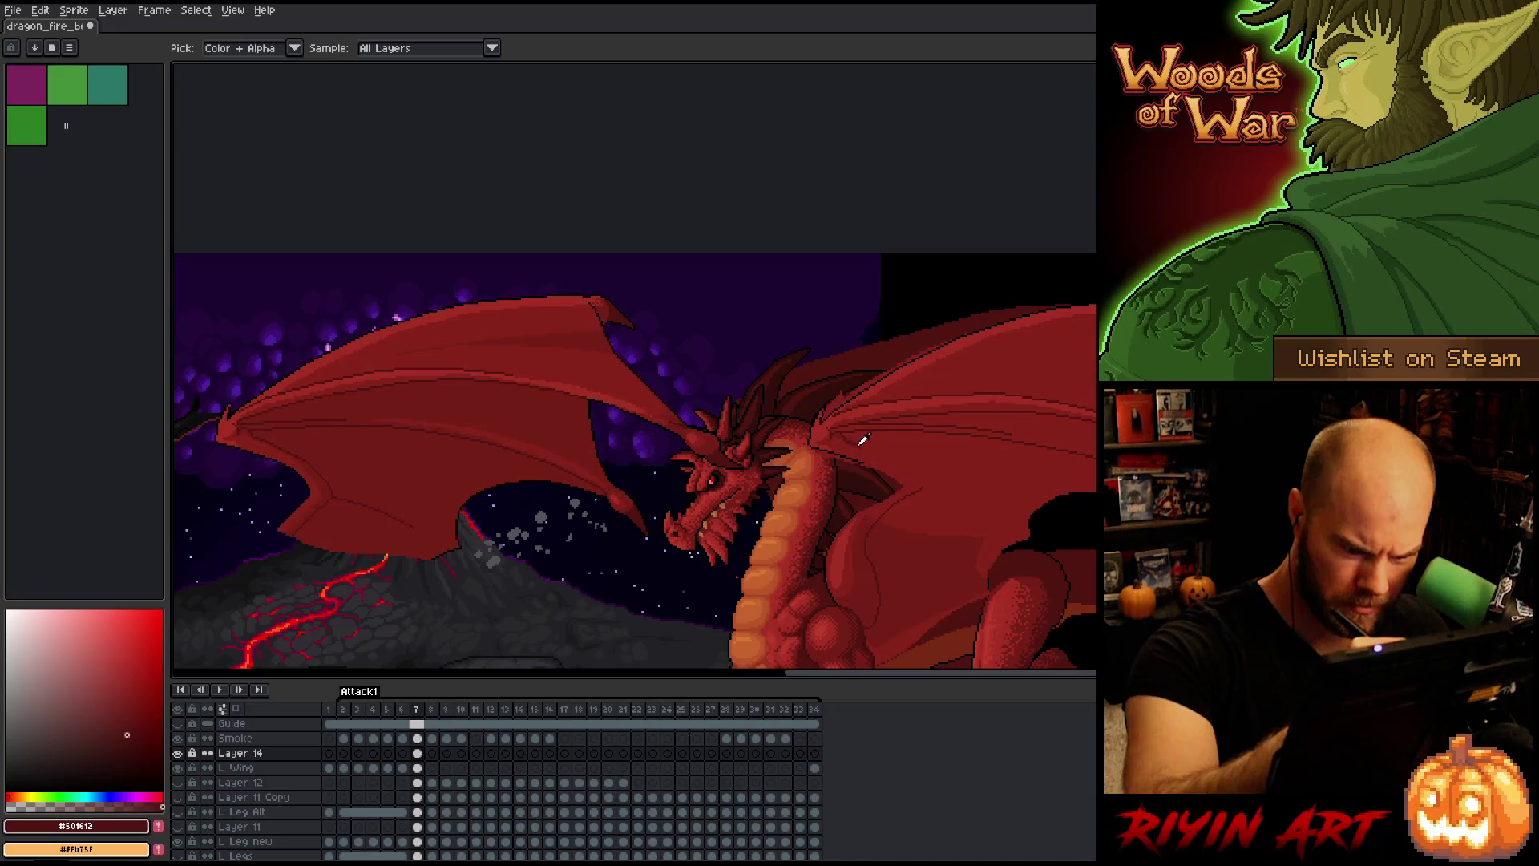
{"action": "key", "text": "b"}
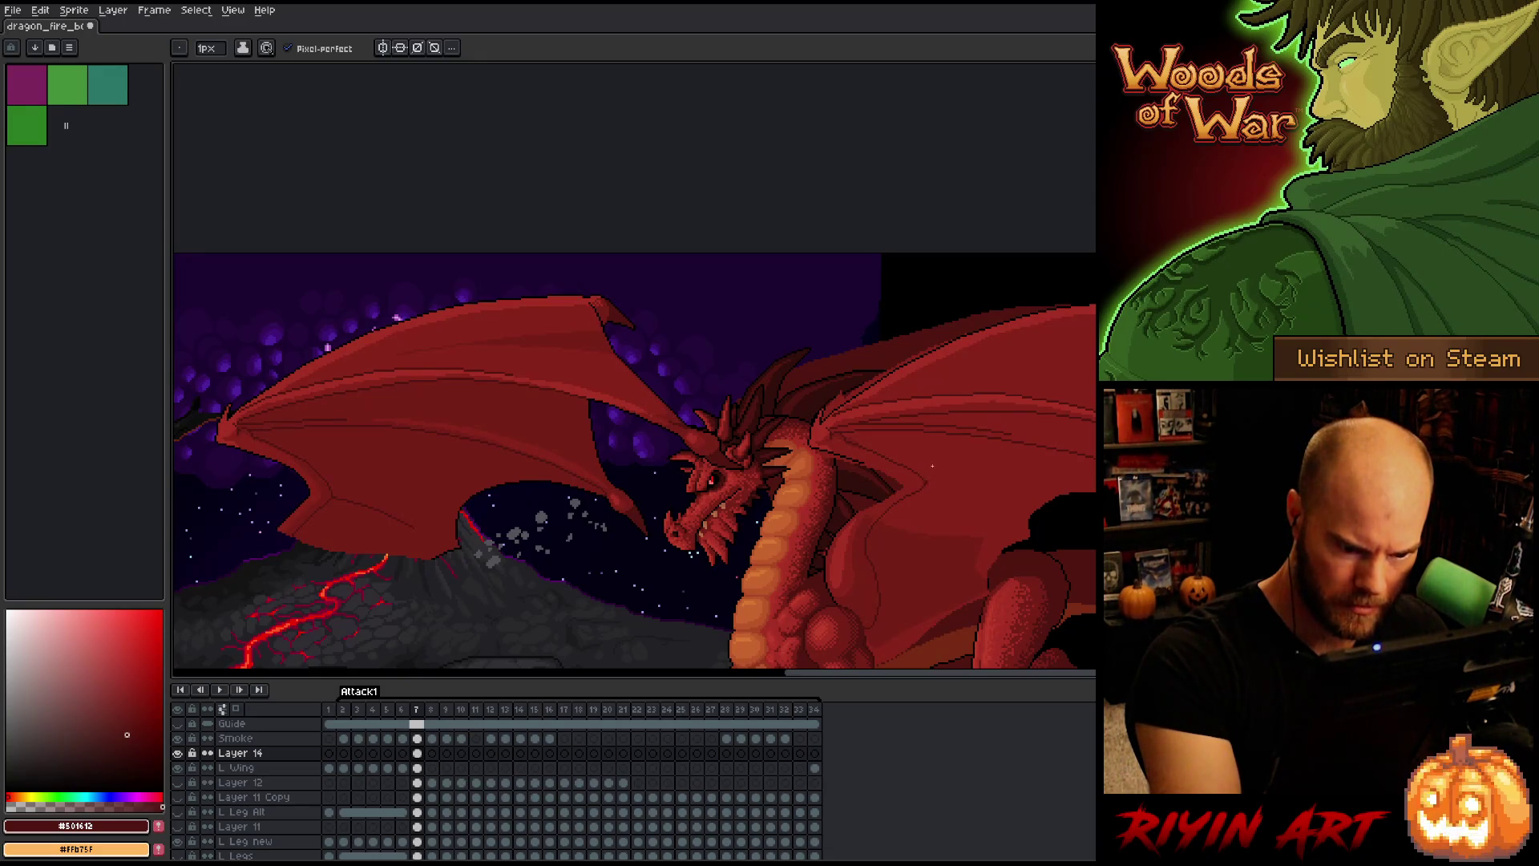
{"action": "key", "text": "e"}
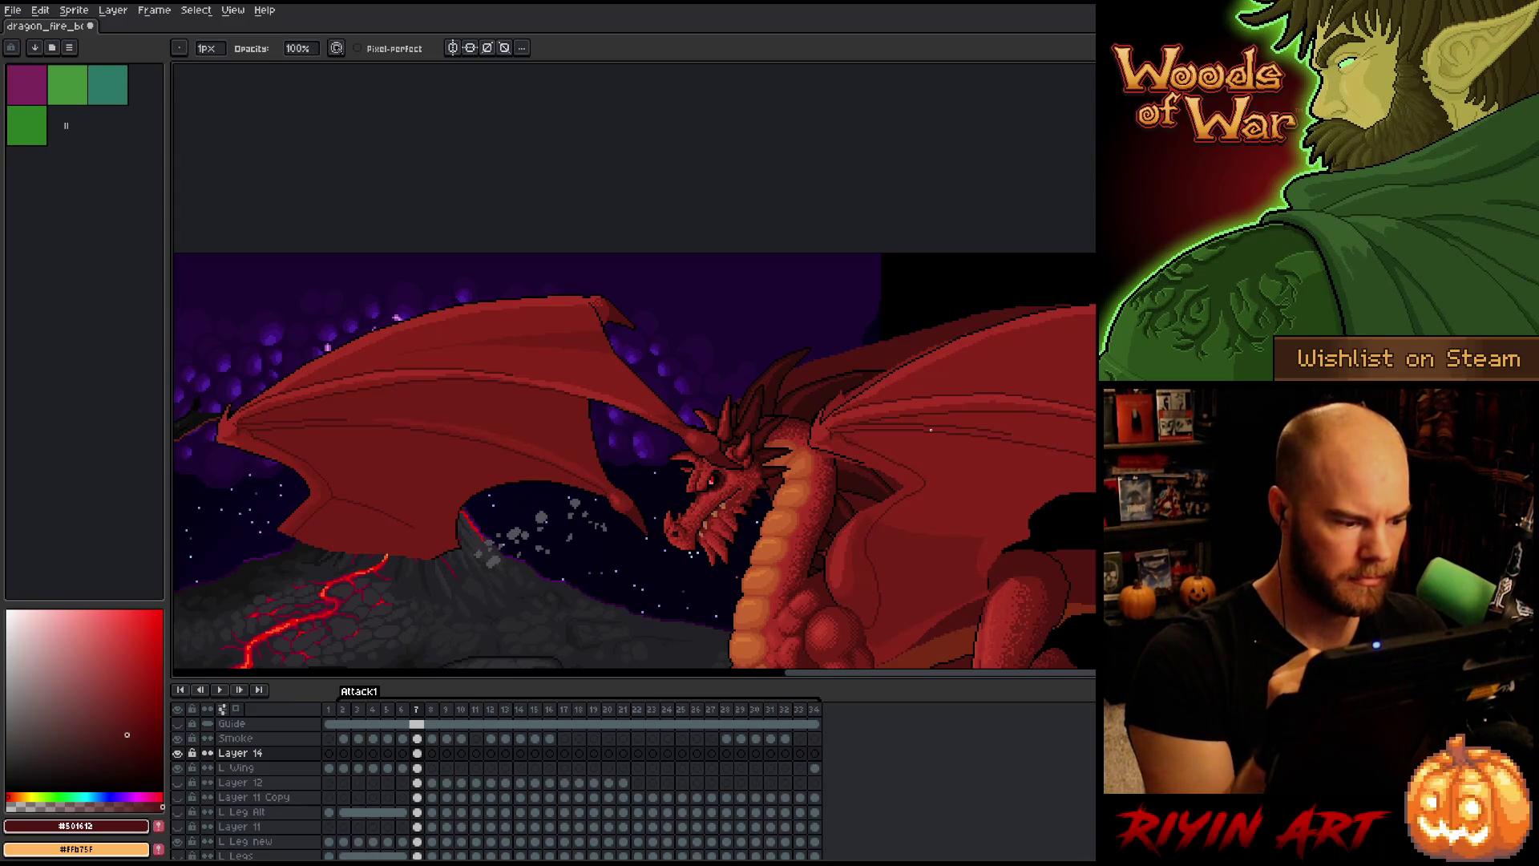
{"action": "key", "text": "space"}
{"action": "left_click_drag", "start_coordinate": [930, 430], "coordinate": [1034, 295]}
{"action": "left_click_drag", "start_coordinate": [1110, 440], "coordinate": [1025, 440]}
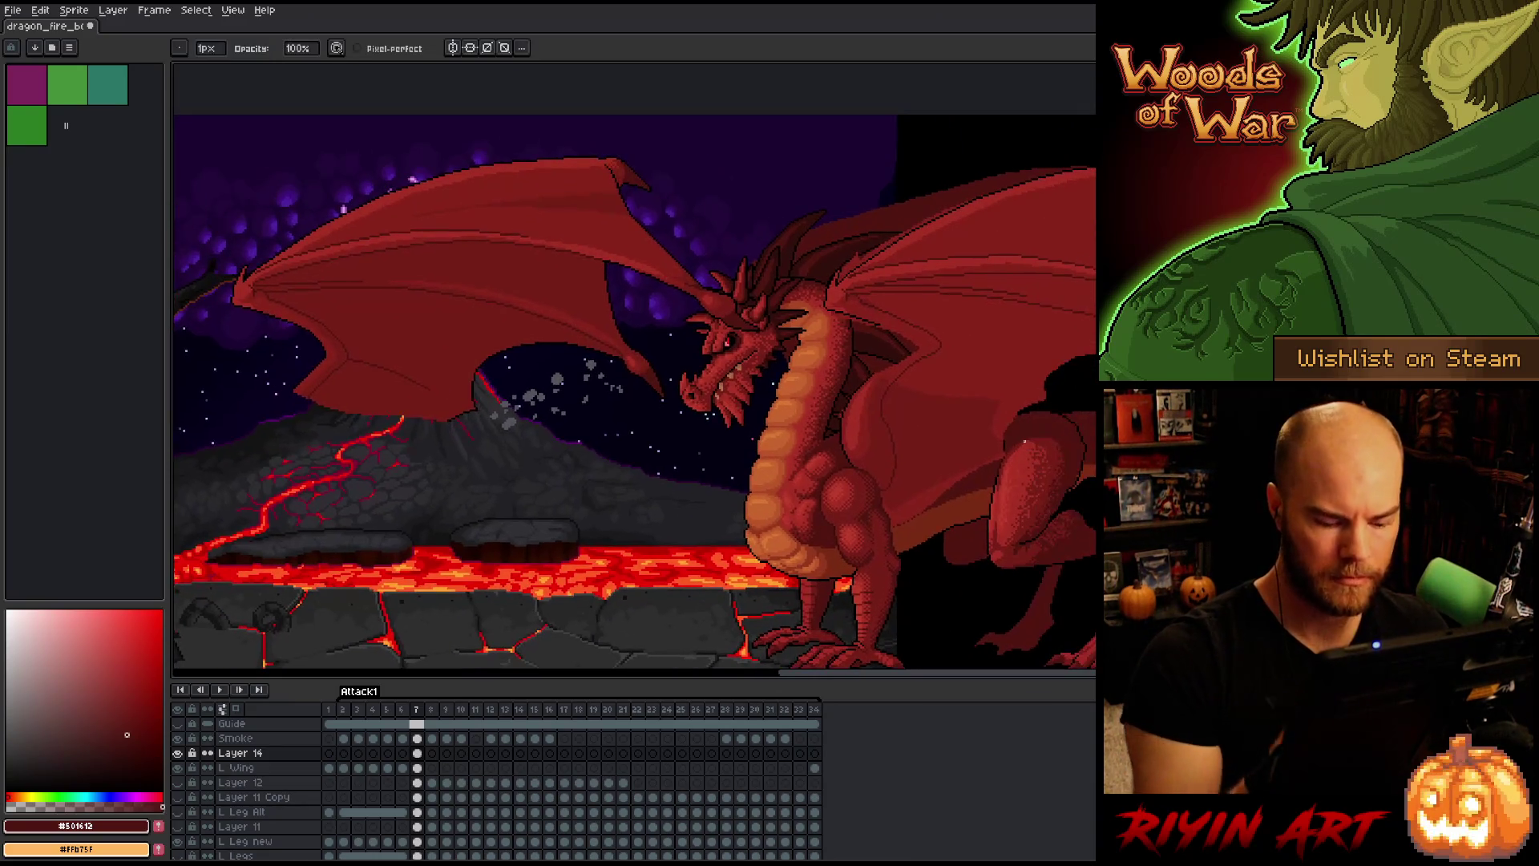
{"action": "key", "text": "Right"}
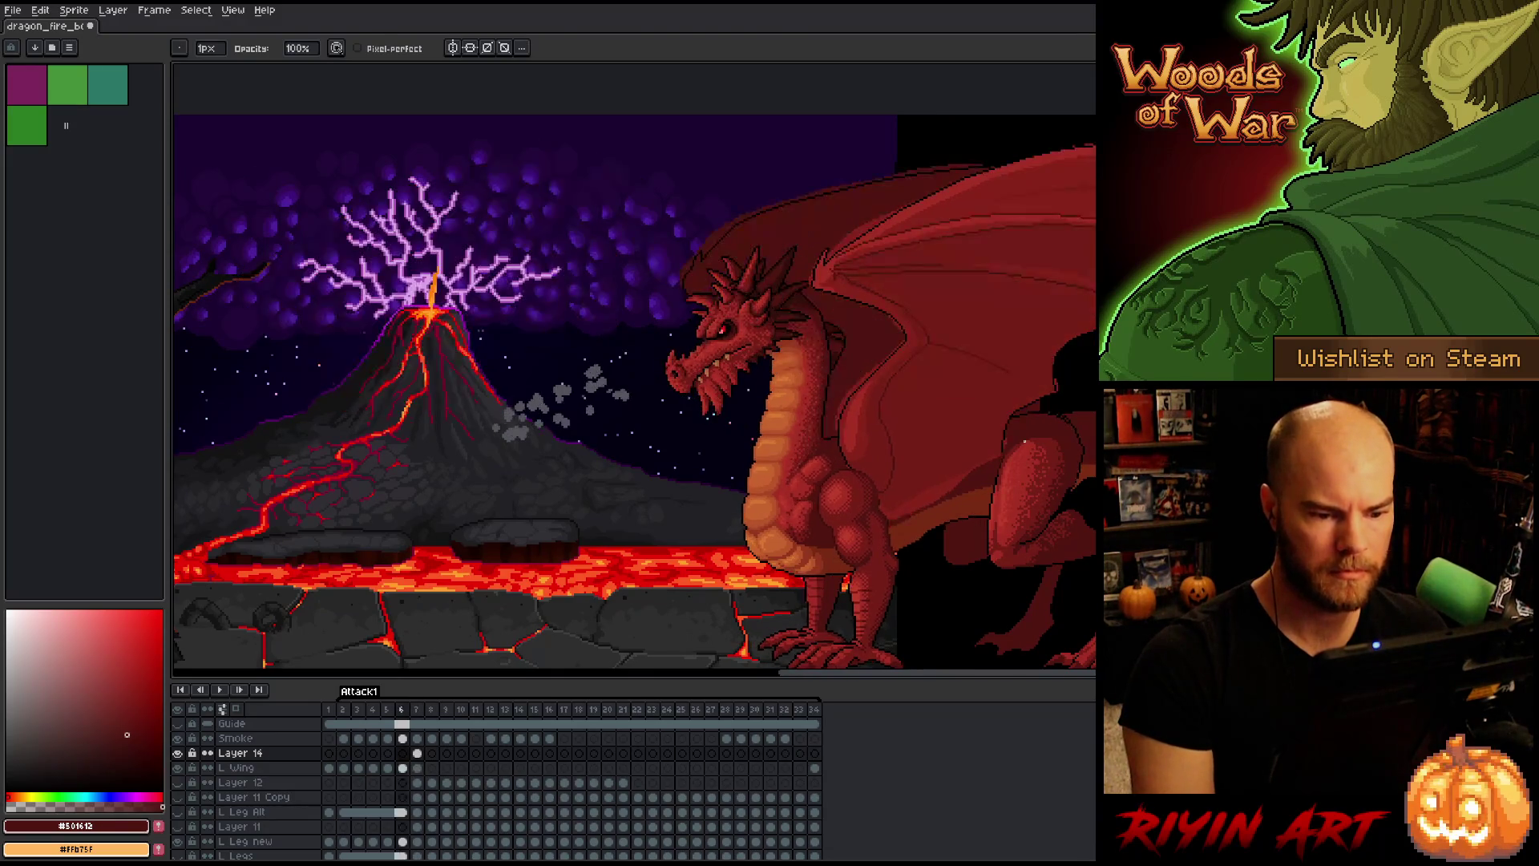
{"action": "key", "text": "Left"}
{"action": "key", "text": "Right"}
{"action": "key", "text": "Left"}
{"action": "key", "text": "Right"}
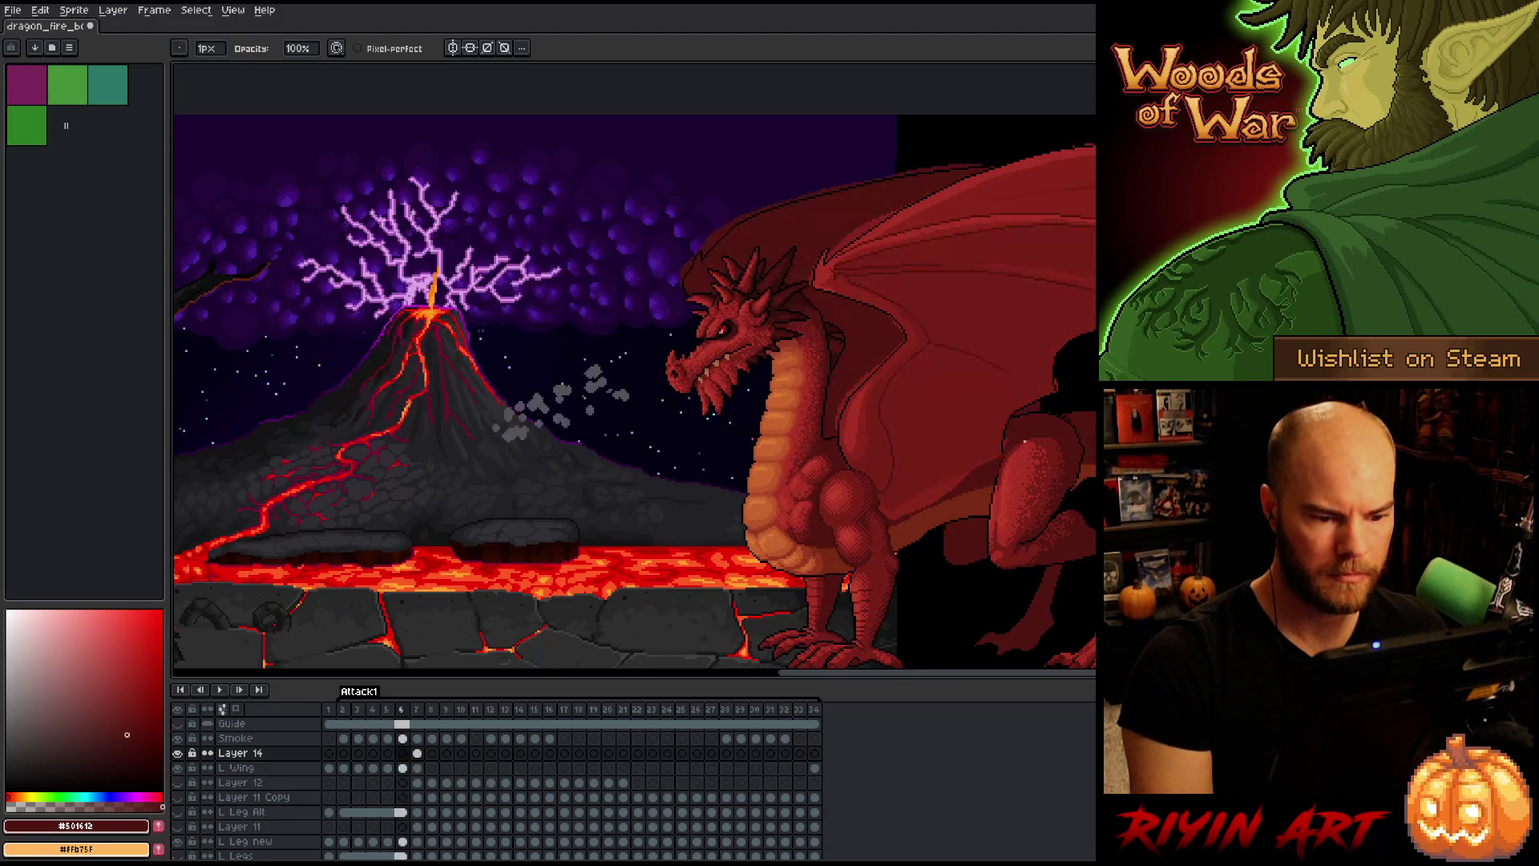
{"action": "key", "text": "Left"}
{"action": "key", "text": "Right"}
{"action": "key", "text": "Left"}
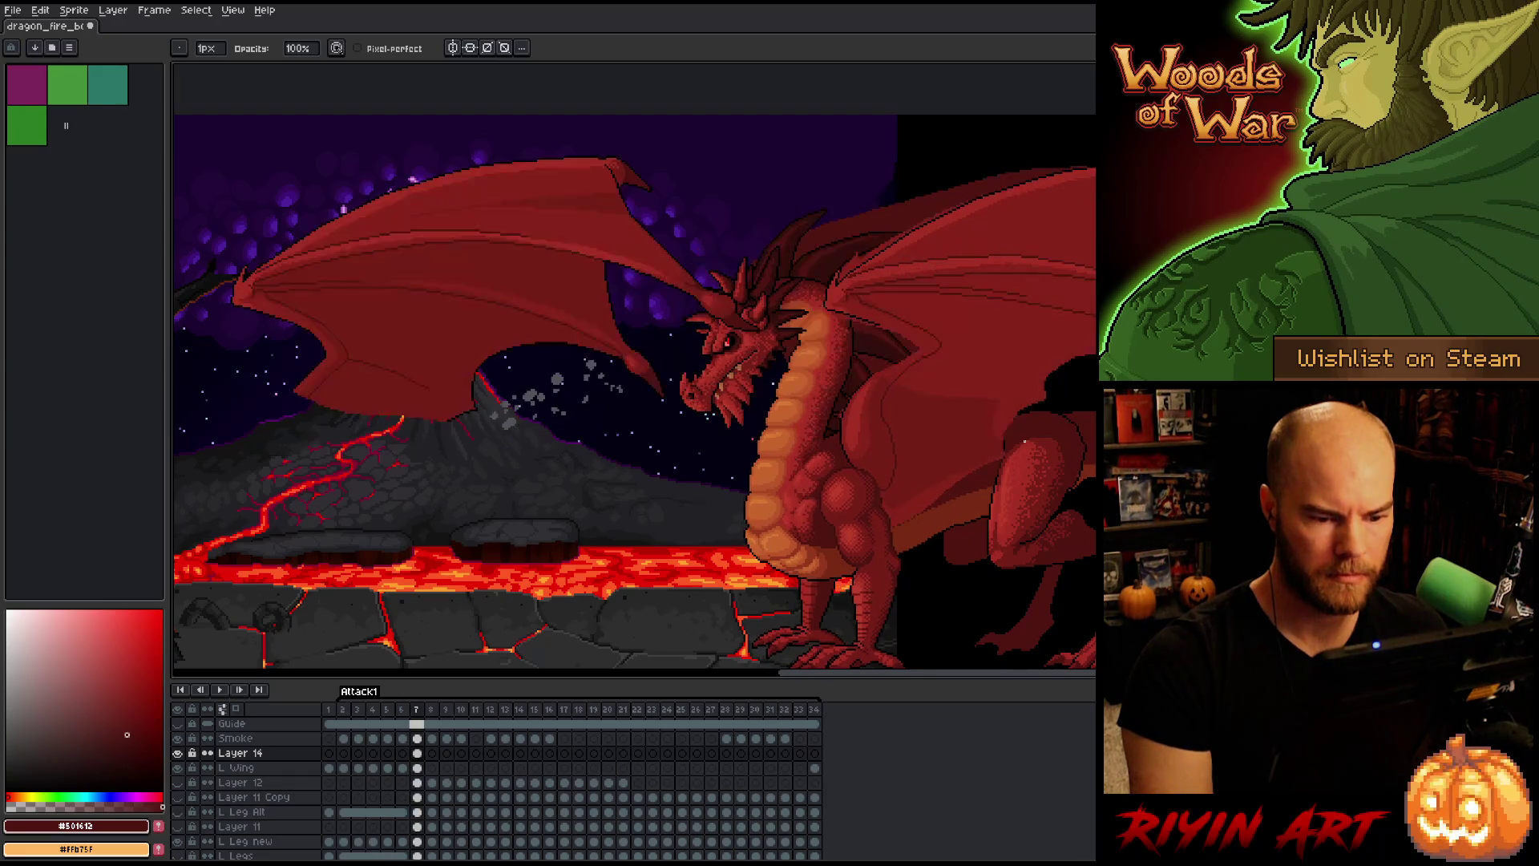
{"action": "key", "text": "e"}
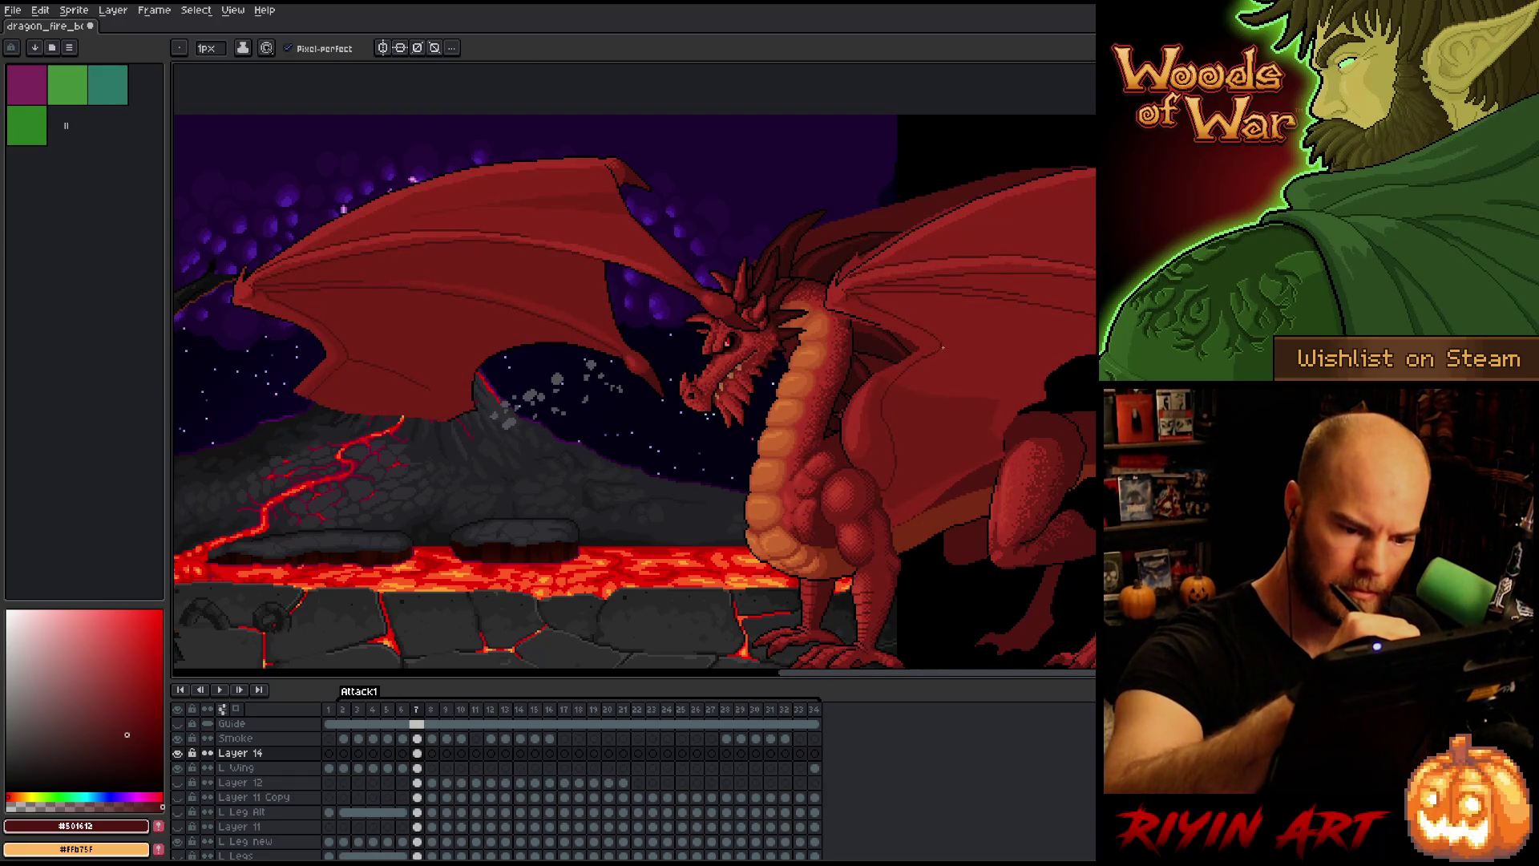
{"action": "key", "text": "Right"}
{"action": "key", "text": "Left"}
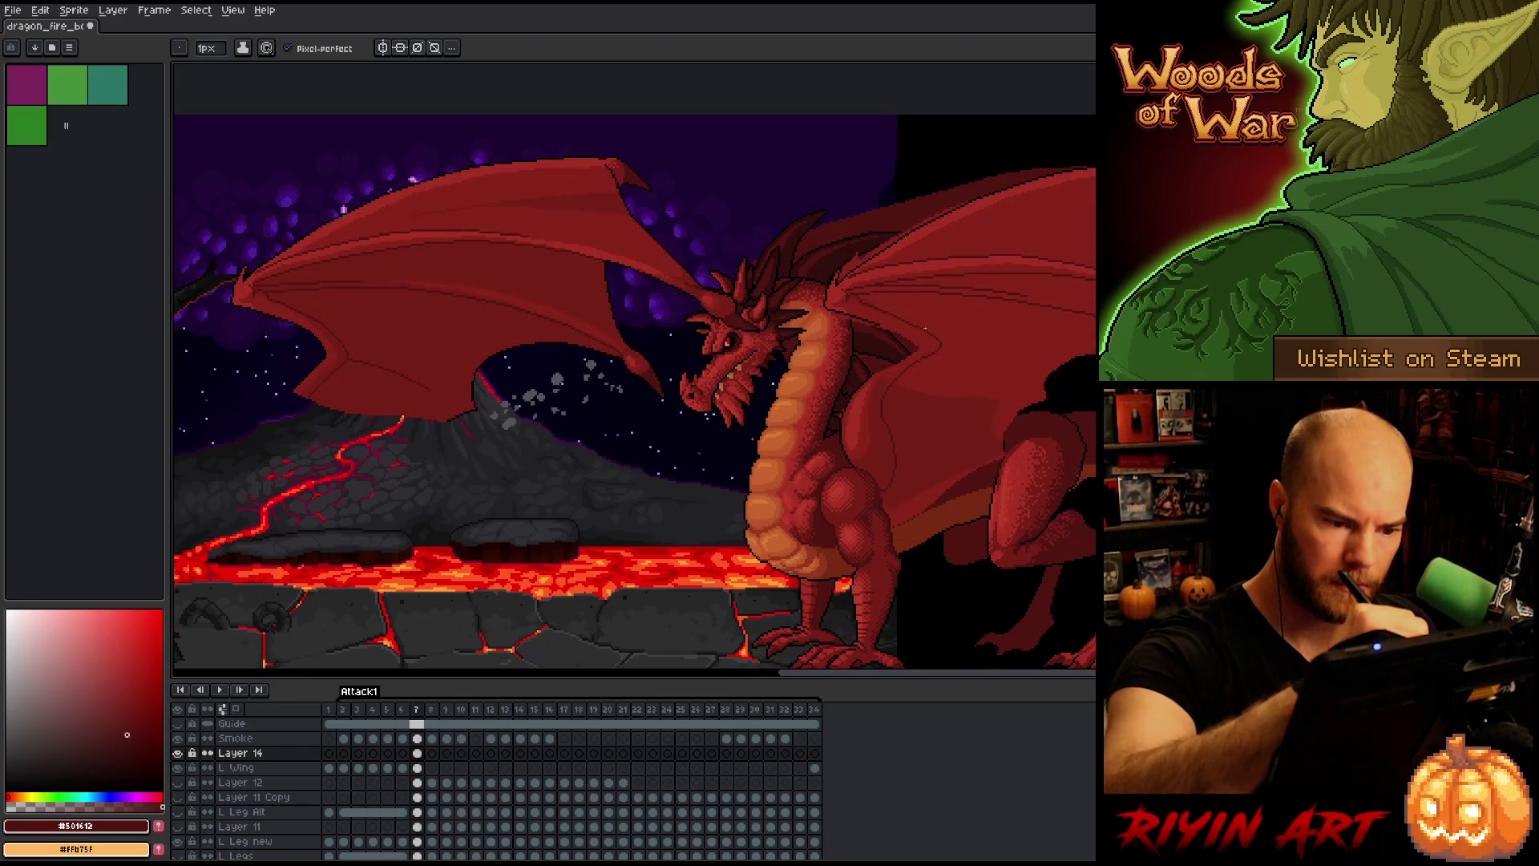
{"action": "key", "text": "Left"}
{"action": "key", "text": "Right"}
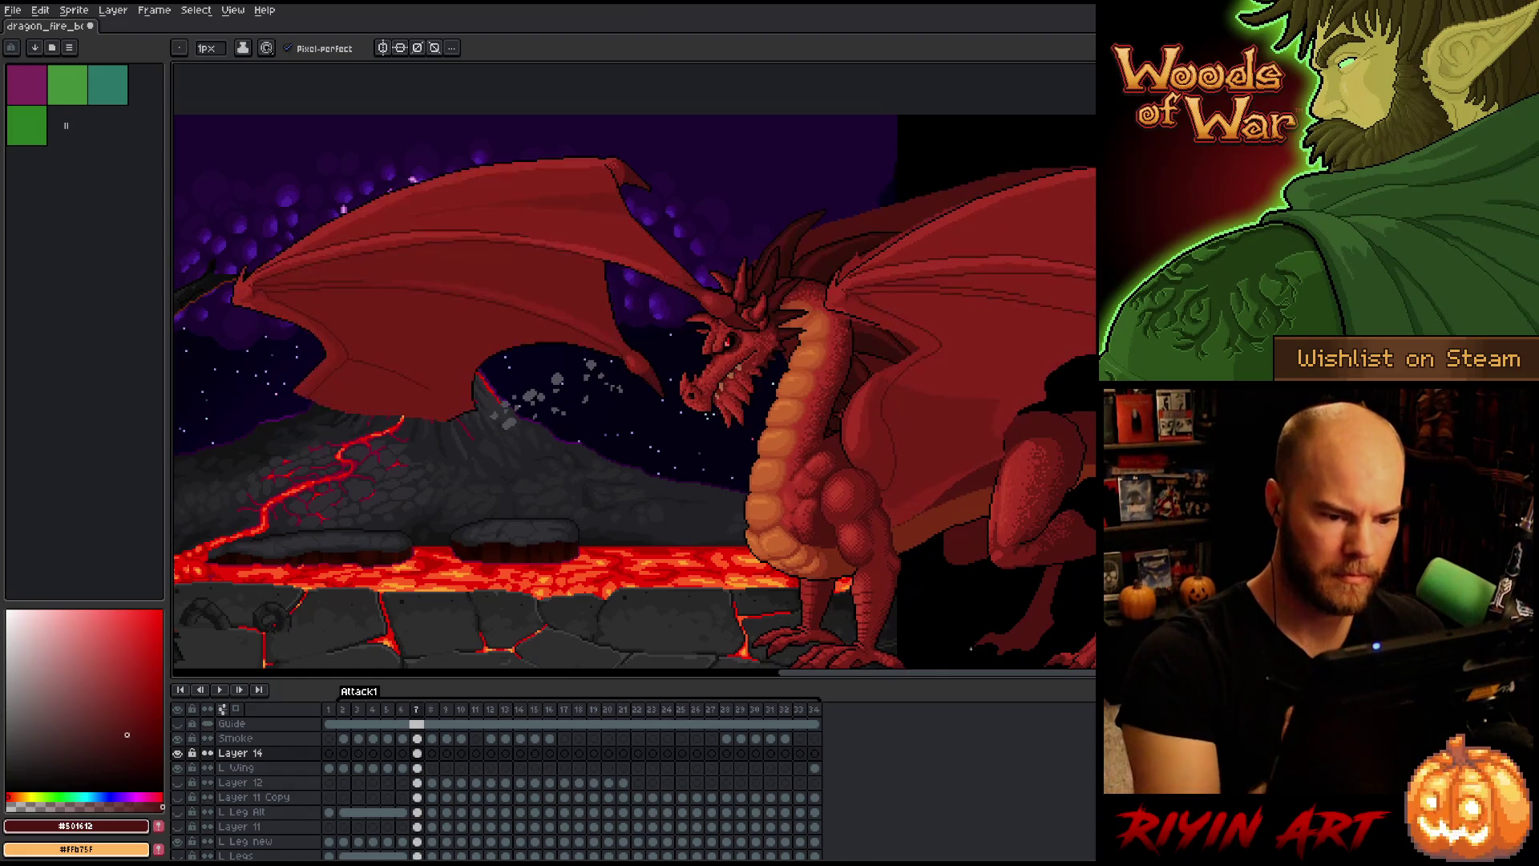
{"action": "left_click", "coordinate": [177, 753]}
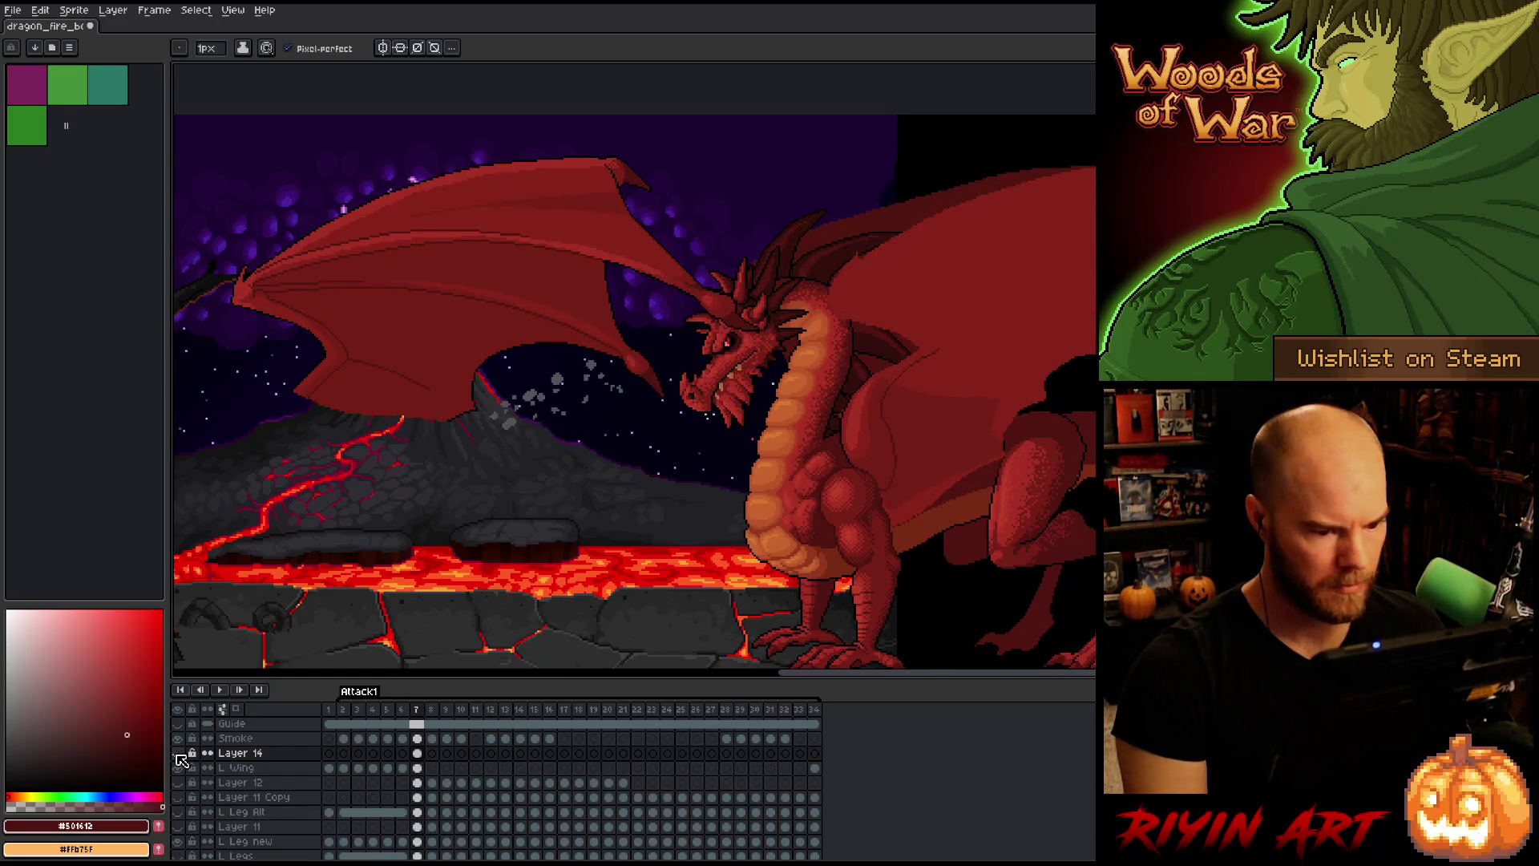
{"action": "left_click", "coordinate": [178, 754]}
{"action": "left_click", "coordinate": [178, 755]}
{"action": "left_click", "coordinate": [178, 755]}
{"action": "left_click", "coordinate": [178, 754]}
{"action": "left_click", "coordinate": [178, 755]}
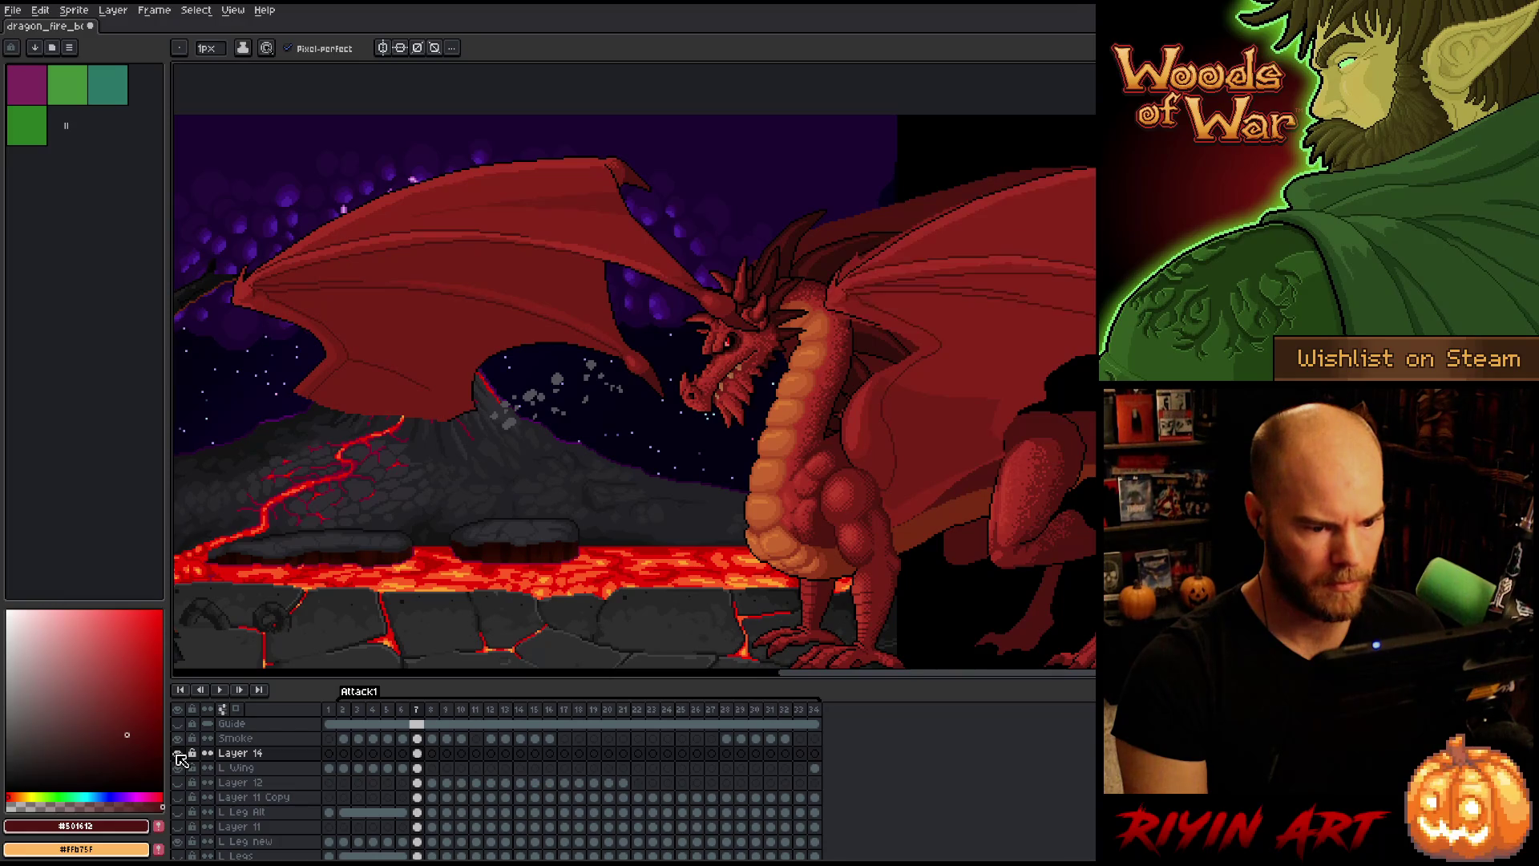
{"action": "key", "text": "Left"}
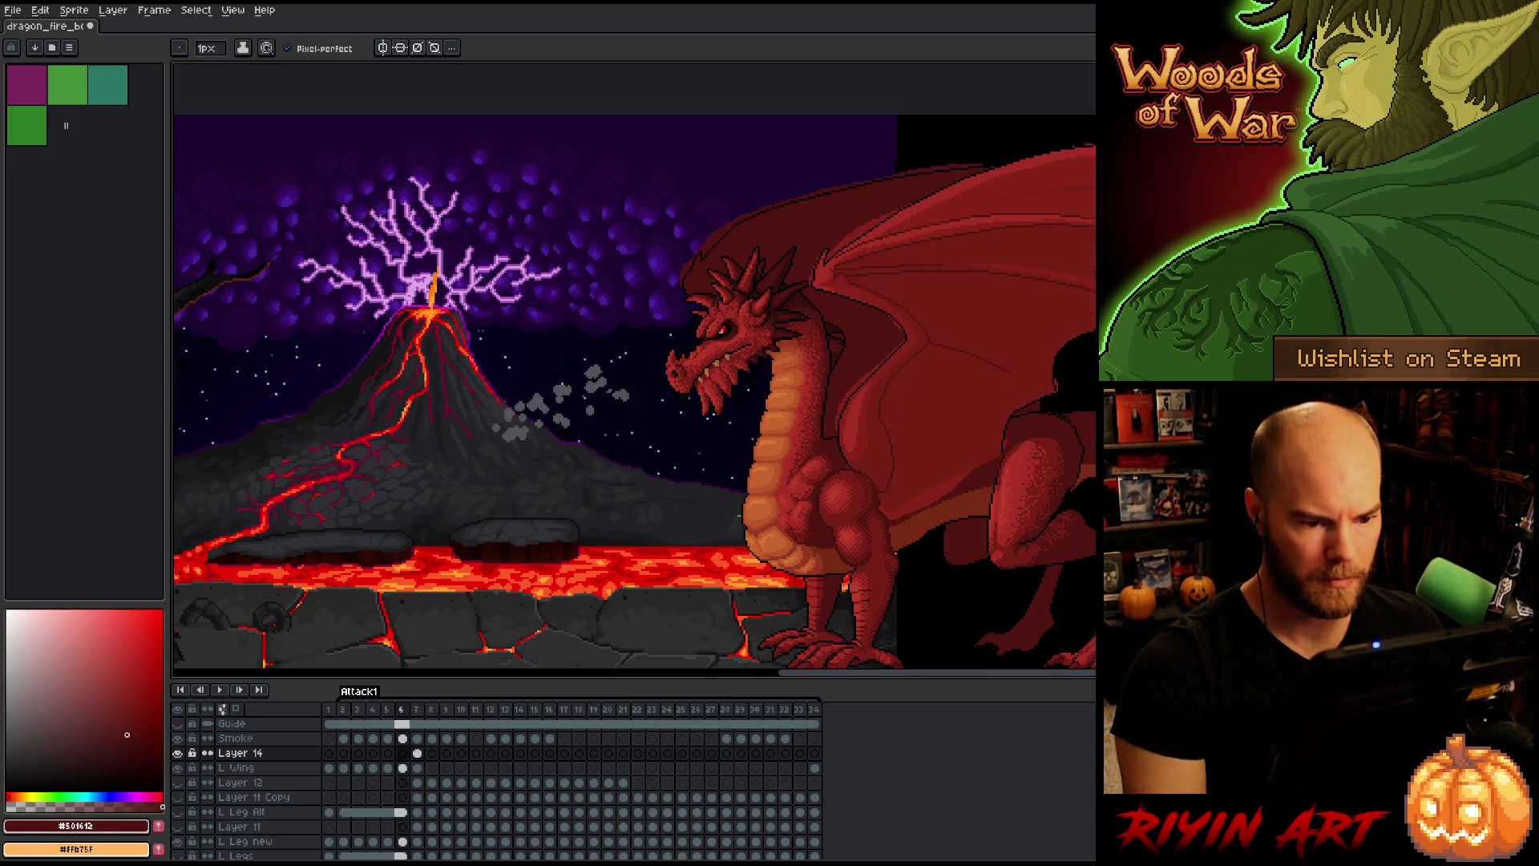
{"action": "key", "text": "Right"}
{"action": "key", "text": "Left"}
{"action": "key", "text": "Right"}
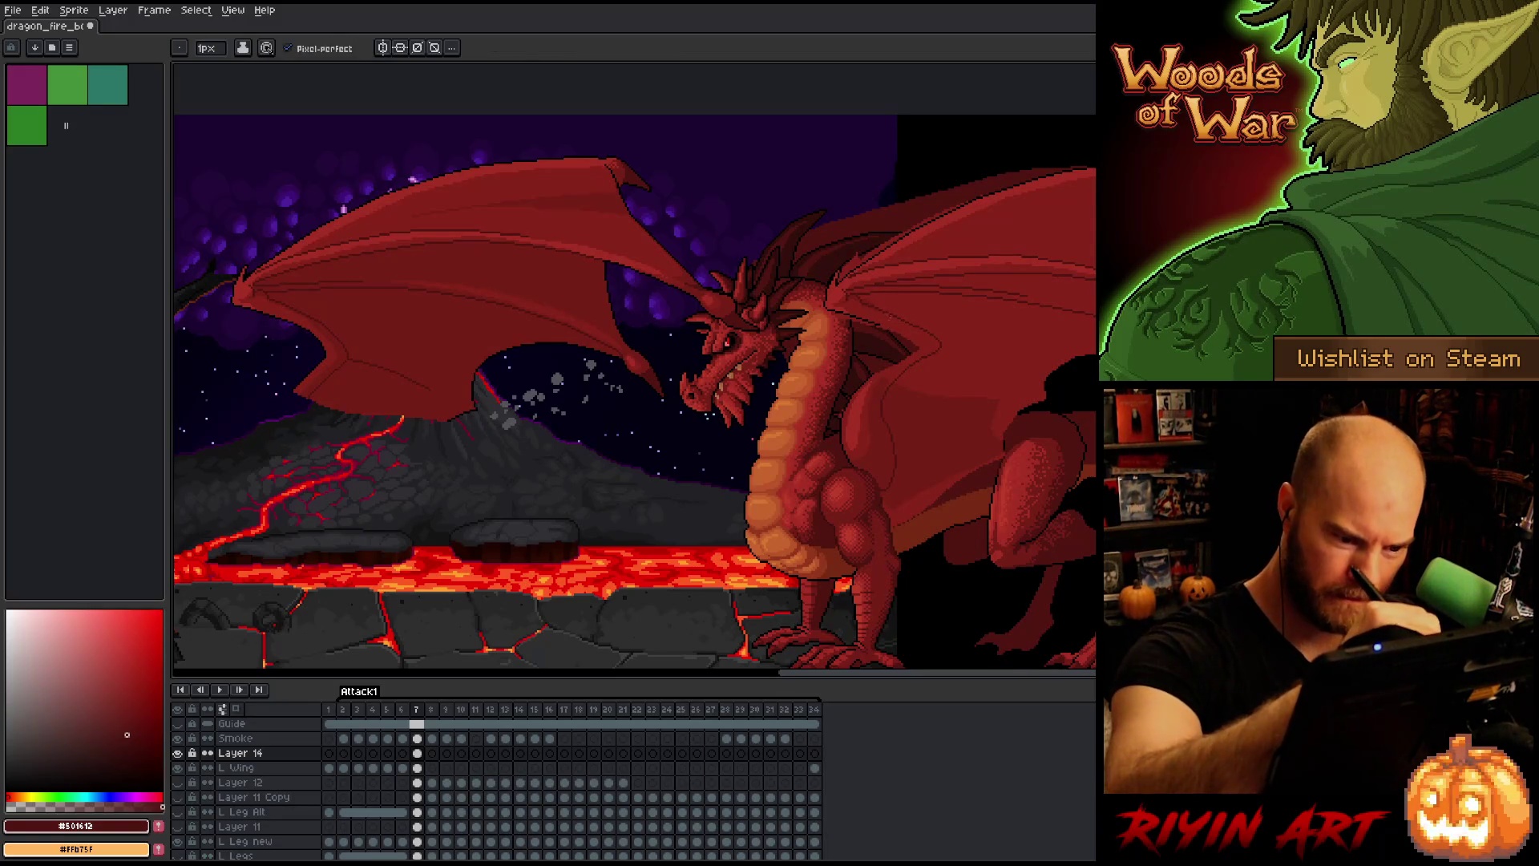
{"action": "key", "text": "e"}
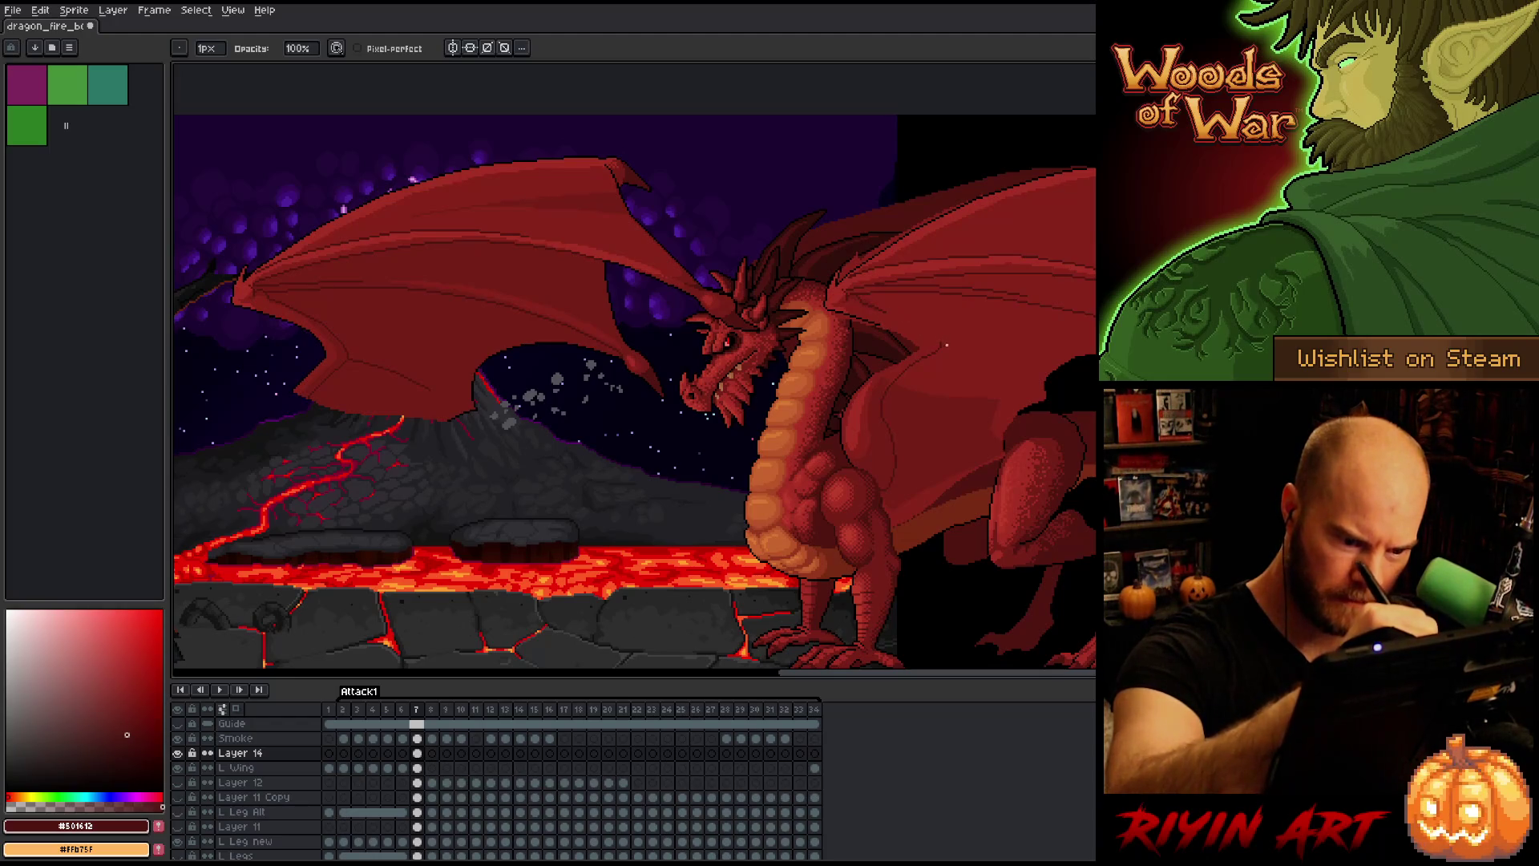
{"action": "key", "text": "b"}
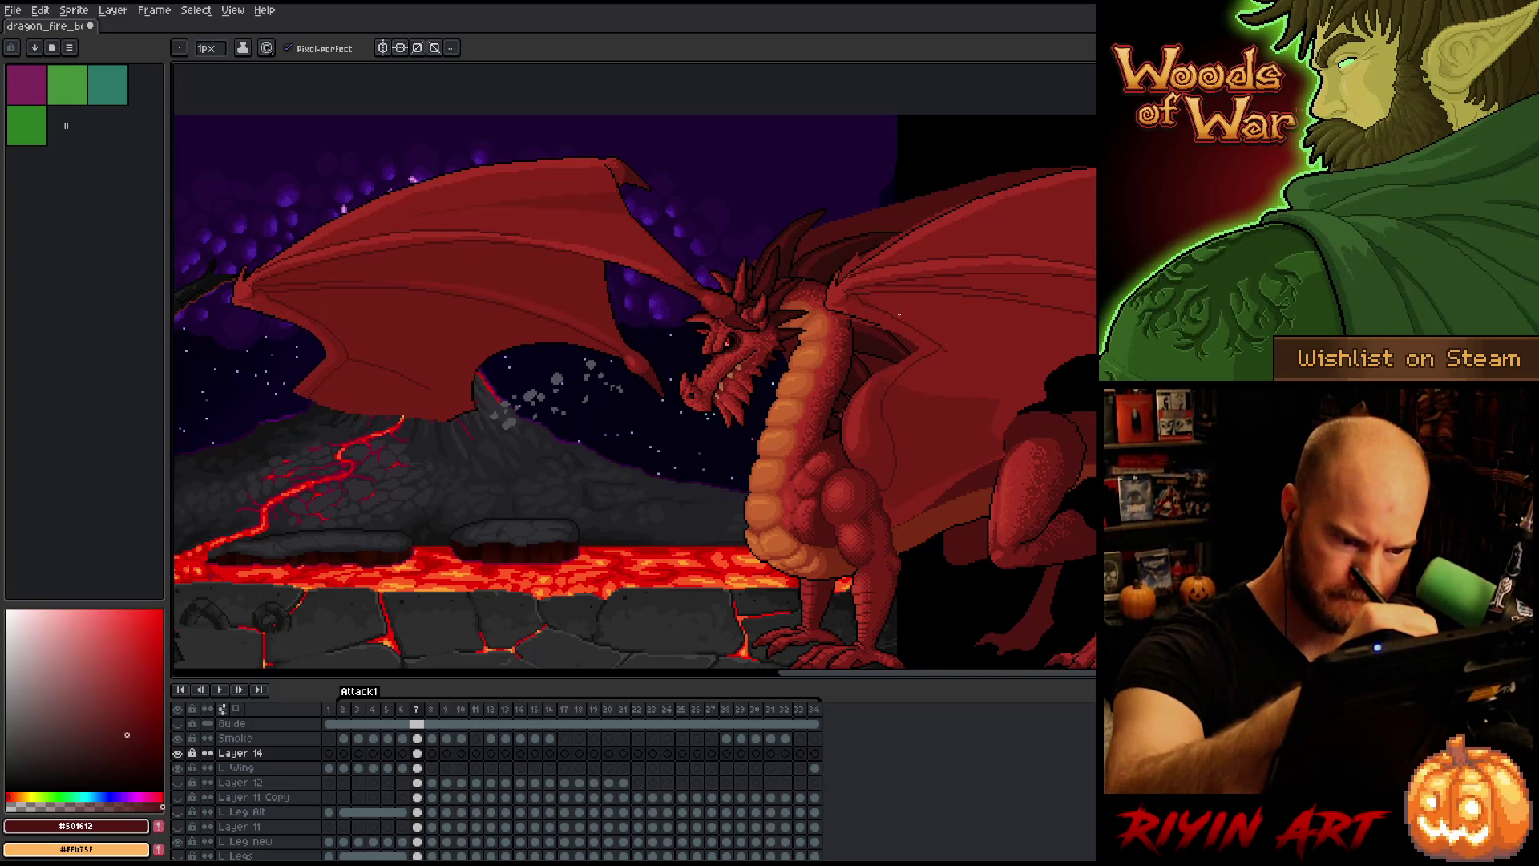
{"action": "key", "text": "e"}
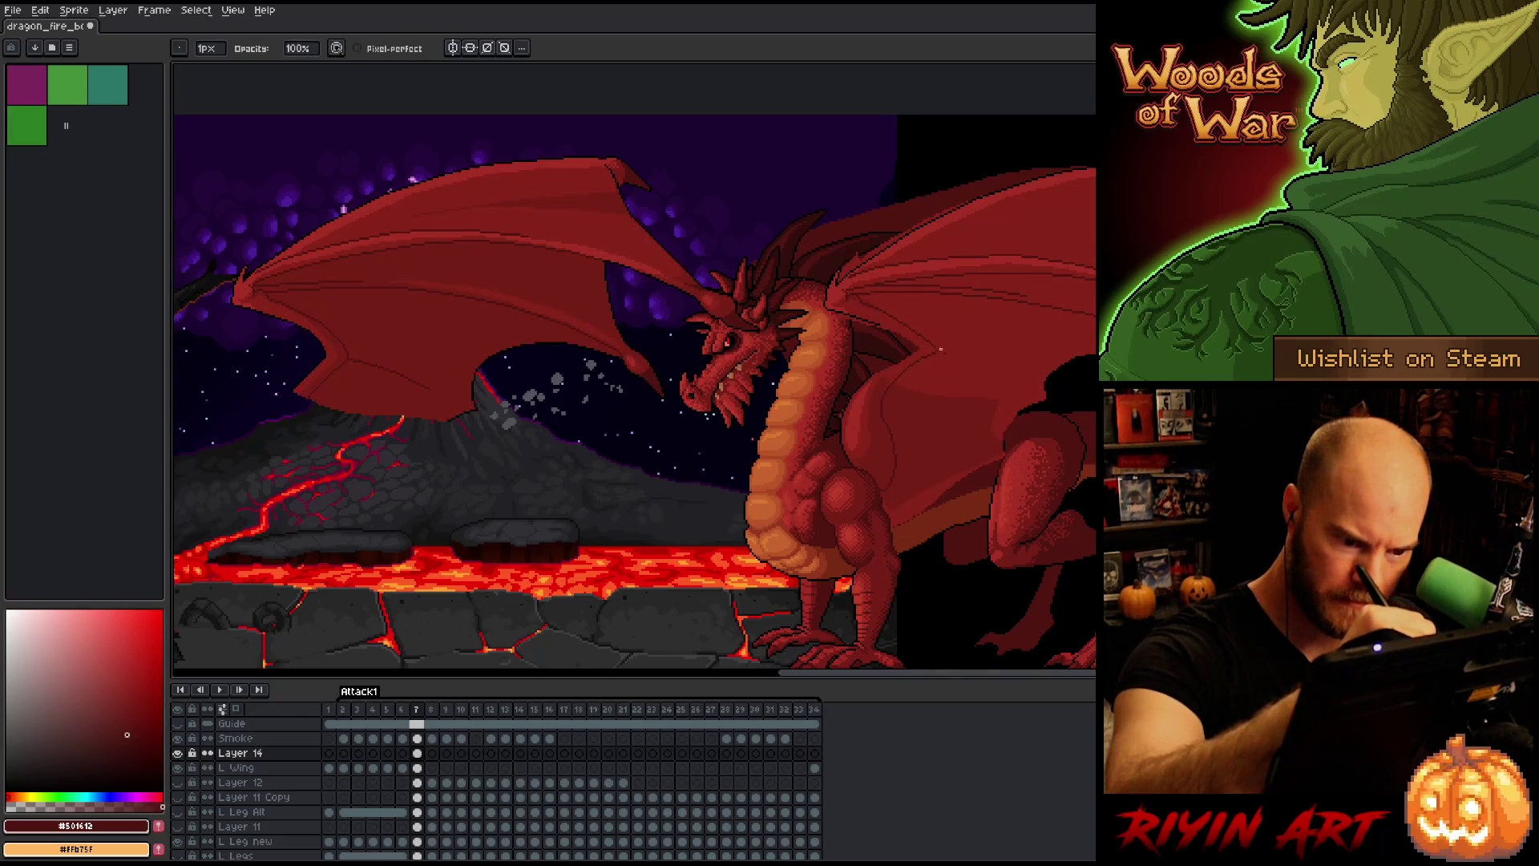
{"action": "key", "text": "b"}
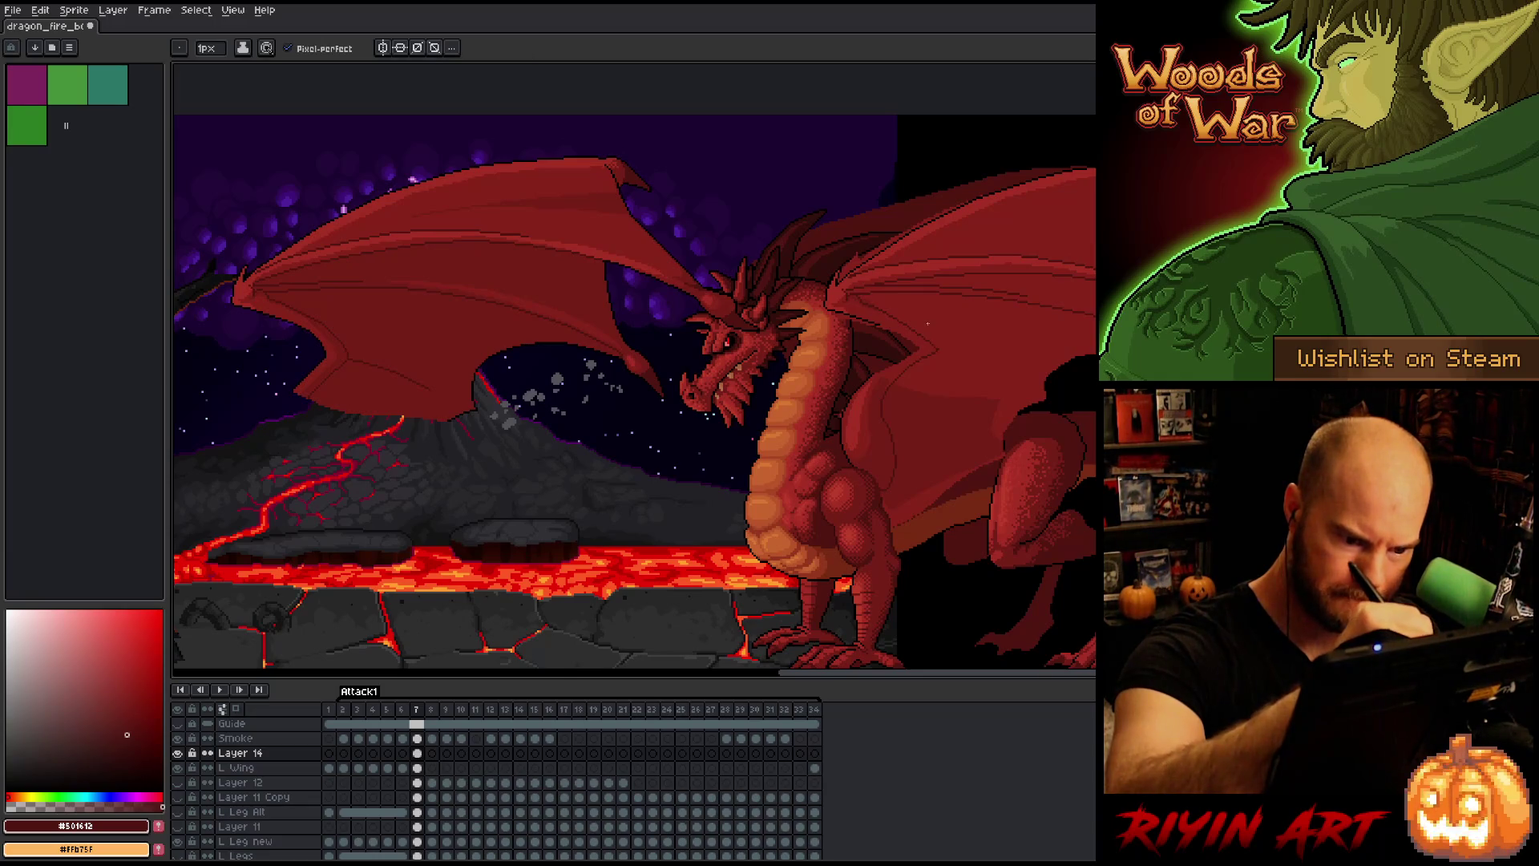
{"action": "key", "text": "e"}
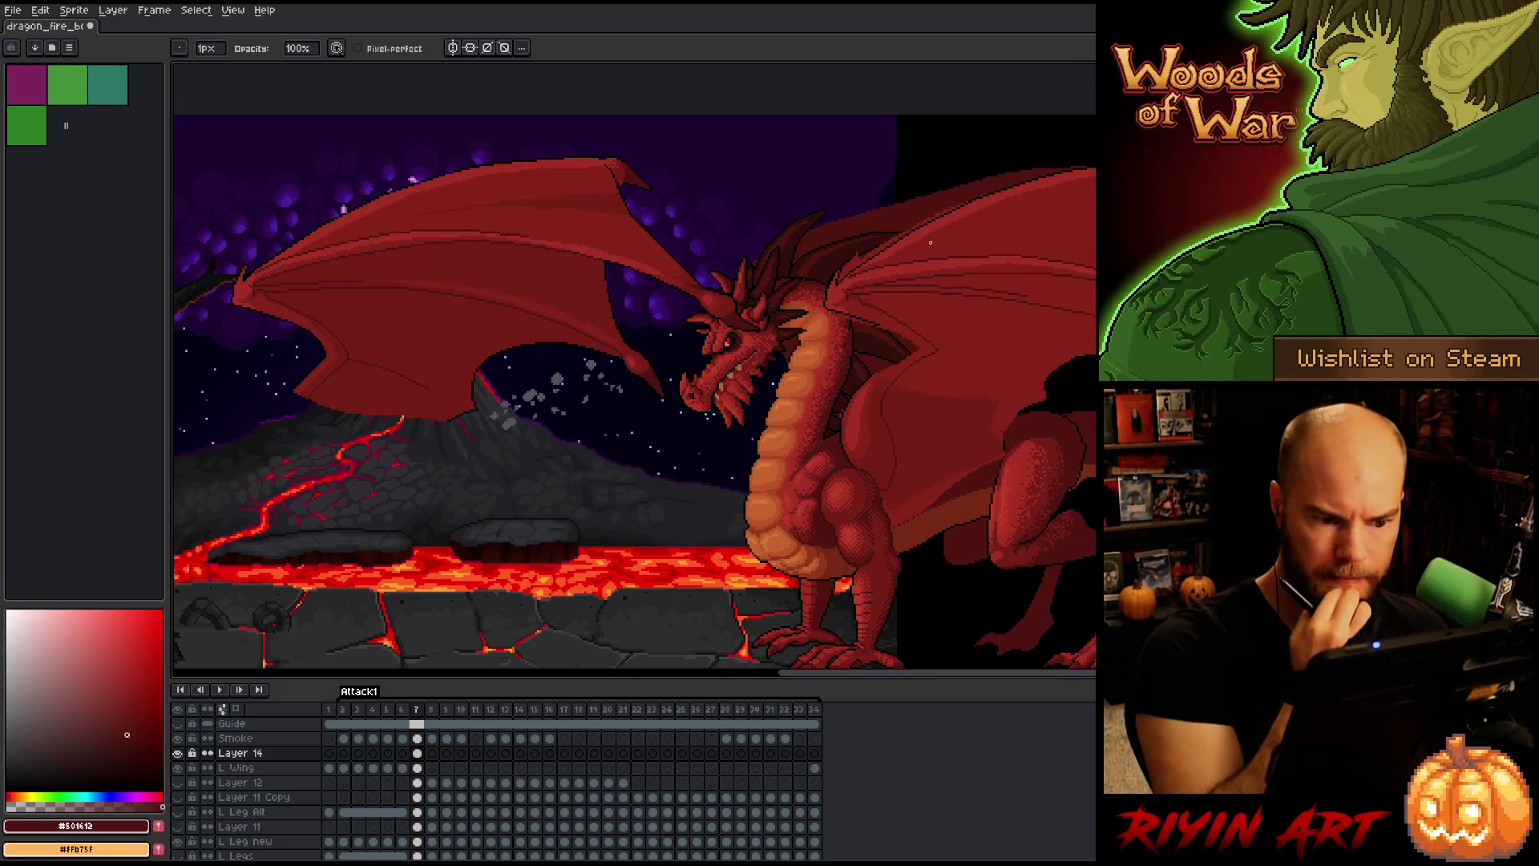
{"action": "key", "text": "Left"}
{"action": "key", "text": "Right"}
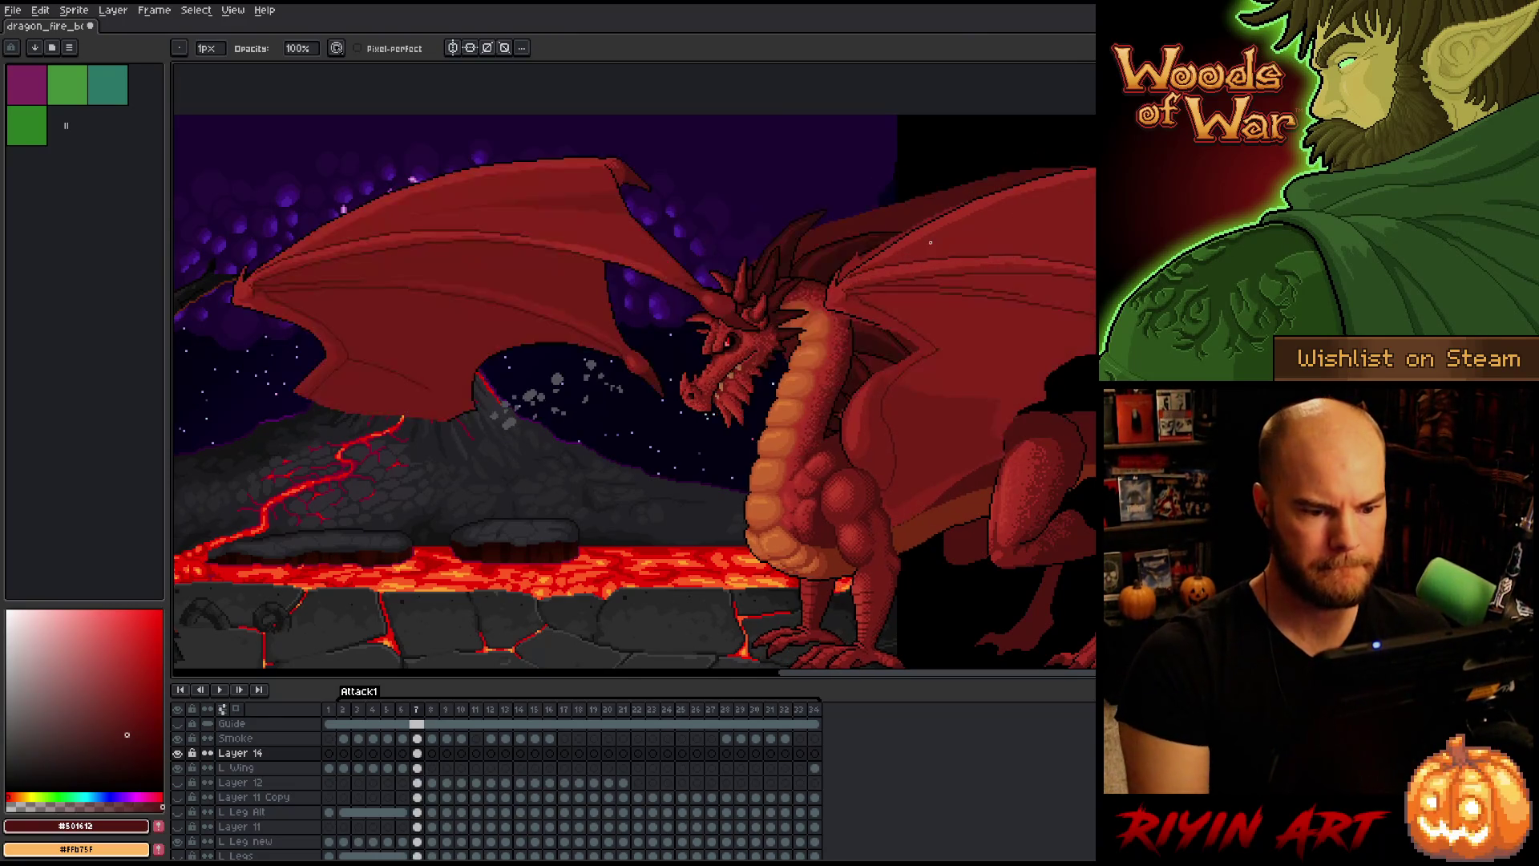
{"action": "key", "text": "Left"}
{"action": "key", "text": "Right"}
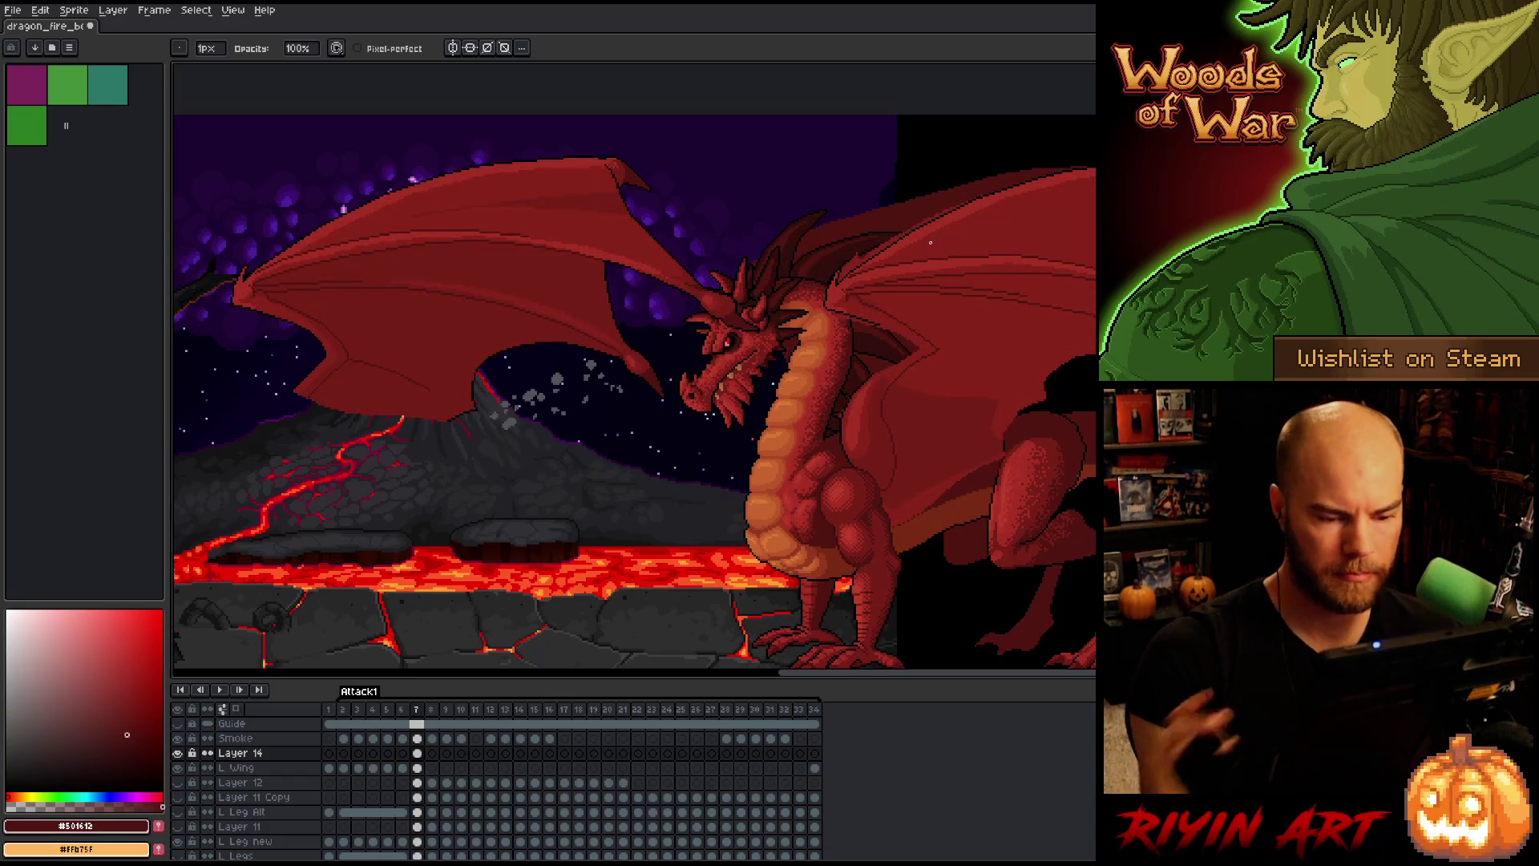
{"action": "left_click", "coordinate": [894, 377], "text": "ctrl"}
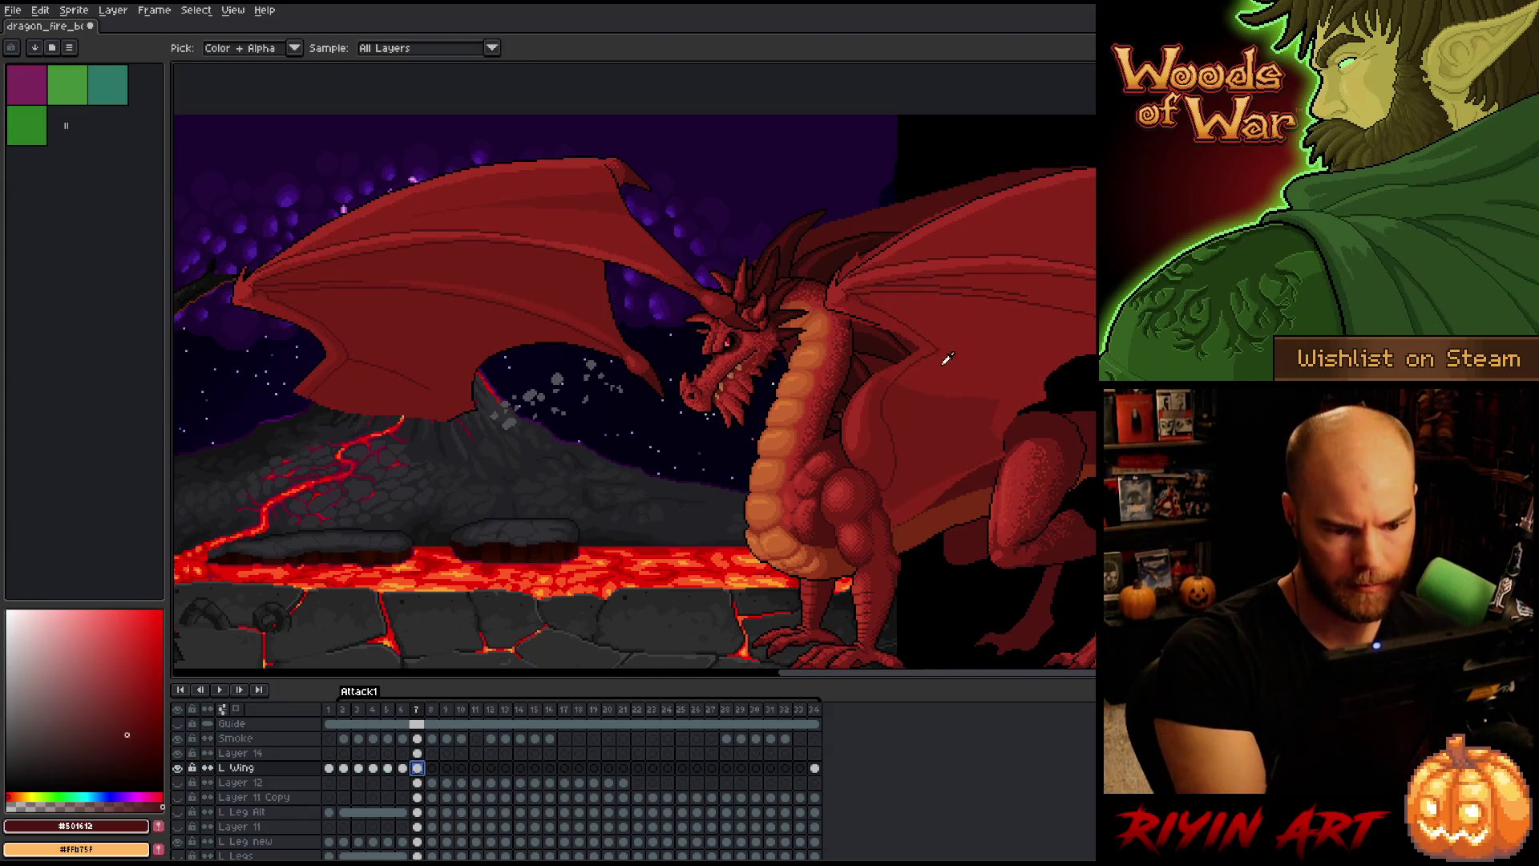
{"action": "left_click", "coordinate": [894, 377], "text": "alt"}
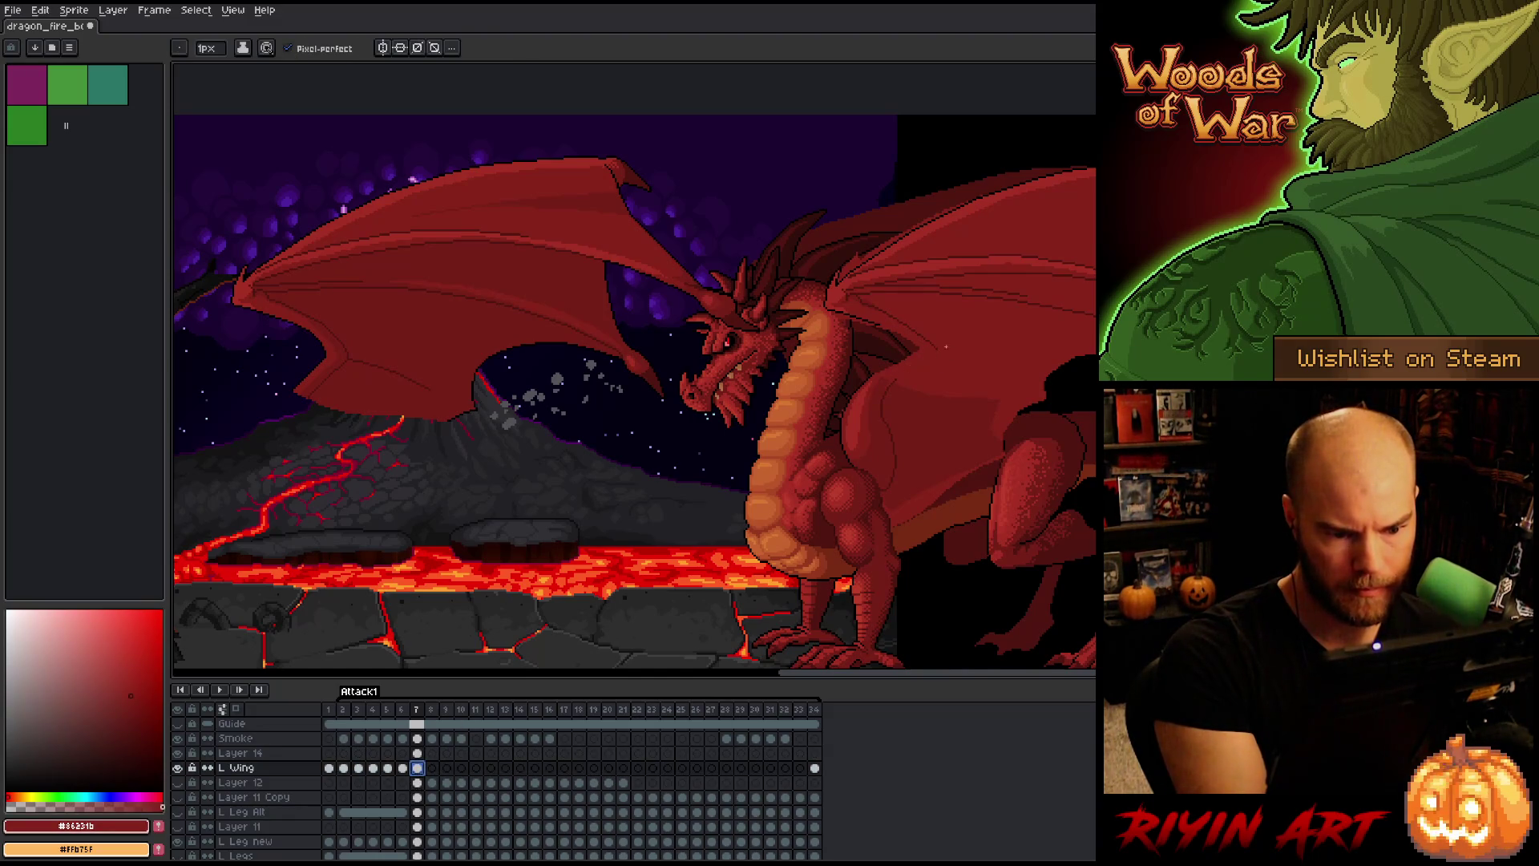
{"action": "key", "text": "Up"}
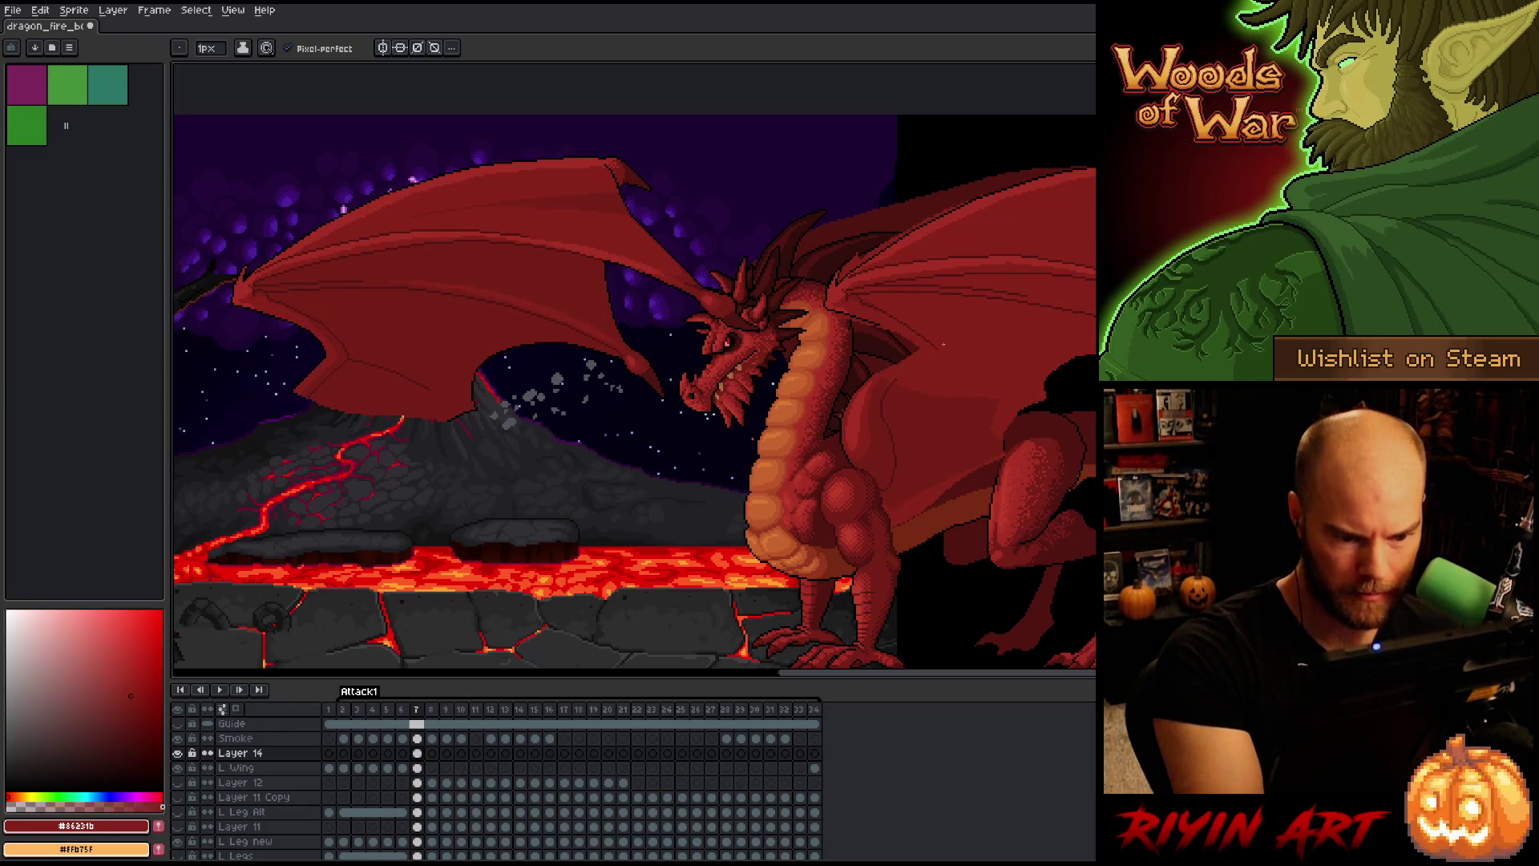
{"action": "key", "text": "alt"}
{"action": "left_click", "coordinate": [889, 393], "text": "alt"}
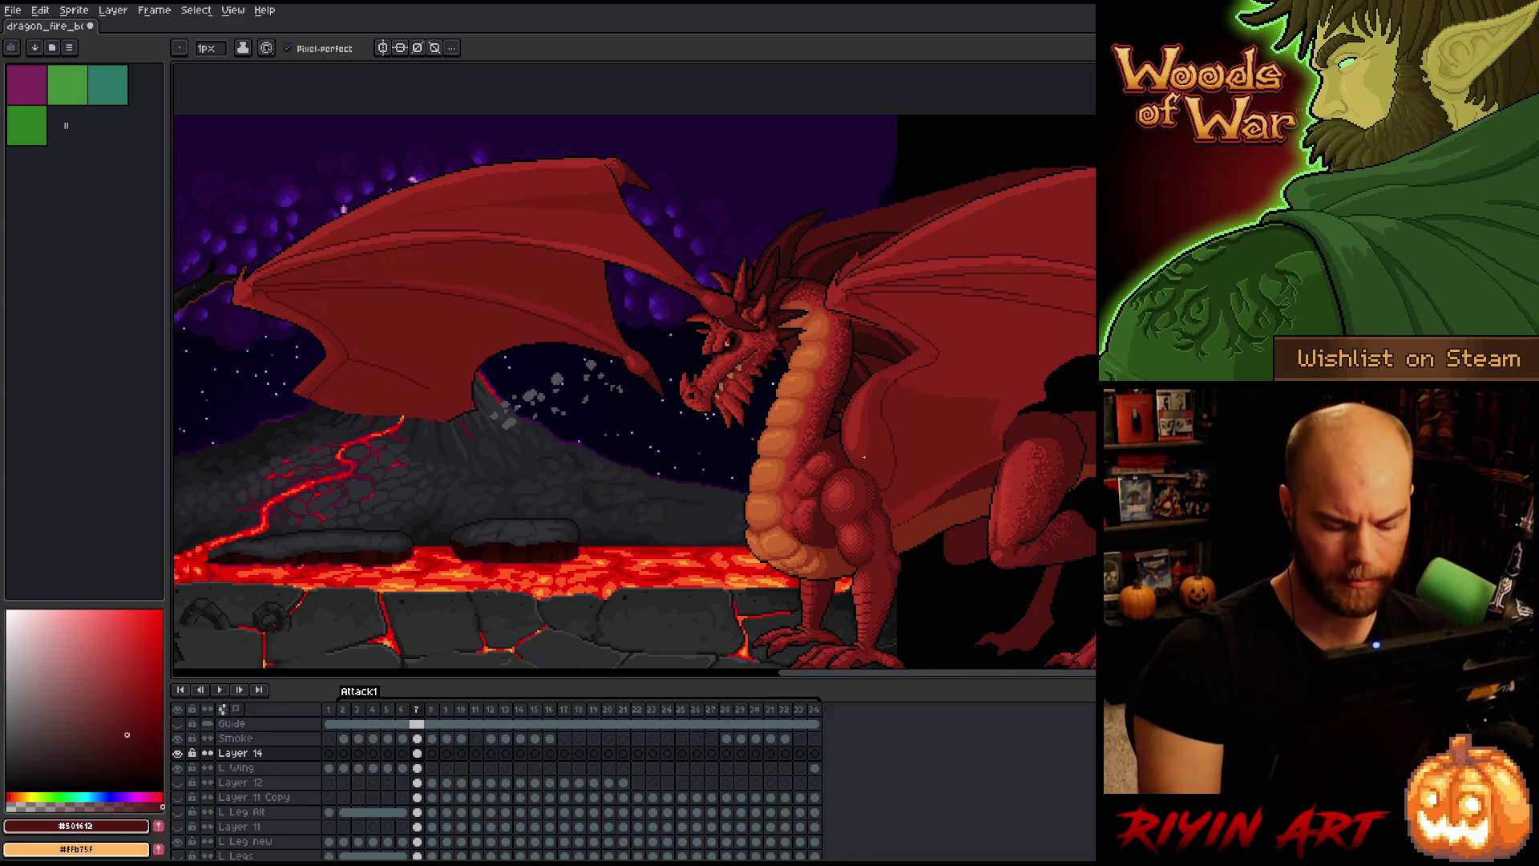
{"action": "key", "text": "Left"}
{"action": "key", "text": "Right"}
{"action": "key", "text": "Left"}
{"action": "key", "text": "Right"}
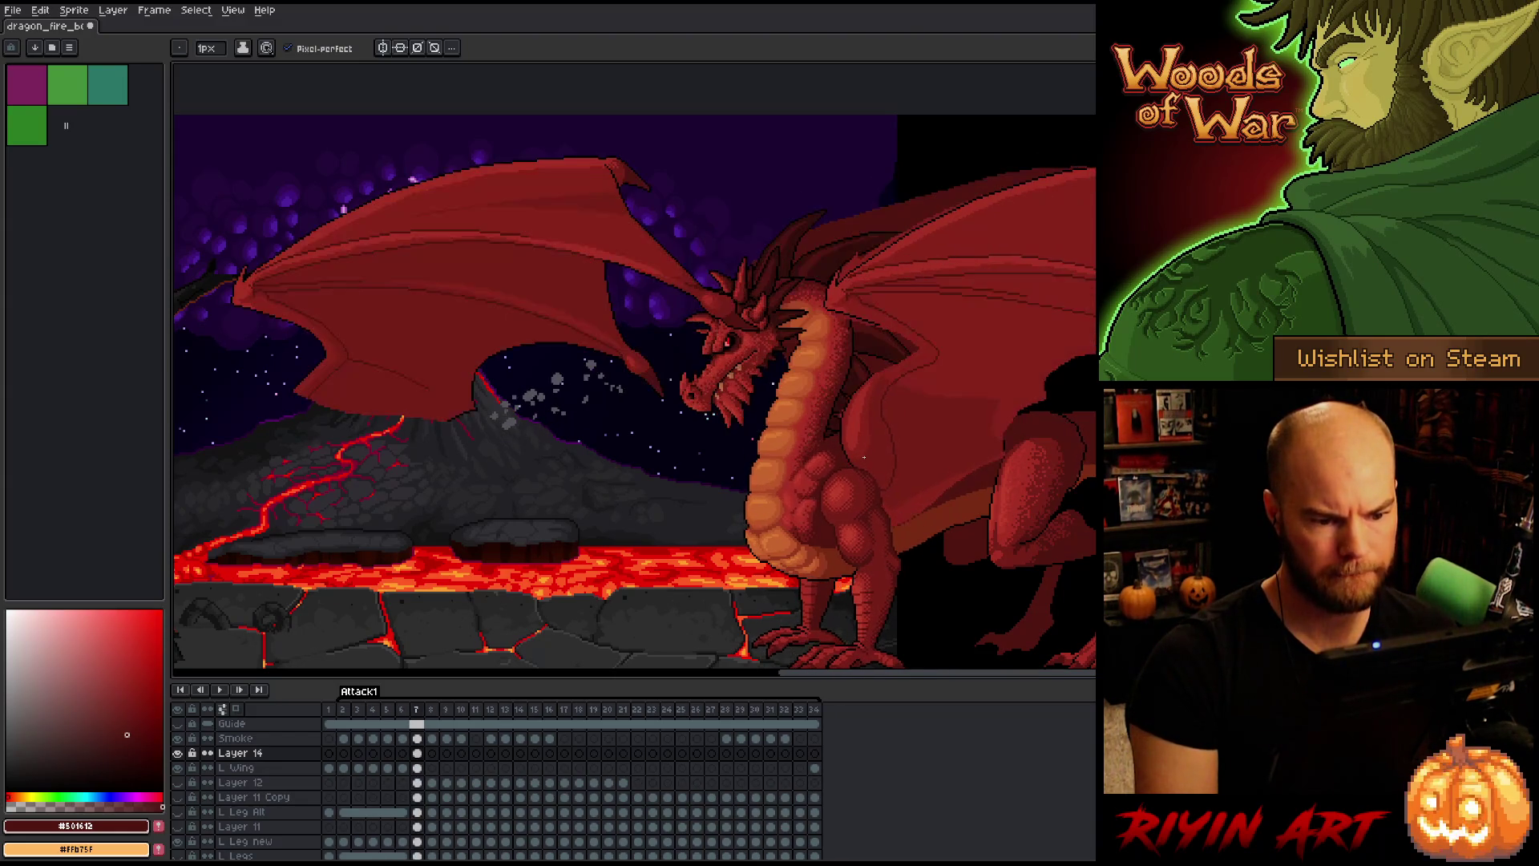
{"action": "key", "text": "Left"}
{"action": "key", "text": "Right"}
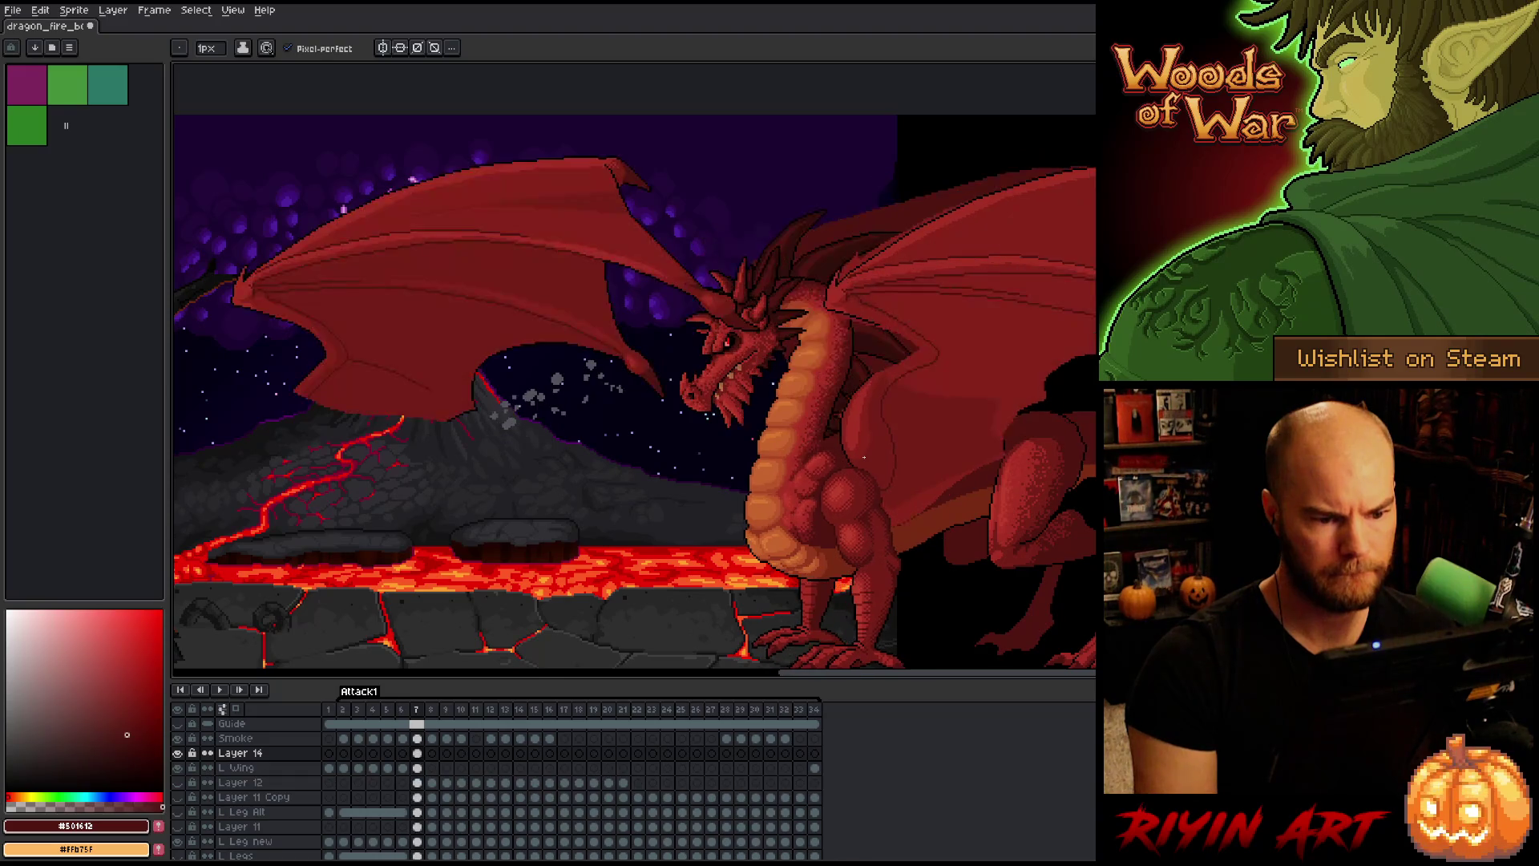
{"action": "key", "text": "Left"}
{"action": "key", "text": "Right"}
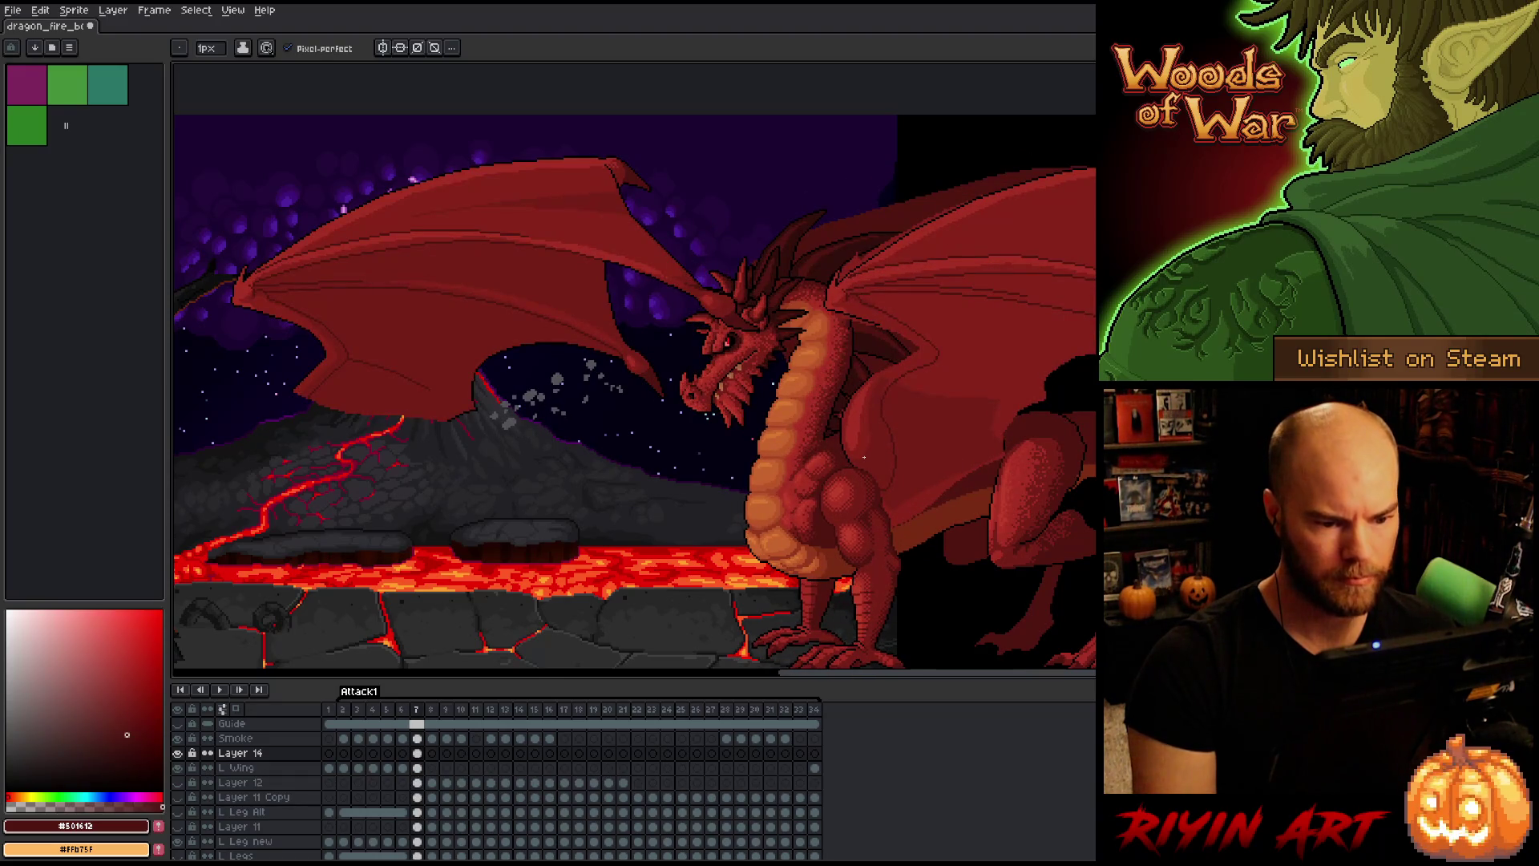
{"action": "scroll", "coordinate": [849, 233], "scroll_direction": "up", "scroll_amount": 1}
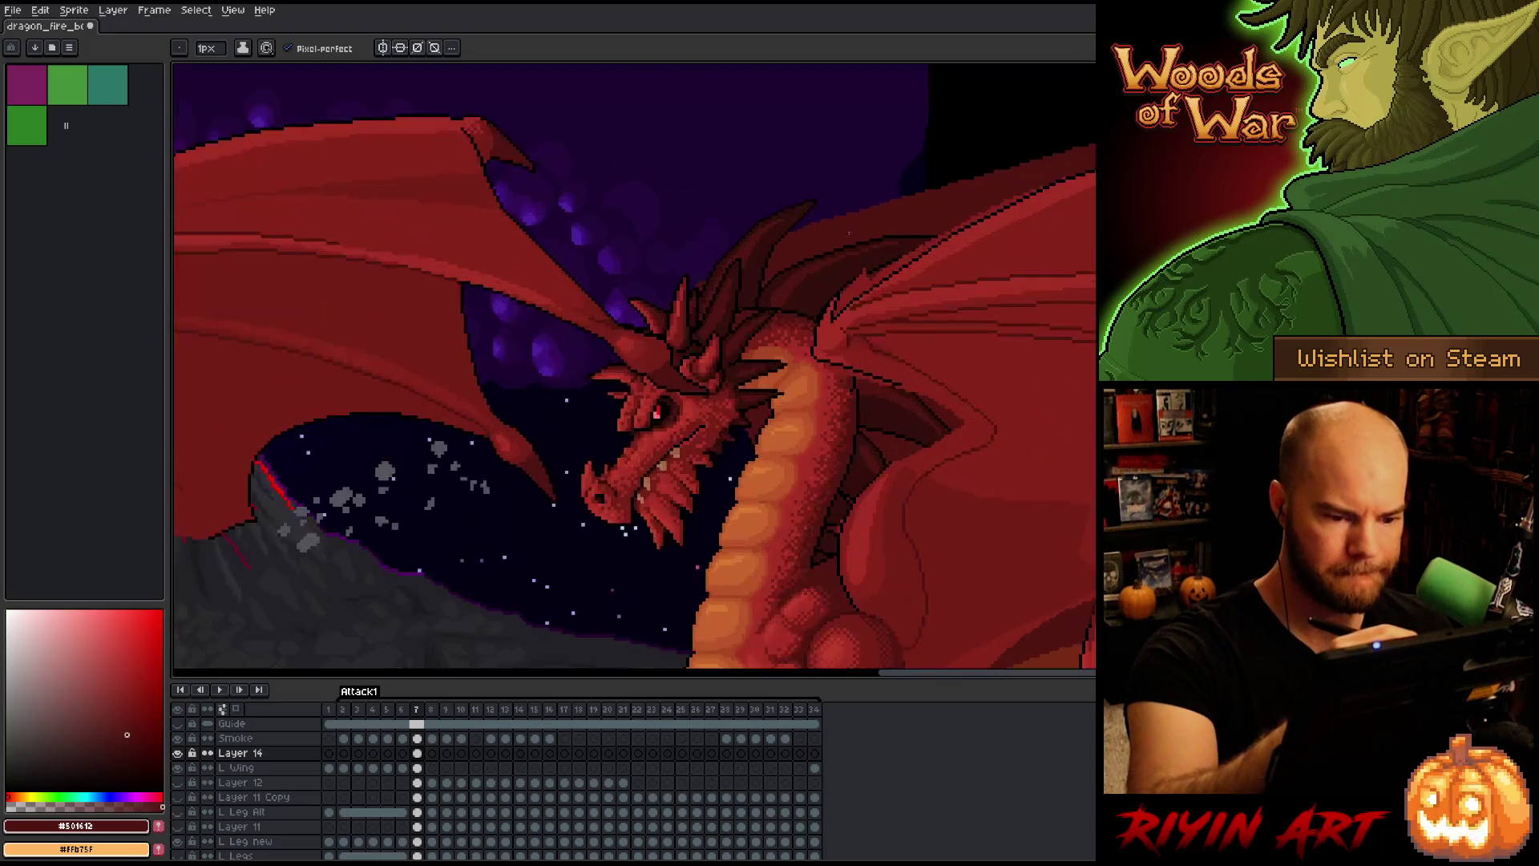
Step: Make the L Wing frame 7 cel active and select all of the Left Wing's pixels
{"action": "scroll", "coordinate": [849, 234], "scroll_direction": "up", "scroll_amount": 3}
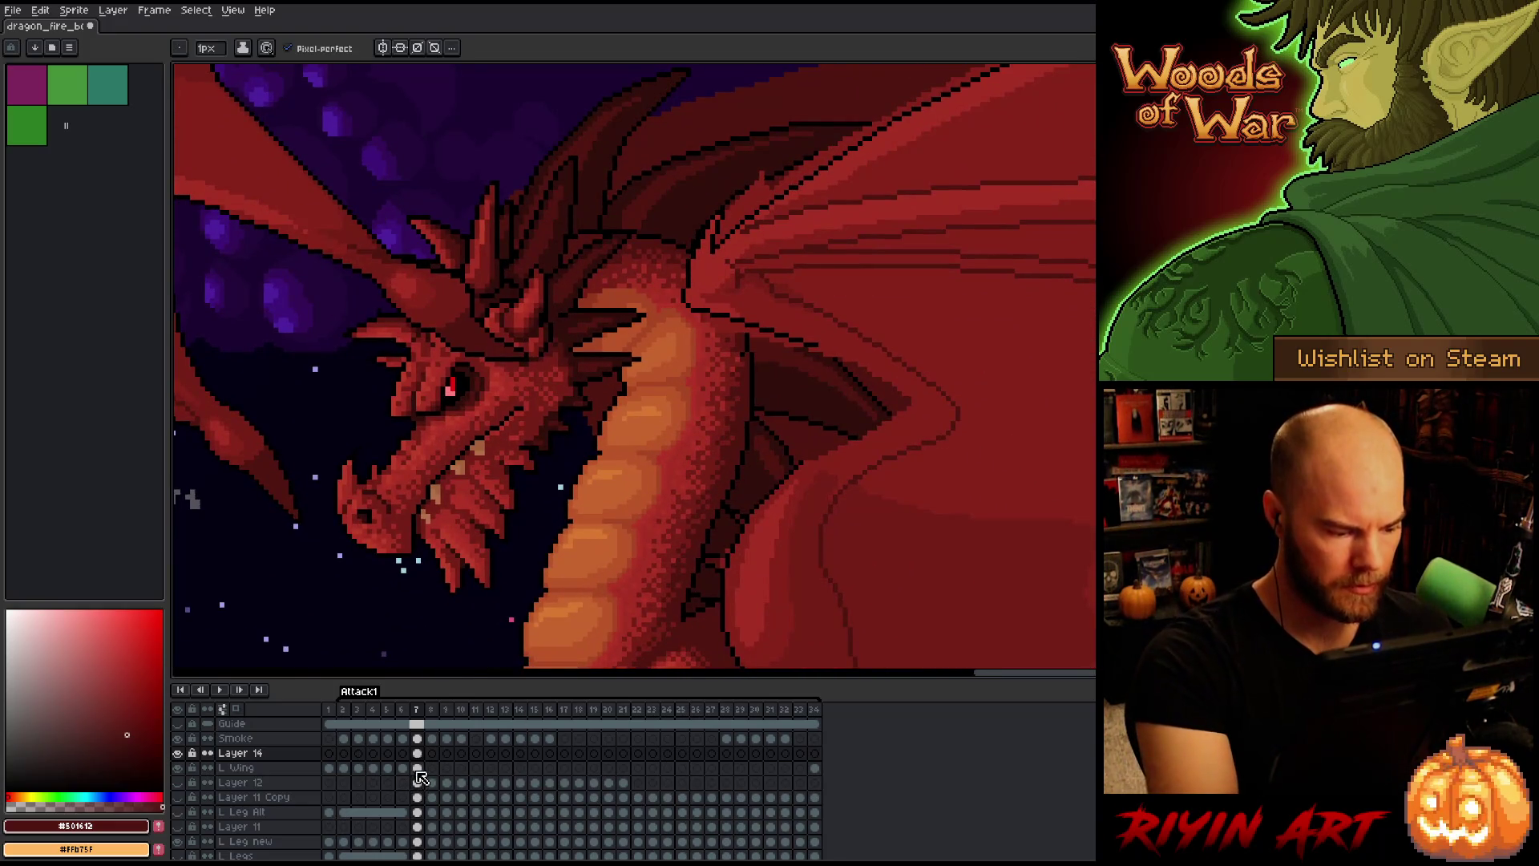
{"action": "left_click", "coordinate": [417, 768]}
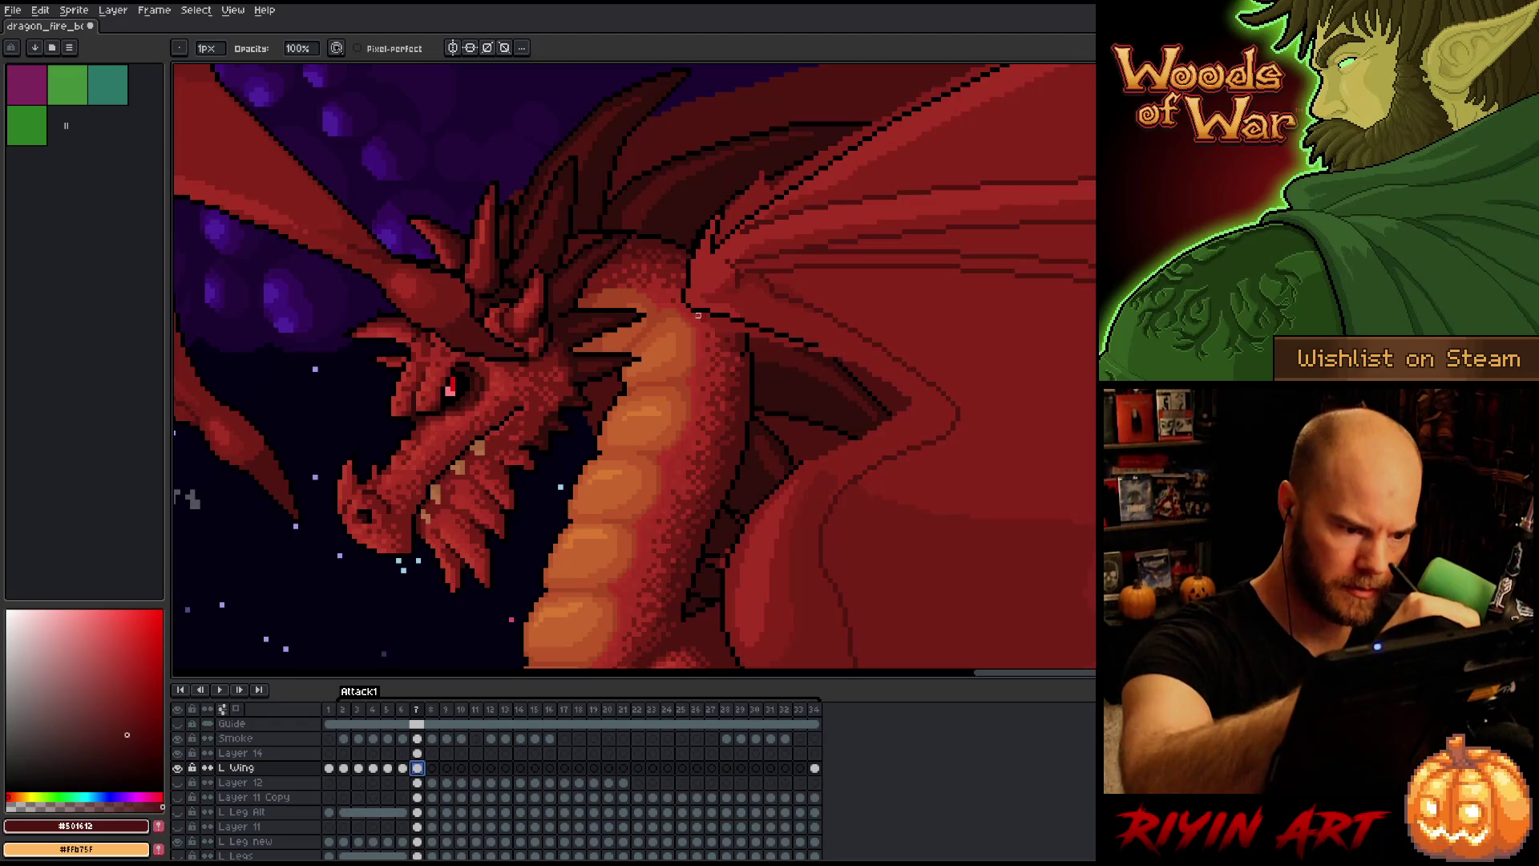
{"action": "key", "text": "v"}
{"action": "left_click", "coordinate": [732, 335]}
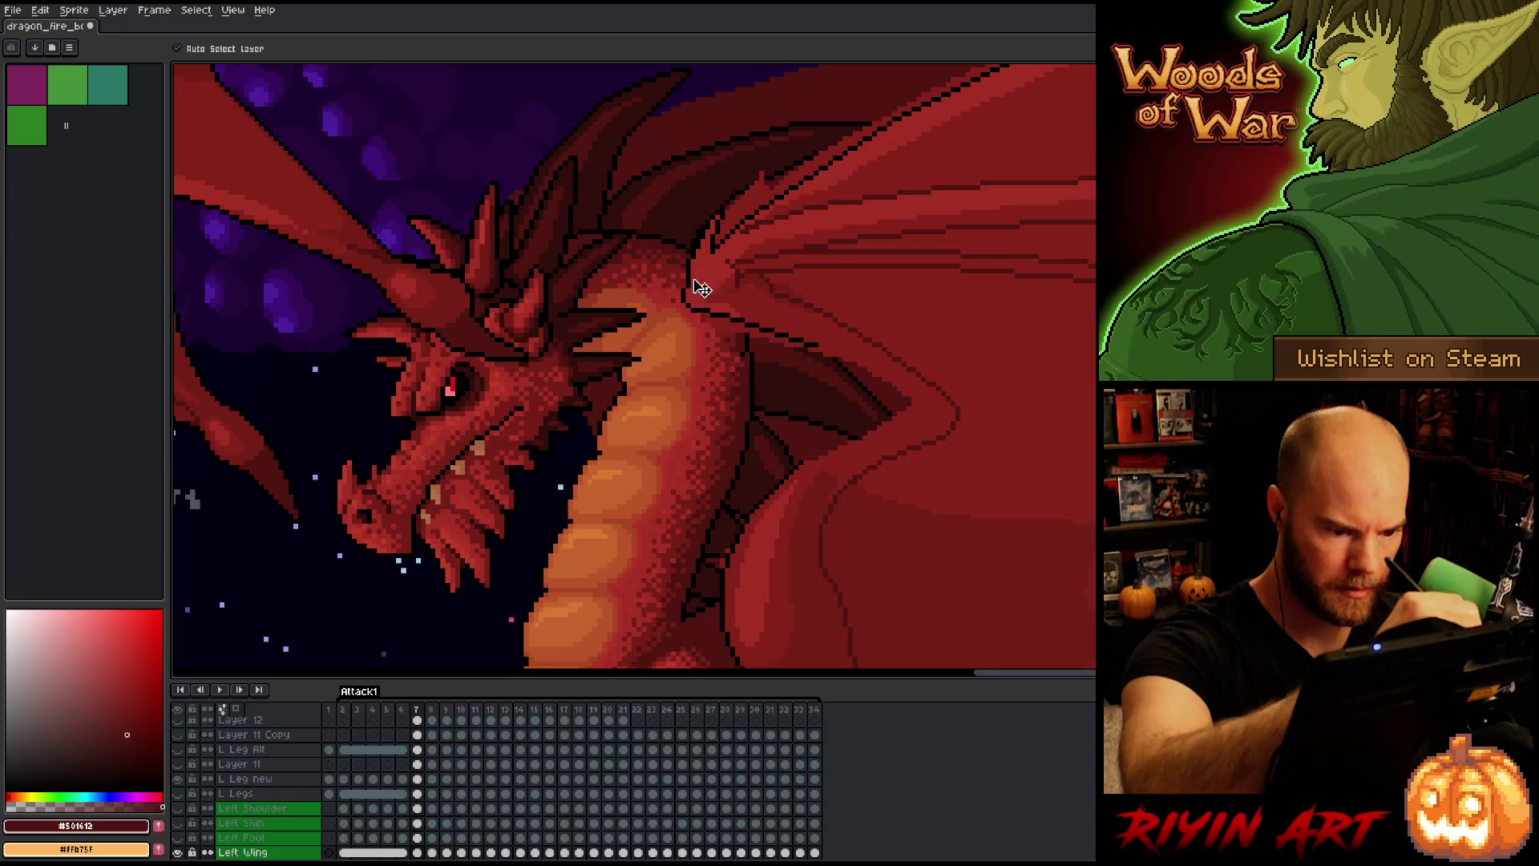
{"action": "left_click", "coordinate": [417, 852], "text": "ctrl"}
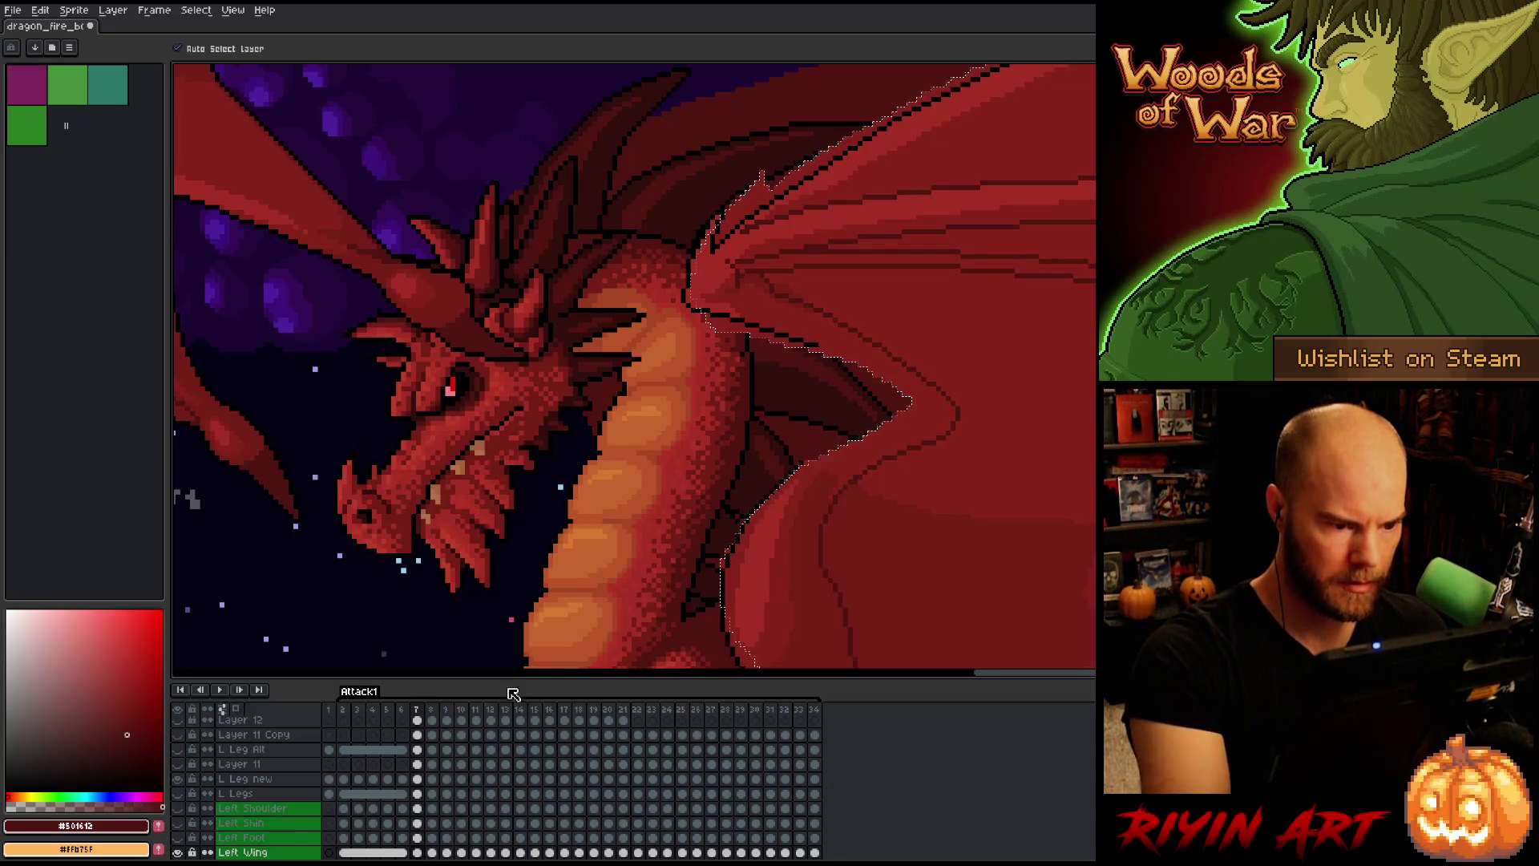
Step: Switch to the Left Wing cel on frame 7, then back to the L Wing cel
{"action": "scroll", "coordinate": [439, 786], "scroll_direction": "up", "scroll_amount": 3}
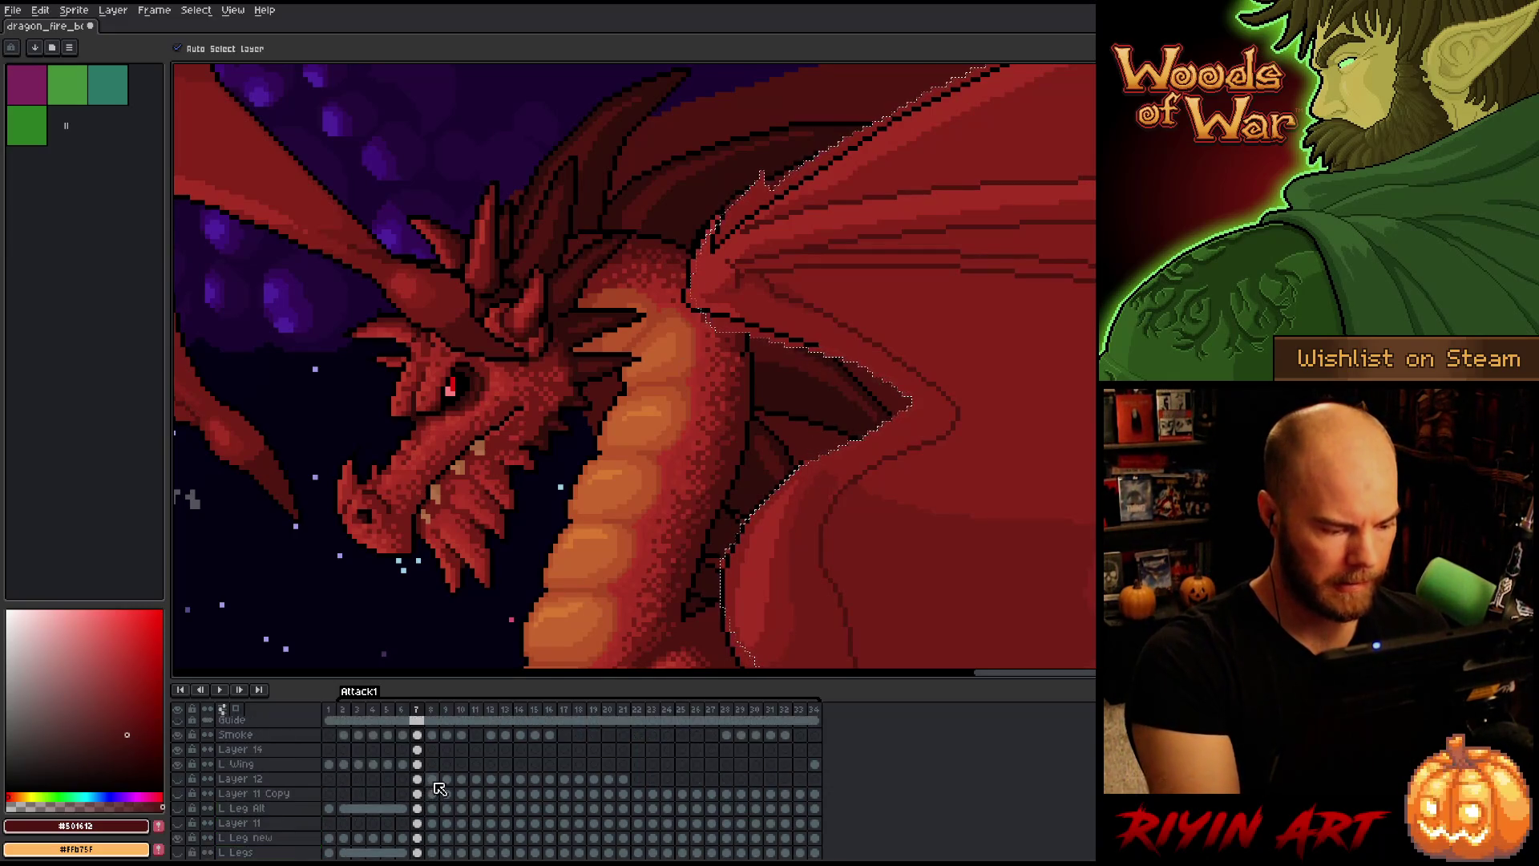
{"action": "scroll", "coordinate": [462, 792], "scroll_direction": "down", "scroll_amount": 1}
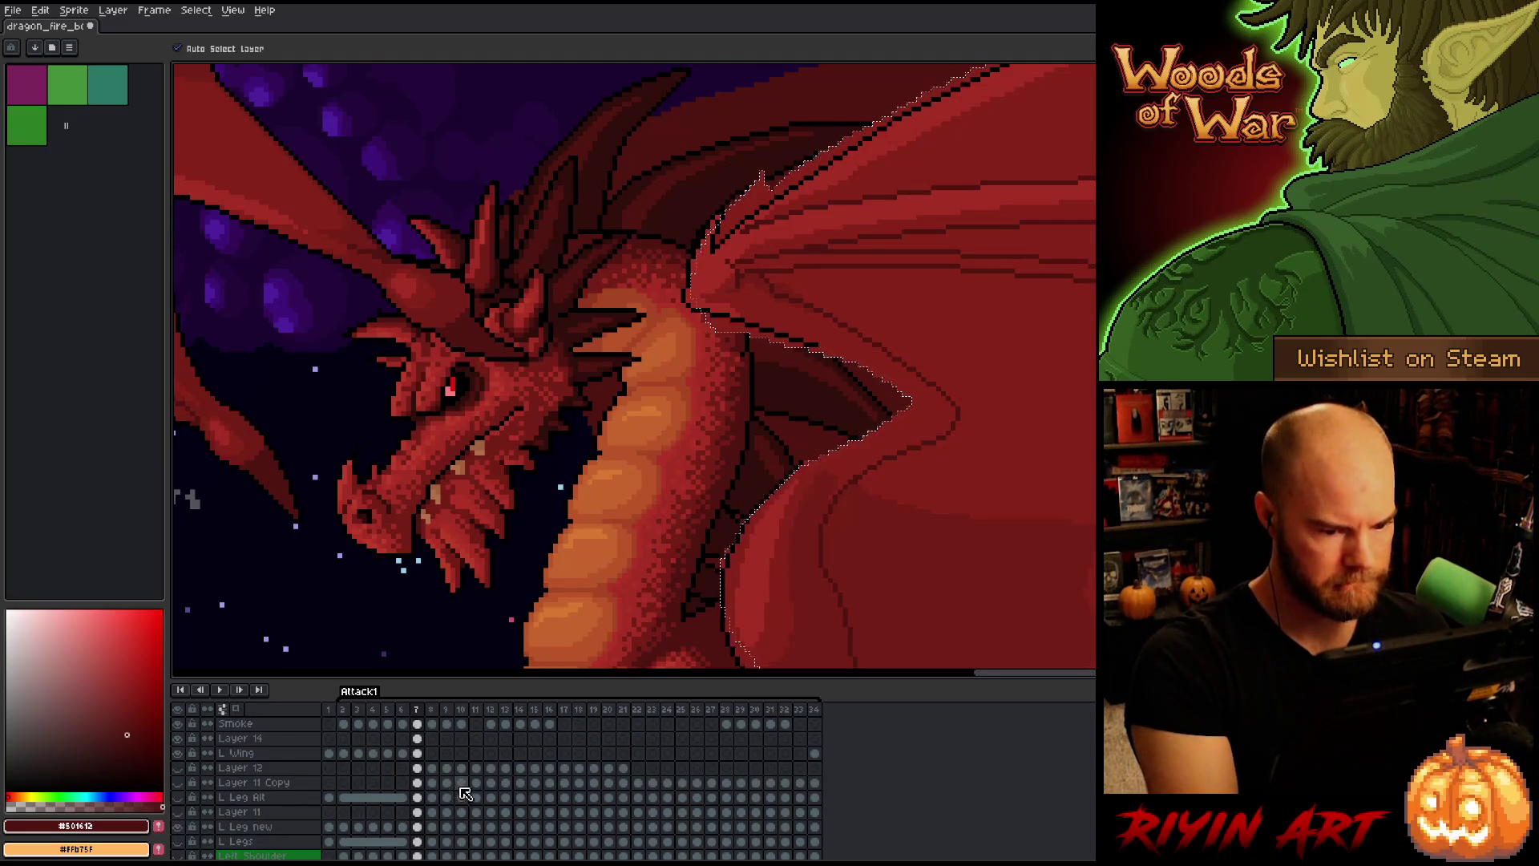
{"action": "scroll", "coordinate": [467, 789], "scroll_direction": "down", "scroll_amount": 5}
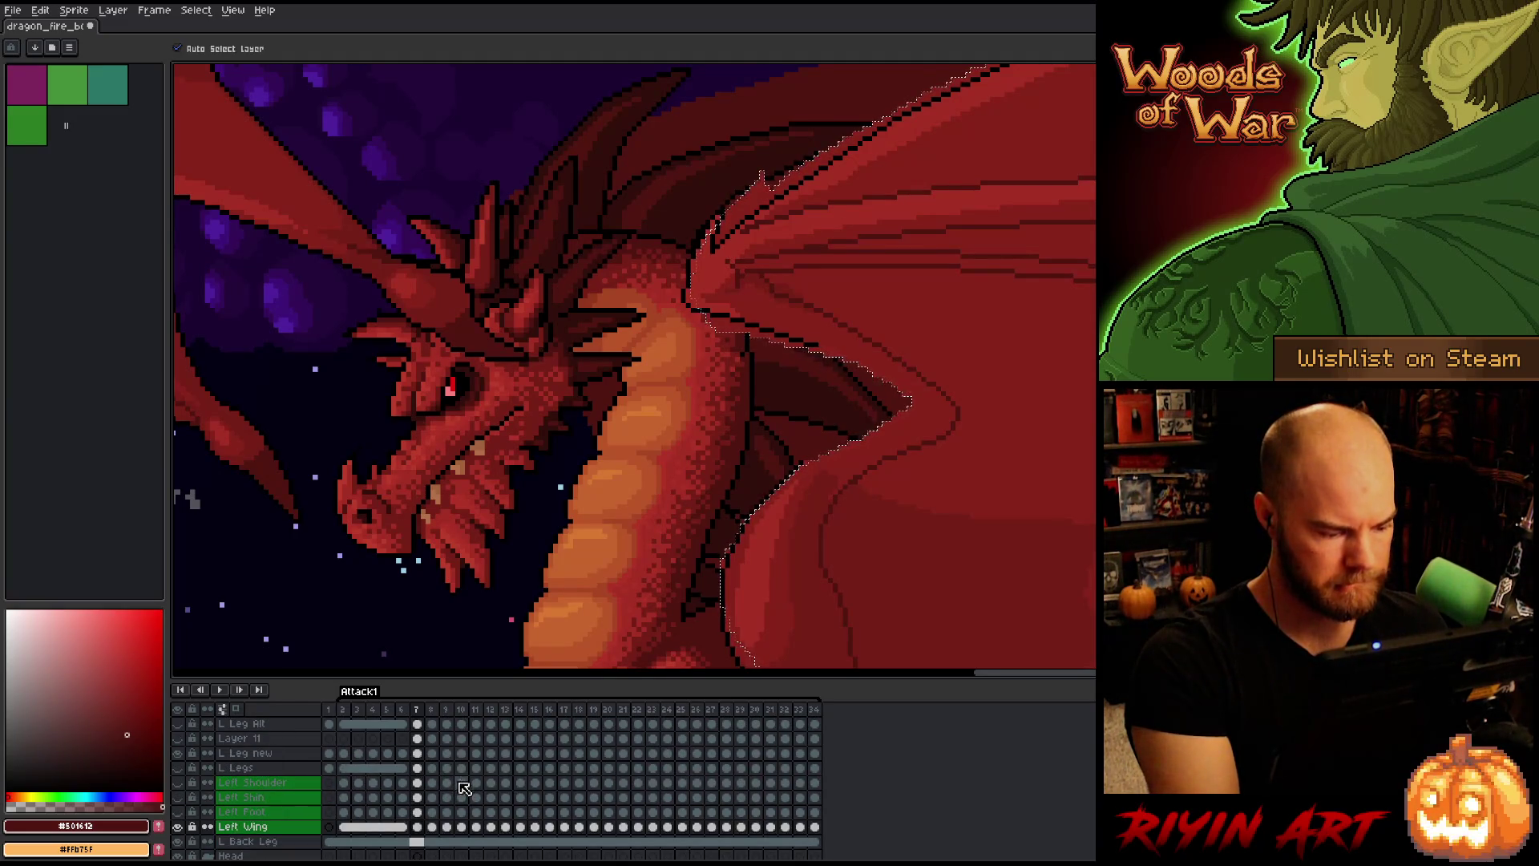
{"action": "left_click", "coordinate": [418, 828]}
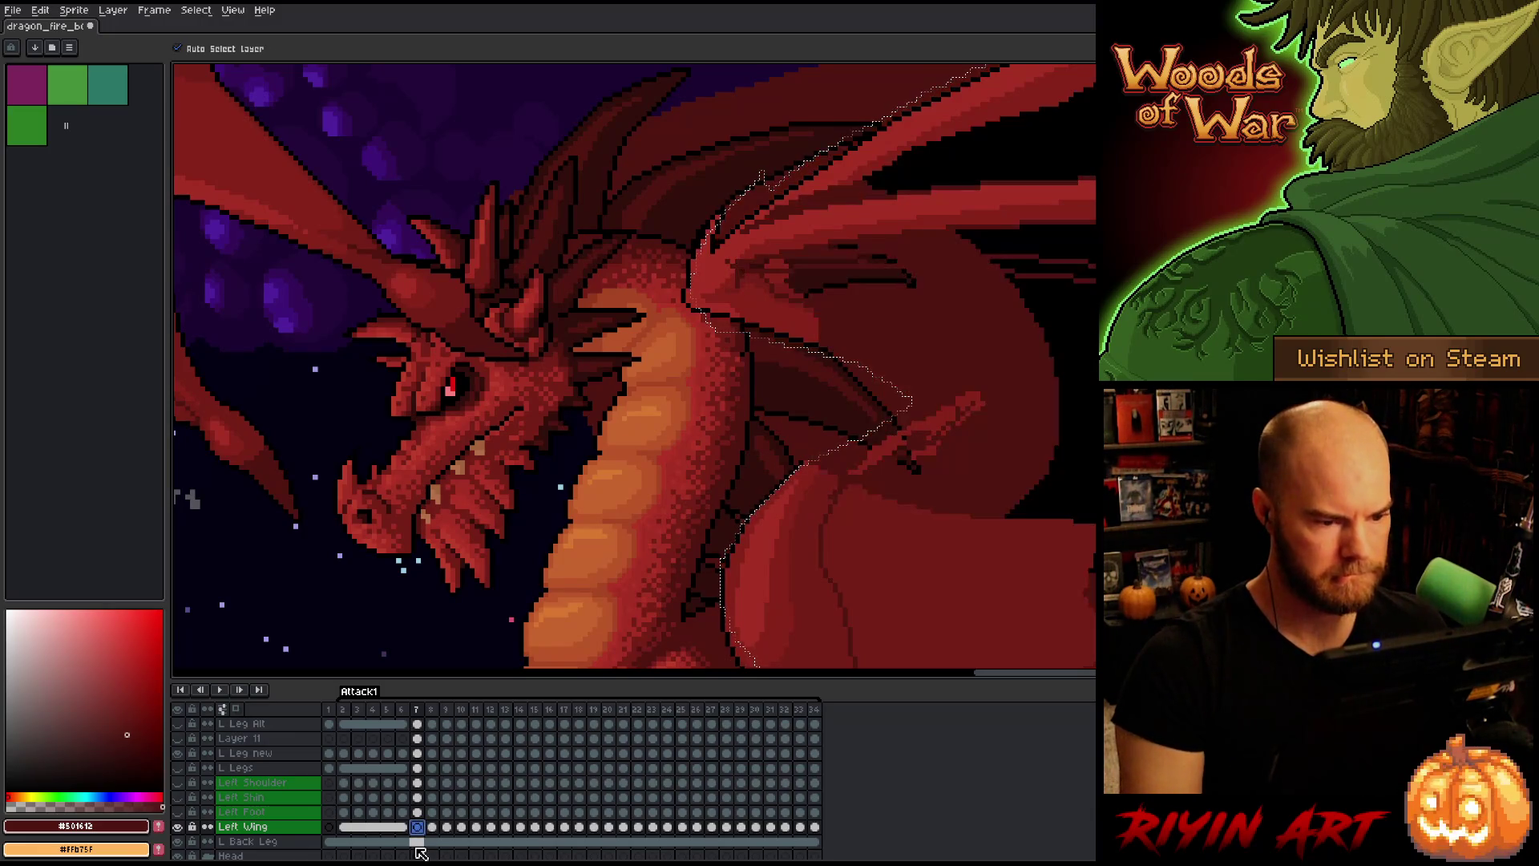
{"action": "scroll", "coordinate": [419, 810], "scroll_direction": "up", "scroll_amount": 6}
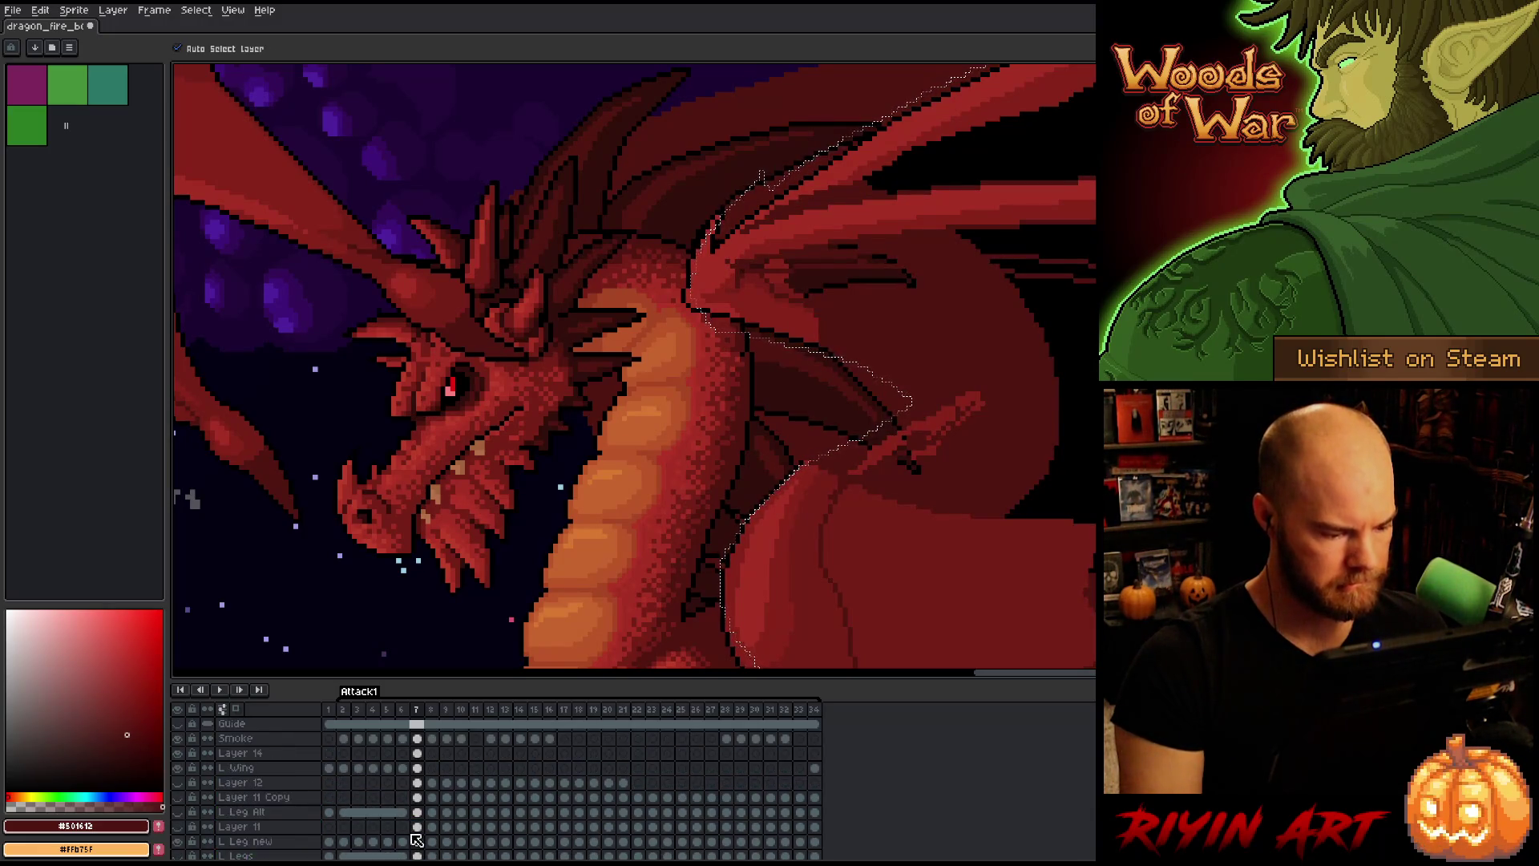
{"action": "left_click", "coordinate": [418, 768]}
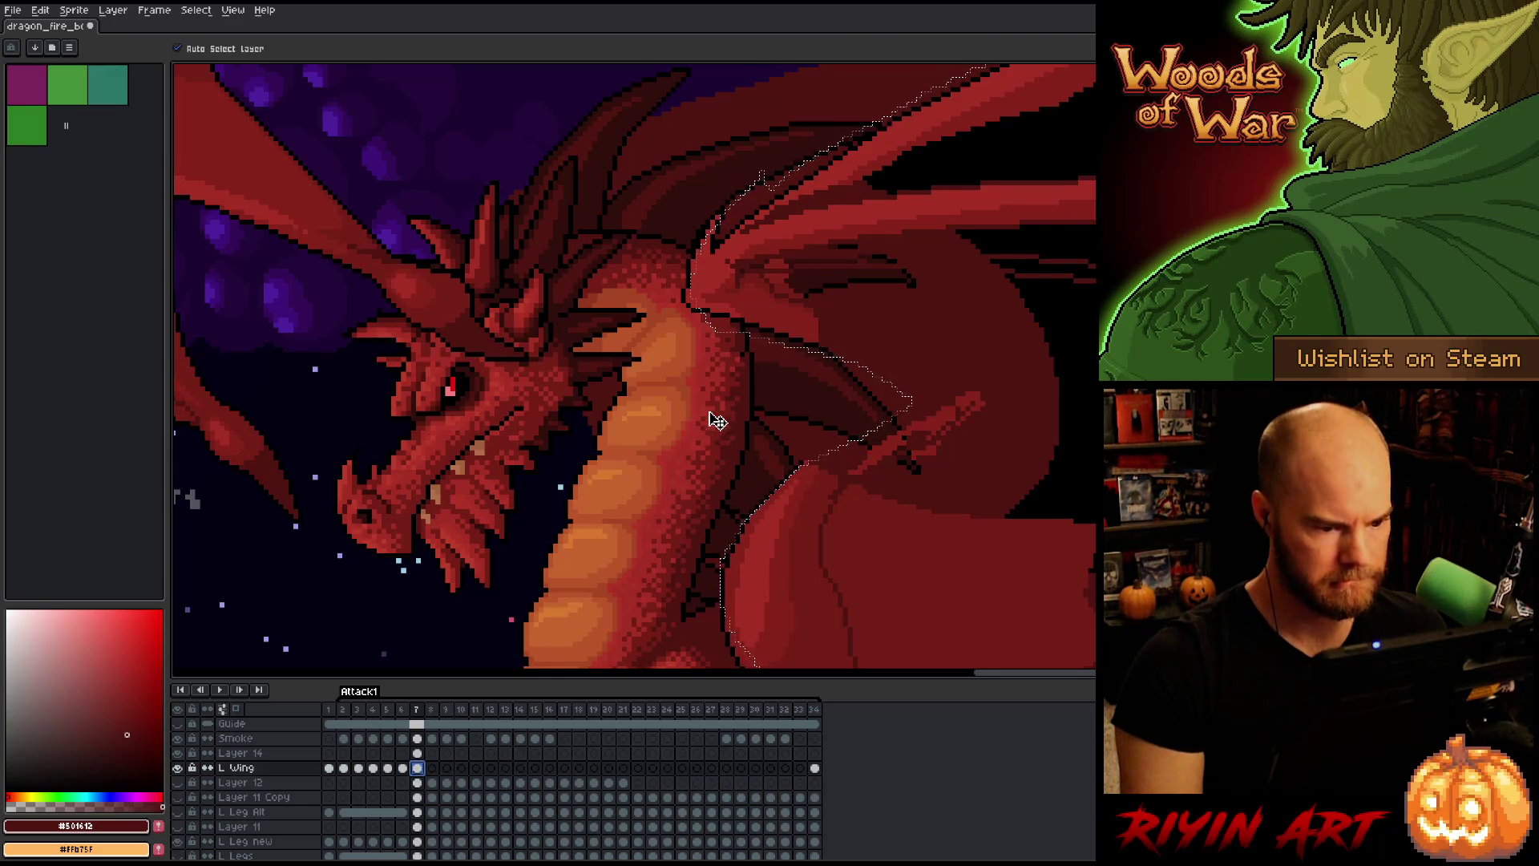
{"action": "scroll", "coordinate": [753, 388], "scroll_direction": "down", "scroll_amount": 1}
{"action": "scroll", "coordinate": [756, 388], "scroll_direction": "up", "scroll_amount": 2}
{"action": "scroll", "coordinate": [769, 433], "scroll_direction": "up", "scroll_amount": 1}
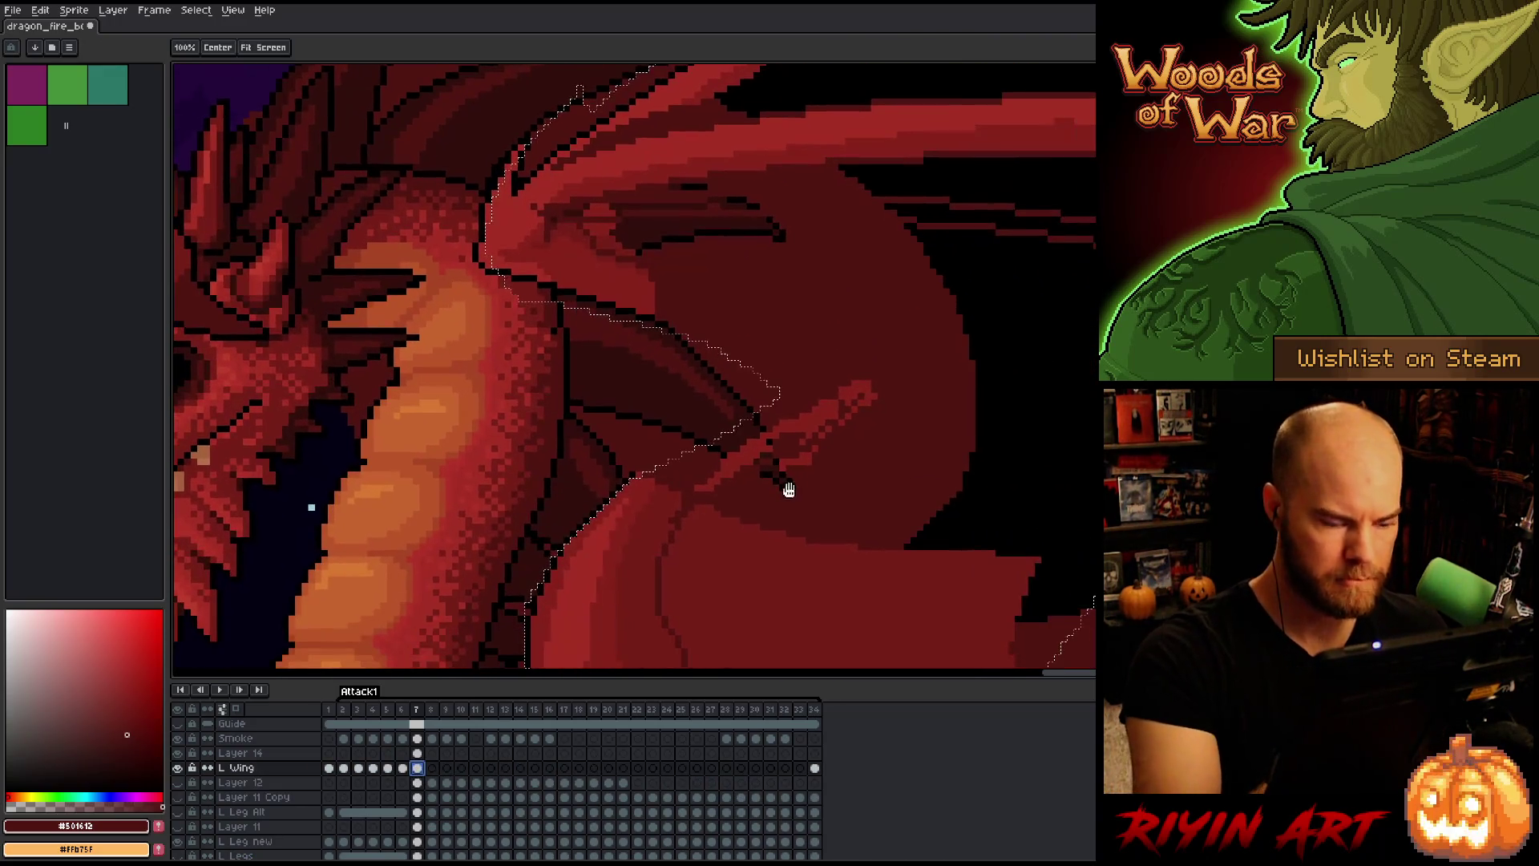
Step: Sample the wing red and draw a diagonal membrane line on the left wing, redrawing it whole
{"action": "left_click", "coordinate": [646, 292], "text": "alt"}
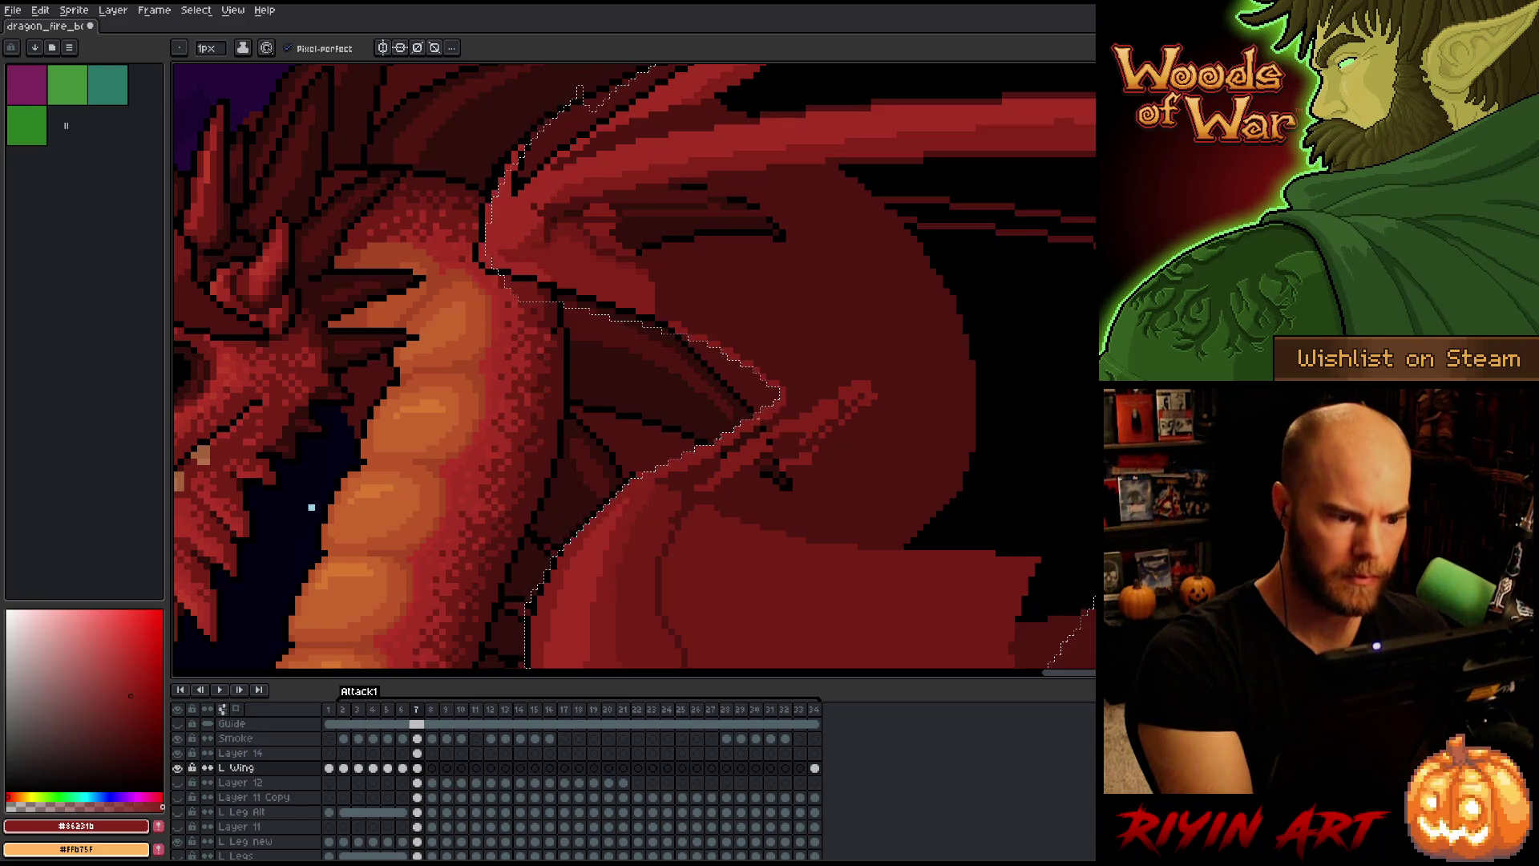
{"action": "scroll", "coordinate": [925, 451], "scroll_direction": "up", "scroll_amount": 5}
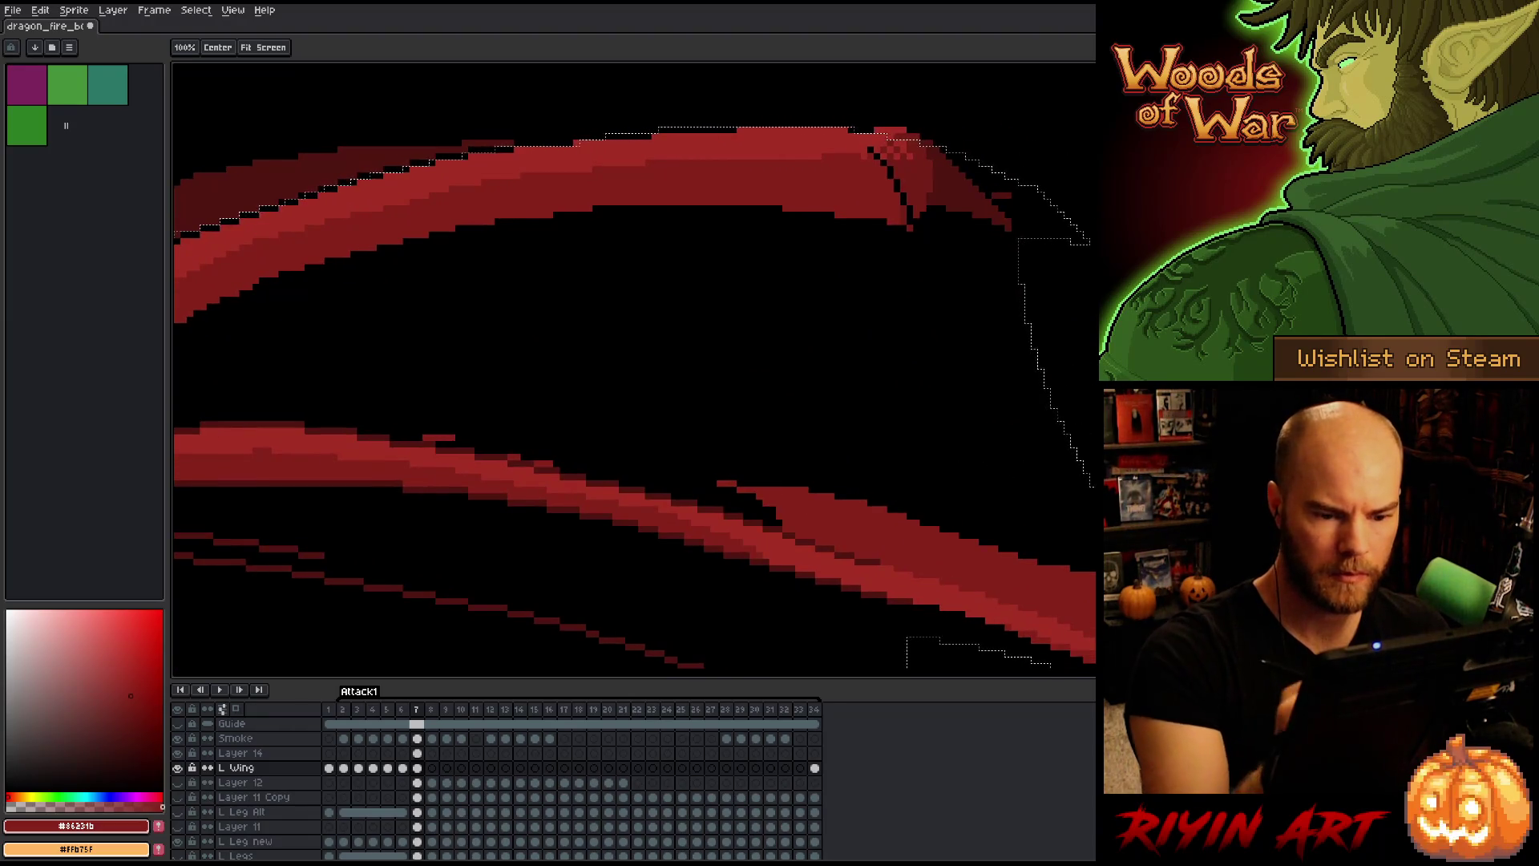
{"action": "left_click_drag", "start_coordinate": [1017, 469], "coordinate": [945, 214]}
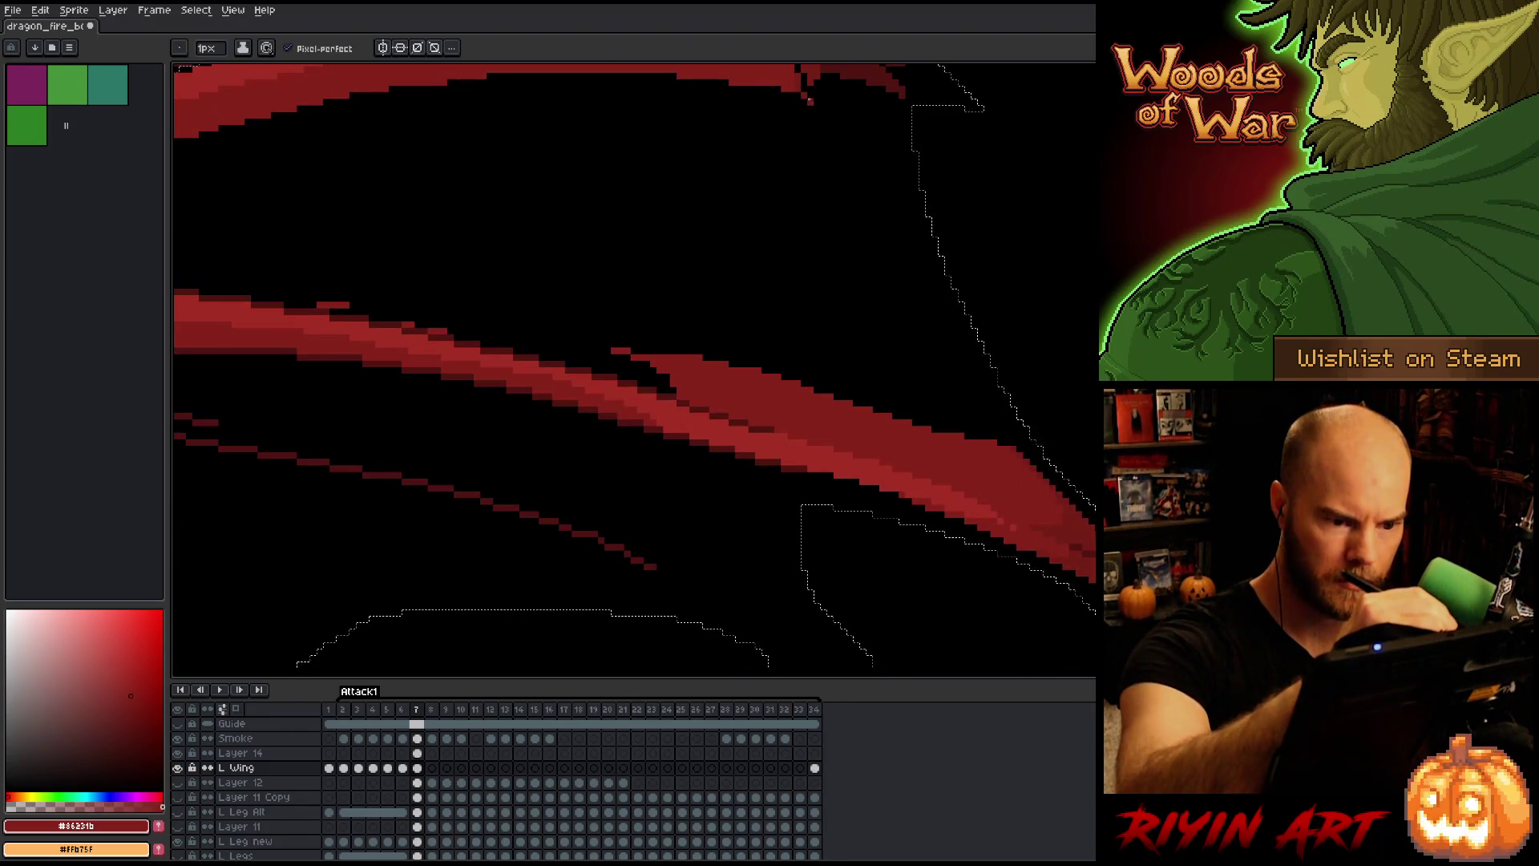
{"action": "left_click_drag", "start_coordinate": [806, 93], "coordinate": [851, 163]}
{"action": "mouse_move", "coordinate": [874, 192]}
{"action": "left_mouse_down"}
{"action": "mouse_move", "coordinate": [1030, 434]}
{"action": "mouse_move", "coordinate": [933, 341]}
{"action": "mouse_move", "coordinate": [819, 144]}
{"action": "left_mouse_up"}
{"action": "key", "text": "ctrl+z"}
{"action": "key", "text": "ctrl+z"}
{"action": "key", "text": "ctrl+z"}
{"action": "left_click_drag", "start_coordinate": [987, 384], "coordinate": [1067, 158]}
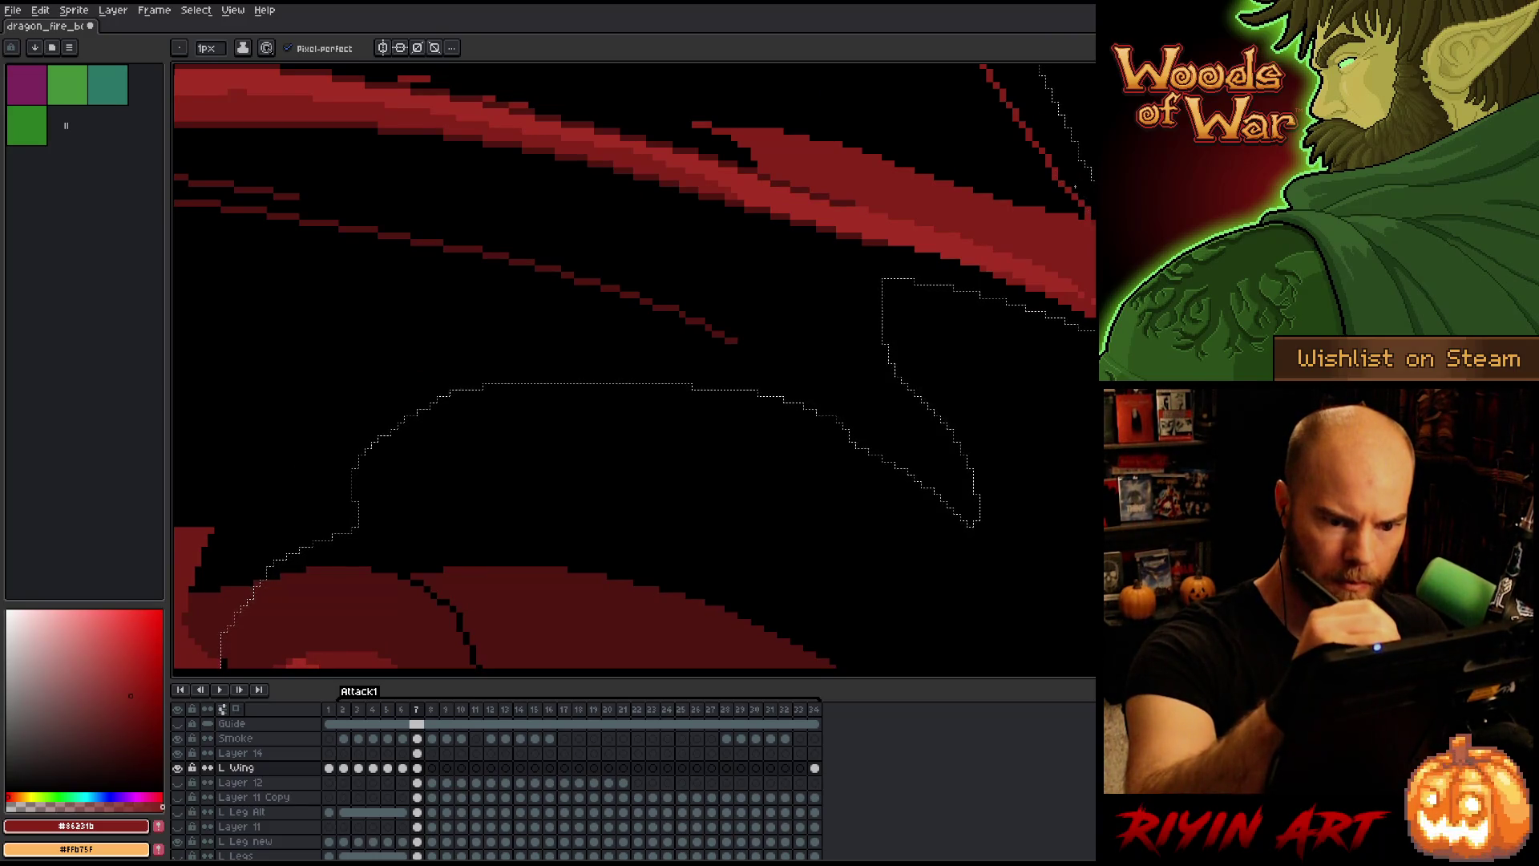
{"action": "left_click_drag", "start_coordinate": [633, 368], "coordinate": [677, 347]}
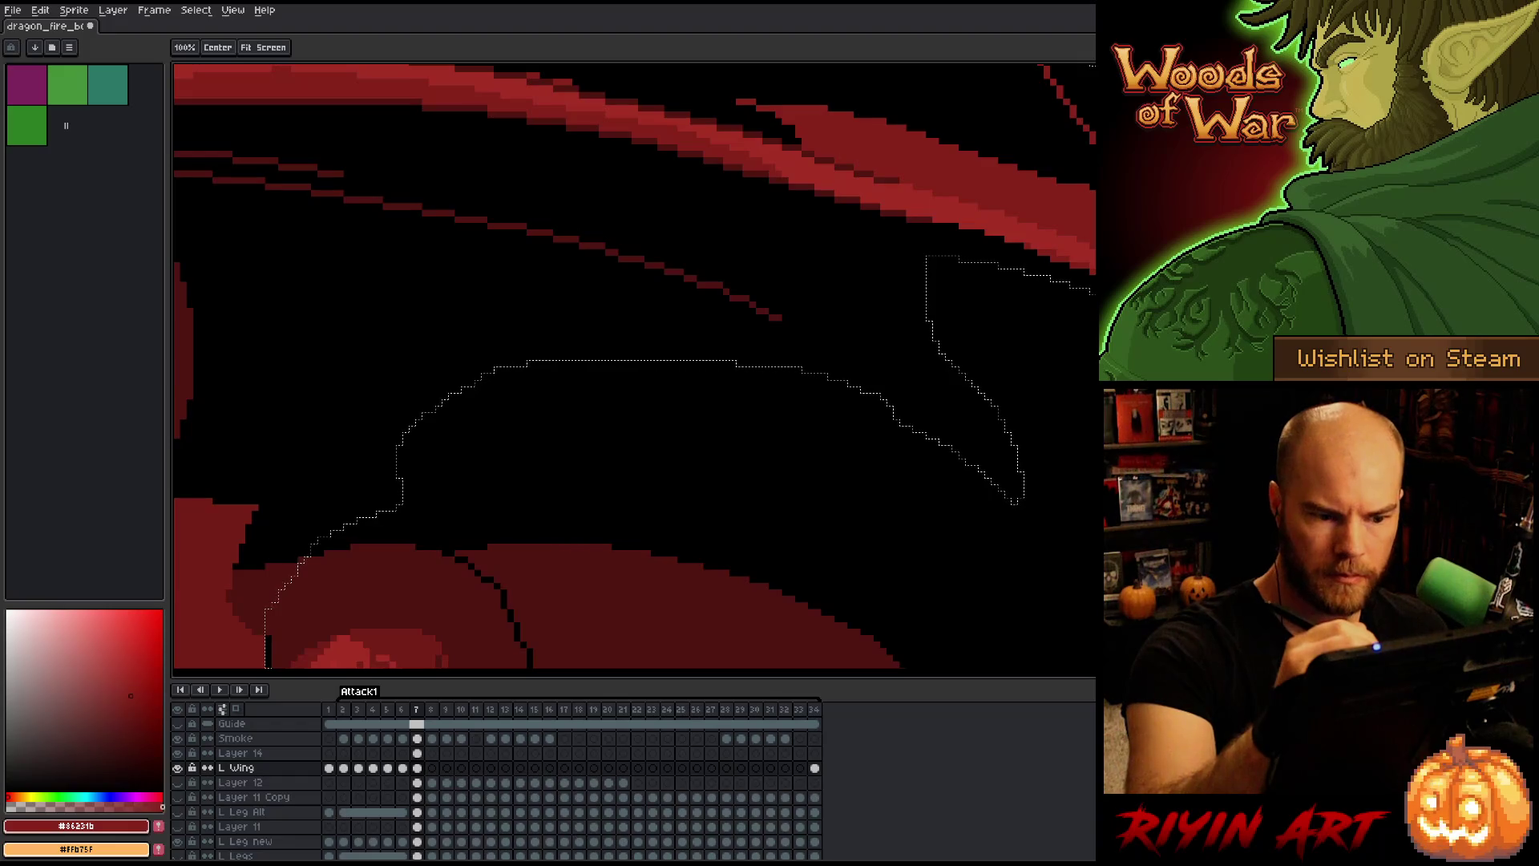